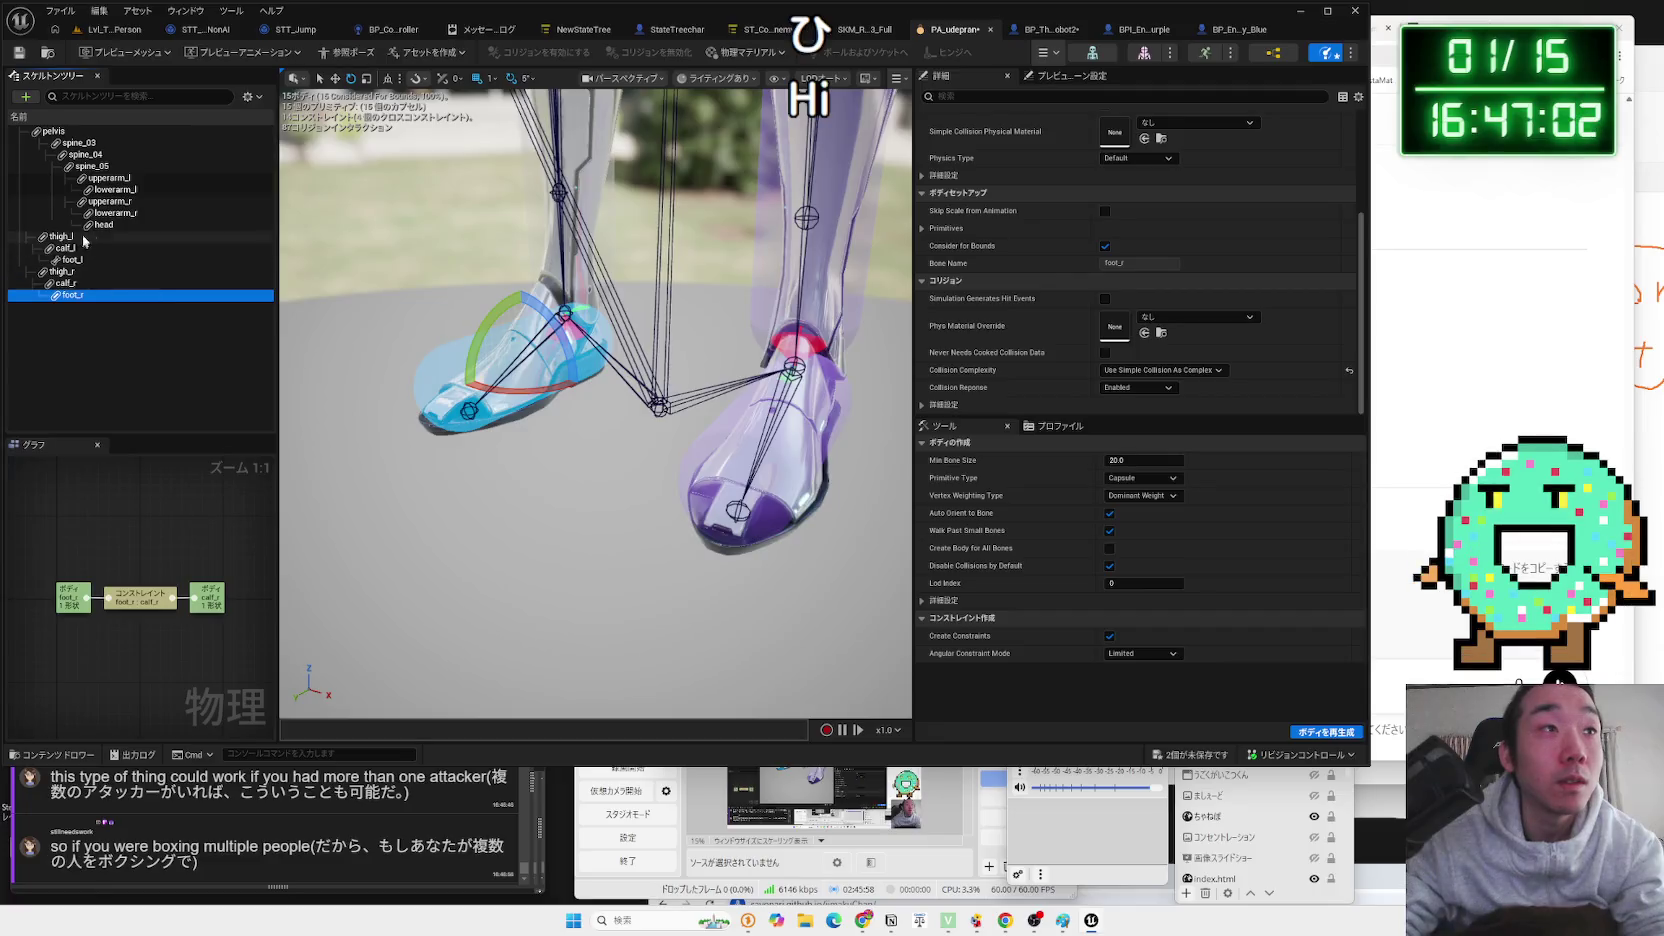
Set the foot_l body's physics type back to Default in the Physics Asset skeleton tree.
left_click(70, 262)
right_click(70, 260)
mouse_move(160, 318)
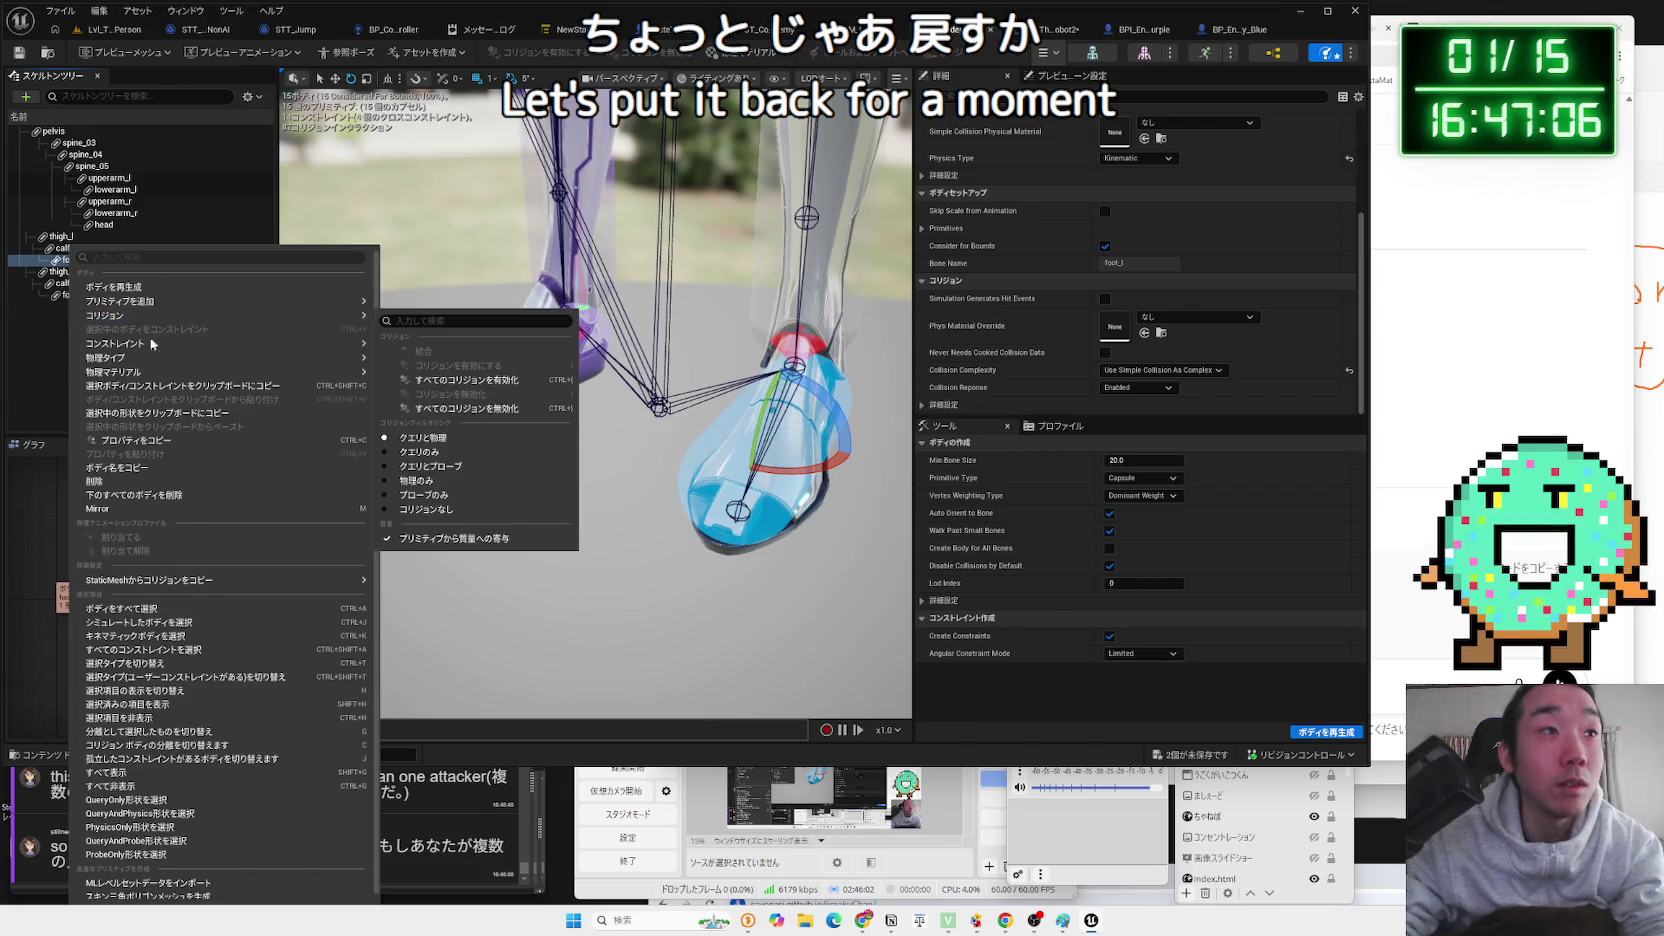
mouse_move(170, 358)
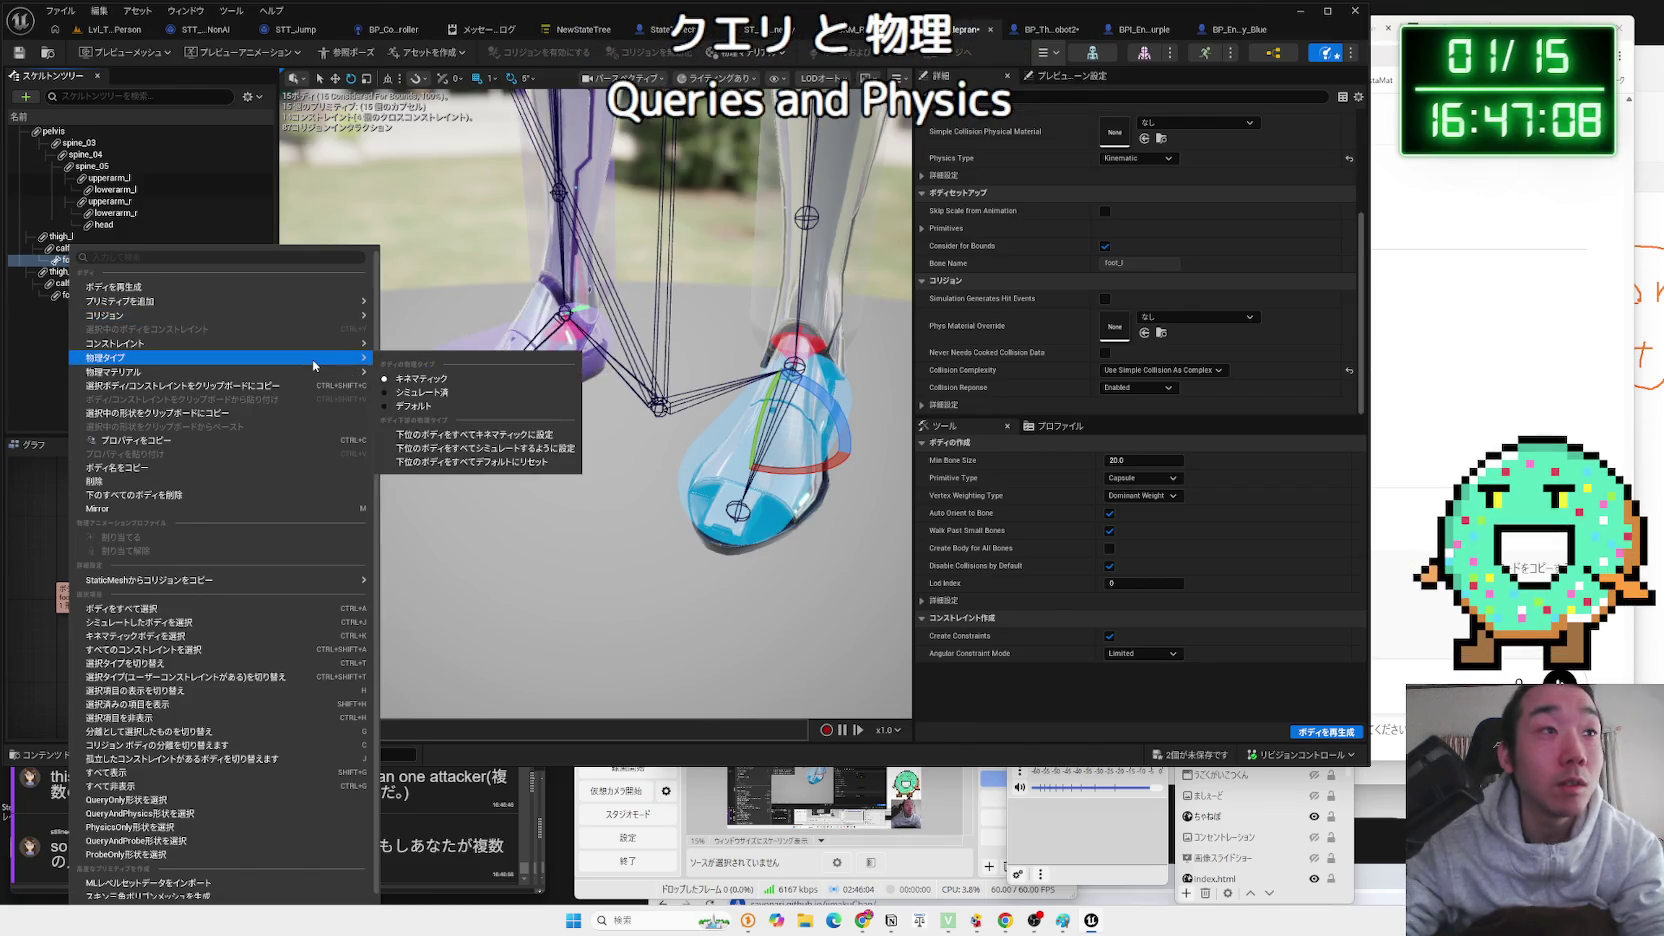
left_click(477, 394)
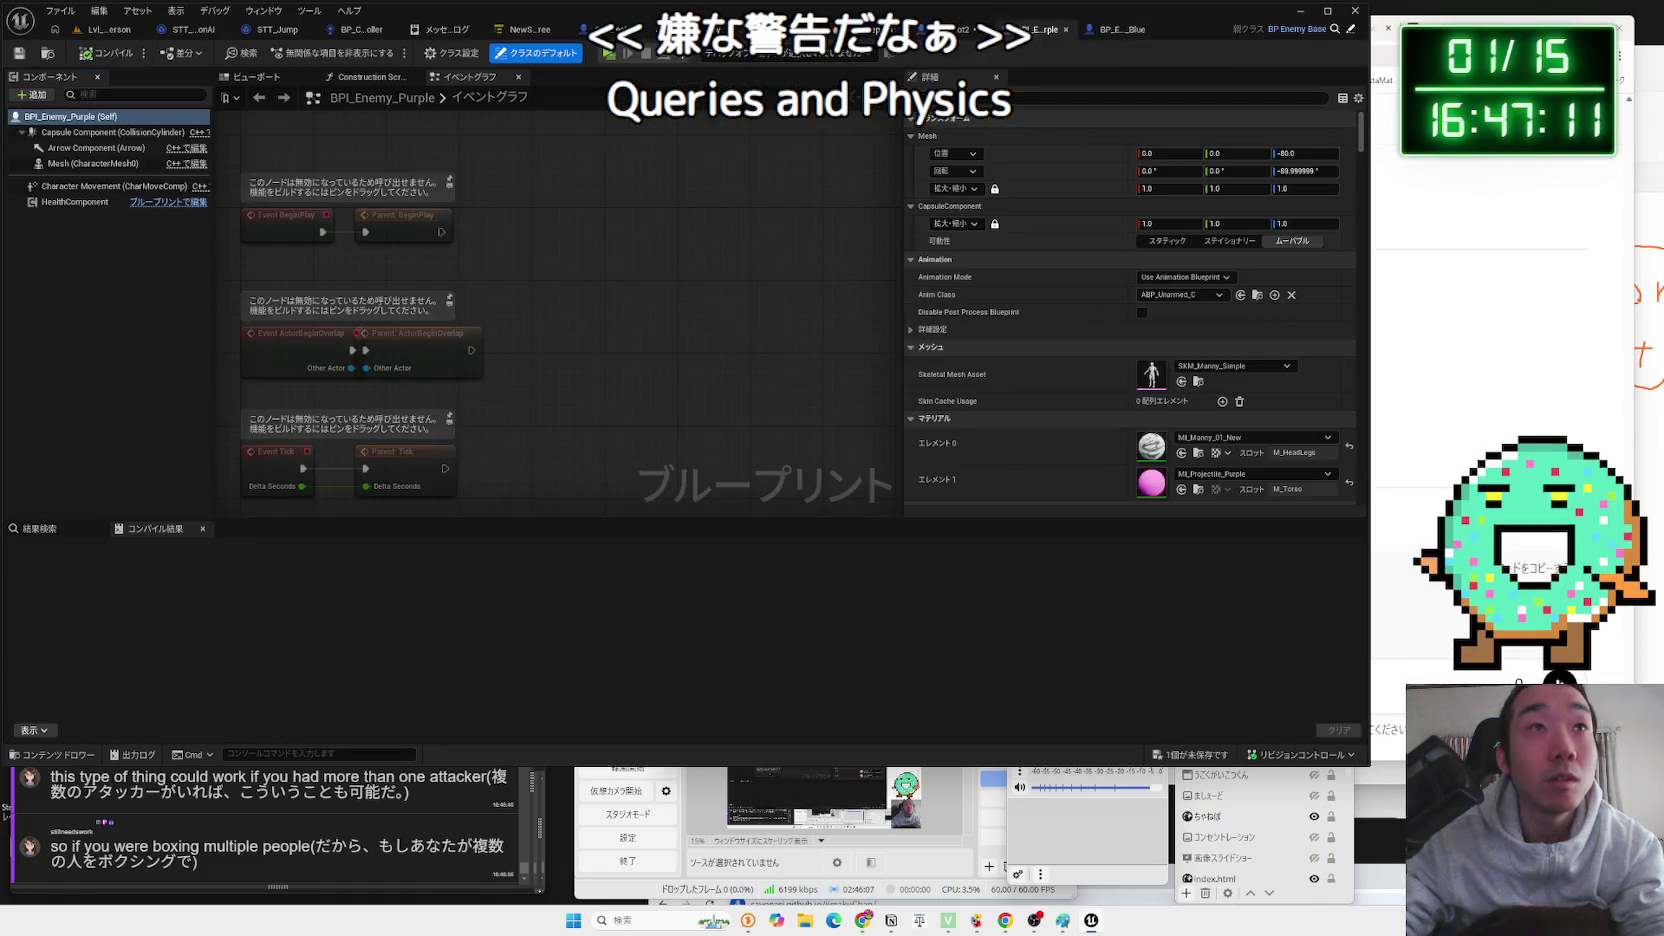
Open the Message Log and select one of the foot_l AddForceAtLocation warnings.
left_click(1140, 29)
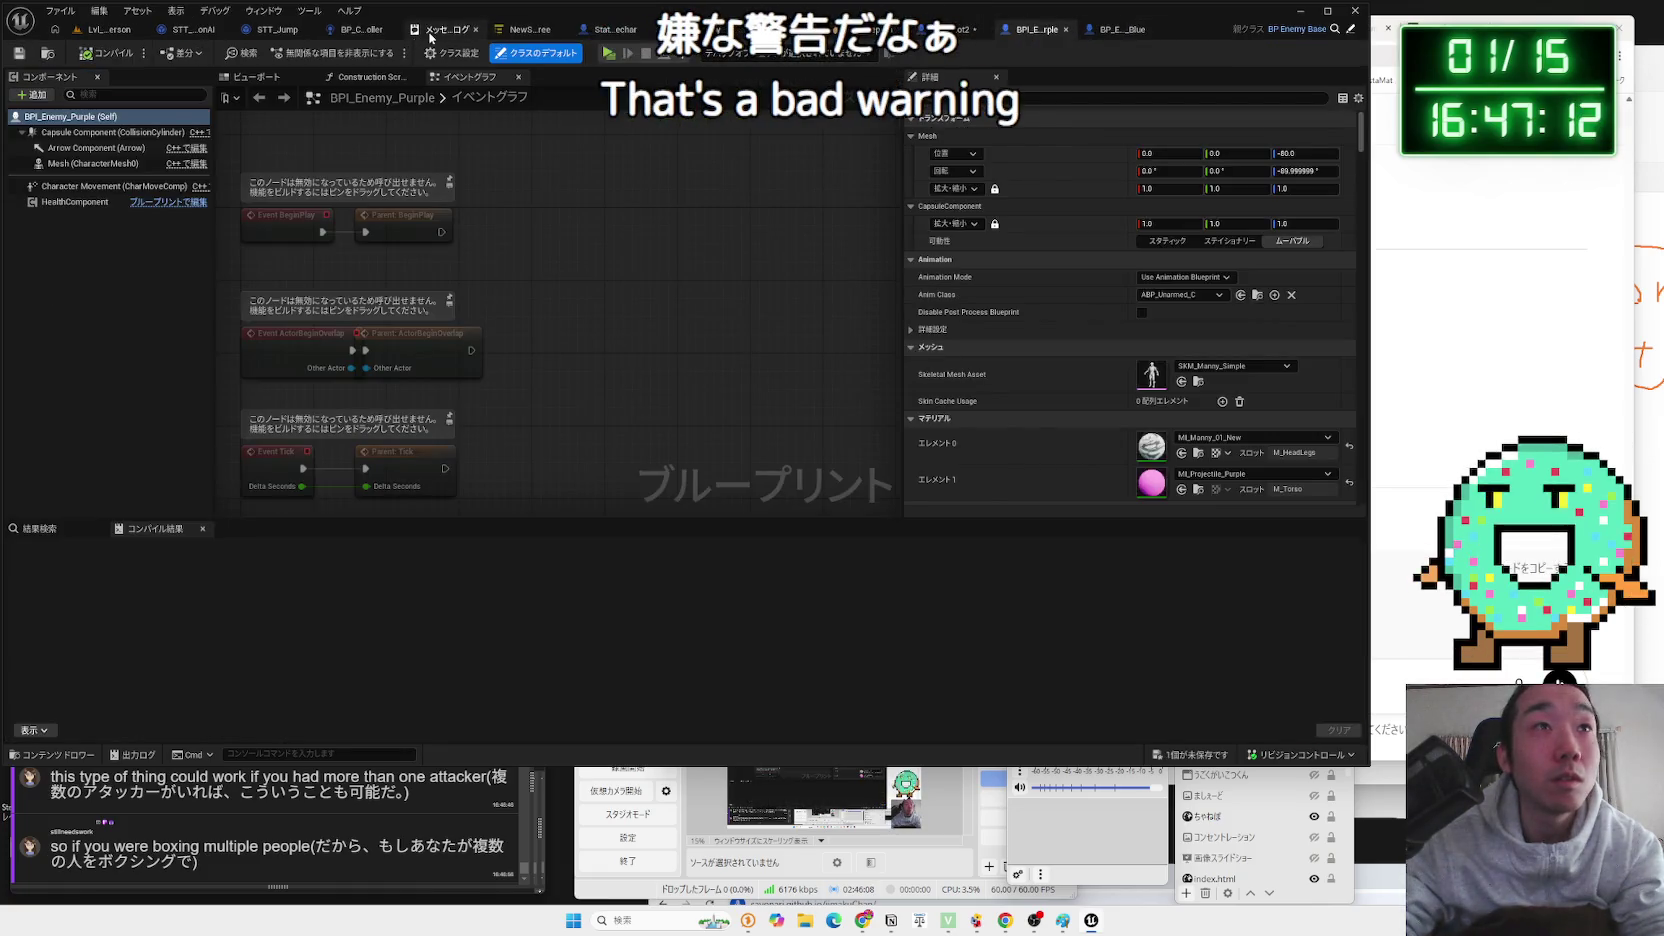
left_click(428, 34)
left_click(505, 131)
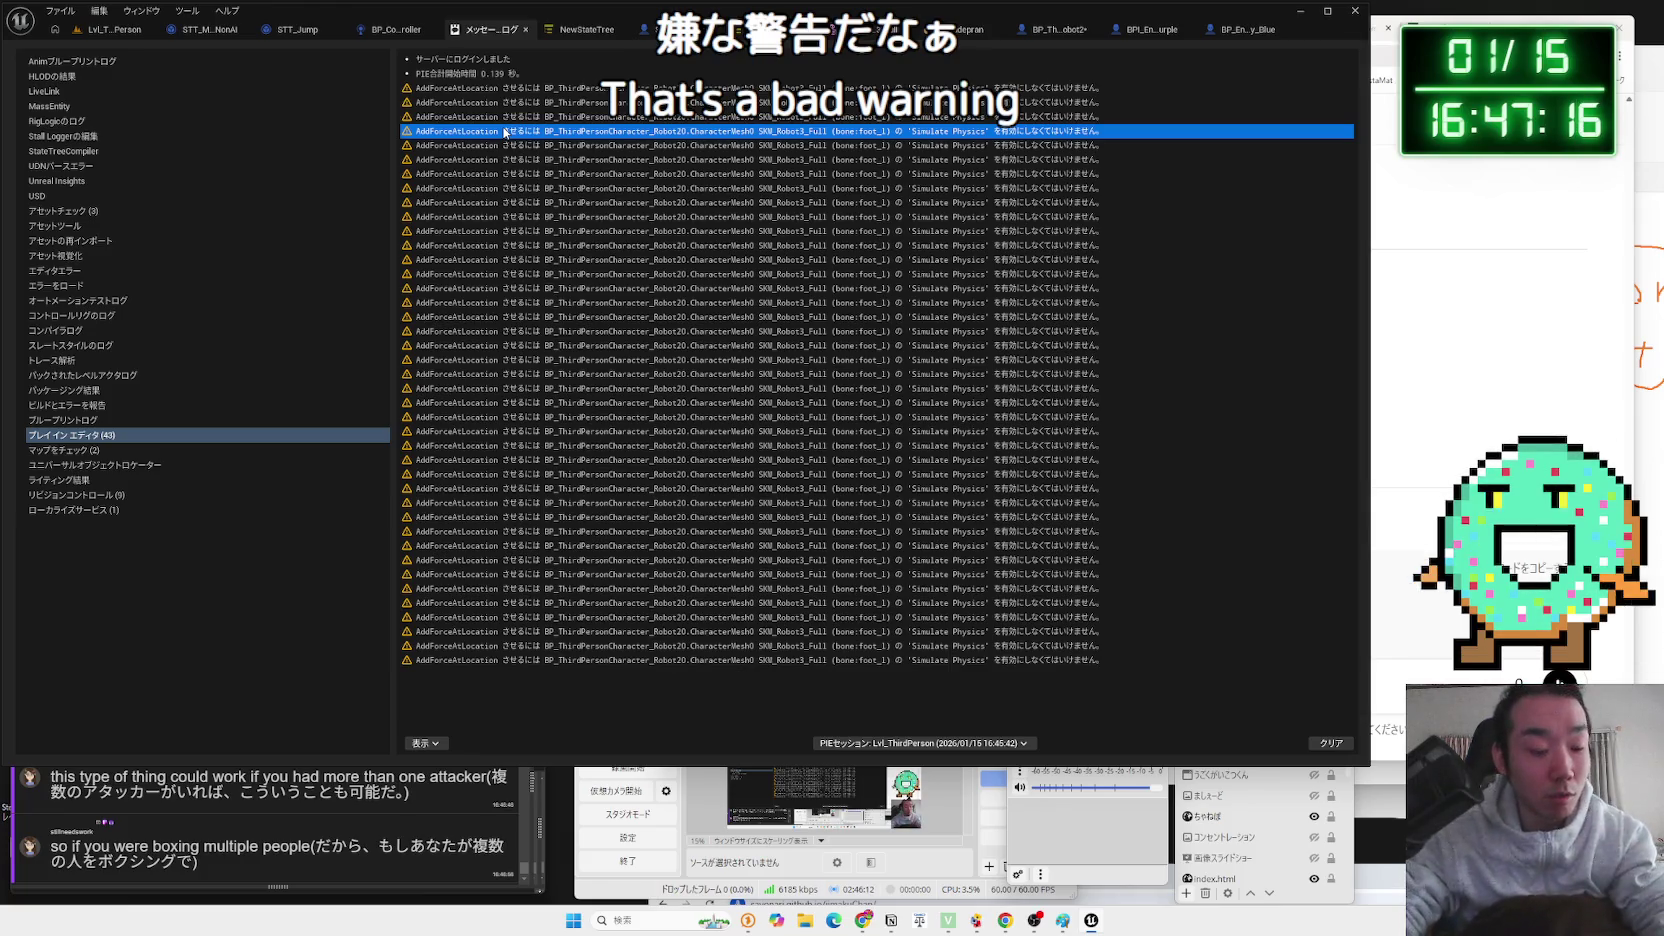
key("alt+Tab")
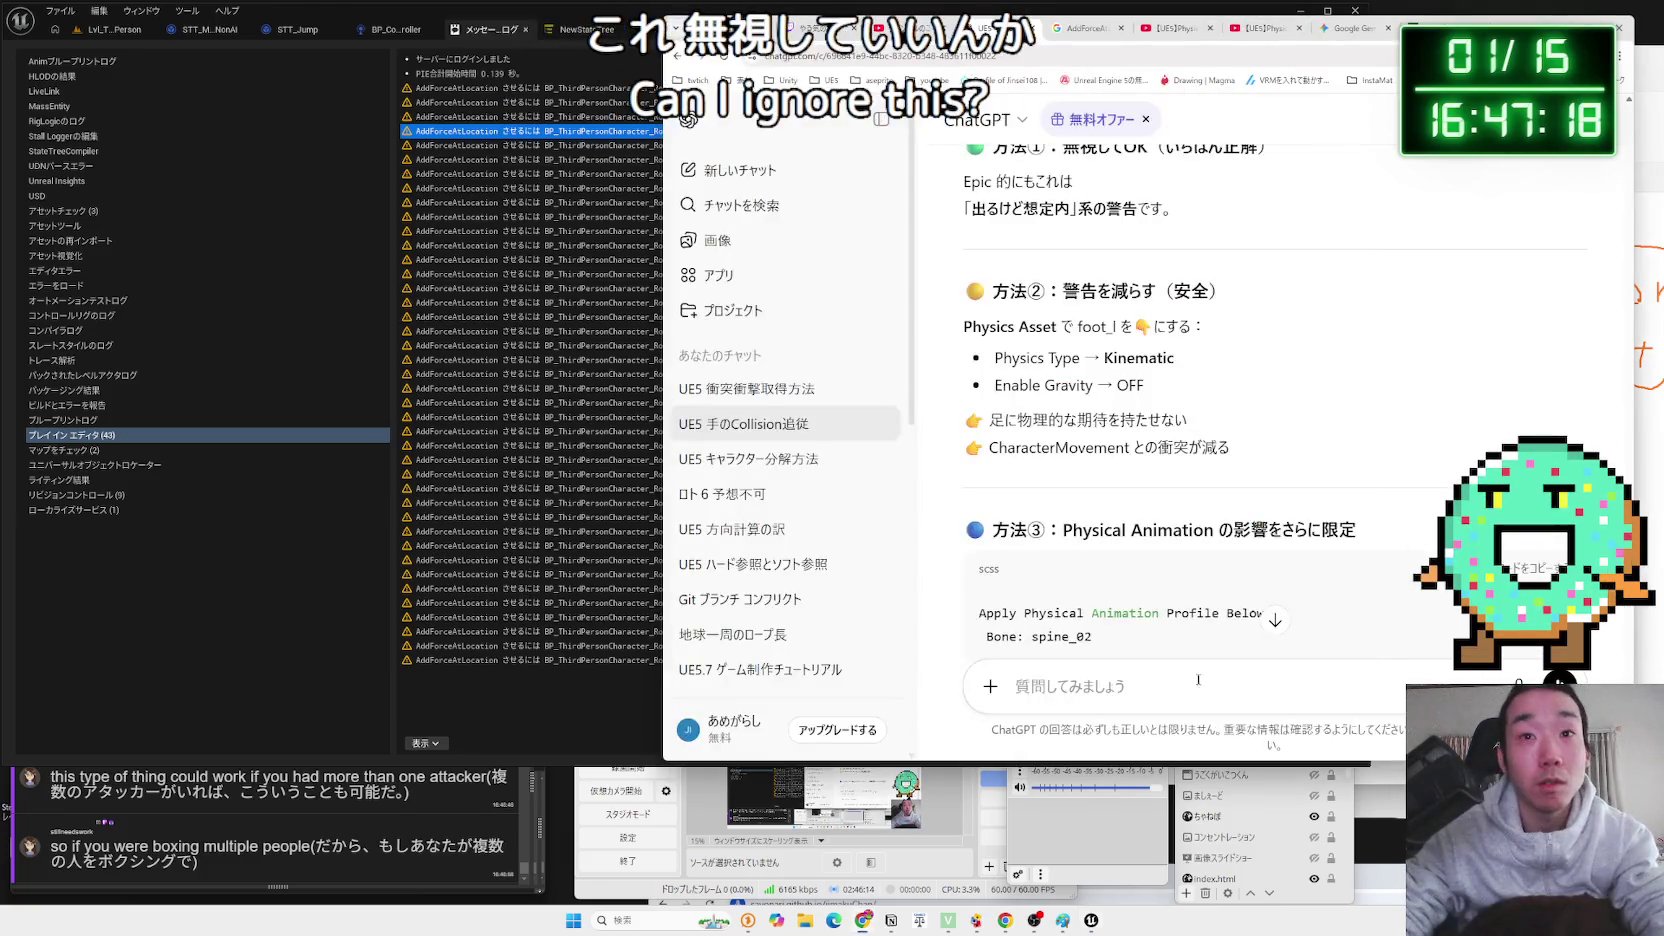
Ask ChatGPT, in Japanese, whether the foot_l Simulate Physics warning is safe to ignore.
key("BackSpace")
key("BackSpace")
key("BackSpace")
key("Zenkaku_Hankaku")
type("これ無視しても大丈夫な警告なの？")
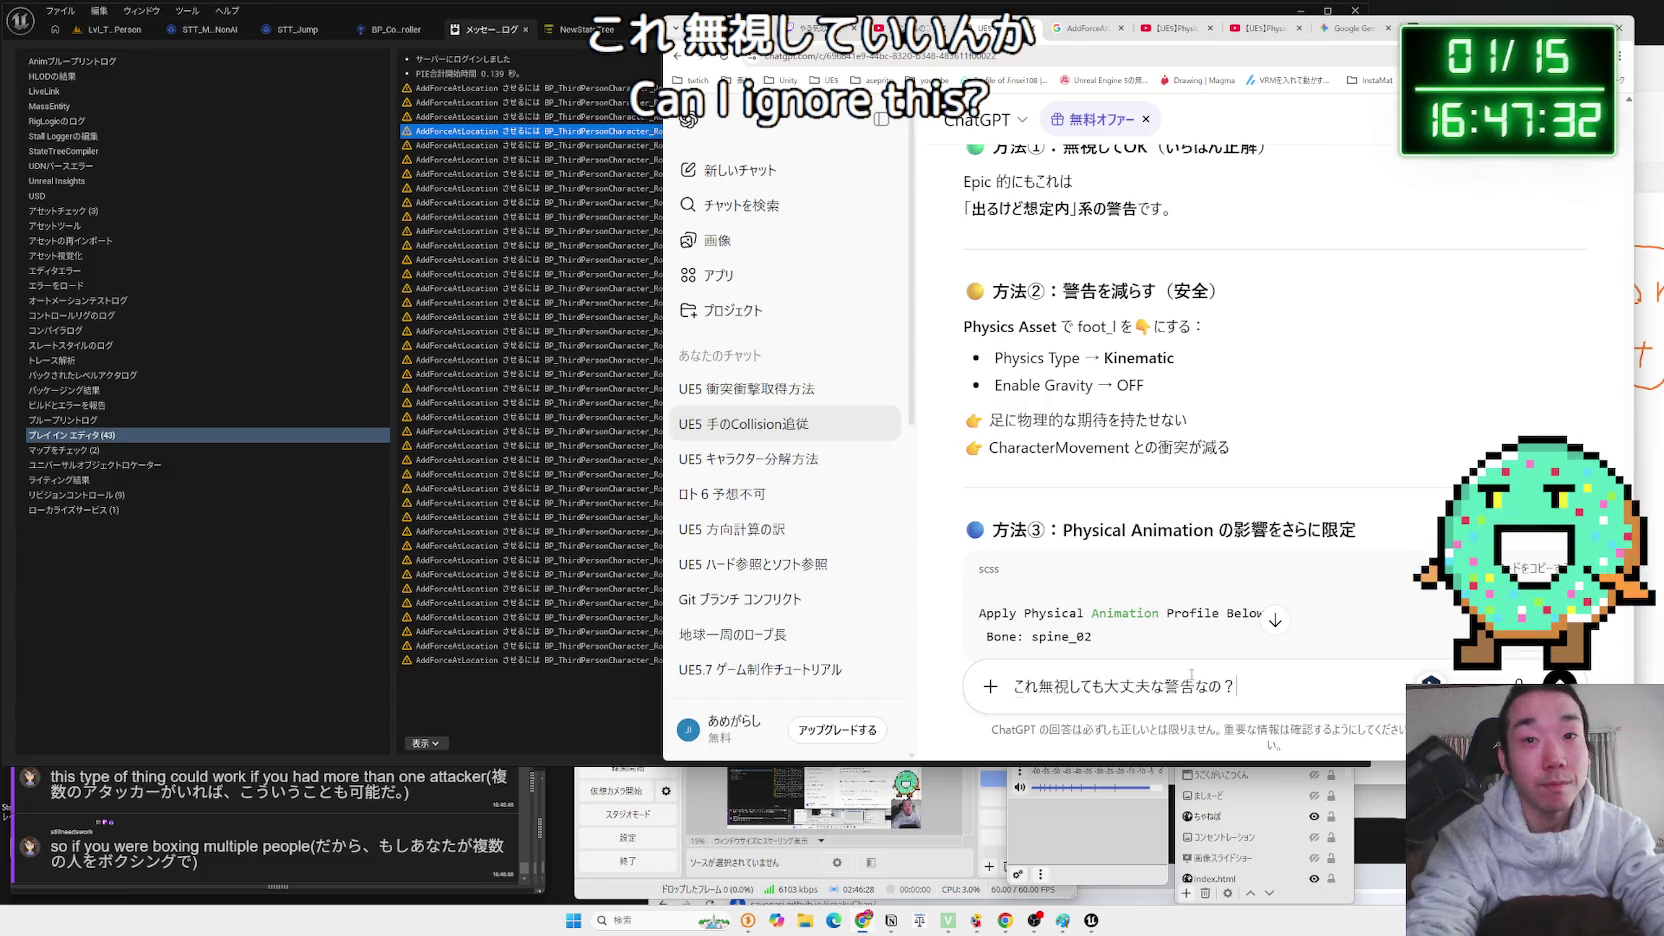
key("Return")
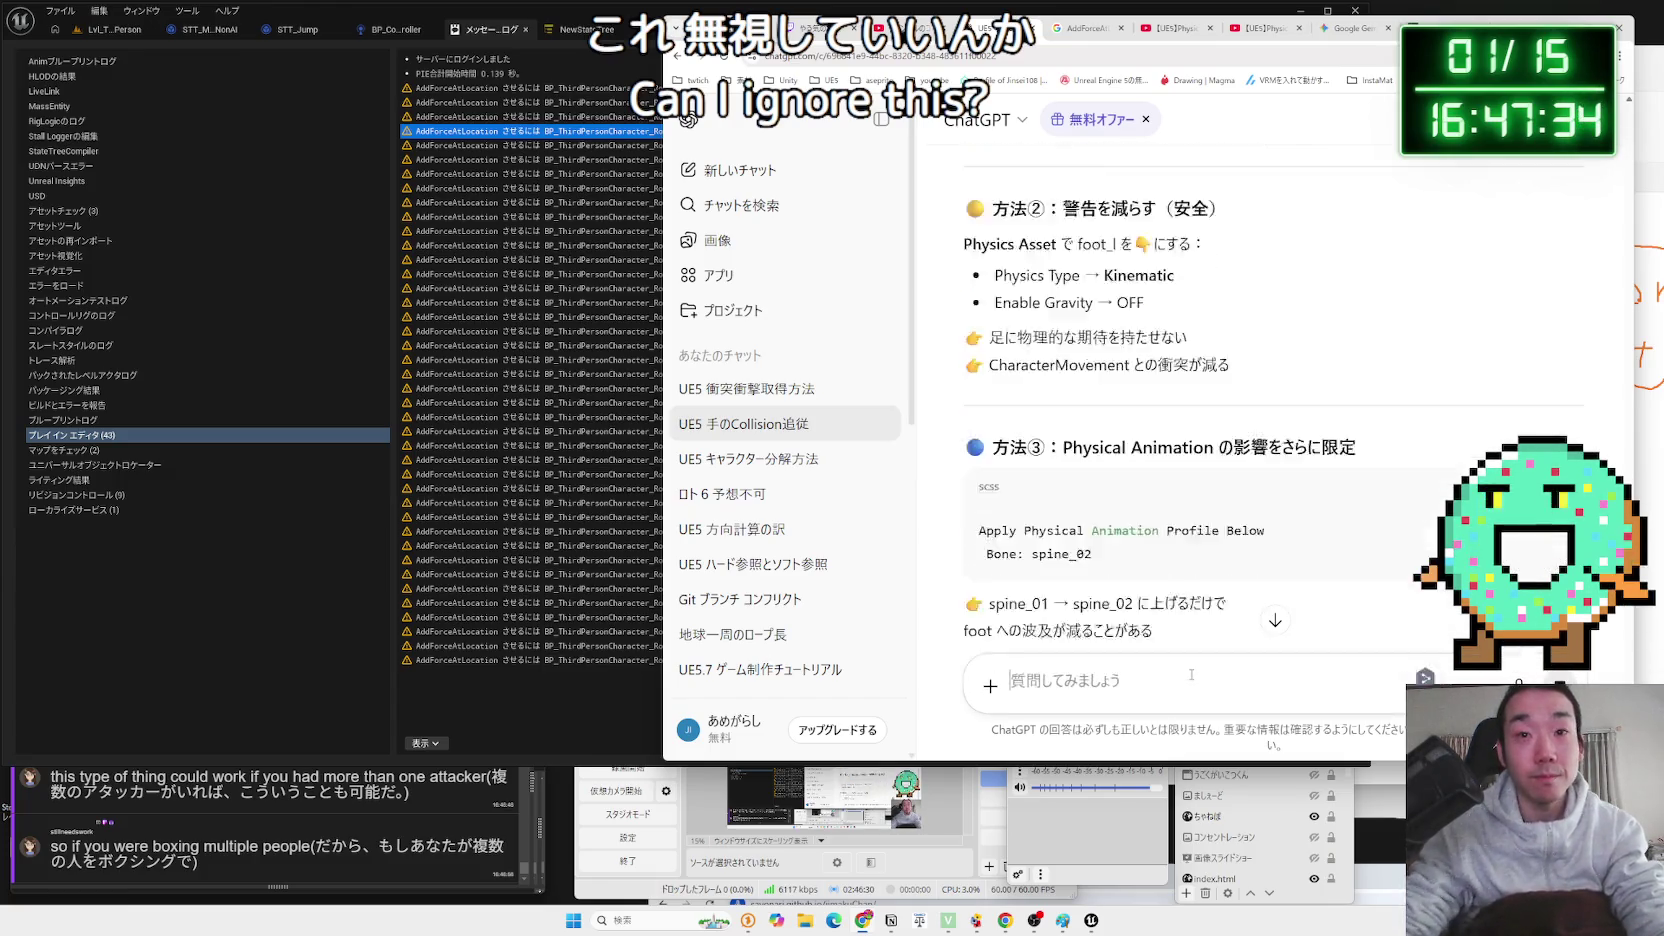
Read through ChatGPT's reply confirming the warning can be ignored.
left_click(147, 789)
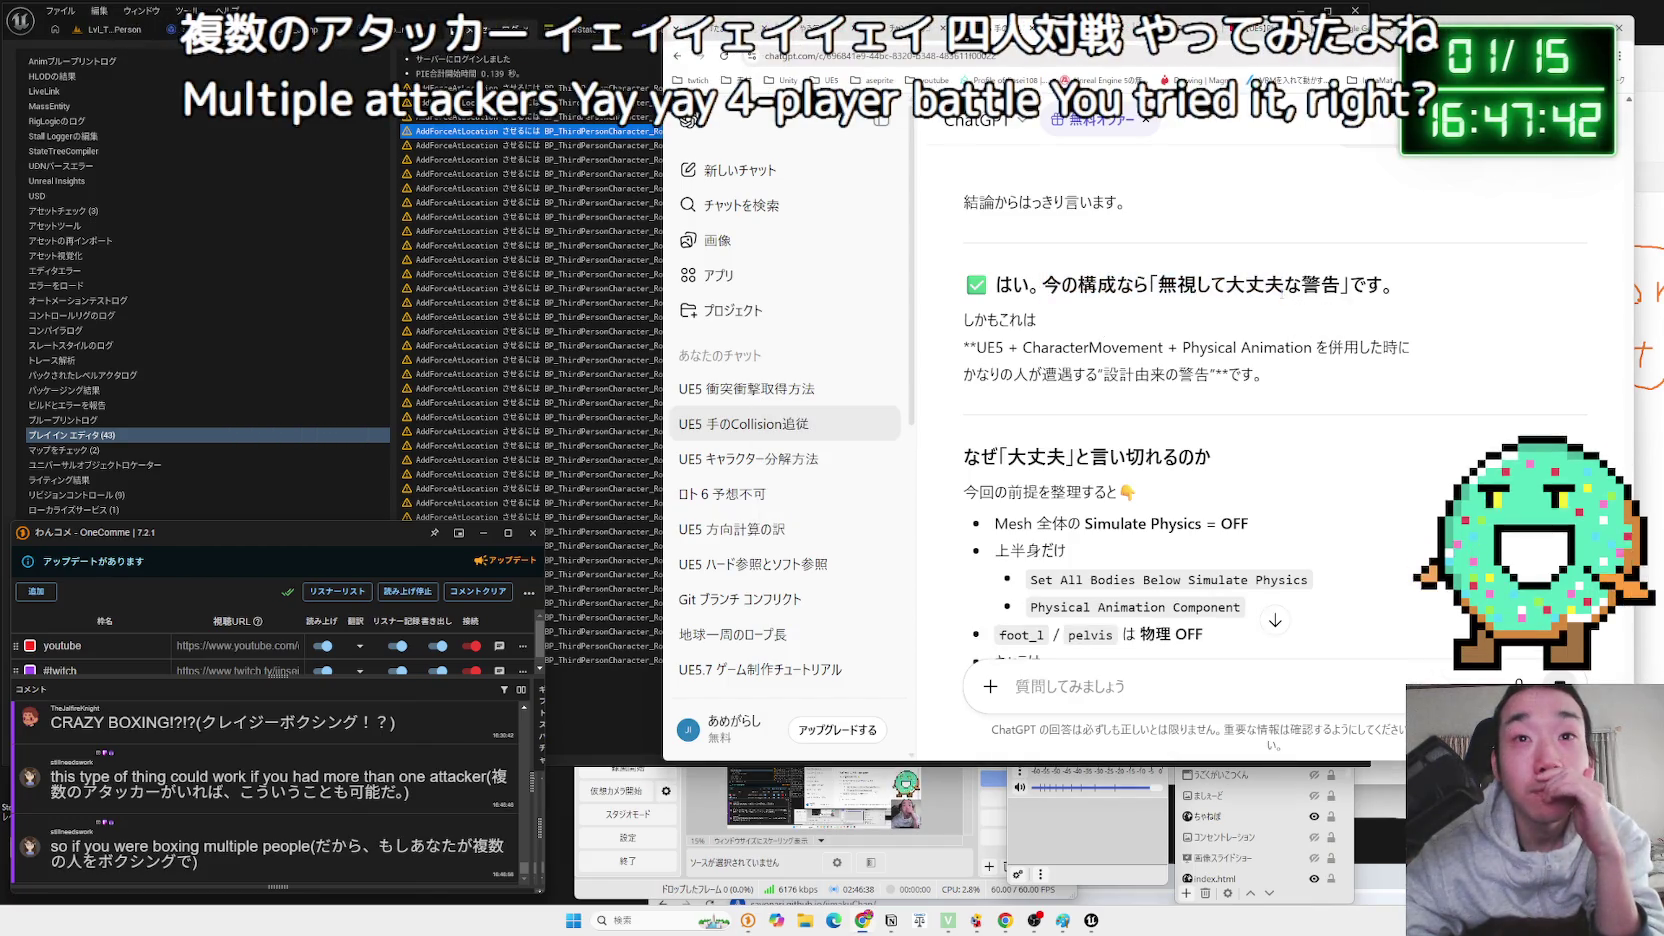
scroll(1282, 298, "down", 2)
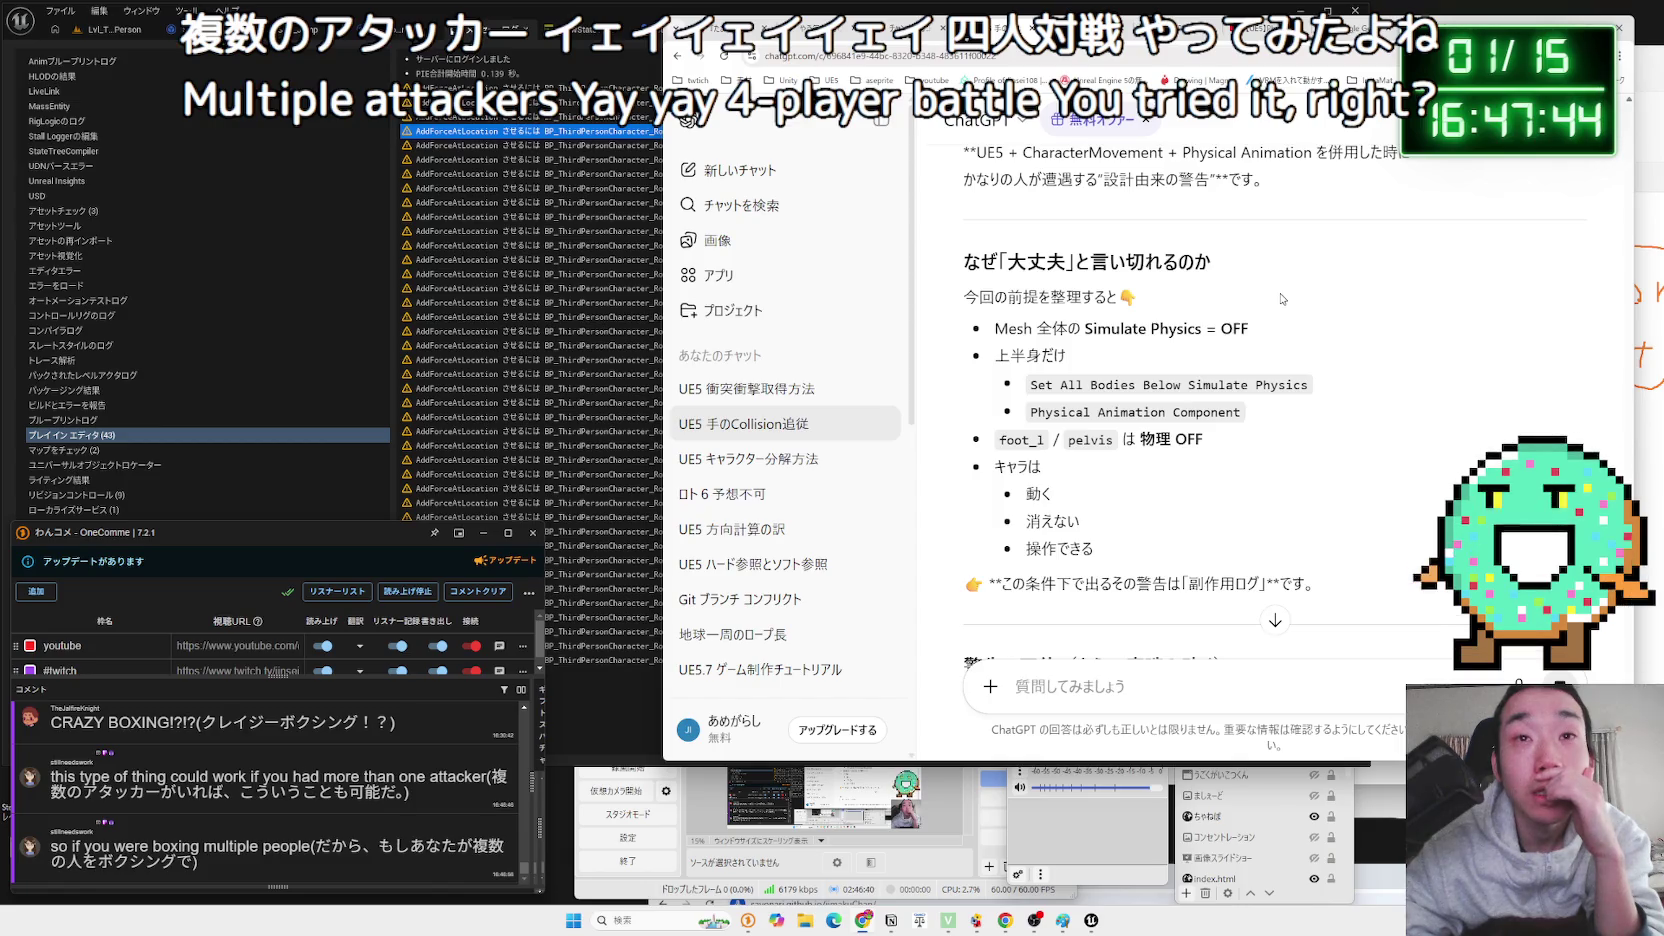
scroll(1280, 298, "down", 4)
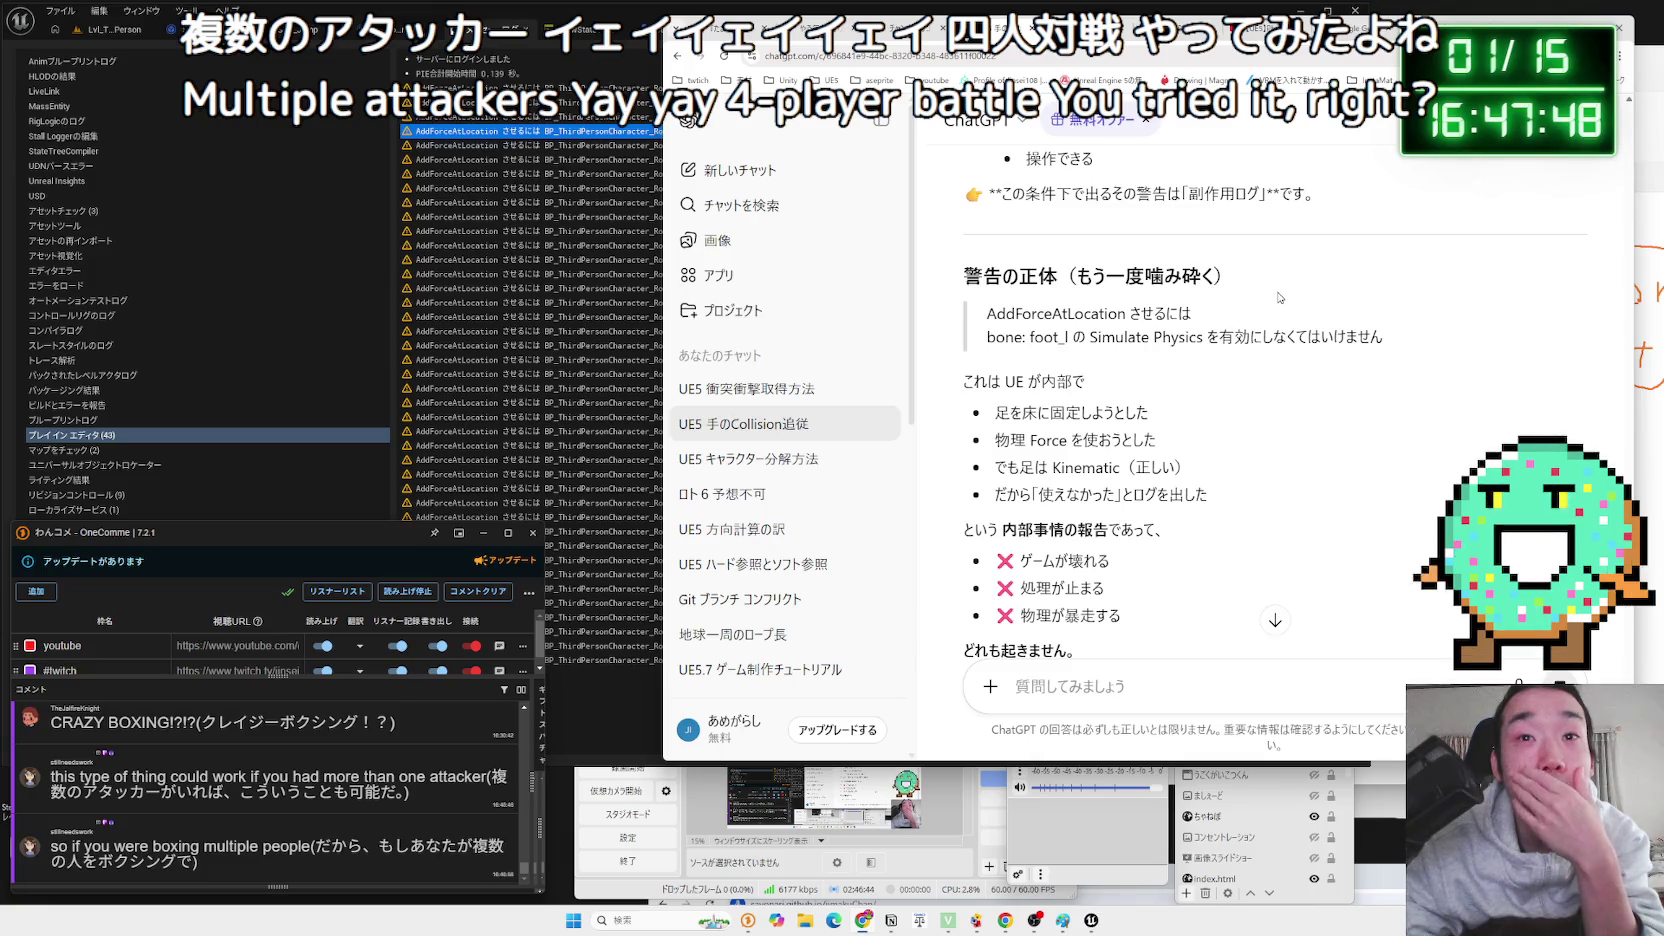
scroll(1280, 297, "down", 6)
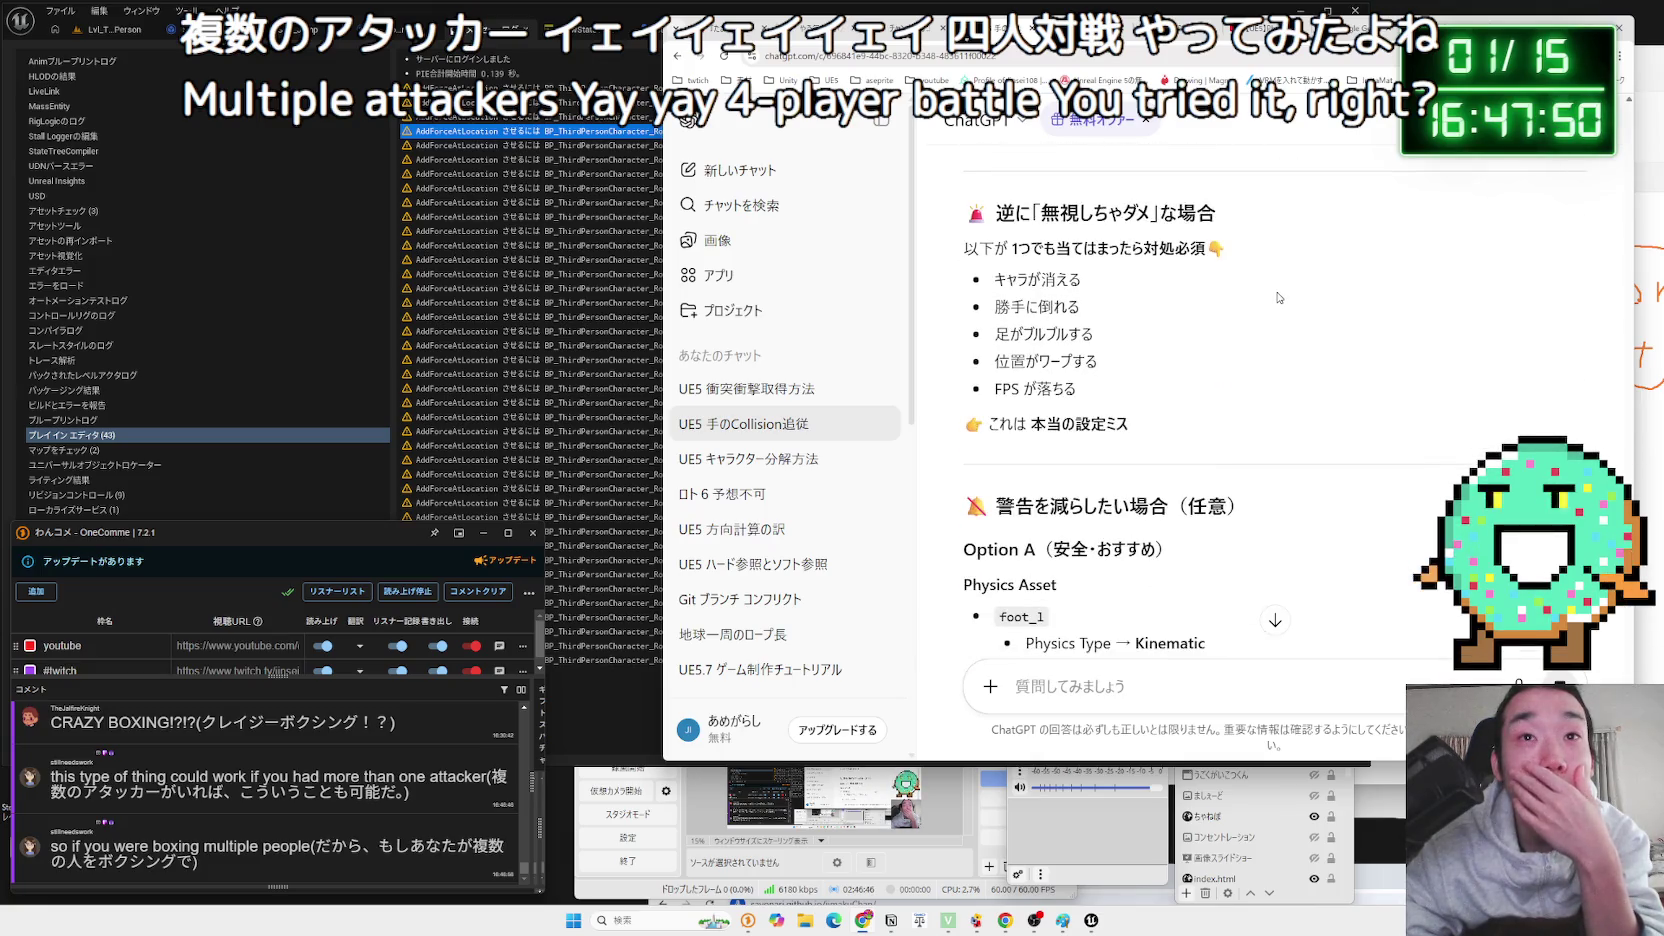
scroll(1277, 297, "down", 7)
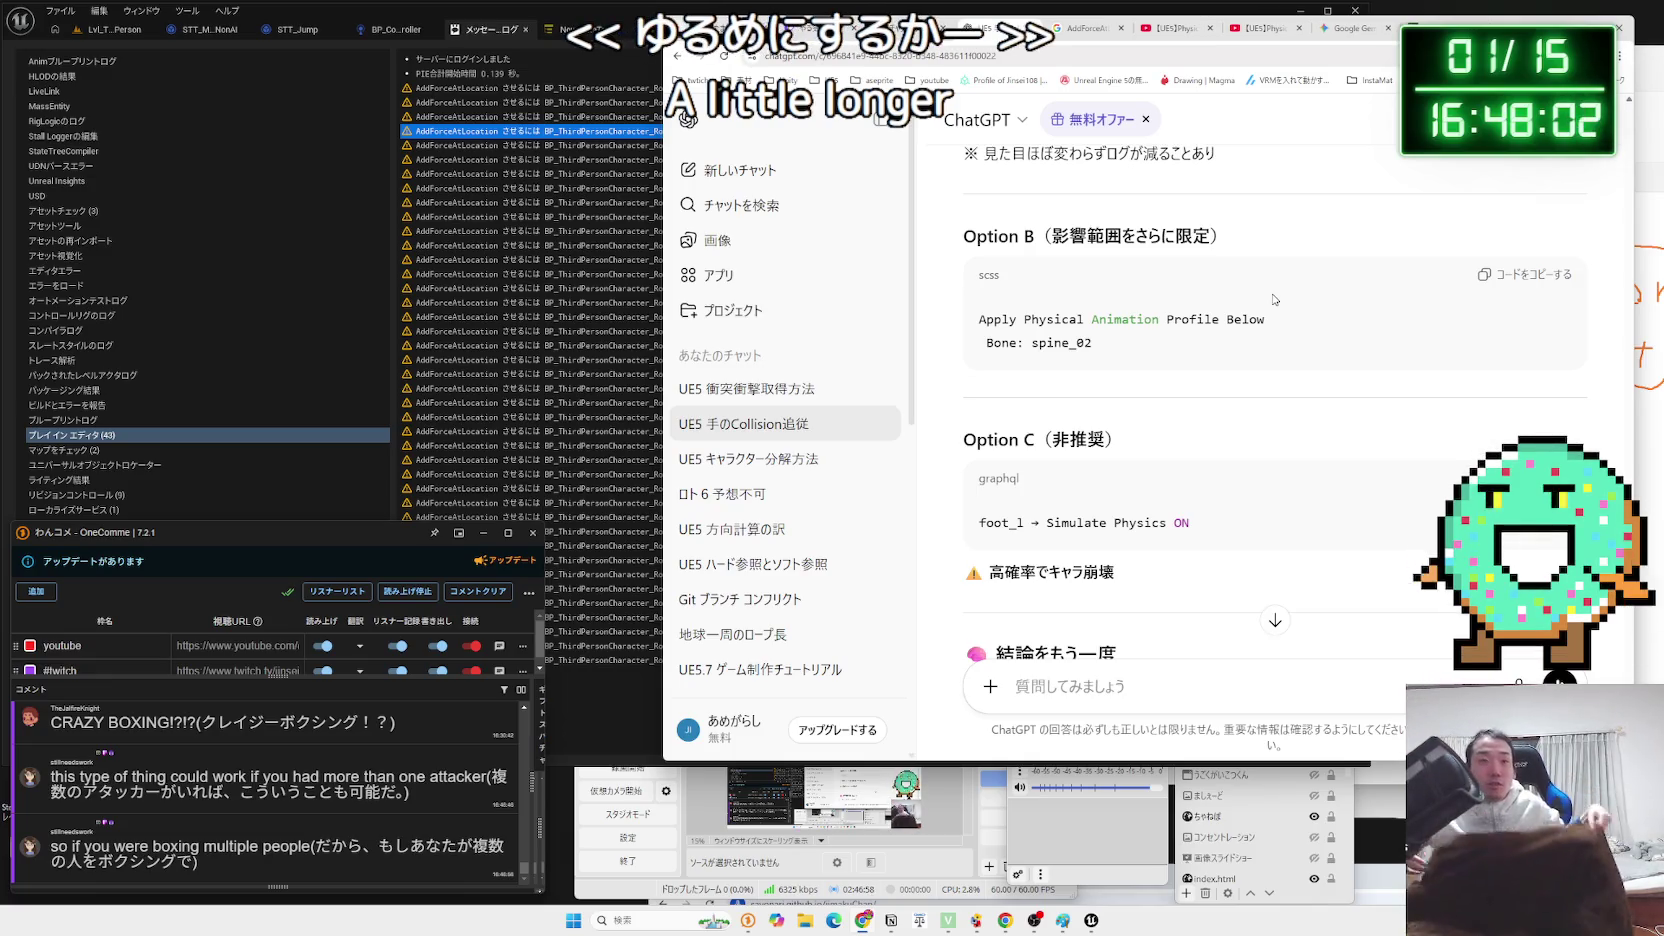
left_click(497, 22)
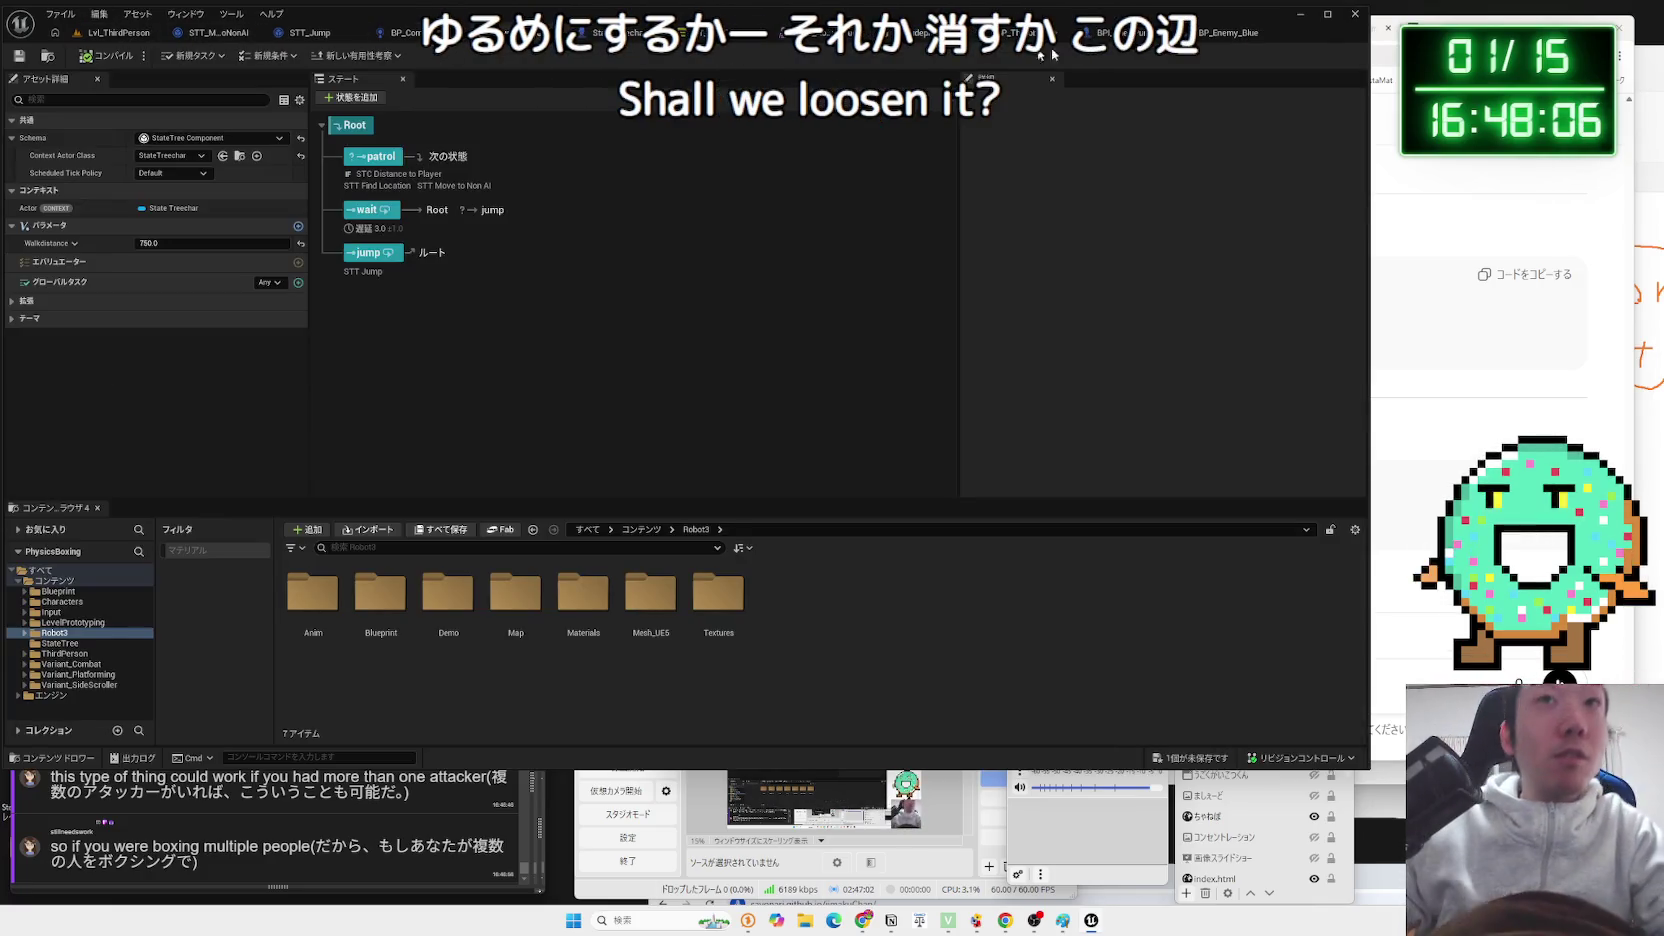
In the Robot2 blueprint, undo the last edit and rewire a connection from Event BeginPlay.
left_click(1017, 36)
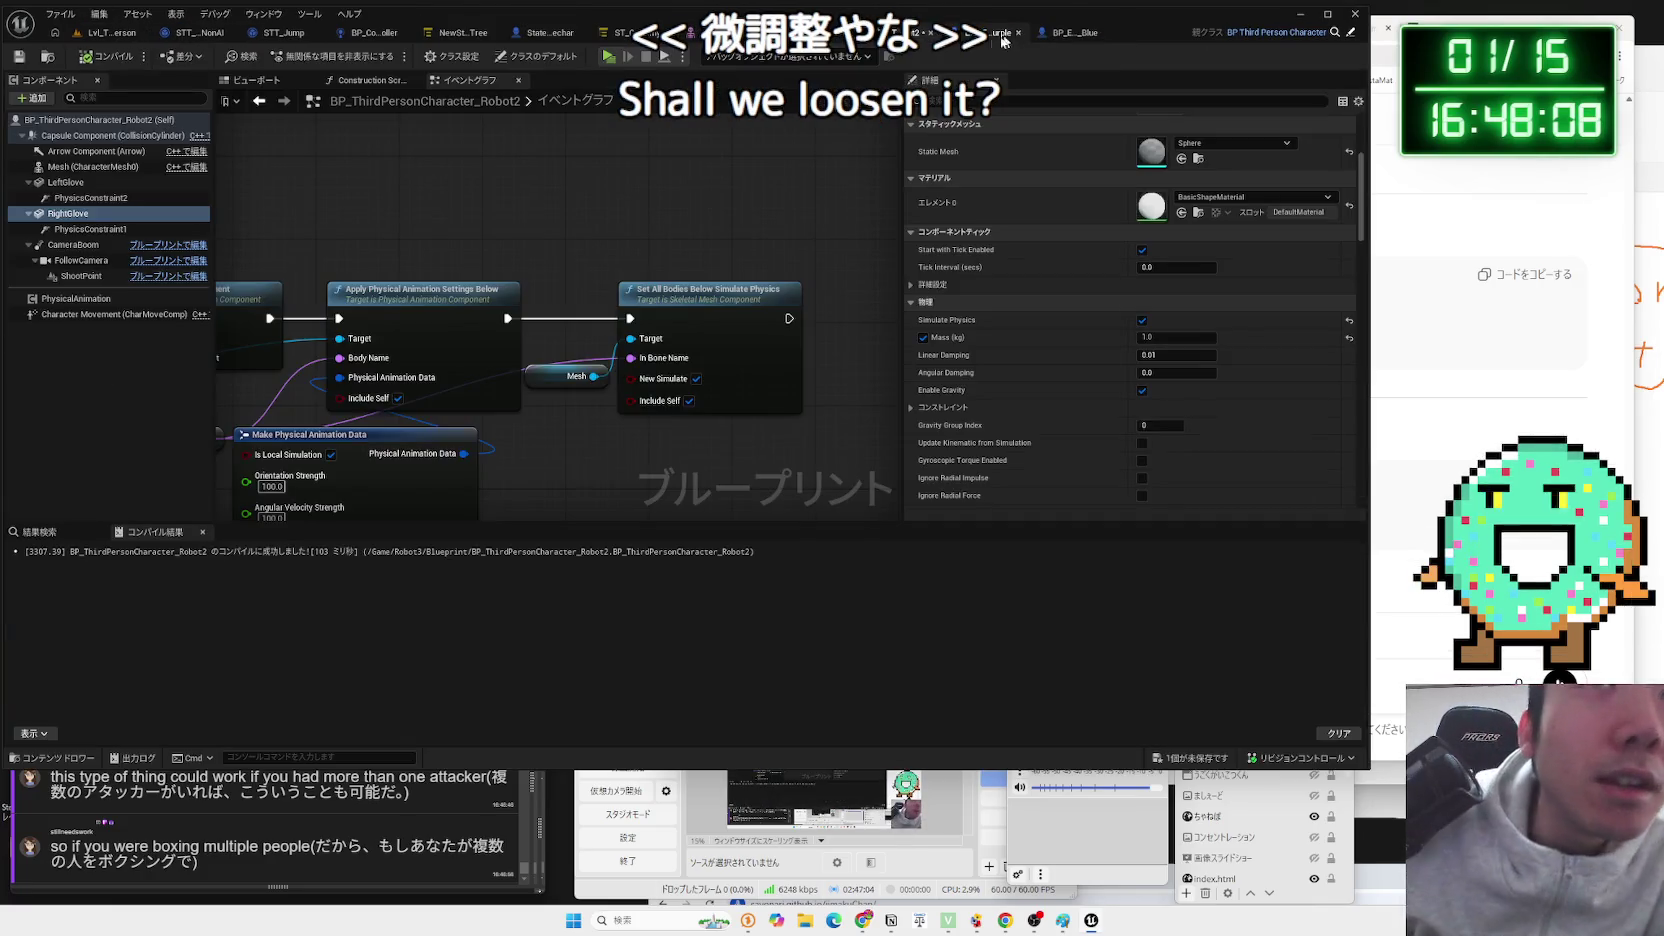
scroll(690, 390, "down", 2)
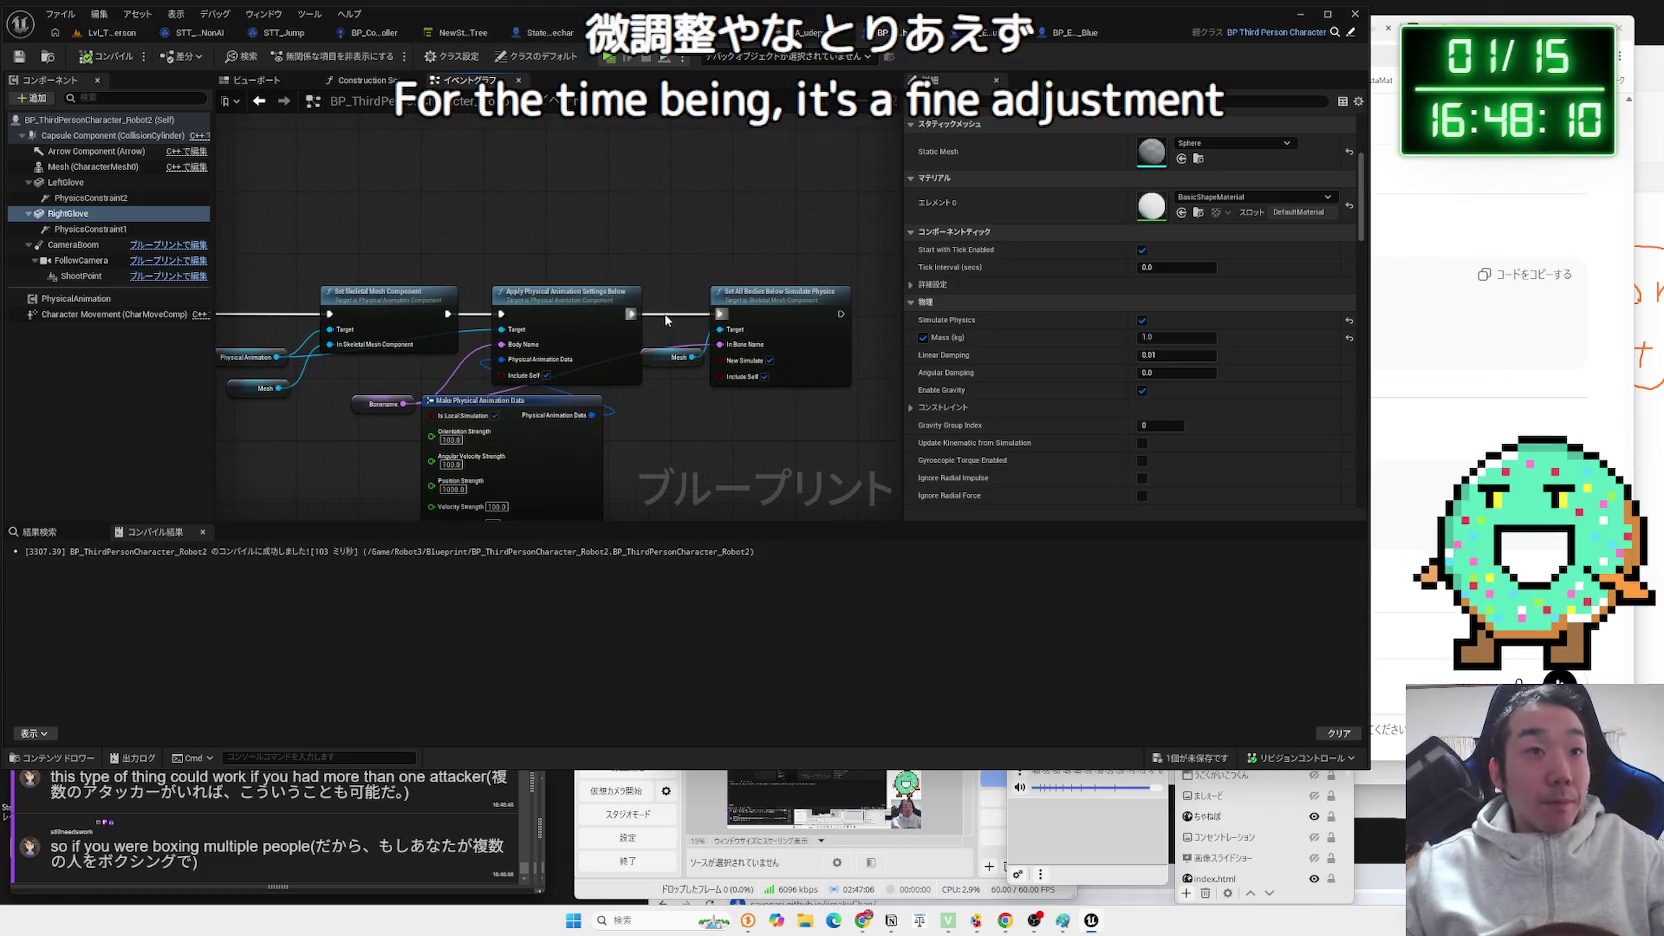
key("ctrl+z")
key("ctrl+z")
key("ctrl+z")
mouse_move(537, 378)
left_mouse_down()
mouse_move(672, 298)
mouse_move(758, 190)
left_mouse_up()
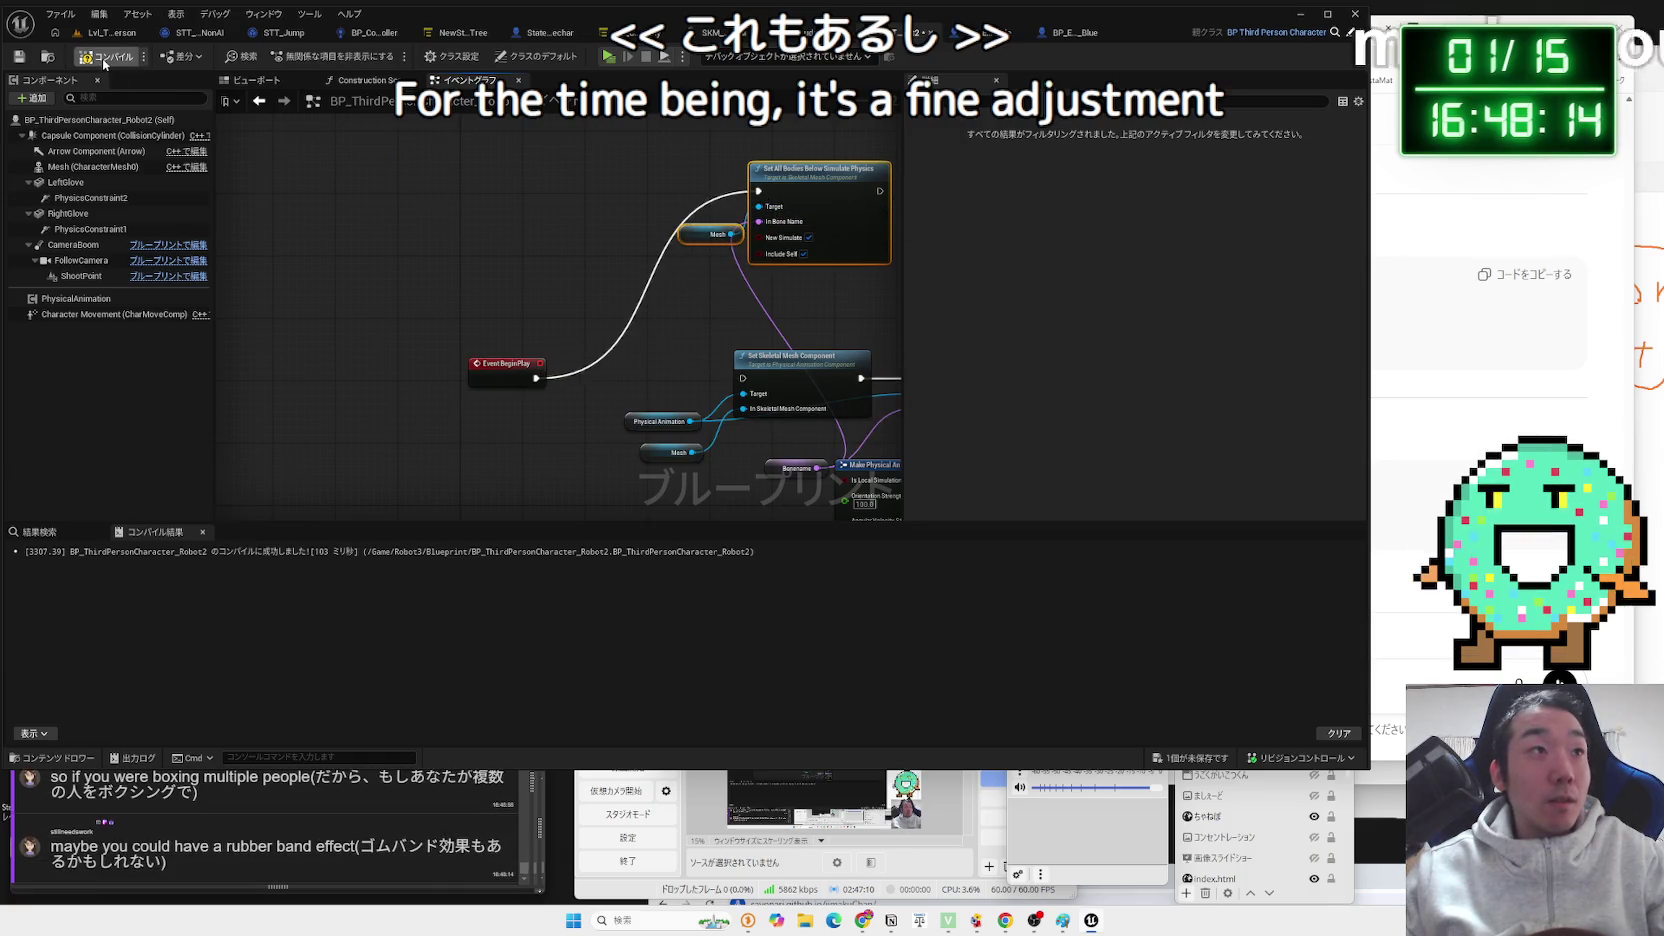
Compile the Robot2 blueprint, run a boxing play test, then stop it.
left_click(110, 32)
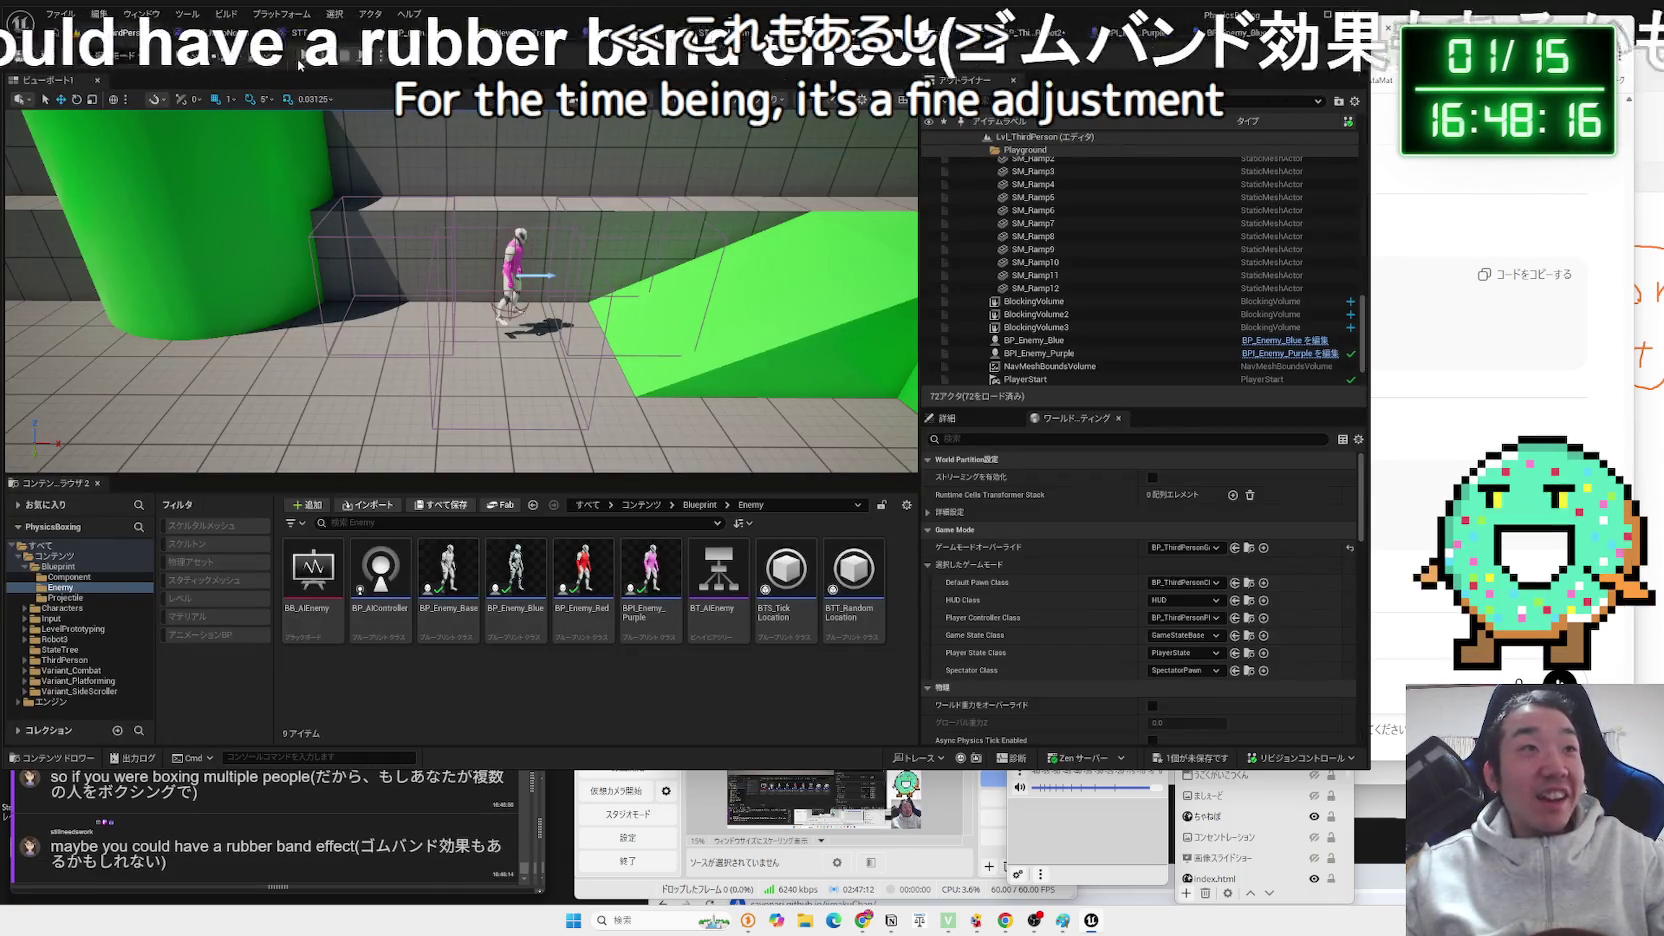
left_click(300, 63)
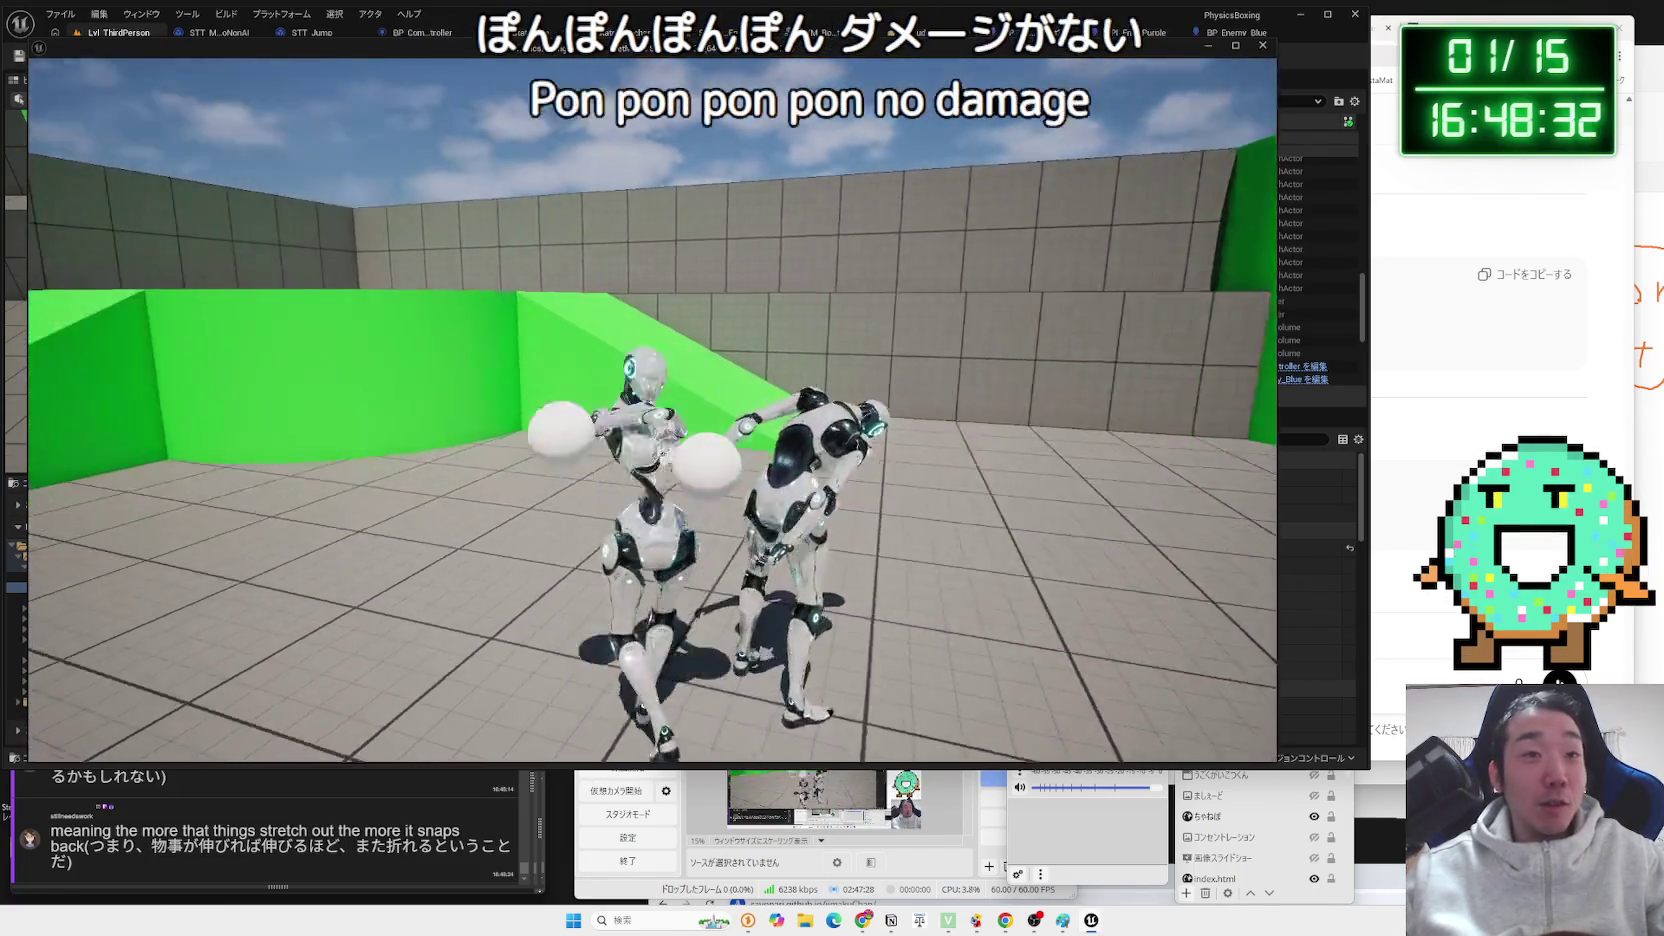
key("Escape")
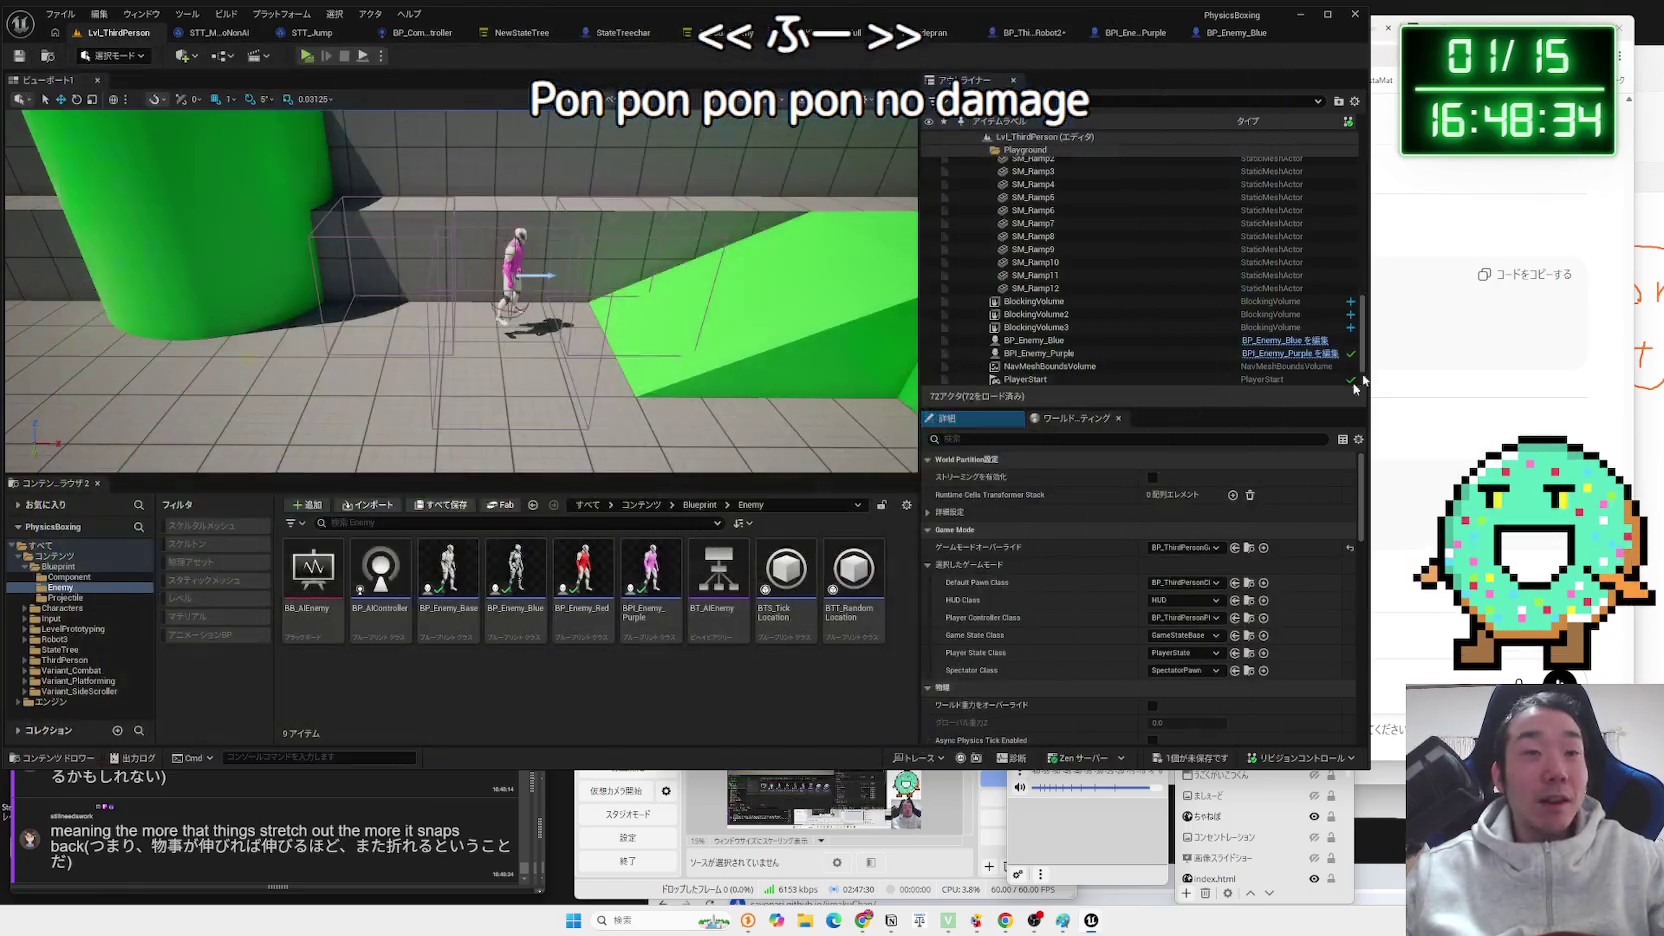
left_click(1035, 32)
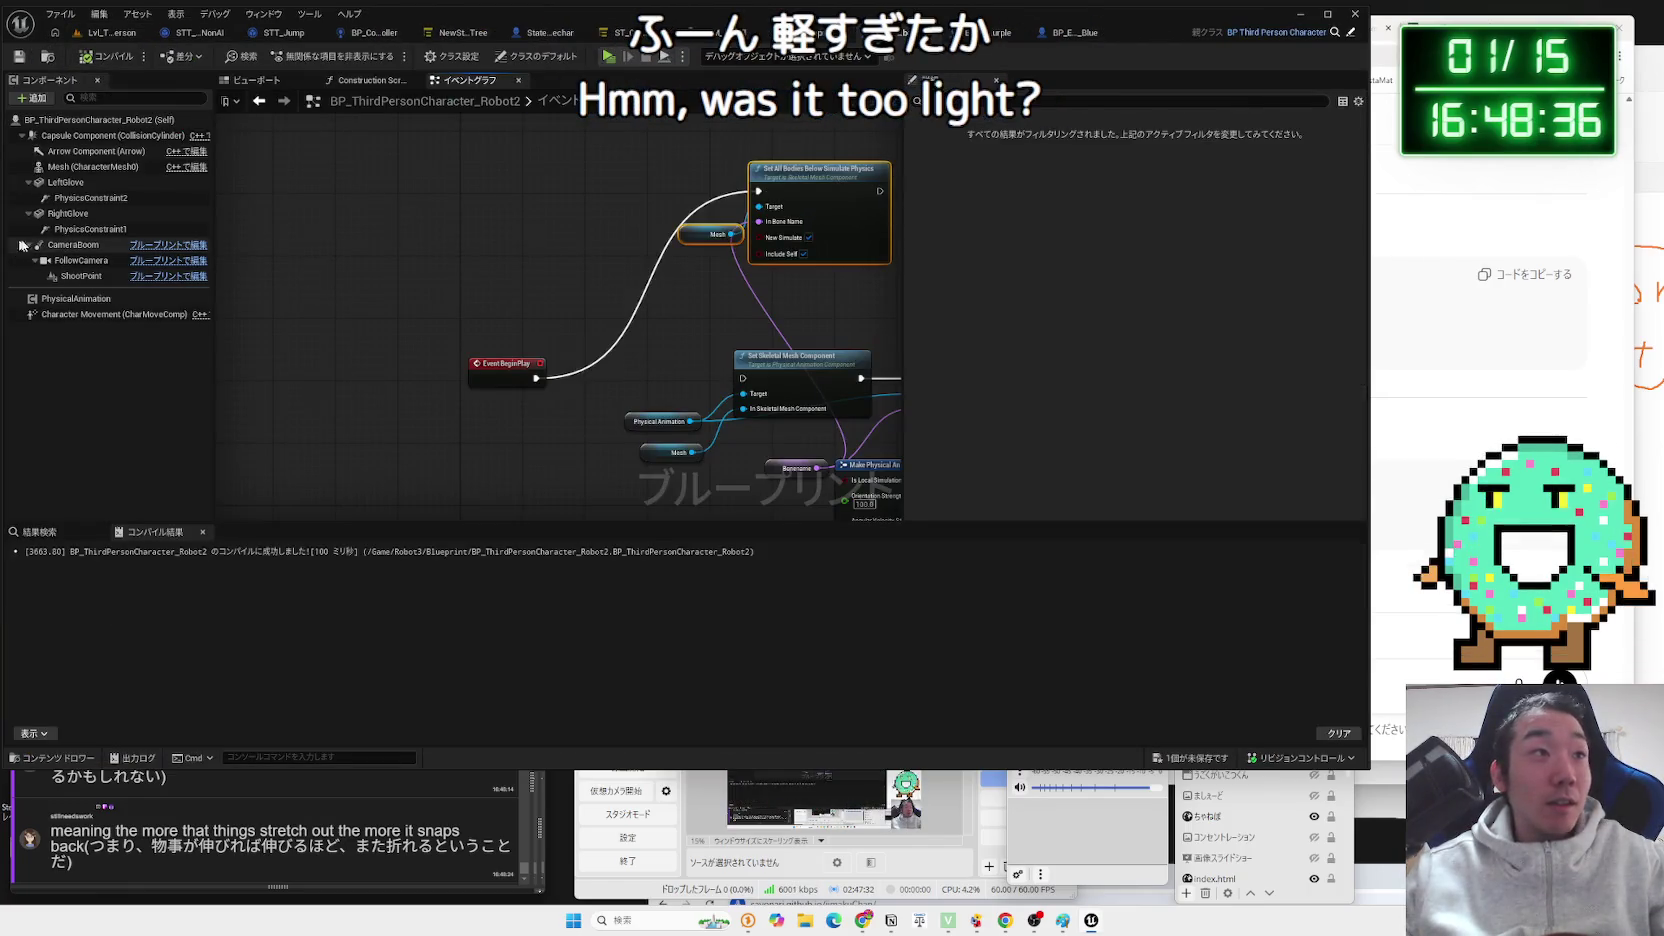
Clear the glove's Mass (kg) override so it uses the computed 109.456337 kg, then play-test the level.
left_click(57, 213)
left_click(97, 181)
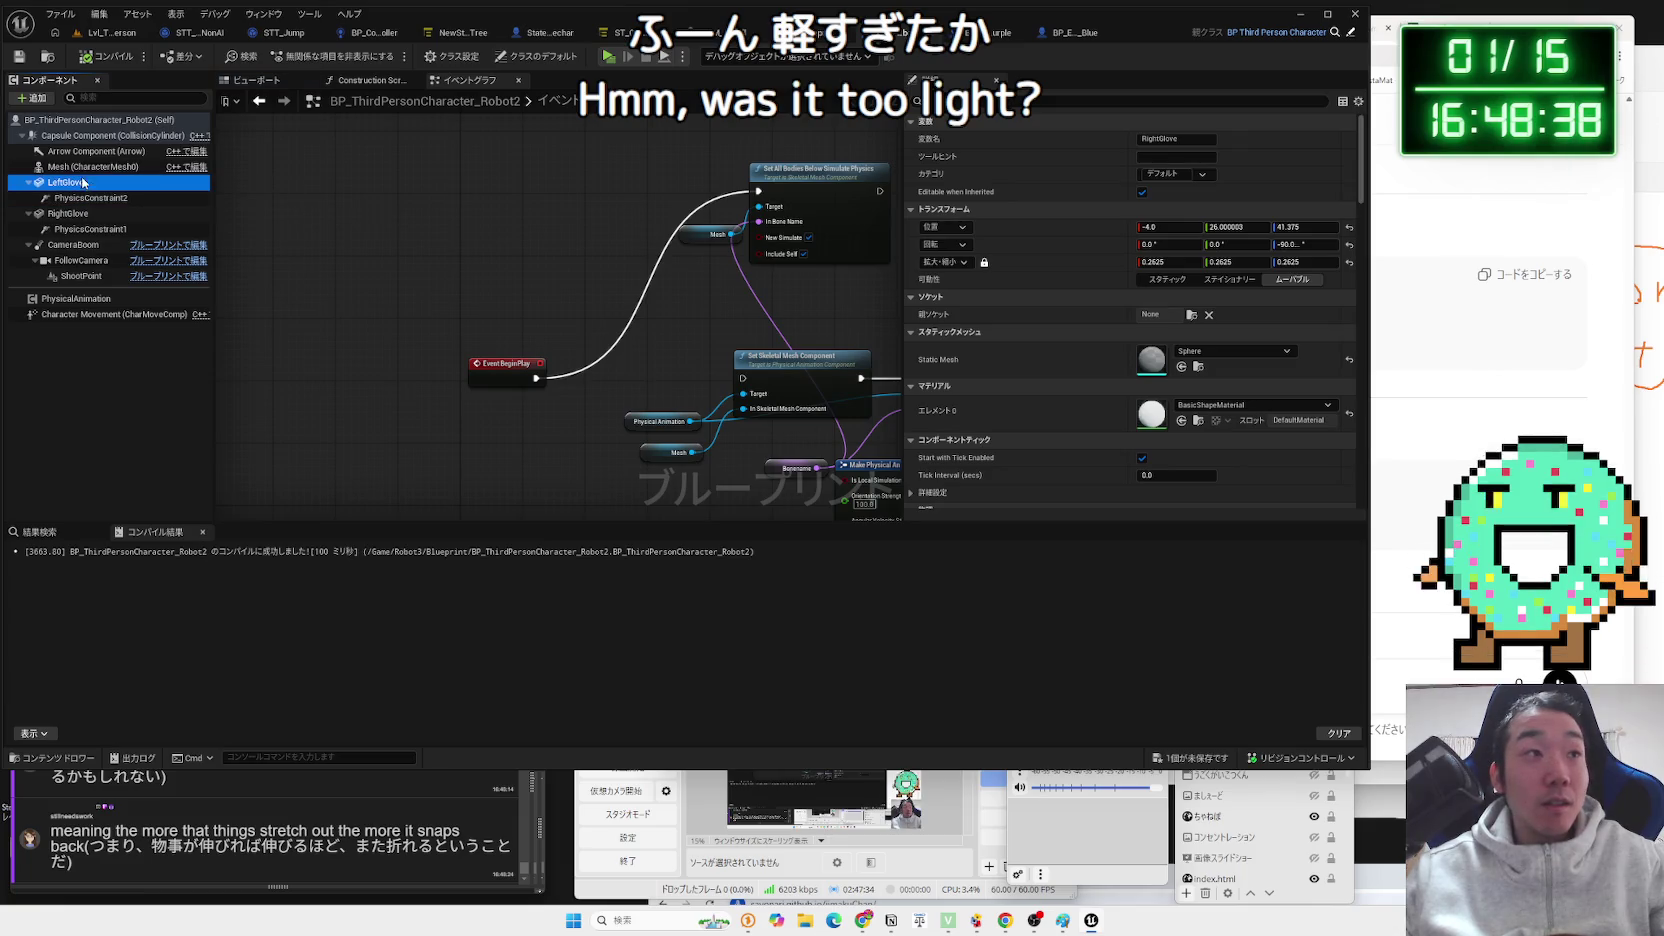
scroll(1219, 355, "down", 4)
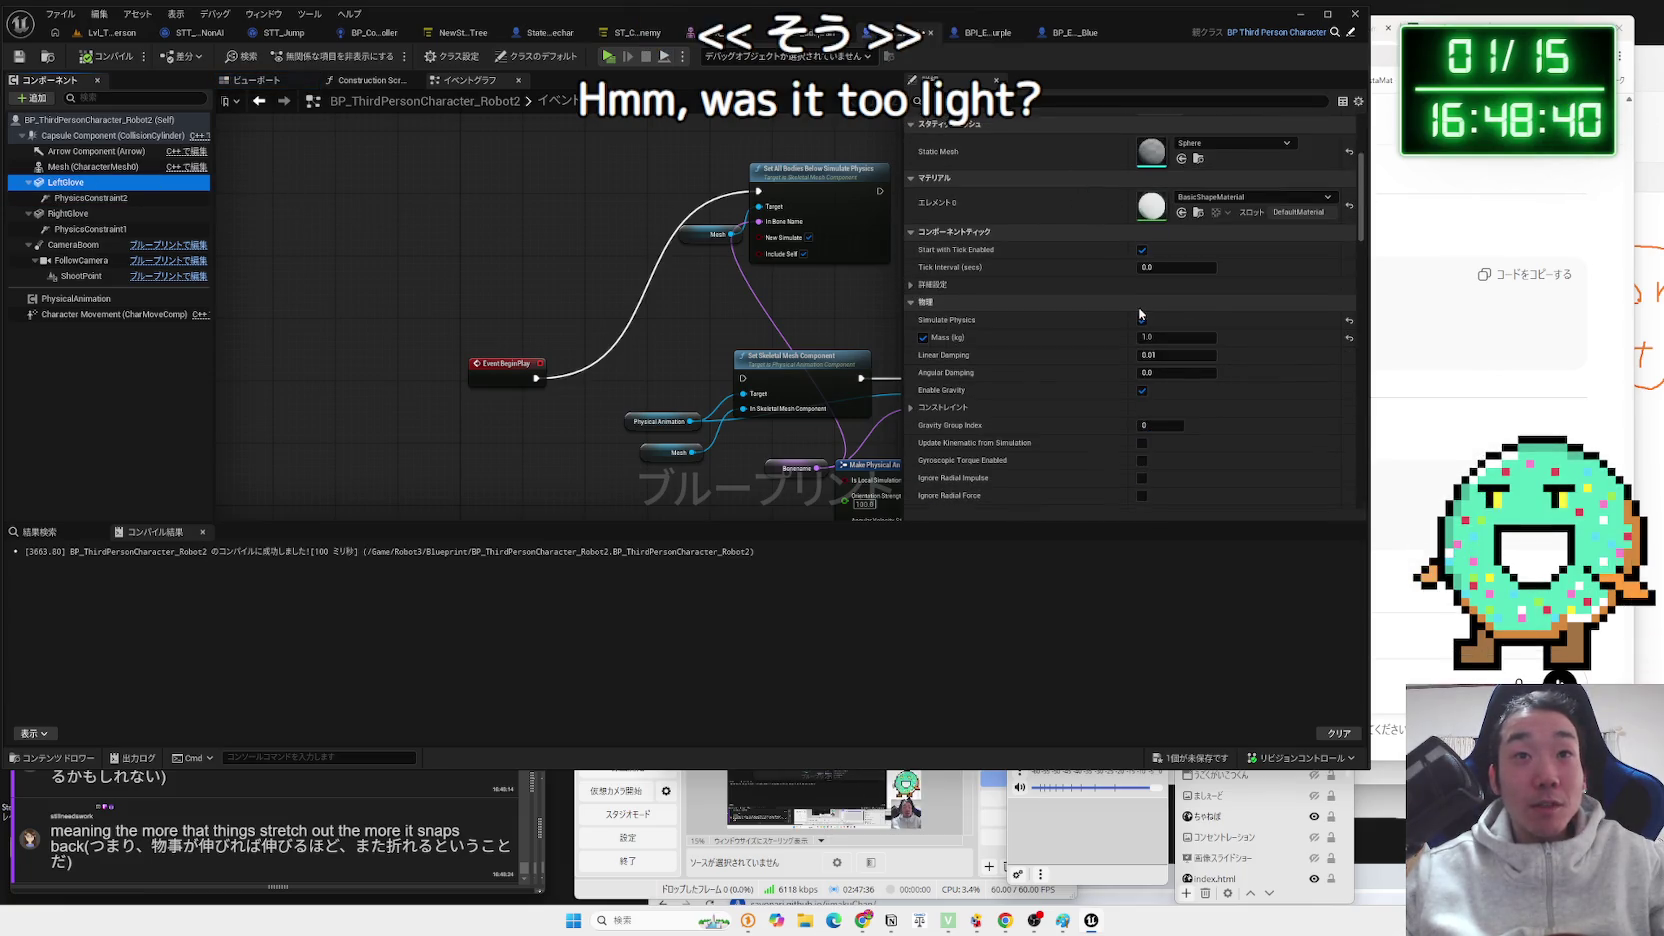
scroll(1162, 286, "down", 2)
scroll(1142, 328, "down", 1)
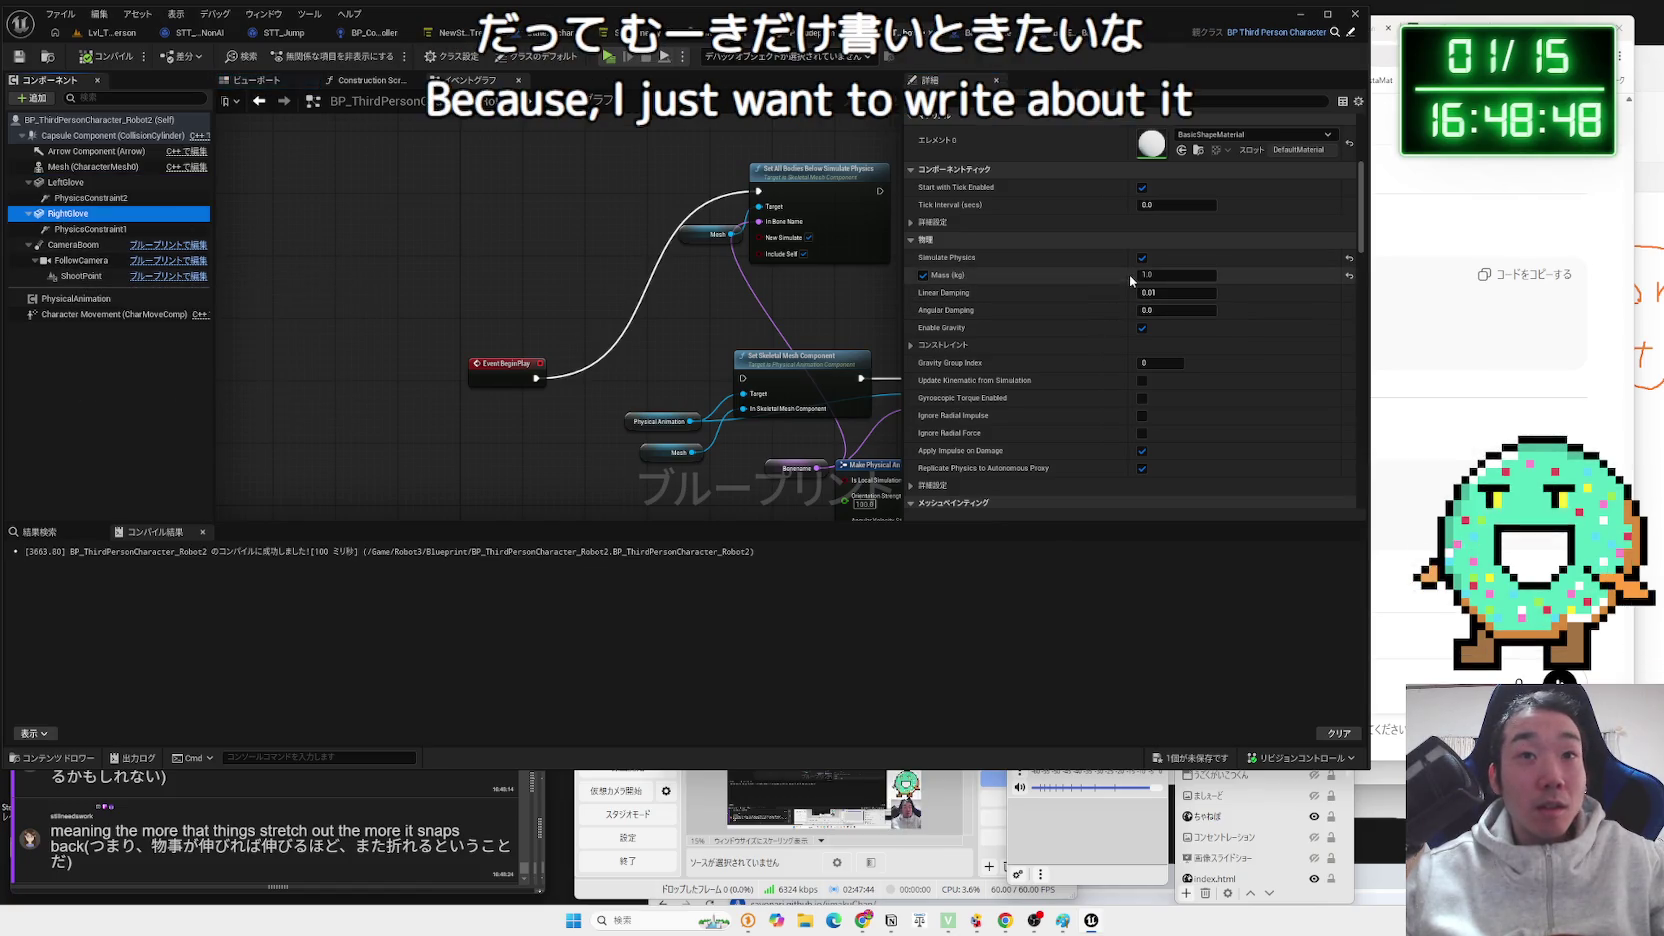
left_click(922, 275)
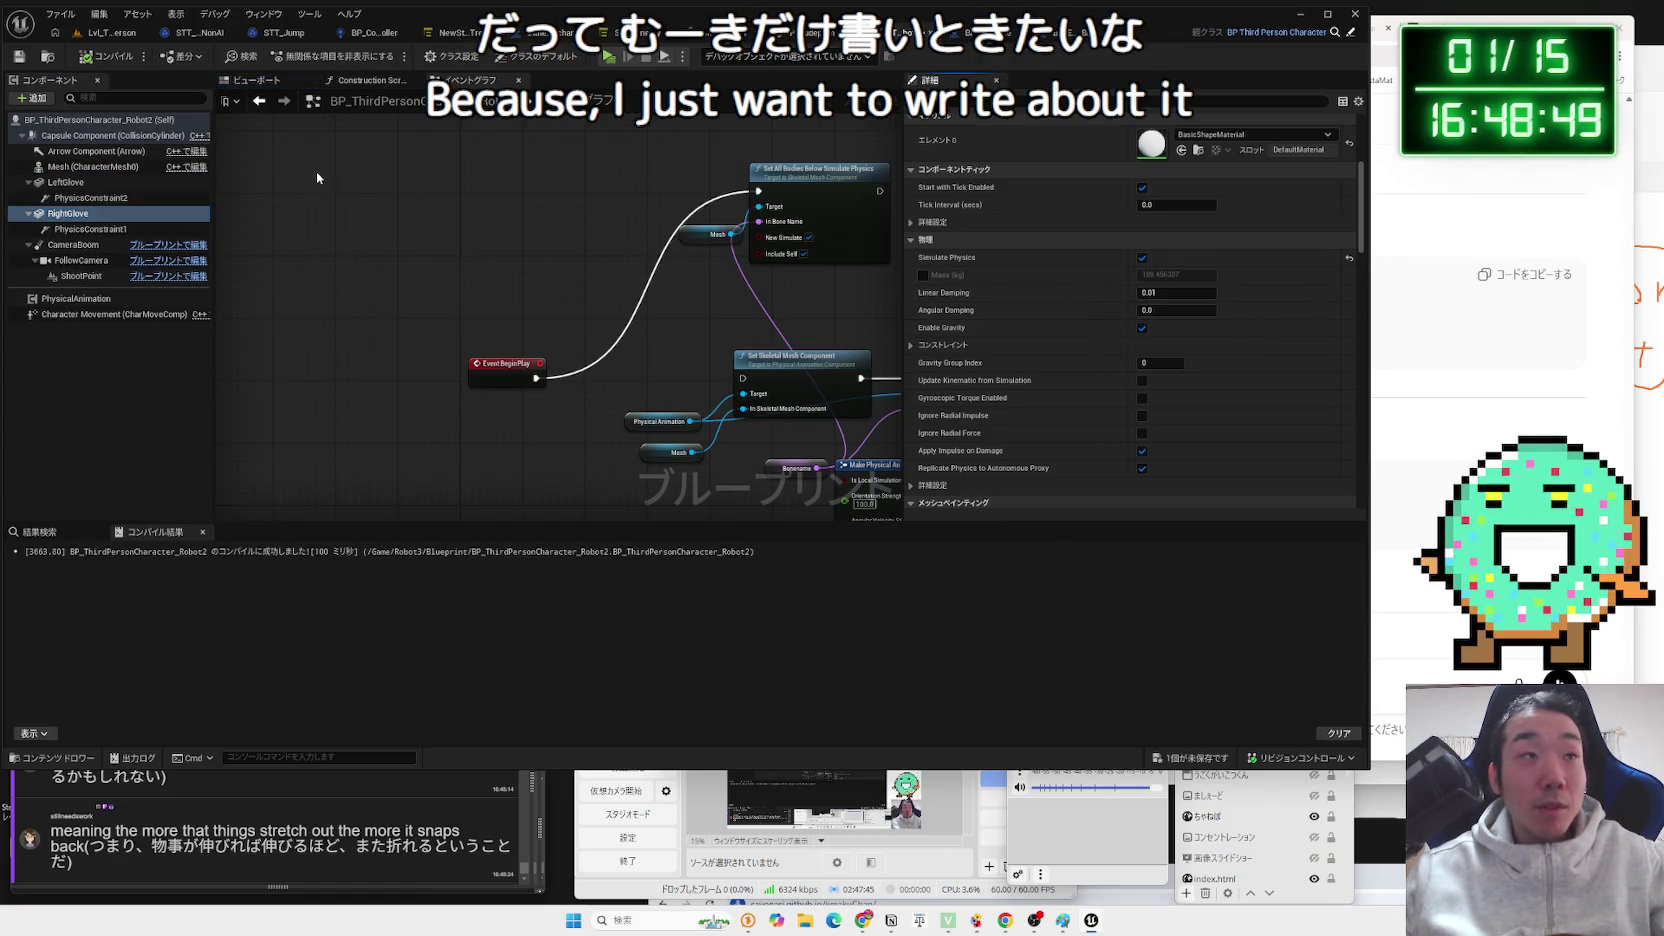
left_click(105, 32)
left_click(310, 66)
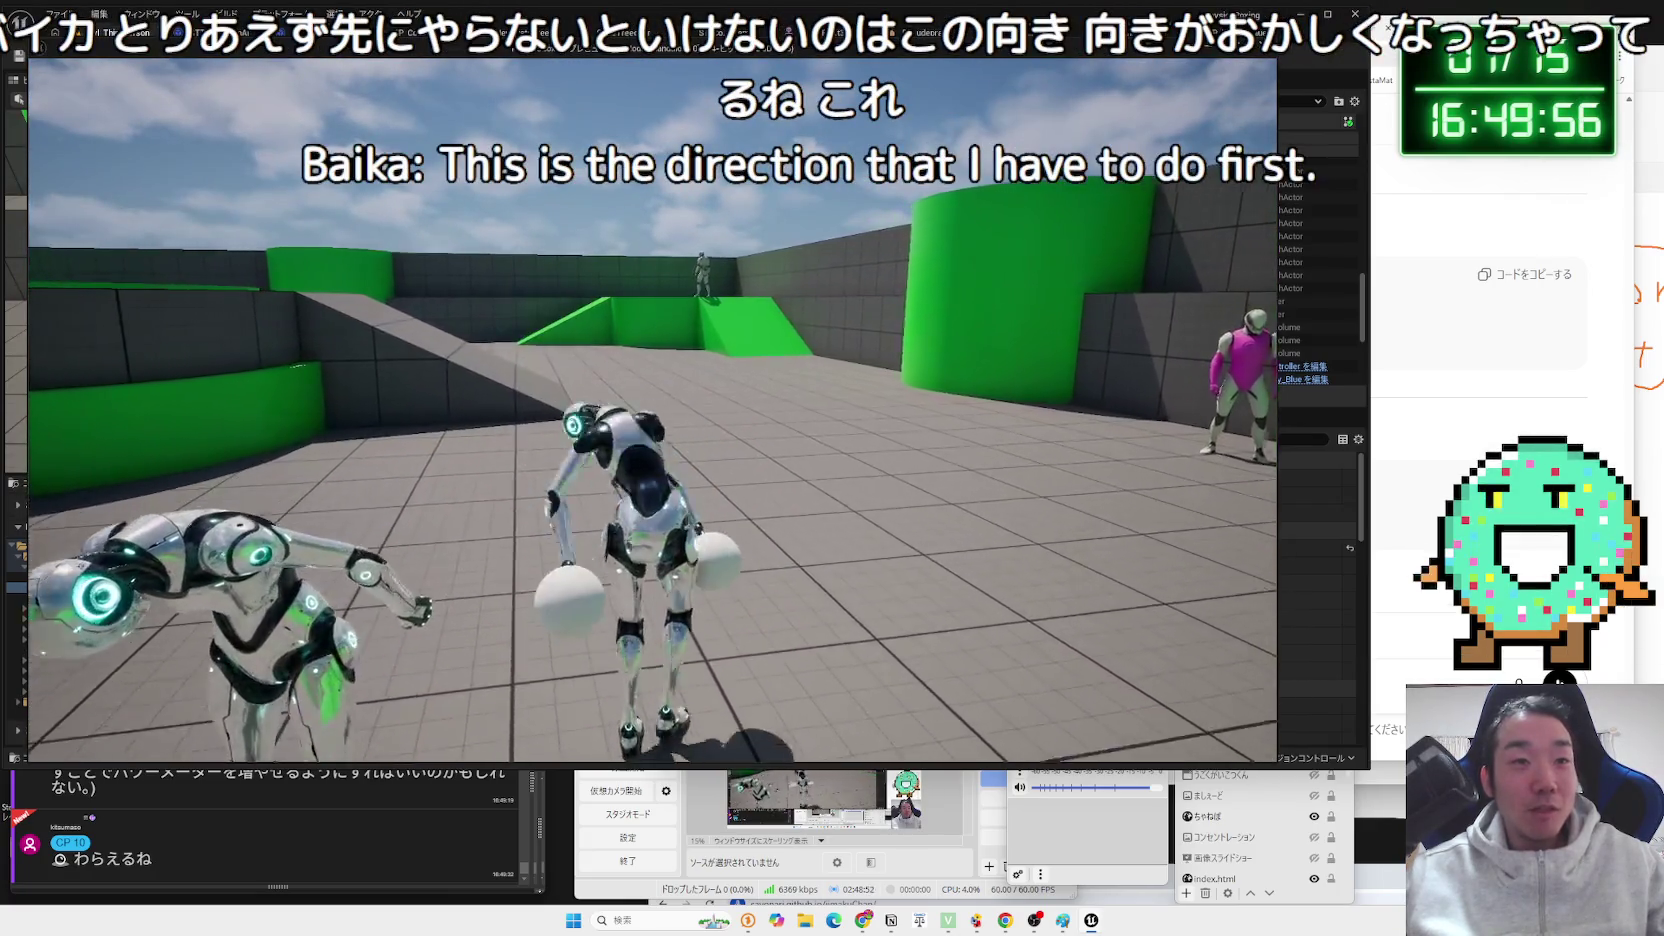
End the boxing-robot playtest with Esc and return to the level editor.
key("Escape")
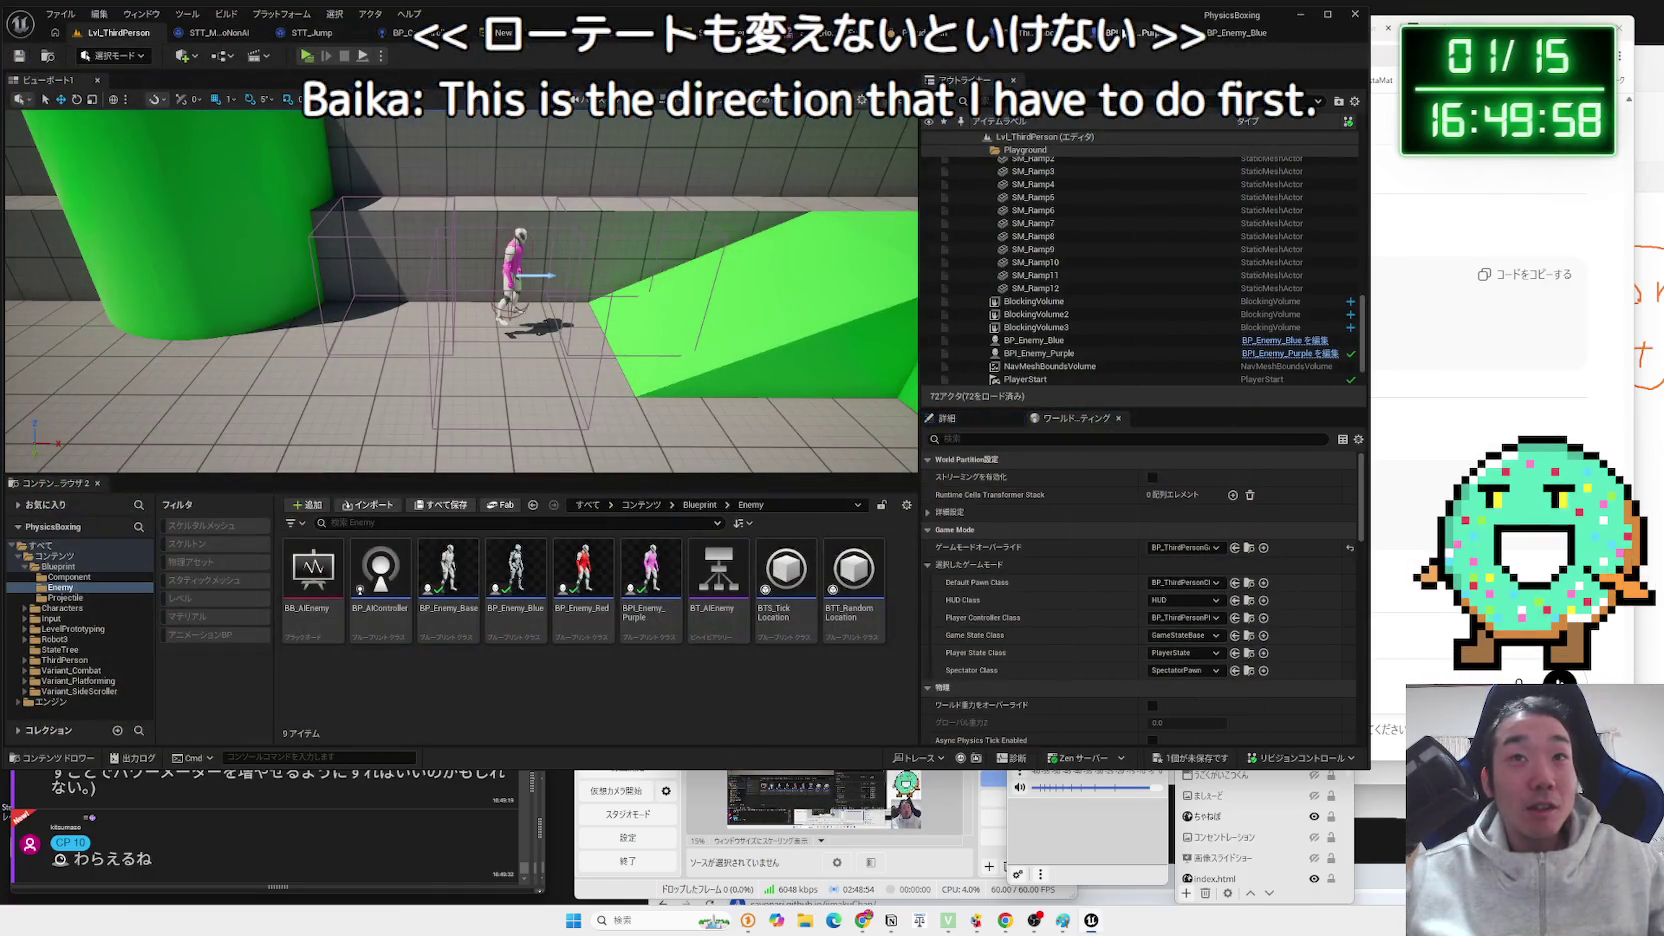
Look over the BP_Enemy_Blue blueprint's event graph.
left_click(1130, 32)
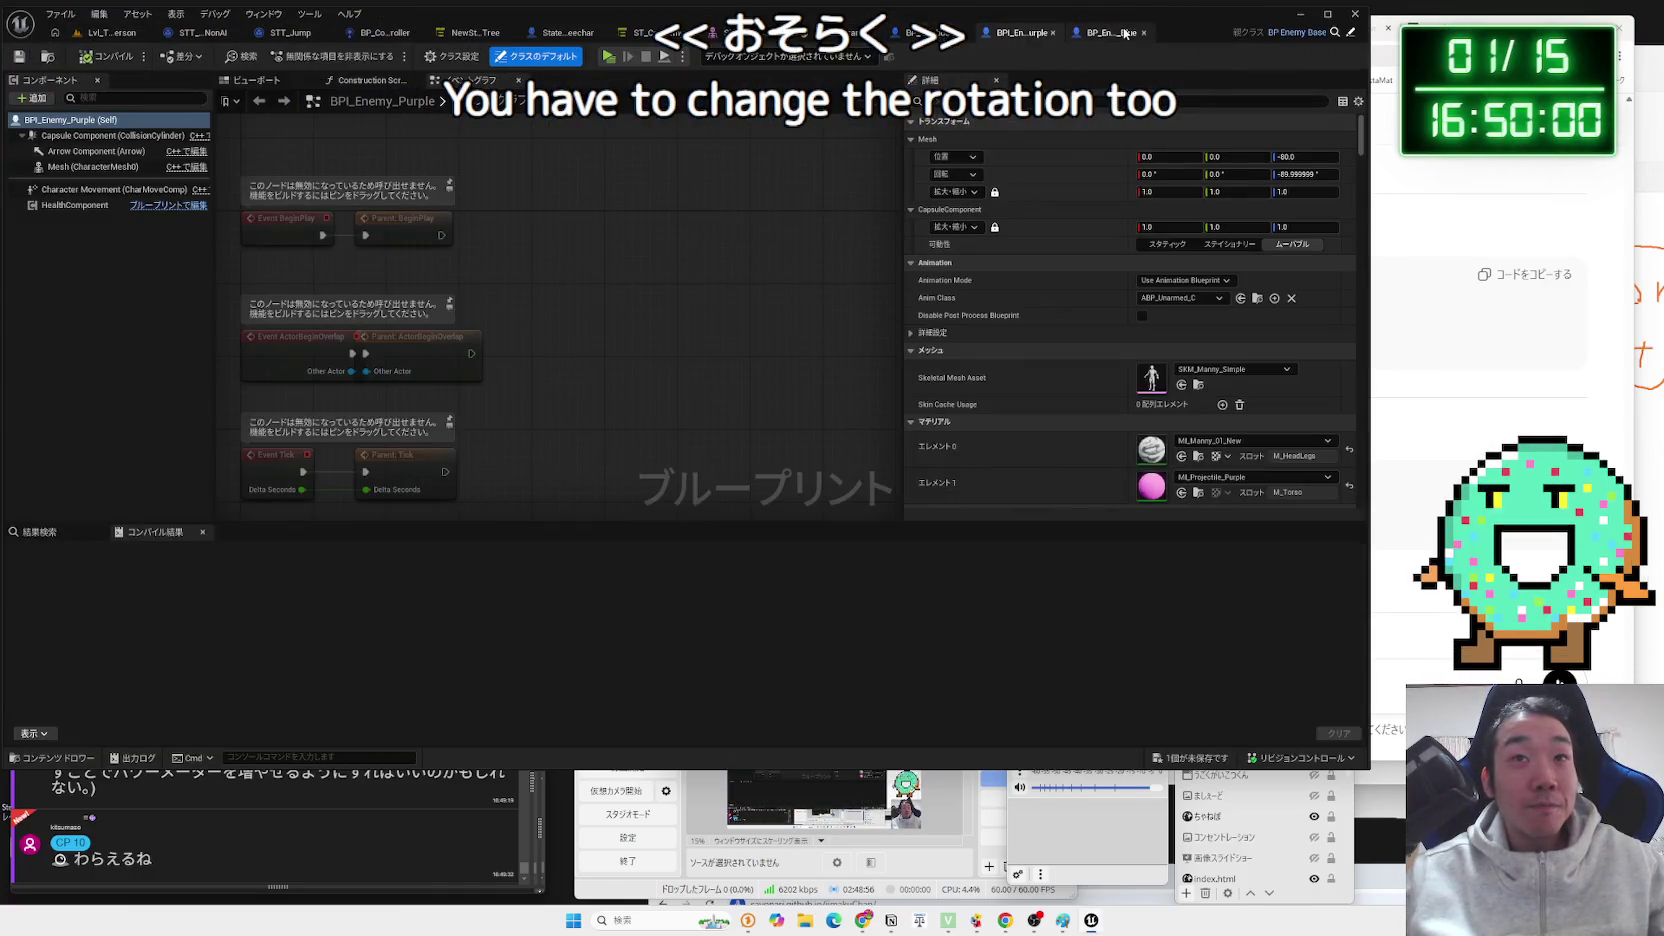
left_click(1122, 33)
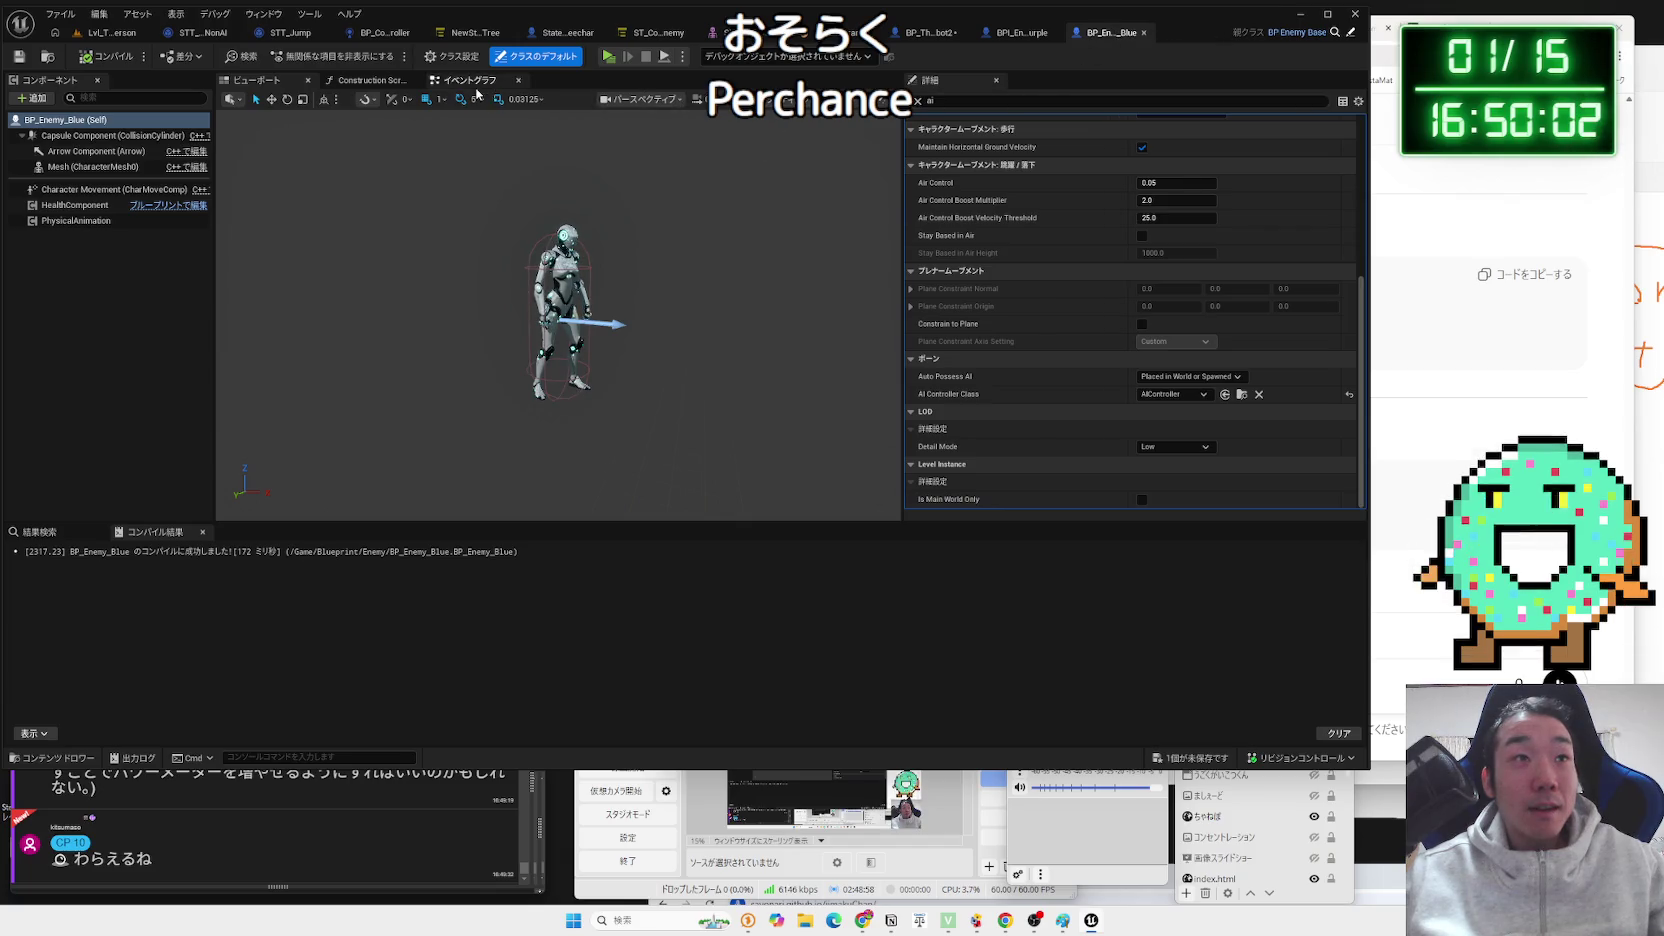
left_click(475, 81)
left_click_drag(530, 361, 620, 358)
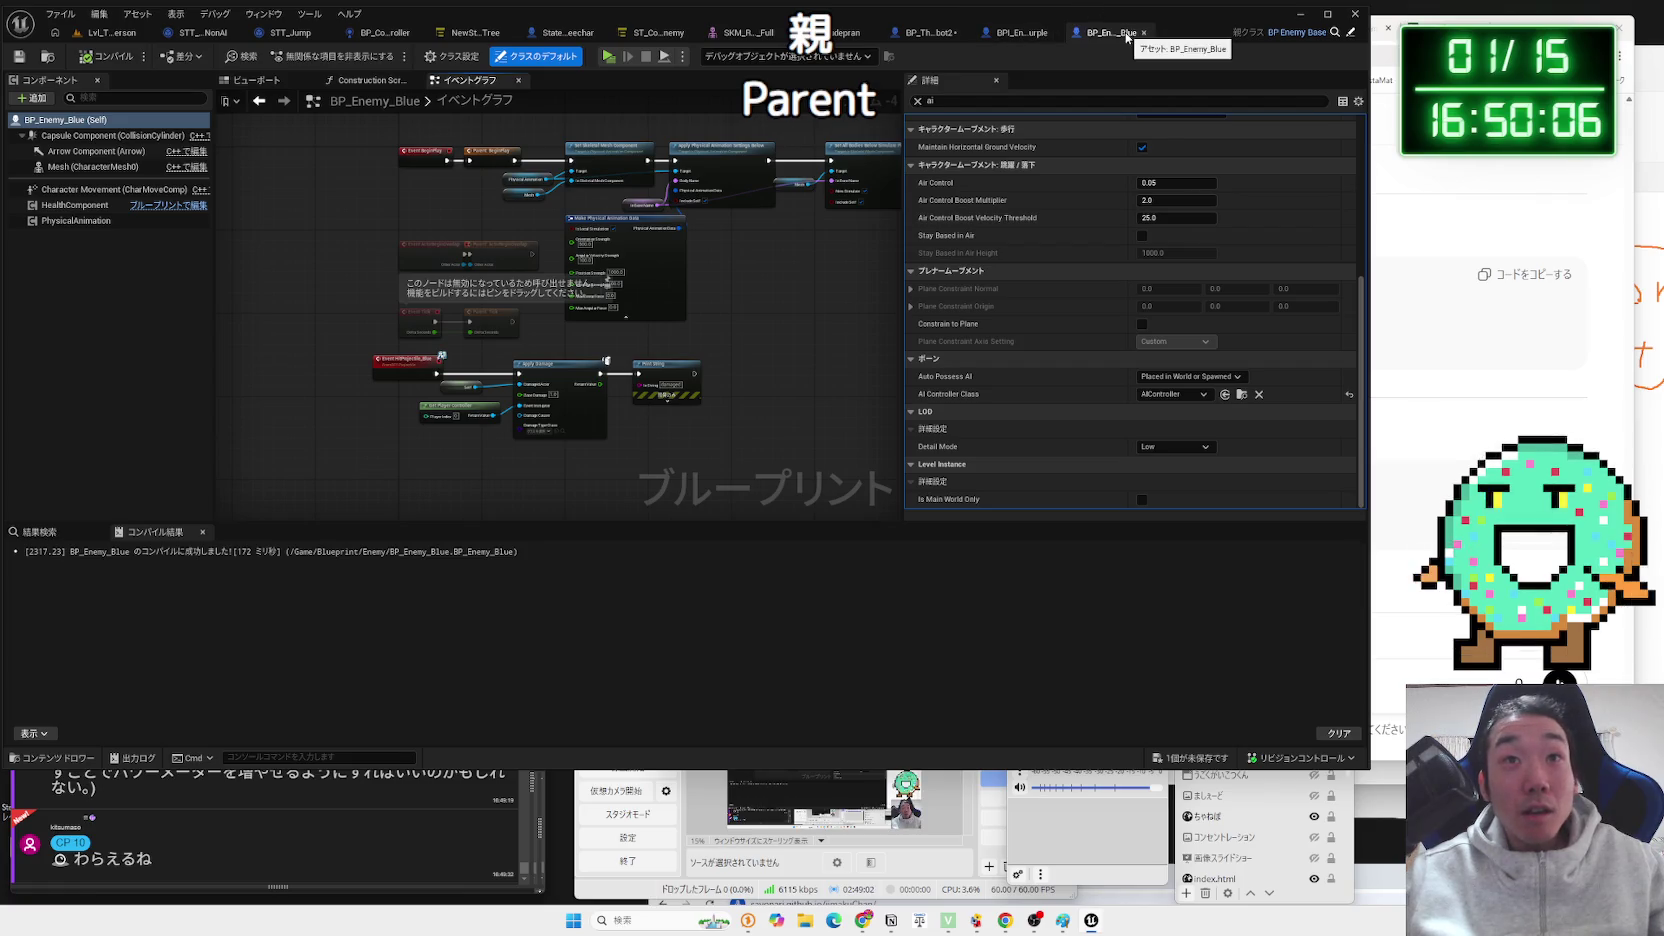
Review the parent third-person character's aim, jump and movement input nodes, then open the robot's skeletal mesh.
left_click(914, 34)
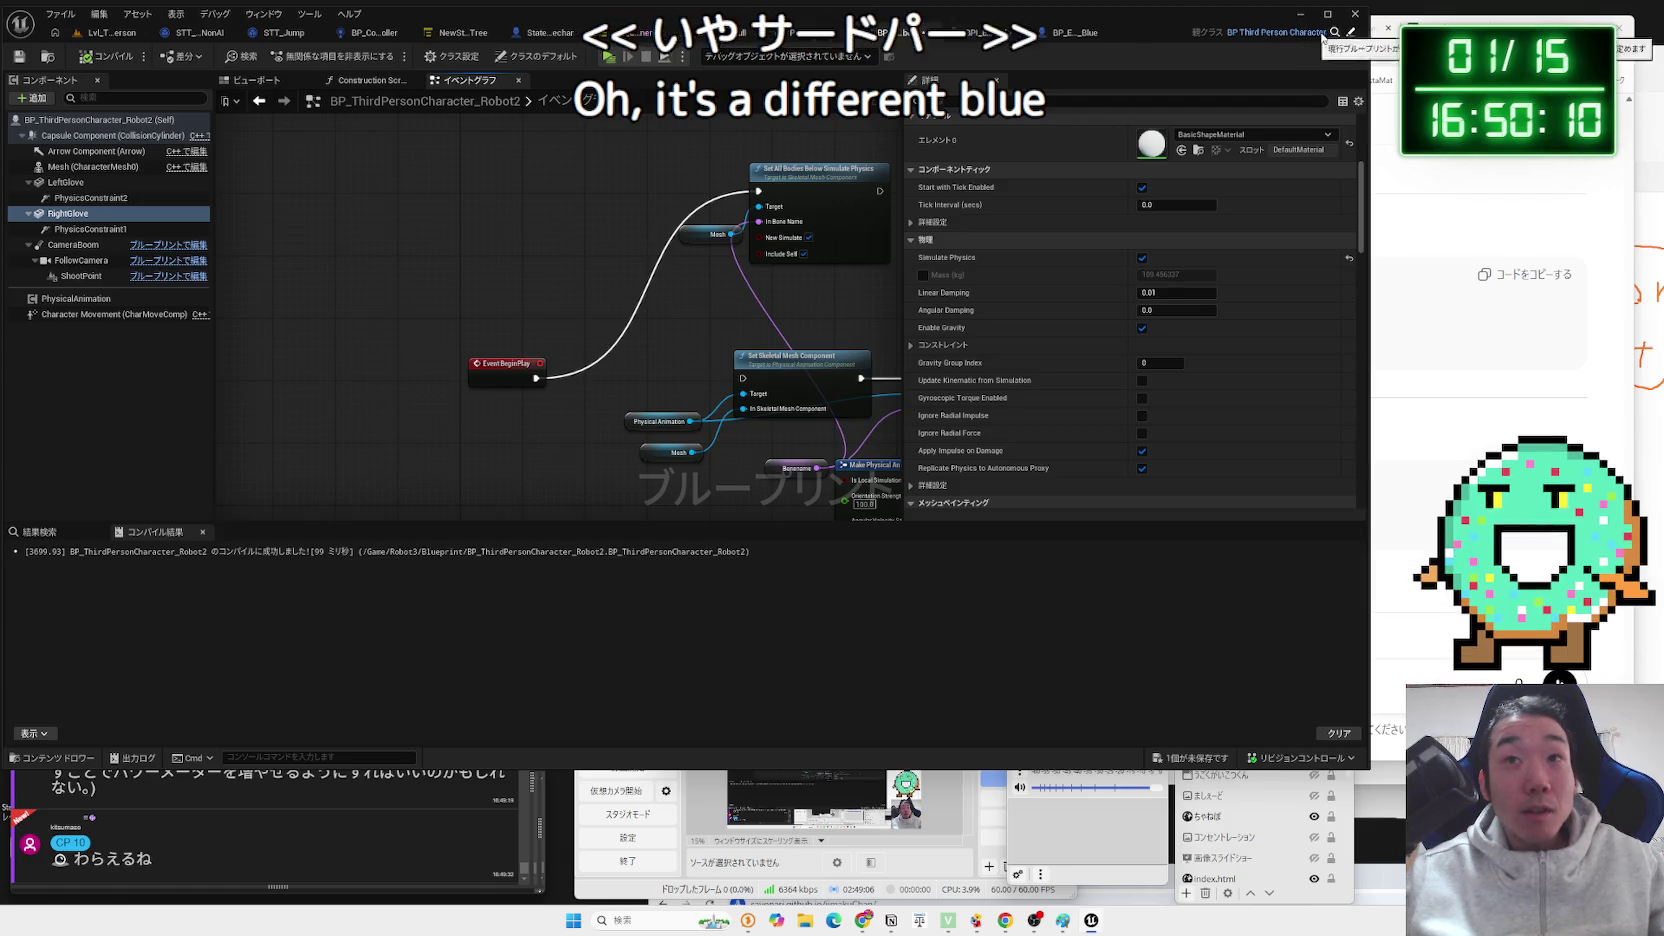
left_click(1348, 36)
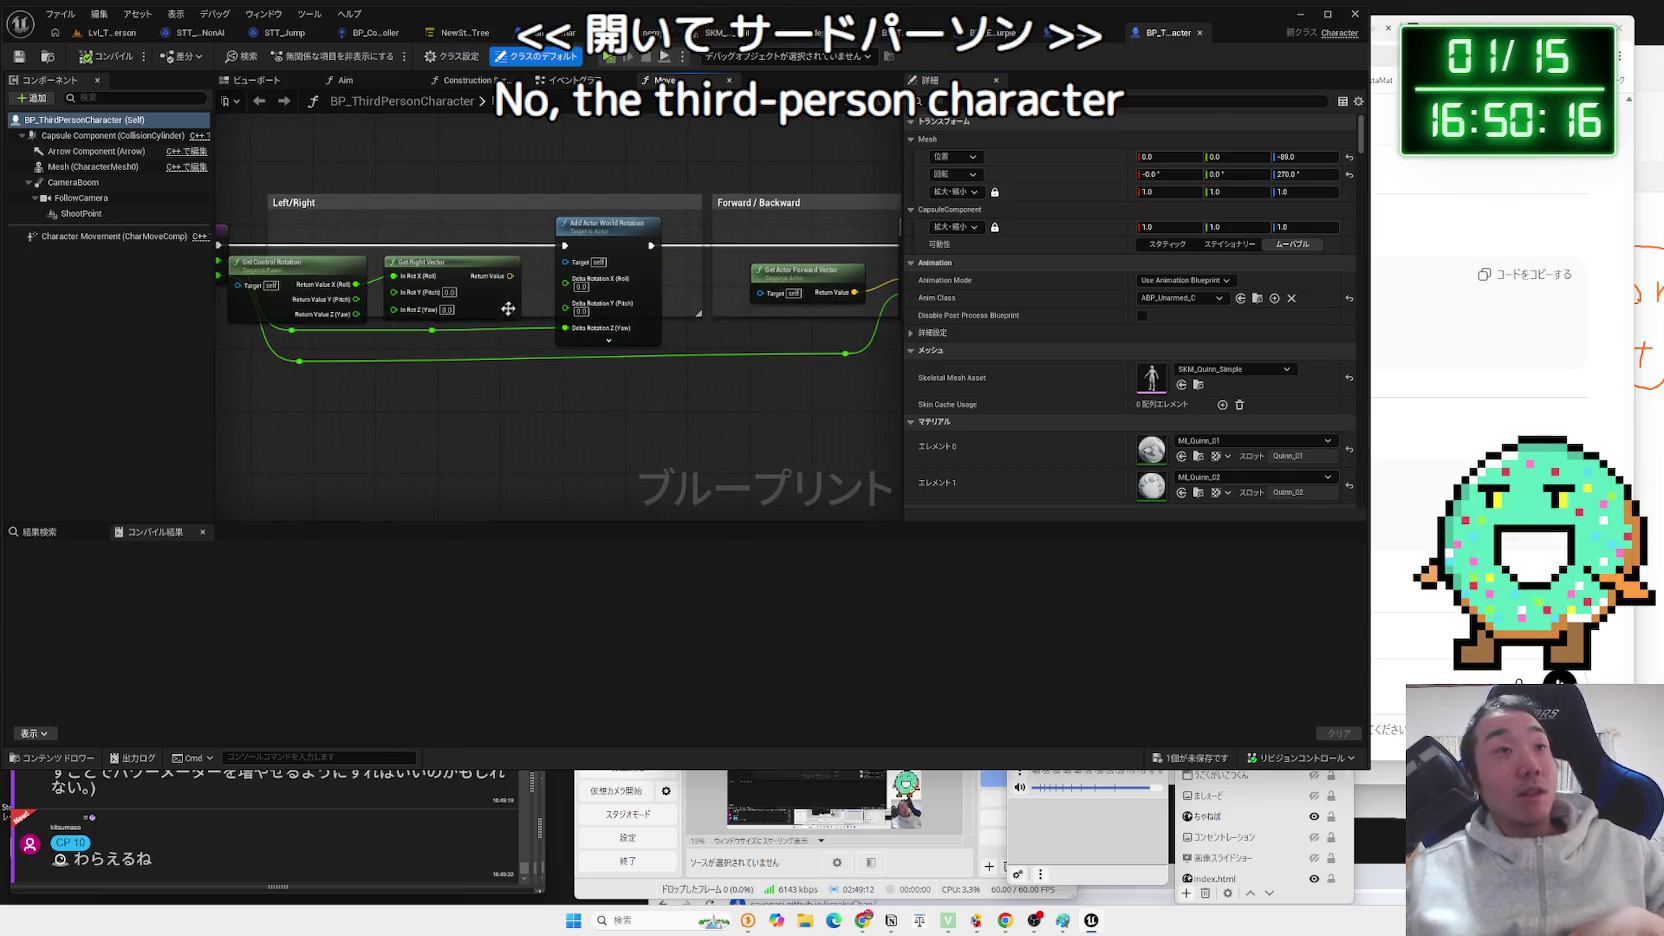
left_click(570, 80)
left_click_drag(720, 500, 686, 314)
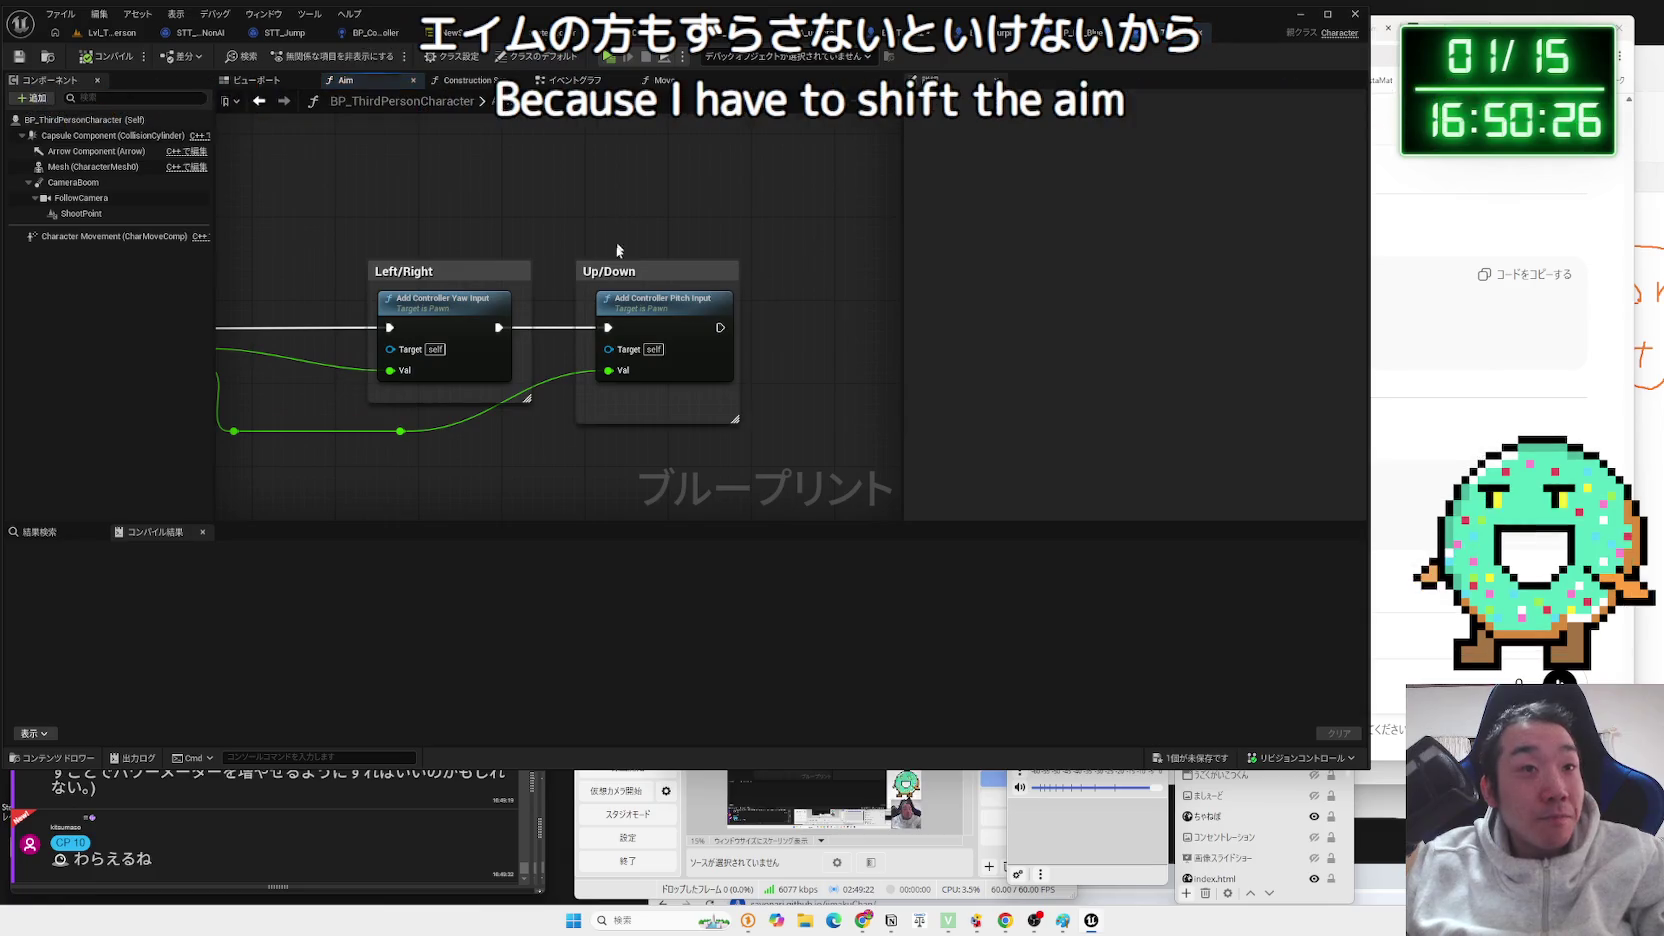
mouse_move(869, 226)
left_mouse_down()
mouse_move(869, 302)
mouse_move(484, 381)
left_mouse_up()
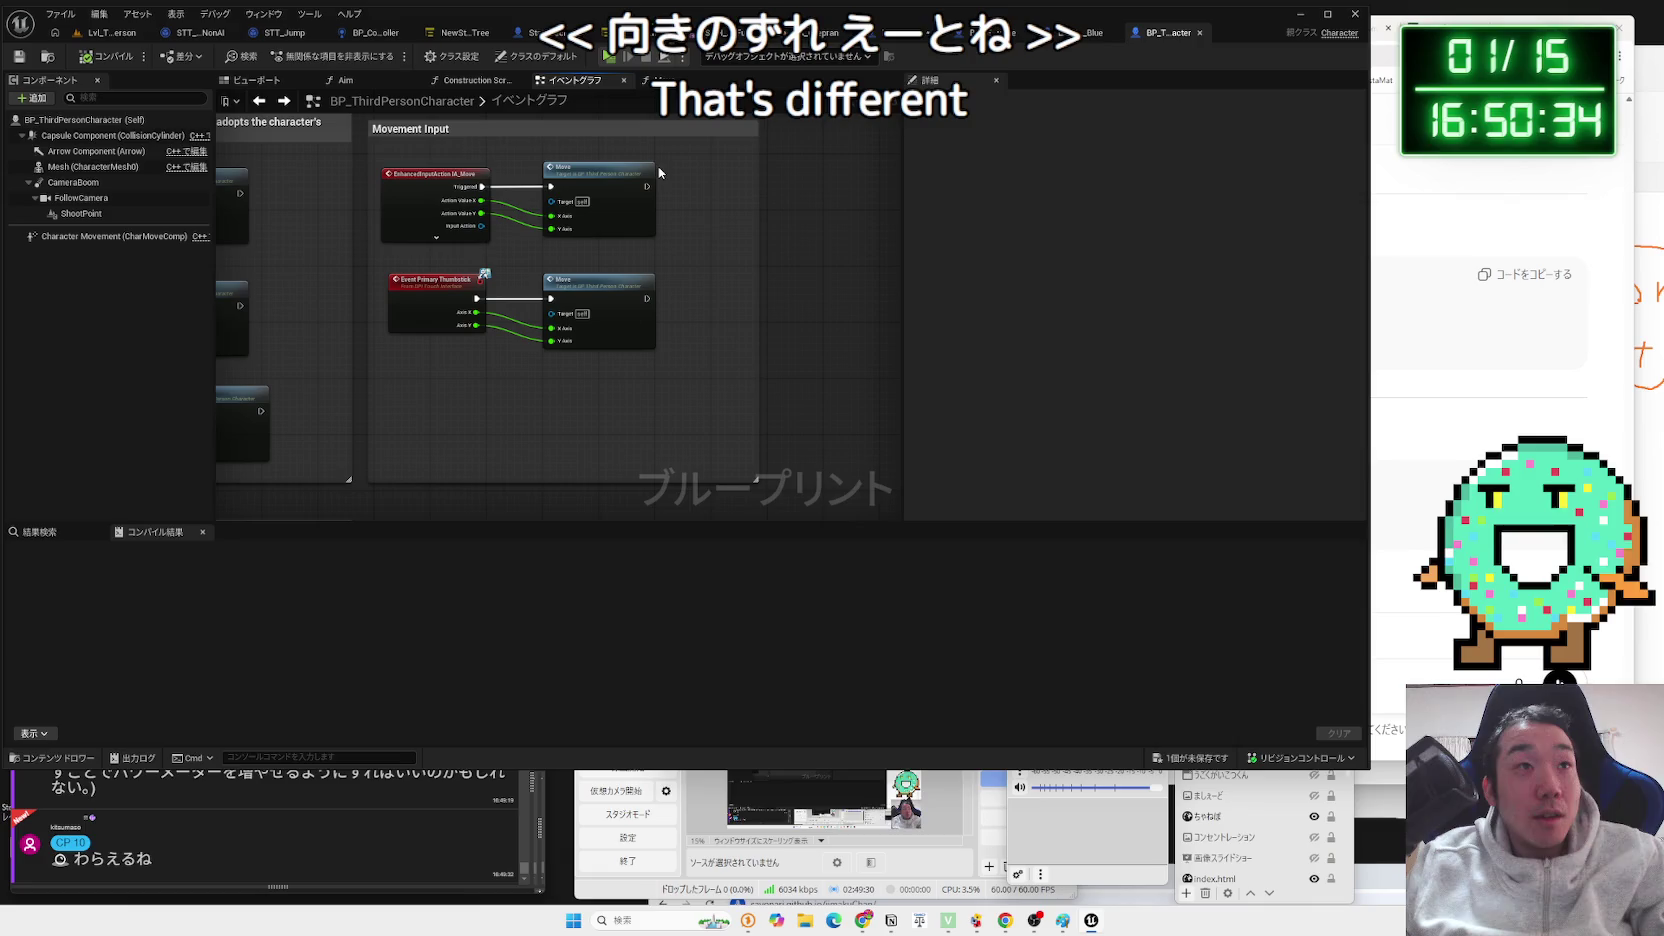
left_click(760, 32)
left_click(870, 32)
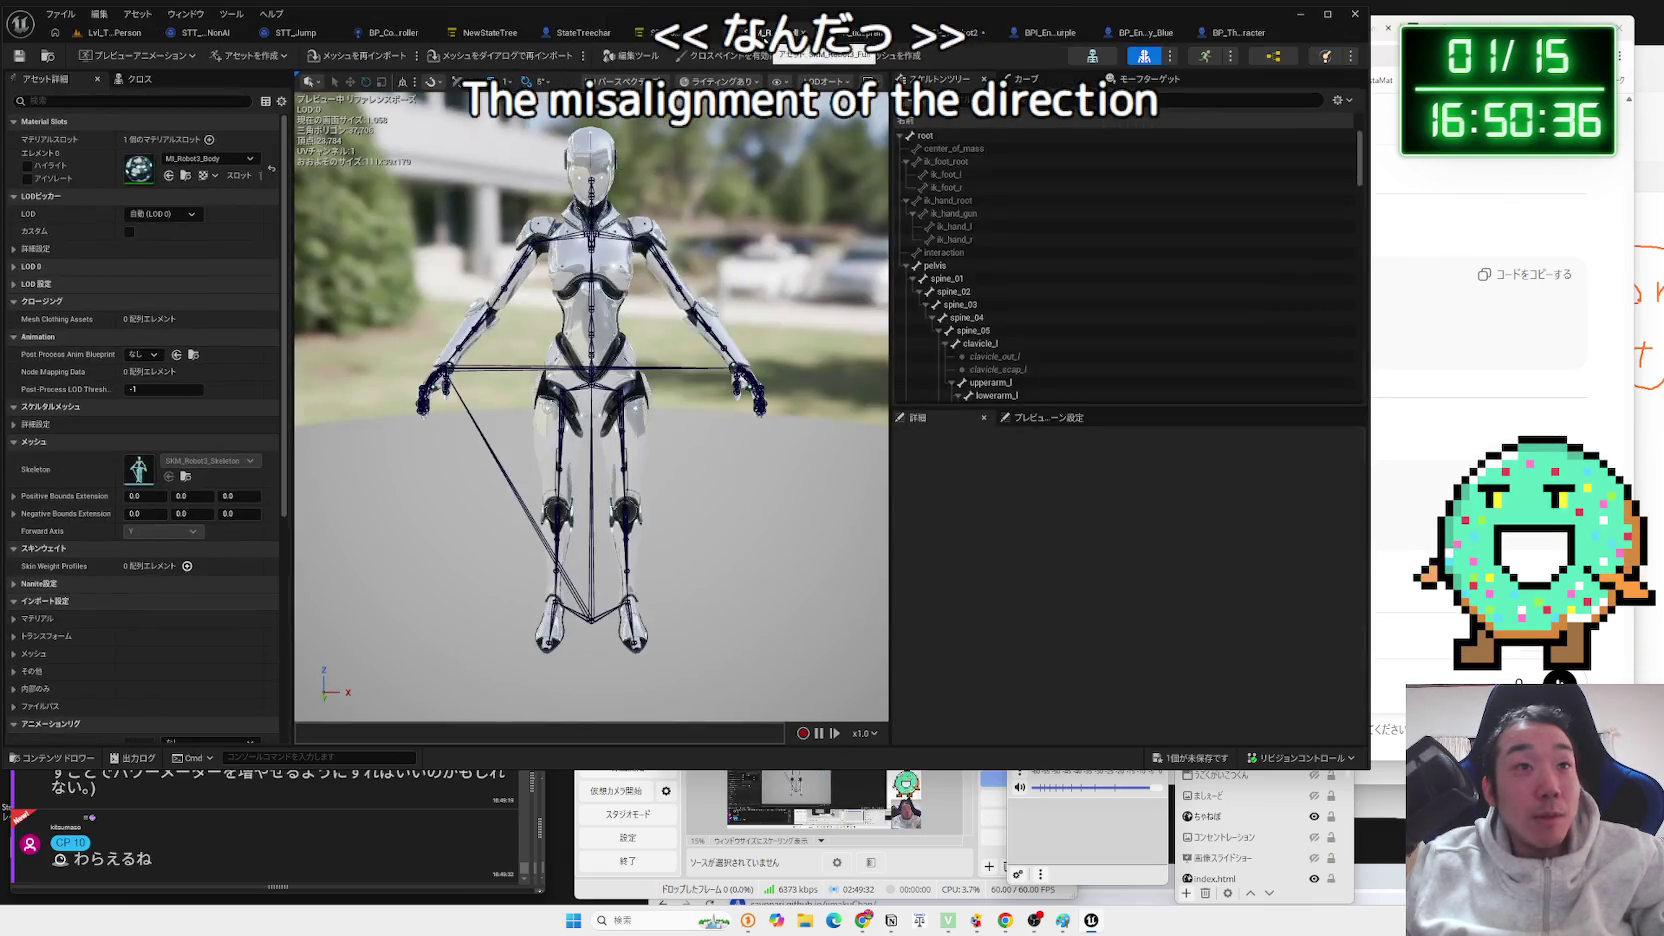
Select the Robot2 blueprint's Mesh (CharacterMesh0) and browse to its Anim Class, ABP_Unarmed_Robot.
left_click(880, 32)
left_click(845, 32)
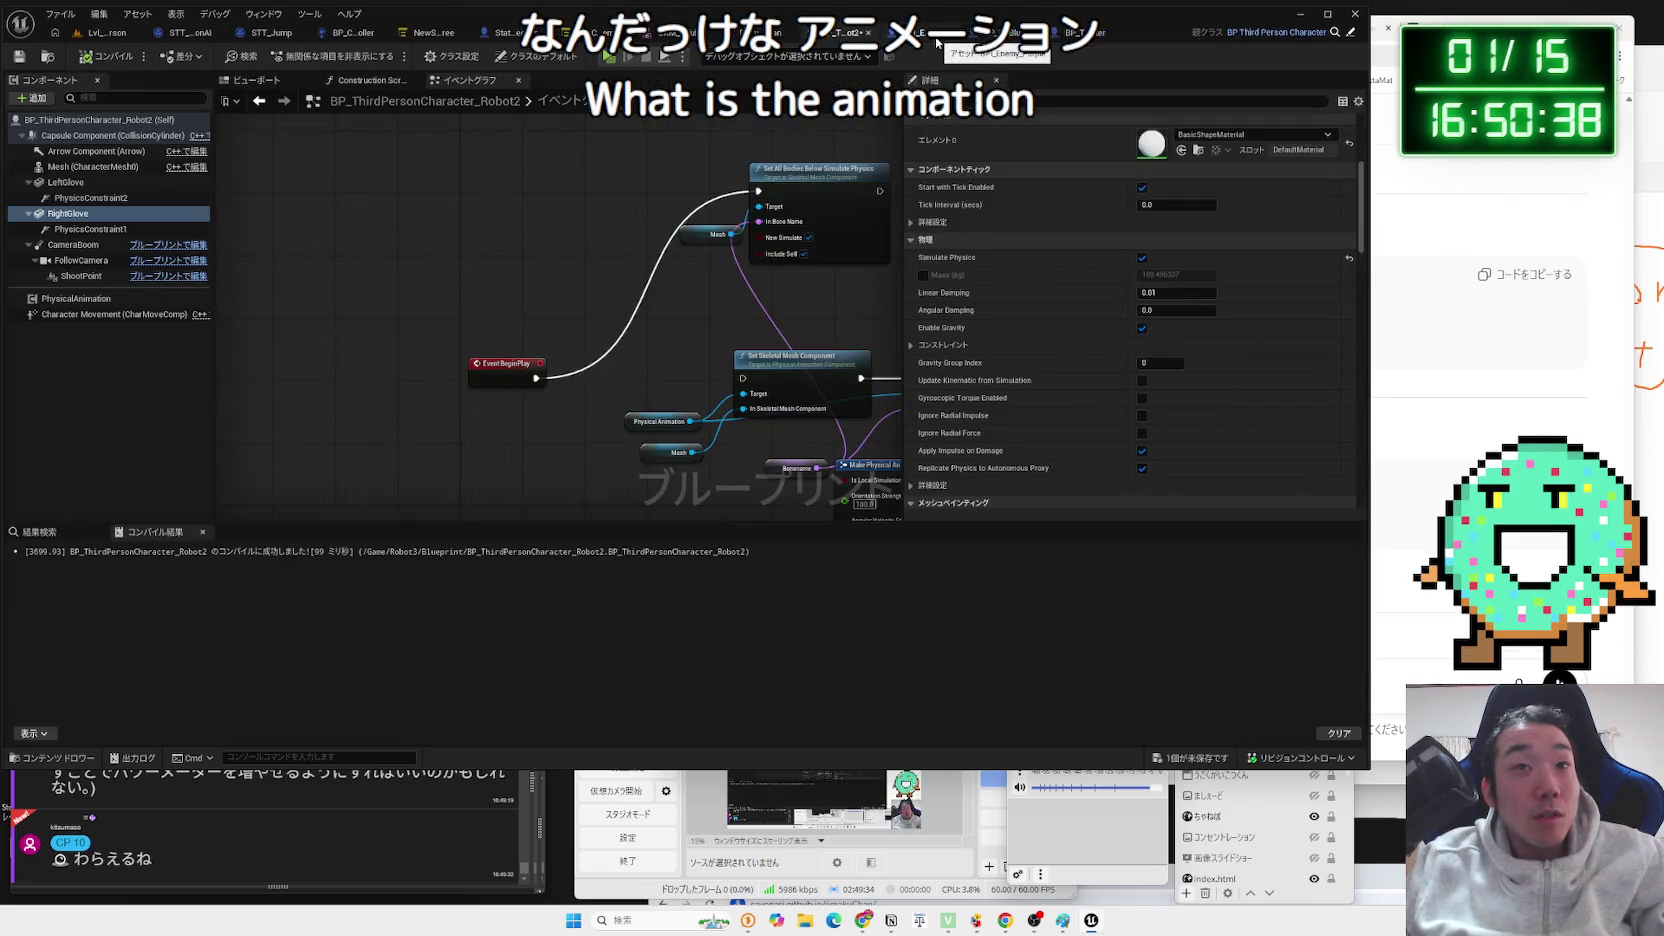
left_click(95, 166)
scroll(1115, 250, "down", 3)
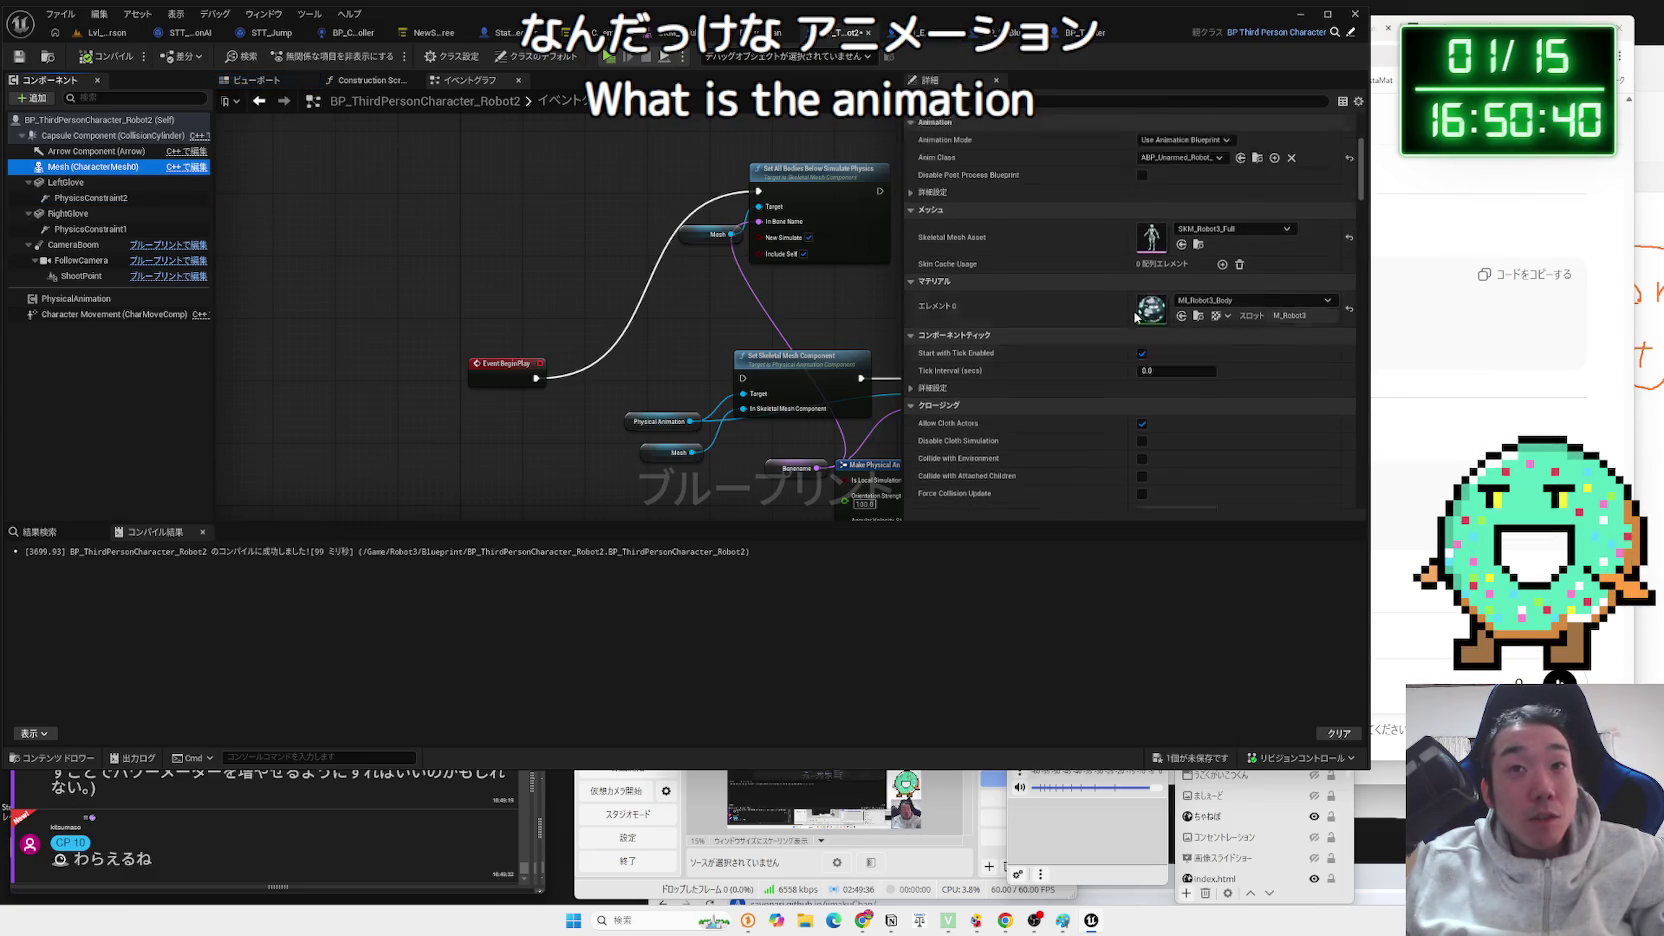
scroll(1135, 318, "up", 1)
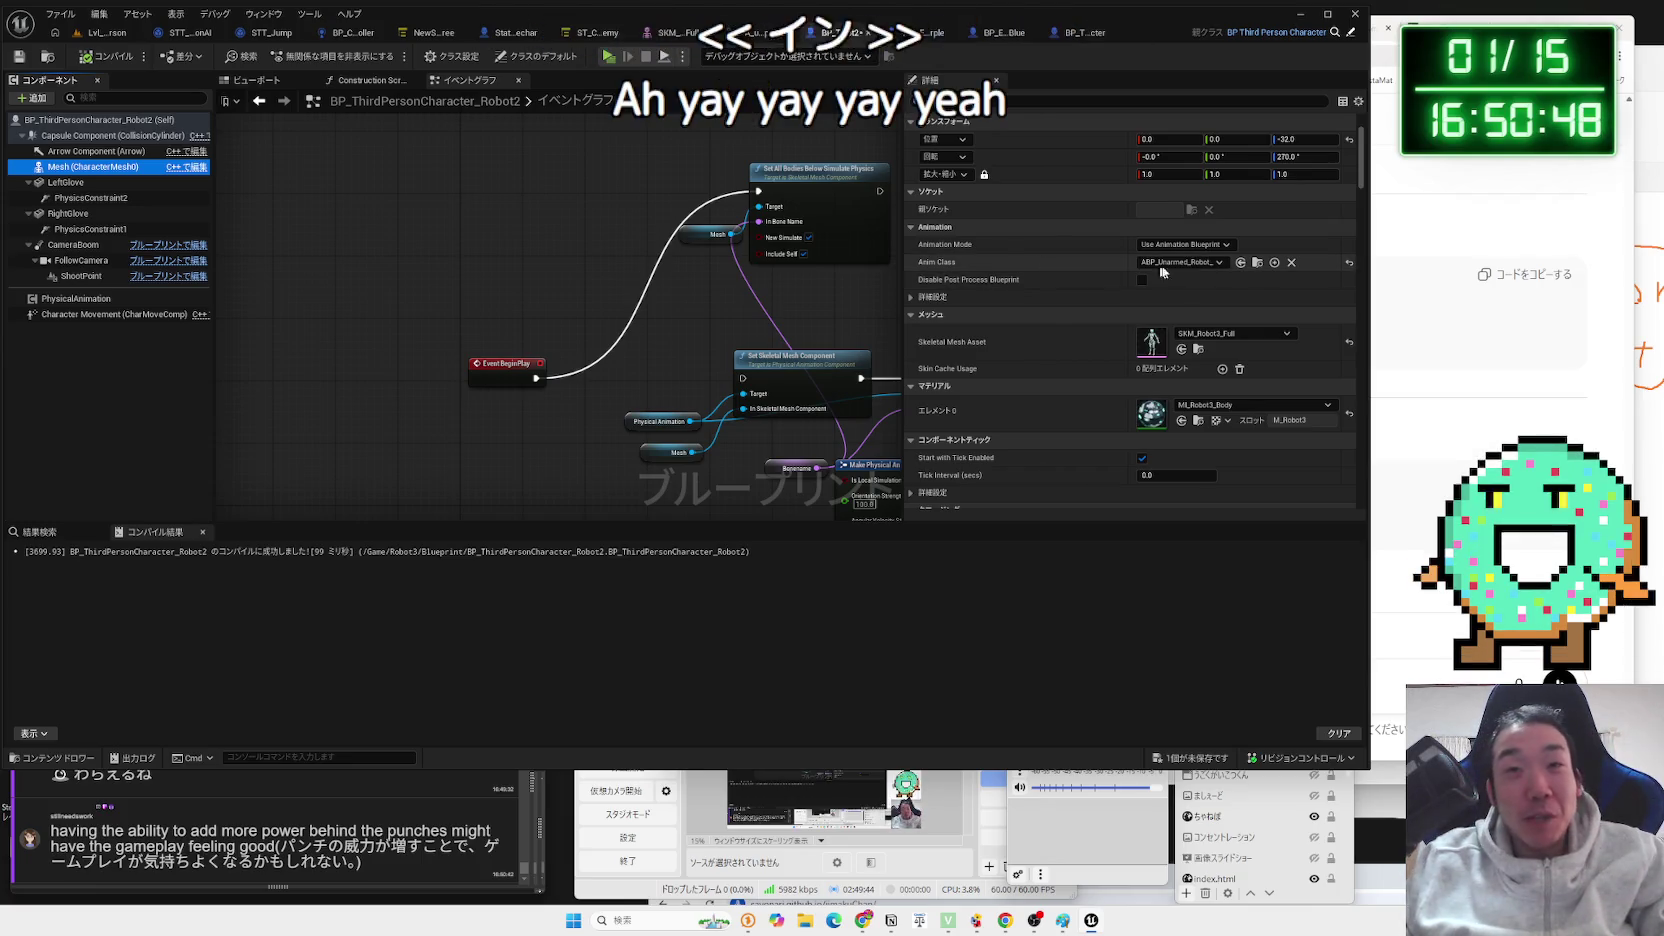
left_click(1257, 263)
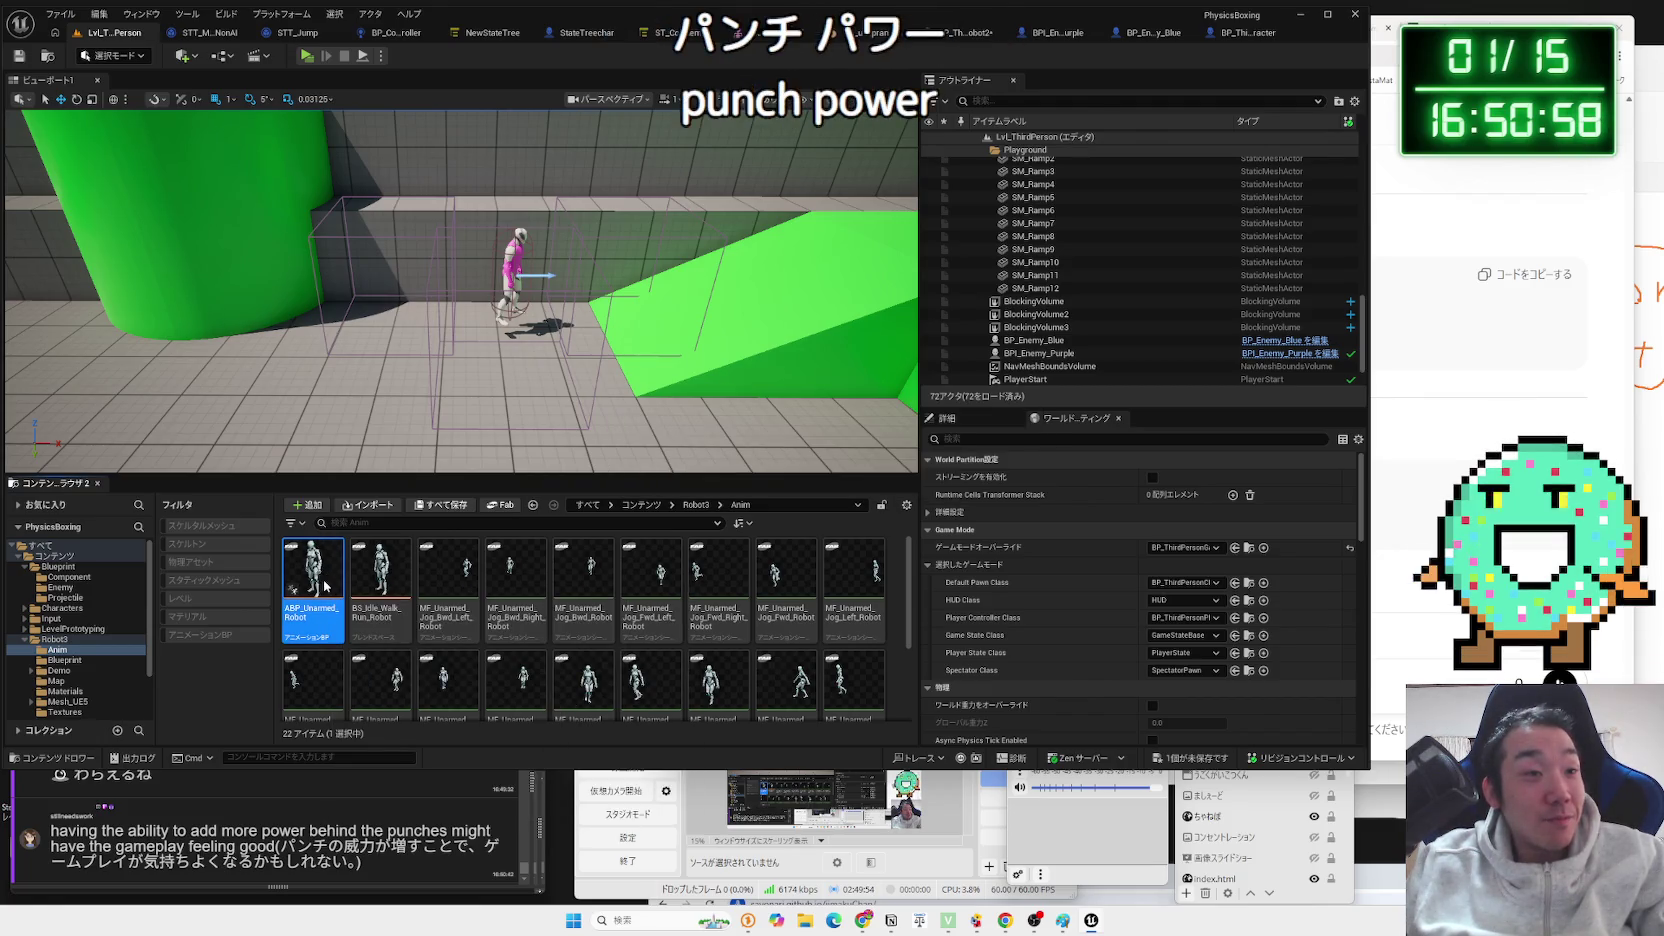
Open ABP_Unarmed_Robot and reposition the Get Player Controller and Get Control Rotation nodes.
double_click(325, 586)
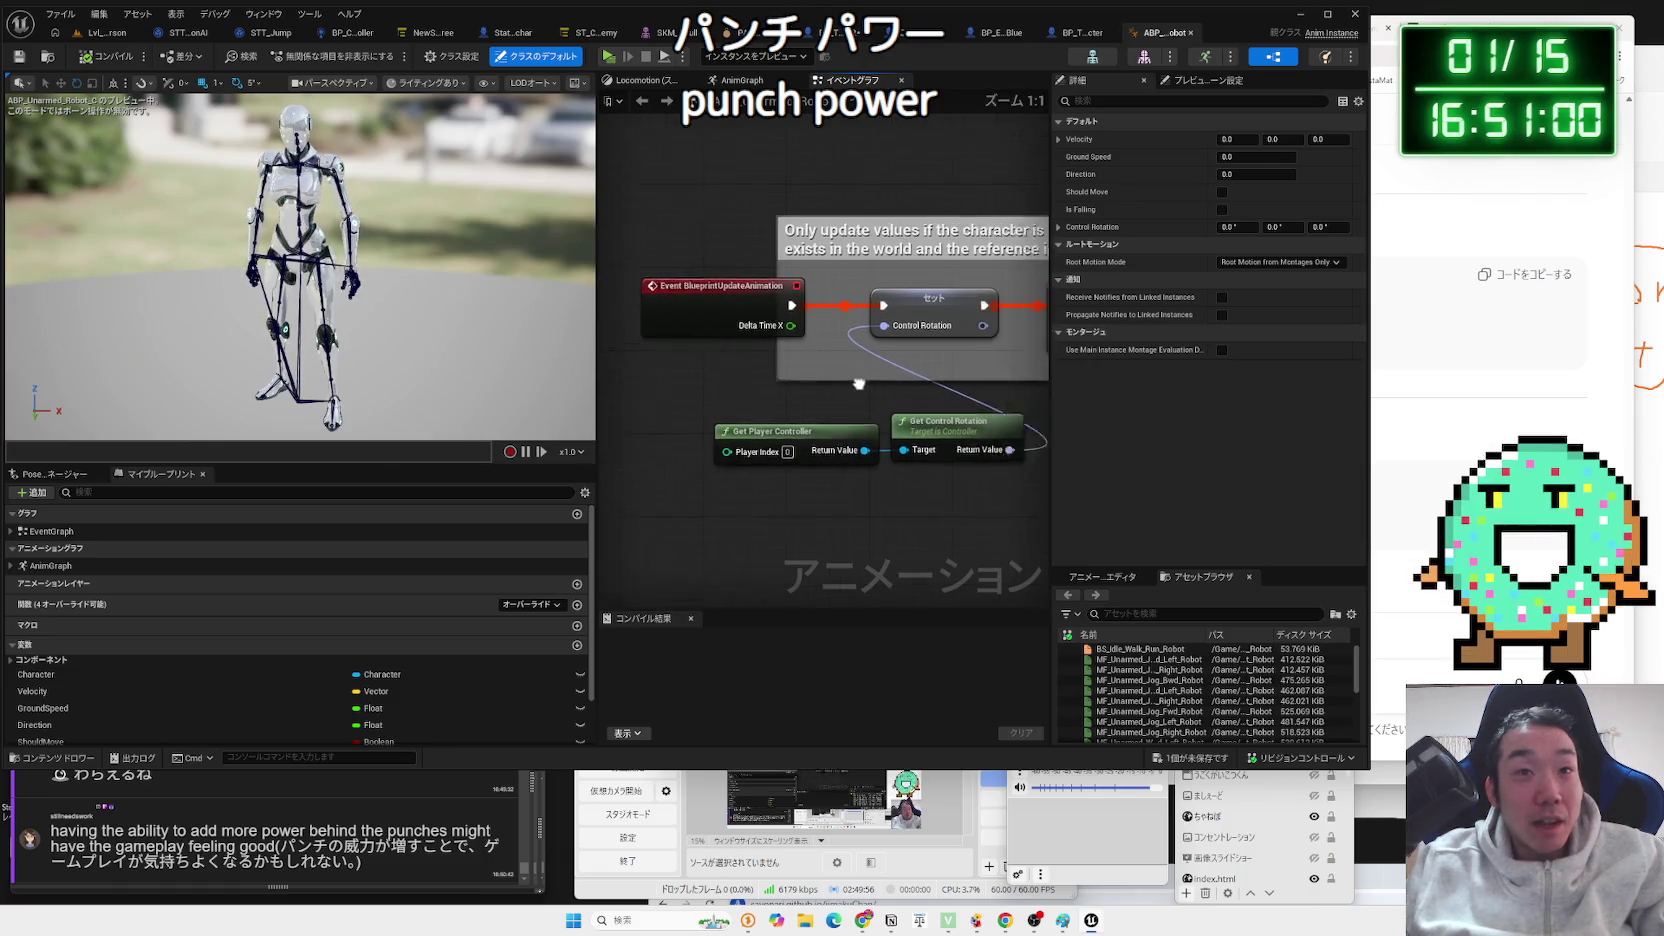
left_click(818, 326)
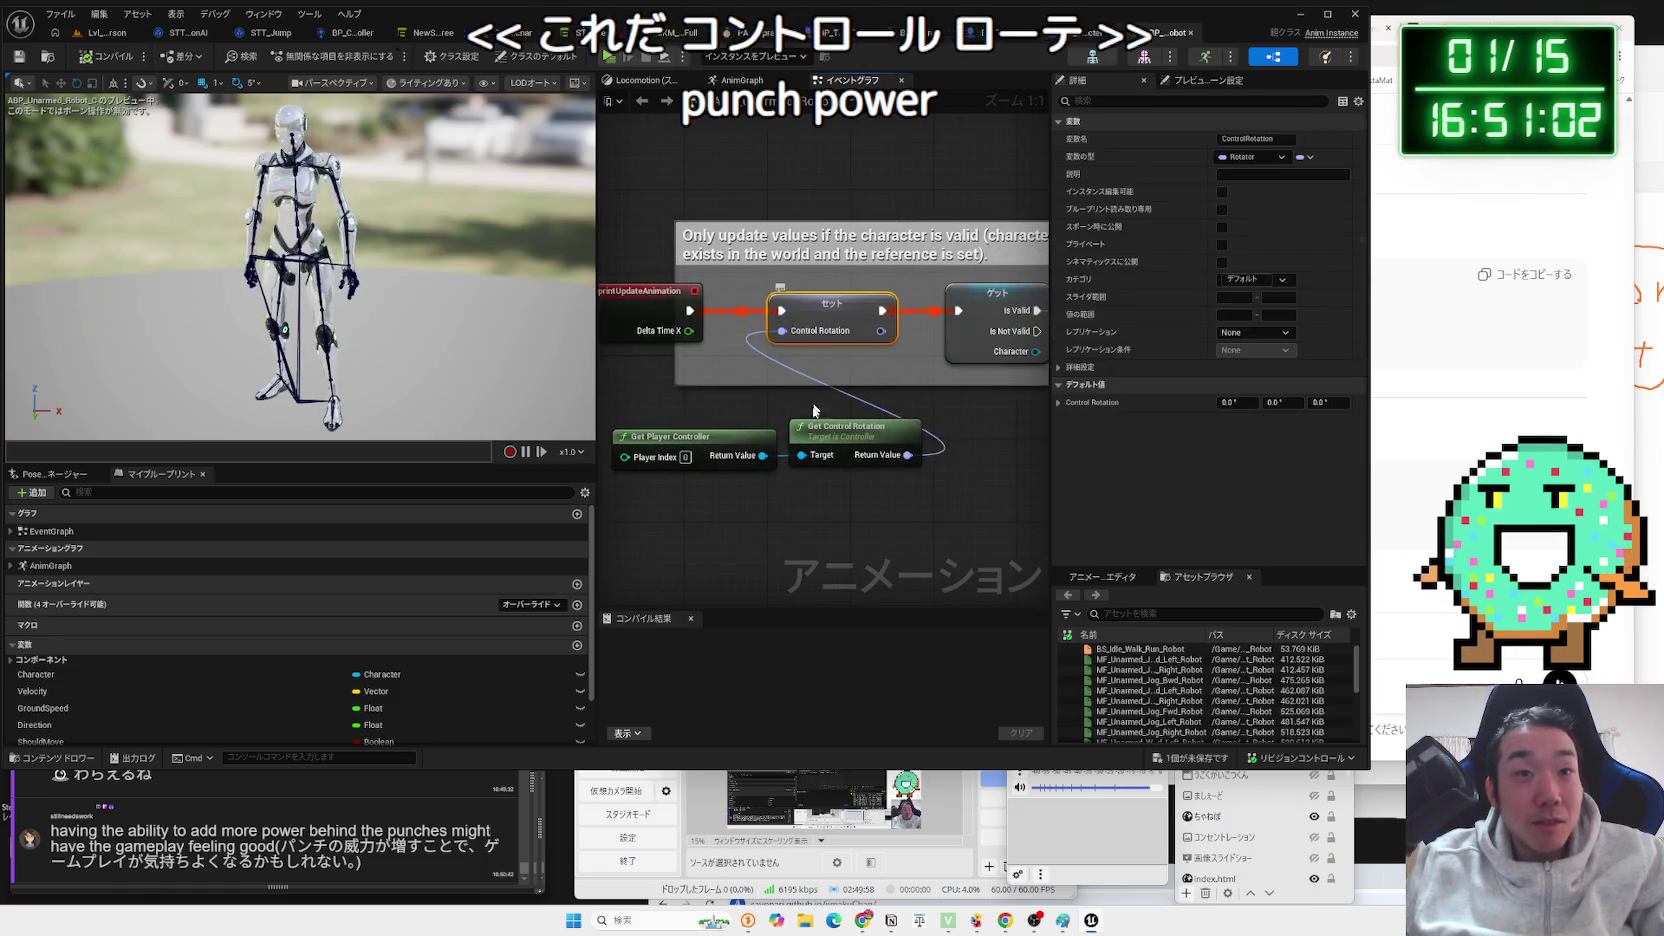
left_click(662, 450)
mouse_move(703, 441)
left_mouse_down()
mouse_move(694, 414)
mouse_move(760, 426)
left_mouse_up()
left_click(706, 433)
Add a Try Get Pawn Owner node, then delete it along with a stray Last Hit By node.
right_click(748, 503)
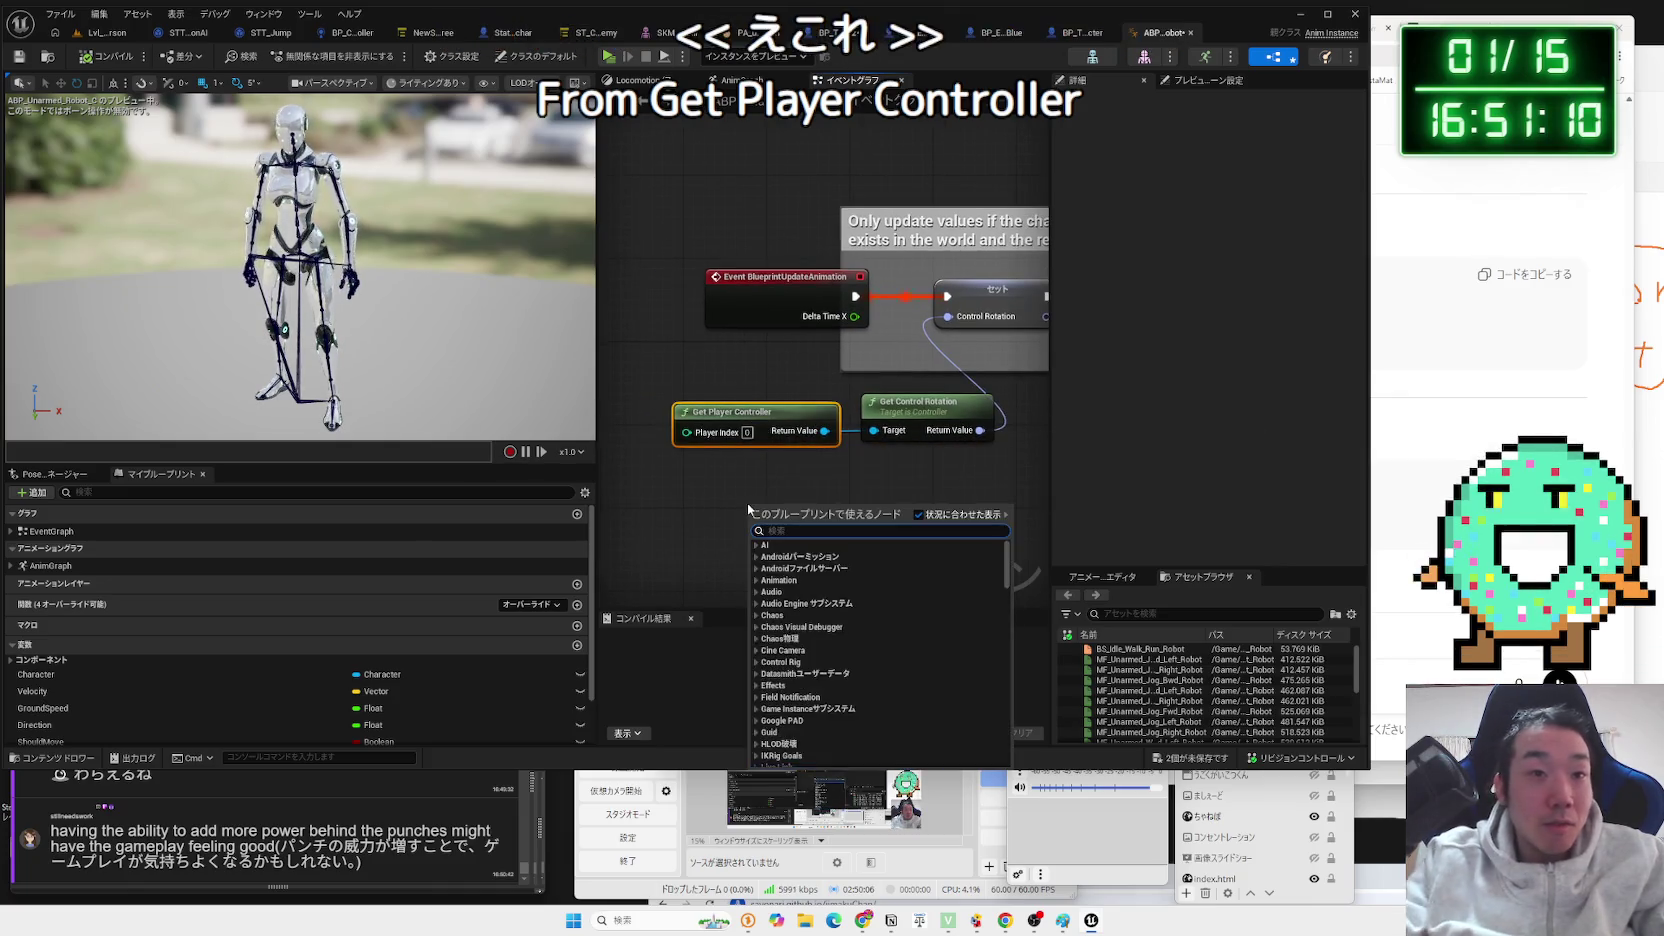
type("get owner")
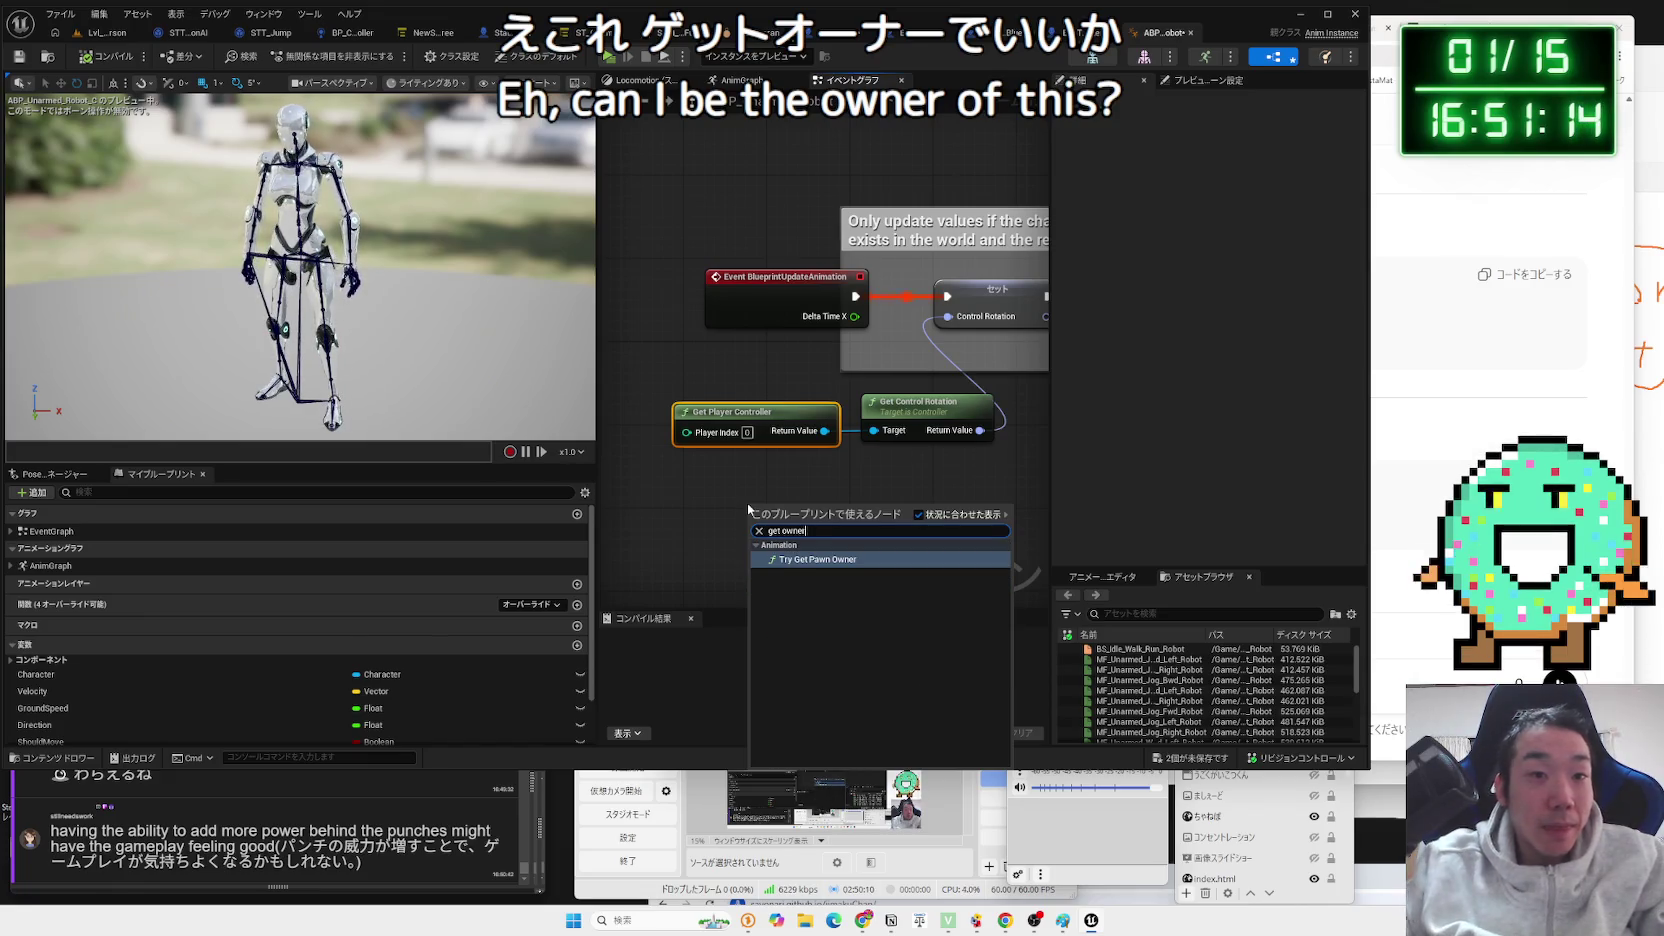
left_click(792, 559)
mouse_move(832, 521)
left_mouse_down()
mouse_move(803, 493)
mouse_move(821, 478)
mouse_move(826, 500)
mouse_move(873, 430)
mouse_move(888, 488)
left_mouse_up()
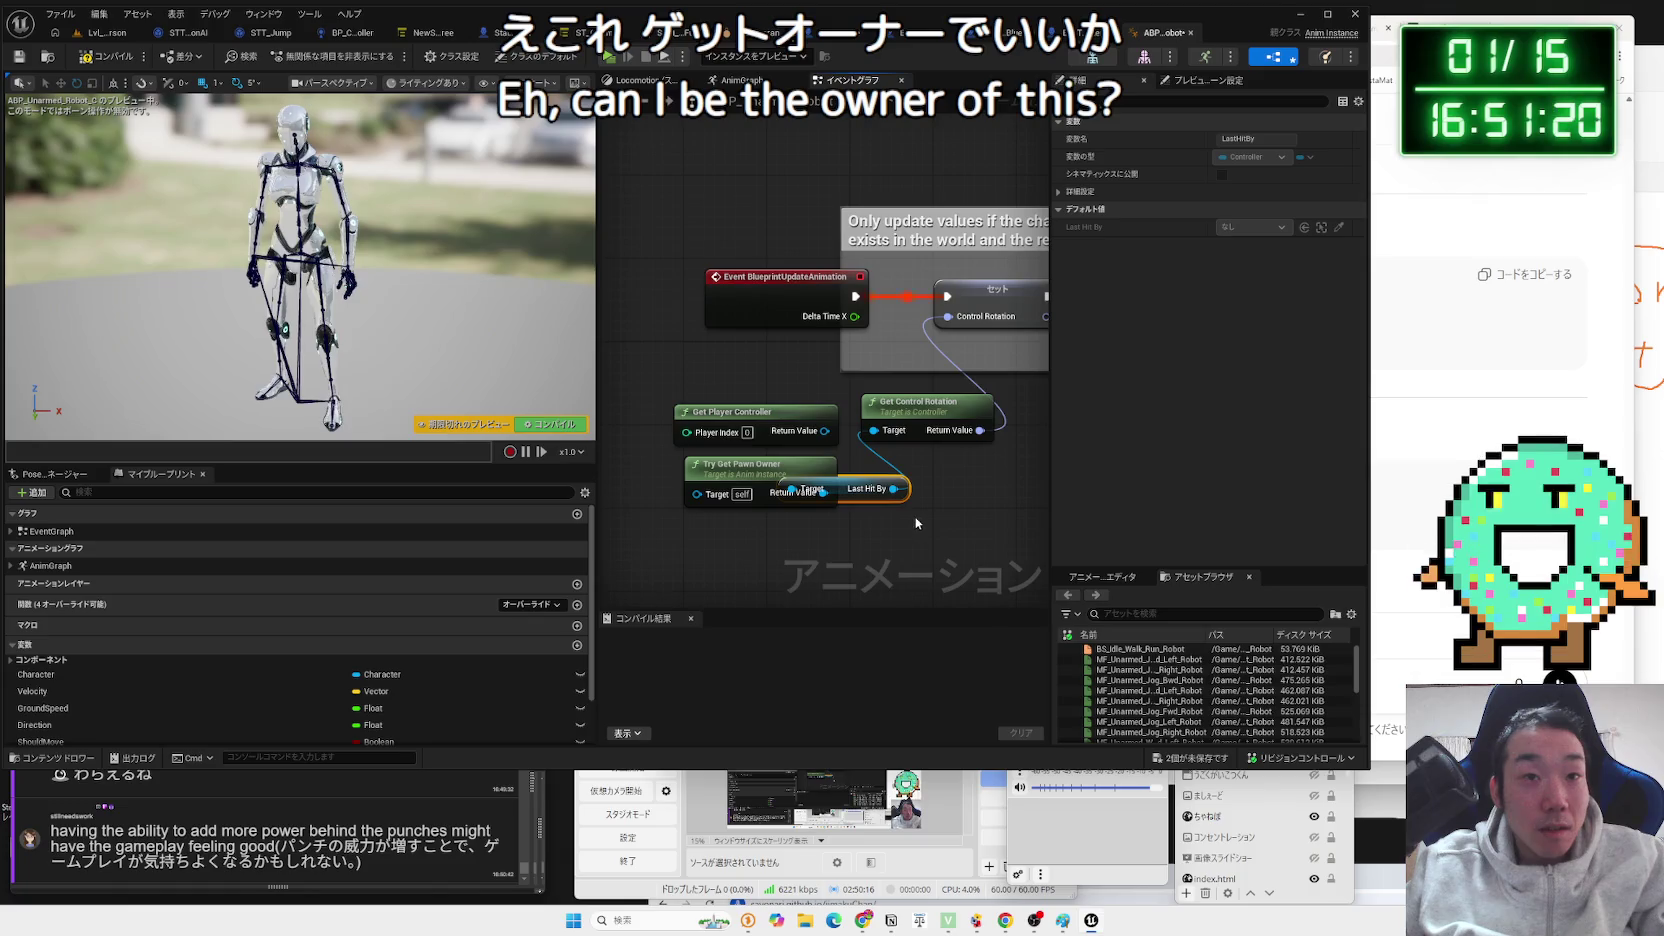
key("Delete")
left_click(776, 477)
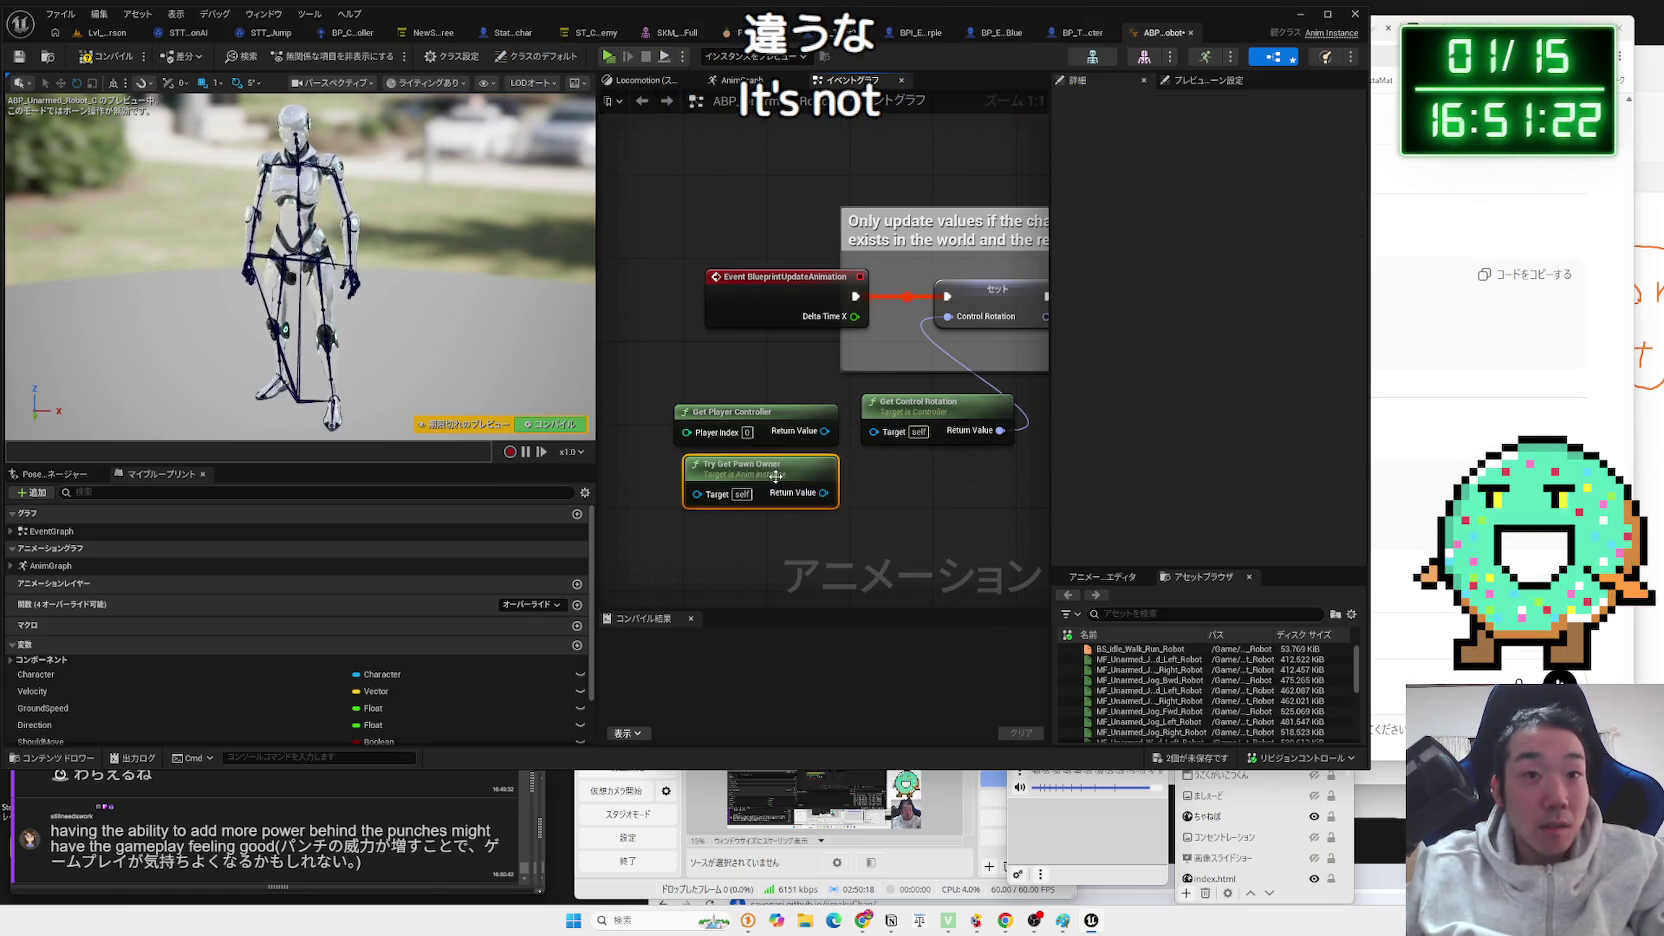
key("Delete")
Wire Get Player Controller into Get Control Rotation's Target, then compile and save.
mouse_move(873, 431)
left_mouse_down()
mouse_move(851, 493)
mouse_move(798, 505)
left_mouse_up()
type("owne")
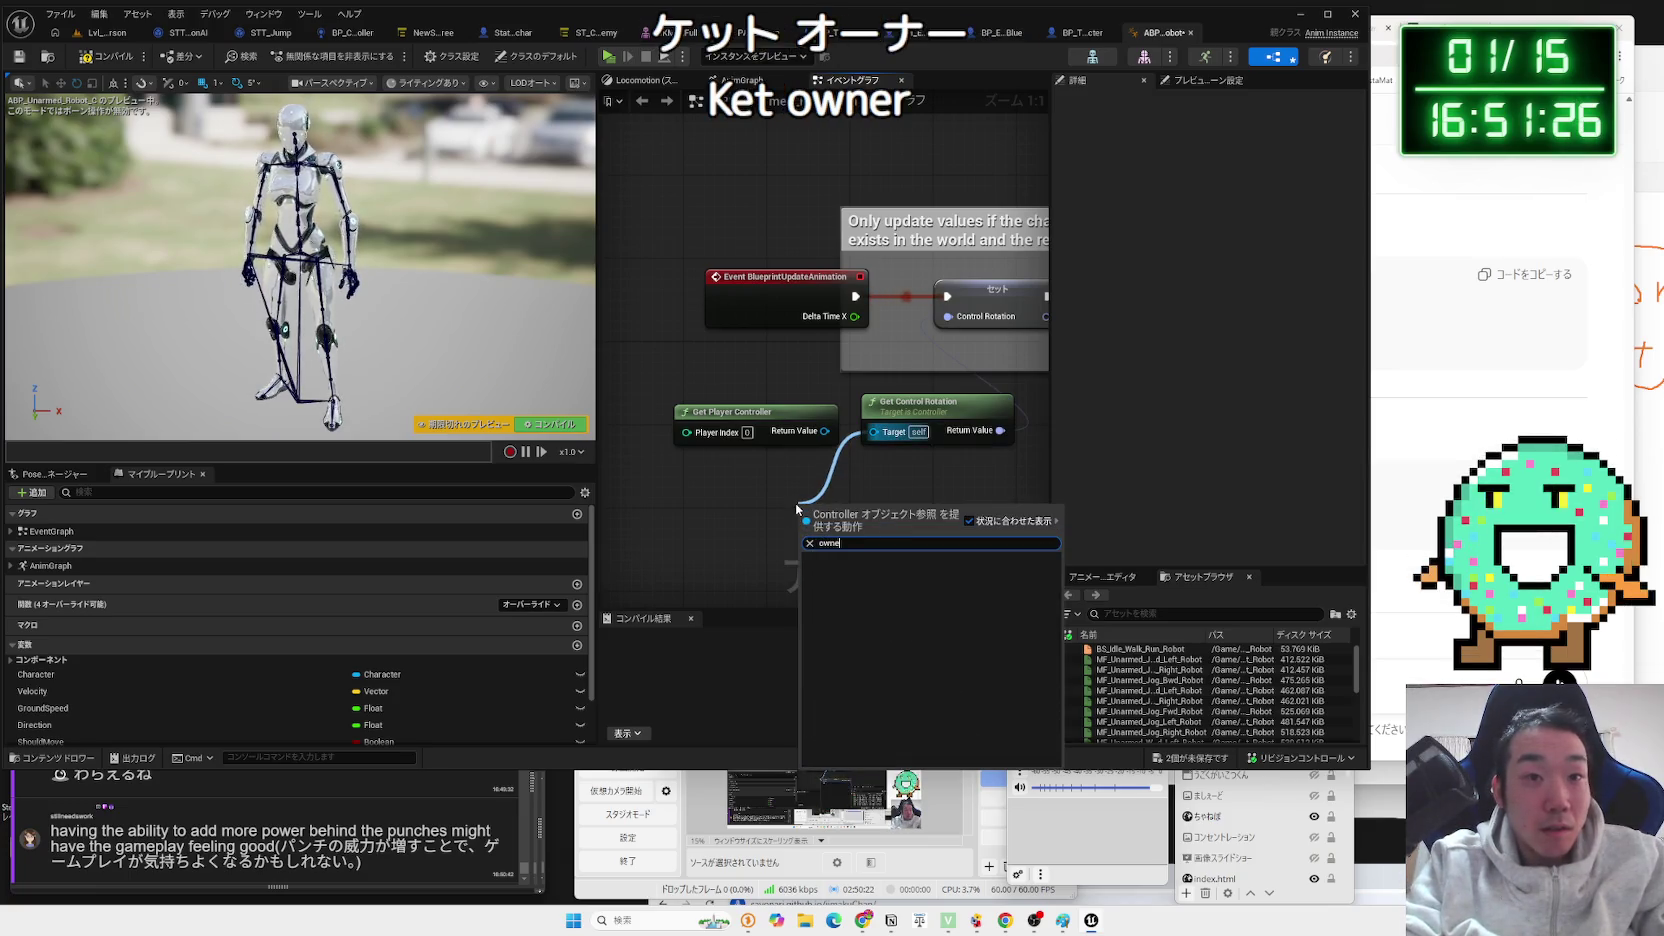
left_click(795, 478)
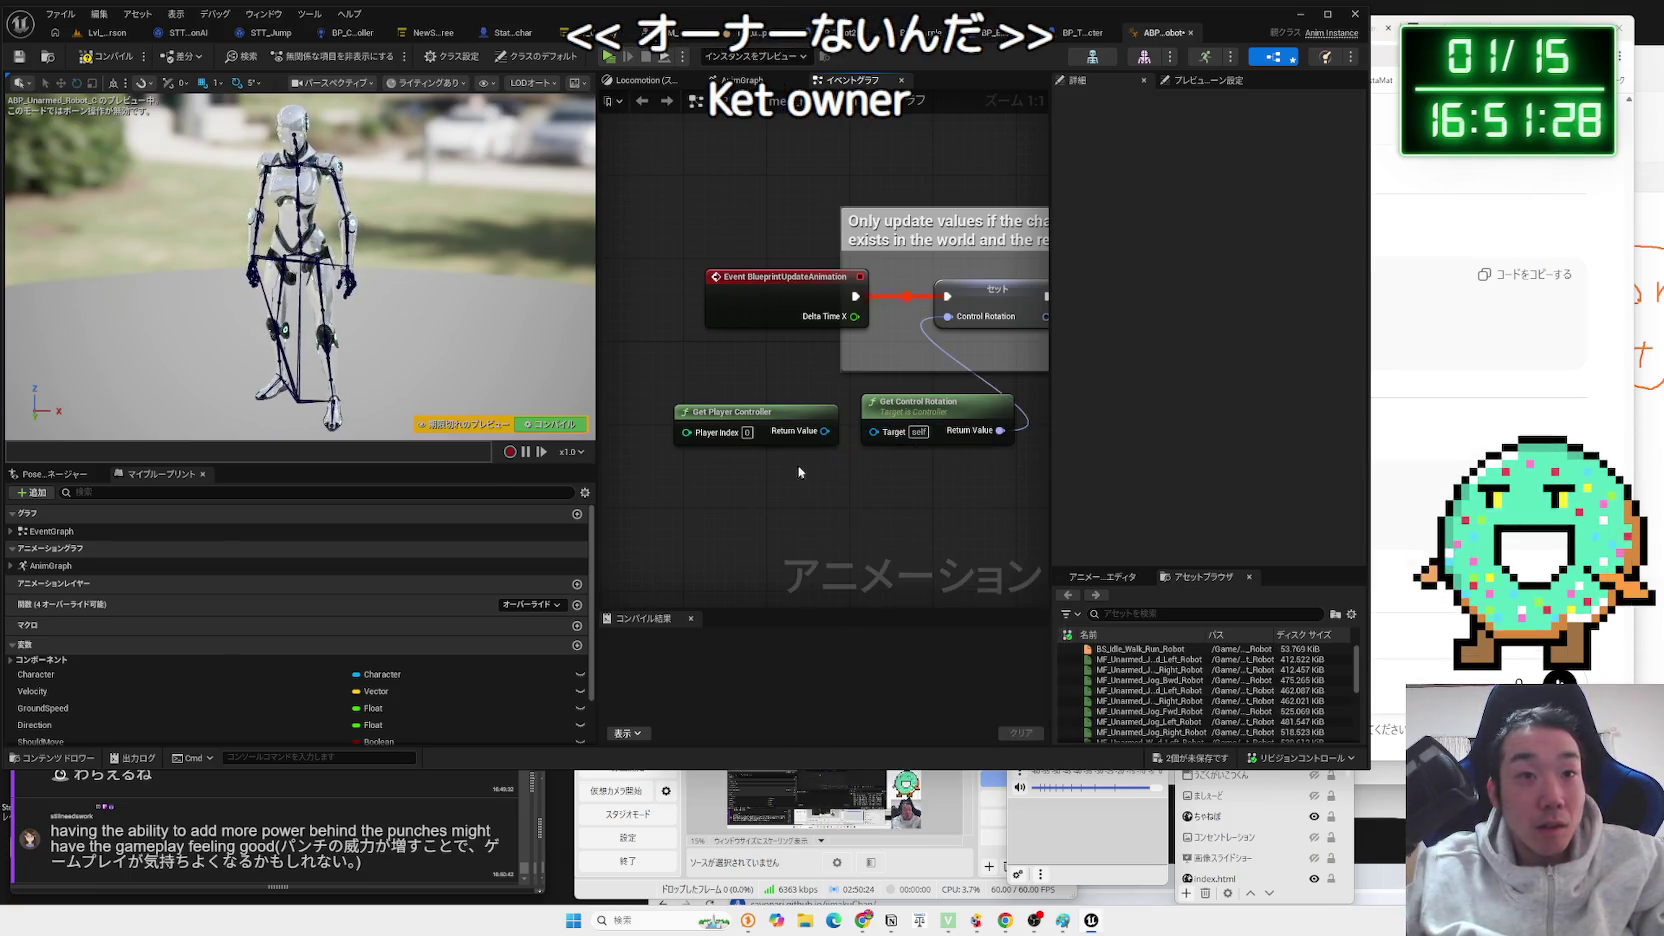
left_click_drag(826, 433, 873, 436)
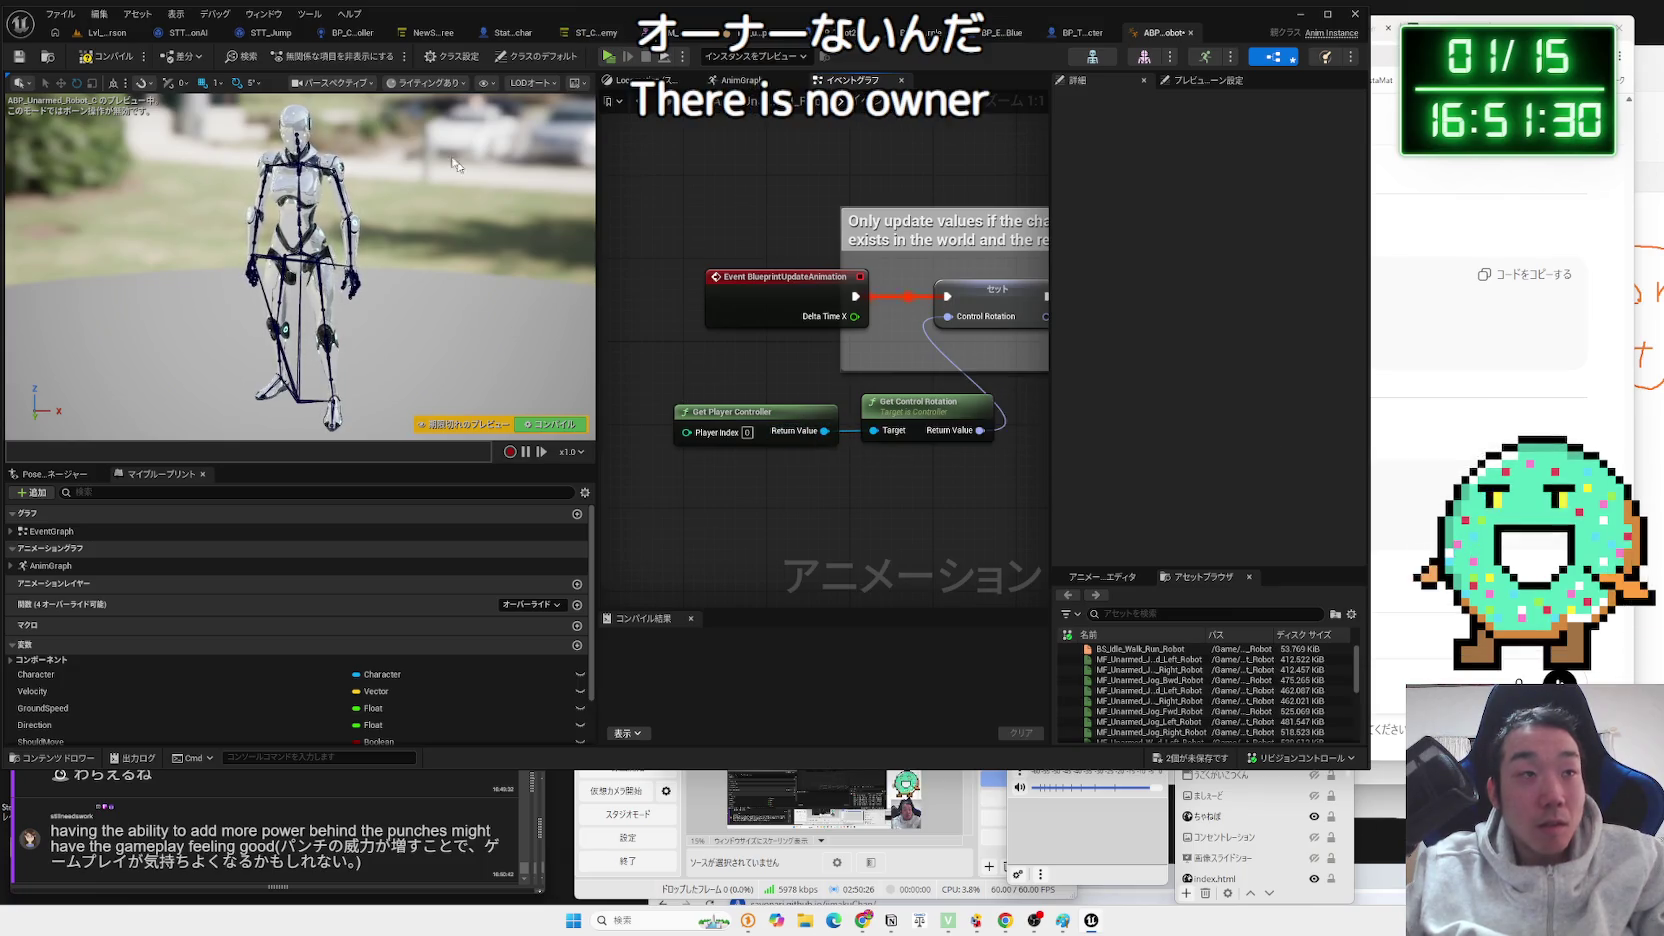
left_click(104, 58)
left_click(1177, 759)
left_click(930, 586)
Tidy the controller and rotation nodes and review the Set Control Rotation chain.
left_click_drag(749, 357, 680, 362)
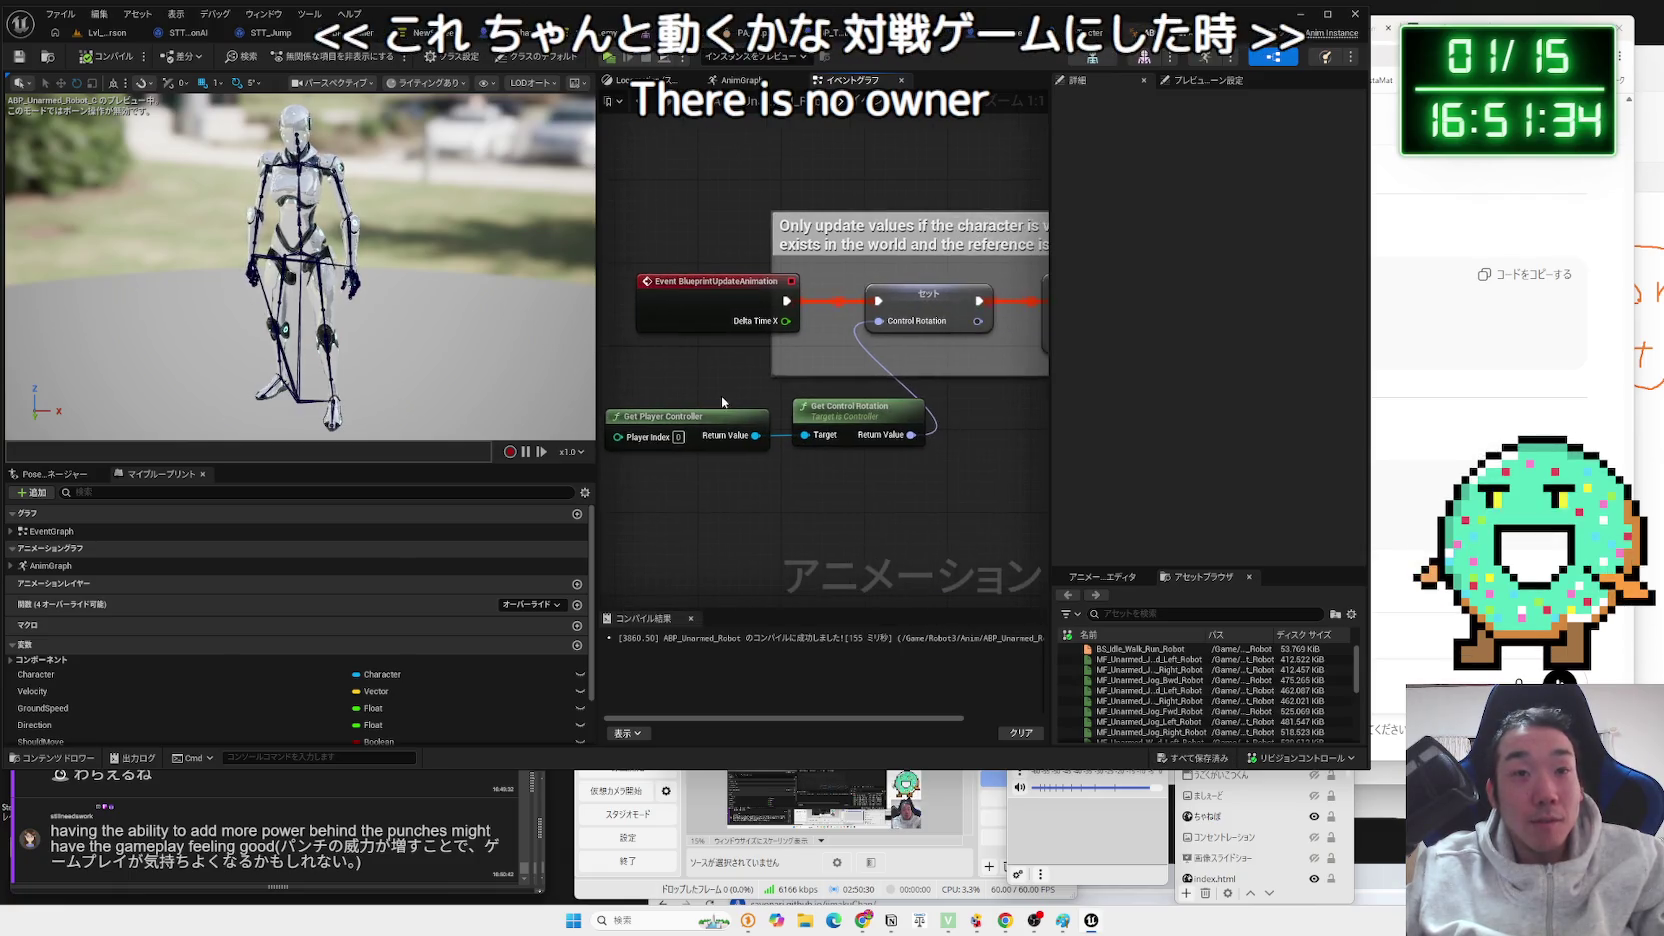
left_click_drag(791, 438, 844, 407)
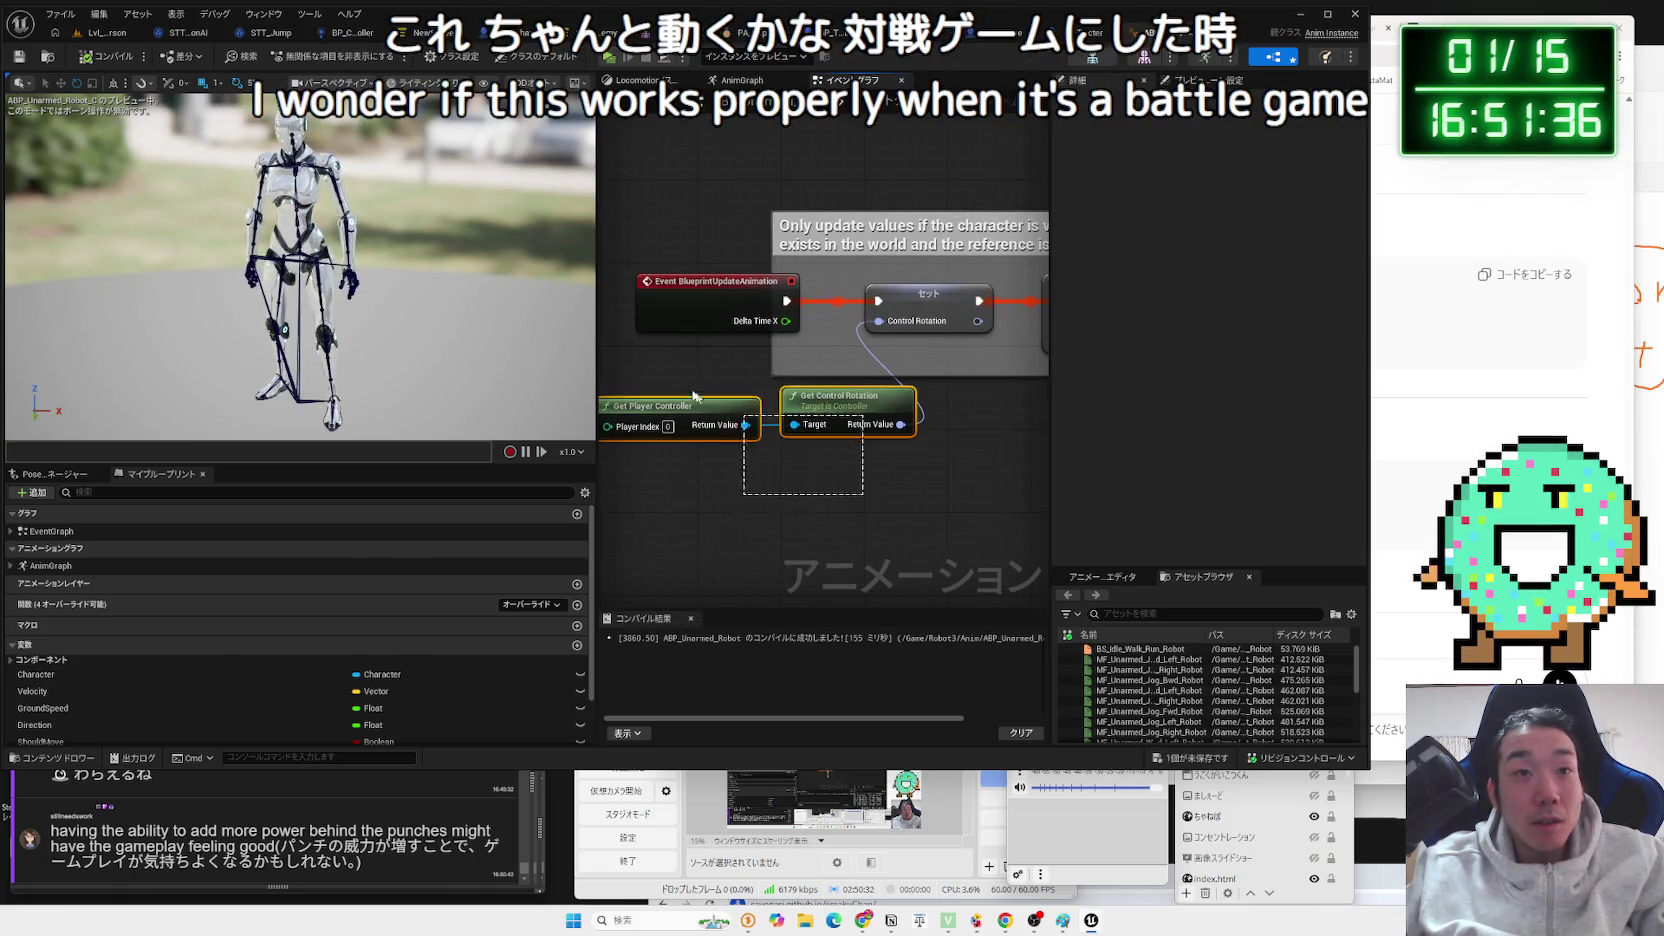
left_click_drag(705, 402, 734, 391)
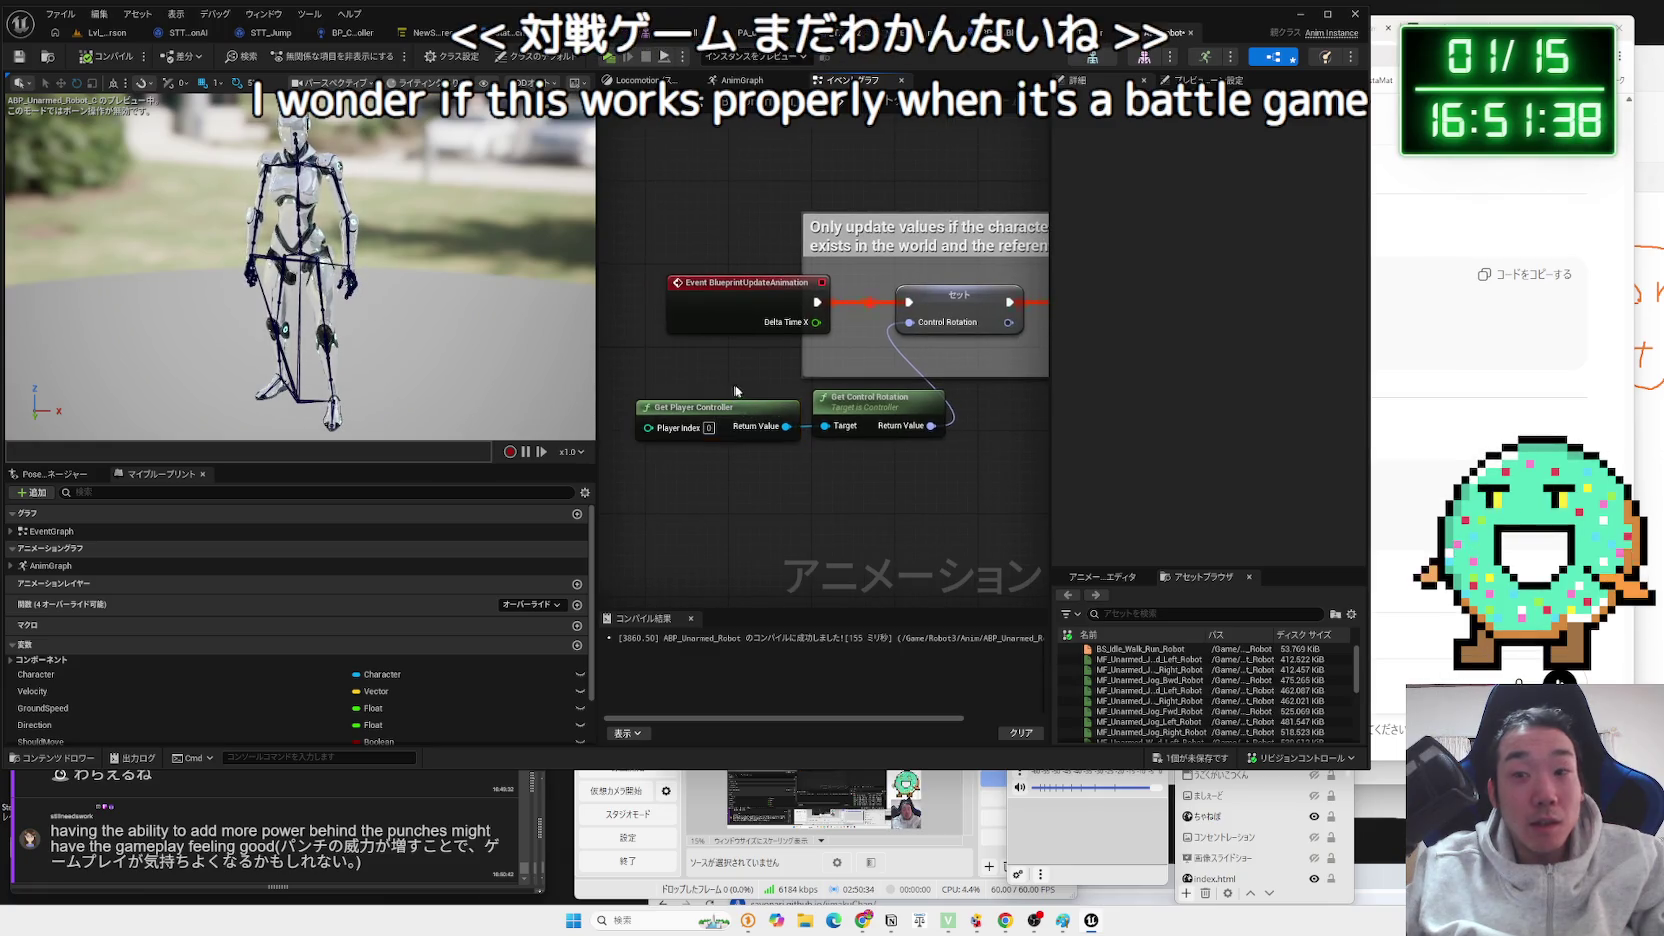
left_click_drag(915, 468, 715, 499)
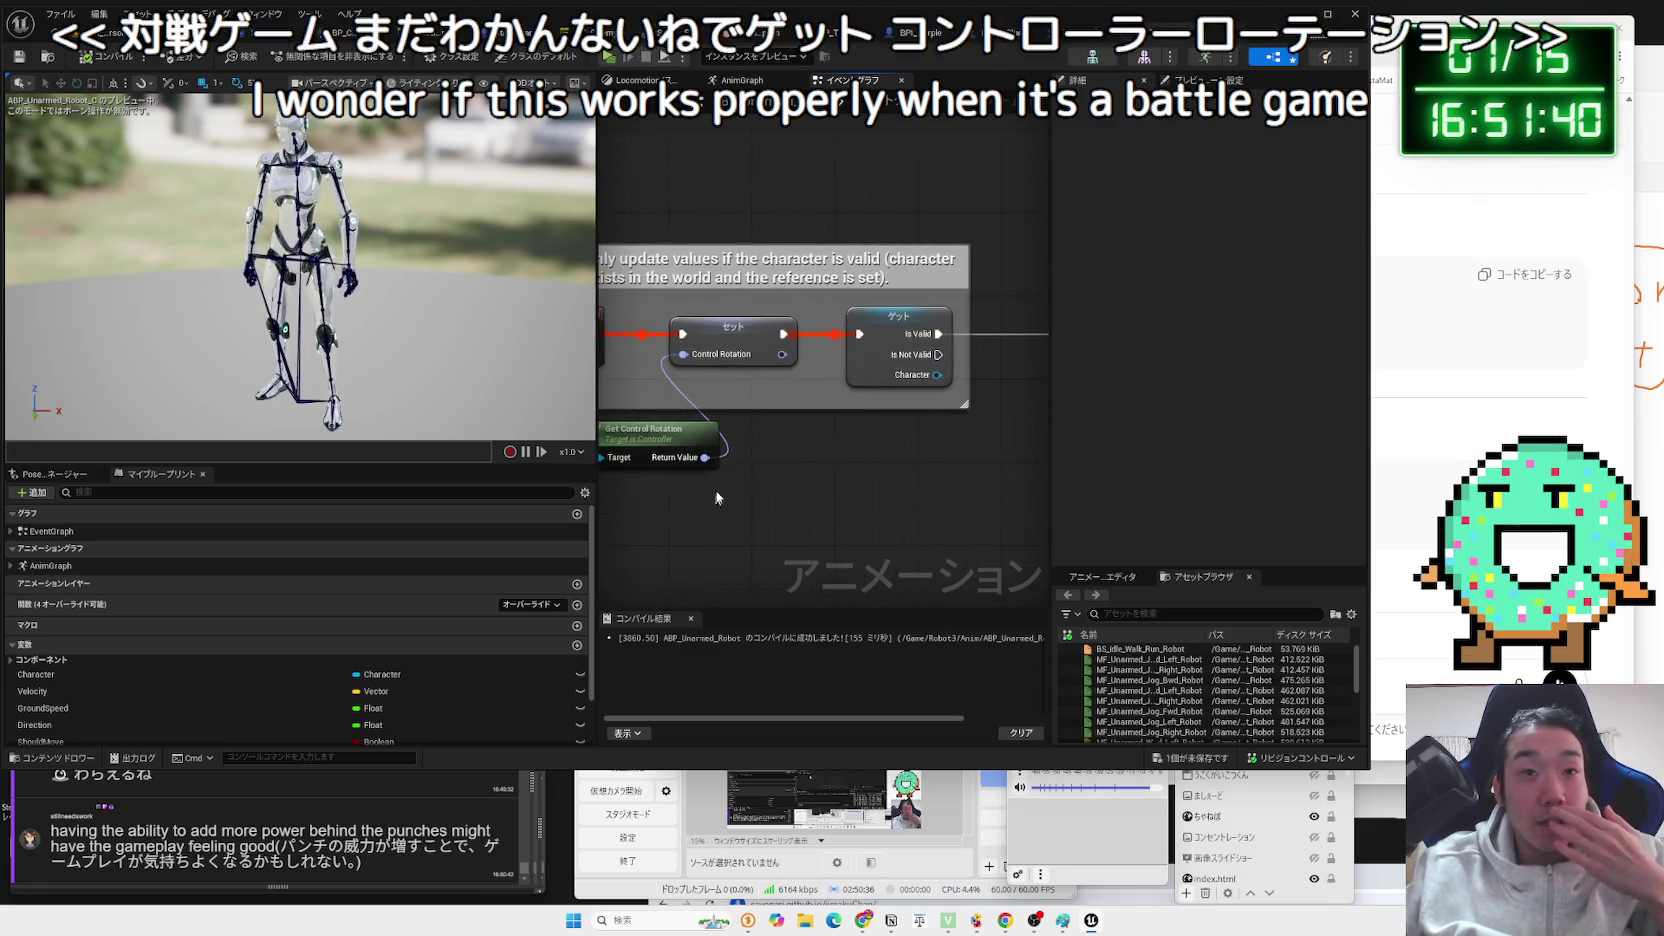
left_click(735, 330)
left_click_drag(760, 444, 878, 445)
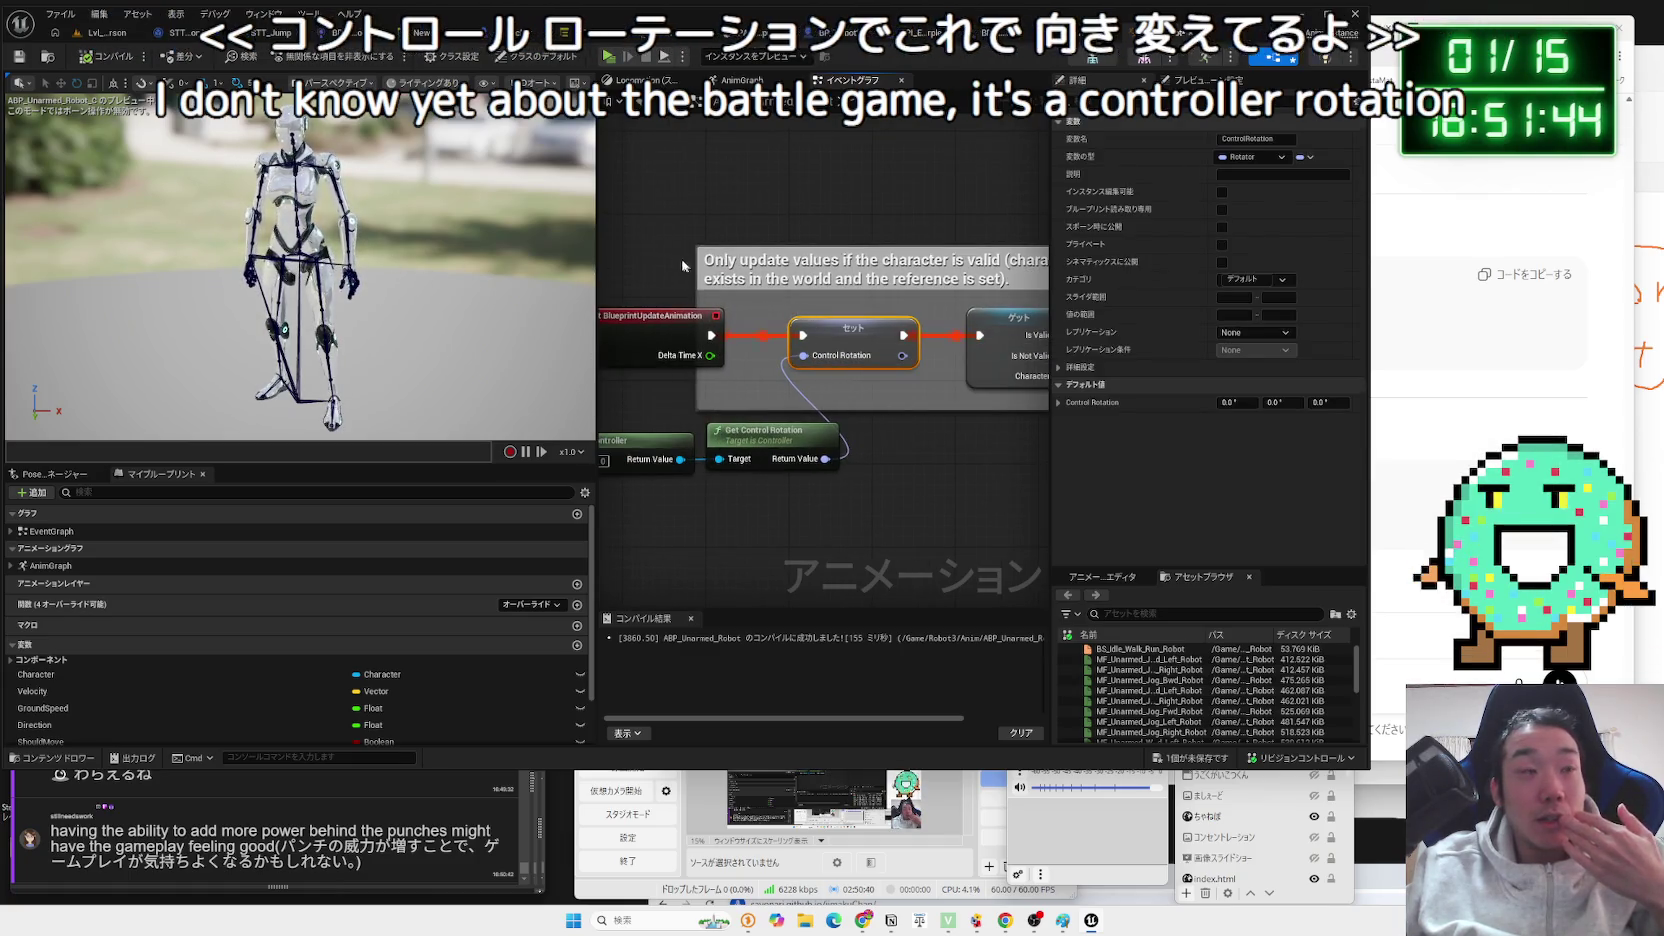
left_click(735, 82)
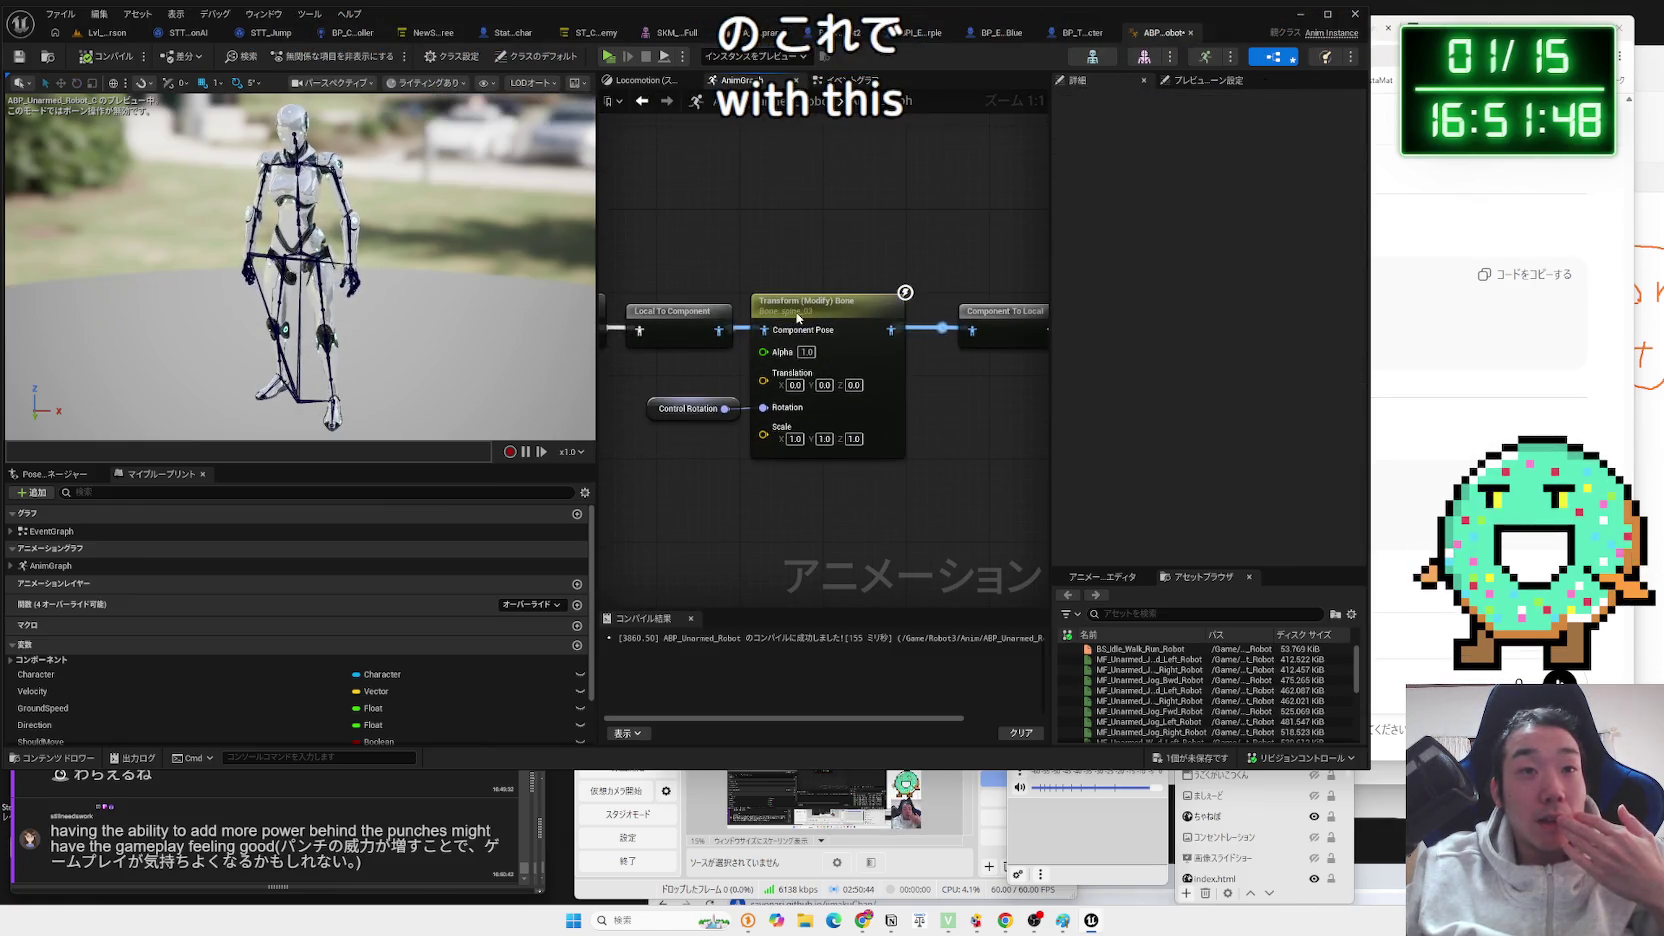
Review the spine_03 Transform (Modify) Bone settings adding Control Rotation in world space, then save ABP_Unarmed_Robot.
left_click(810, 305)
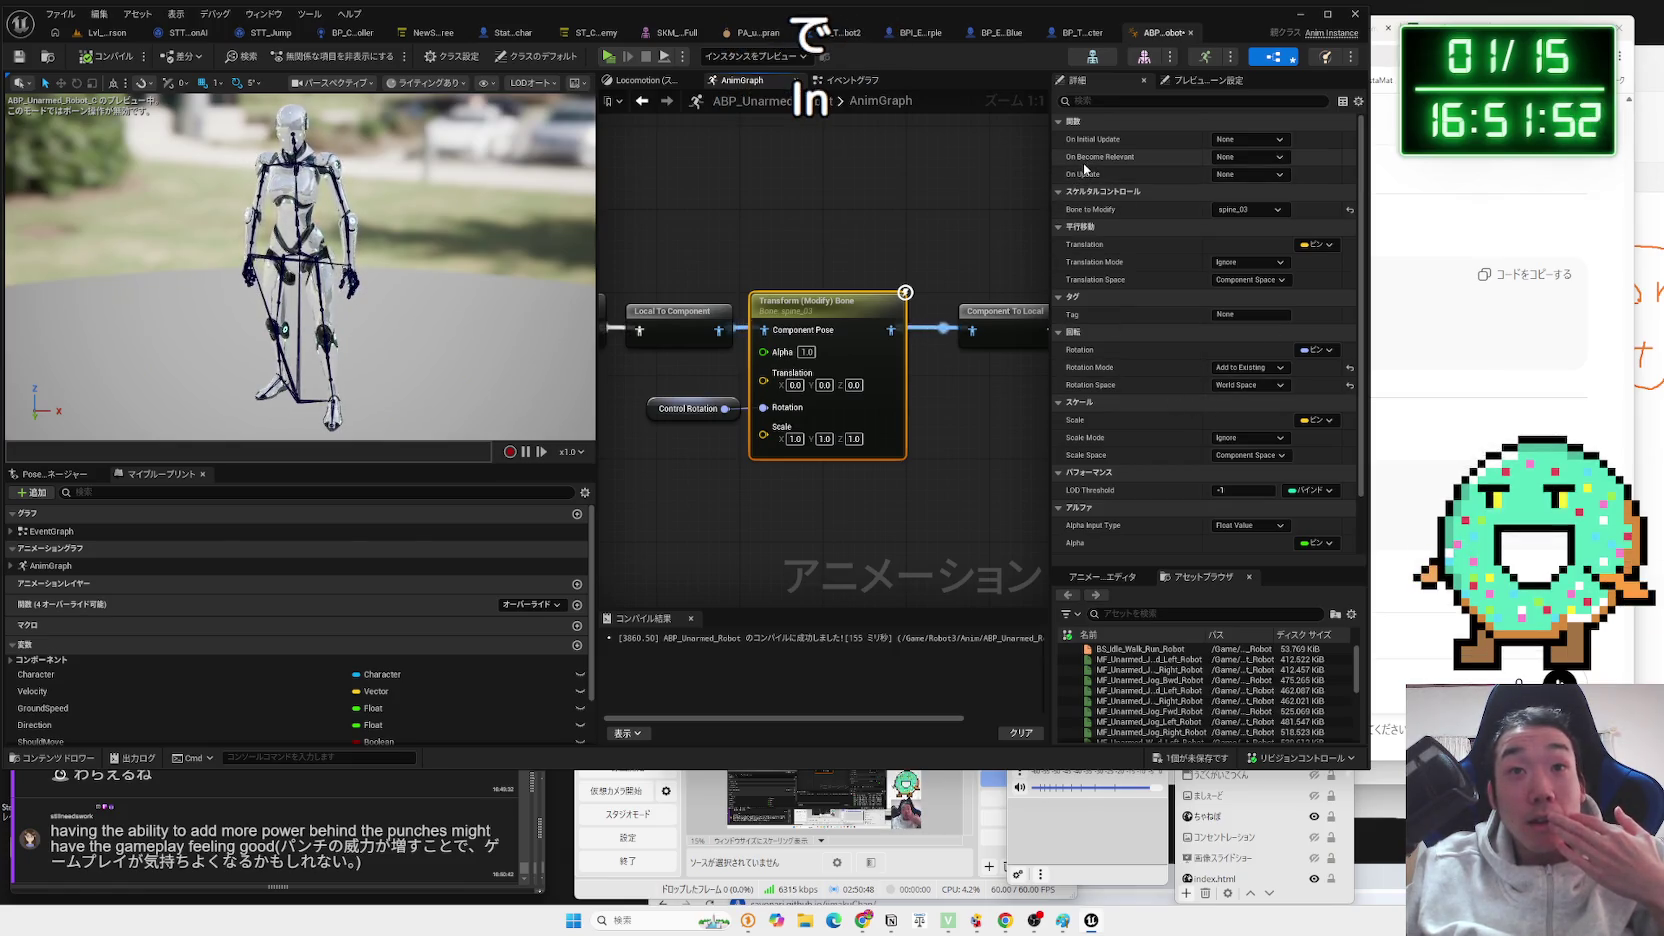
mouse_move(1086, 148)
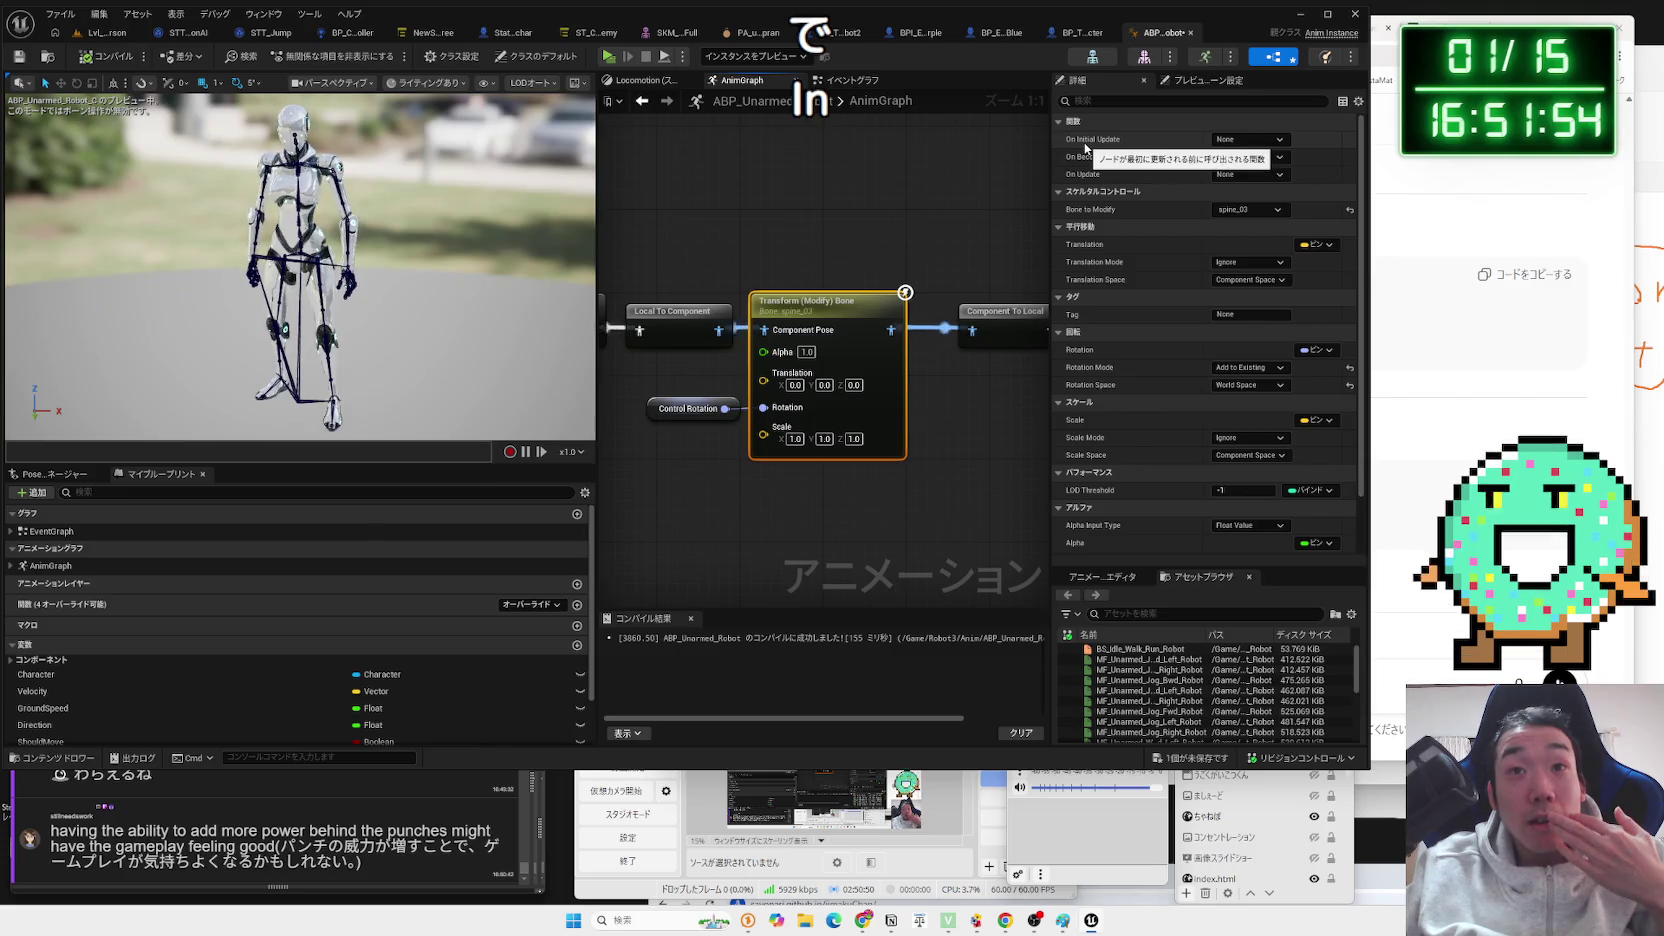
scroll(1149, 386, "down", 3)
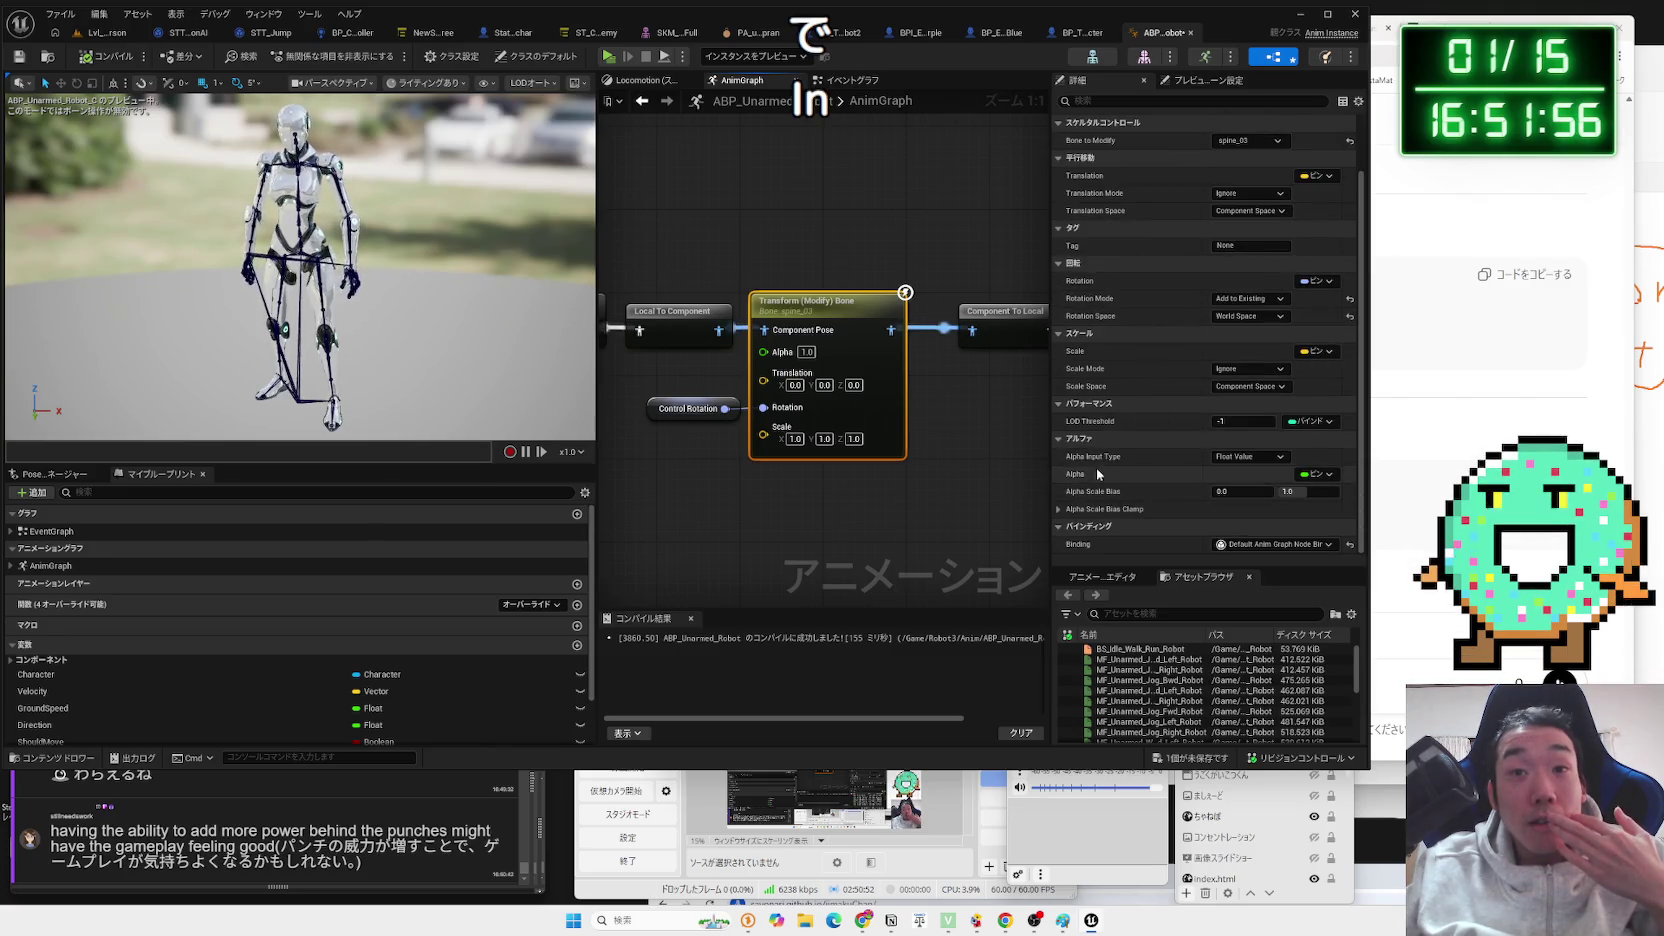
mouse_move(1095, 428)
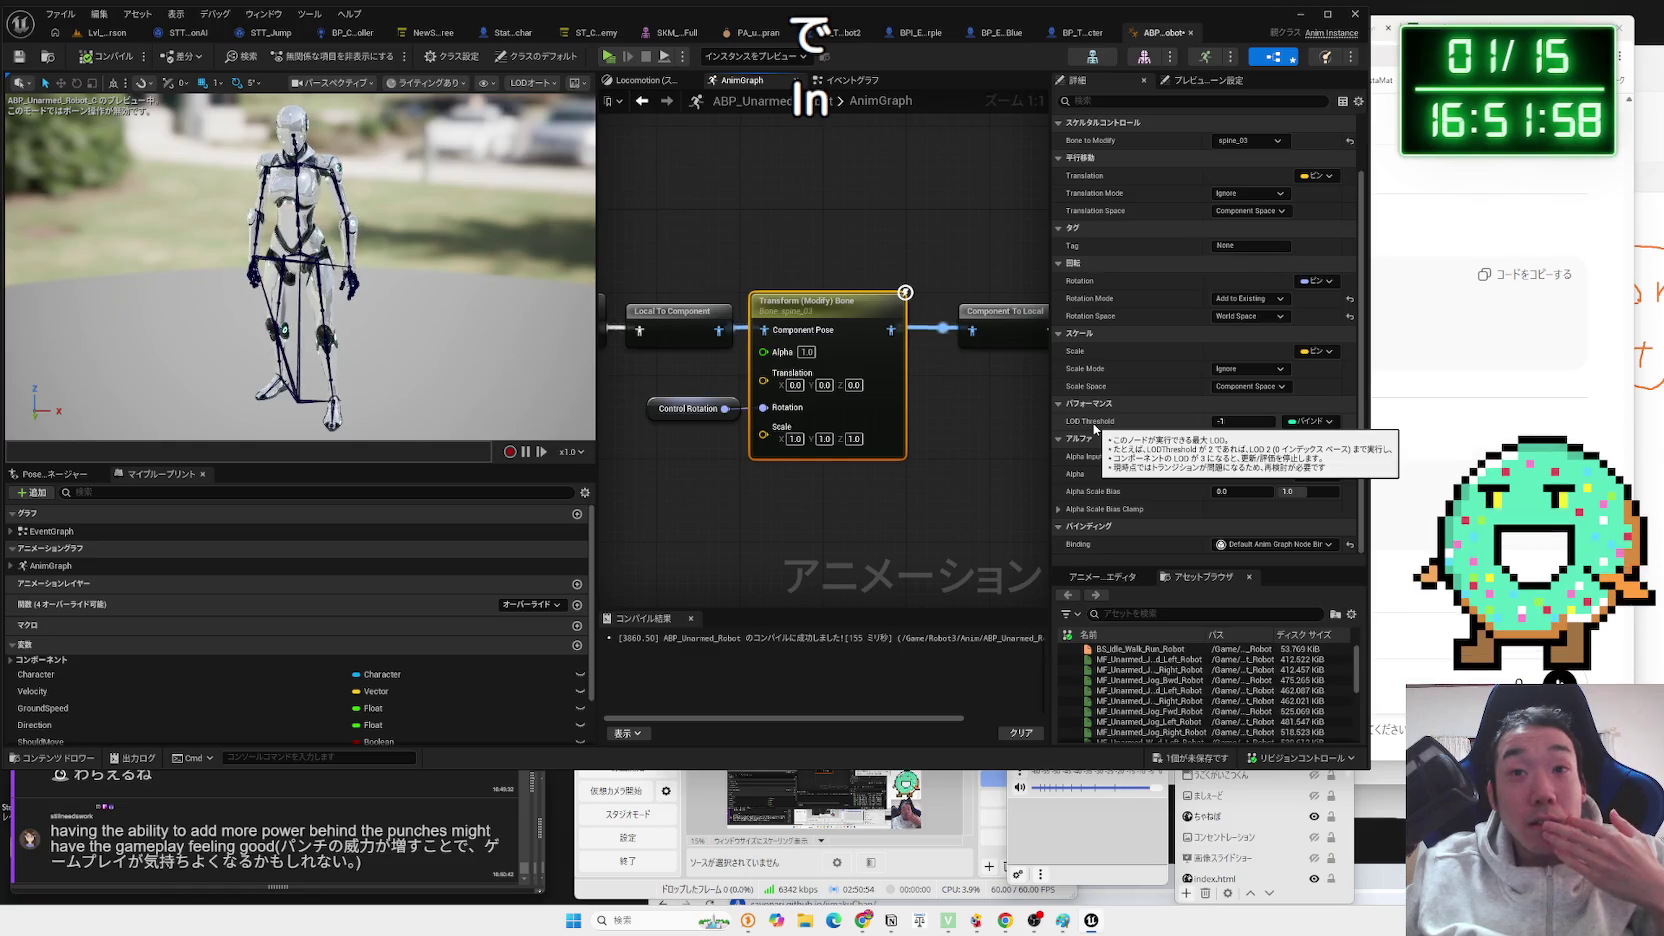
scroll(1095, 428, "up", 1)
scroll(1093, 421, "up", 2)
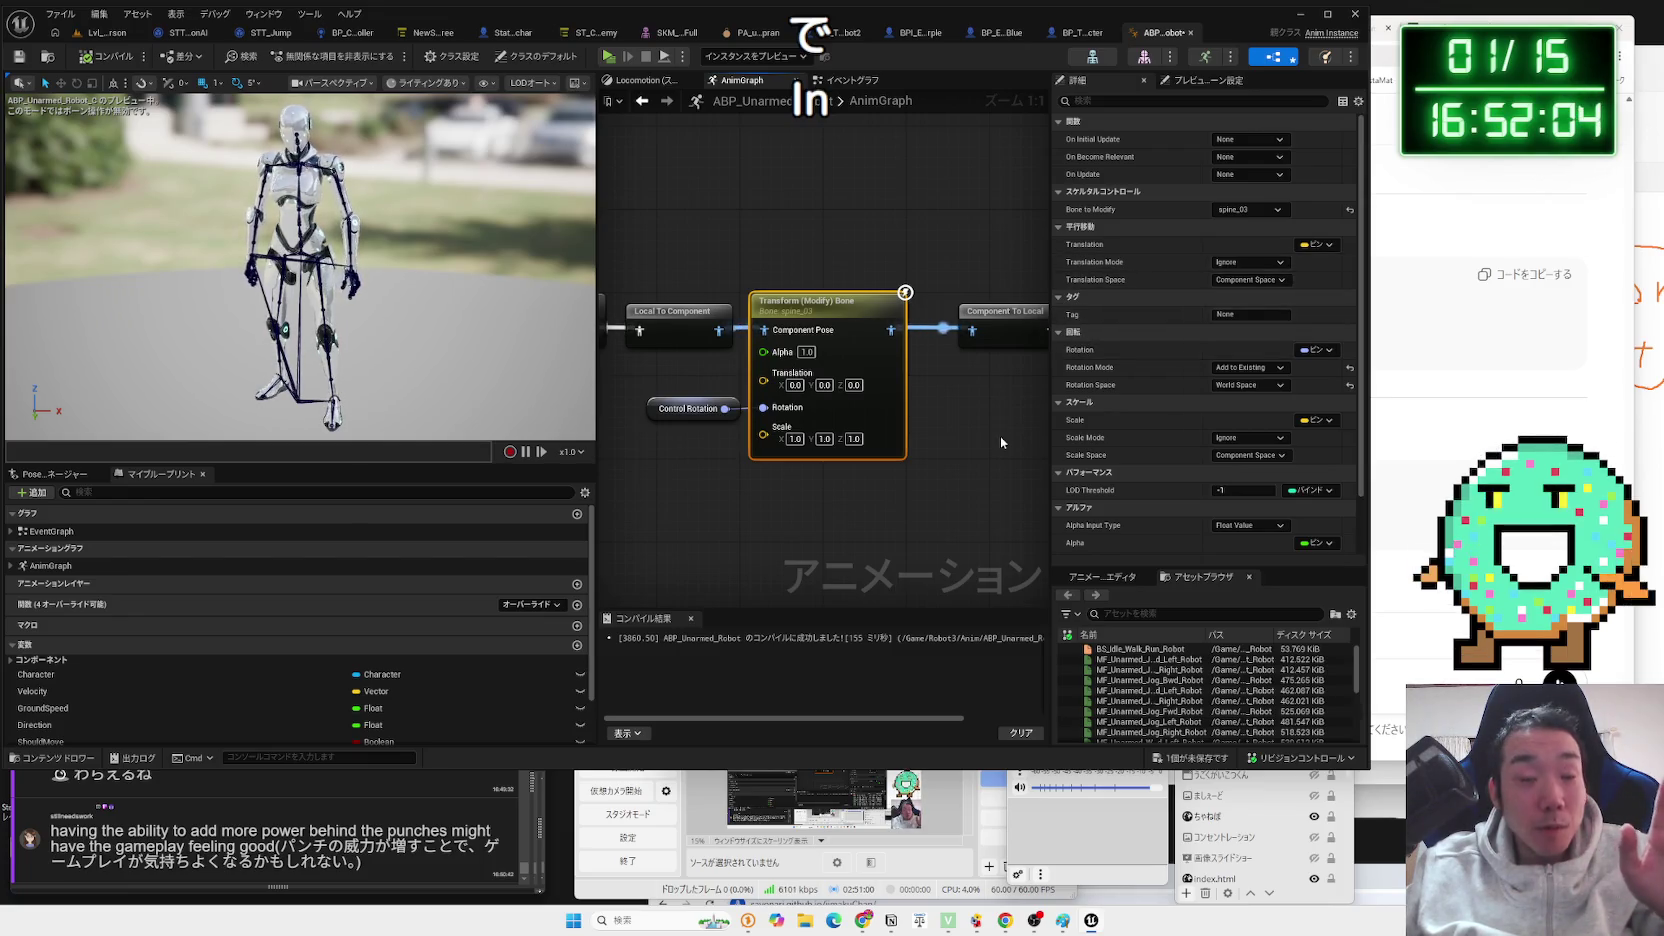
left_click(1190, 758)
left_click(918, 604)
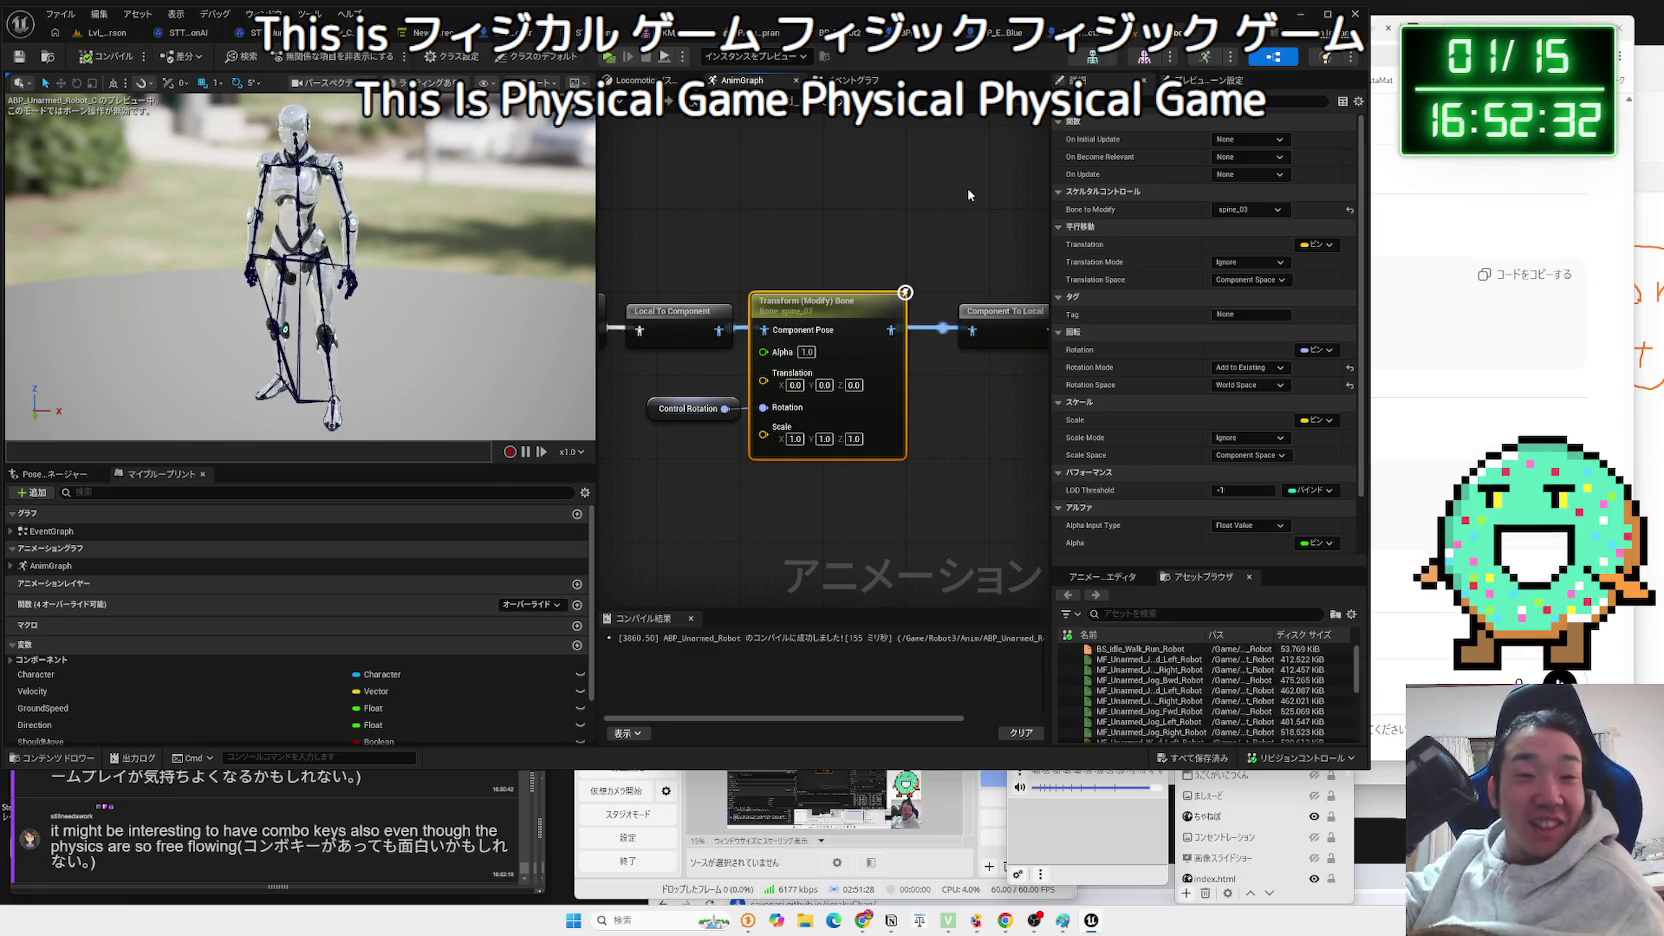
Recentre the AnimGraph and inspect the Control Rotation variable's details and value.
mouse_move(947, 353)
left_mouse_down()
mouse_move(951, 339)
mouse_move(977, 358)
mouse_move(725, 338)
mouse_move(738, 274)
mouse_move(957, 289)
left_mouse_up()
left_click(929, 426)
left_click_drag(690, 415, 978, 379)
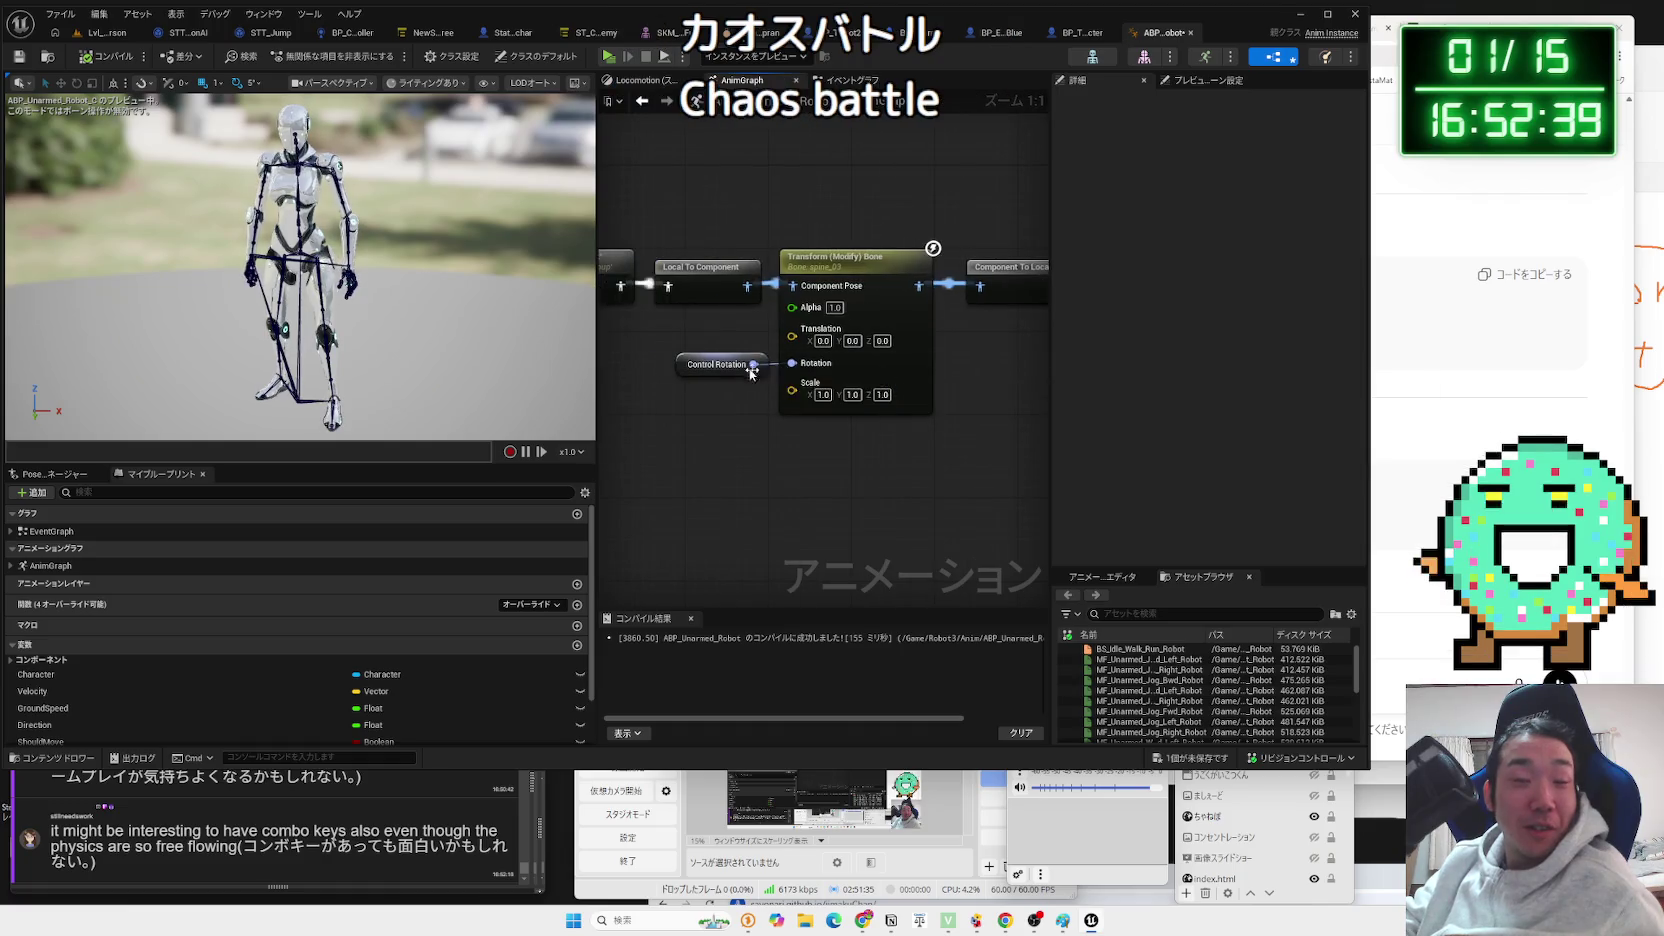
left_click(698, 355)
left_click(696, 343)
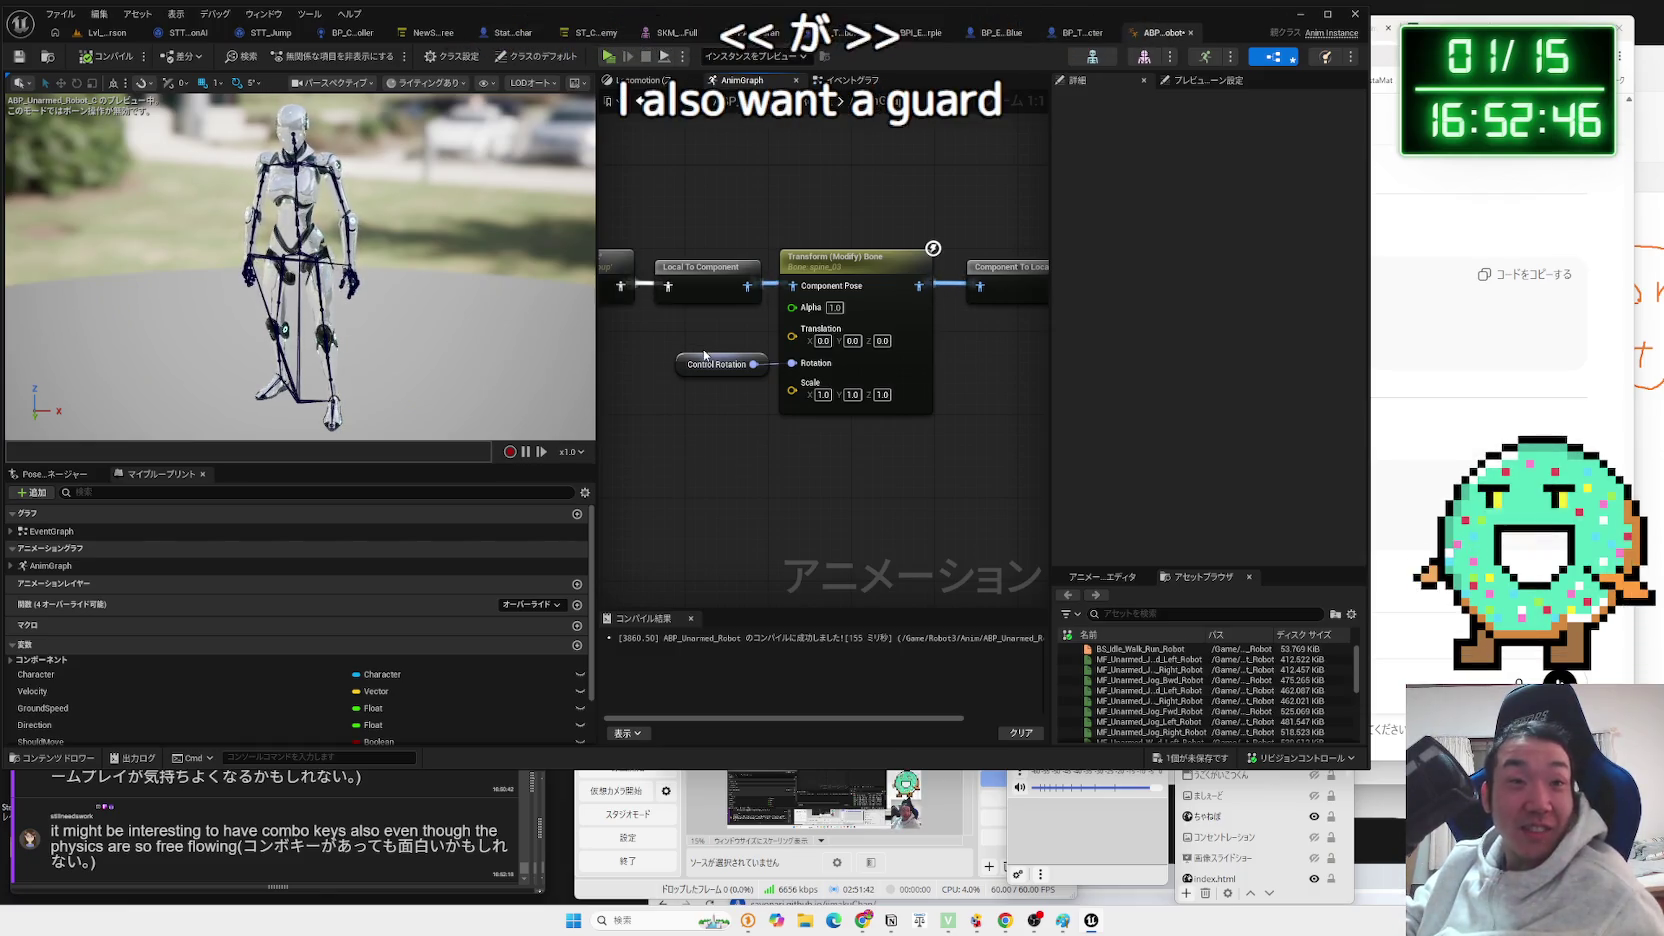
left_click(708, 366)
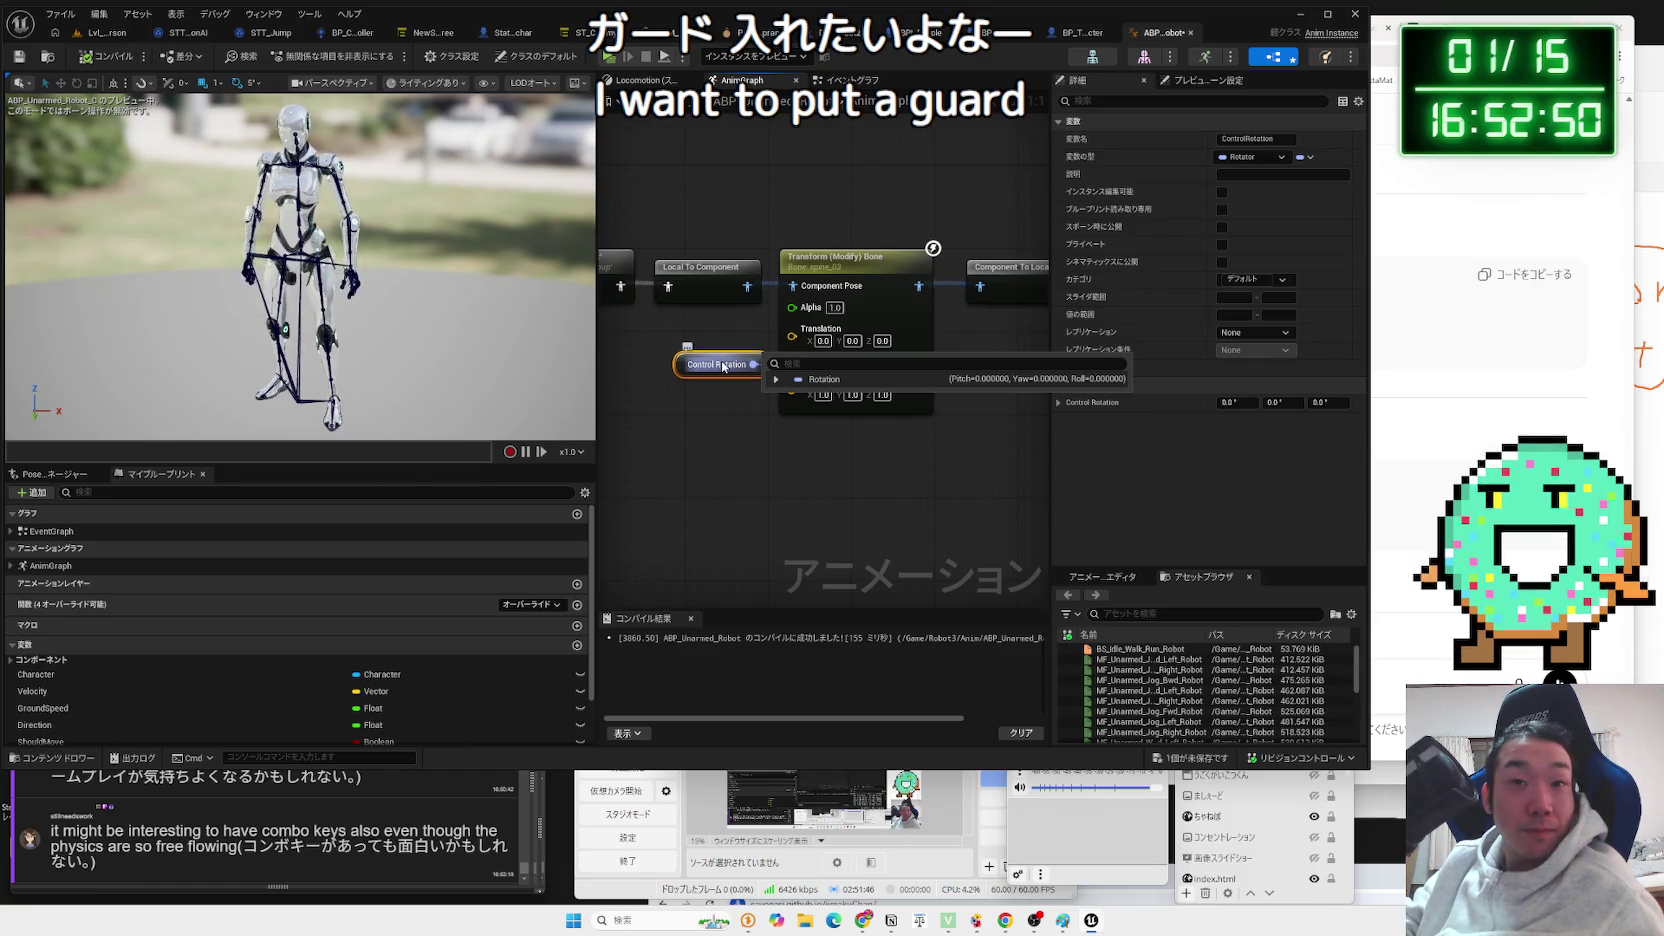
Compare the Transform (Modify) Bone node with Control Rotation, then jump to its Set node in the EventGraph.
left_click(841, 258)
left_click(708, 368)
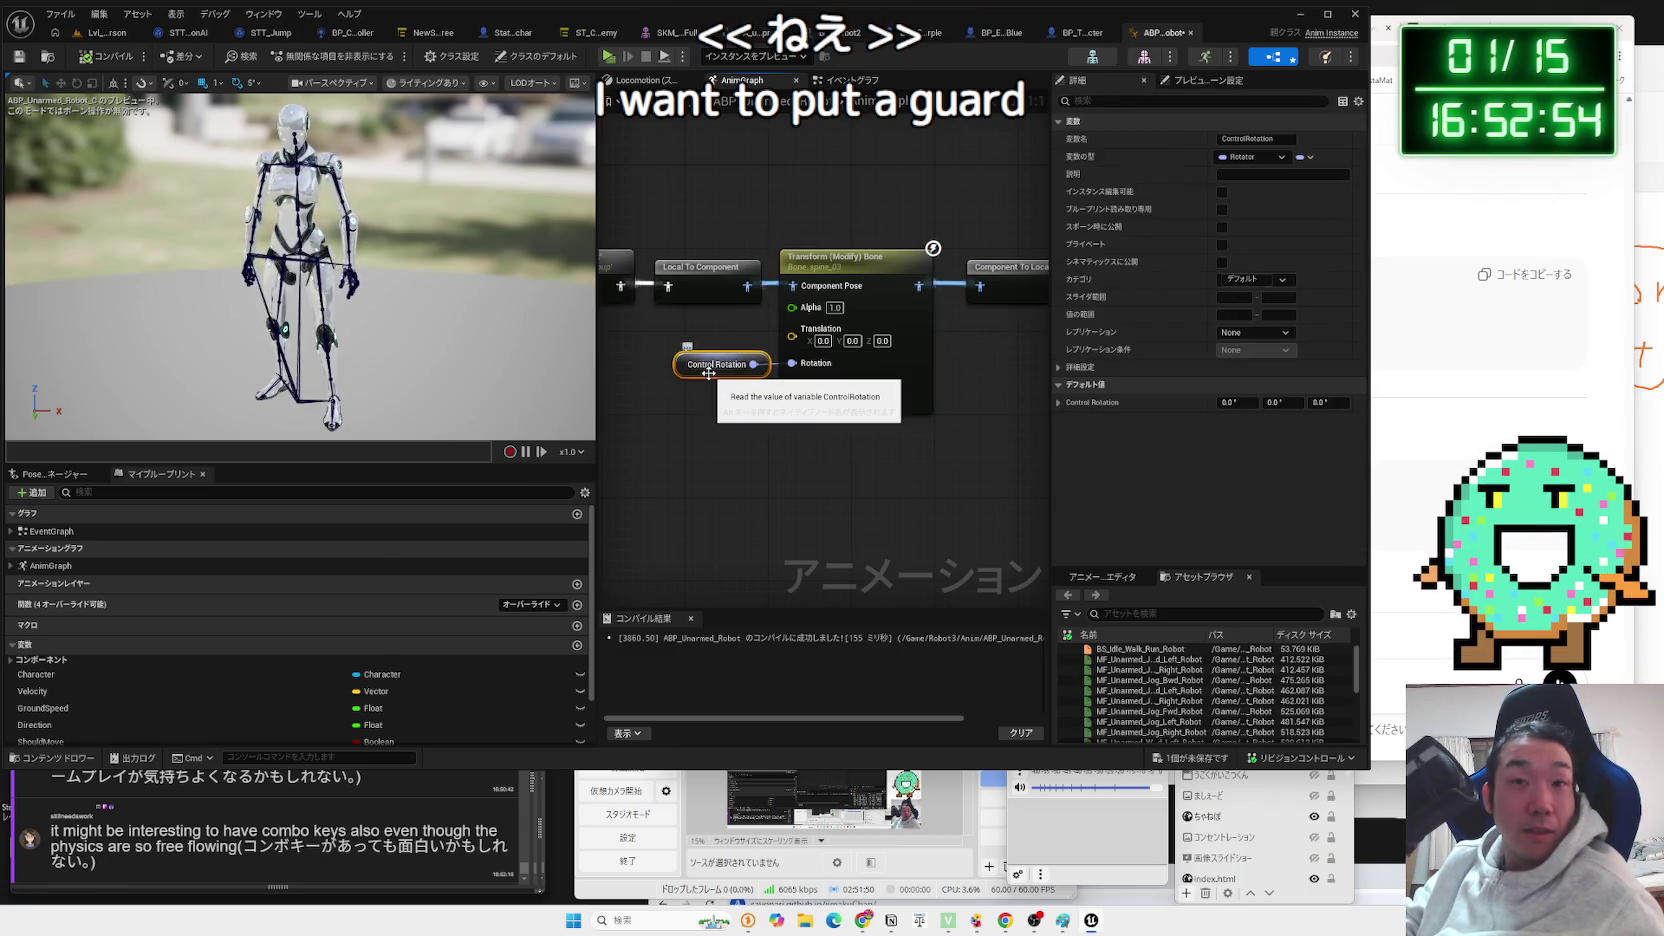
left_click(833, 262)
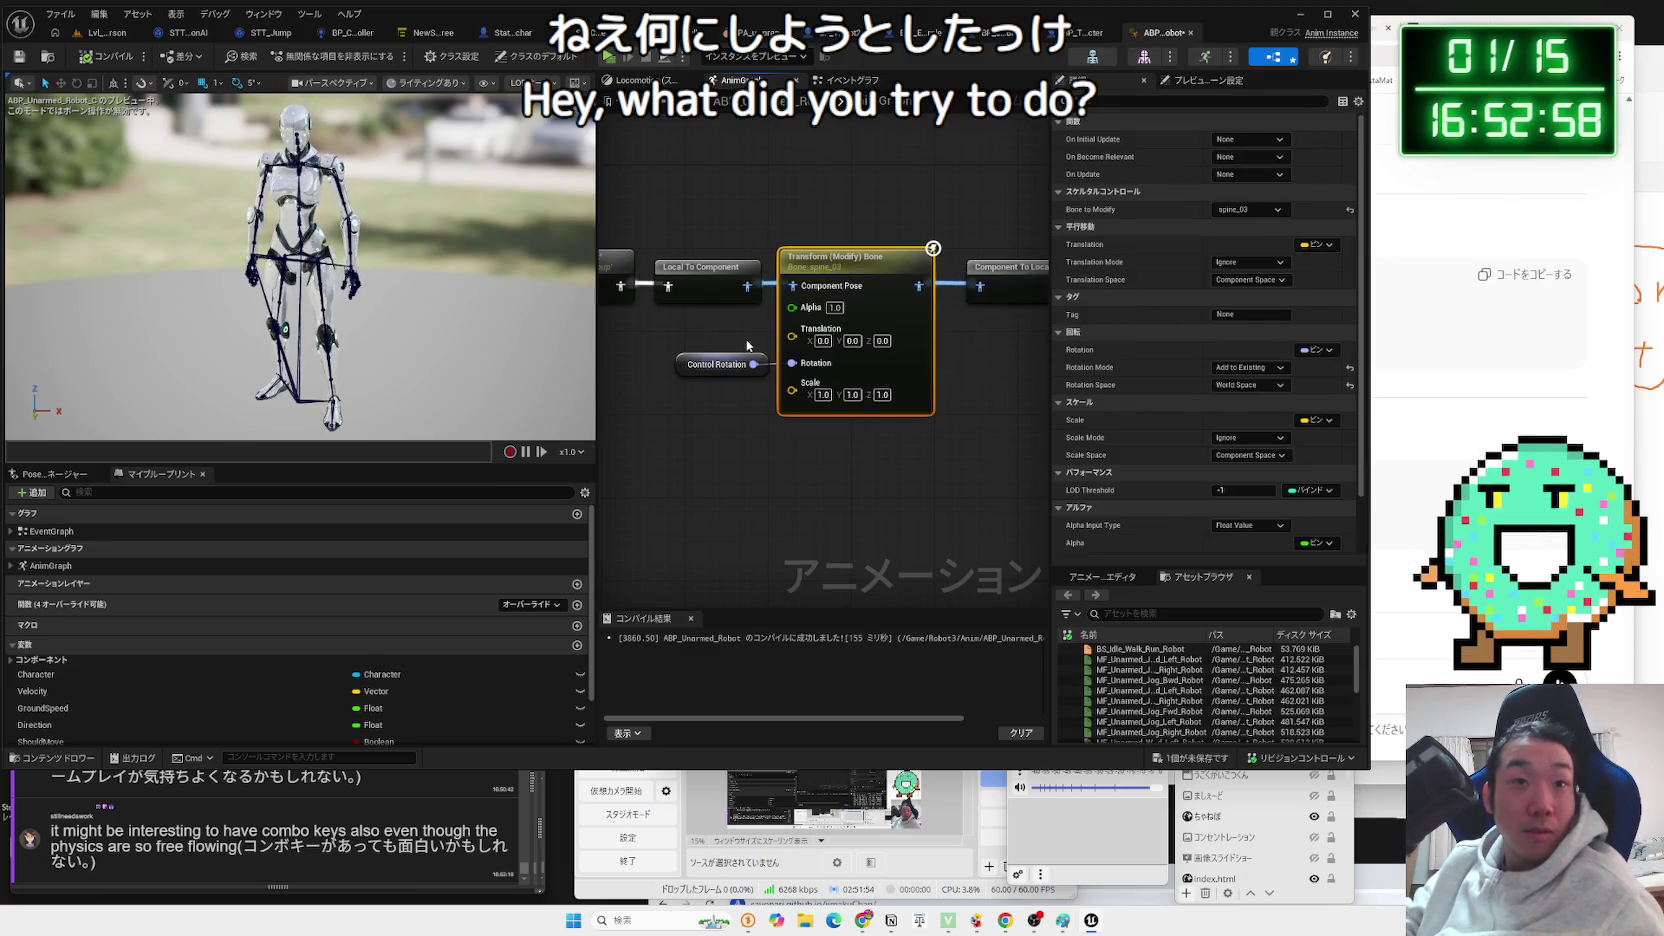
left_click(686, 405)
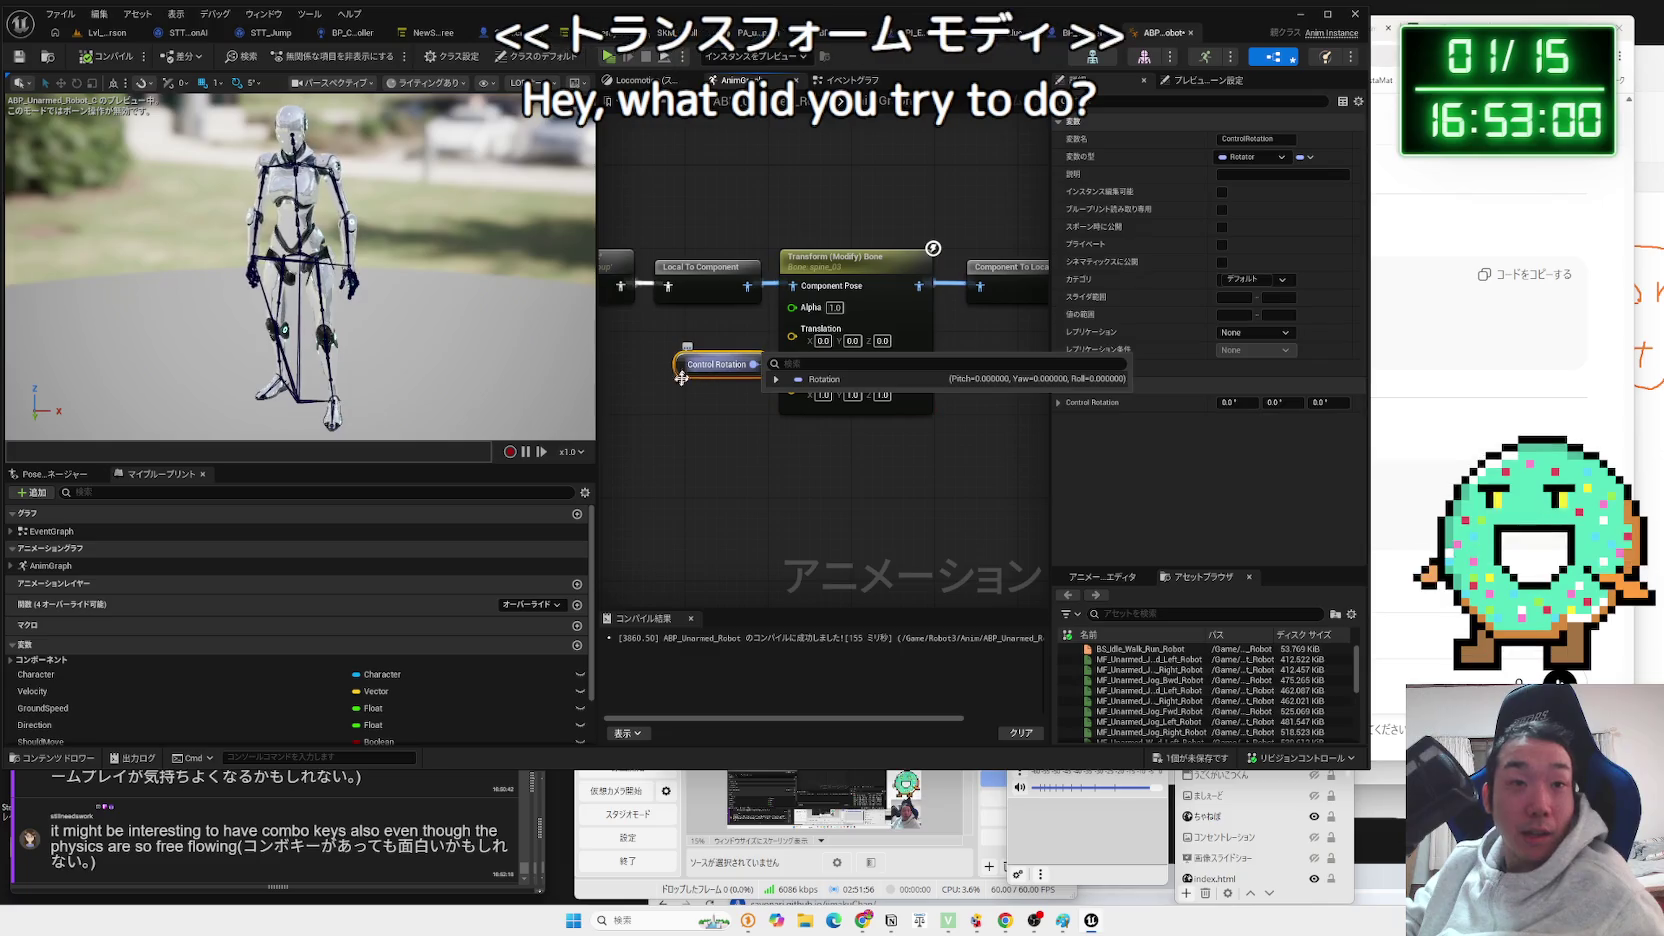
left_click_drag(792, 390, 897, 383)
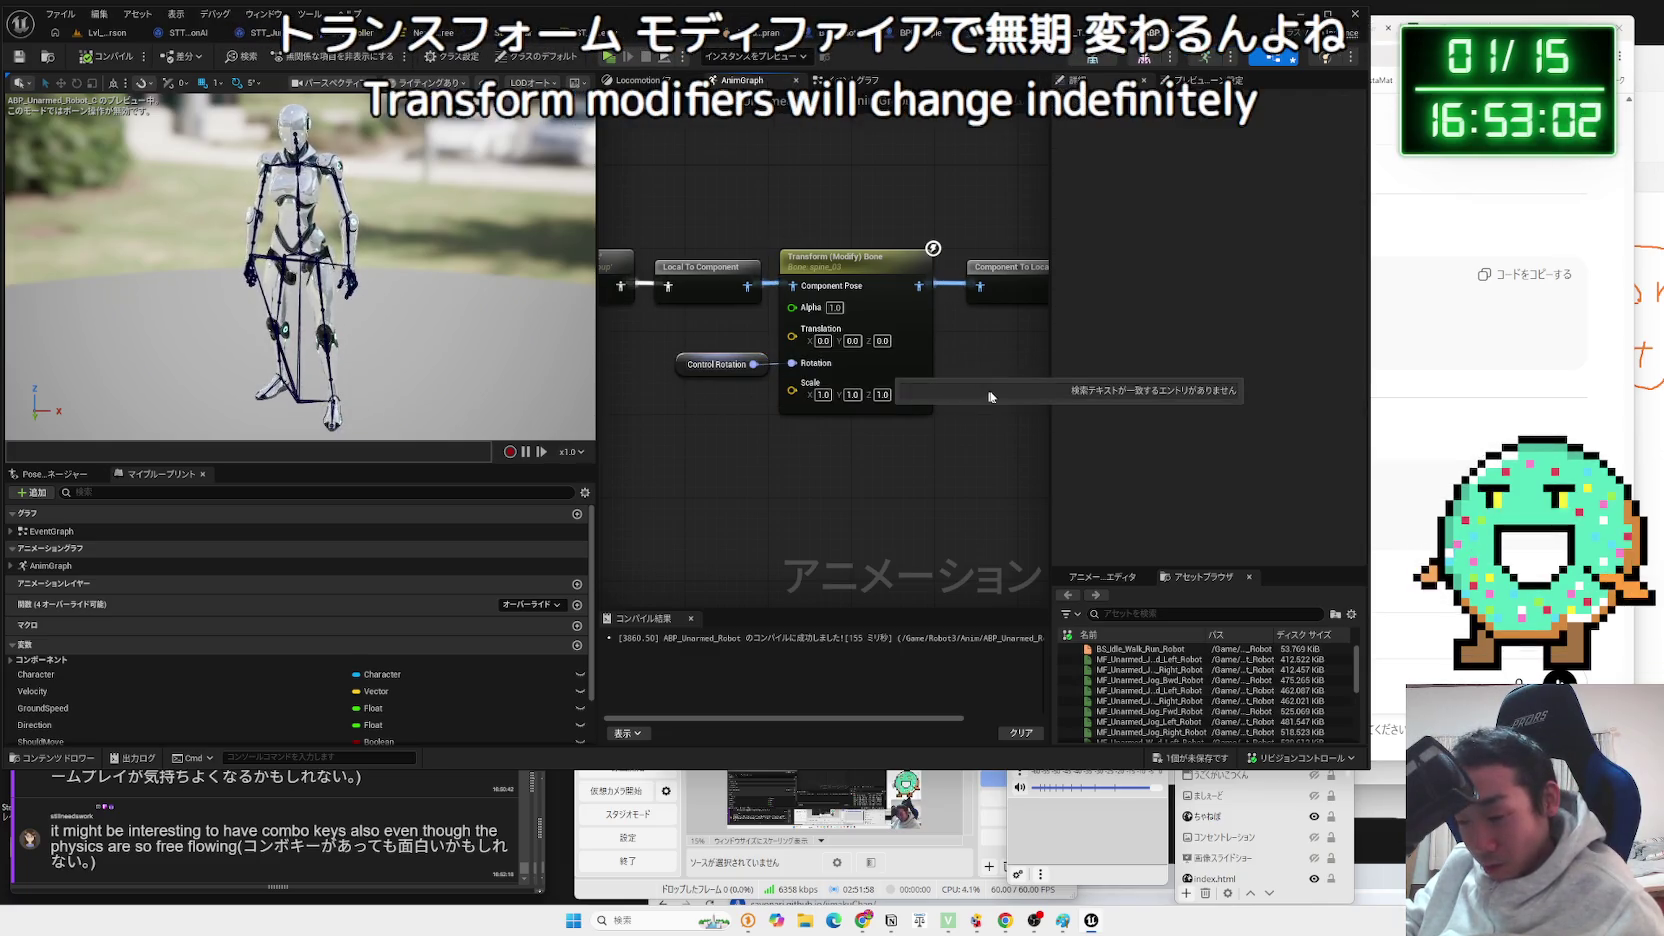
left_click(714, 364)
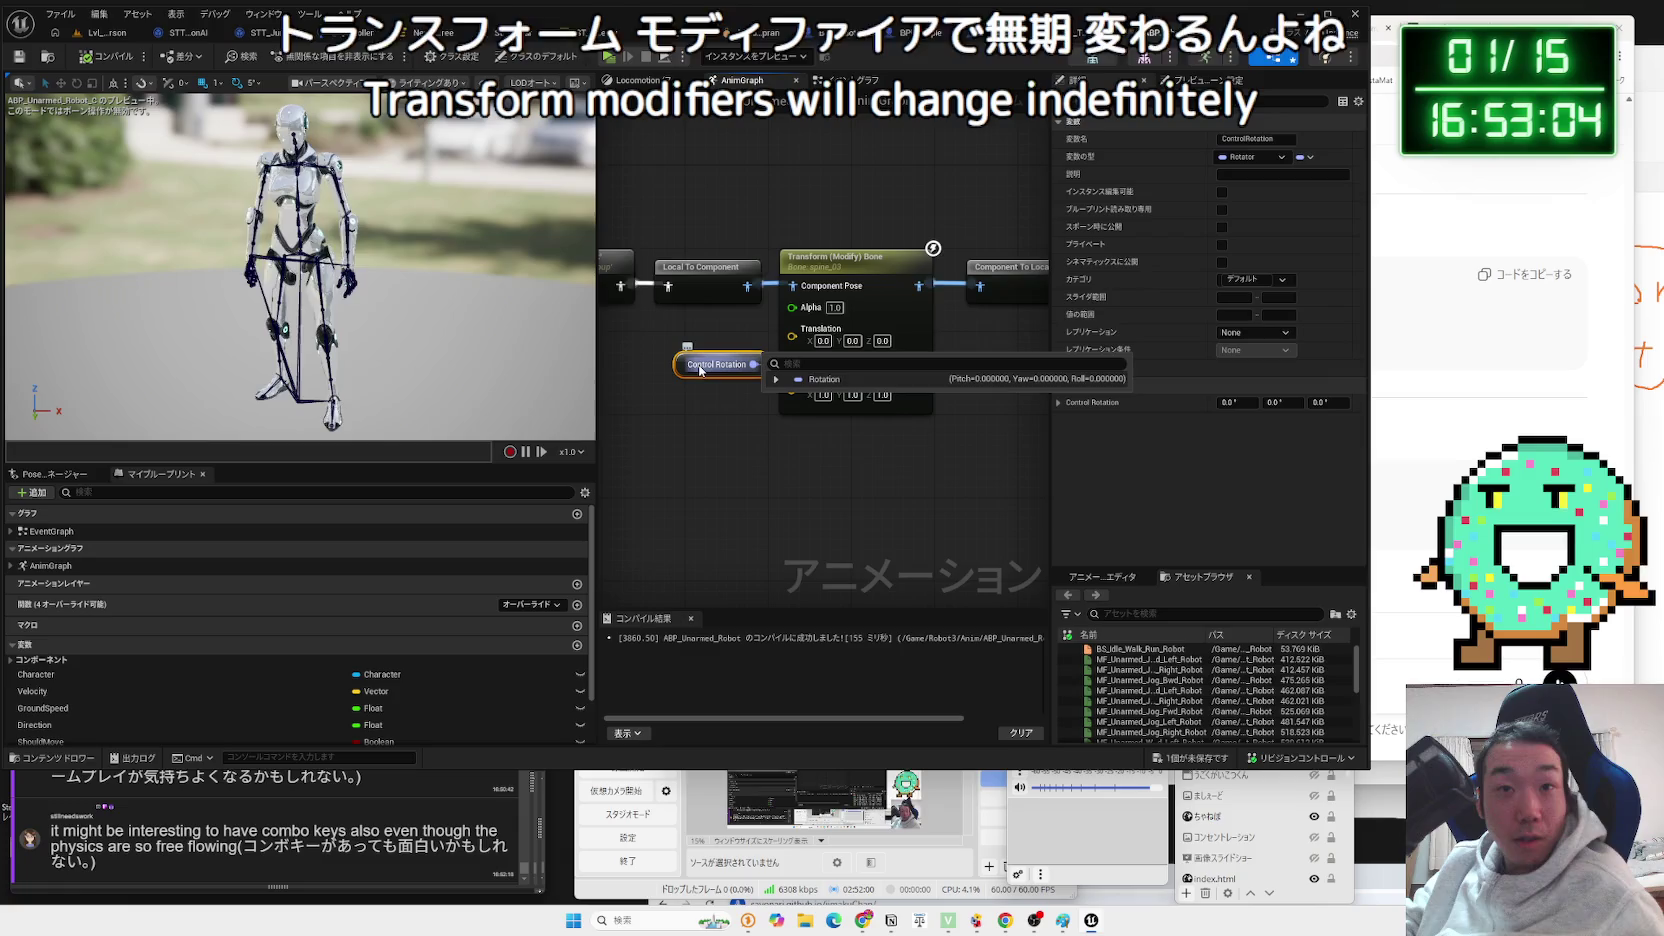
double_click(714, 364)
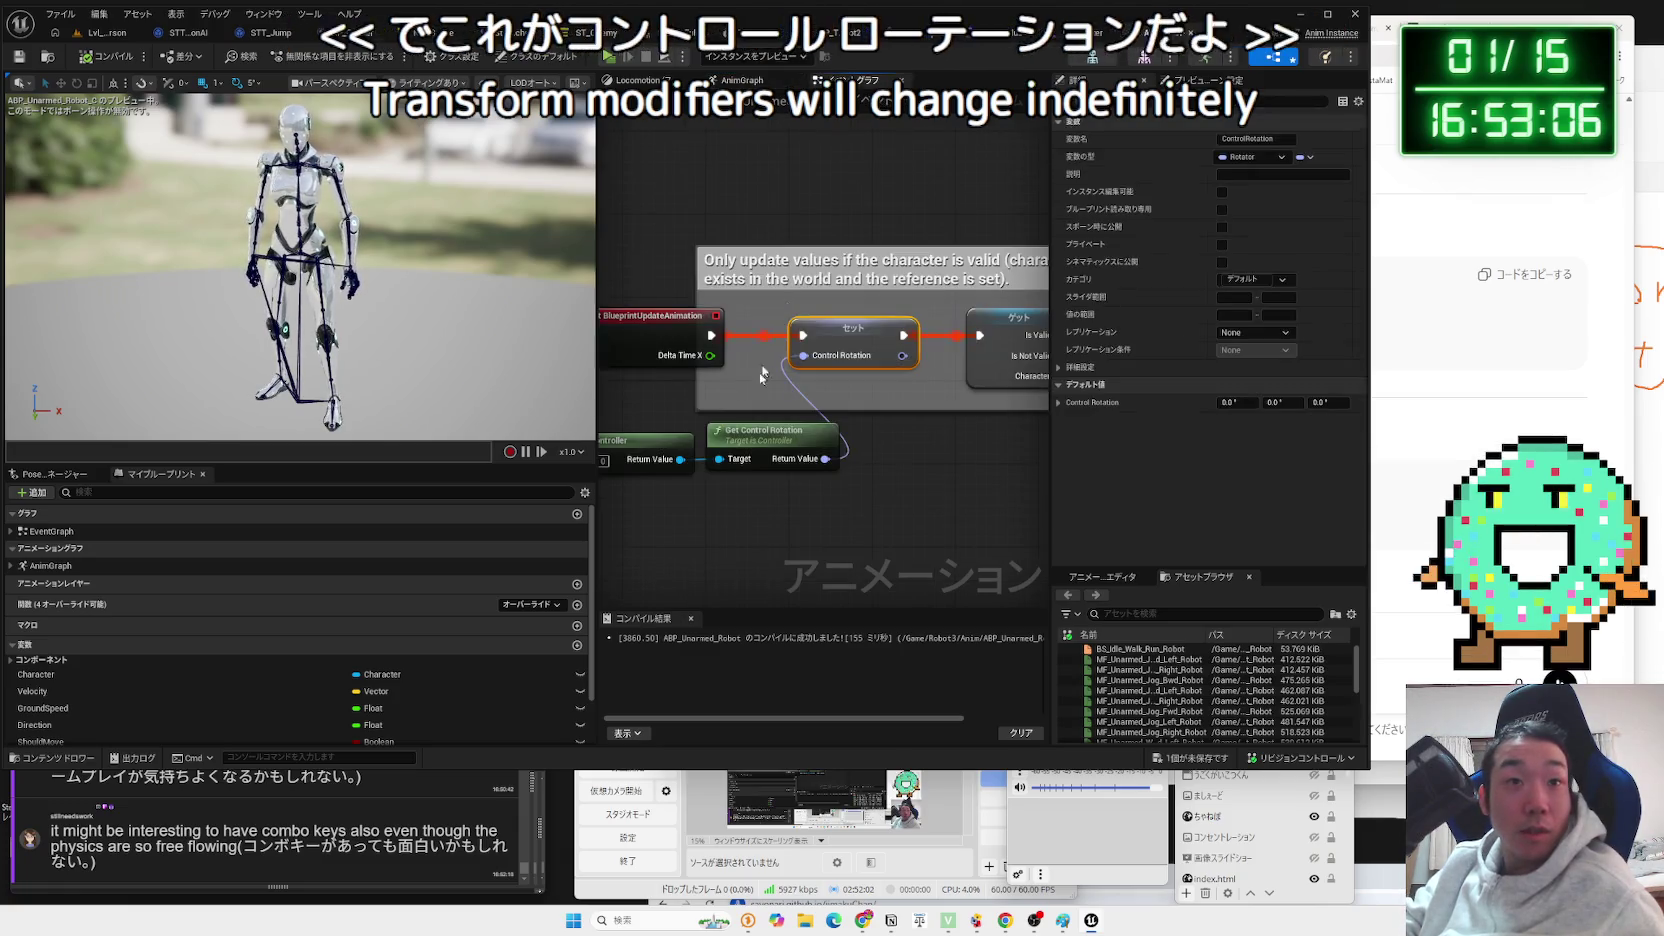
Inspect the Get Player Controller and Get Control Rotation nodes, then switch to the ChatGPT window.
left_click(669, 450)
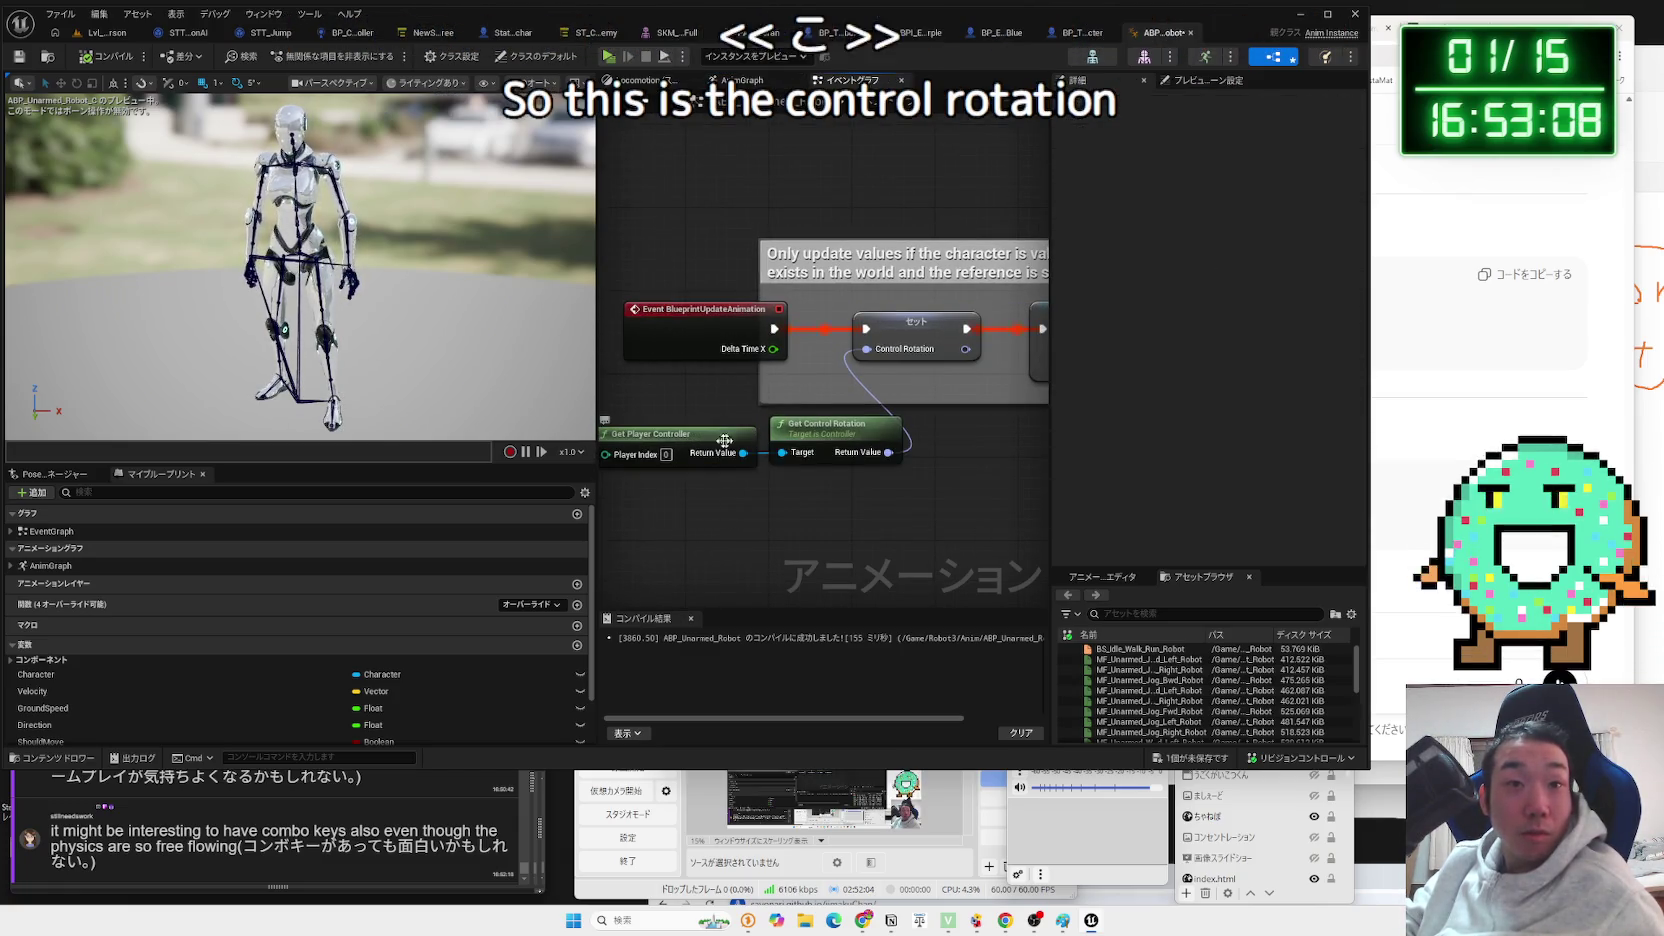
left_click(815, 438)
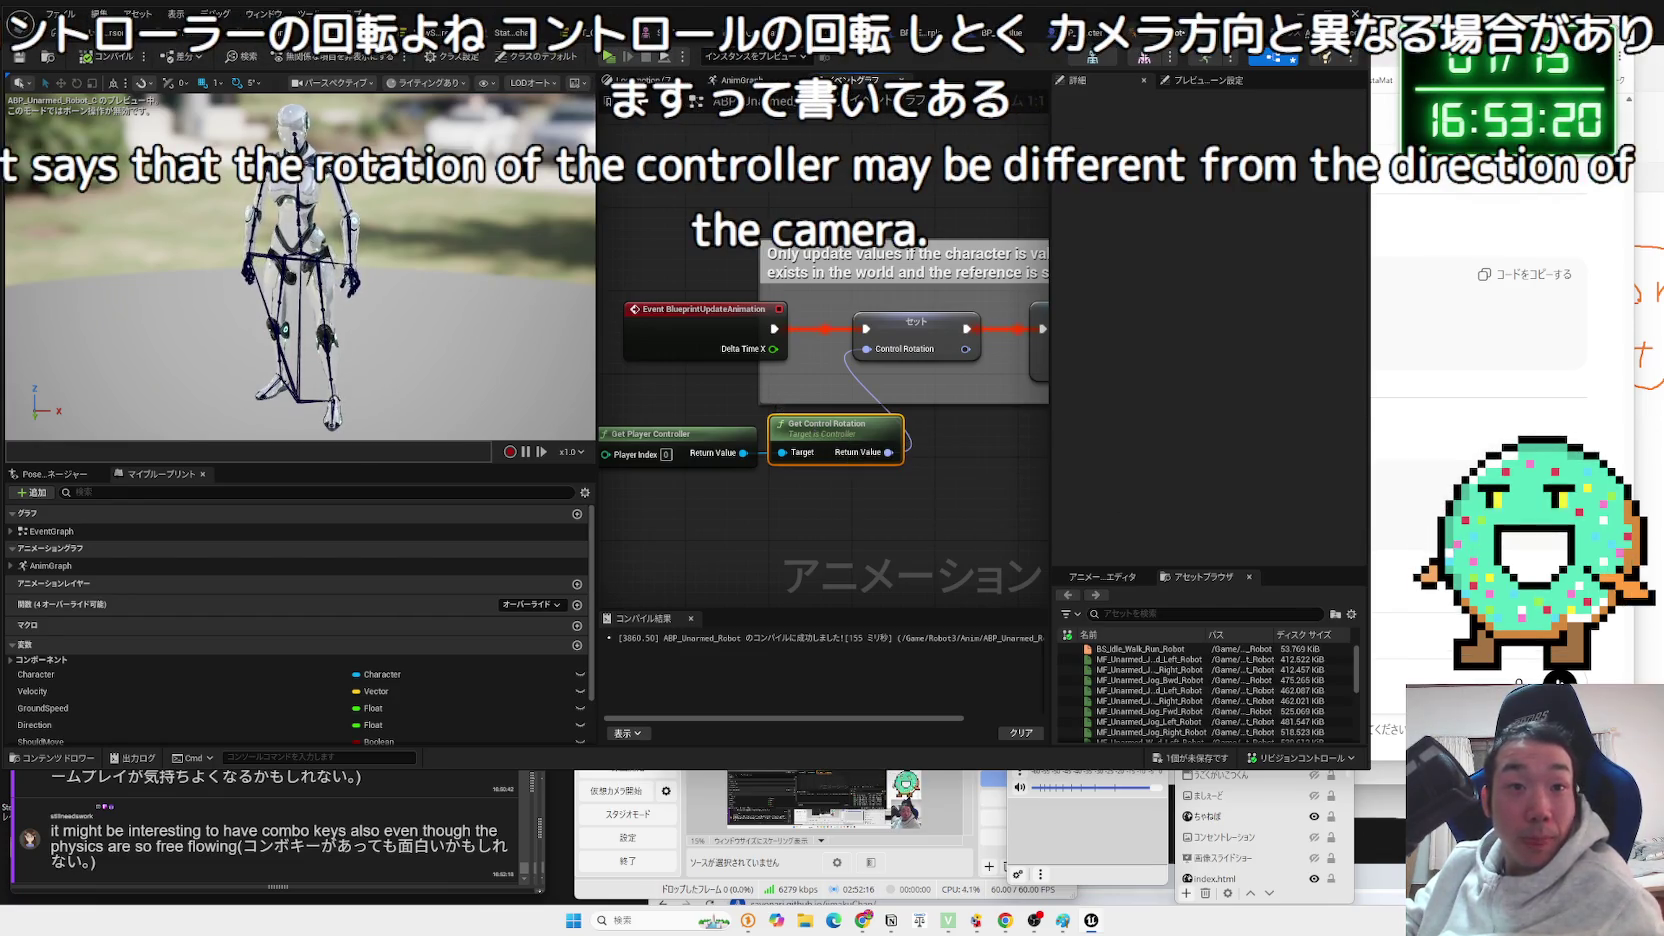
key("alt+Tab")
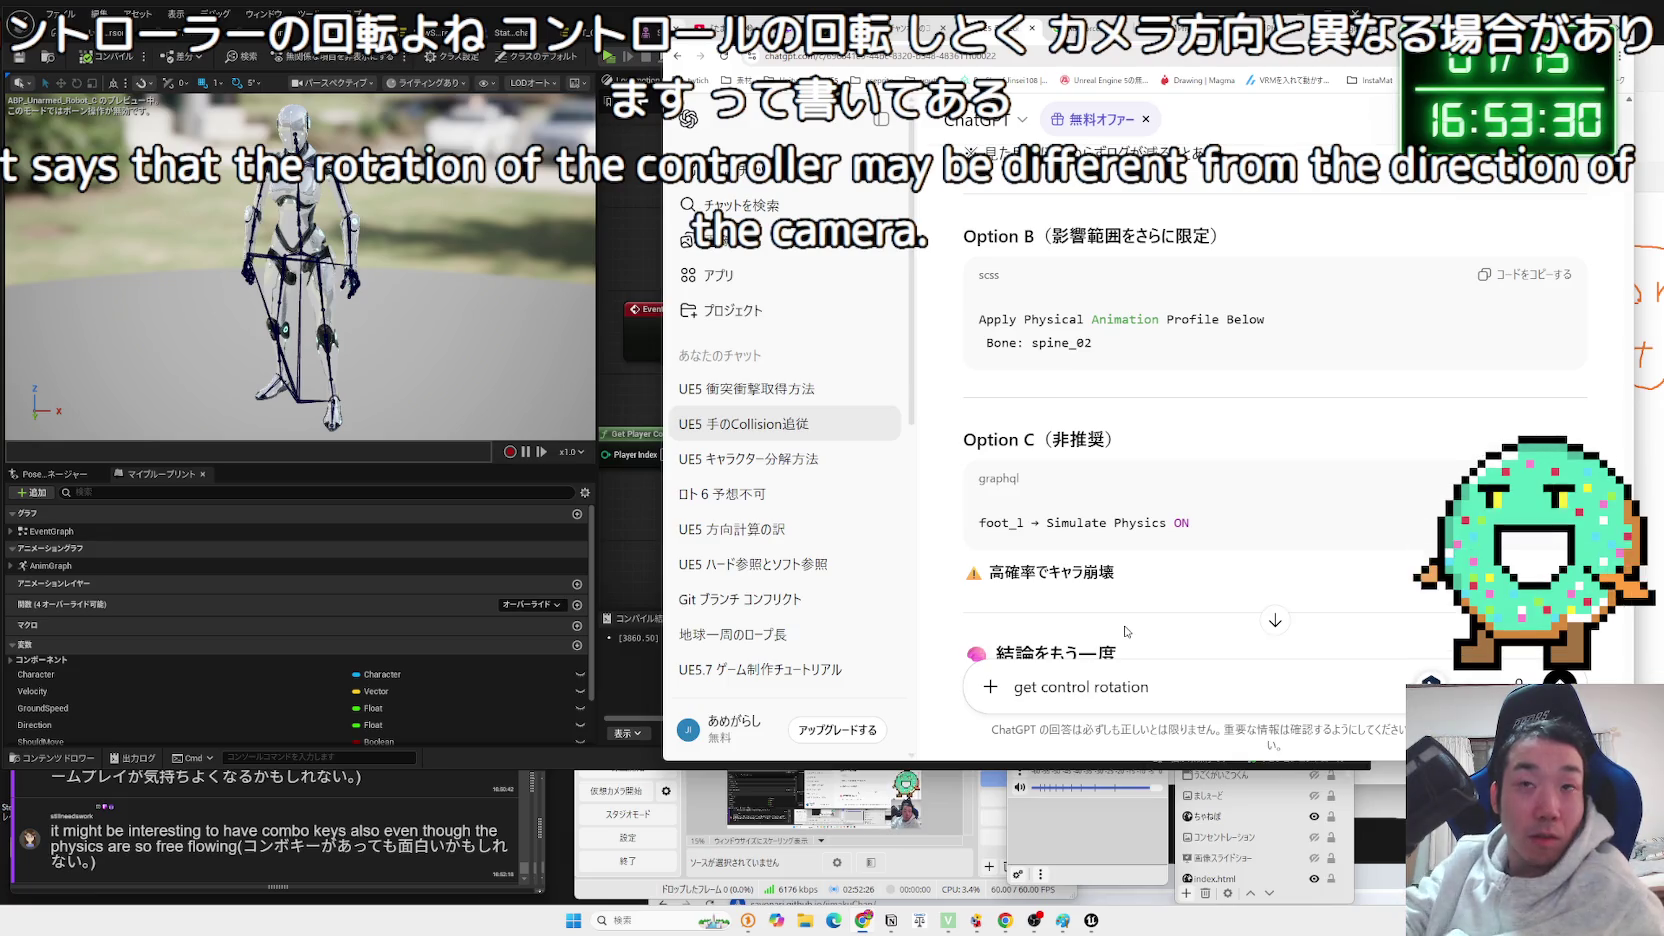
Start a fresh ChatGPT conversation with 'UE5' typed in the prompt.
left_click(720, 170)
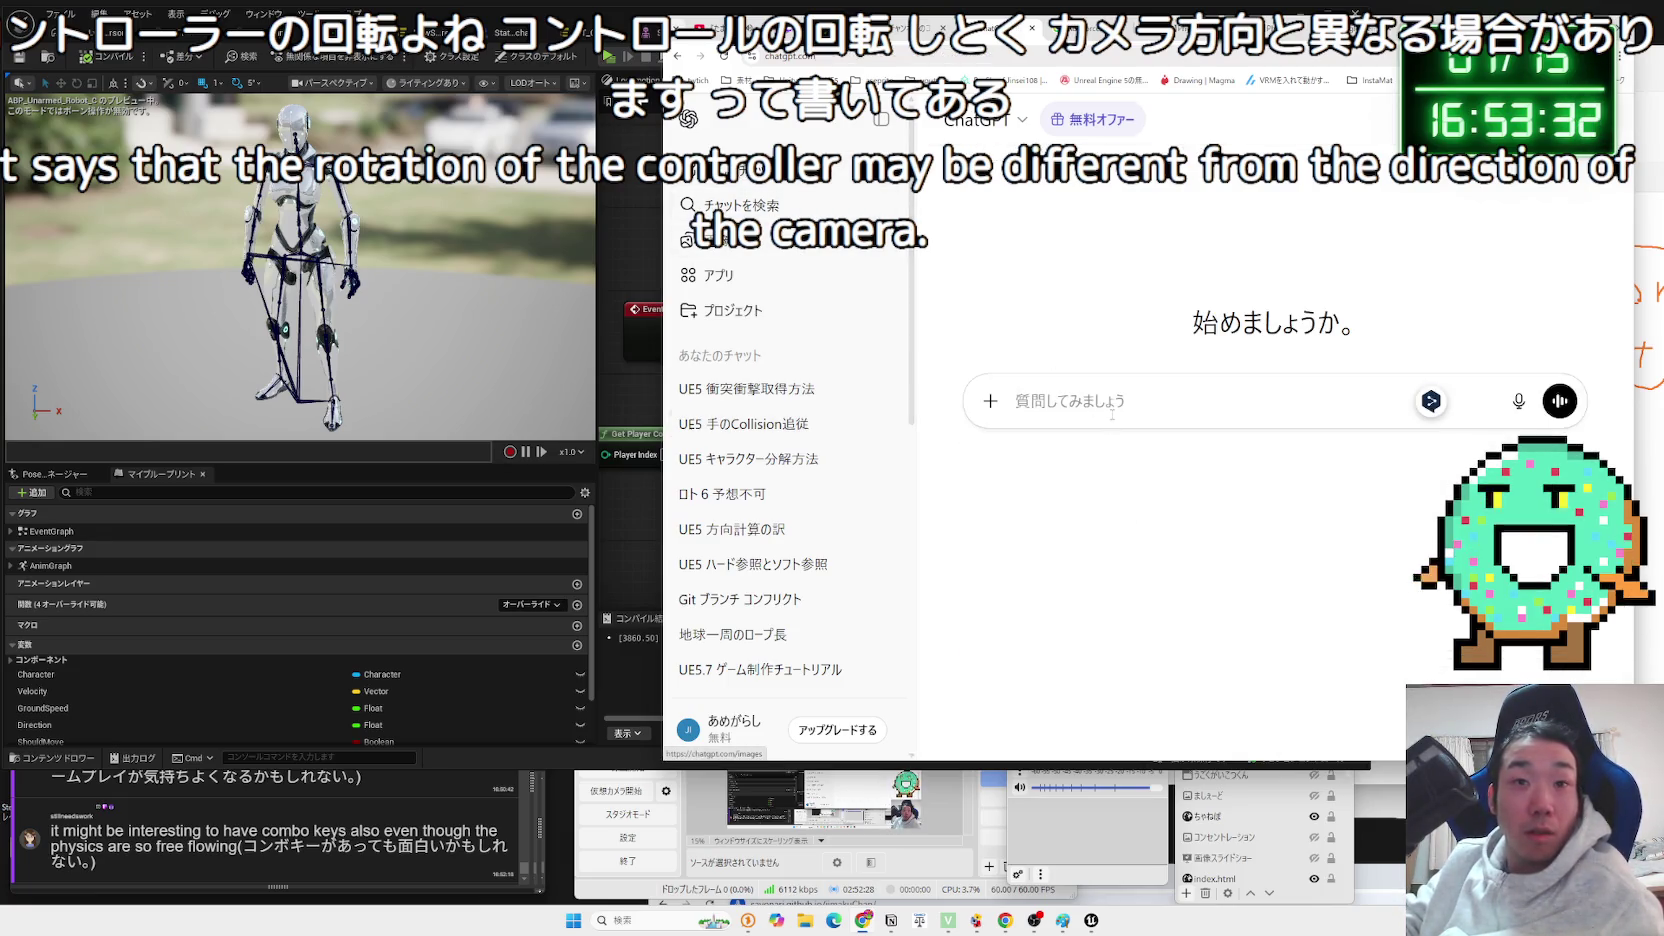
type("げ")
key("BackSpace")
key("Zenkaku_Hankaku")
type("UE5")
key("Zenkaku_Hankaku")
In the Gemini tab, begin a question about ControlRotation.
key("ctrl+9")
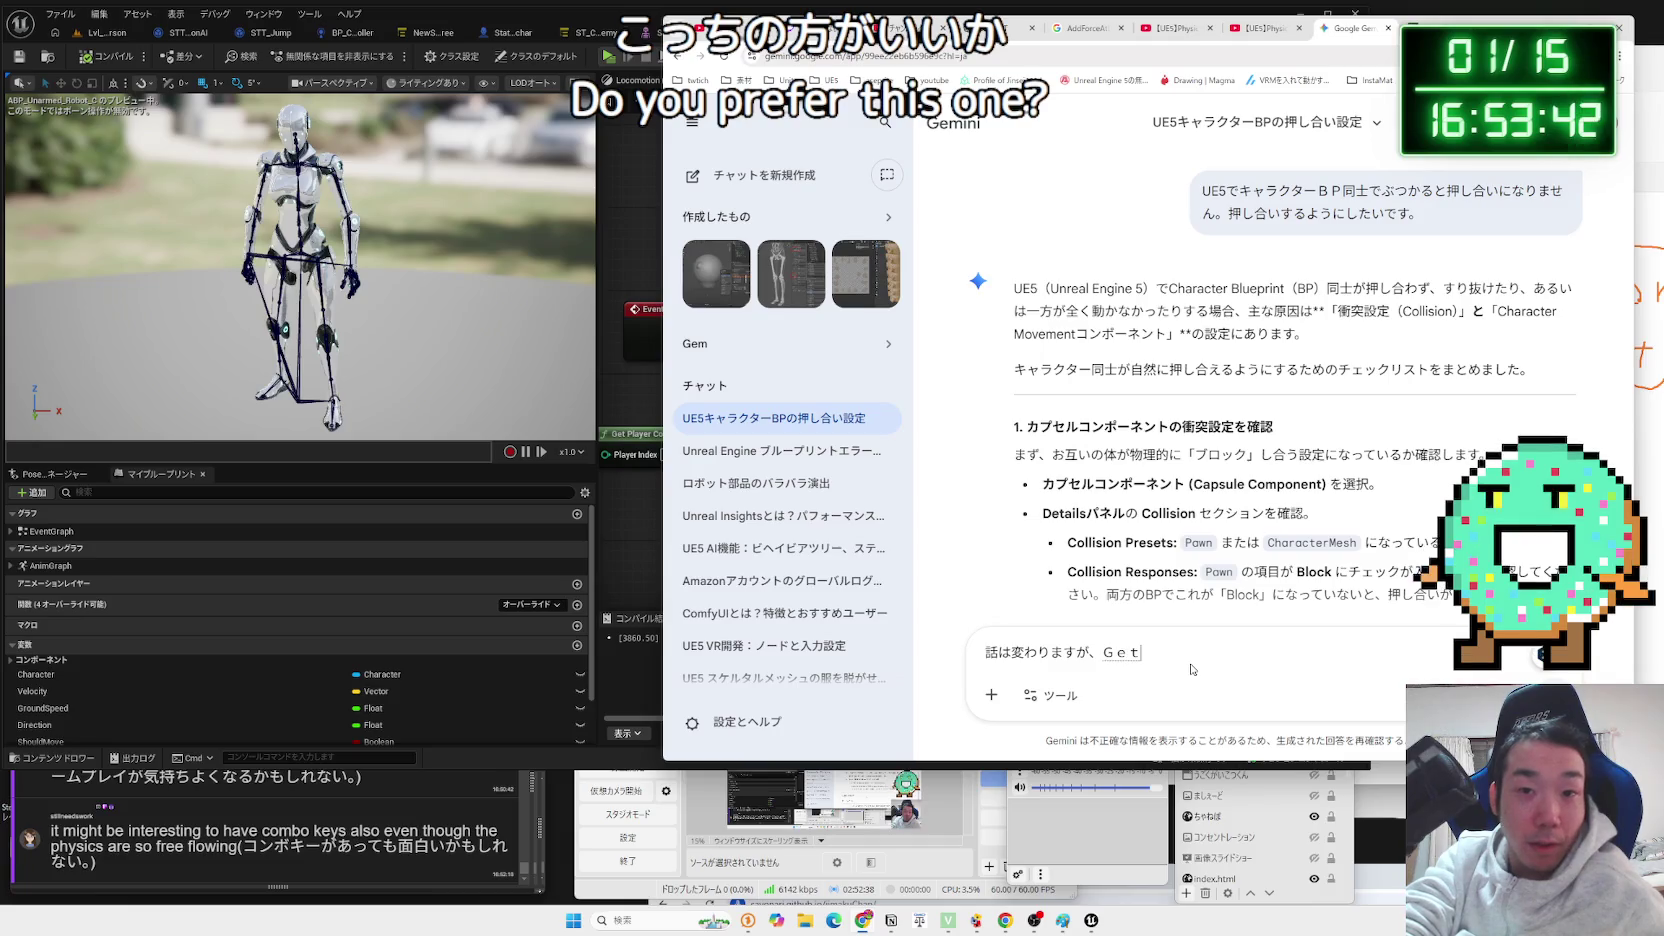
type("ControlR")
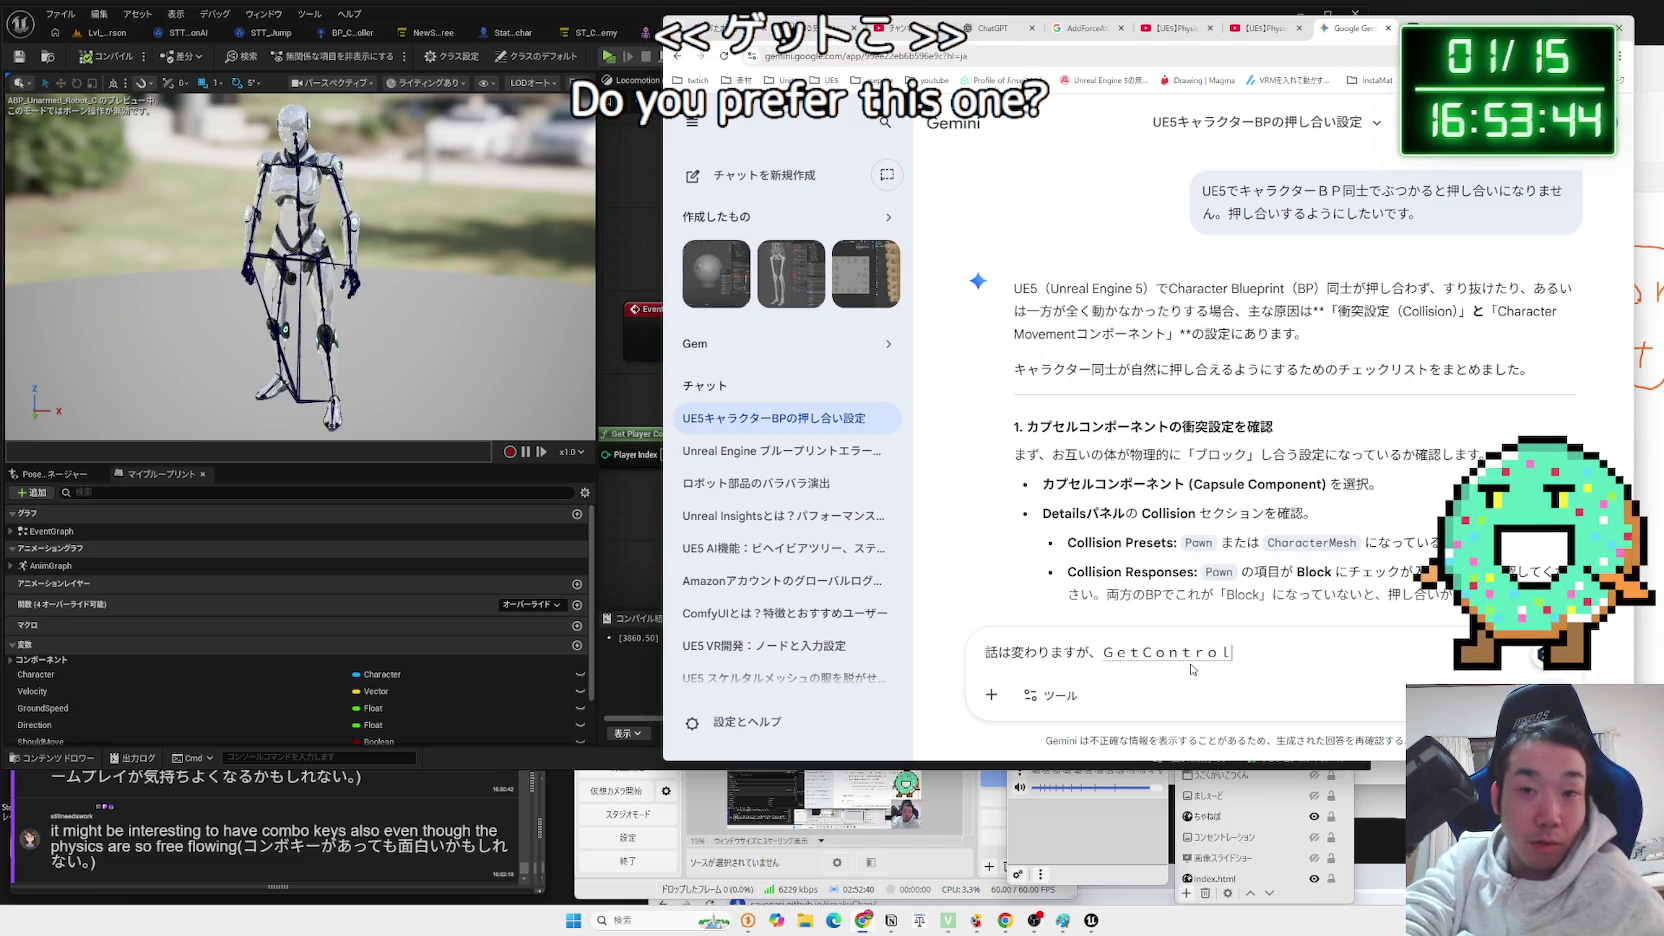
type("otan")
key("Return")
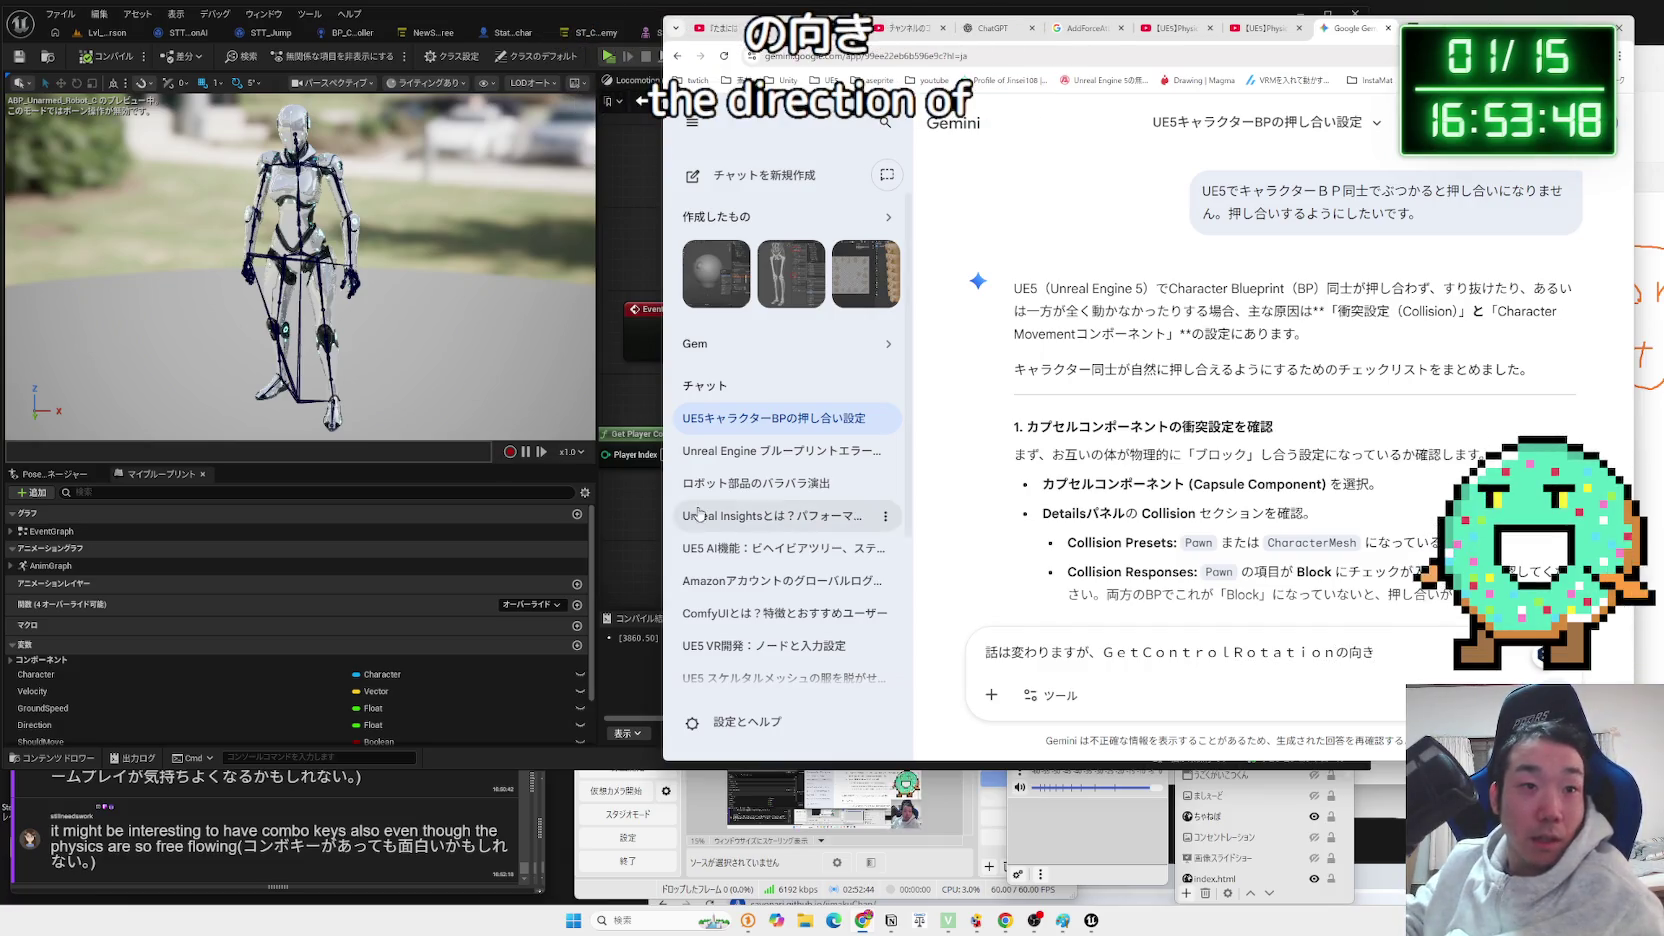
Compare the Unreal editor with the Gemini draft, ending on the BP_ThirdPersonCharacter_Robot2 blueprint.
left_click(637, 507)
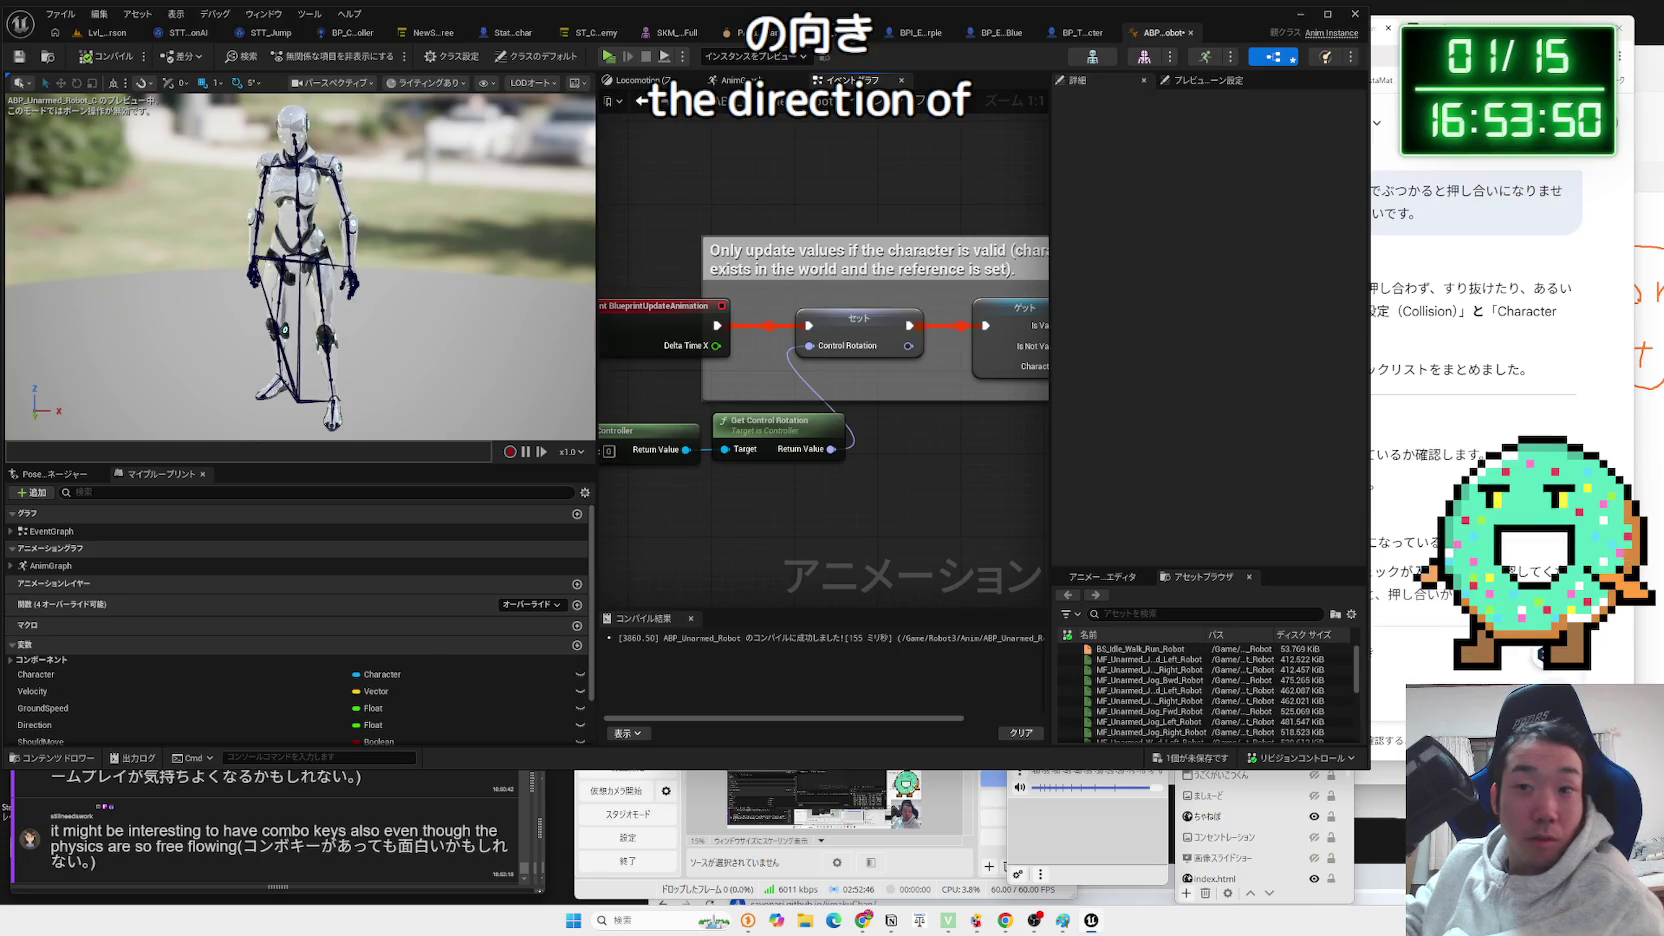
left_click(1429, 648)
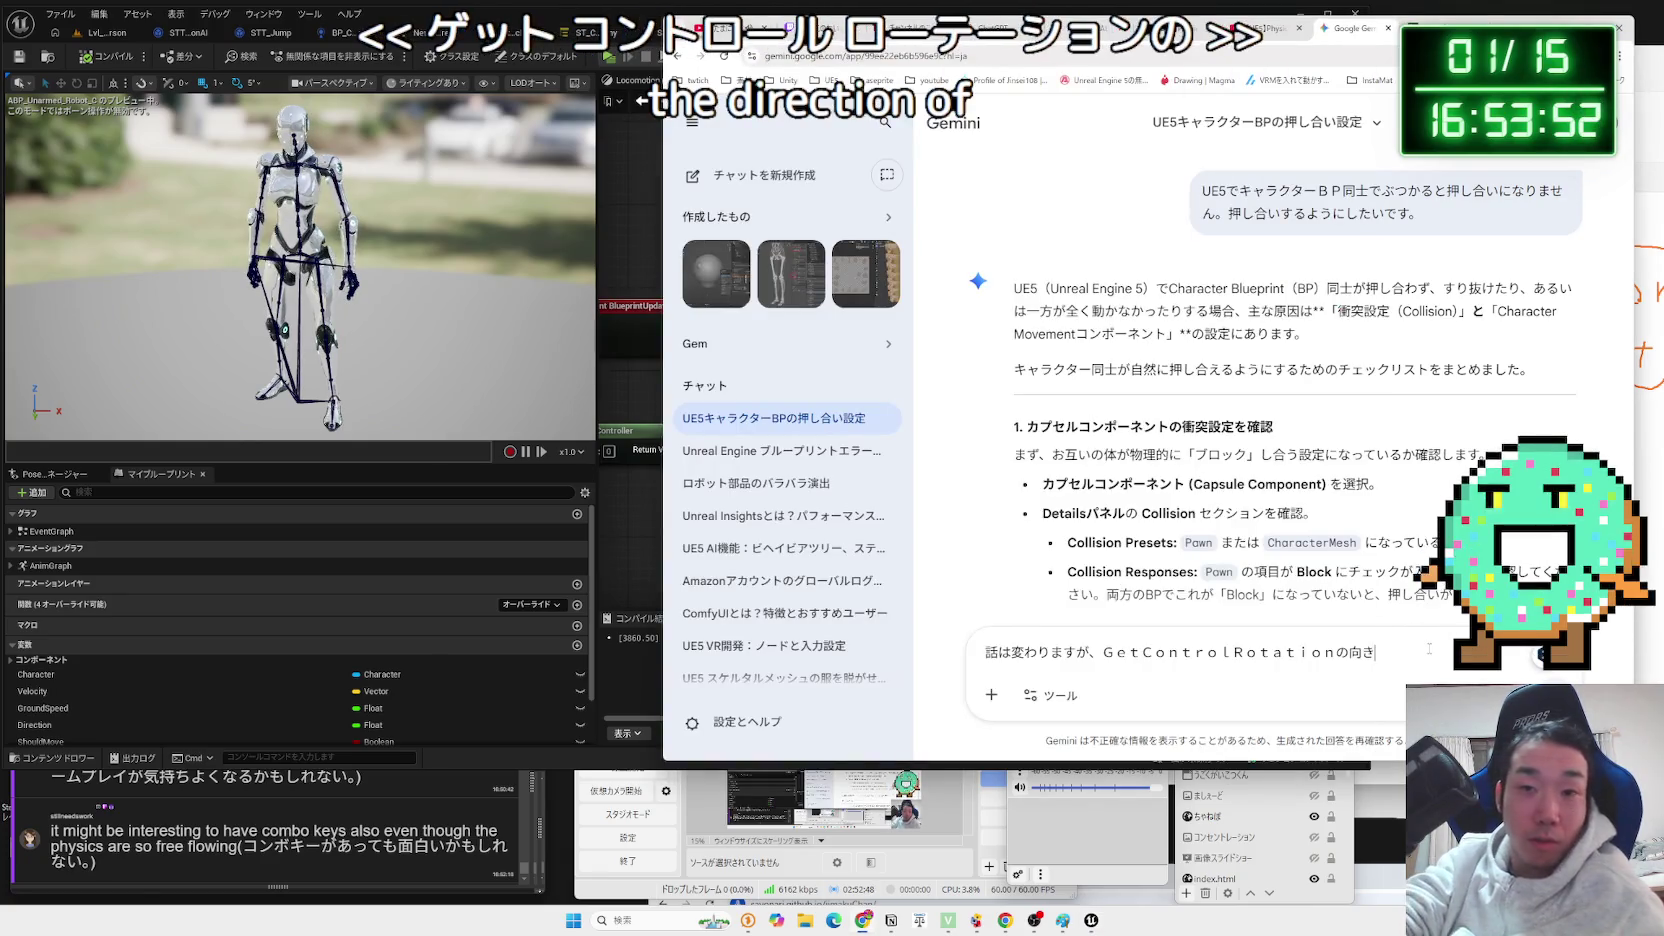
left_click(649, 515)
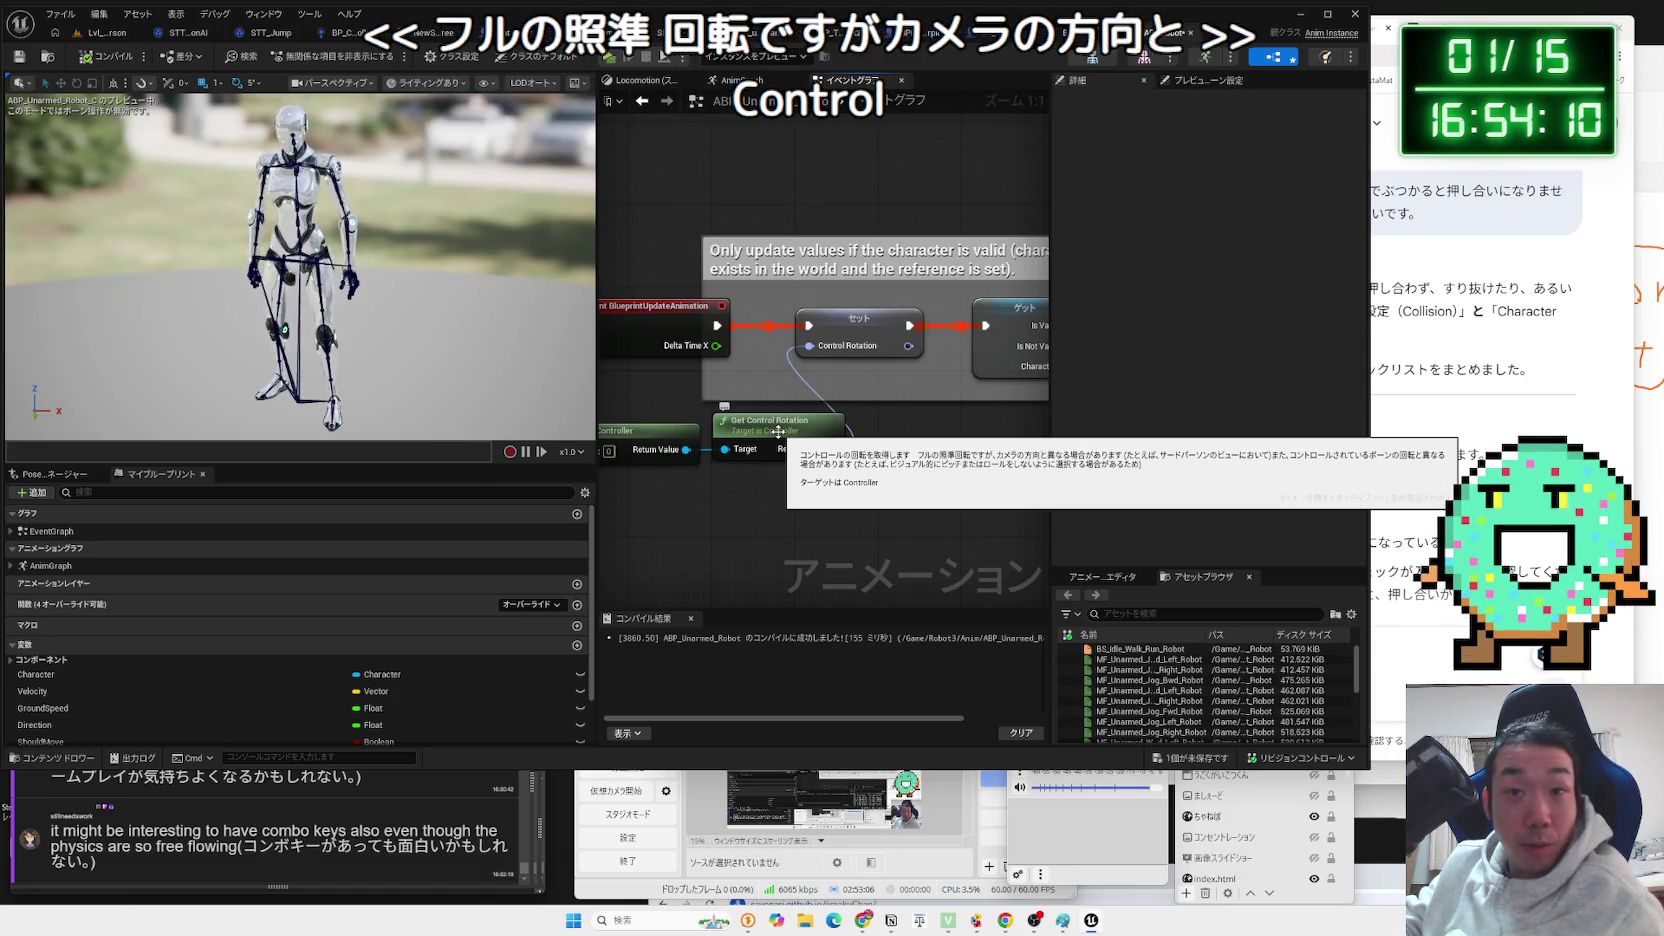
left_click(1417, 651)
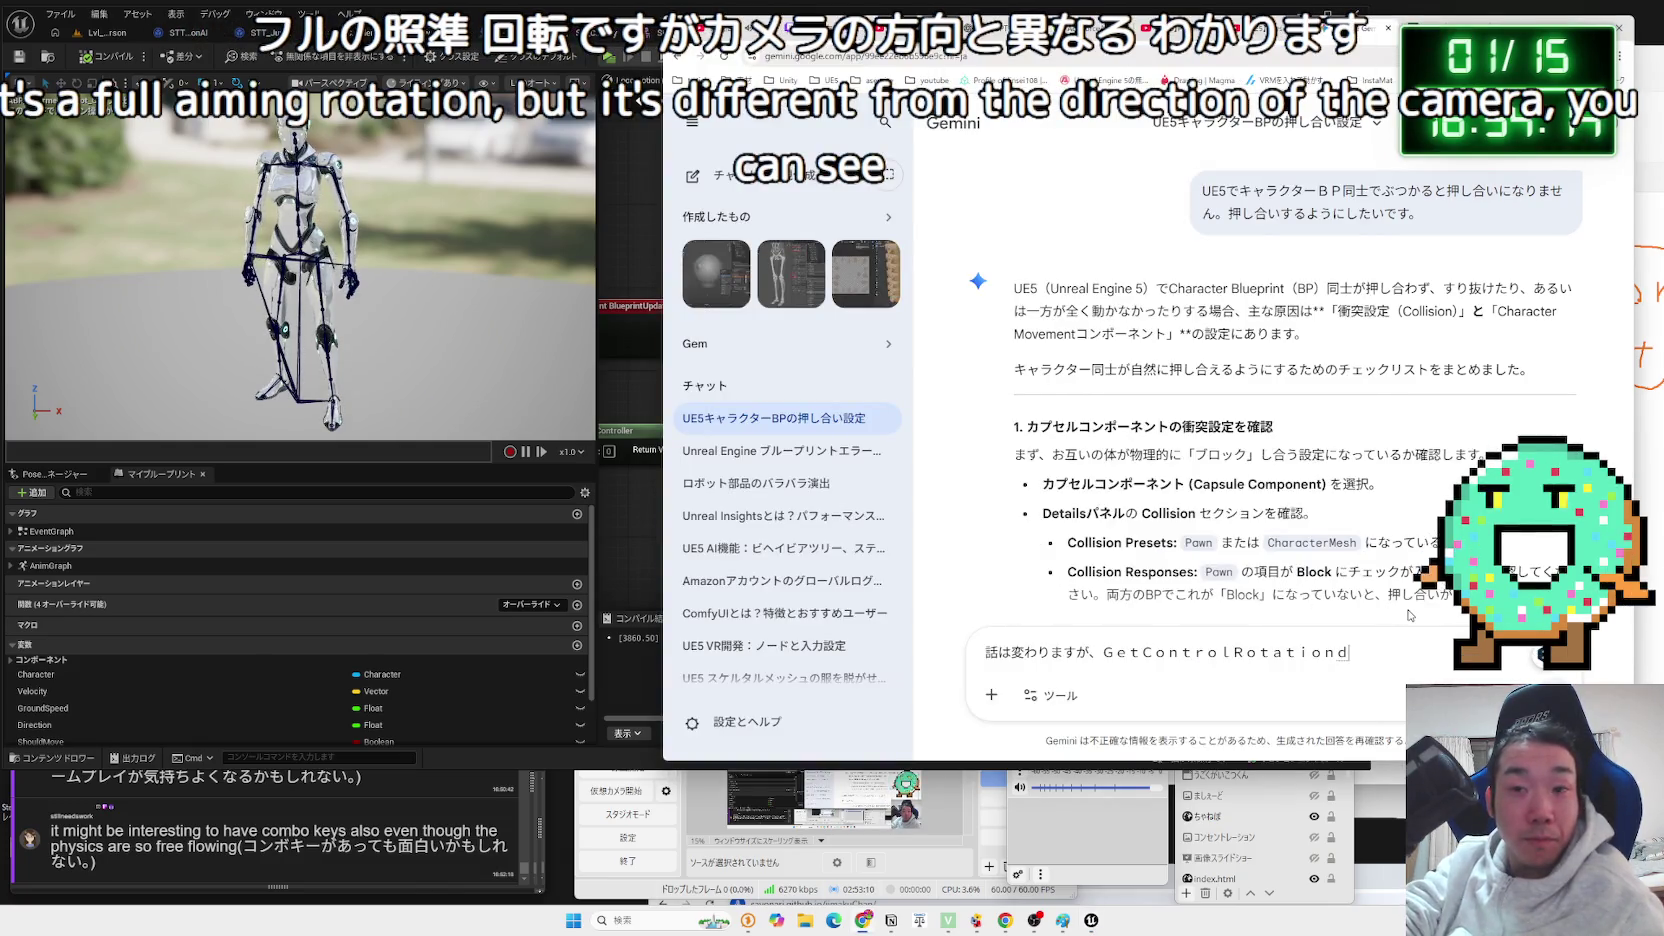
key("alt+Tab")
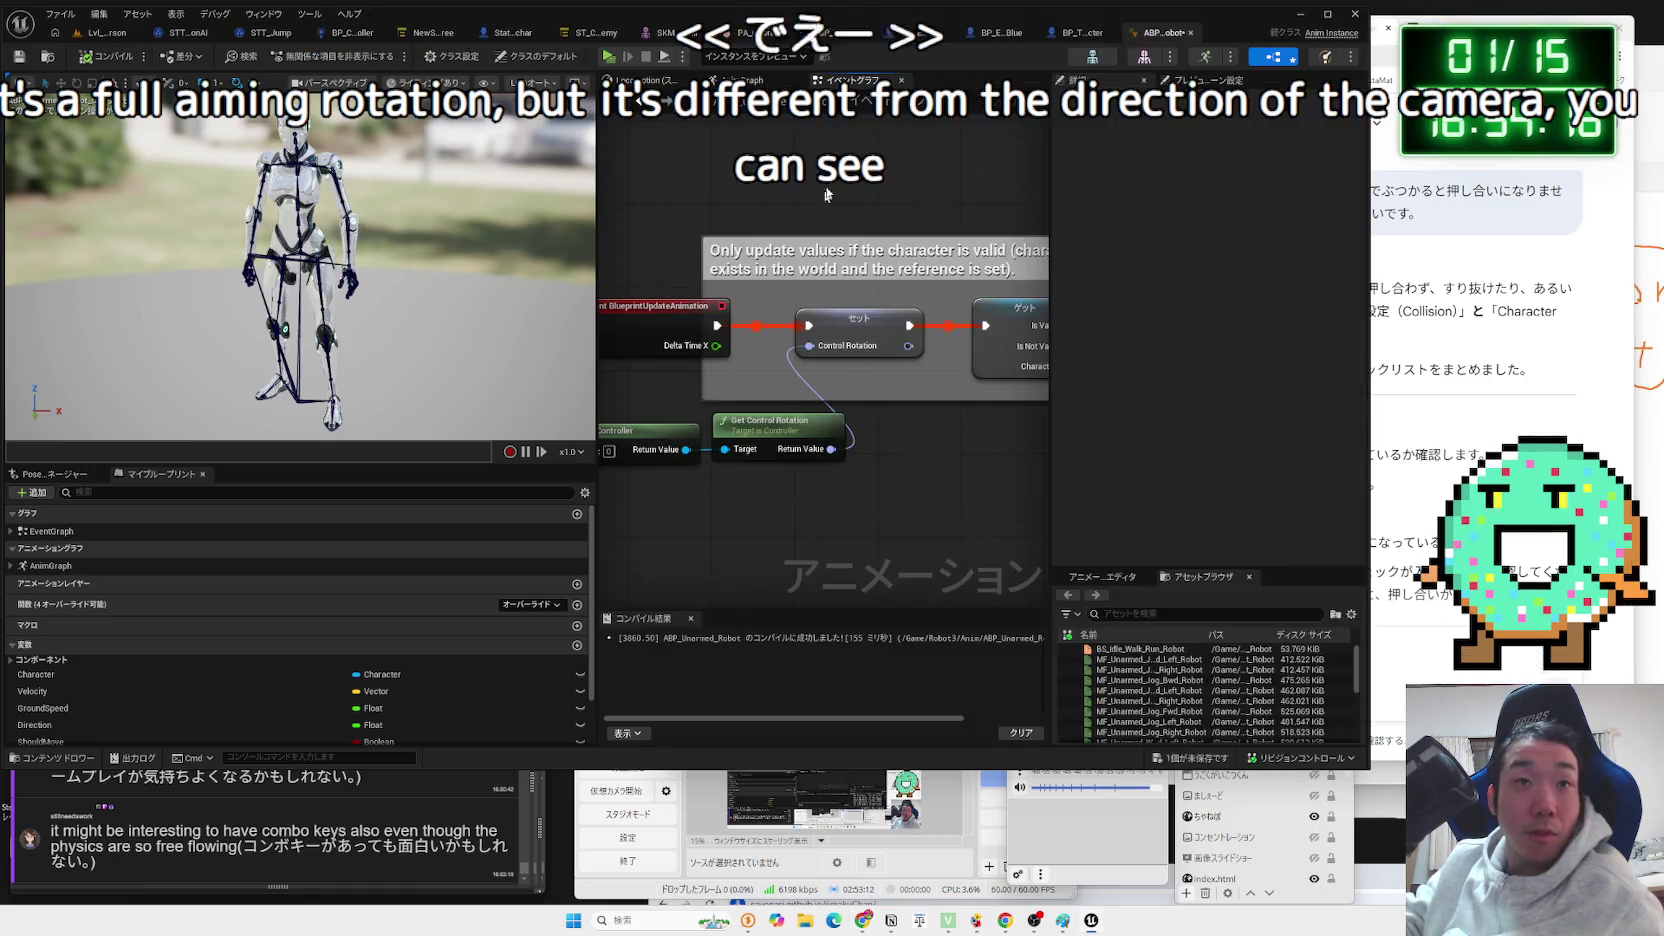
key("alt+Tab")
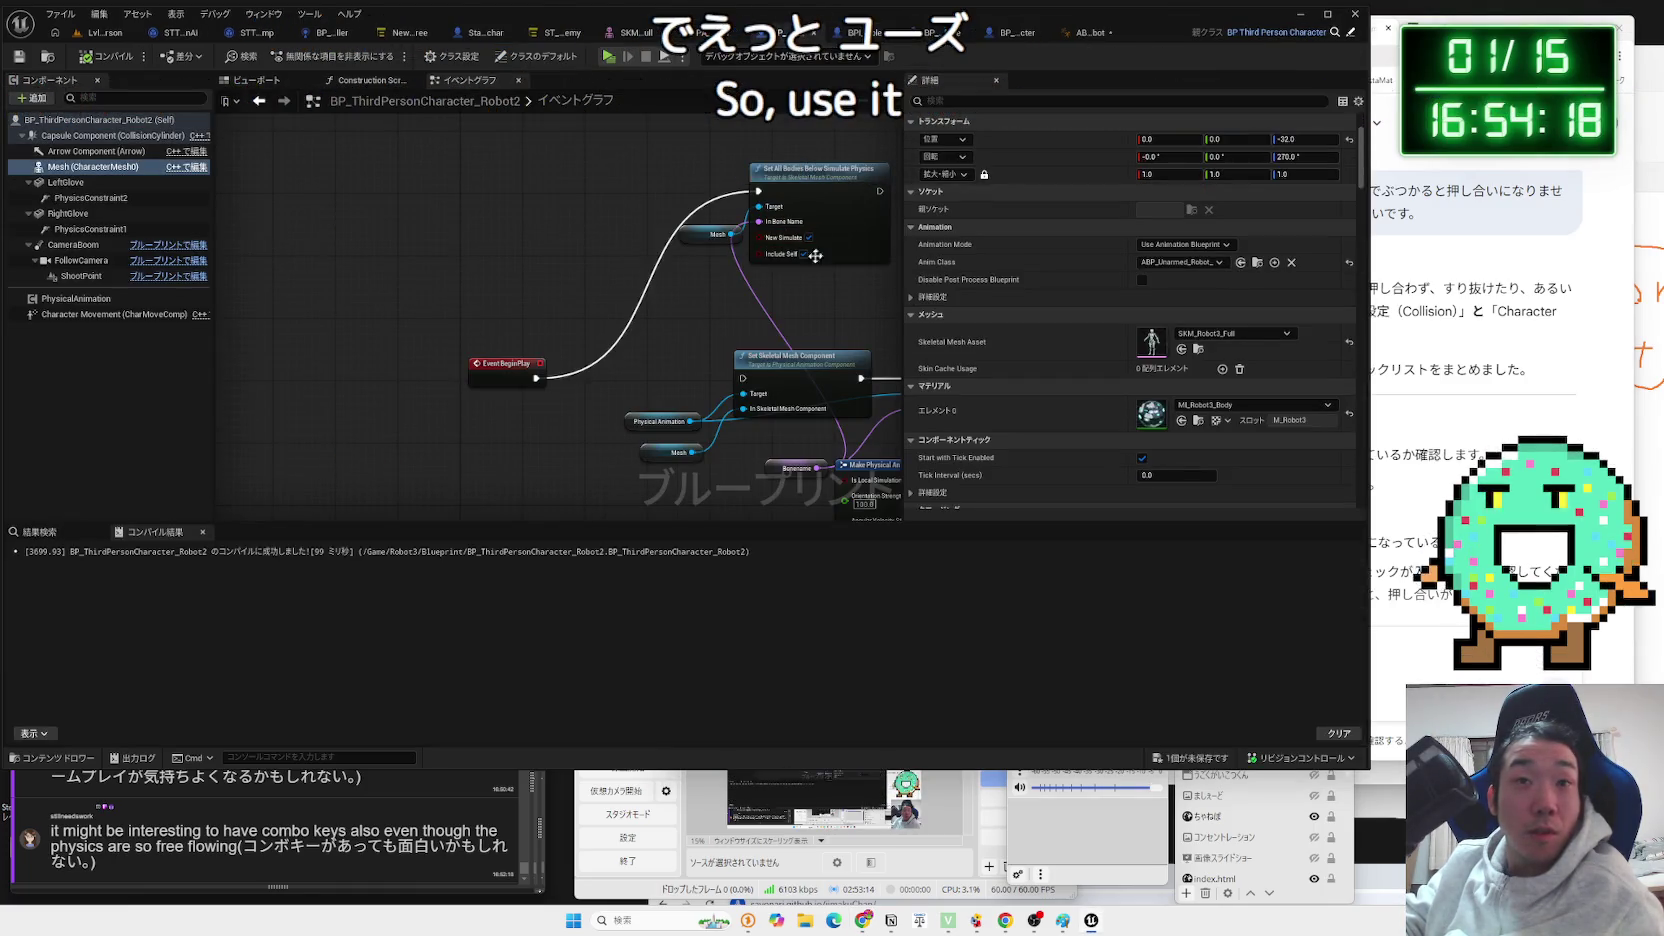
Move Event BeginPlay beside the Set All Bodies Below Simulate Physics node.
mouse_move(510, 364)
left_mouse_down()
mouse_move(523, 267)
mouse_move(562, 176)
left_mouse_up()
left_click_drag(582, 244, 496, 293)
mouse_move(462, 194)
left_mouse_down()
mouse_move(710, 368)
mouse_move(539, 152)
left_mouse_up()
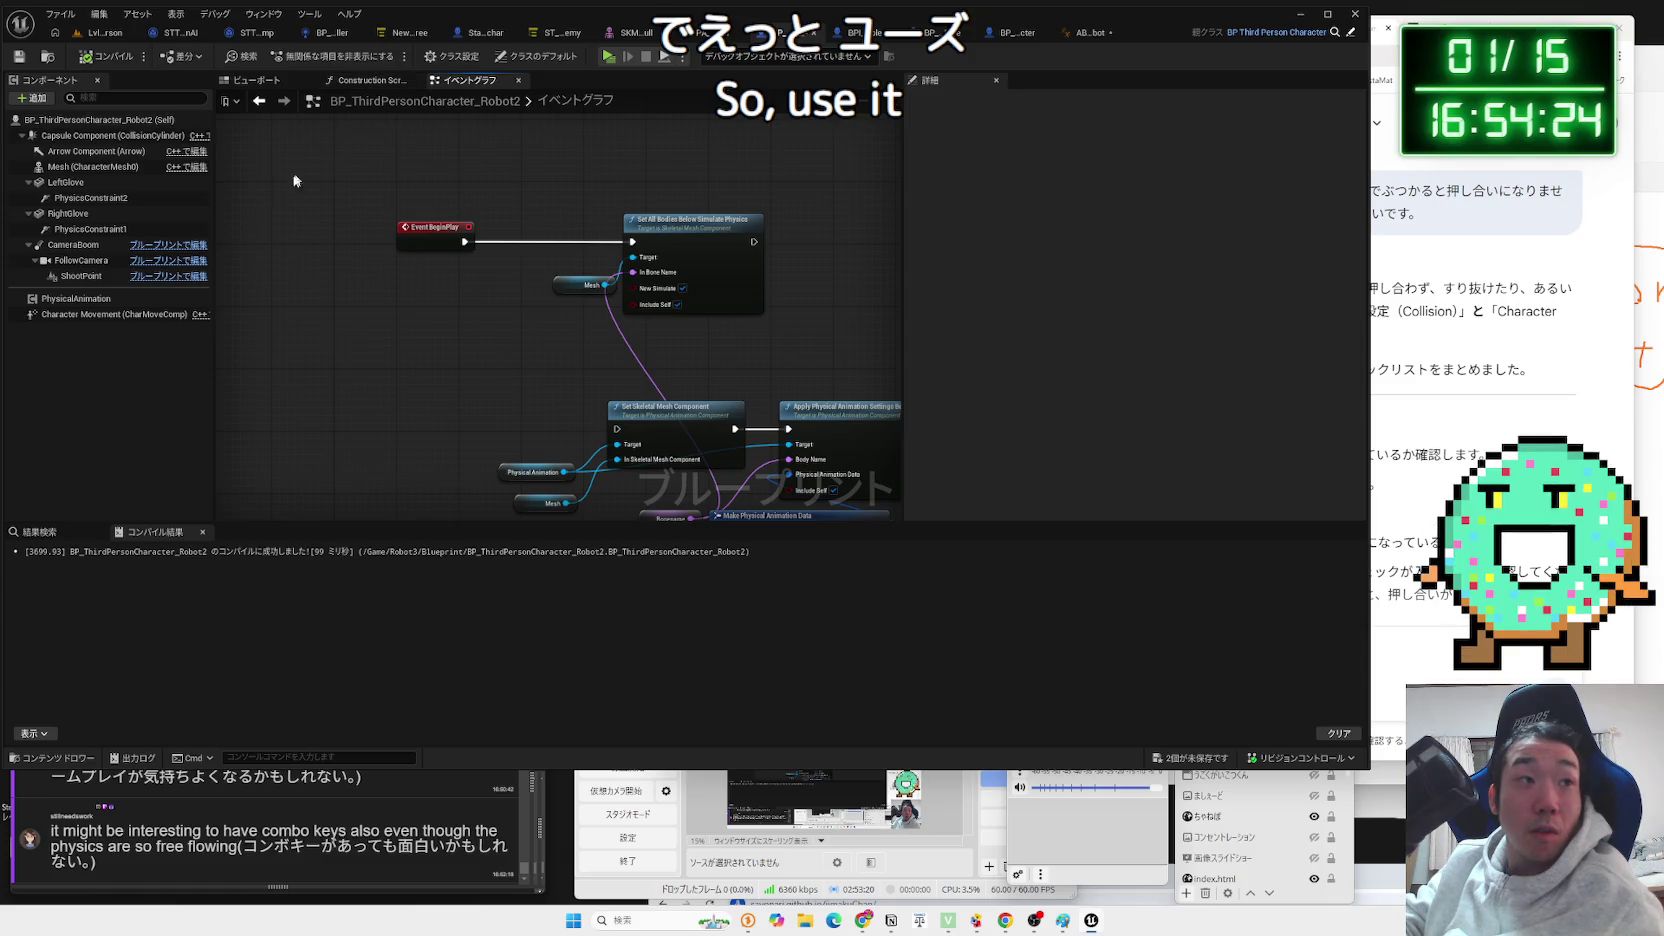
Filter the character's Class Defaults for 'use', then add 'UseContr' to the Gemini question.
left_click(180, 120)
left_click(1000, 101)
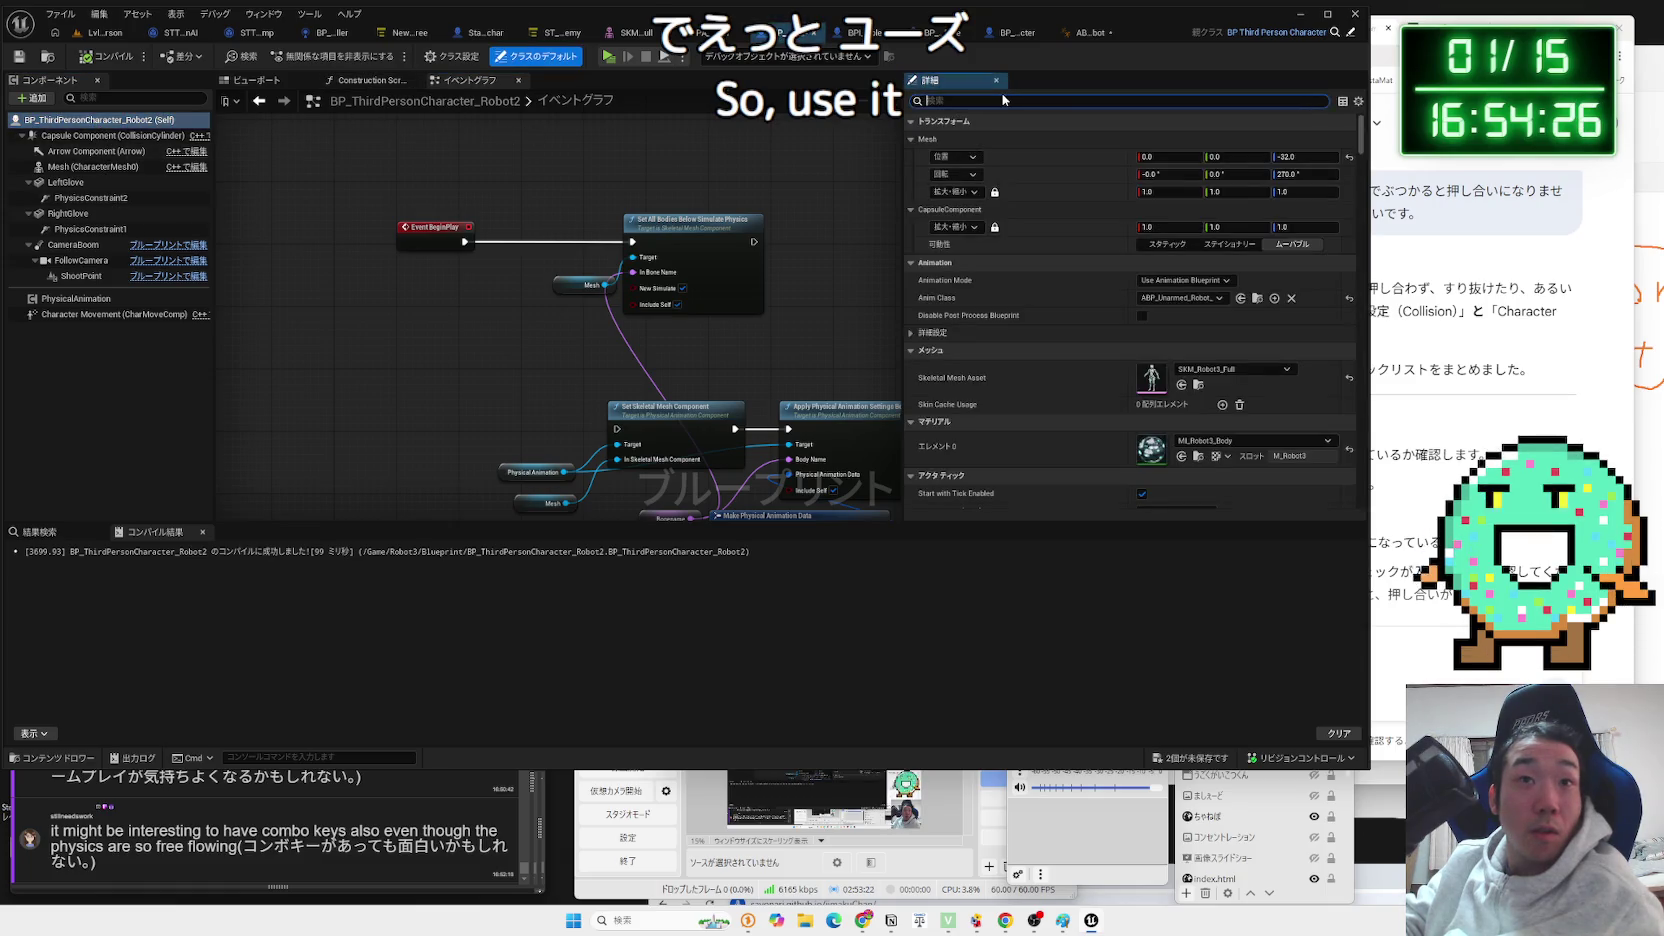
type("use")
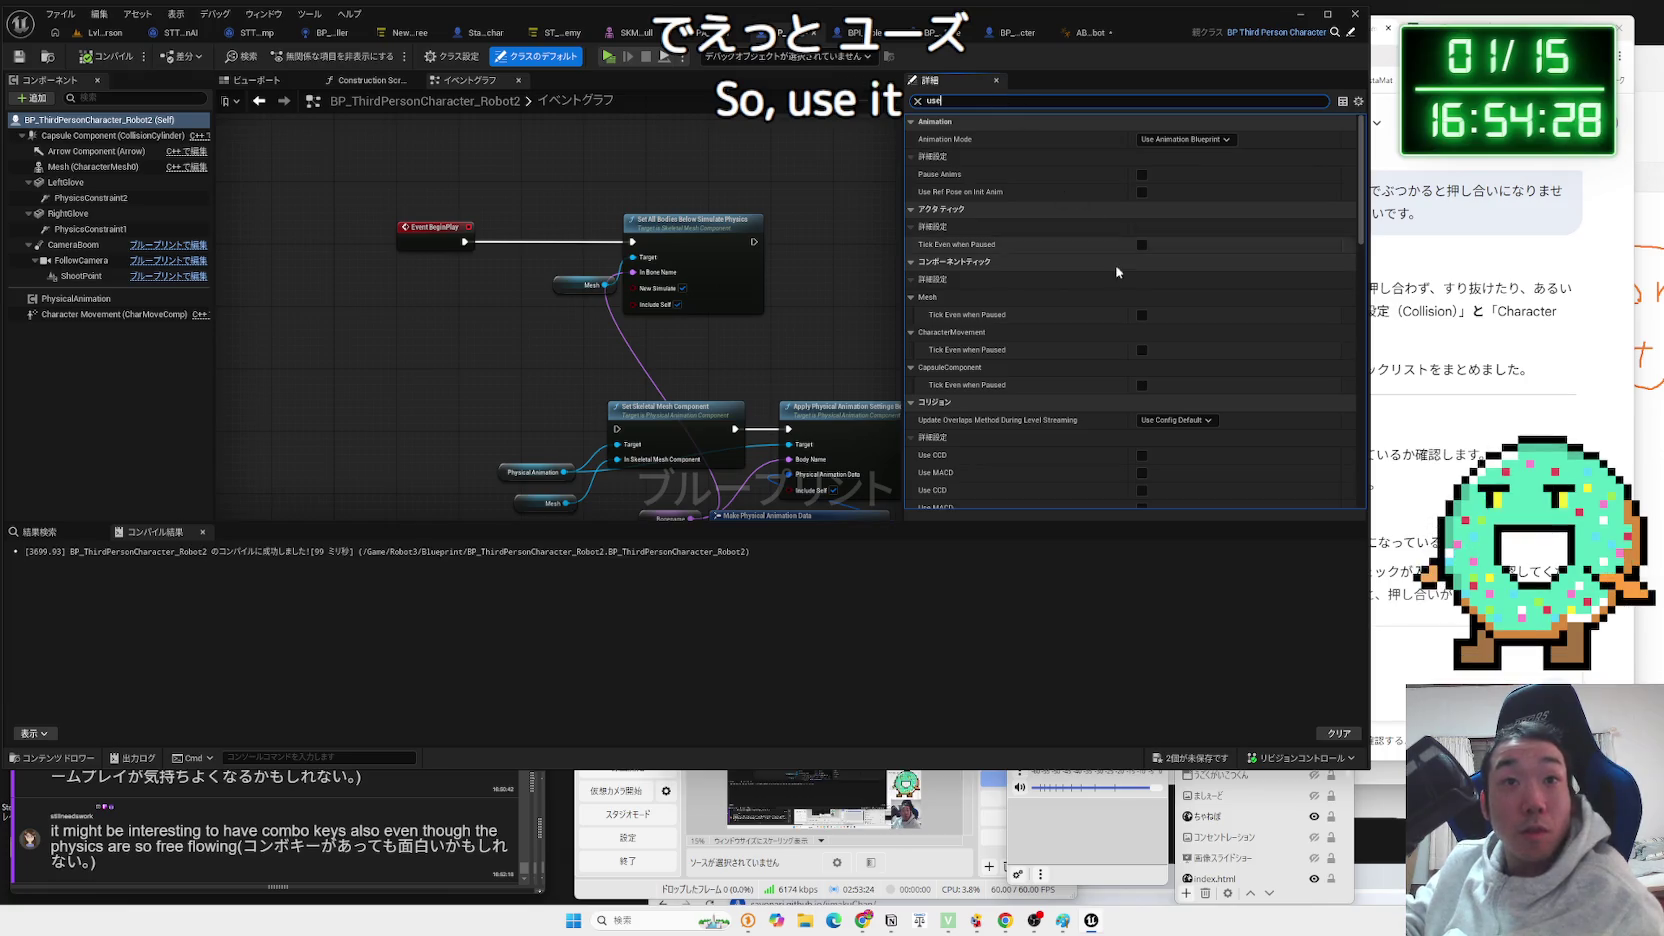
scroll(1112, 280, "down", 5)
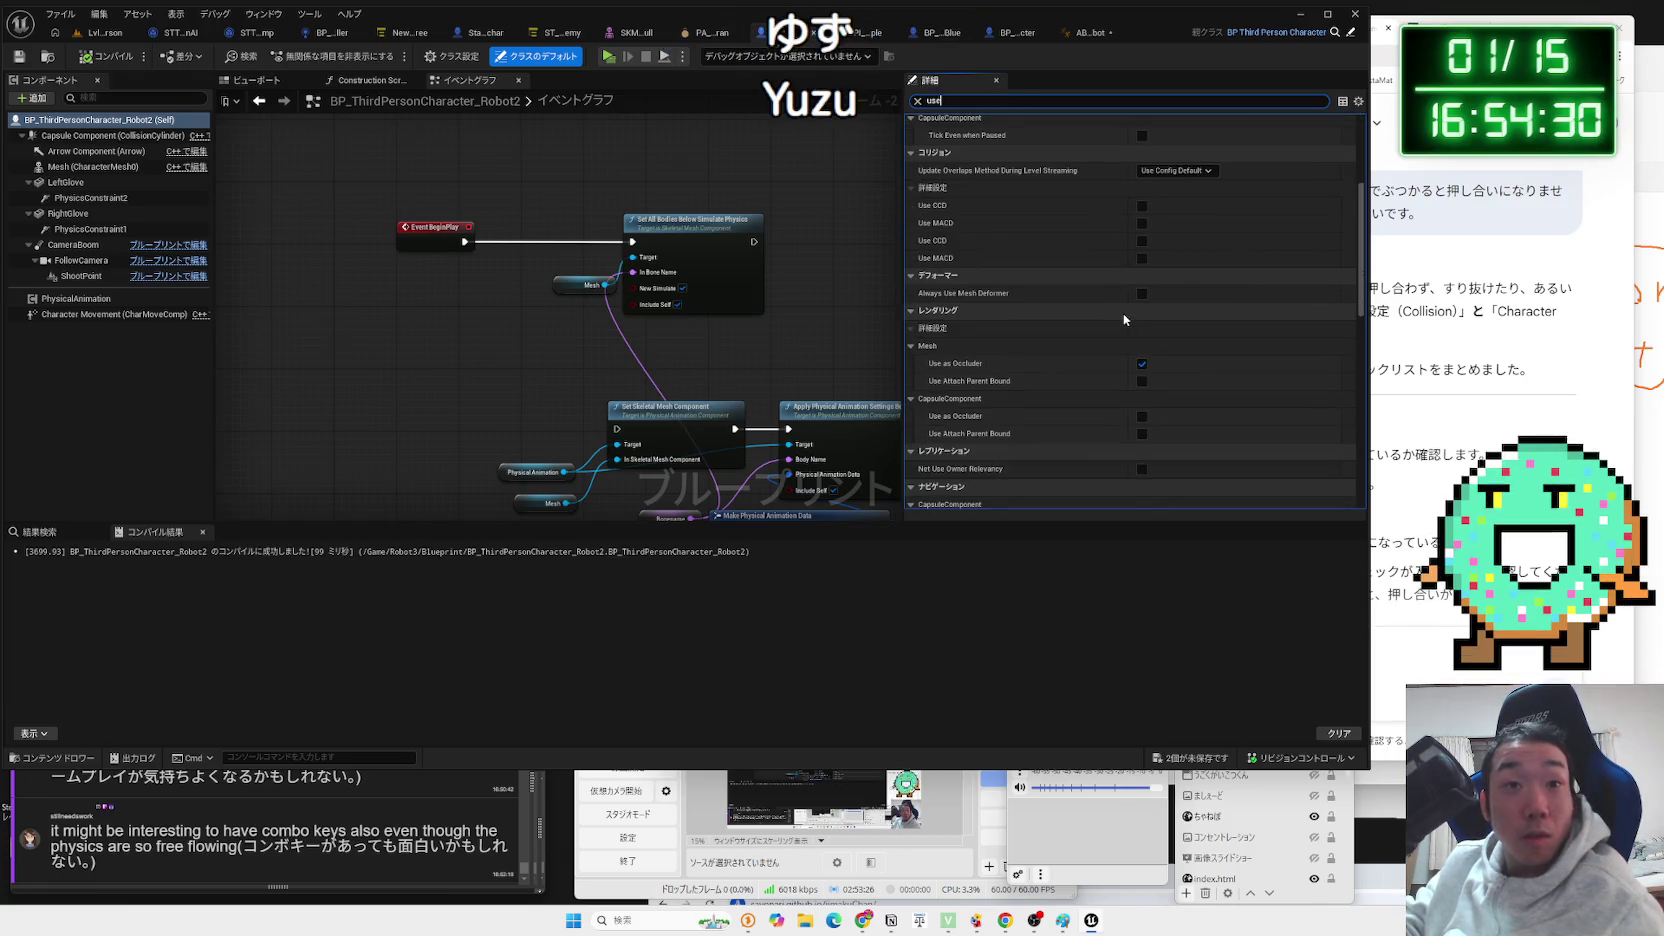
scroll(991, 385, "down", 10)
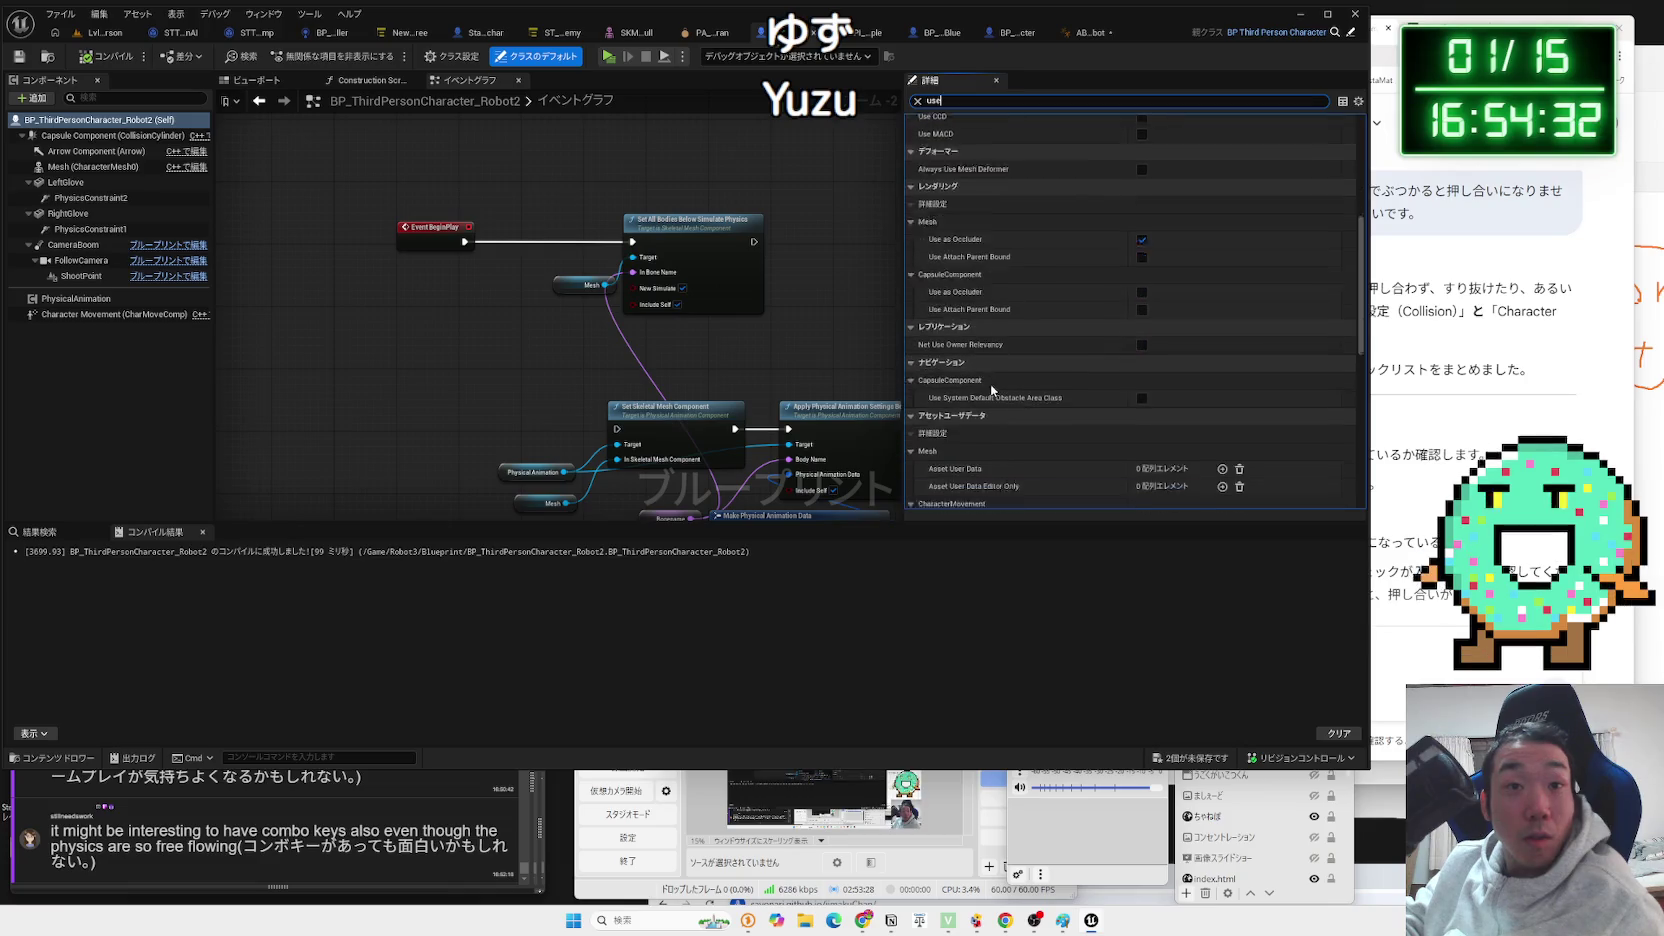
scroll(991, 384, "down", 2)
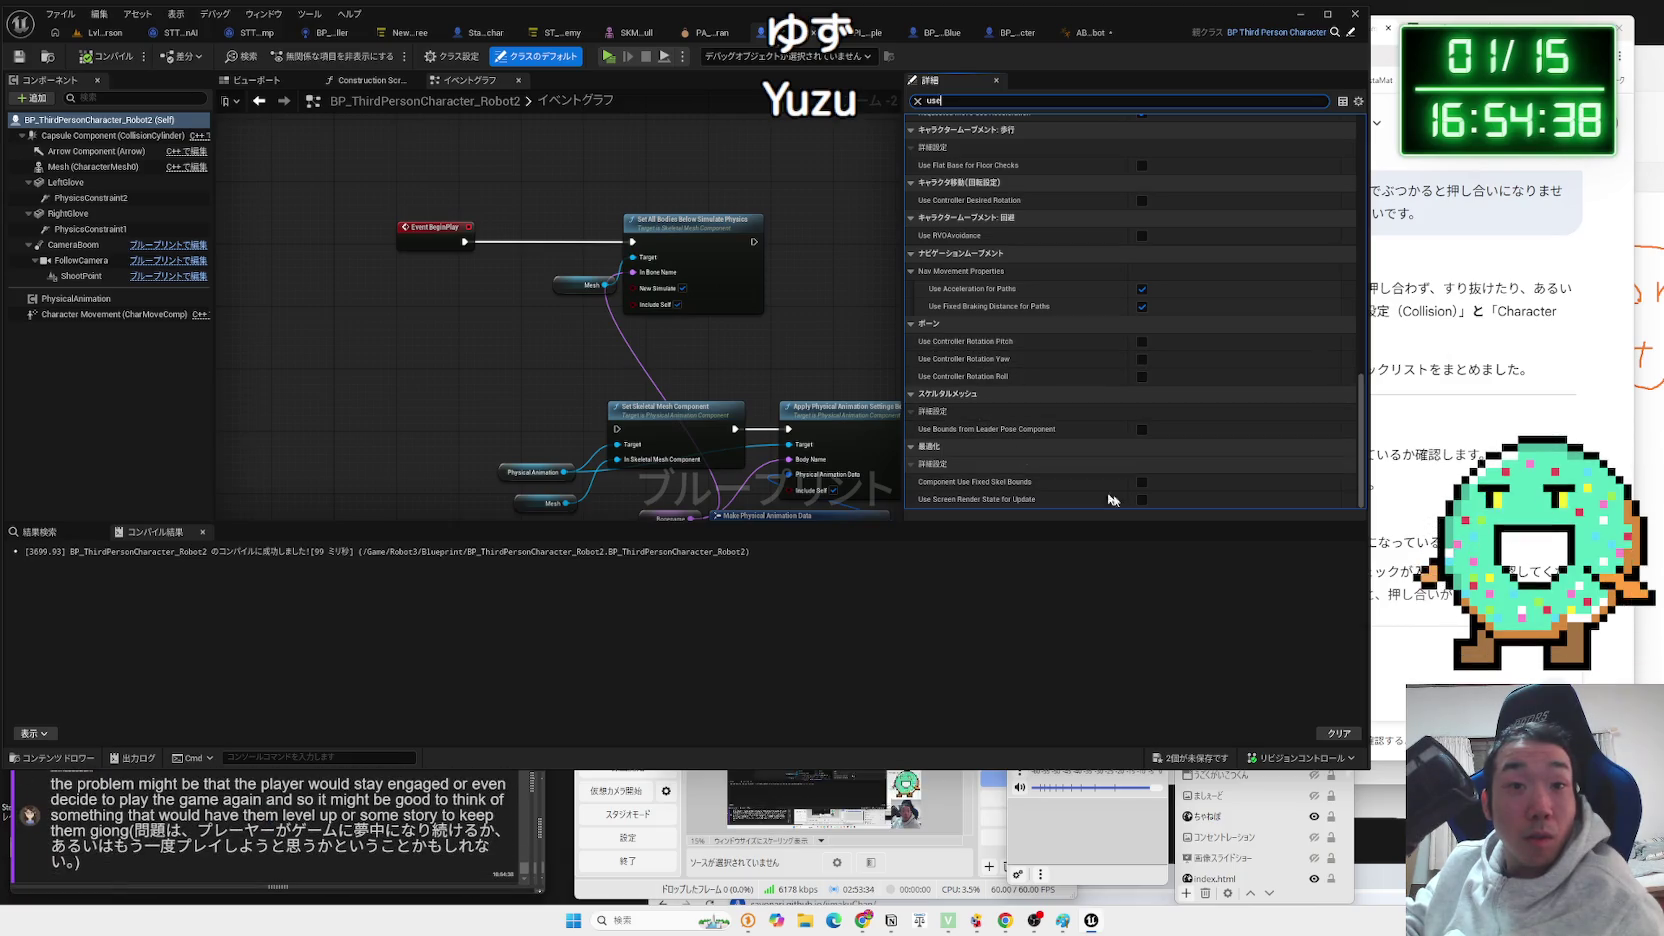
left_click(1418, 660)
type("UseContr")
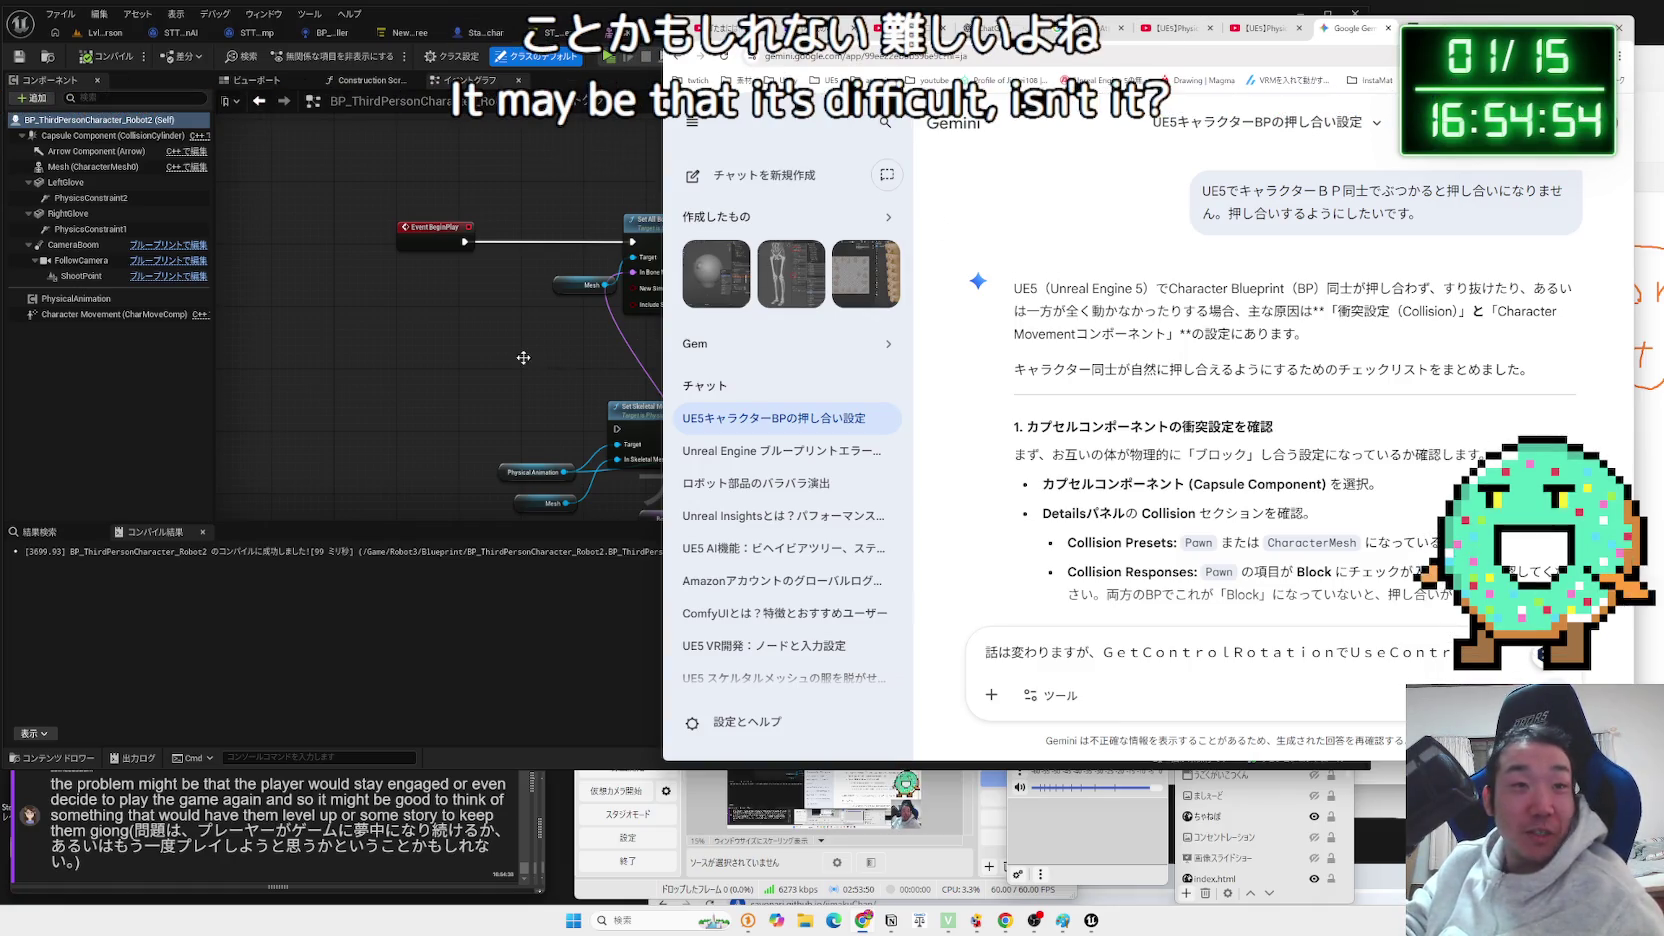
Arrange the Unreal editor and Gemini chat side by side, keeping the Details settings visible.
left_click(553, 375)
left_click_drag(553, 375, 455, 385)
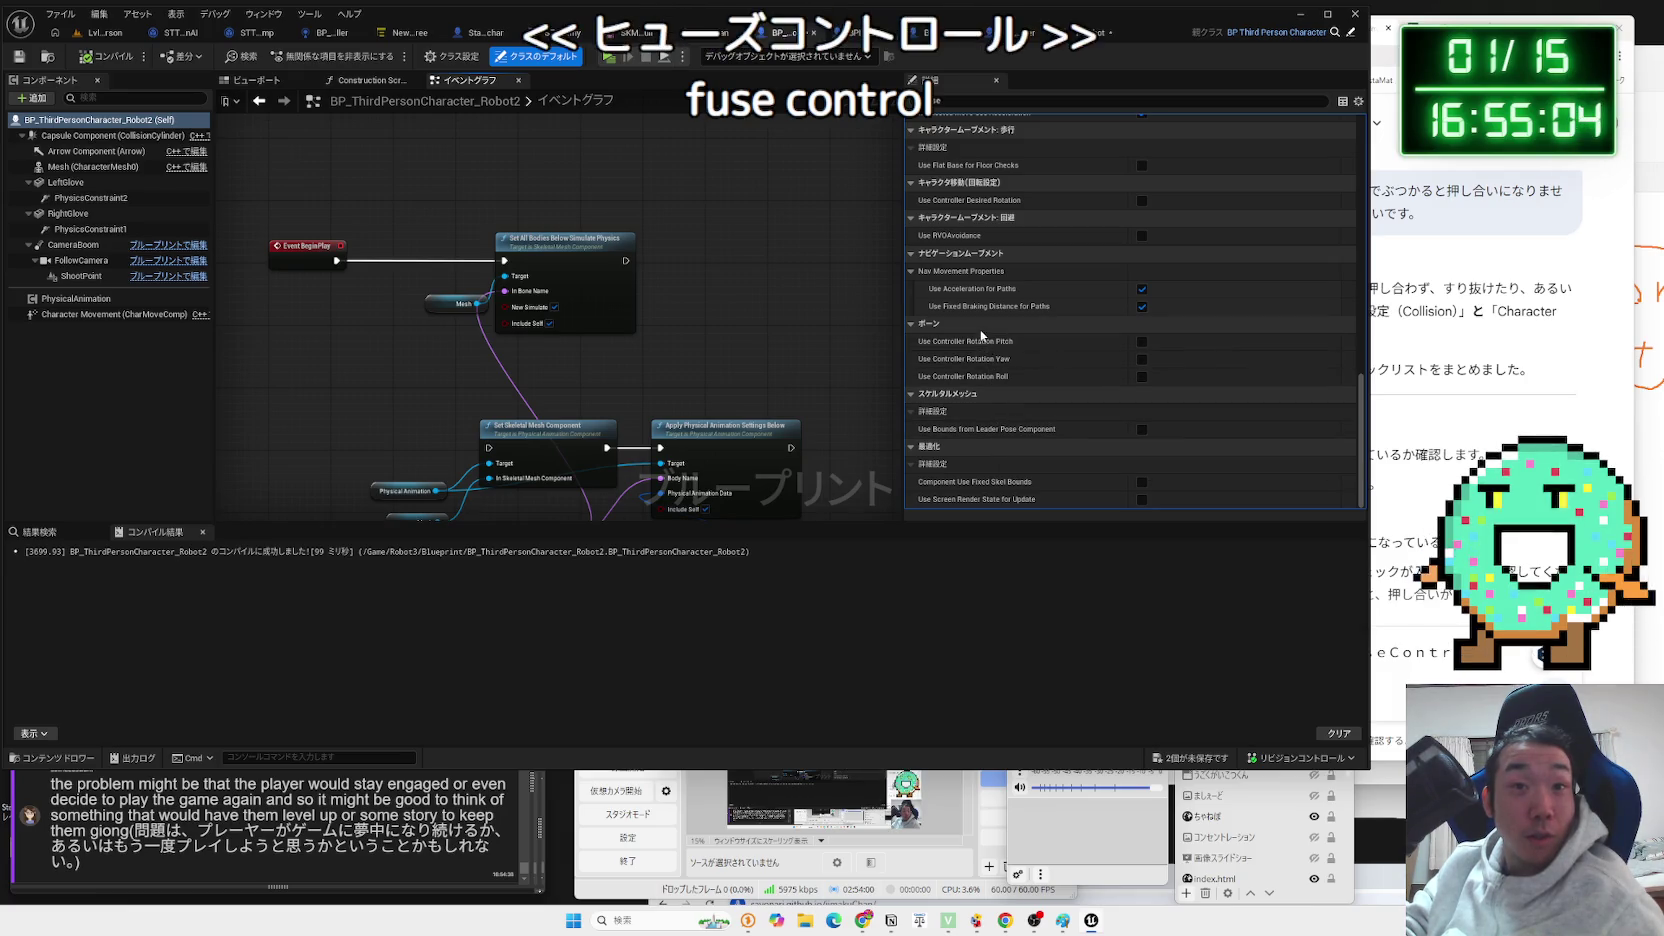
scroll(1013, 437, "up", 3)
scroll(1013, 437, "up", 4)
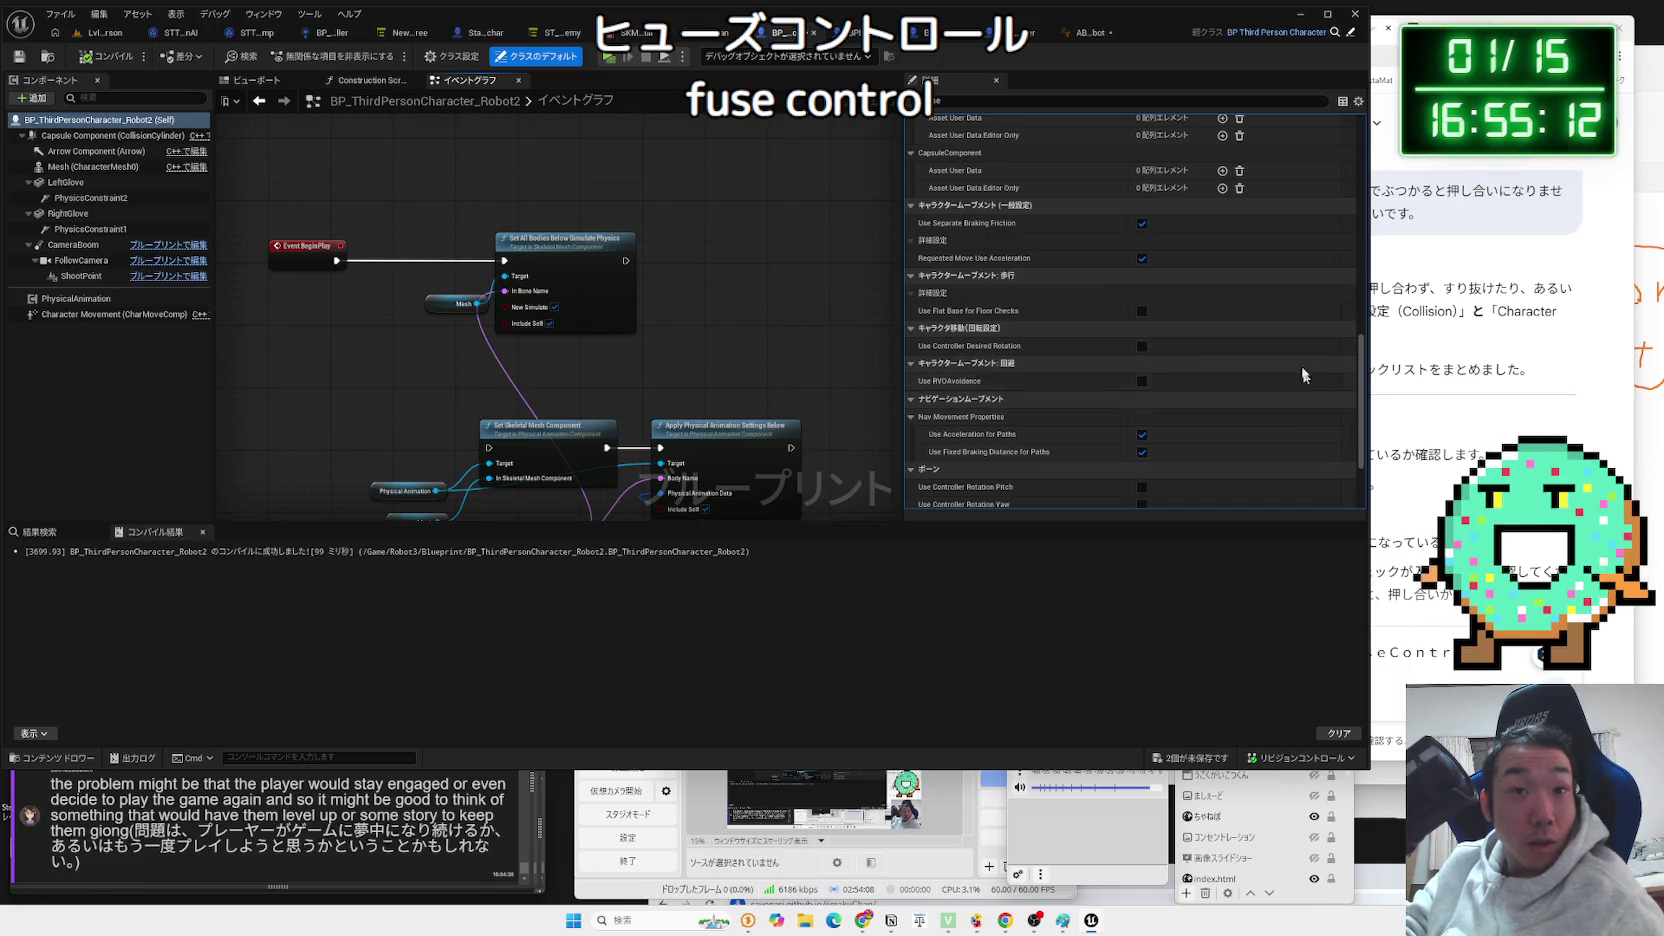
left_click_drag(1368, 268, 917, 264)
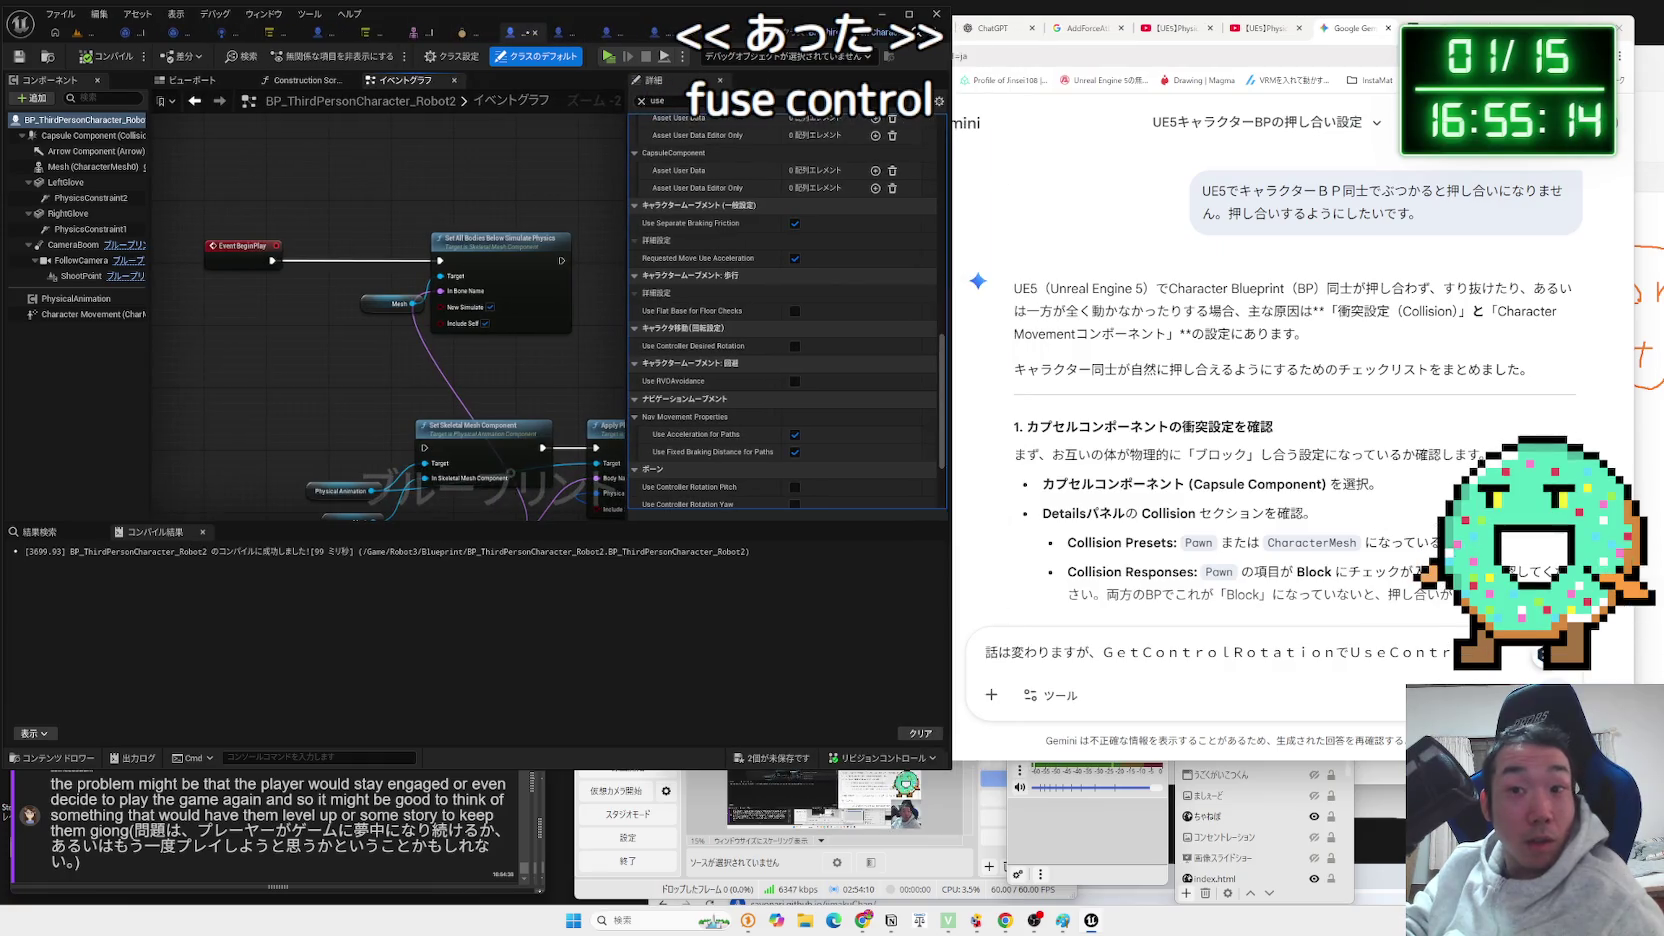
left_click(960, 420)
left_click_drag(664, 437, 915, 437)
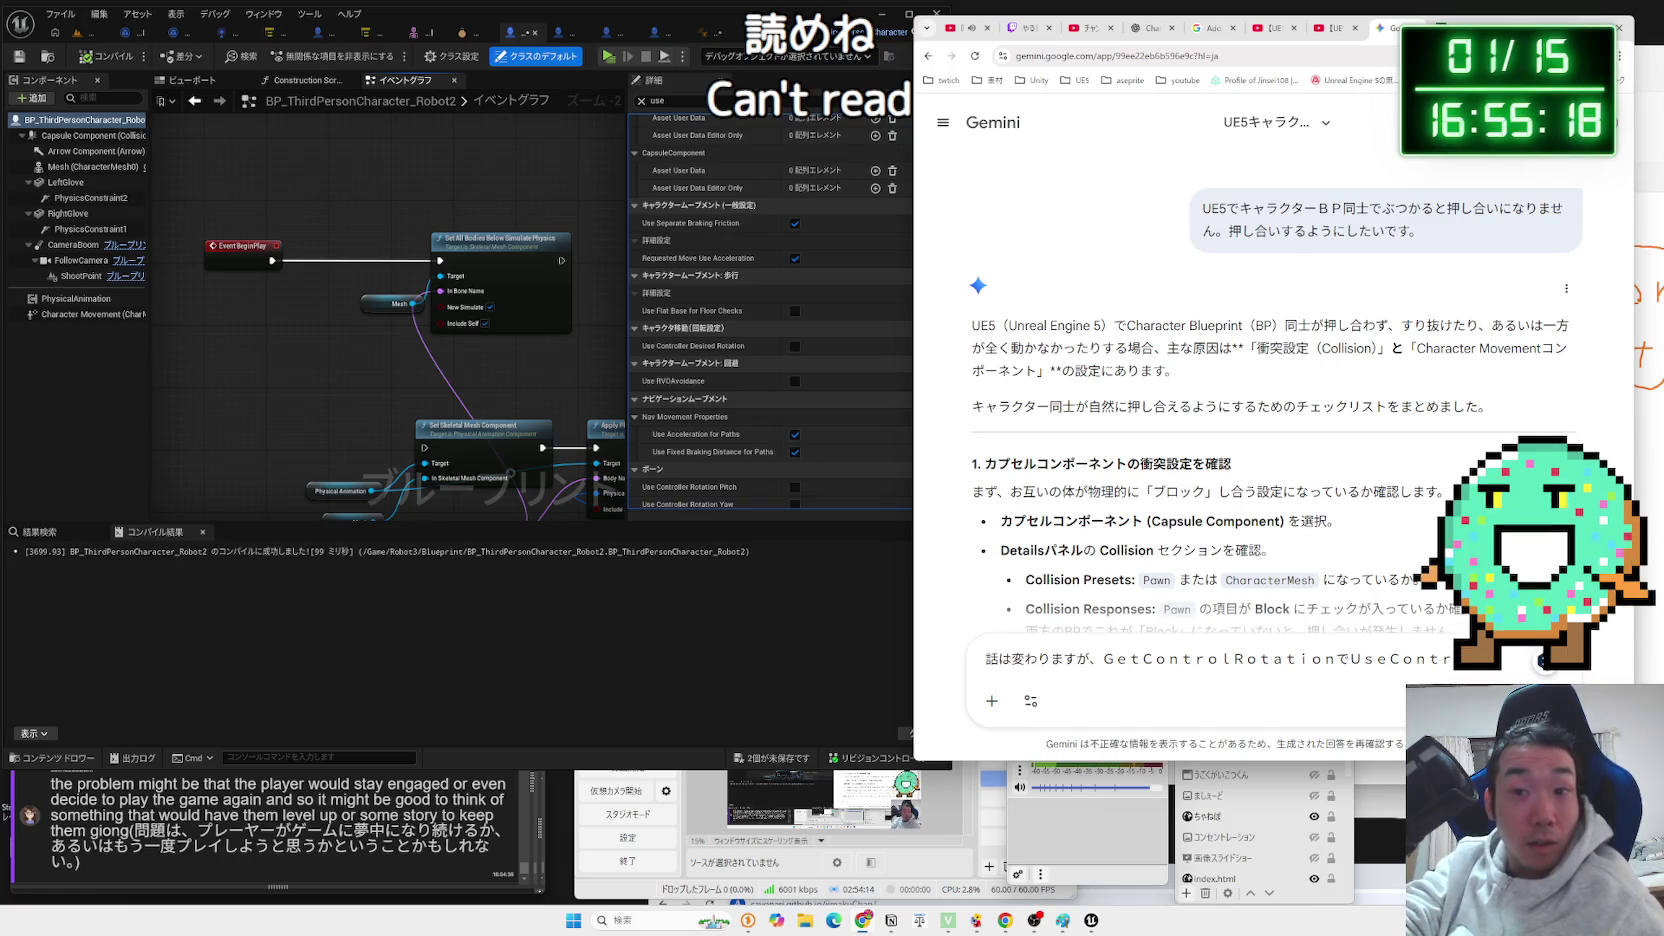
Reword the Gemini draft to 'UseControllerDesiredRotationをオフにすることで、', dropping the GetControlRotation mention.
key("BackSpace")
type("UseC")
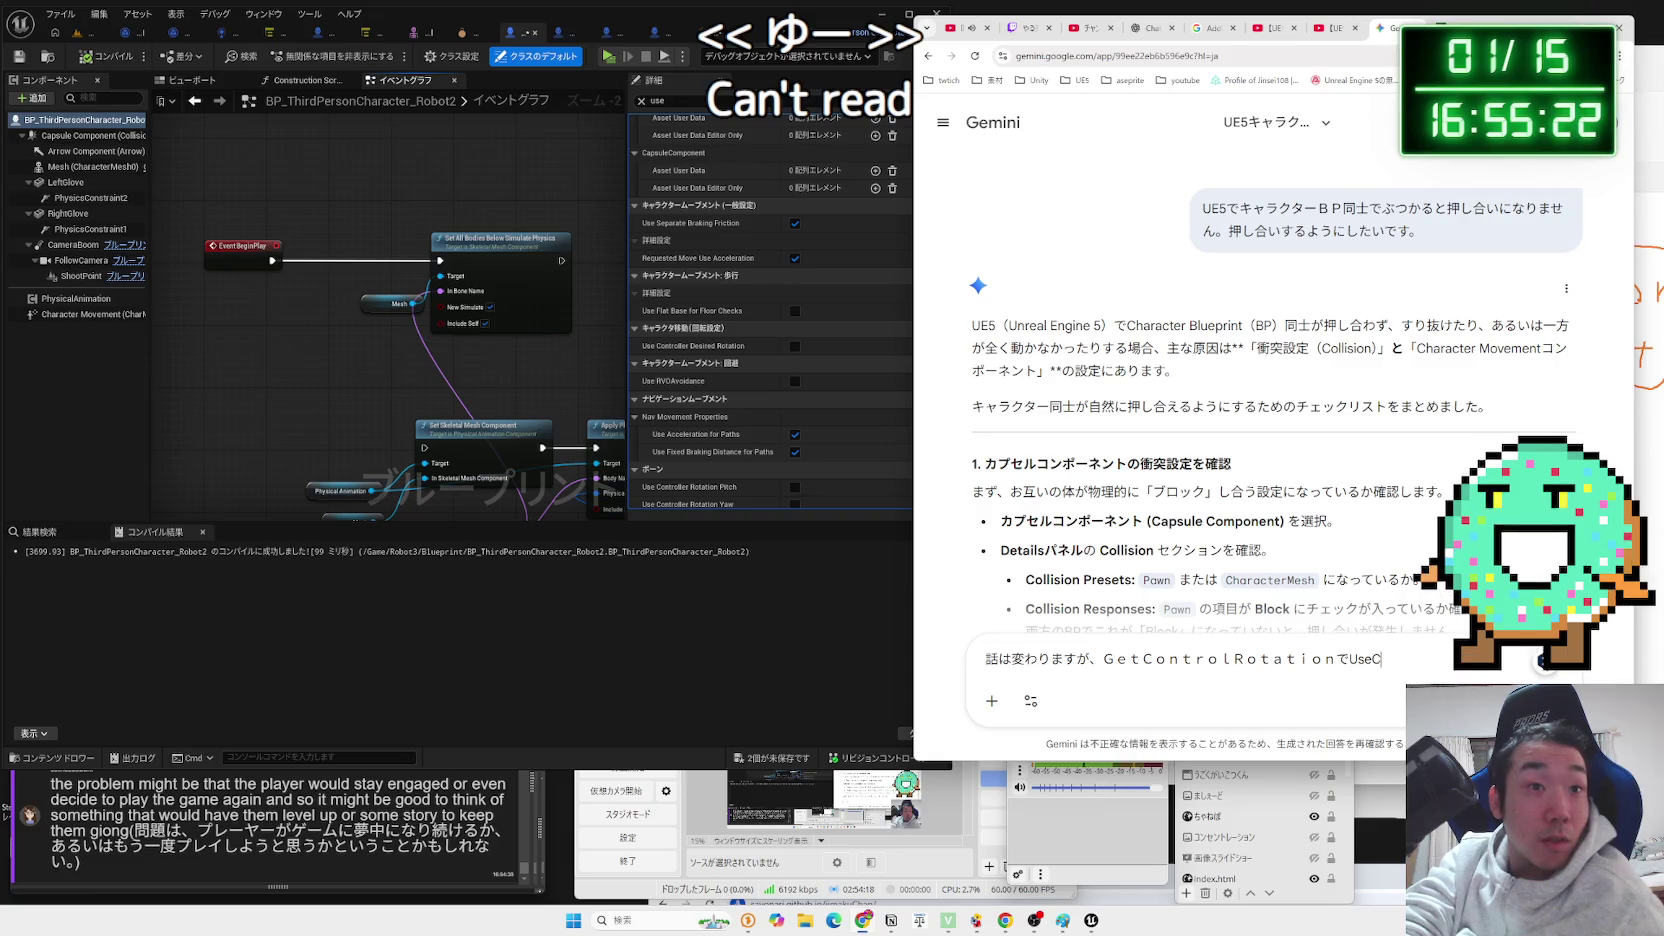
type("ontroller")
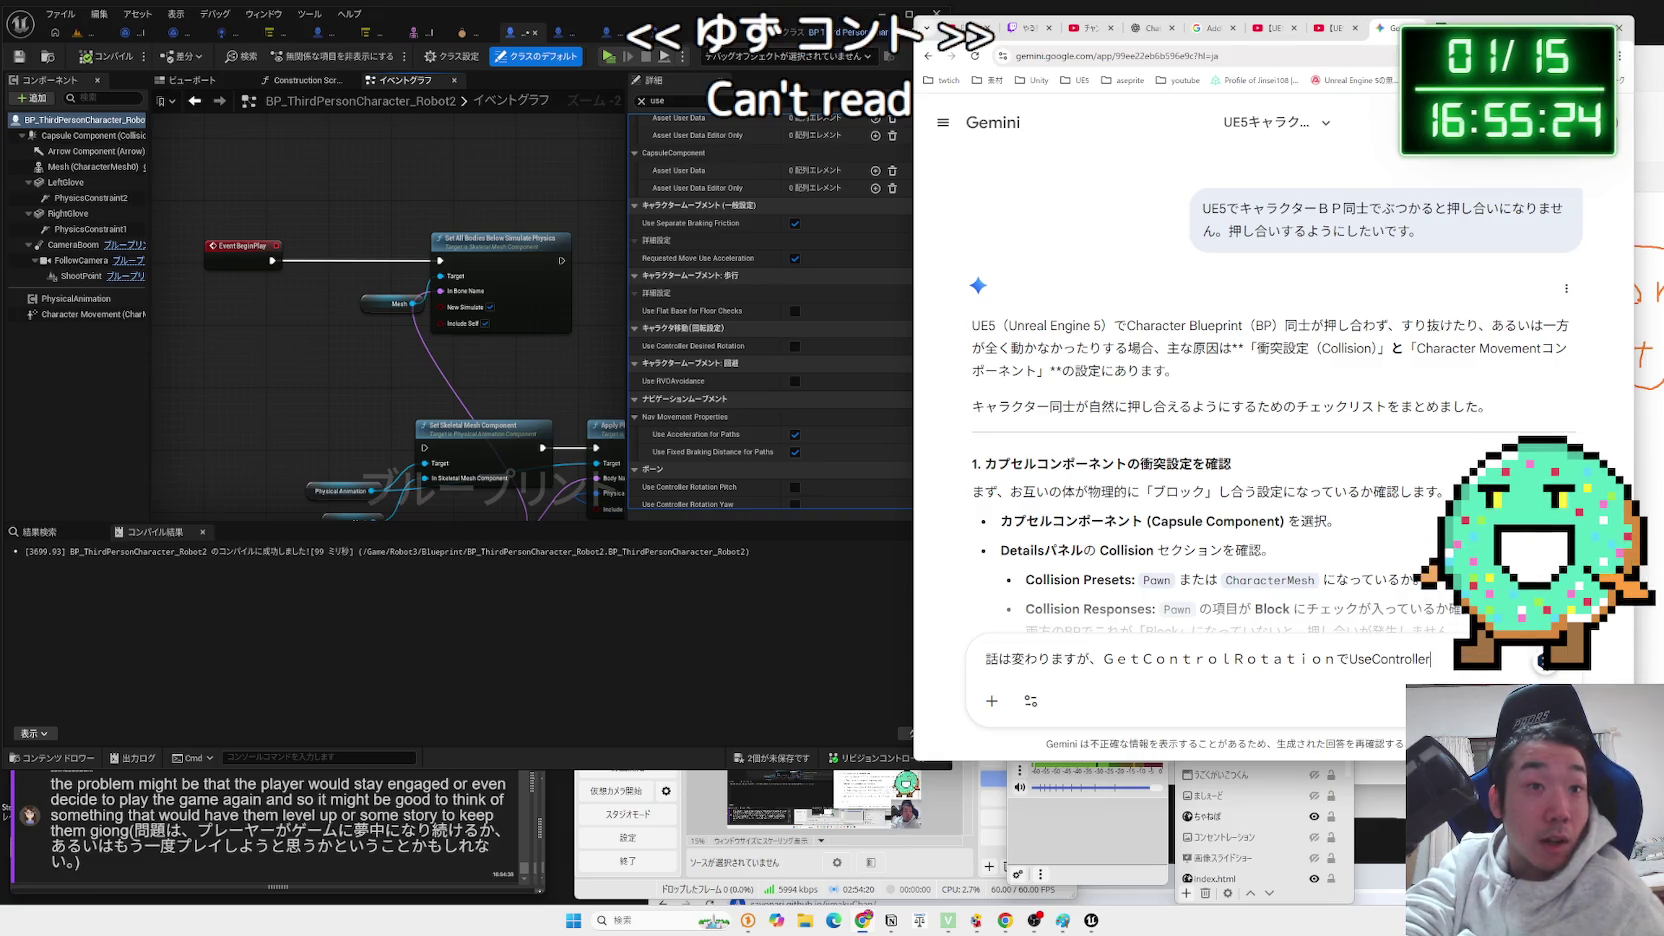
type("D")
type("iredRotatio")
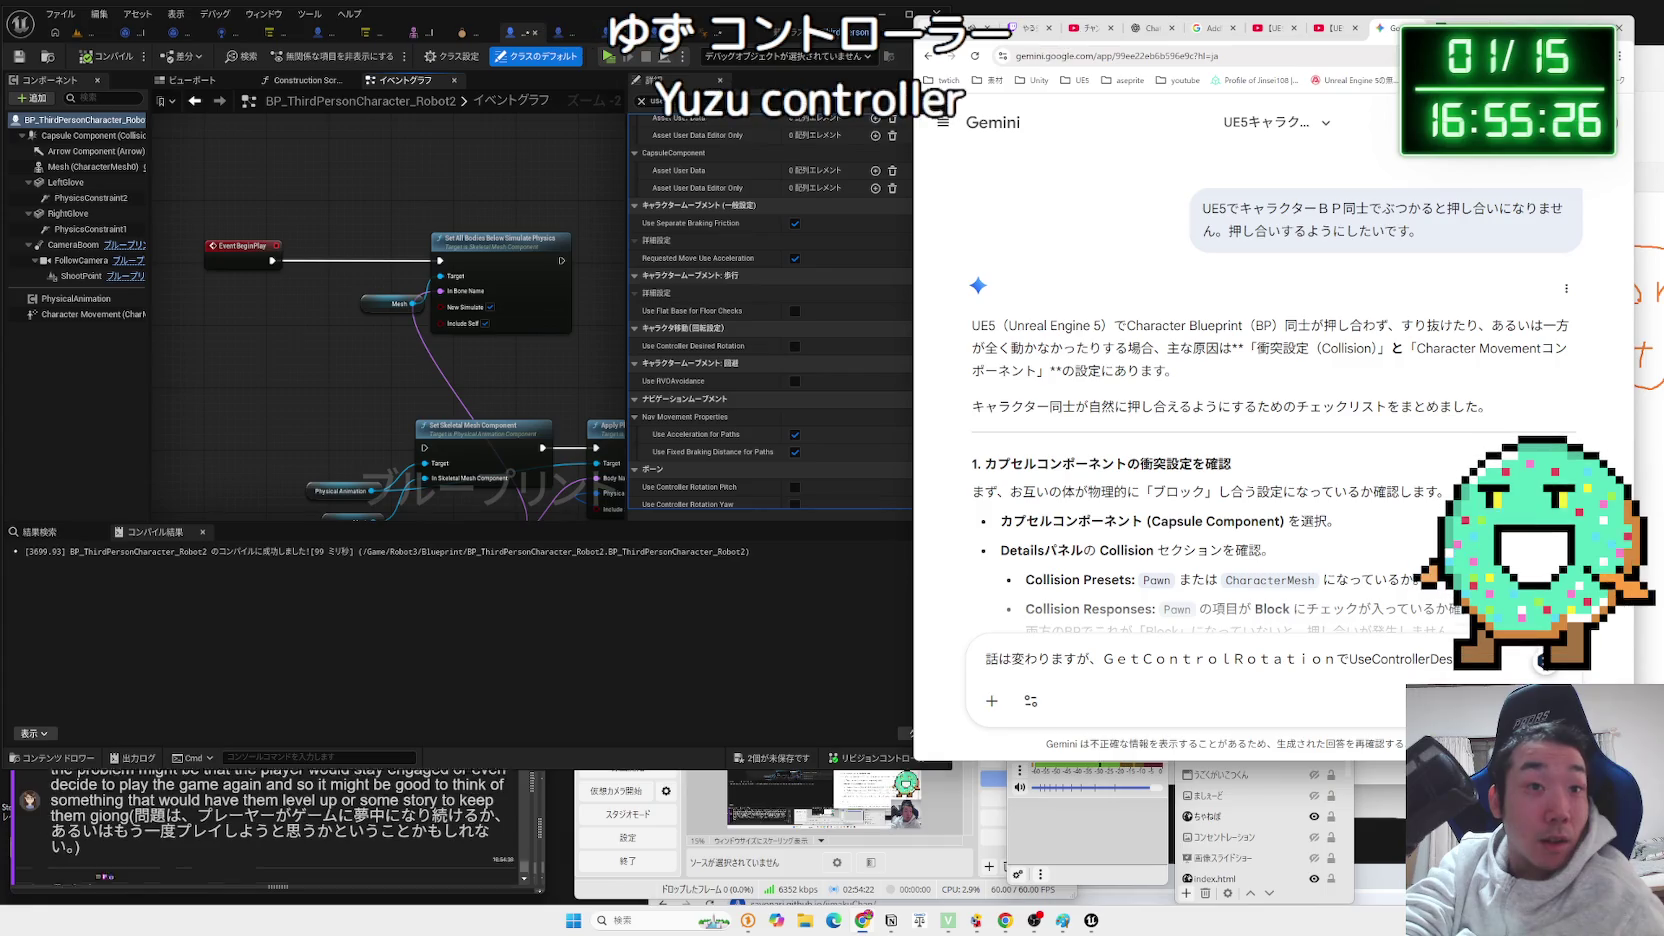
type("nv")
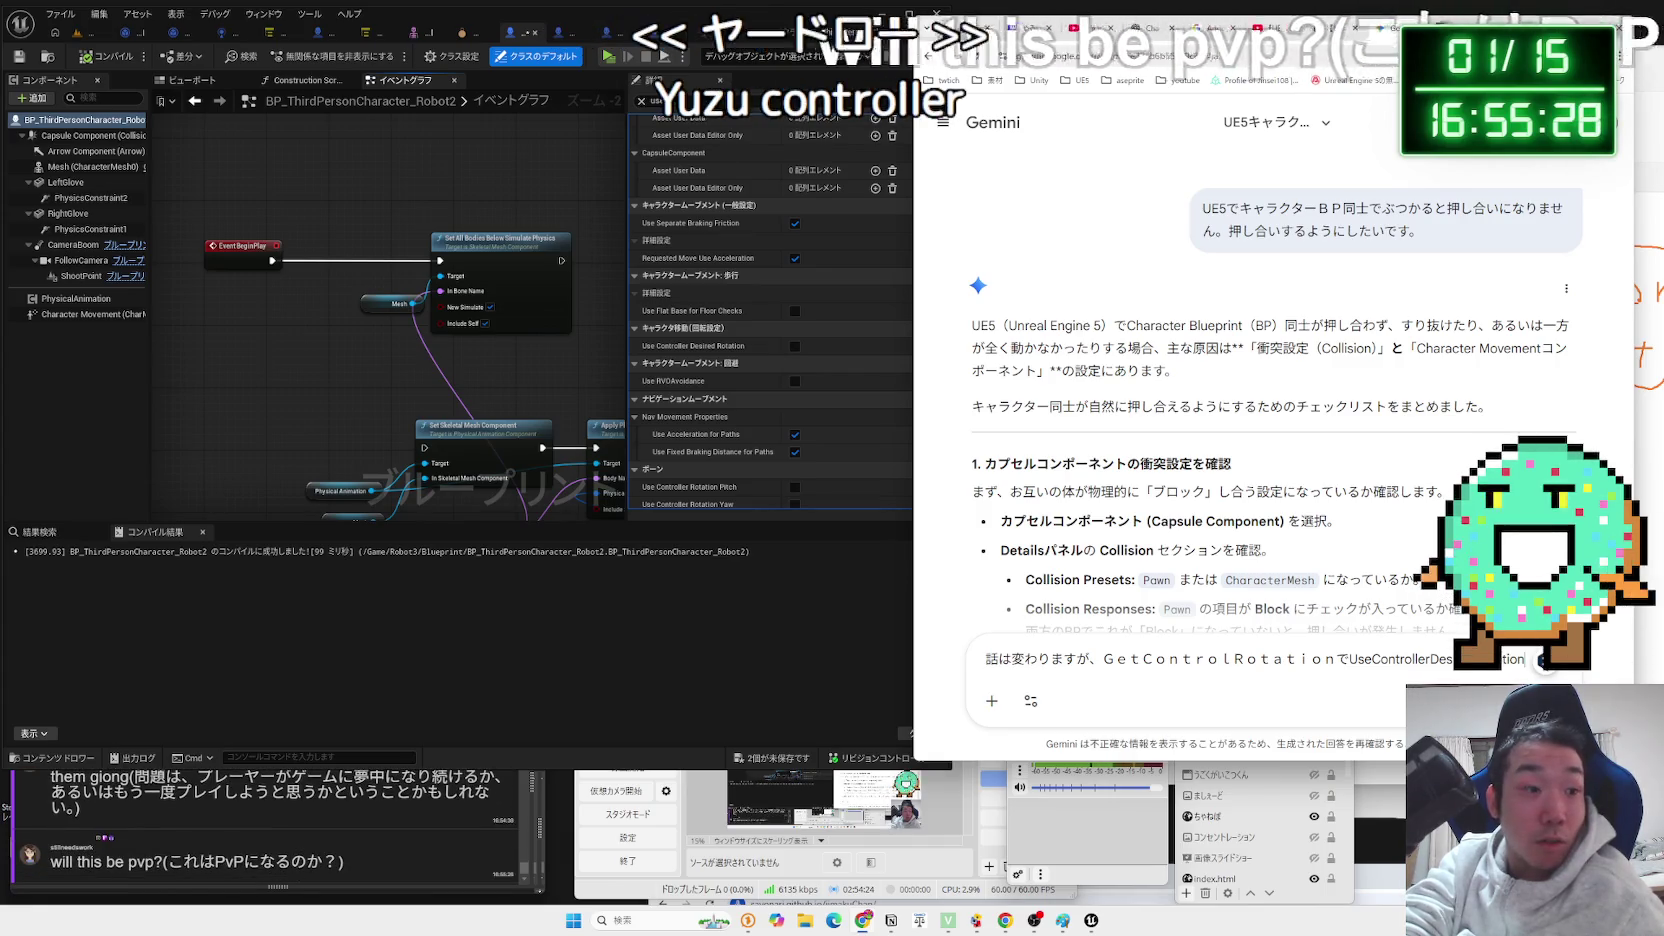
key("BackSpace")
type("を")
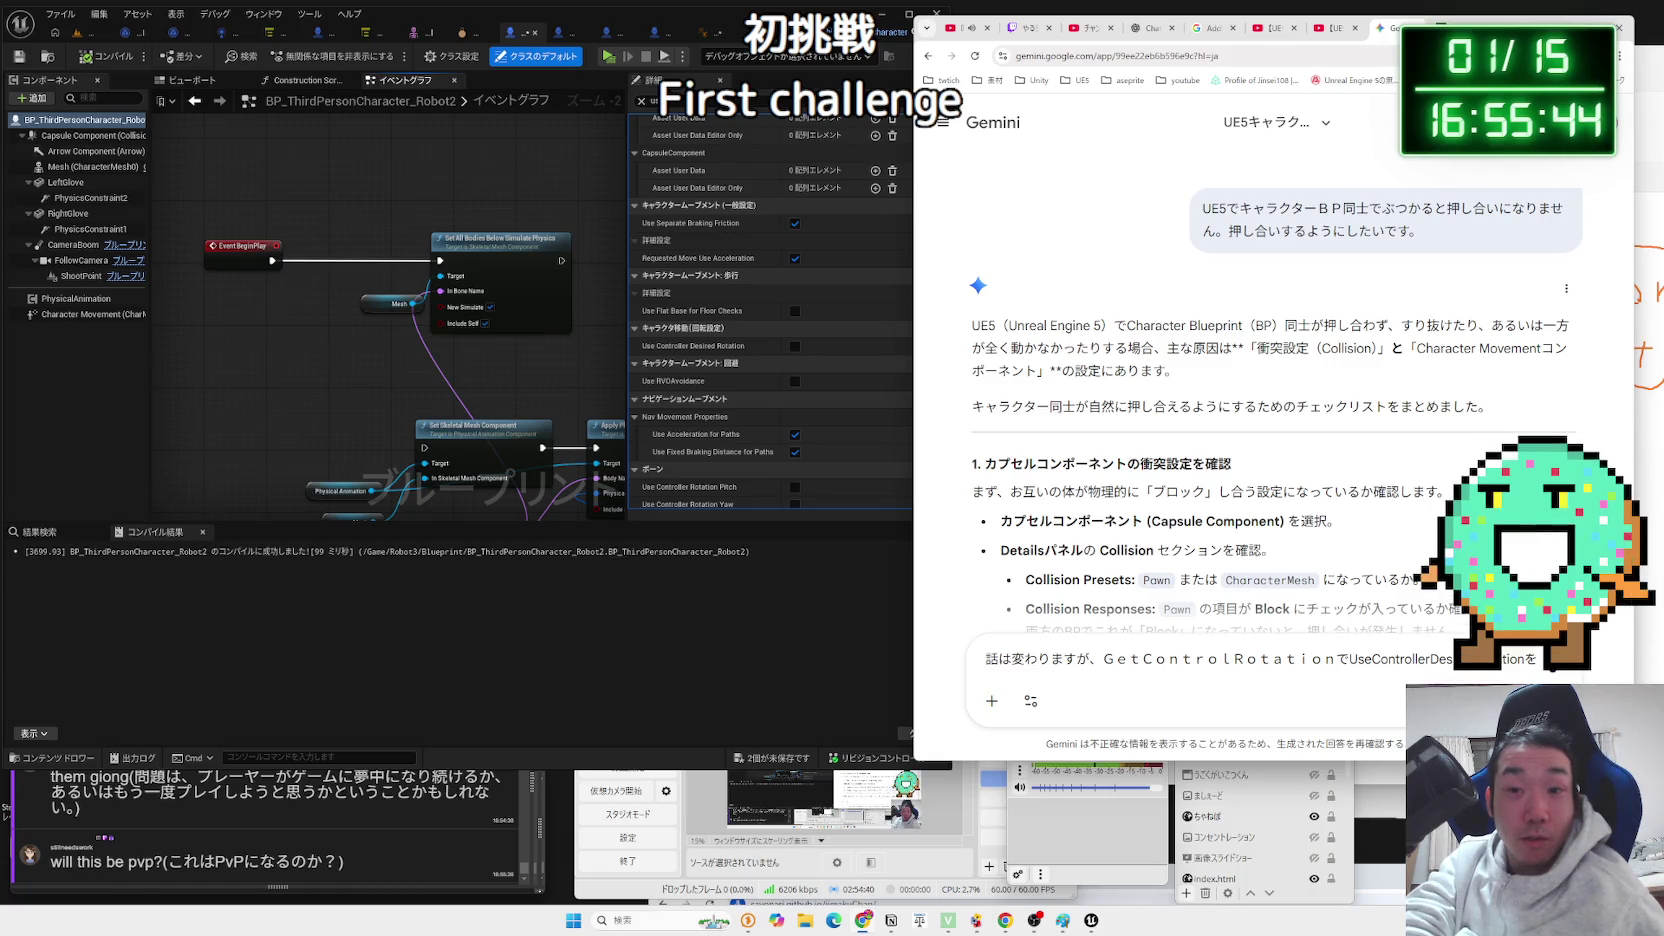
type("おふに")
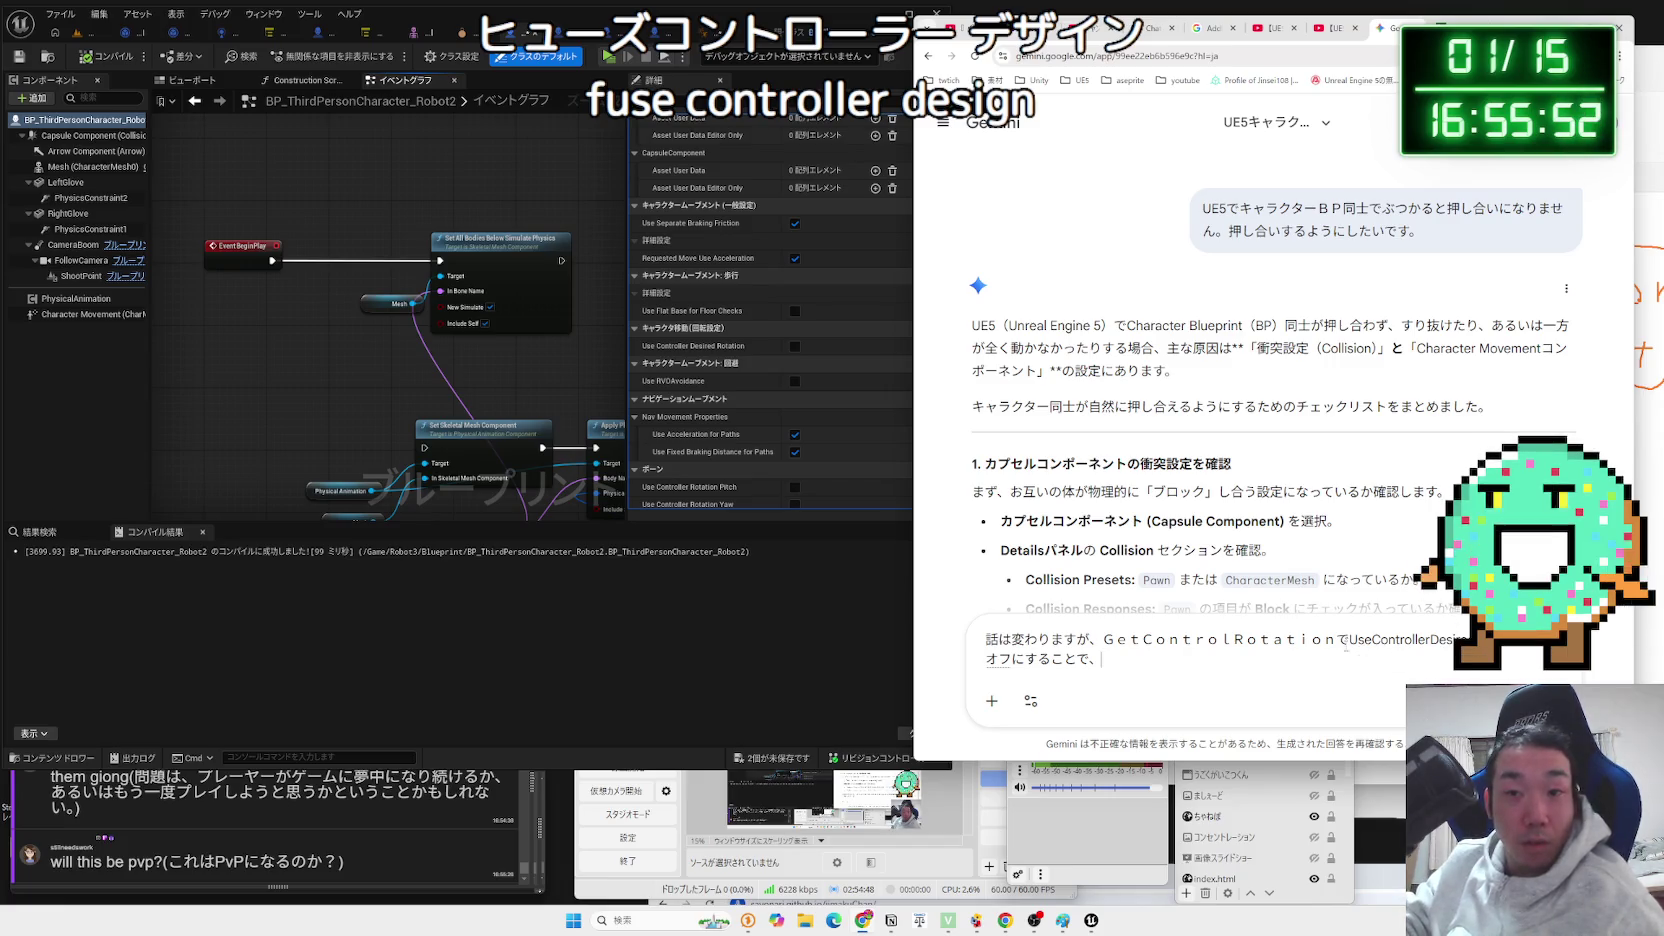
key("BackSpace")
key("BackSpace")
key("BackSpace")
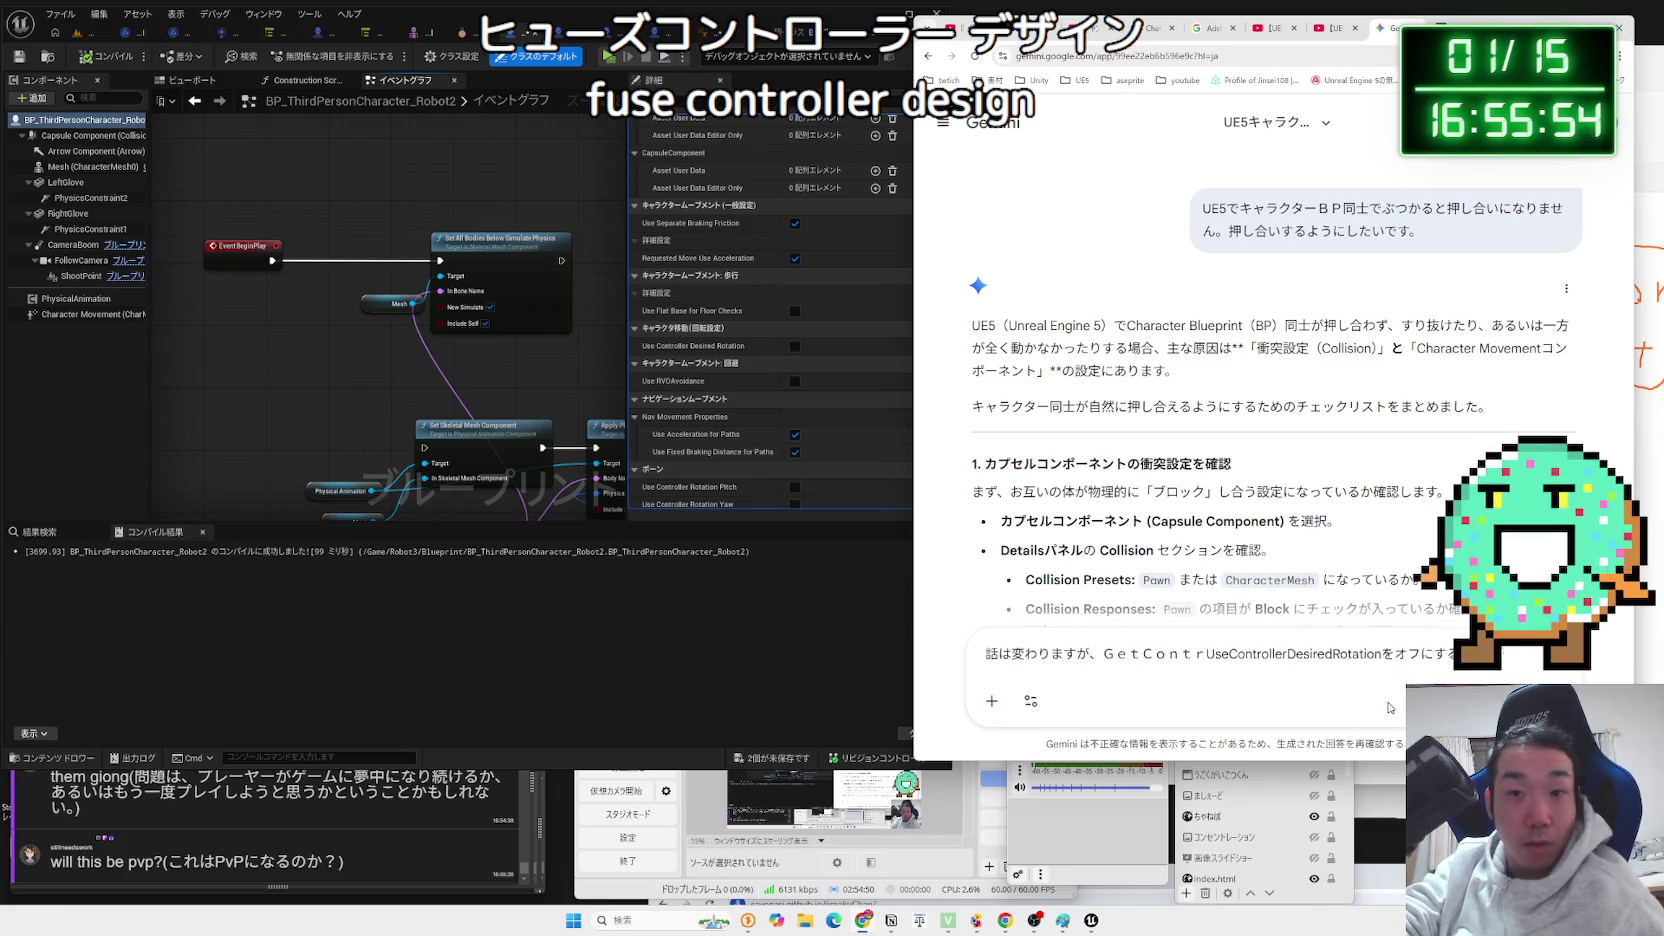
key("BackSpace")
key("BackSpace")
key("BackSpace")
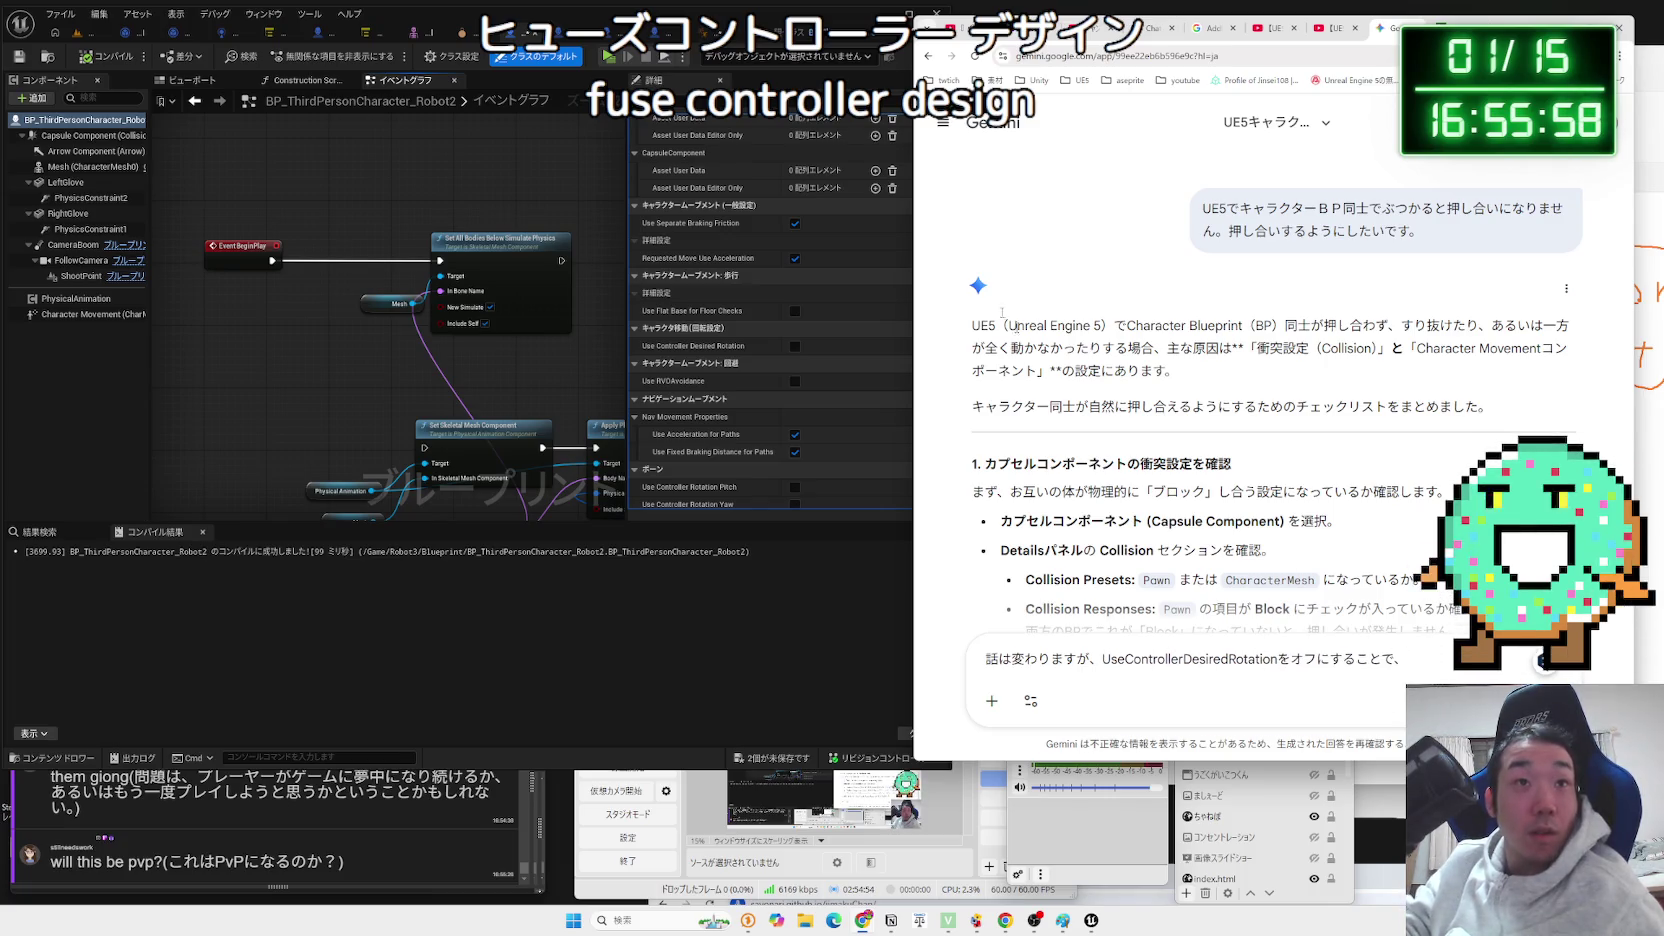
left_click(576, 134)
Cycle through the editor tabs to reach the ABP_Unarmed_Robot animation blueprint.
left_click(470, 38)
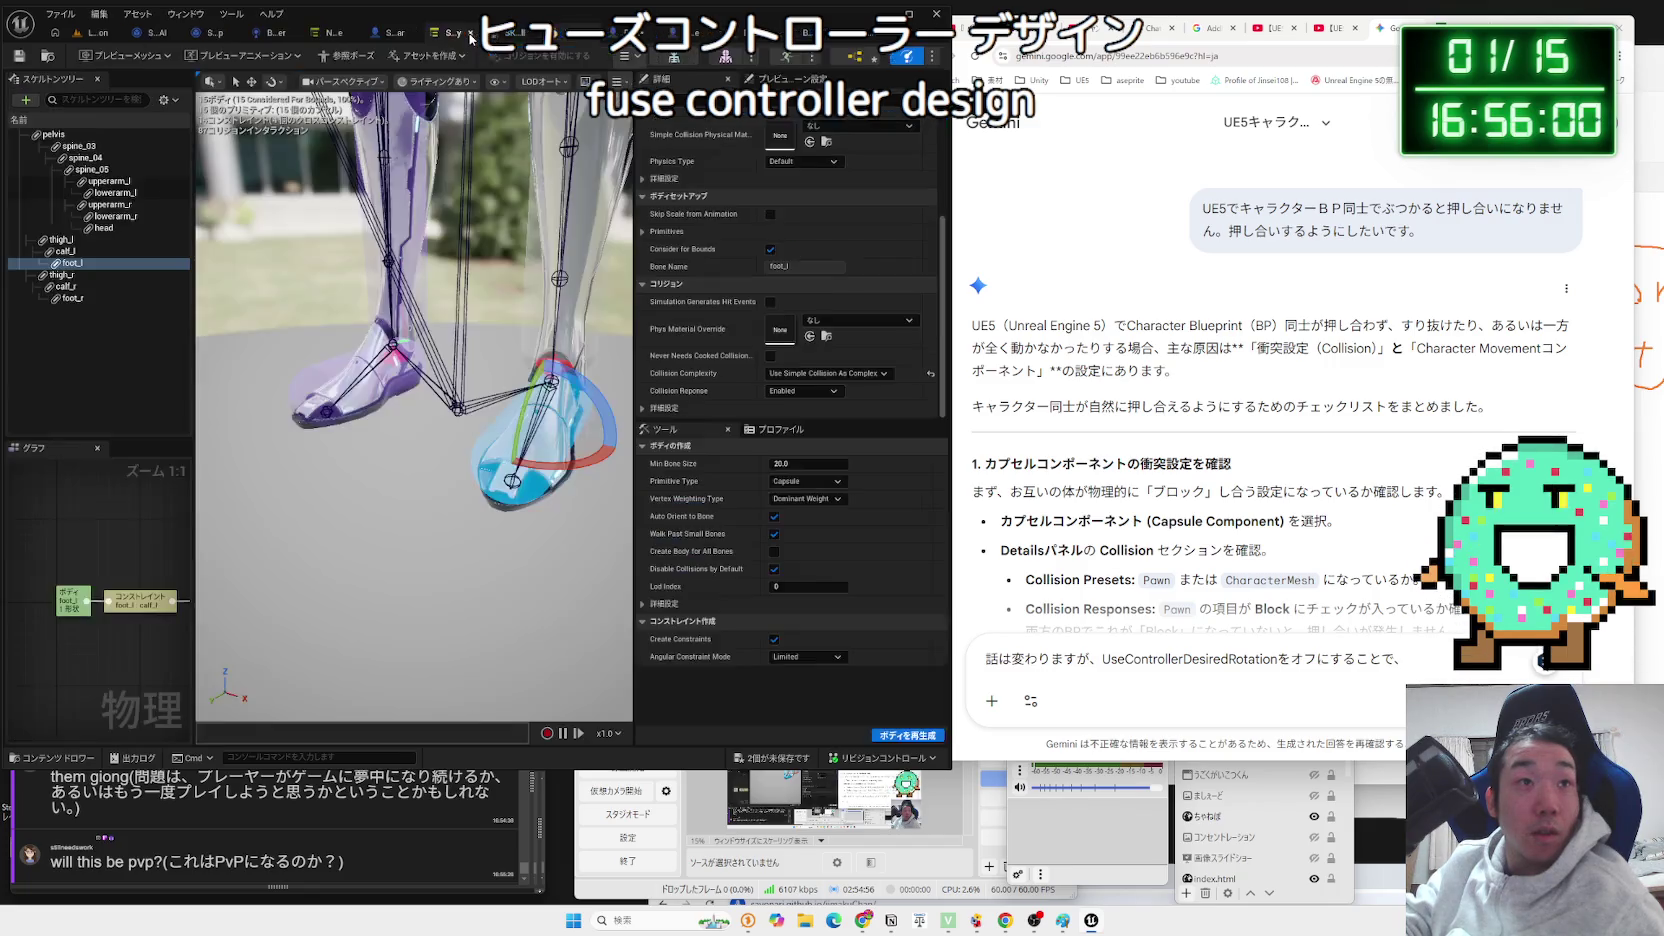
left_click(497, 38)
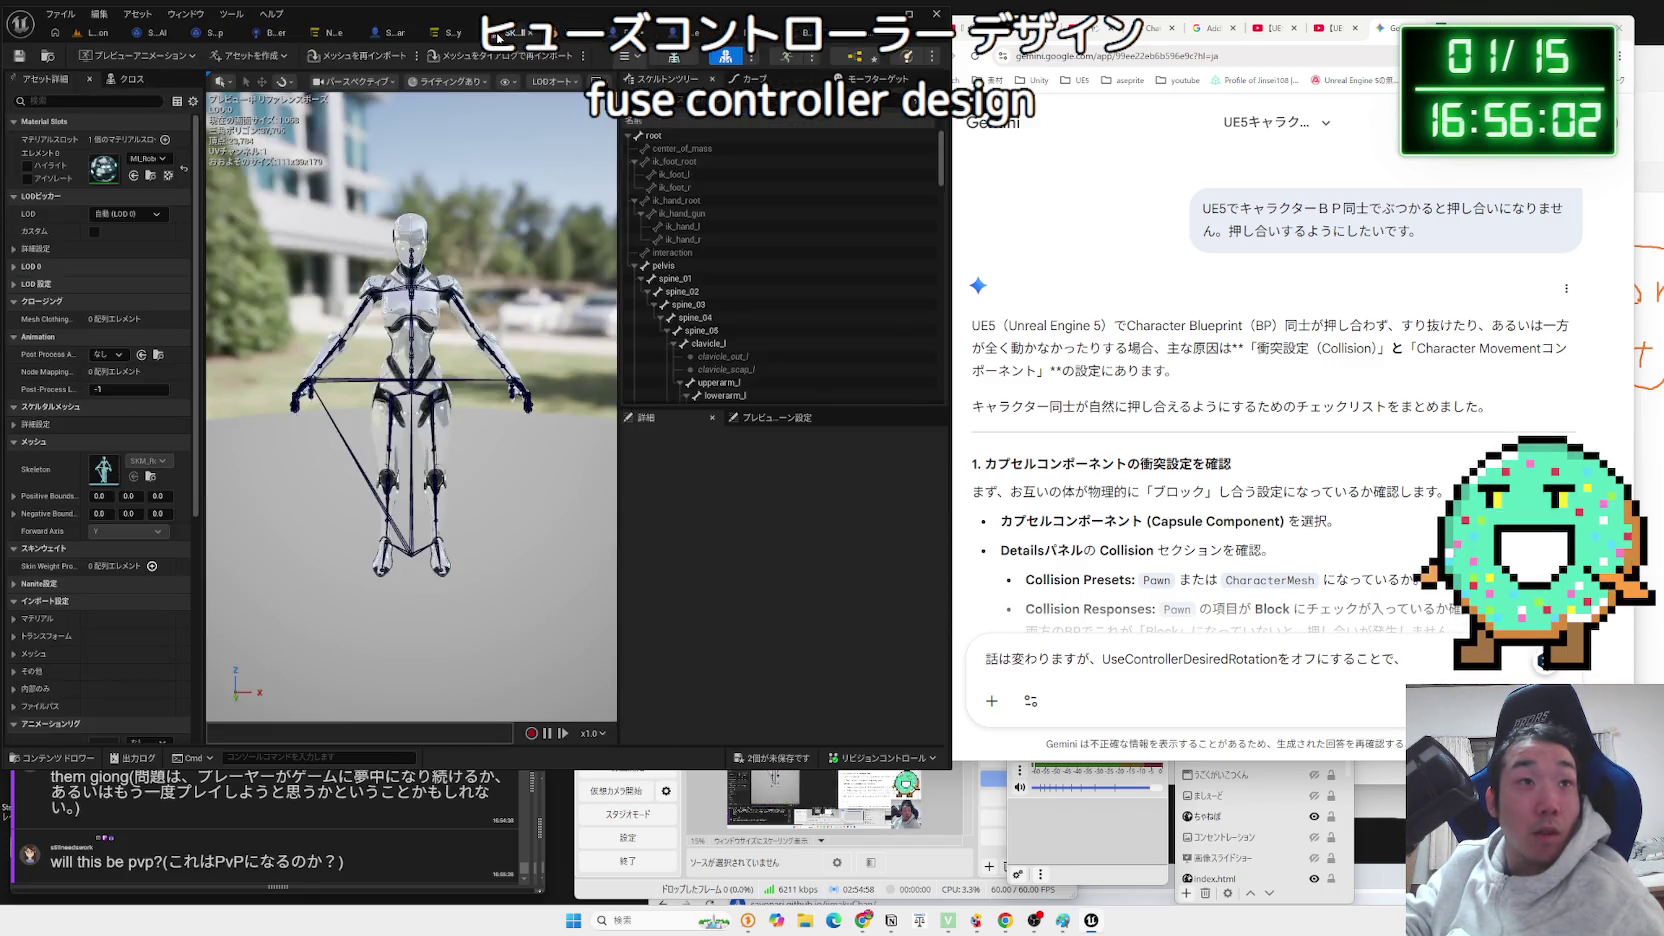
left_click(607, 38)
left_click(706, 37)
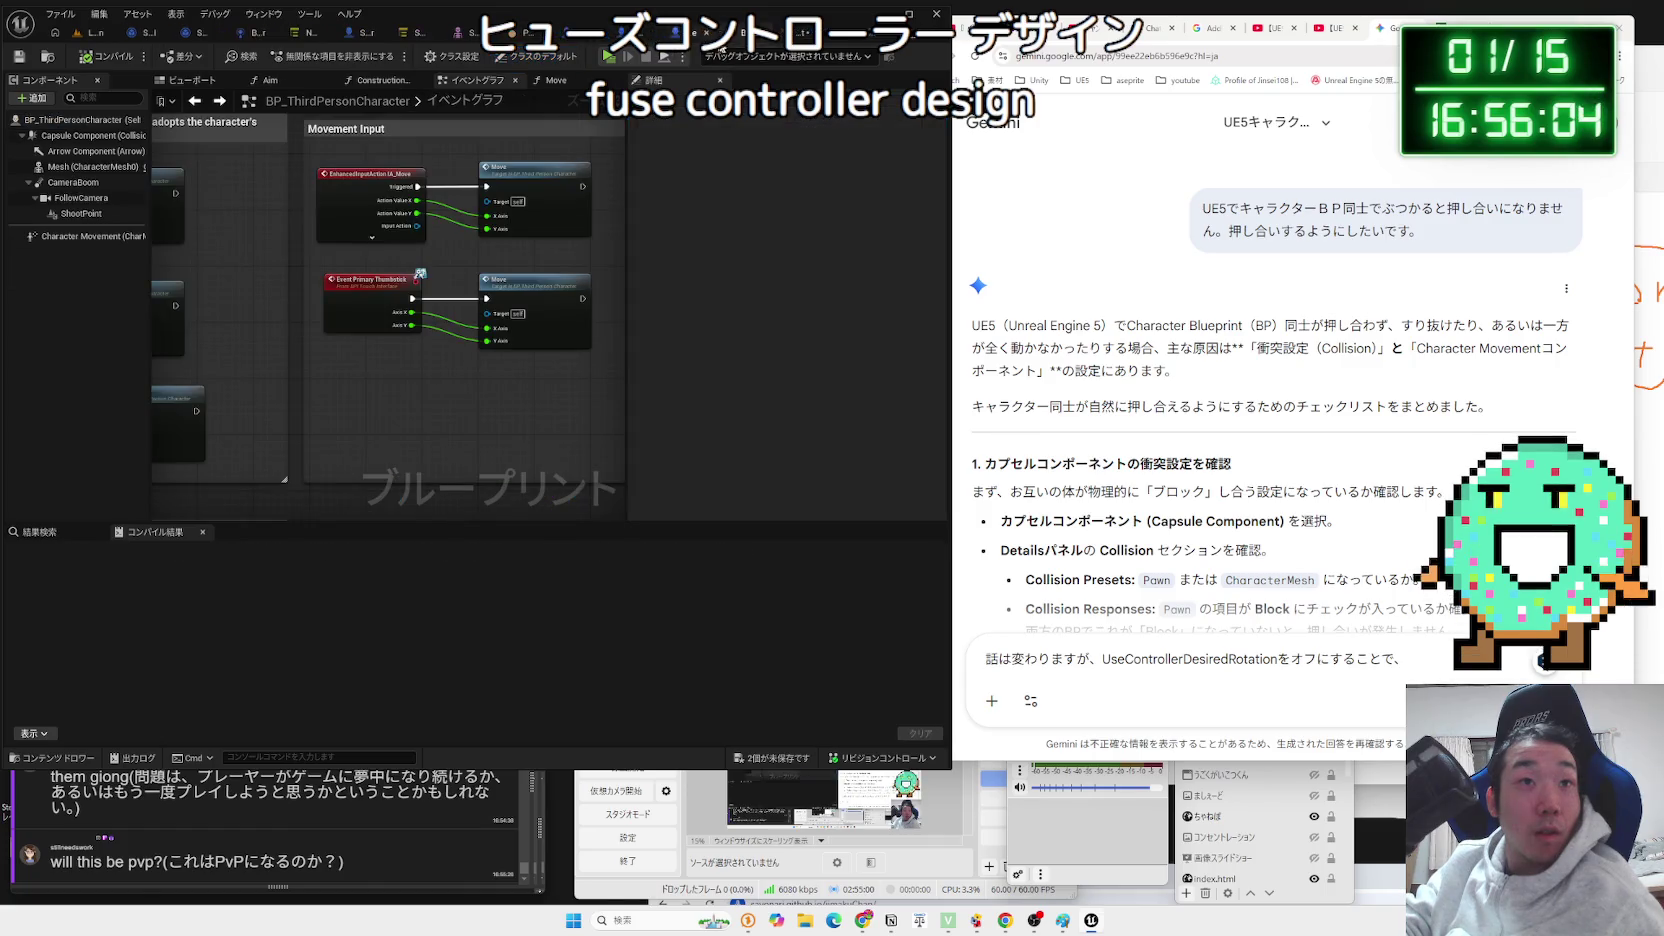
left_click(800, 33)
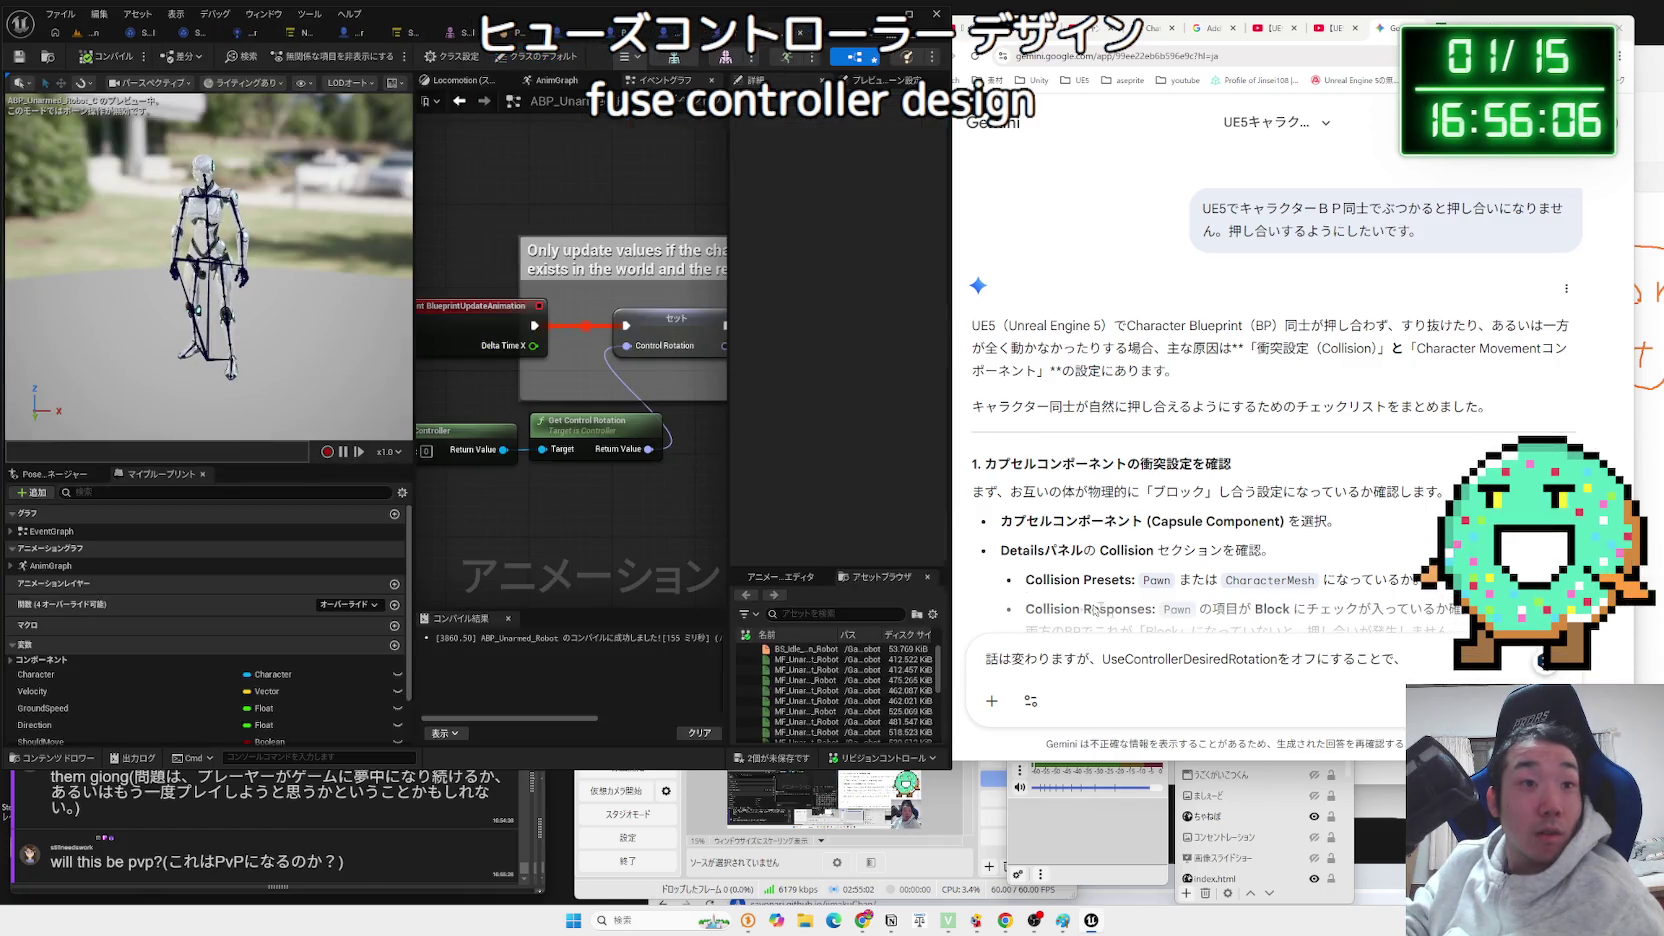
Continue the Gemini draft with 'GetCon…で取得した値を' and view the AnimGraph.
left_click(1432, 660)
type("Ge")
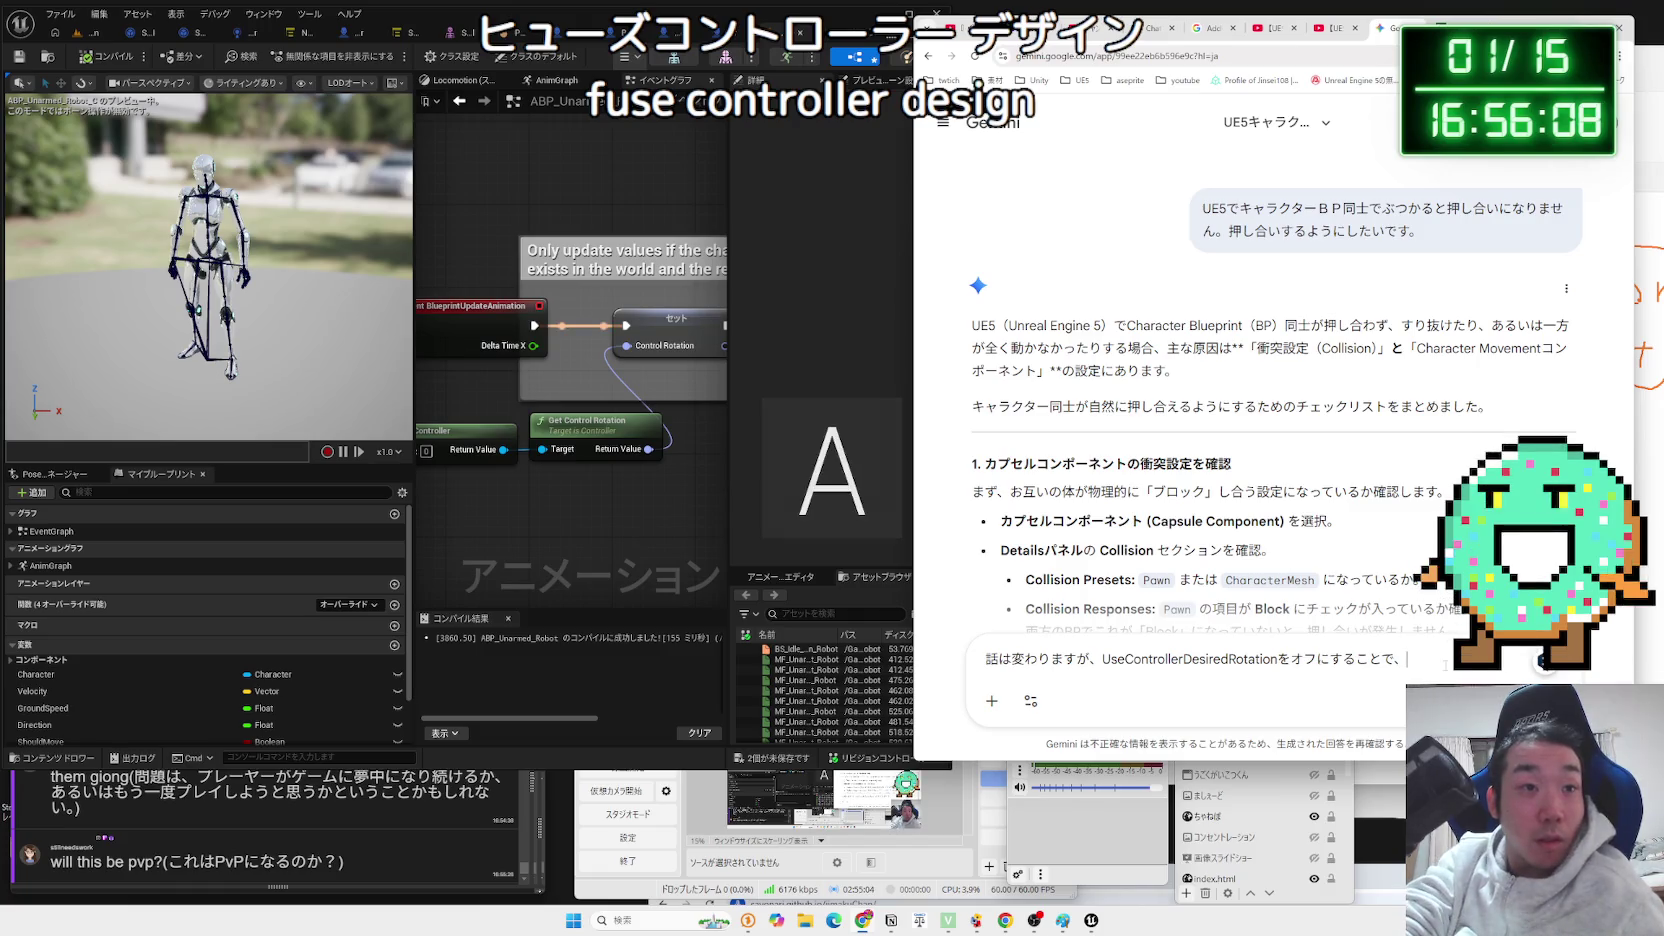
type("nt")
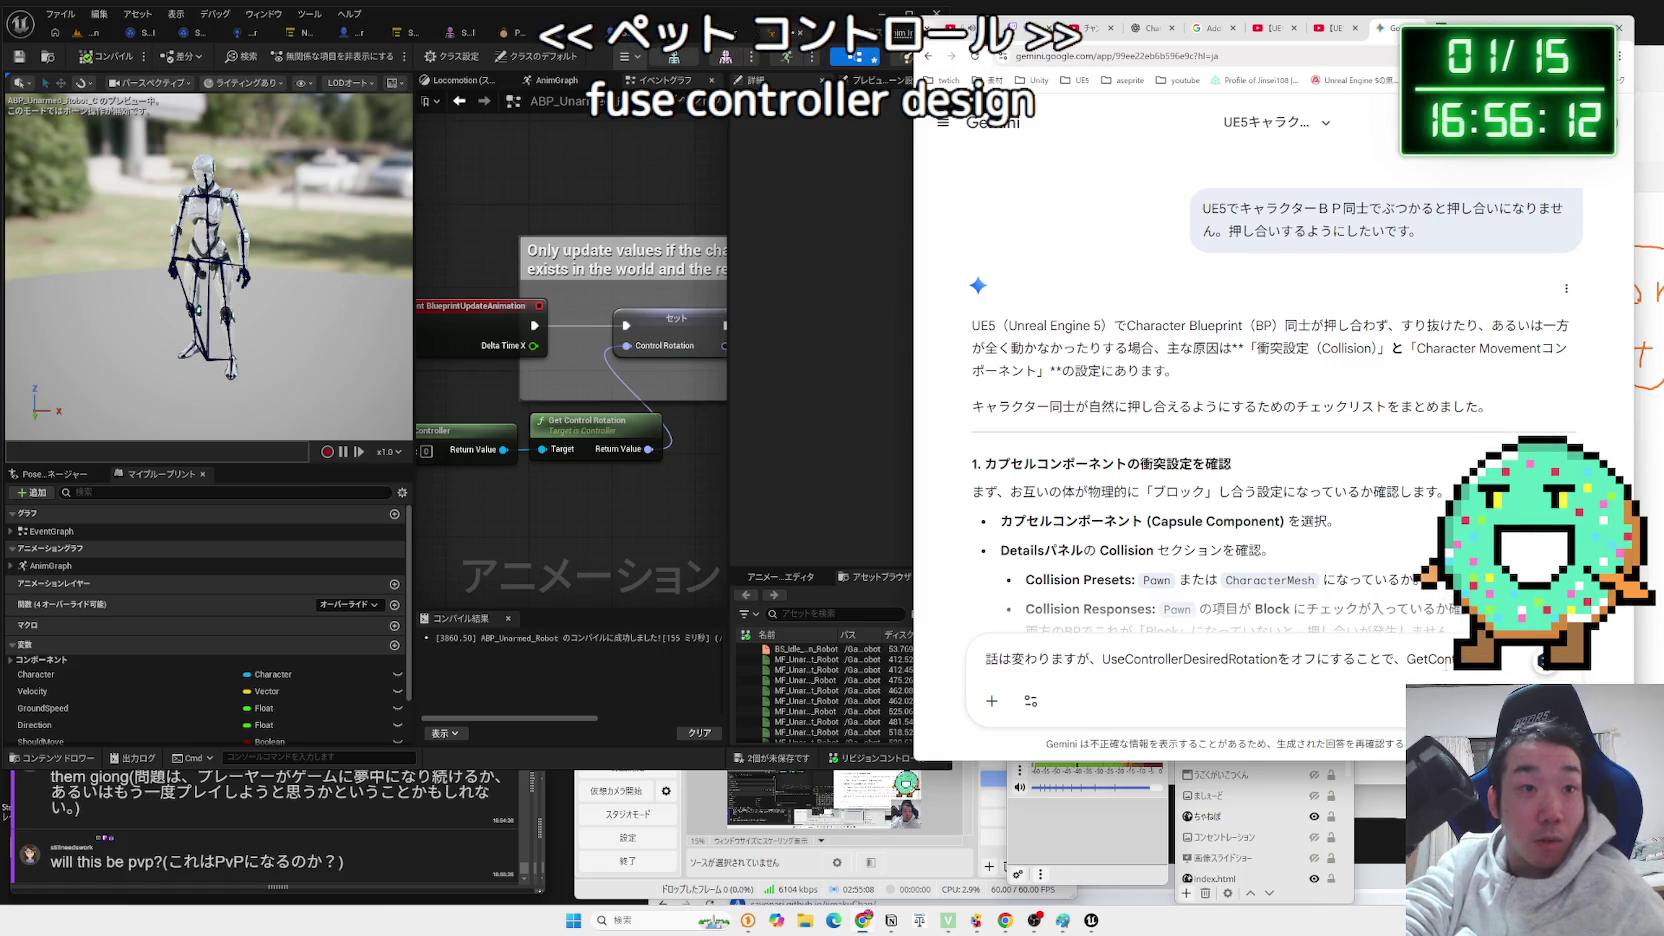
key("Zenkaku_Hankaku")
type("y")
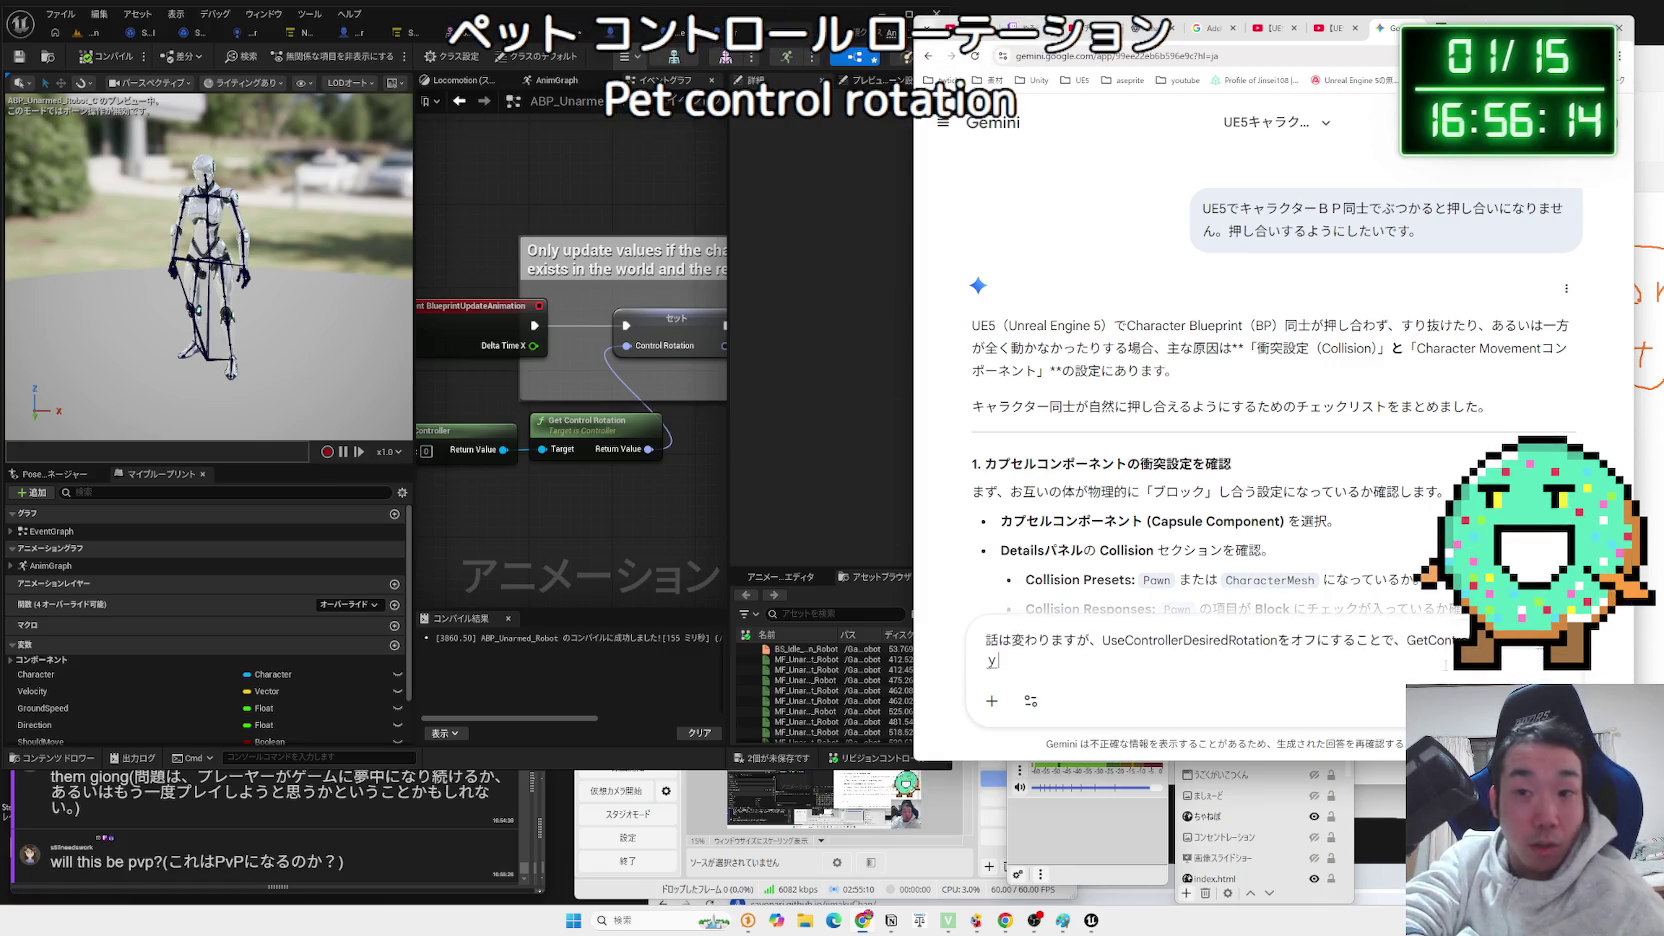
type("utok取得した値を")
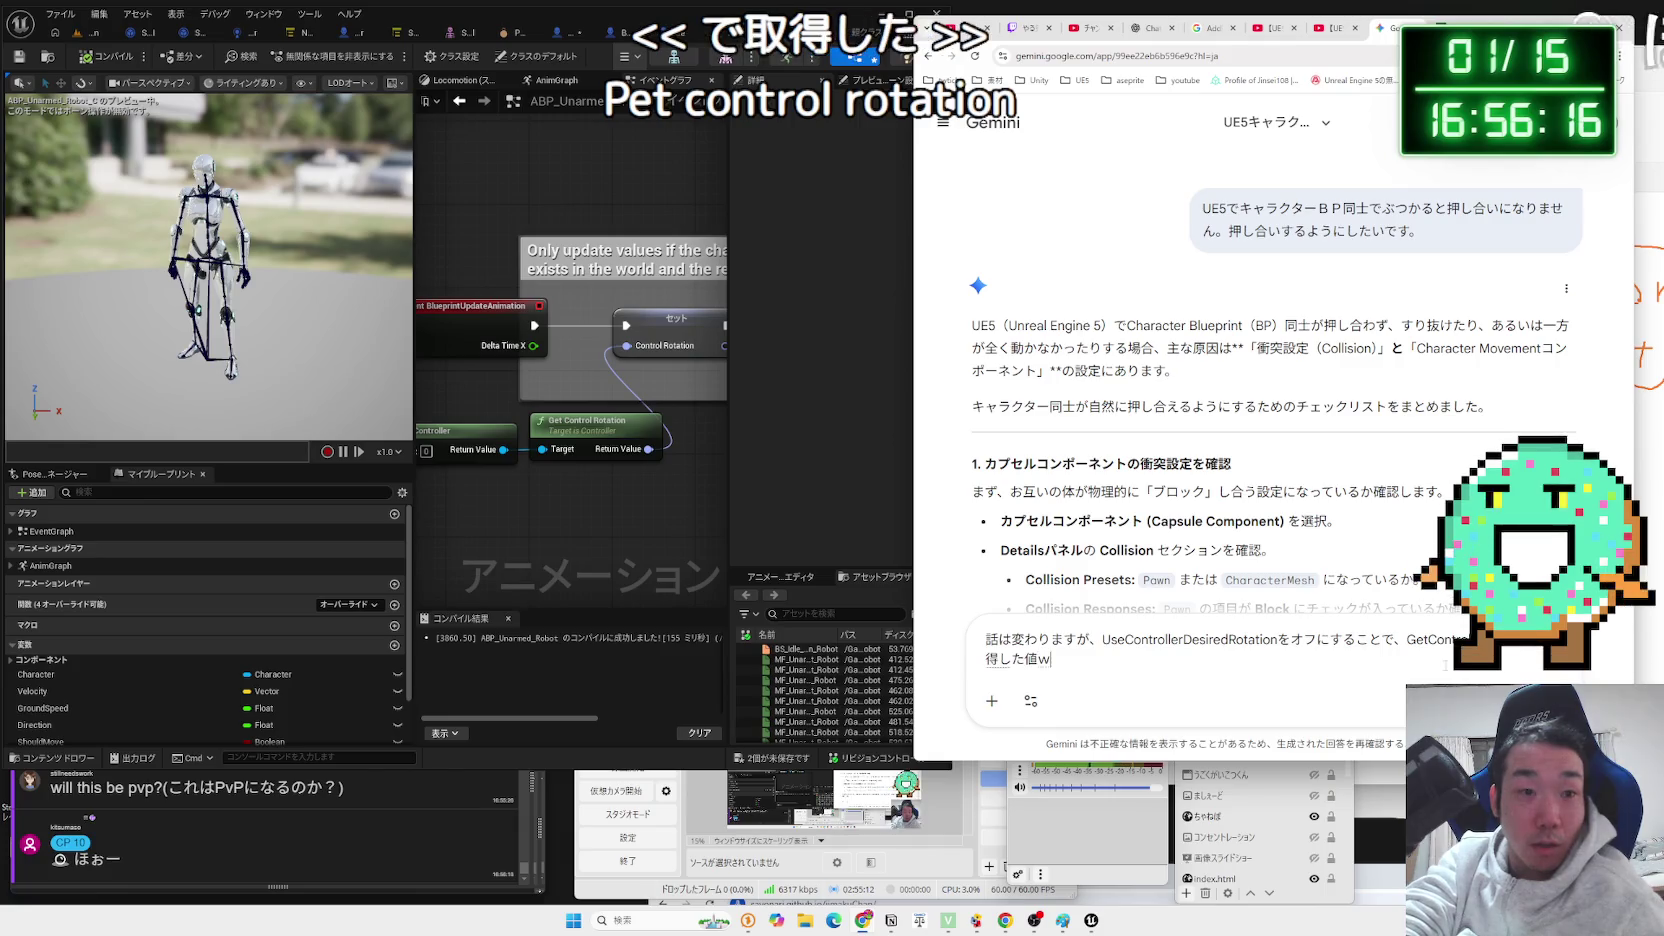
left_click(557, 80)
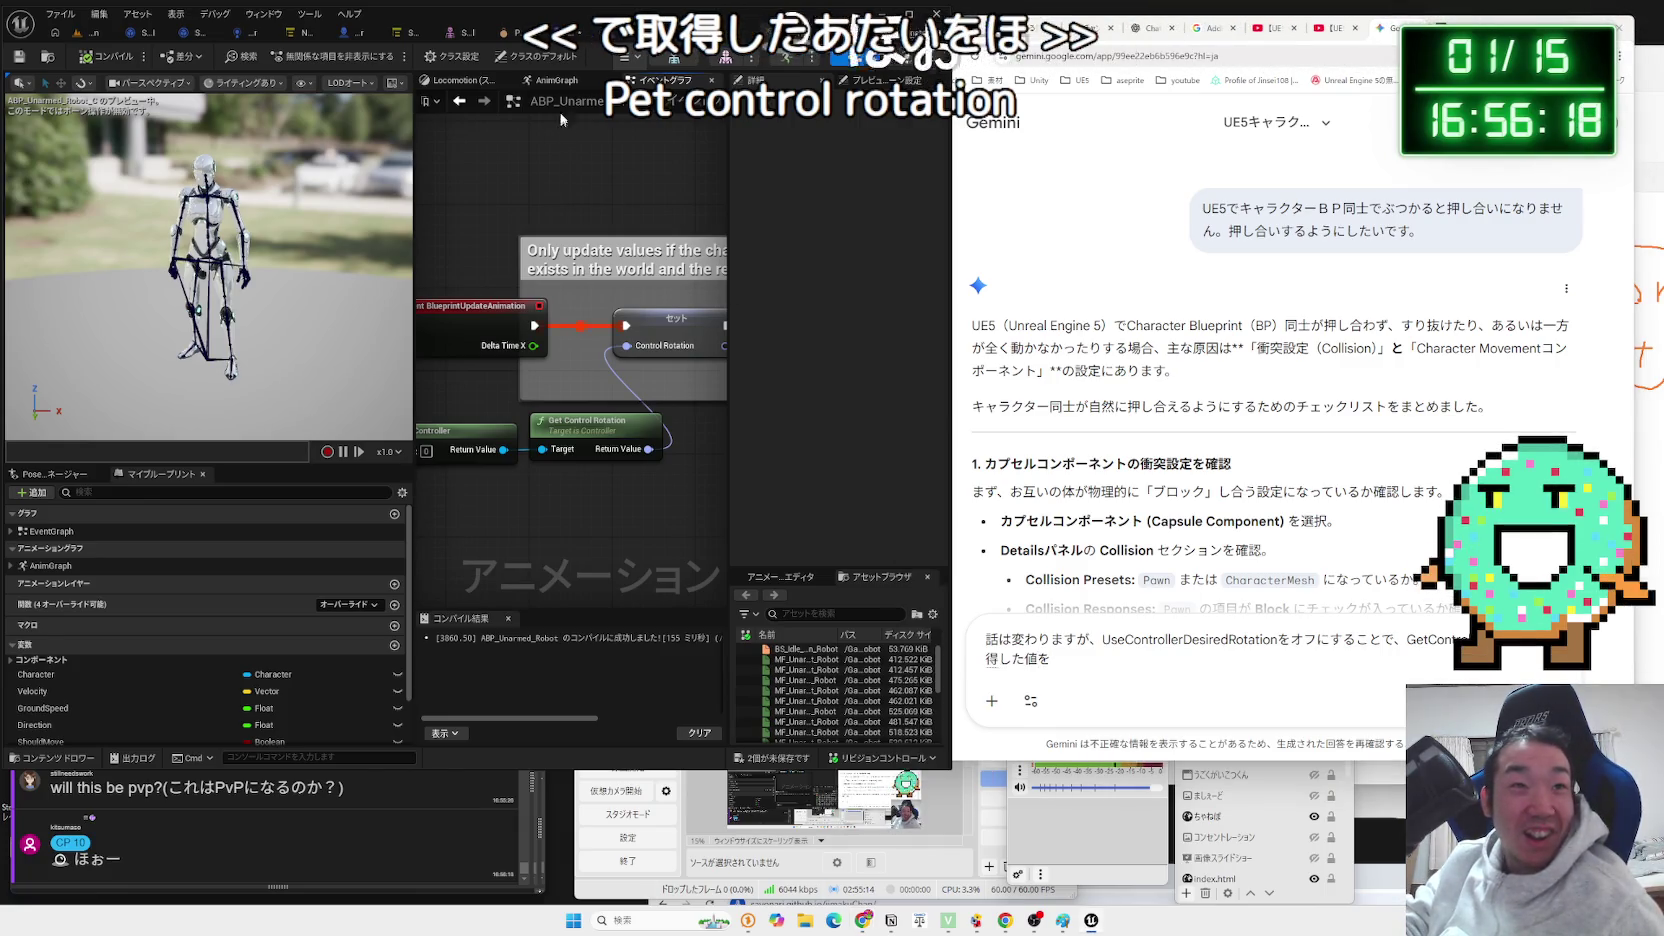
Add 'AnimBPのTransform(Modify)Bone' to the Gemini follow-up draft.
left_click(1206, 667)
type("Tra")
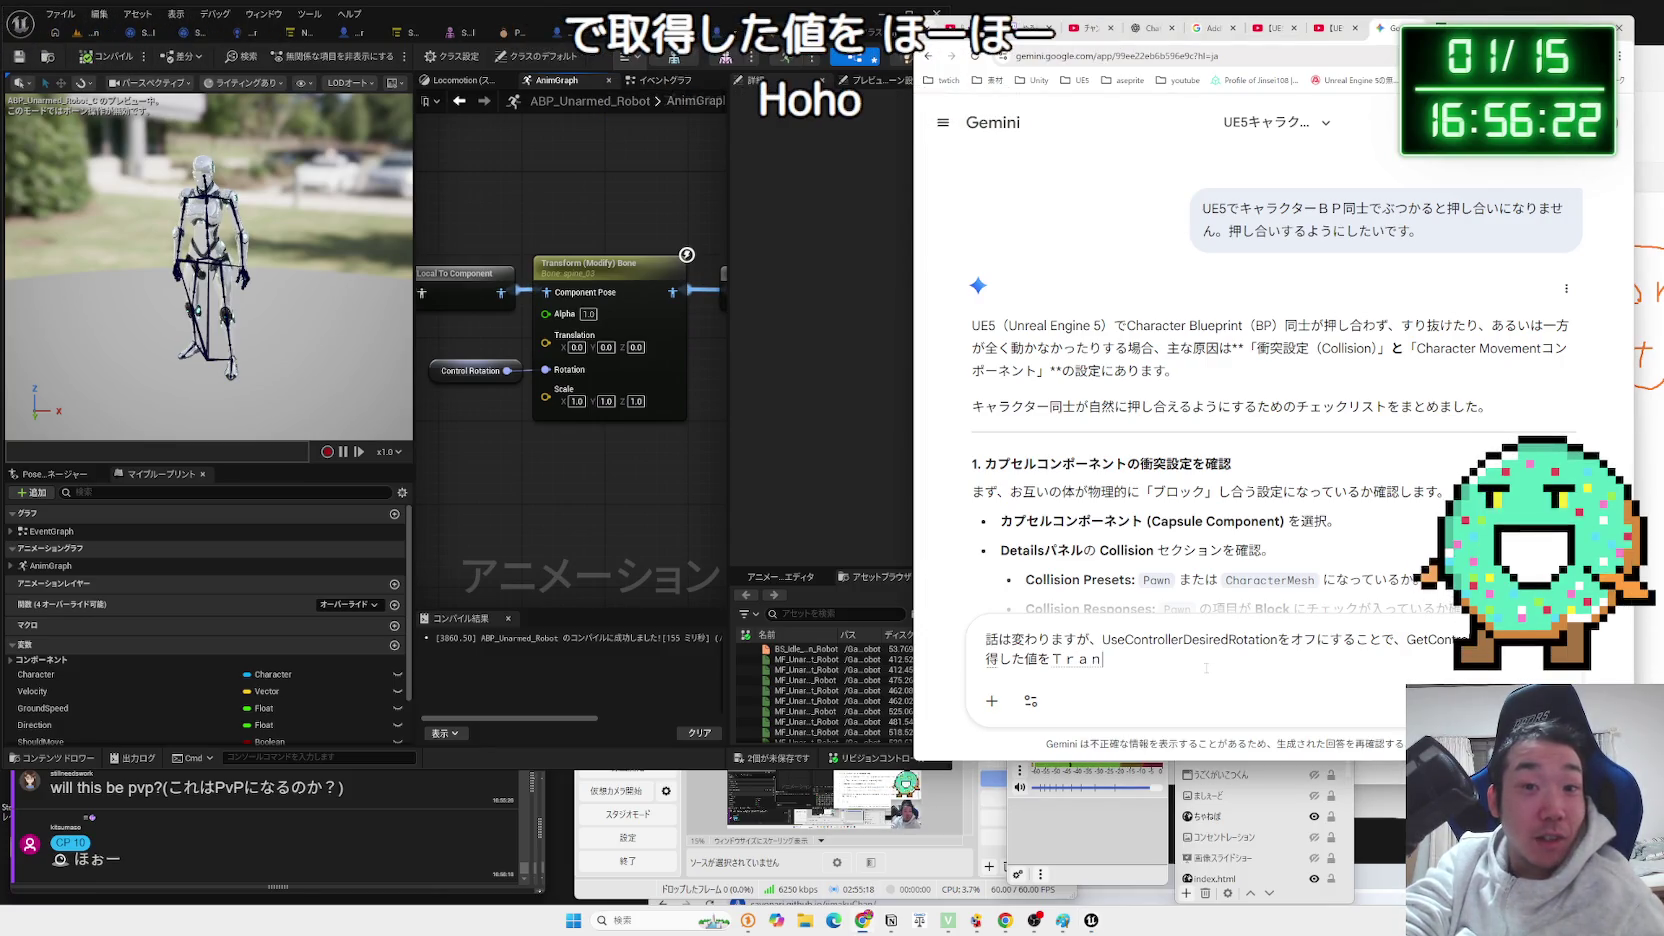
key("BackSpace")
key("BackSpace")
key("BackSpace")
type("AnimB")
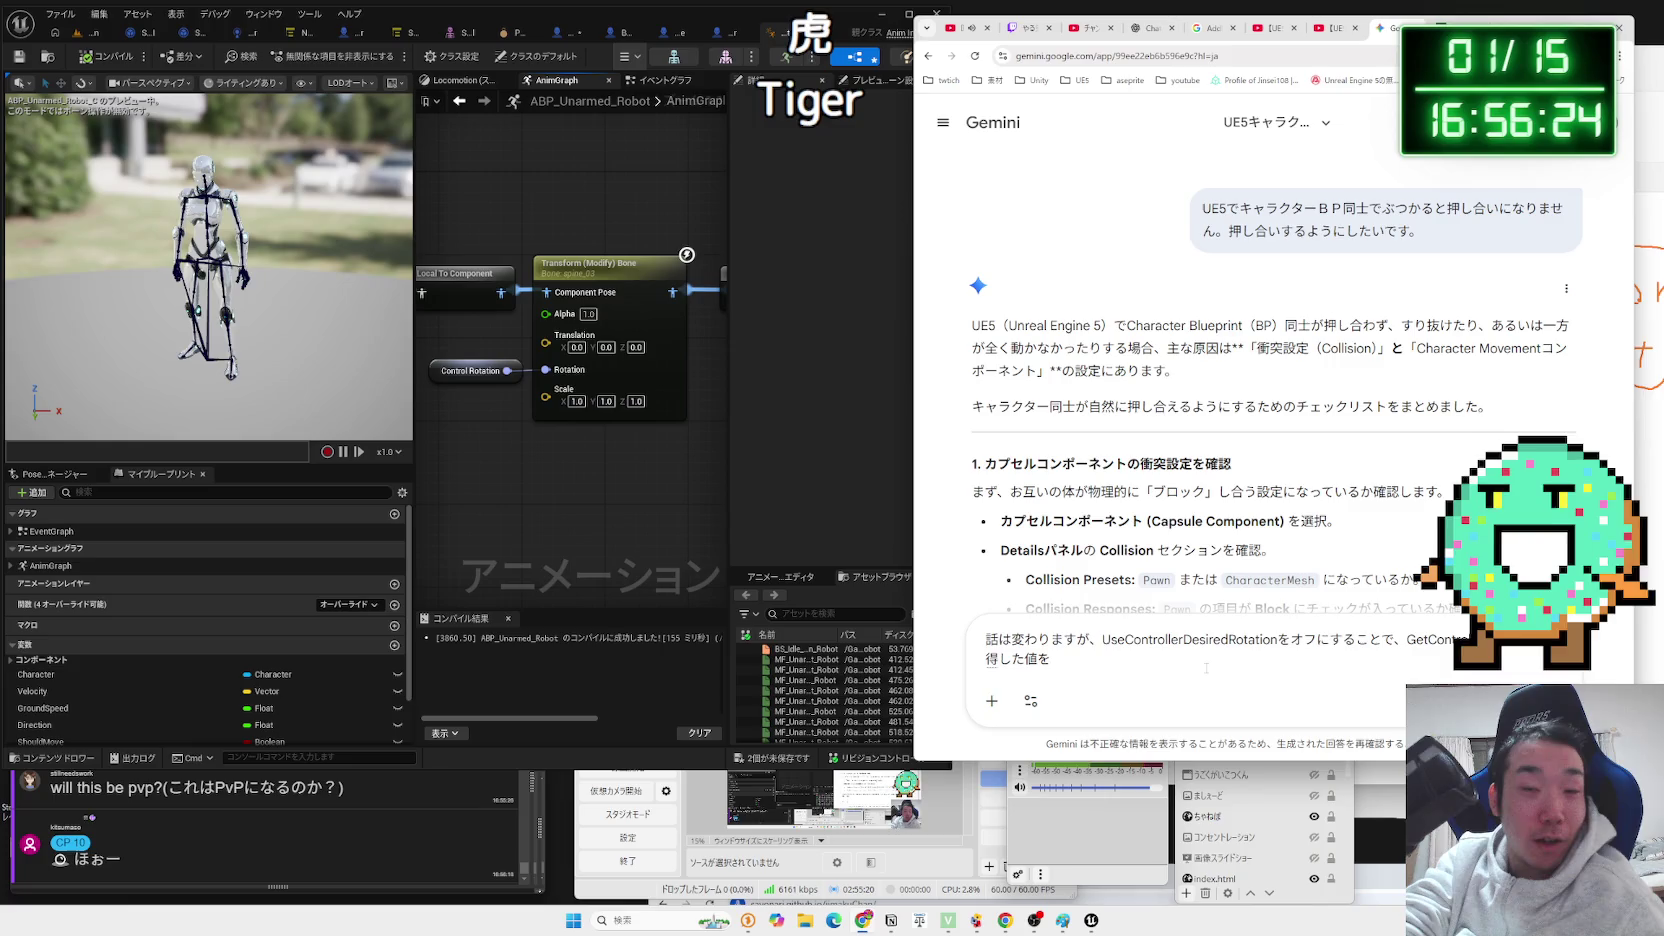
type("P")
key("Zenkaku_Hankaku")
type("の")
key("Zenkaku_Hankaku")
type("Transform")
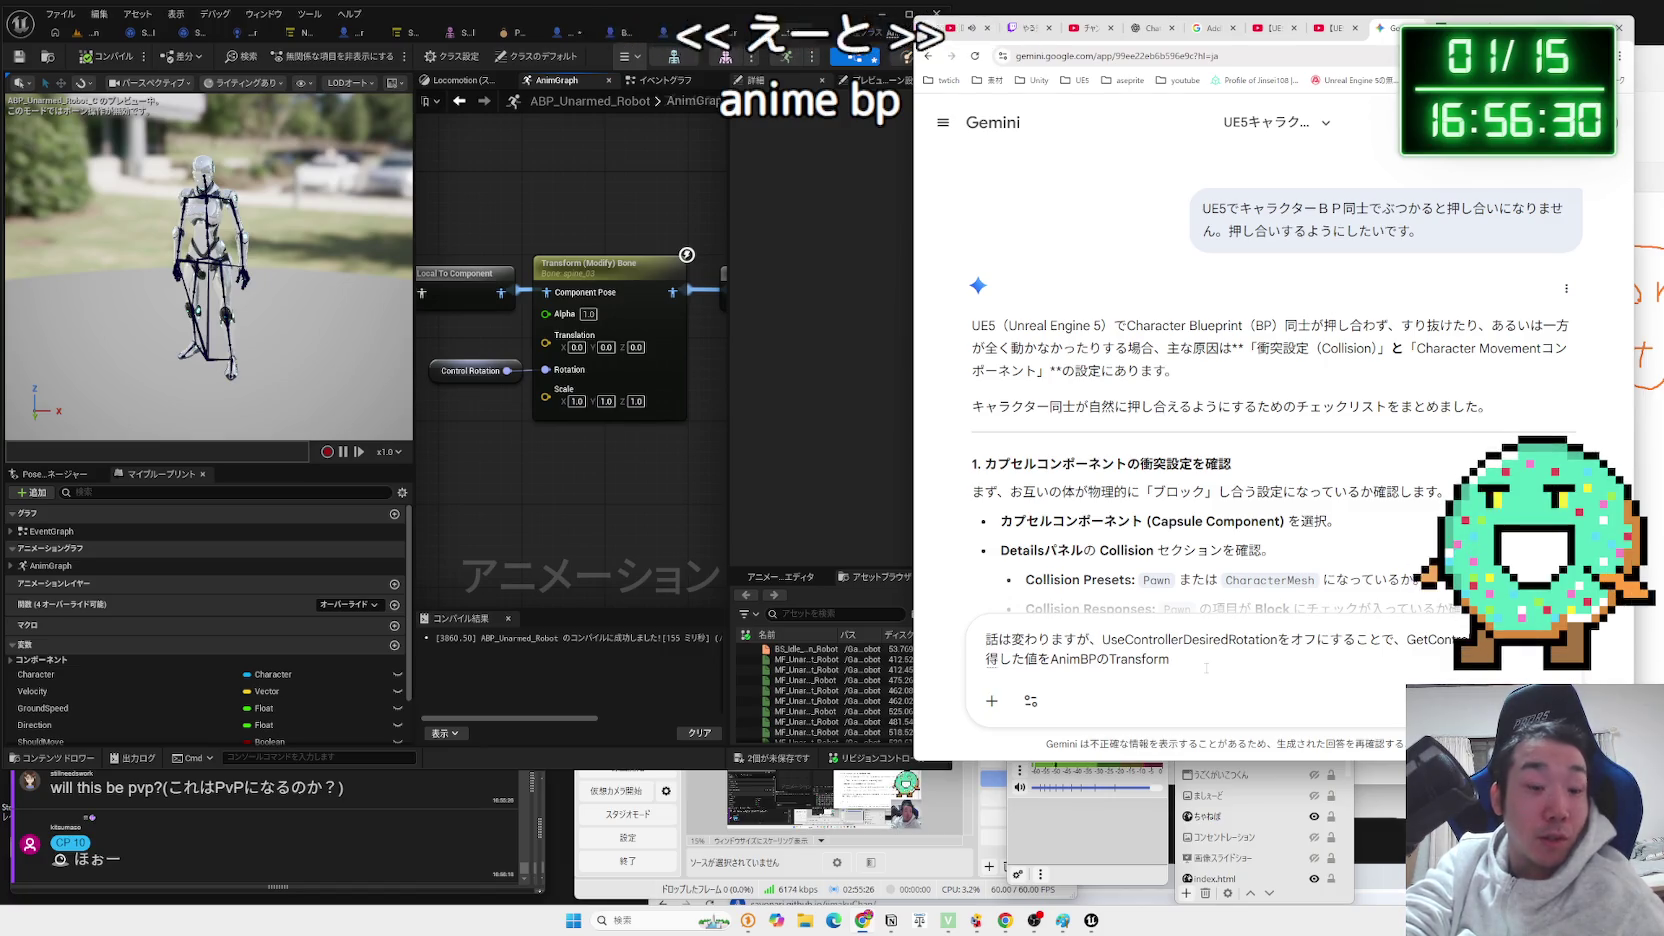
type("(mo)")
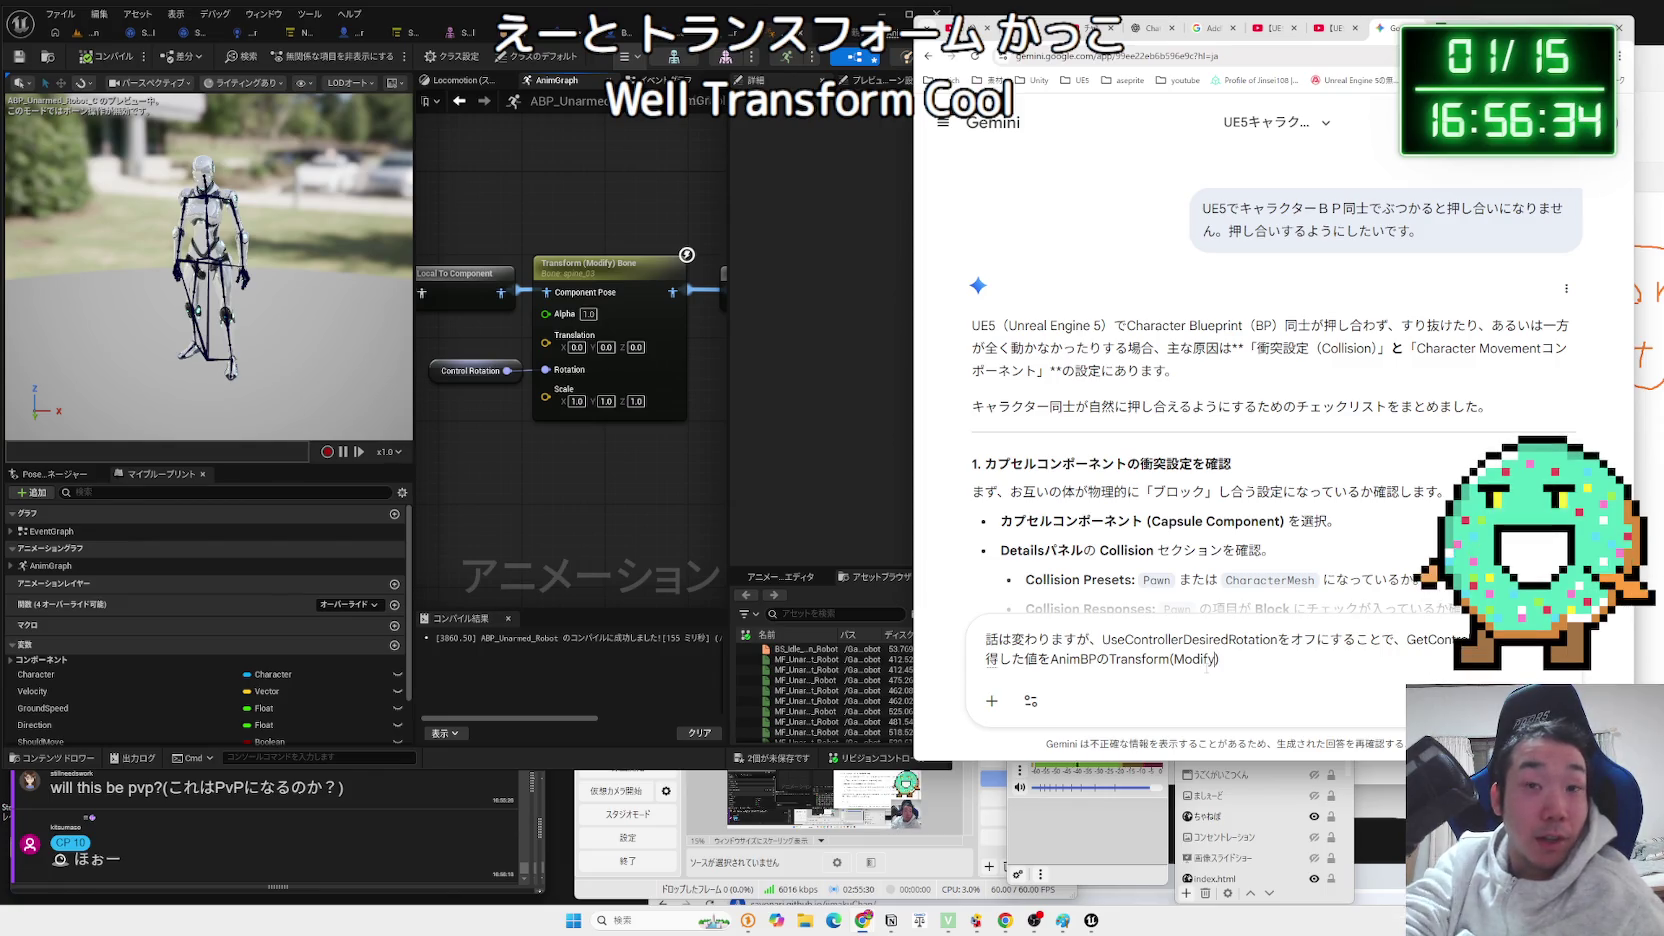
type("Bone")
Continue the draft saying the mouse now rotates the character's upper body, ending with '向きを'.
key("Zenkaku_Hankaku")
type("に")
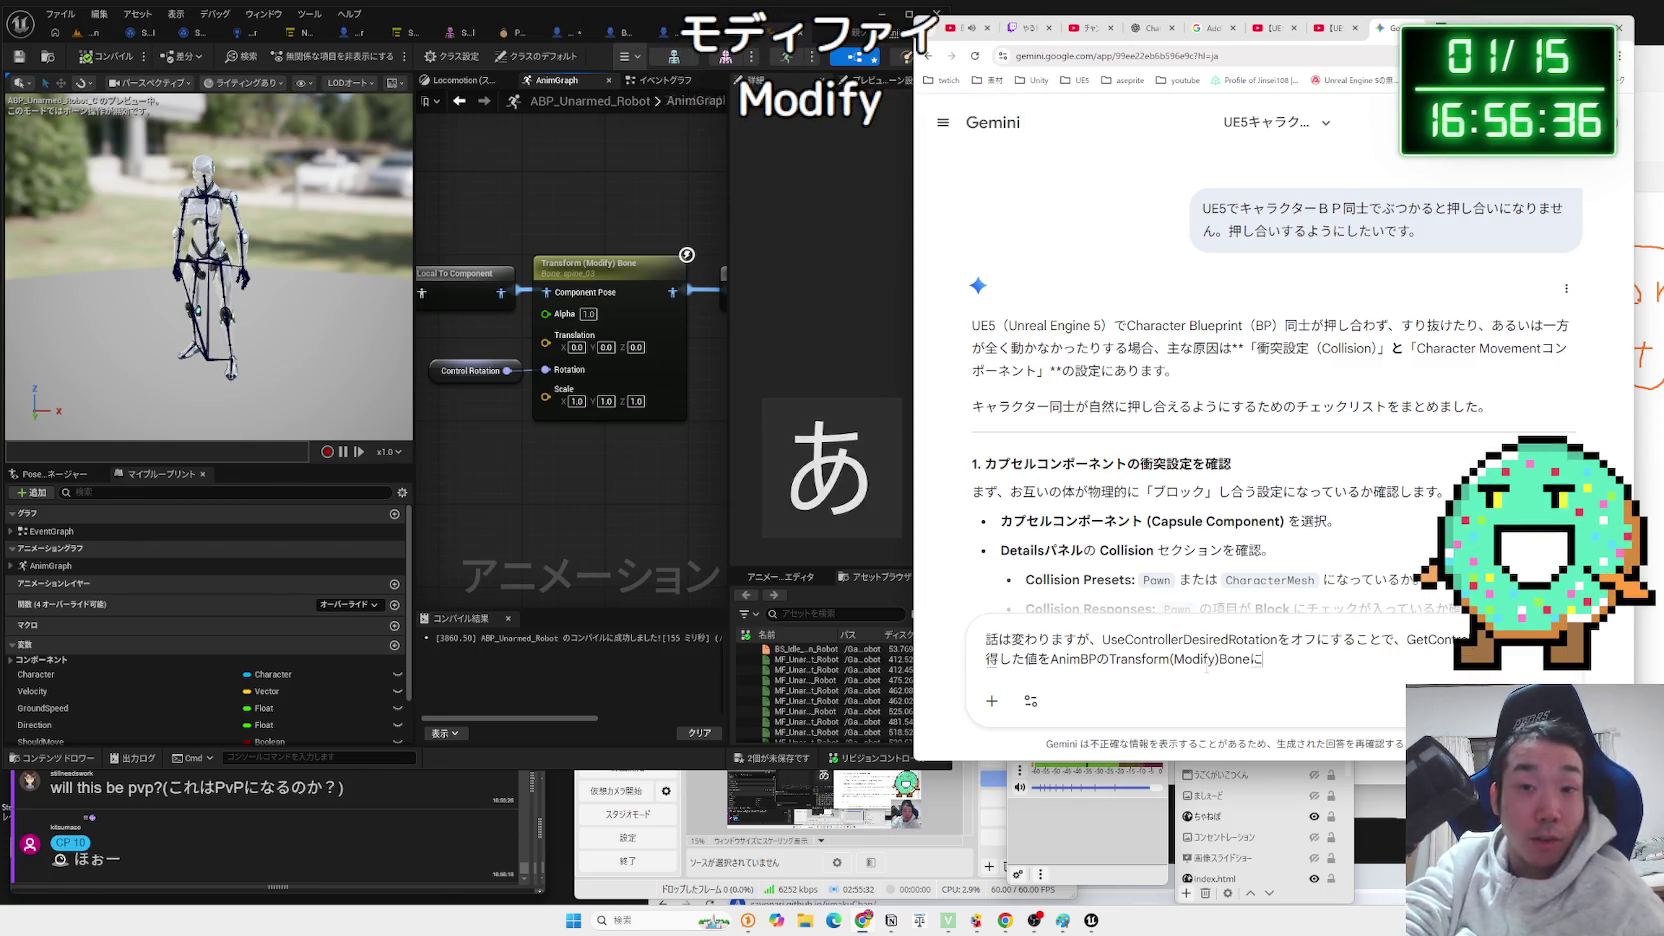
type("いれて")
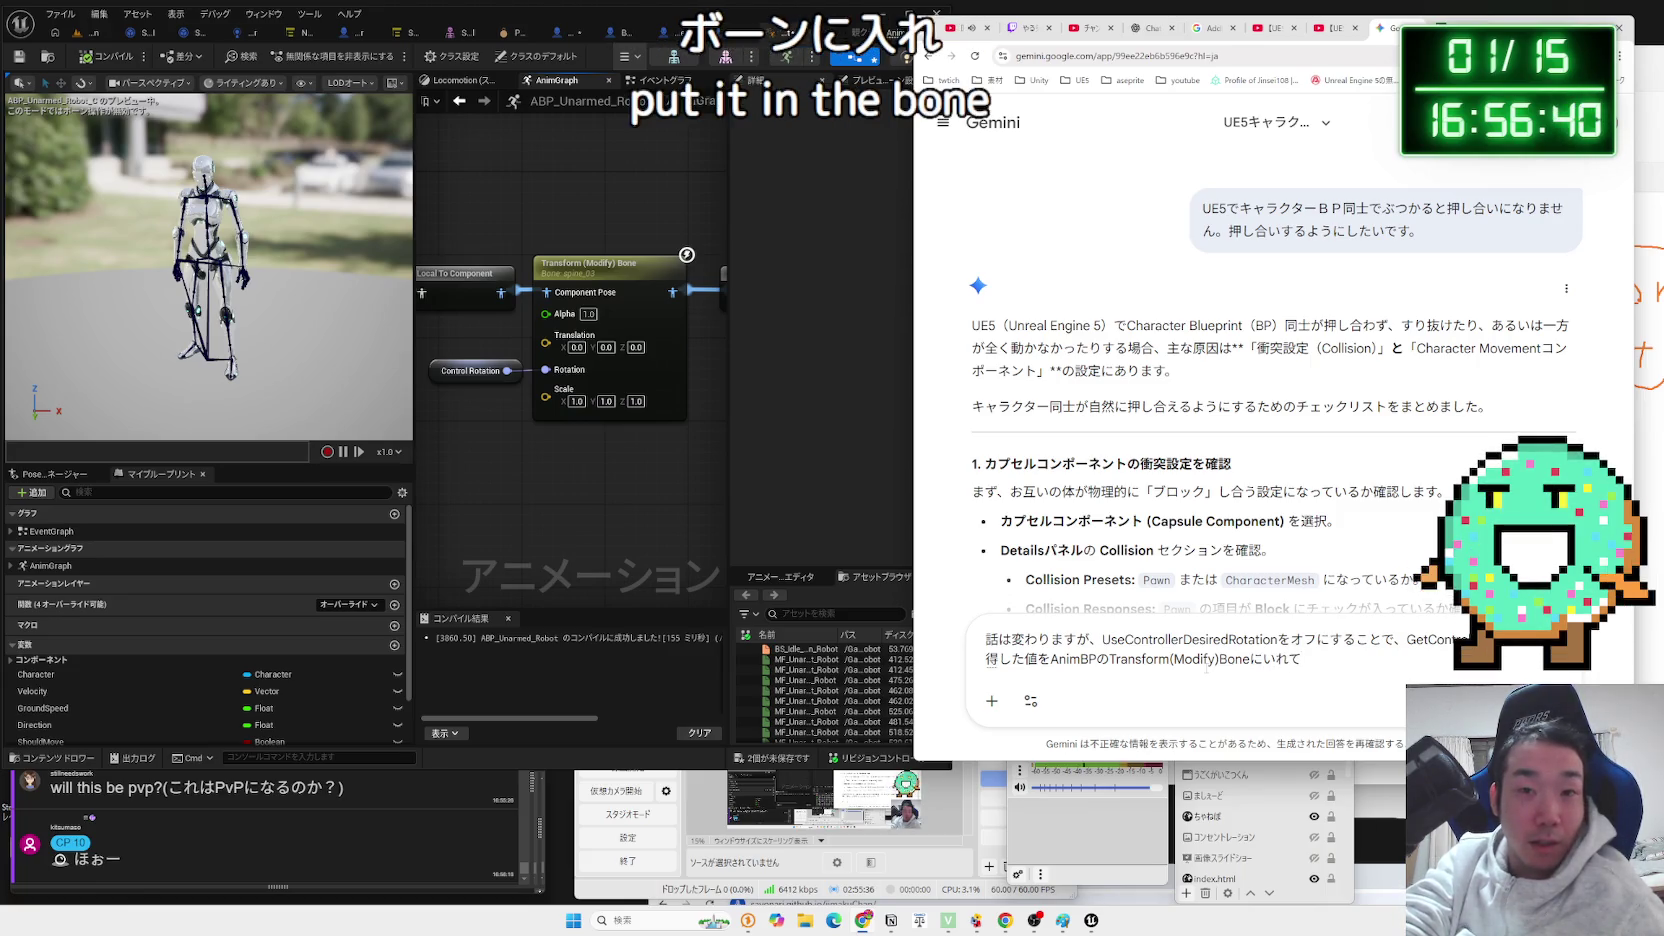
type("まうす")
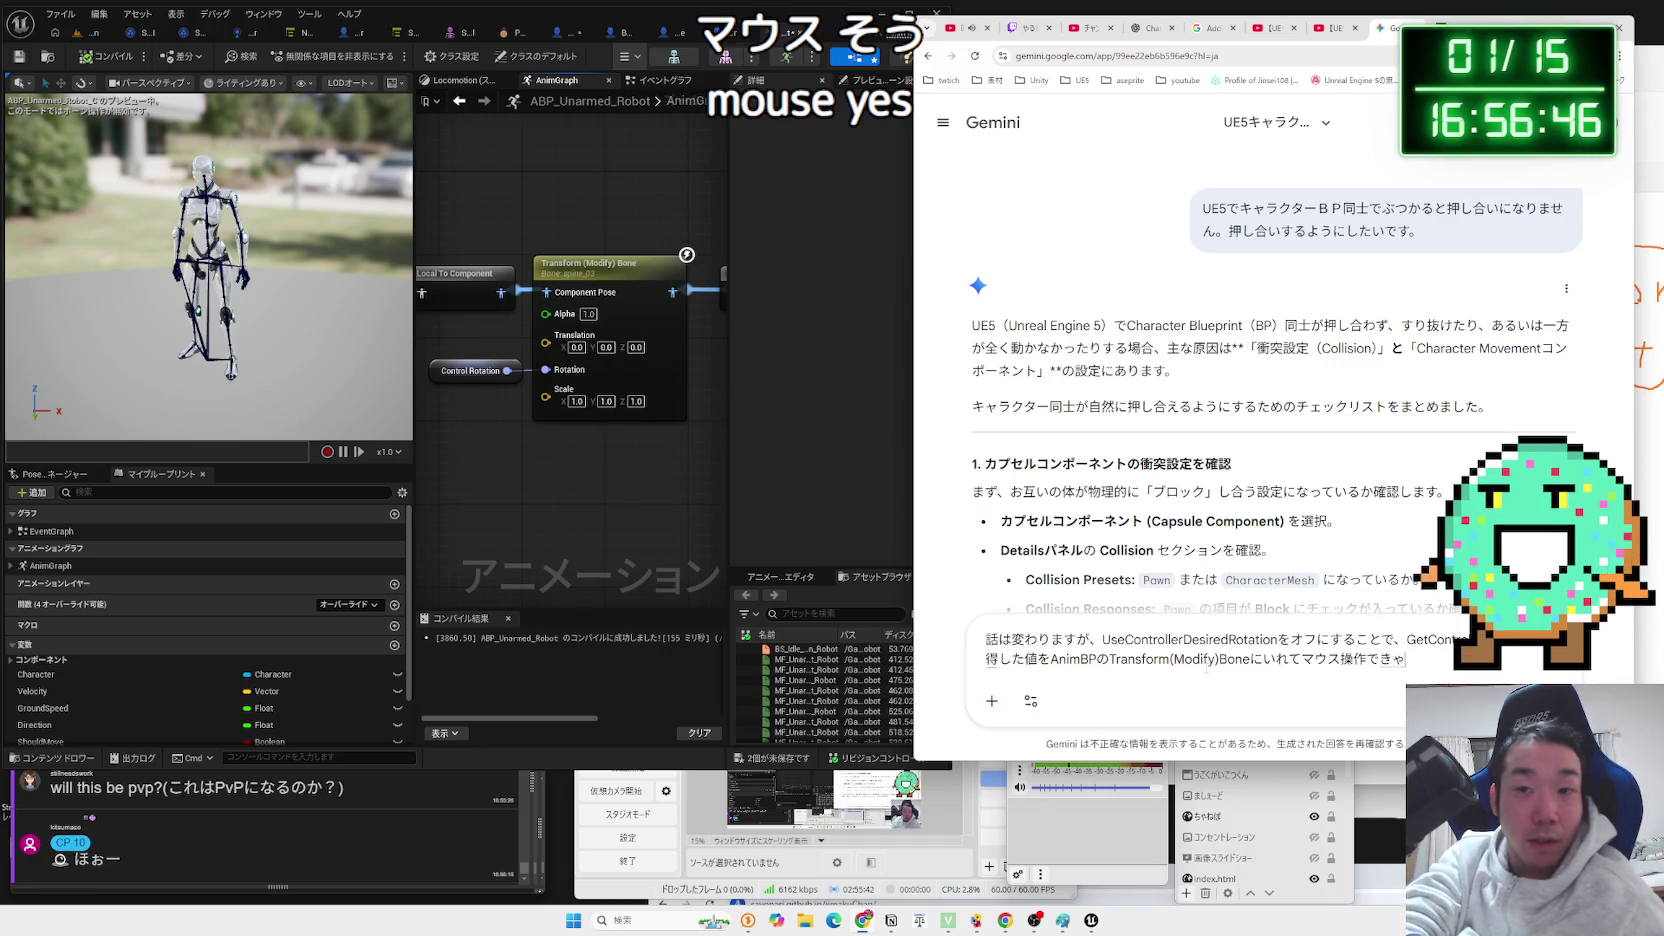
type("キャラクター")
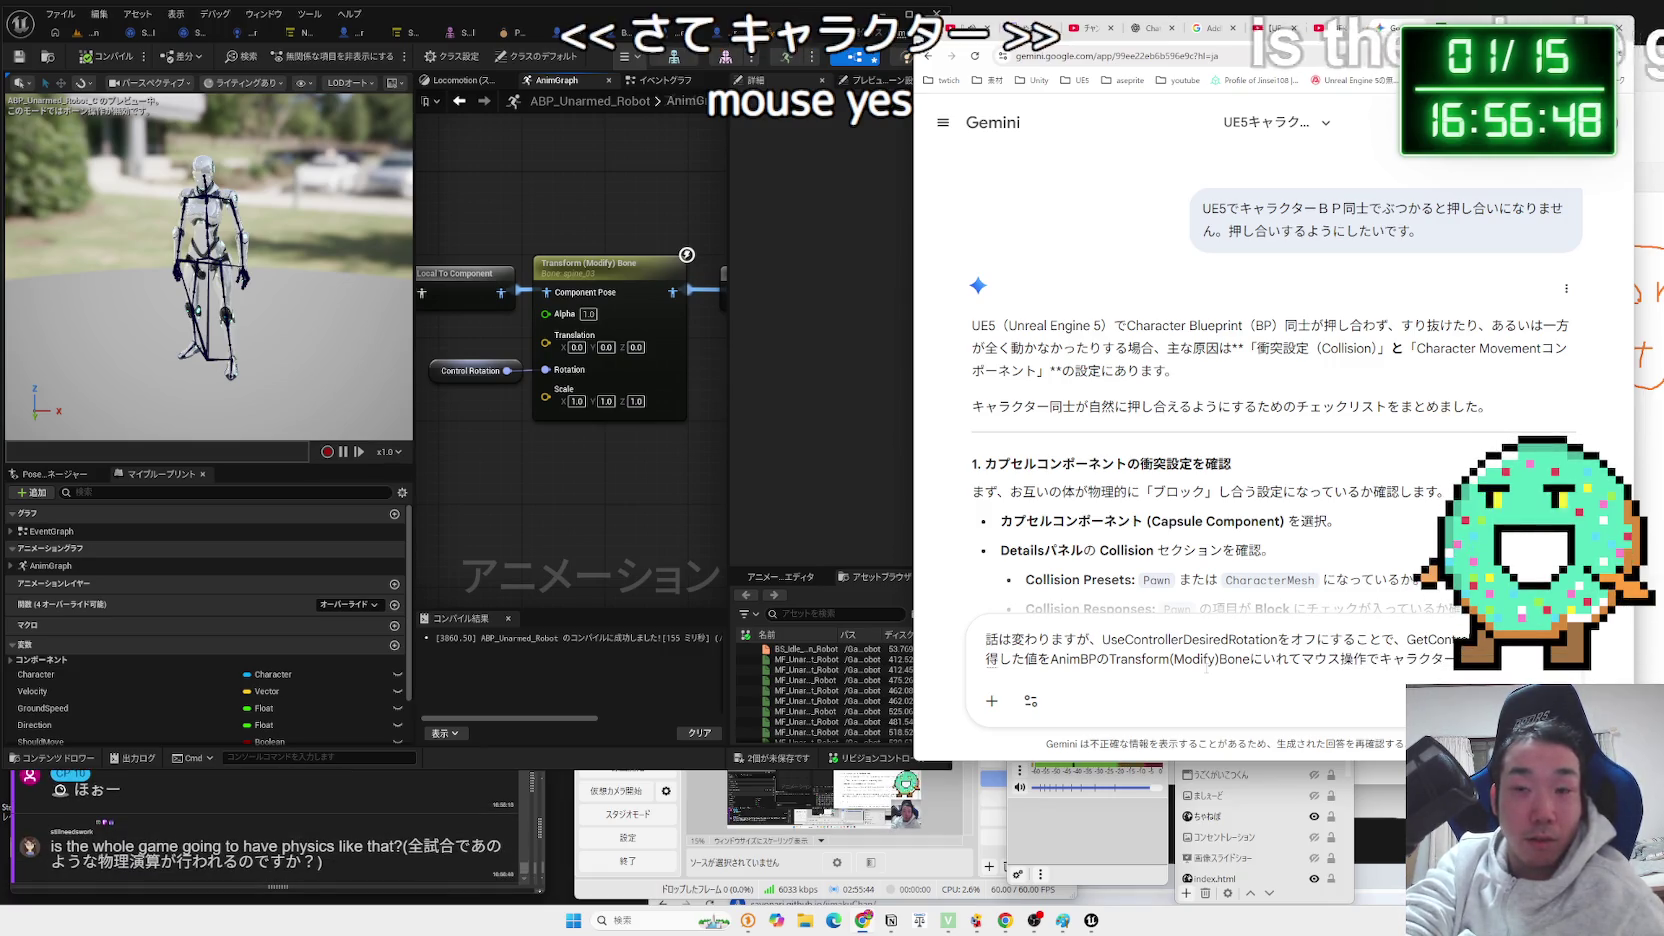
type("をn")
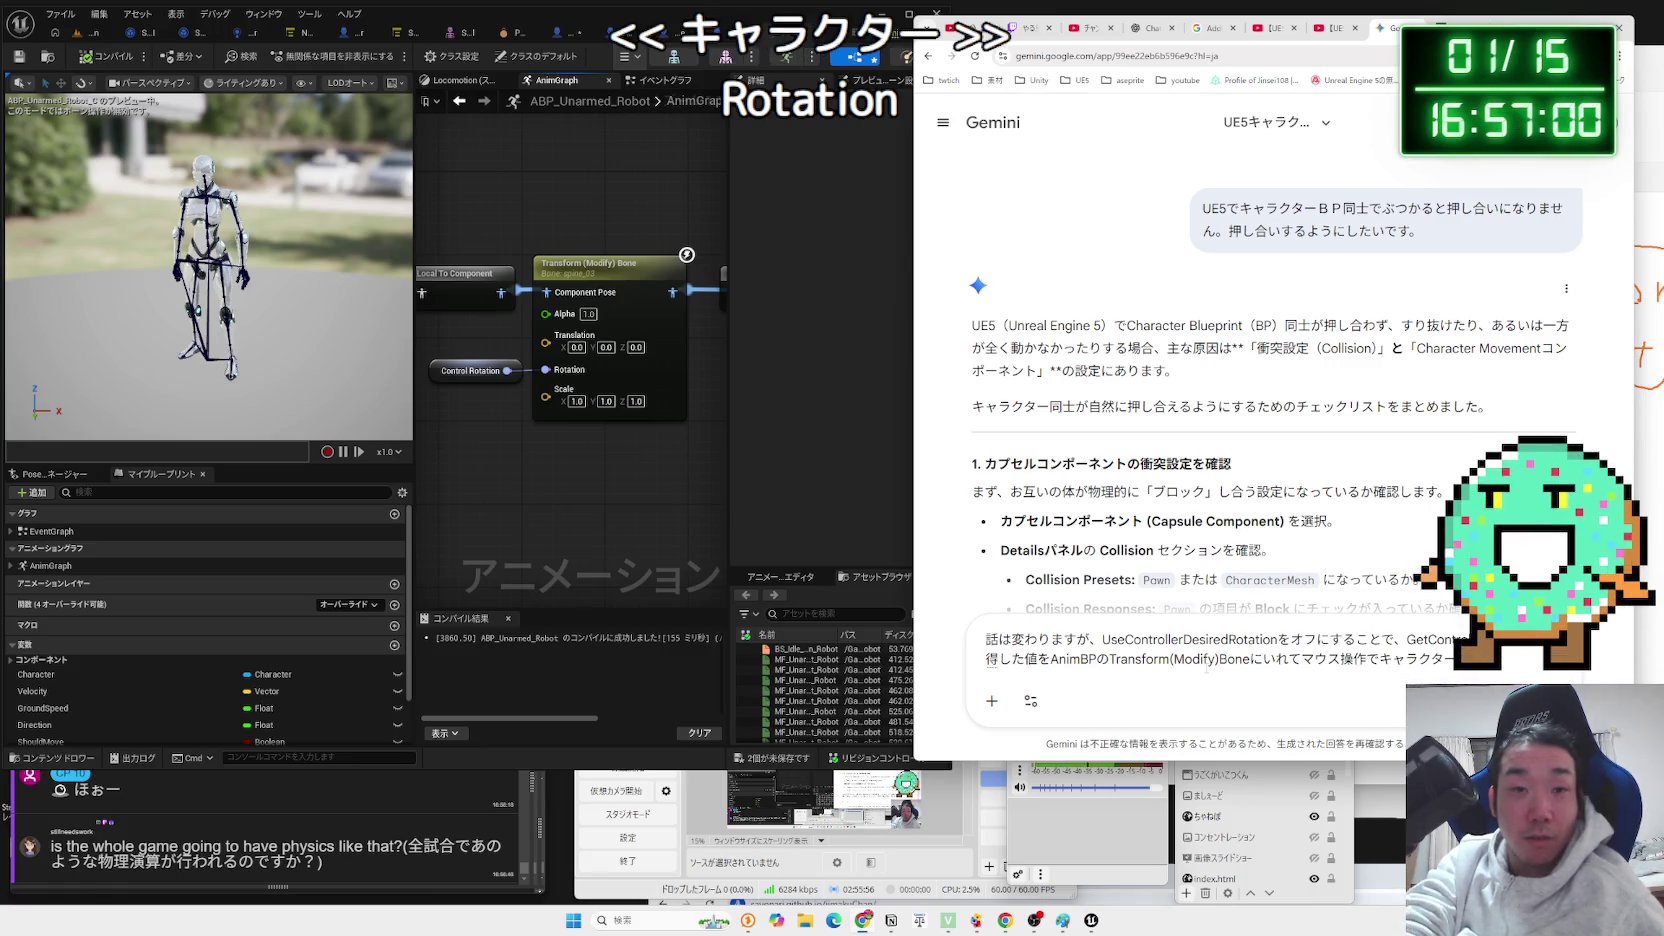
type("n")
type("てんさ")
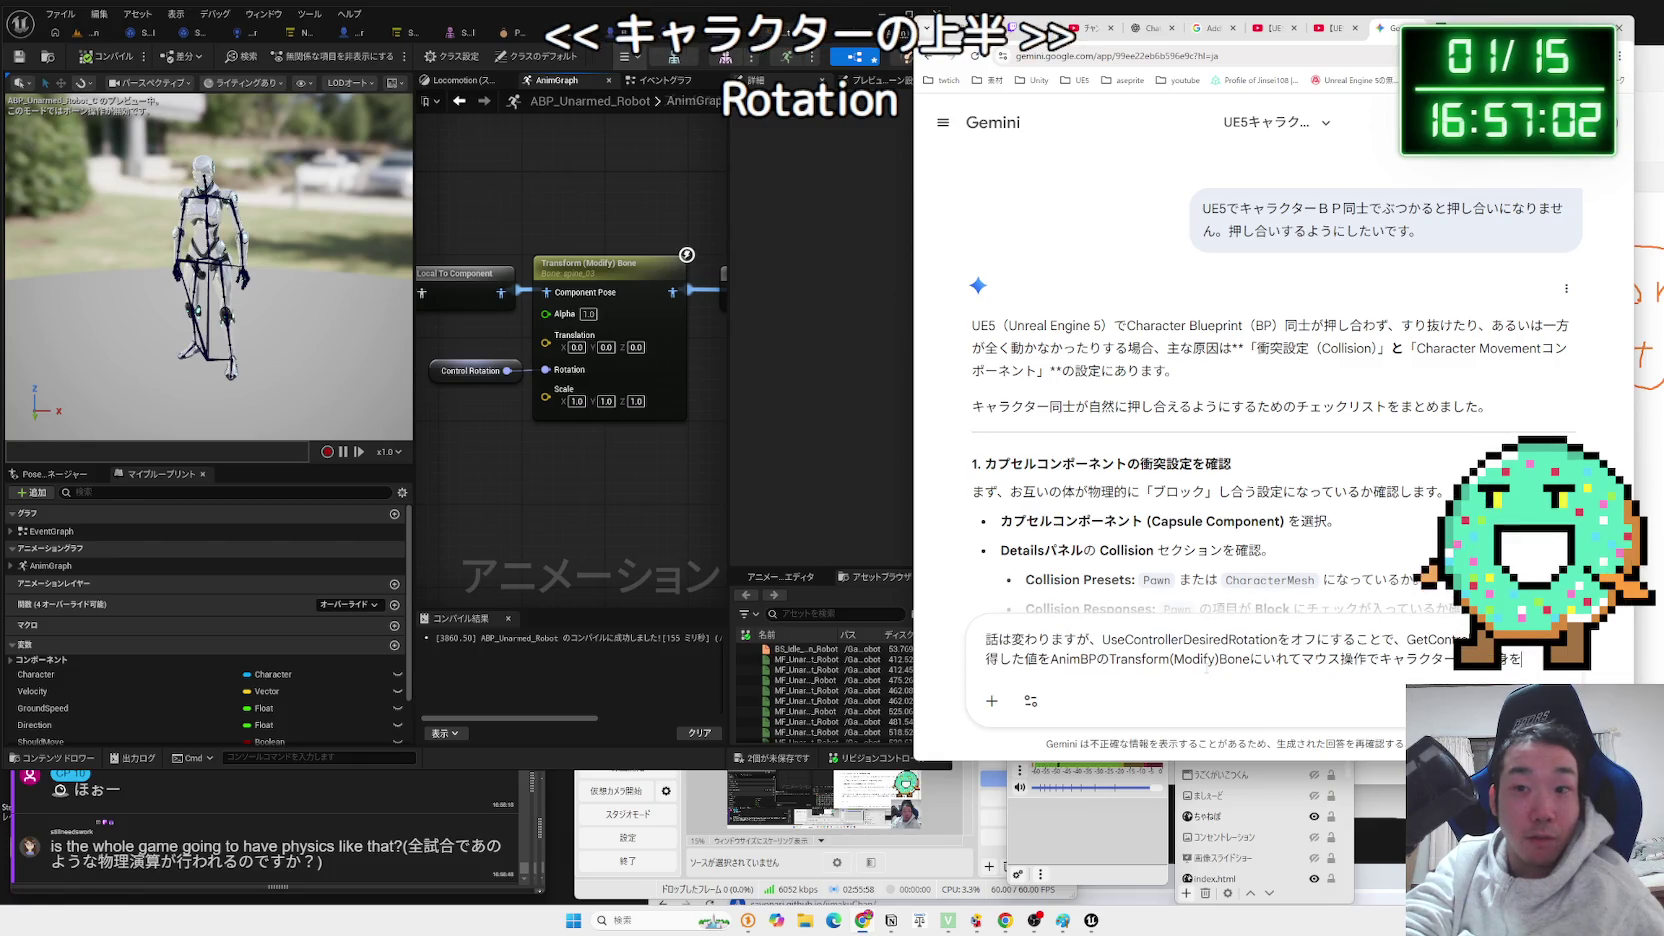
type("uko")
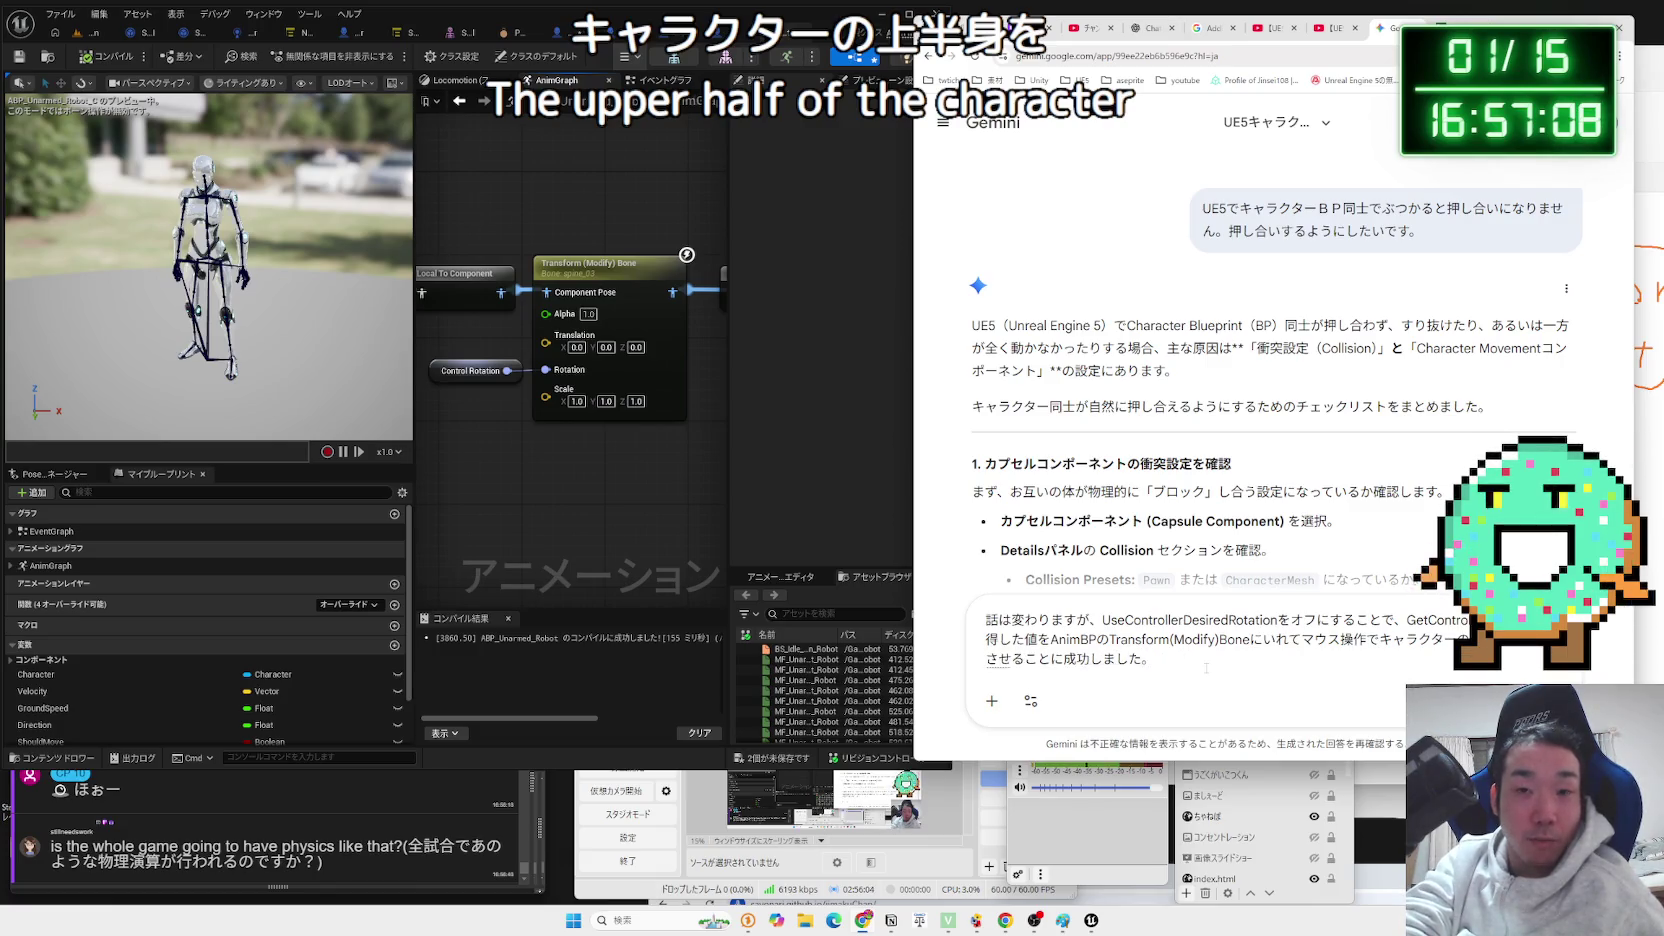
type("d")
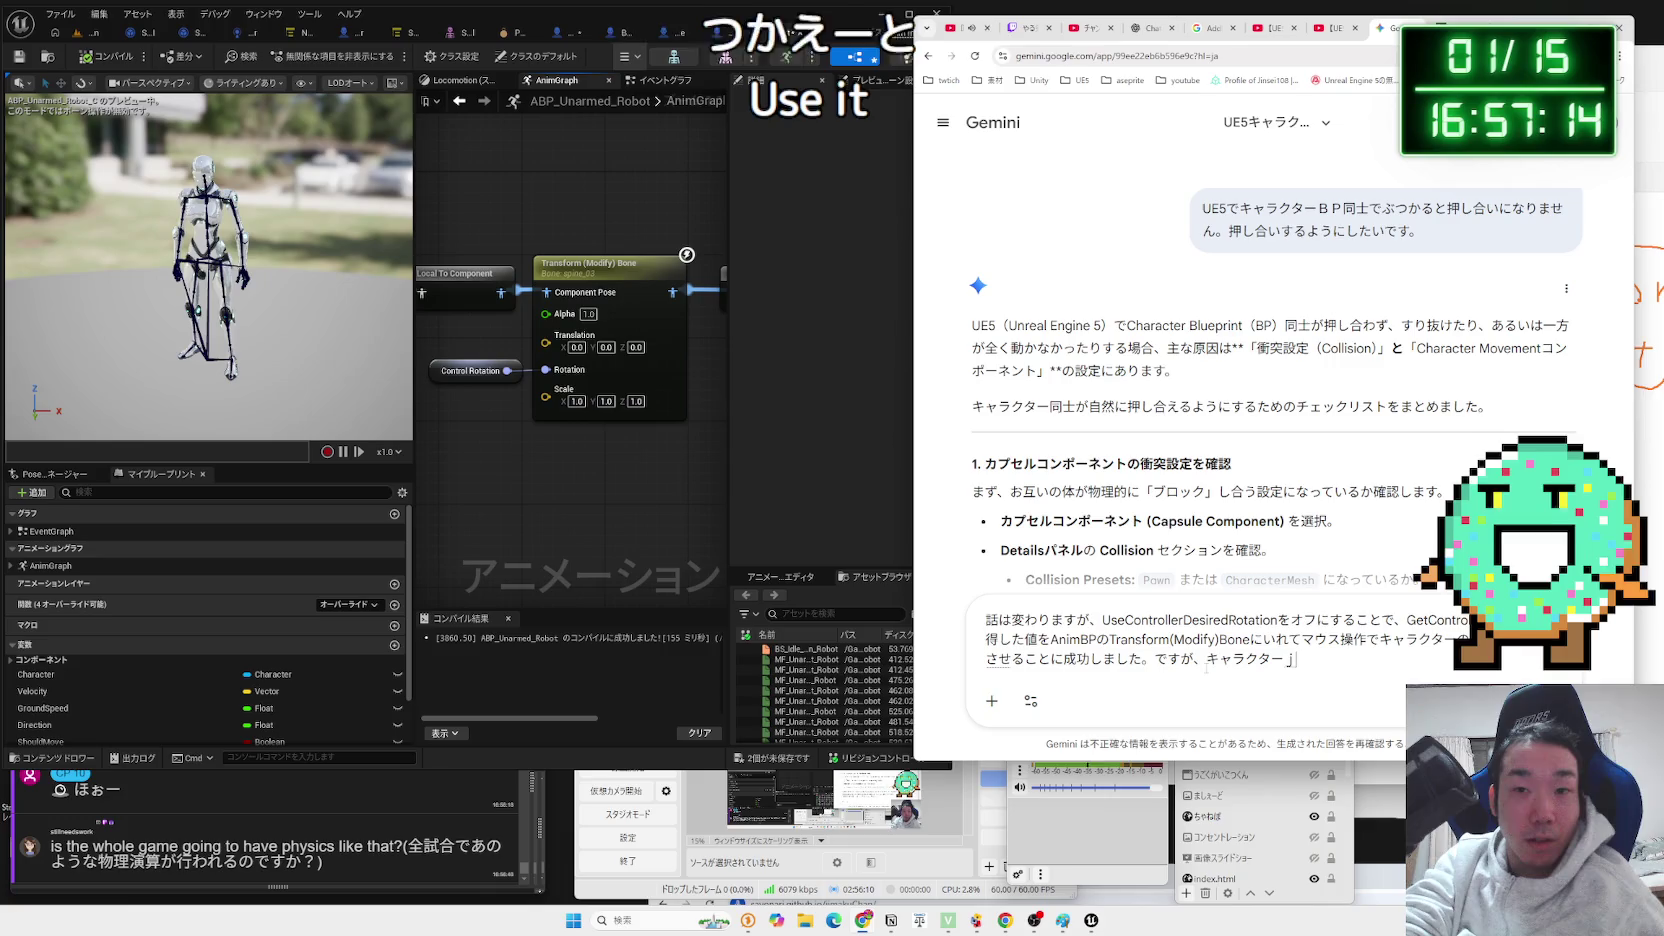
type("itaiukio")
key("space")
Add that mouse control still works after SetRotation, then begin '具体的に言うと'.
type("Se")
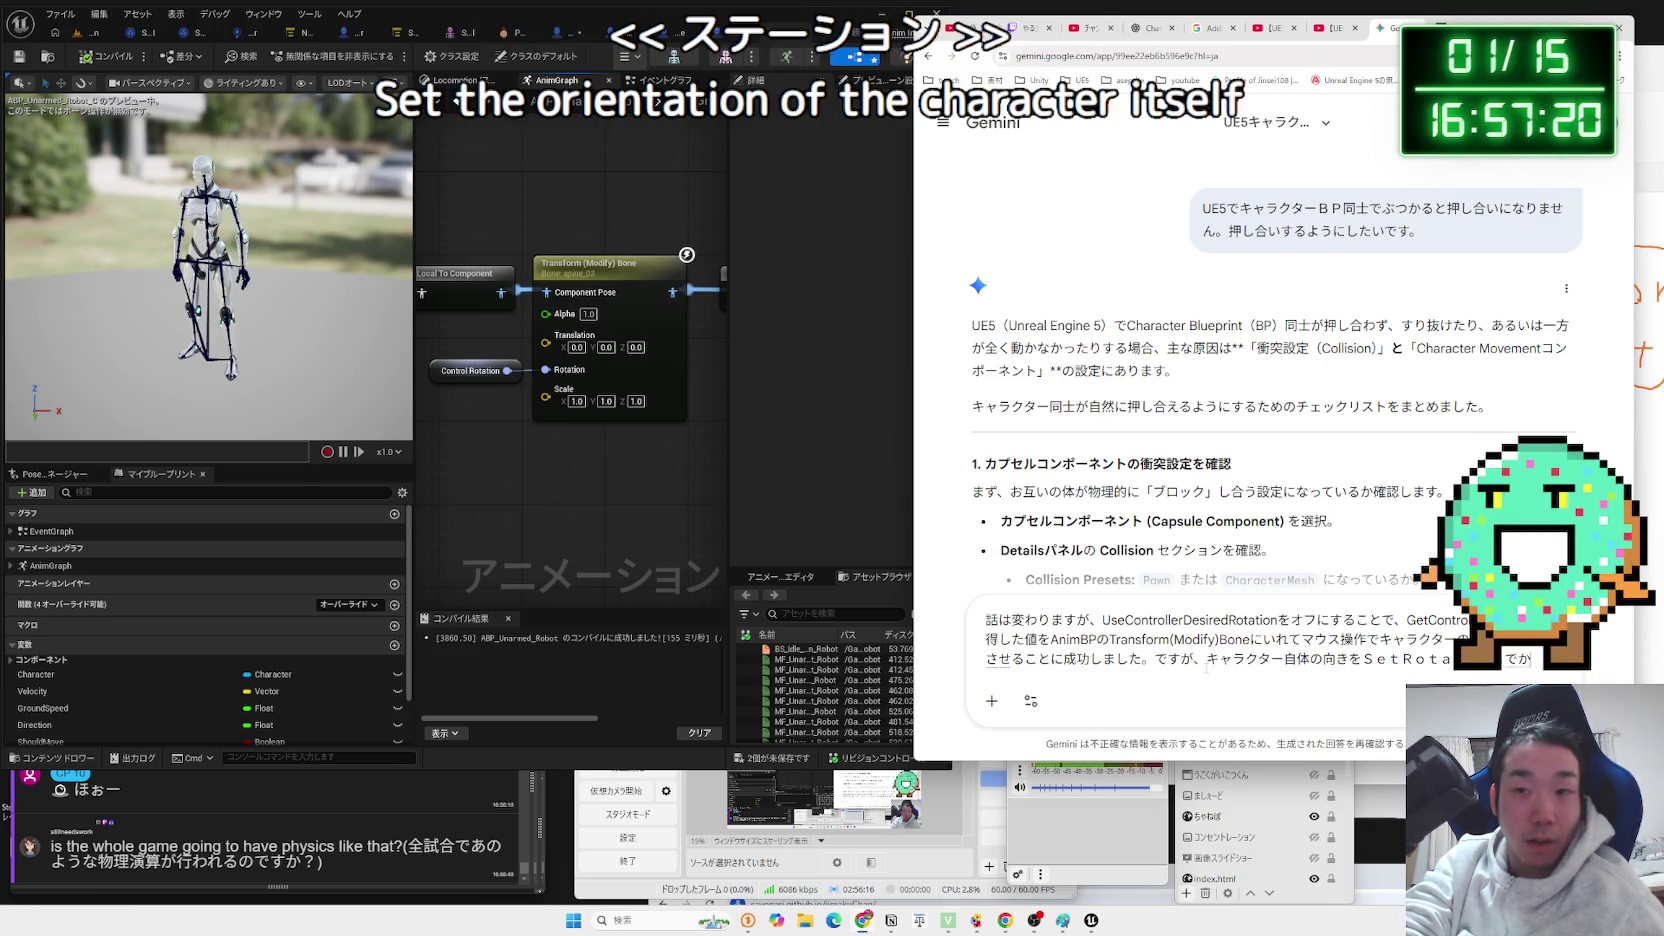
type("ru")
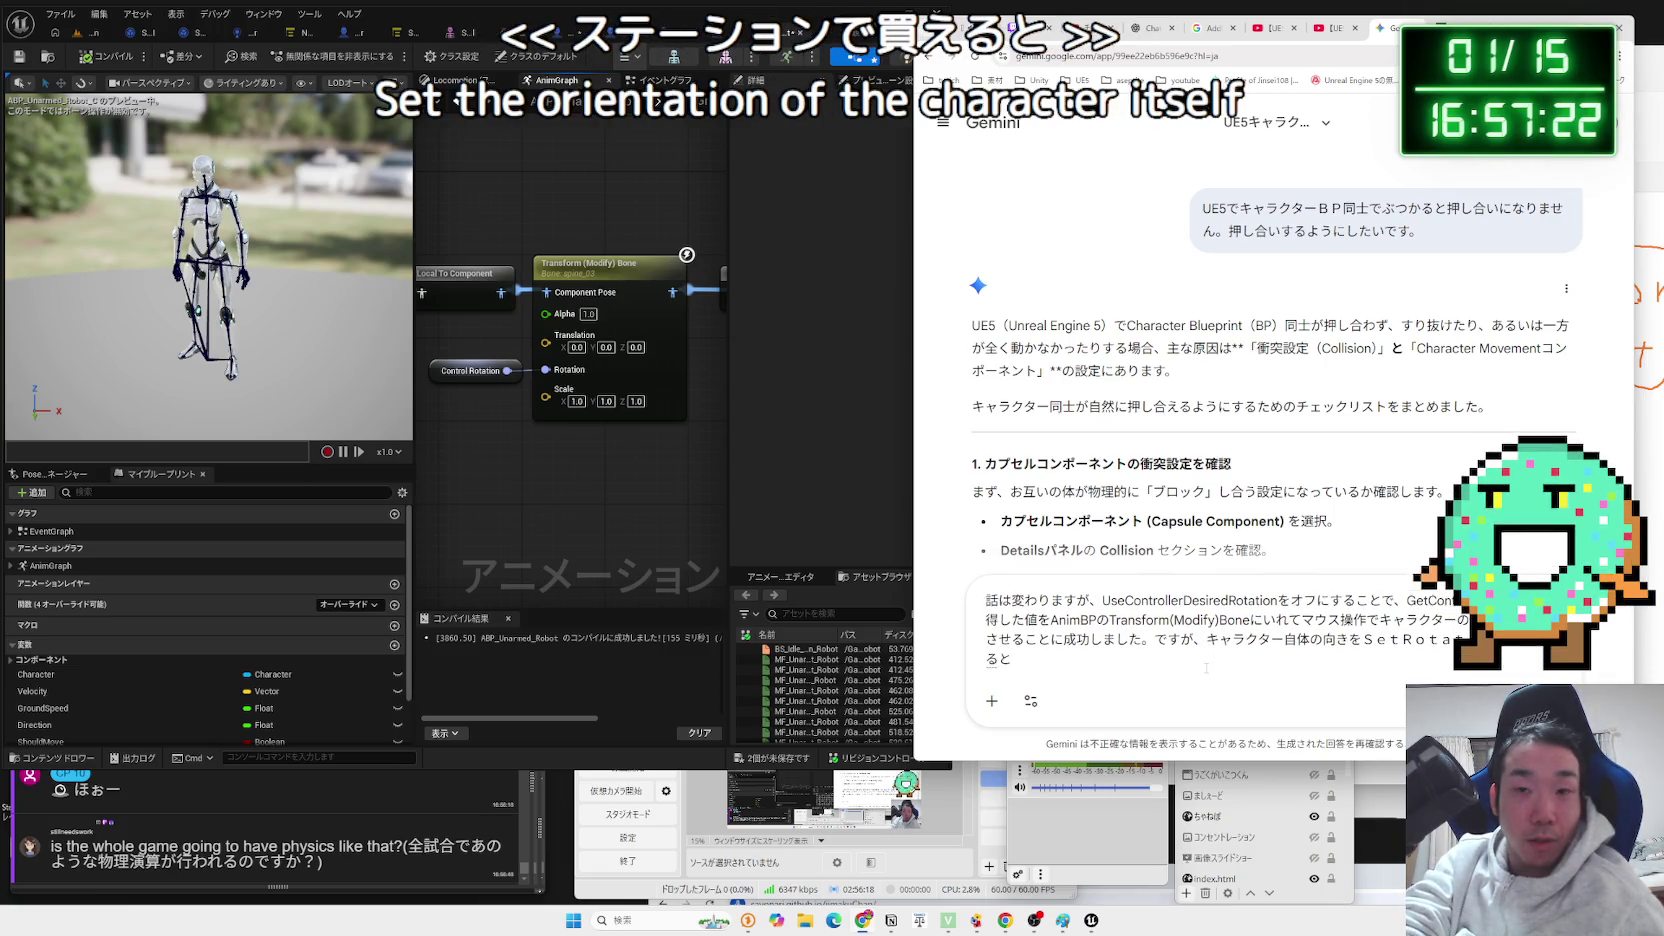
key("BackSpace")
key("BackSpace")
type("で")
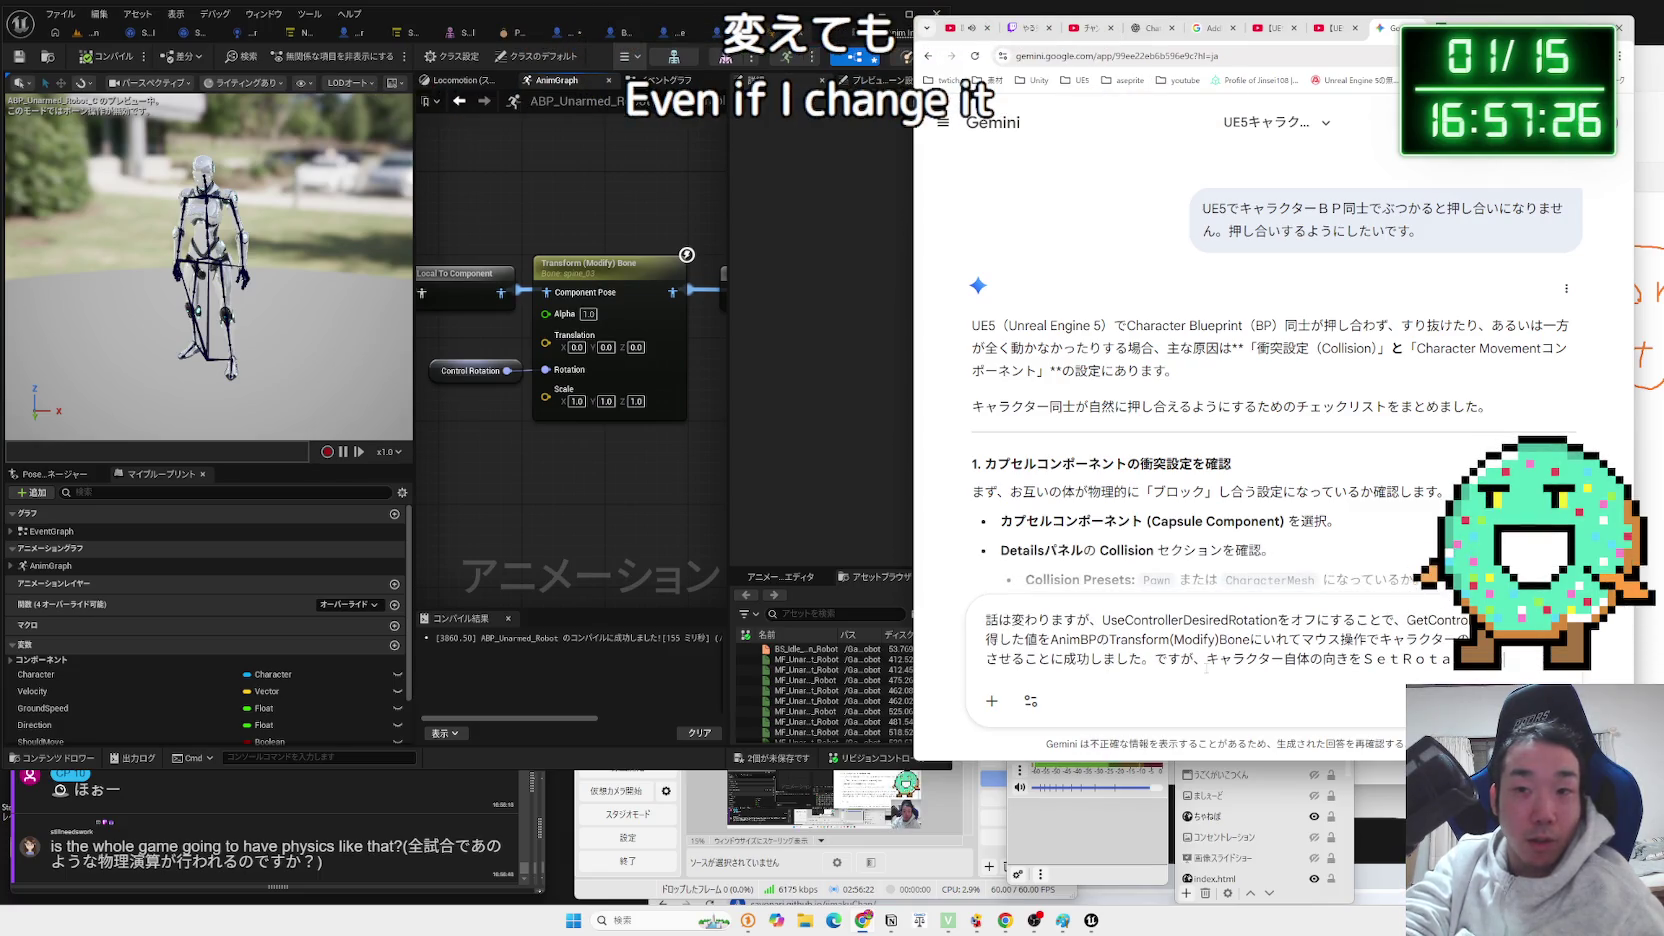
type("ても")
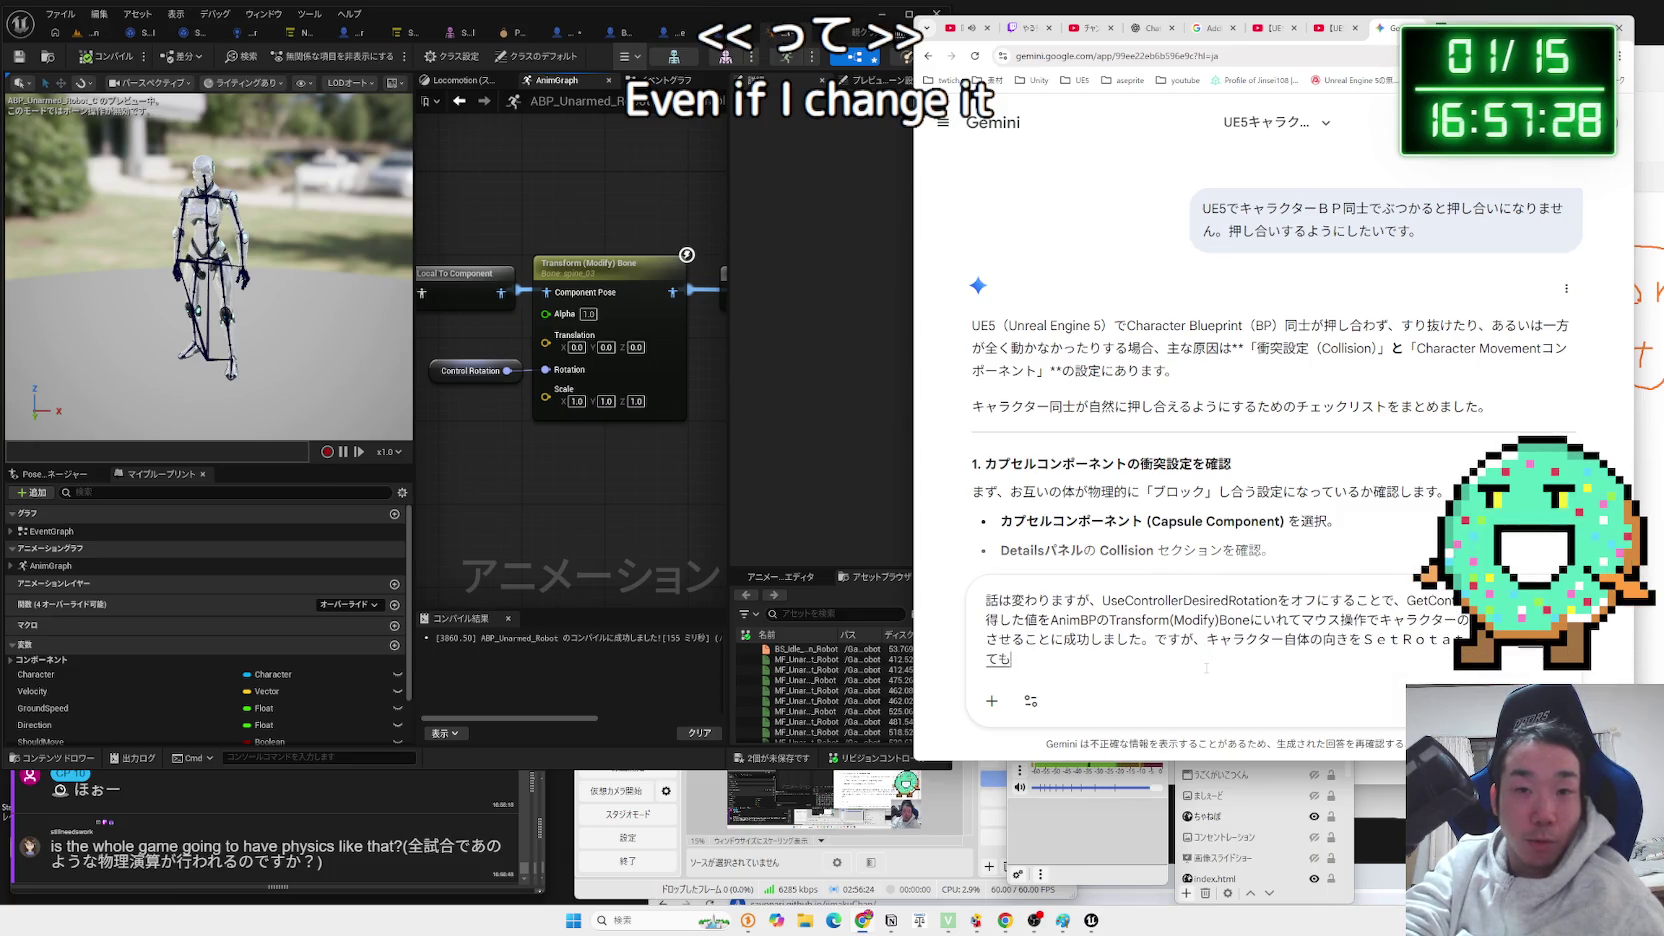
type("、まうす")
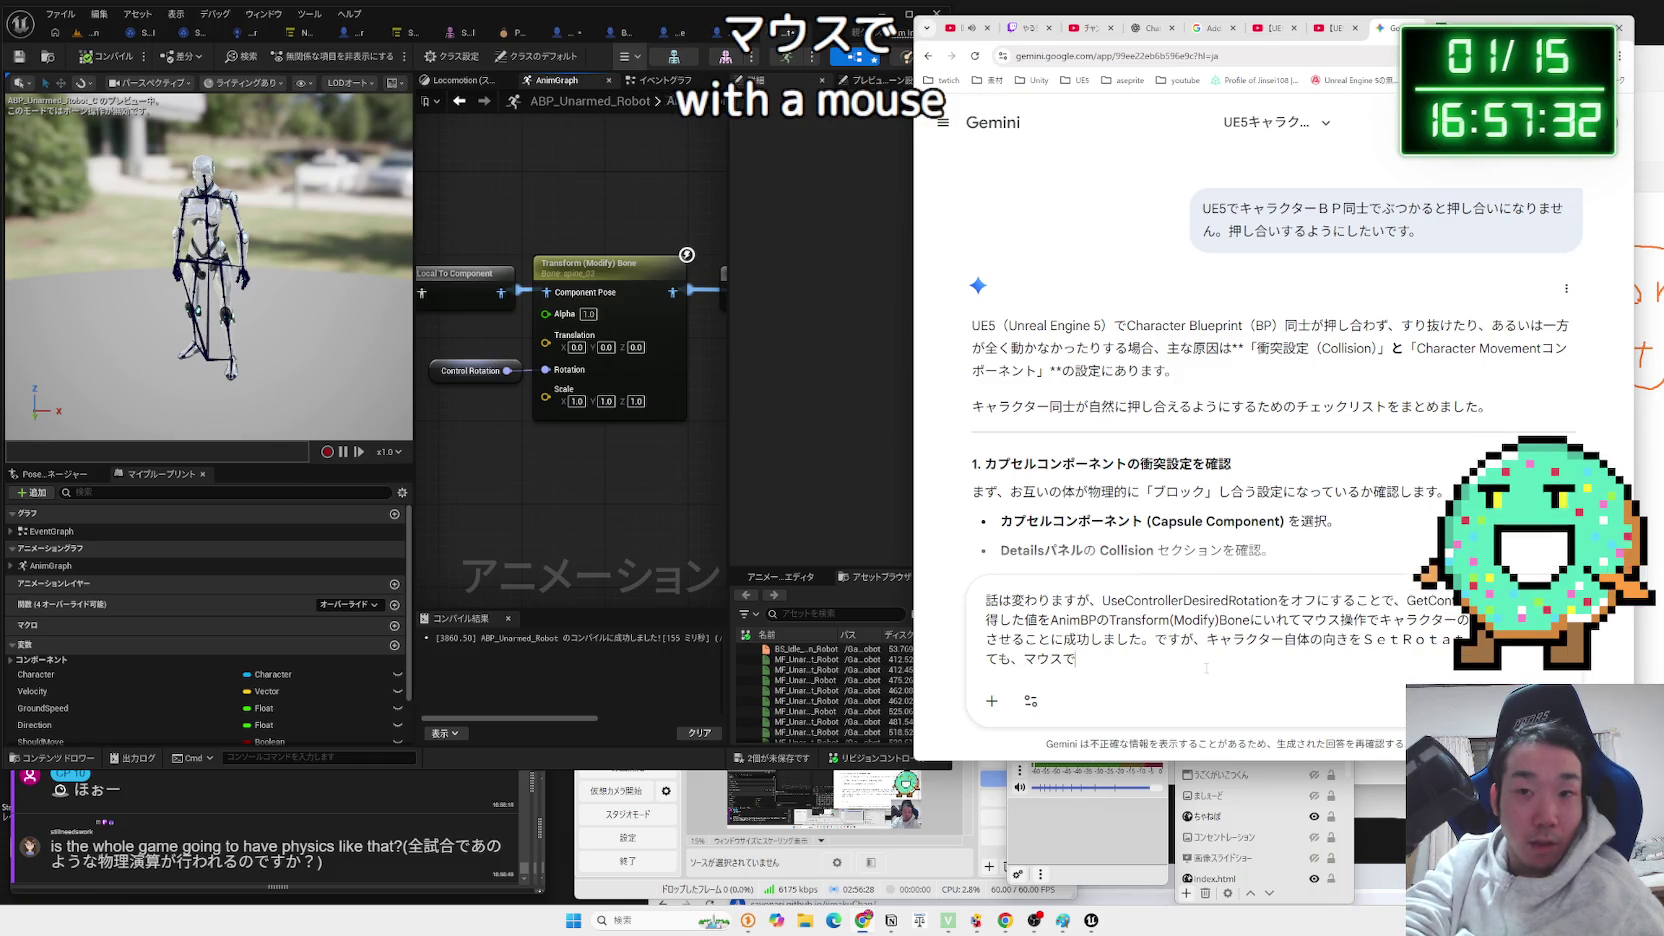
type("そ")
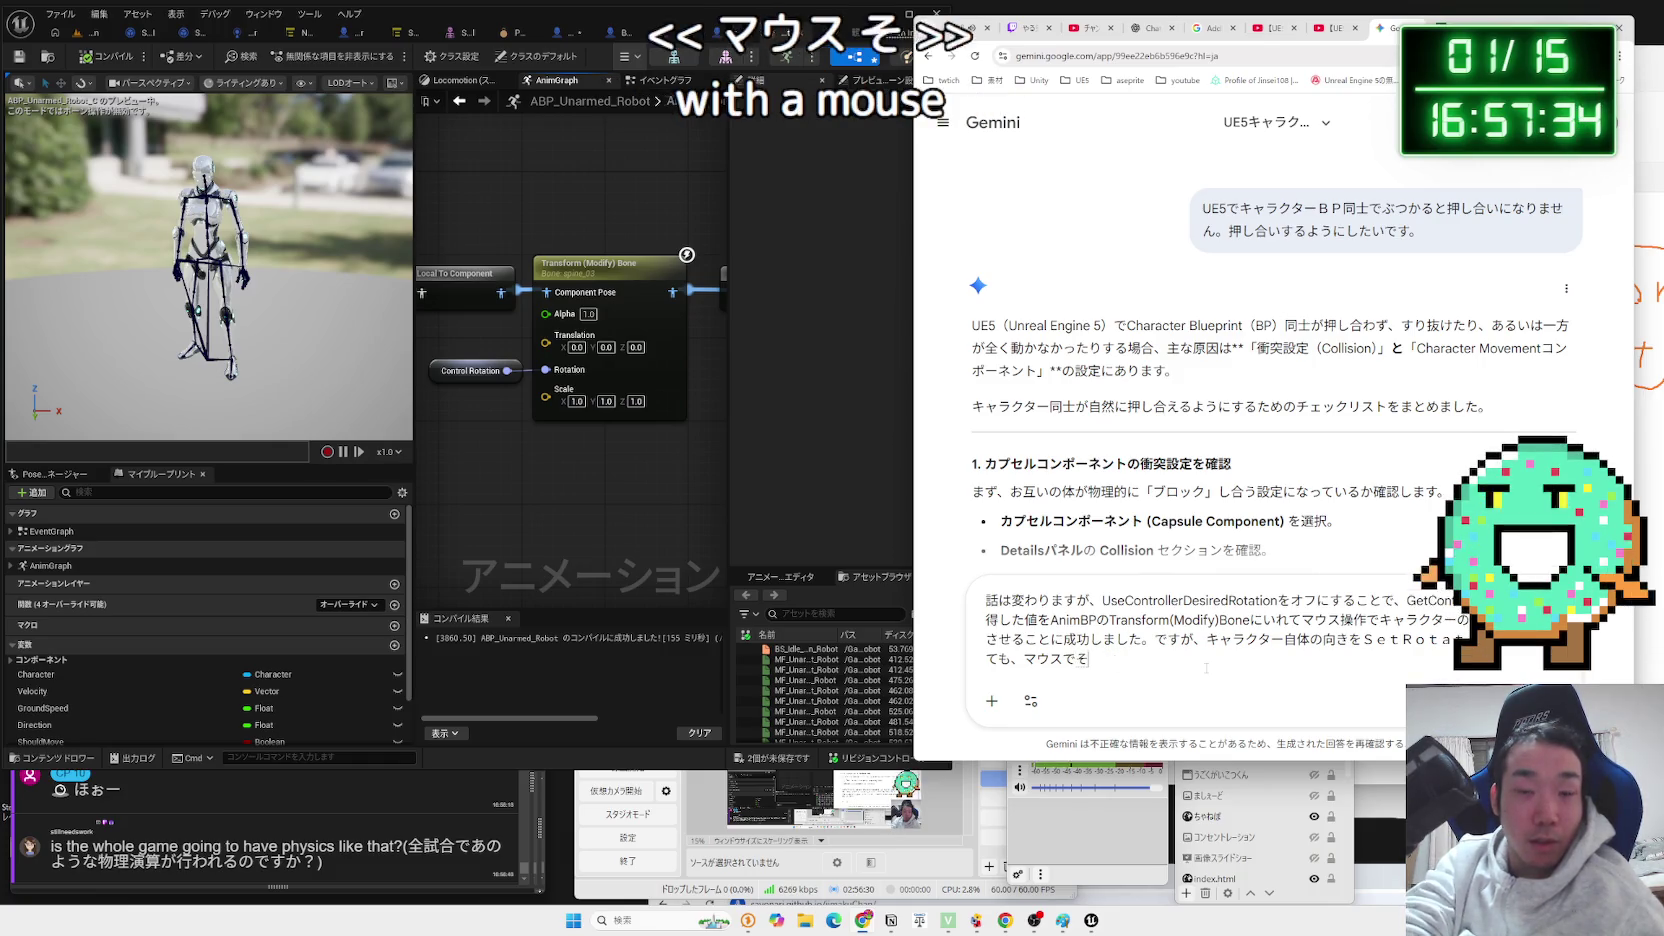
type("うさきがそのm")
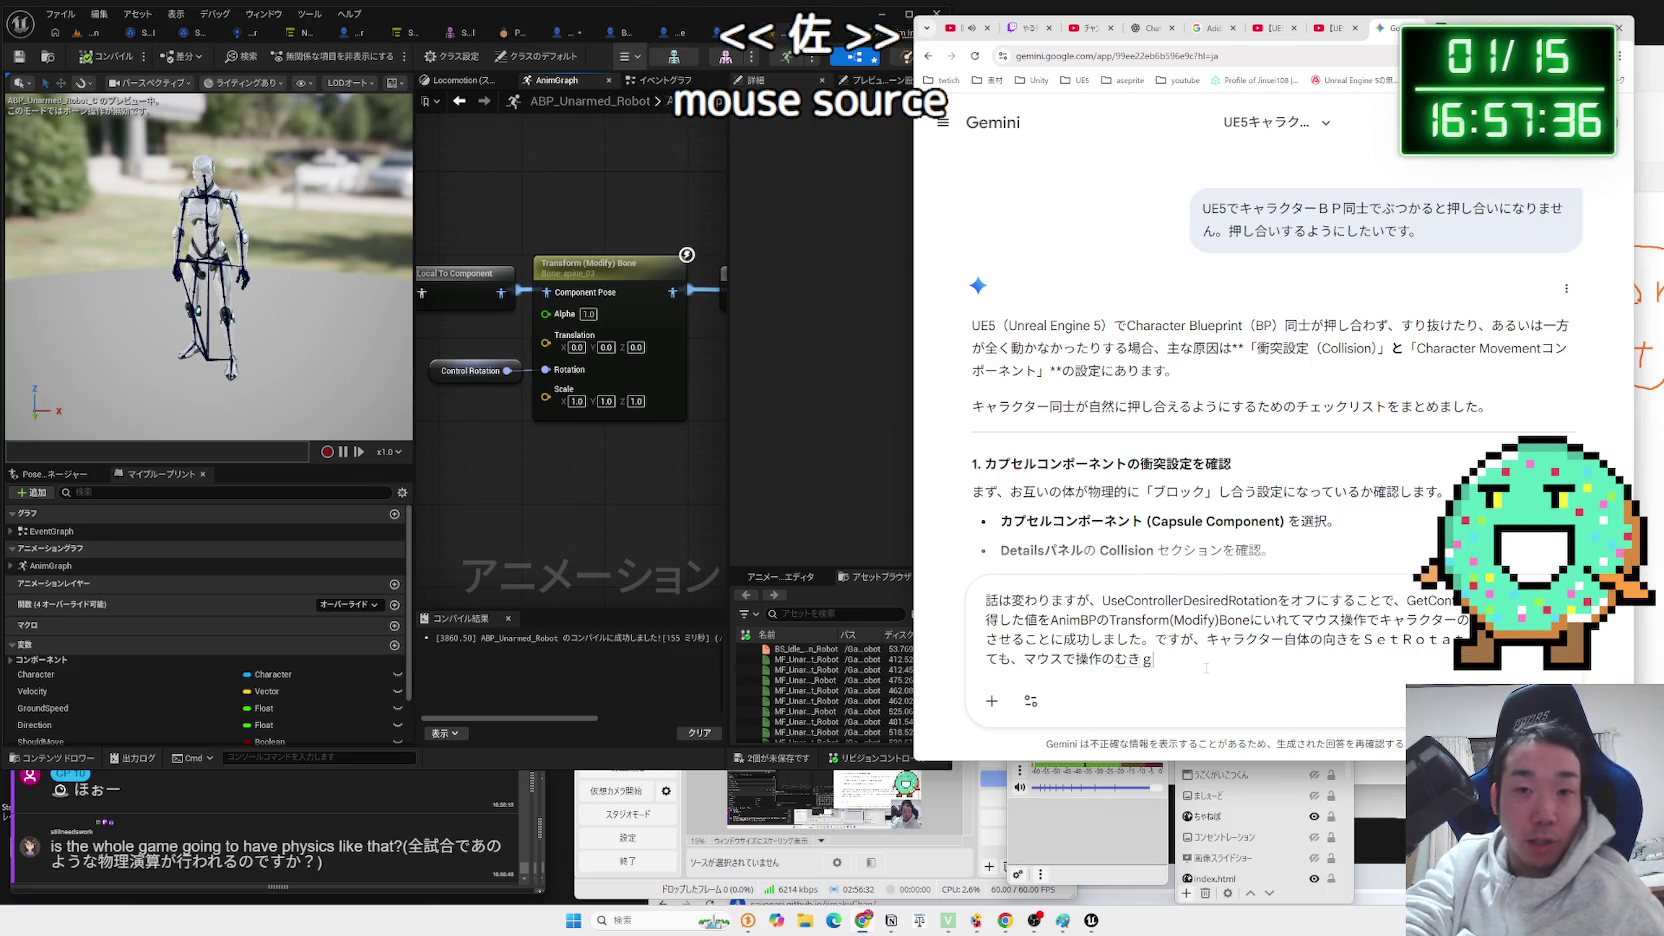
type("な")
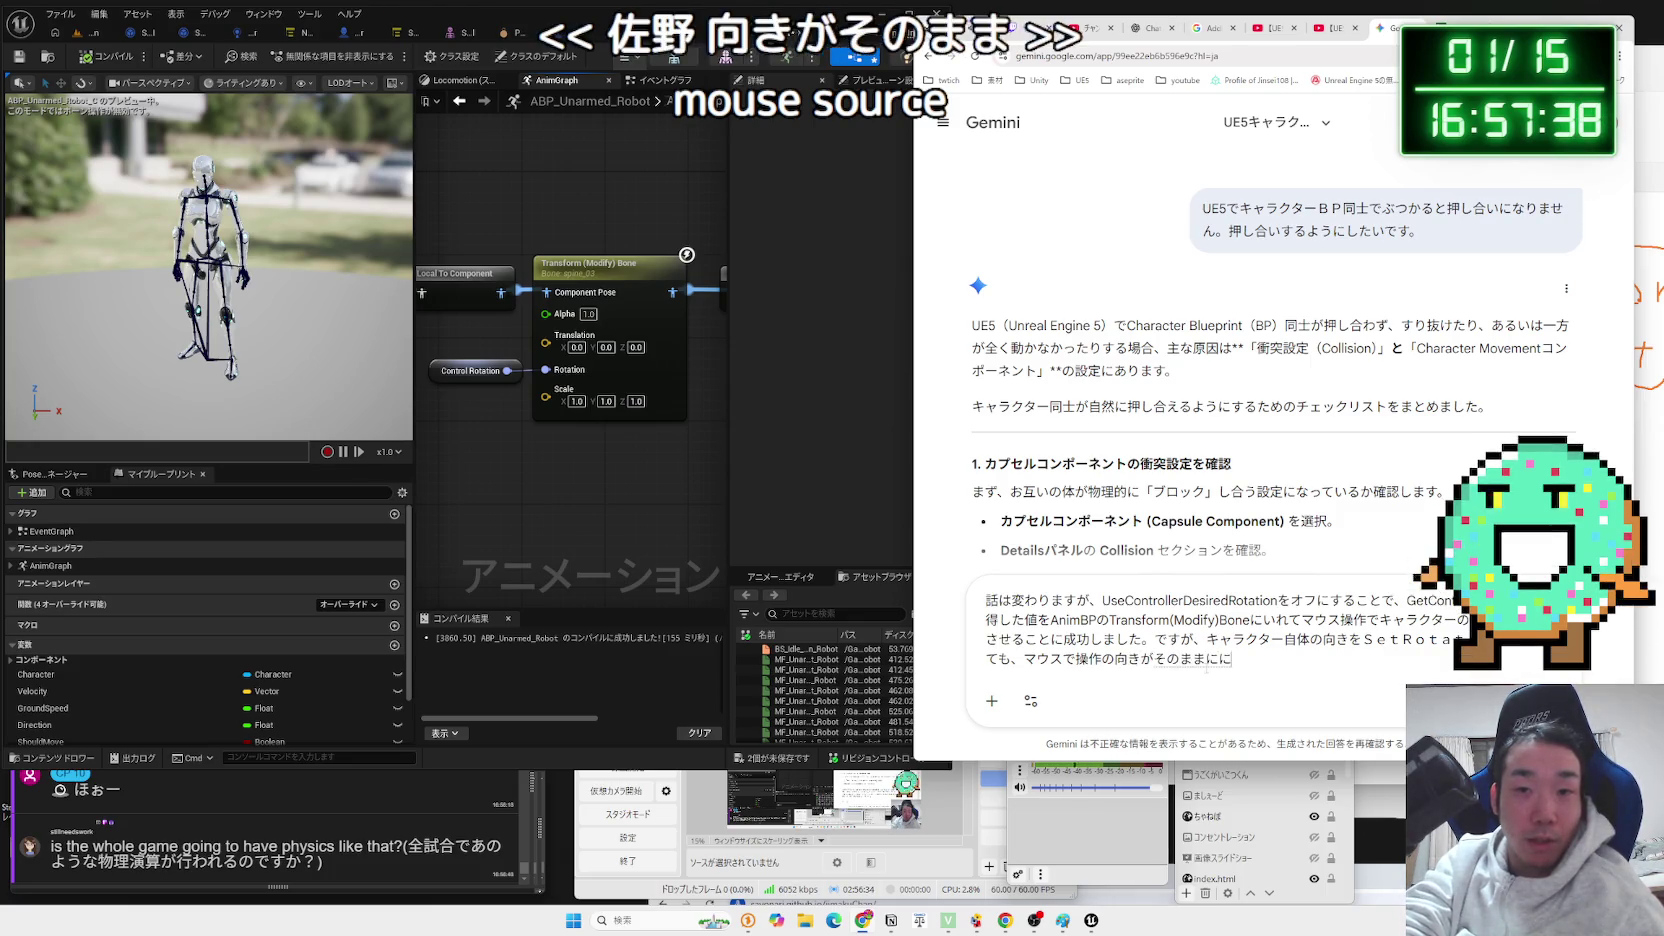
type("ます。く")
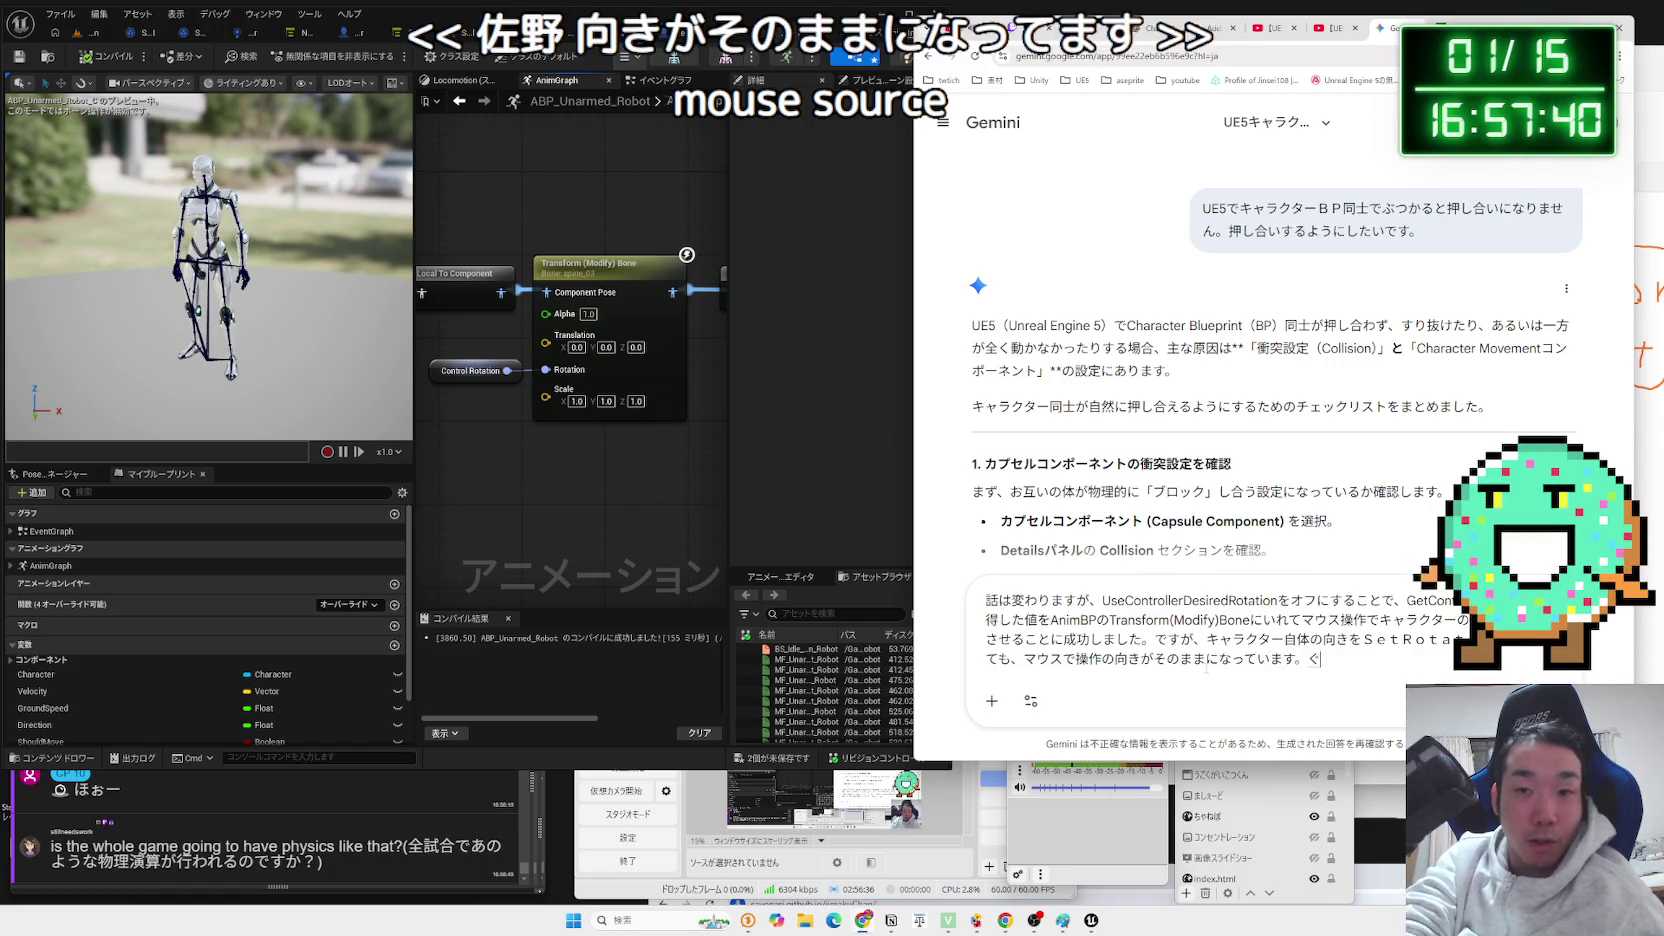
key("BackSpace")
type("ぐたいてきにう")
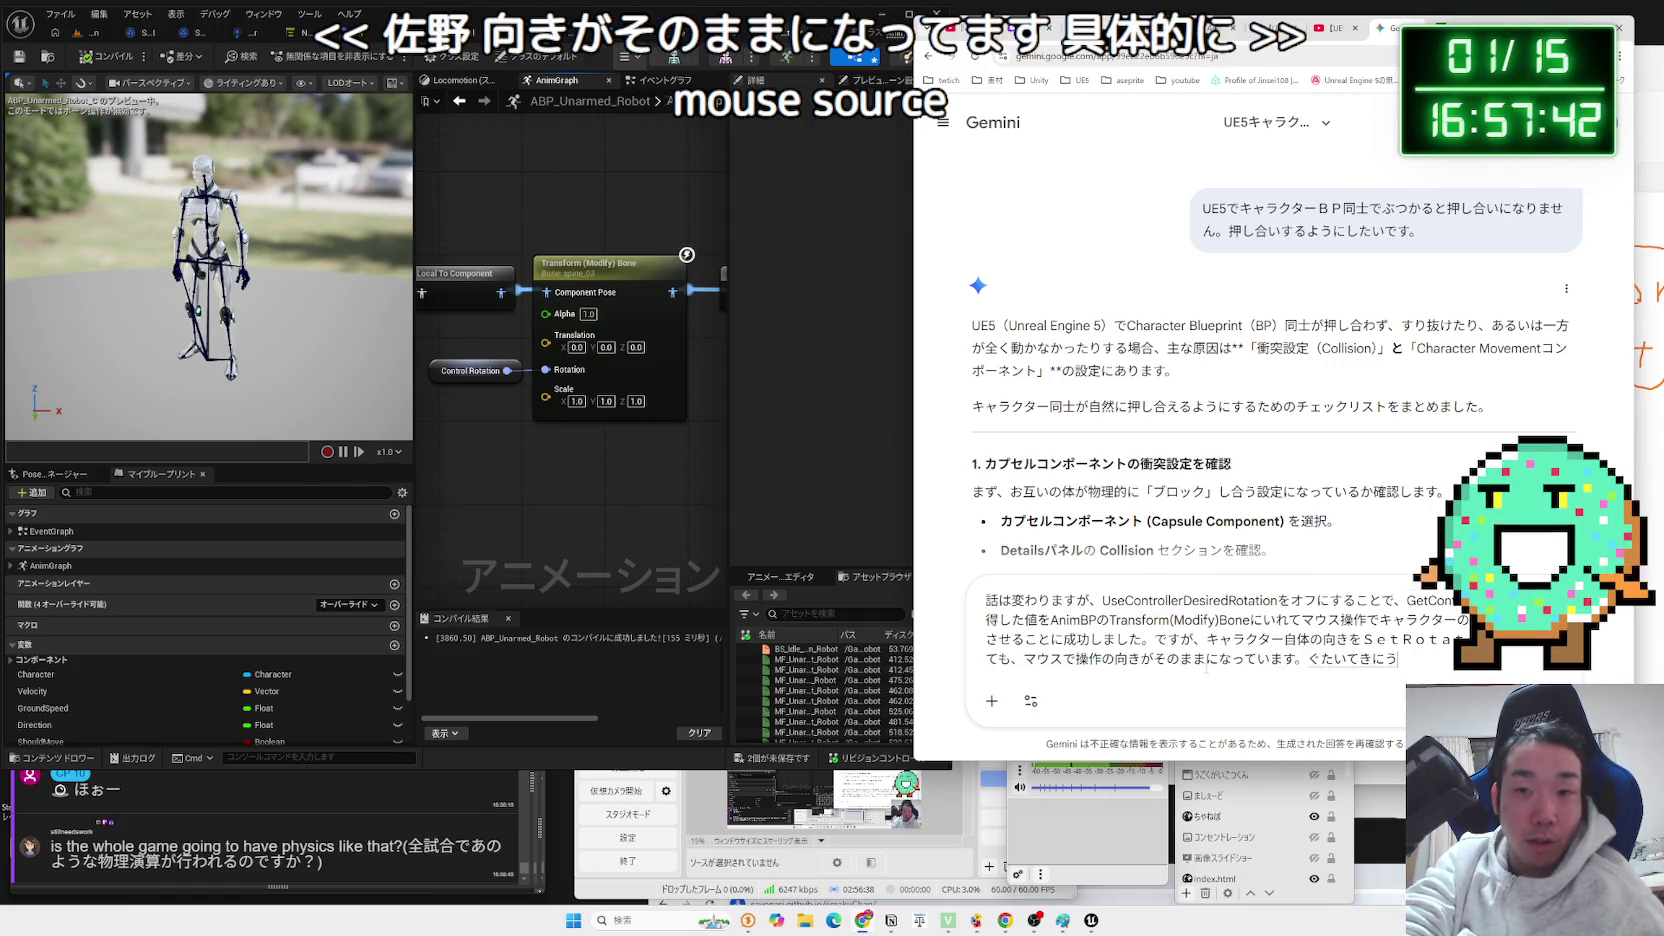
type("、")
key("Return")
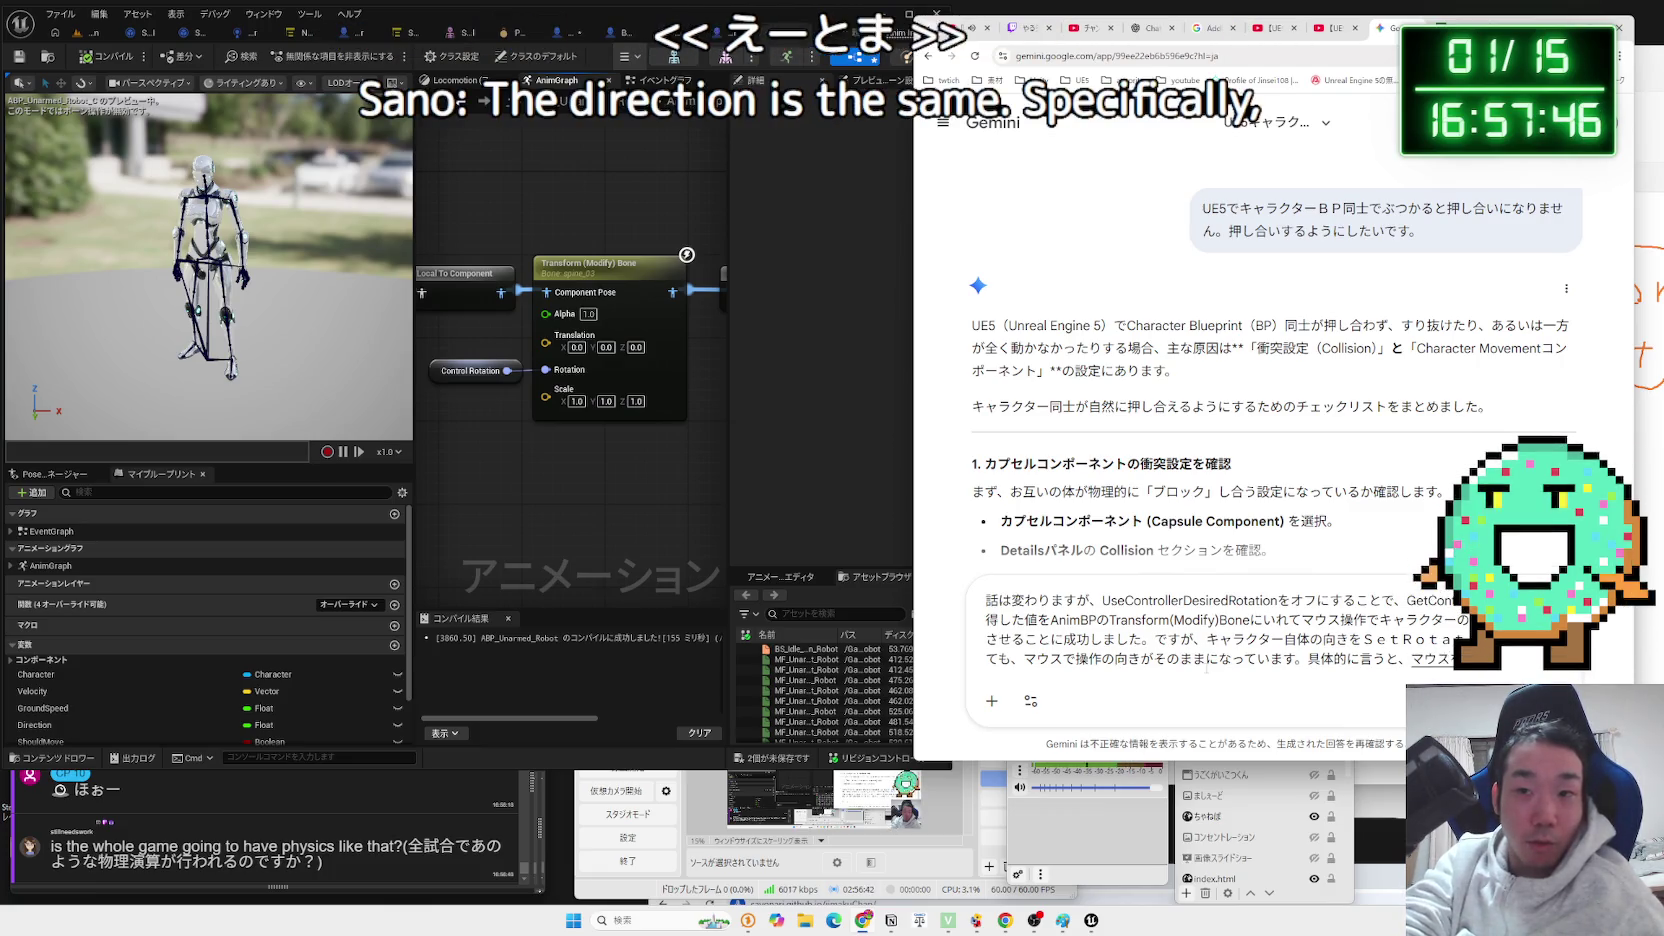
Describe the upper body tipping backward after rotating the character 180°, and send the question.
type("マウス")
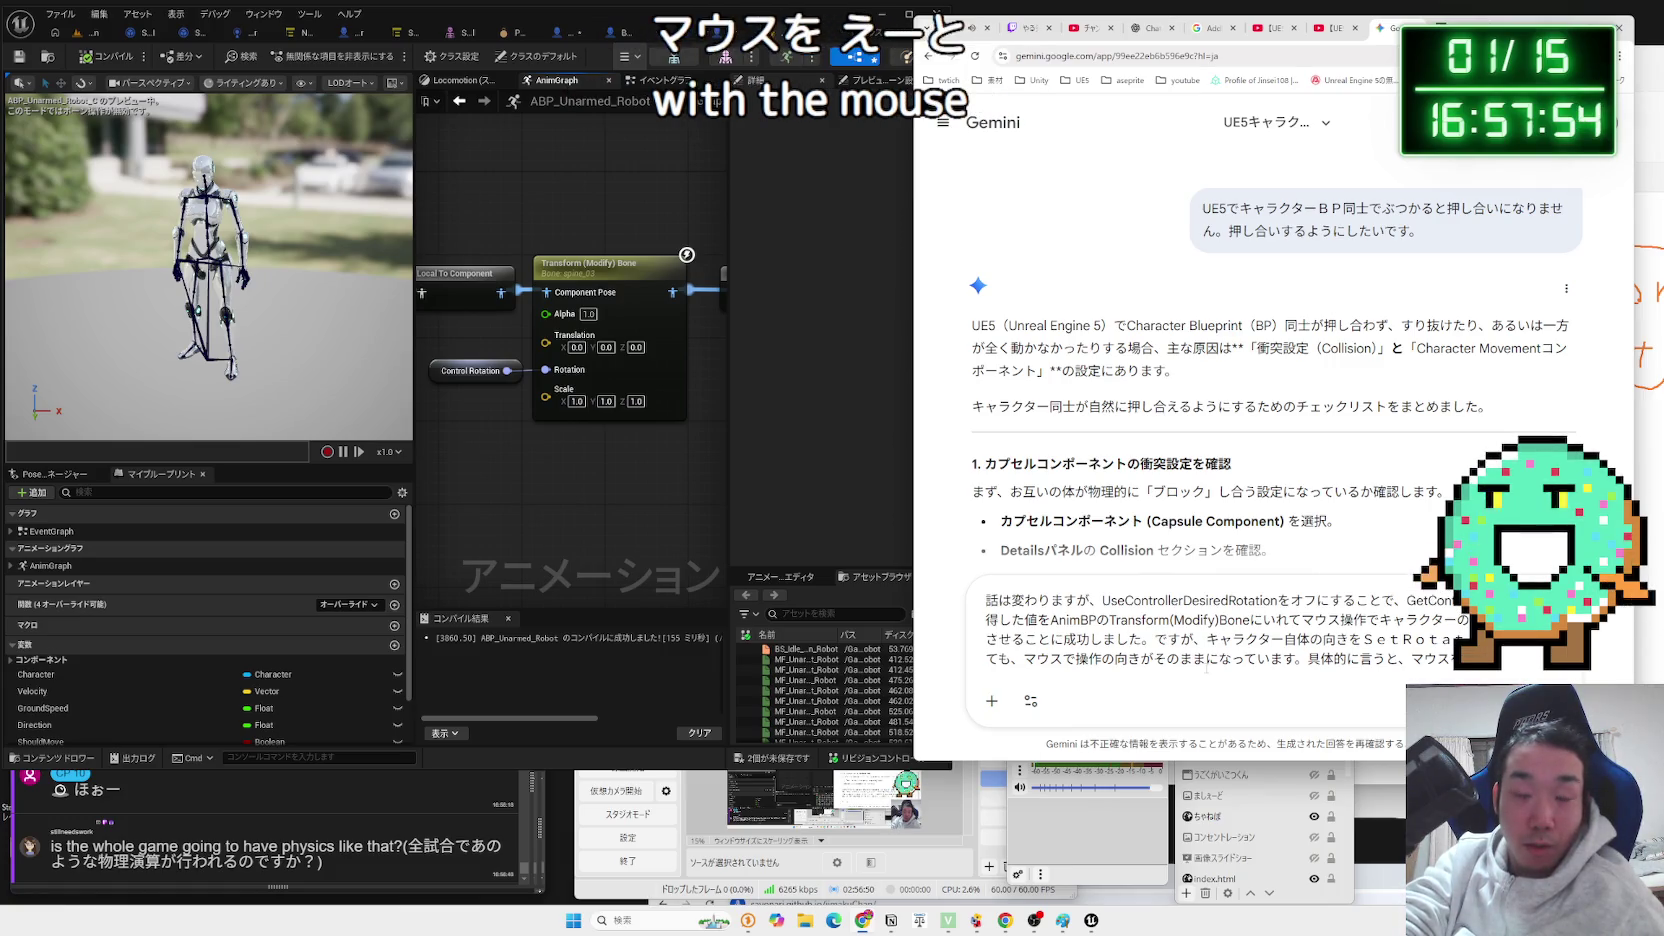
type("n")
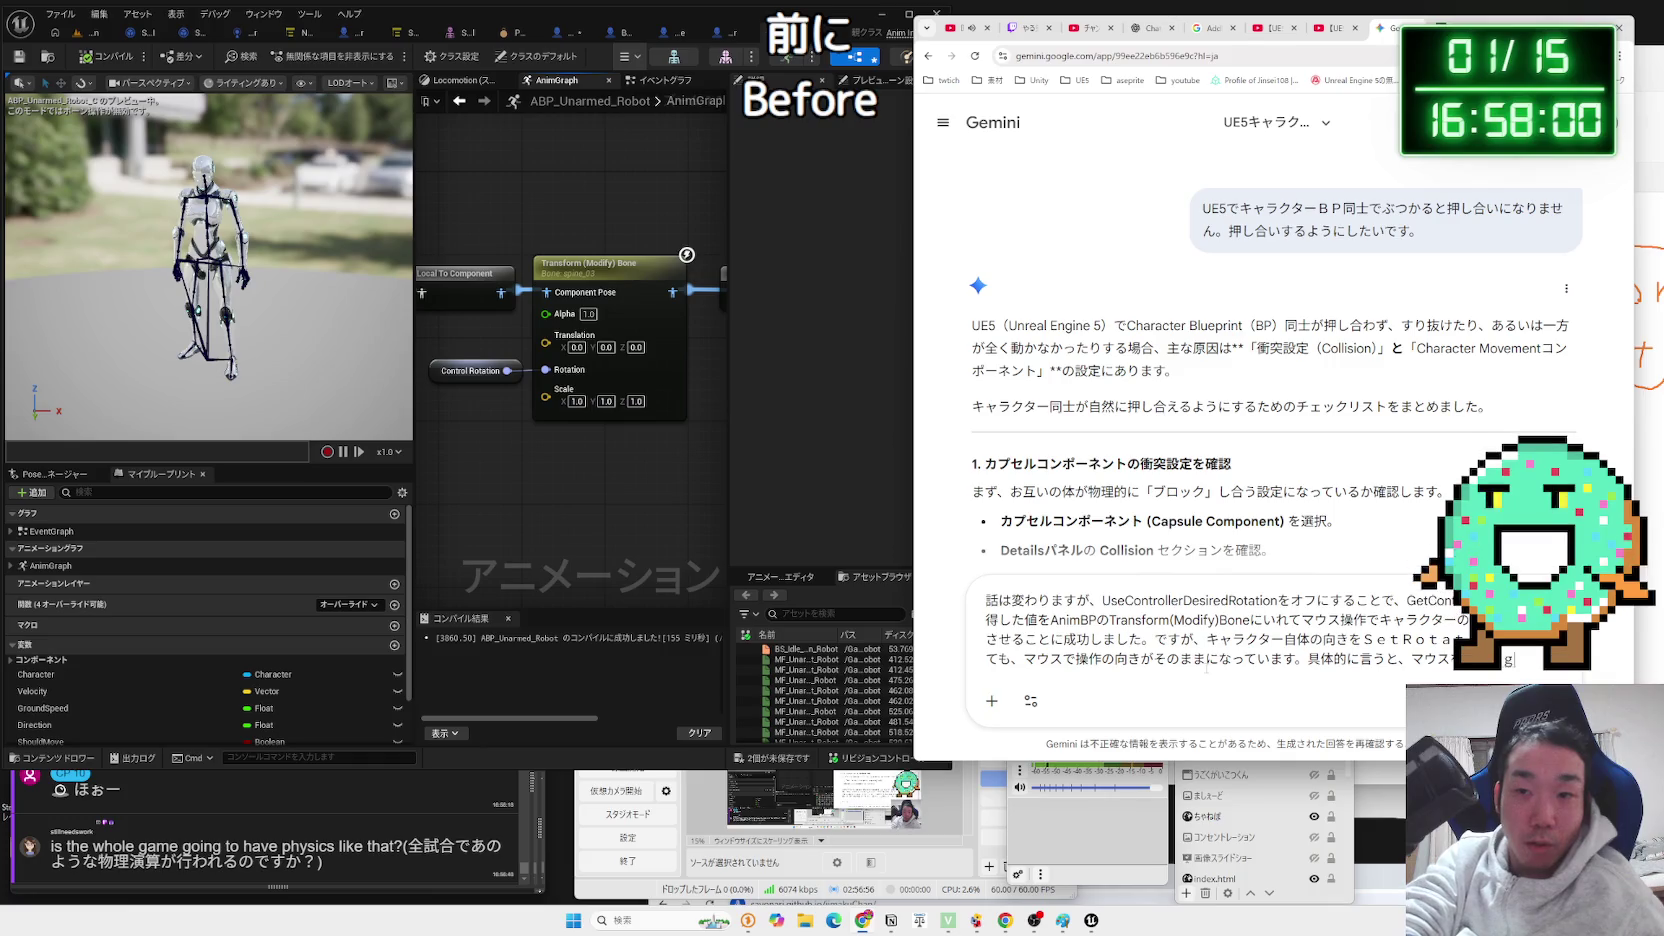
type("まえ")
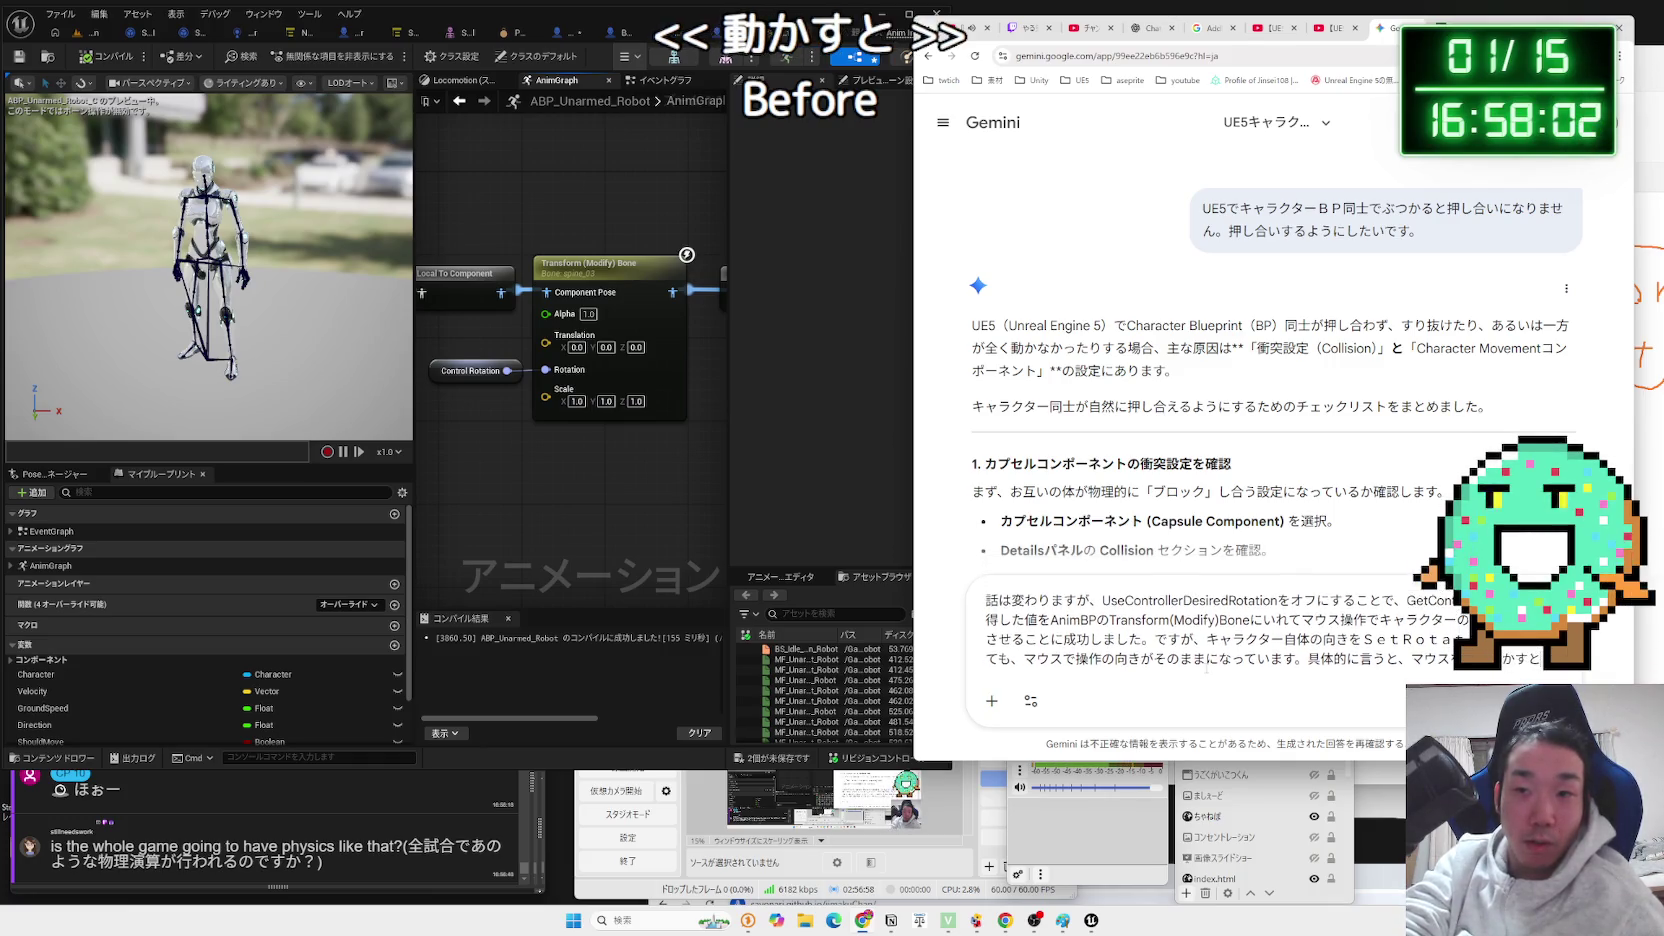
type("じょうはんしんg")
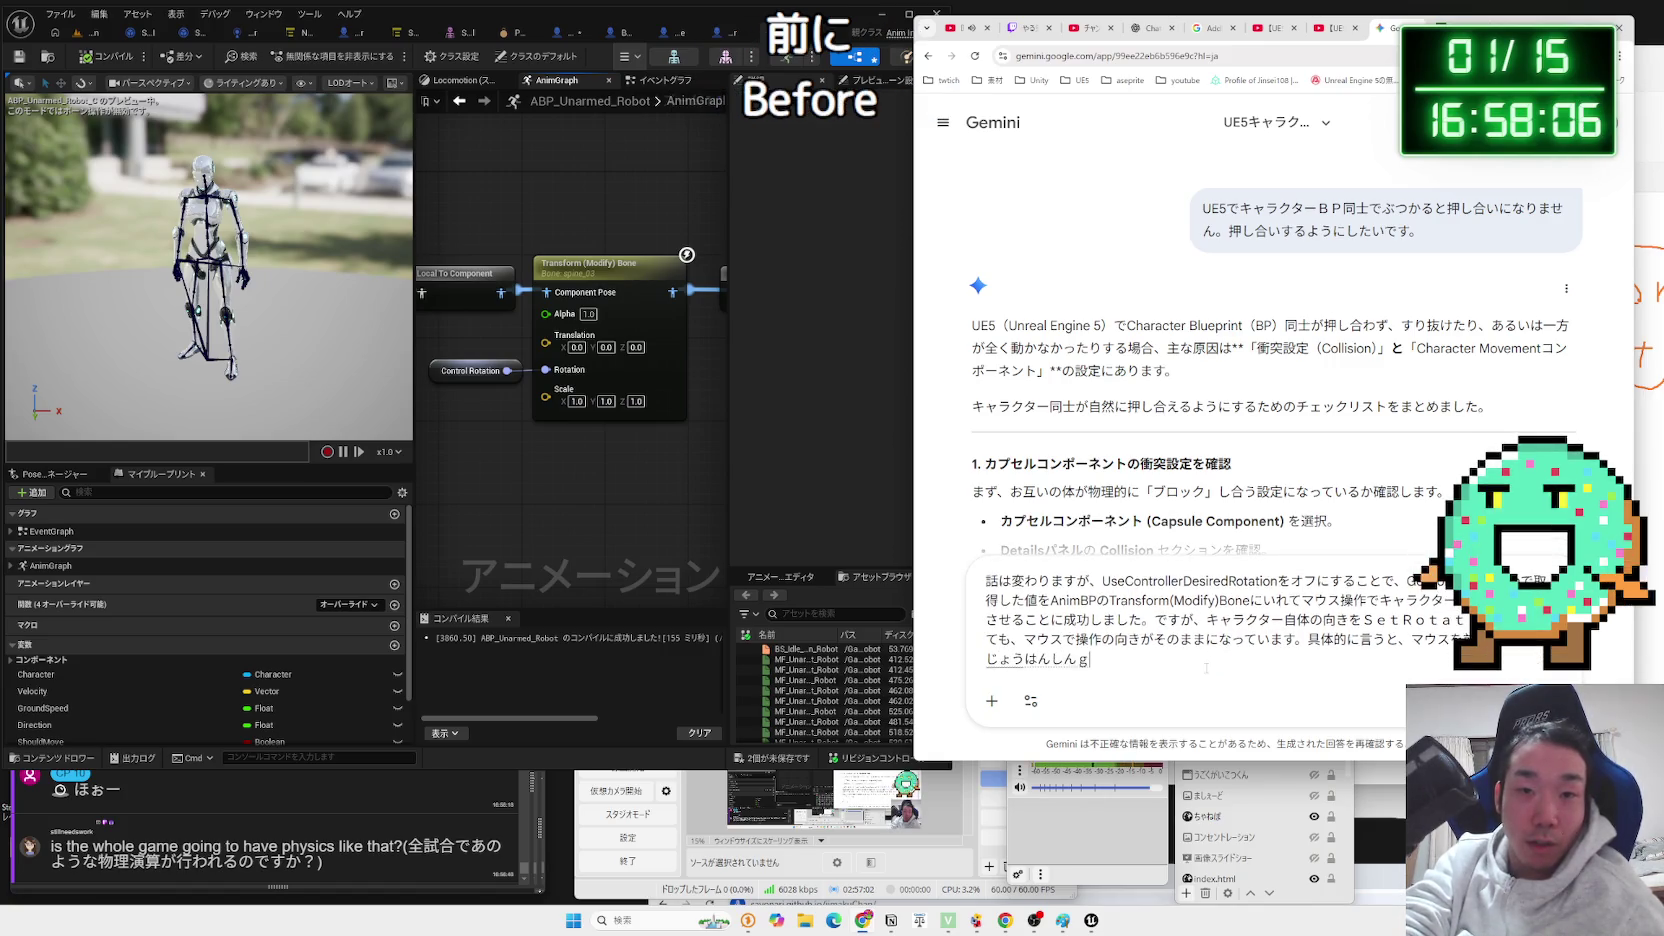
type("上半身がまえにたおれ")
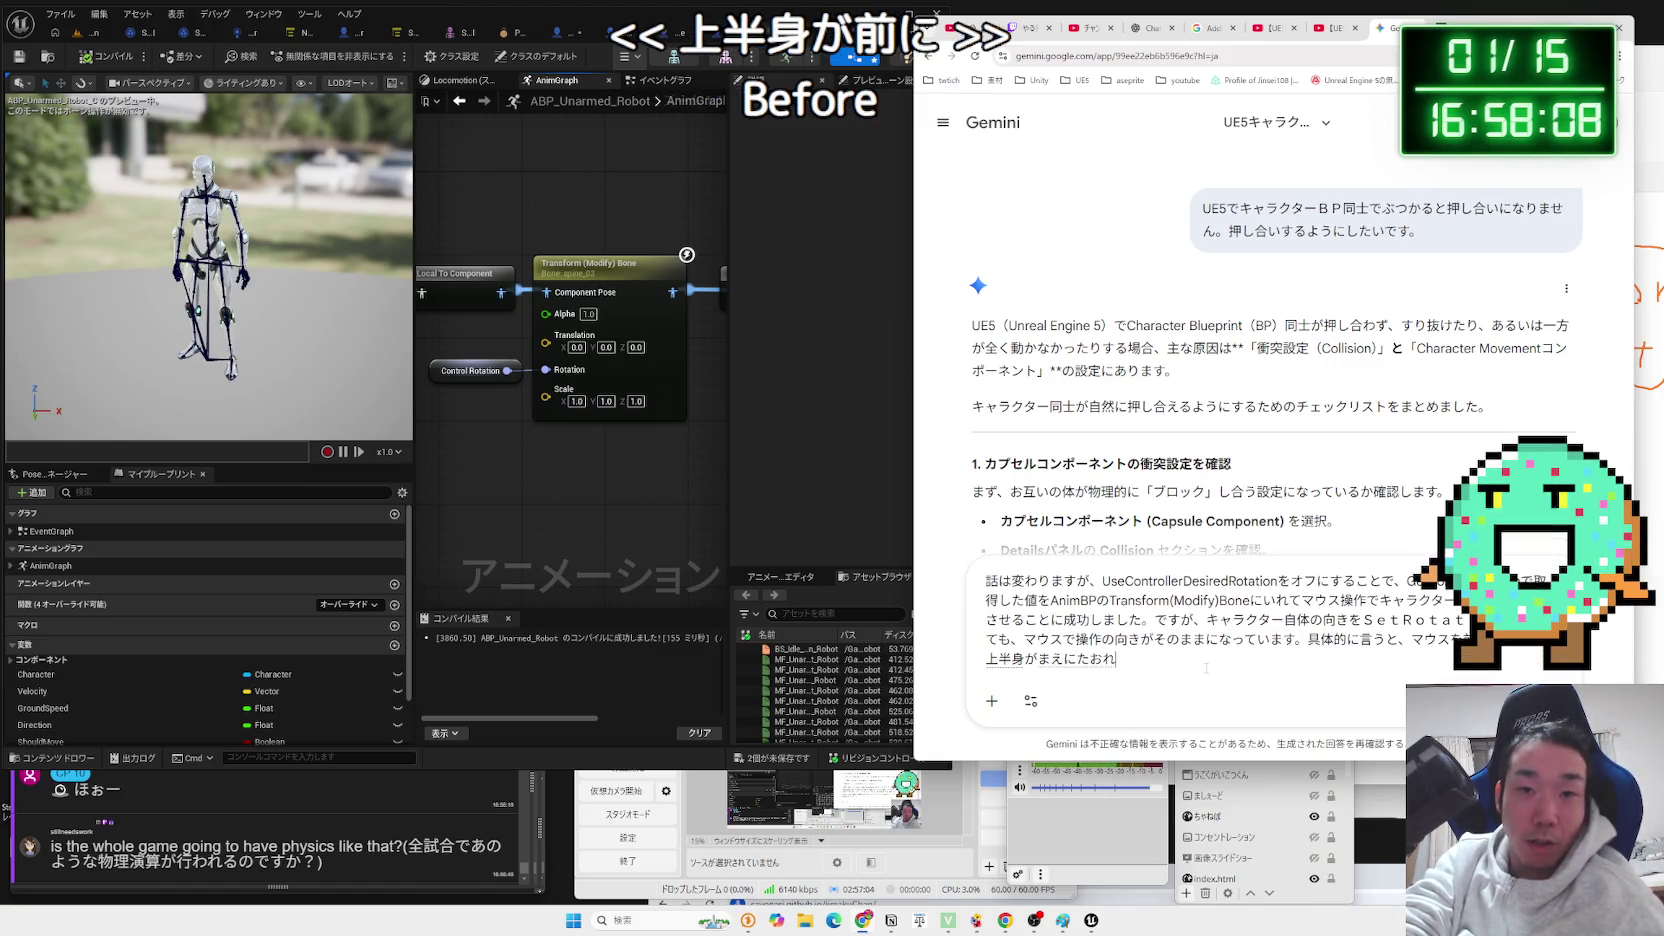
type("てすが、")
key("space")
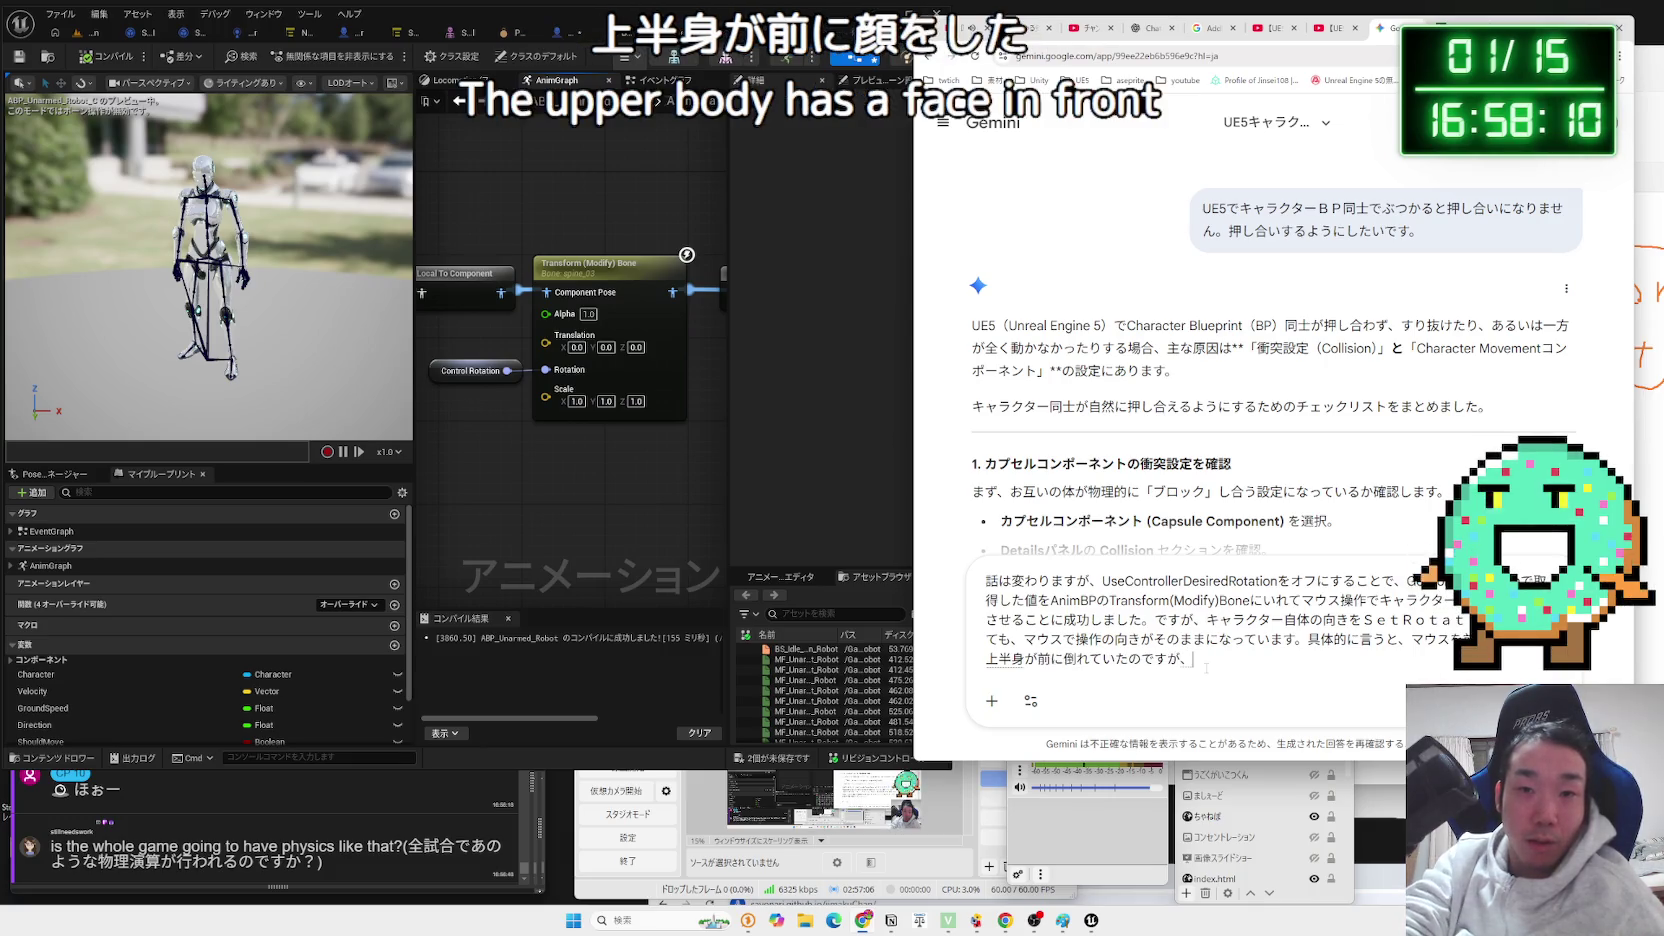
type("uta-")
key("space")
type("Rotaatio")
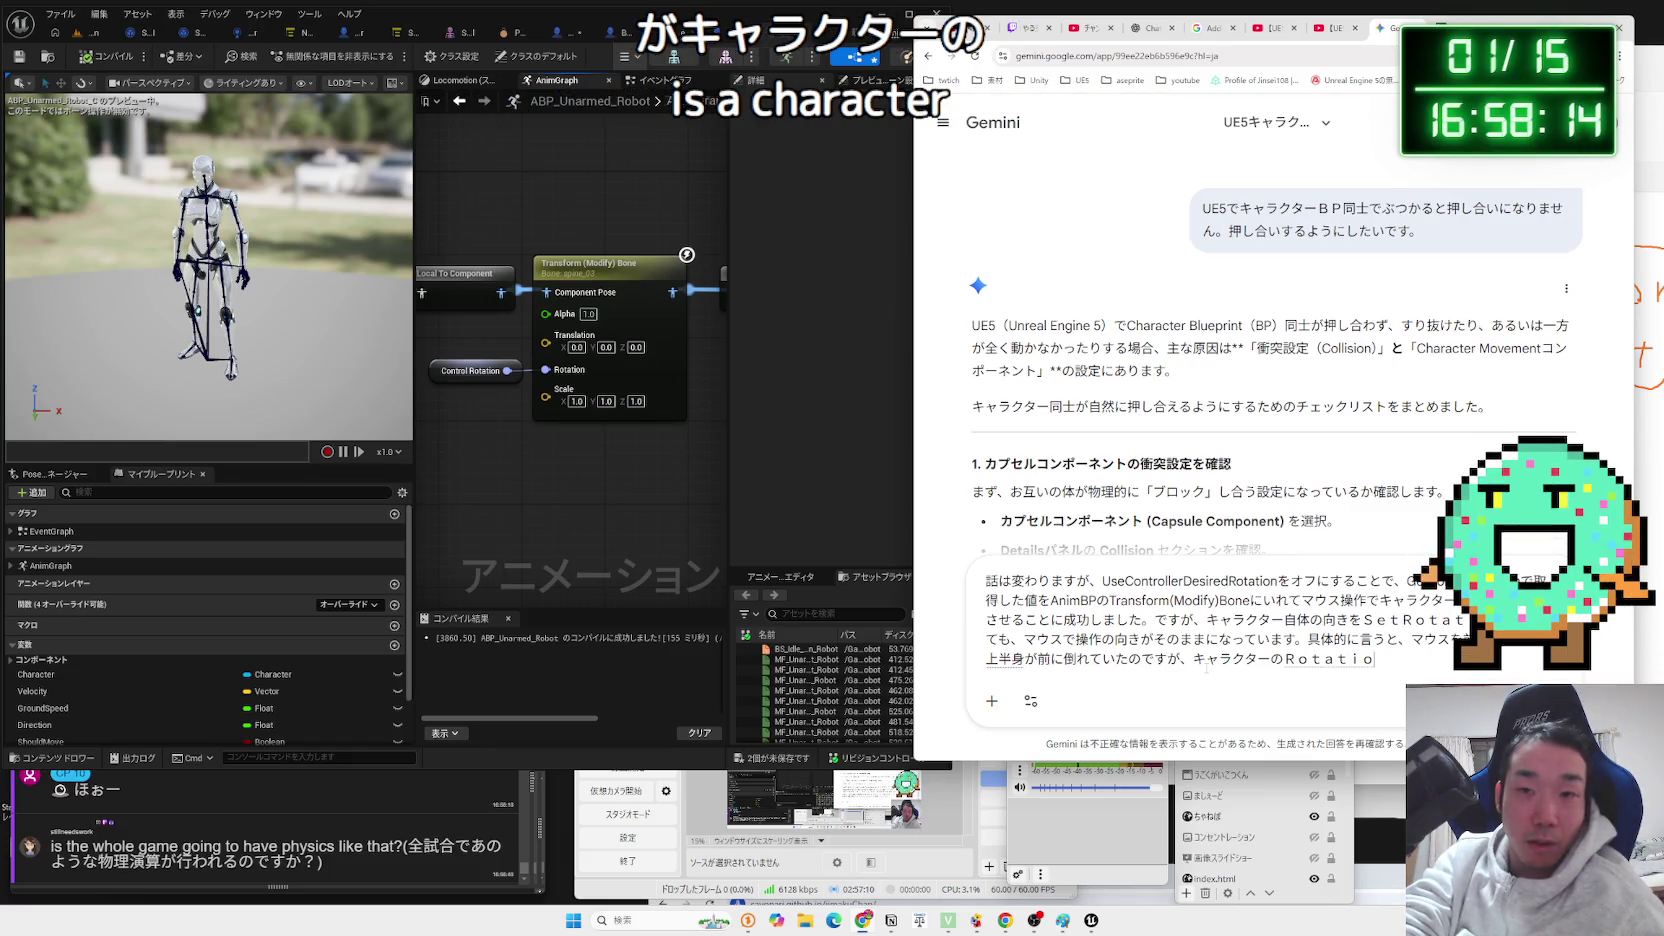
type("a180kaitensuruto")
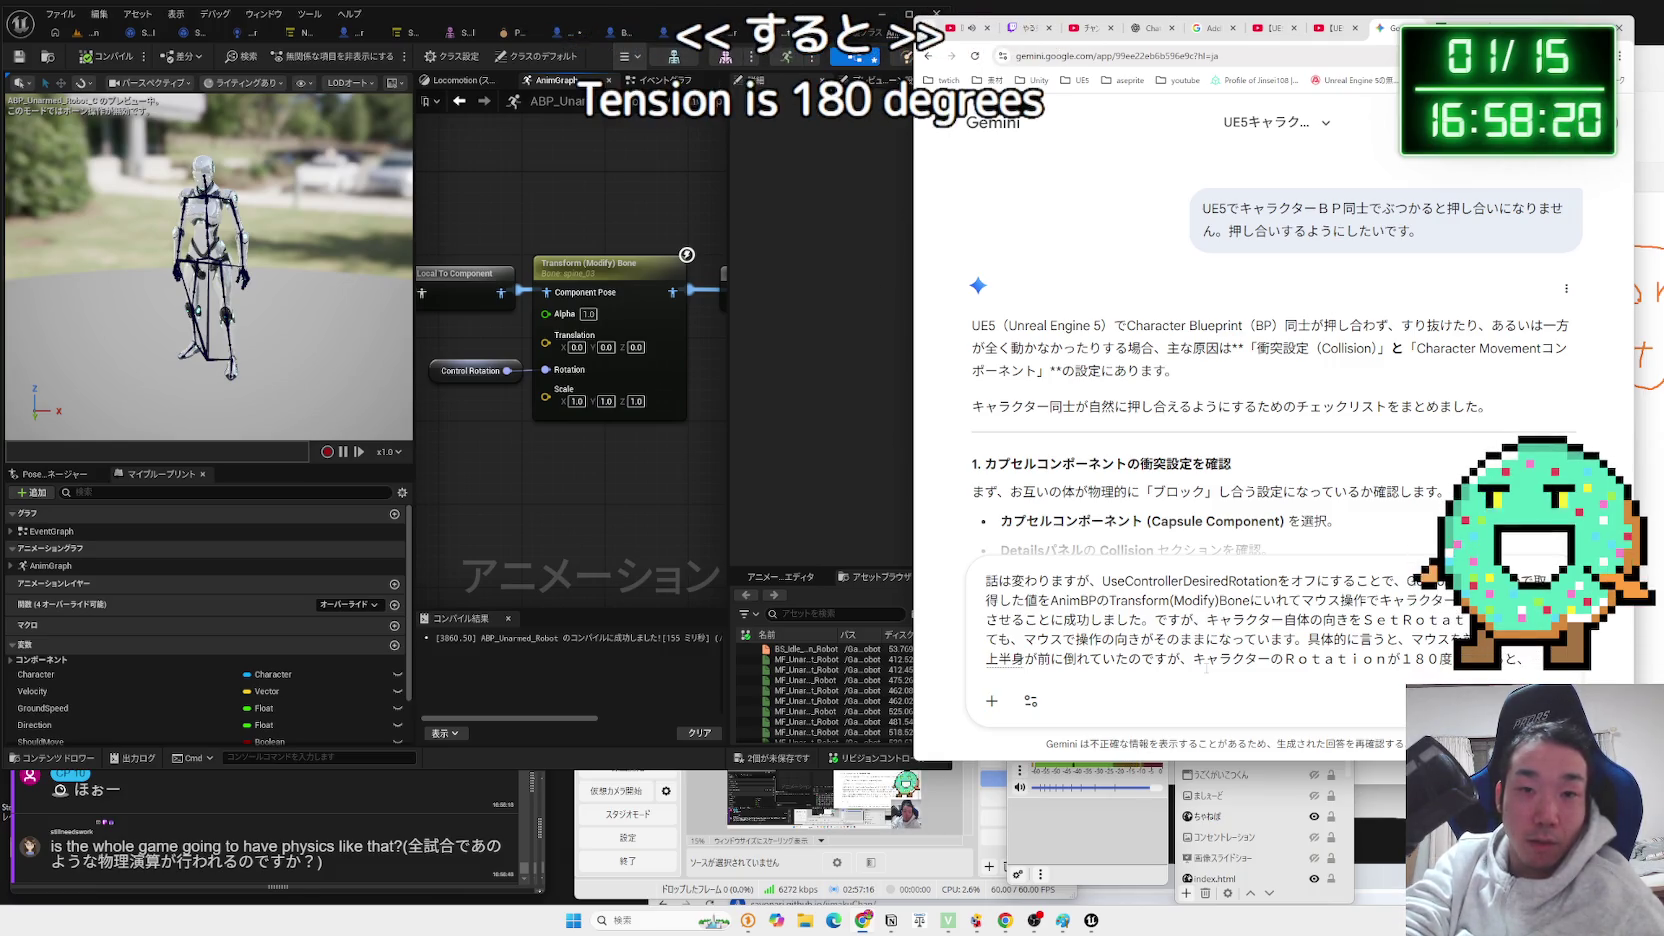
type("shirtaoreruyouni")
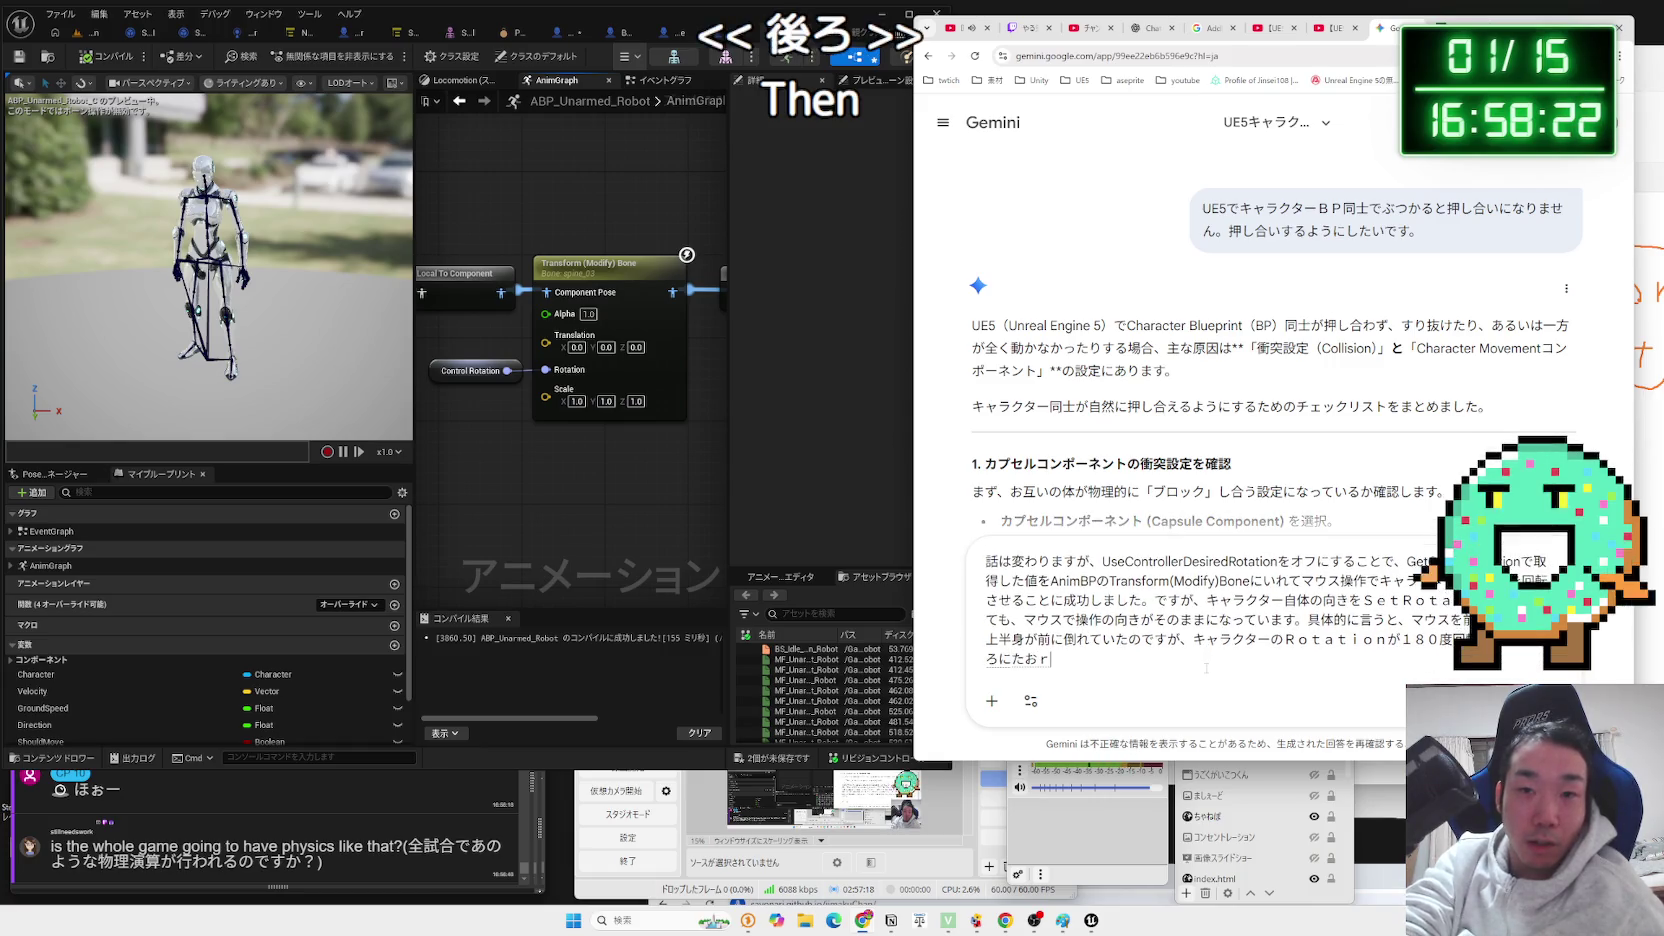
type("teihimaiu")
key("Return")
key("Return")
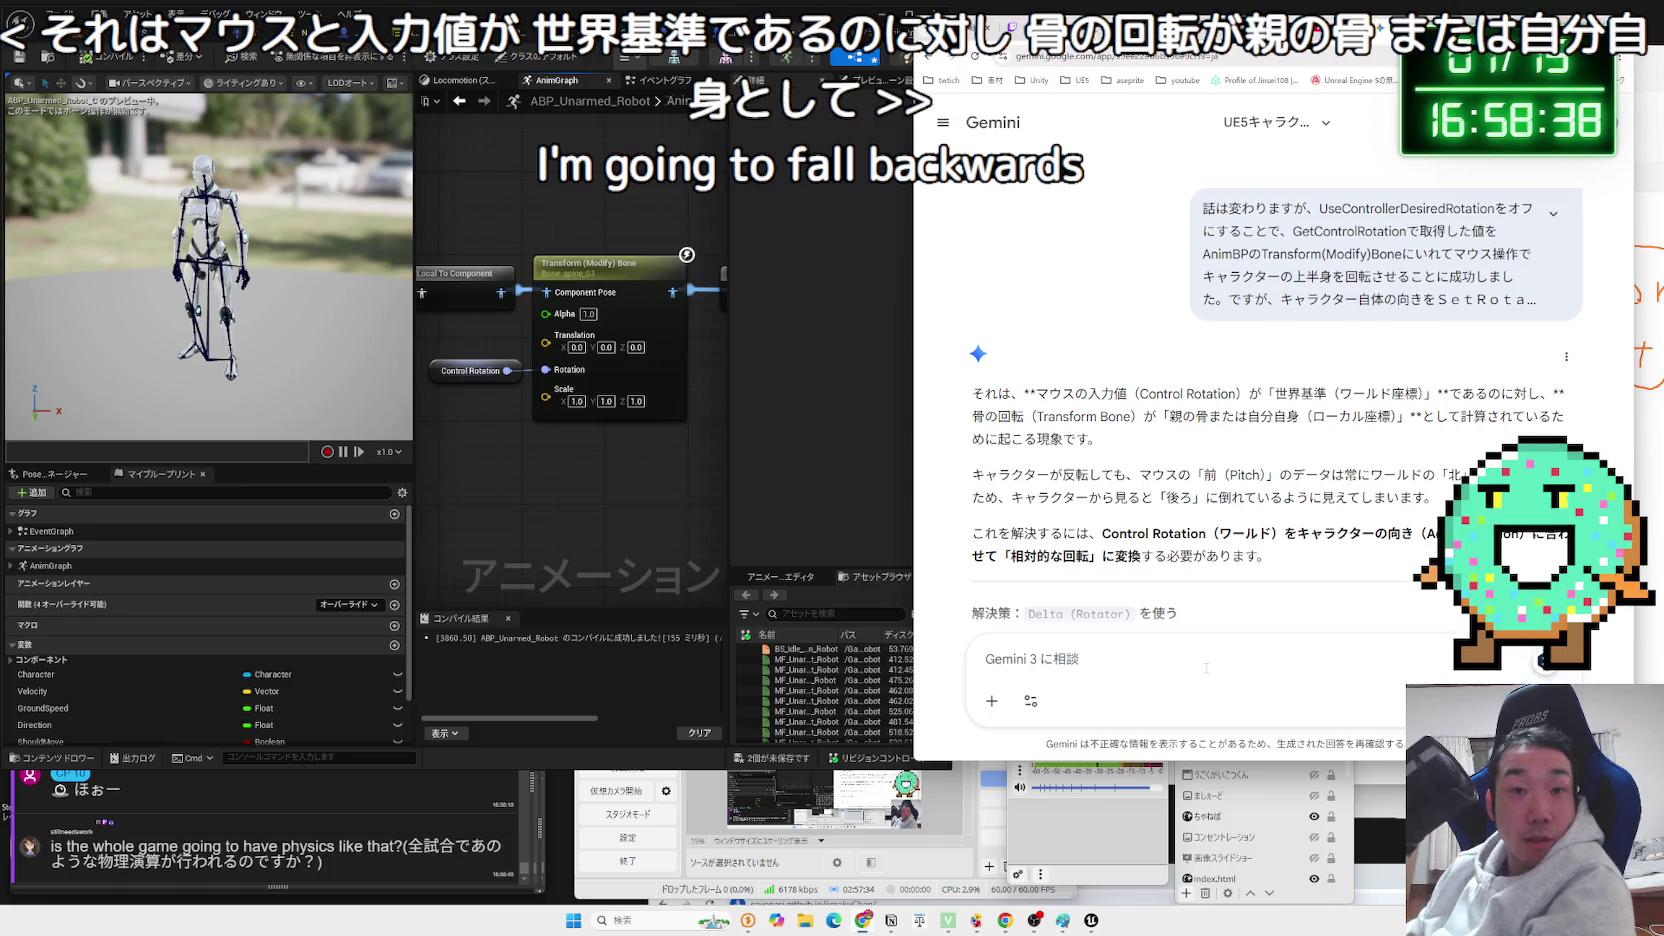
Read Gemini's explanation of the backward tipping and converting Control Rotation to relative rotation.
scroll(1021, 347, "down", 2)
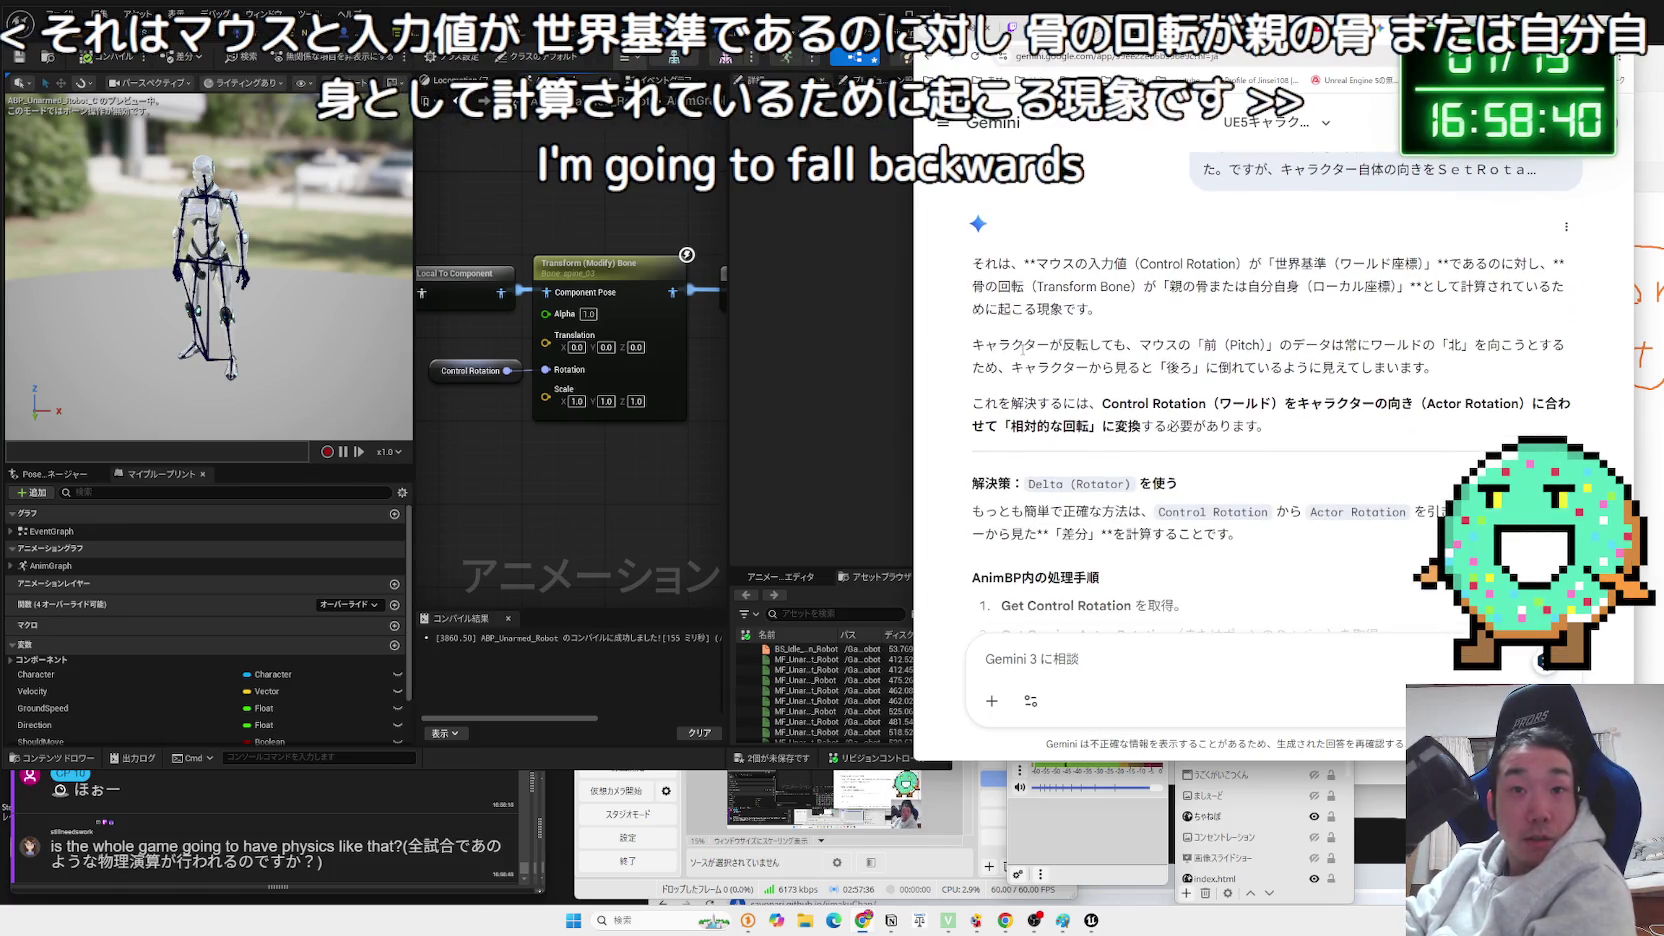
left_click_drag(1140, 345, 1422, 346)
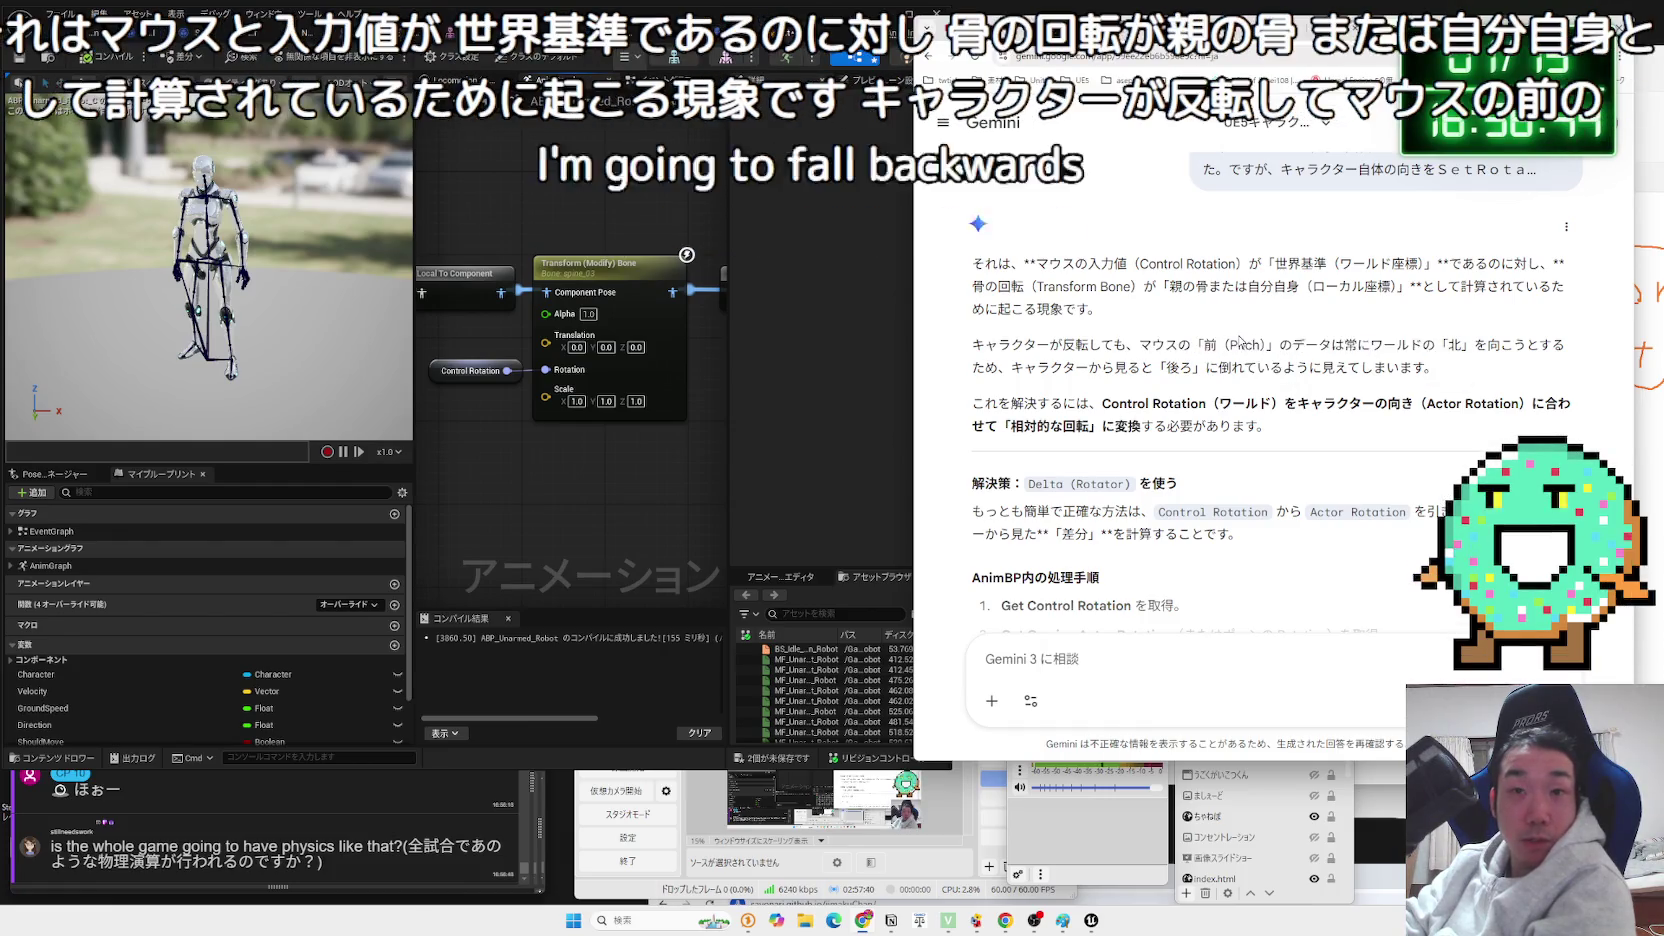
triple_click(1352, 345)
left_click(1033, 340)
mouse_move(1033, 340)
left_mouse_down()
mouse_move(1440, 367)
mouse_move(1009, 345)
left_mouse_up()
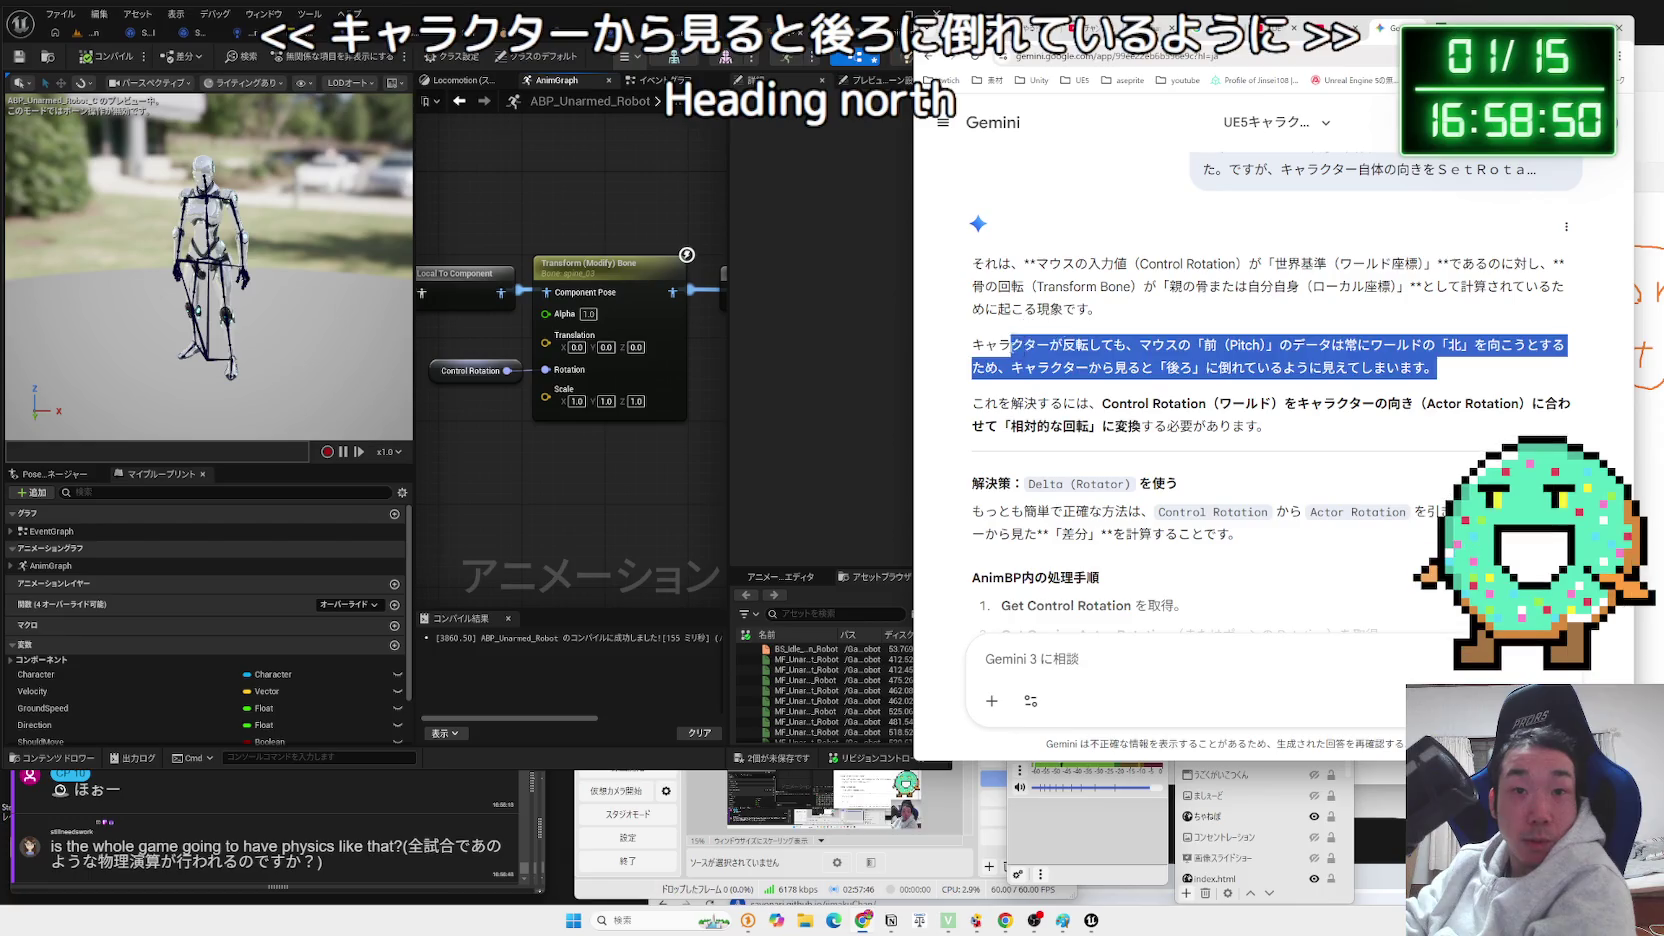
left_click(1005, 408)
mouse_move(1160, 405)
left_mouse_down()
mouse_move(1401, 405)
mouse_move(1068, 405)
left_mouse_up()
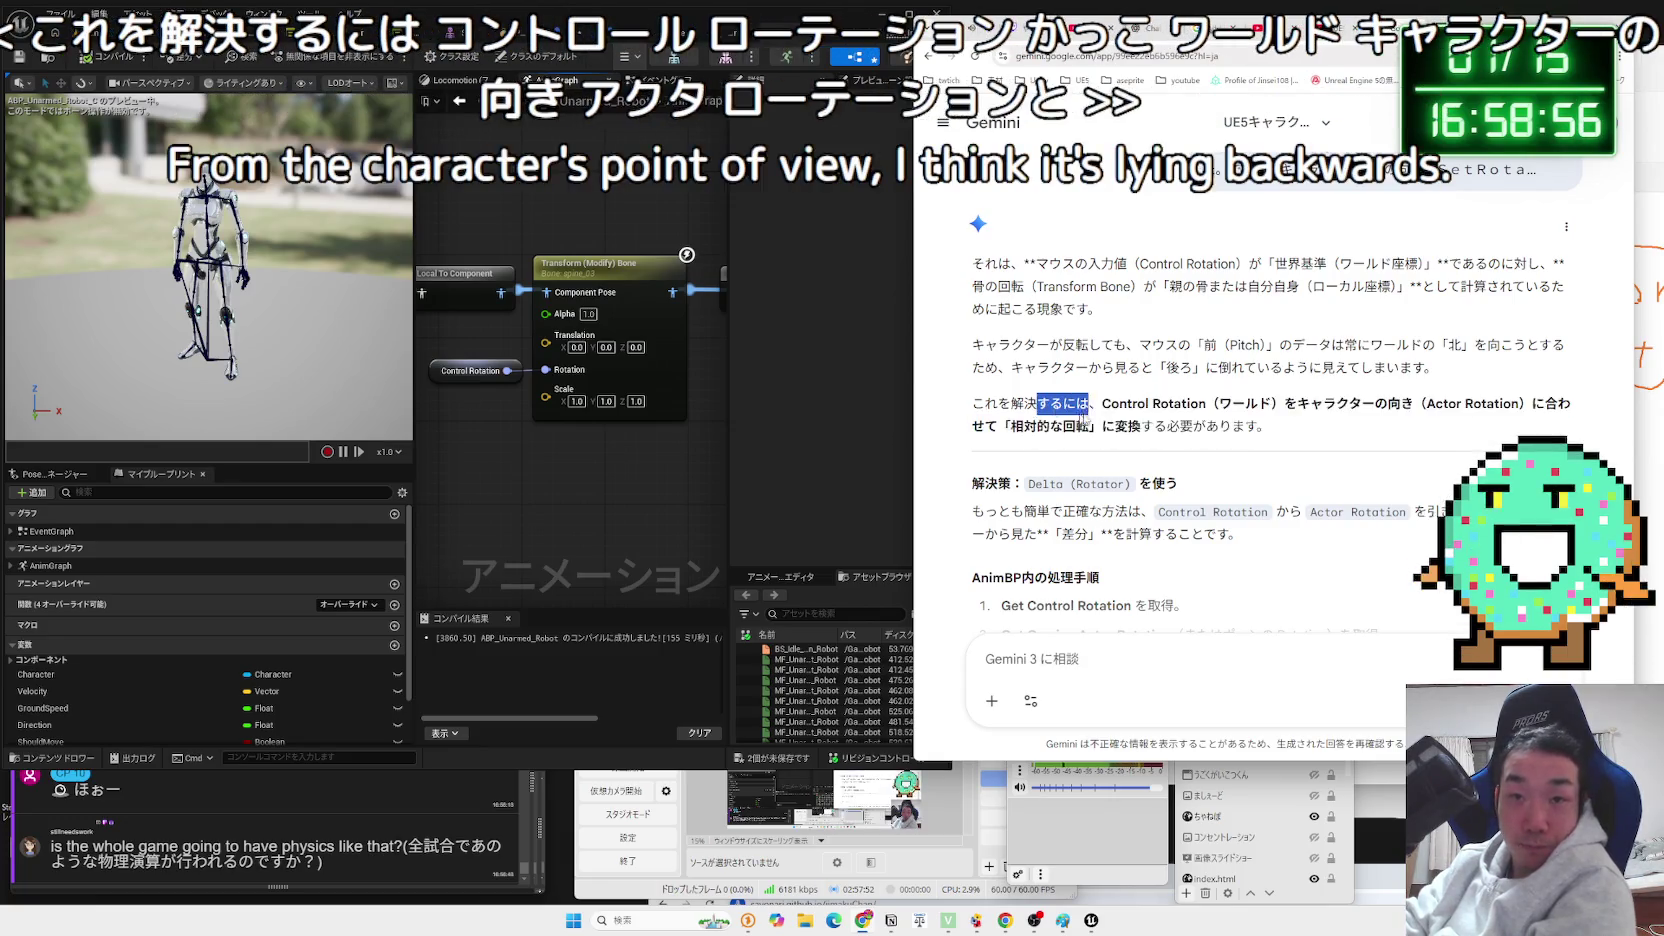
left_click(1250, 425)
triple_click(1250, 415)
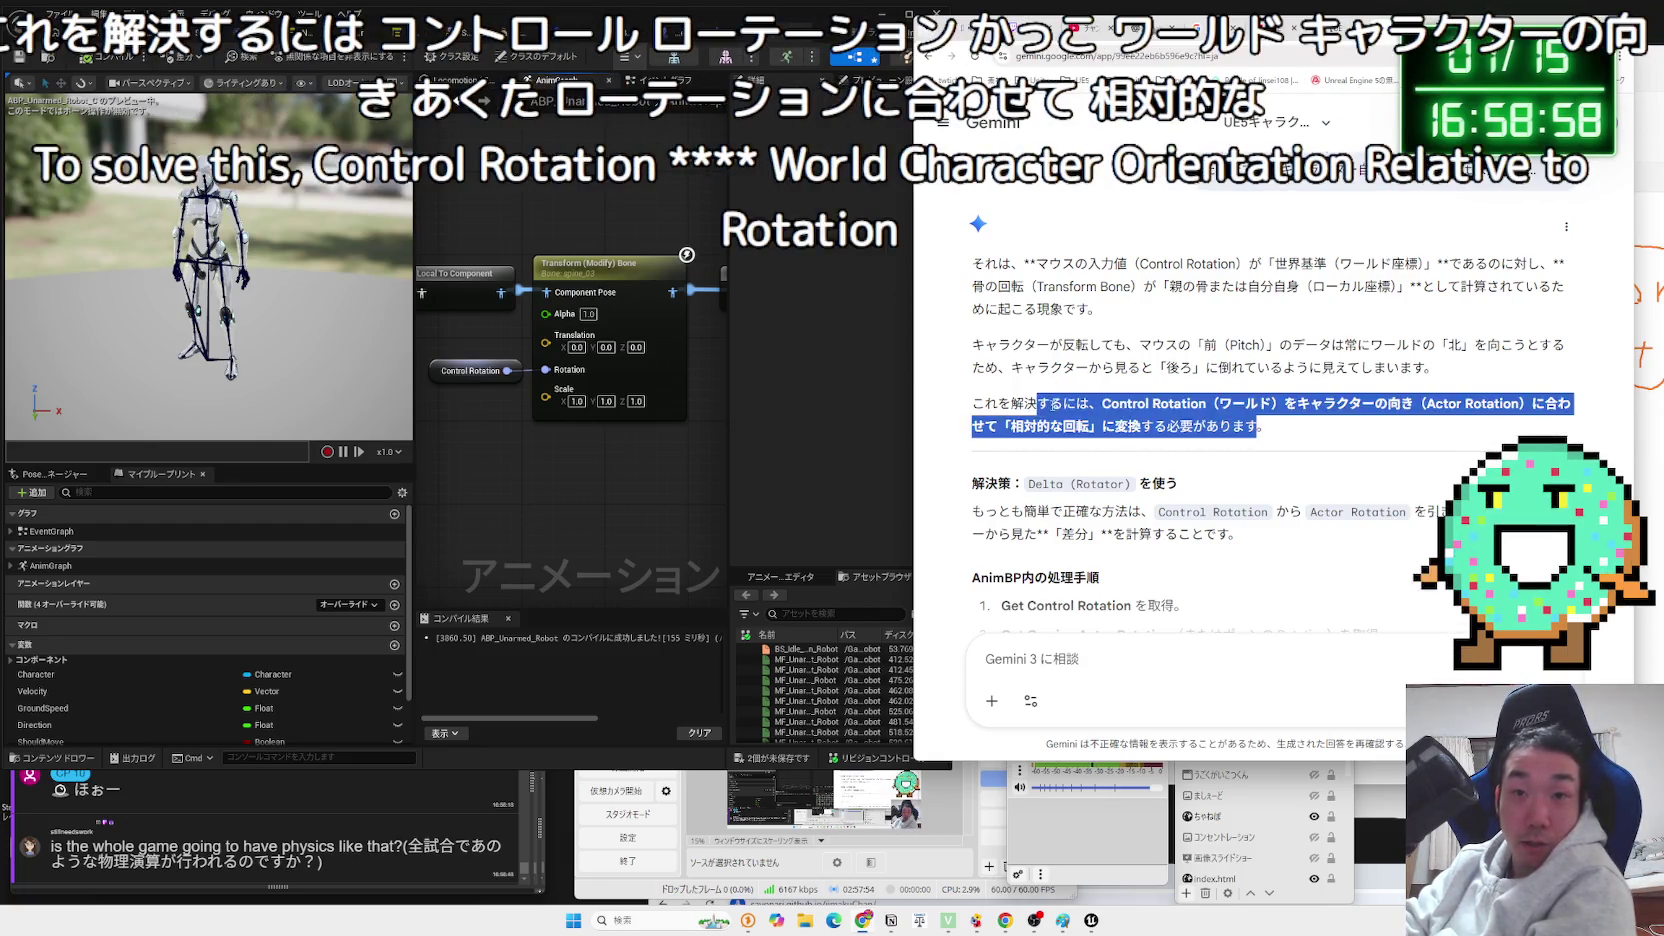
left_click(1250, 425)
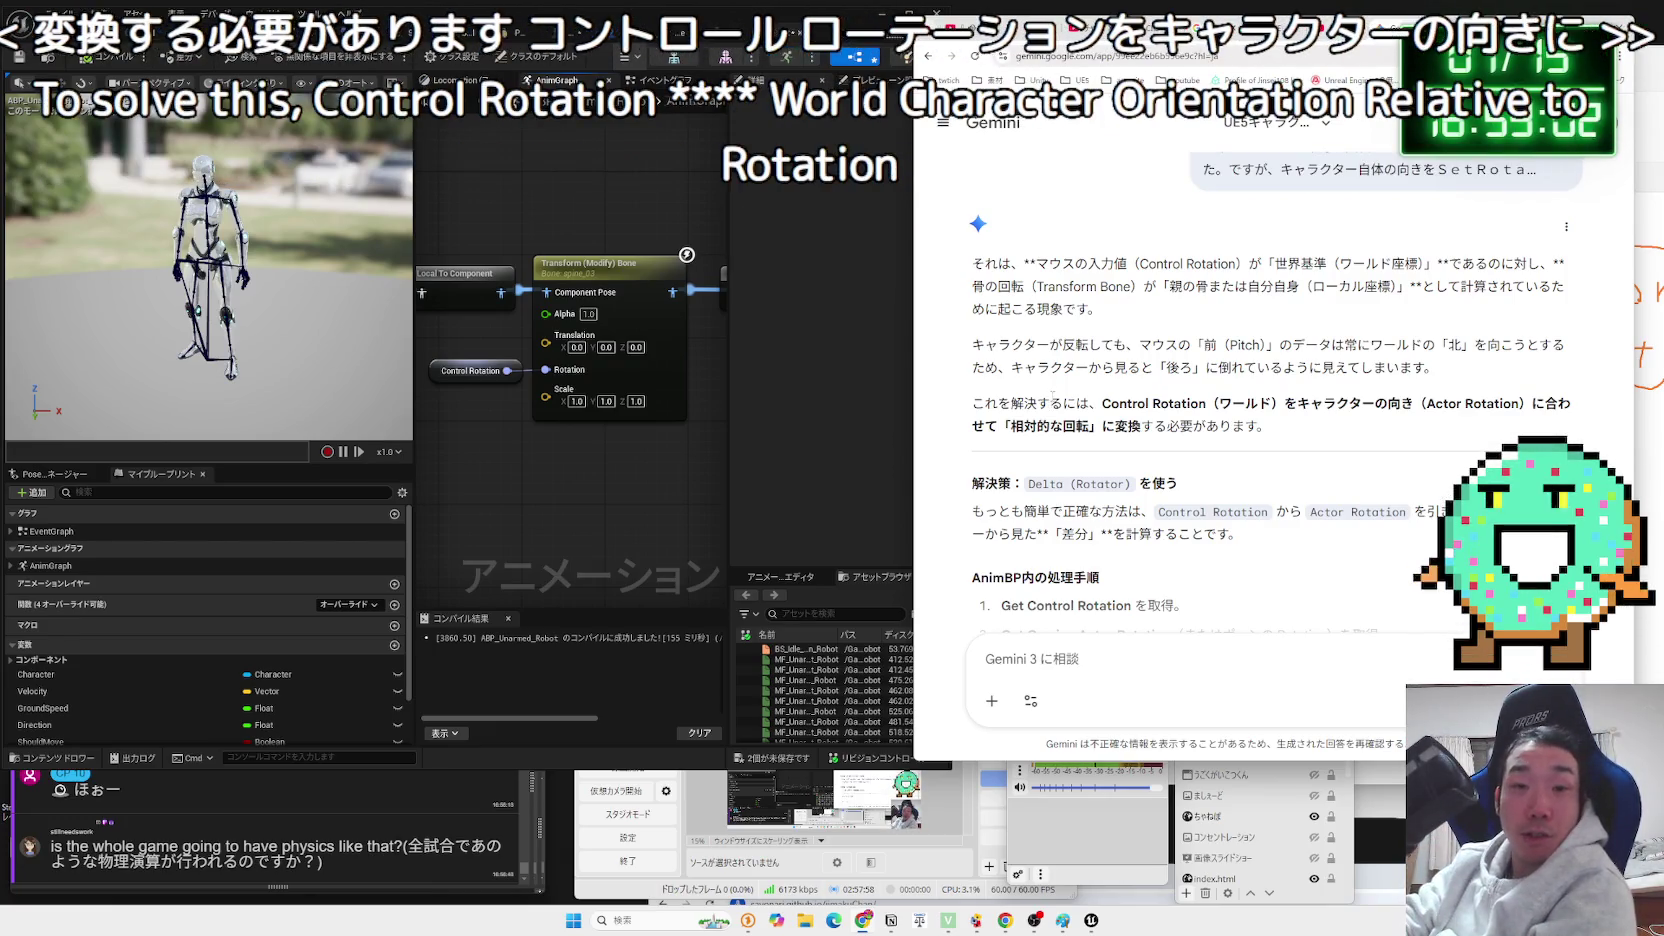
Read the part about subtracting Actor Rotation from Control Rotation as the simplest method.
scroll(1052, 395, "down", 1)
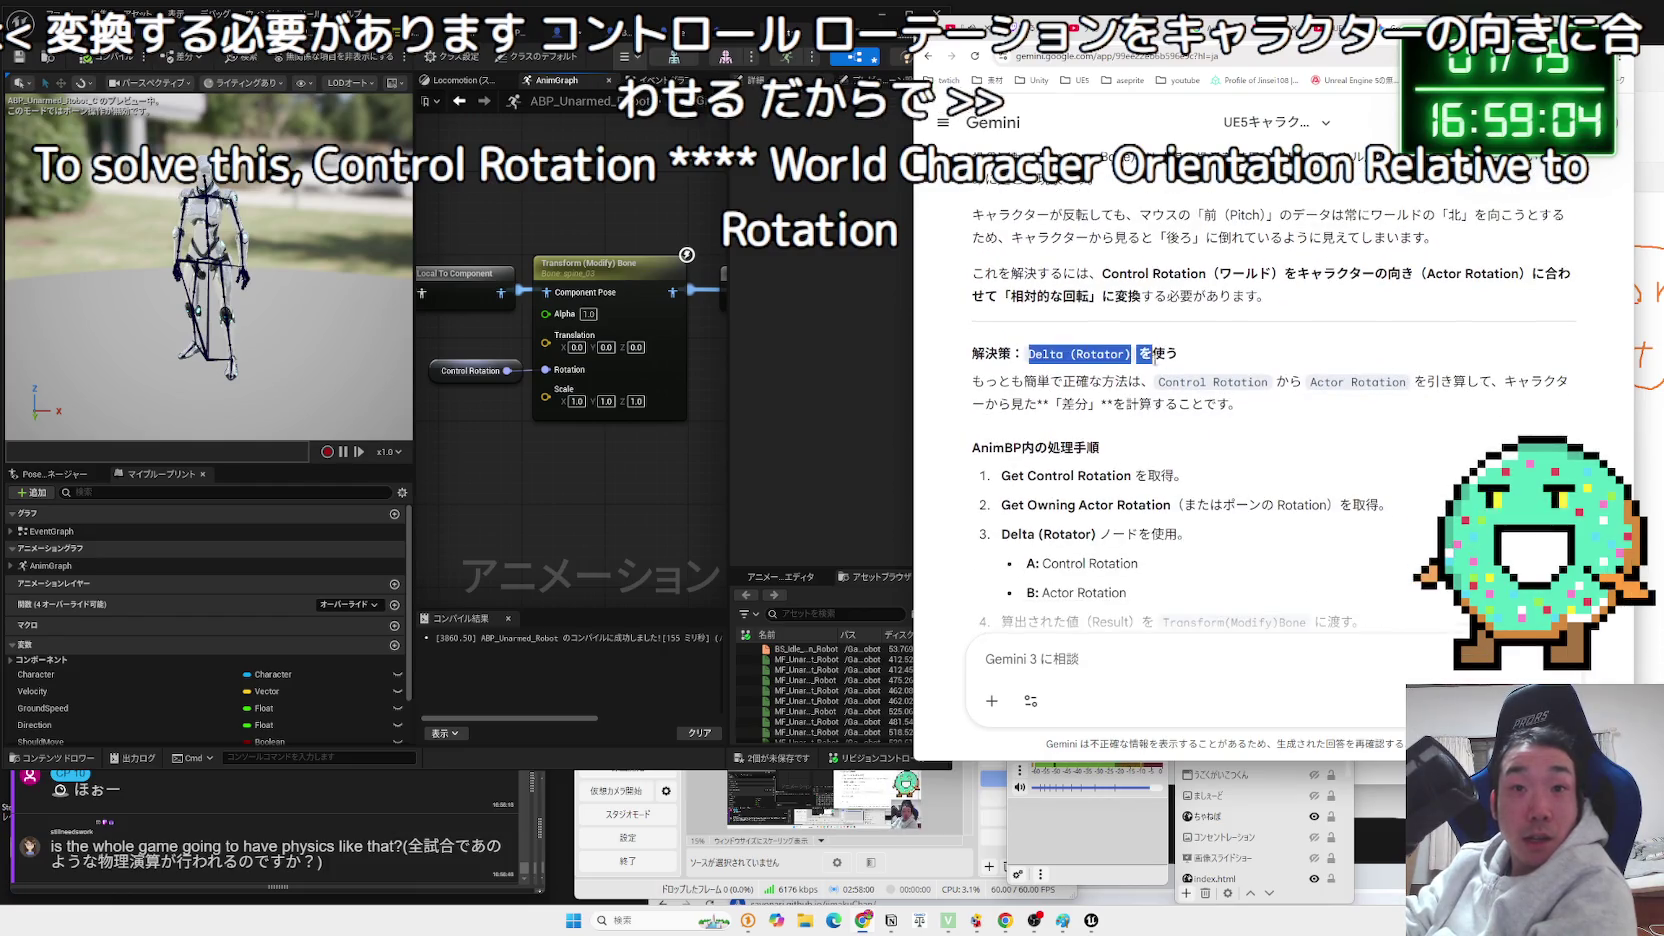
left_click_drag(1046, 382, 1290, 382)
left_click_drag(1276, 382, 1325, 385)
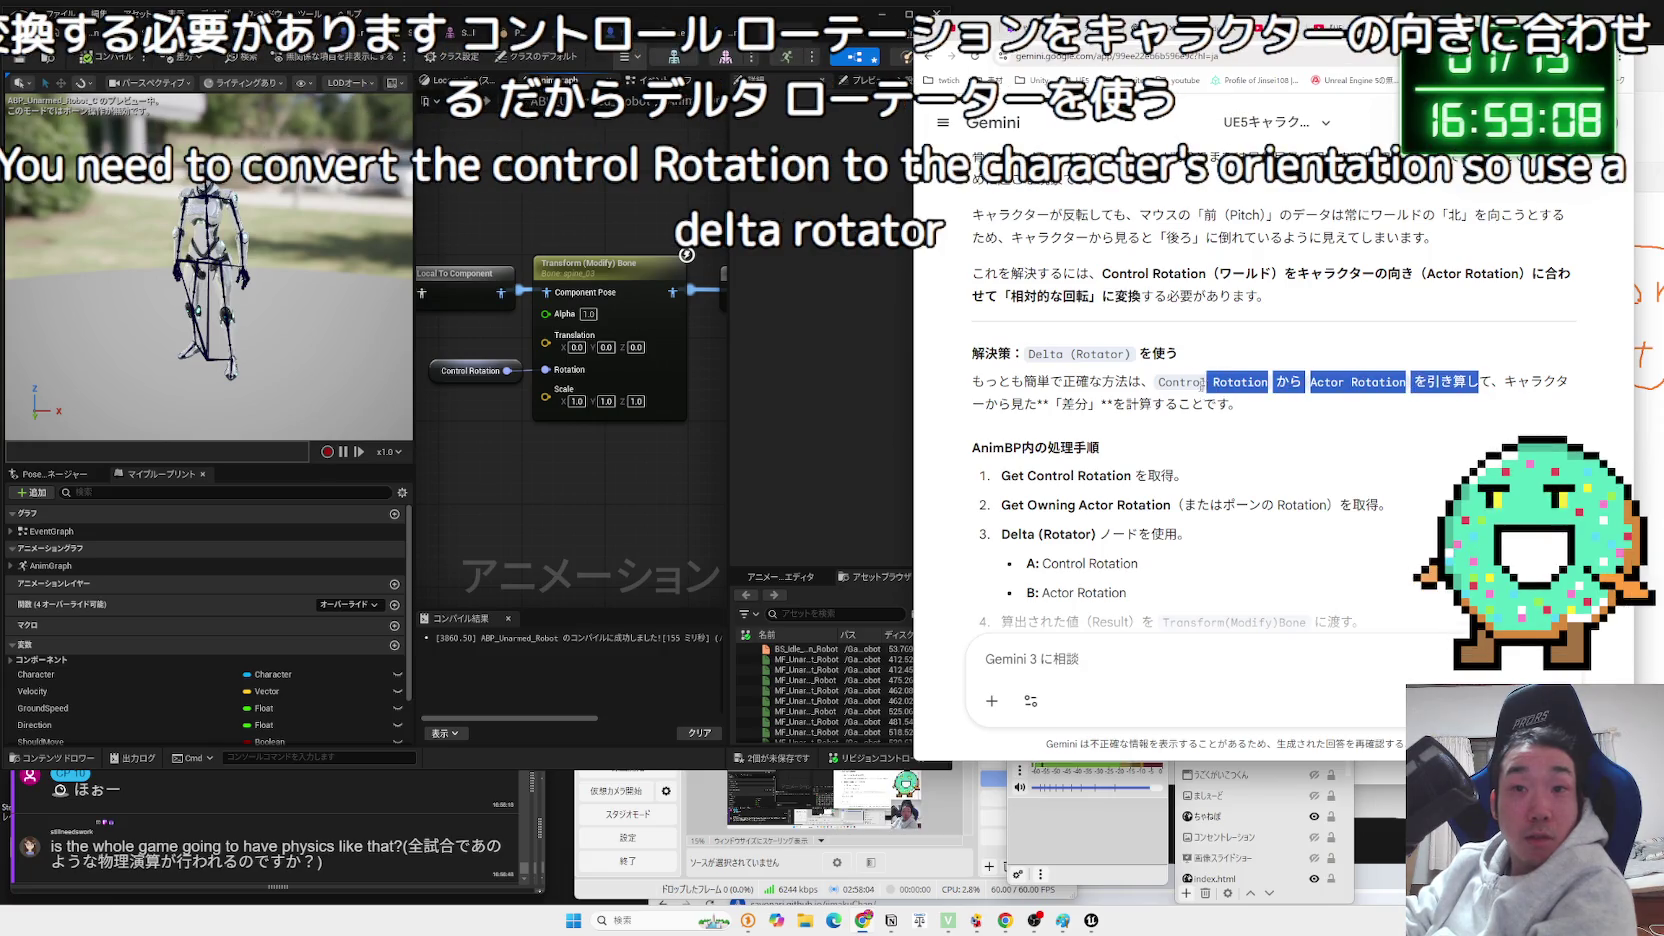
mouse_move(1157, 382)
left_mouse_down()
mouse_move(1451, 395)
mouse_move(998, 383)
left_mouse_up()
left_click(972, 383)
left_click_drag(1230, 405, 972, 383)
left_click(972, 383)
Review the step-by-step Delta (Rotator) procedure, then return to the Unreal editor.
scroll(1270, 400, "down", 2)
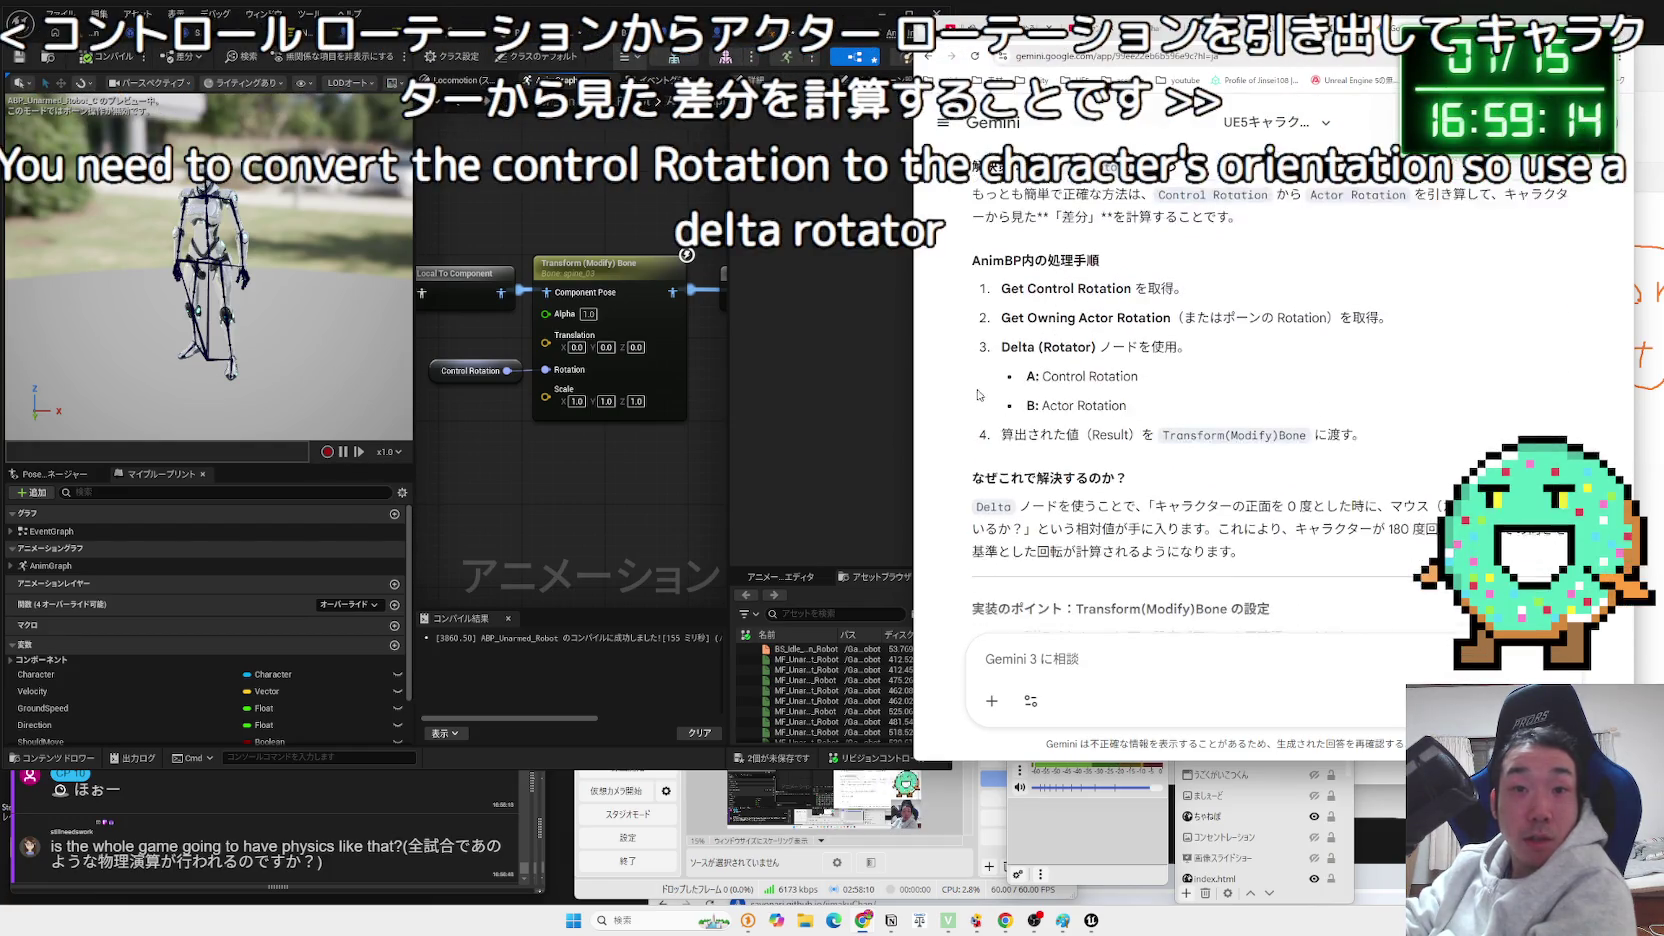
left_click_drag(1001, 281, 1147, 295)
left_click(1199, 287)
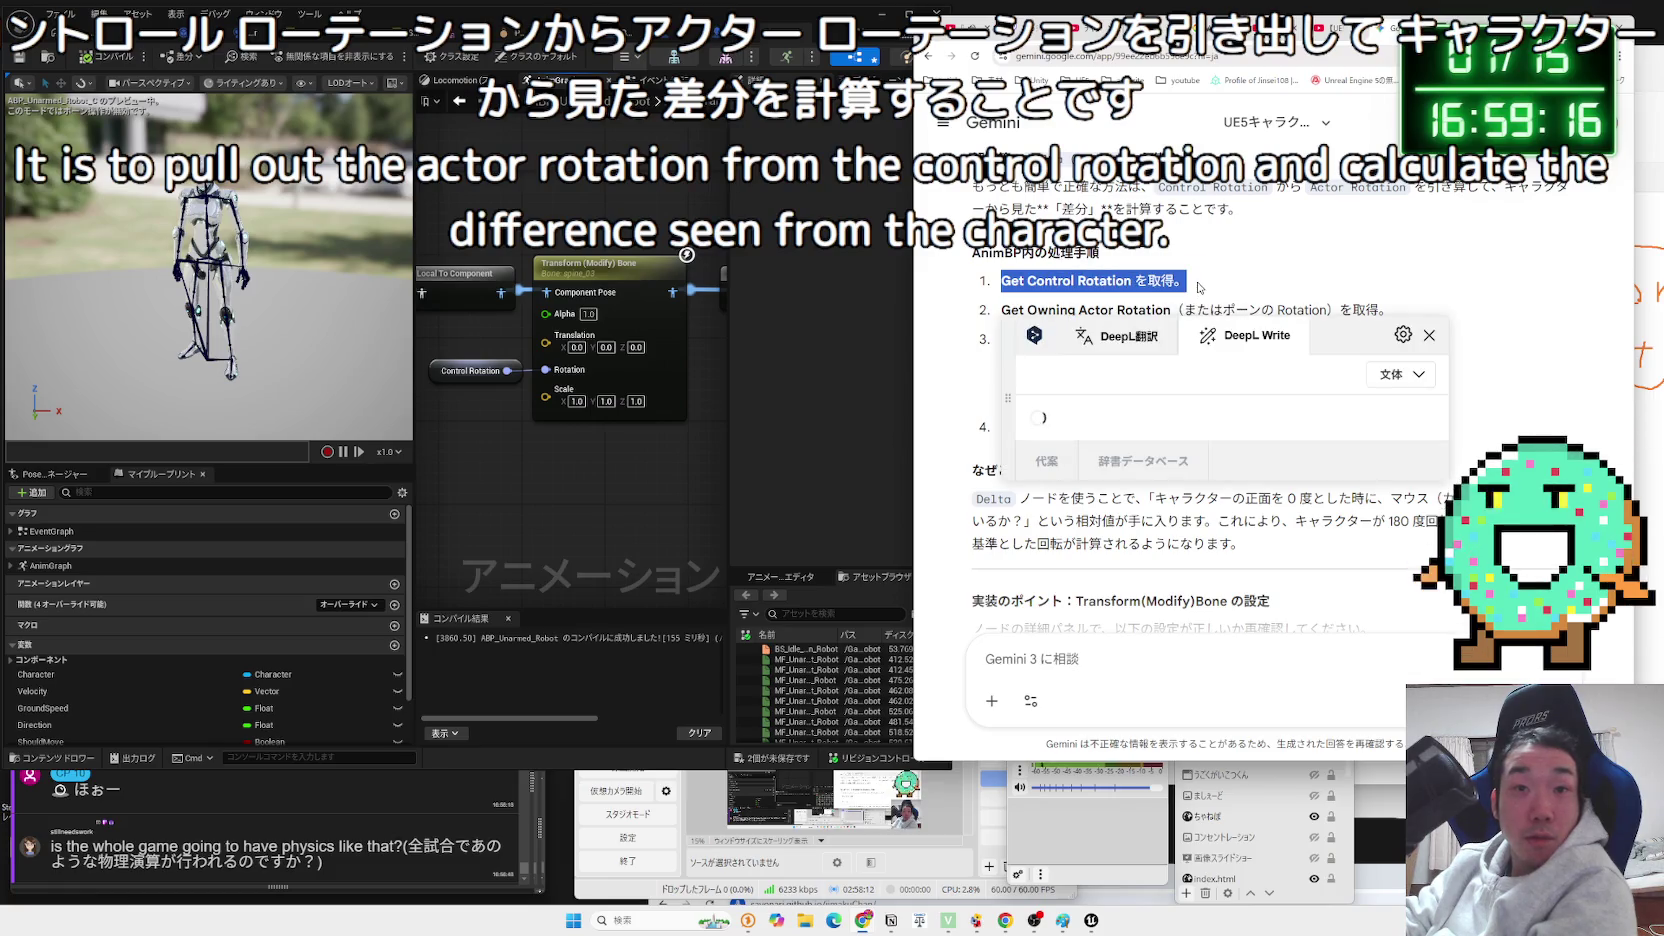
left_click(1190, 288)
left_click_drag(1001, 281, 1155, 307)
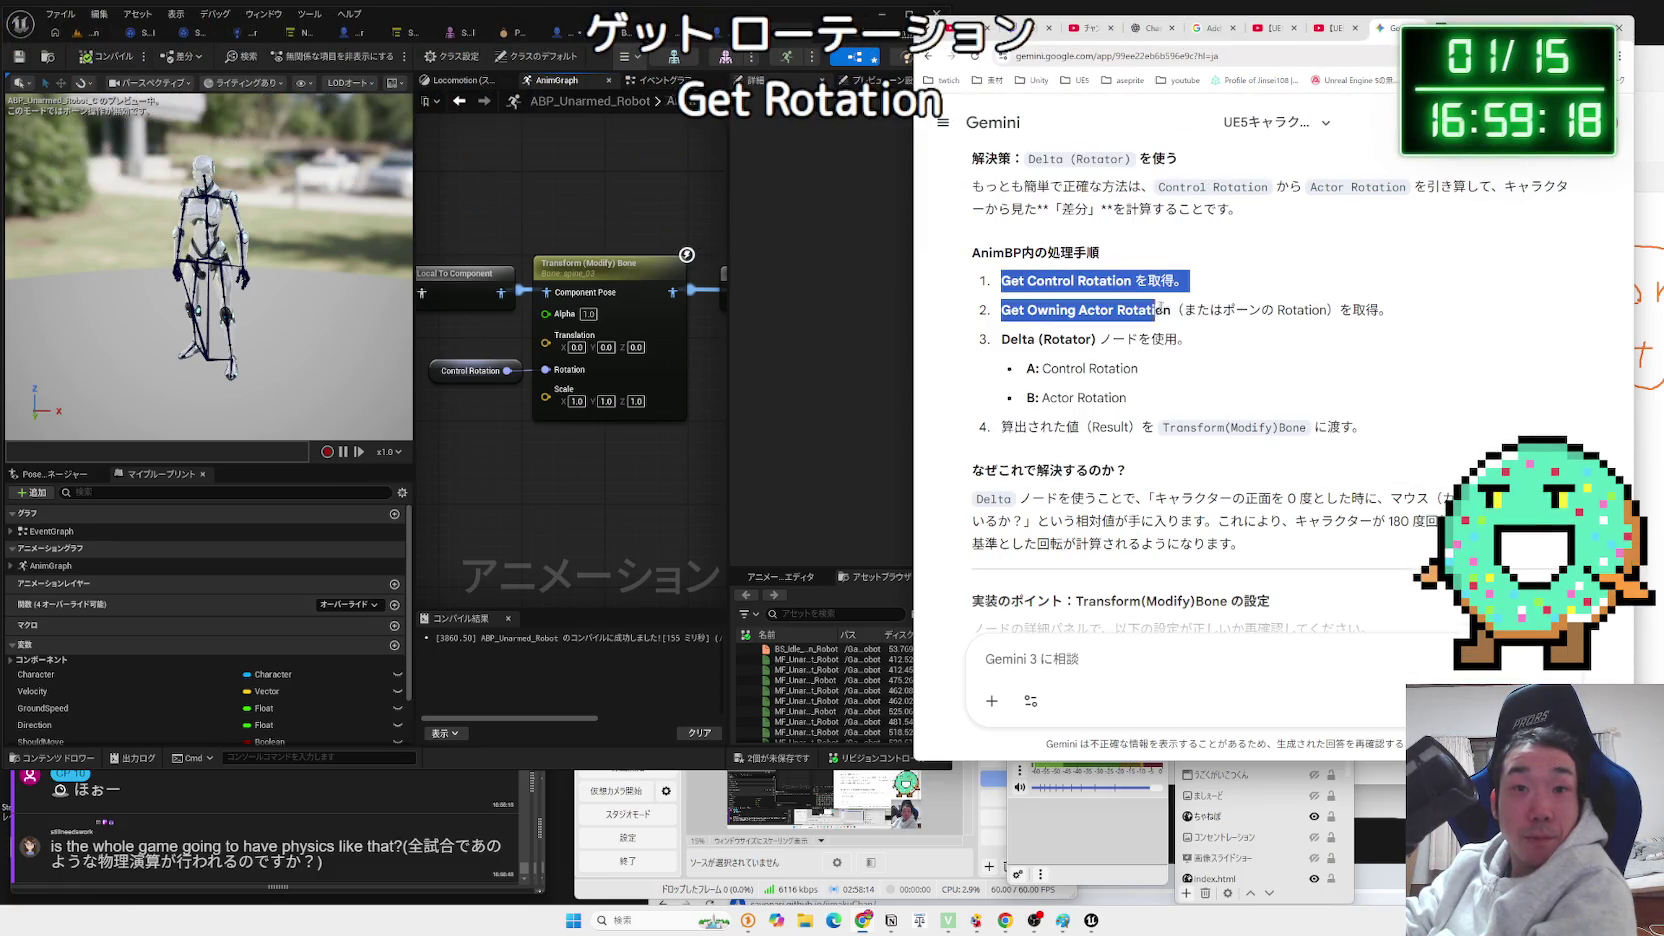
left_click_drag(1001, 281, 1380, 311)
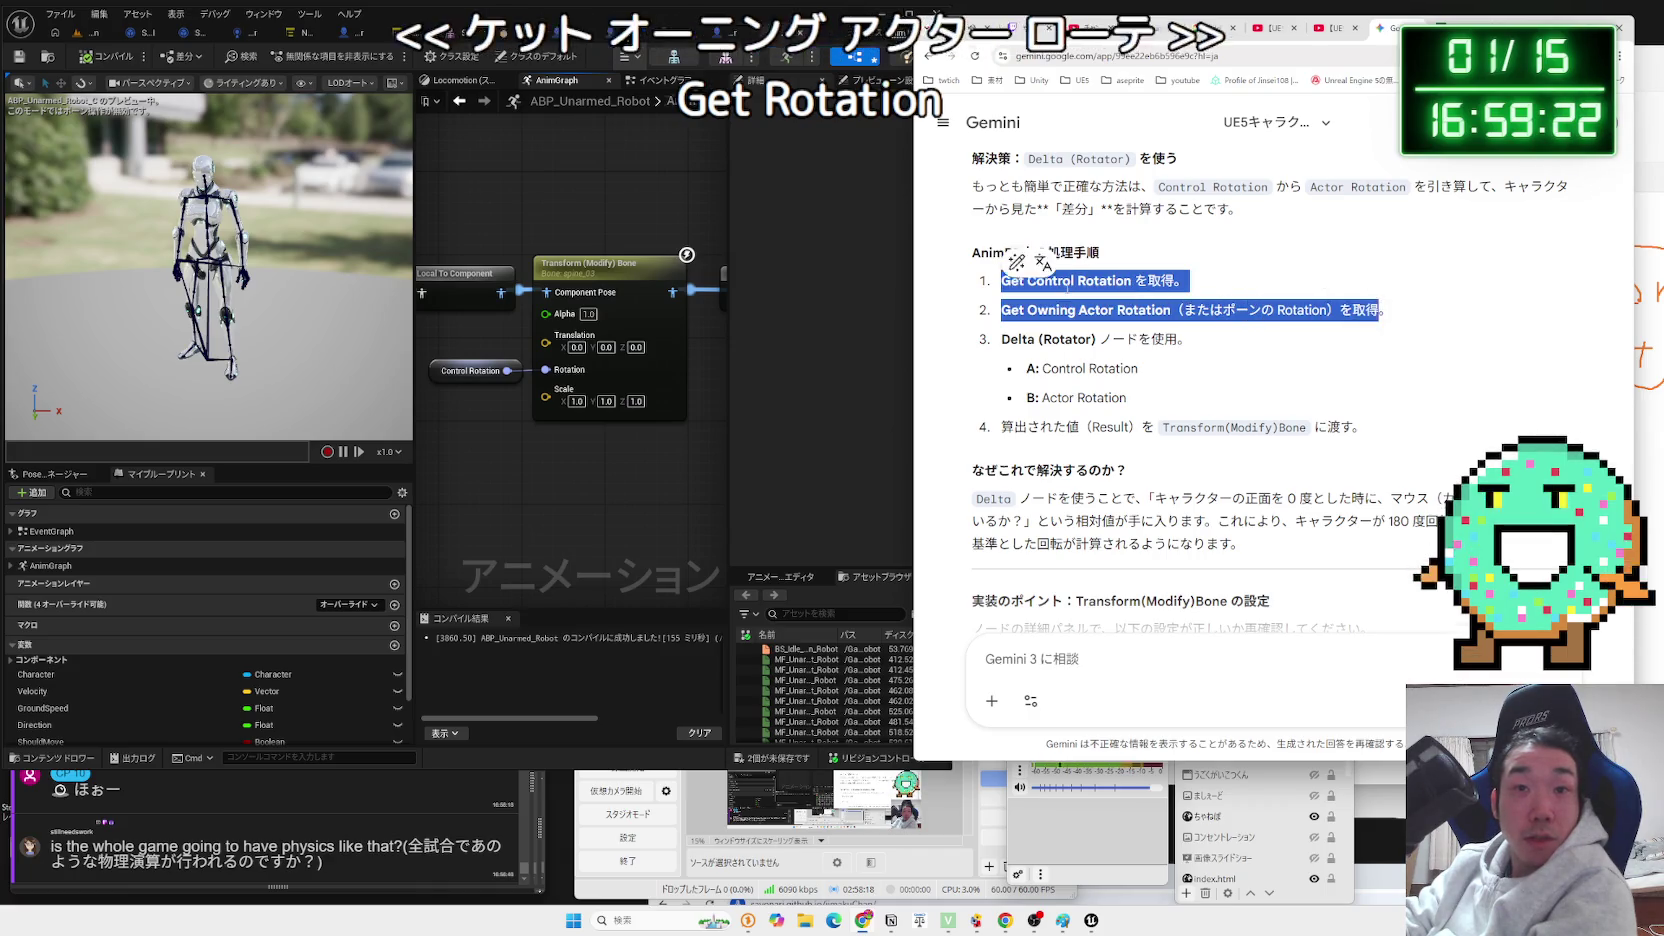
left_click(1250, 308)
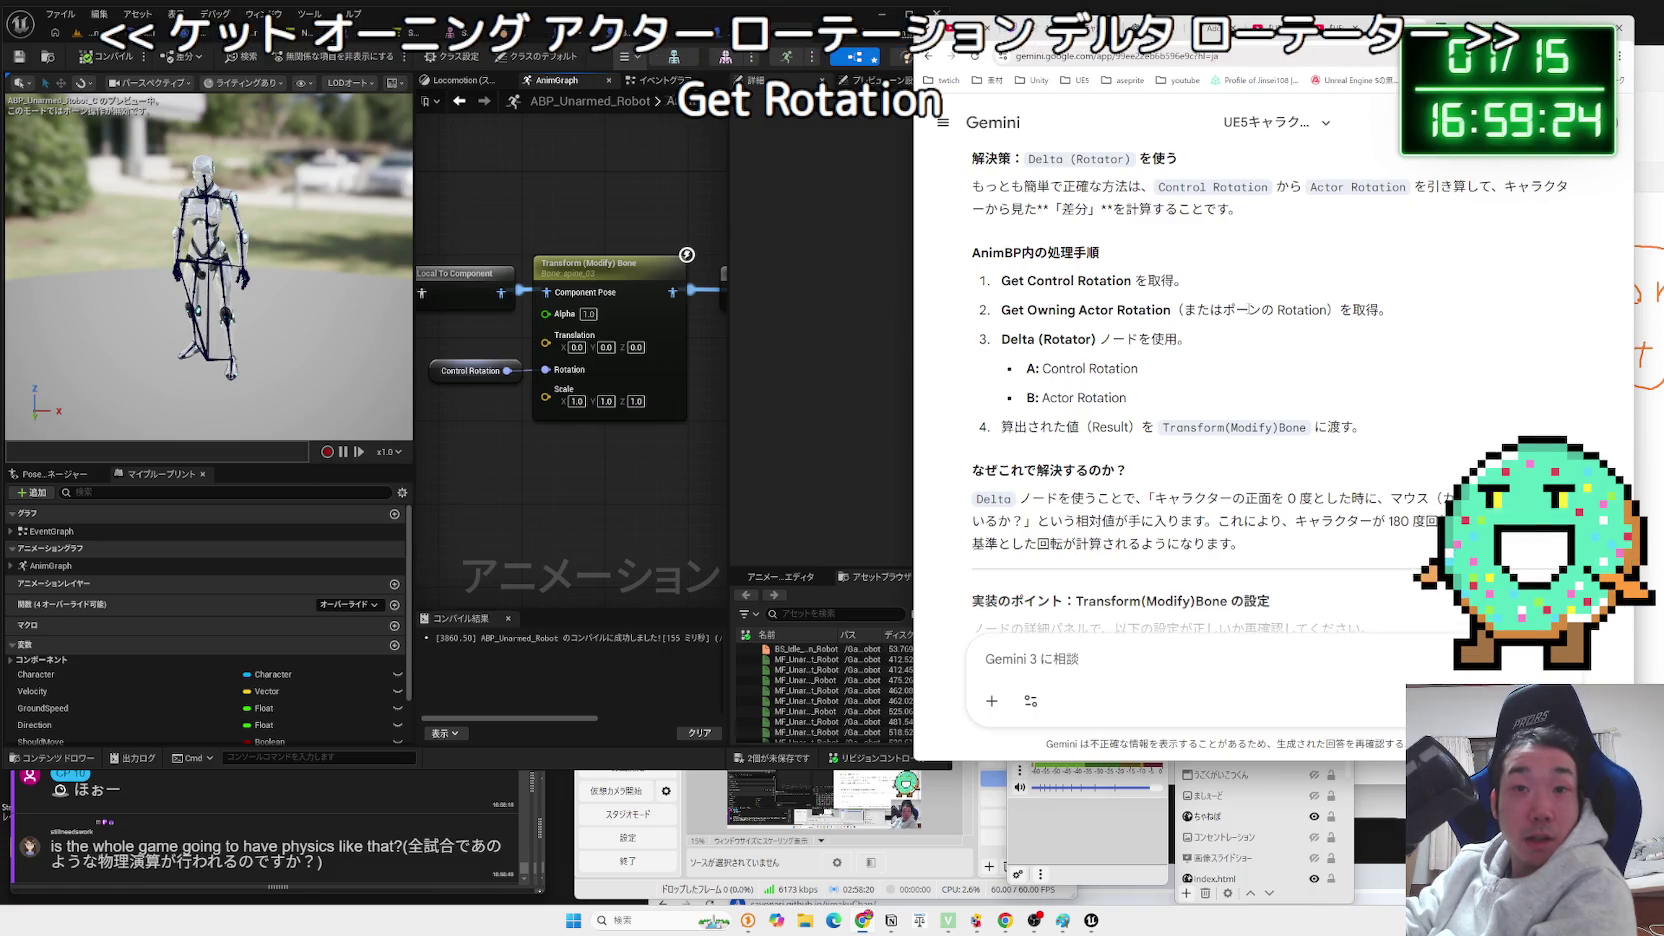
left_click_drag(1001, 278, 1138, 368)
left_click(1138, 368)
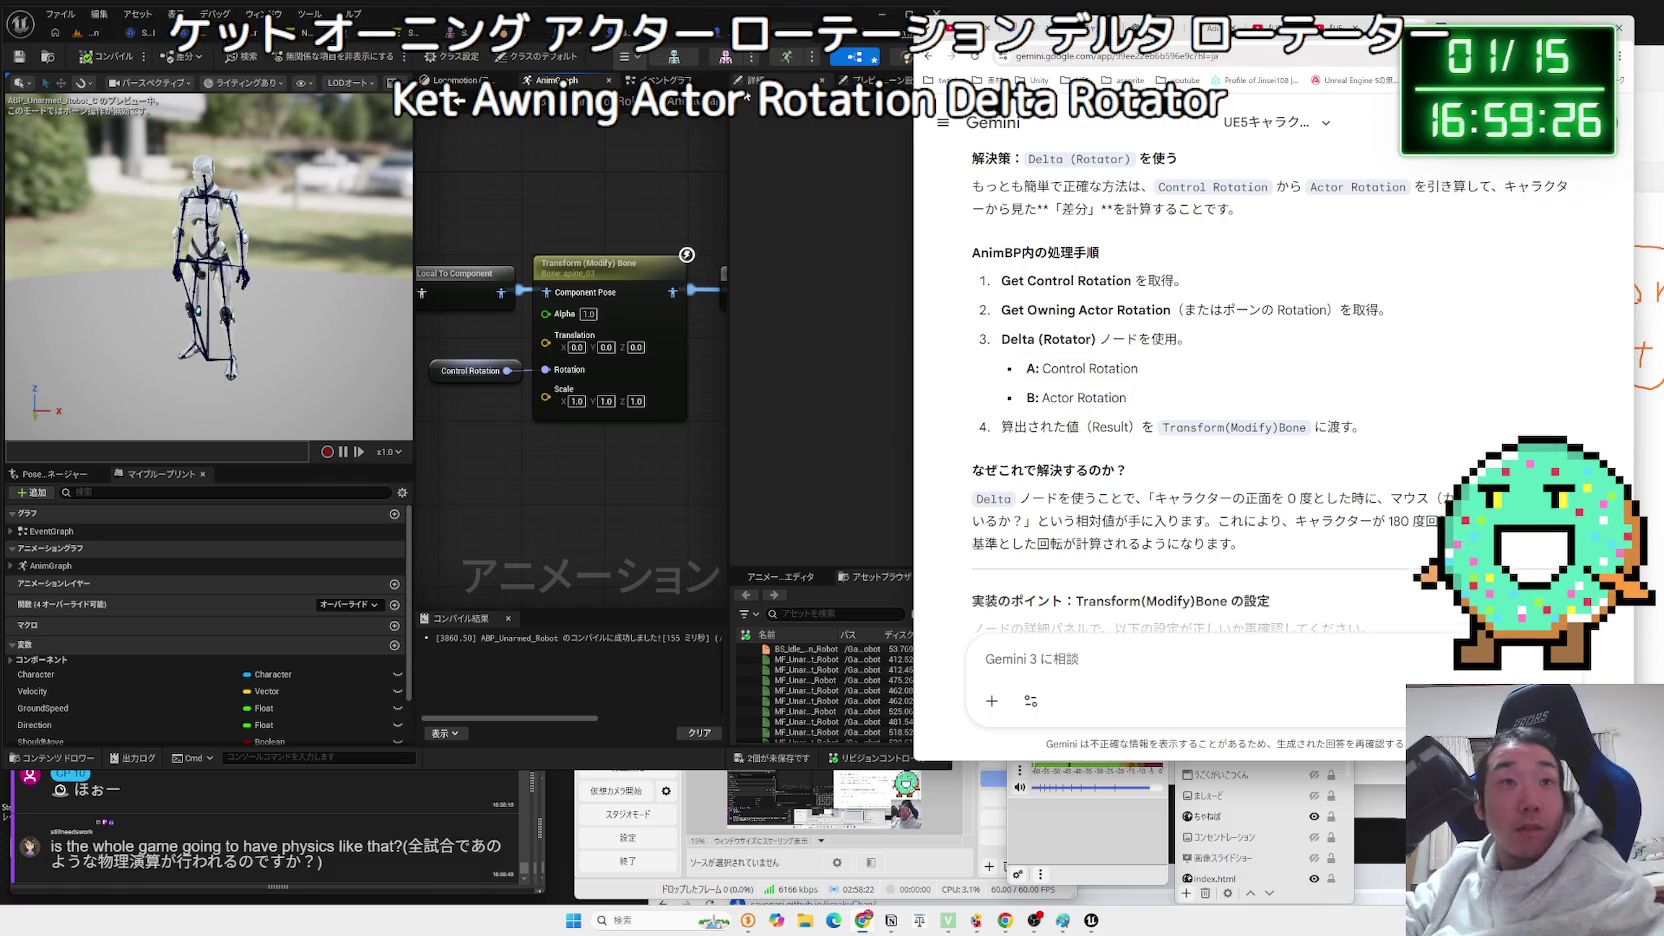
left_click(677, 221)
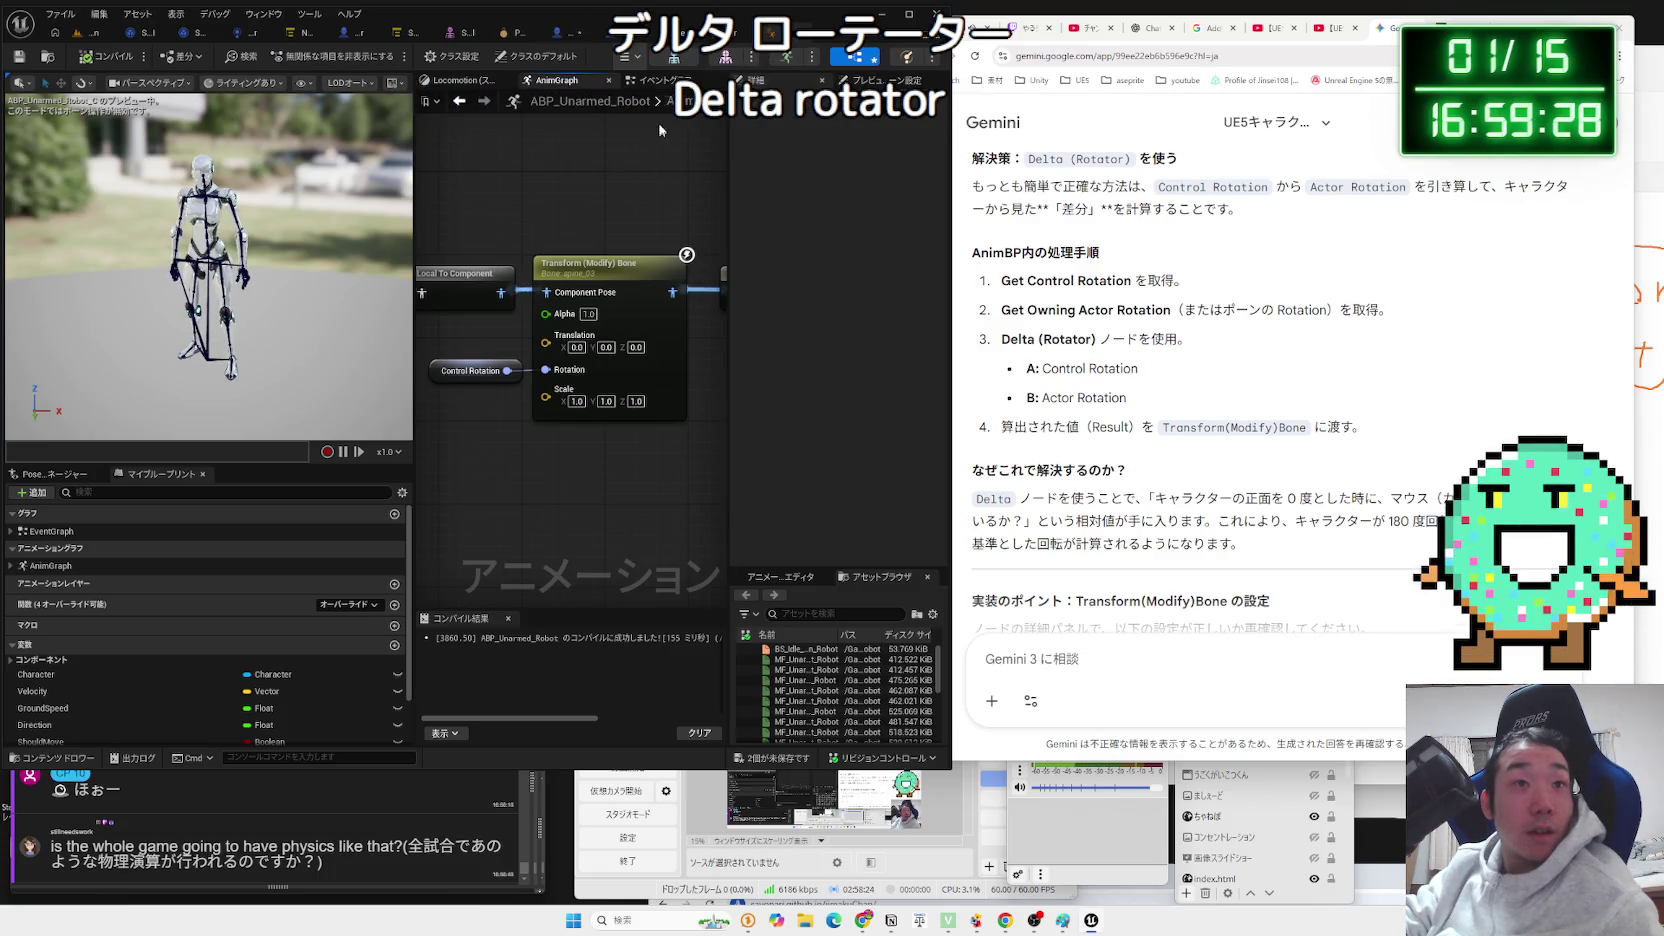
Add a Delta (Rotator) node to ABP_Unarmed_Robot's Event Graph by searching 'delta rota'.
left_click(645, 83)
right_click(531, 462)
type("delta rota")
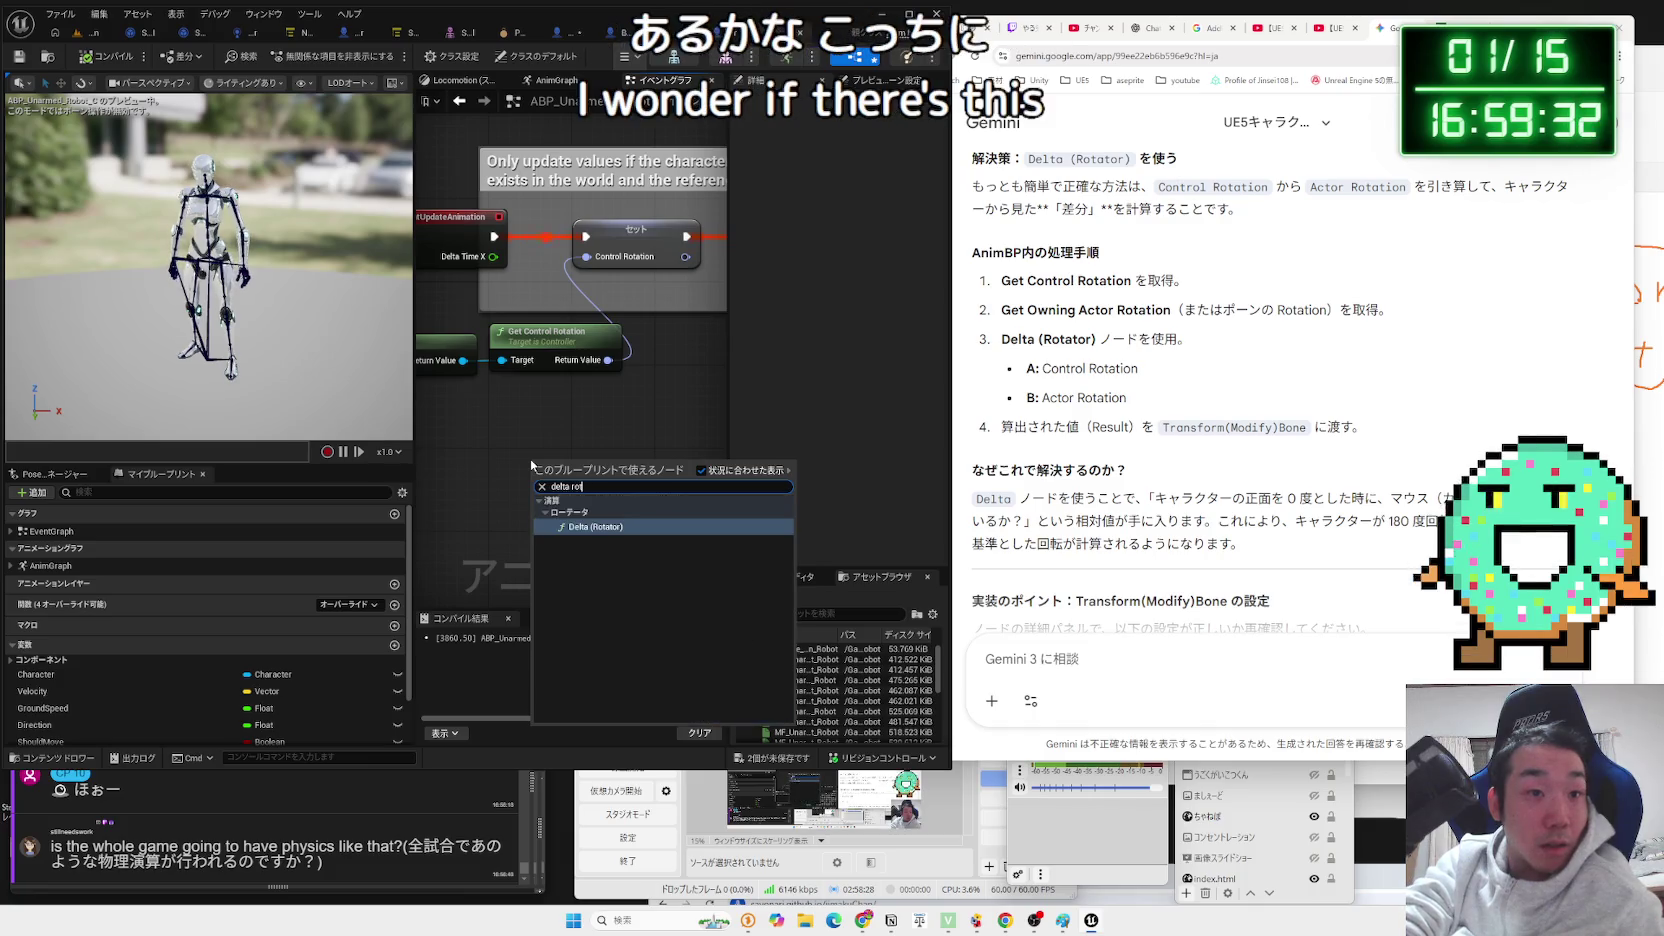
left_click(582, 526)
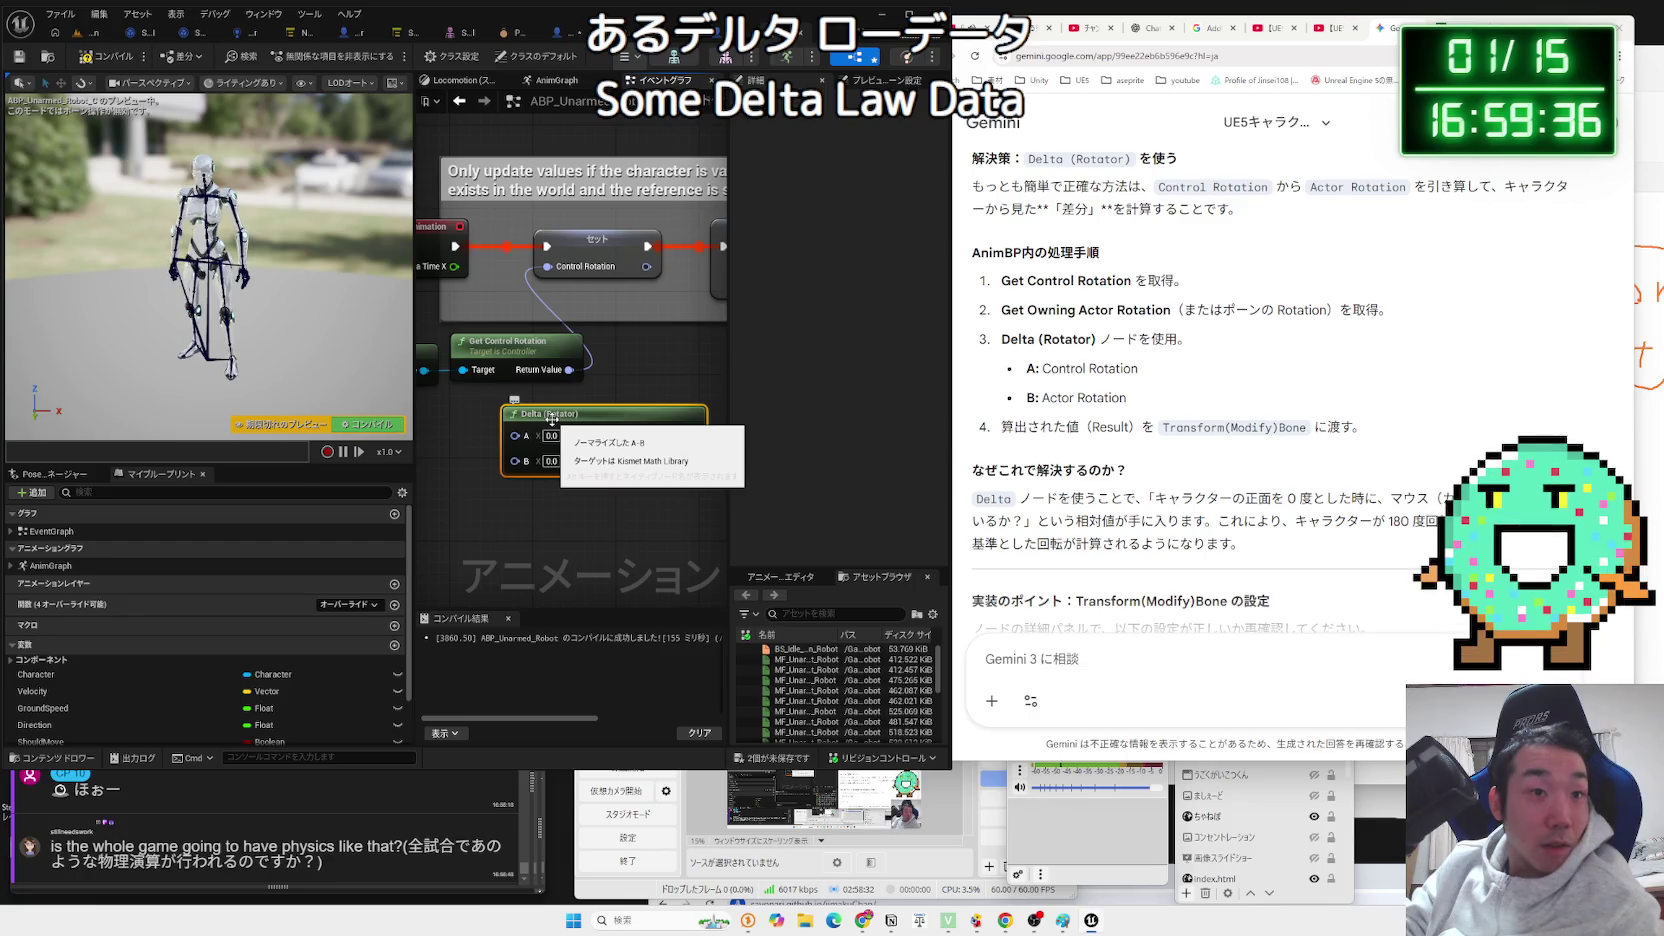
scroll(600, 457, "down", 1)
mouse_move(602, 462)
left_mouse_down()
mouse_move(612, 418)
mouse_move(549, 346)
mouse_move(542, 412)
left_mouse_up()
Search for a 'get player' node, then cancel the search.
type("get pay")
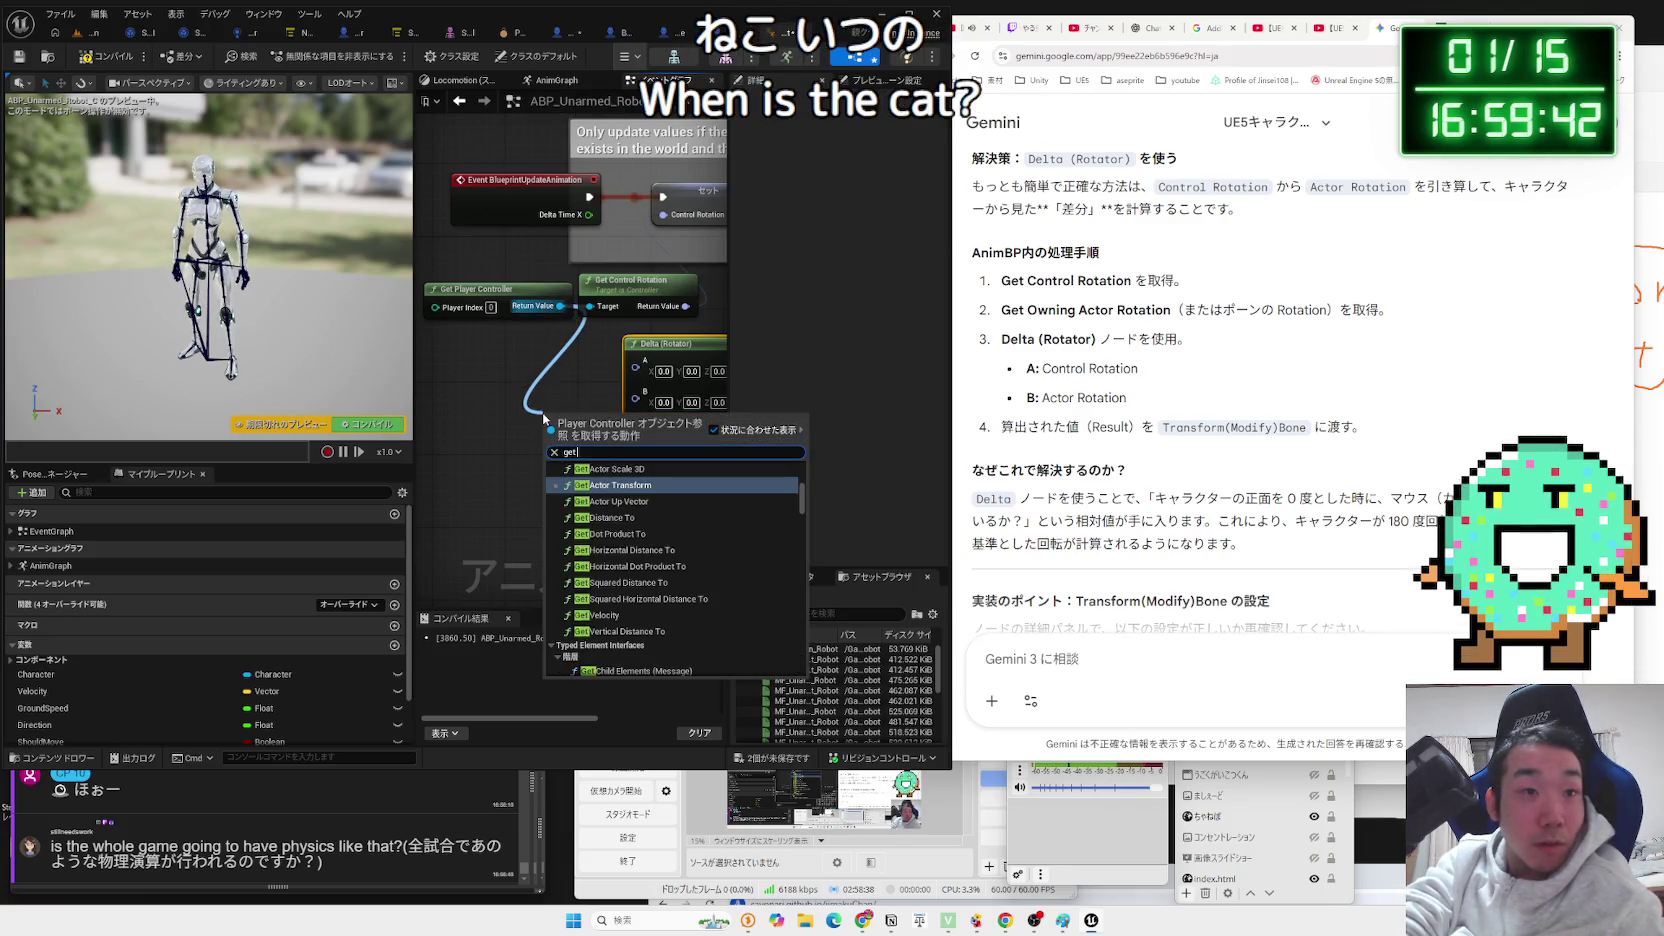
key("BackSpace")
key("BackSpace")
type("la")
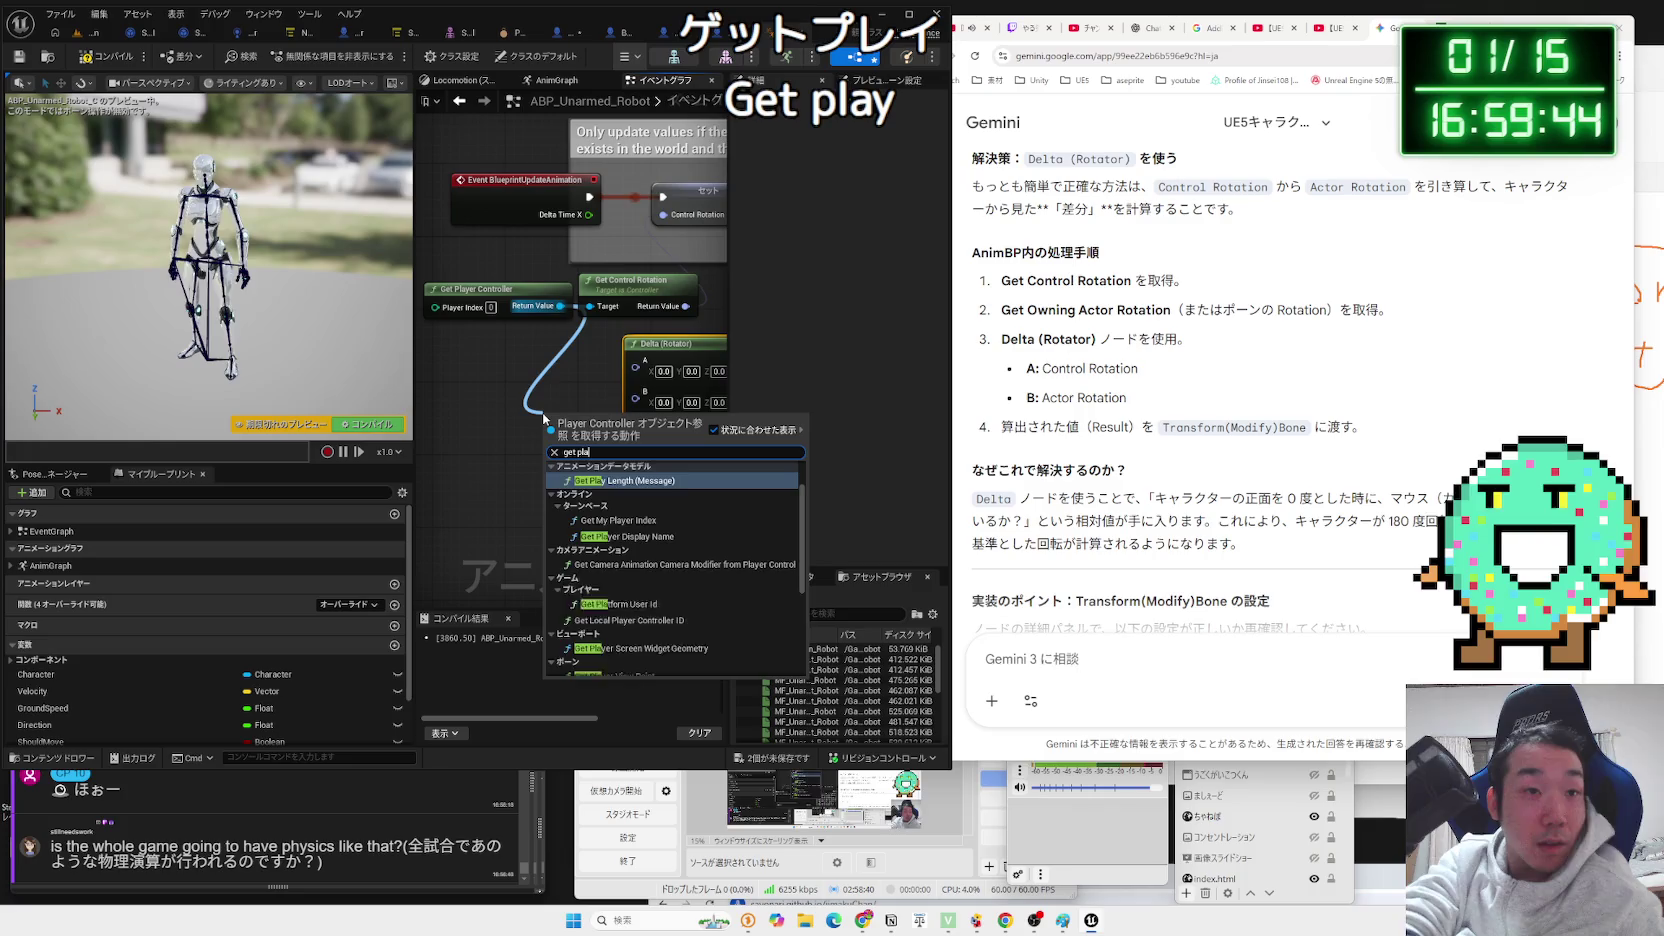
type("yer p")
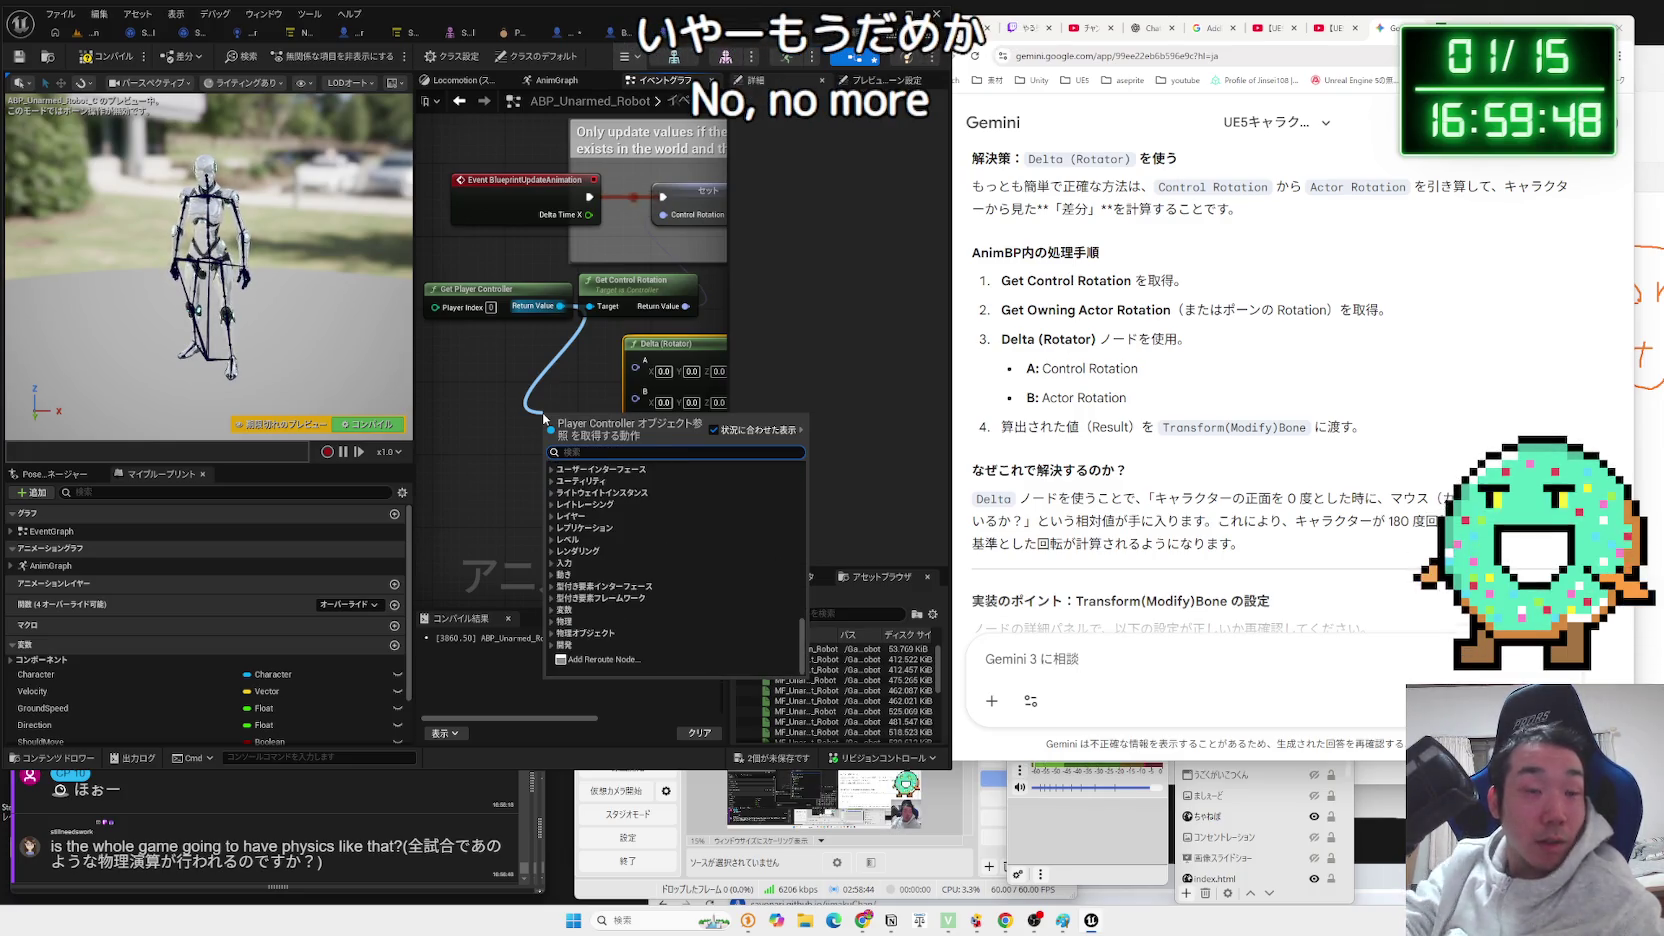
key("Escape")
scroll(503, 398, "down", 3)
left_click_drag(503, 398, 573, 425)
Drop in a Character getter and pull a Get Actor Rotation node from it.
mouse_move(108, 683)
left_mouse_down()
mouse_move(480, 440)
mouse_move(540, 425)
mouse_move(610, 441)
left_mouse_up()
scroll(543, 427, "up", 2)
type("rotatio")
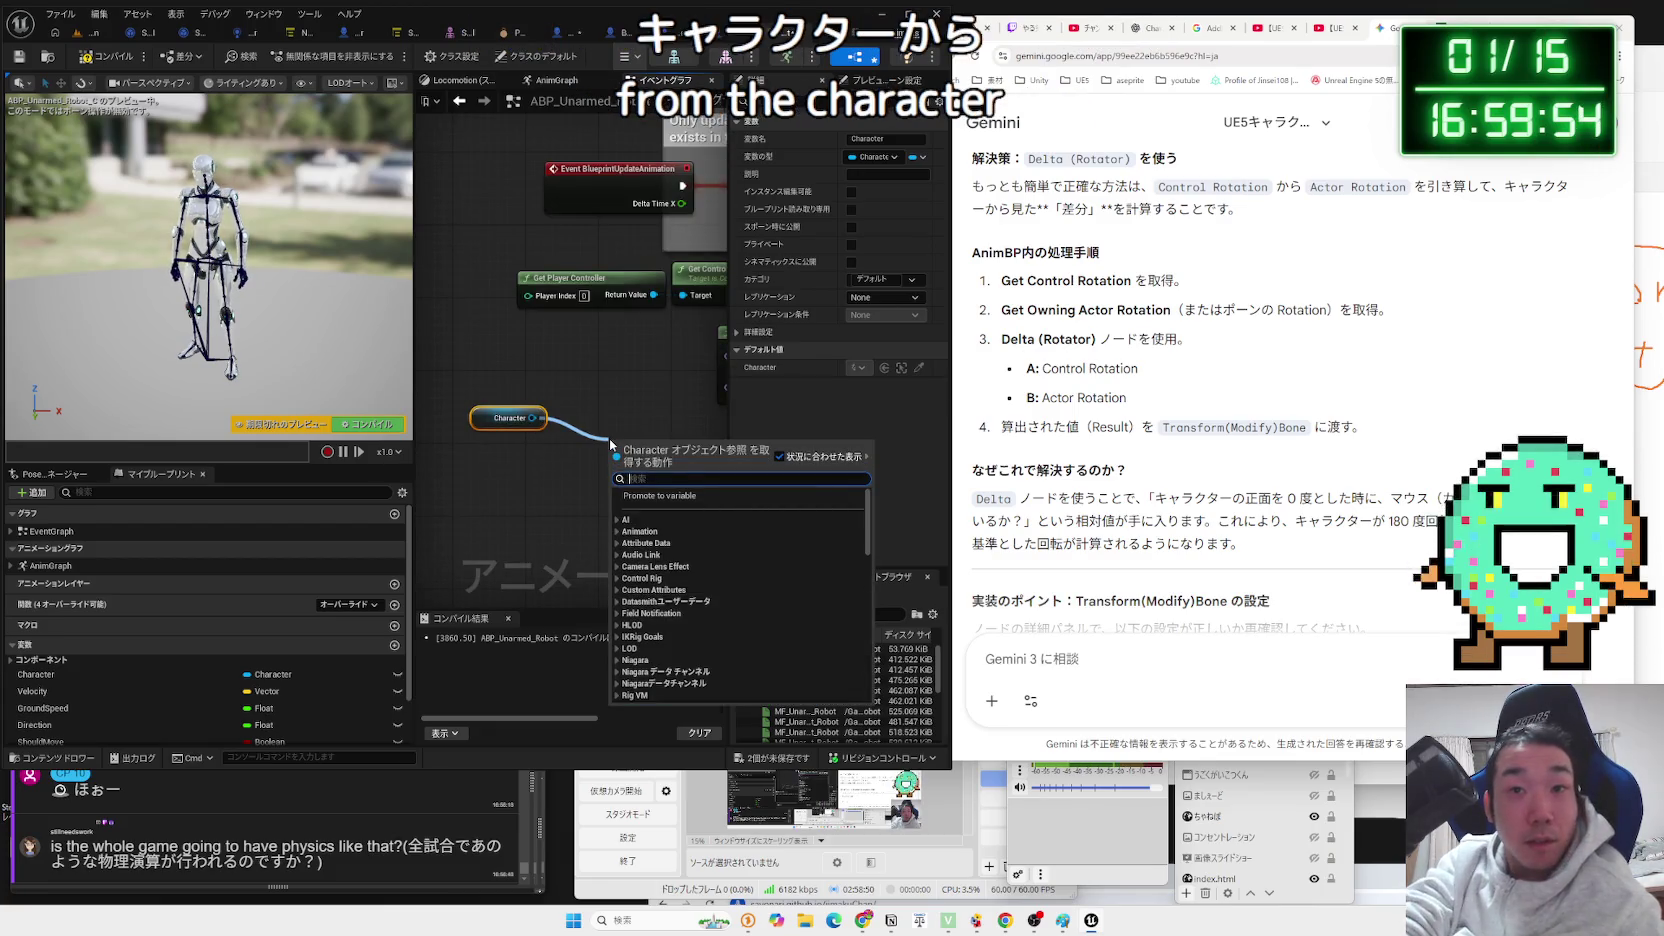
type("n")
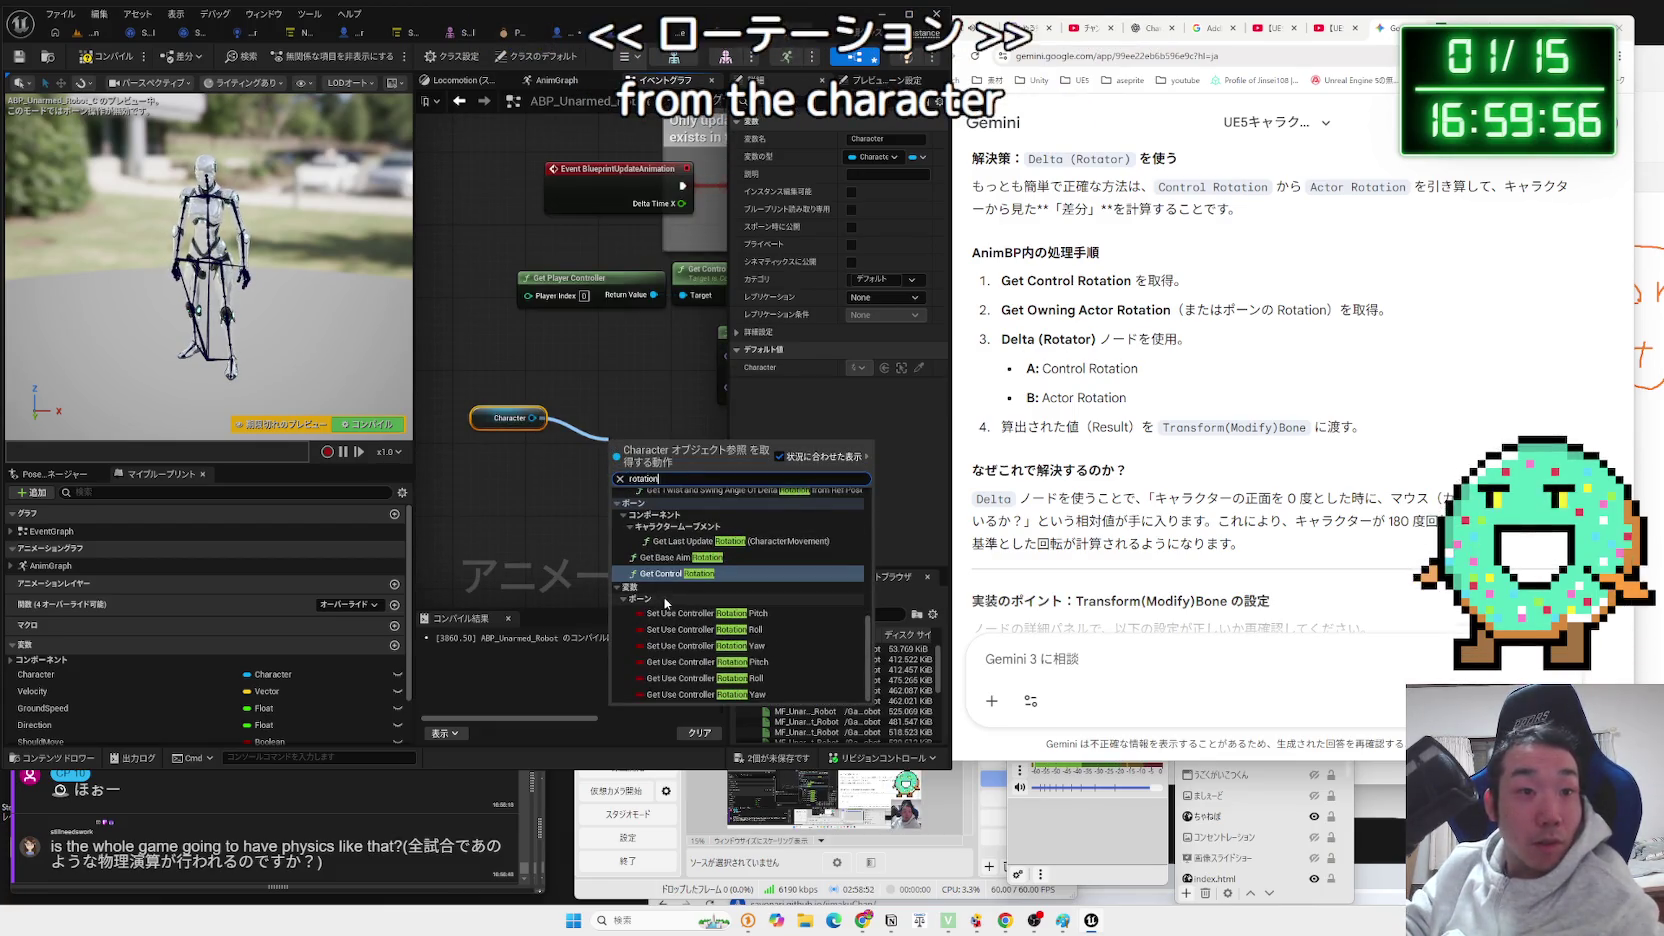
scroll(688, 579, "up", 10)
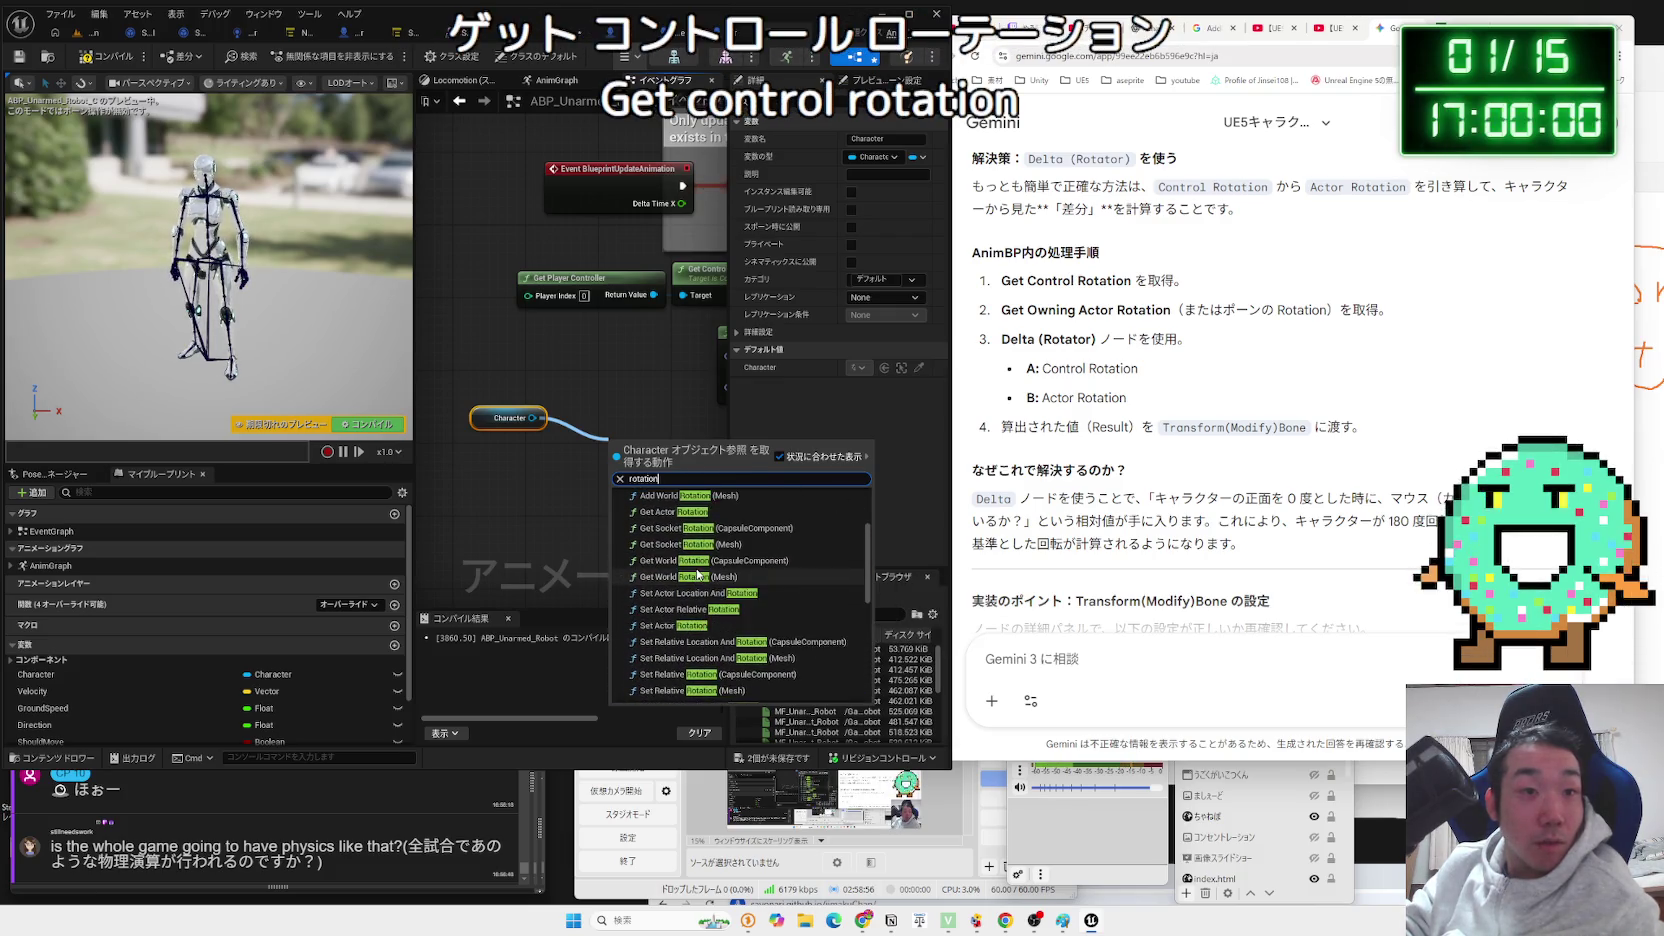
type(" get")
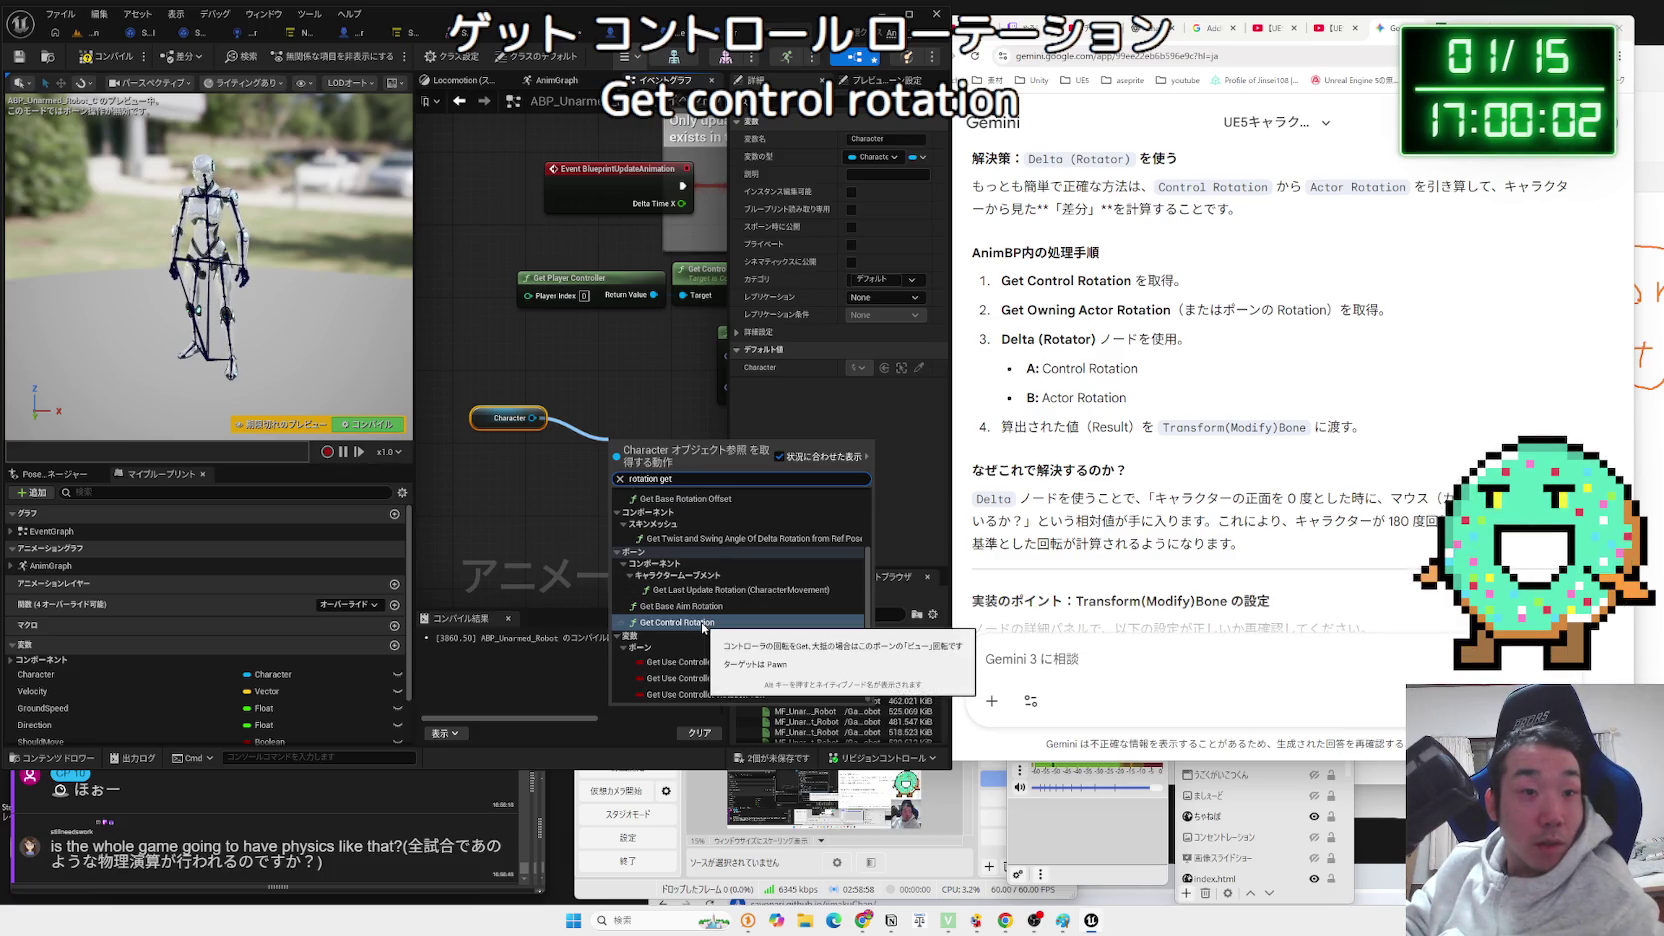
scroll(710, 630, "up", 3)
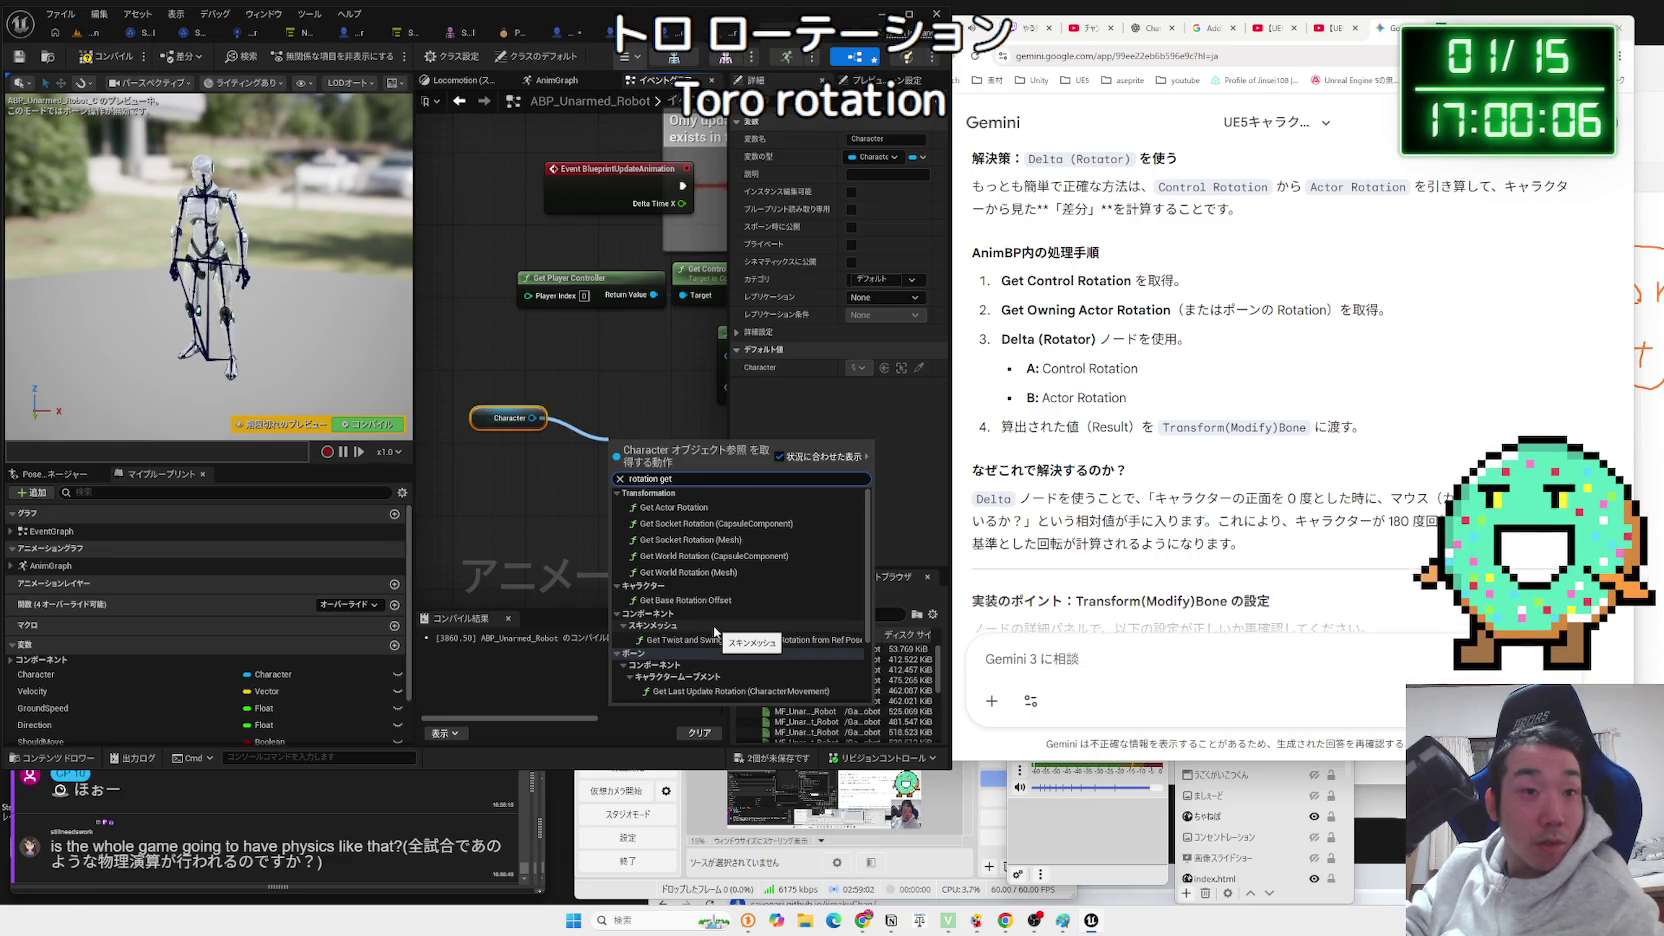
left_click(679, 512)
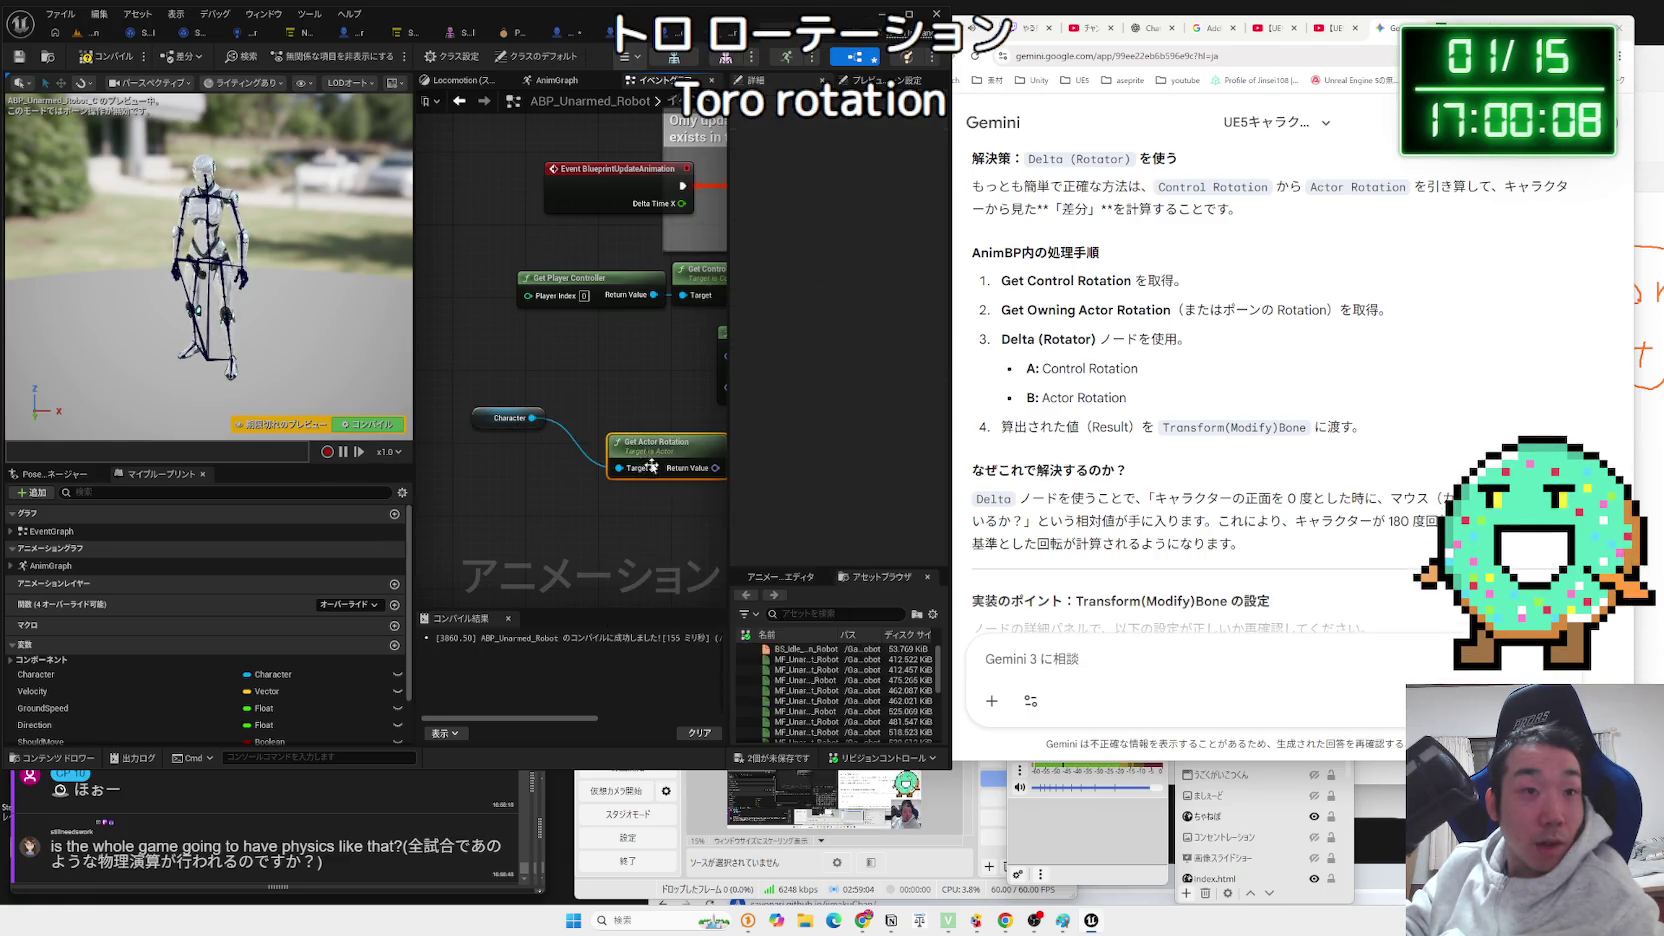
Add Get Desired Rotation from the player controller and wire it into Set's Control Rotation.
mouse_move(635, 459)
left_mouse_down()
mouse_move(520, 497)
mouse_move(633, 515)
left_mouse_up()
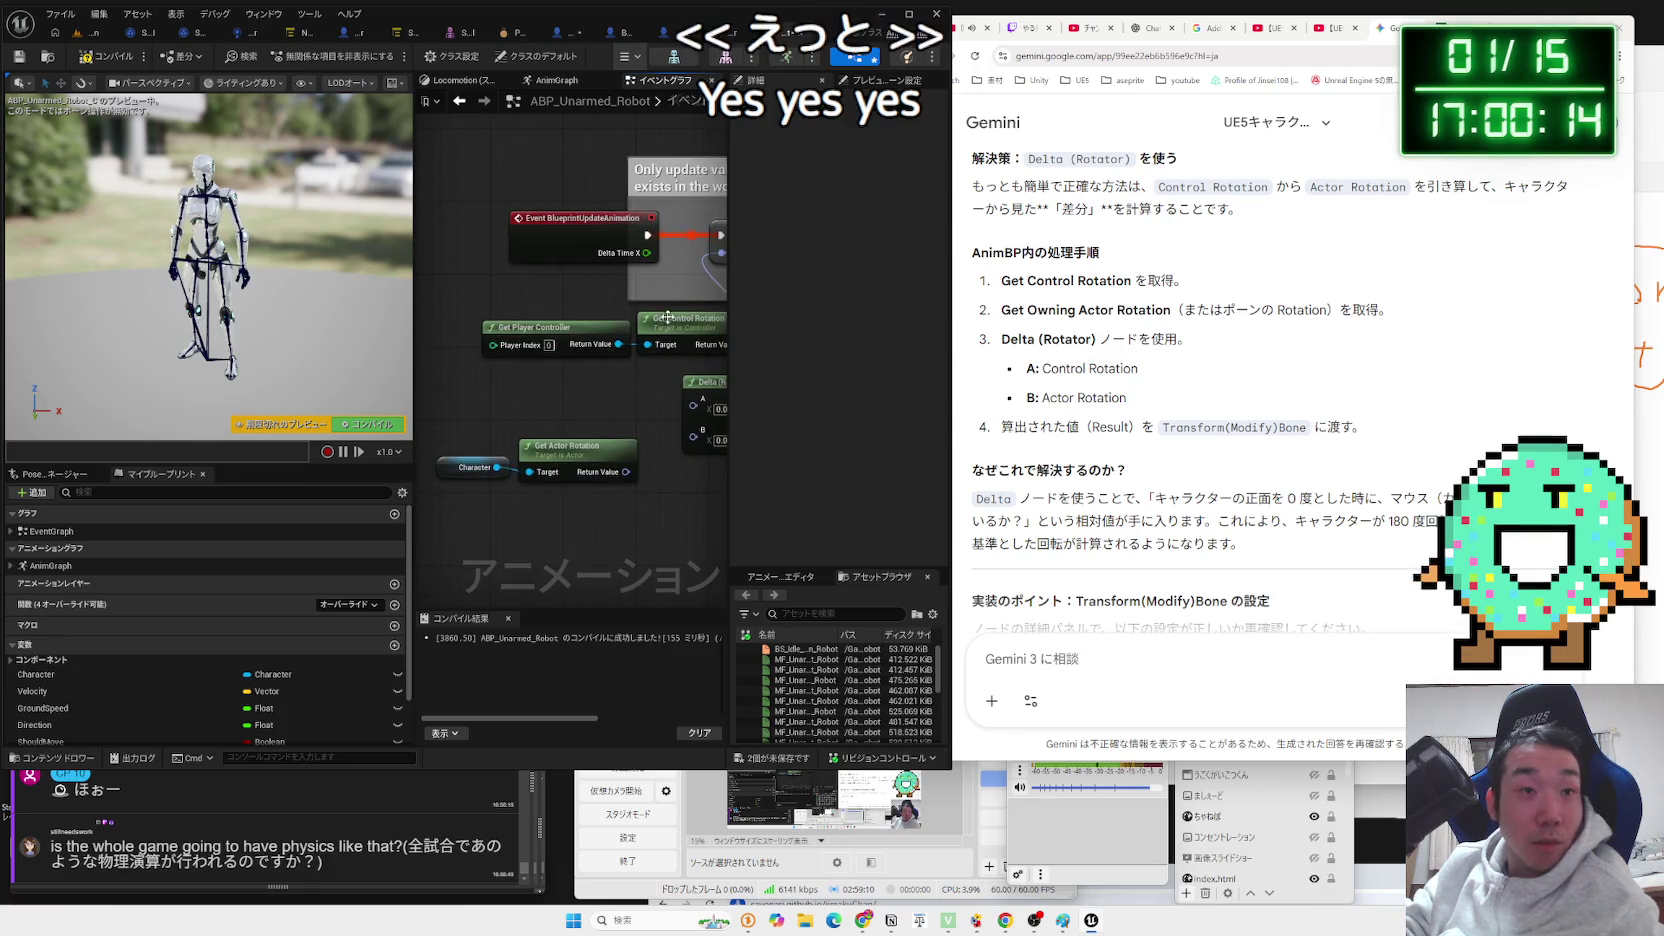
mouse_move(660, 318)
left_mouse_down()
mouse_move(560, 336)
mouse_move(552, 424)
left_mouse_up()
type("get rotation")
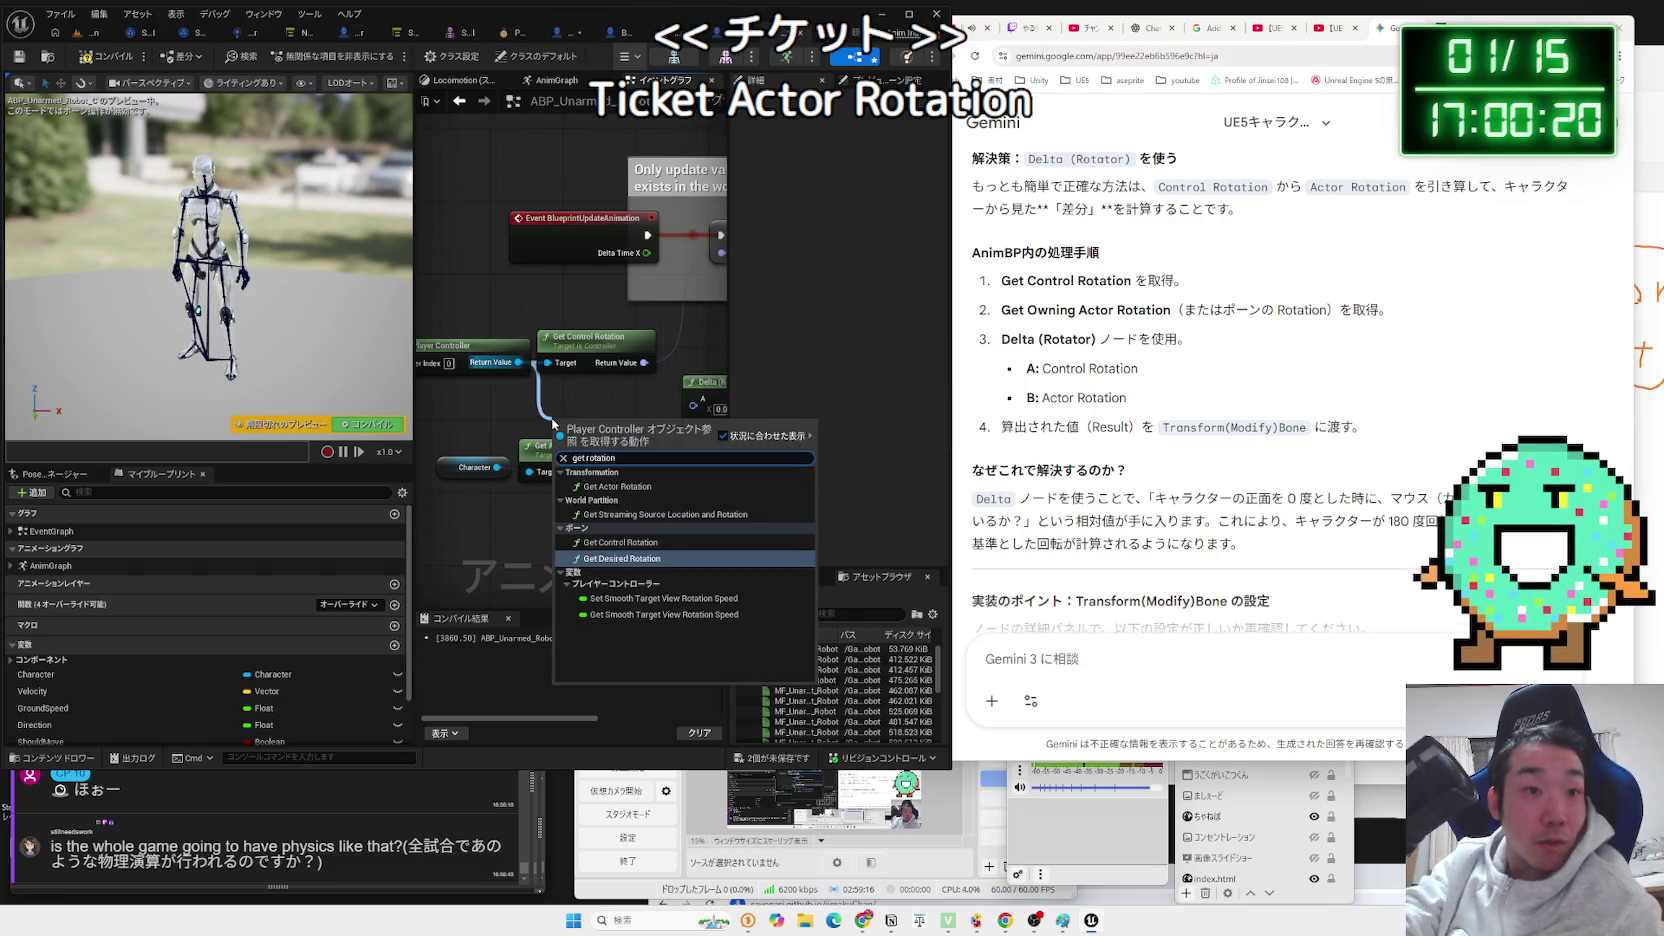
left_click(632, 559)
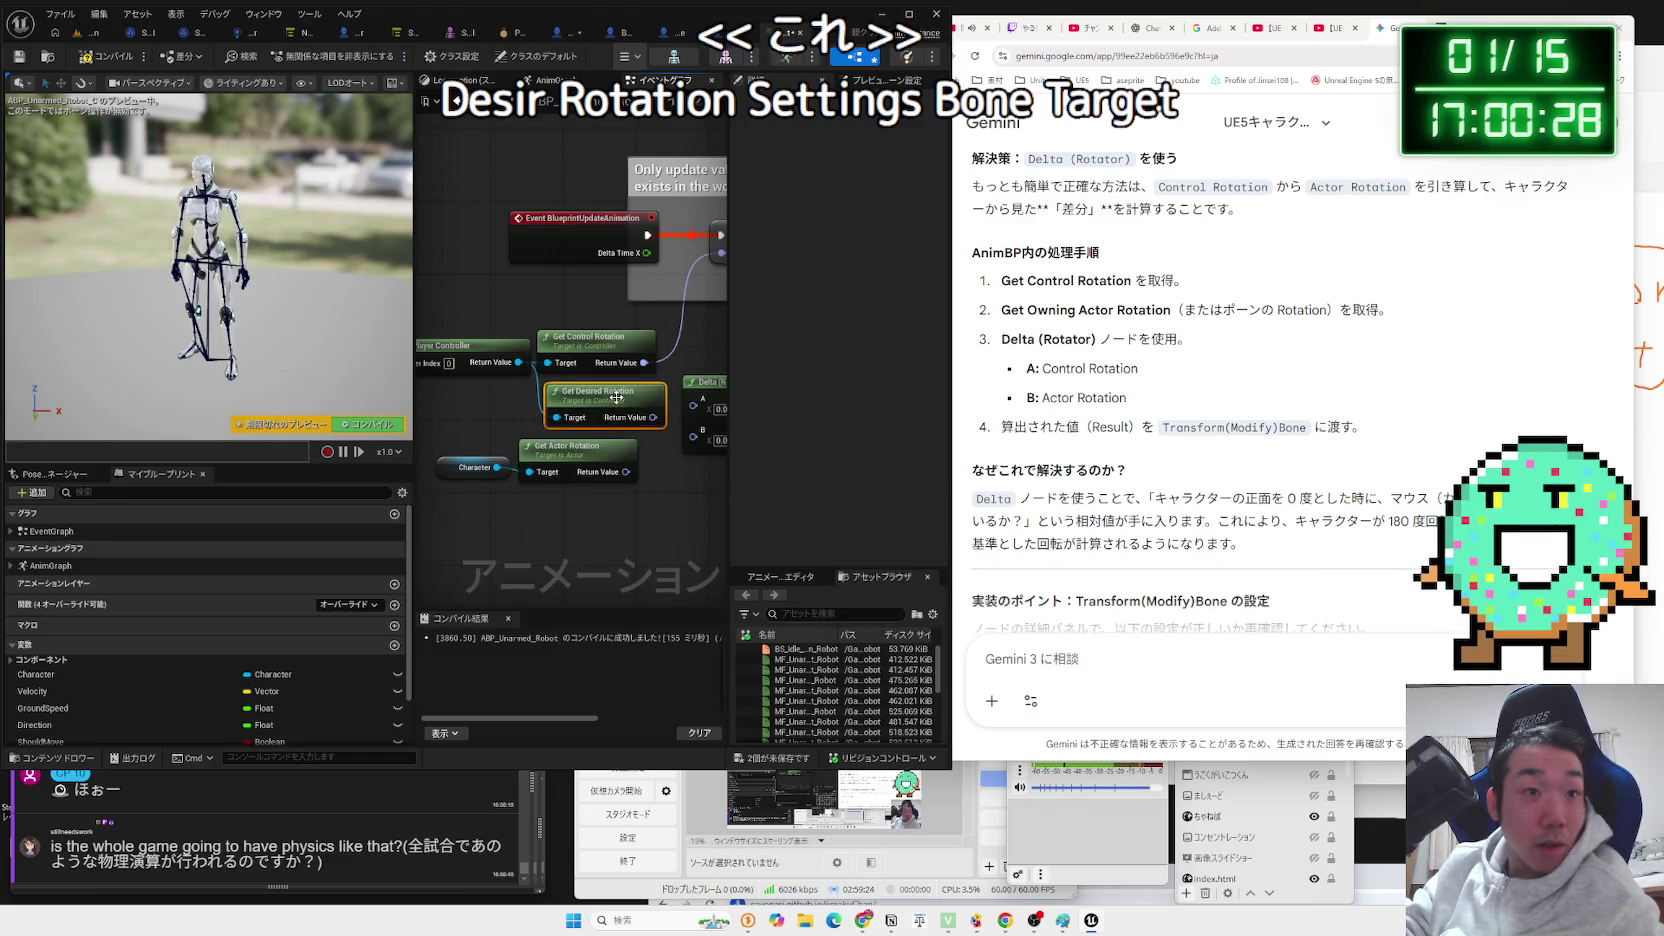
left_click_drag(555, 353, 596, 252)
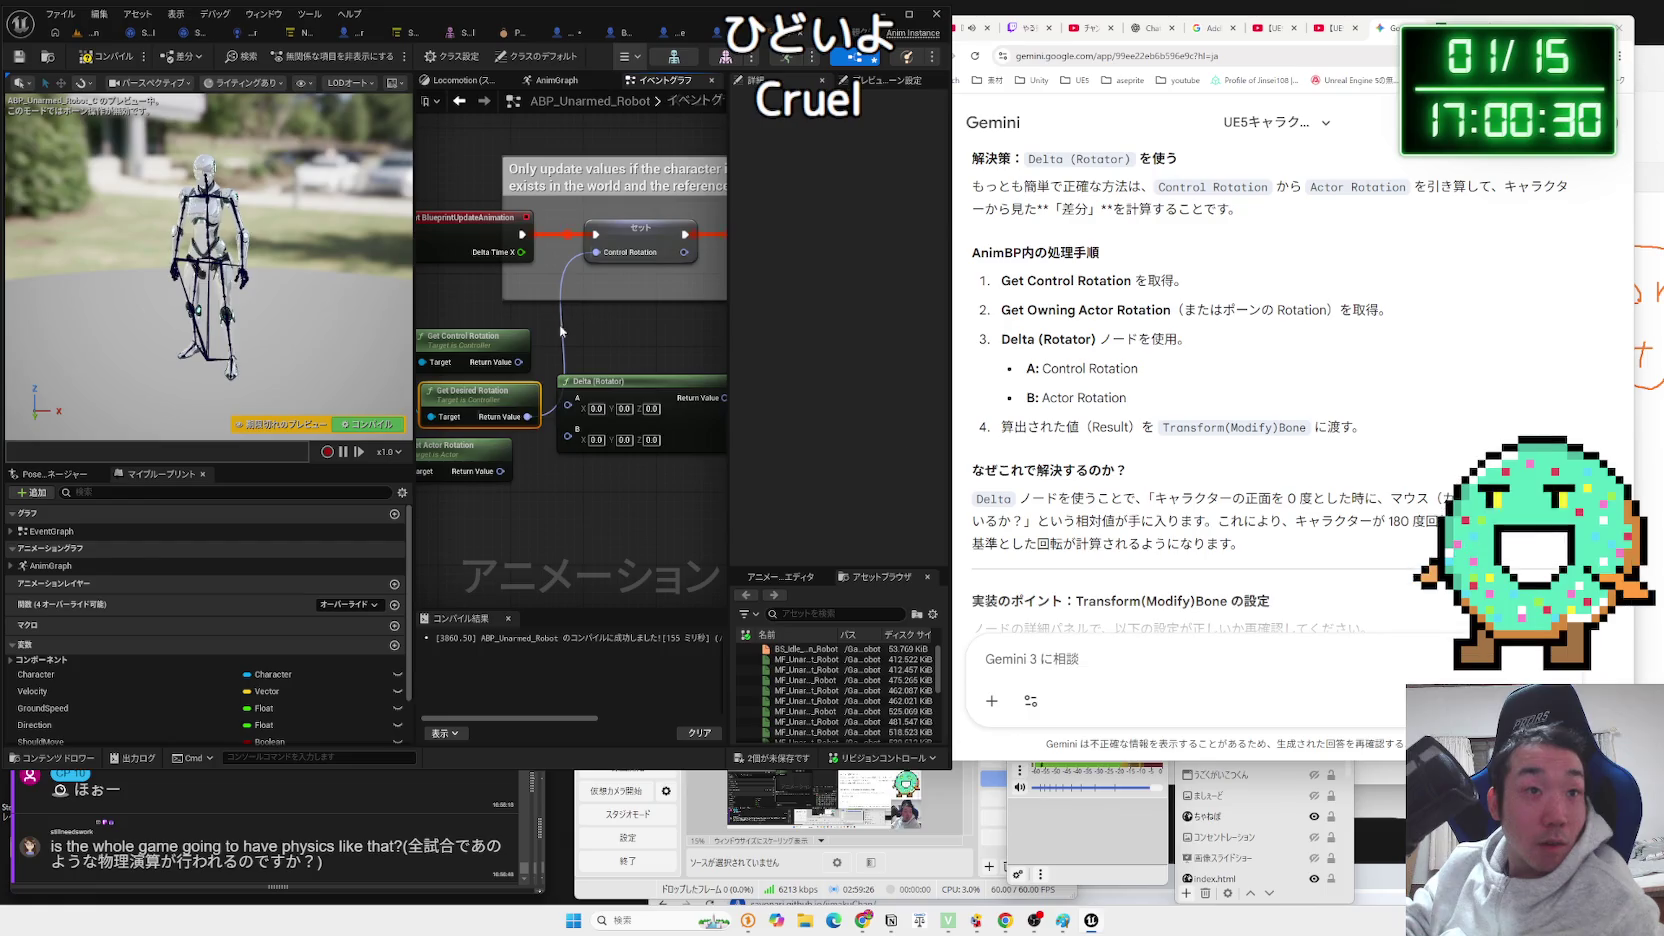
Run a quick PhysicsBoxing play test from the level editor, then stop it.
left_click(95, 32)
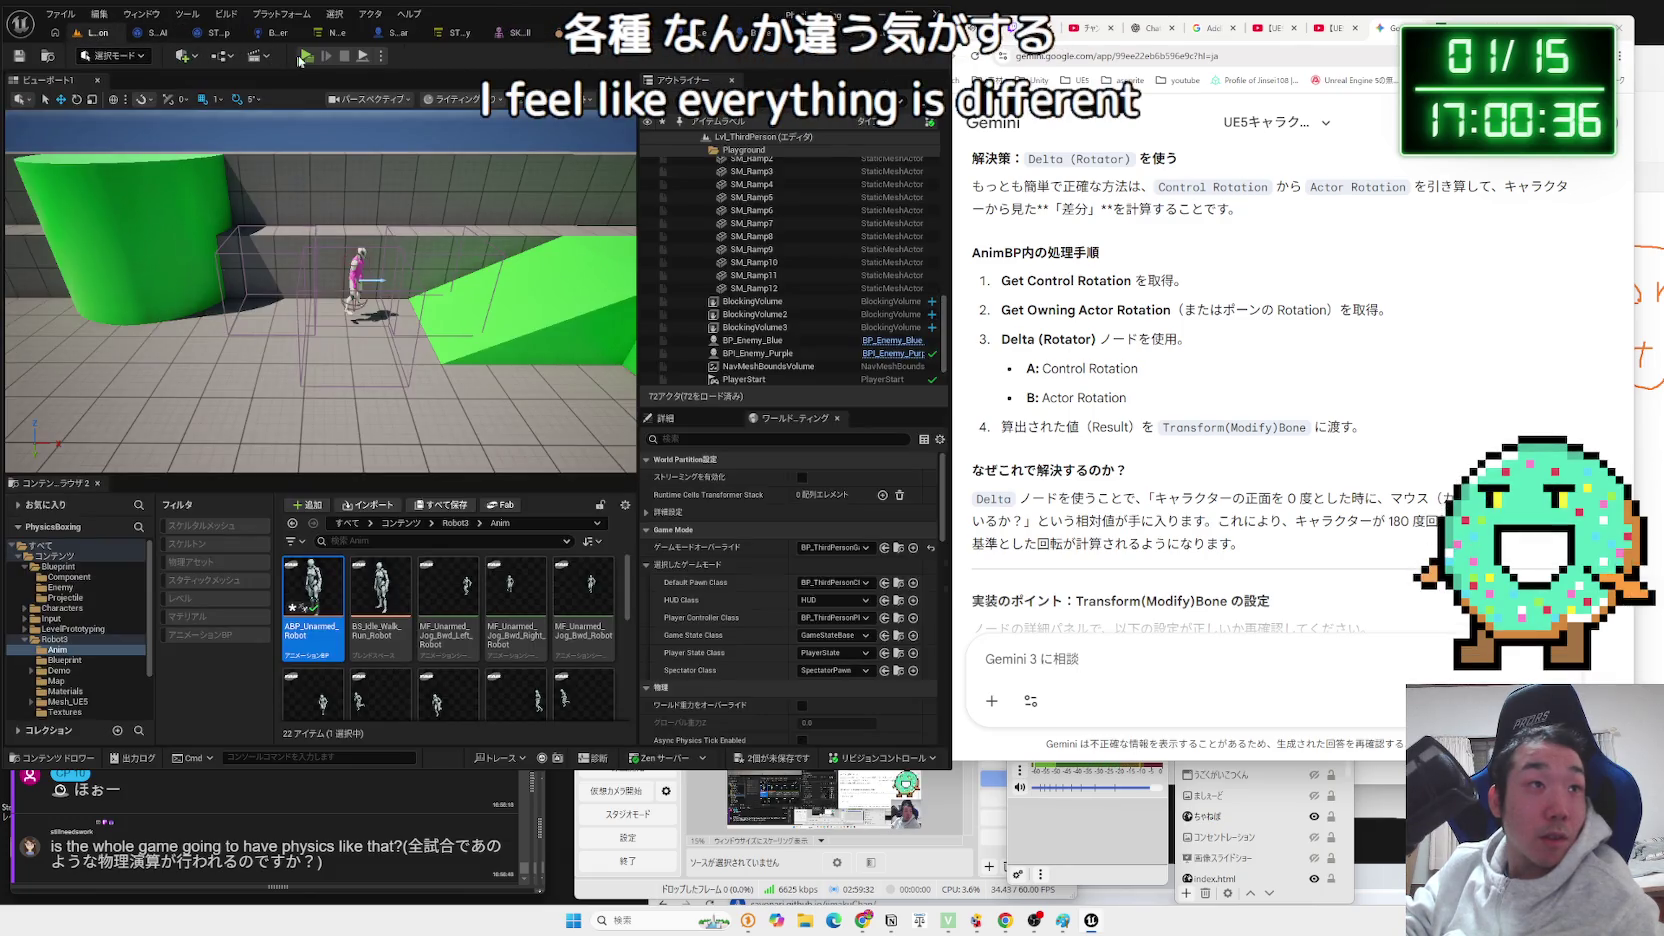
key("alt+p")
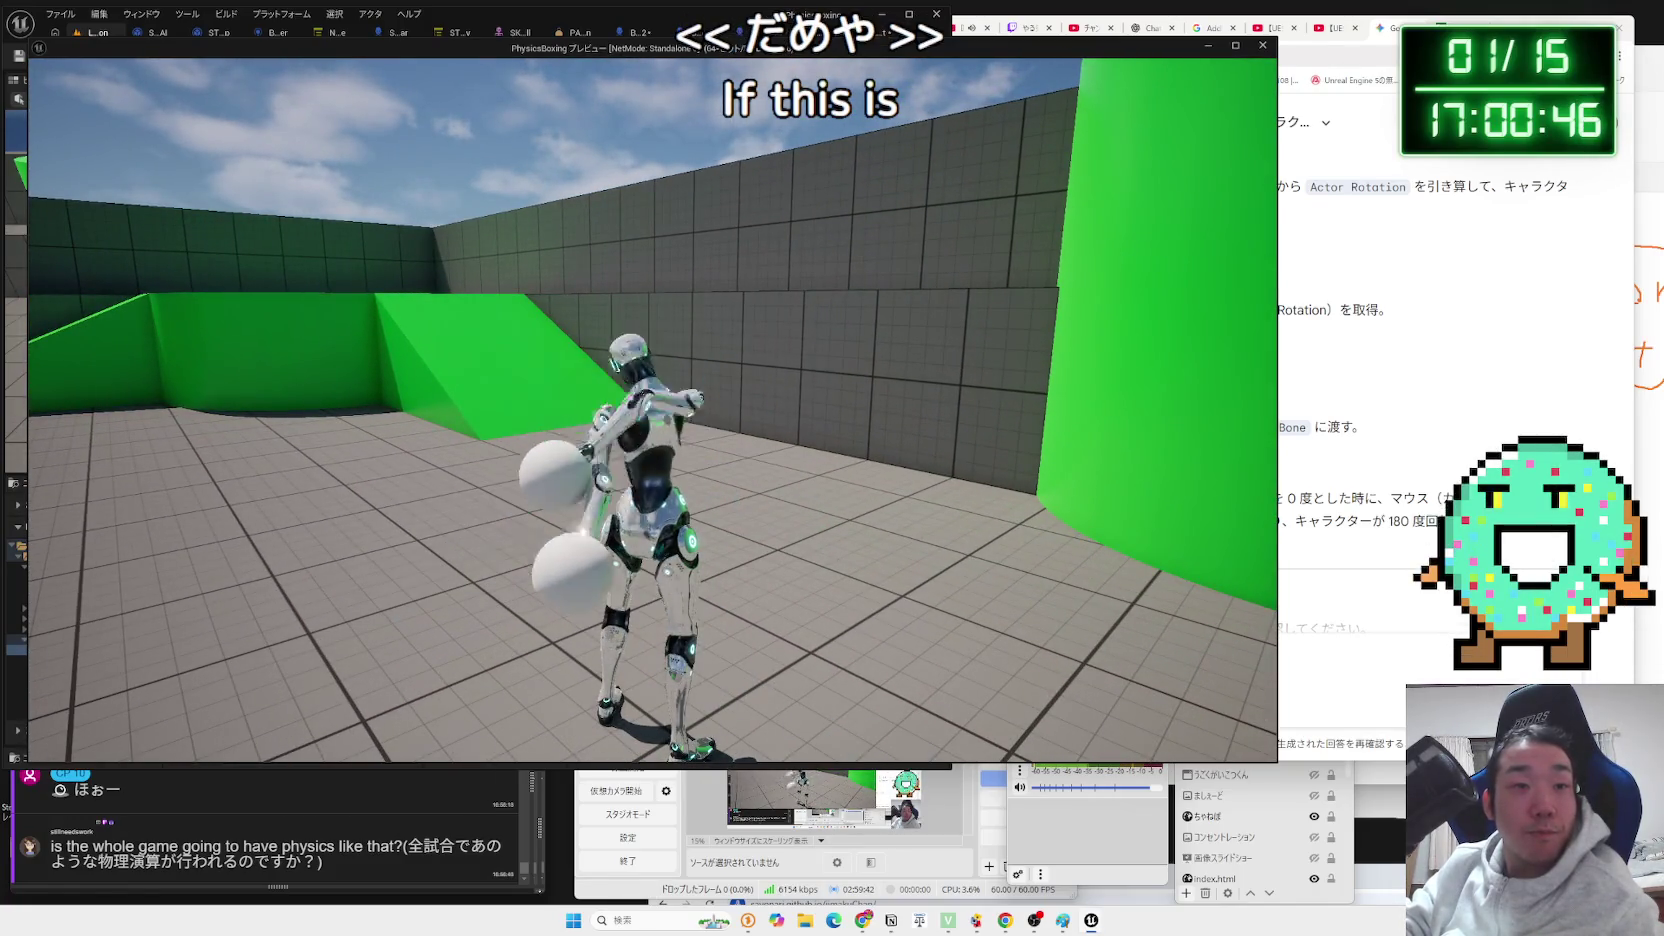
key("Escape")
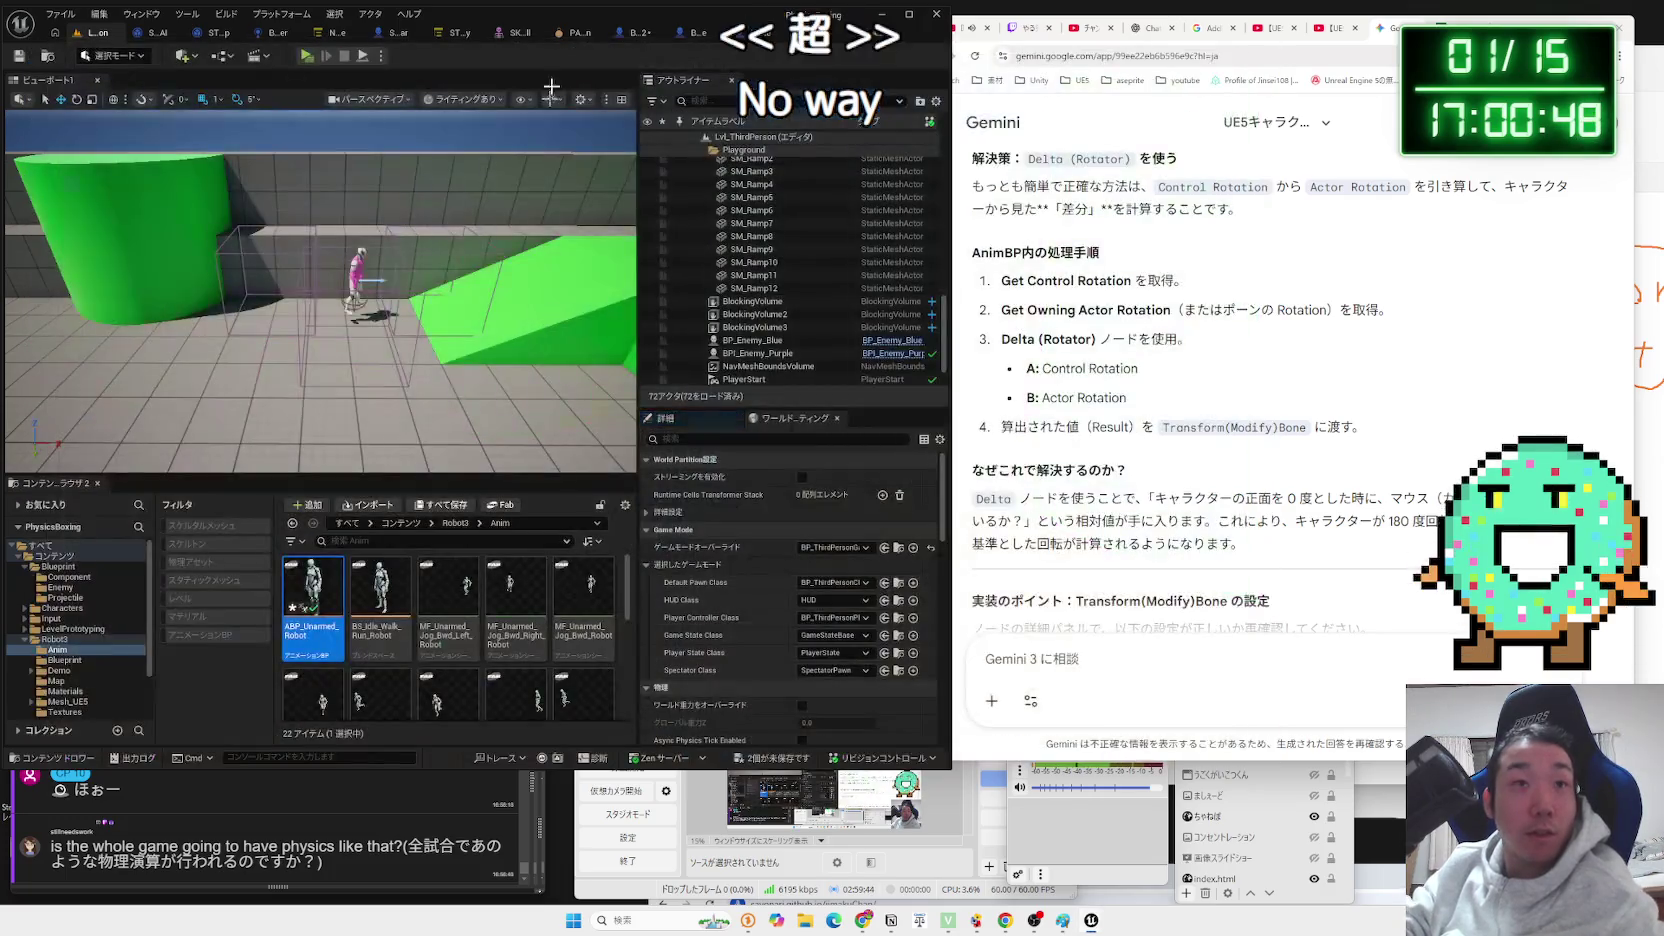
Replace Get Desired Rotation: Get Control Rotation into Delta A, Get Actor Rotation into B; replay.
double_click(313, 600)
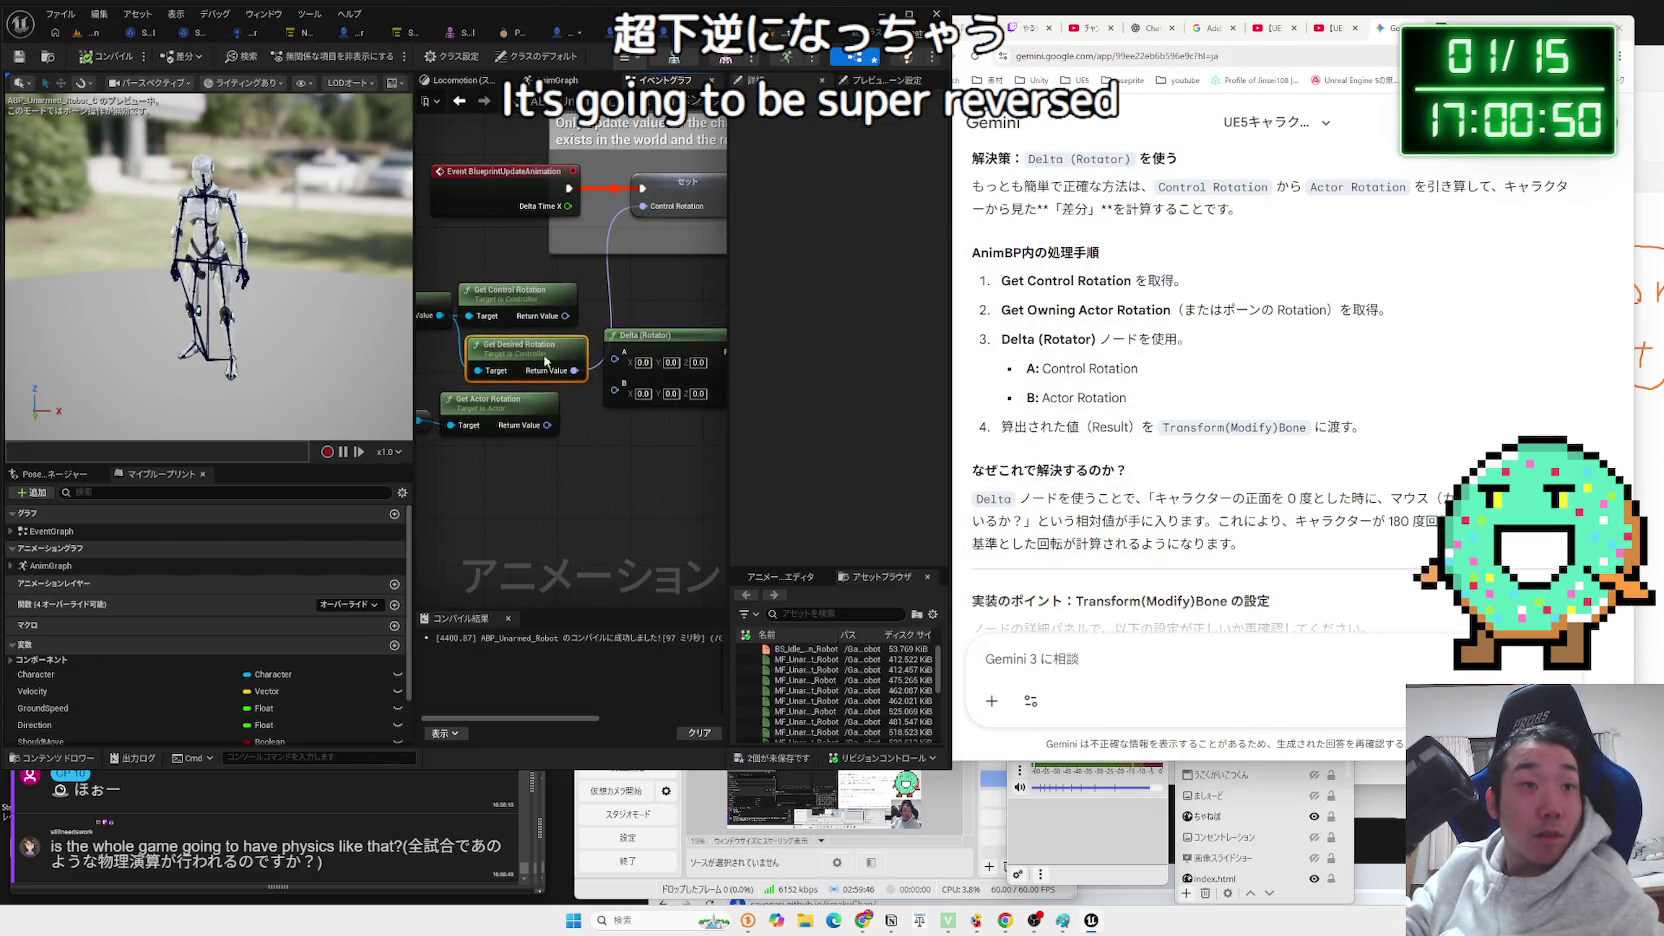
key("Delete")
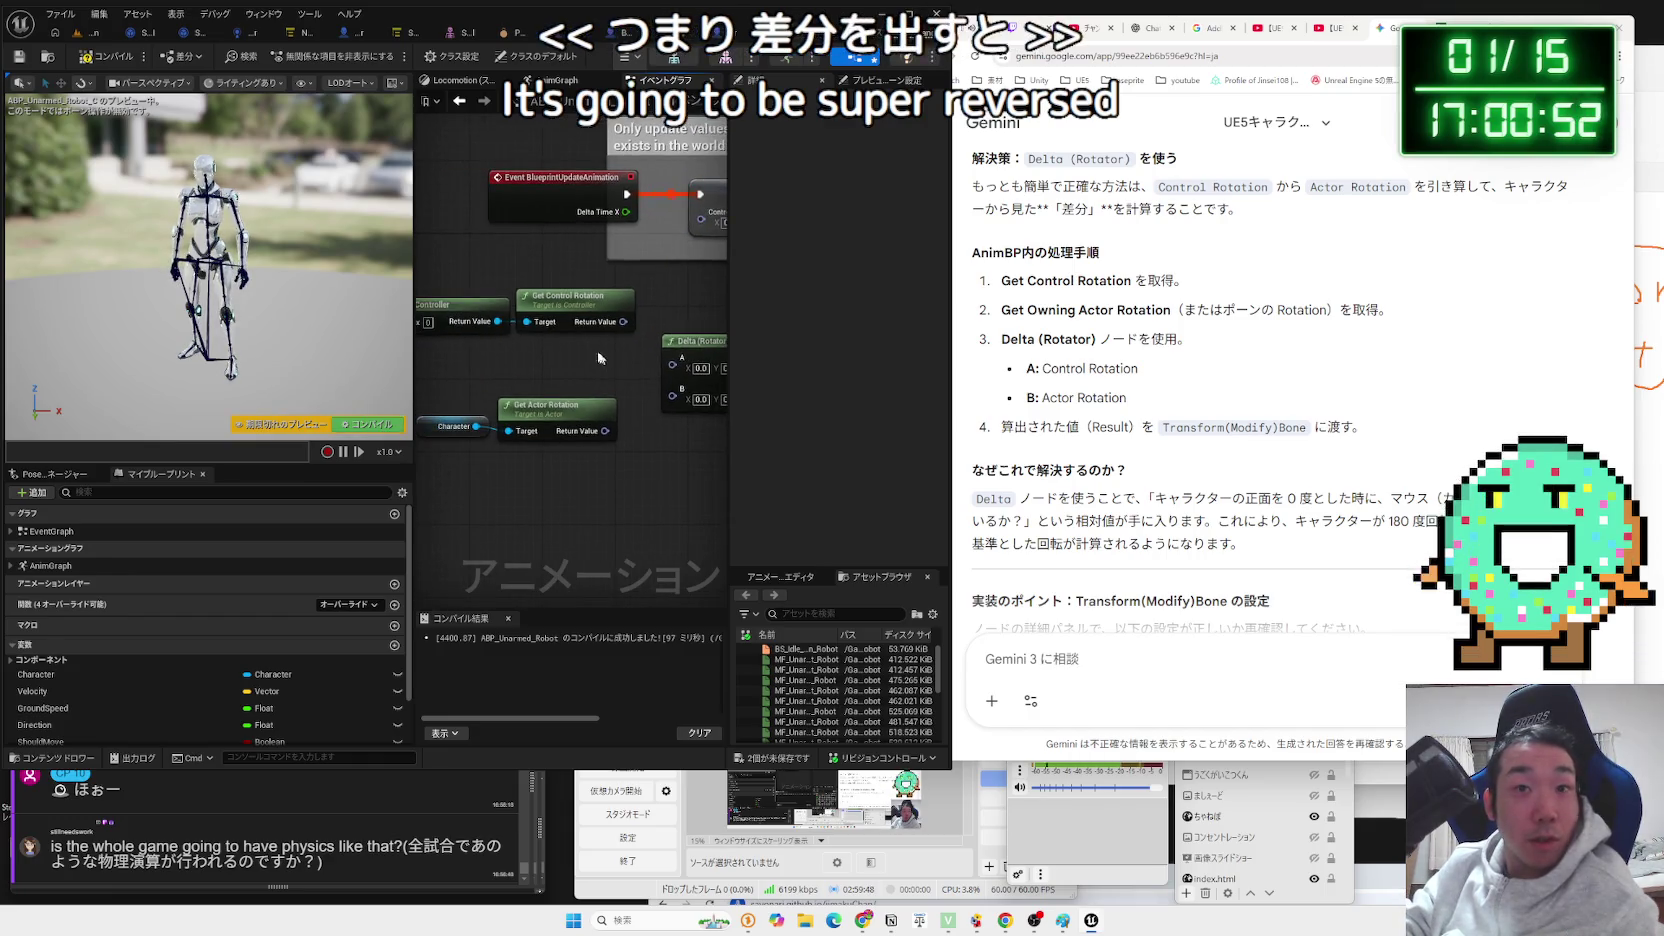
left_click_drag(484, 296, 484, 314)
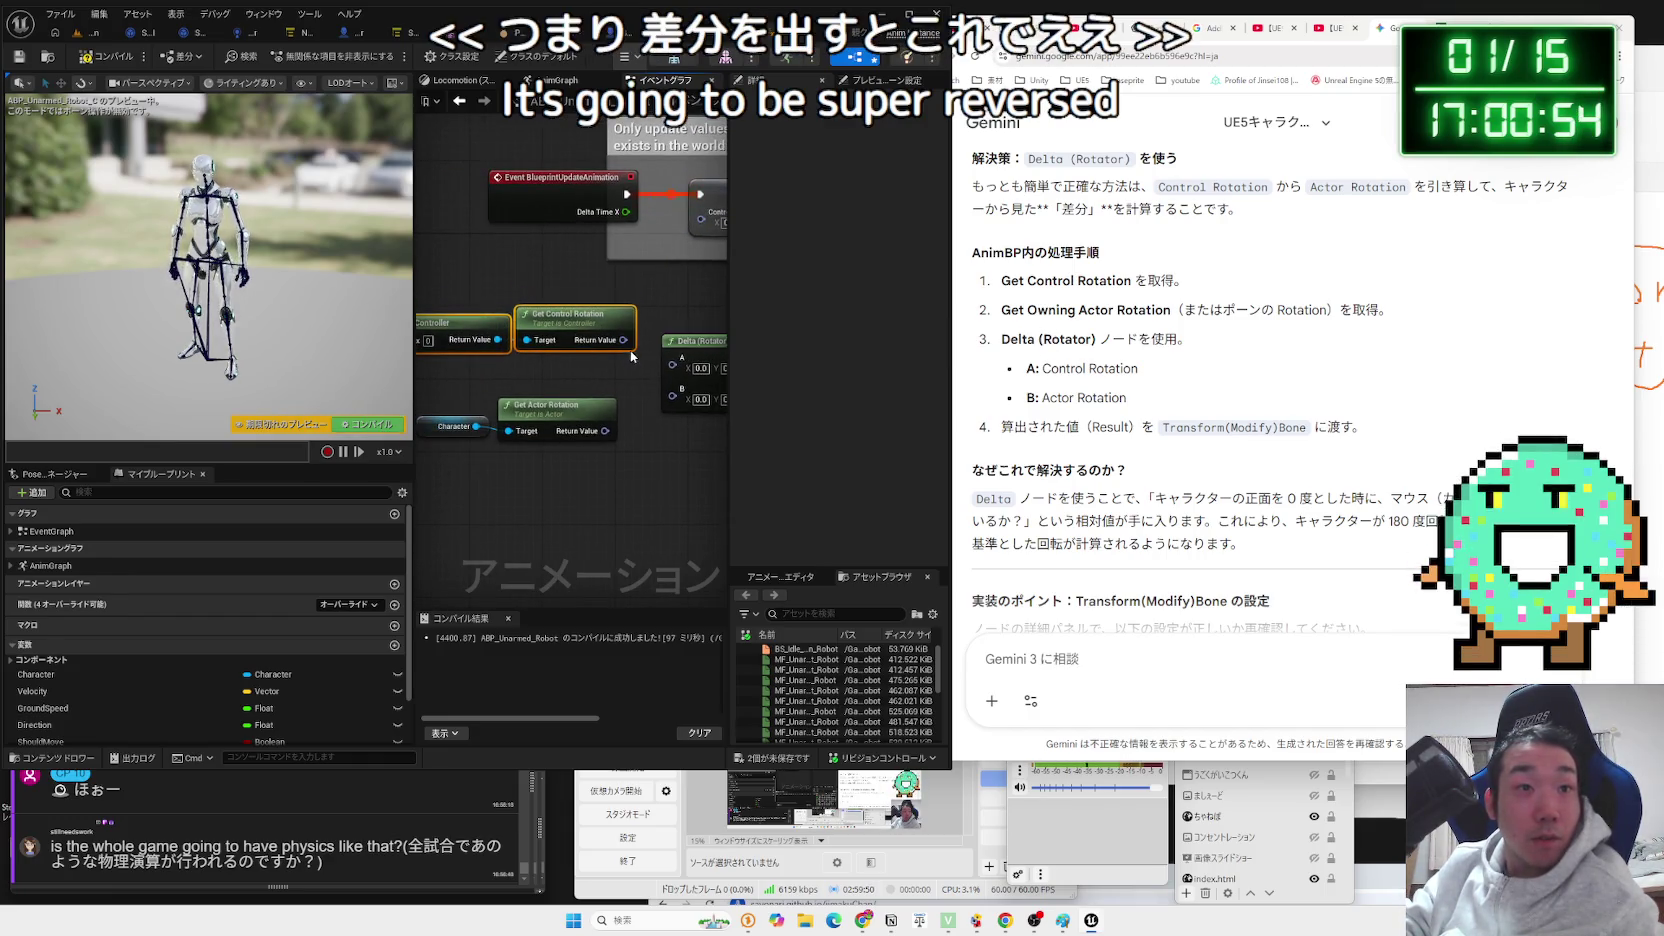
left_click_drag(627, 340, 670, 357)
mouse_move(605, 431)
left_mouse_down()
mouse_move(670, 383)
mouse_move(506, 442)
left_mouse_up()
left_click_drag(433, 309, 565, 337)
left_click(95, 32)
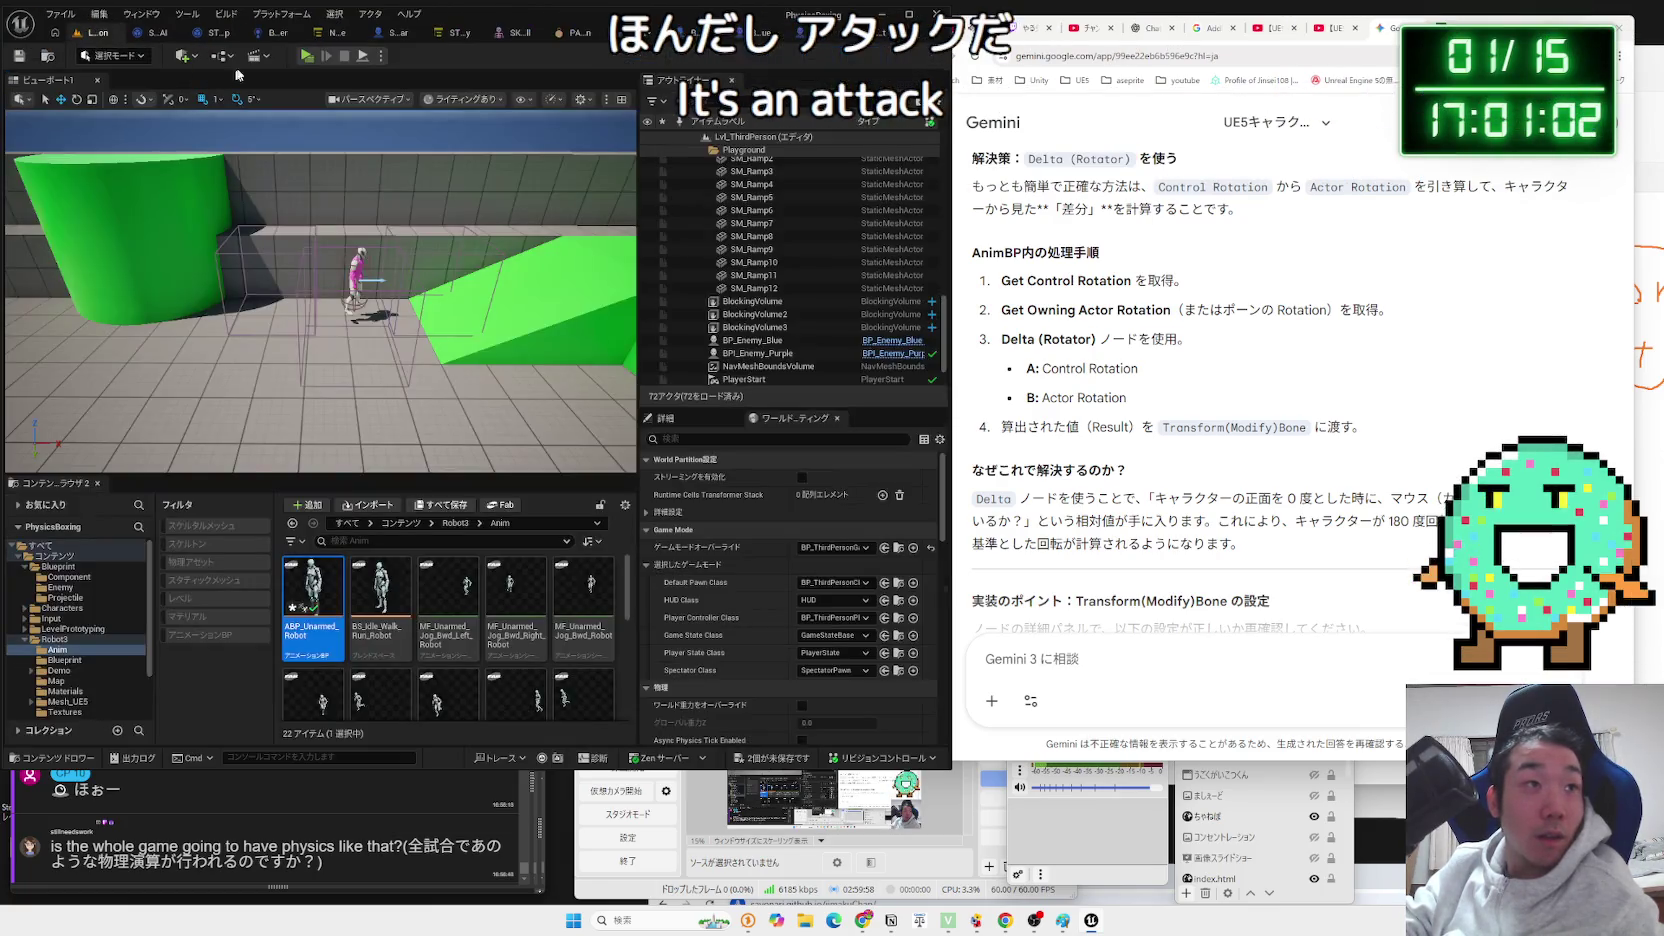
left_click(307, 56)
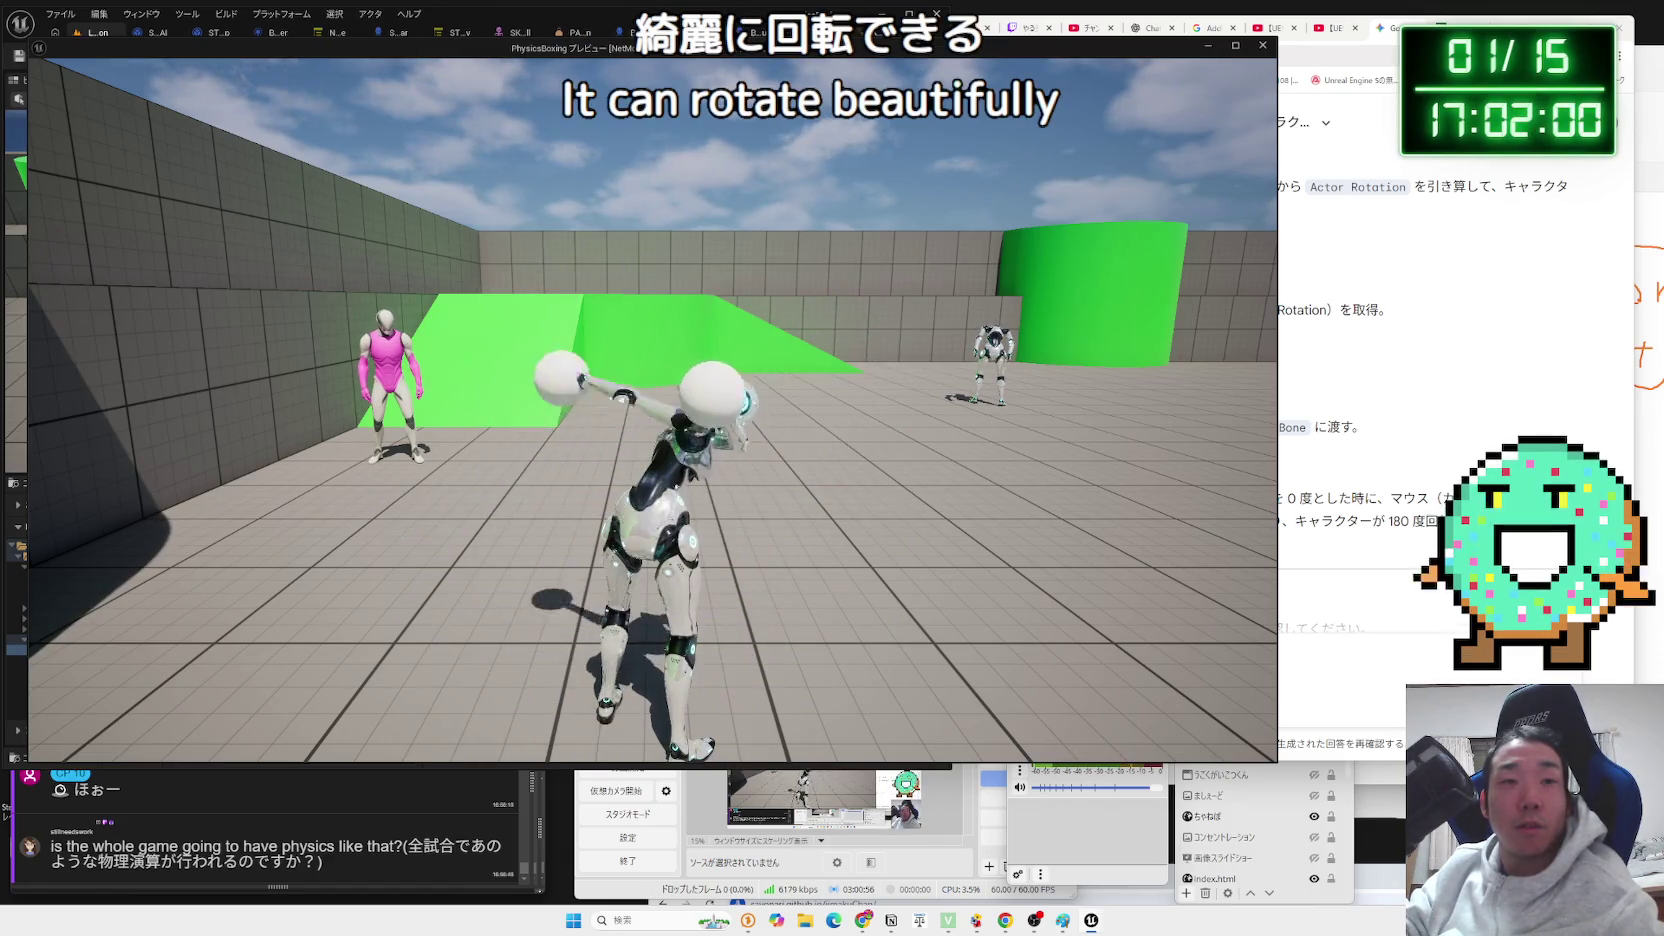
key("Escape")
left_click(875, 33)
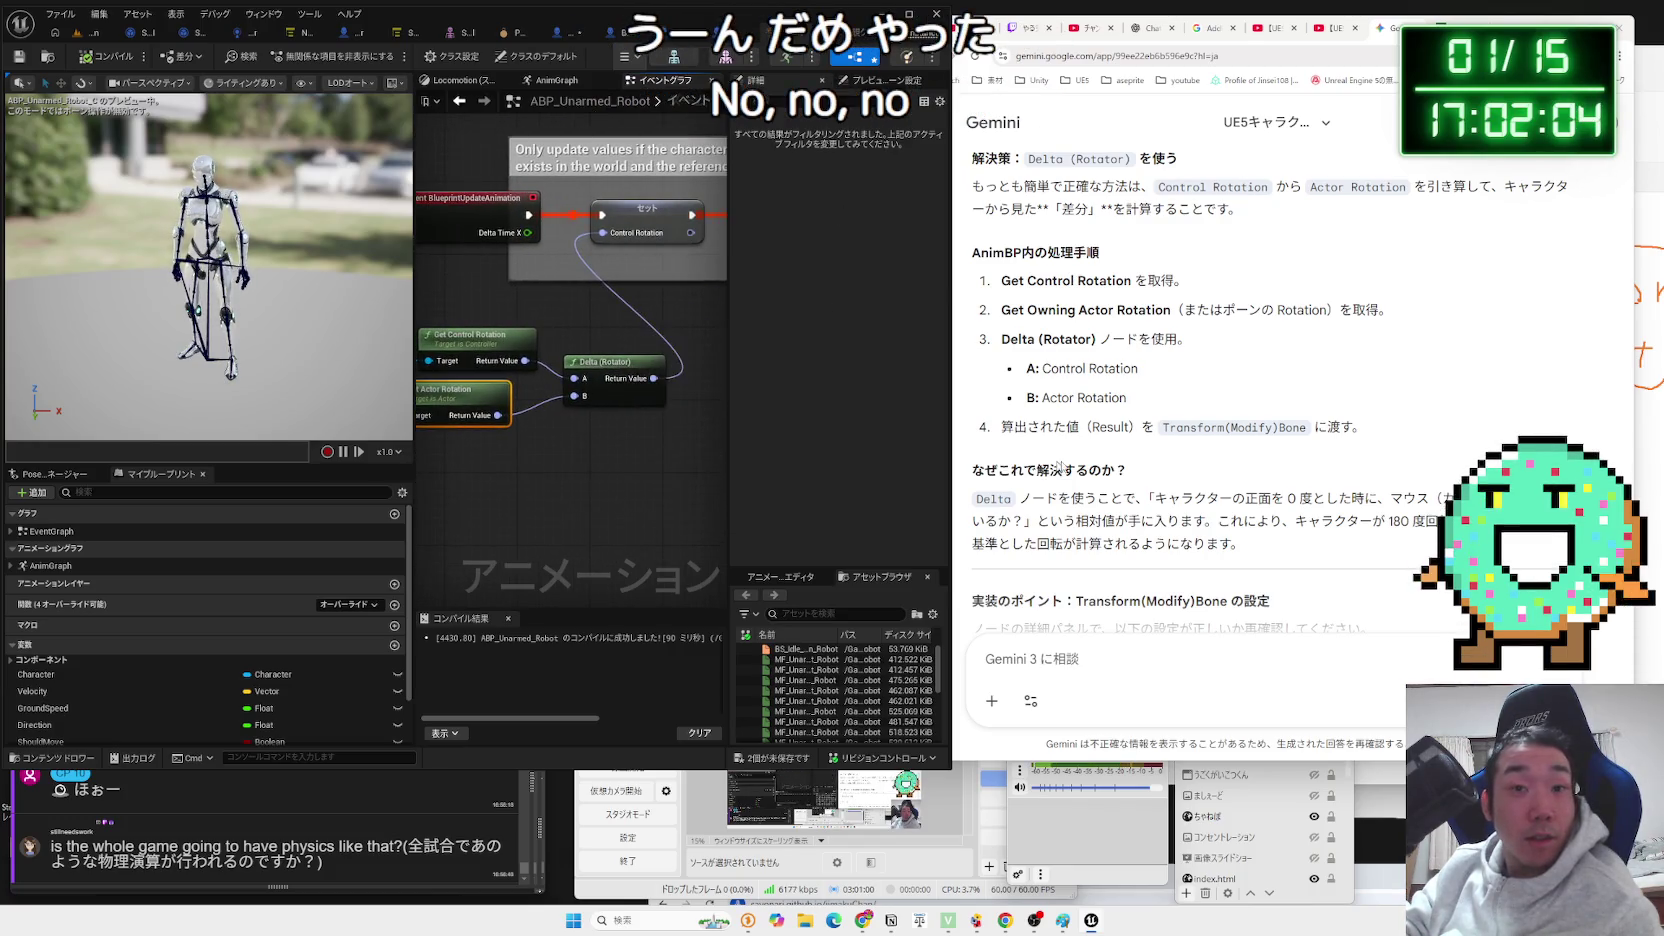
Check the instructions, then connect the Character variable to Get Actor Rotation's Target.
left_click(1166, 449)
scroll(1166, 449, "down", 2)
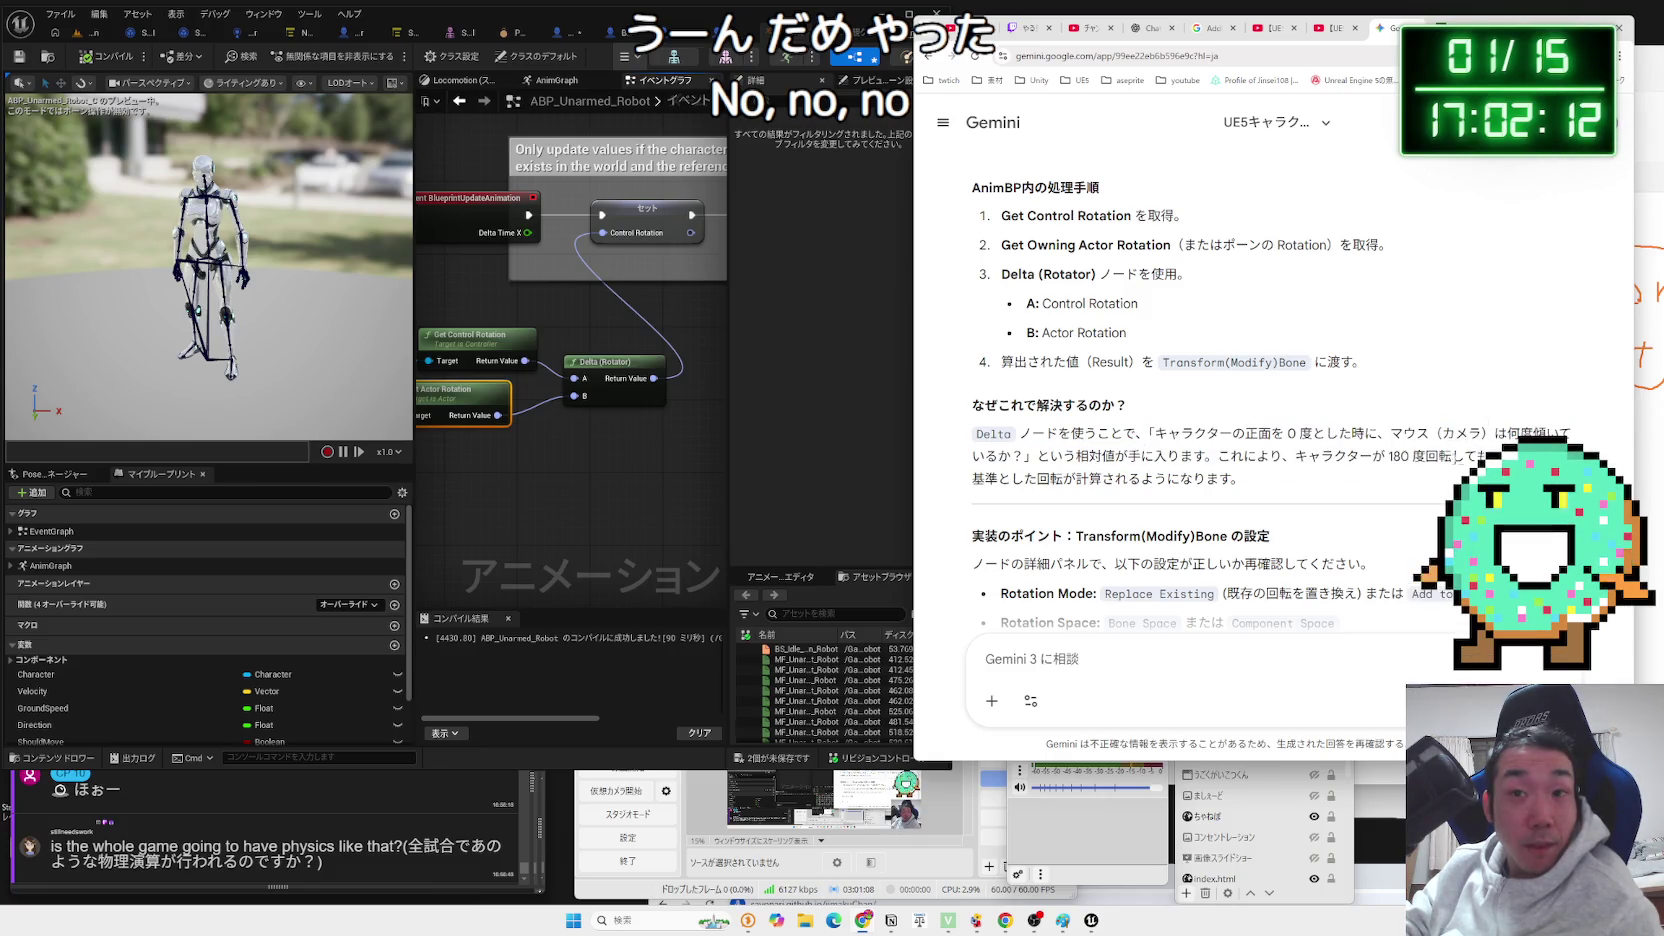
left_click(624, 422)
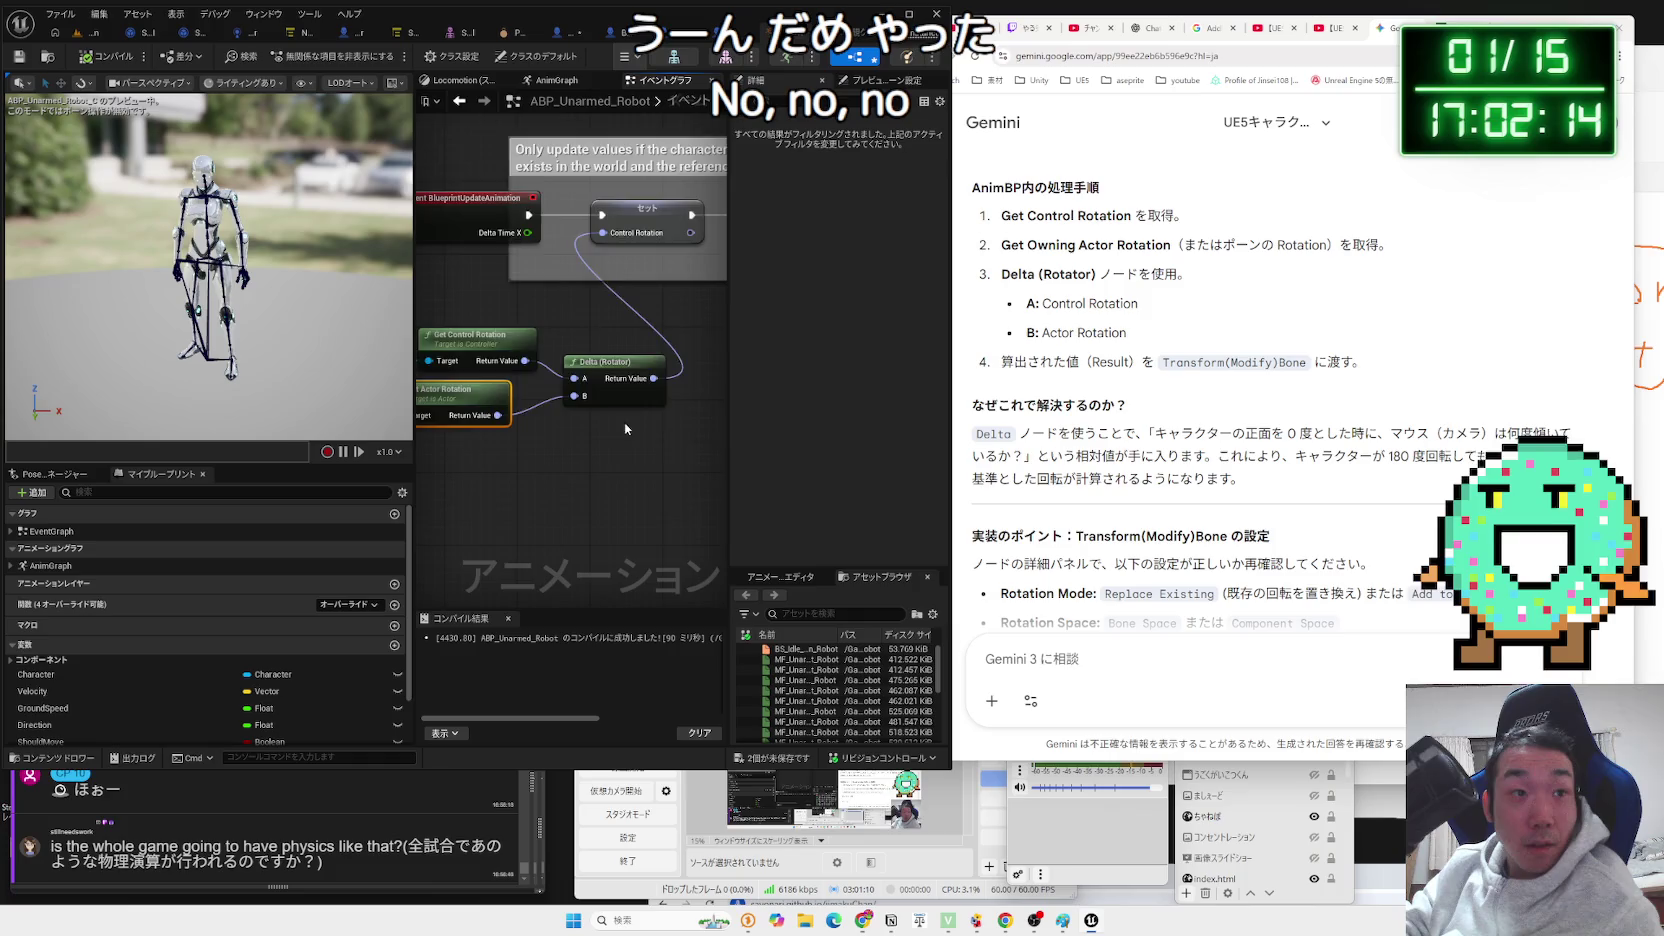
scroll(660, 425, "up", 1)
left_click(440, 391)
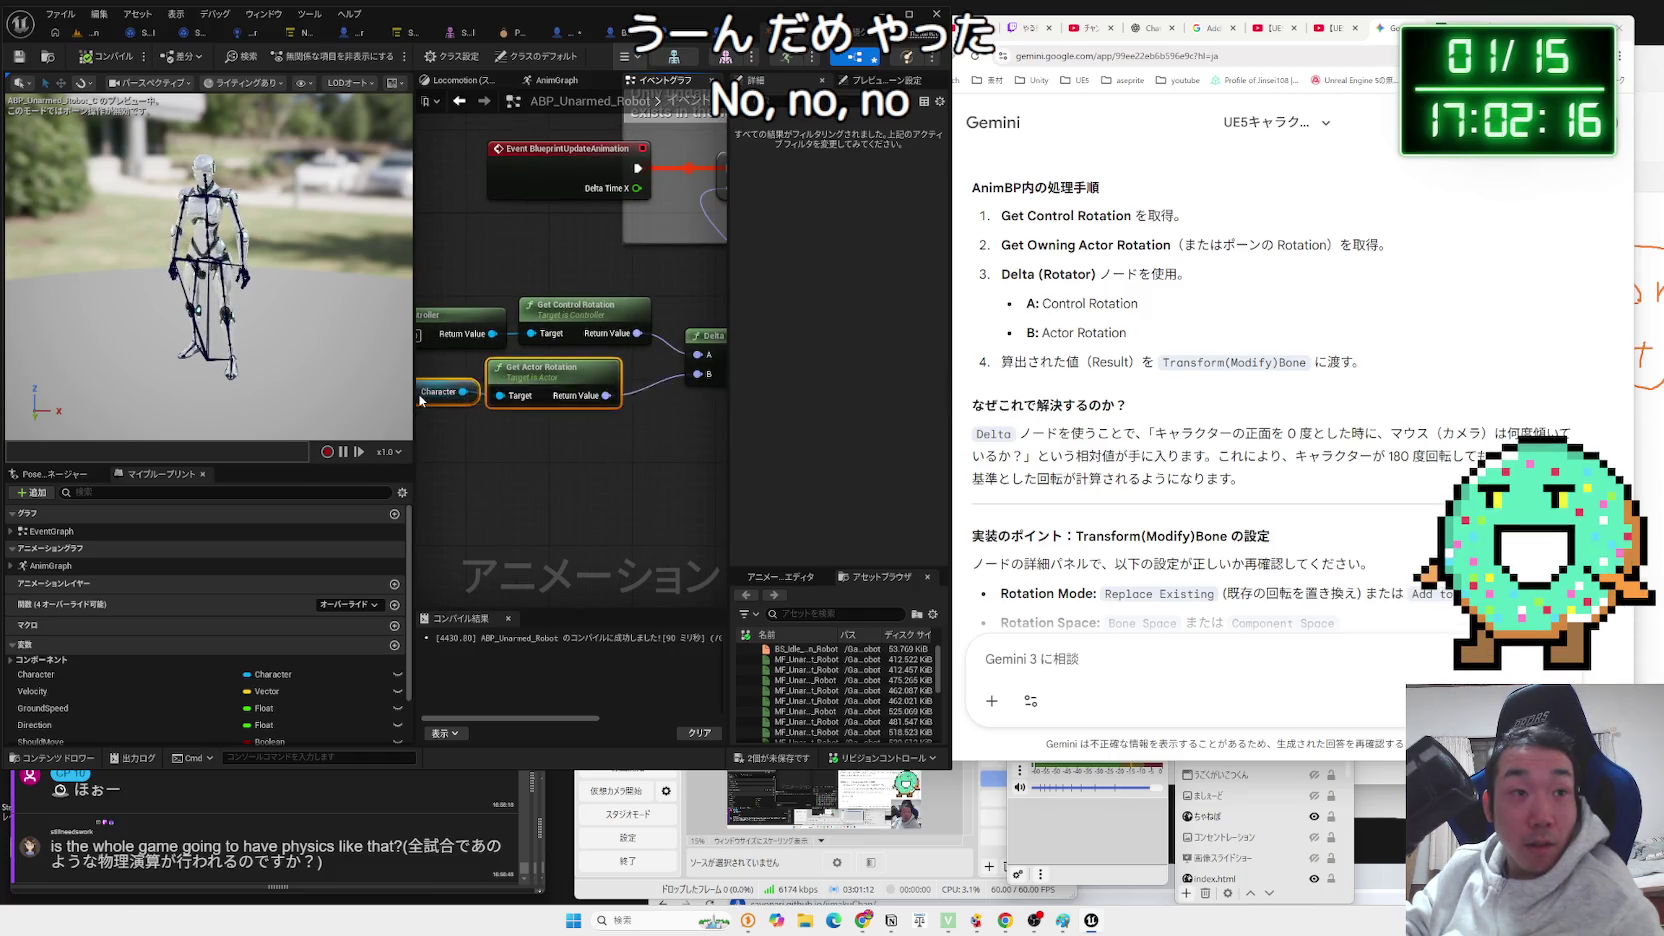
left_click_drag(575, 404, 577, 402)
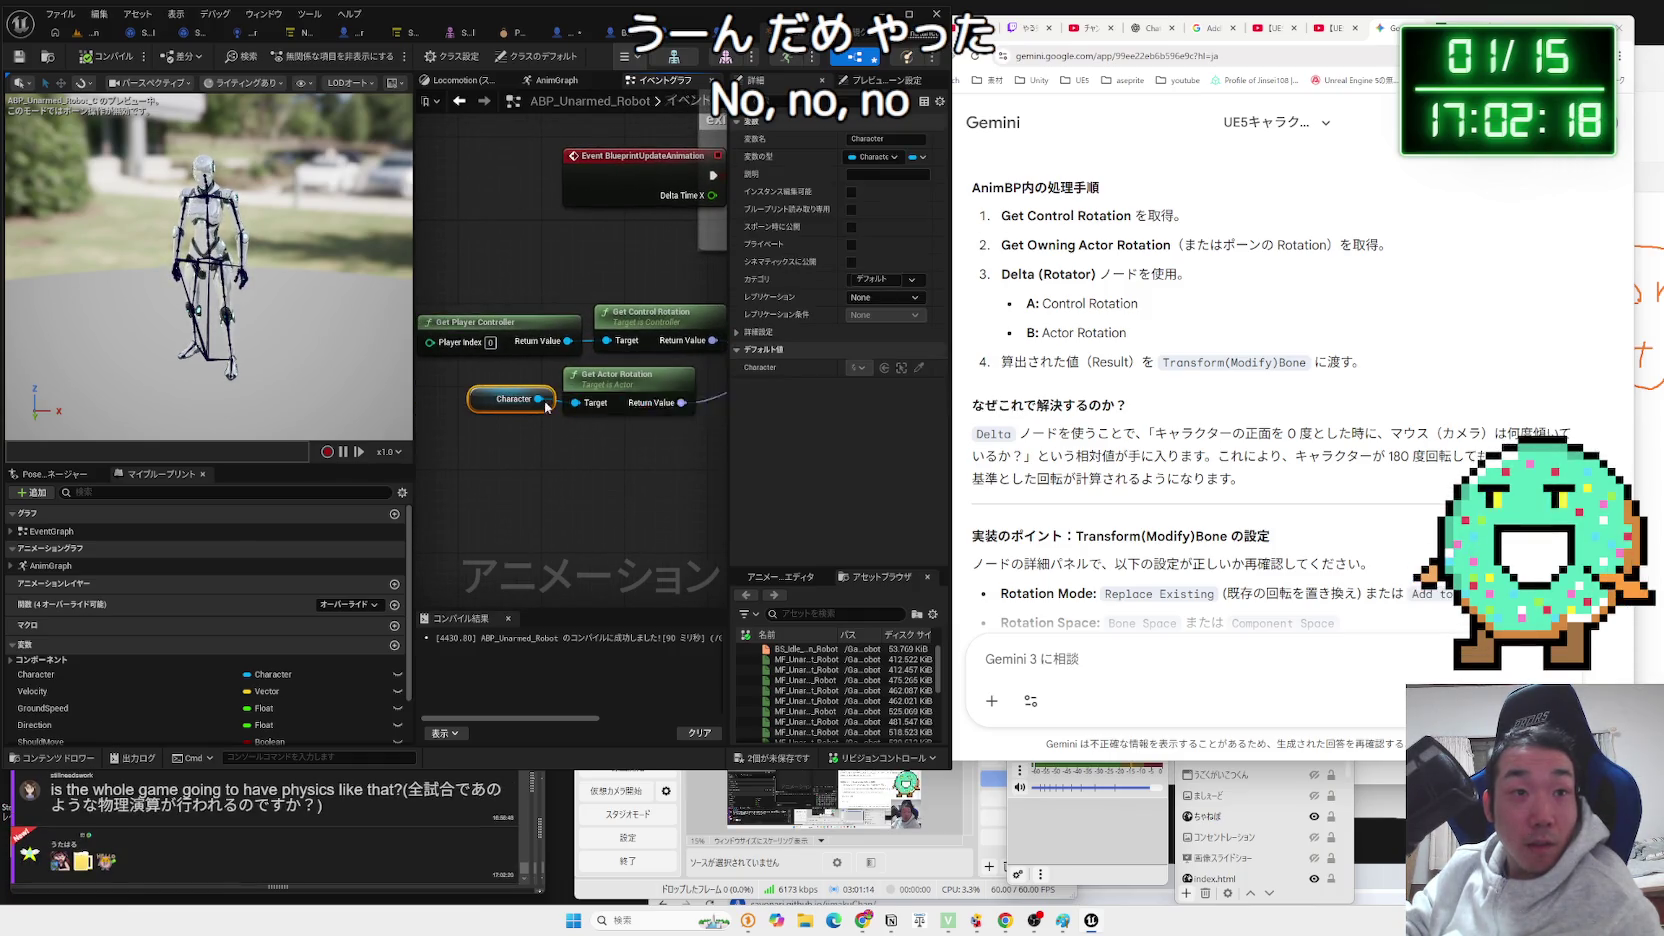
Add a player-controller Get Actor Rotation feeding Delta (Rotator) B, then play-test the level.
left_click_drag(568, 341, 566, 490)
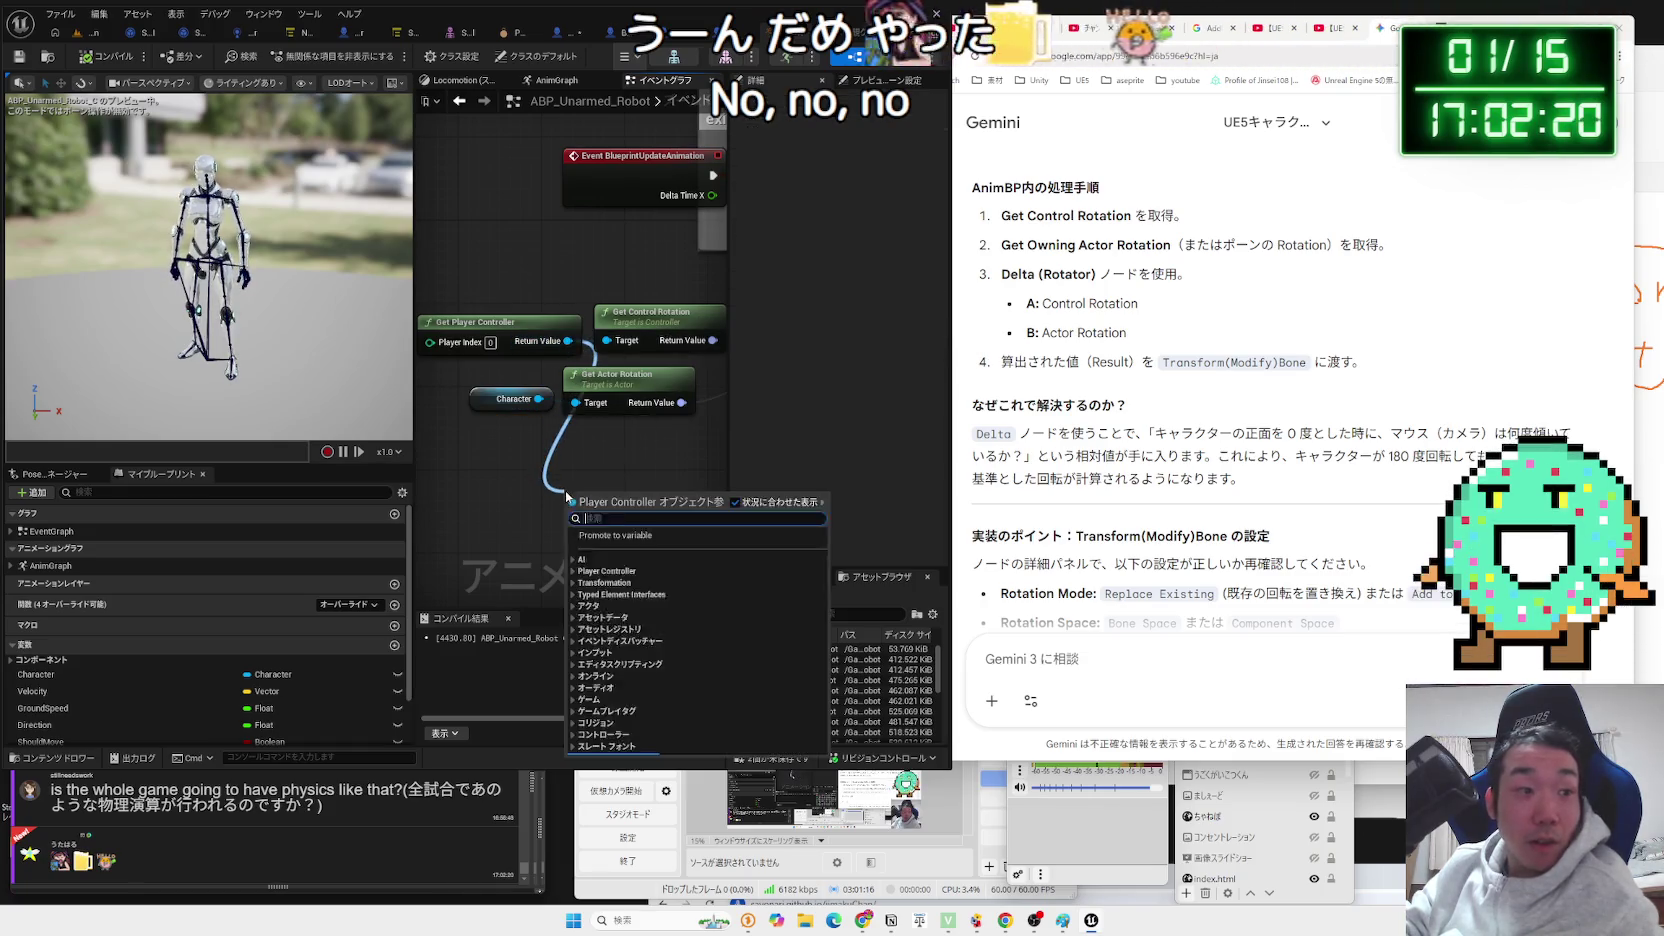
type("get a")
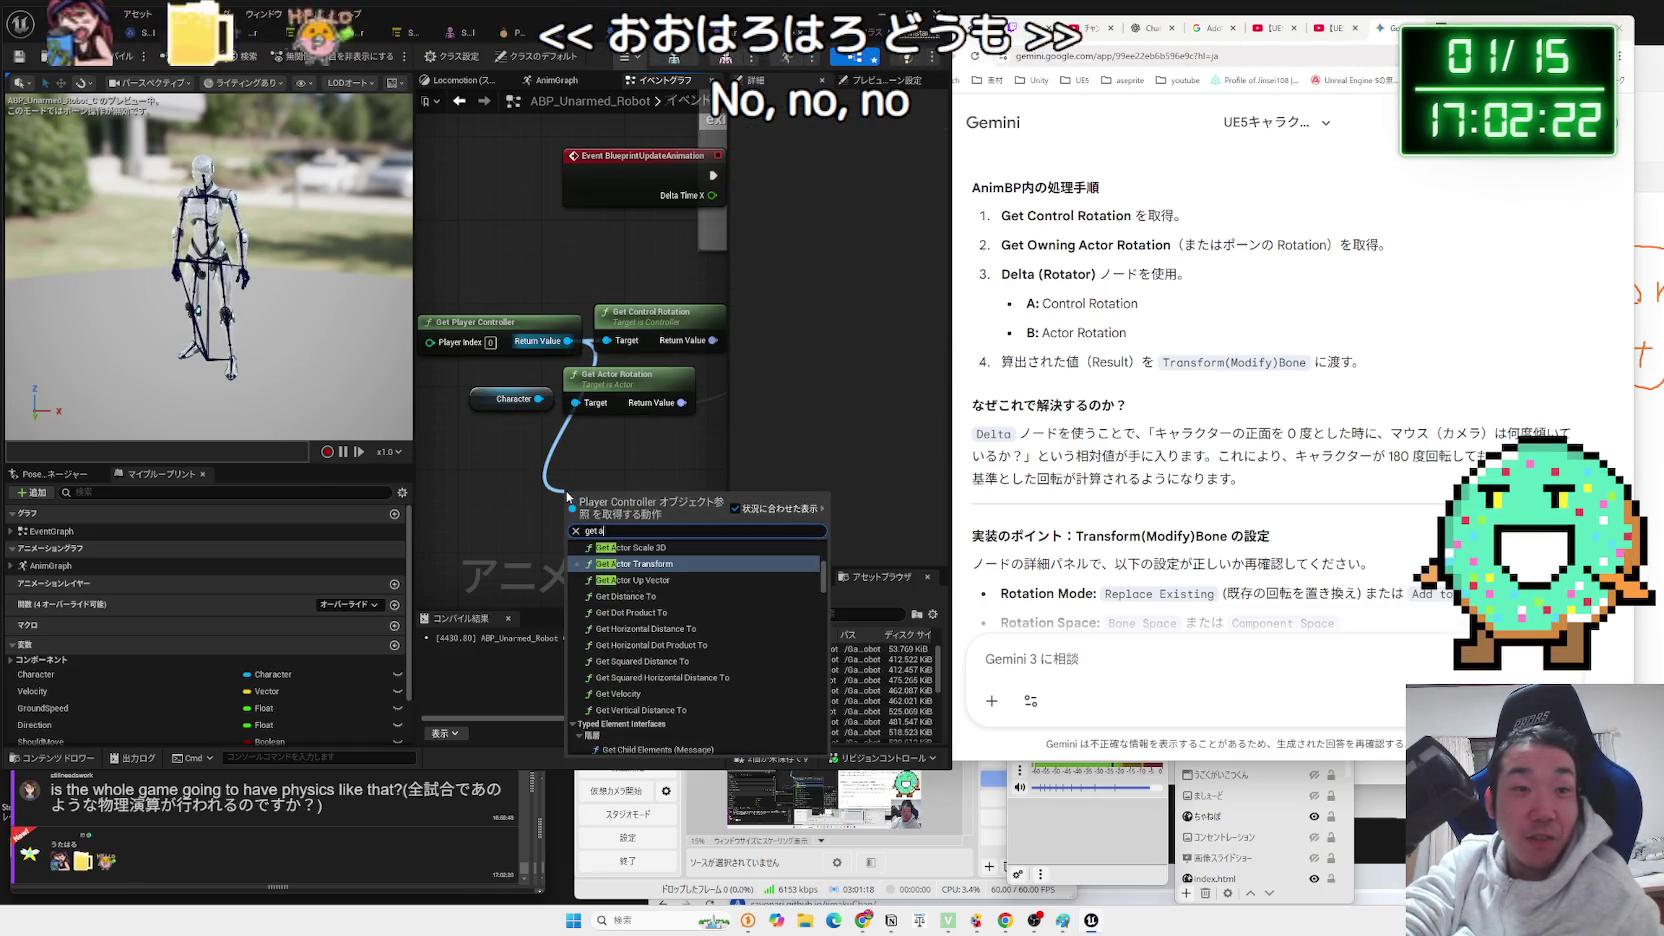
type("ctor ro")
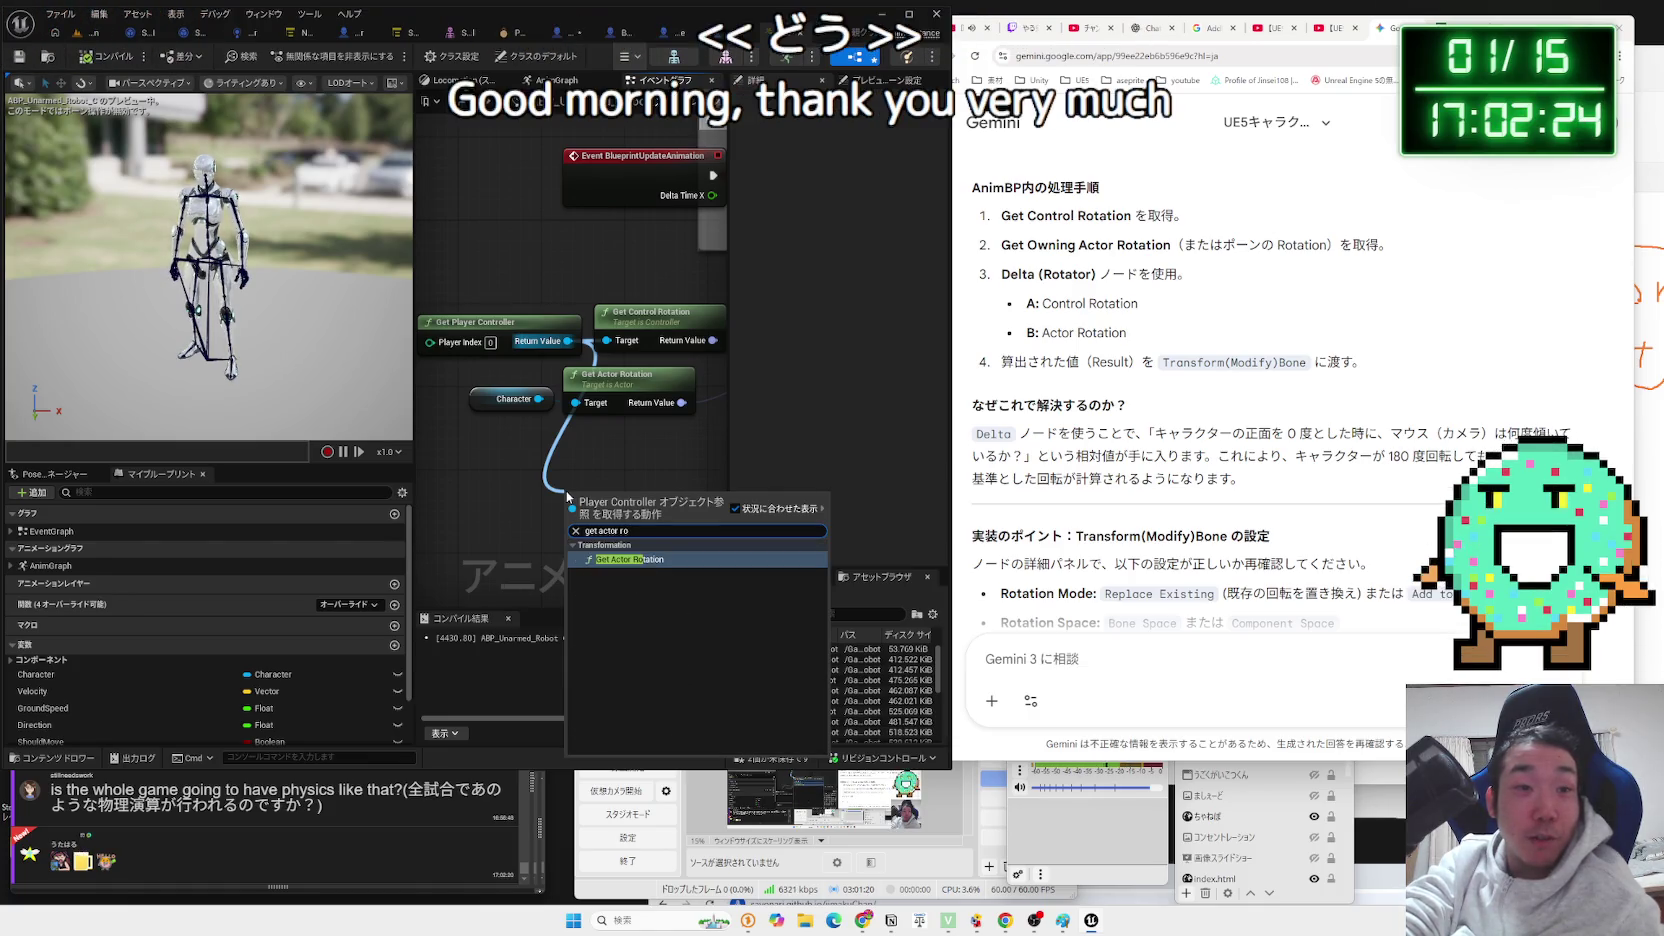
left_click(627, 560)
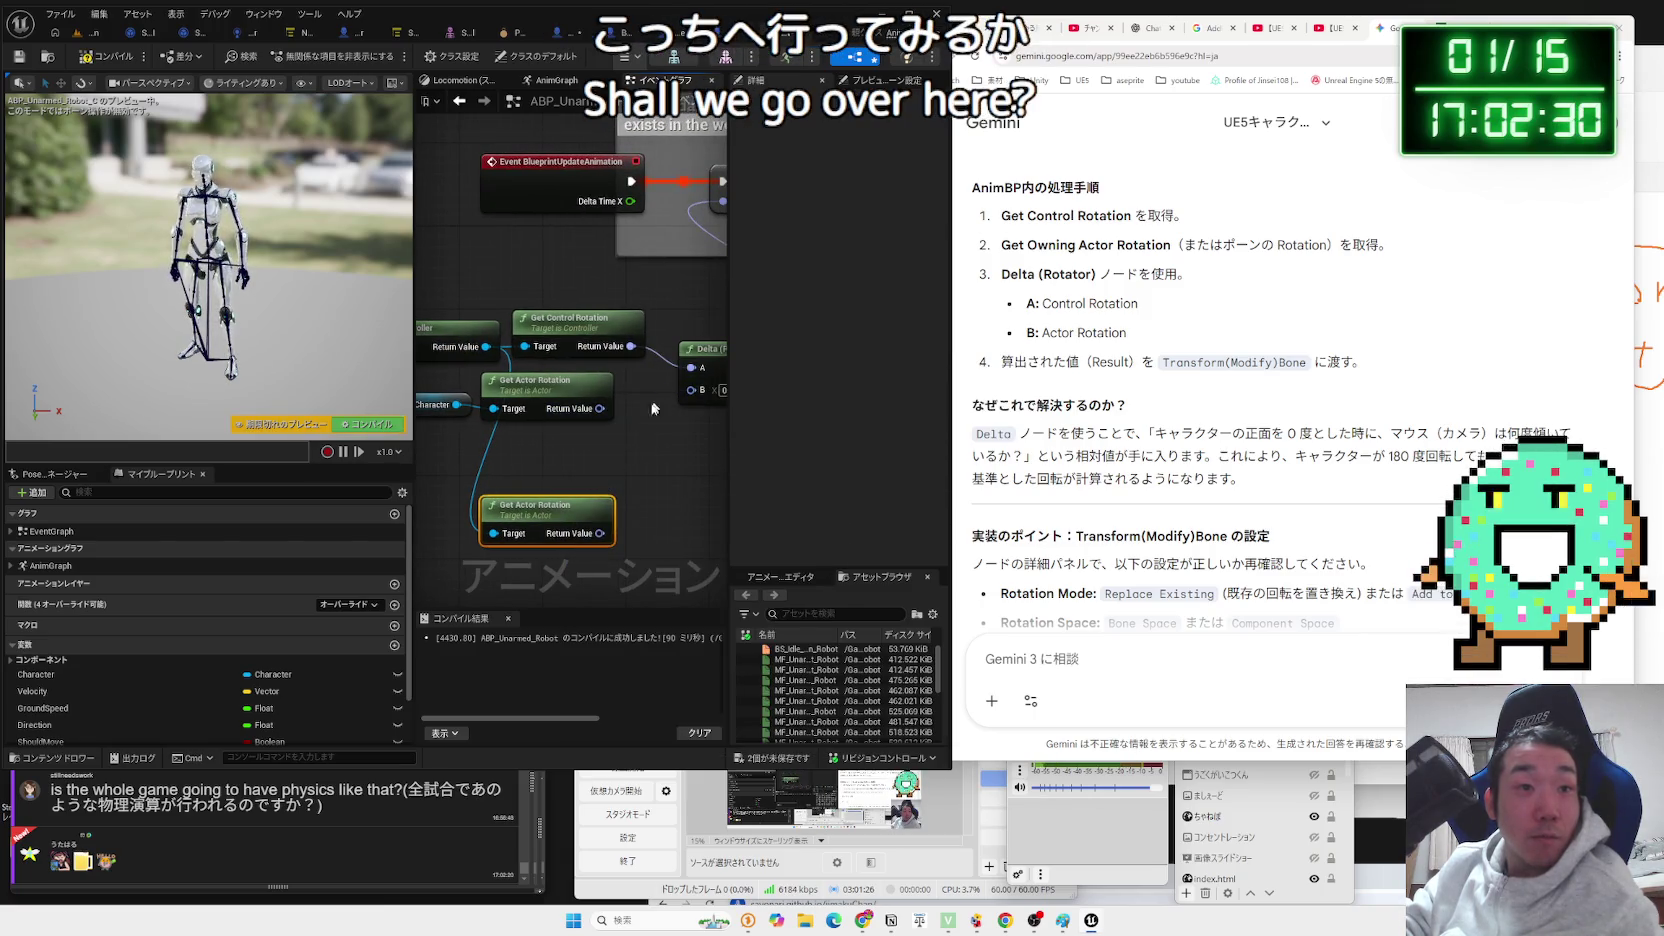
left_click_drag(695, 407, 691, 389)
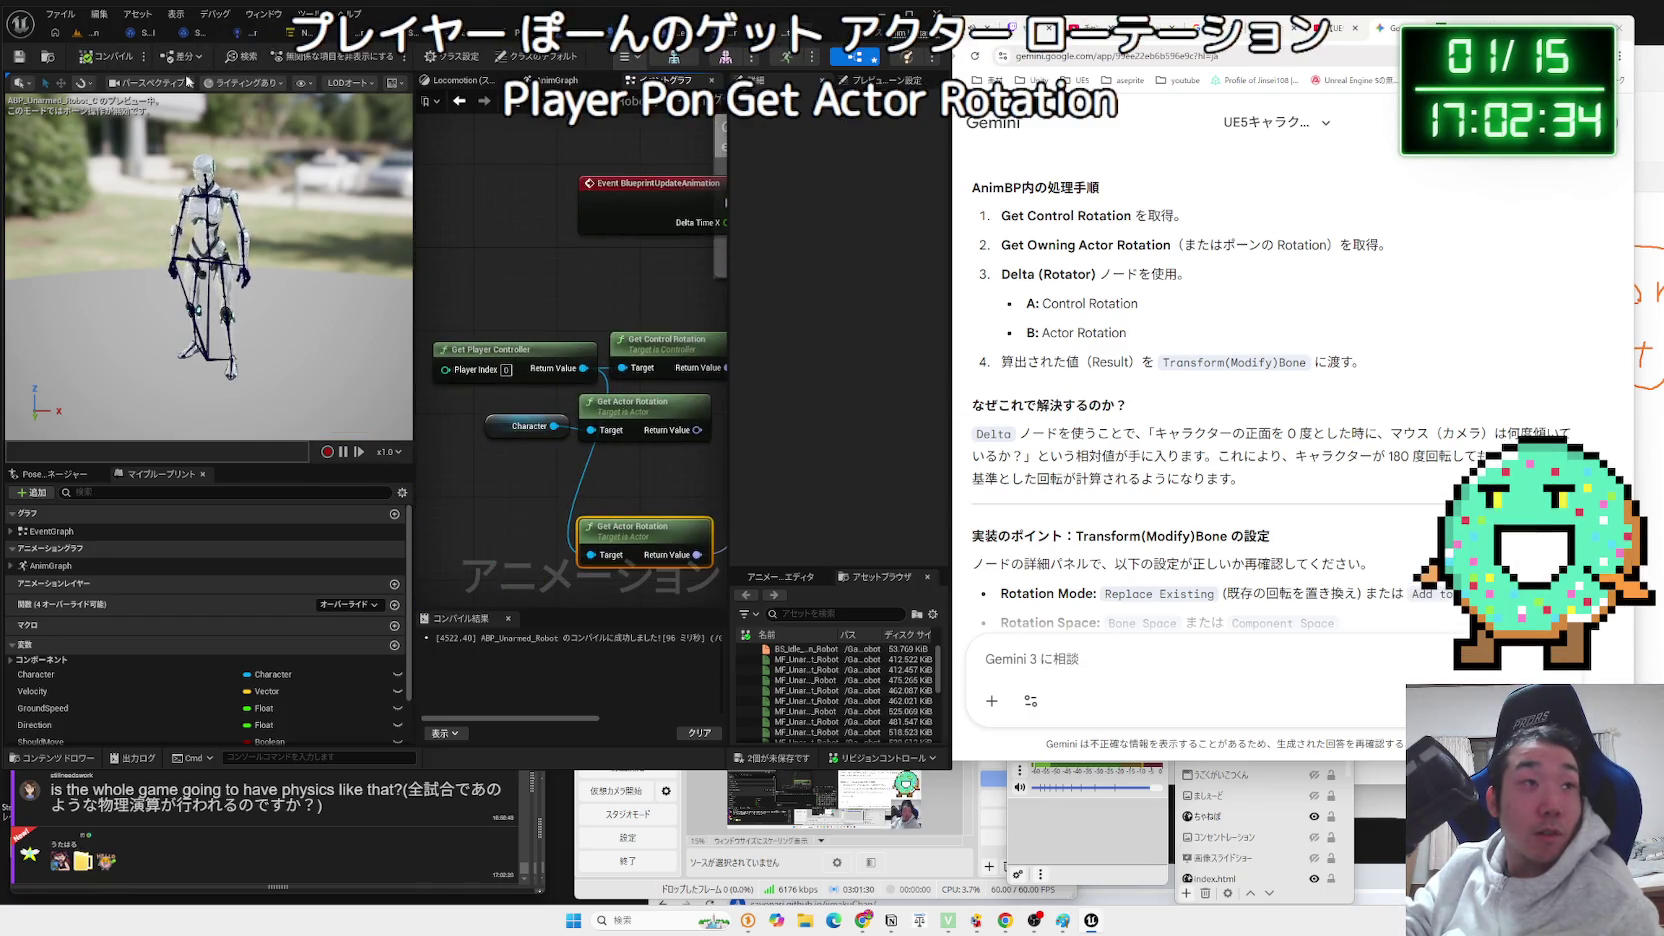
left_click(80, 34)
left_click(309, 58)
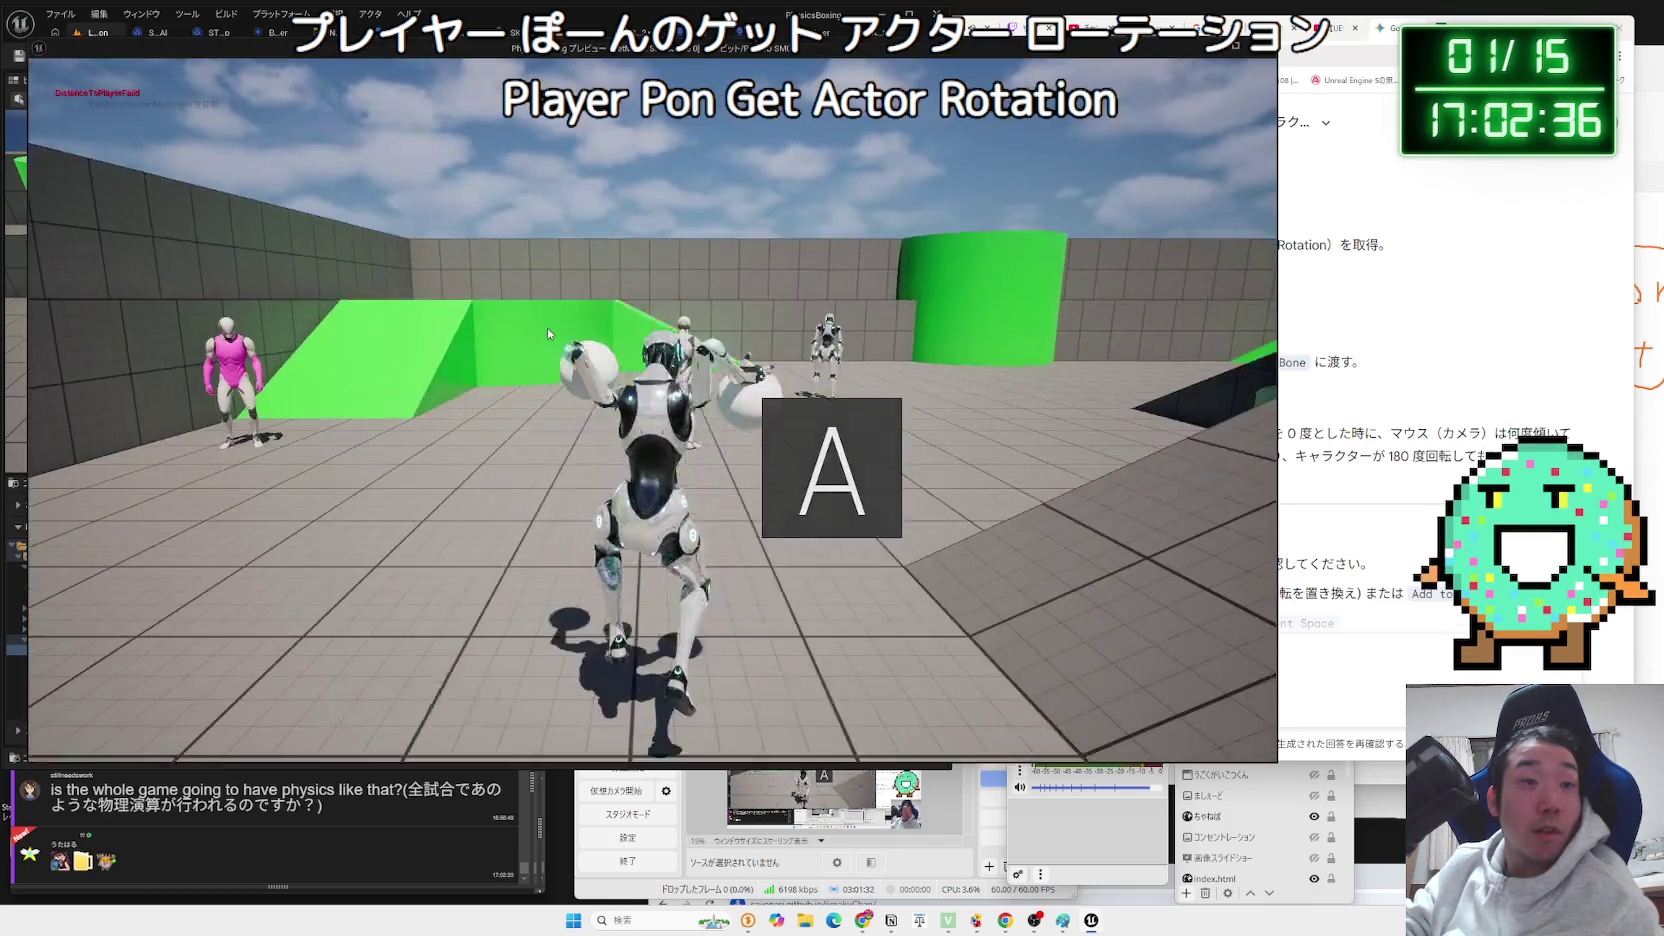
Test the robot's turning with W, then delete the extra Get Actor Rotation node.
key("w")
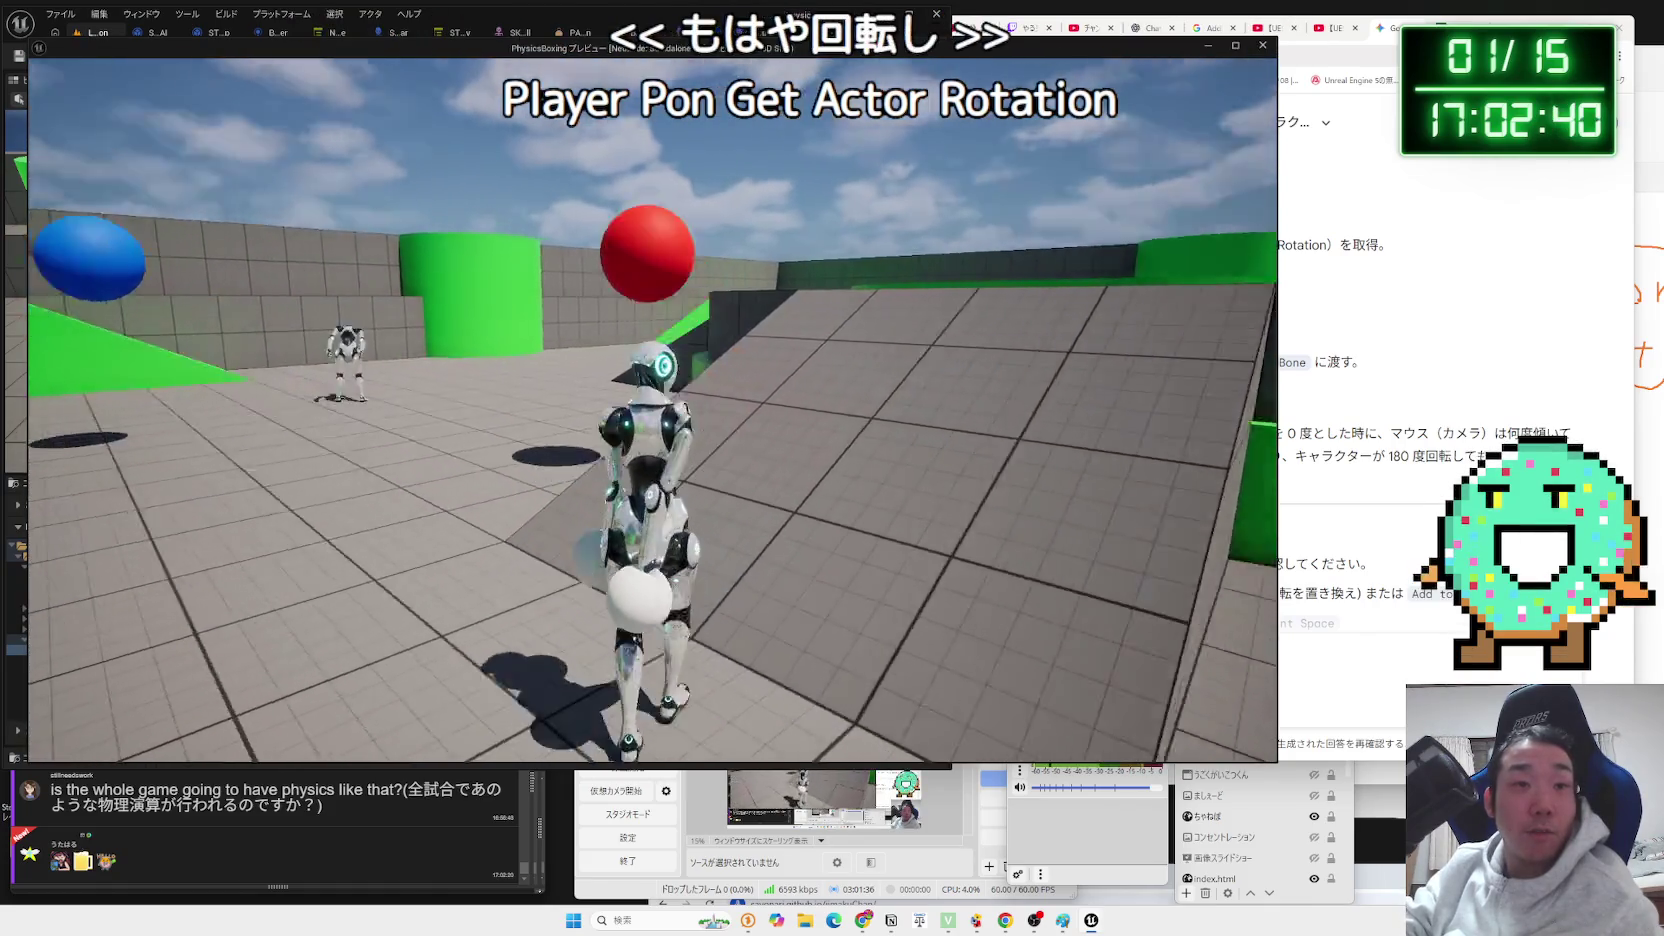
key("Escape")
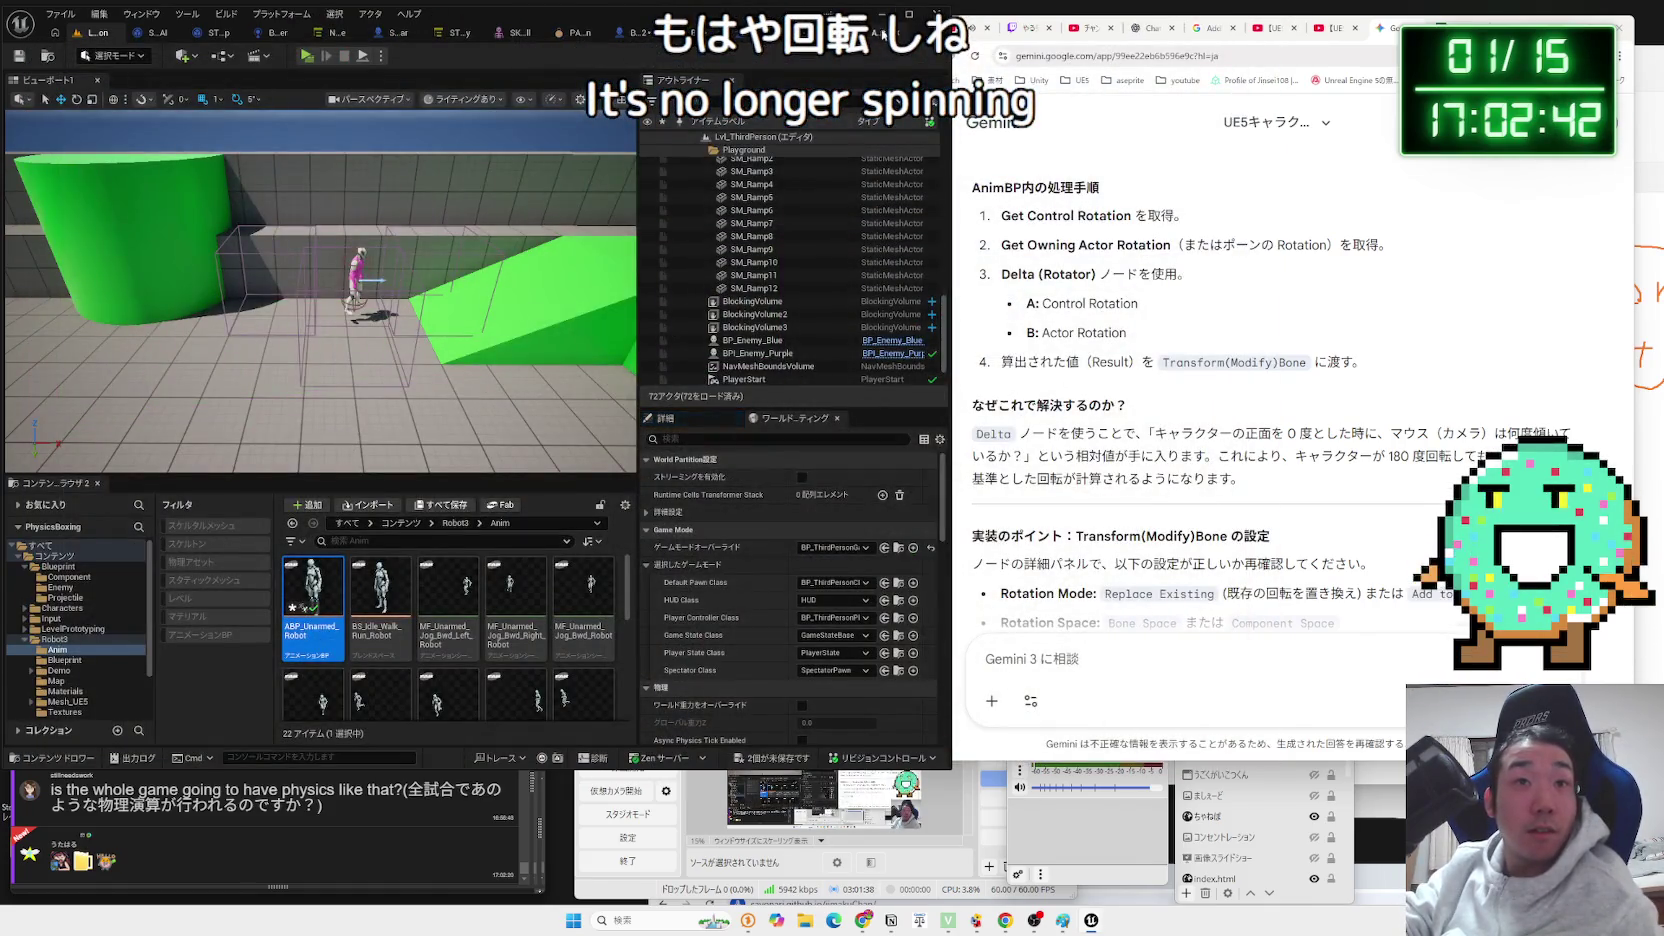
left_click(883, 33)
mouse_move(559, 396)
left_mouse_down()
mouse_move(550, 414)
mouse_move(607, 411)
mouse_move(697, 380)
left_mouse_up()
key("Delete")
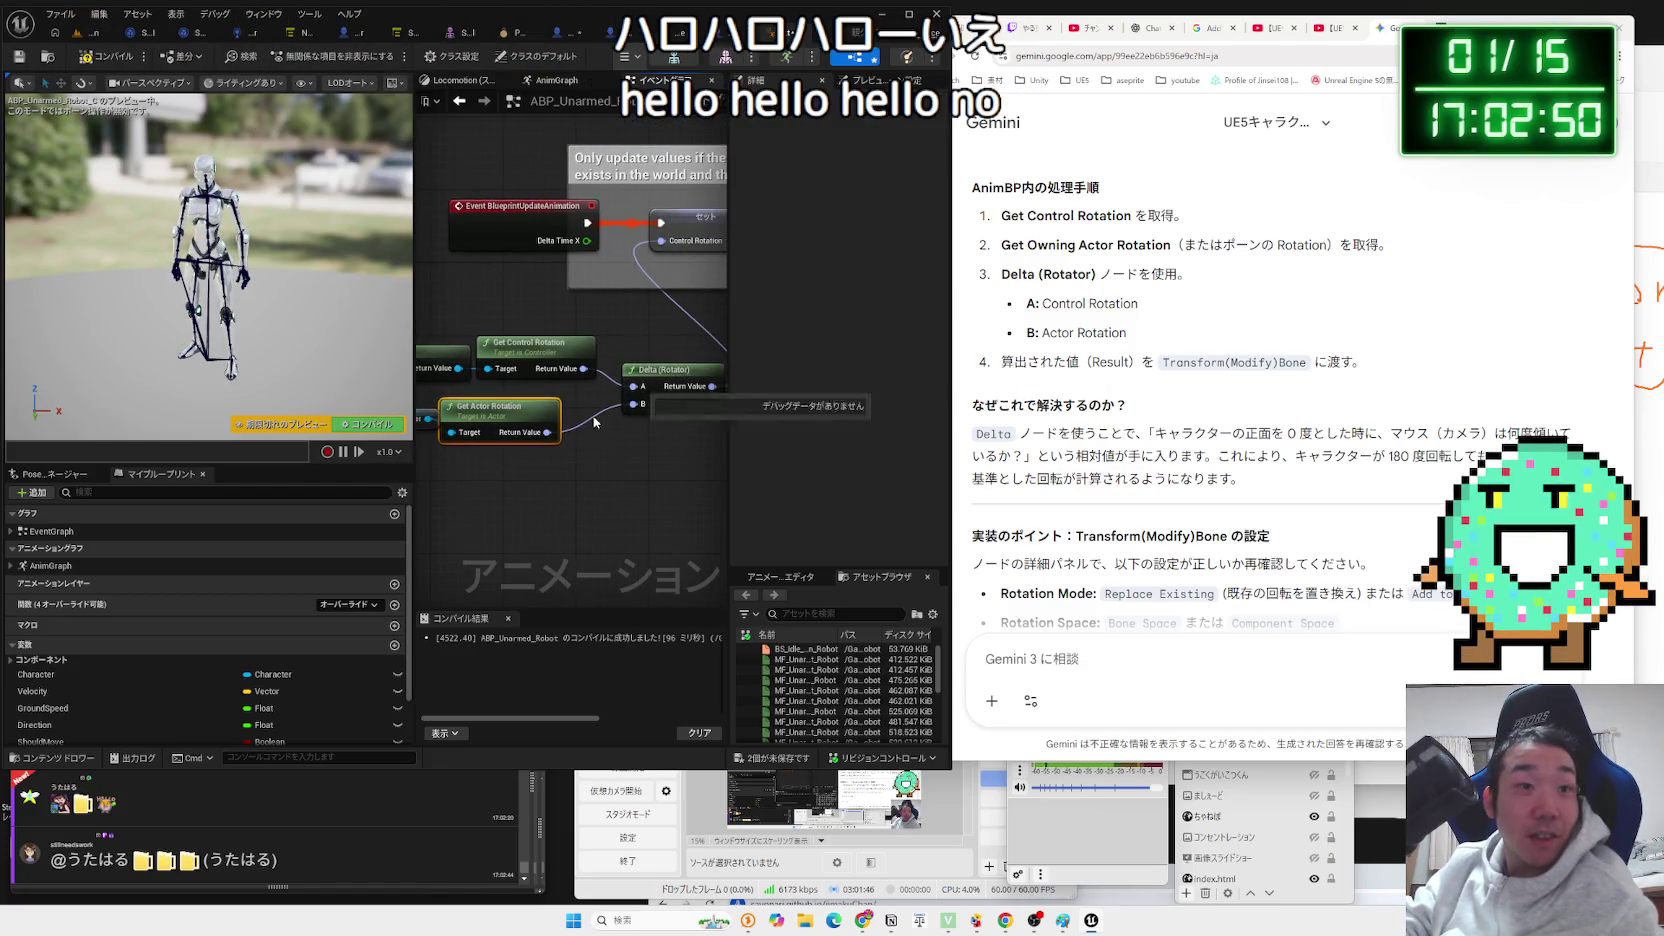
Route the Character's actor rotation through a Reroute node into Delta B and re-test.
left_click_drag(556, 429, 592, 421)
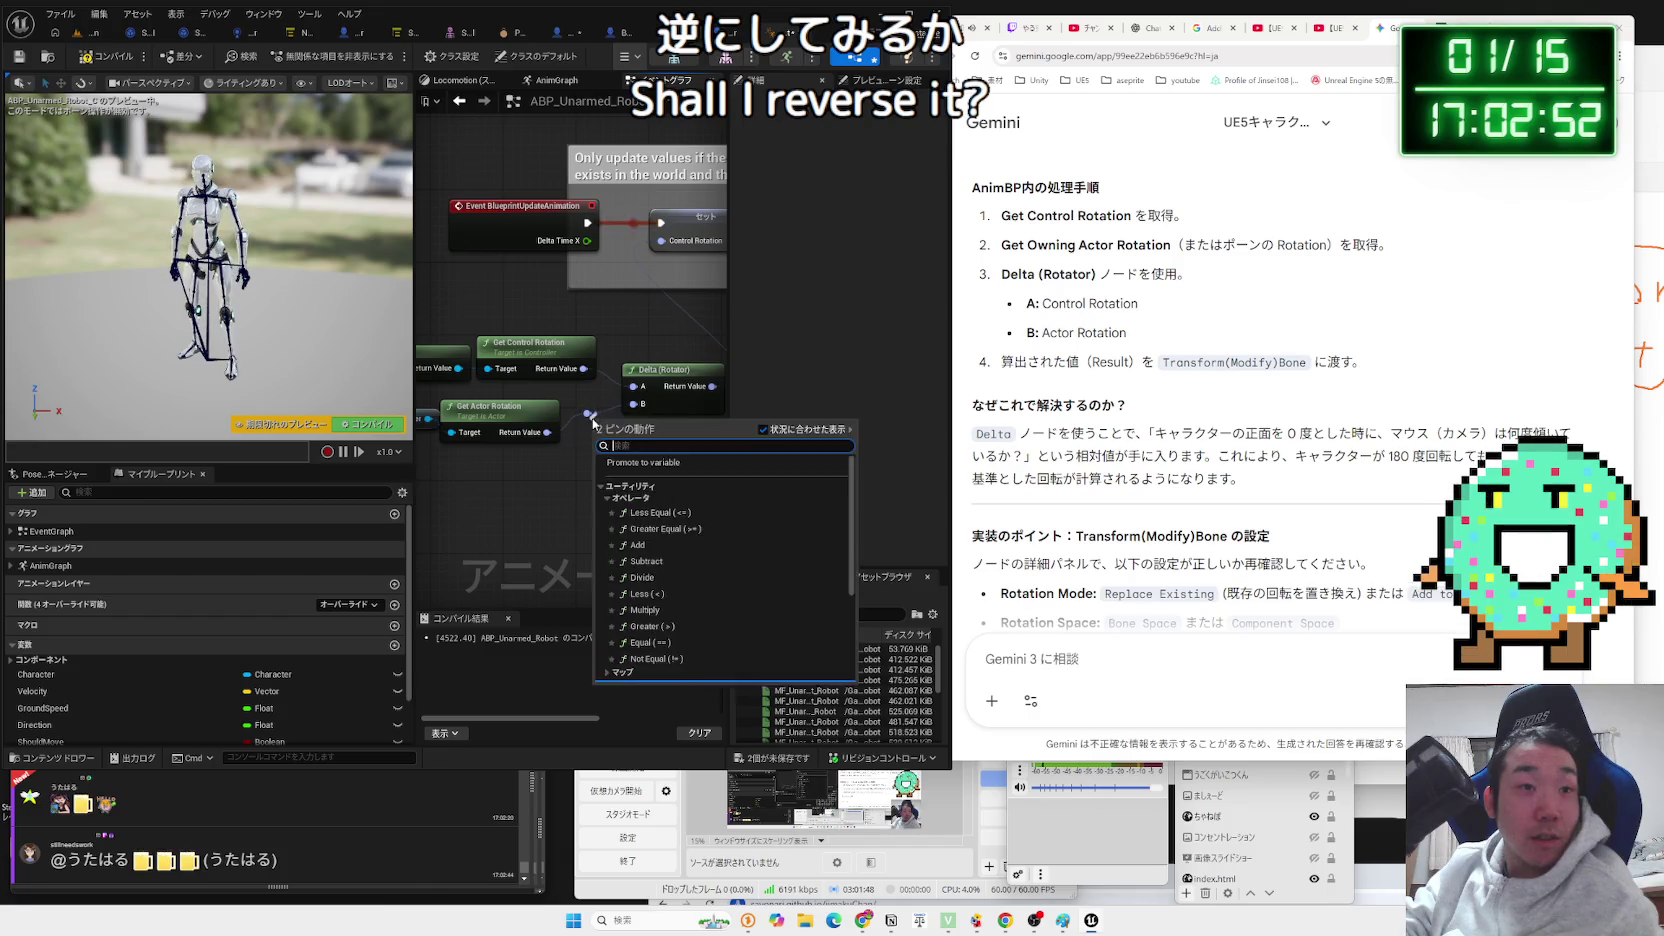
type("reroute")
key("Return")
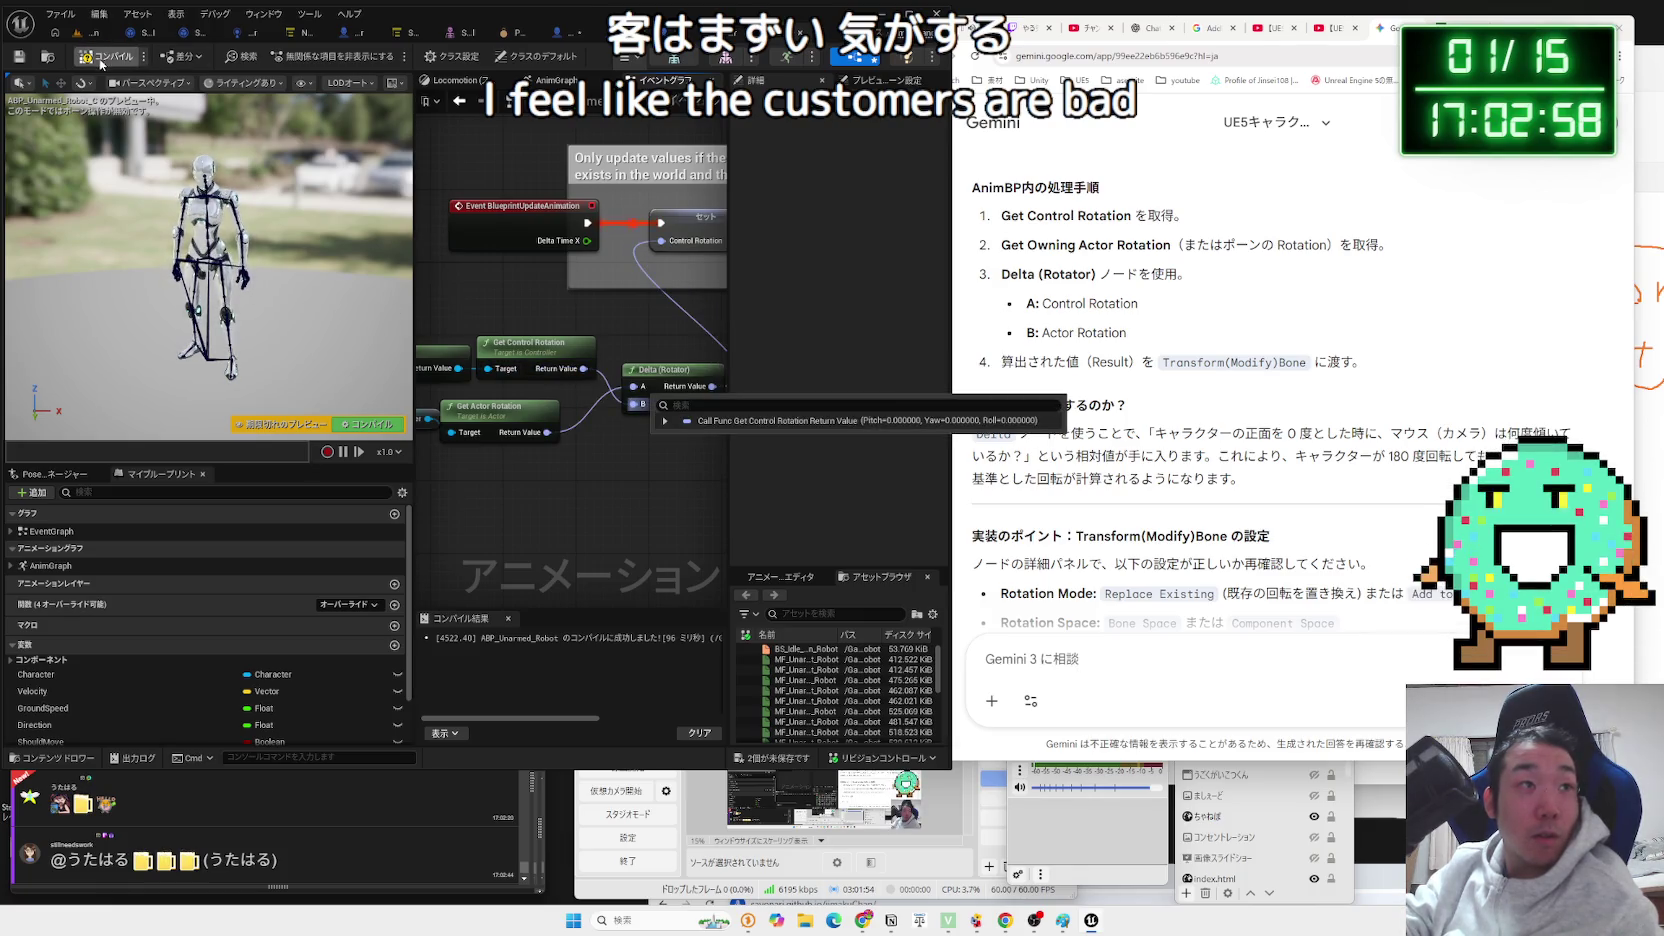
left_click(85, 35)
left_click(307, 57)
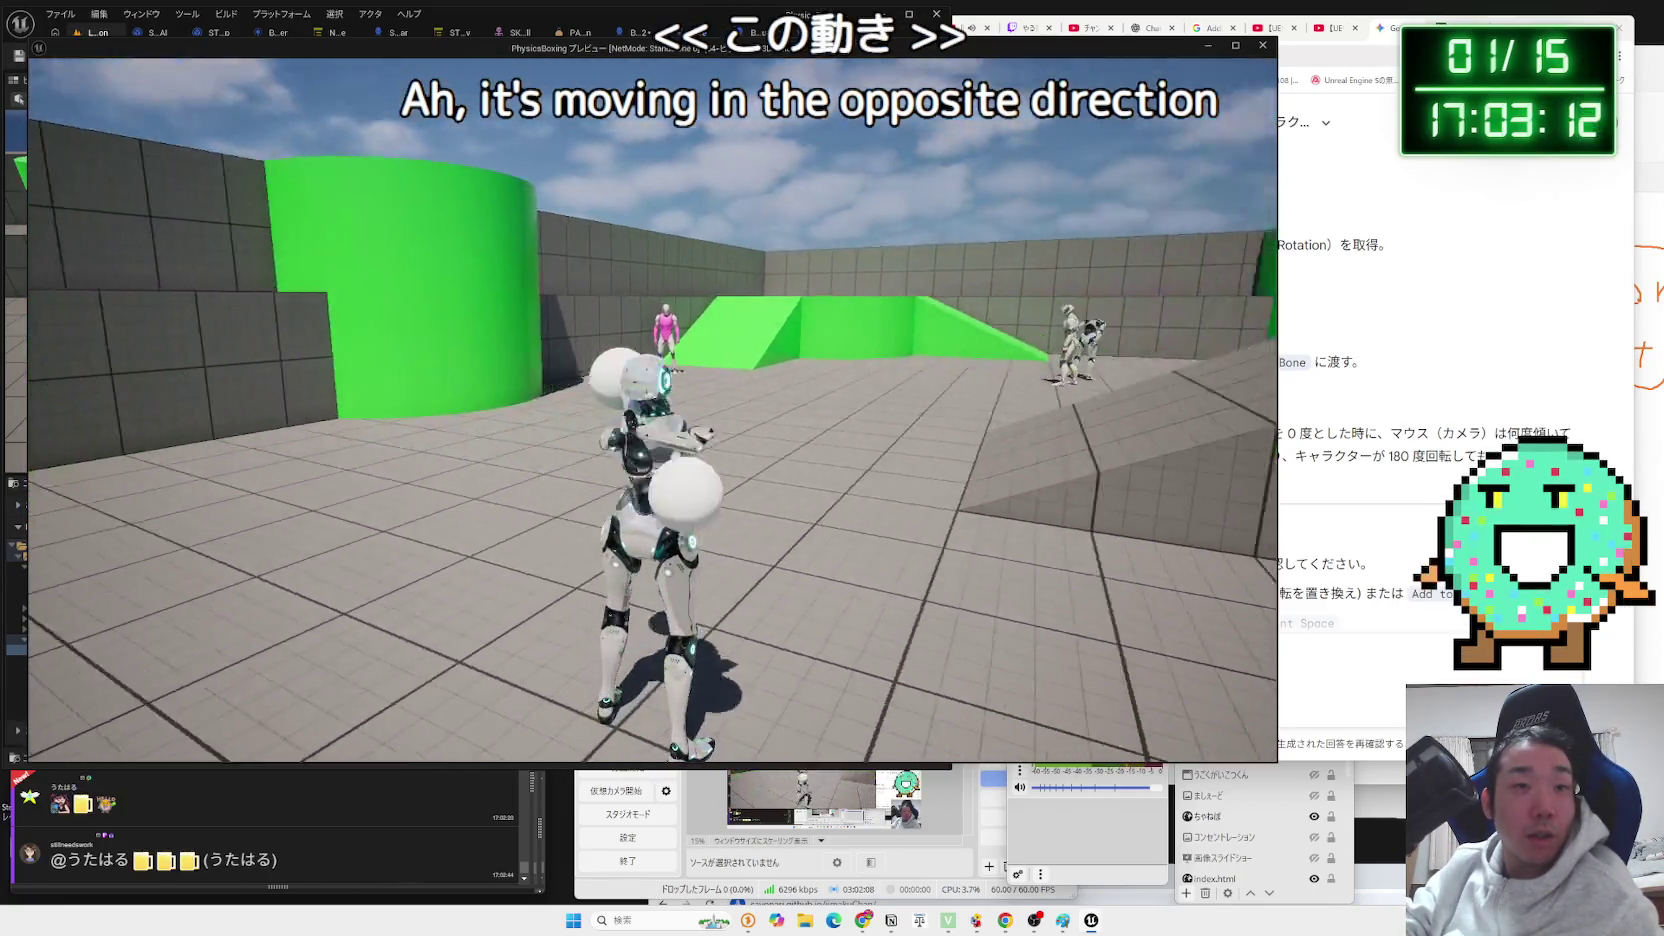
key("Escape")
left_click(880, 32)
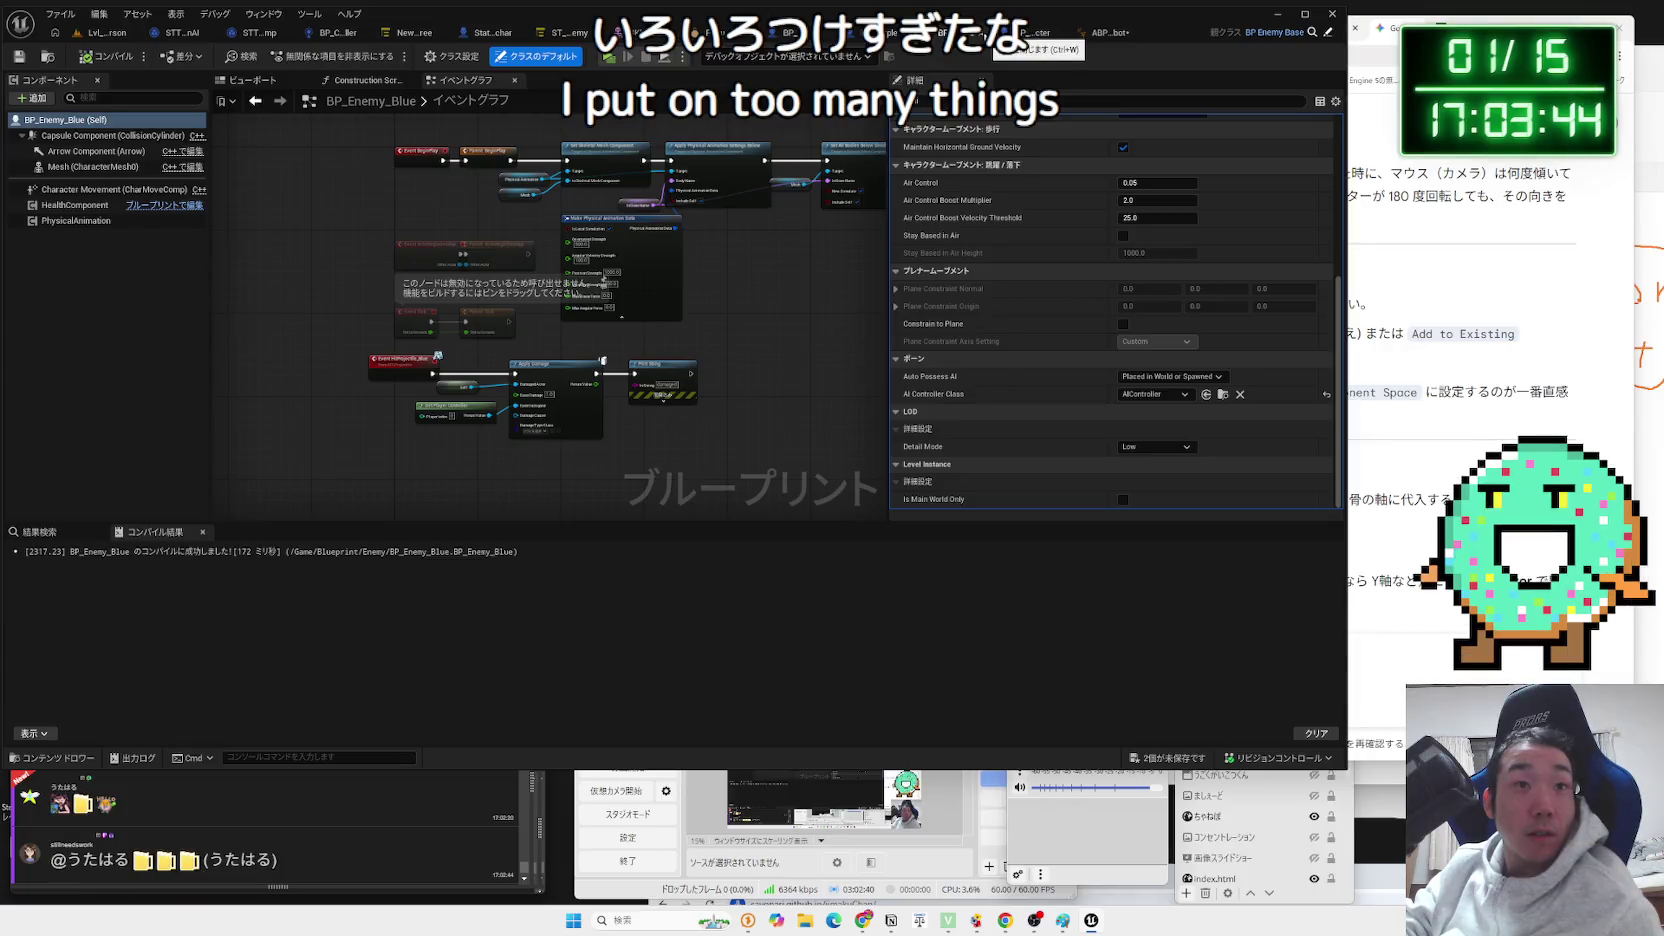
Close the BP_Enemy_Blue and BPI_Enemy_Purple tabs and save all modified assets.
left_click(982, 36)
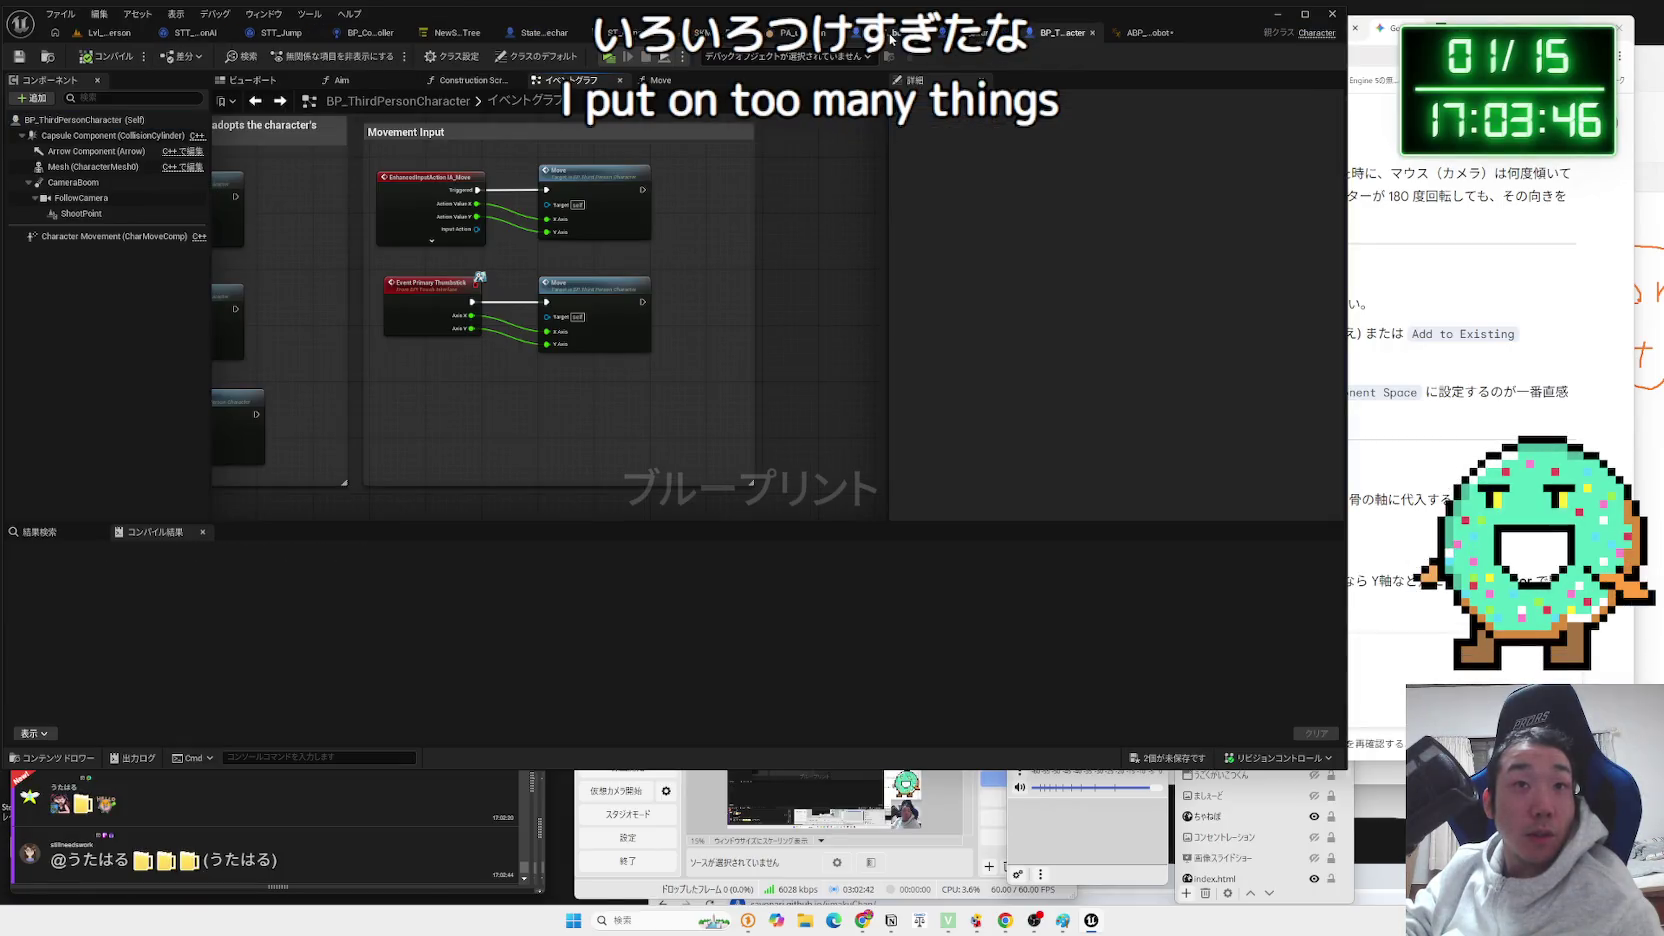
left_click(890, 38)
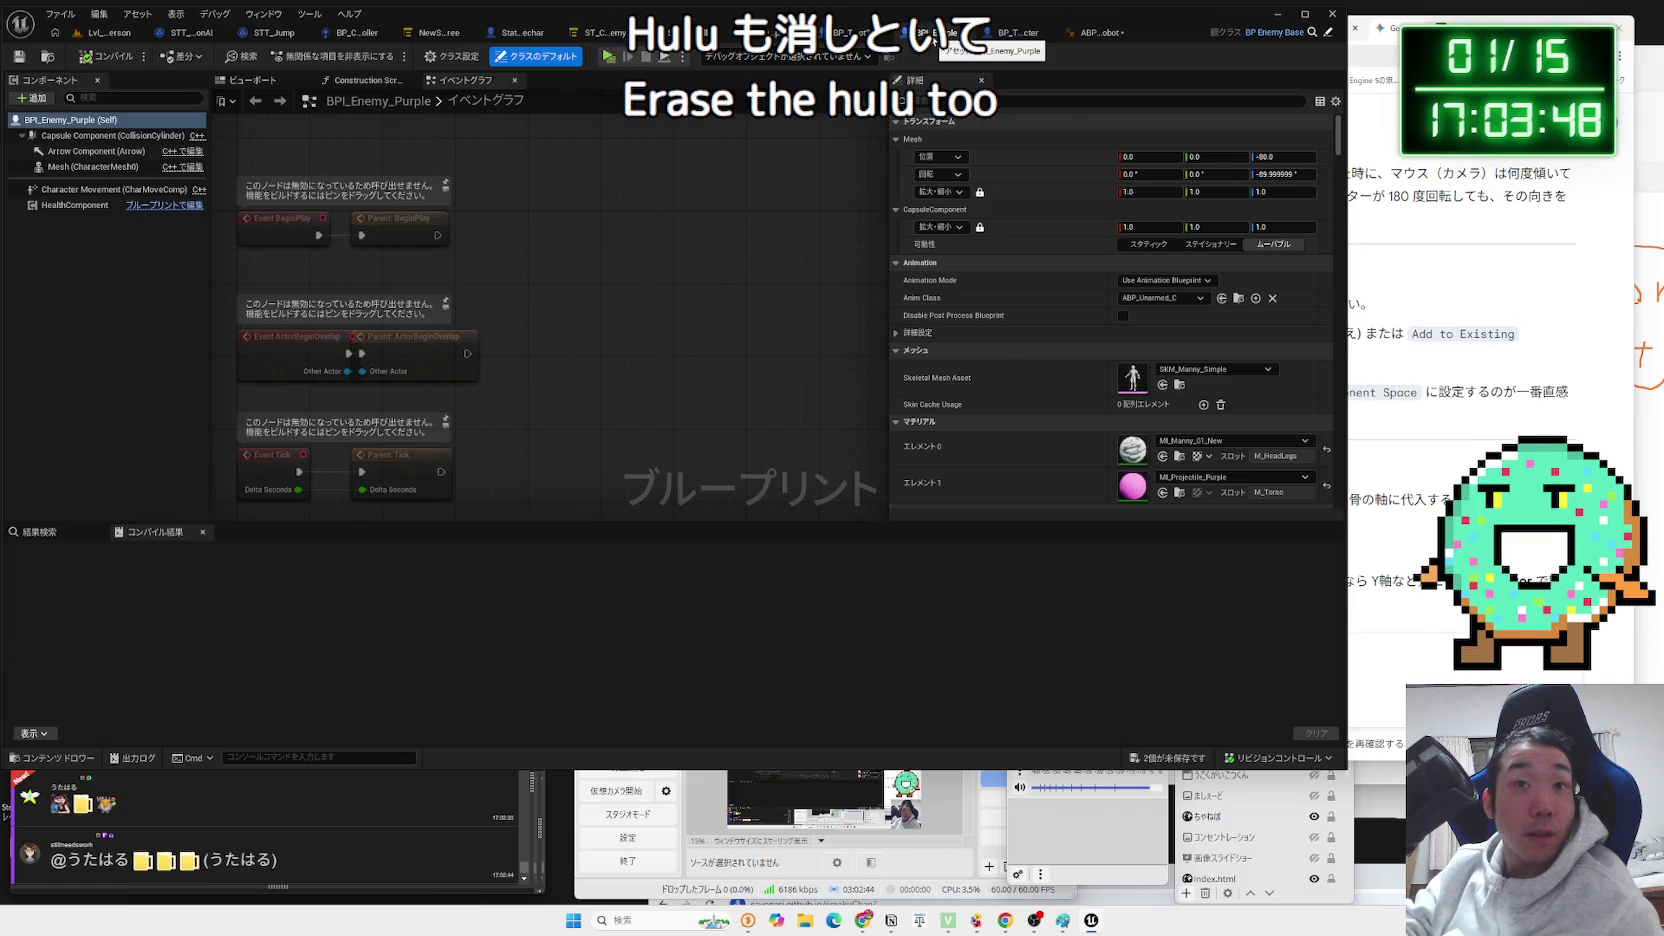
left_click(954, 34)
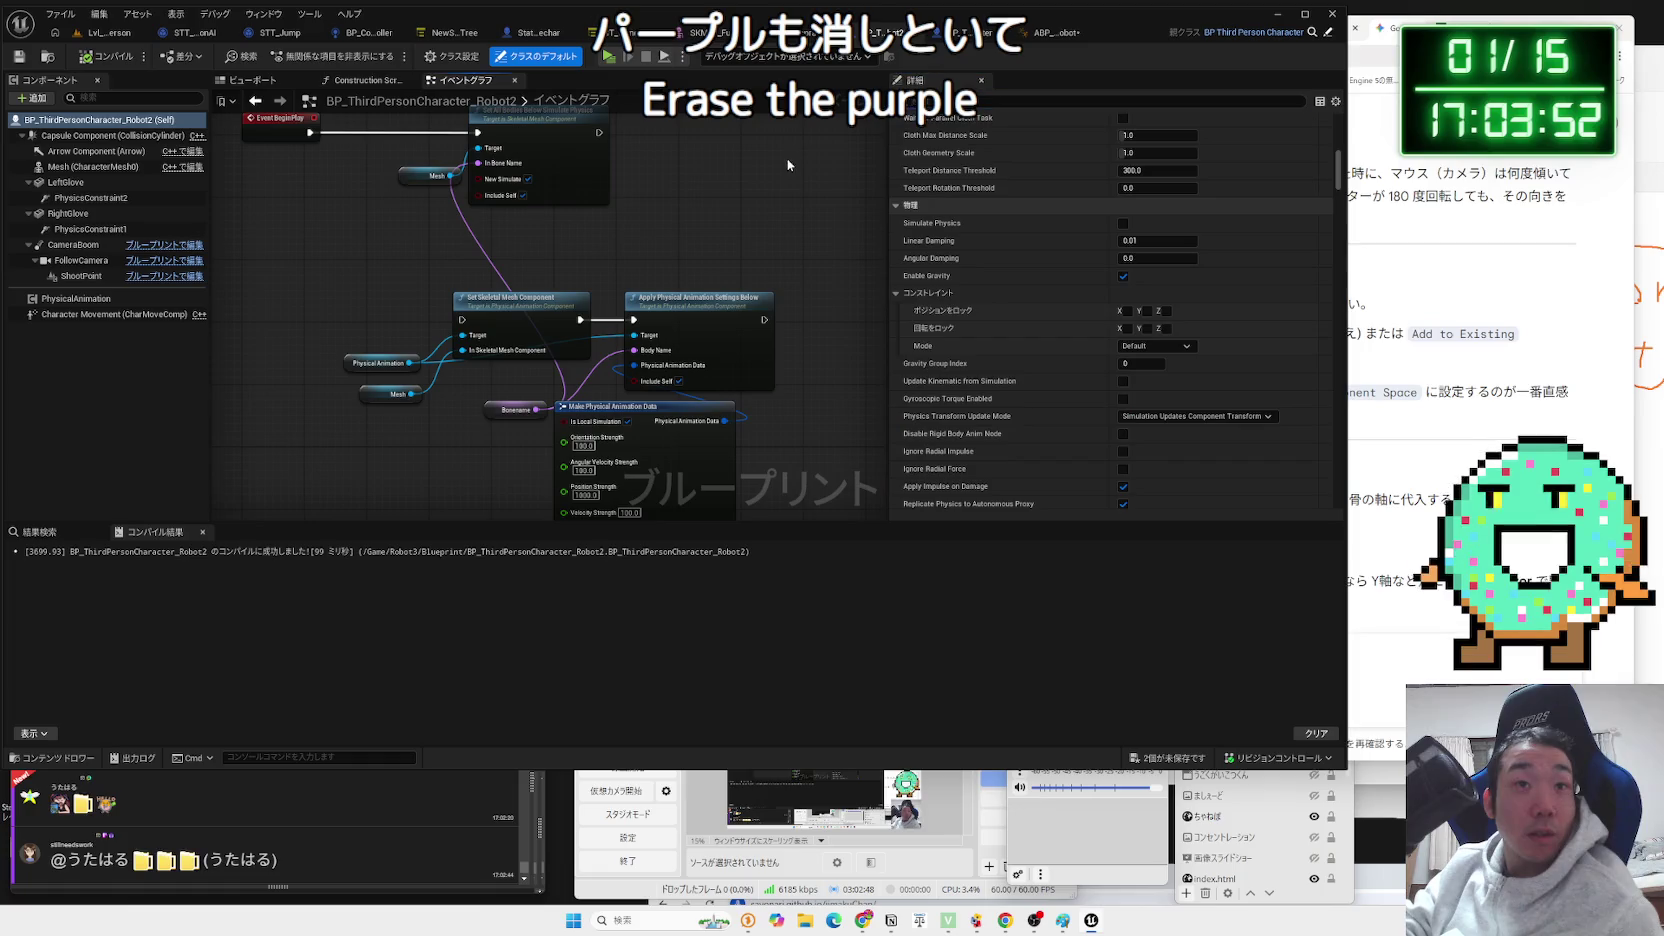
left_click(253, 80)
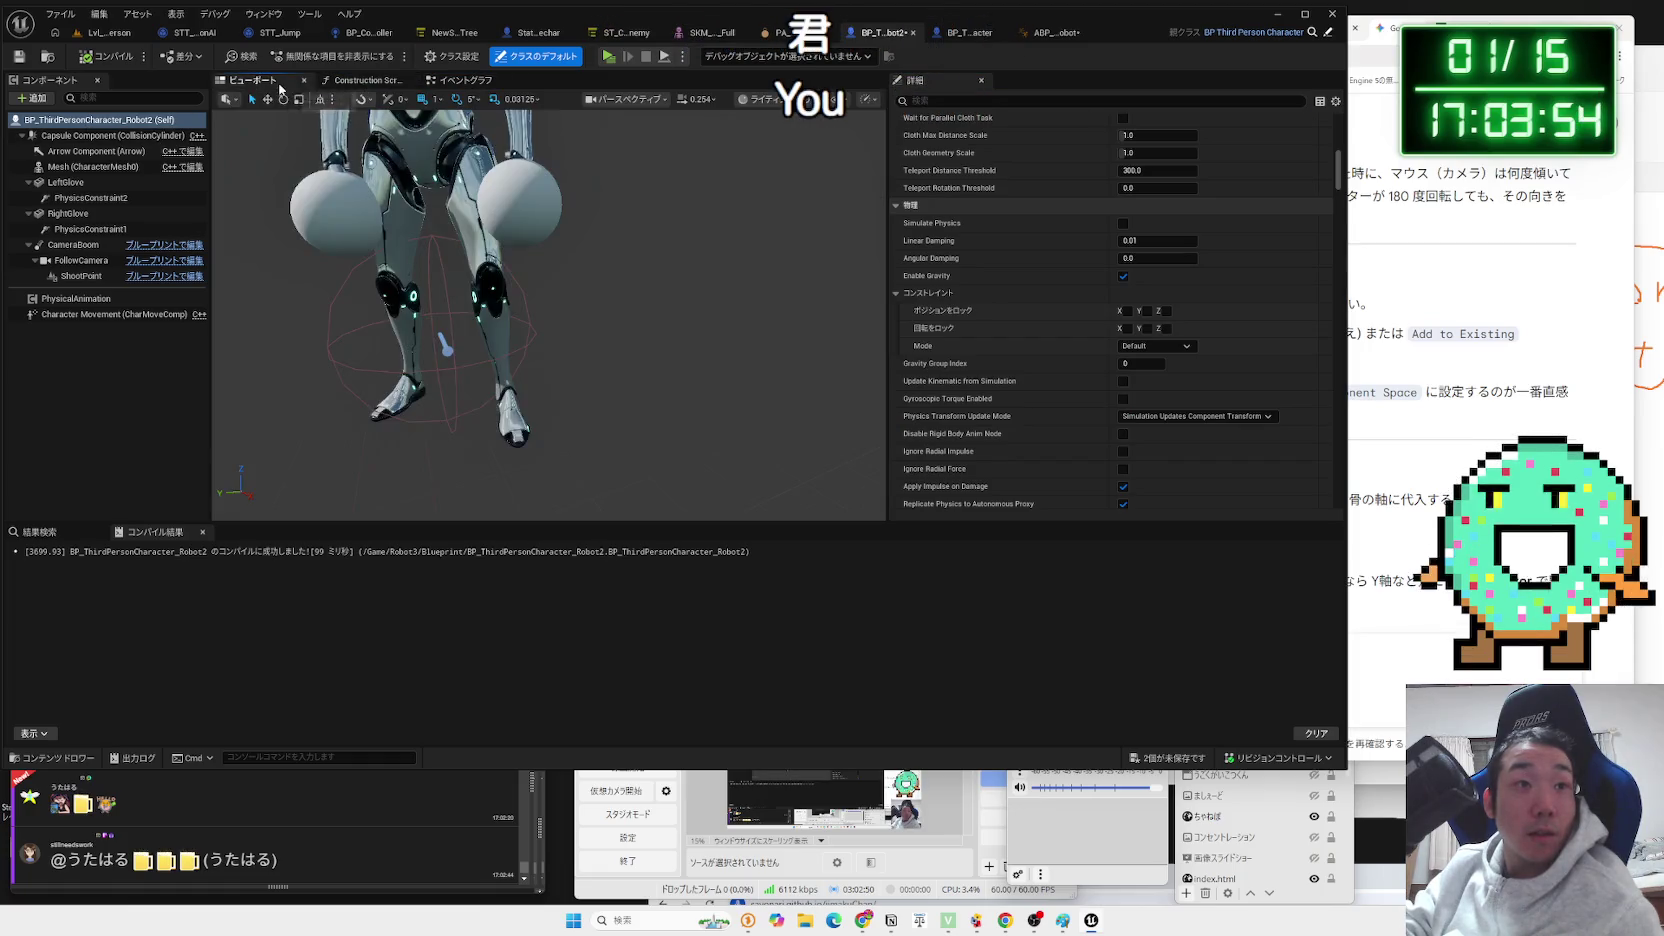
scroll(625, 203, "up", 3)
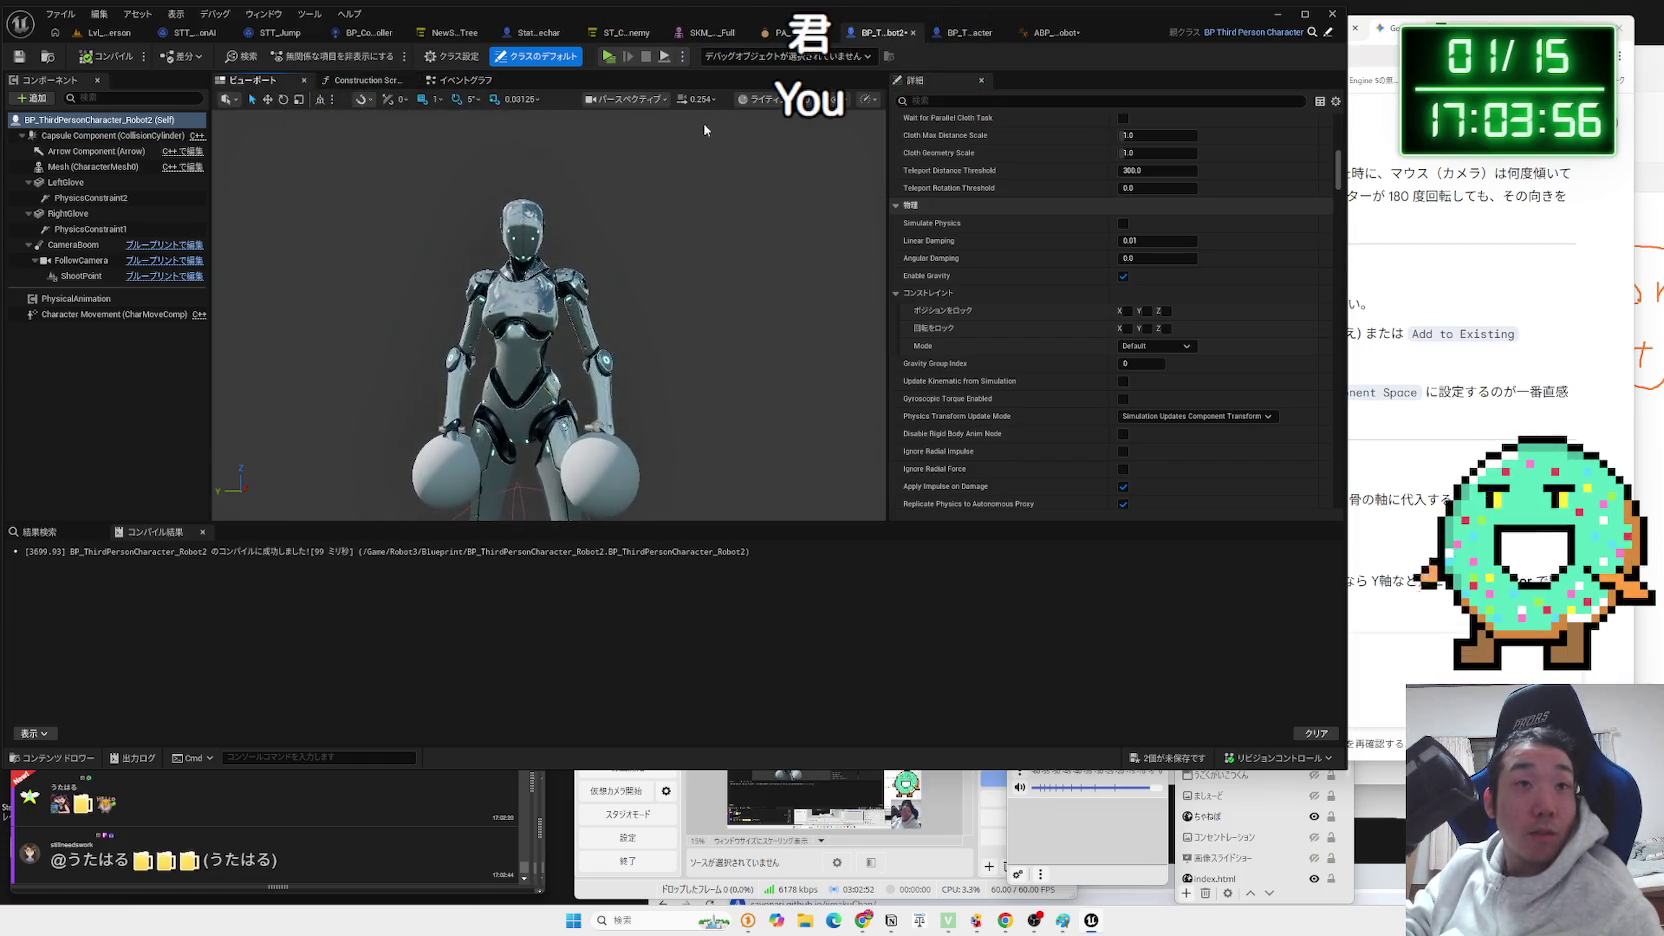
left_click(466, 80)
left_click(1180, 760)
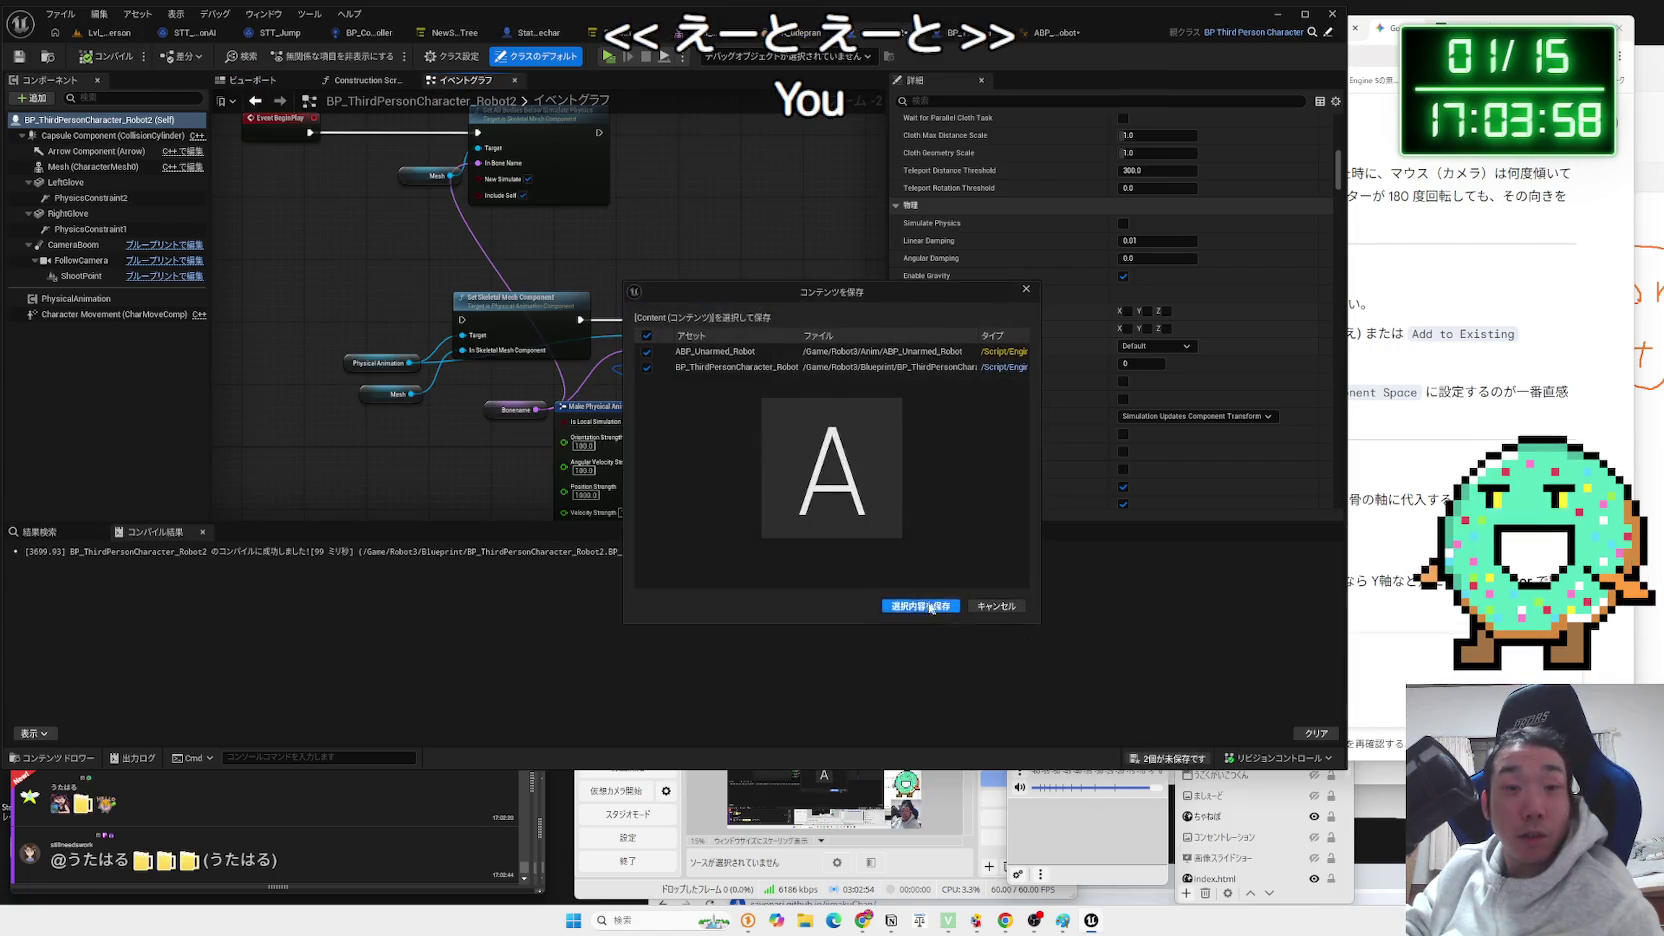
left_click(917, 602)
Show ABP_Unarmed_Robot's AnimGraph at the Transform (Modify) Bone node.
left_click(1022, 35)
left_click(1148, 33)
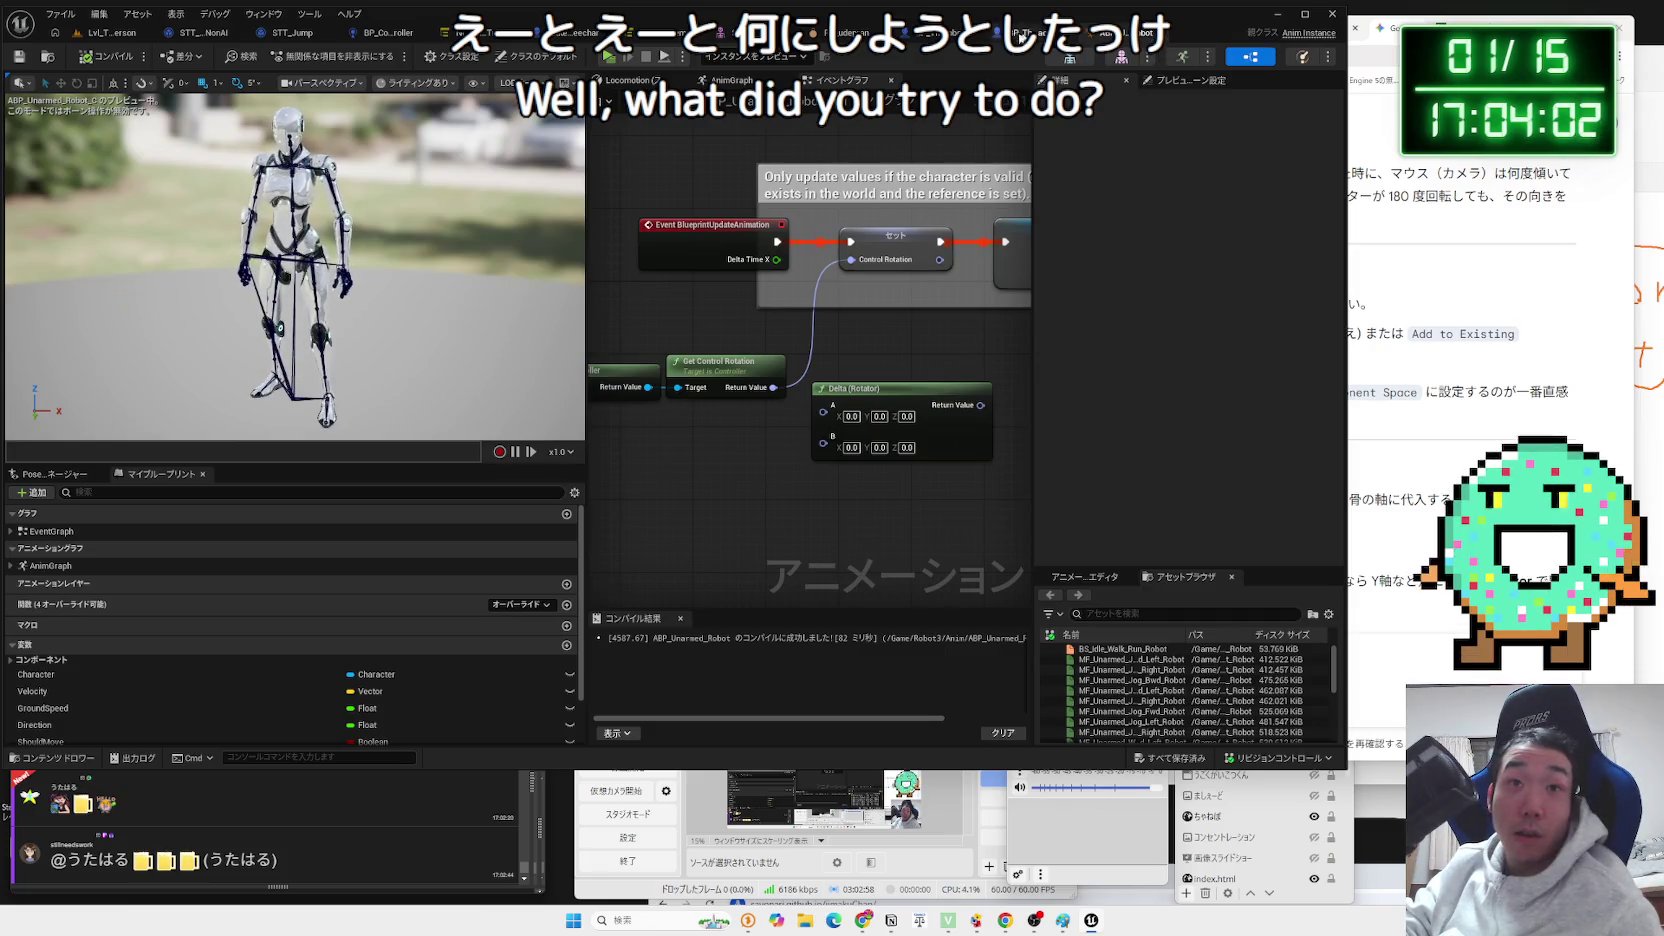
left_click(735, 85)
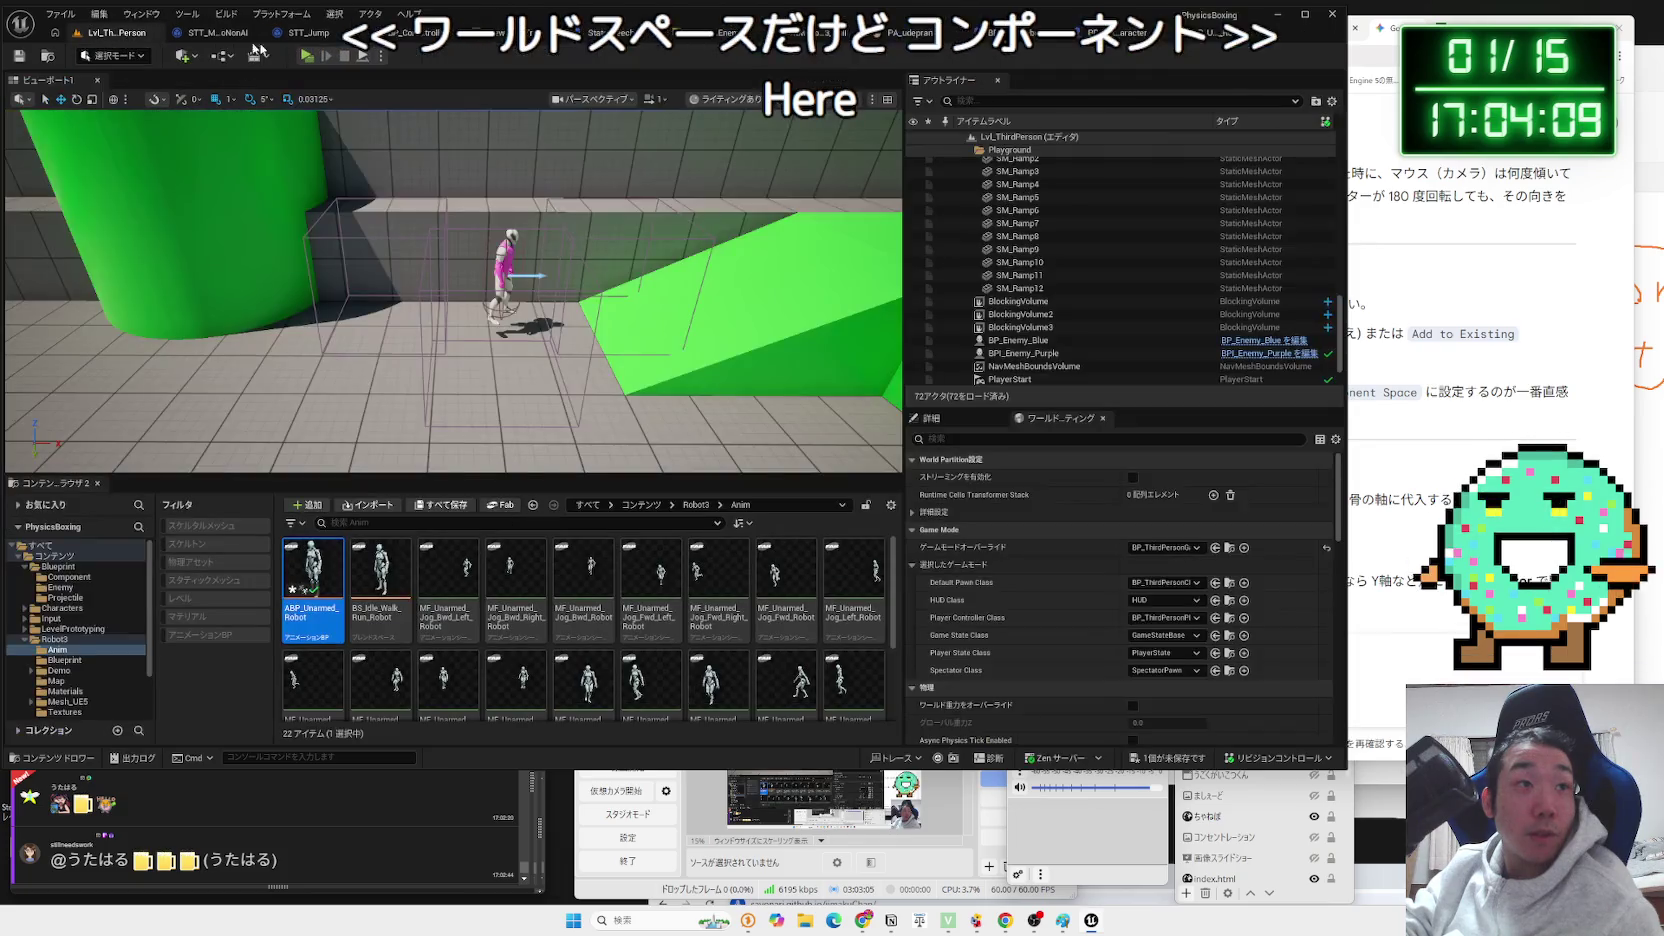
Play-test the level, moving the robot with W to watch its upper body turn.
left_click(110, 32)
left_click(306, 57)
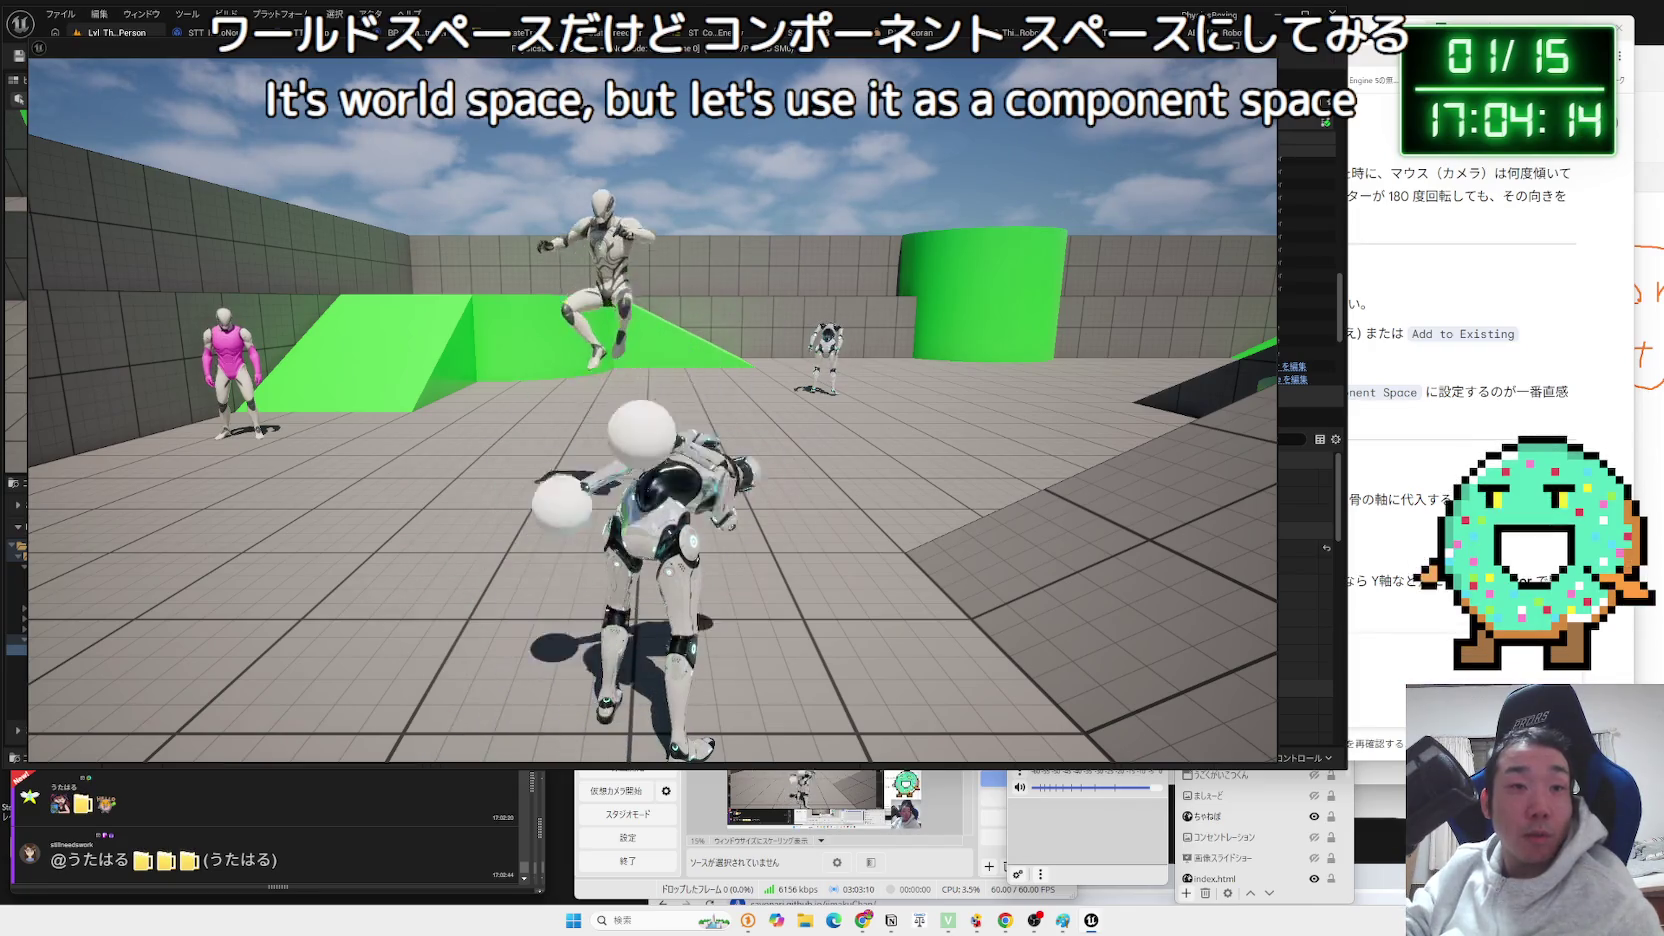
key("w")
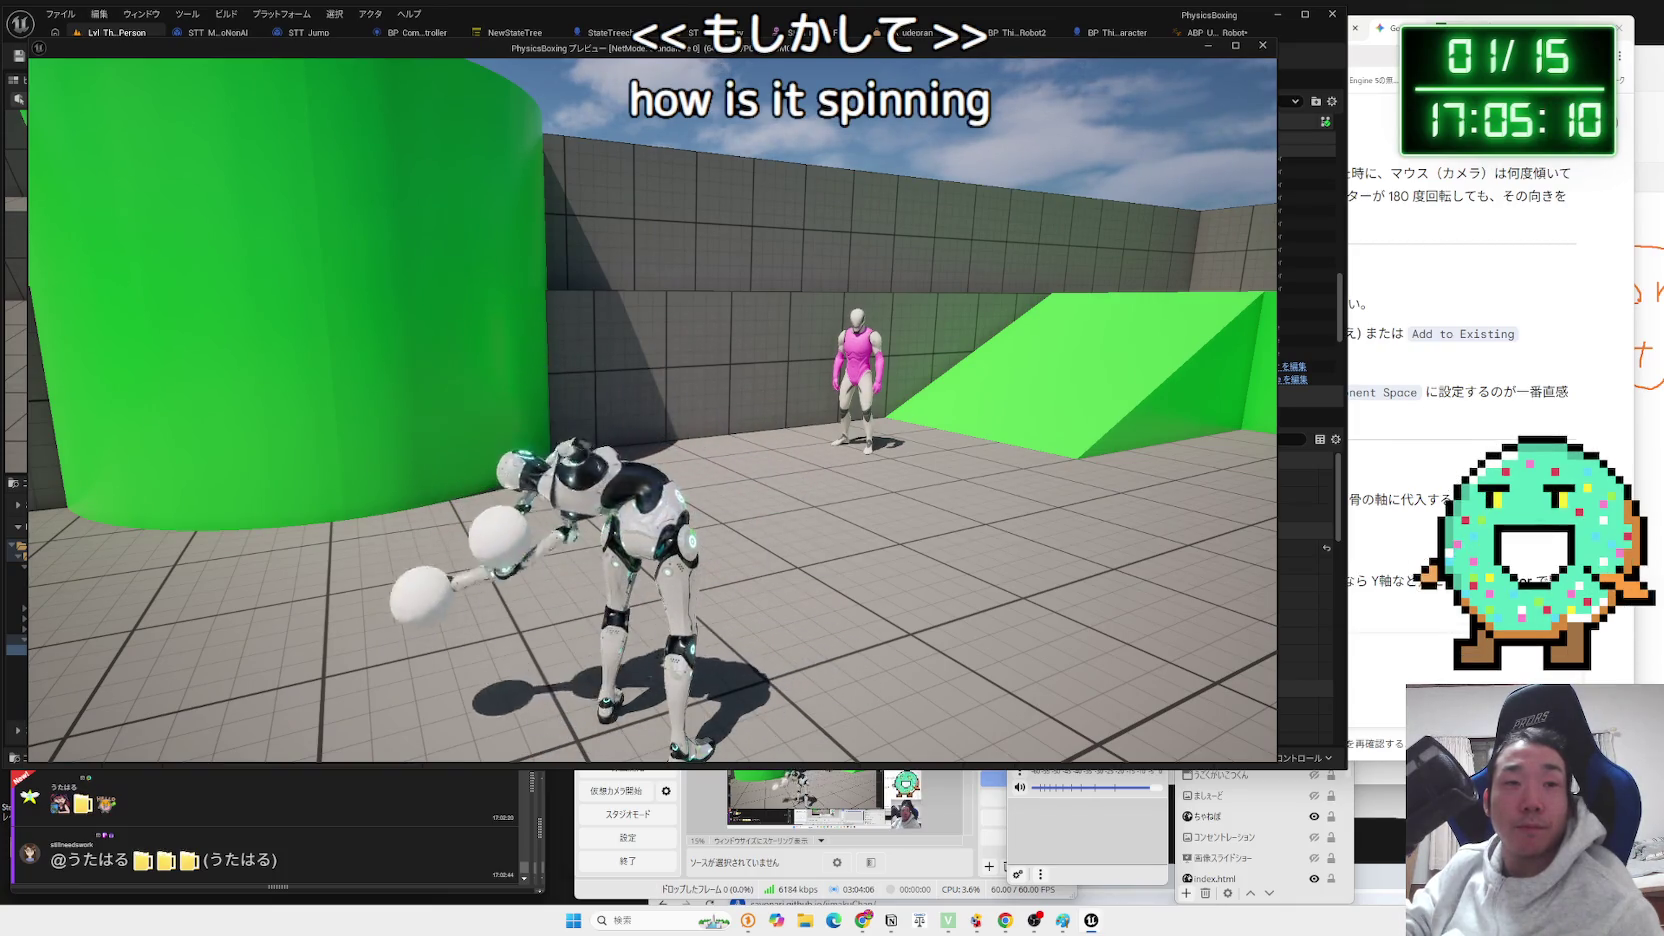
key("Escape")
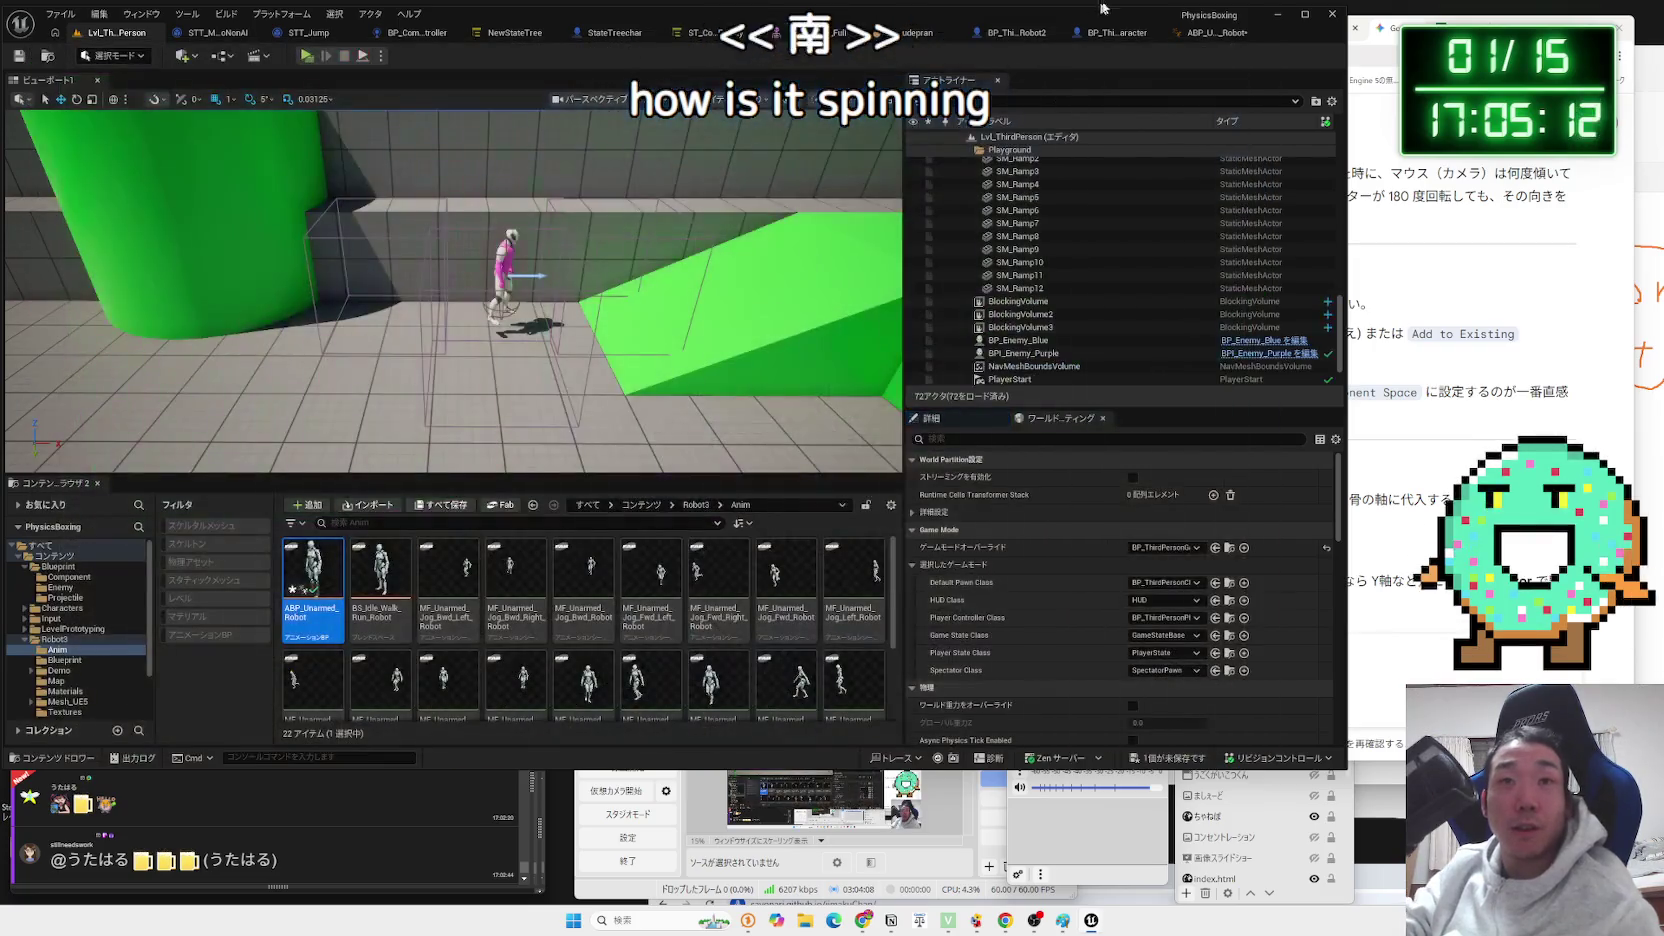
Wire Get Control Rotation into Delta A and Character's Get Actor Rotation into Delta B.
left_click(1215, 33)
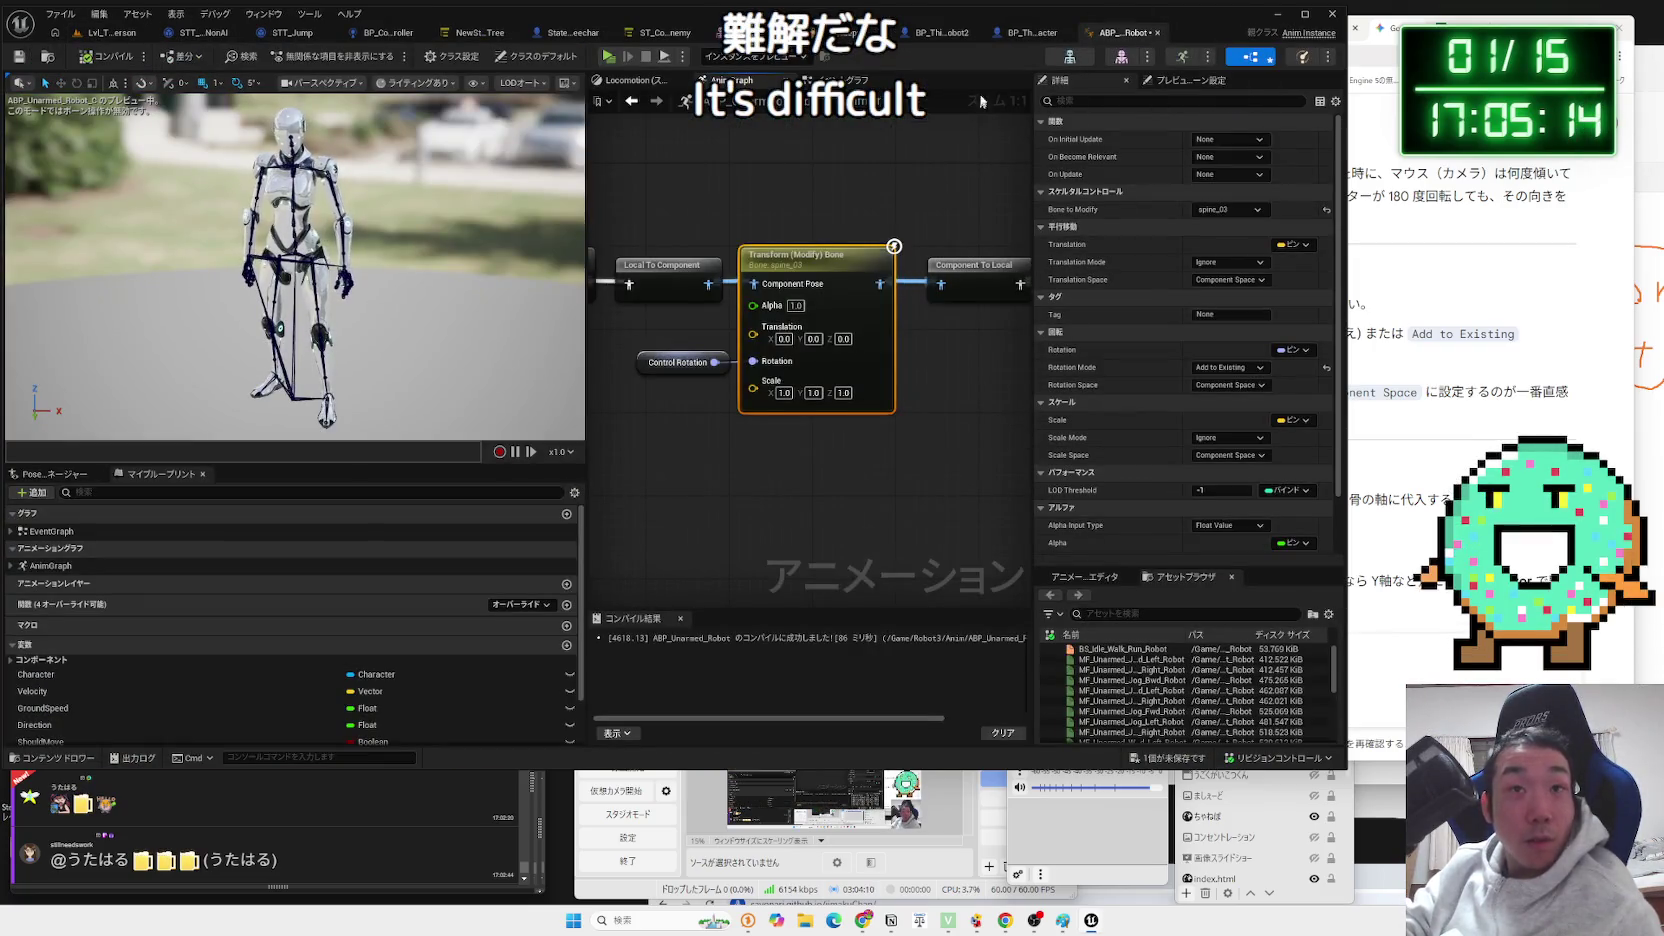
left_click(840, 80)
left_click_drag(779, 396, 823, 411)
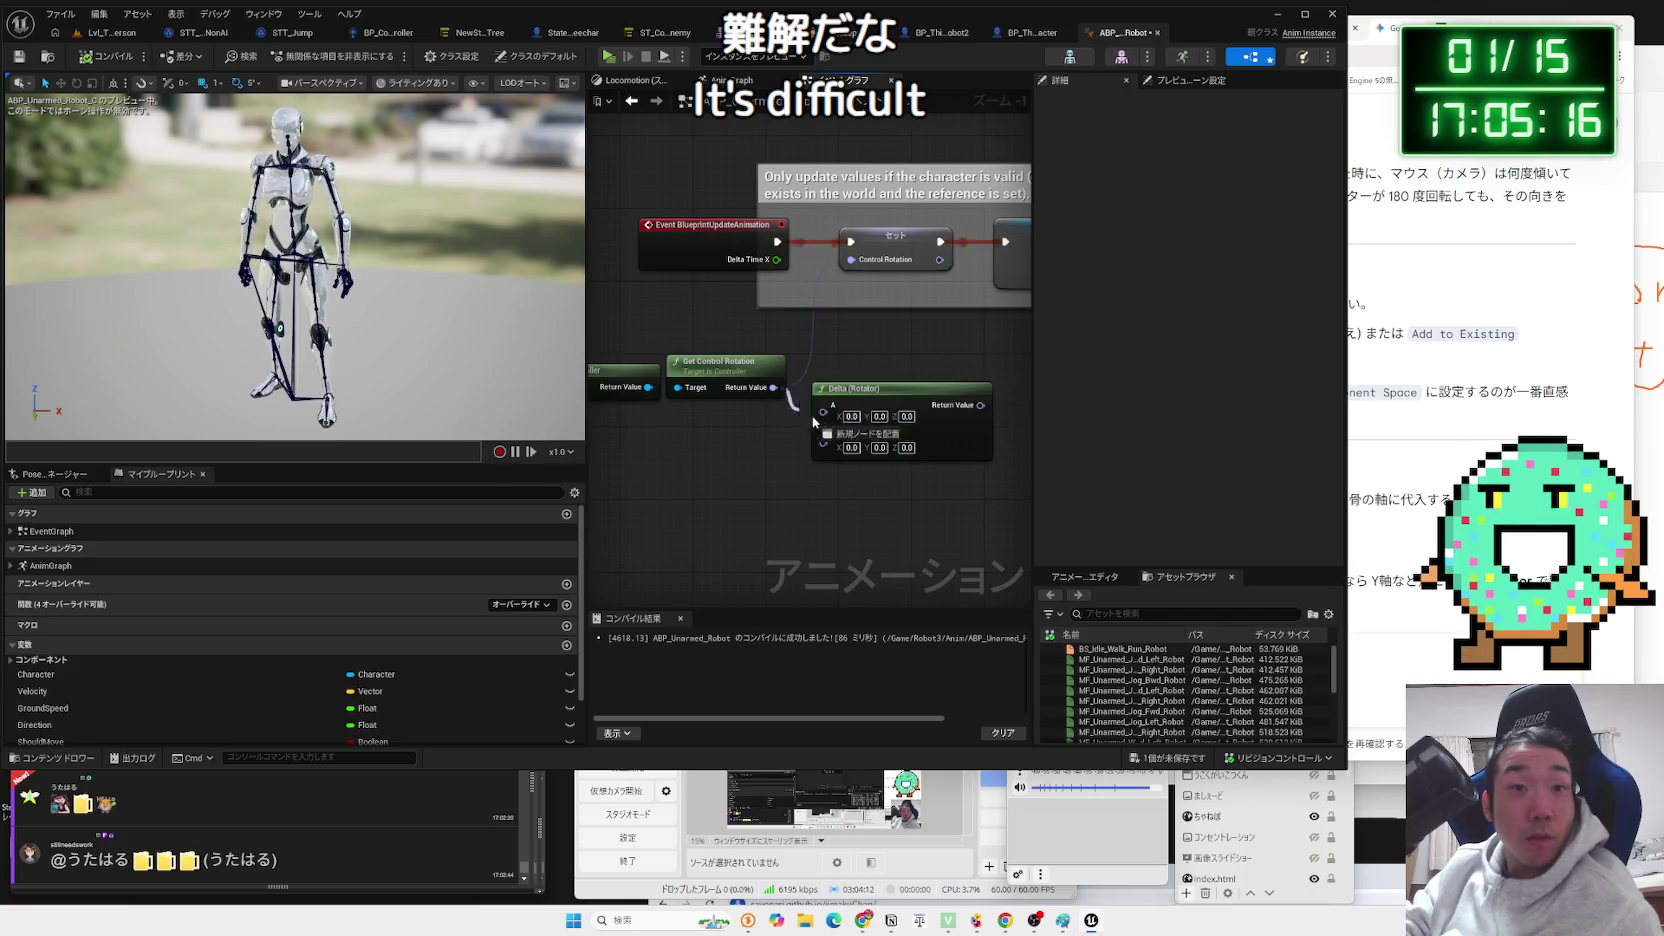
right_click(678, 443)
mouse_move(183, 672)
left_mouse_down()
mouse_move(650, 470)
mouse_move(746, 450)
left_mouse_up()
type("get ag")
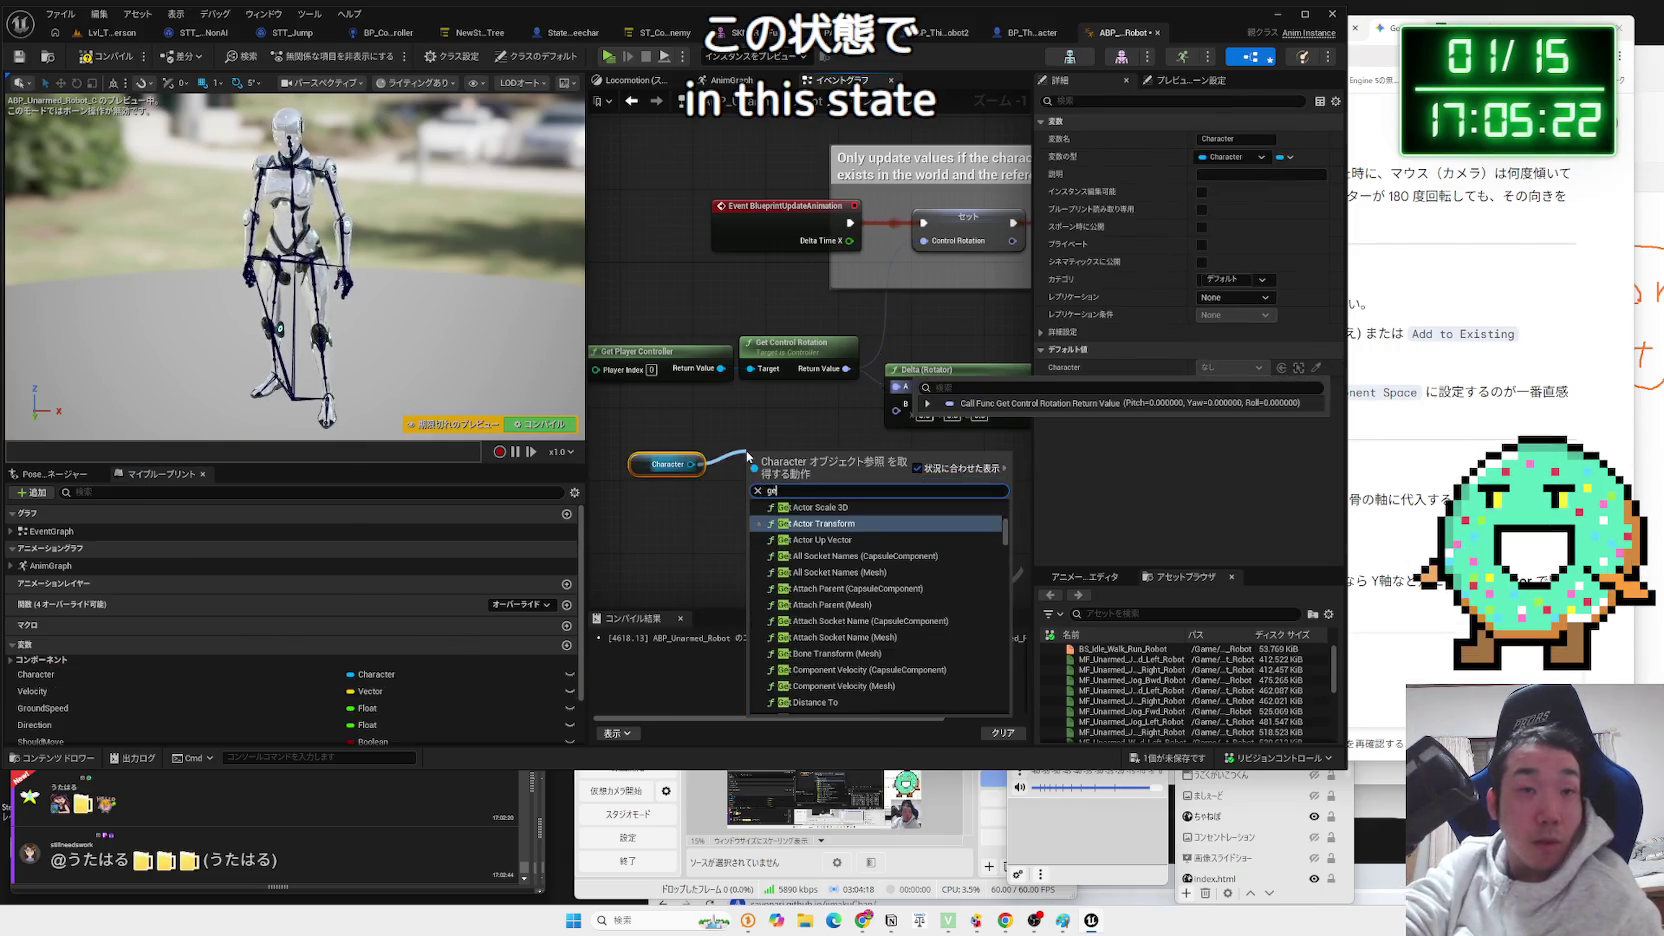
key("BackSpace")
type("ctor rotation")
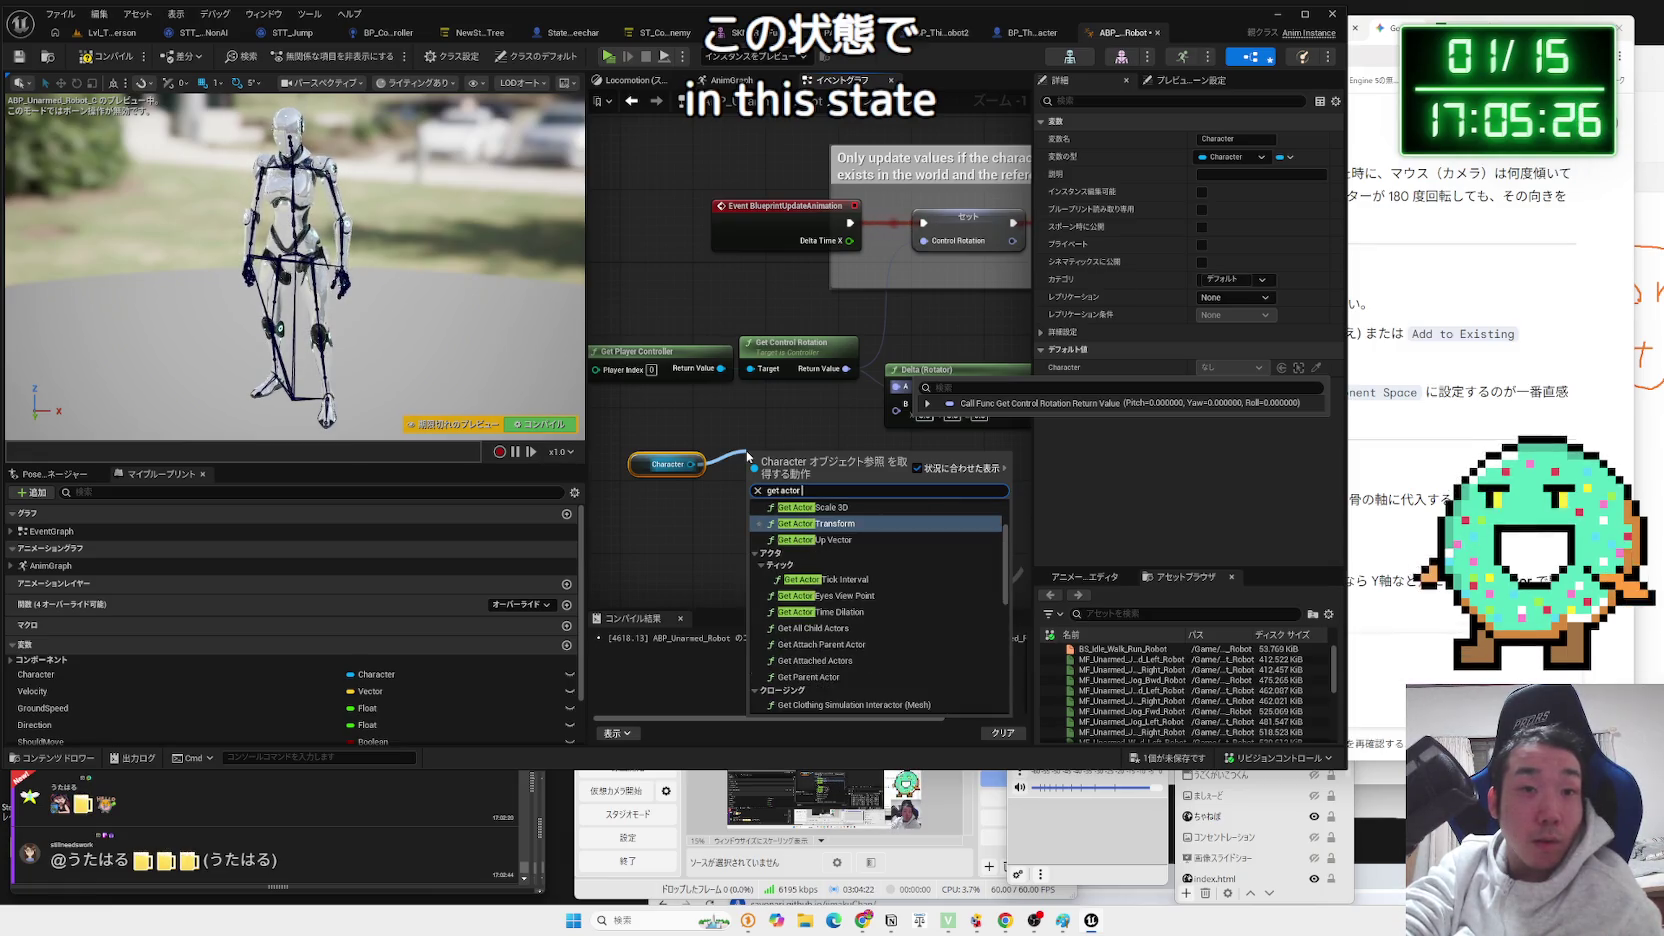
key("Return")
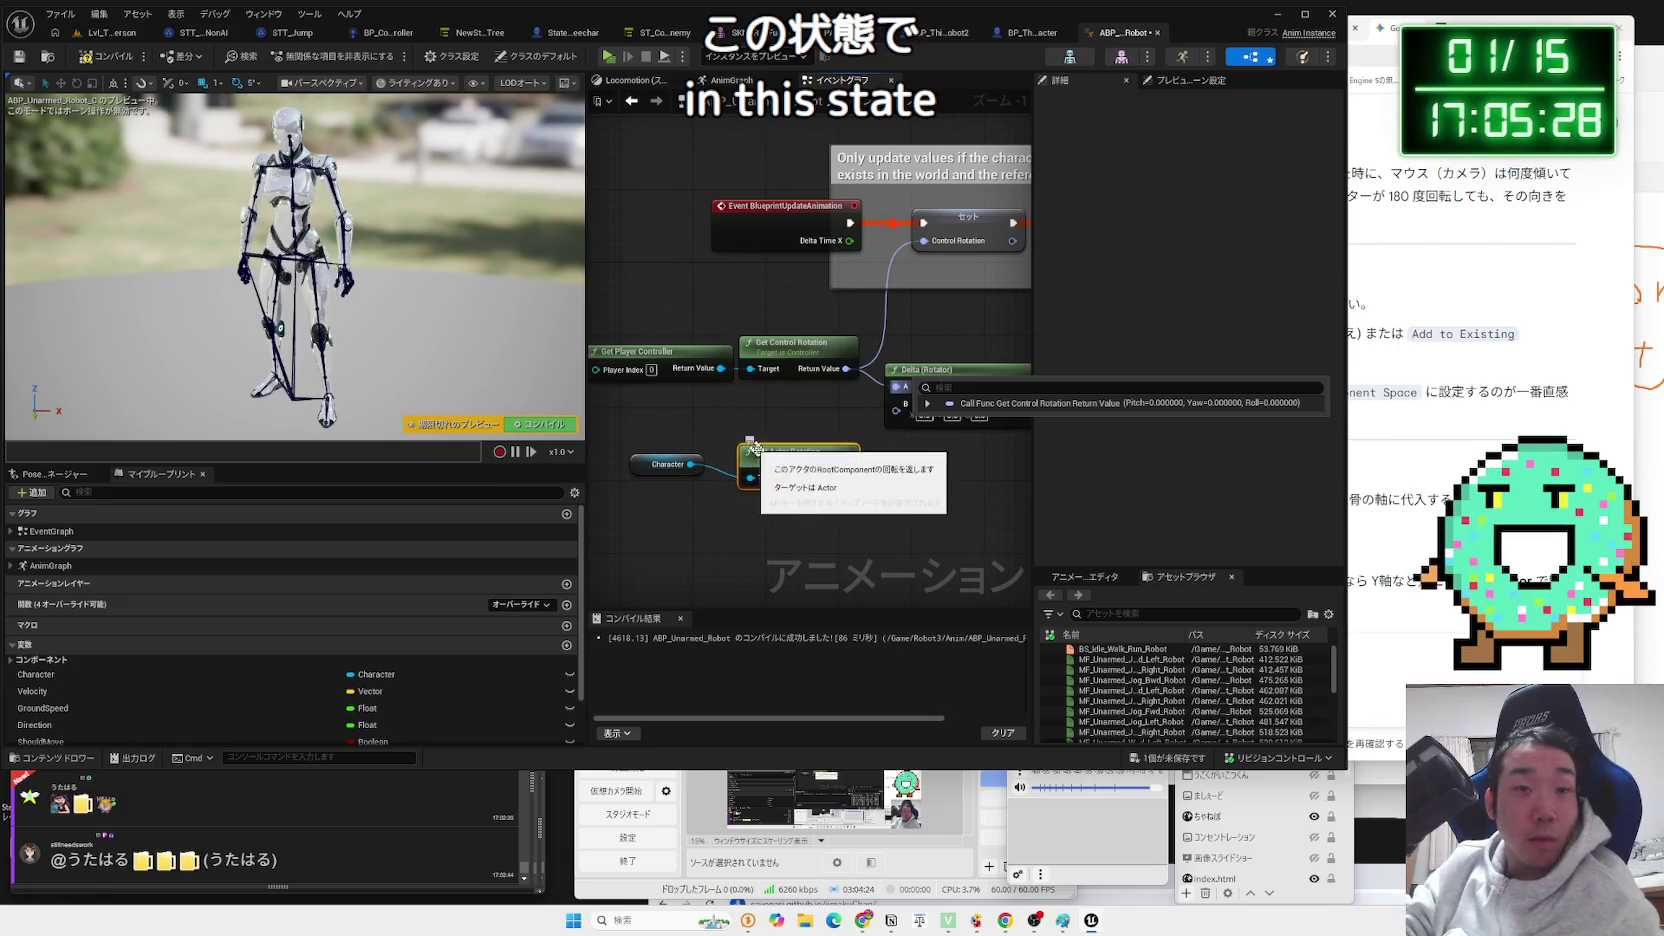
left_click_drag(845, 477, 897, 404)
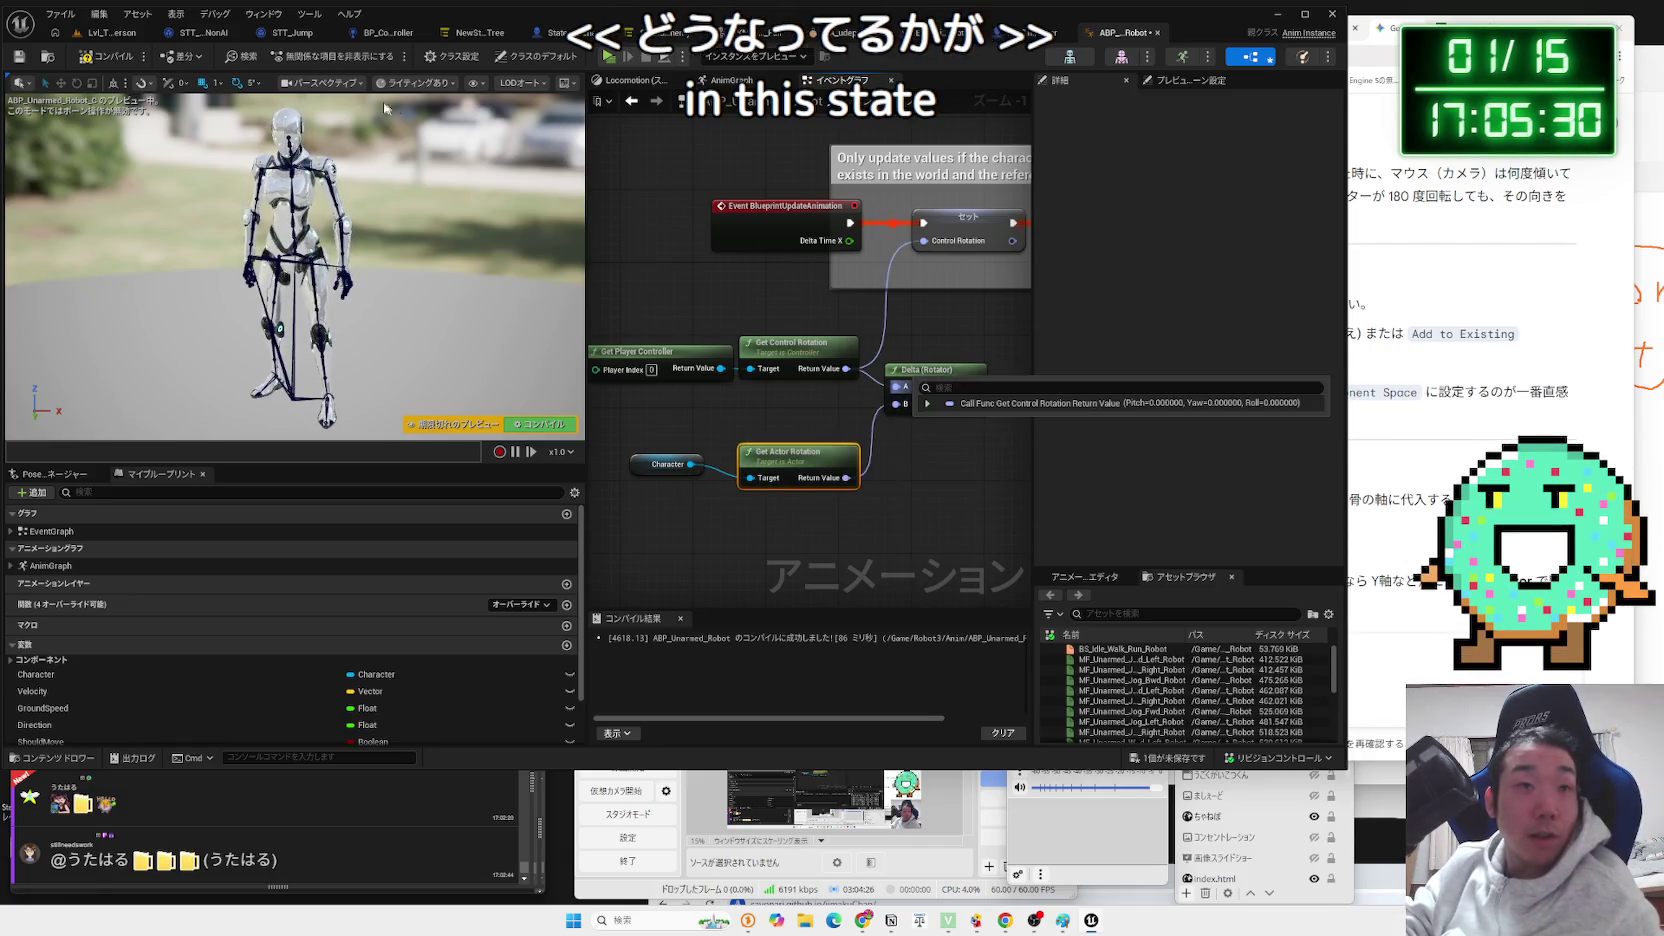
Run two play tests of the level to check the robot's rotation.
left_click(110, 32)
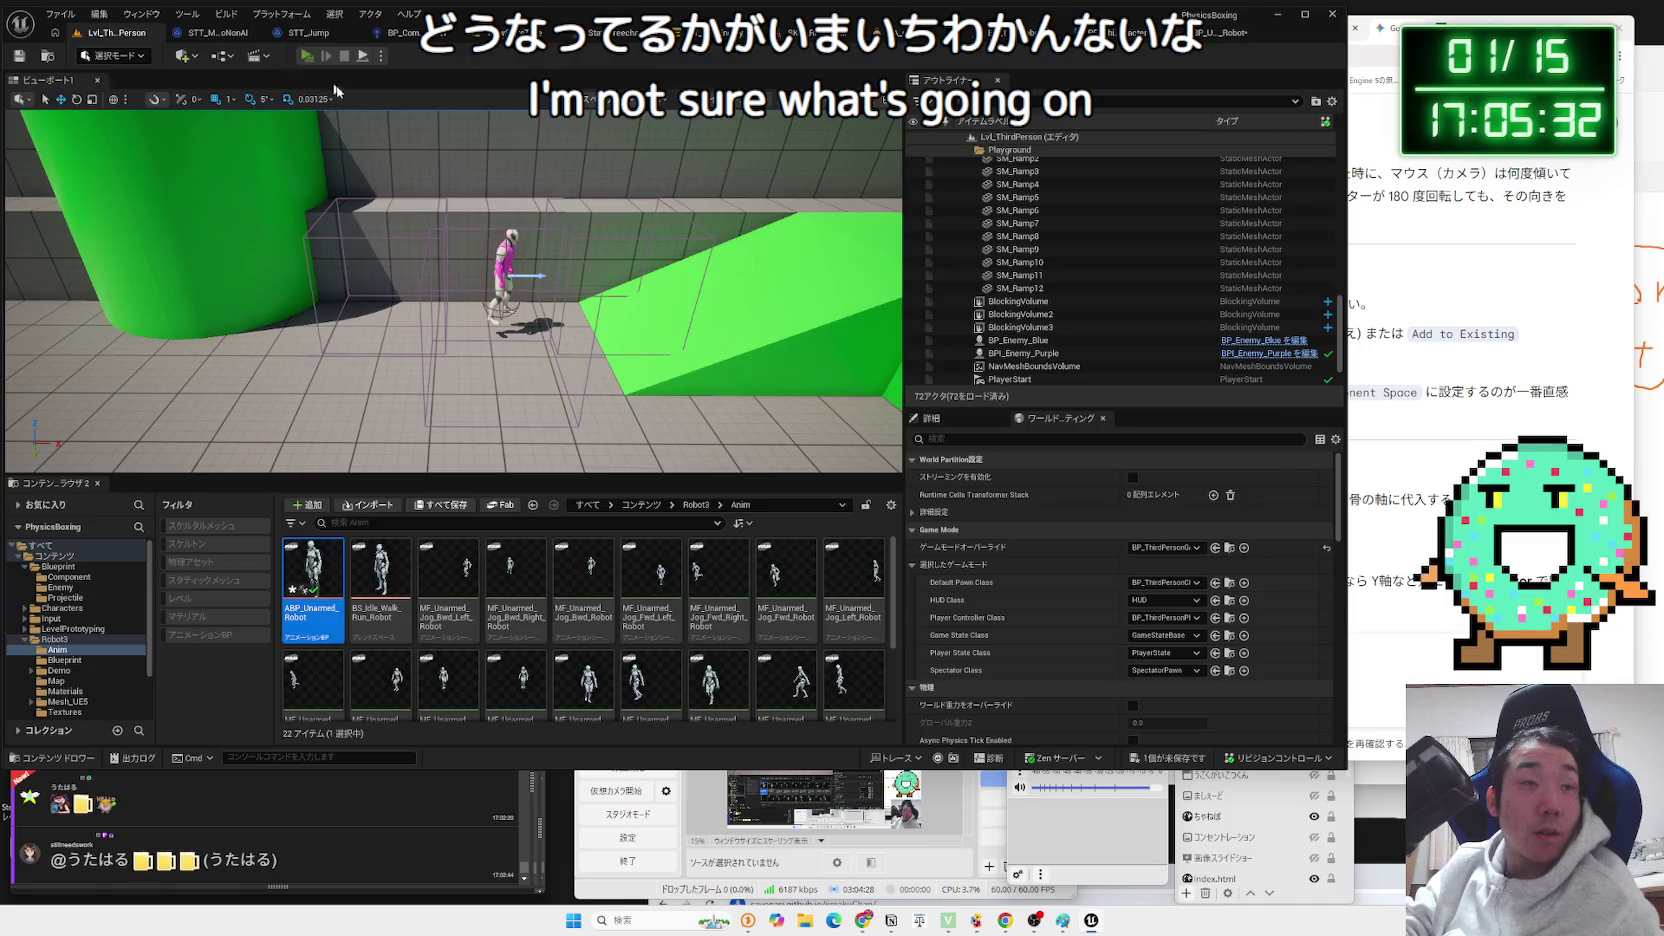
left_click(307, 55)
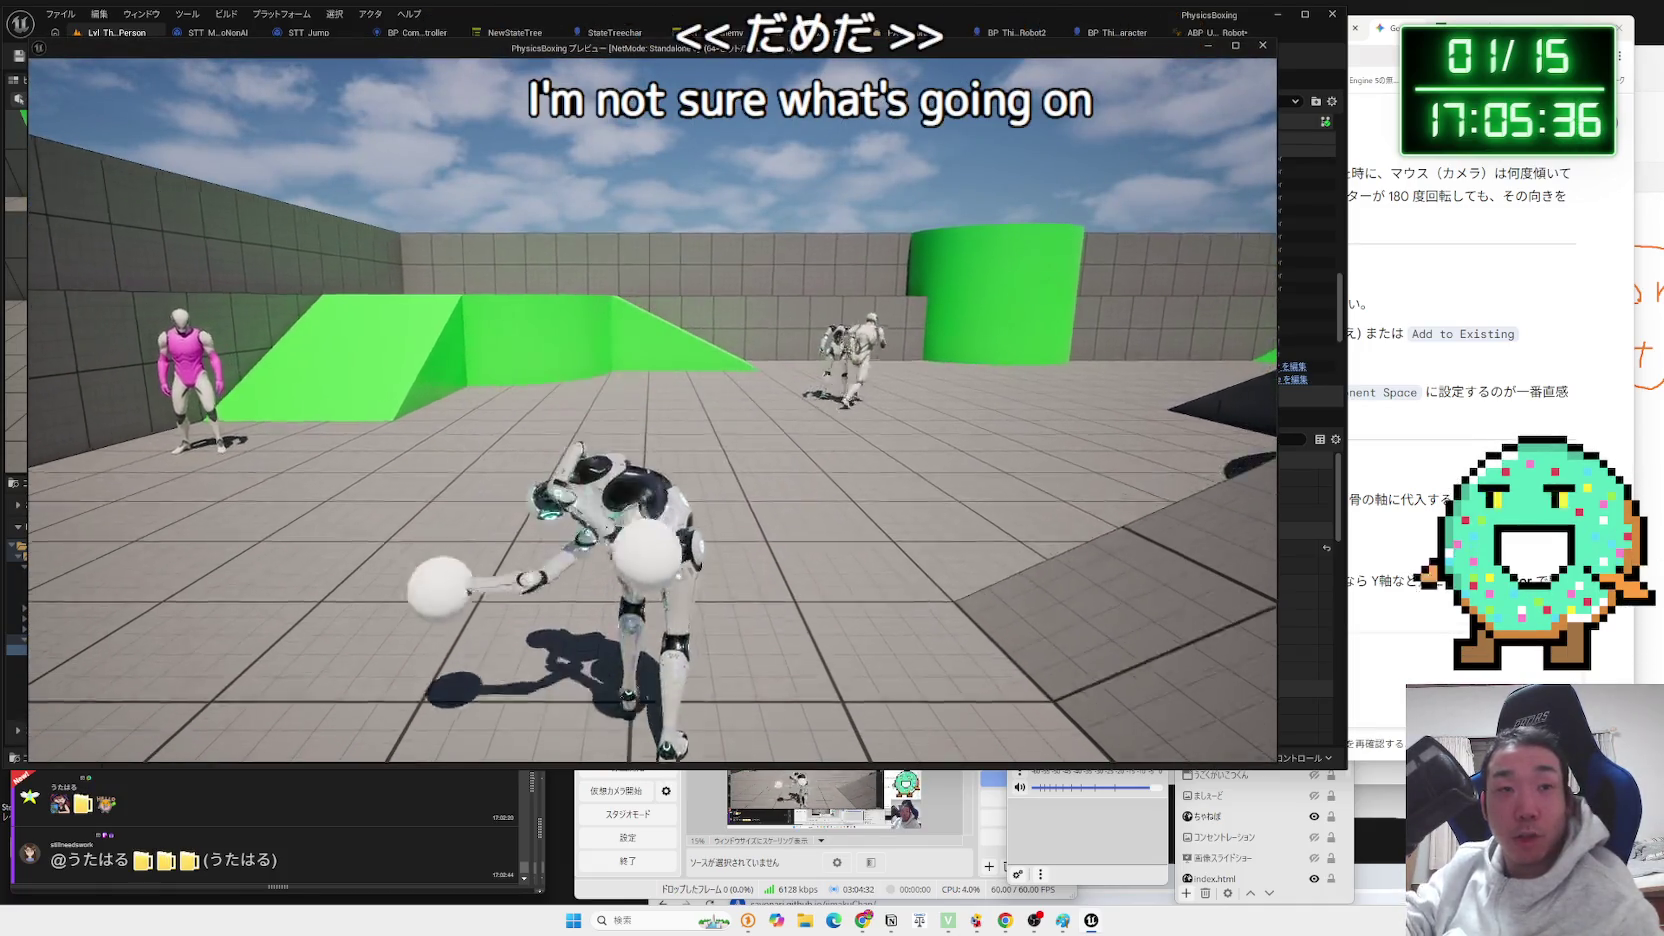
key("Escape")
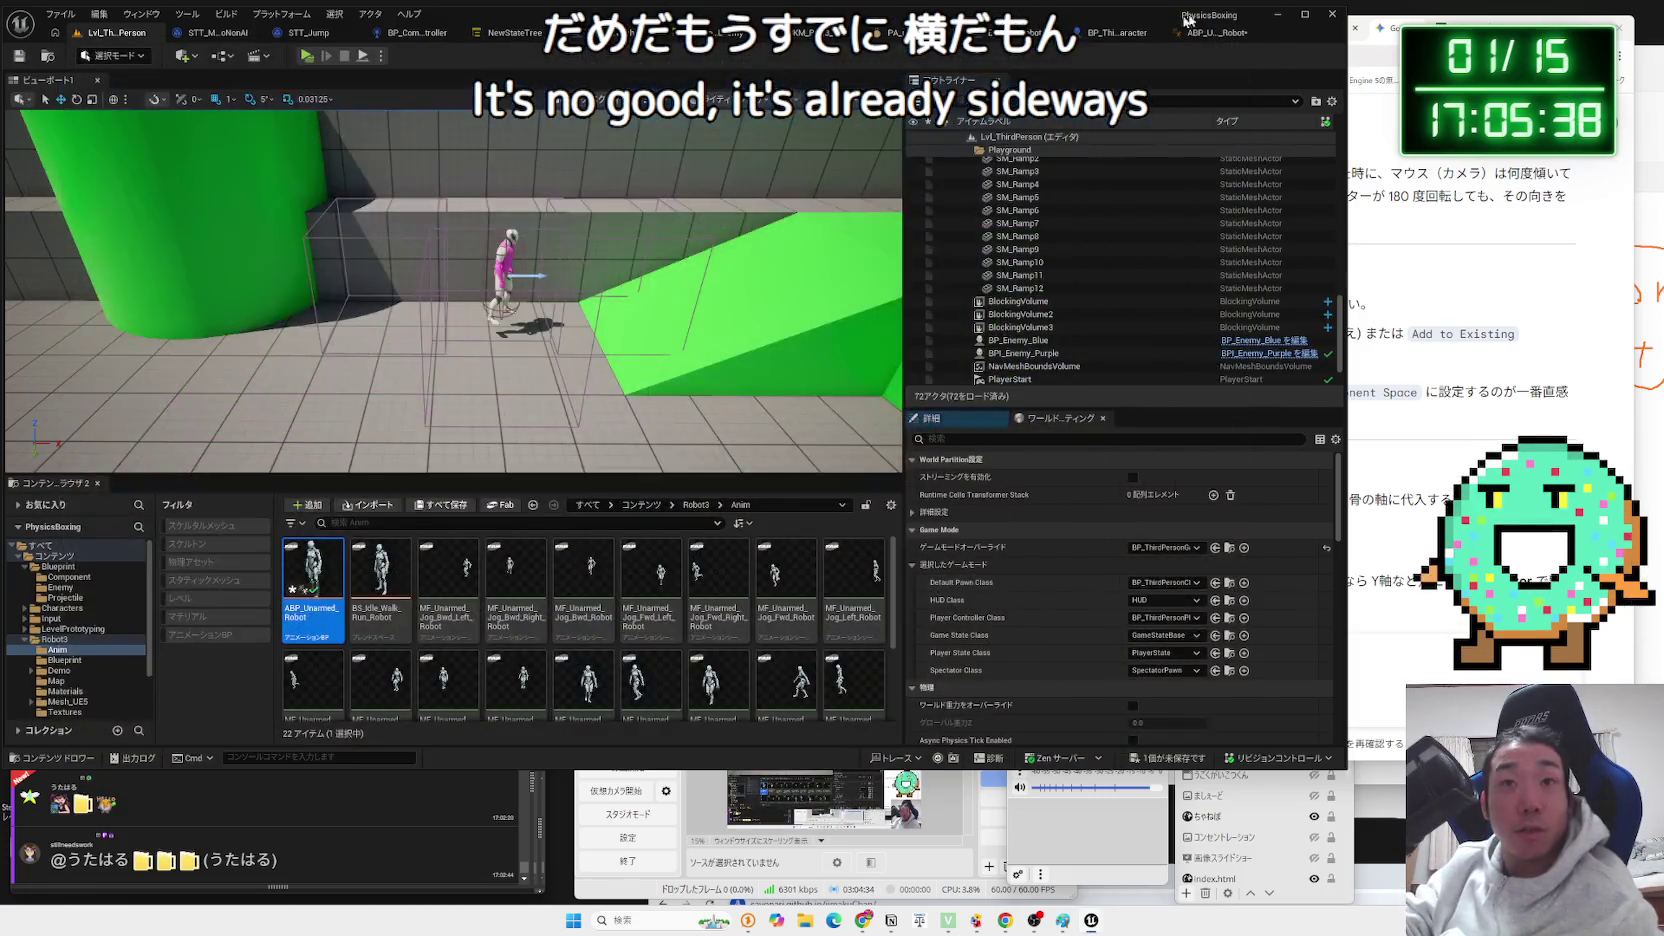
left_click(1211, 36)
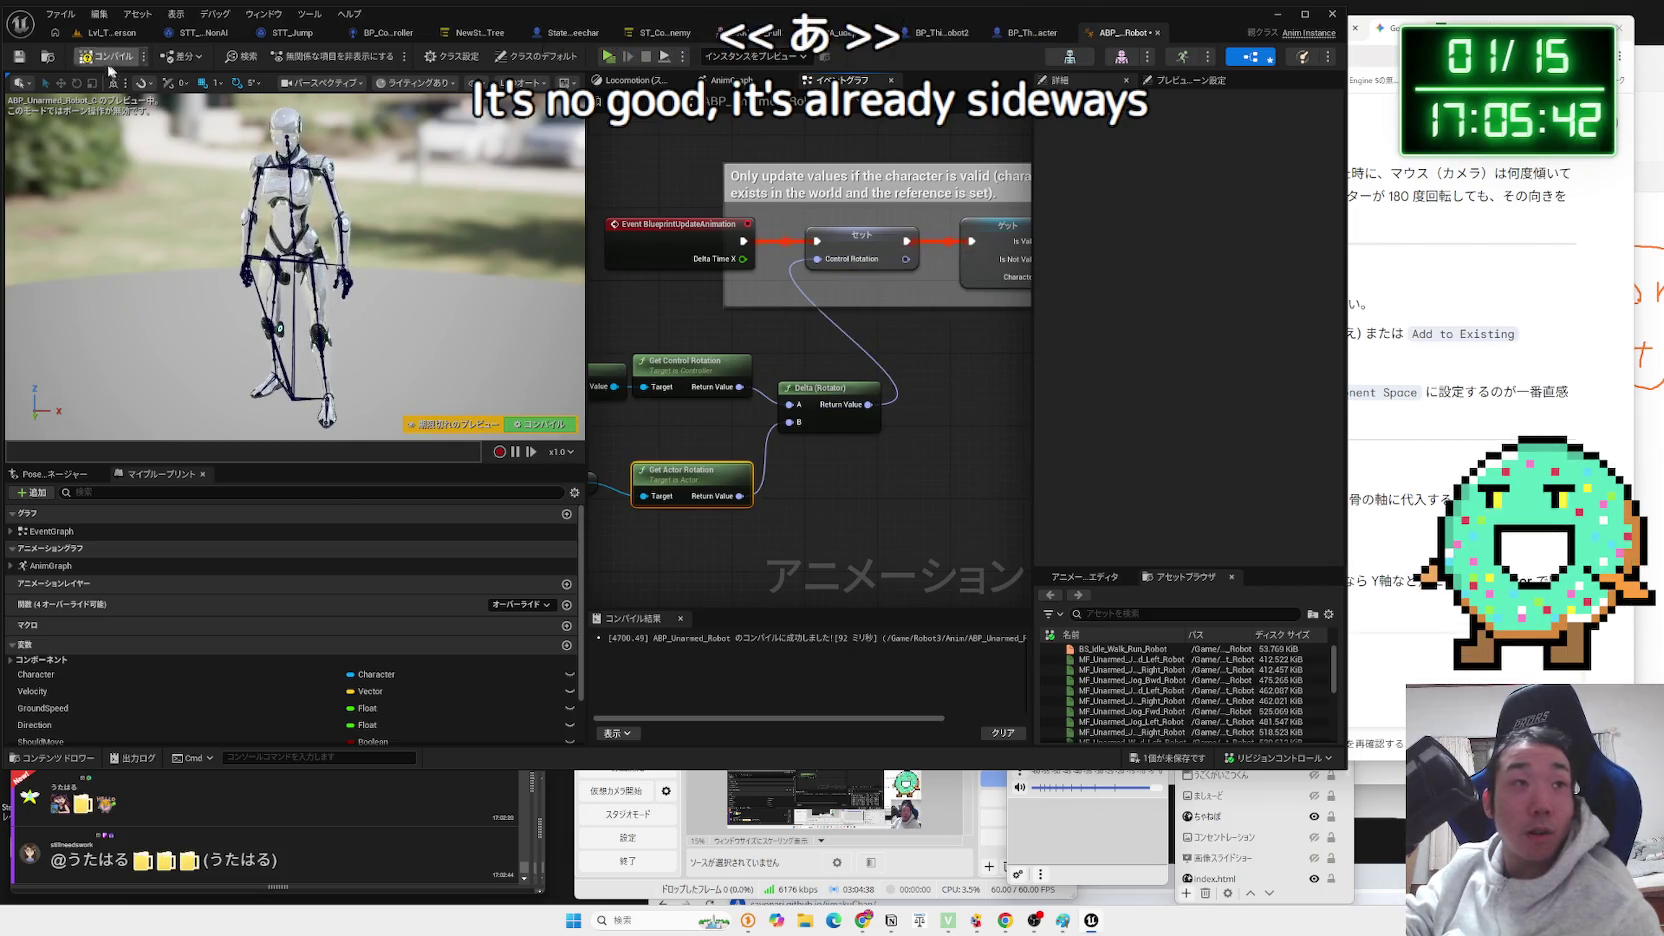
left_click(110, 32)
left_click(307, 56)
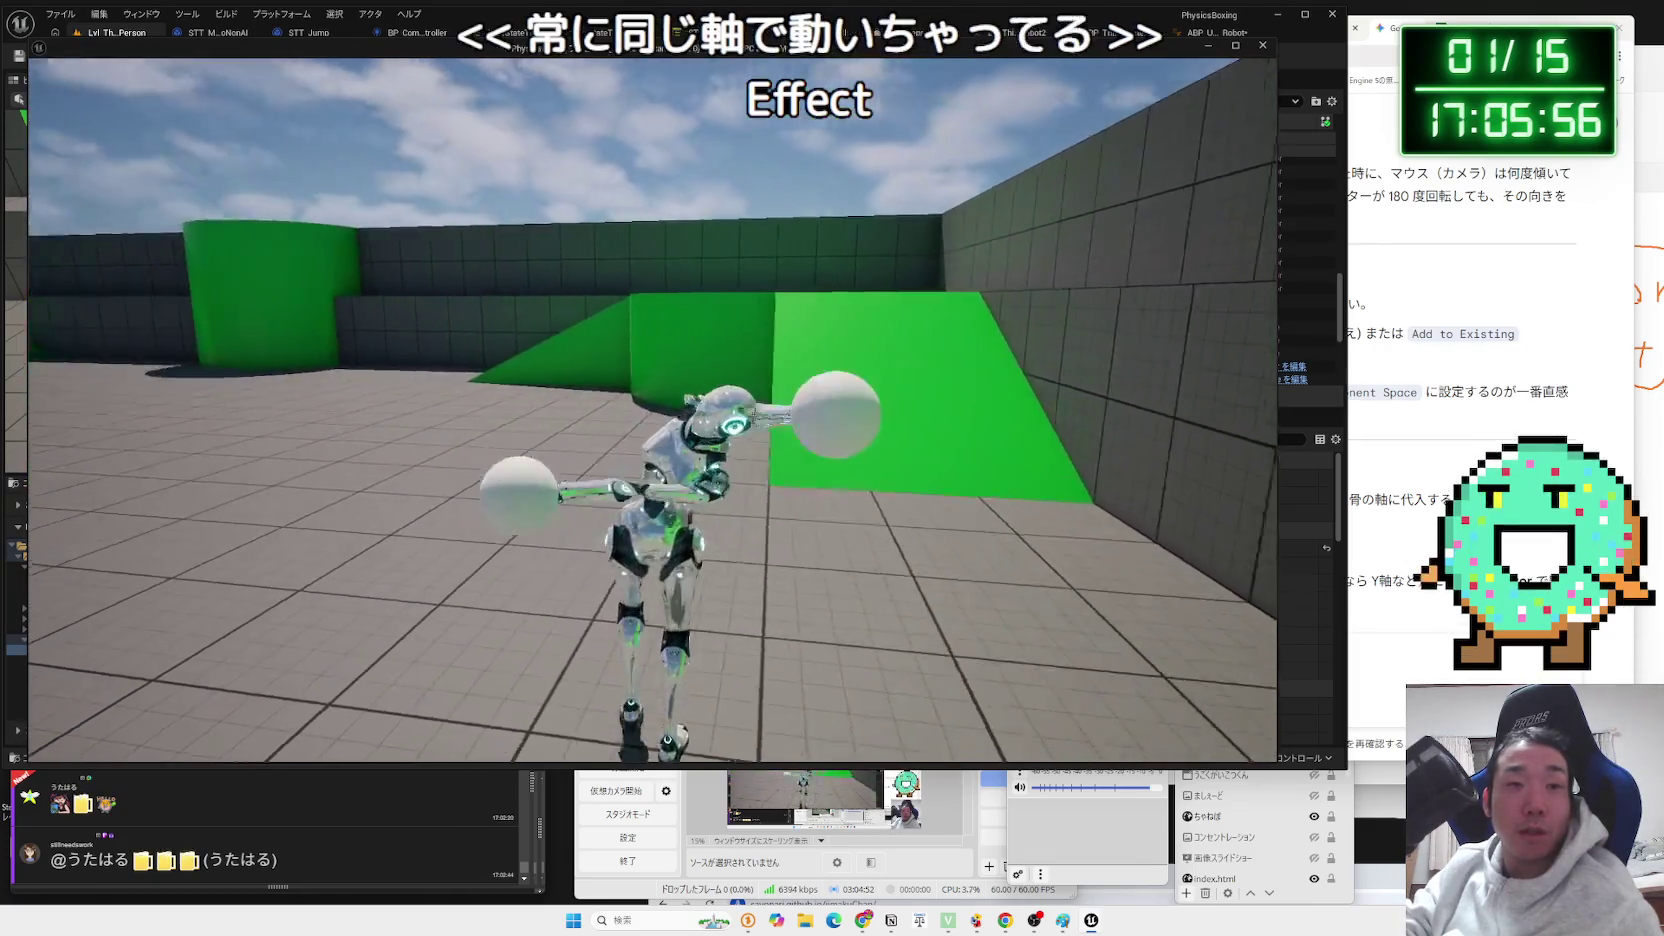
key("Escape")
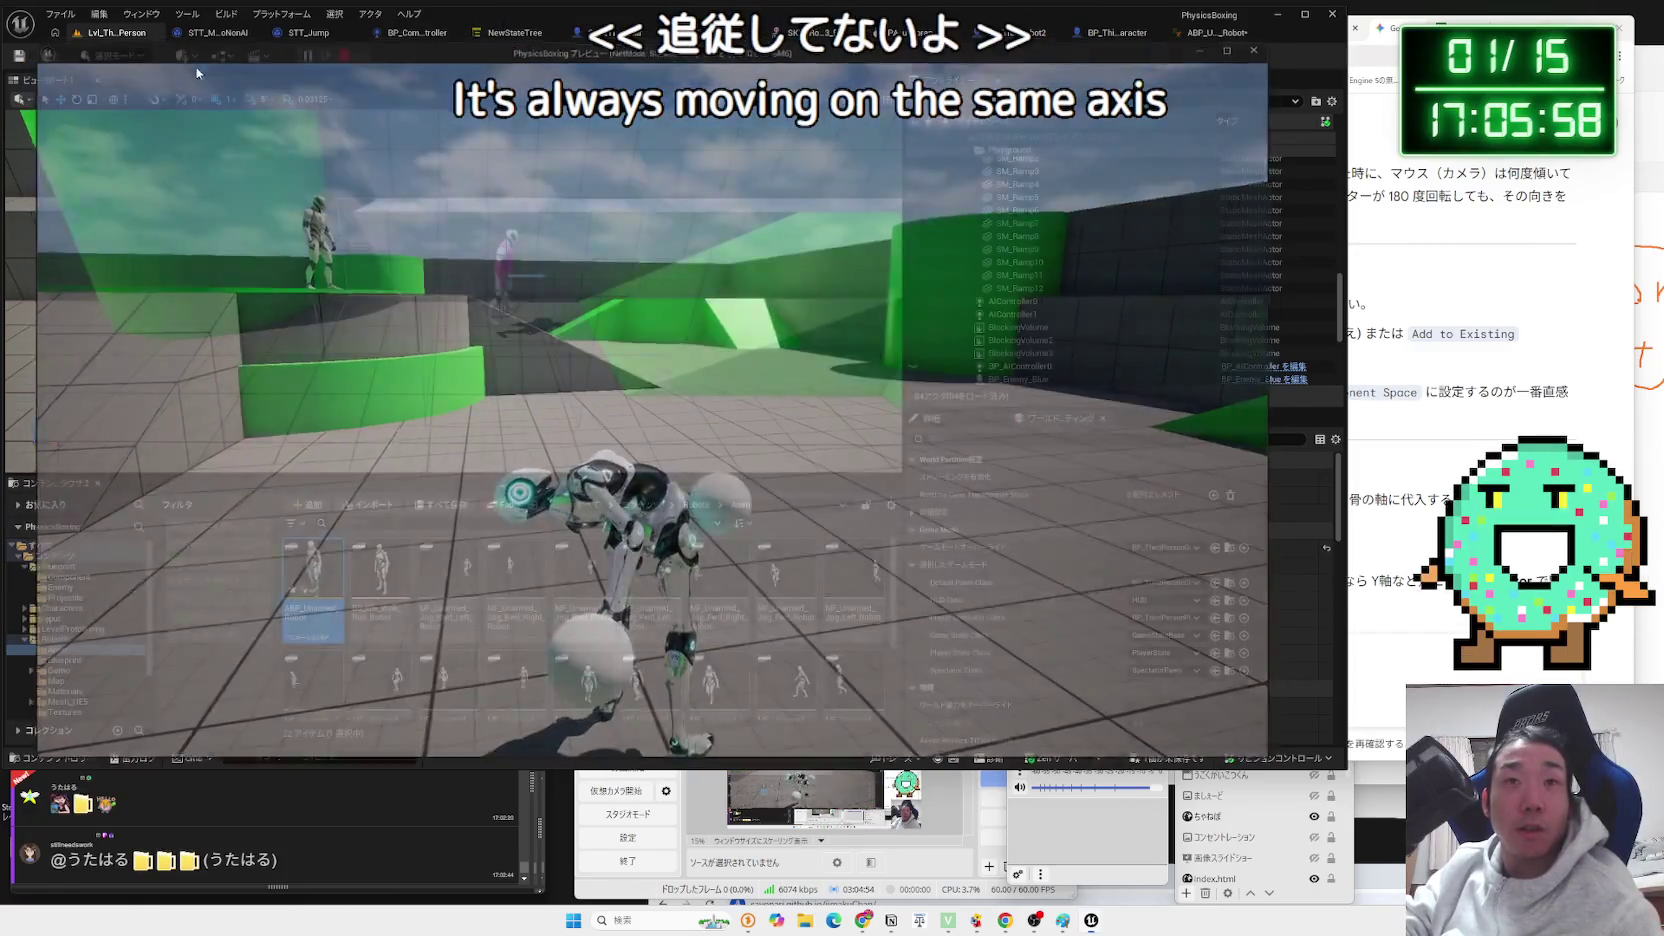
left_click(1219, 35)
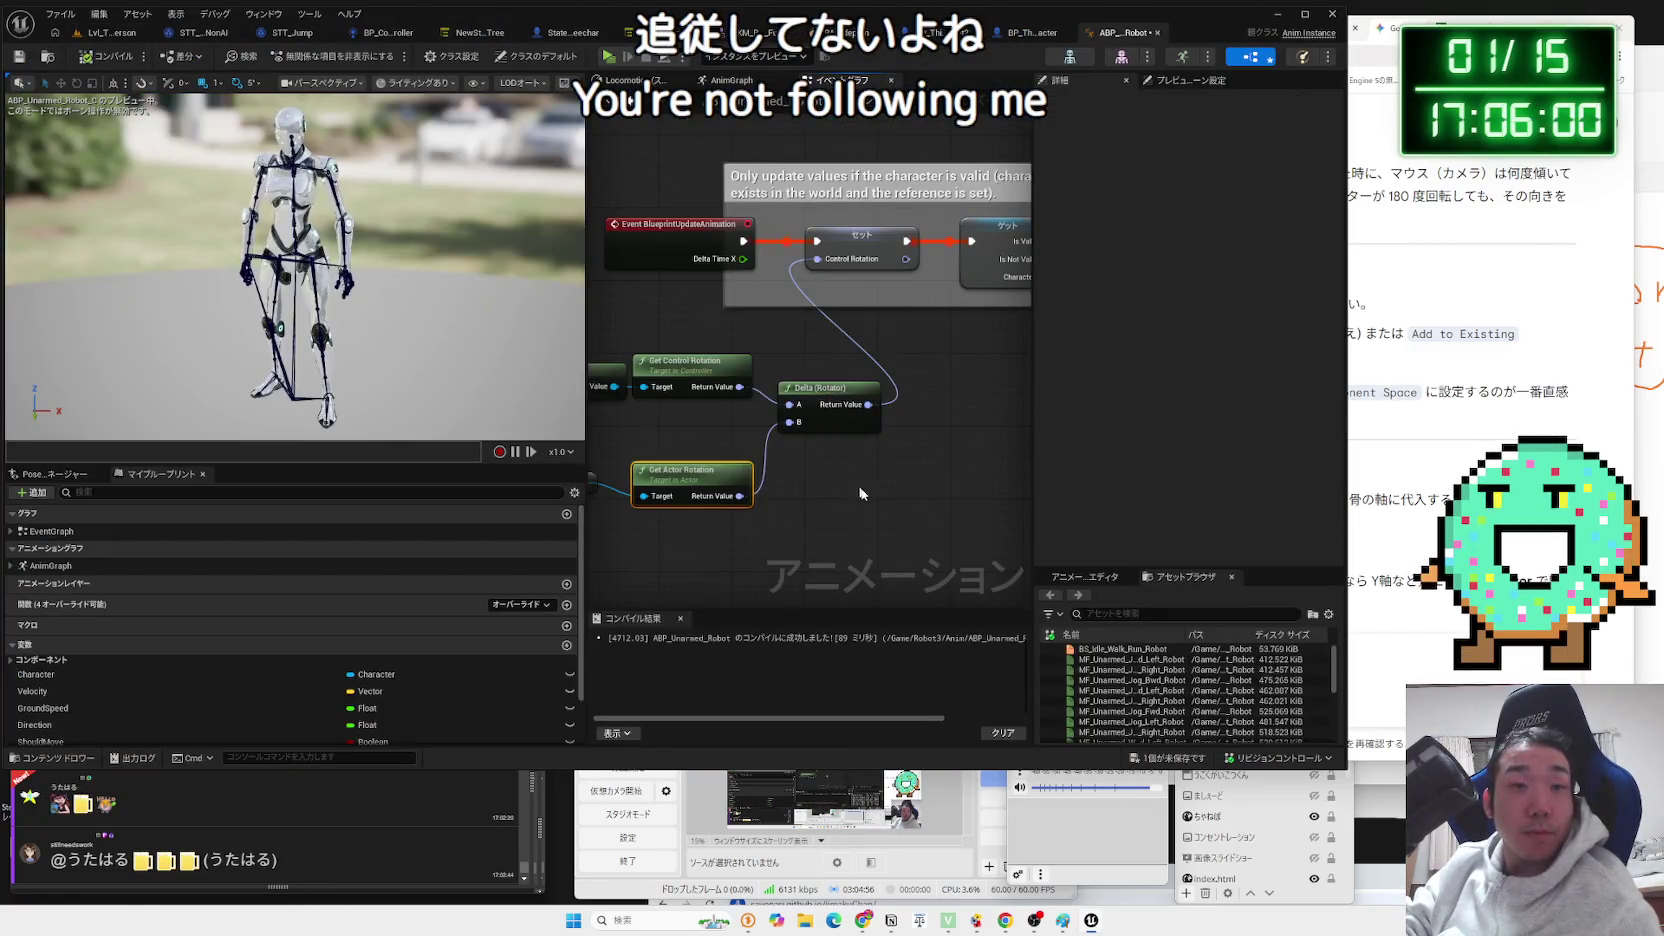
Delete the Delta and Get Actor Rotation nodes, wire Get Control Rotation into Set, and compile.
left_click_drag(600, 436, 616, 420)
key("Delete")
left_click(798, 384)
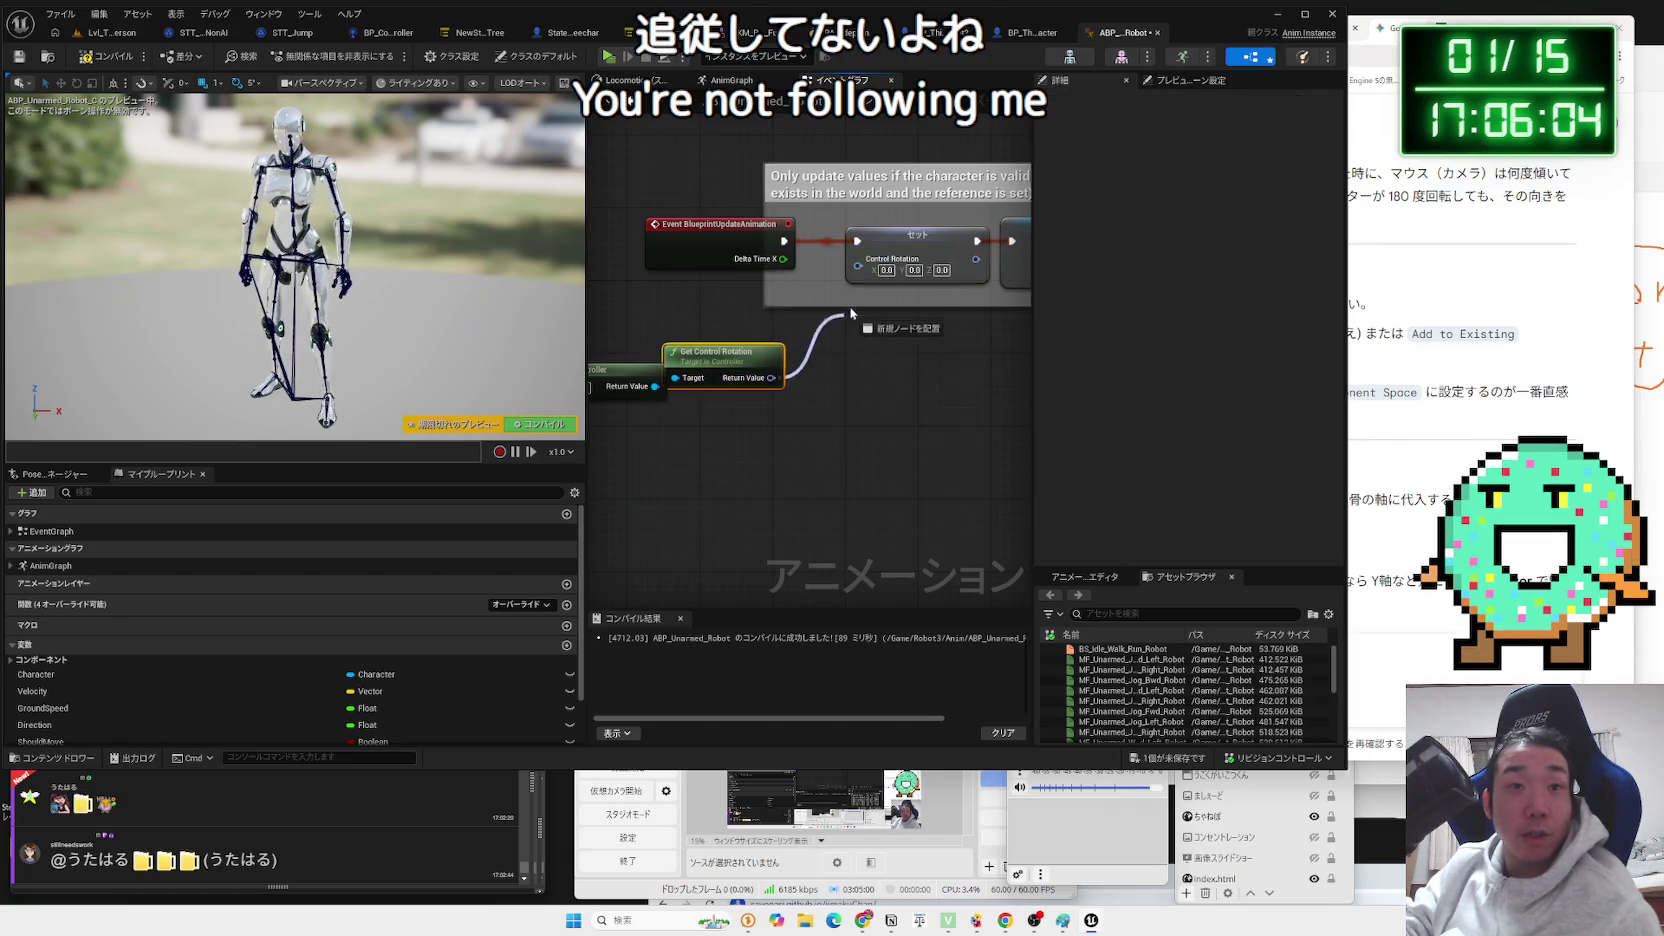
left_click_drag(848, 317, 861, 268)
left_click(107, 56)
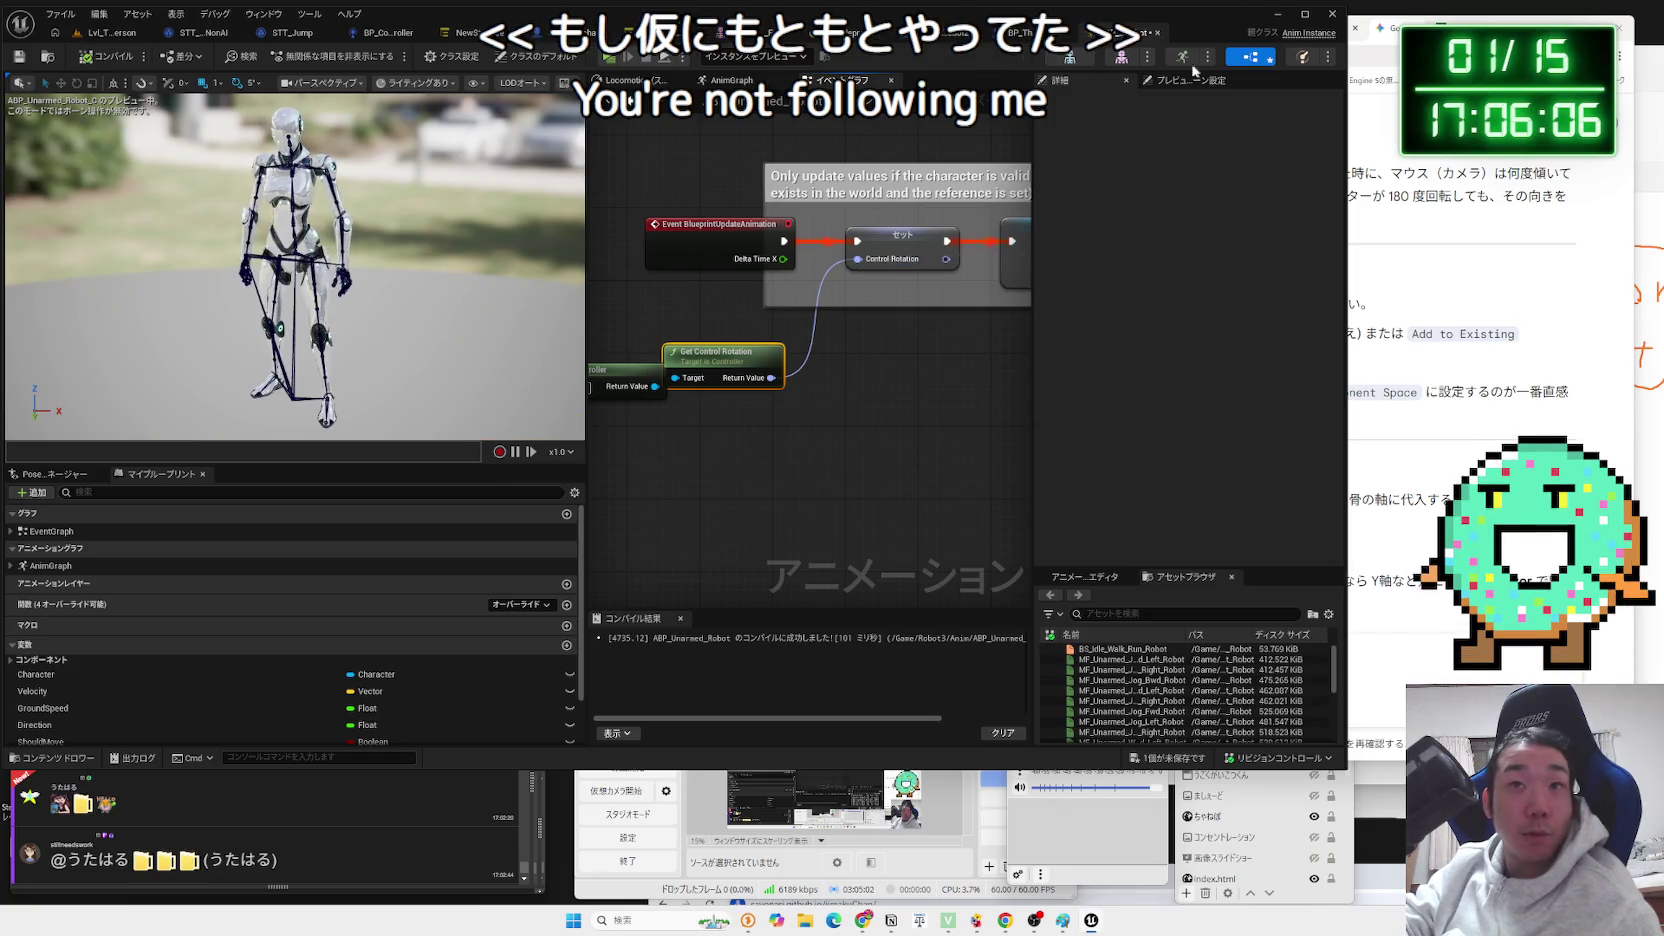
Set Transform (Modify) Bone's rotation space to World Space, then open BP_ThirdPersonCharacter_Robot2.
left_click(731, 80)
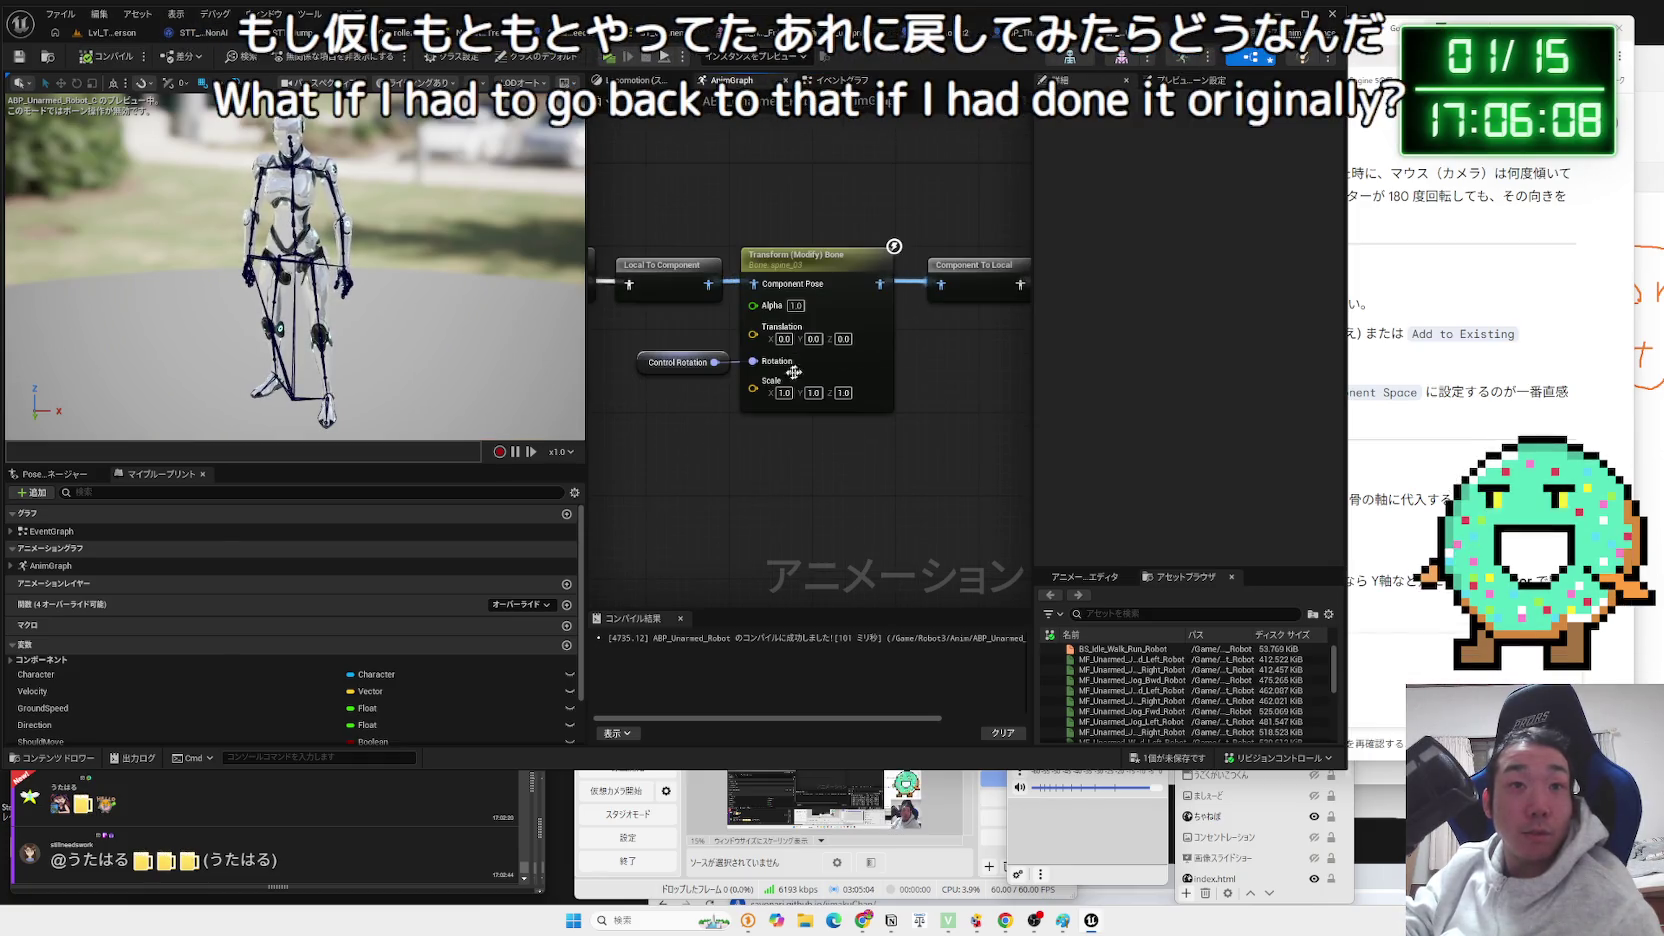
left_click(805, 256)
left_click(1229, 385)
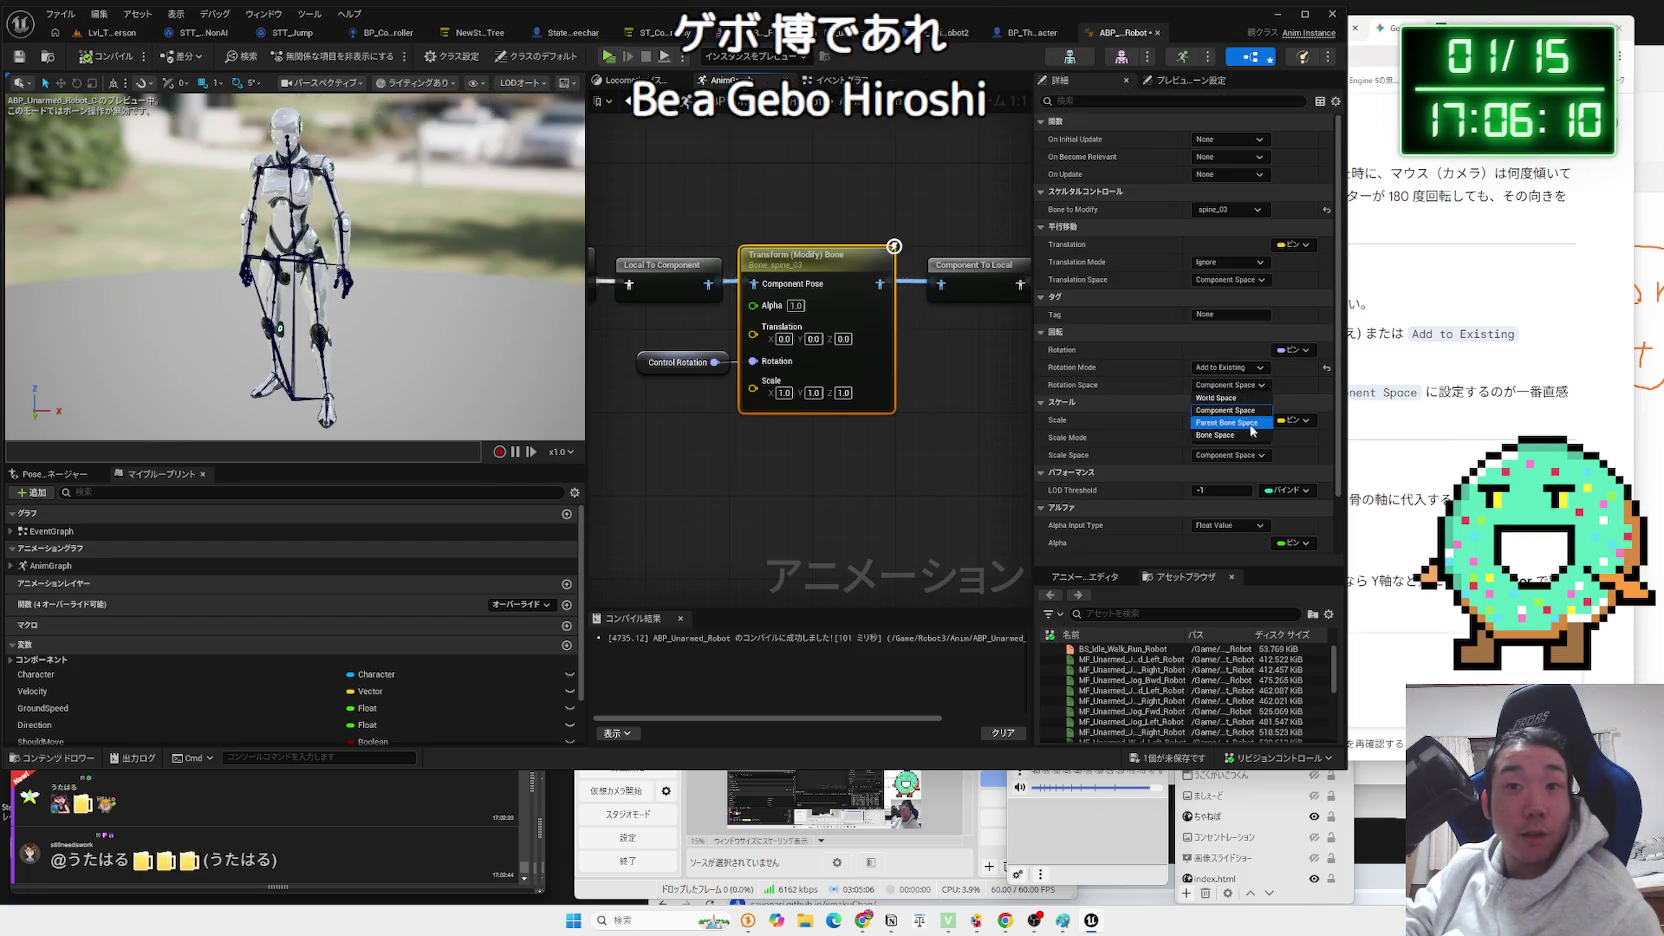
left_click(1224, 398)
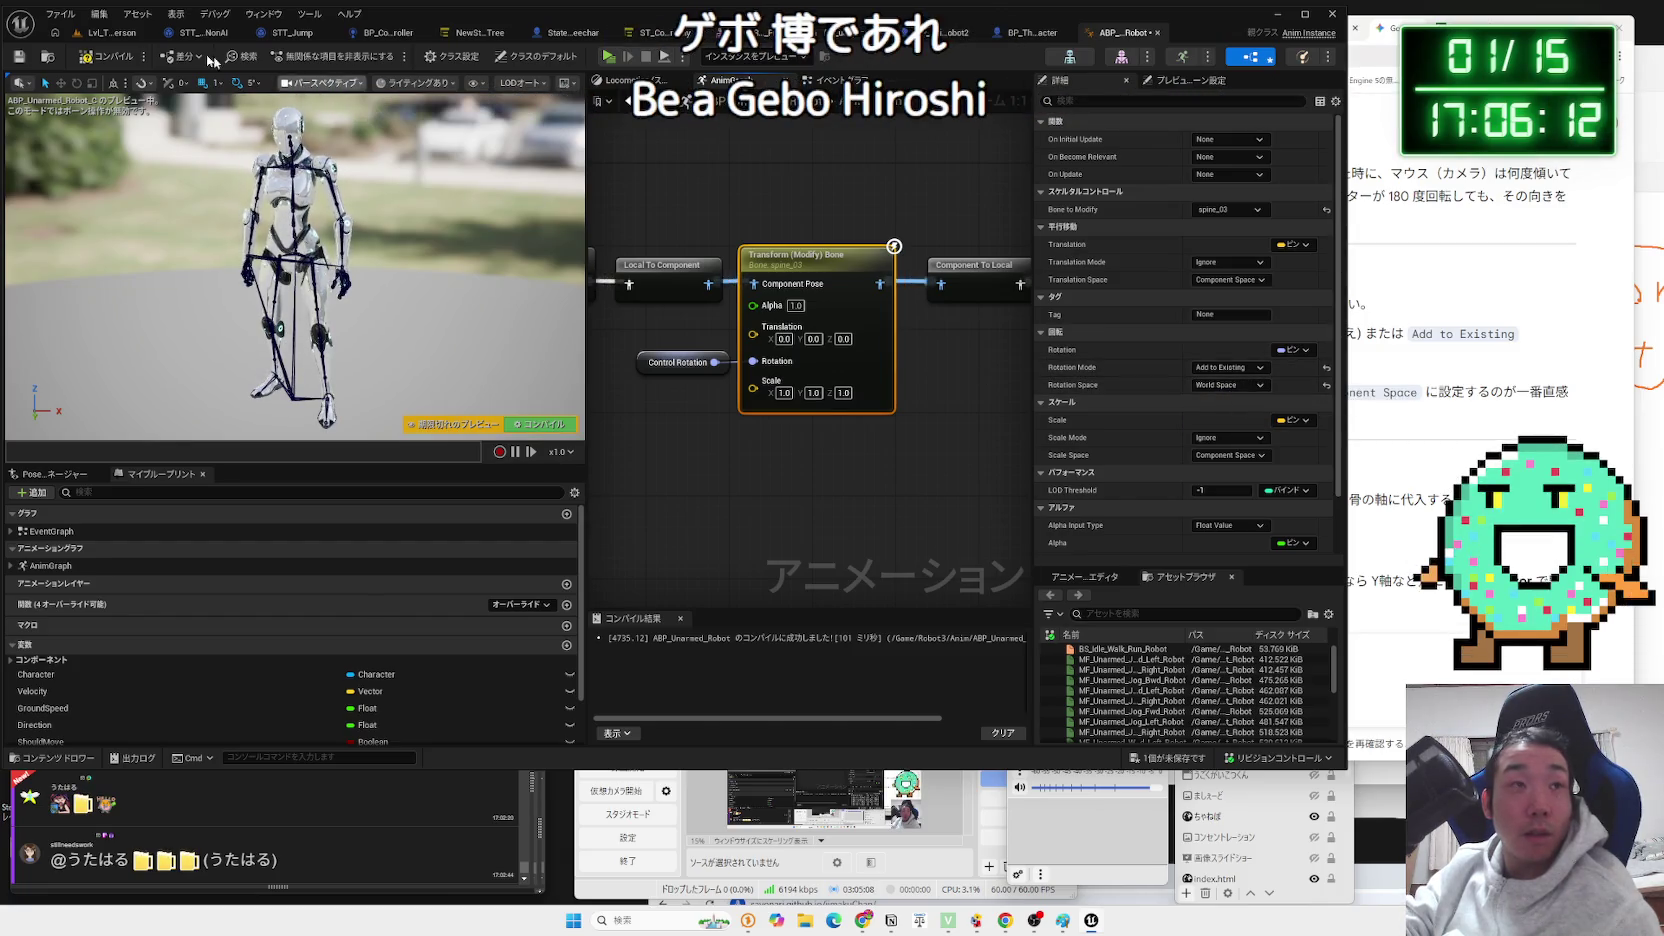
left_click(110, 33)
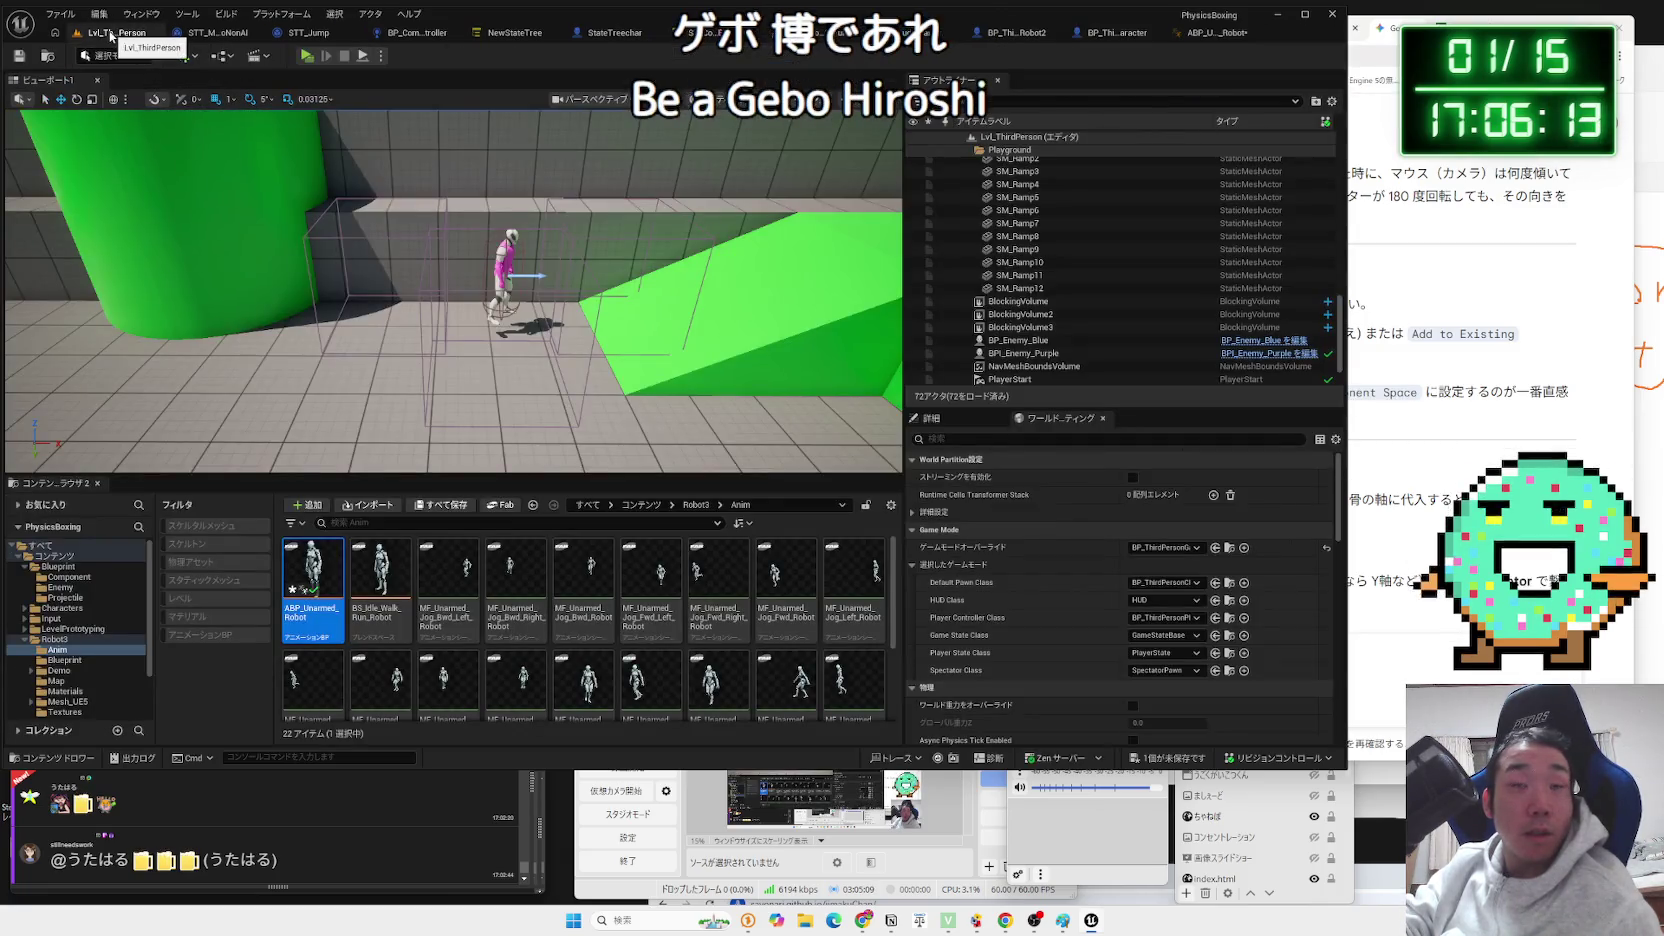
left_click(1104, 34)
left_click(958, 34)
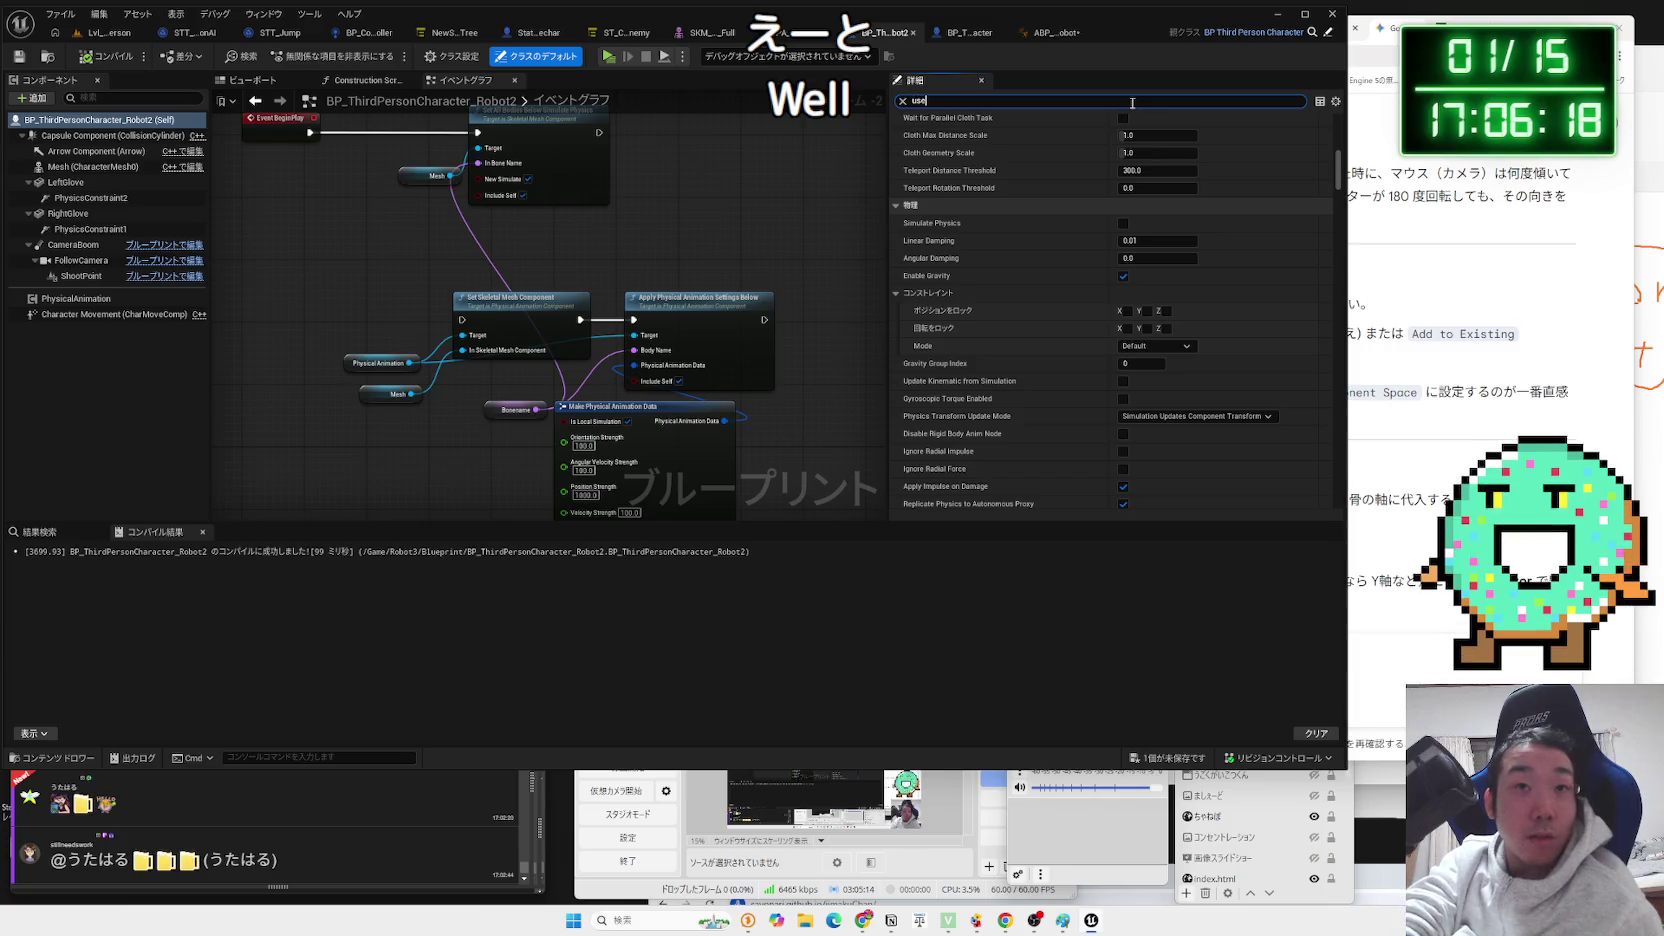
Inspect the robot's Use Controller Desired Rotation setting, then start a play test of the level.
scroll(1070, 300, "down", 5)
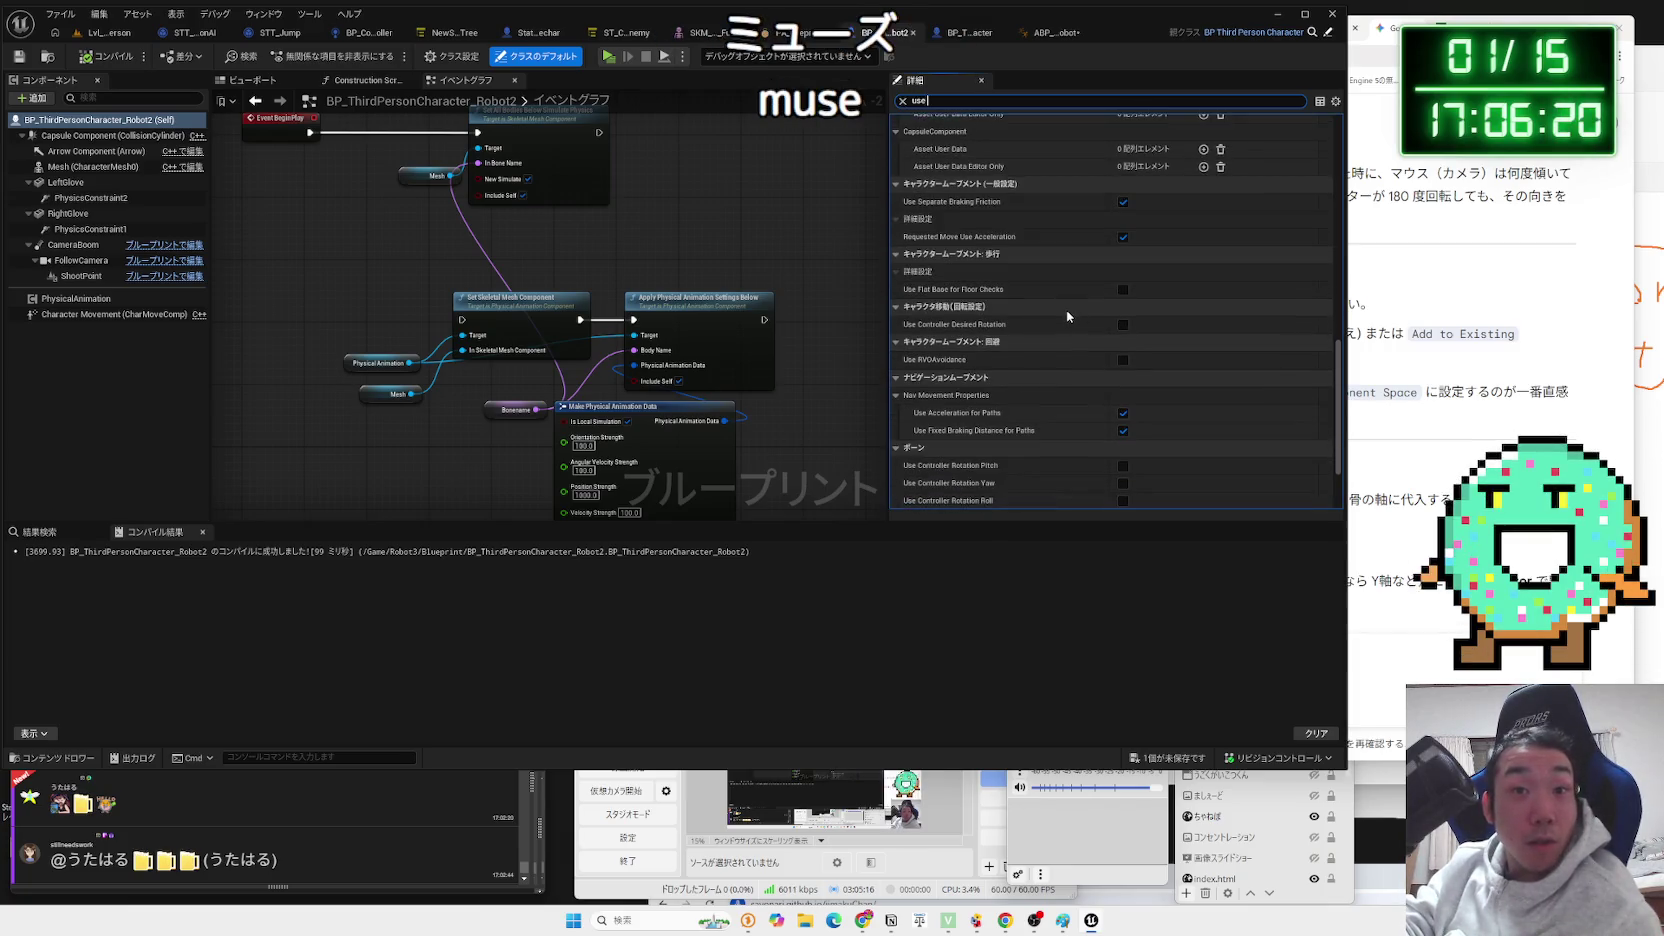
scroll(955, 292, "up", 1)
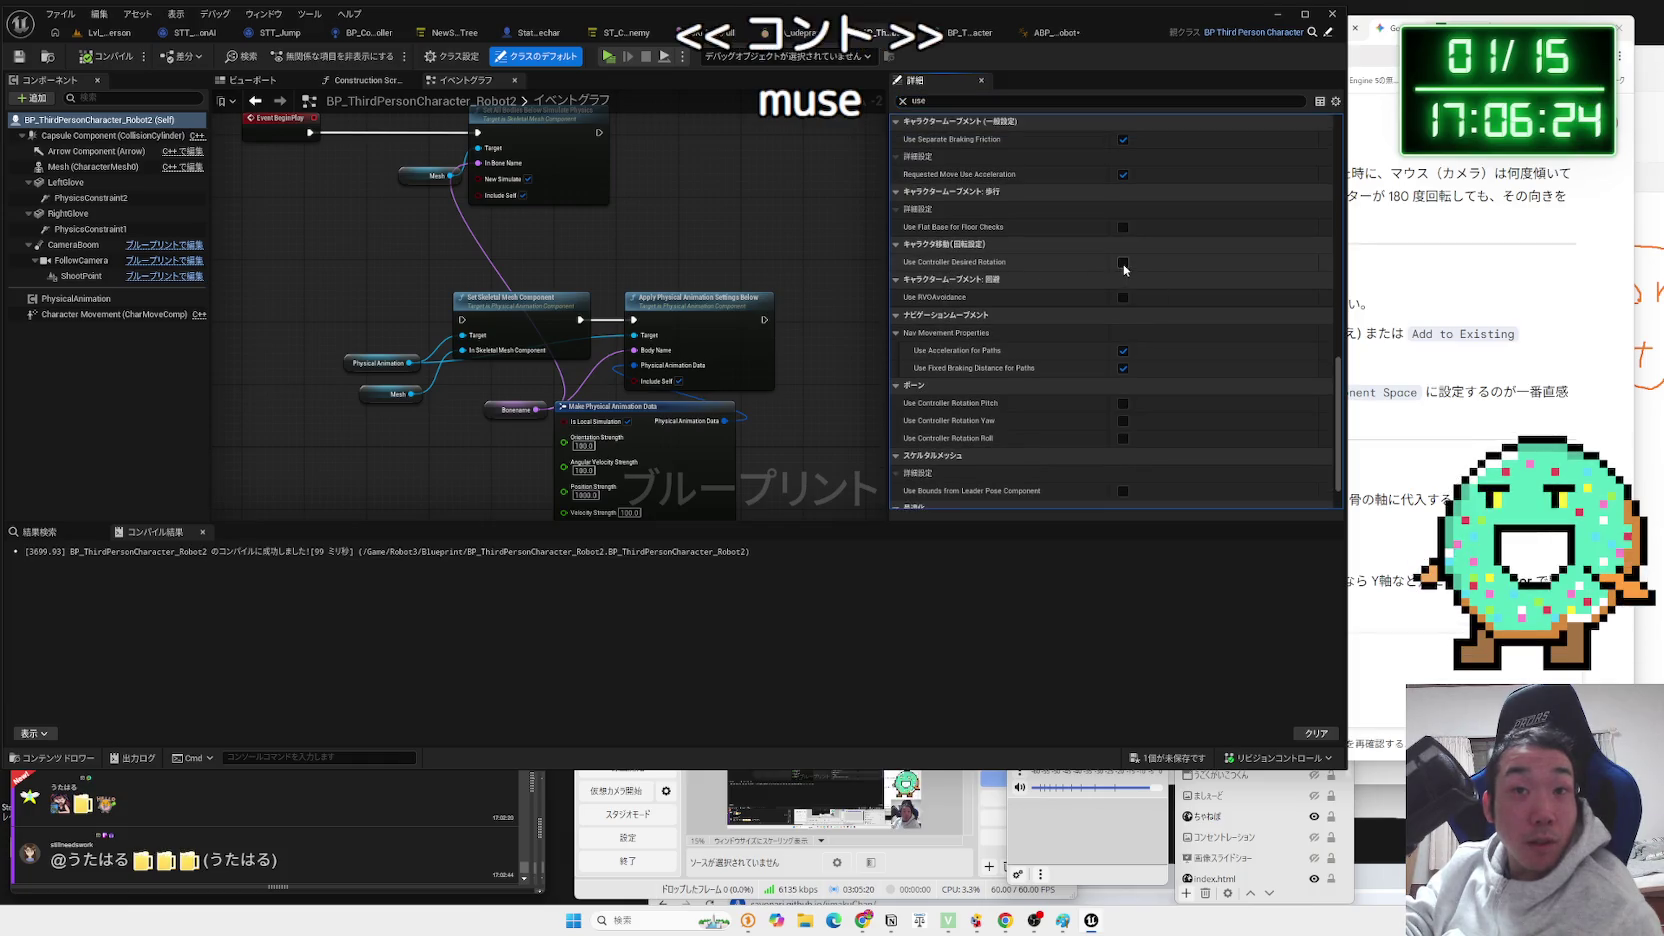
left_click(110, 32)
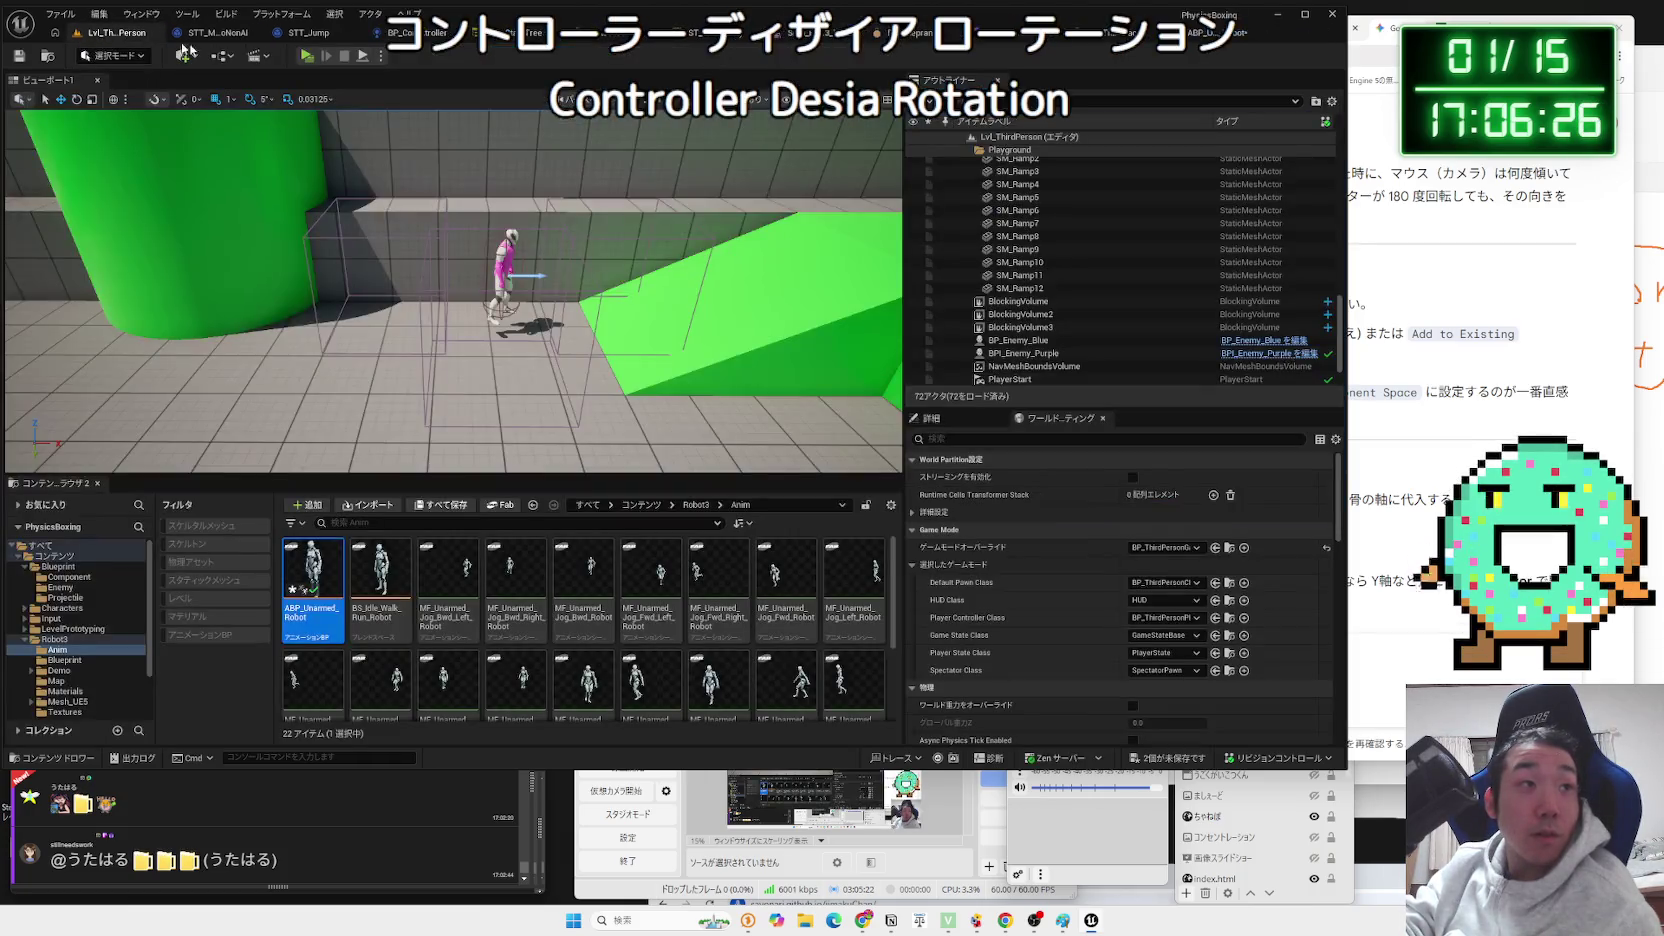
left_click(307, 56)
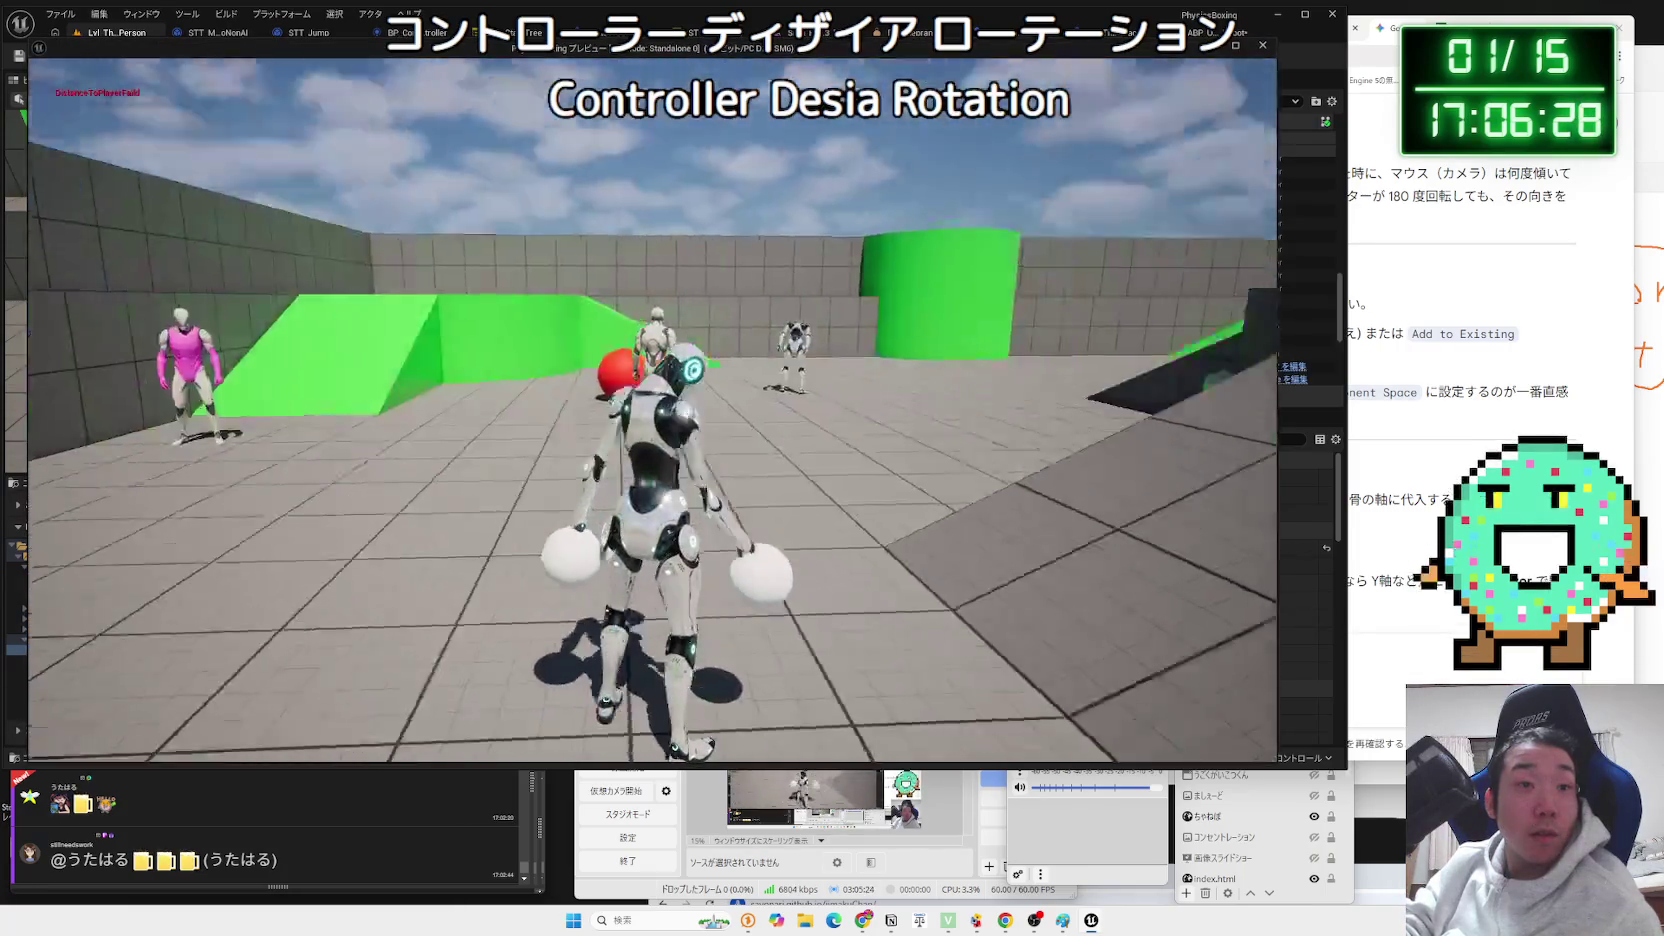
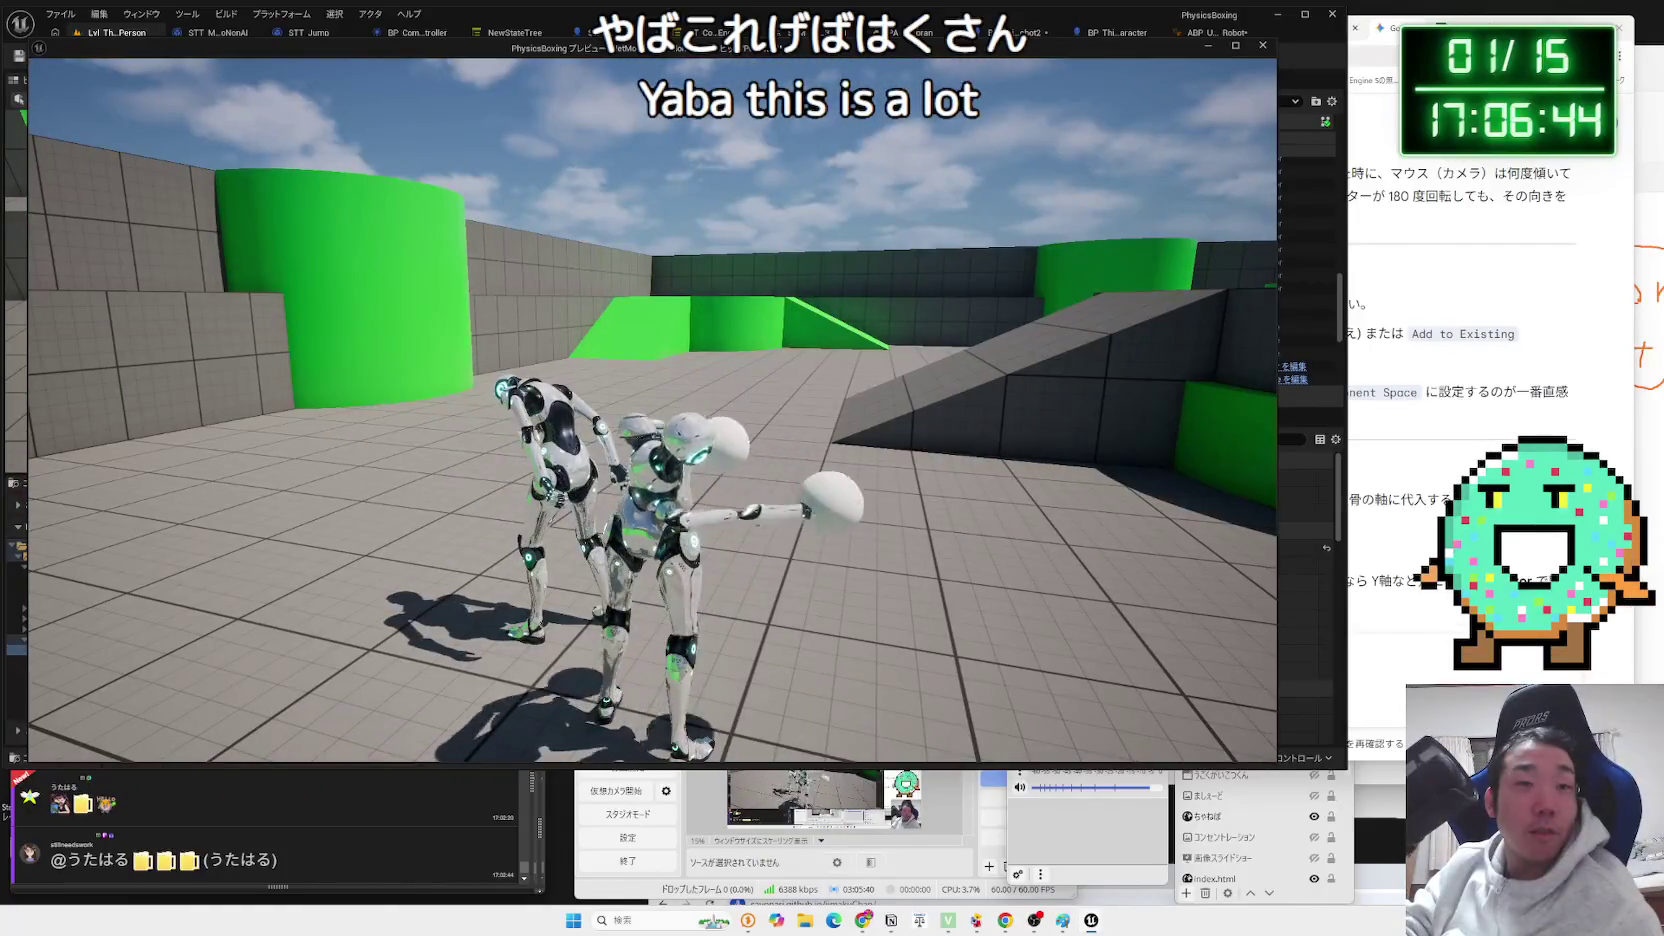
Stop the test play and enable Use Pawn Control Rotation on the robot character's CameraBoom.
key("Escape")
left_click(1218, 34)
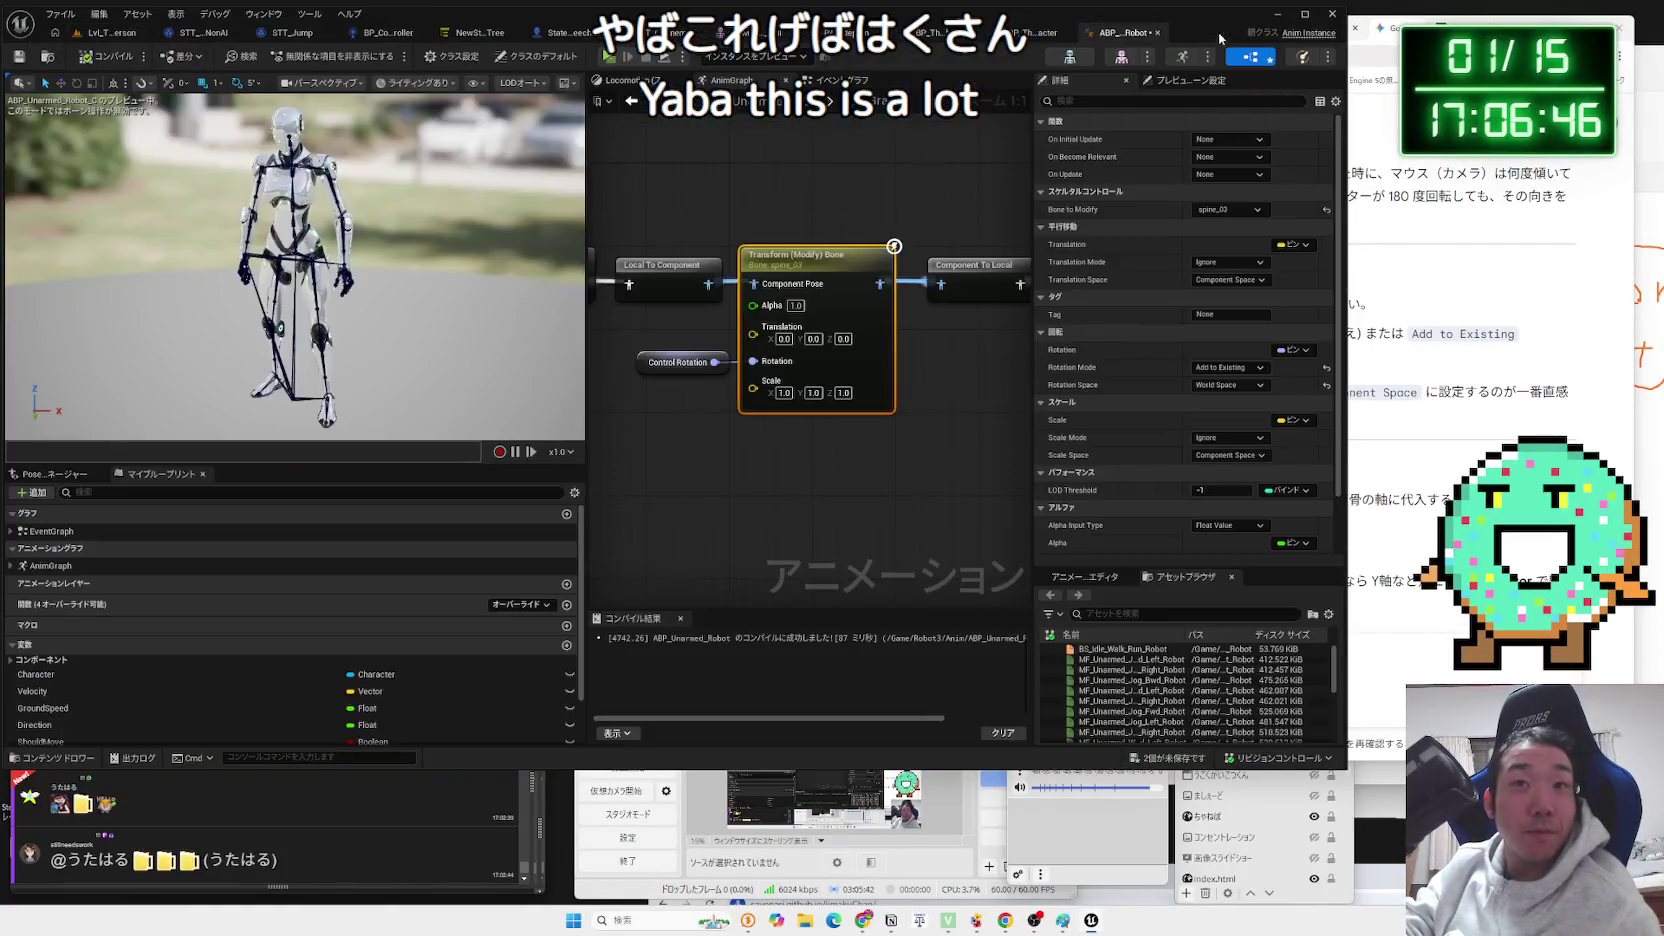
left_click(1030, 33)
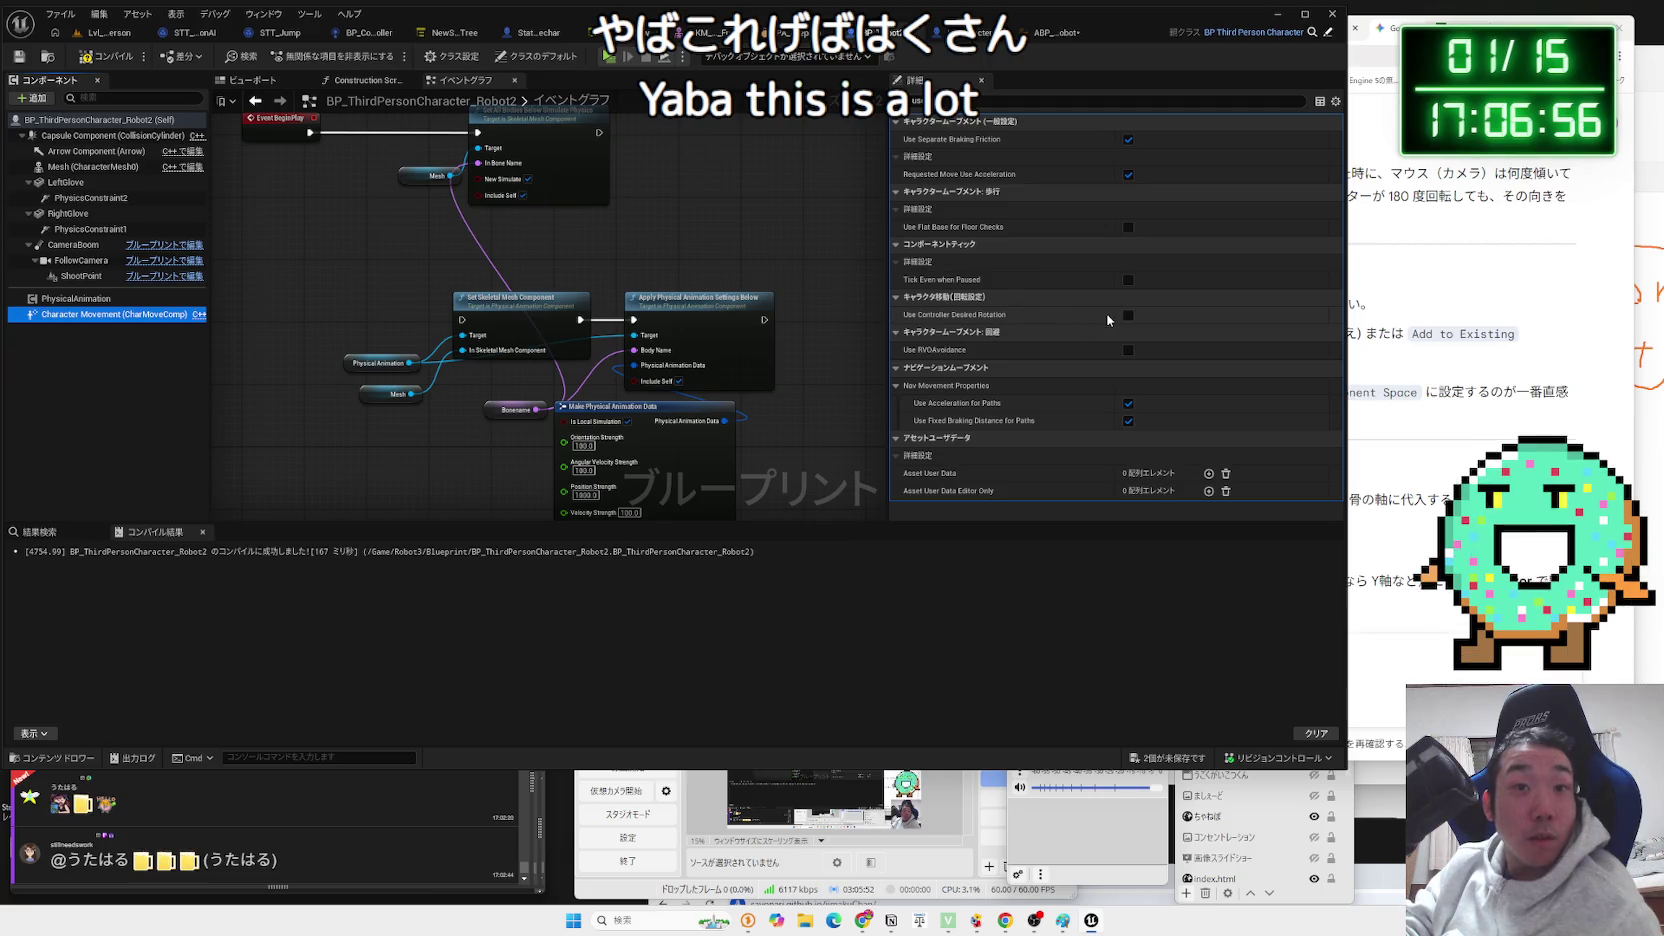
left_click(70, 136)
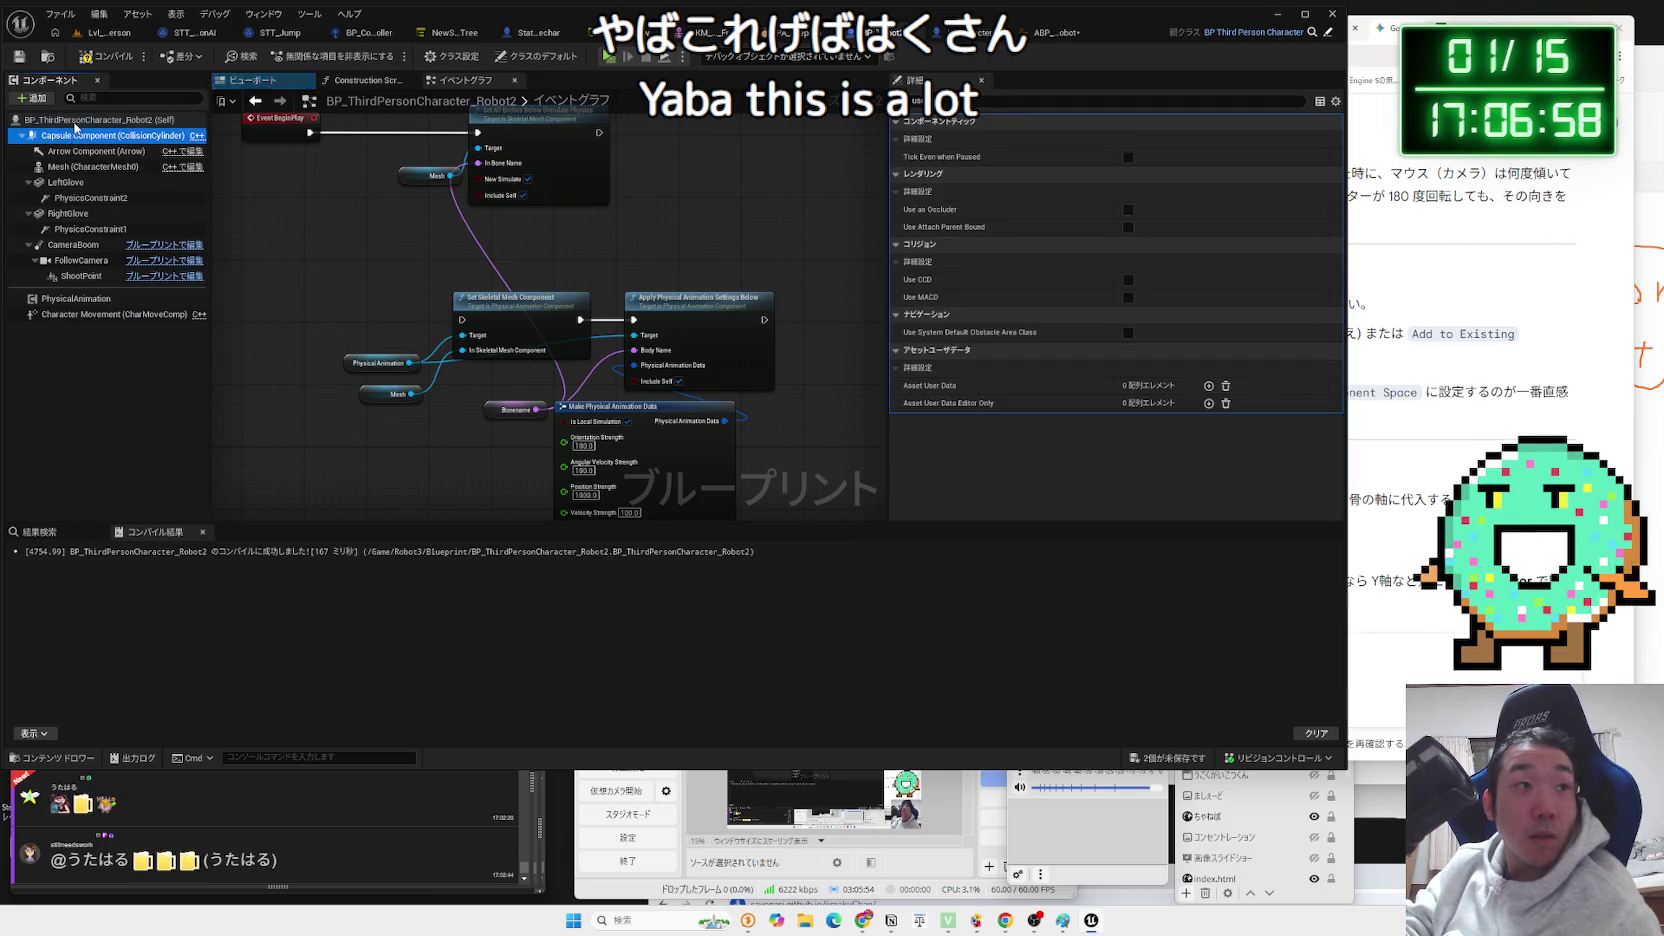
left_click(537, 56)
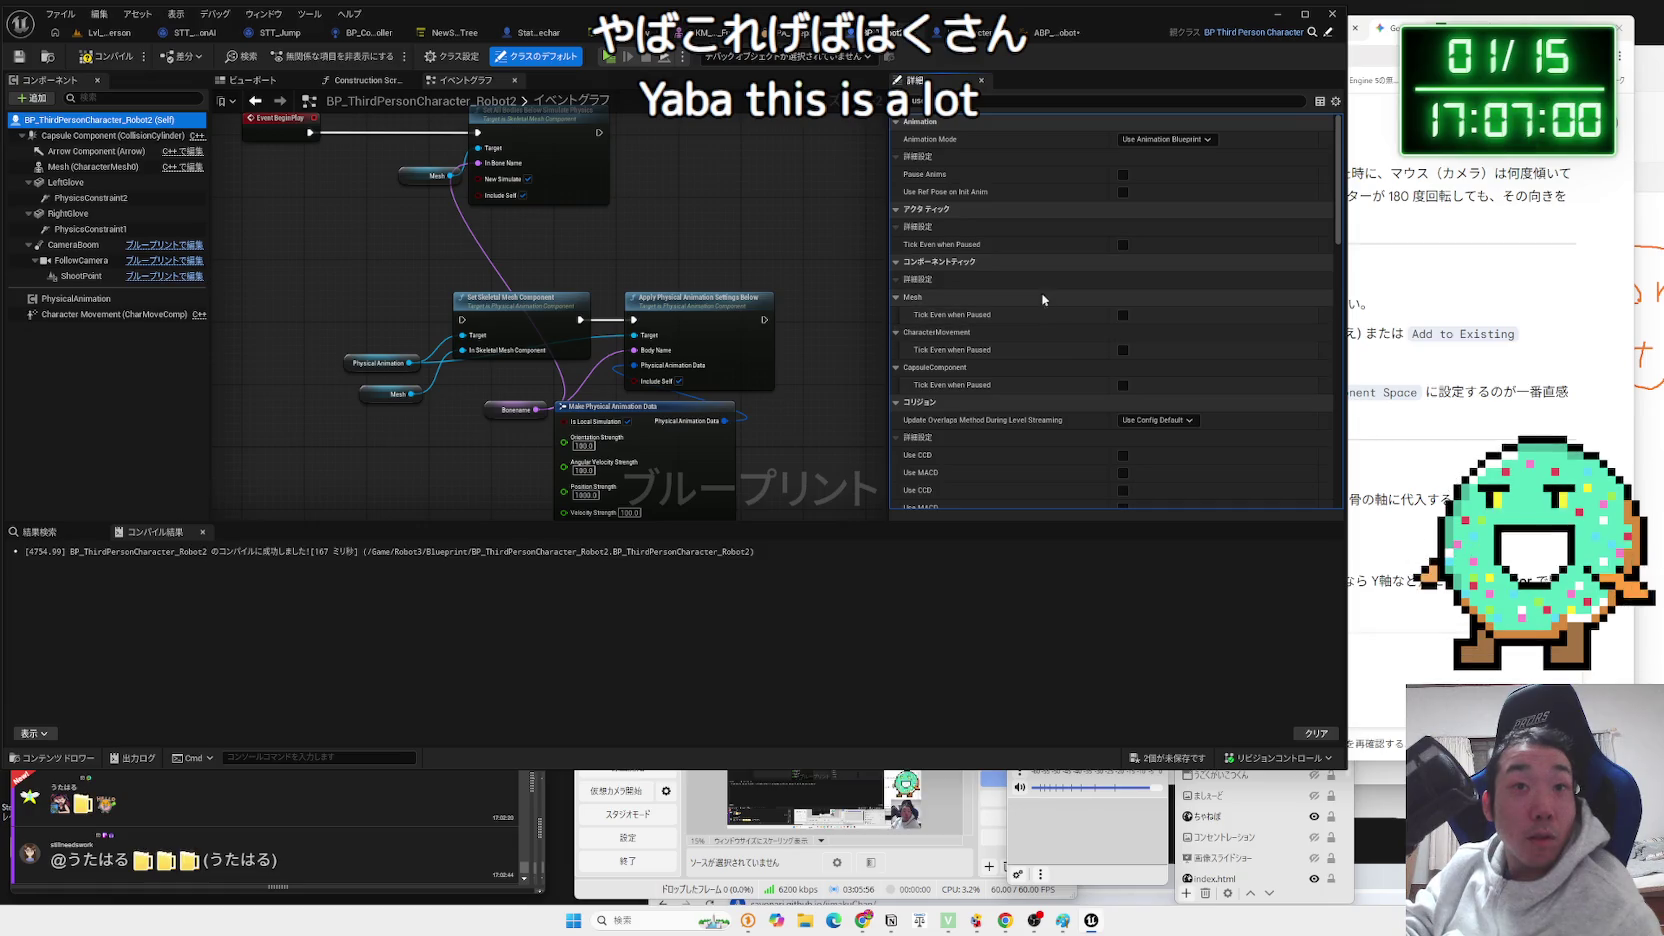
left_click(72, 247)
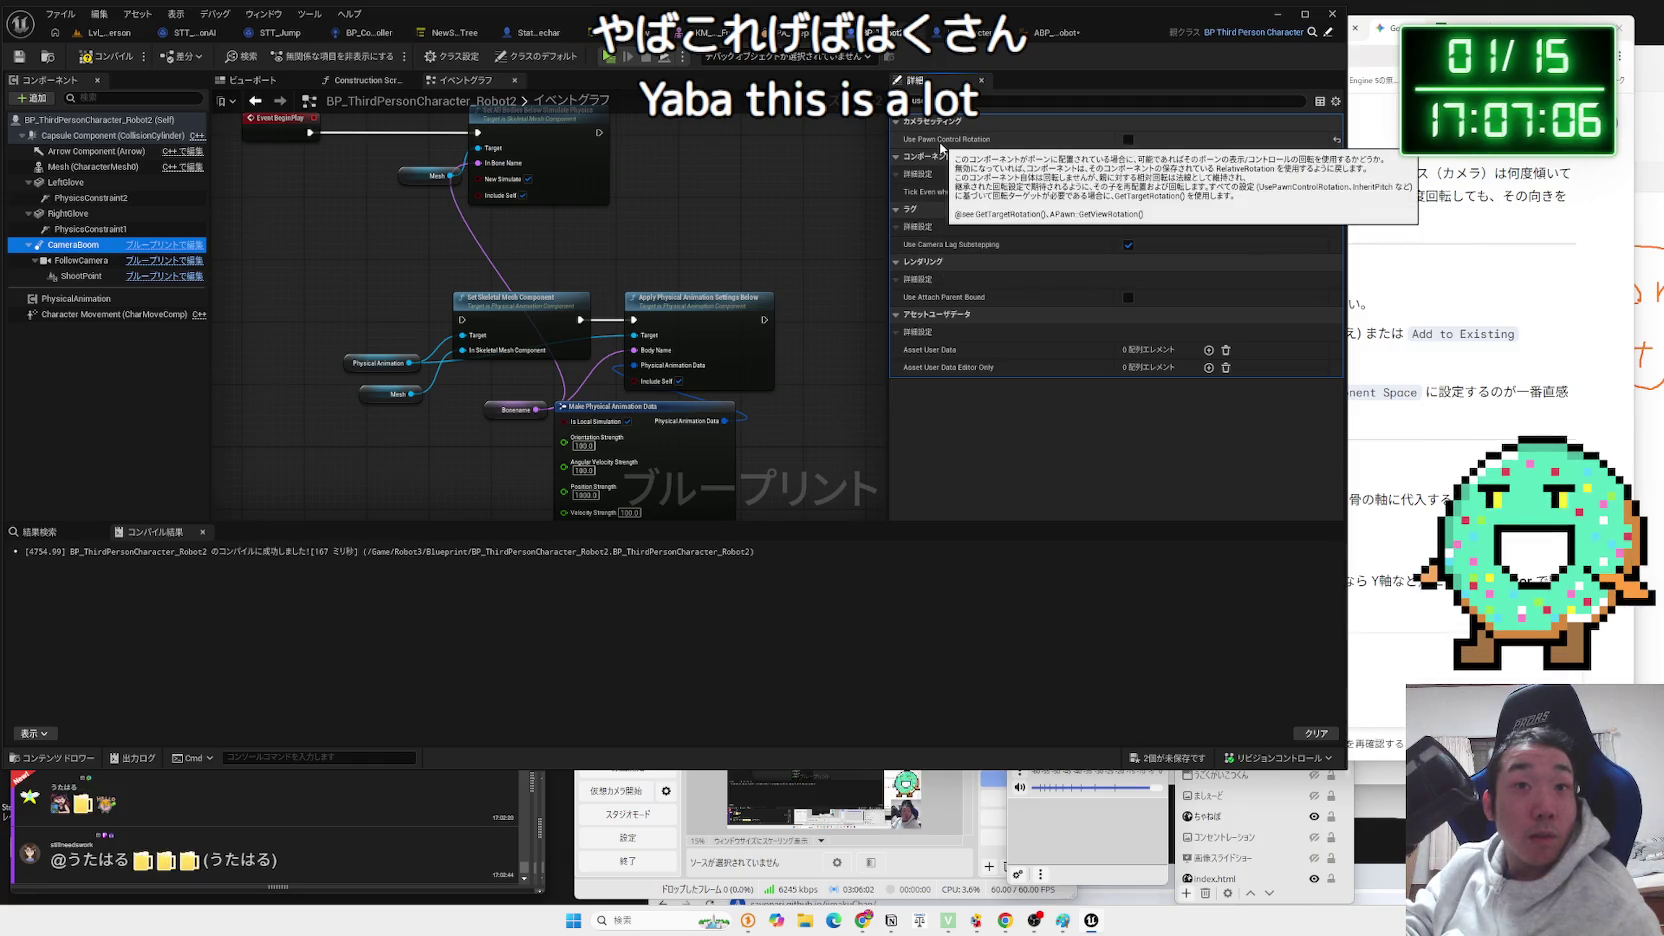
left_click(1130, 140)
left_click(109, 41)
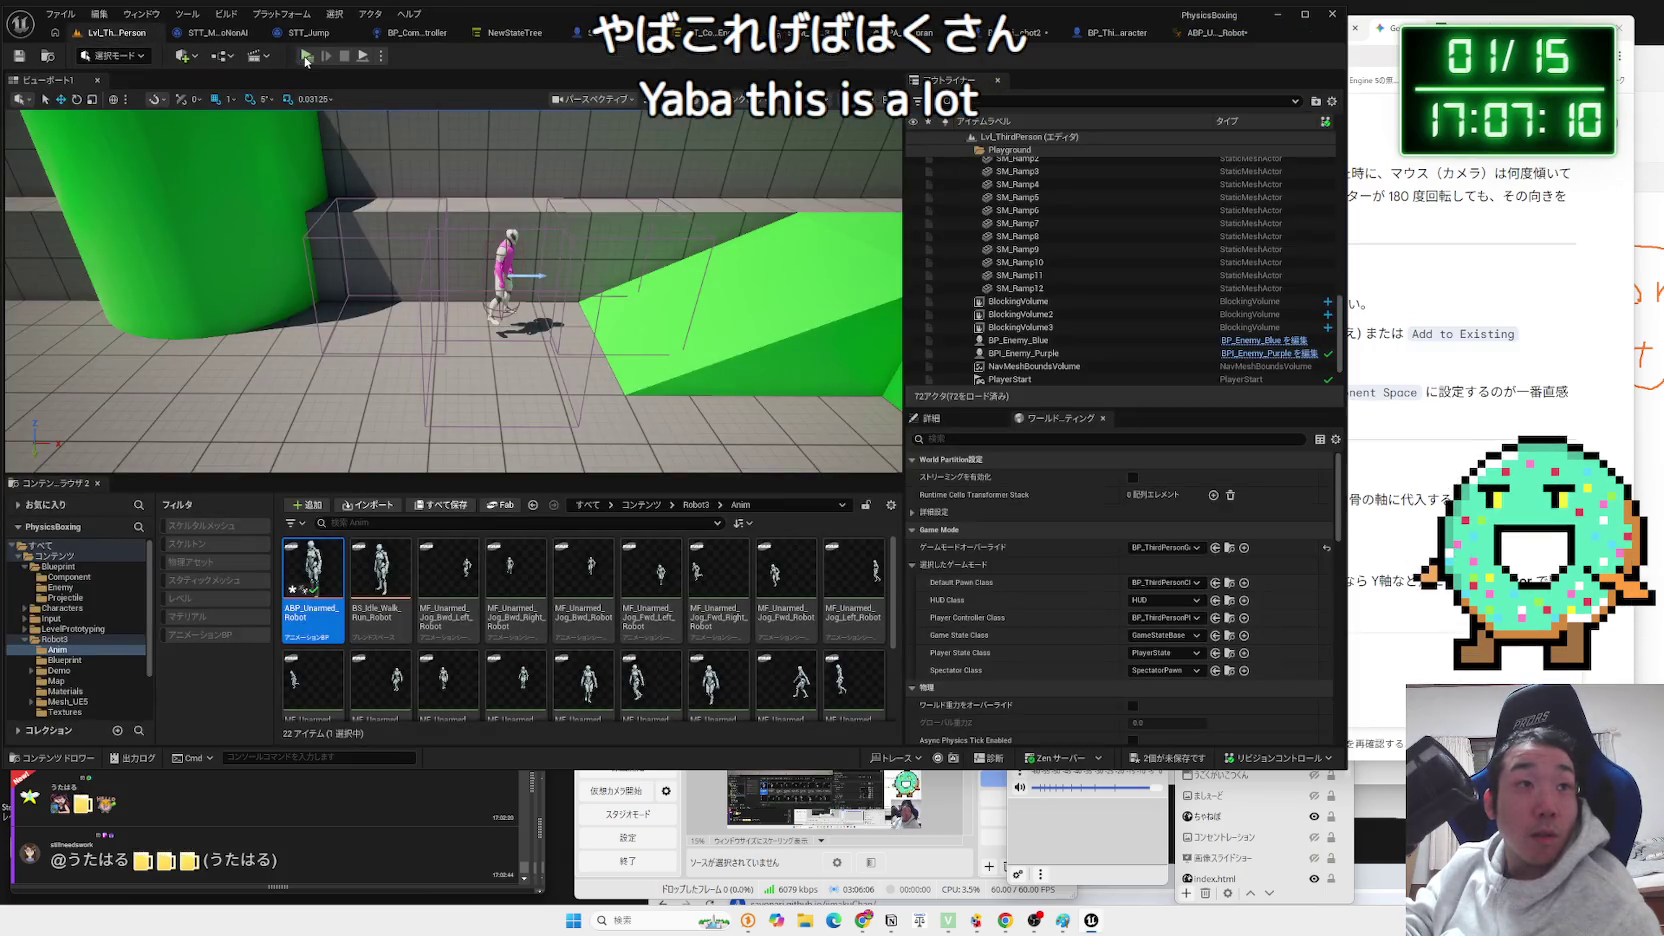
Test-play the level, then untick Use Pawn Control Rotation on the CameraBoom.
left_click(306, 56)
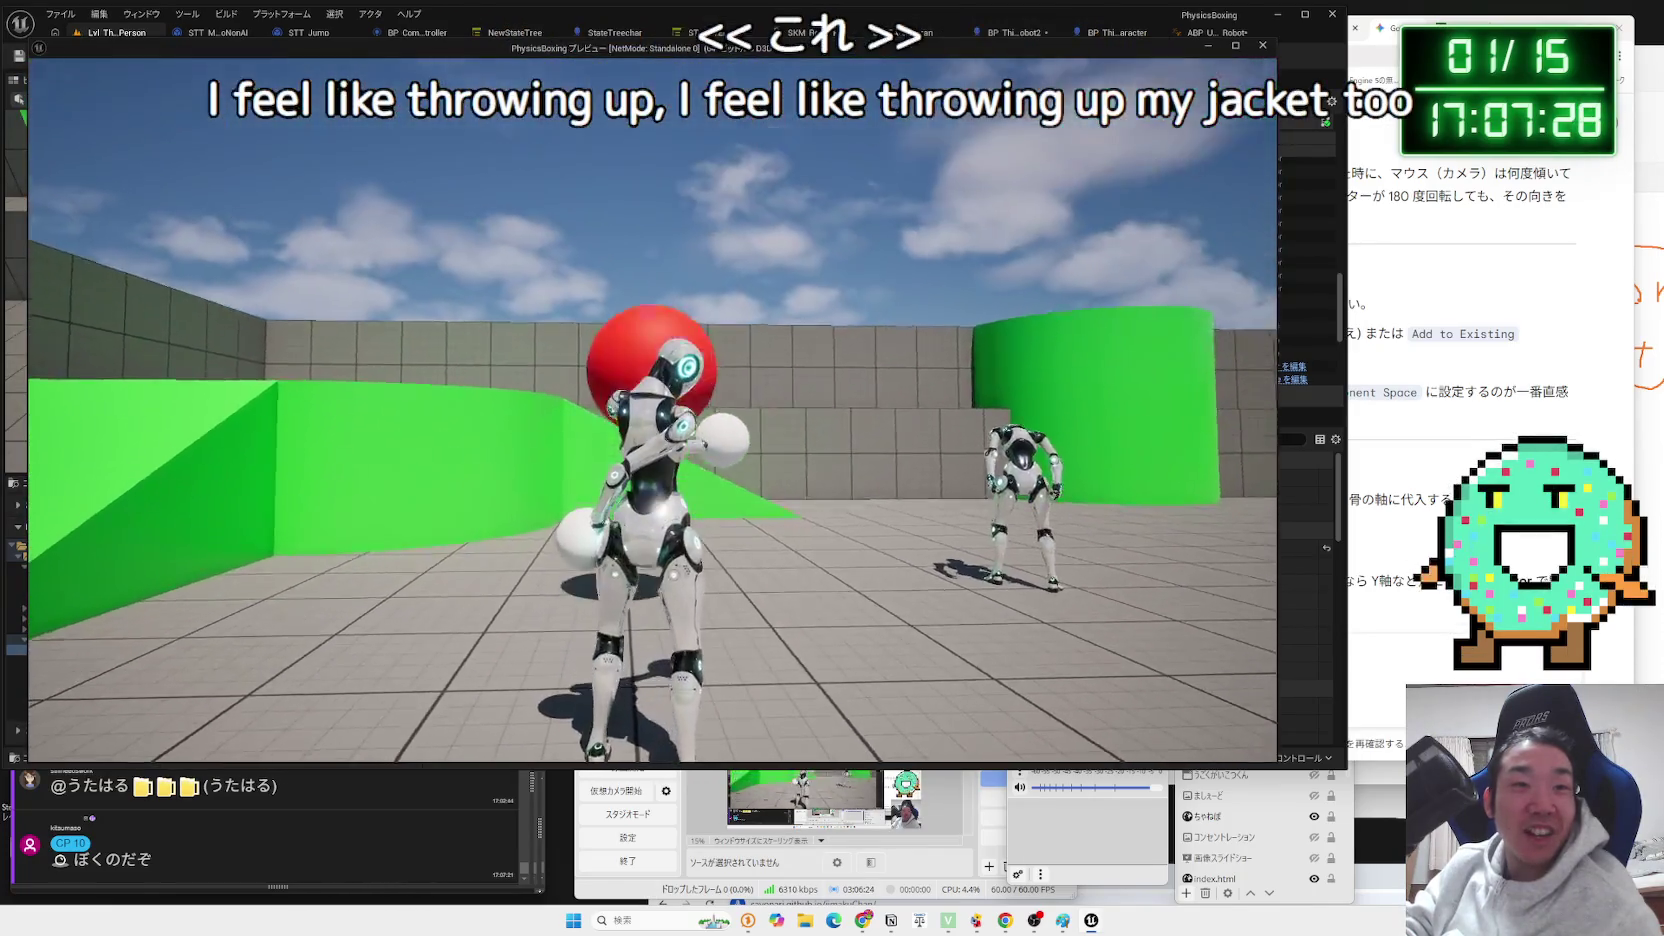
key("Escape")
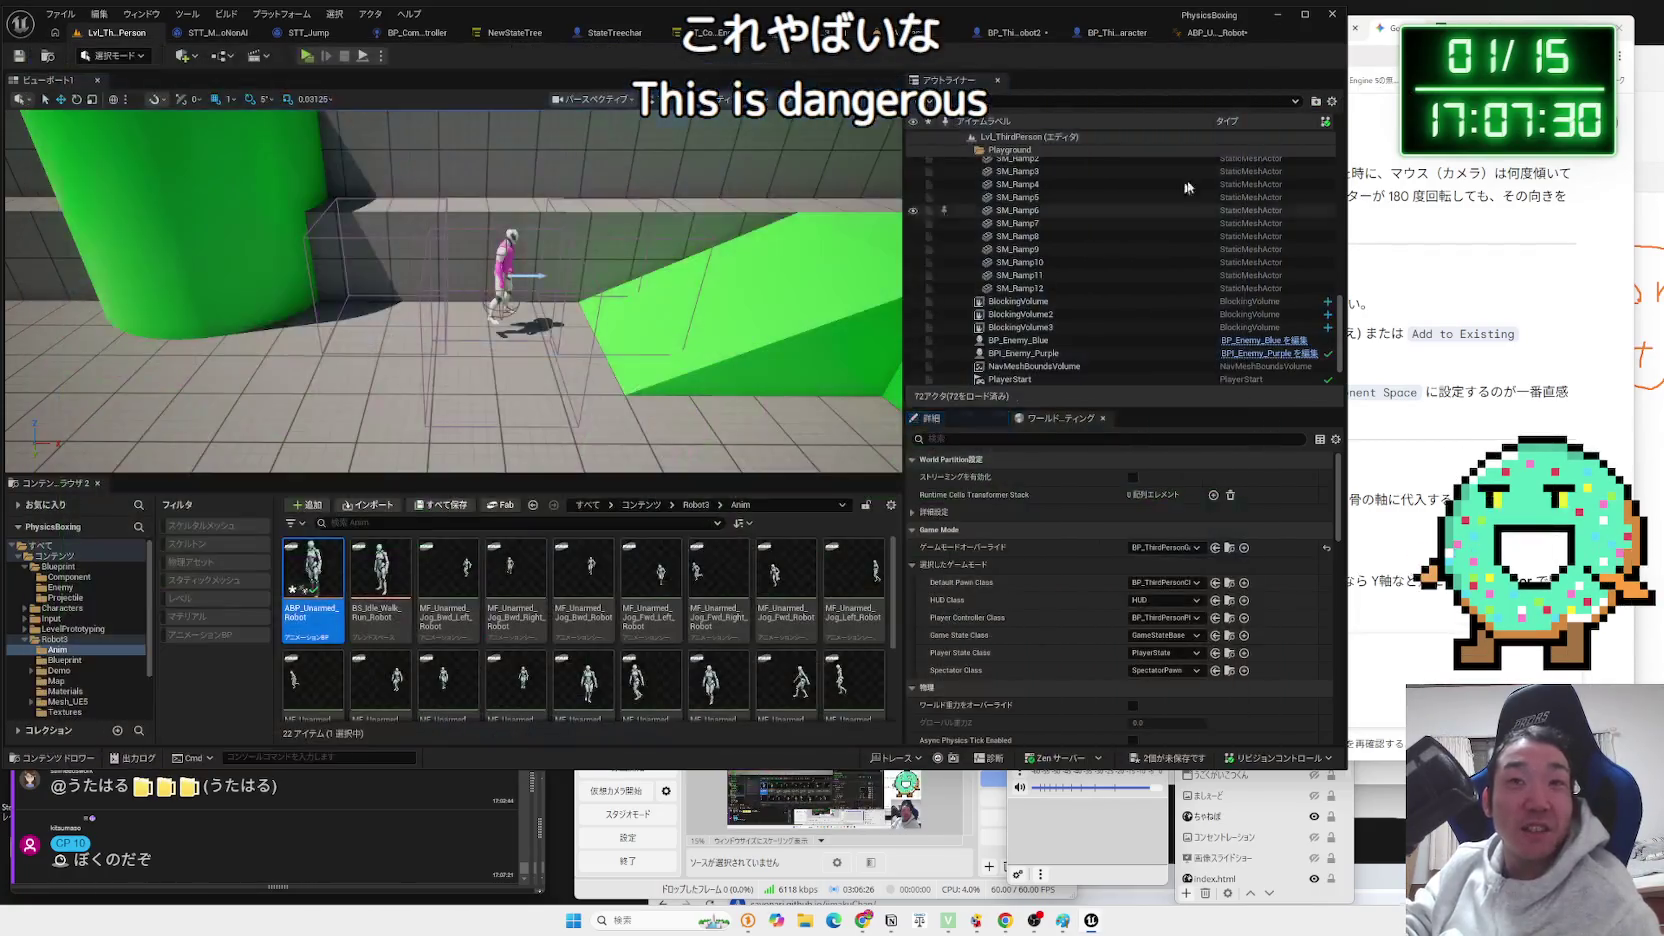
left_click(950, 32)
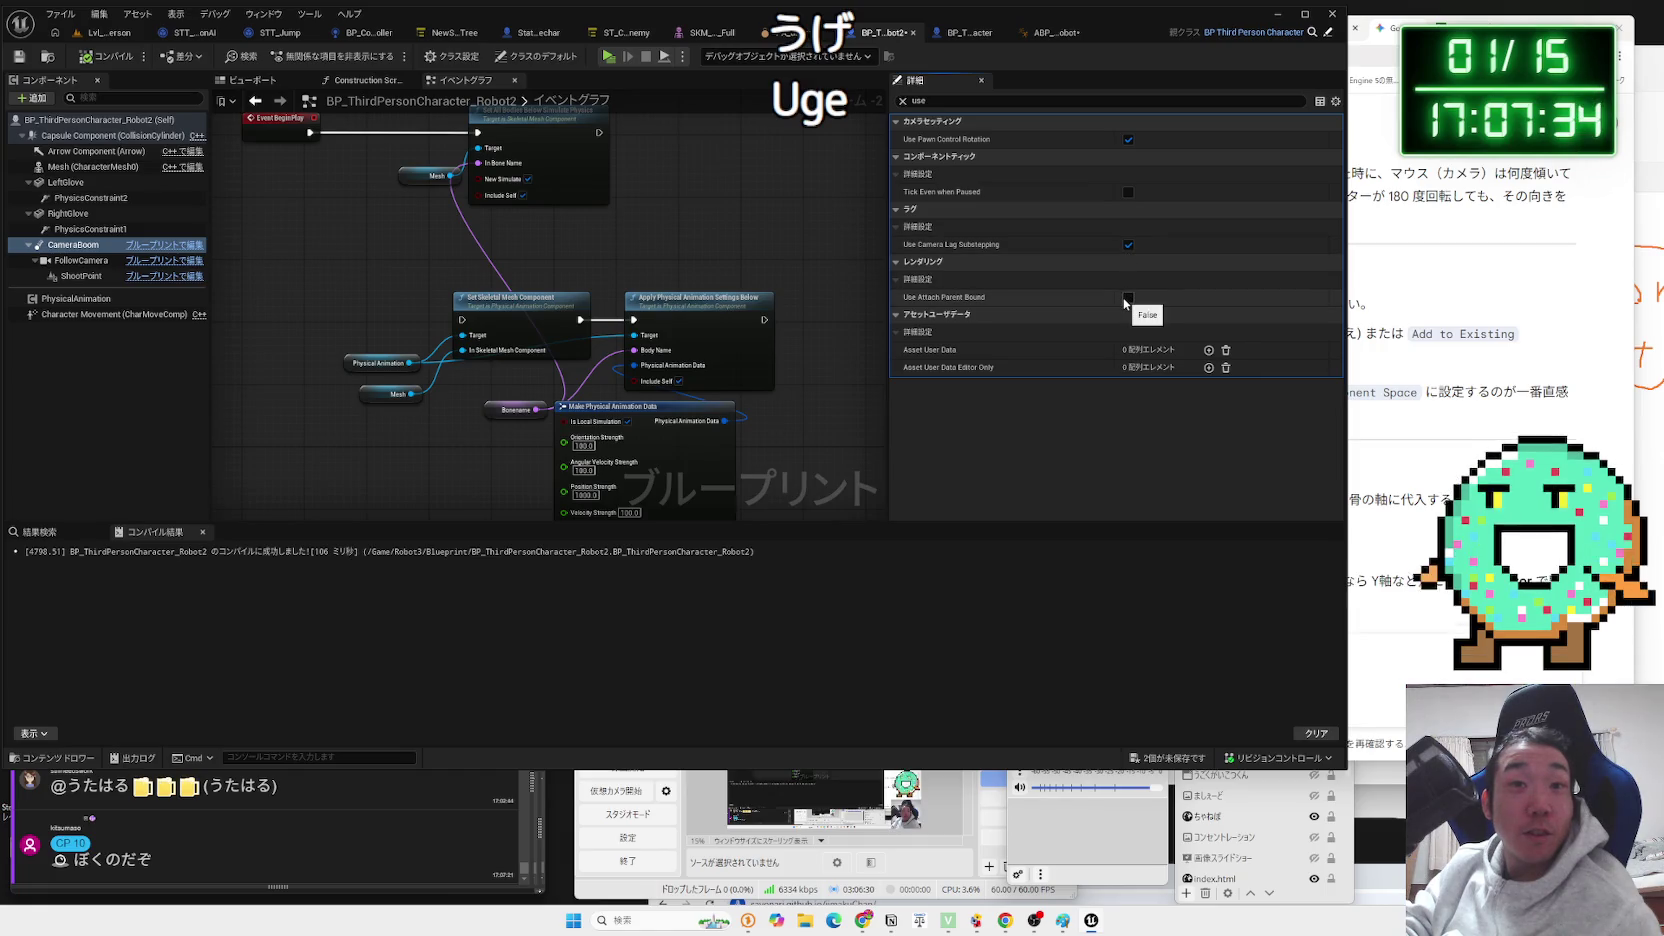
left_click(1128, 139)
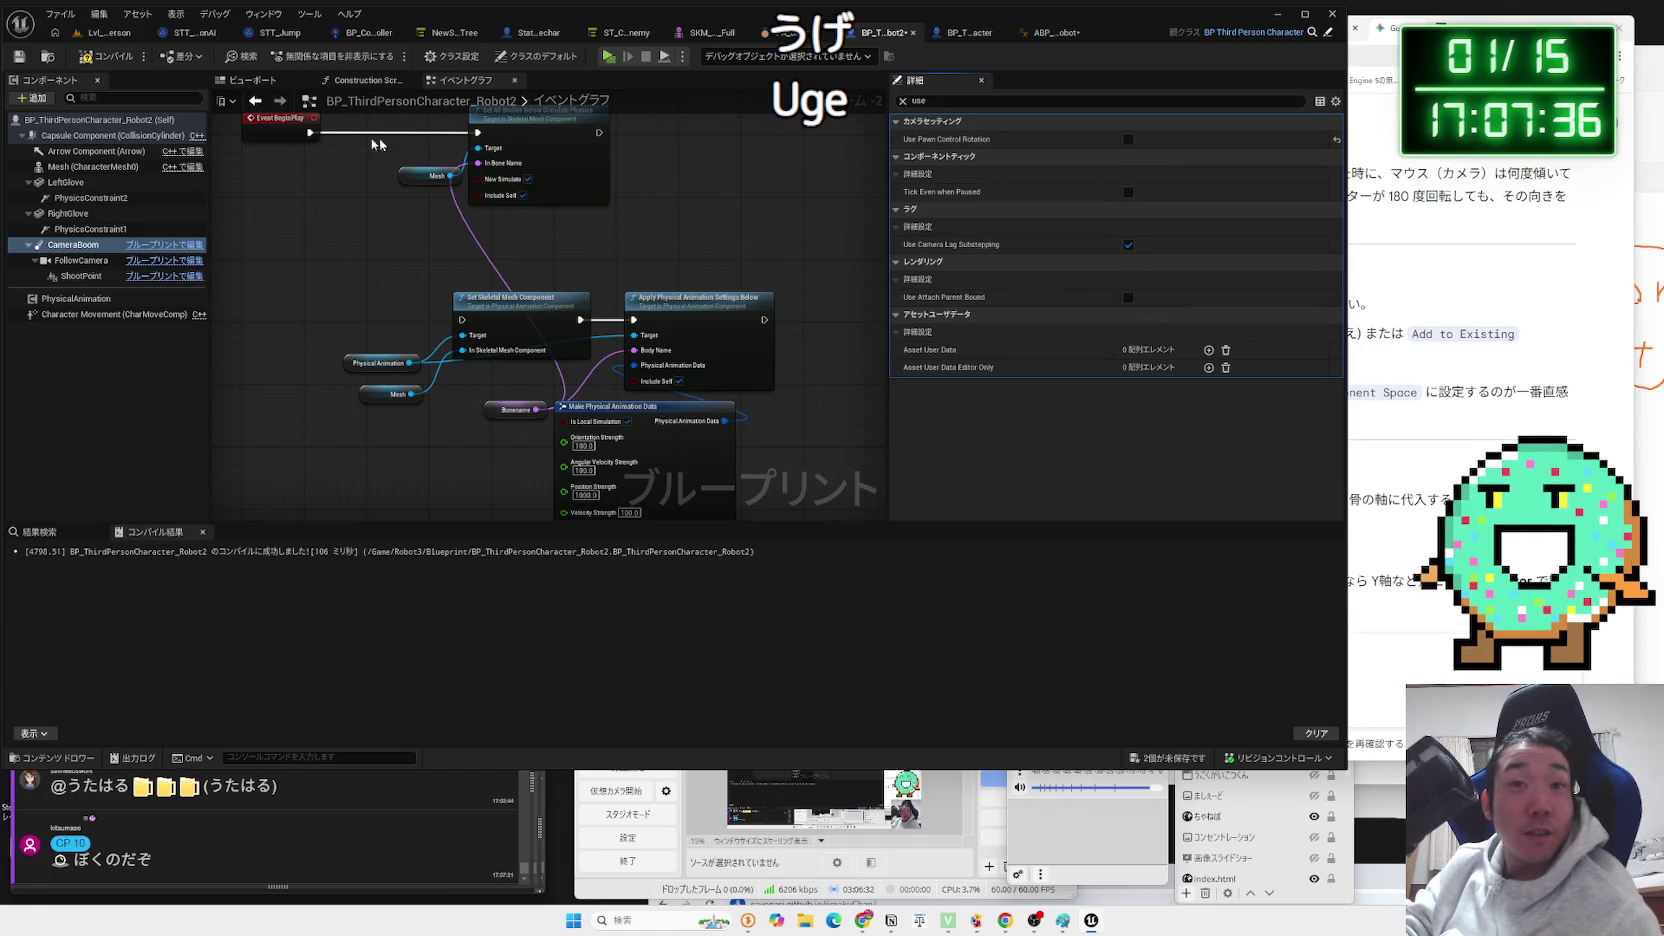
Run another test play of the level, then switch to the Gemini chat.
left_click(105, 32)
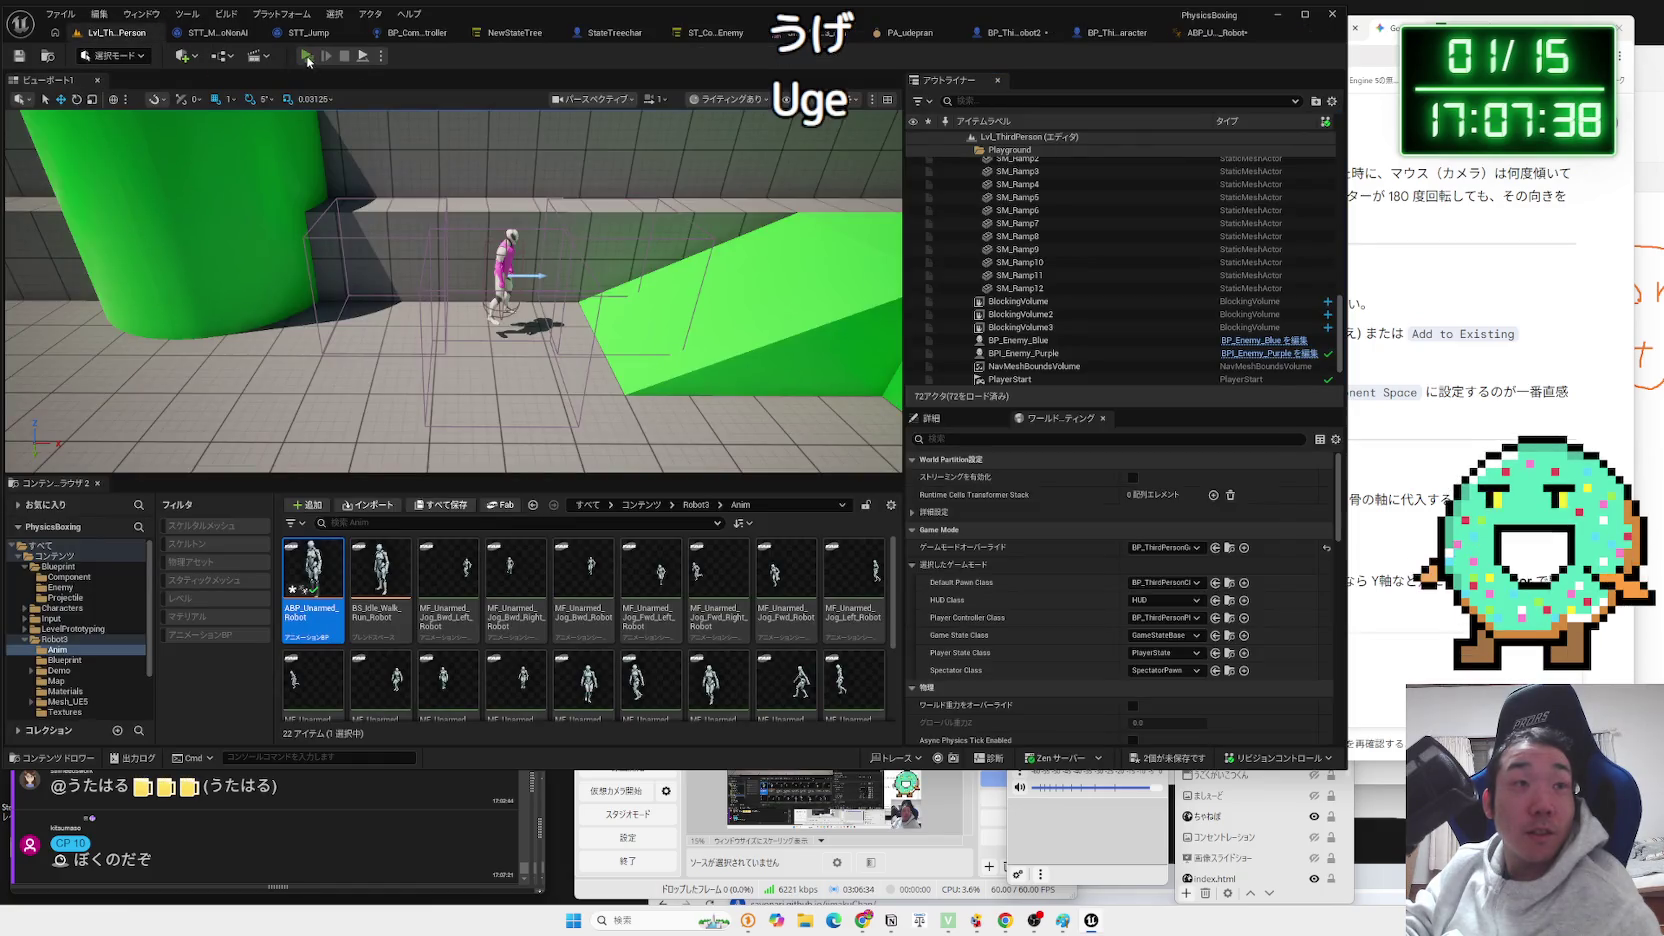
left_click(307, 57)
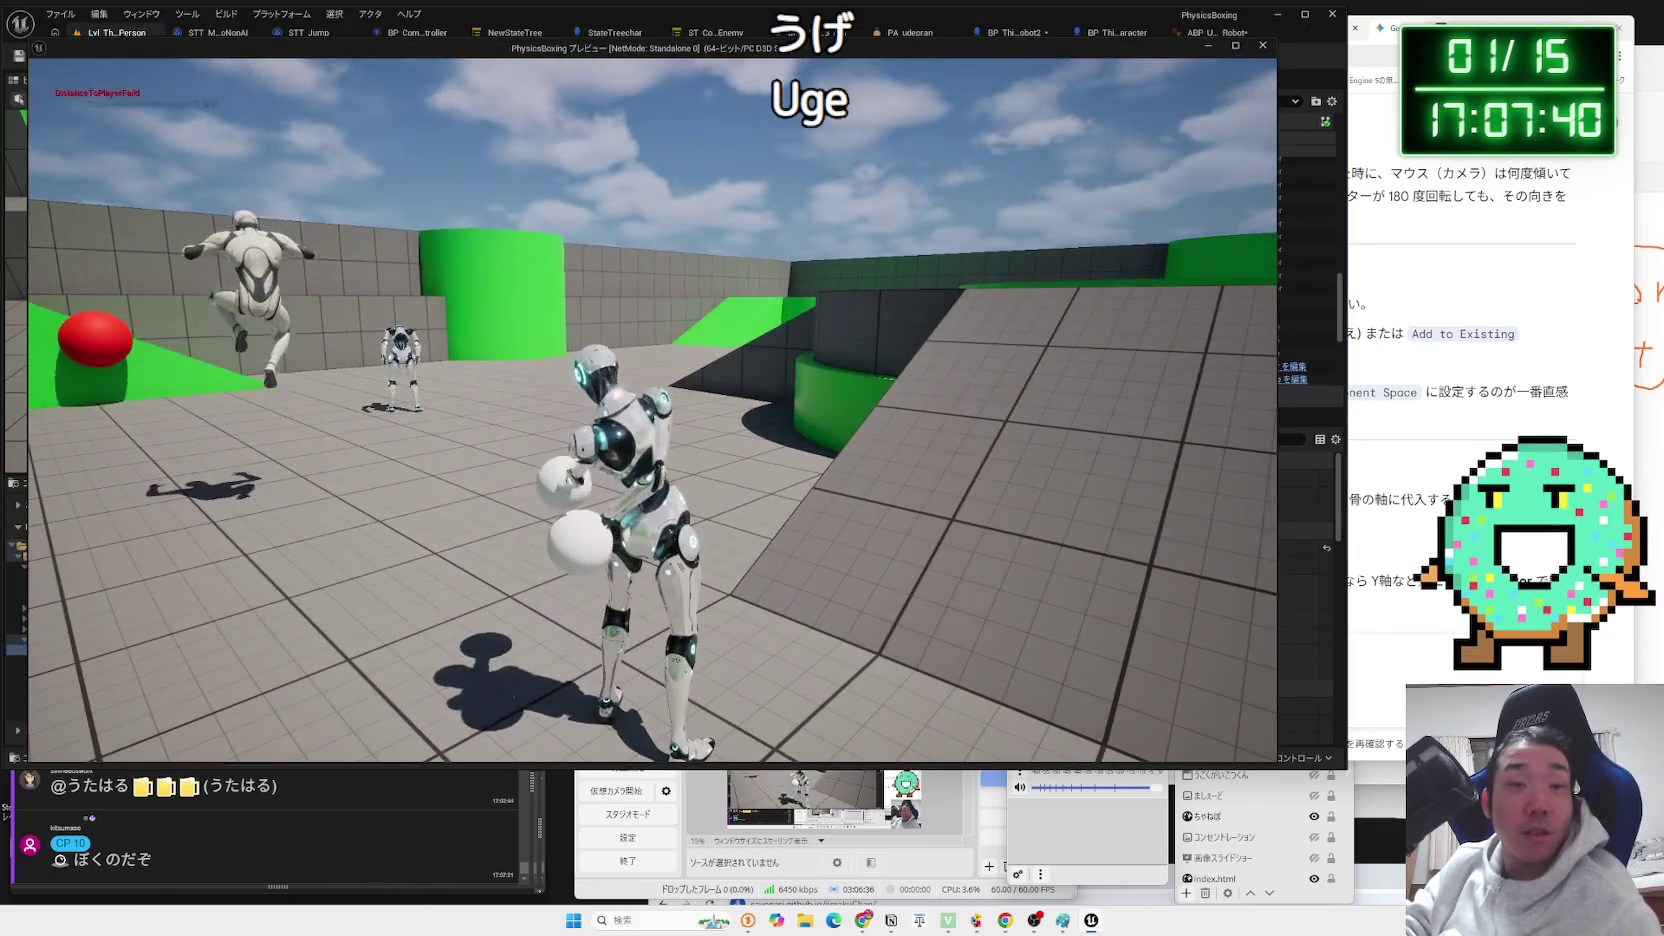
key("Escape")
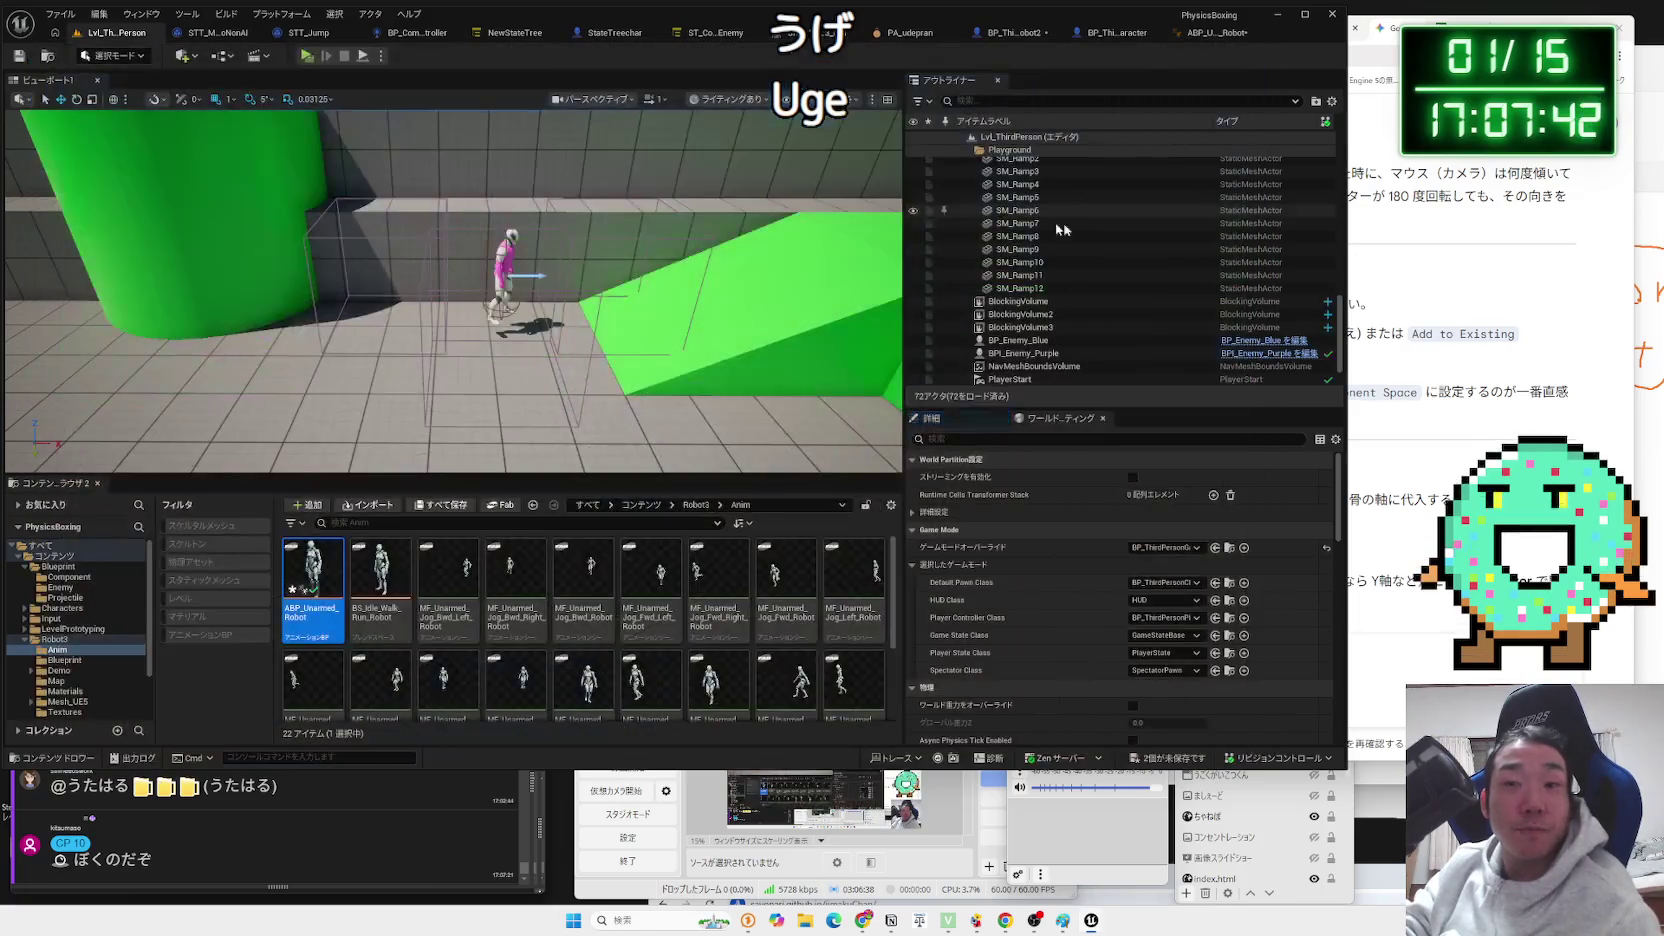
key("alt+Tab")
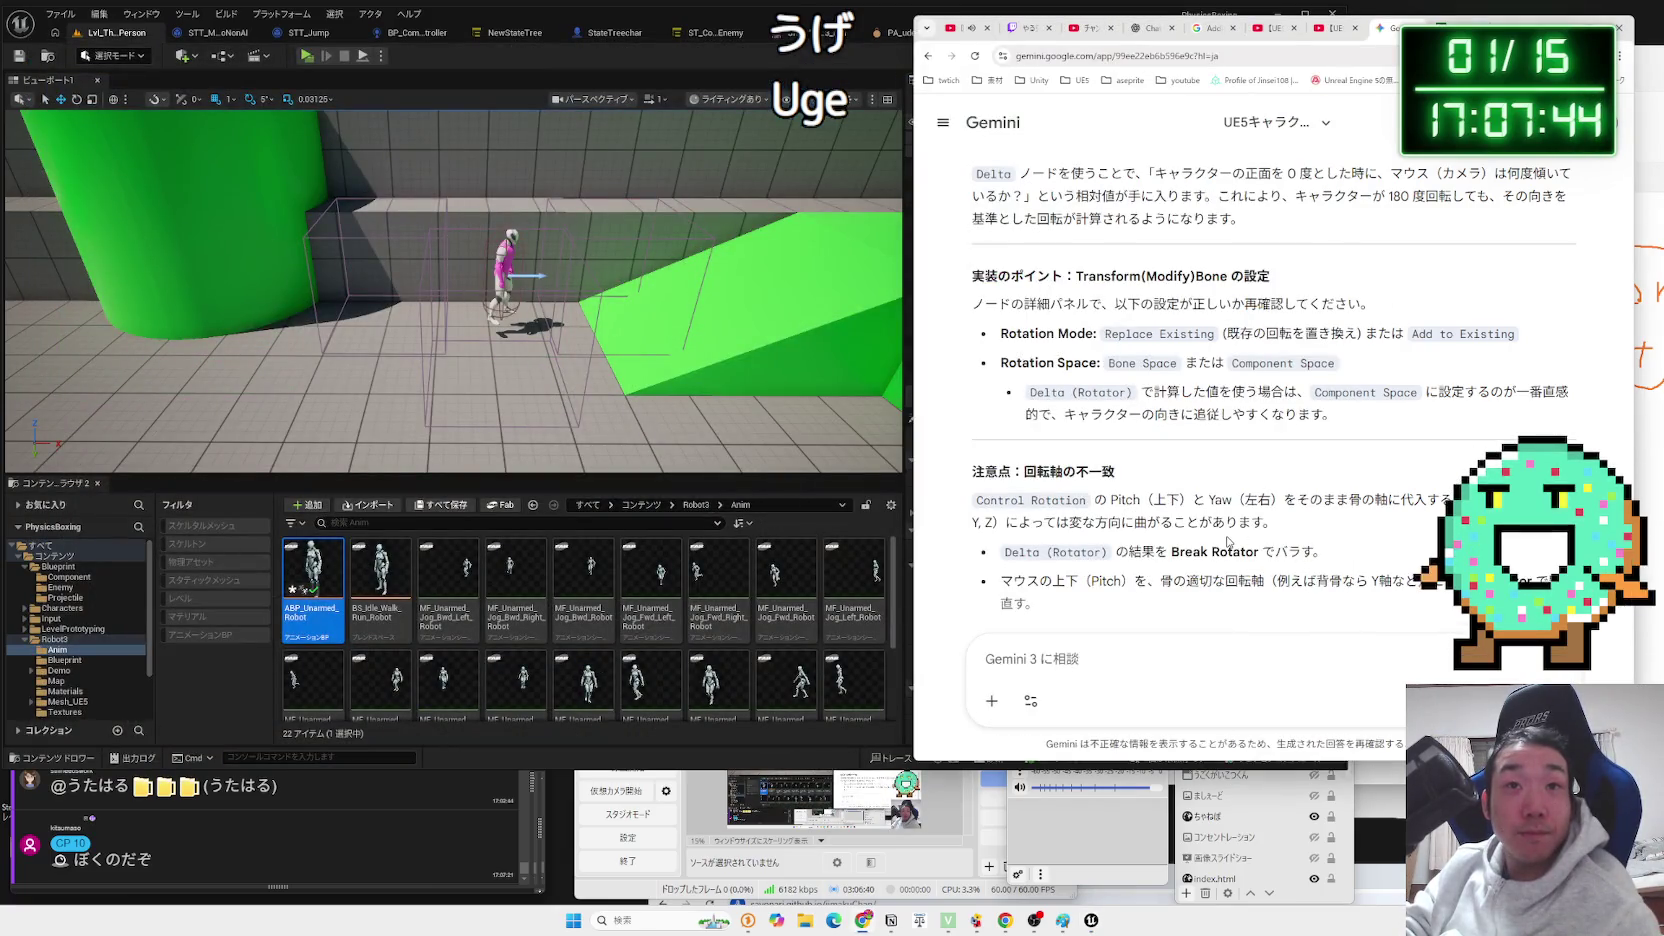
Read Gemini's Break Rotator and Control Rotation axes advice, highlighting the key sentences.
scroll(1255, 516, "down", 2)
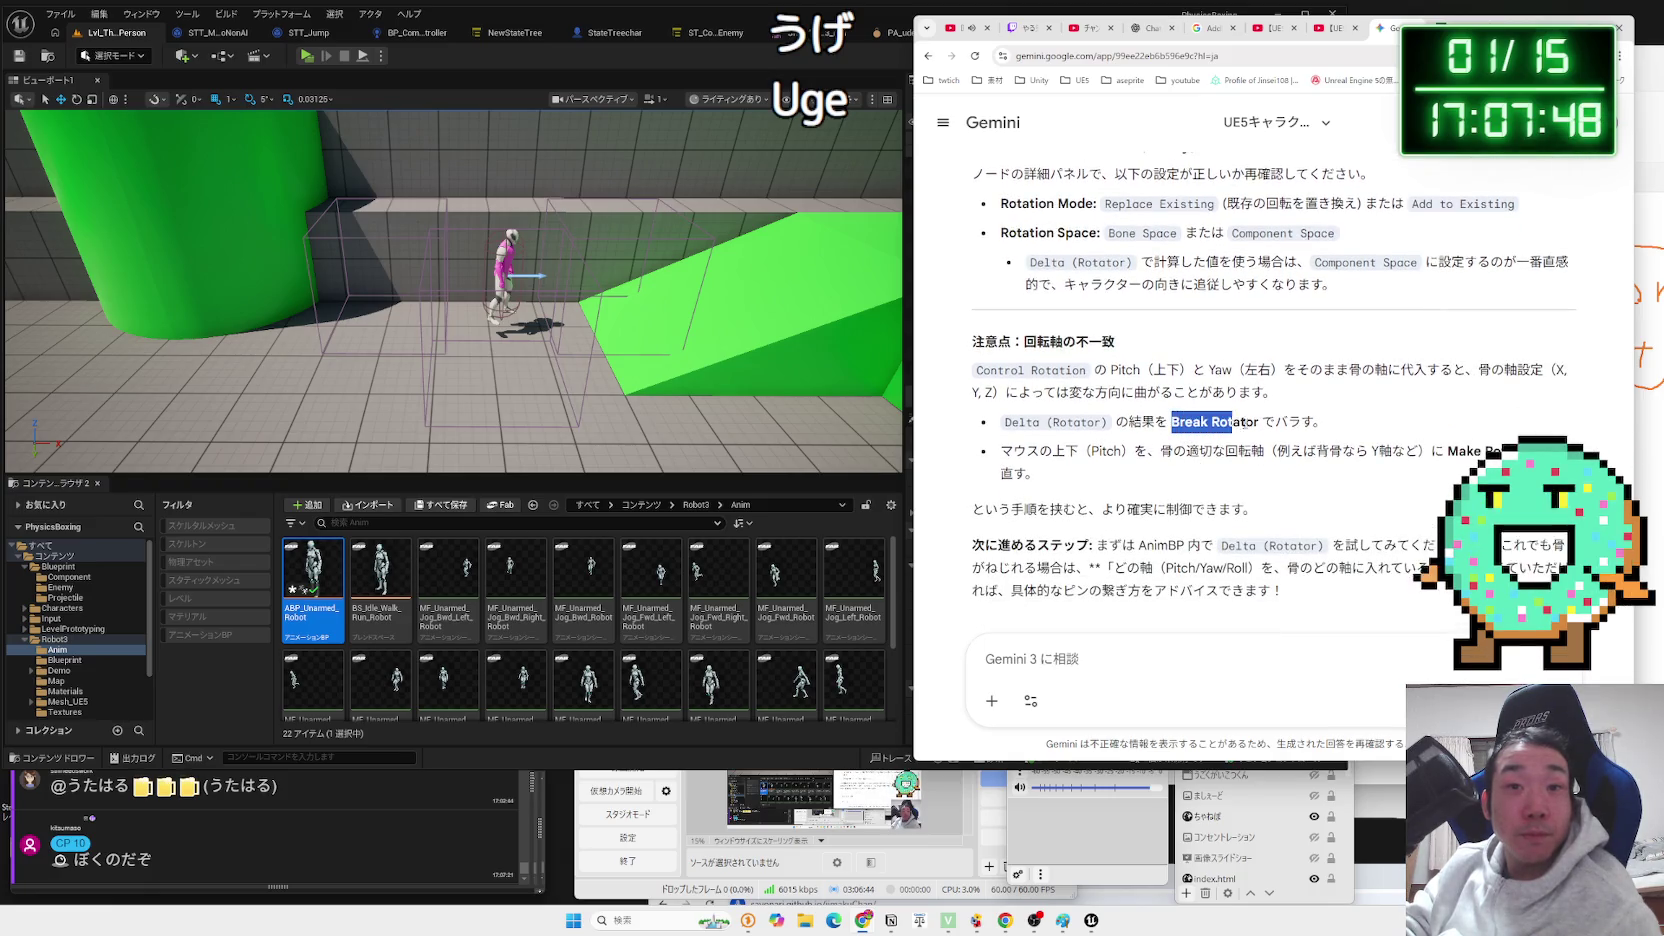
left_click_drag(1330, 422, 1150, 422)
left_click(1140, 390)
triple_click(1140, 387)
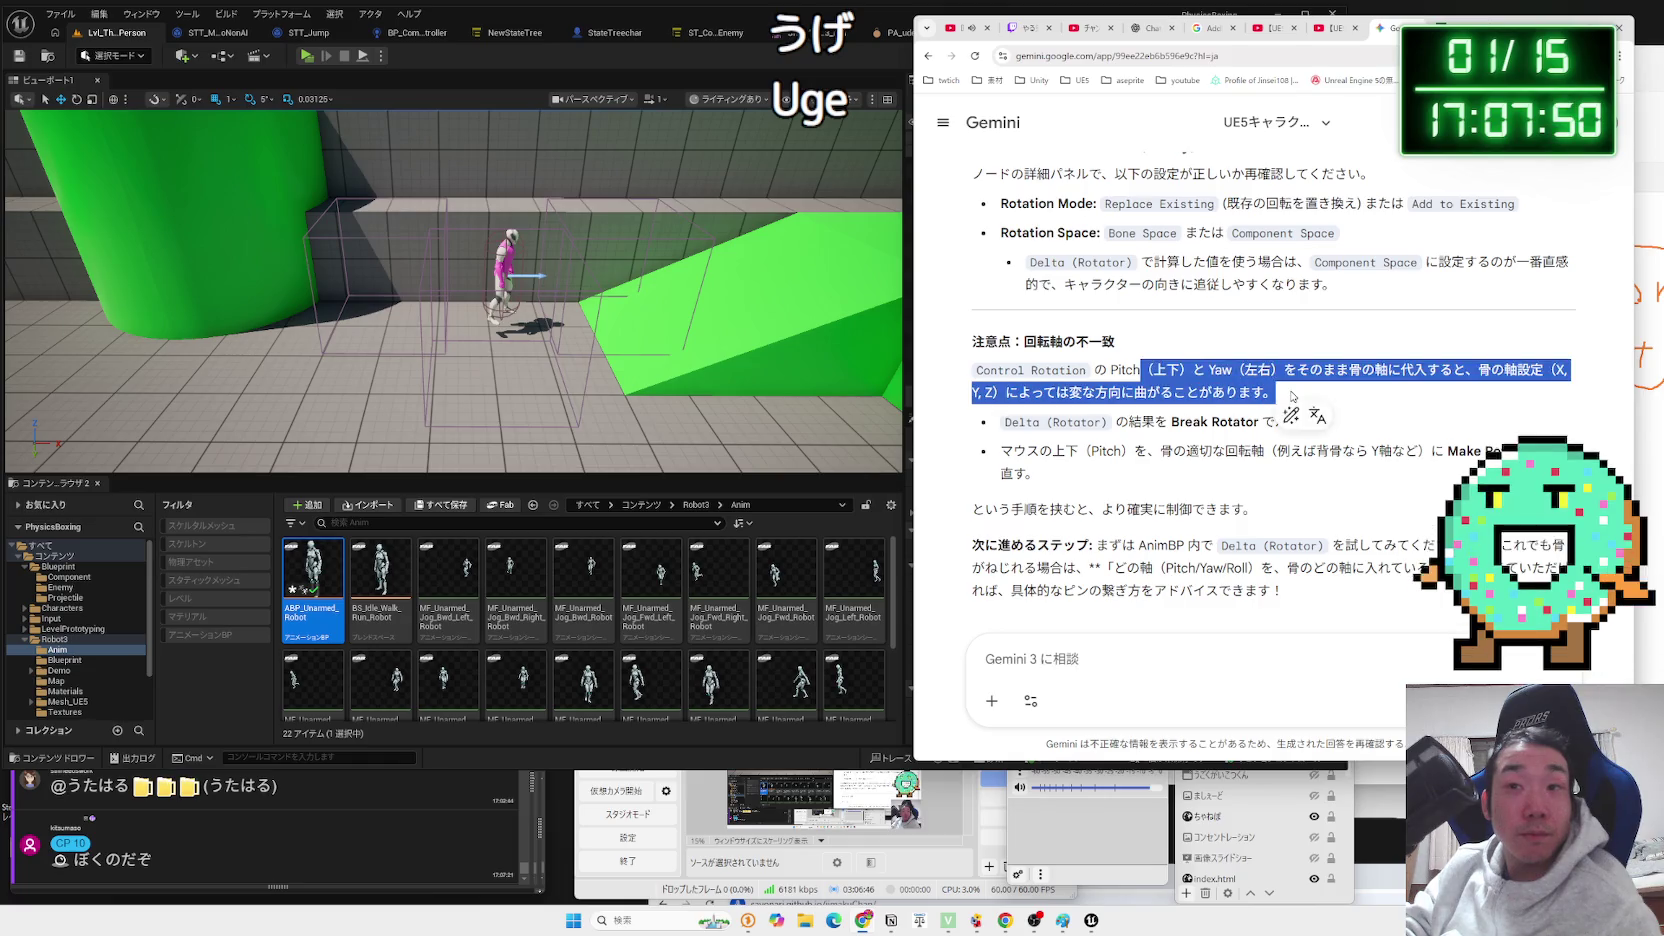
triple_click(1292, 390)
triple_click(1292, 390)
left_click(1292, 390)
Review the next-steps paragraph and reply to Gemini that the fix didn't work.
scroll(1280, 430, "down", 1)
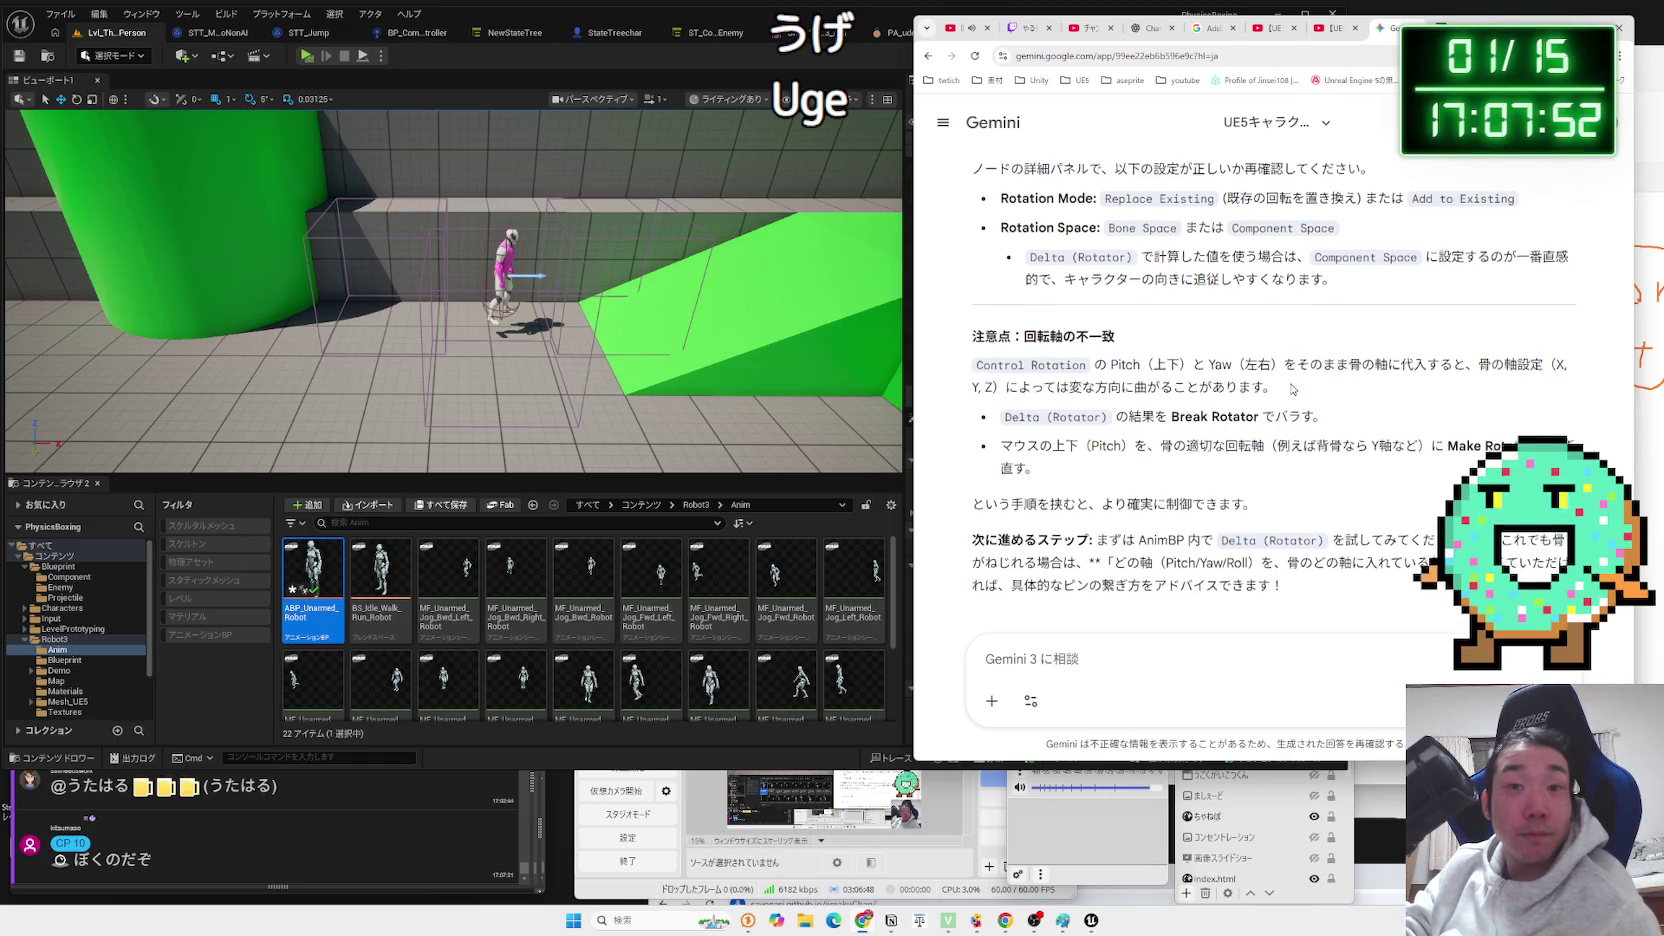
triple_click(1140, 540)
triple_click(1120, 535)
left_click(1093, 523)
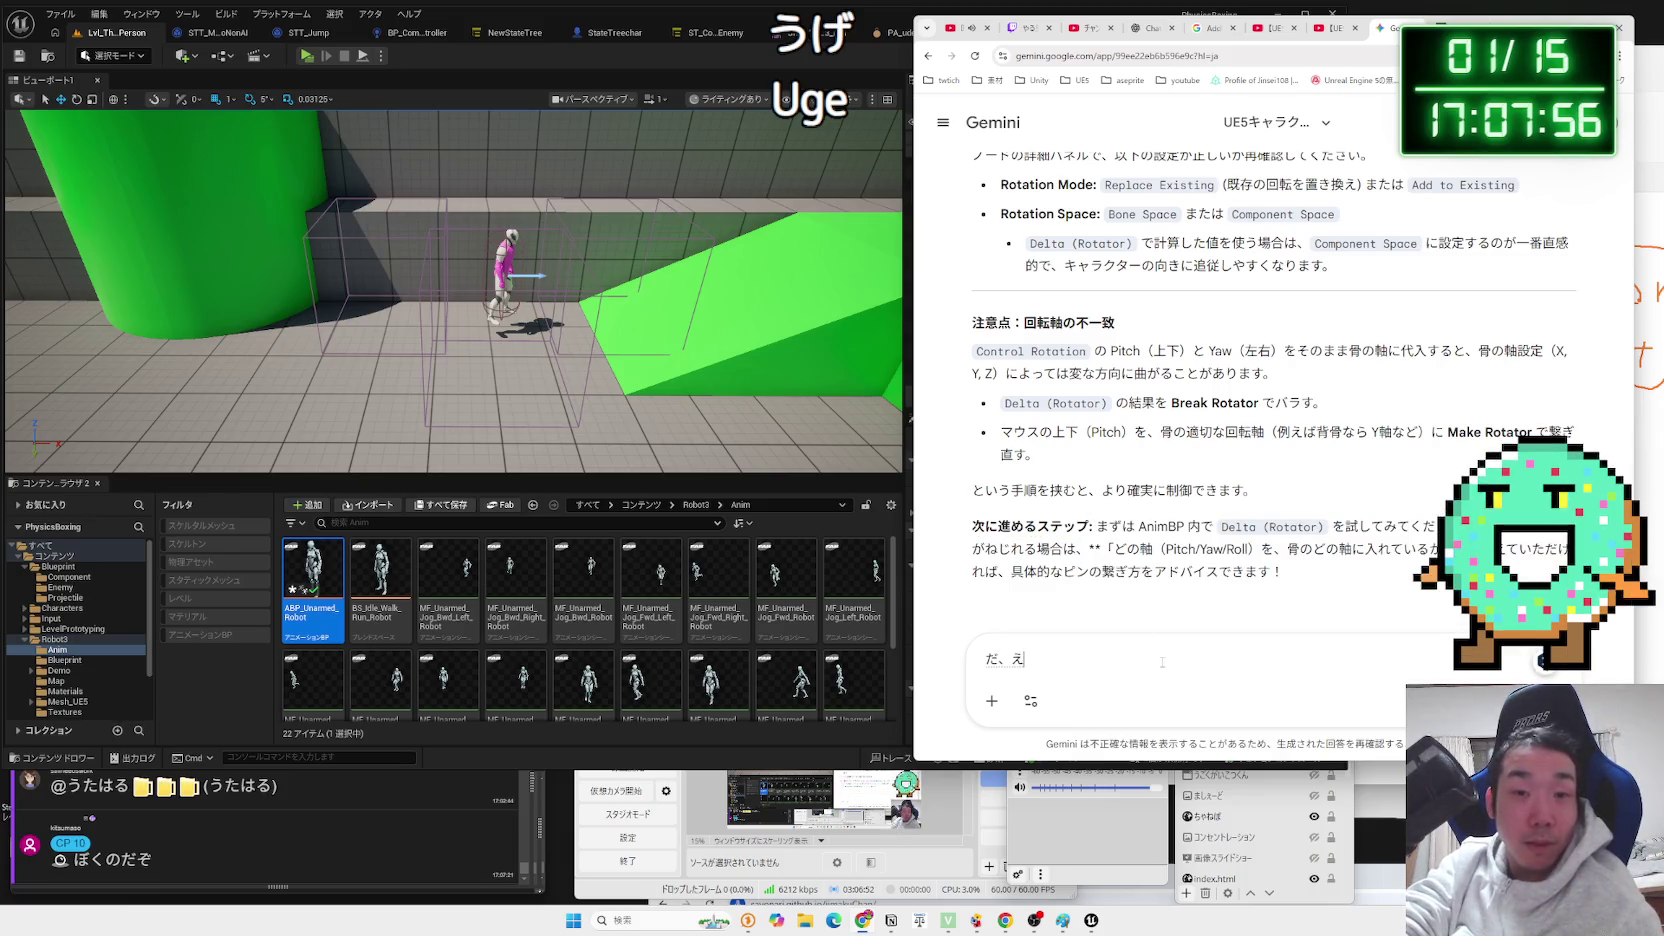
type("a")
key("Return")
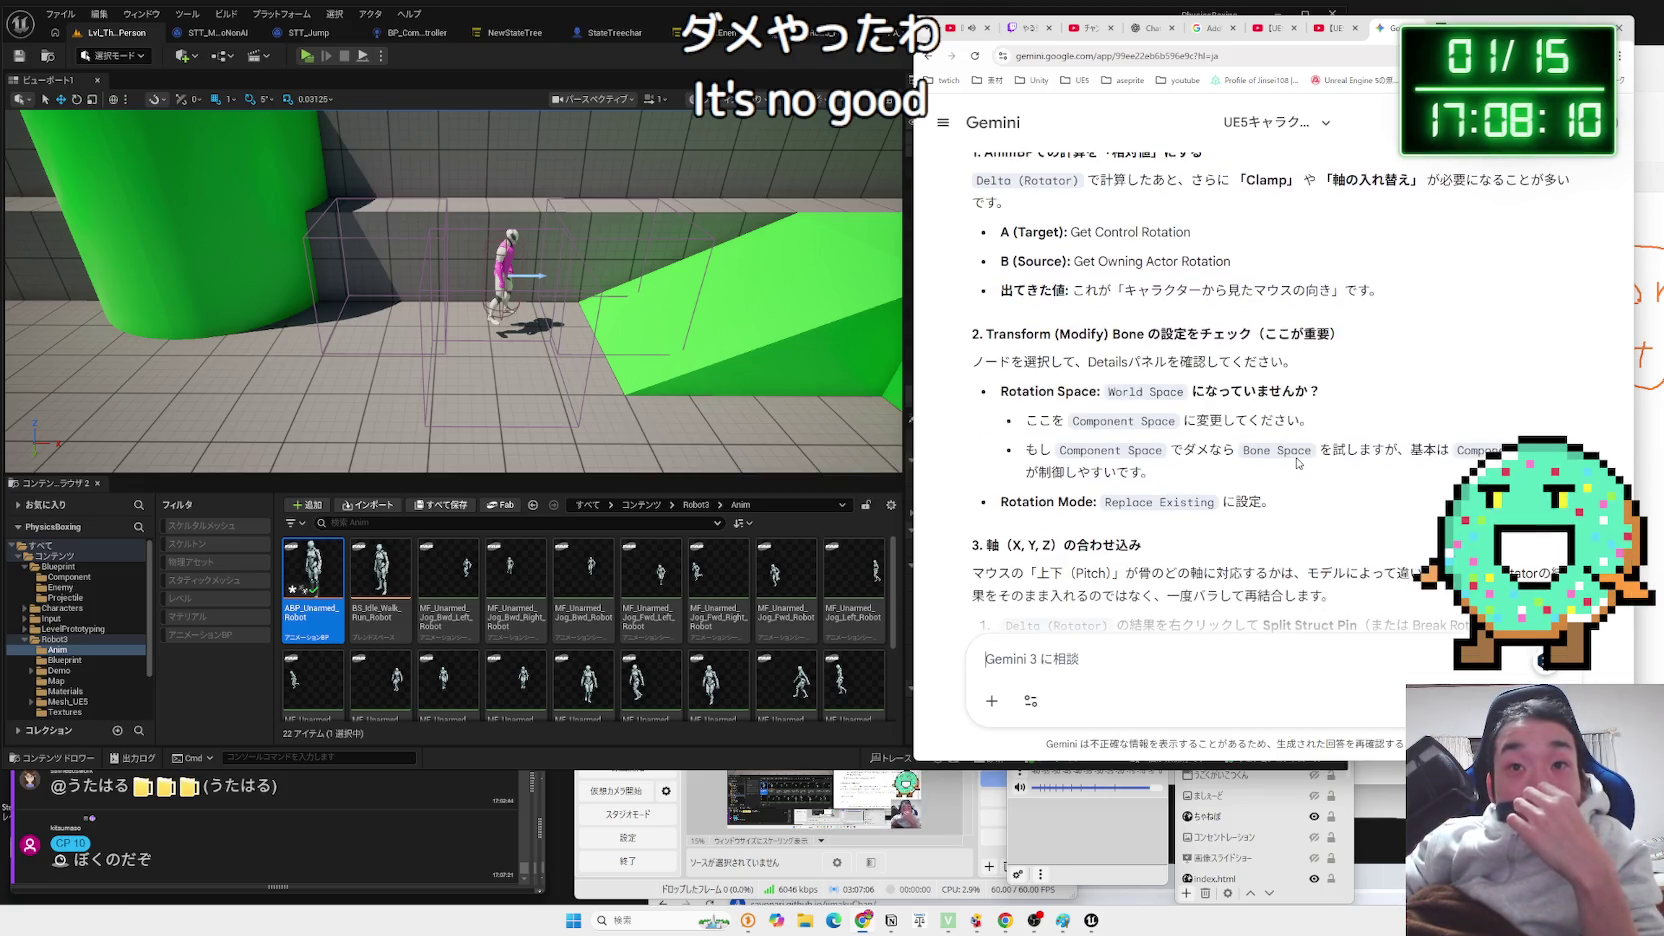
Search Google for the 'Delta (Rotator)' term in Gemini's new reply.
scroll(1292, 457, "up", 3)
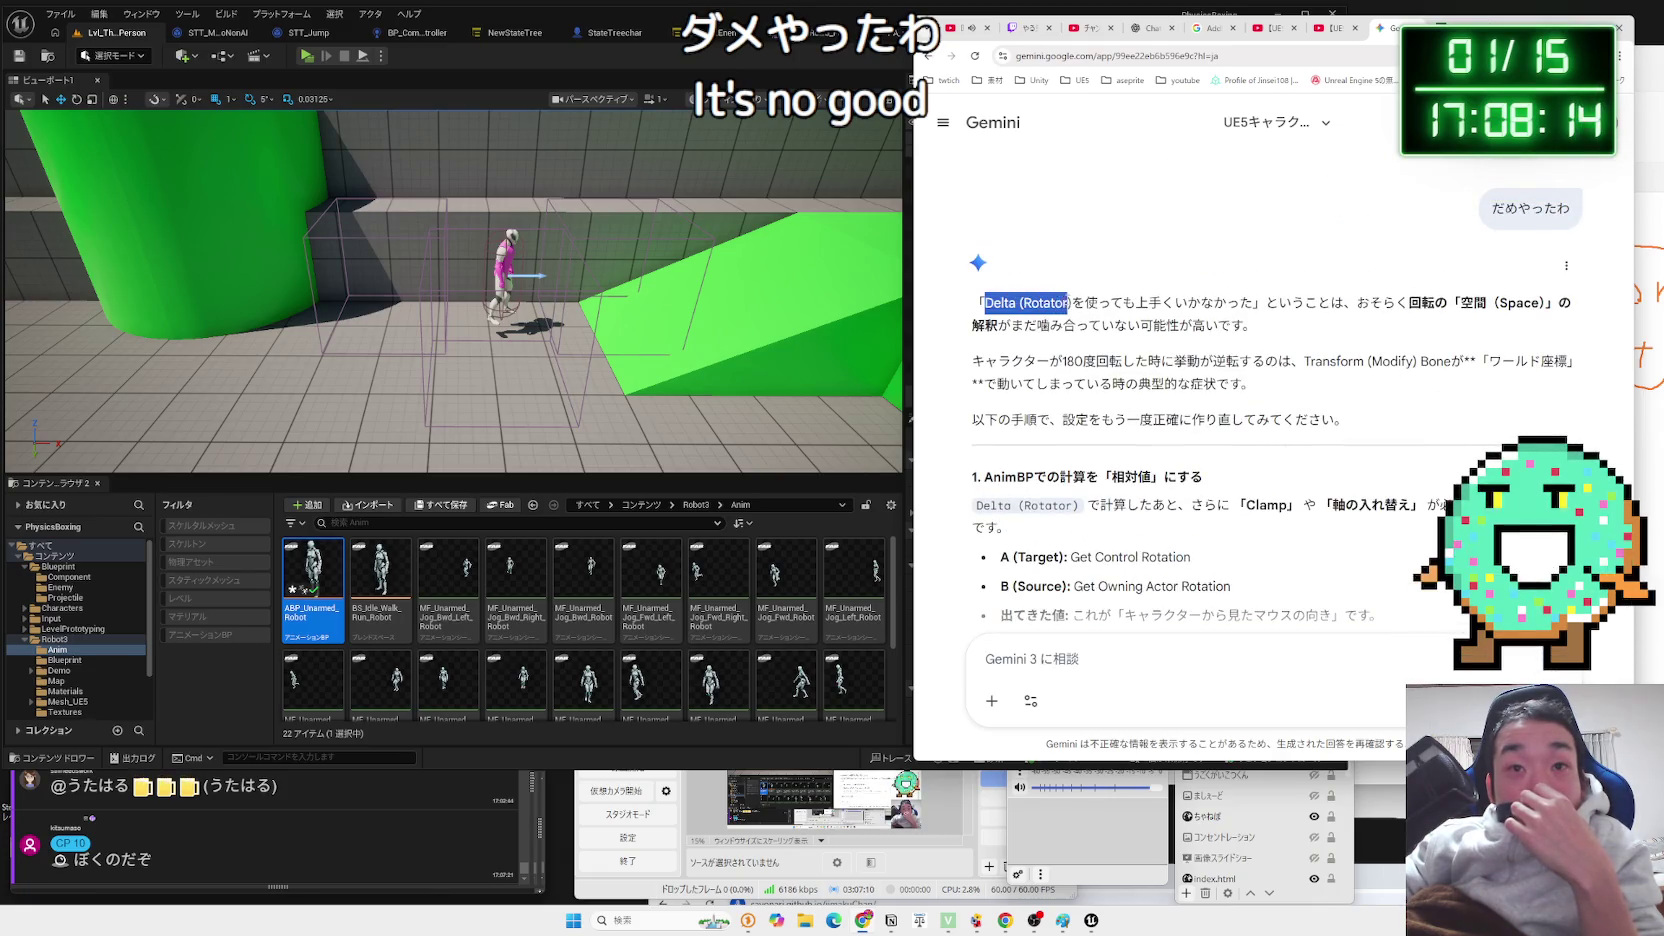
right_click(1068, 303)
left_click(1110, 353)
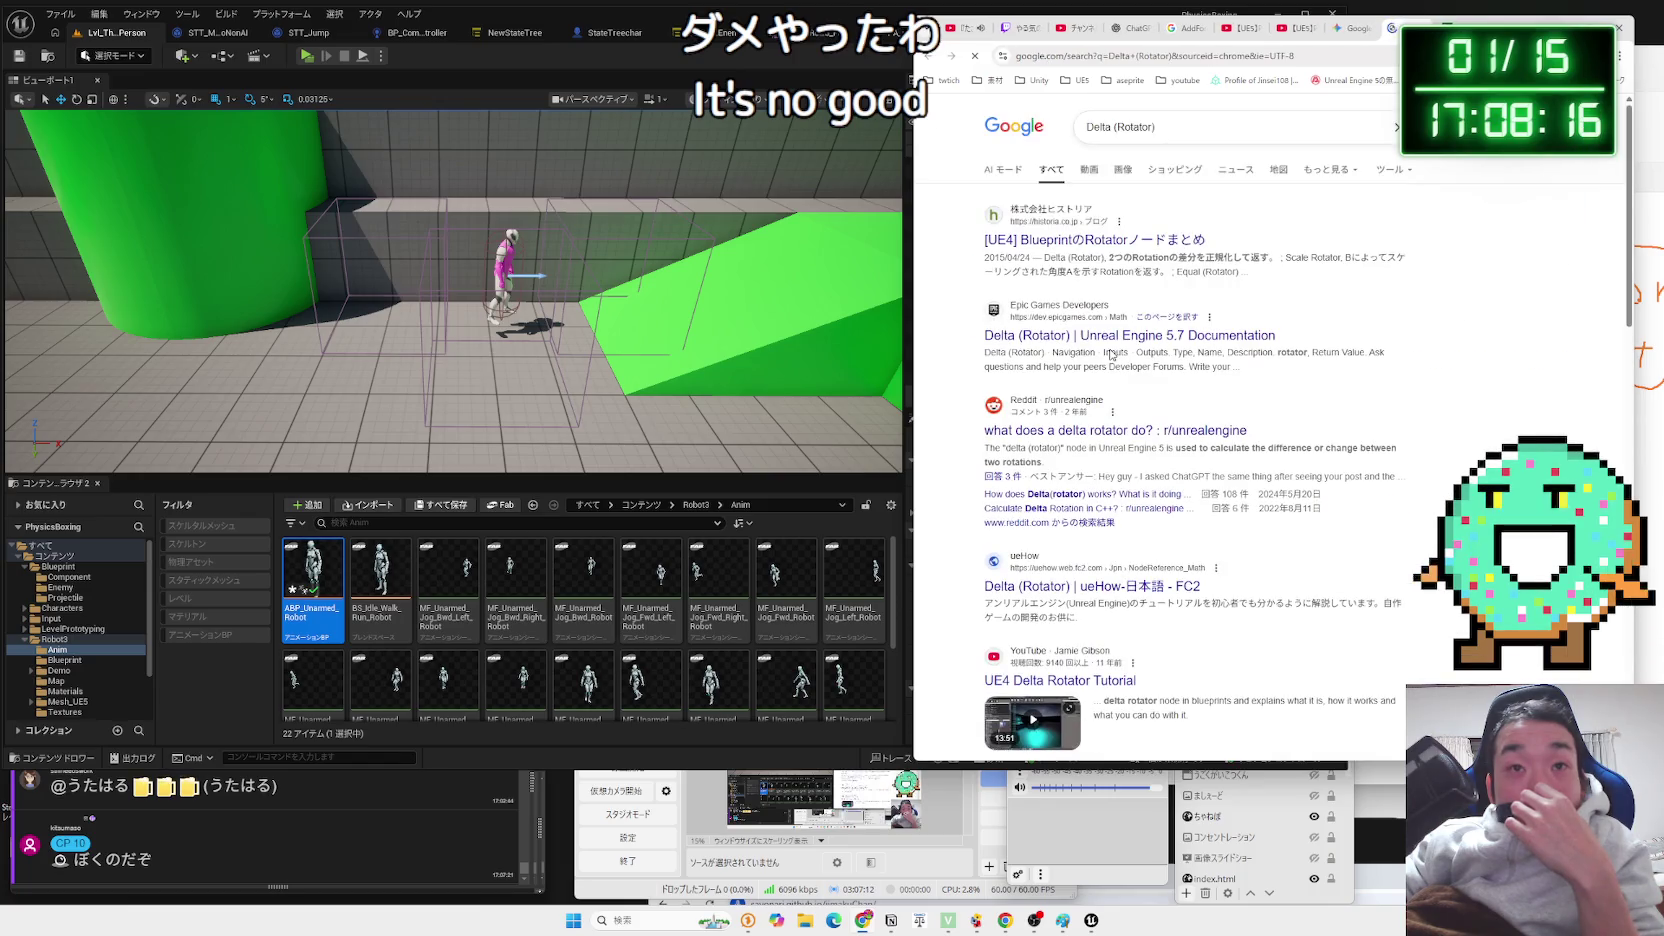
Skim the historia Rotator node summary article, then go back to the results.
left_click(1095, 241)
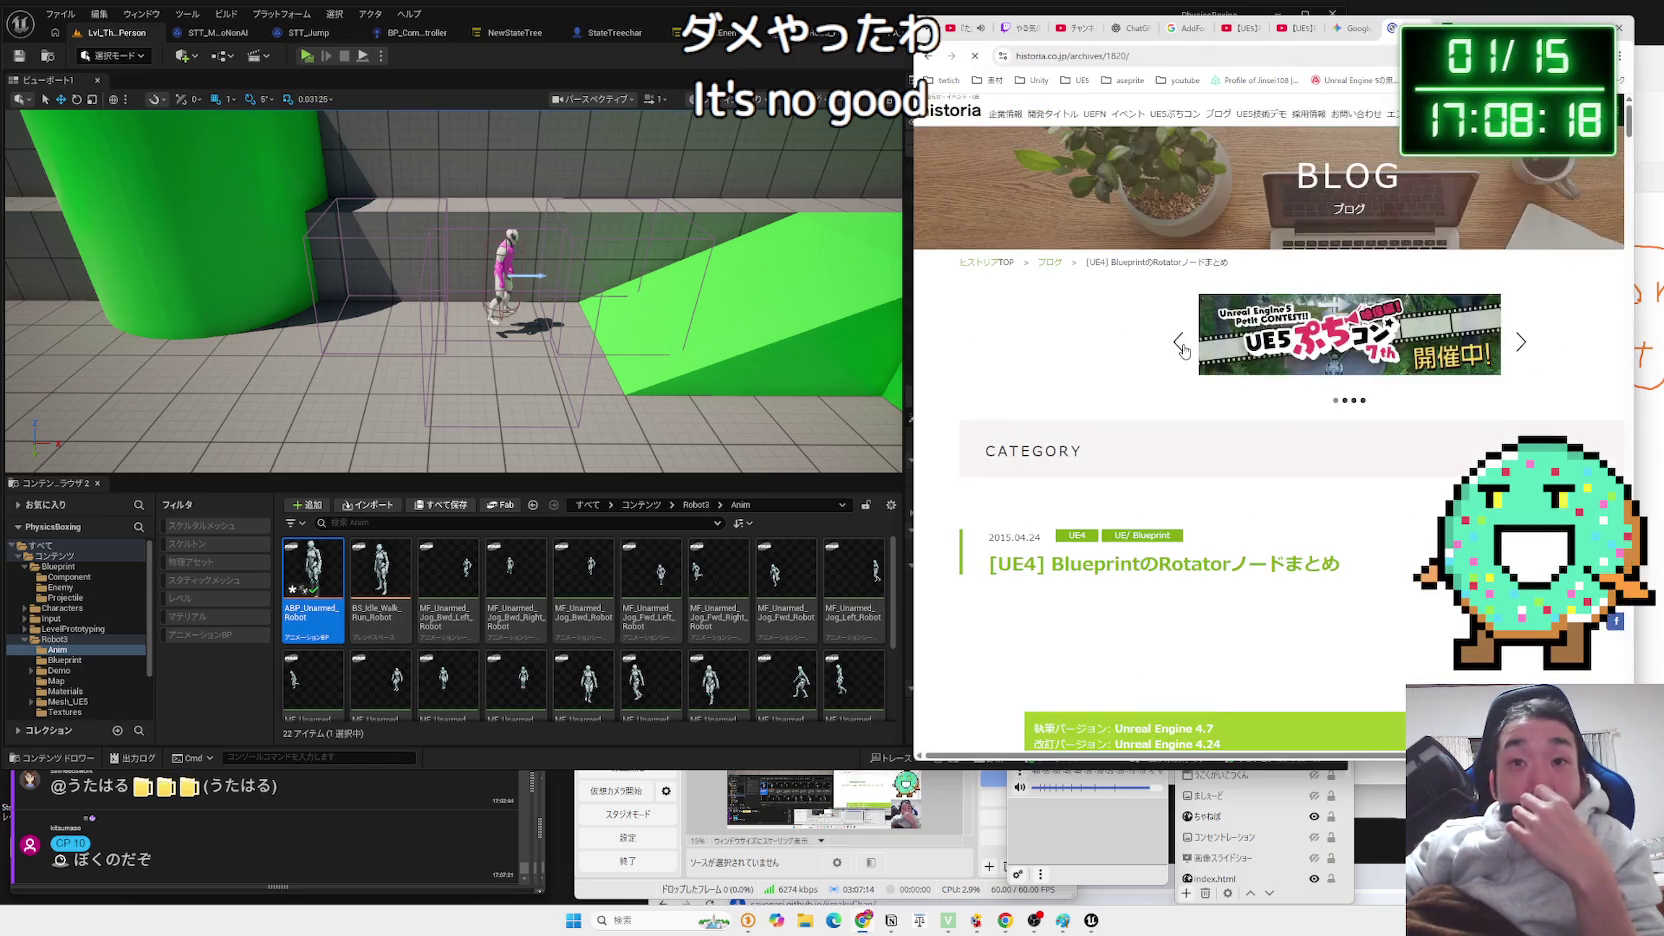
scroll(1179, 375, "down", 3)
scroll(1180, 370, "down", 8)
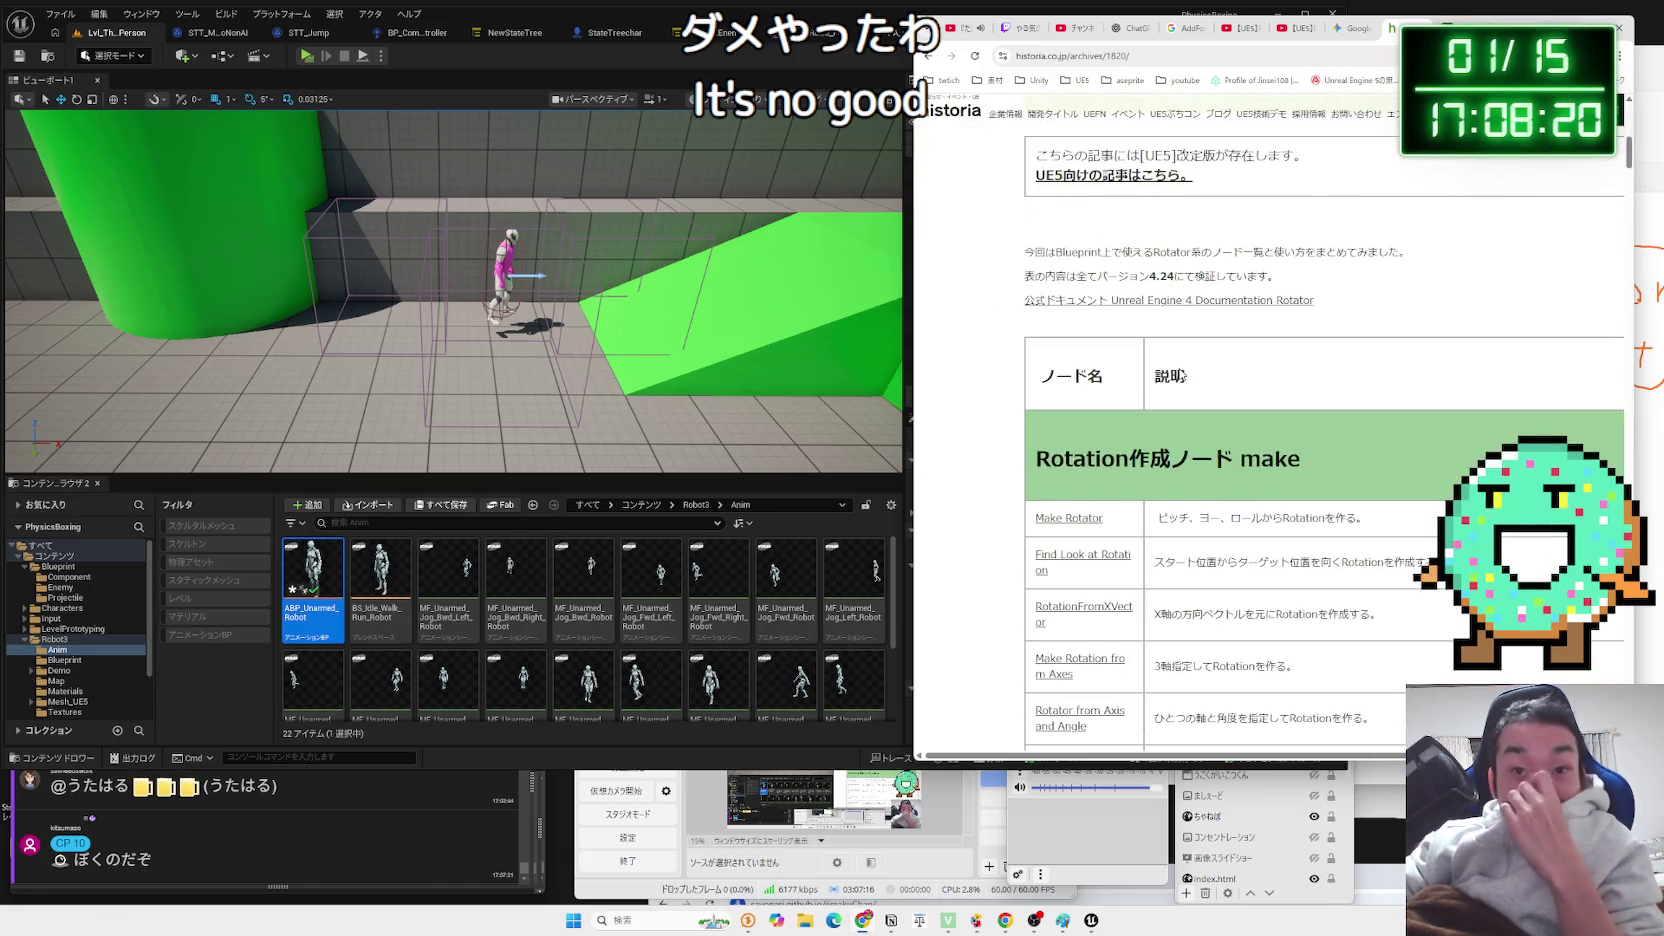
scroll(1180, 368, "down", 10)
key("alt+Left")
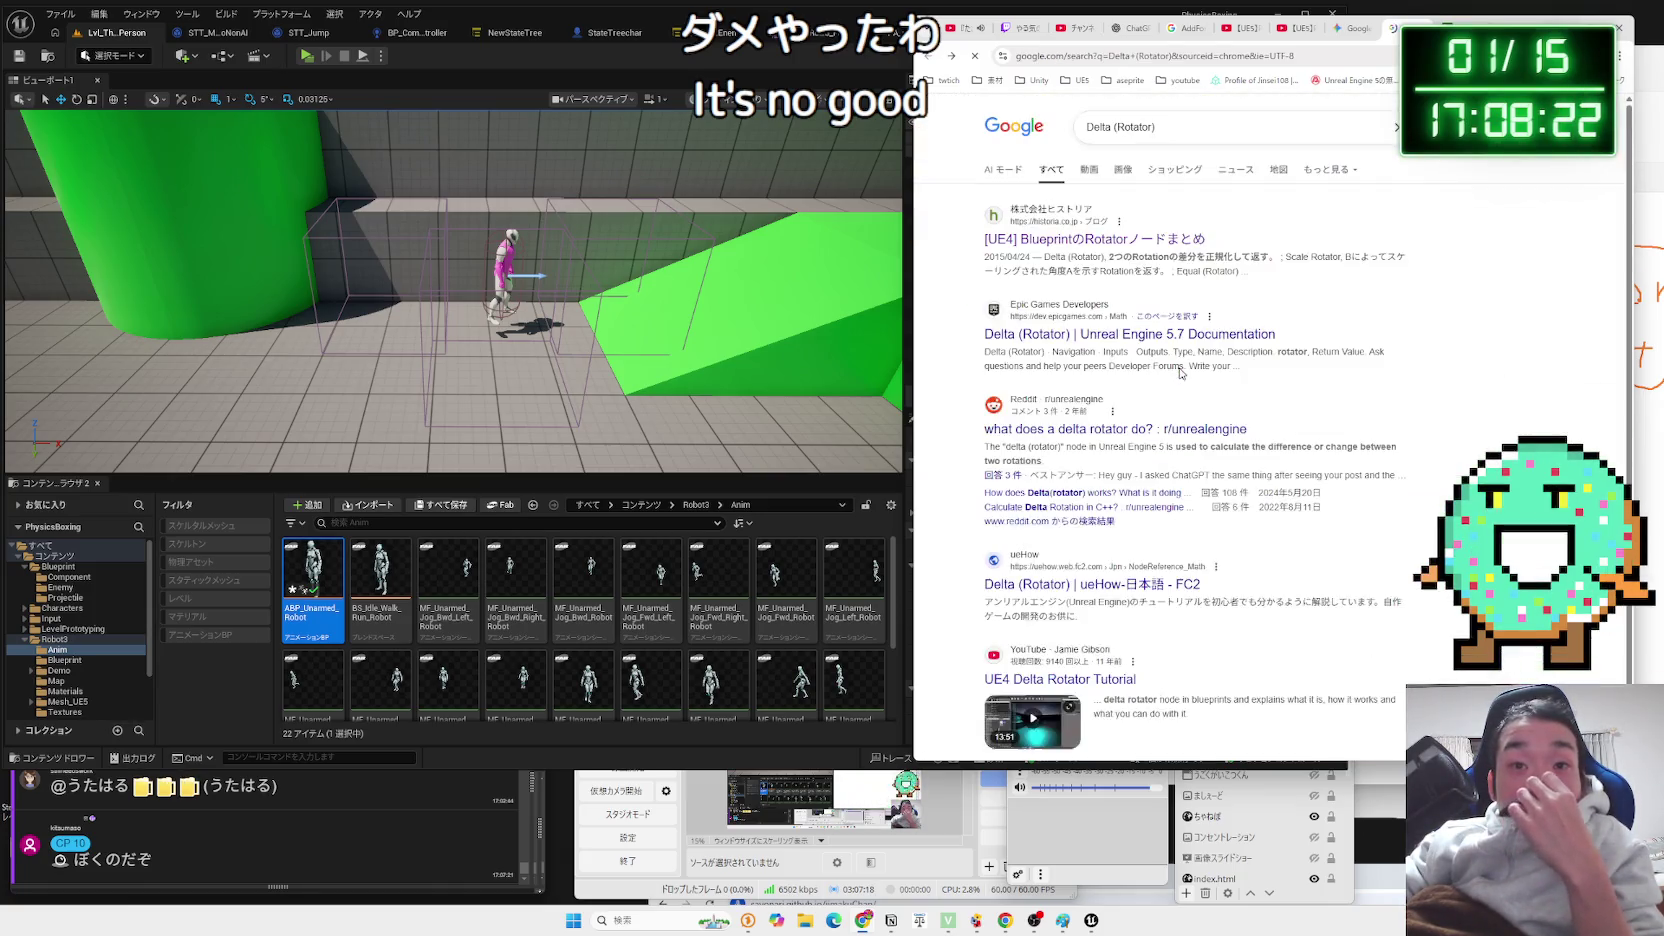
Open the Reddit thread about delta rotator and translate it into Japanese.
left_click(1175, 432)
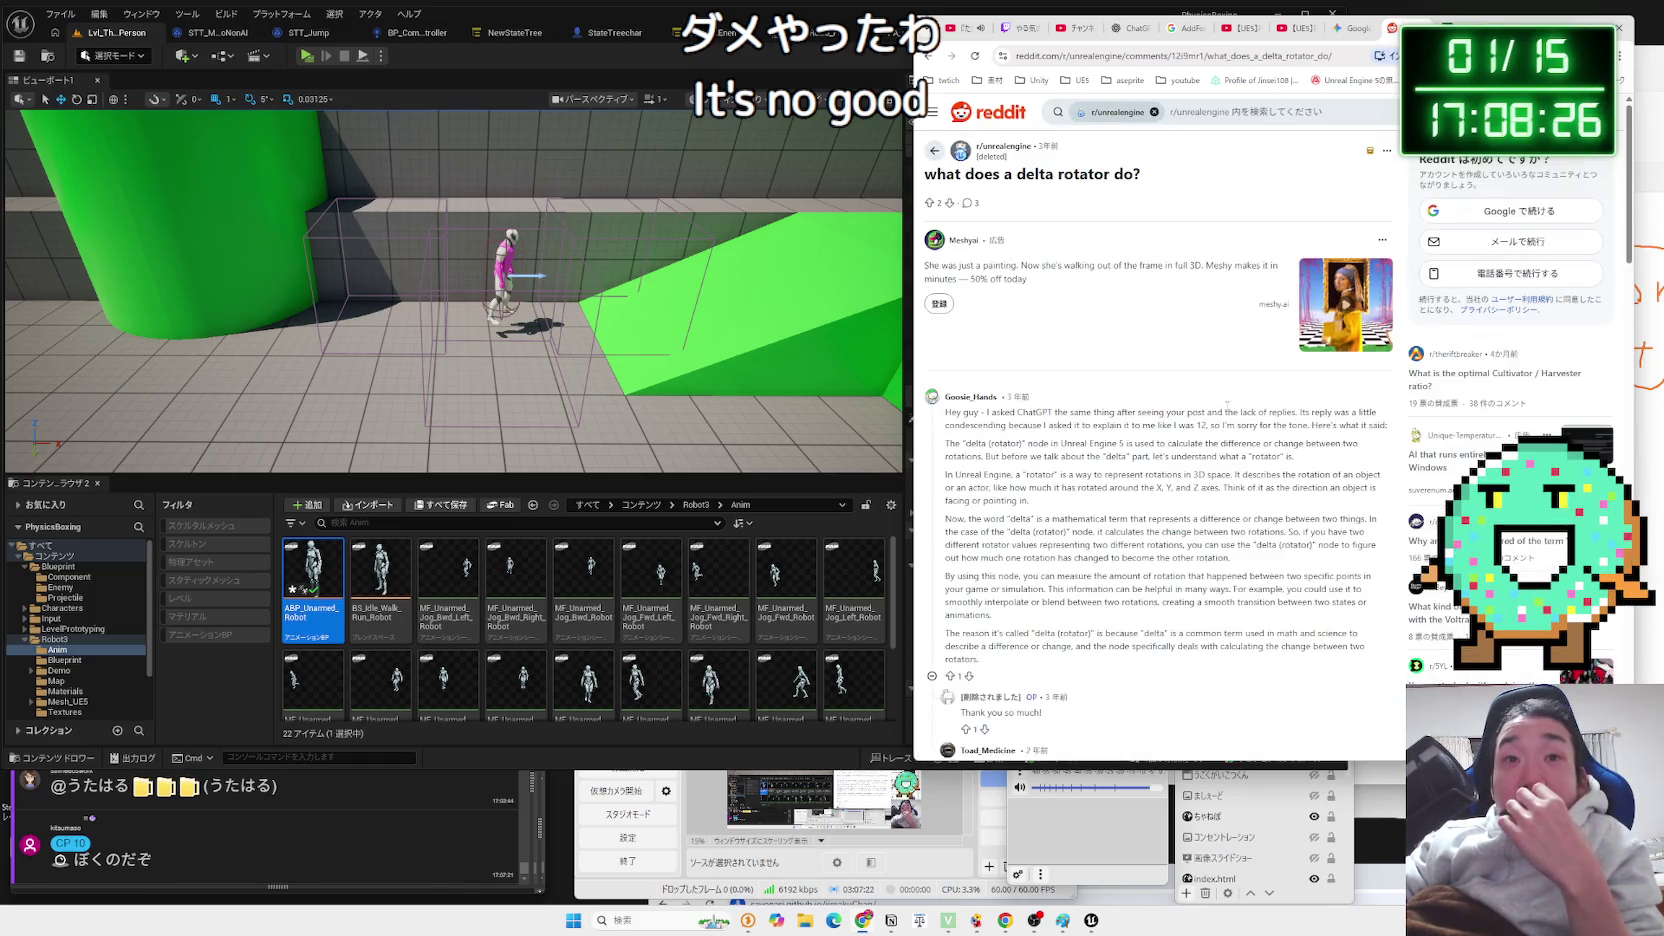
right_click(1227, 406)
left_click(1290, 638)
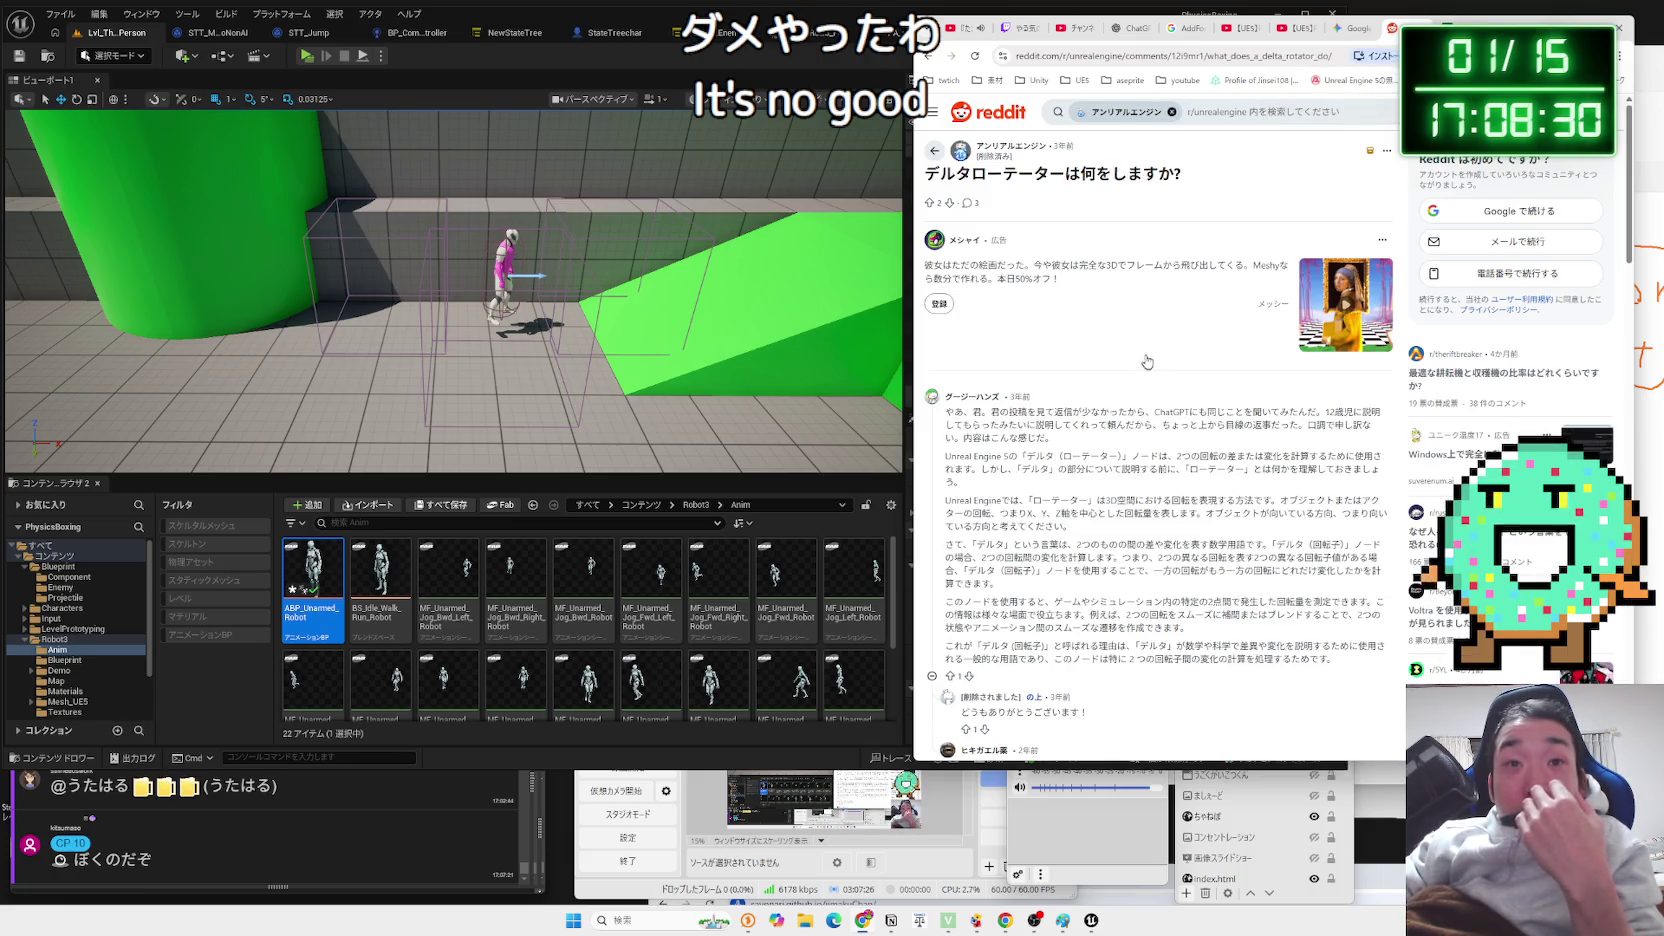
scroll(1147, 362, "down", 1)
scroll(1145, 357, "down", 1)
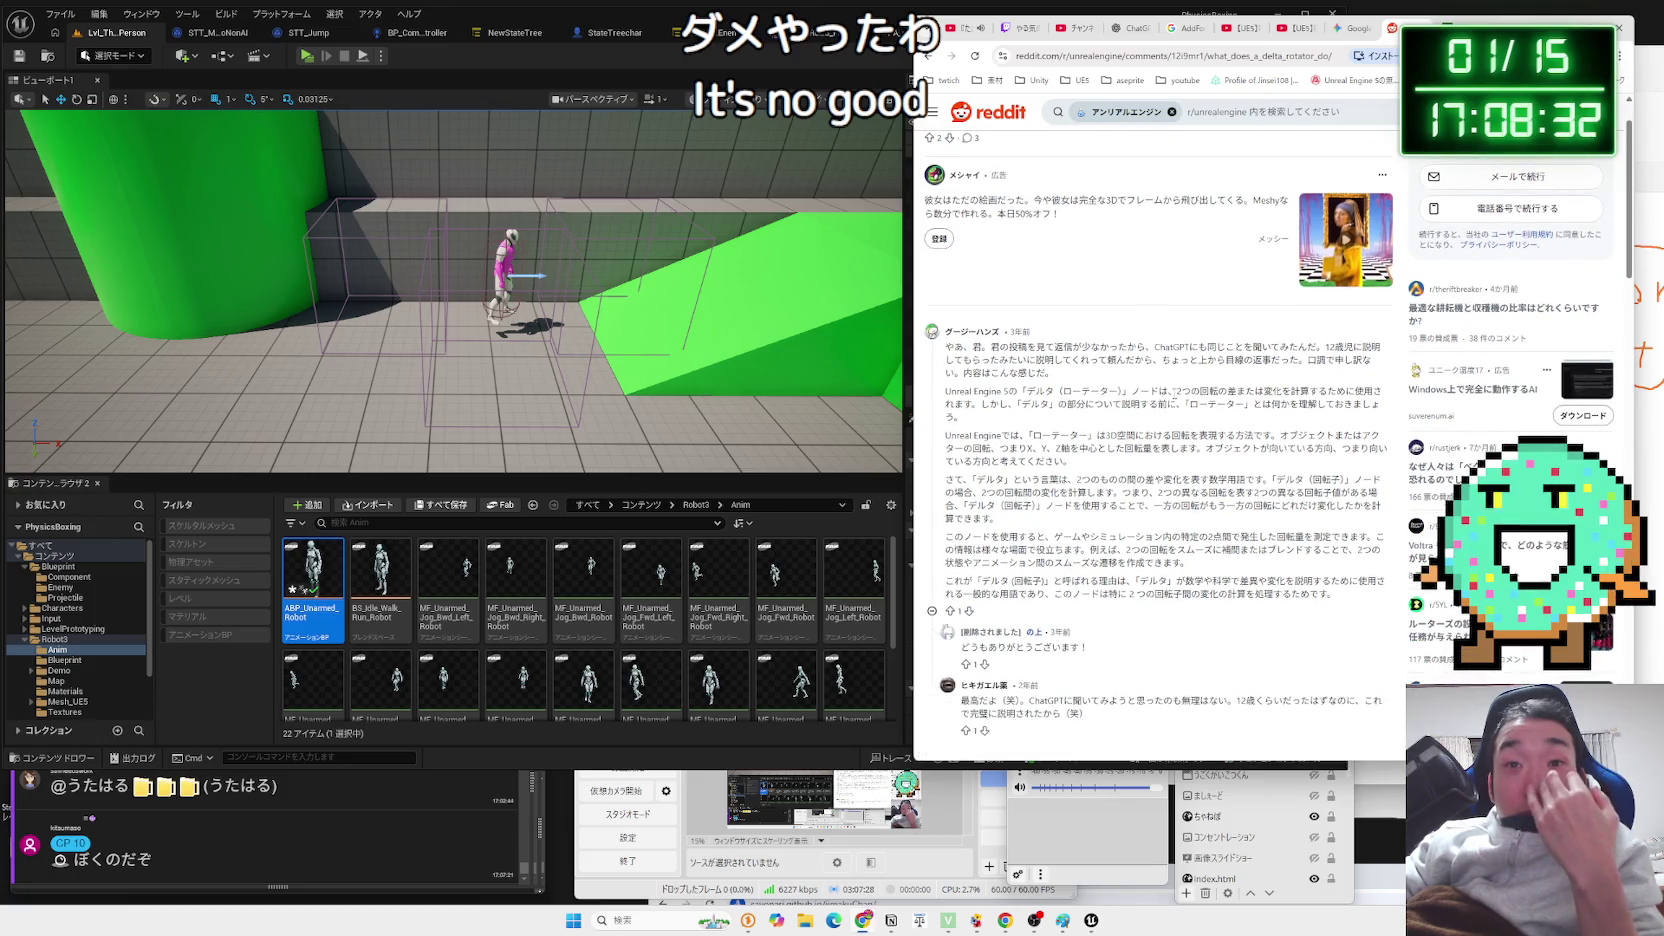
Read the Reddit comment, highlighting the paragraph that explains the word delta.
mouse_move(1239, 391)
left_mouse_down()
mouse_move(1307, 404)
mouse_move(970, 391)
left_mouse_up()
left_click(970, 392)
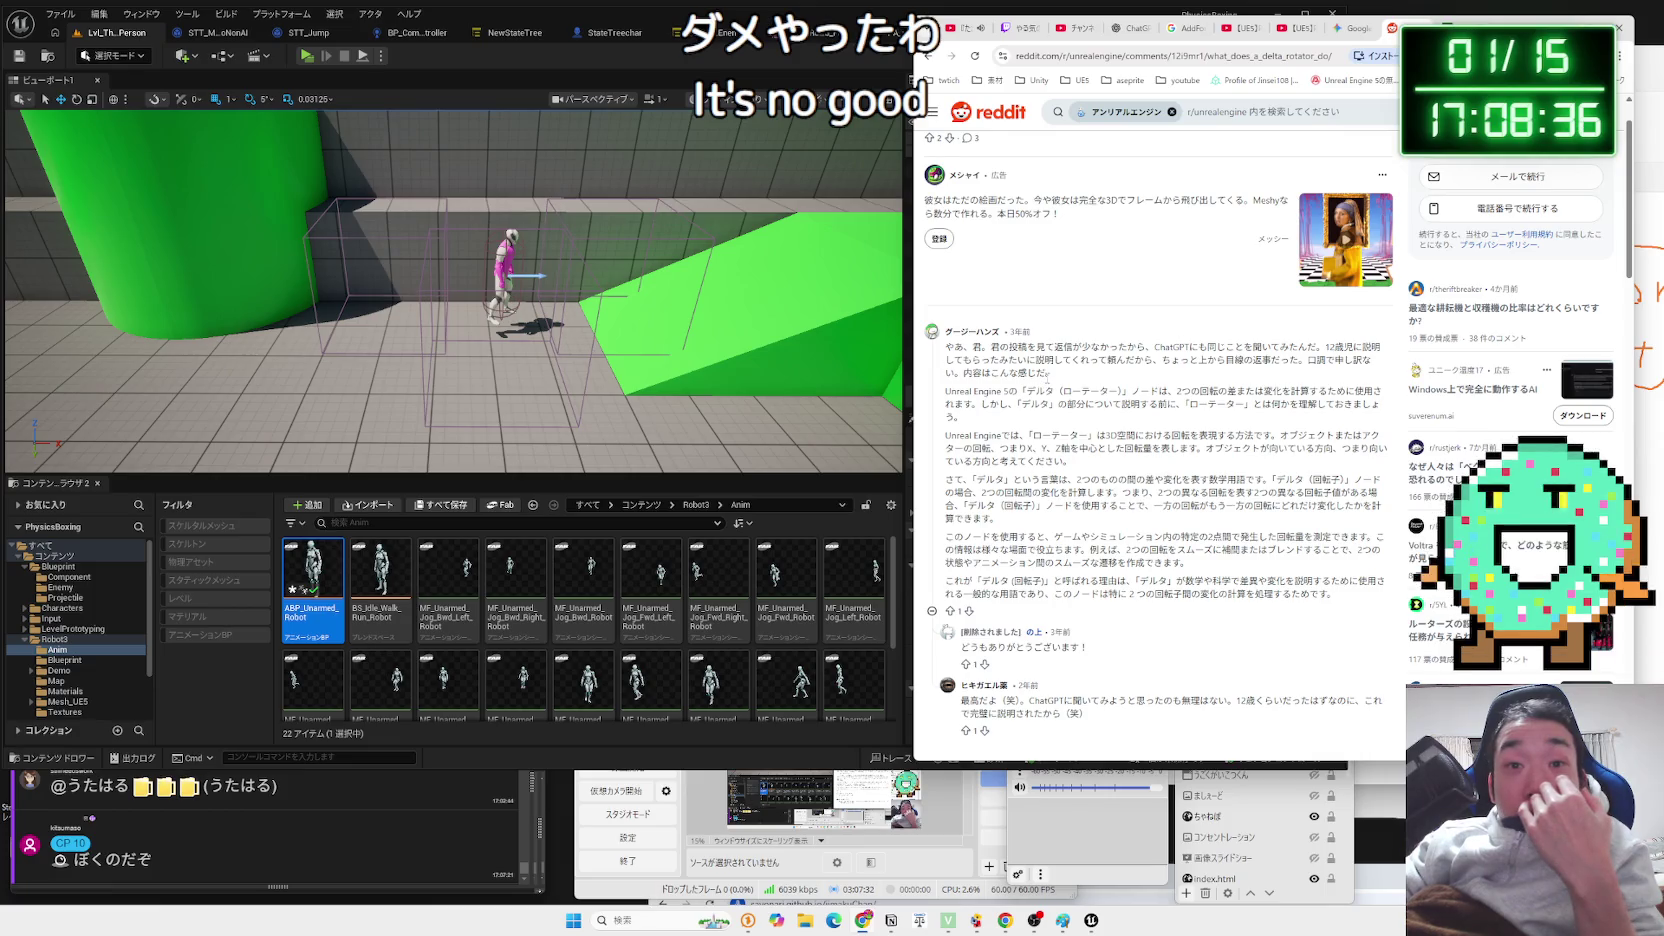
scroll(1047, 377, "down", 1)
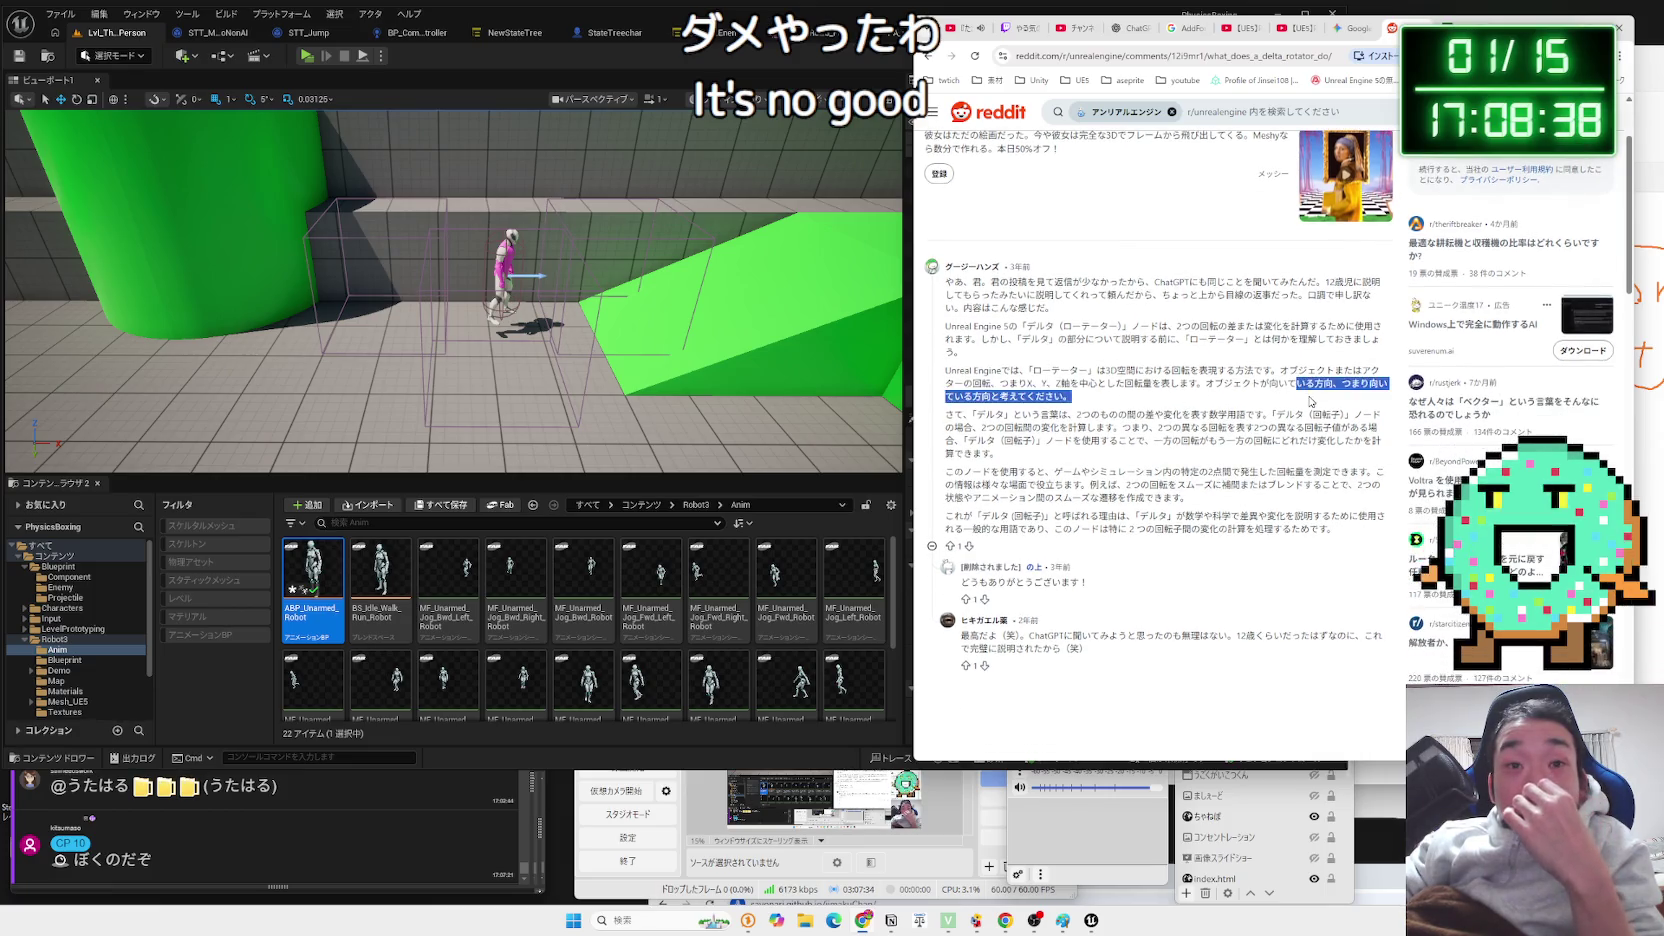
mouse_move(975, 371)
left_mouse_down()
mouse_move(1058, 378)
mouse_move(1002, 380)
mouse_move(1148, 418)
mouse_move(1380, 430)
left_mouse_up()
triple_click(1130, 402)
triple_click(1130, 402)
left_click_drag(1237, 414, 1313, 428)
mouse_move(970, 412)
left_mouse_down()
mouse_move(1340, 432)
mouse_move(1316, 452)
mouse_move(1081, 414)
left_mouse_up()
Continue reading what delta means and the following paragraph of the comment.
left_click(1313, 456)
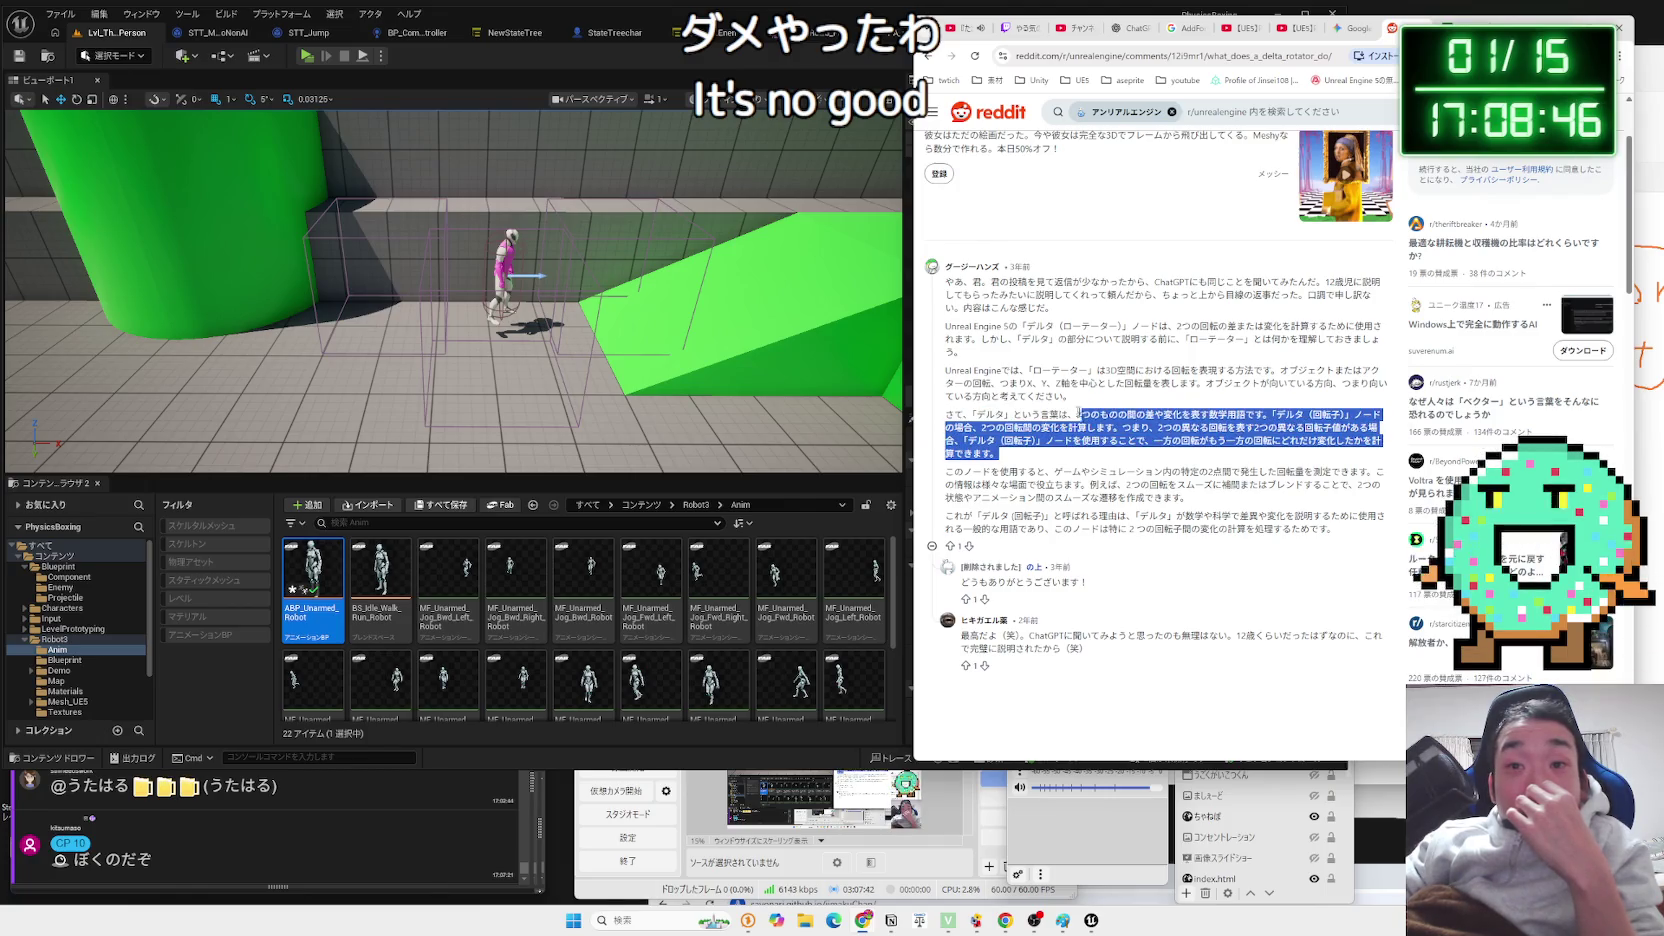
mouse_move(998, 455)
left_mouse_down()
mouse_move(946, 440)
mouse_move(946, 407)
mouse_move(1150, 457)
mouse_move(946, 410)
left_mouse_up()
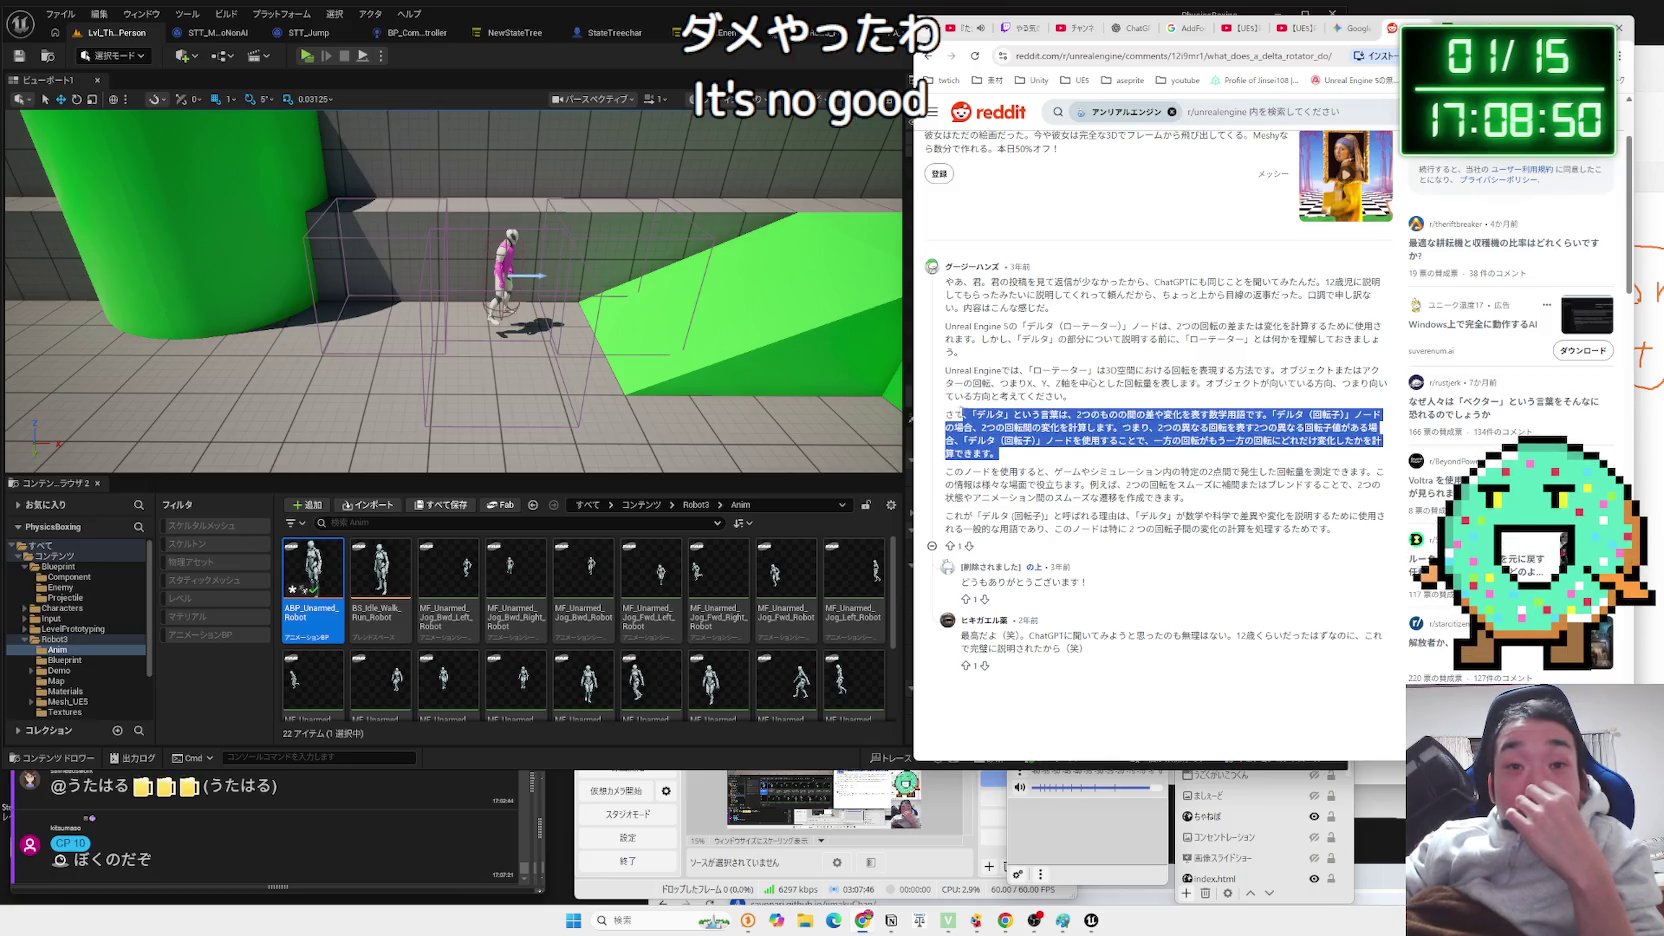
left_click(990, 410)
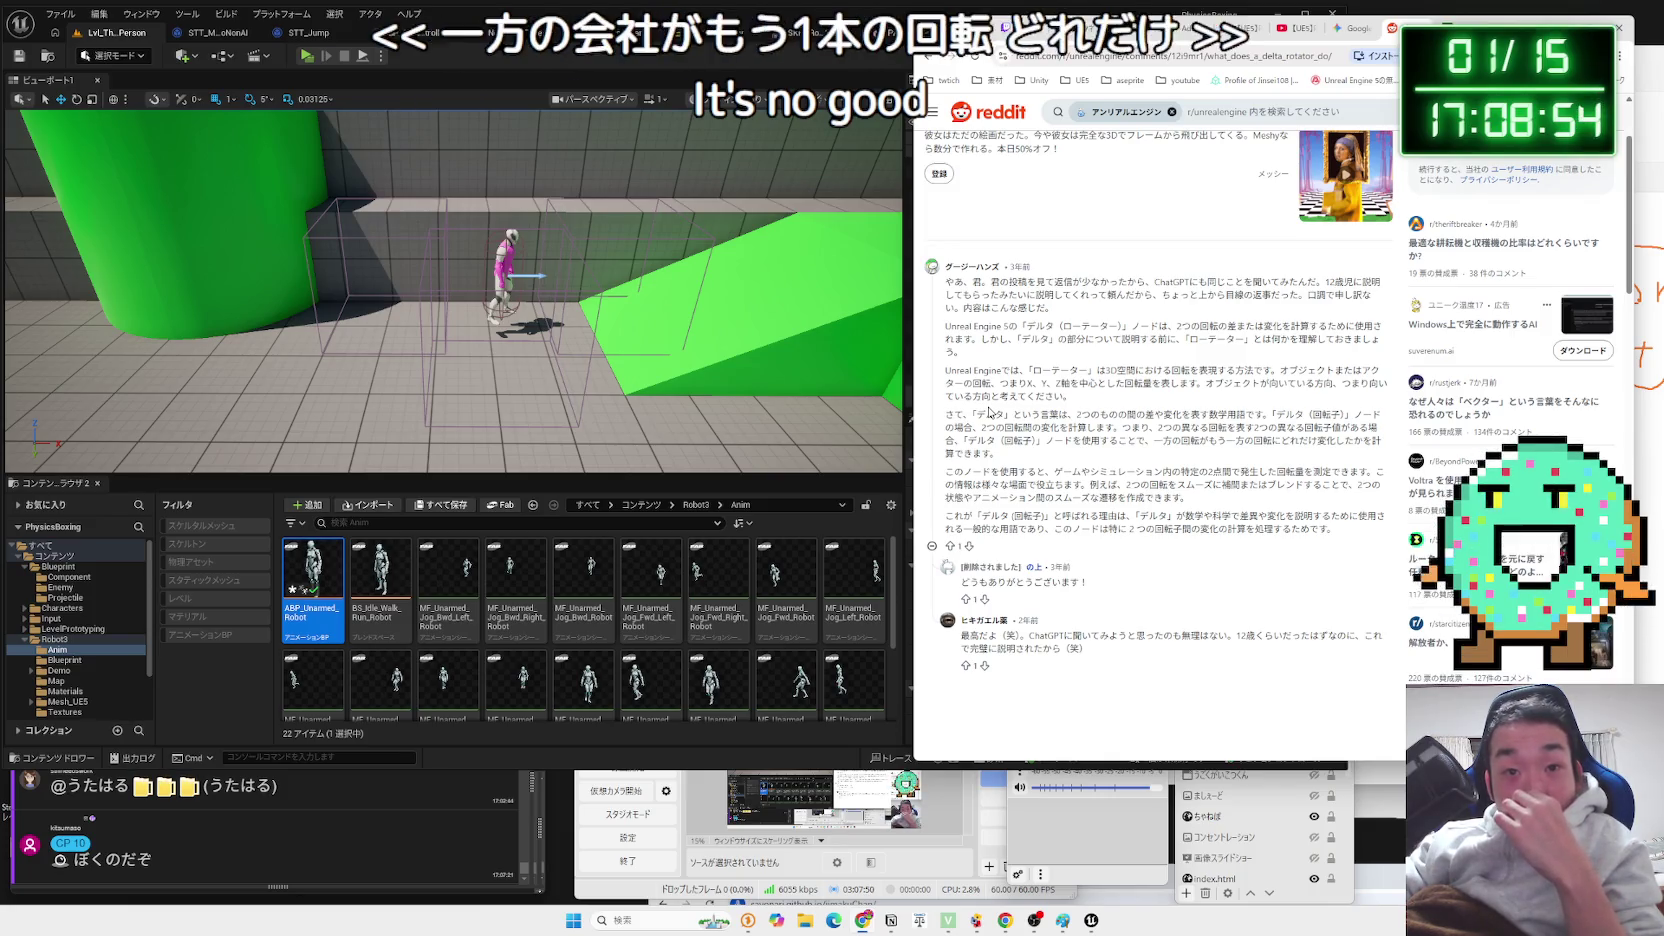
scroll(990, 410, "down", 1)
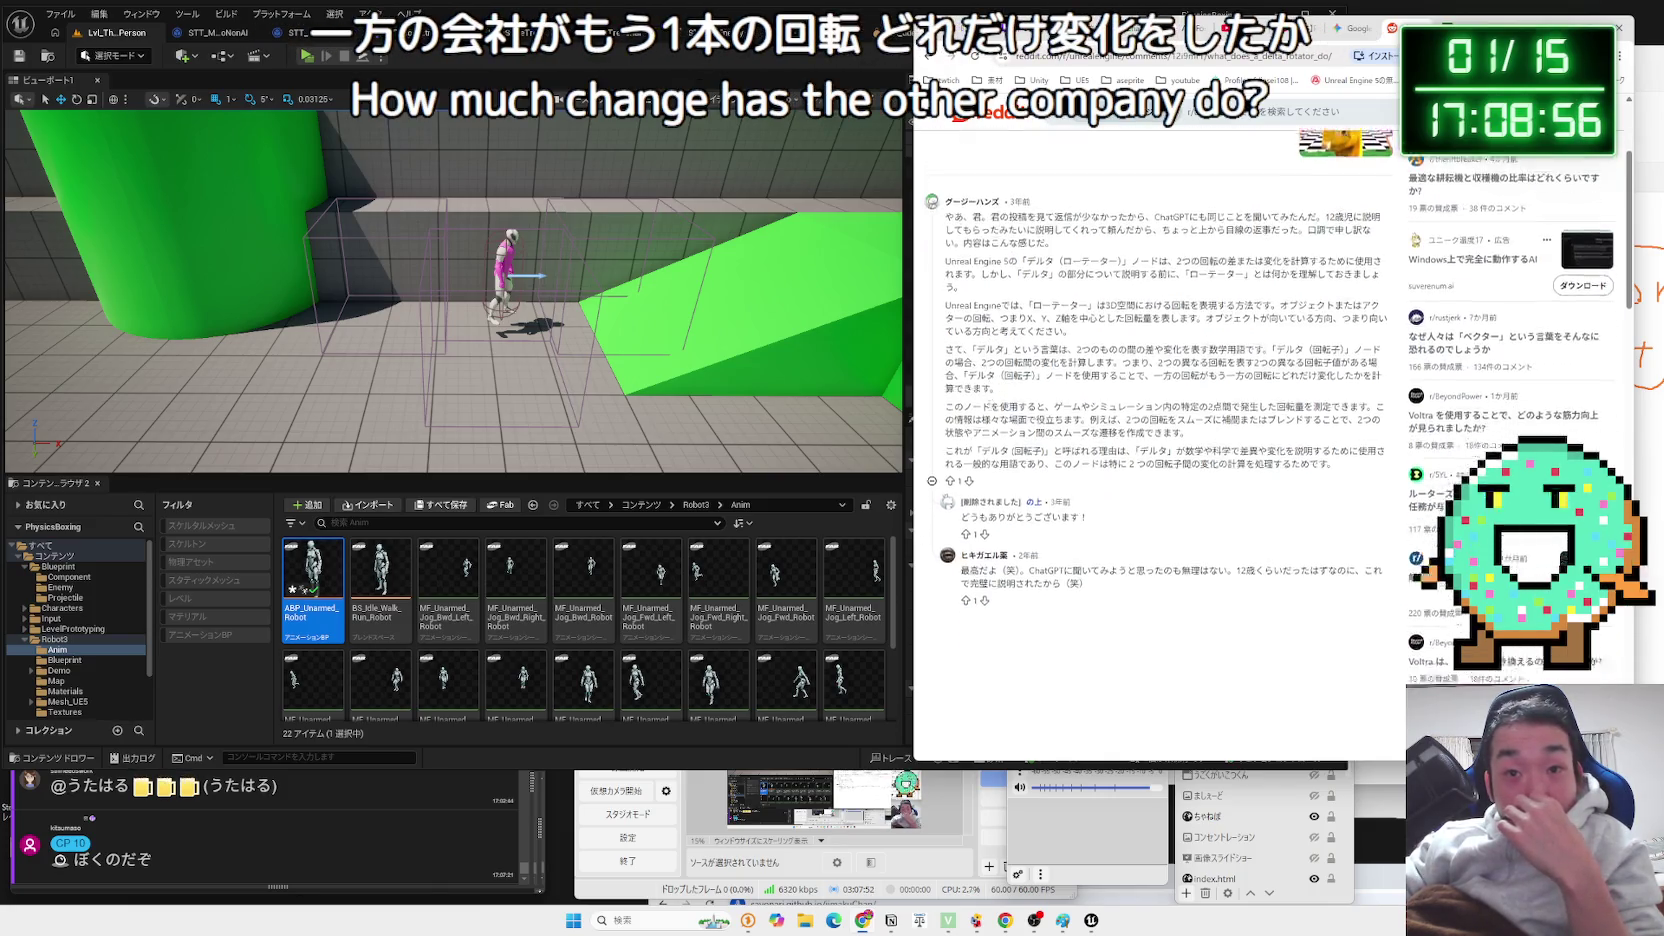
left_click_drag(1210, 438, 1000, 408)
left_click(1131, 404)
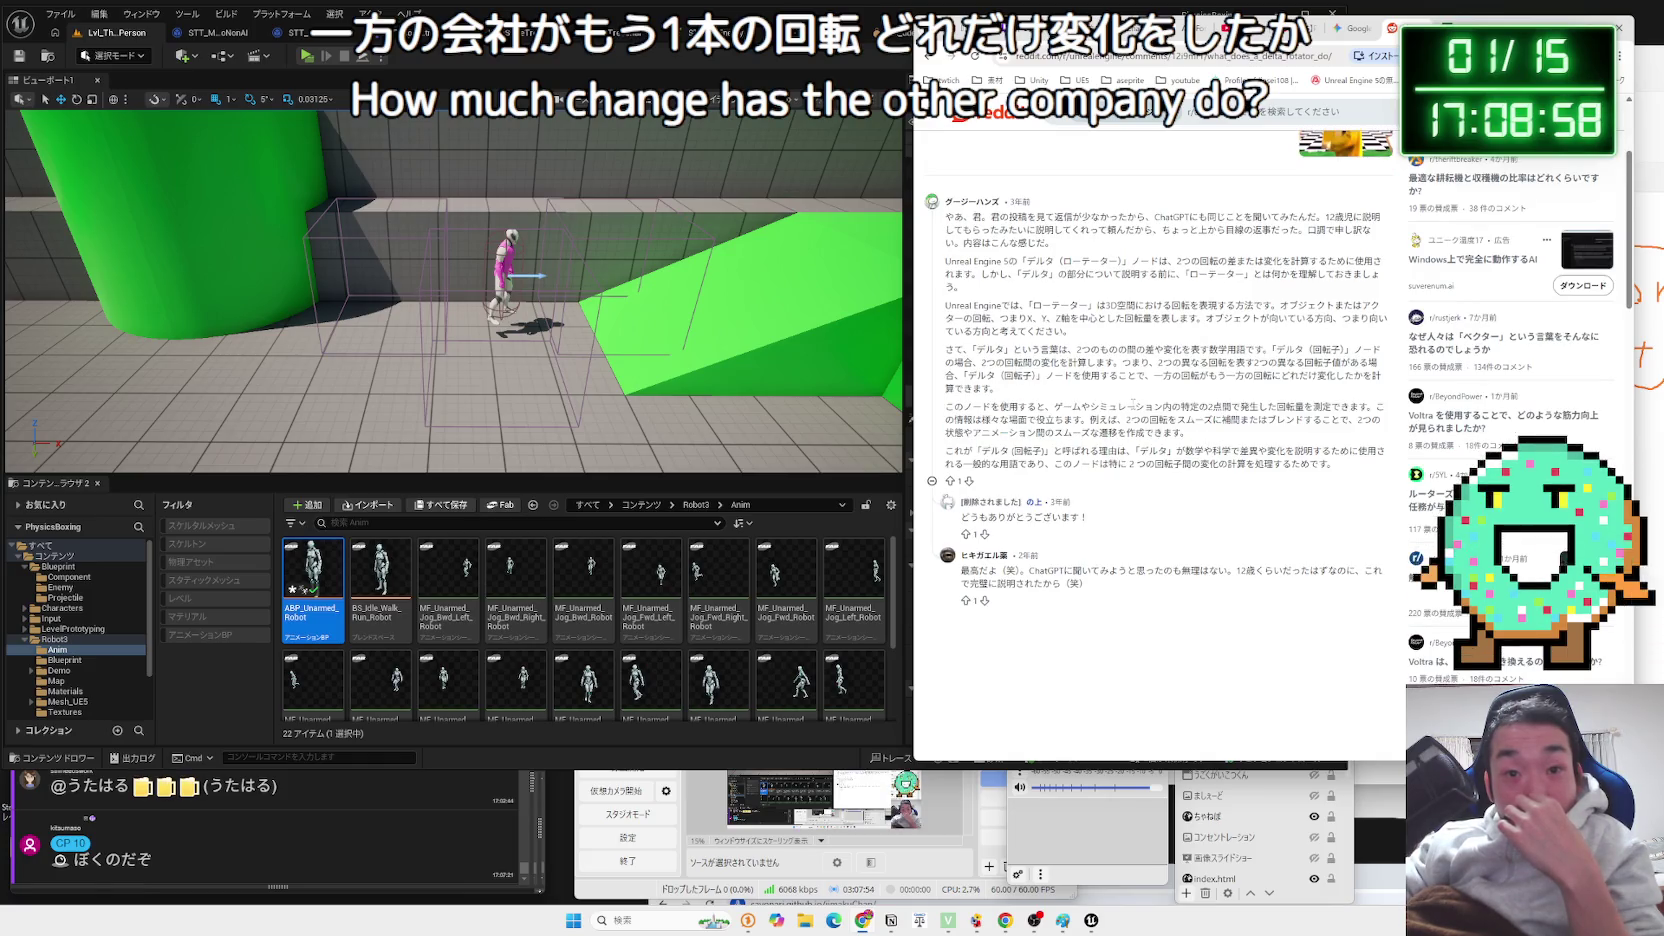
Return to the Delta (Rotator) results and open the 'UE4 Delta Rotator Tutorial' video.
key("alt+Left")
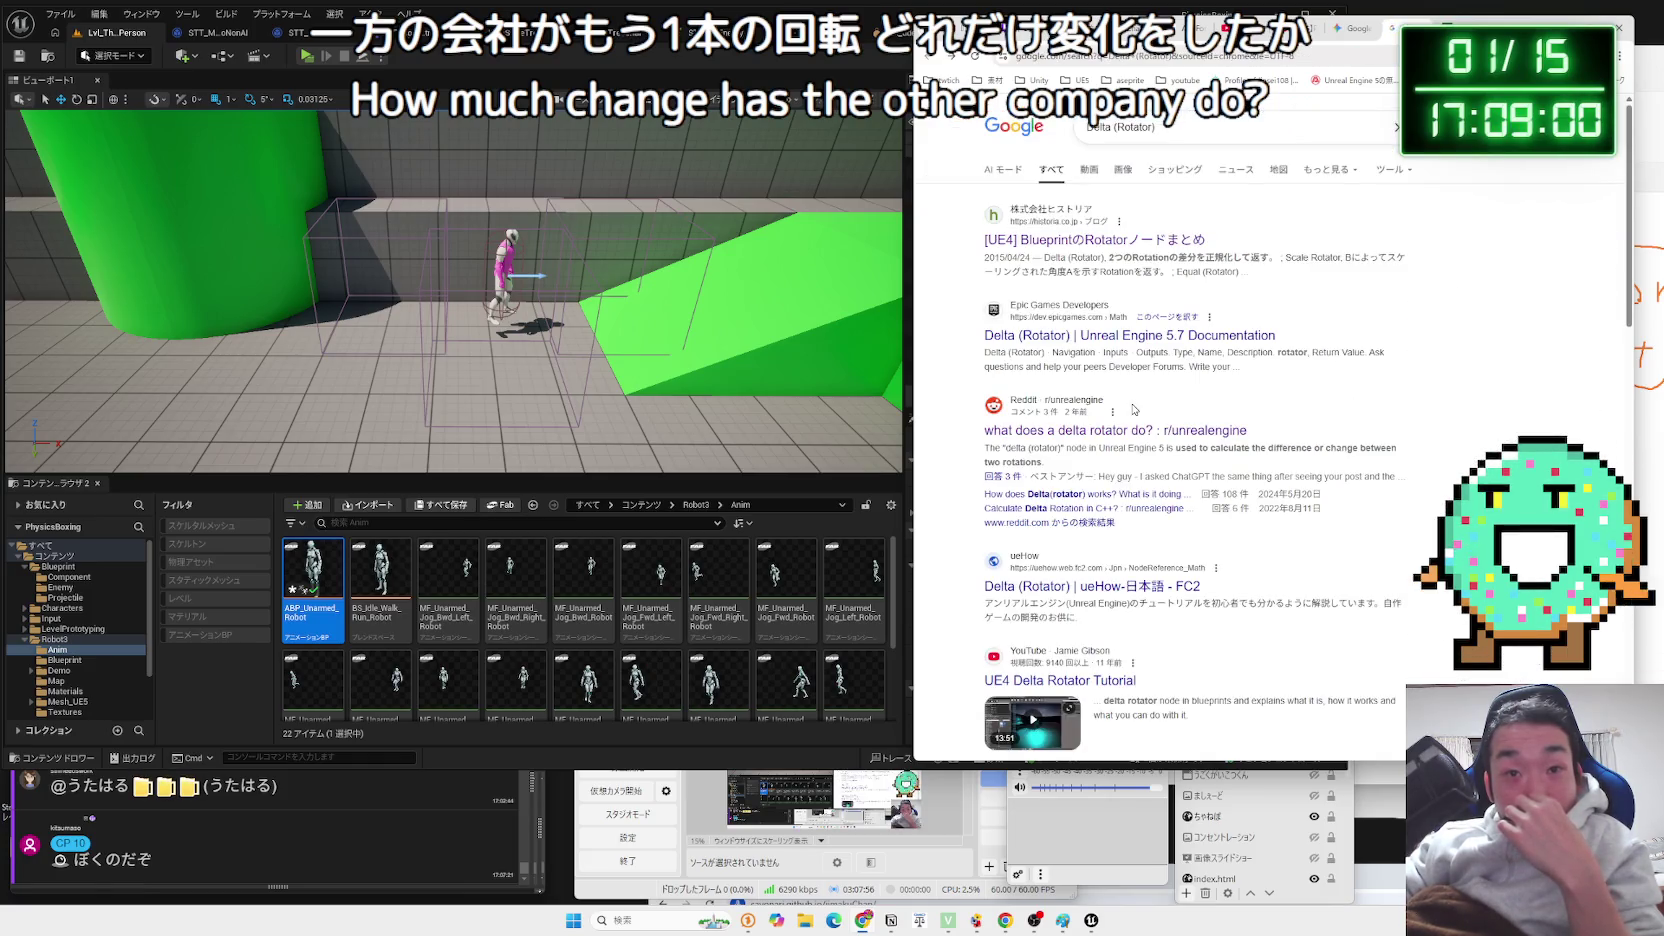
scroll(1133, 409, "down", 3)
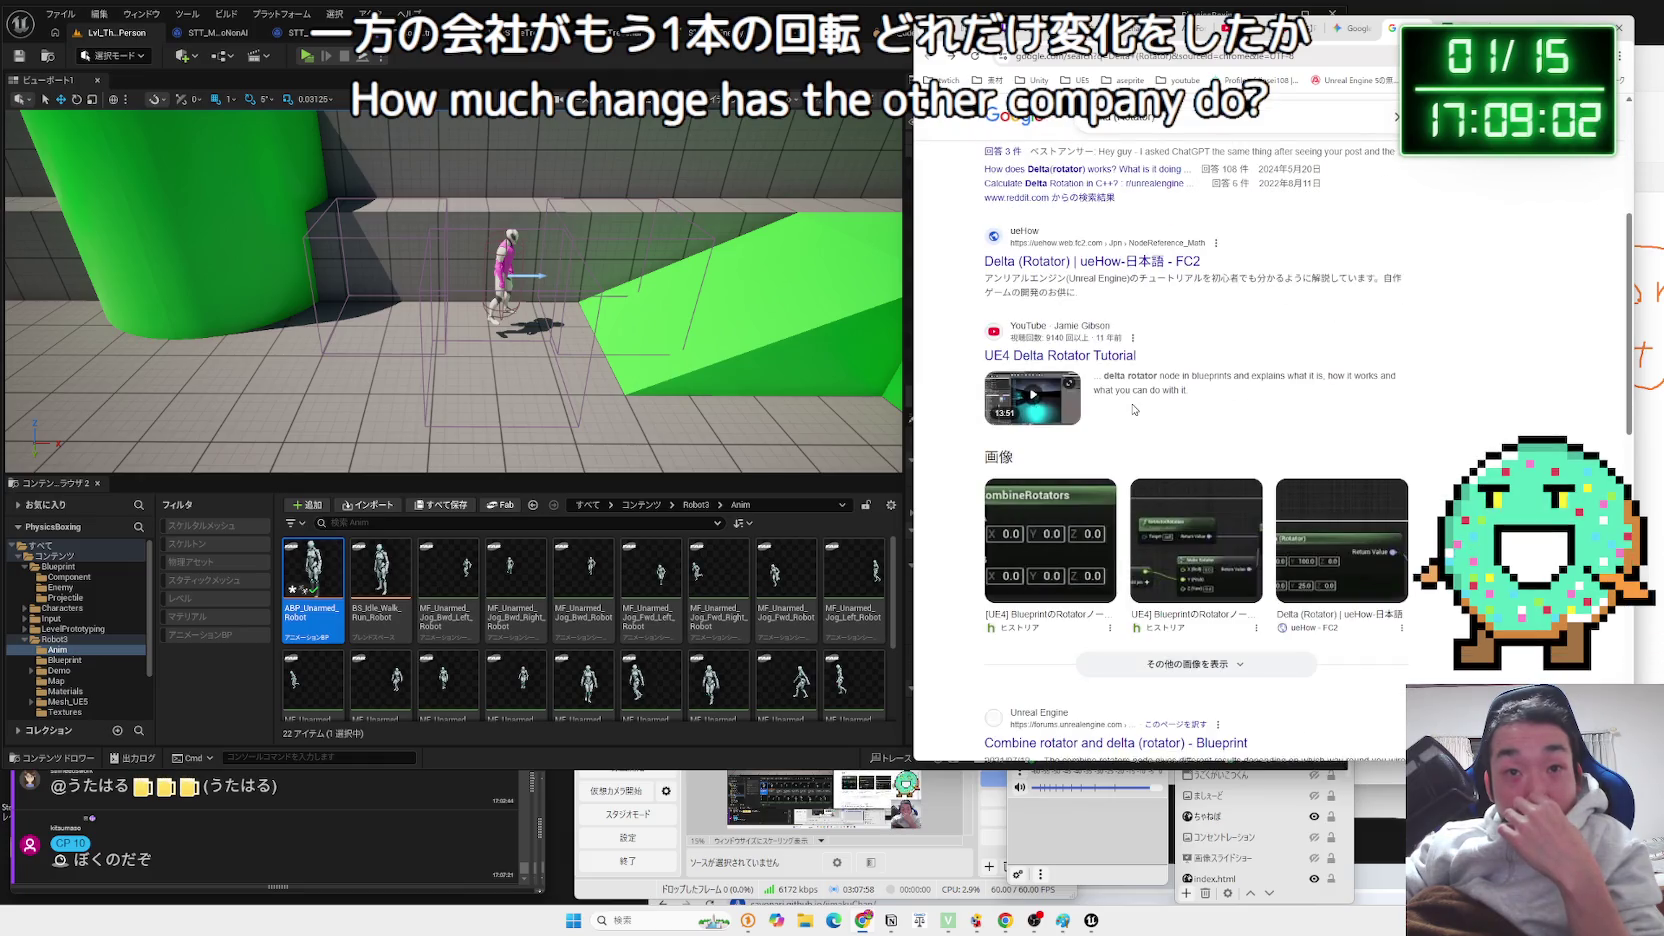
left_click(1108, 355)
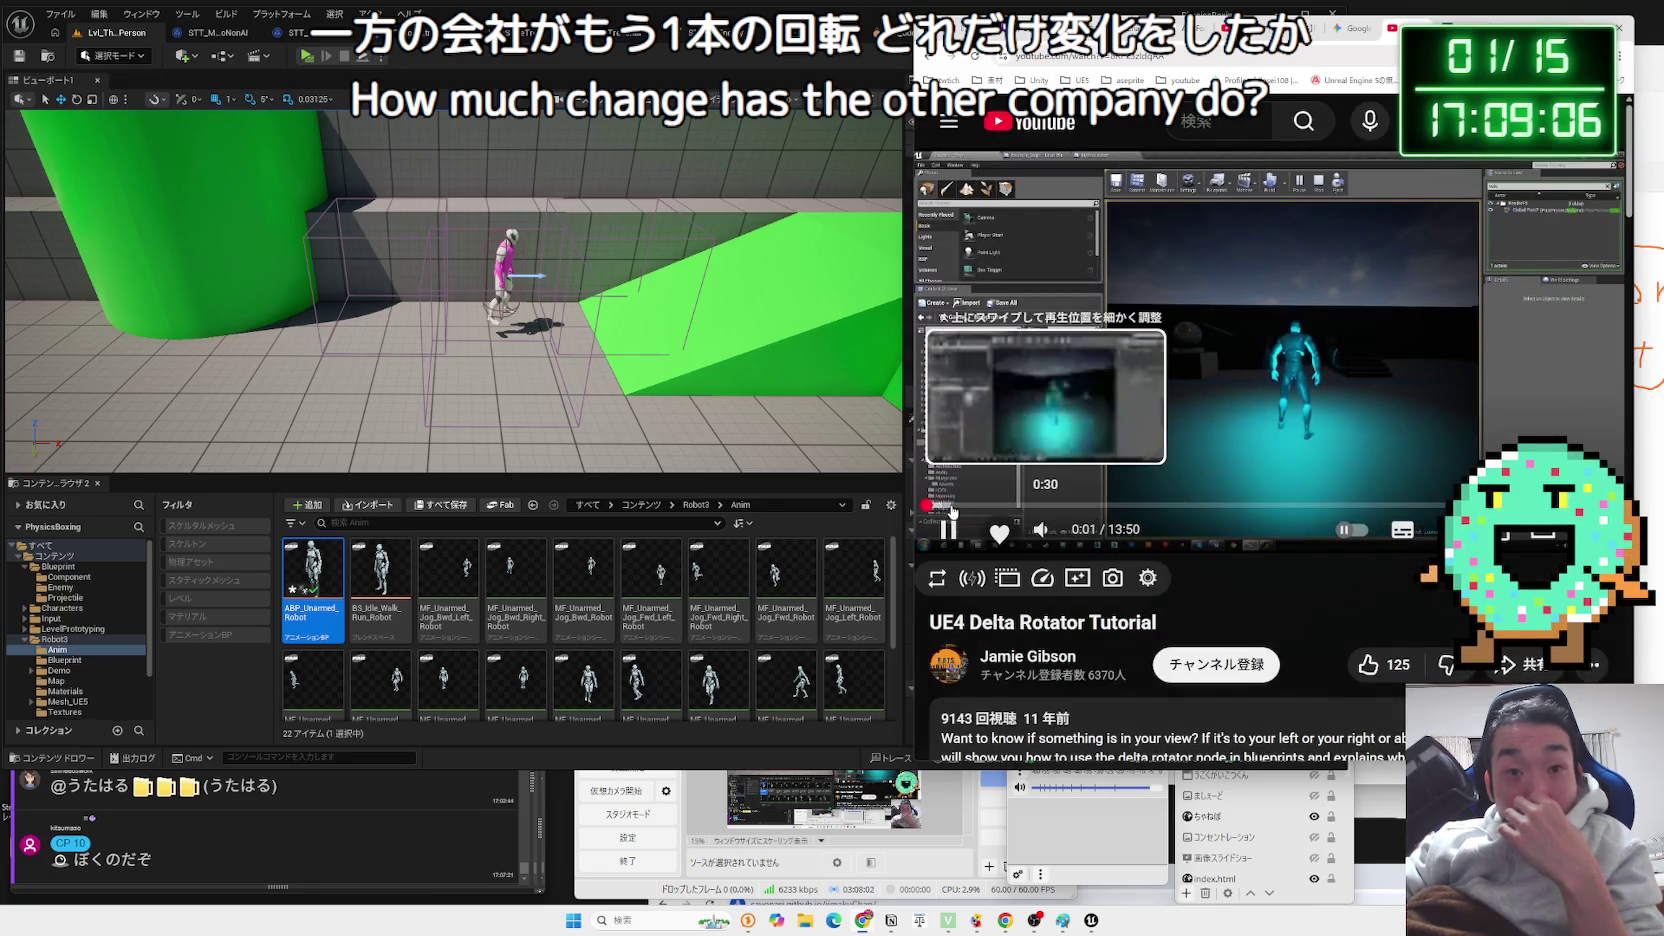
Skim the tutorial through 1:30, 3:02, 5:17 and 7:13 to 10:19, then return to Gemini.
left_click(1003, 506)
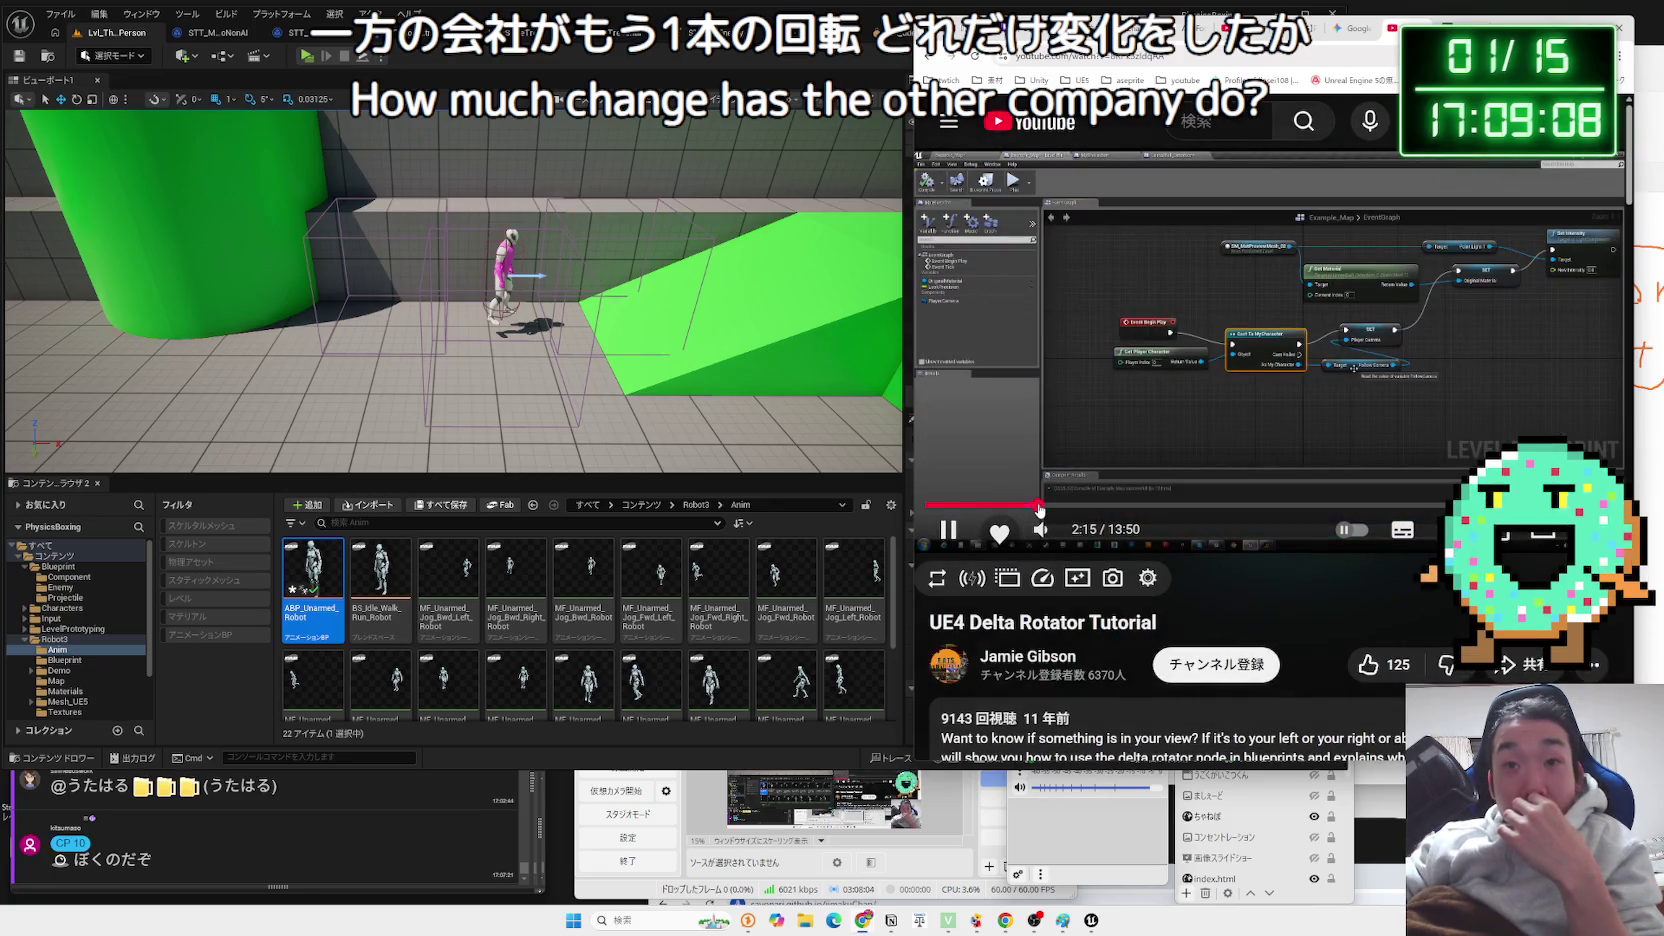
left_click(1078, 509)
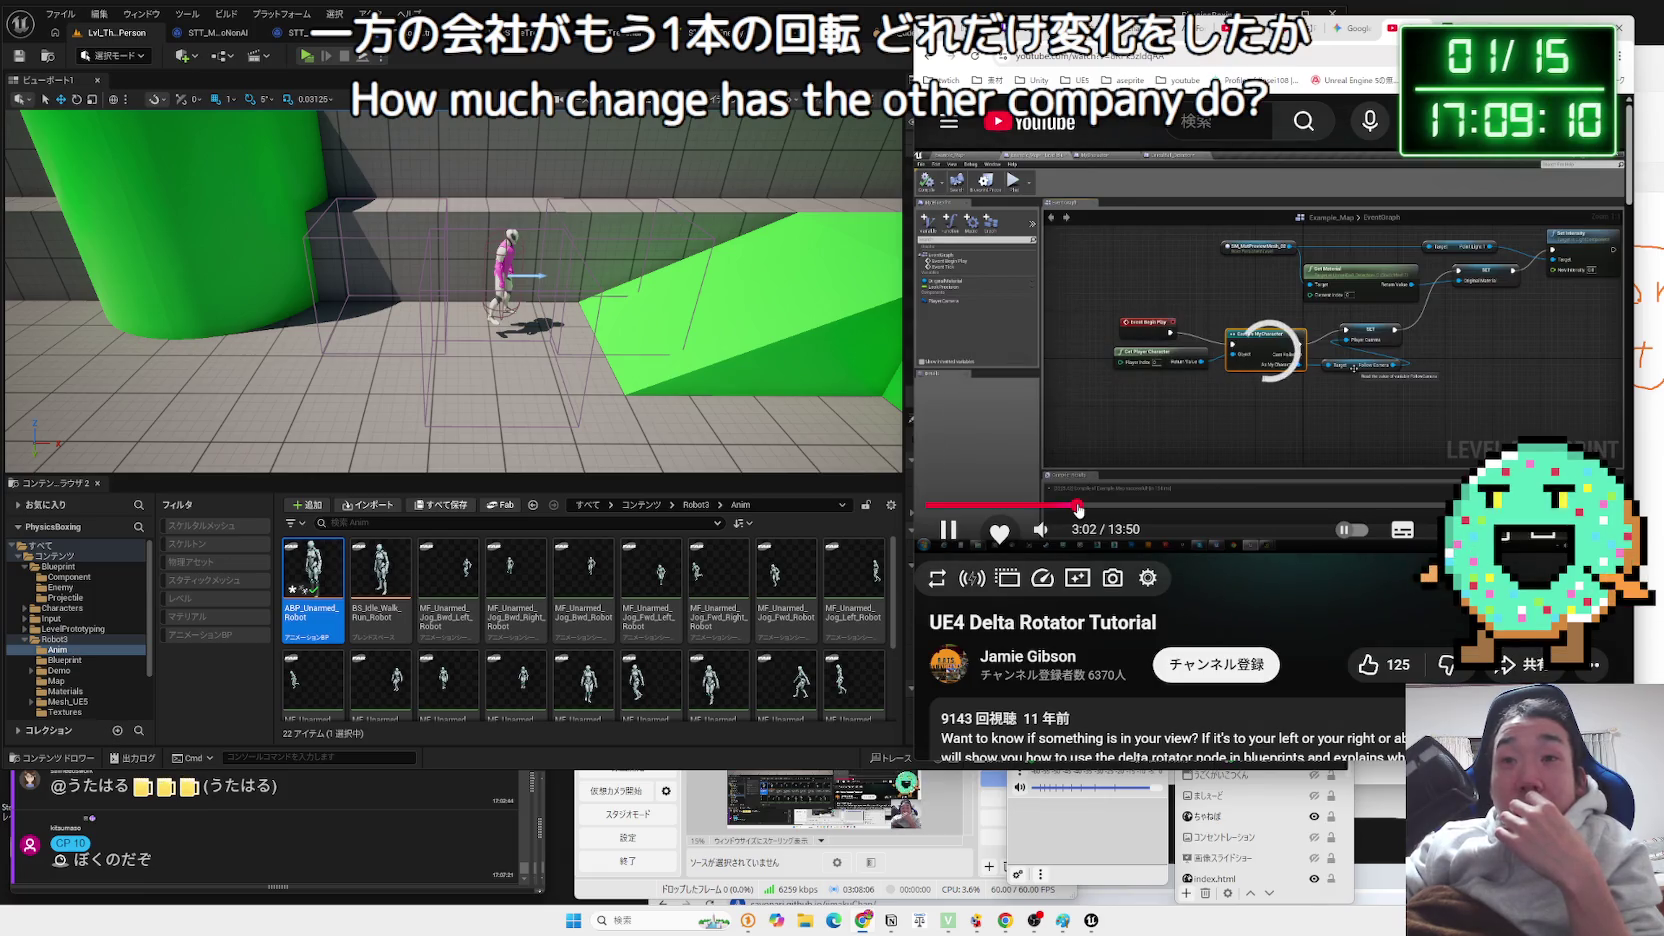
left_click(1190, 508)
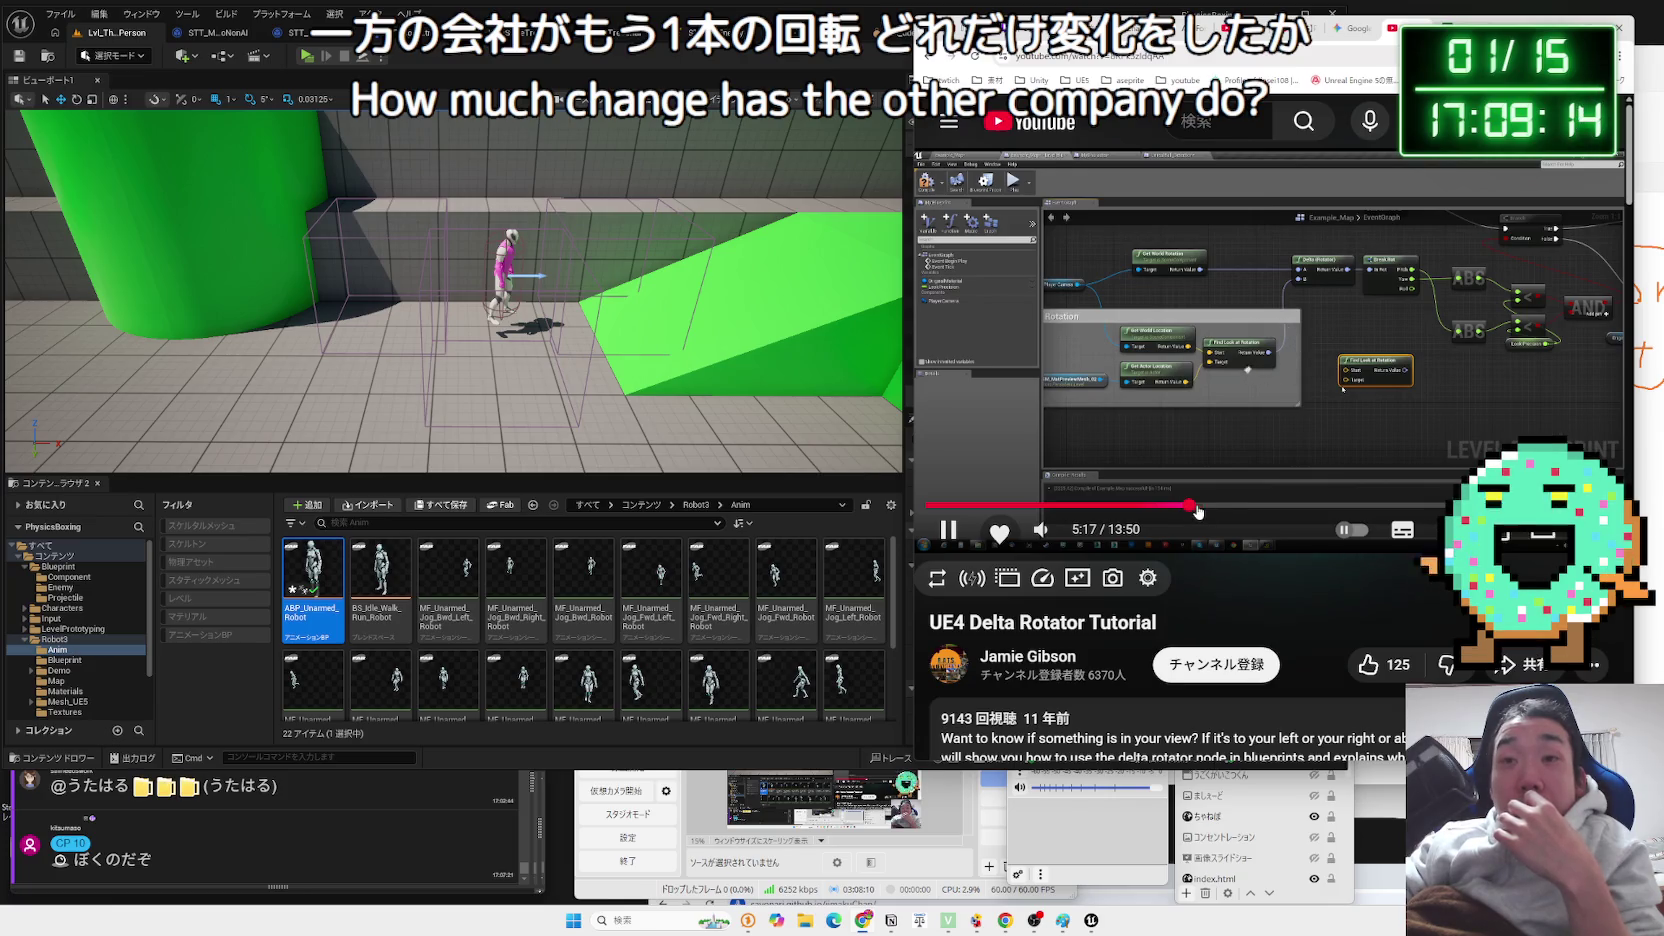
left_click_drag(1190, 510, 1287, 510)
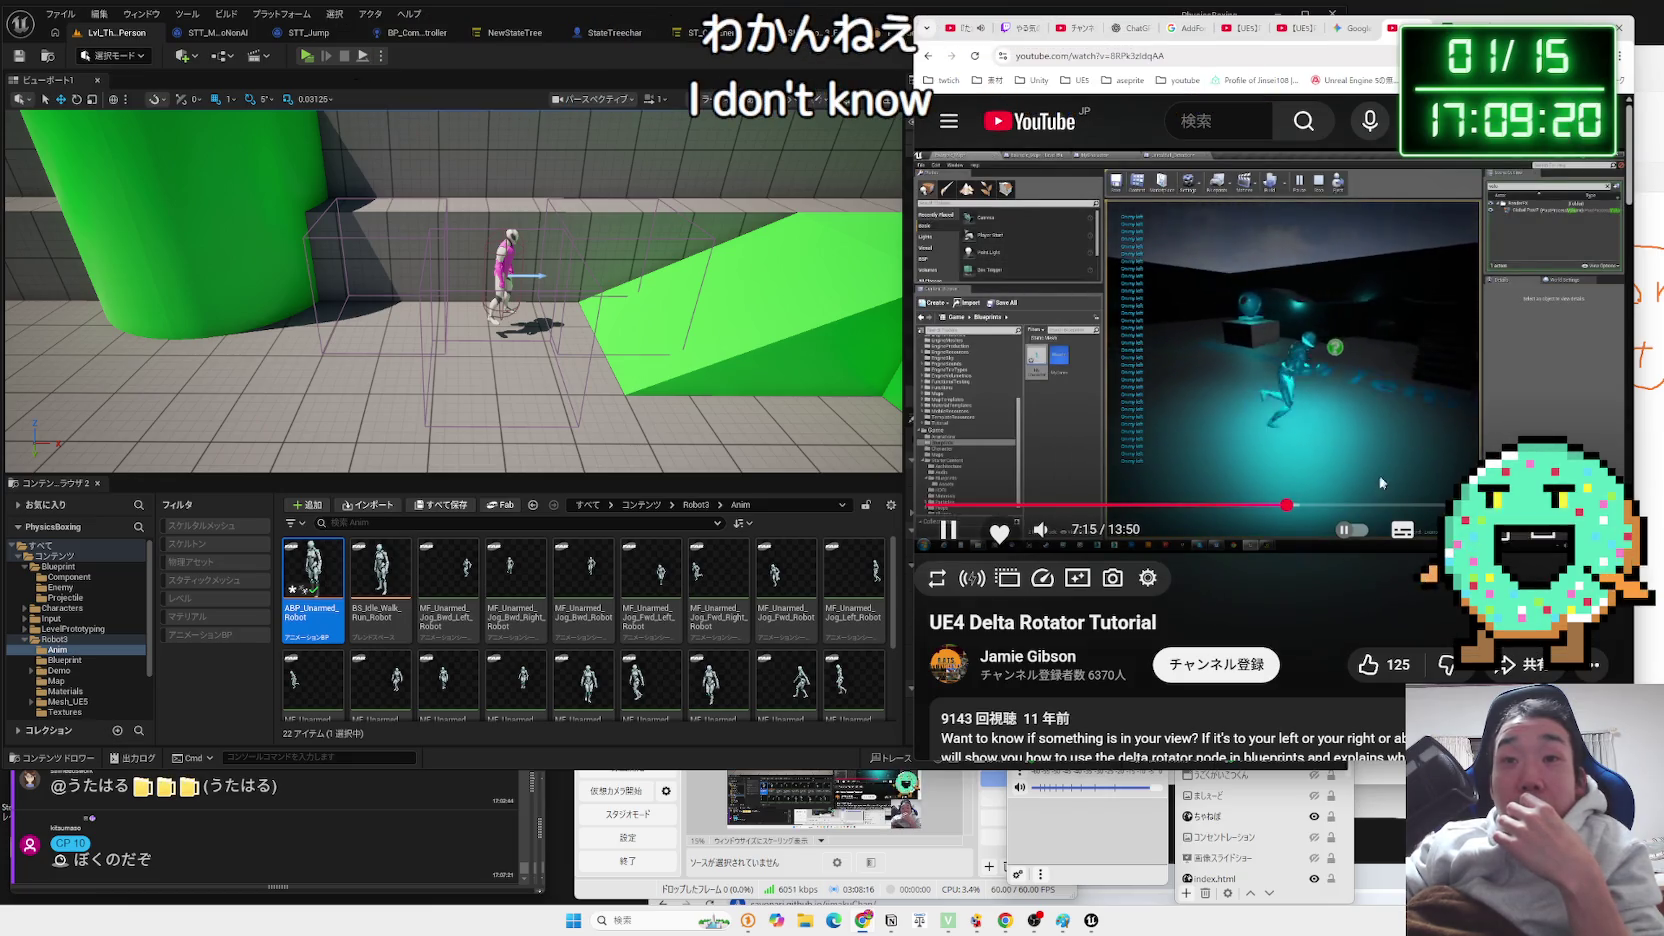
left_click(1438, 505)
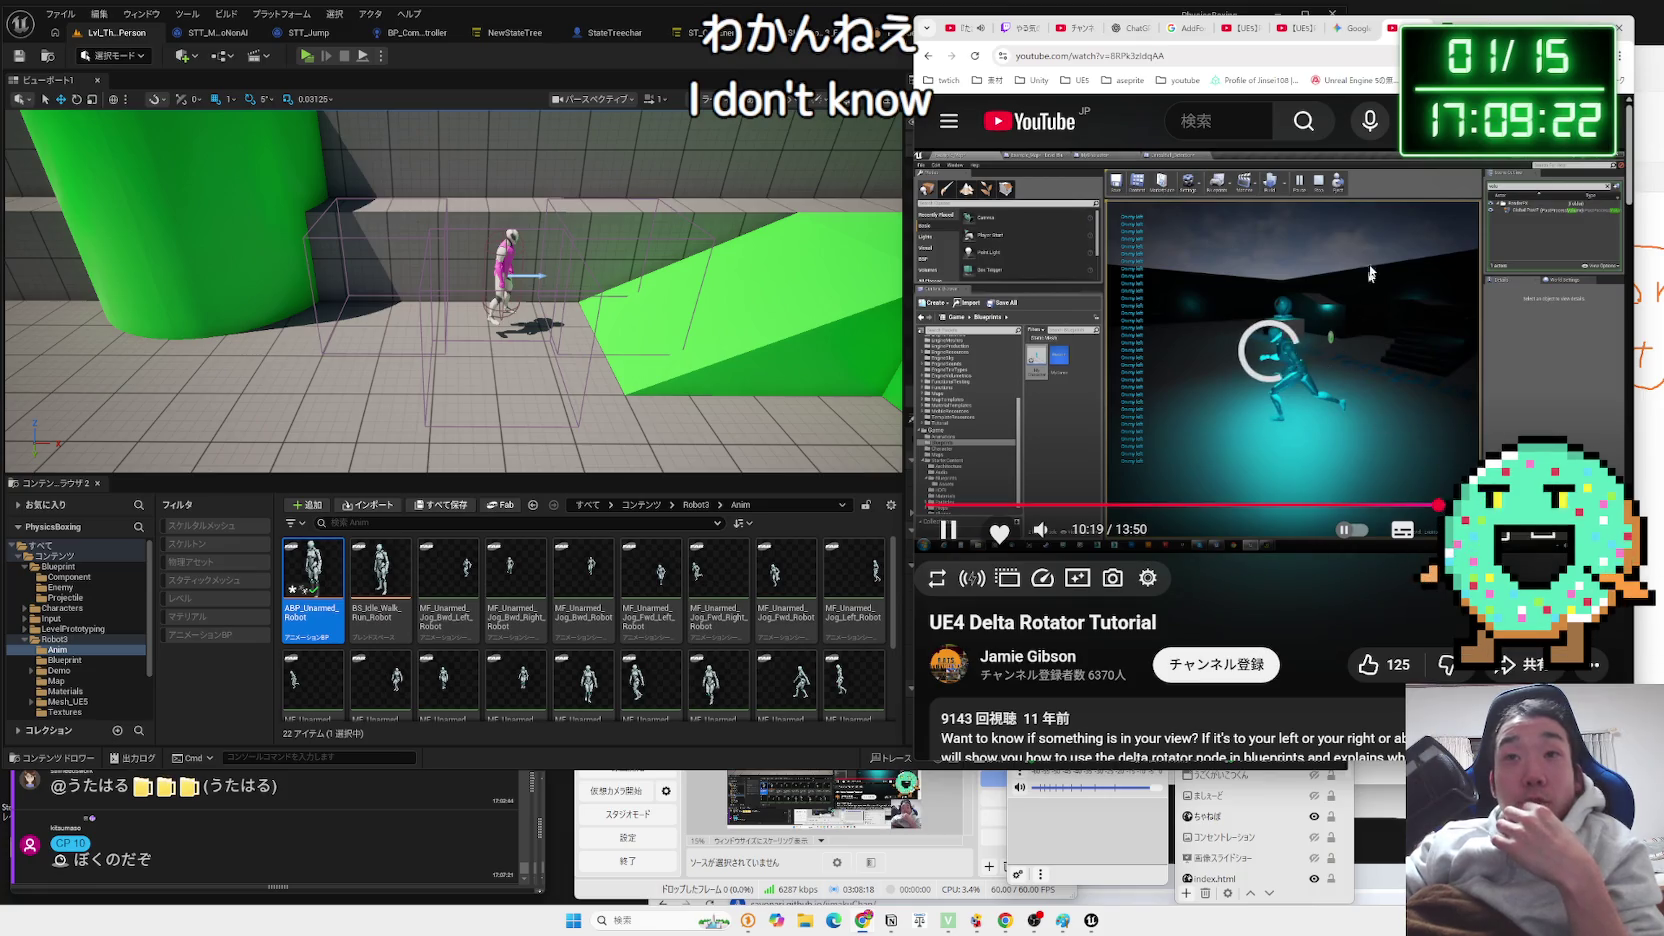
left_click(1350, 27)
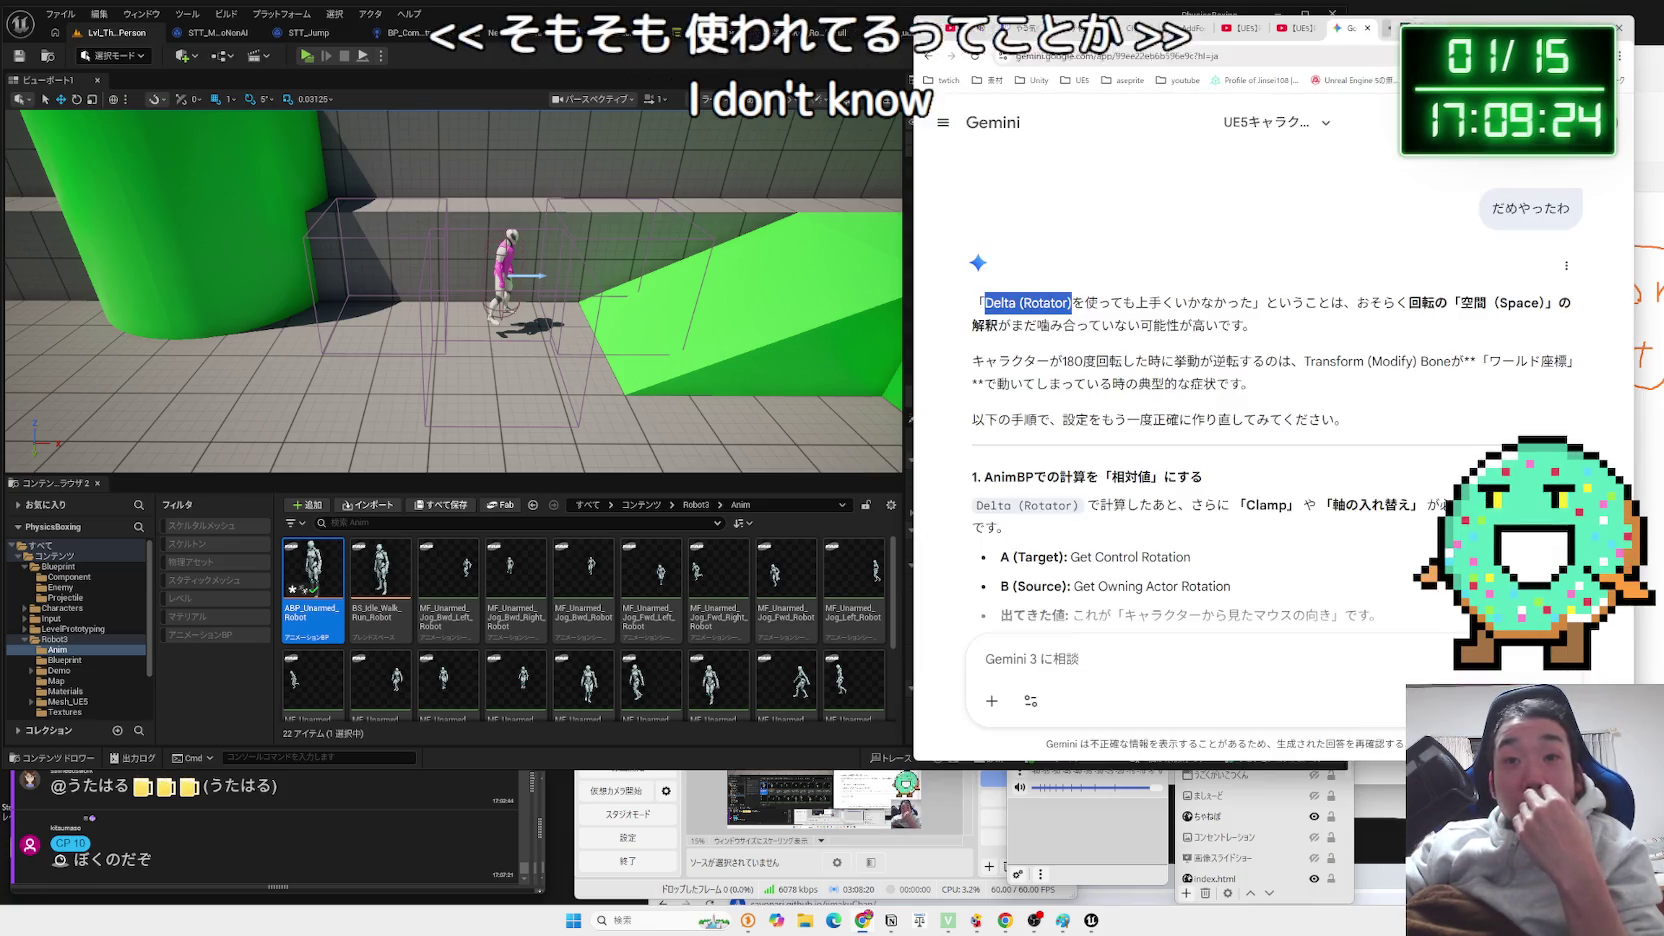
scroll(1222, 325, "down", 5)
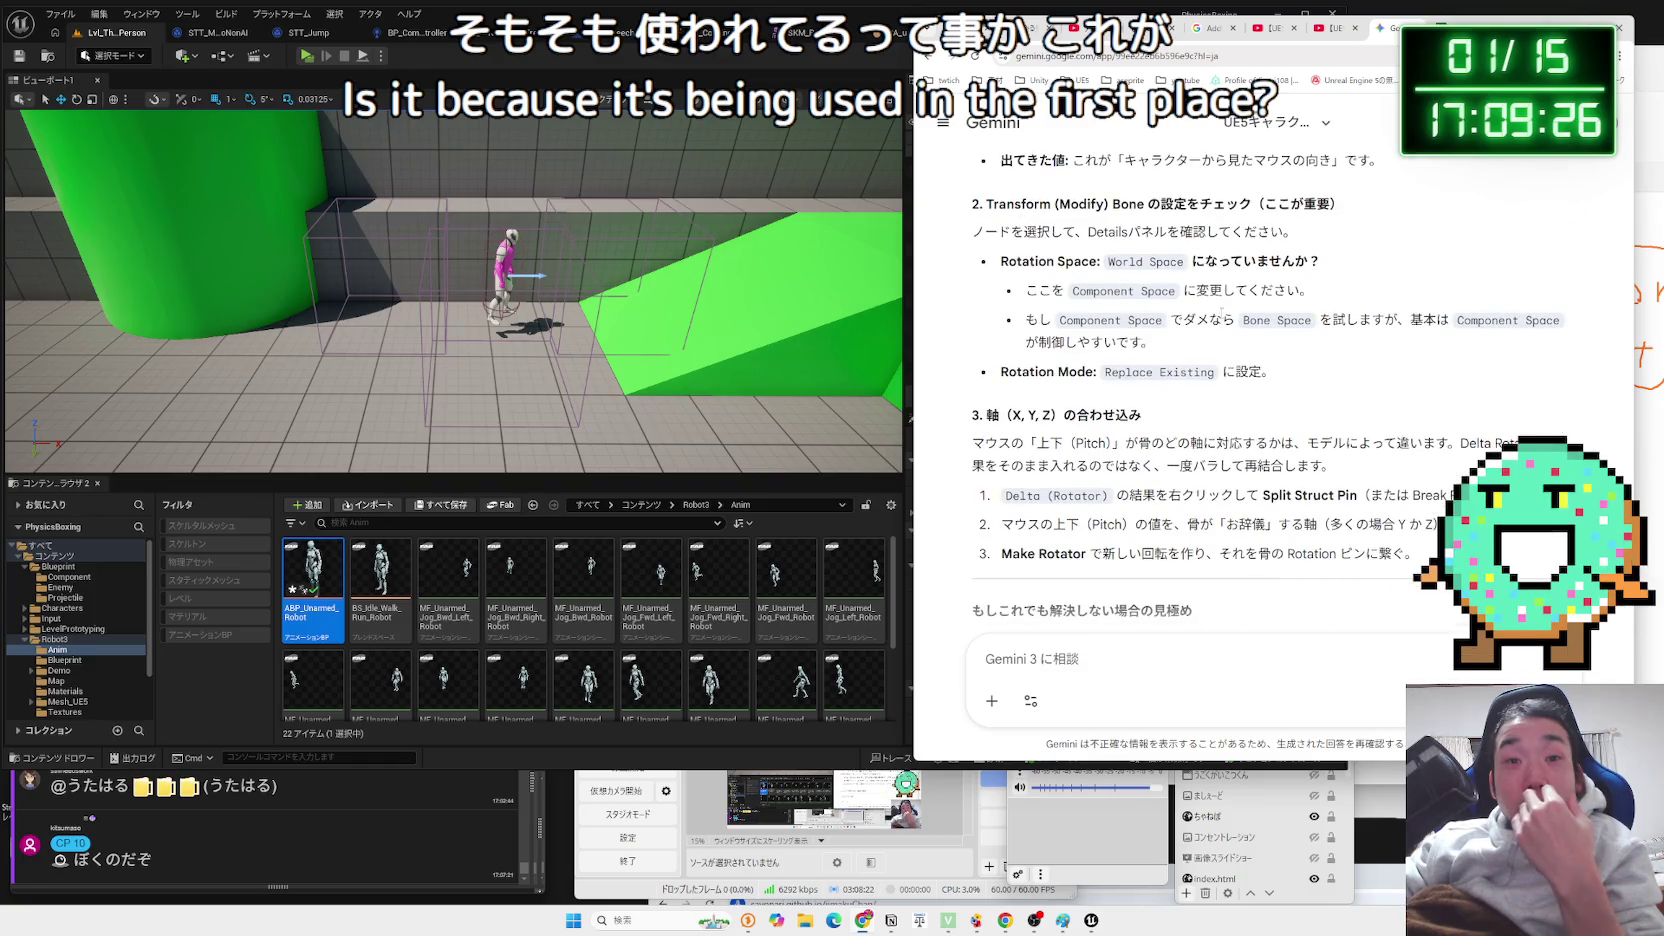
scroll(1222, 325, "down", 3)
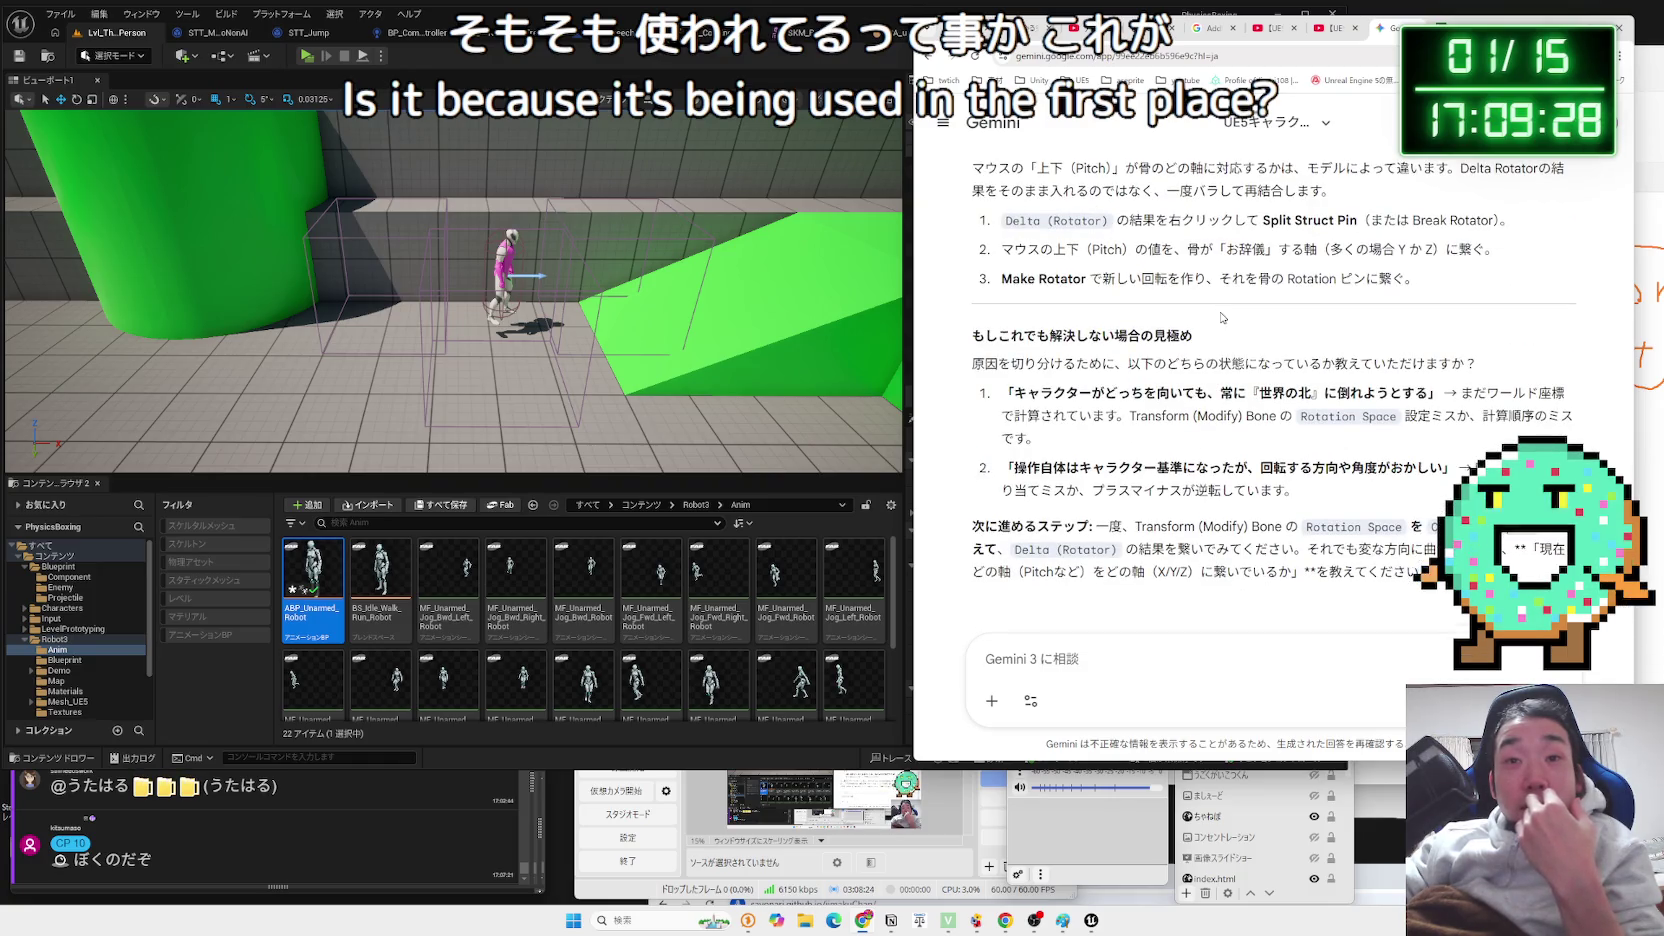
mouse_move(1438, 393)
left_mouse_down()
mouse_move(1093, 398)
mouse_move(1430, 393)
mouse_move(1300, 416)
left_mouse_up()
left_click(1408, 398)
double_click(1338, 416)
left_click(1396, 416)
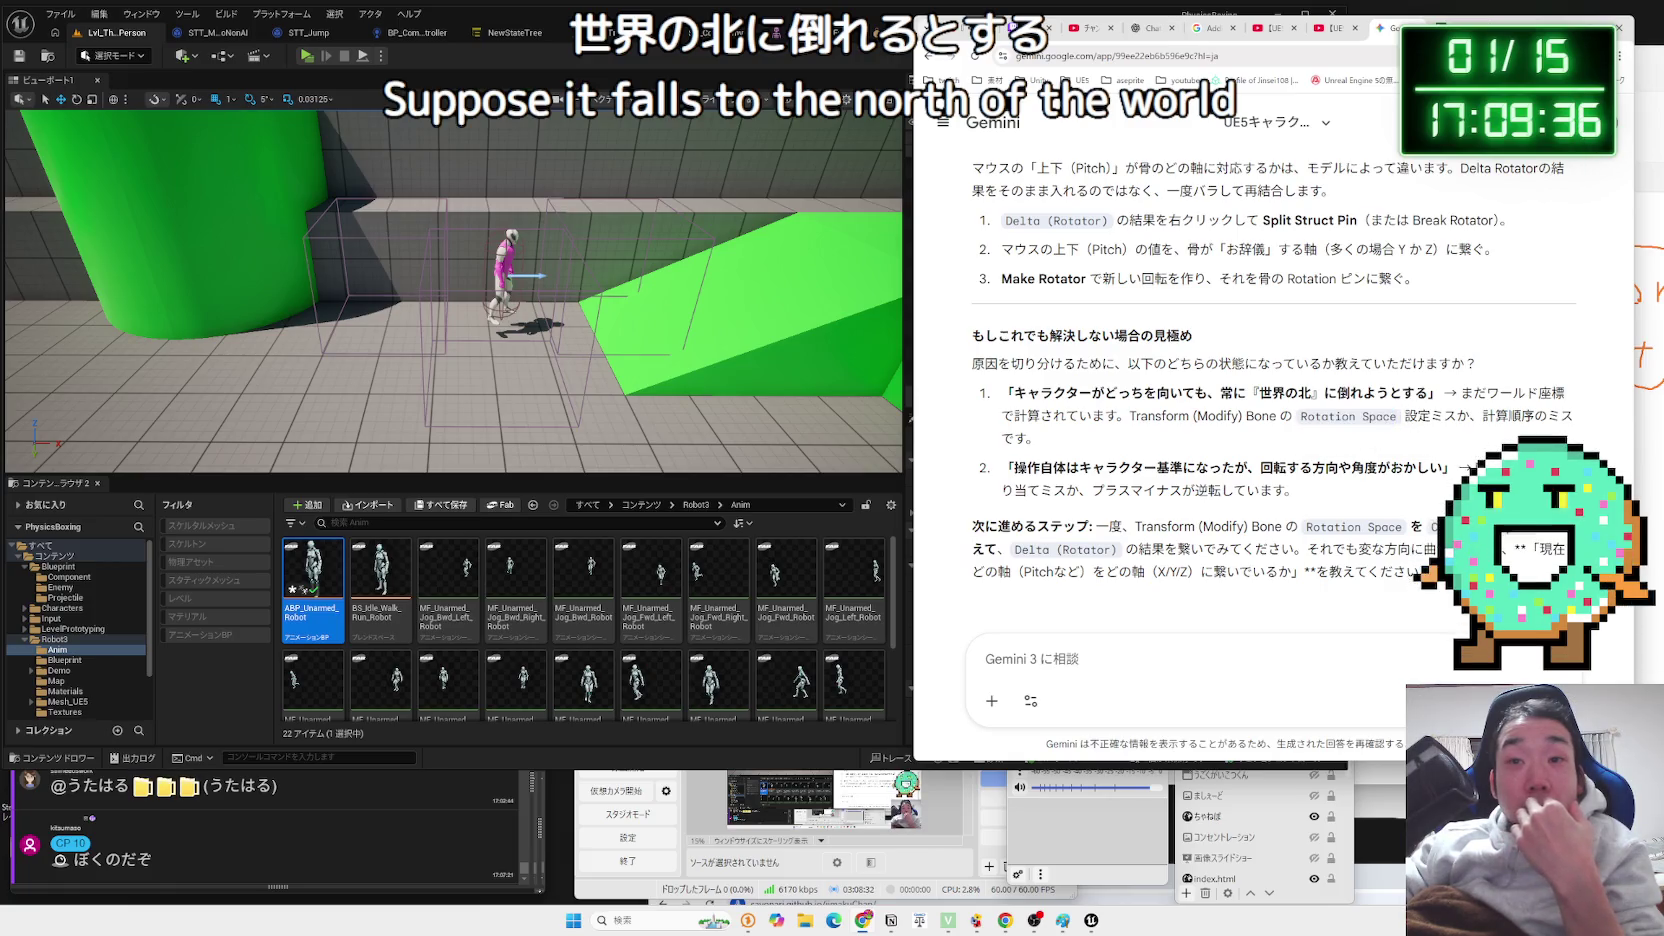
left_click_drag(1403, 416, 1104, 416)
left_click(1108, 411)
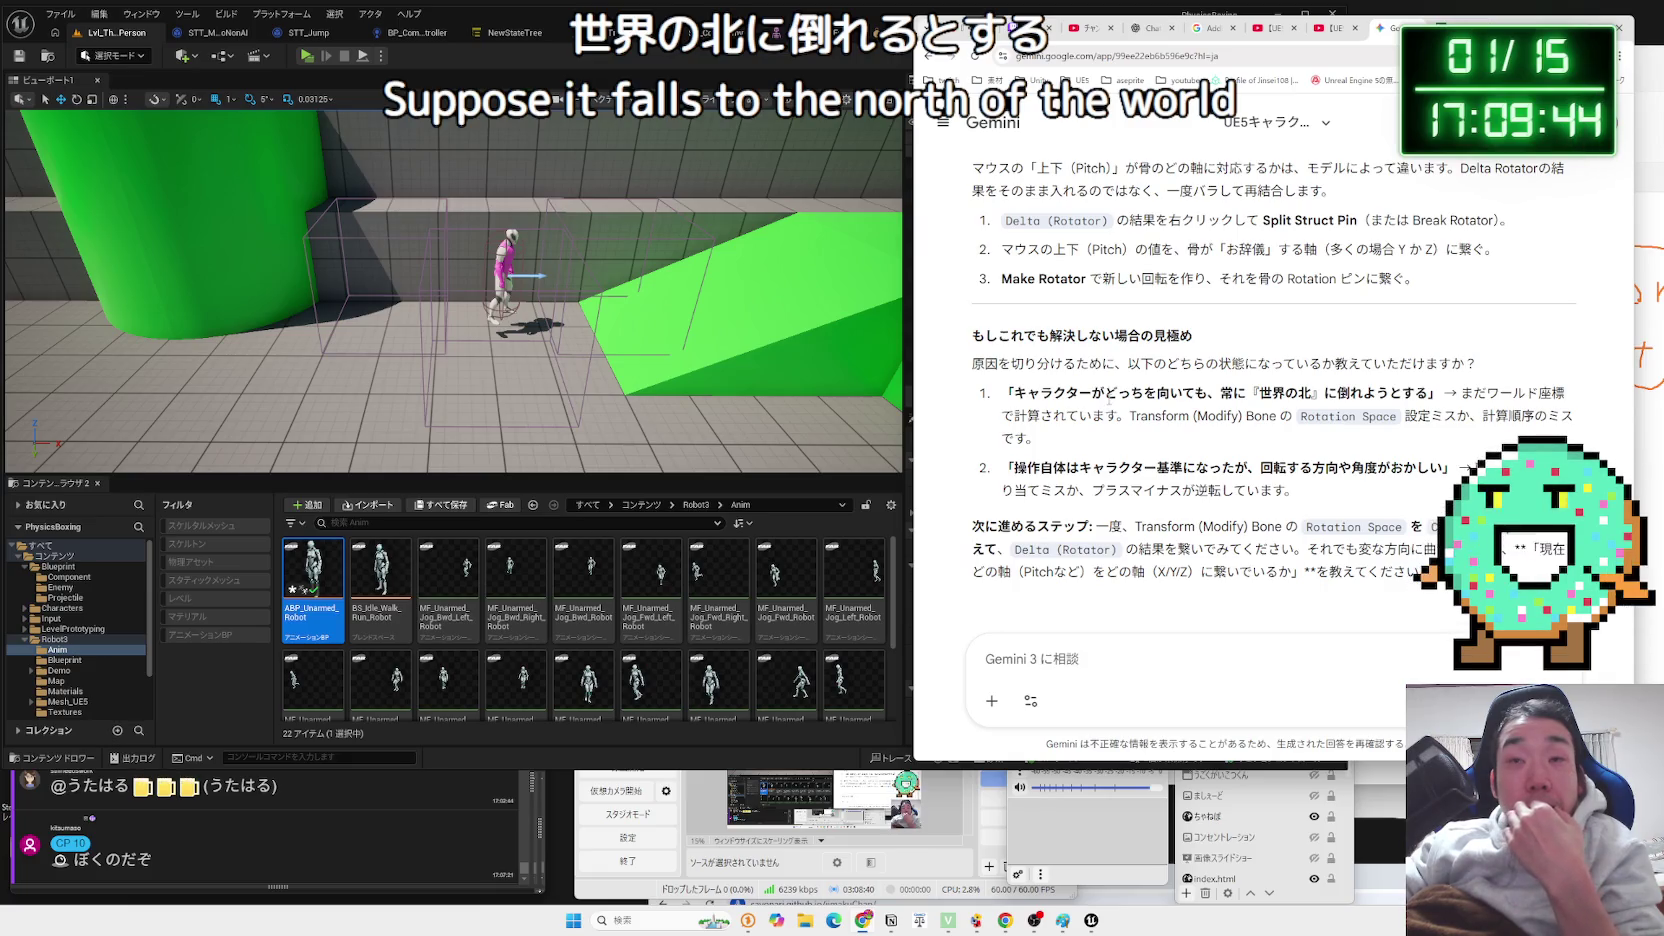
left_click(1152, 656)
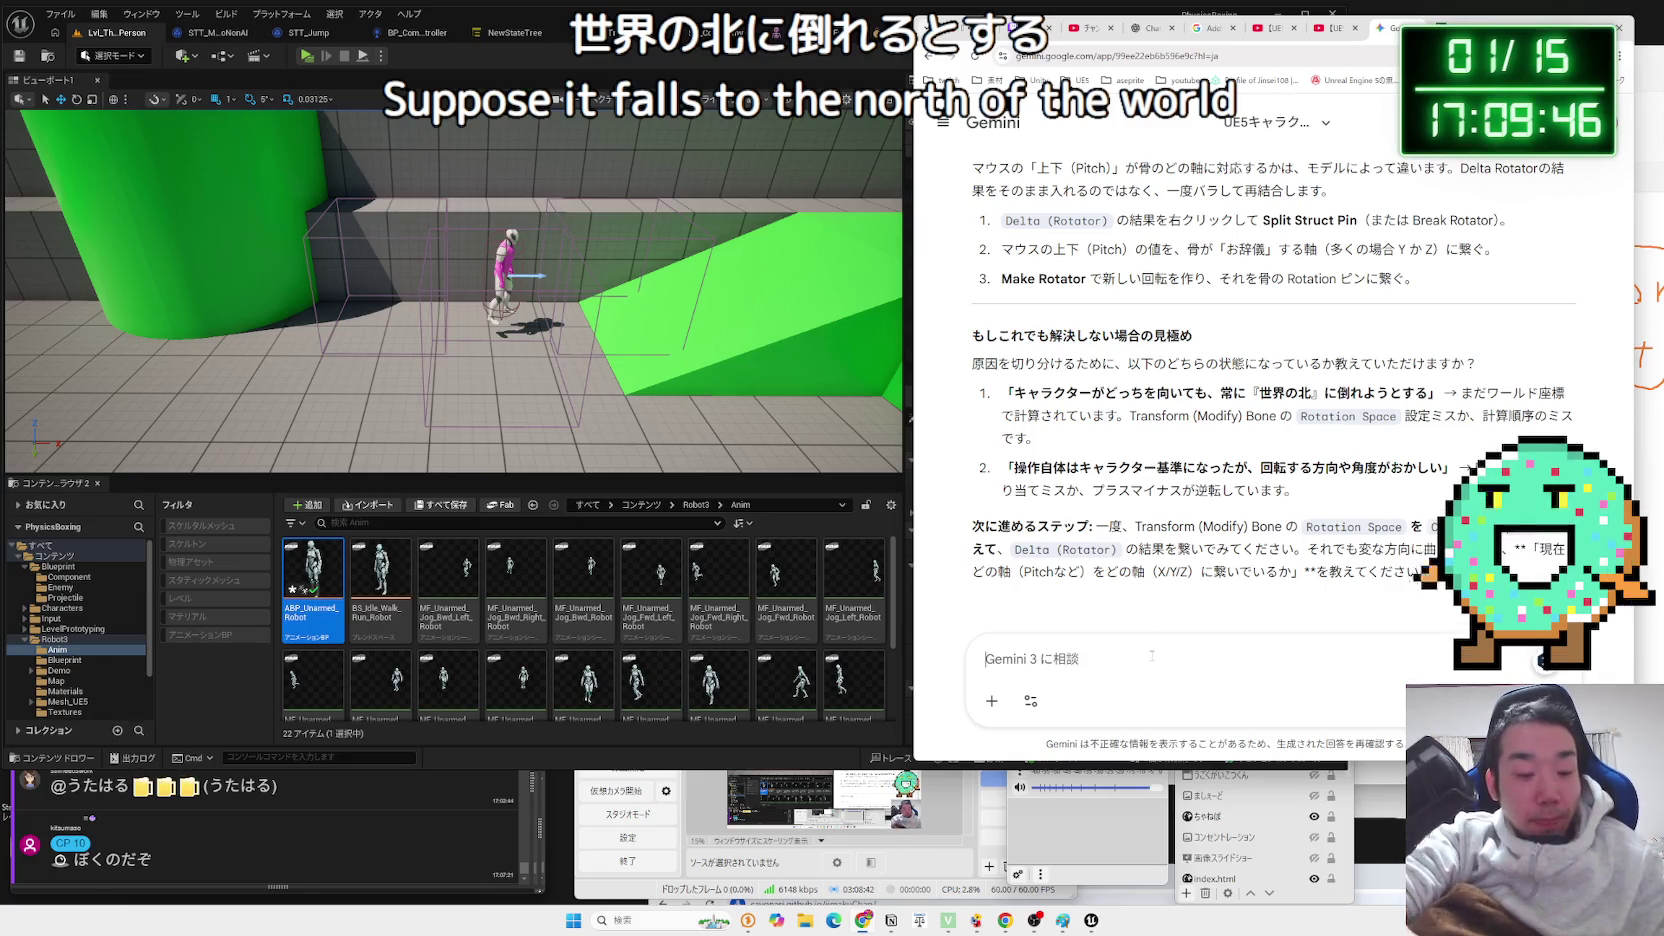
Type that the view can't be turned with the mouse: 'マウスで視点を操作できない状態です。これが仕様。'.
type("まう")
type("e")
key("space")
type("s")
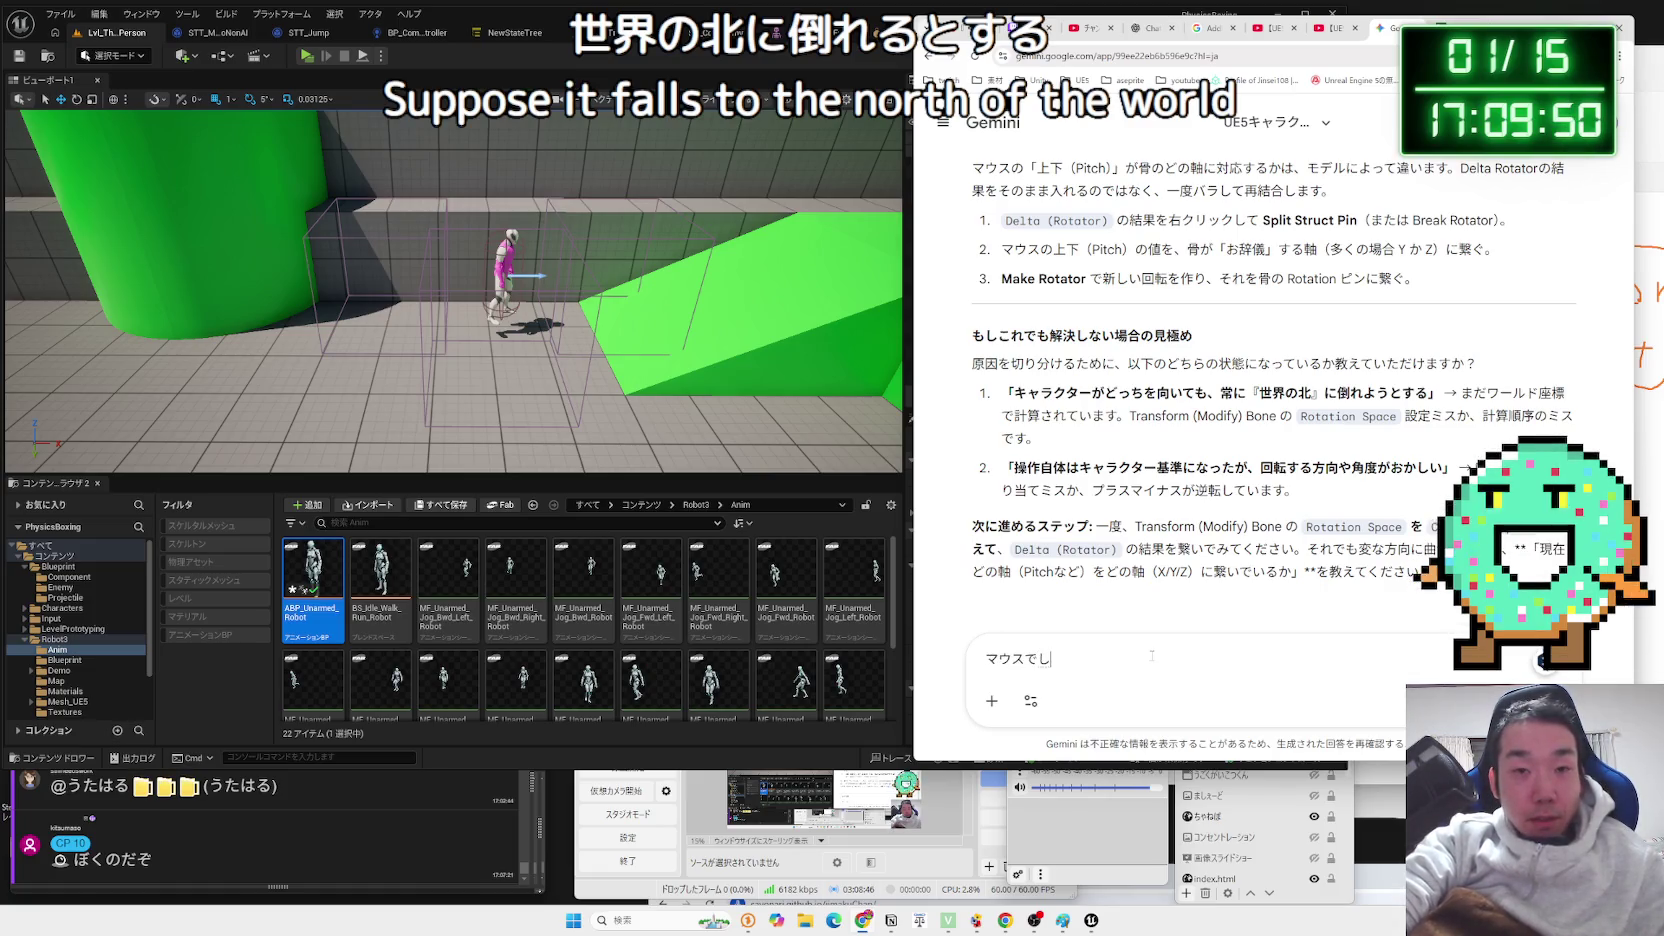
key("BackSpace")
key("BackSpace")
key("BackSpace")
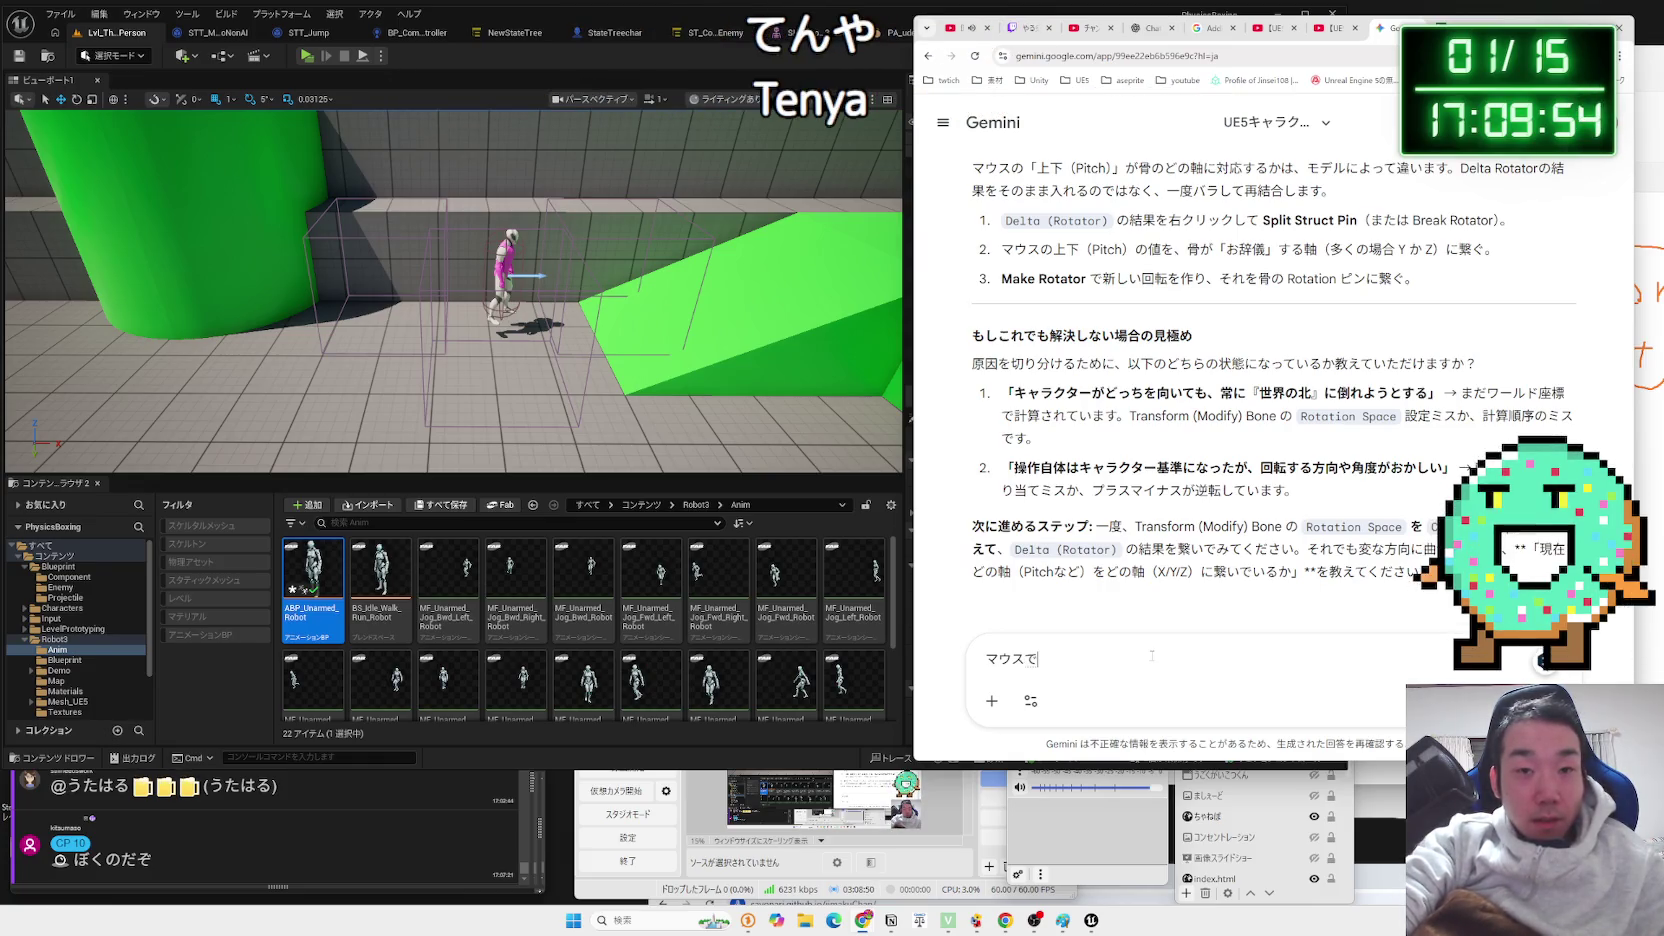
key("space")
type("k")
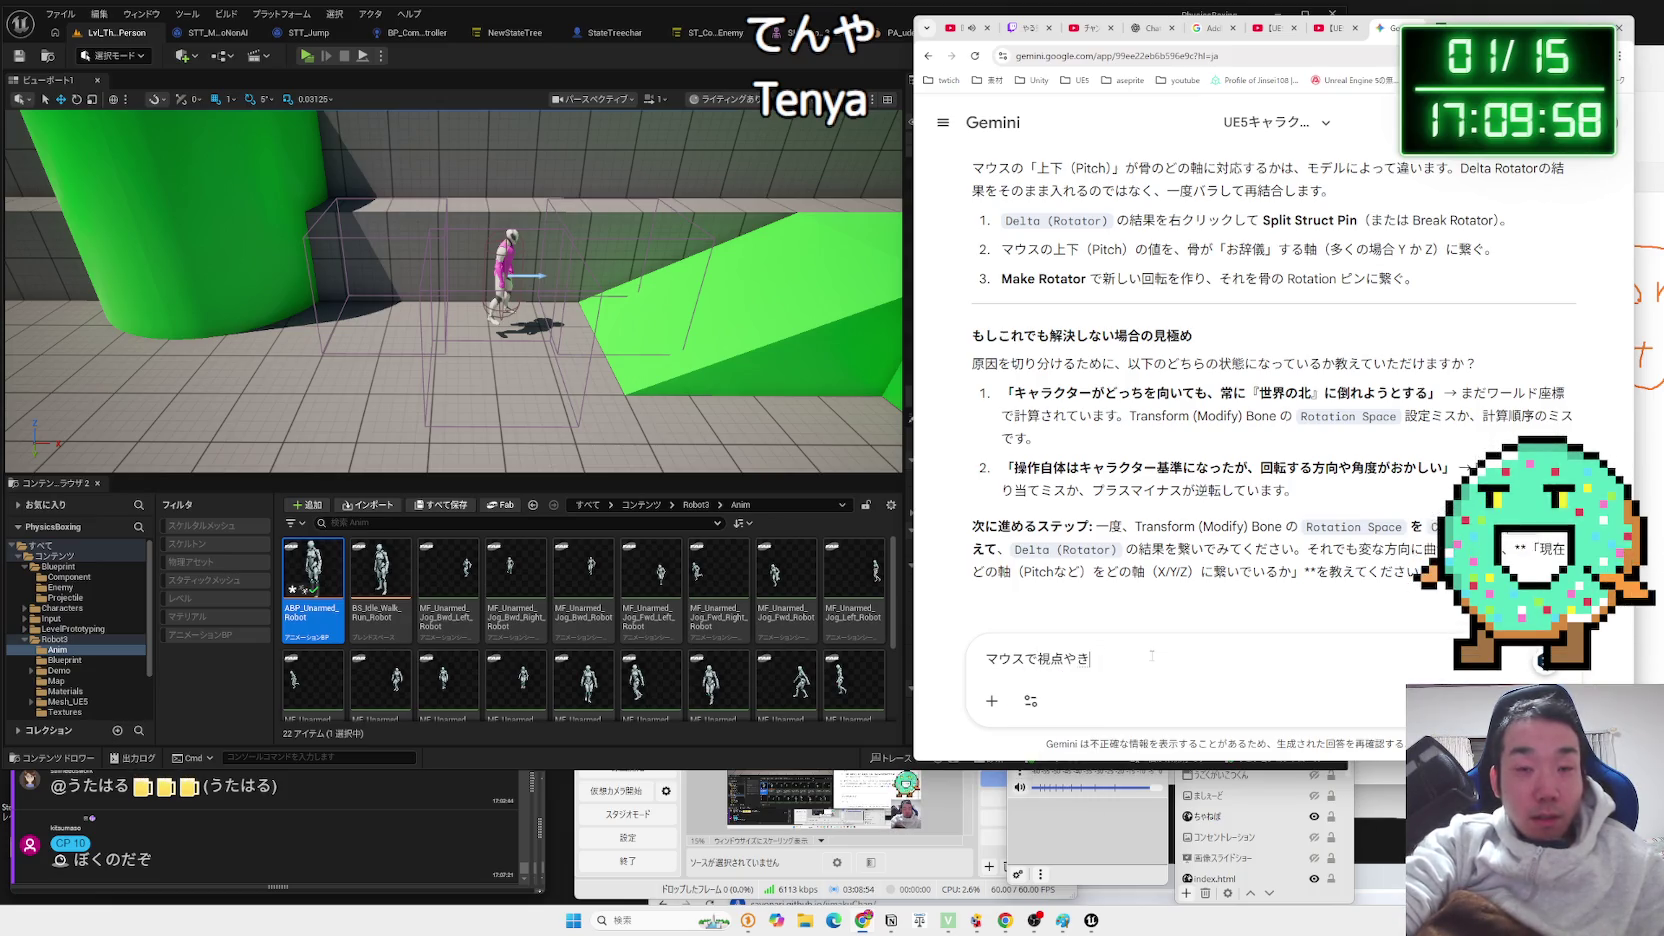
type("きを")
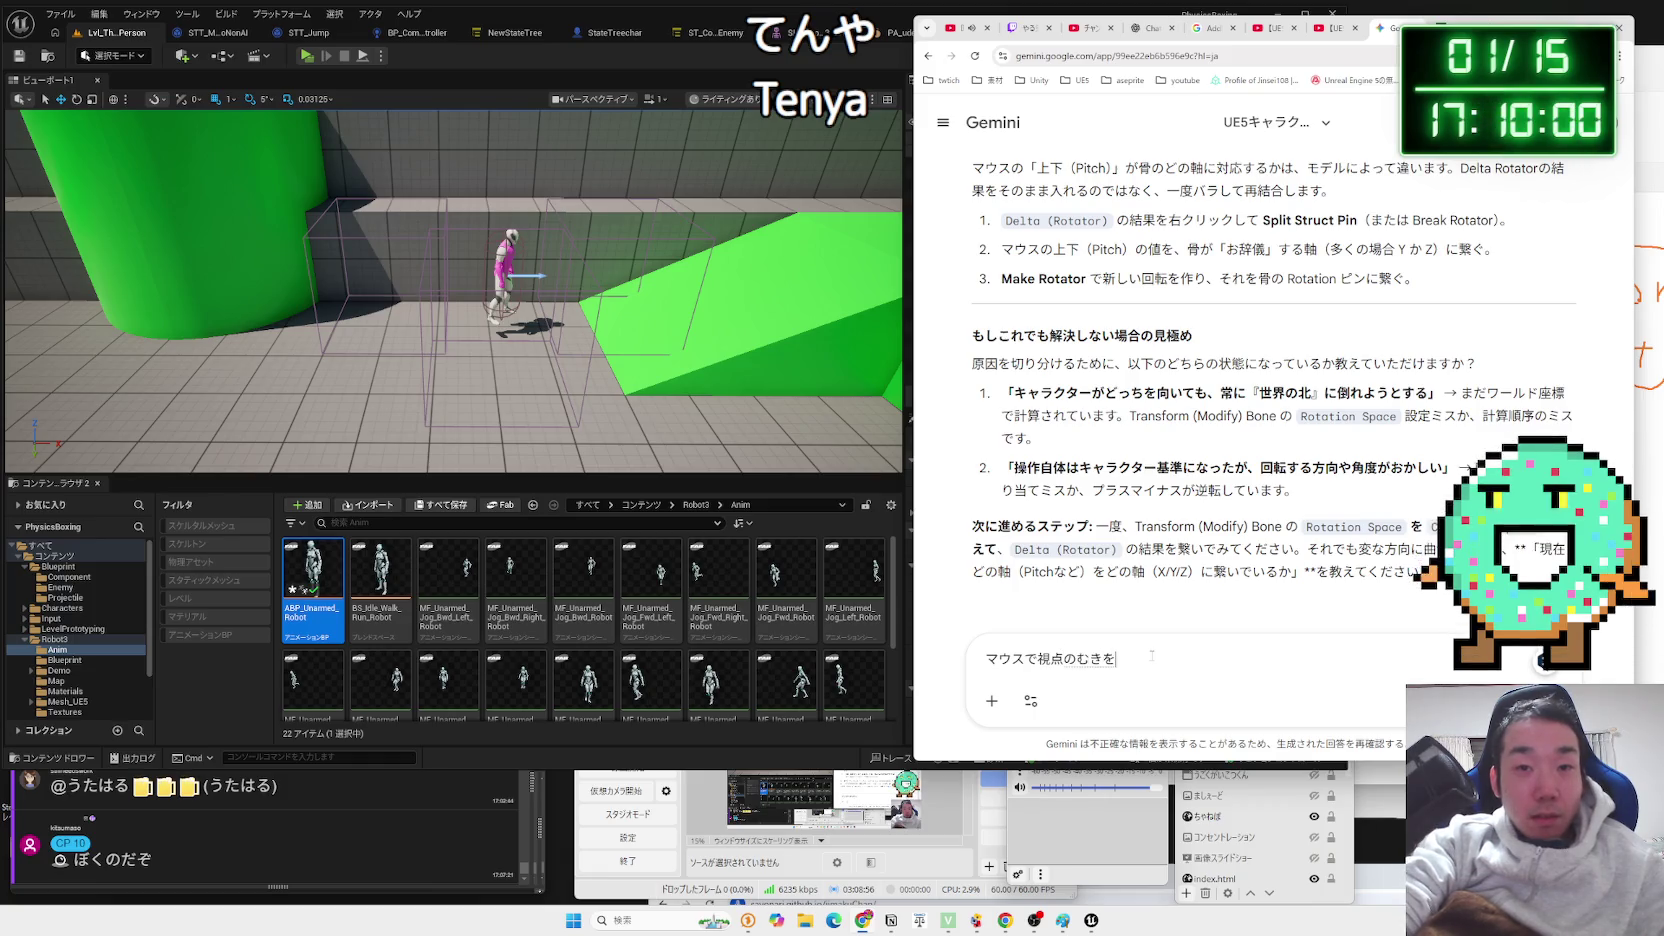
type("さdないj")
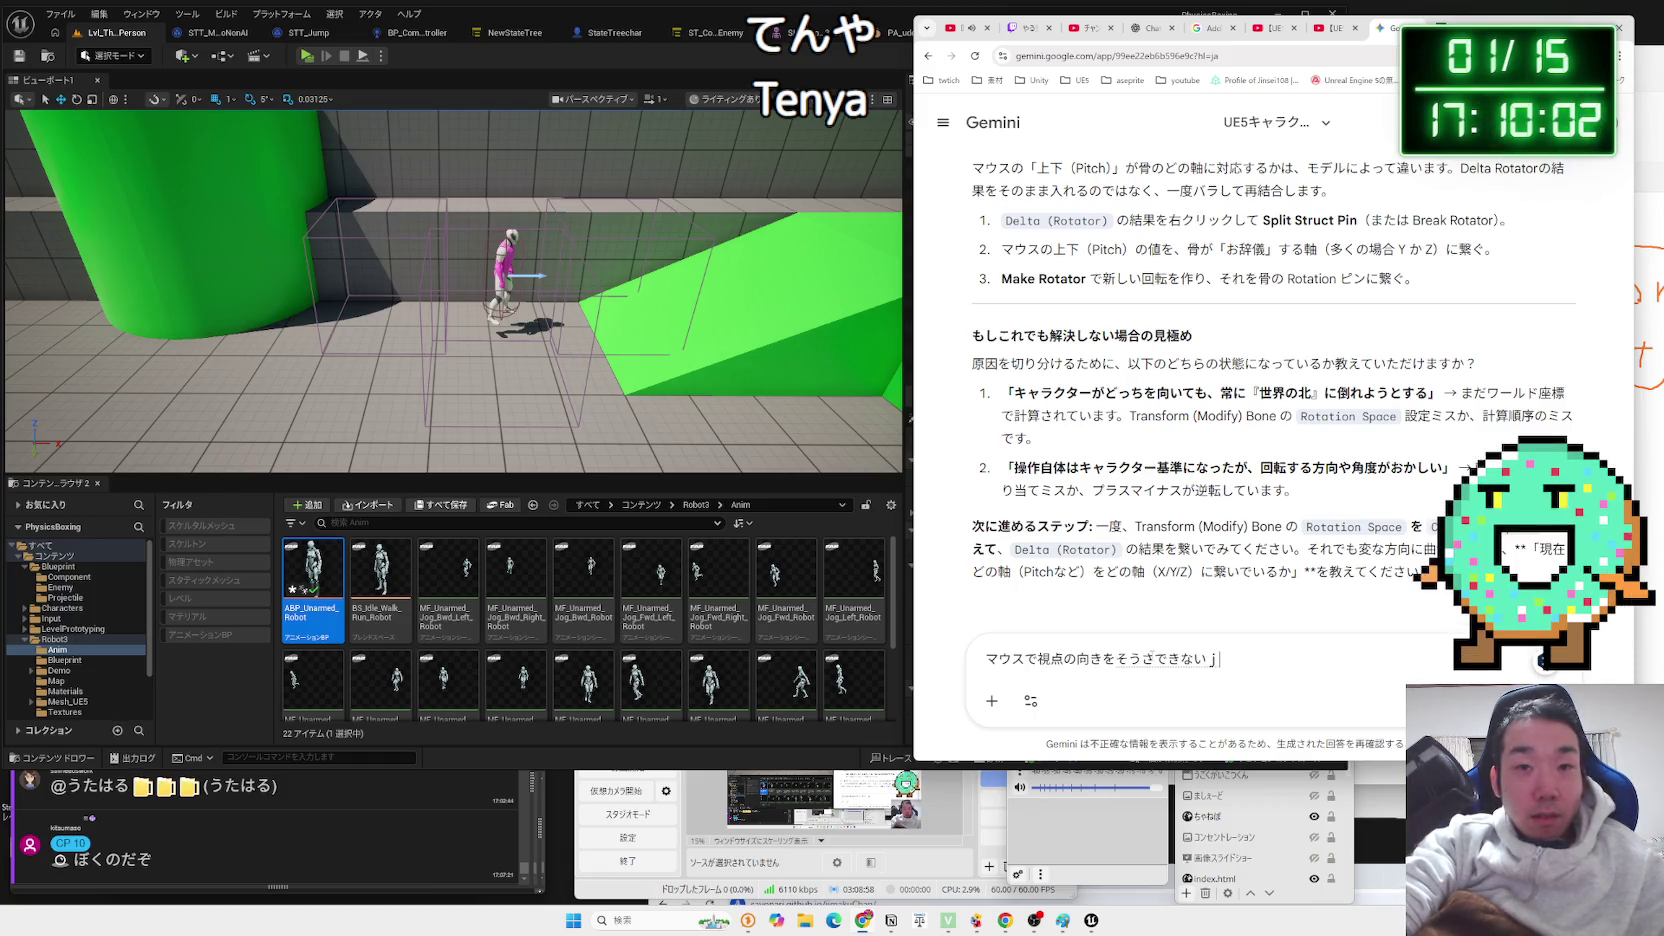
key("space")
type("。これがし")
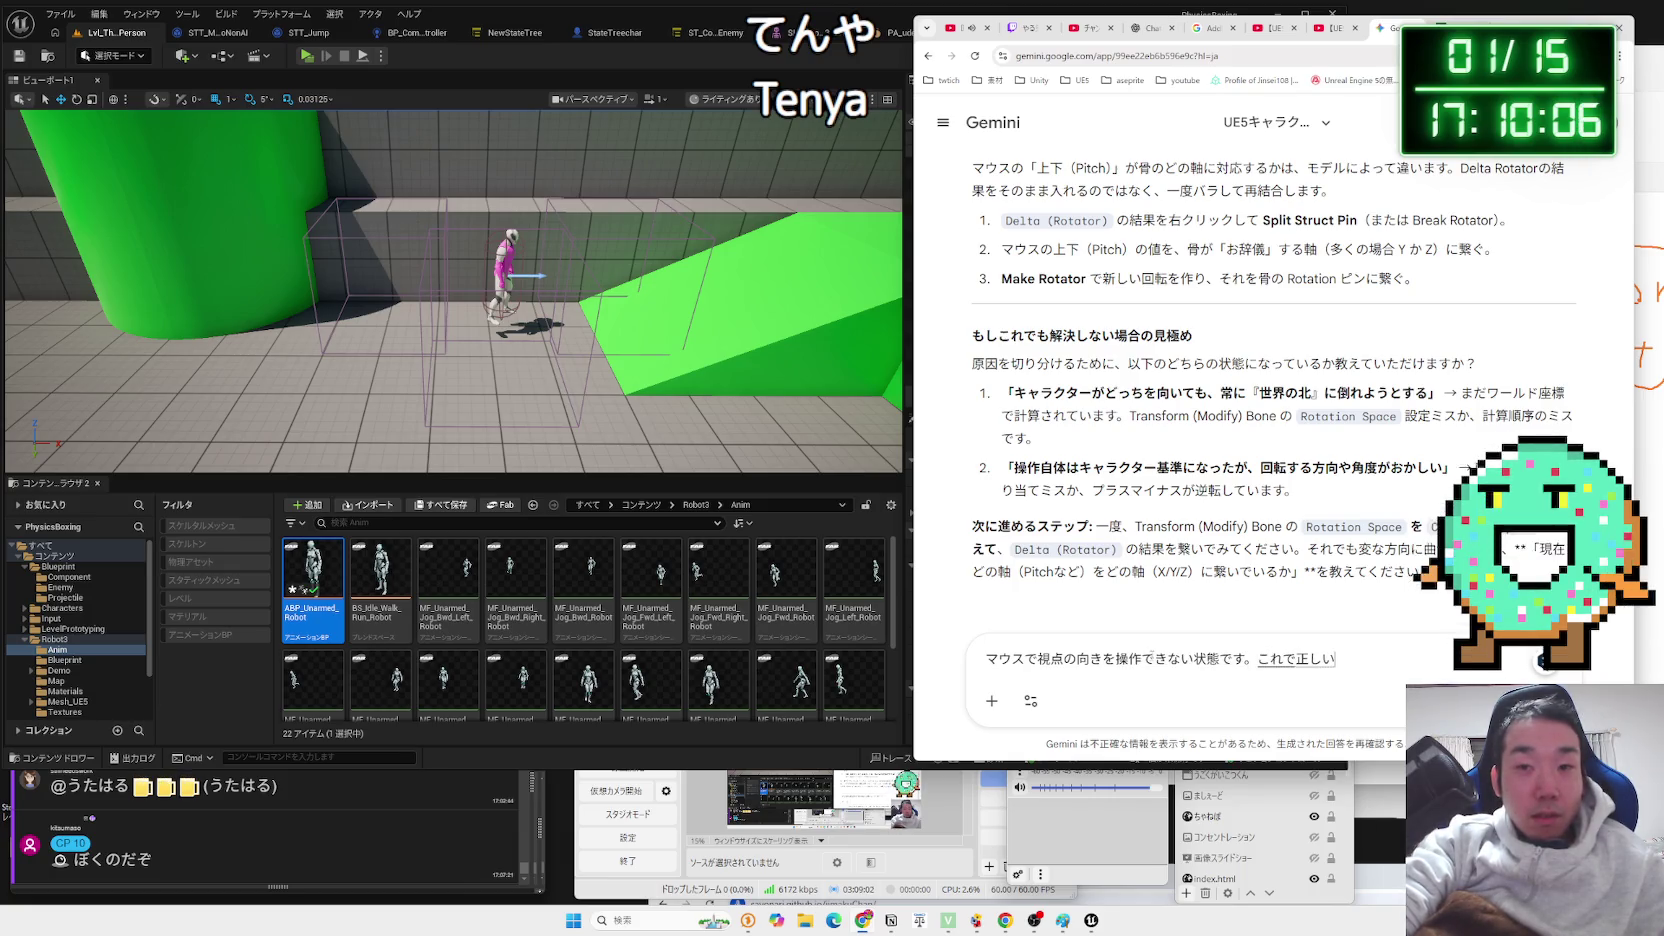
type("よう")
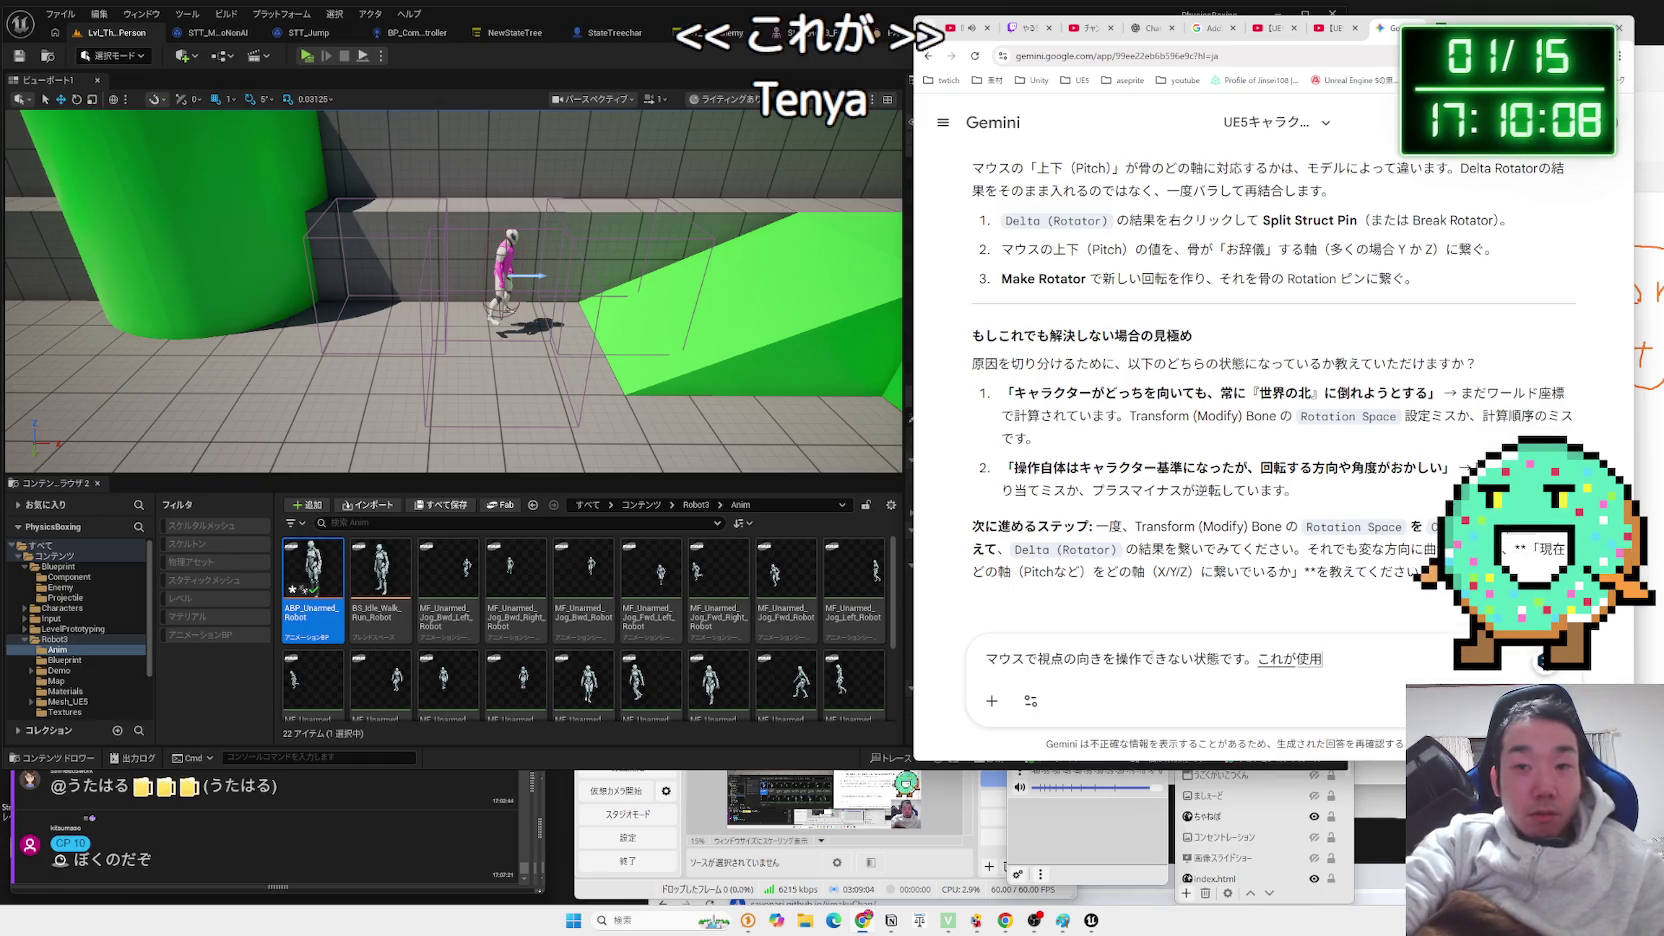
key("space")
key("space")
type("。ＧｅｔＲｏｔｅｔａ")
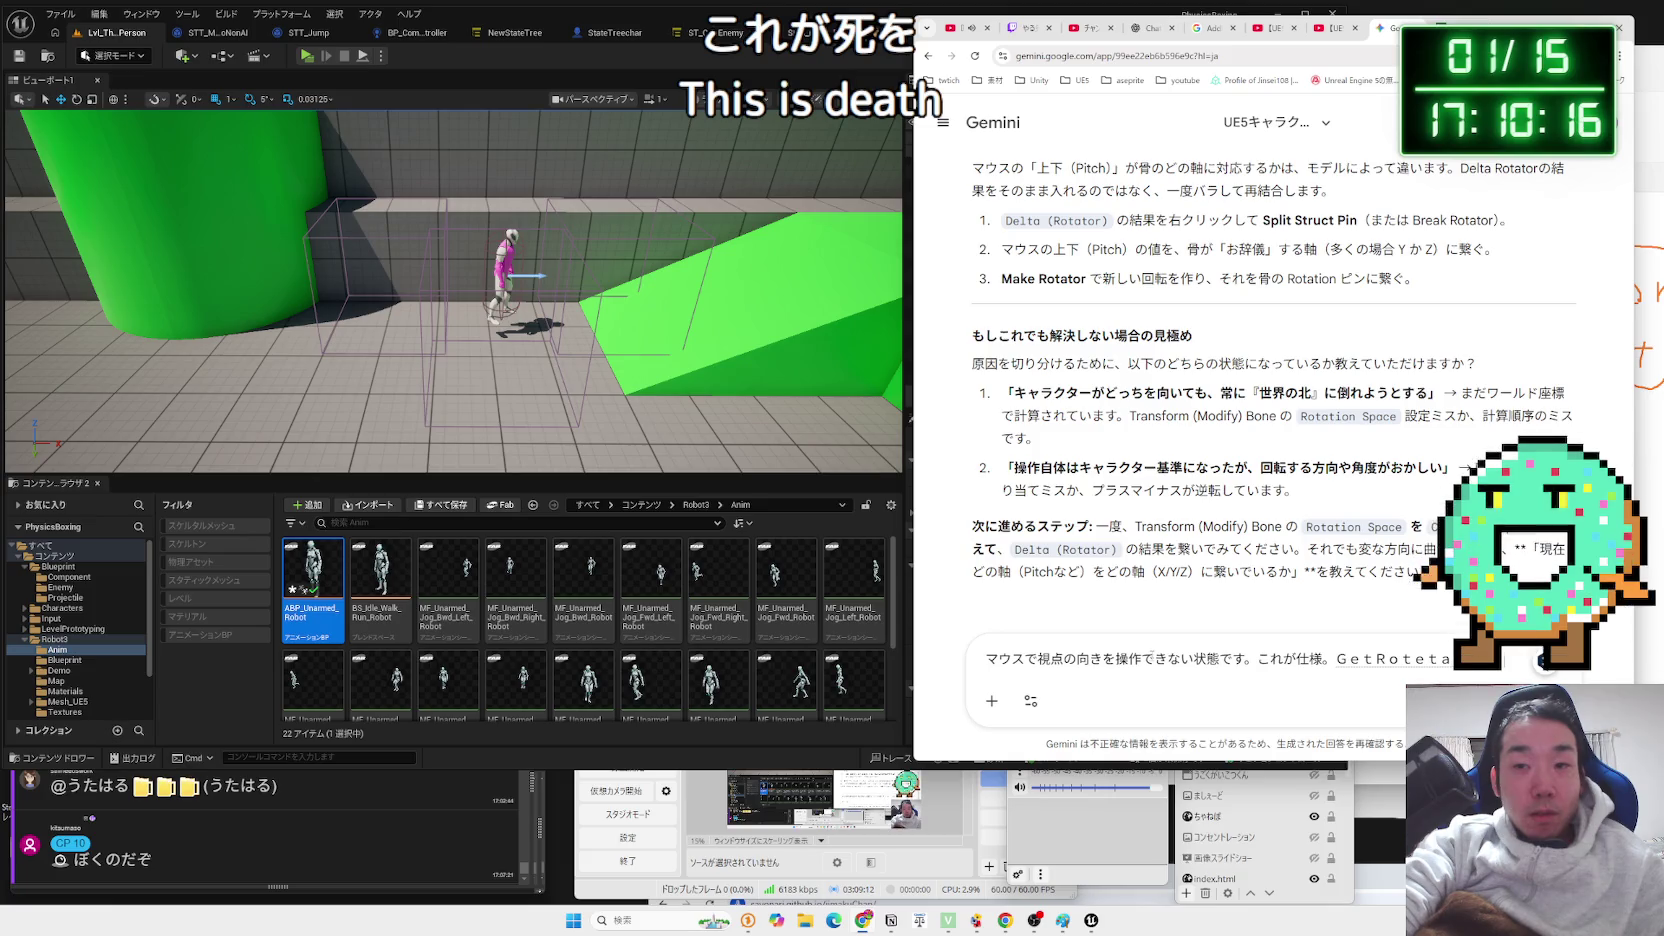
Fix the rotation function name, add '…の向きにあわせる' about the character's facing, and send.
scroll(1204, 423, "up", 5)
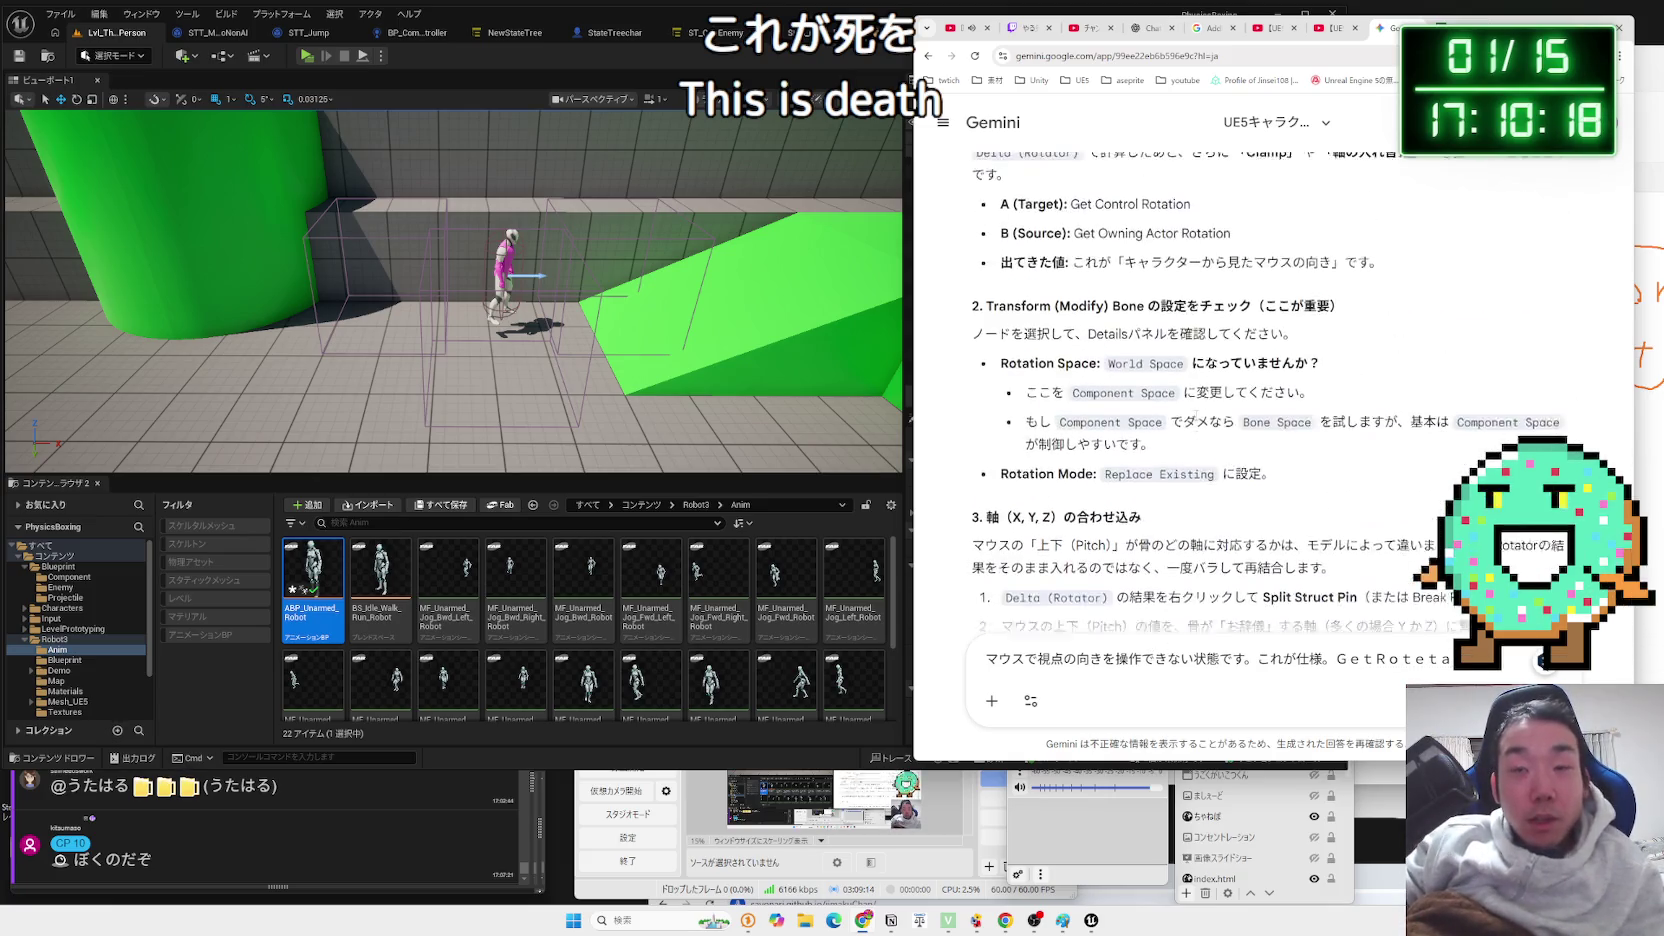
scroll(1210, 430, "up", 8)
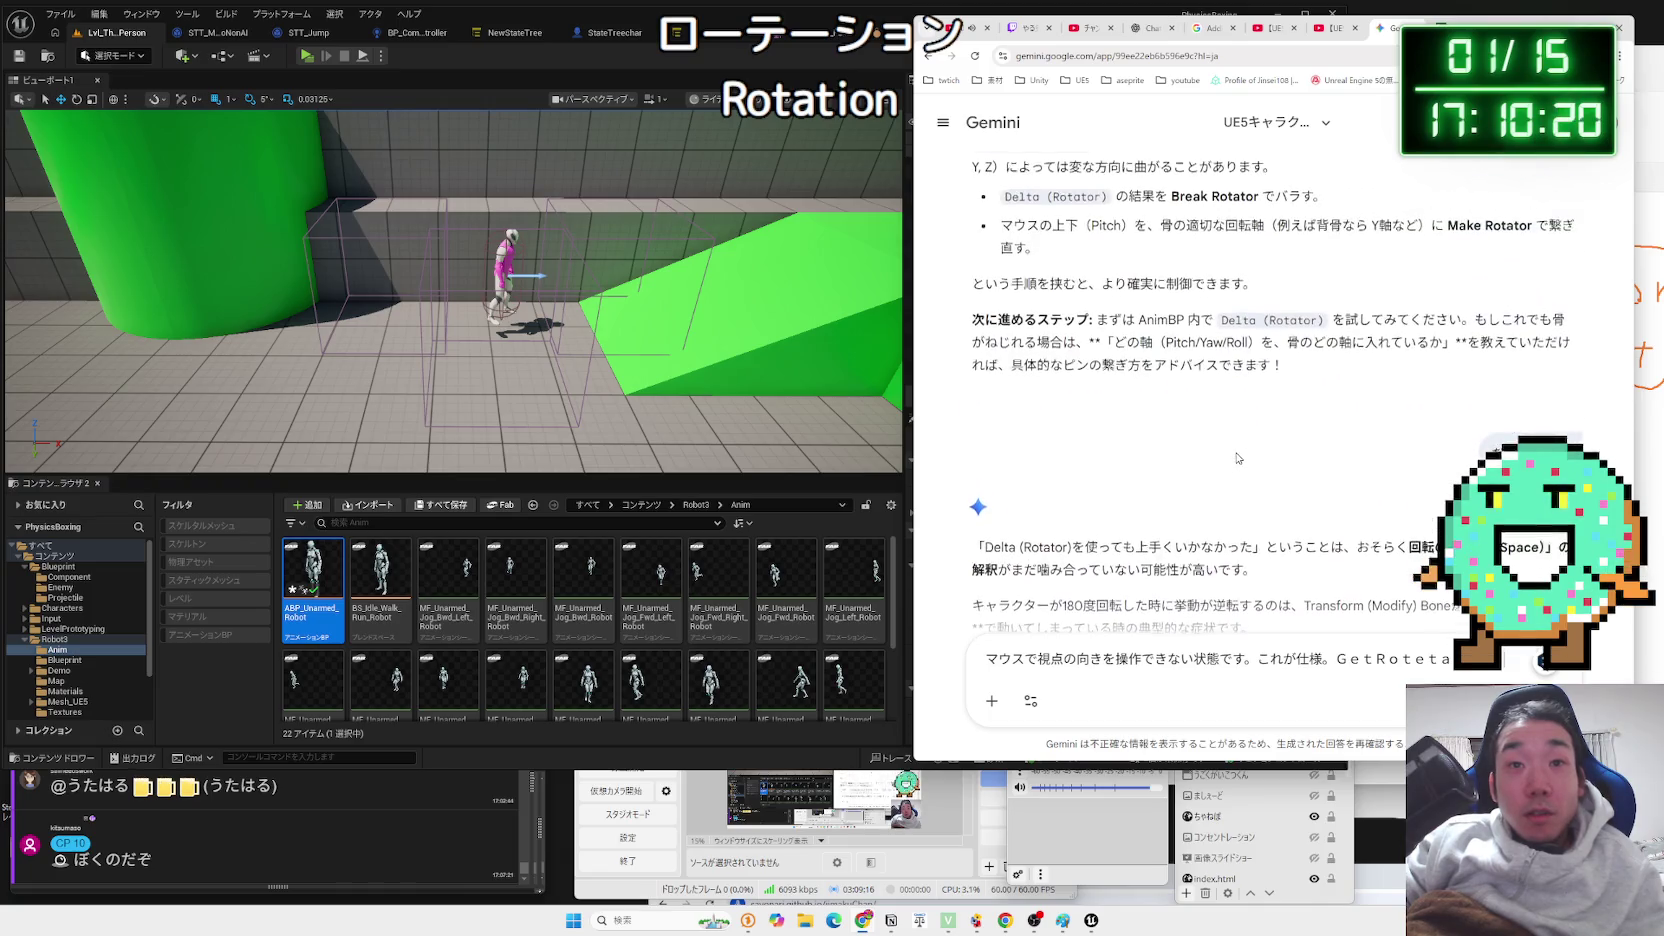
scroll(1237, 456, "up", 4)
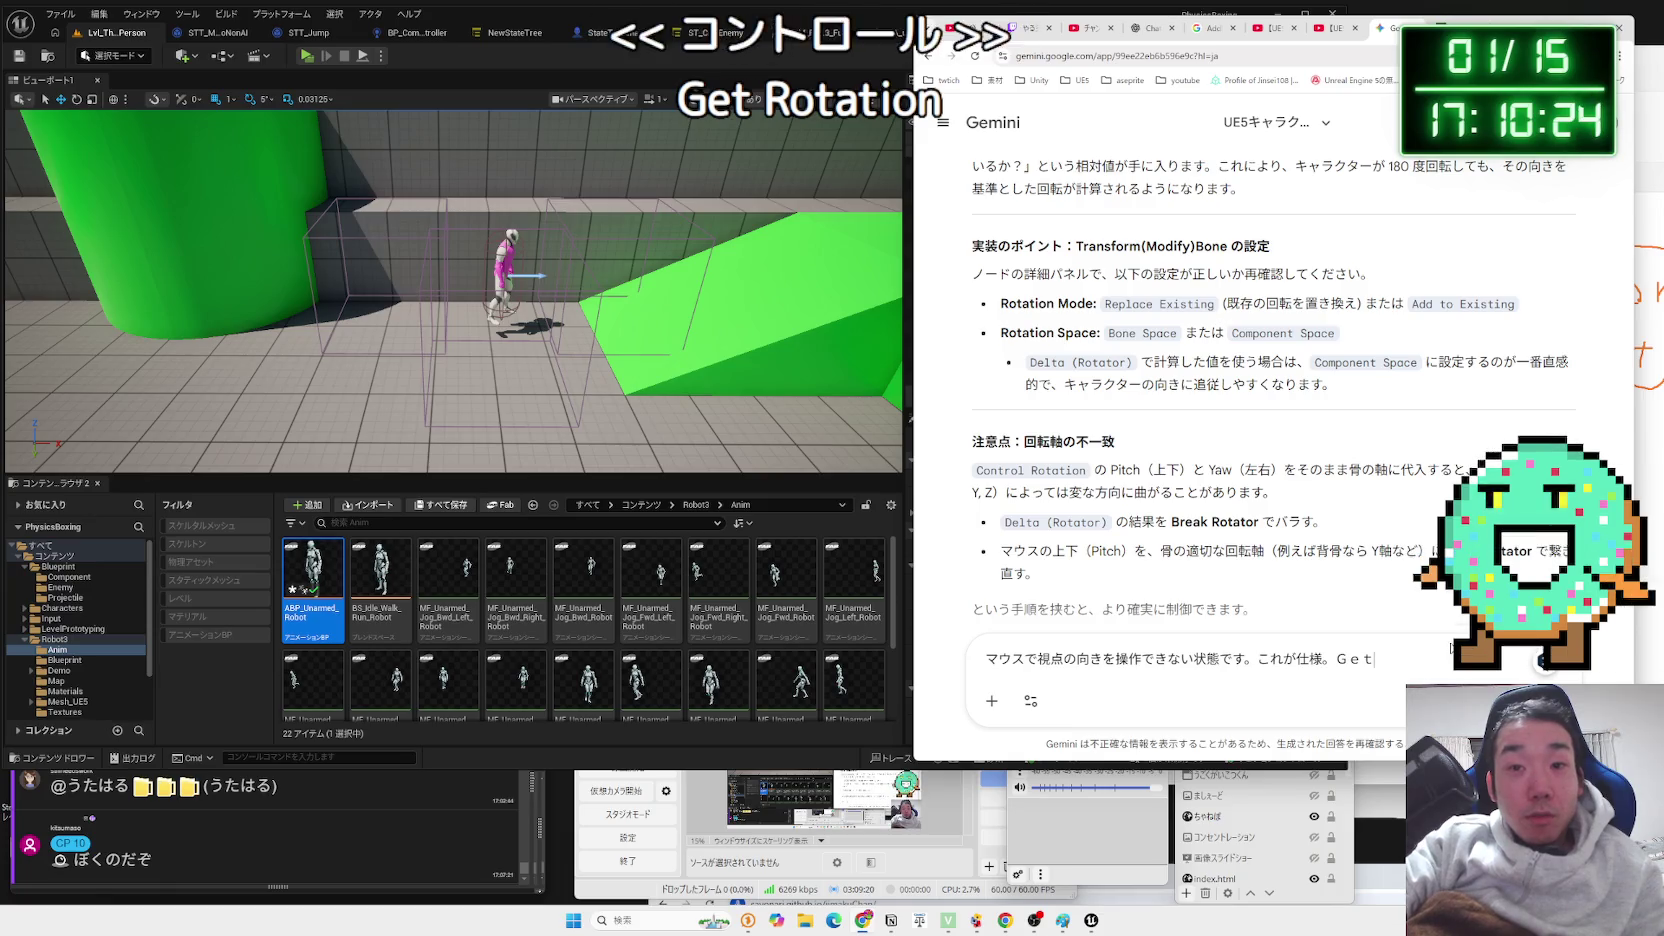
key("BackSpace")
key("BackSpace")
key("BackSpace")
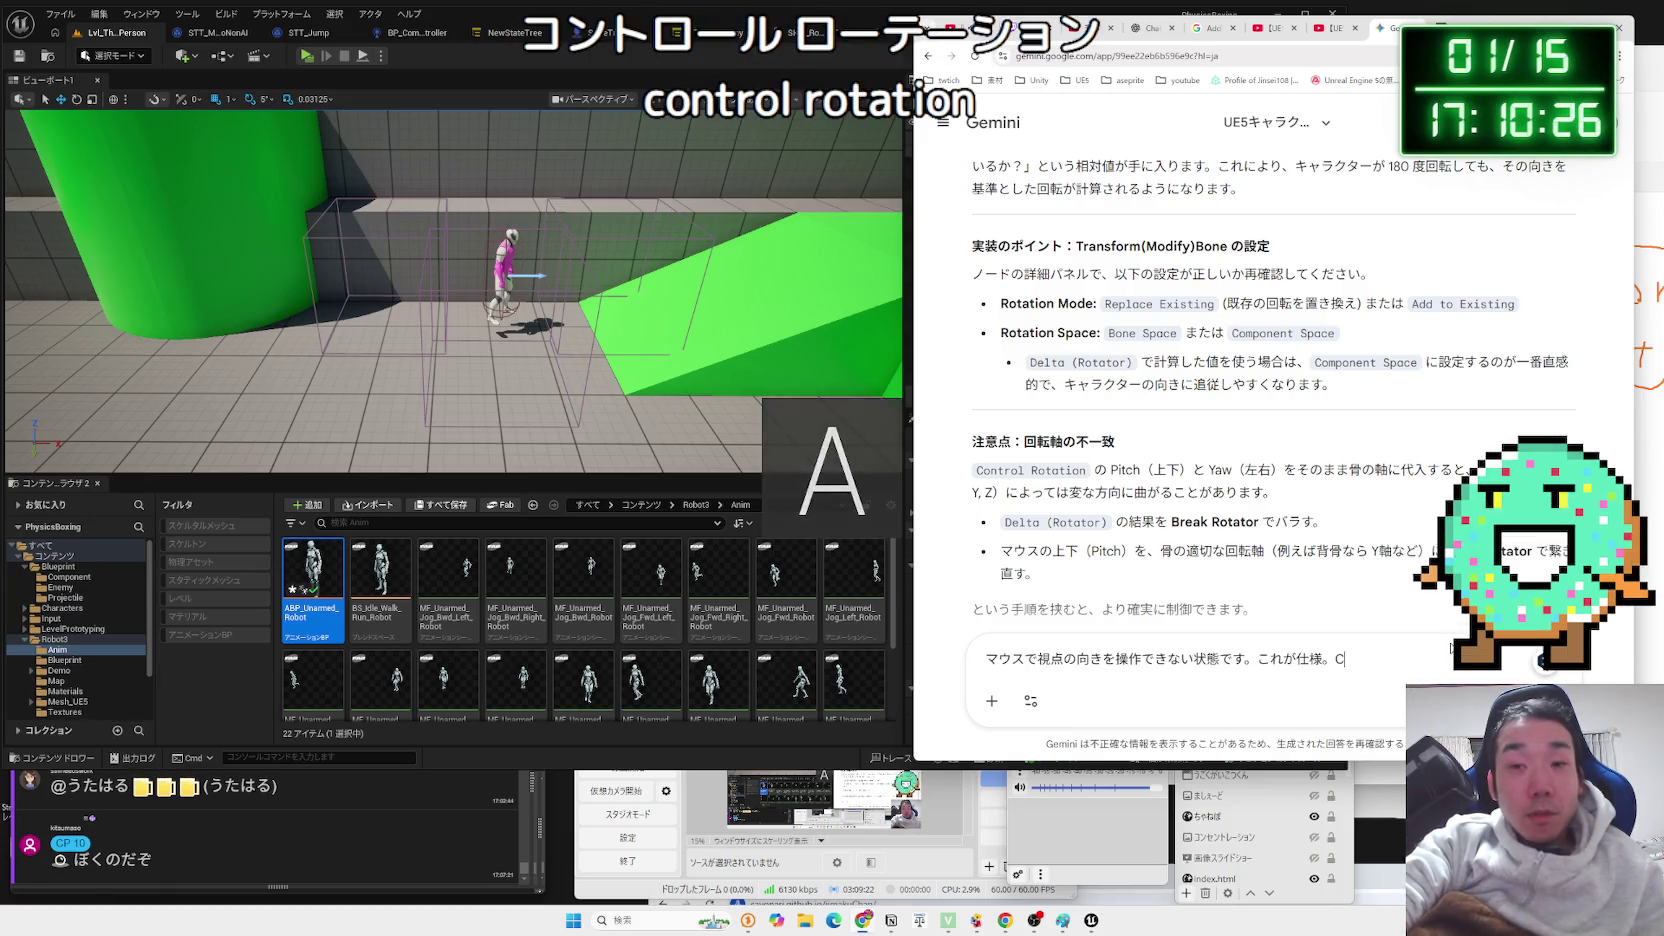
type("ontrolRotation")
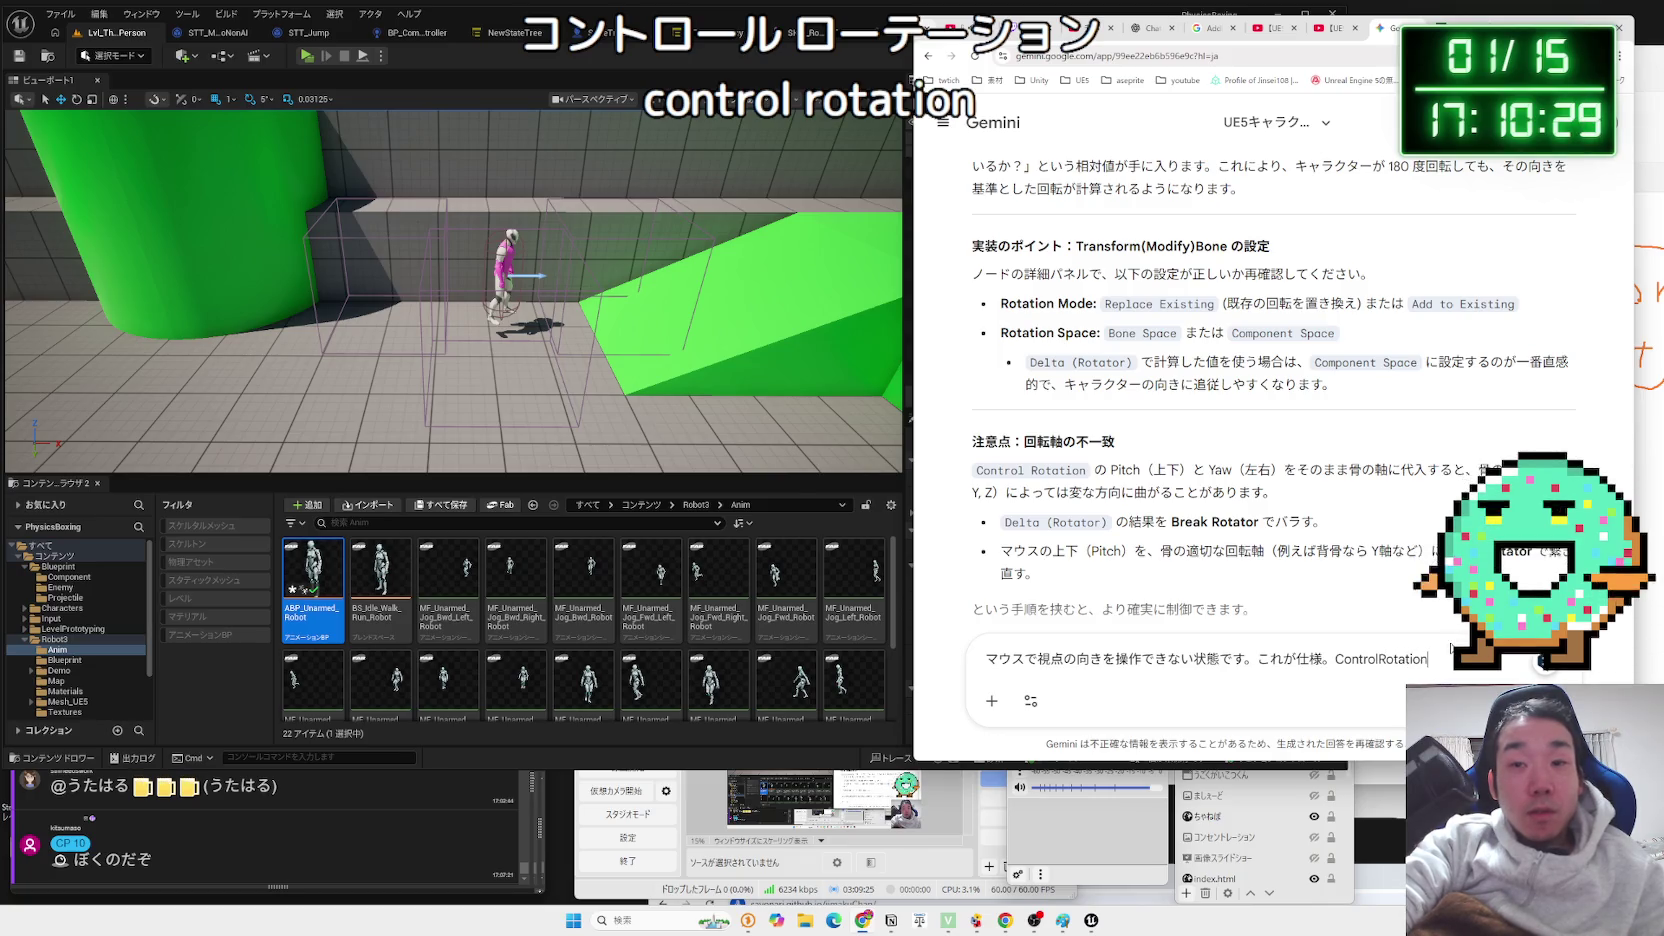
key("Zenkaku_Hankaku")
type("w")
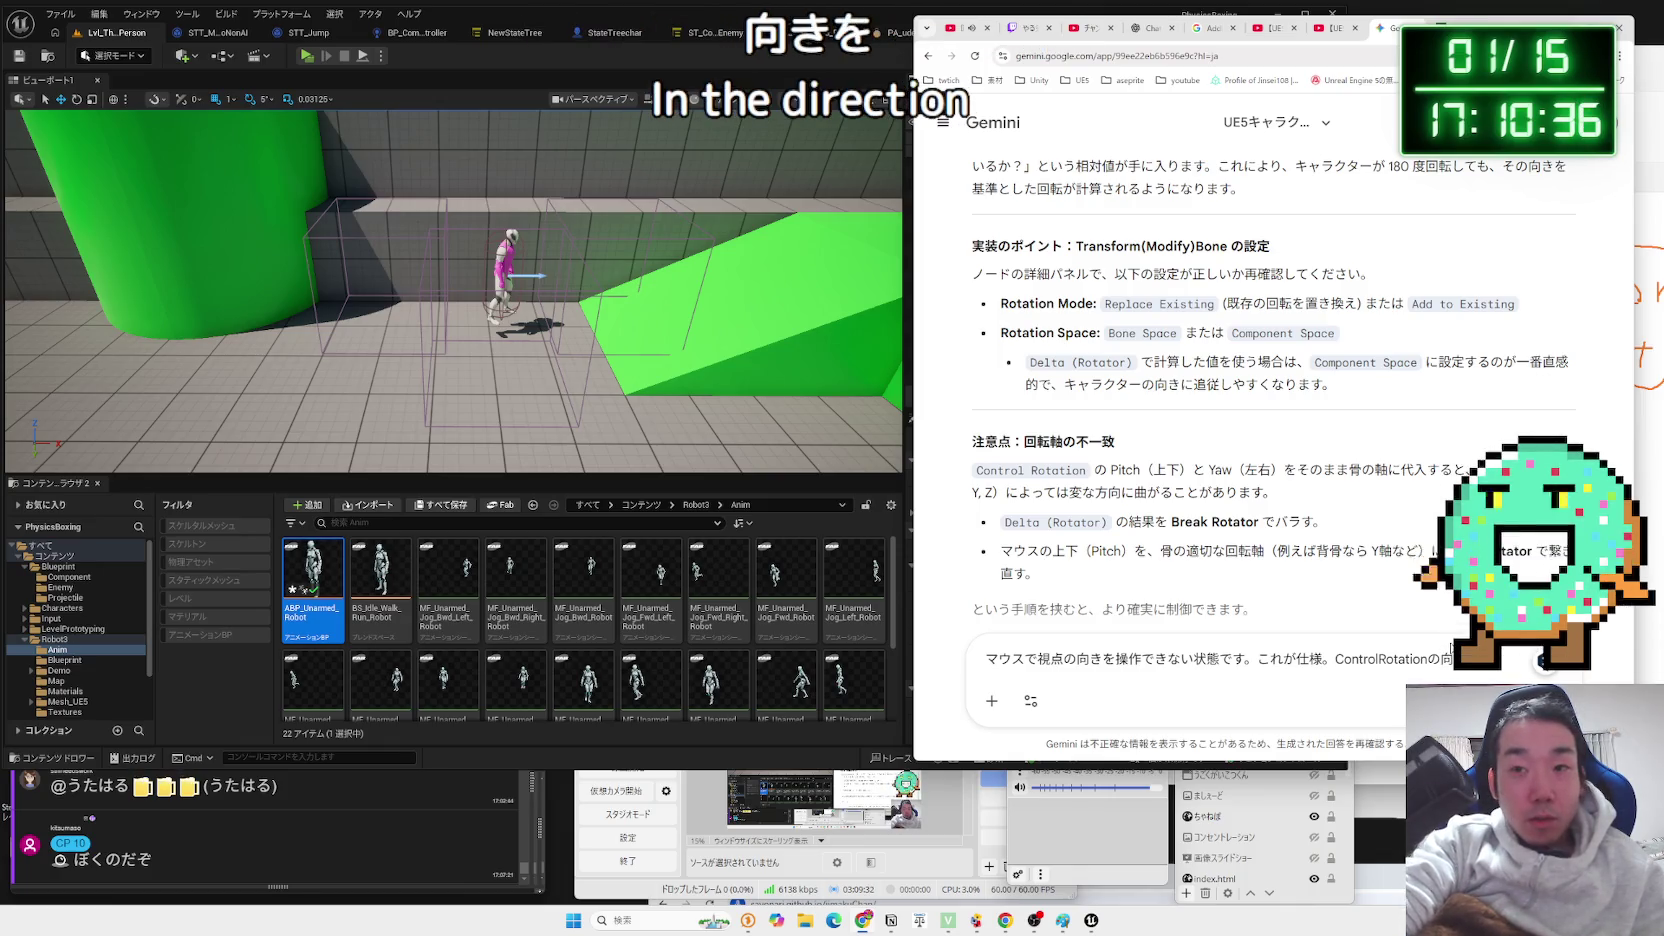
type("ーの向きにあ")
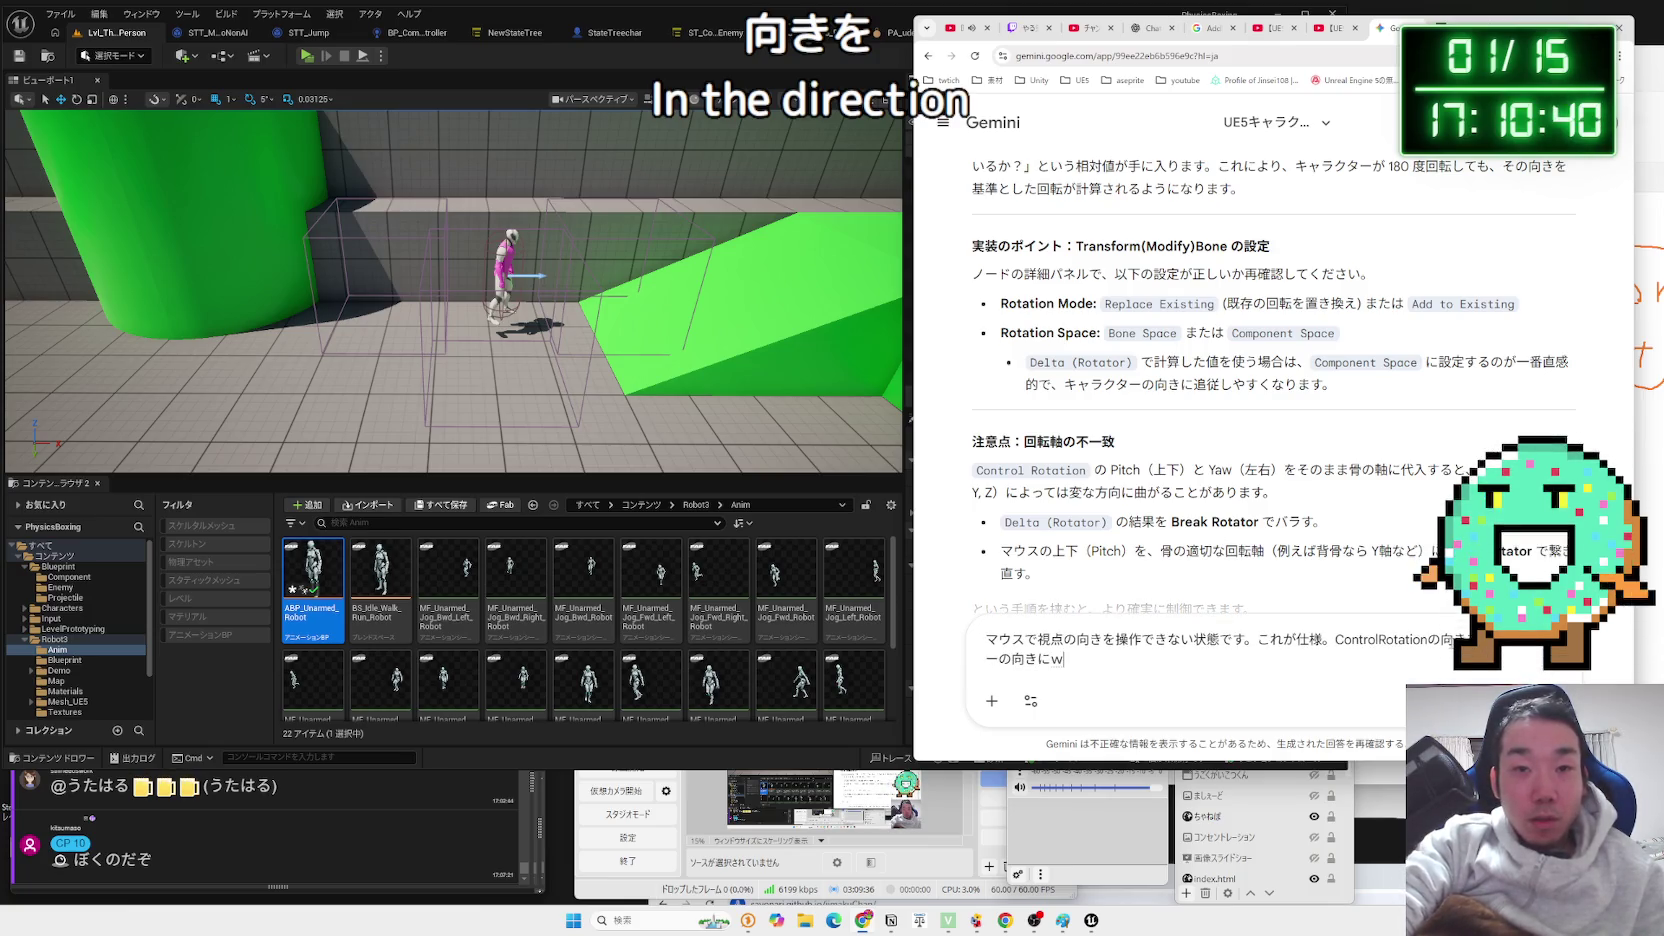
type("わ")
type("せるためにＤｅｌｔａ（Ｒｏｔａｔｔｏｒ）を使っているというか")
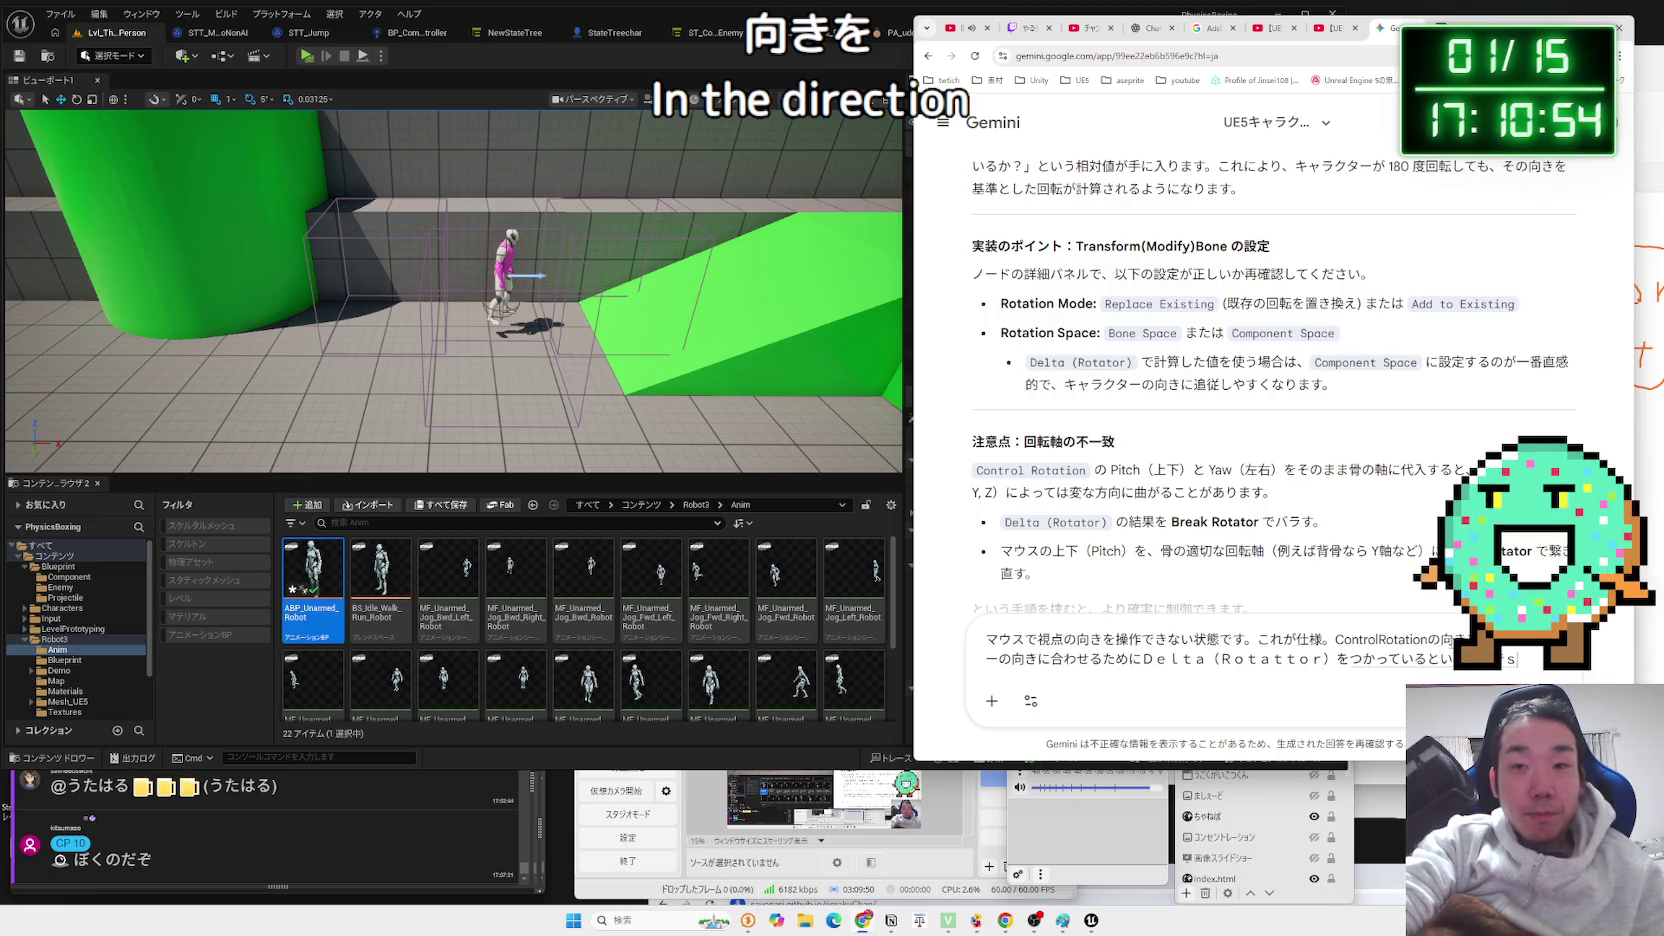
key("Return")
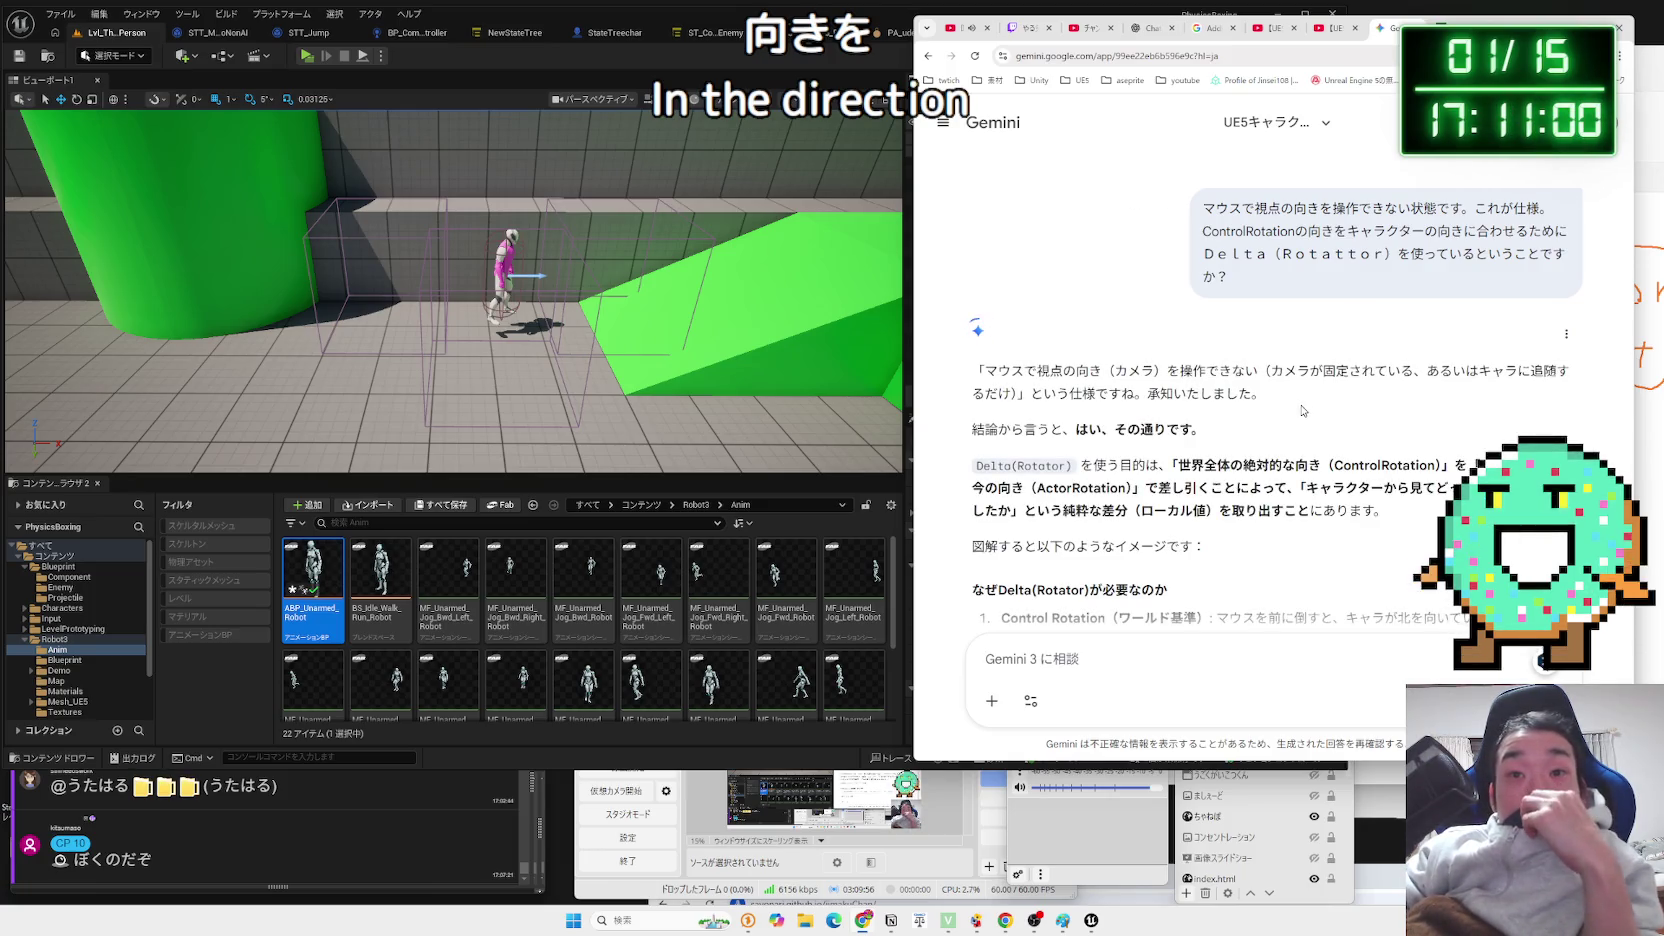
Read Gemini's Control Rotation, Actor Rotation and Delta(Rotator) items, then return to Unreal Editor.
left_click_drag(972, 370, 1022, 371)
scroll(1156, 365, "down", 1)
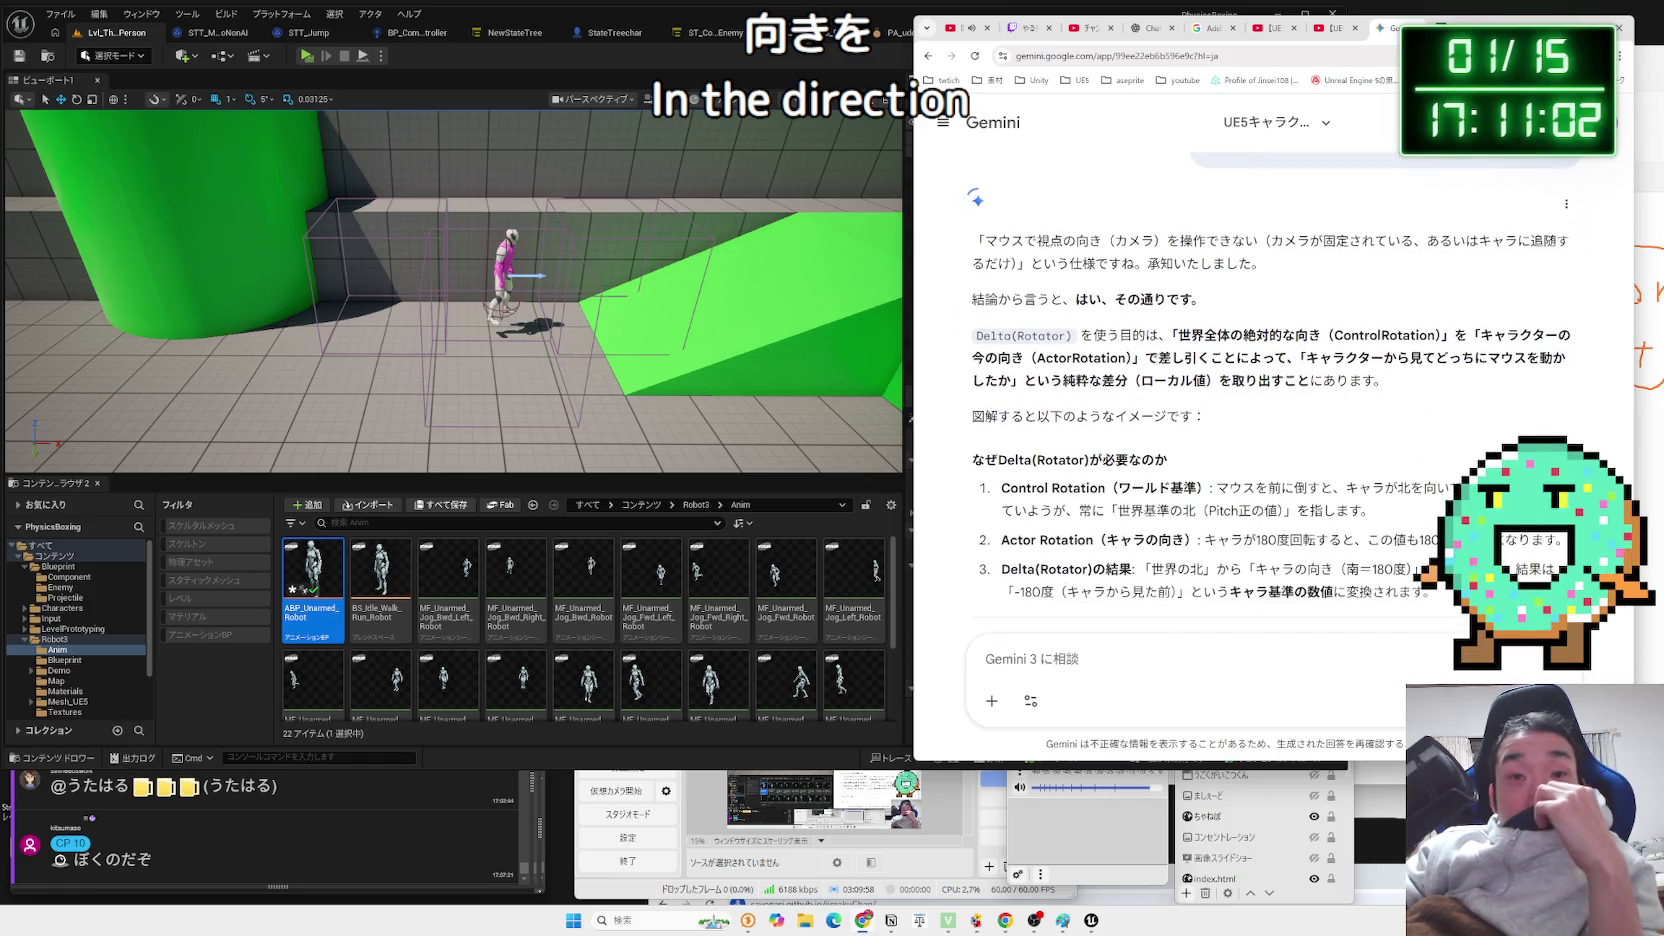
left_click(1338, 336)
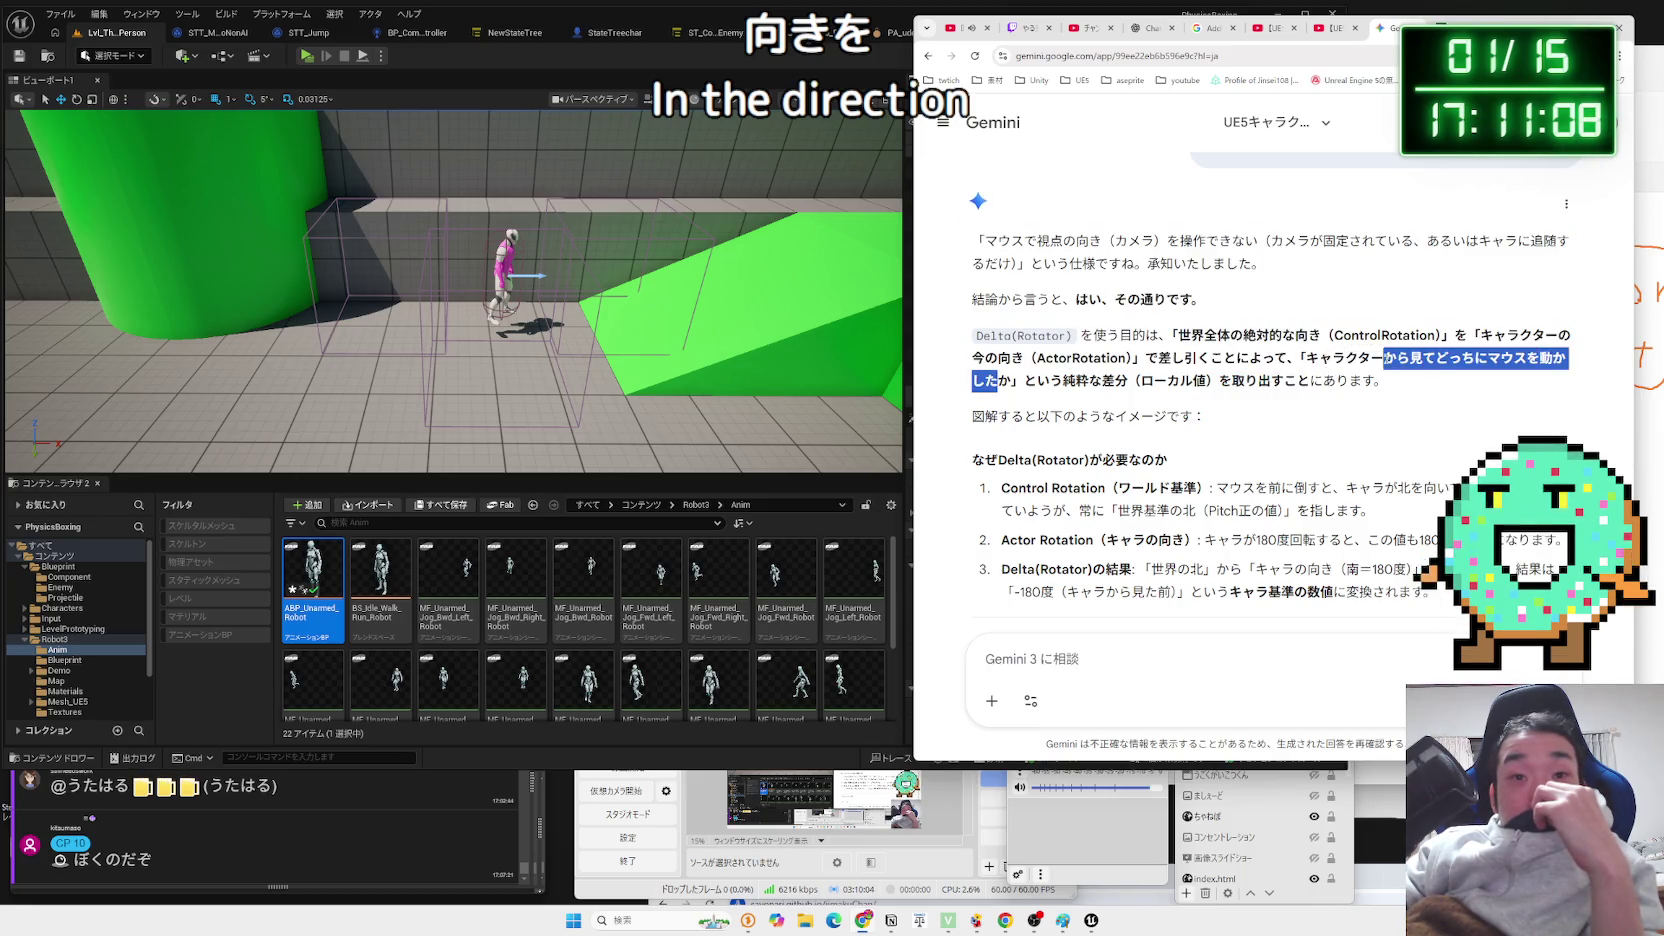
left_click(1042, 369)
scroll(1042, 369, "down", 2)
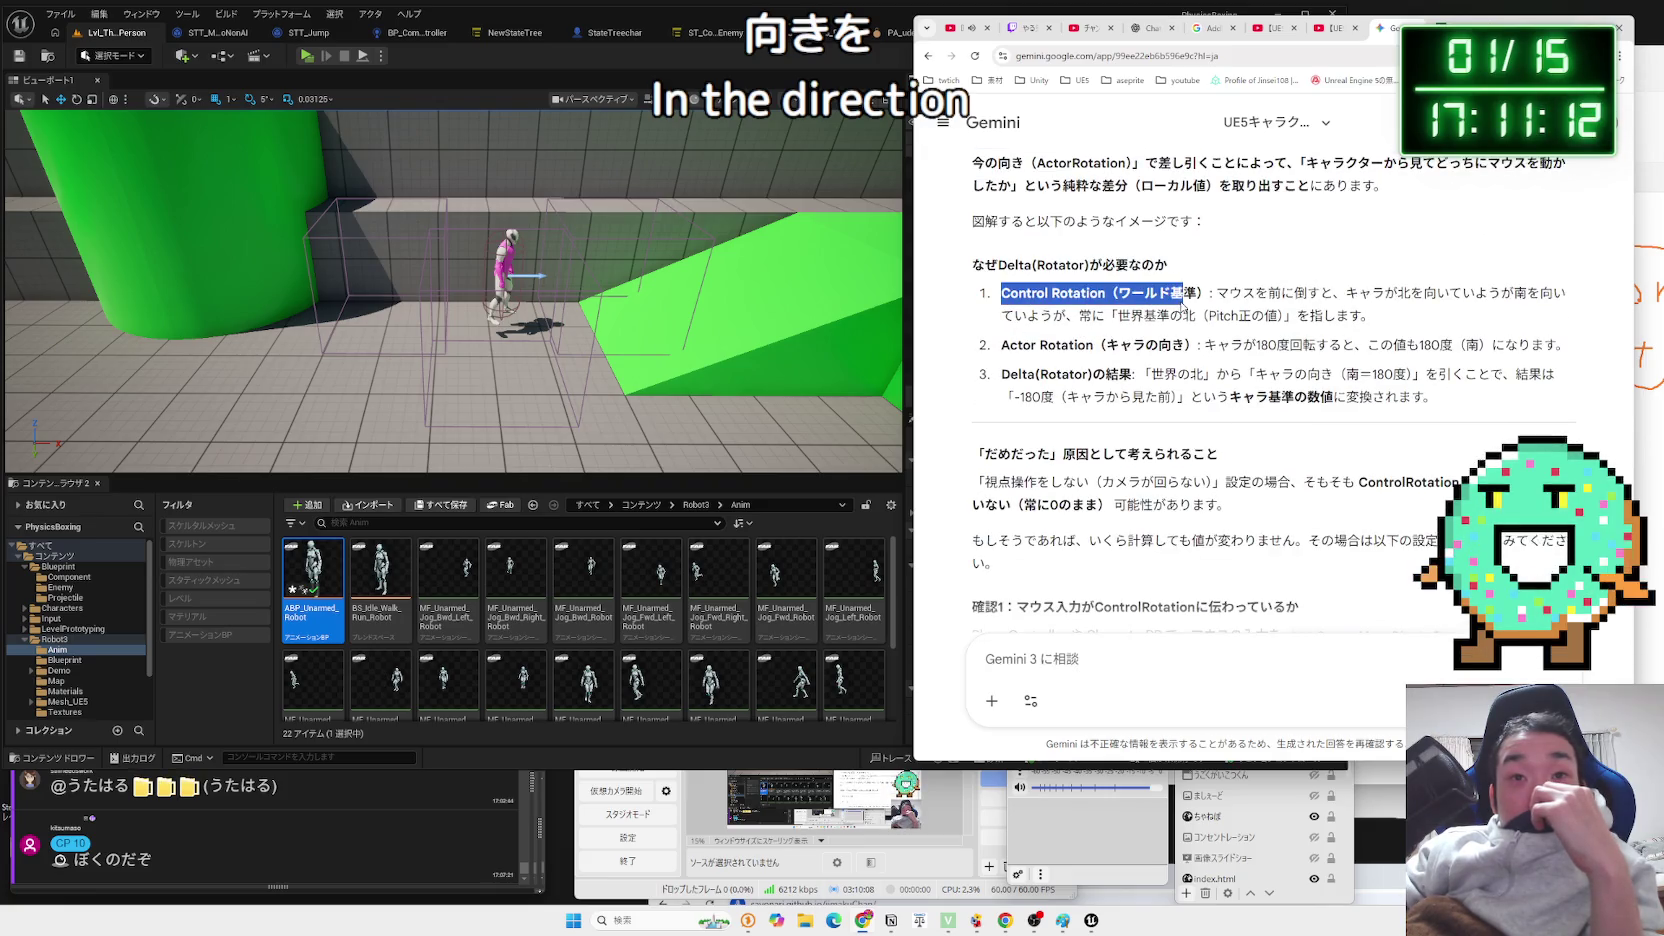
mouse_move(1229, 305)
left_mouse_down()
mouse_move(1400, 320)
mouse_move(1003, 295)
left_mouse_up()
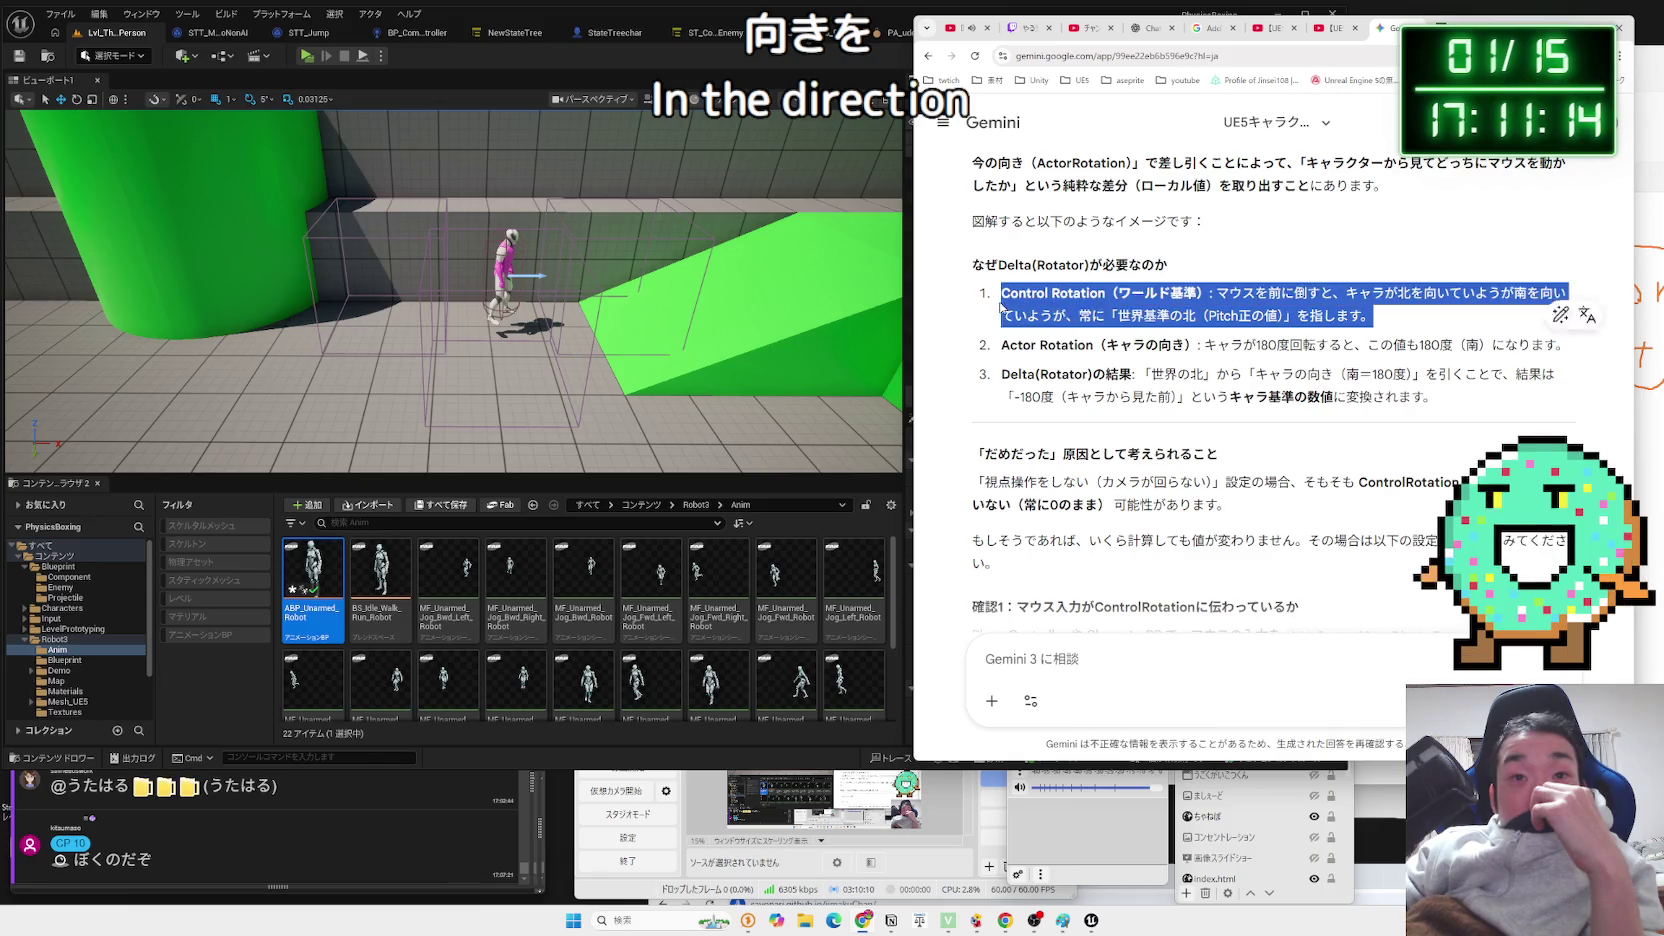
left_click(1007, 336)
left_click(1545, 350)
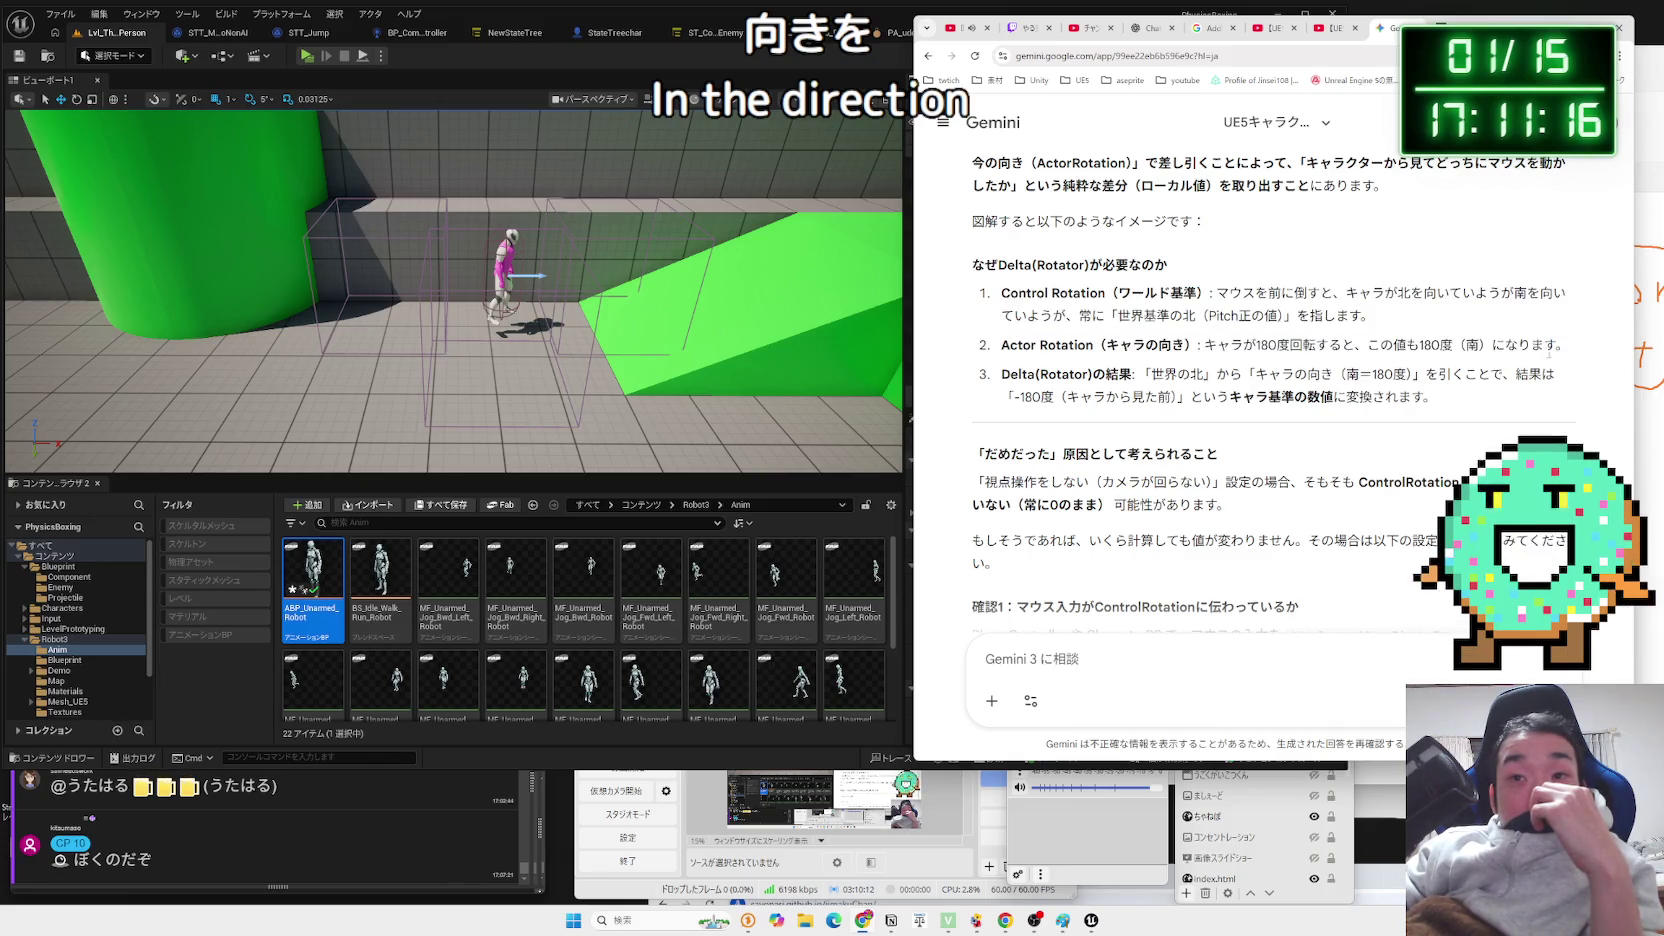
mouse_move(1003, 348)
left_mouse_down()
mouse_move(1373, 348)
mouse_move(1414, 397)
mouse_move(1010, 372)
mouse_move(1147, 348)
left_mouse_up()
mouse_move(1003, 345)
left_mouse_down()
mouse_move(1150, 348)
mouse_move(1076, 347)
left_mouse_up()
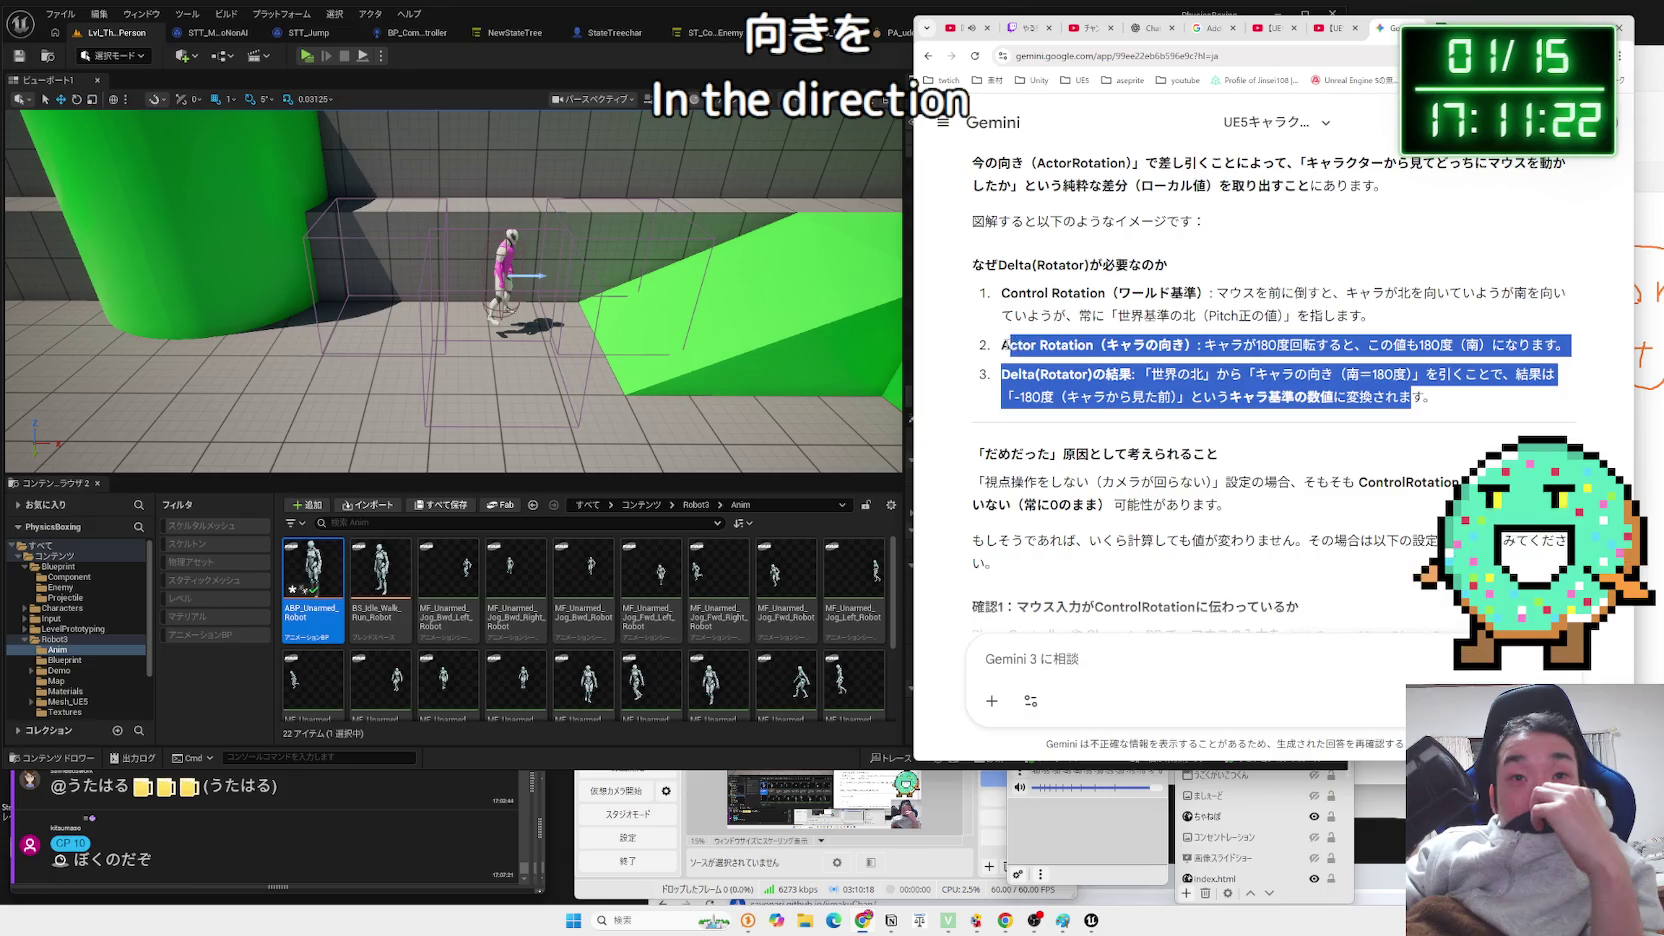
left_click(1010, 372)
left_click(948, 44)
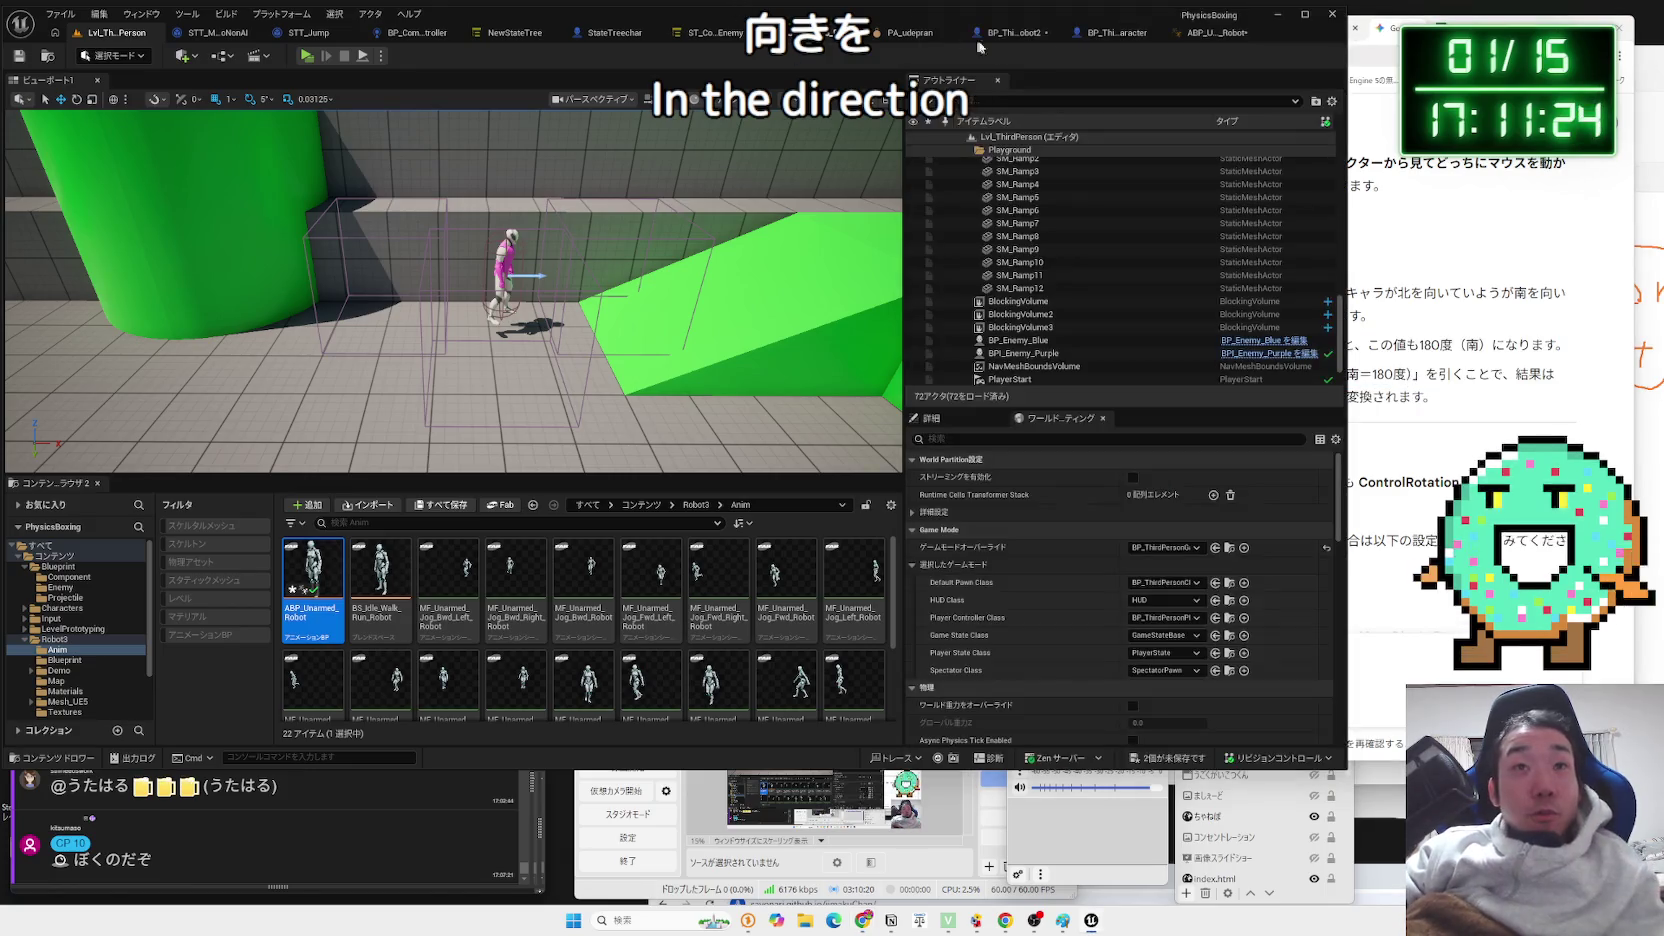
In ABP_Unarmed_Robot's Event Graph, try 'control' and 'rotation' node searches from Get Control Rotation without adding any.
left_click(1110, 32)
left_click(1110, 36)
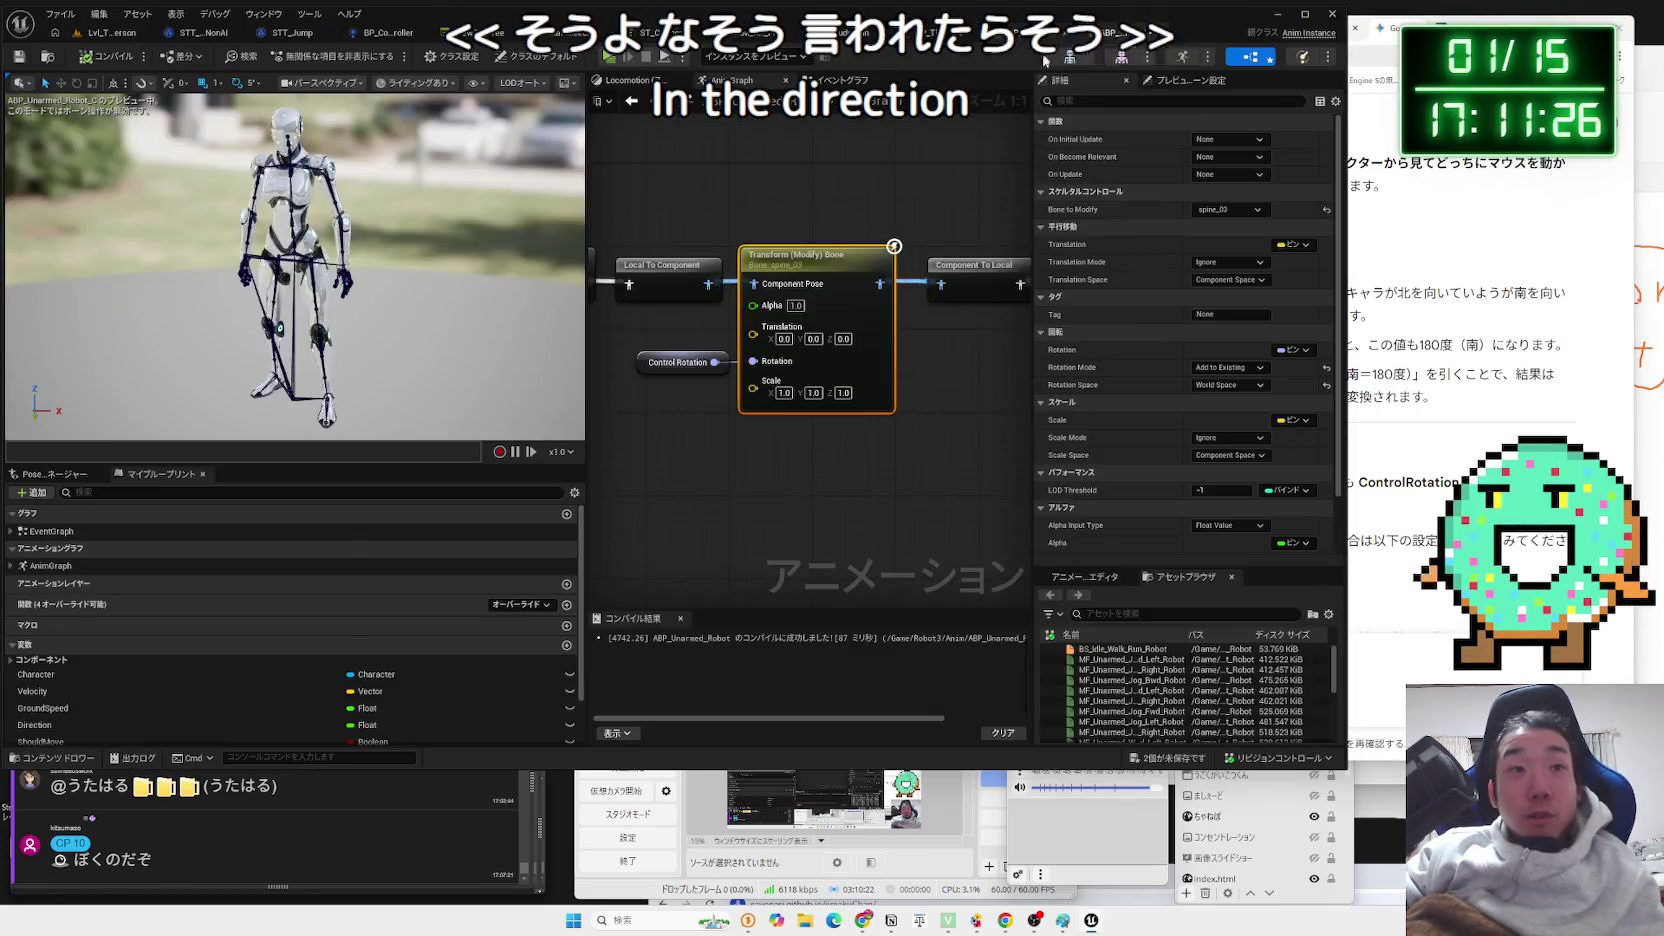
left_click(840, 79)
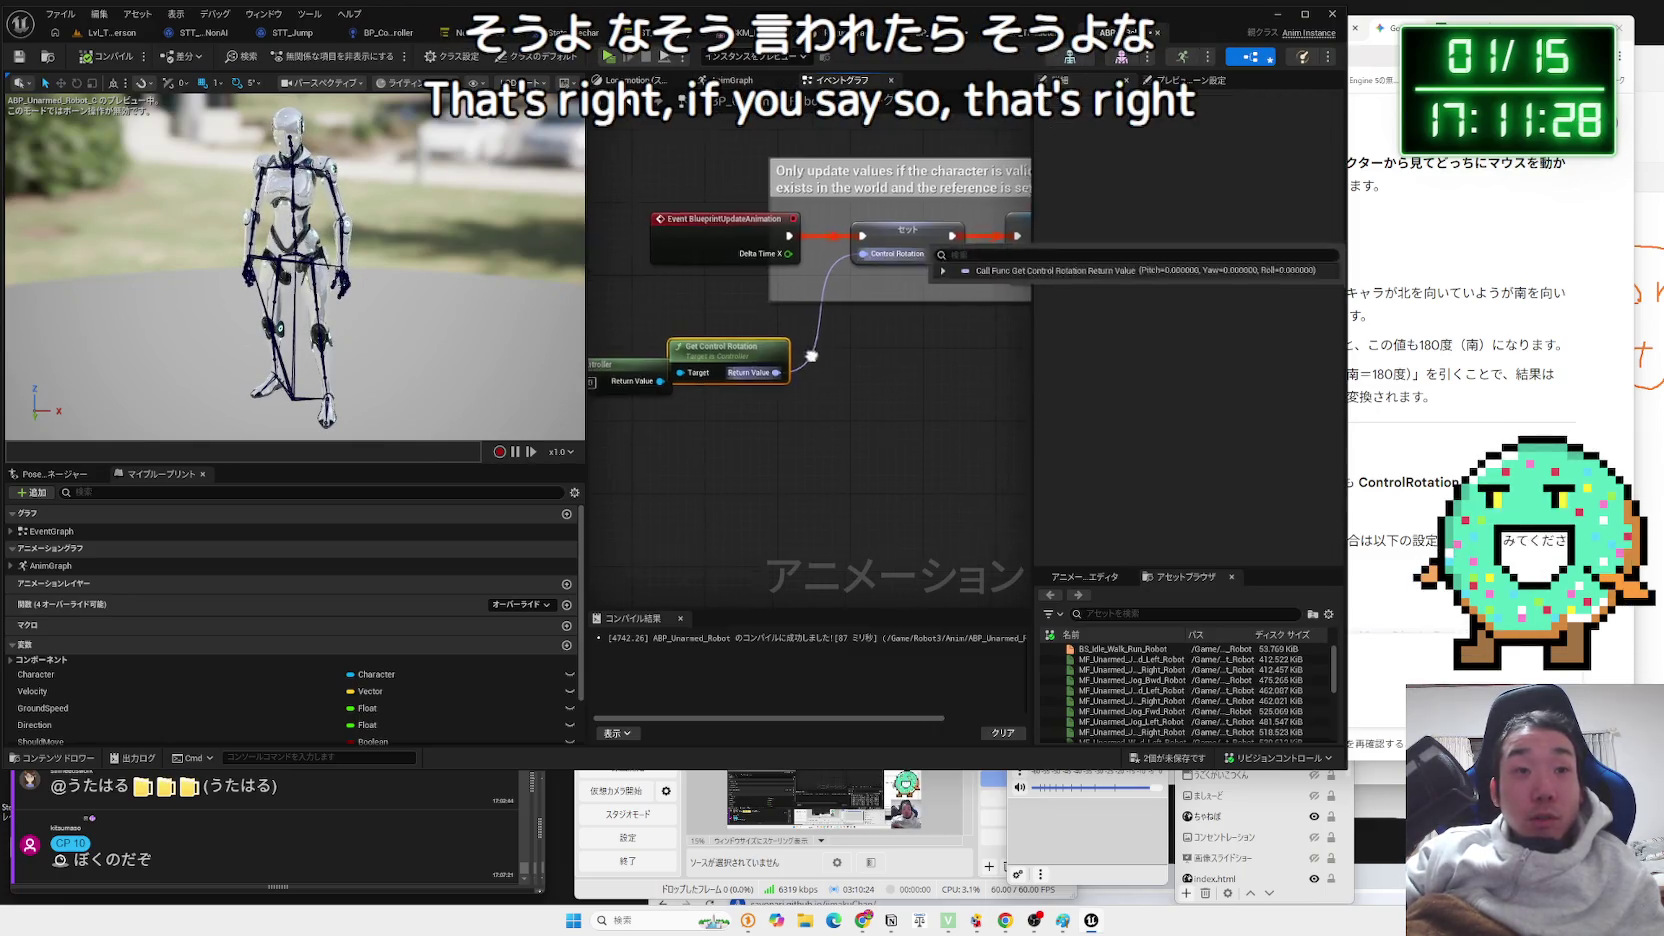
left_click(646, 318)
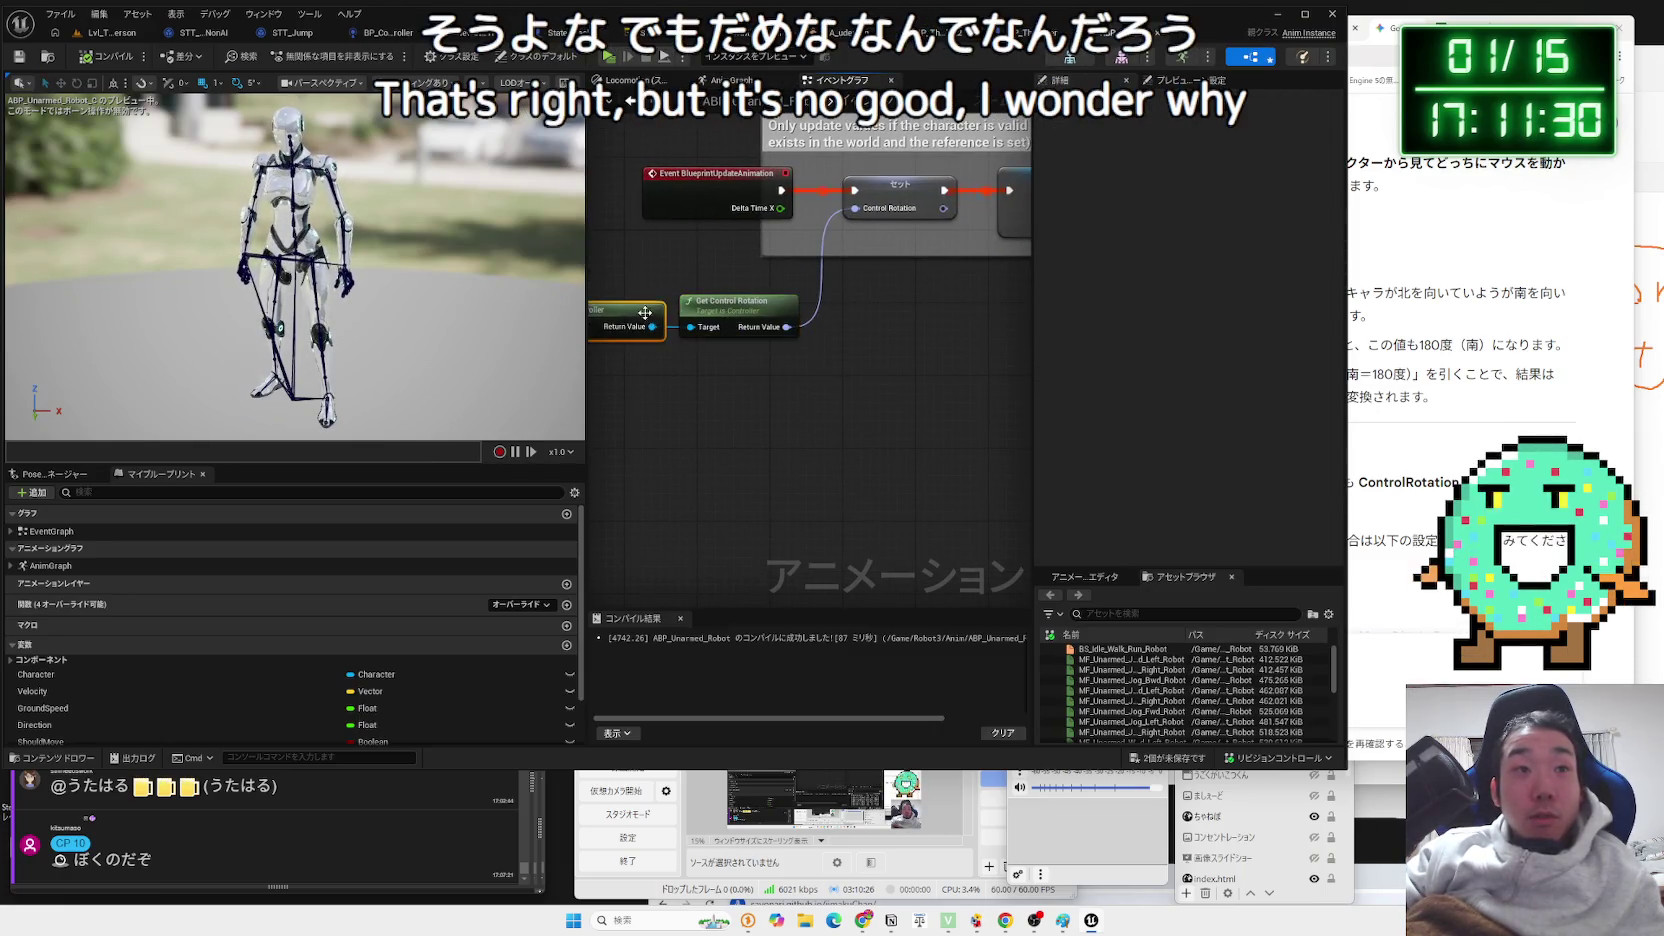
left_click_drag(787, 327, 829, 370)
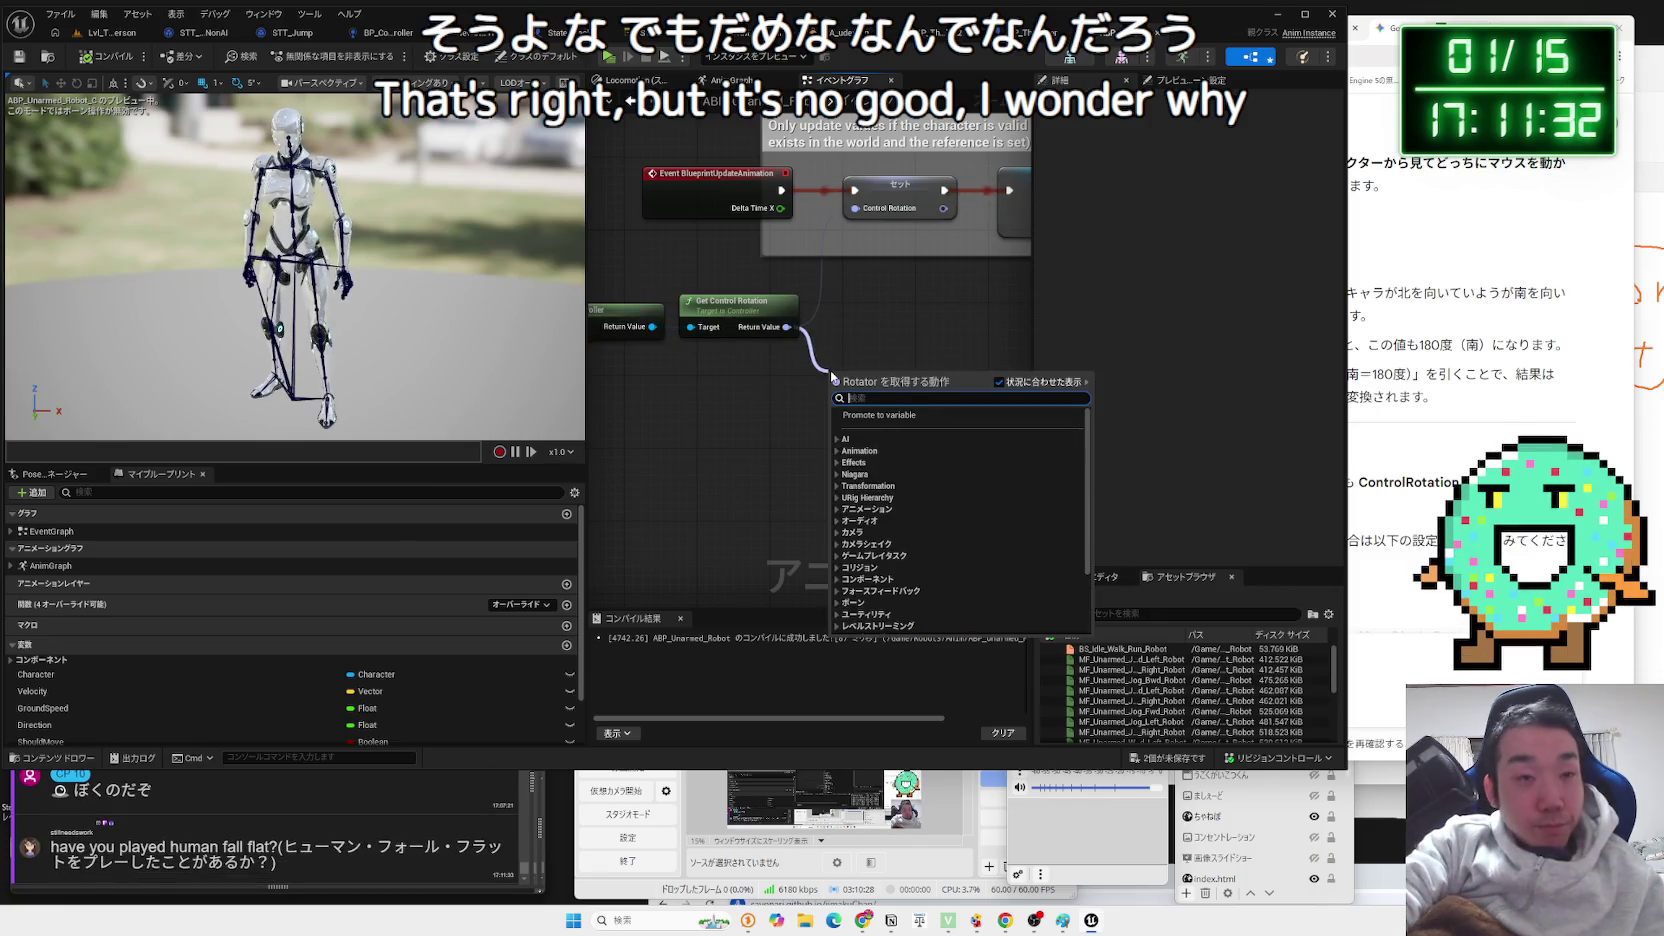
type("cont")
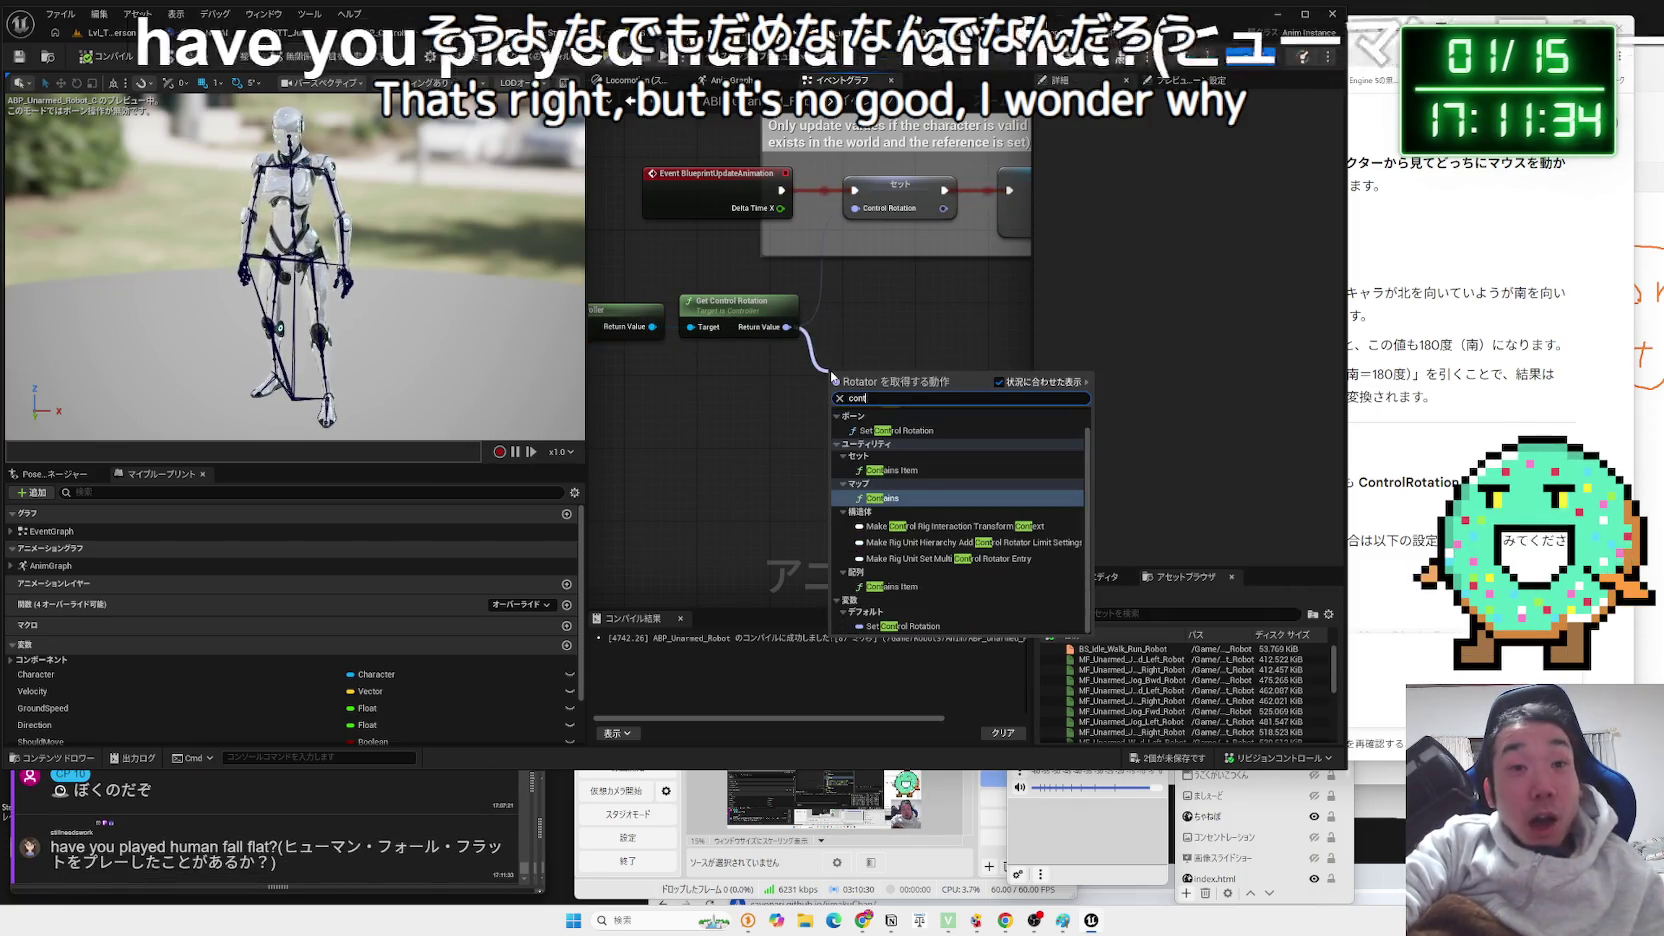
type("rol")
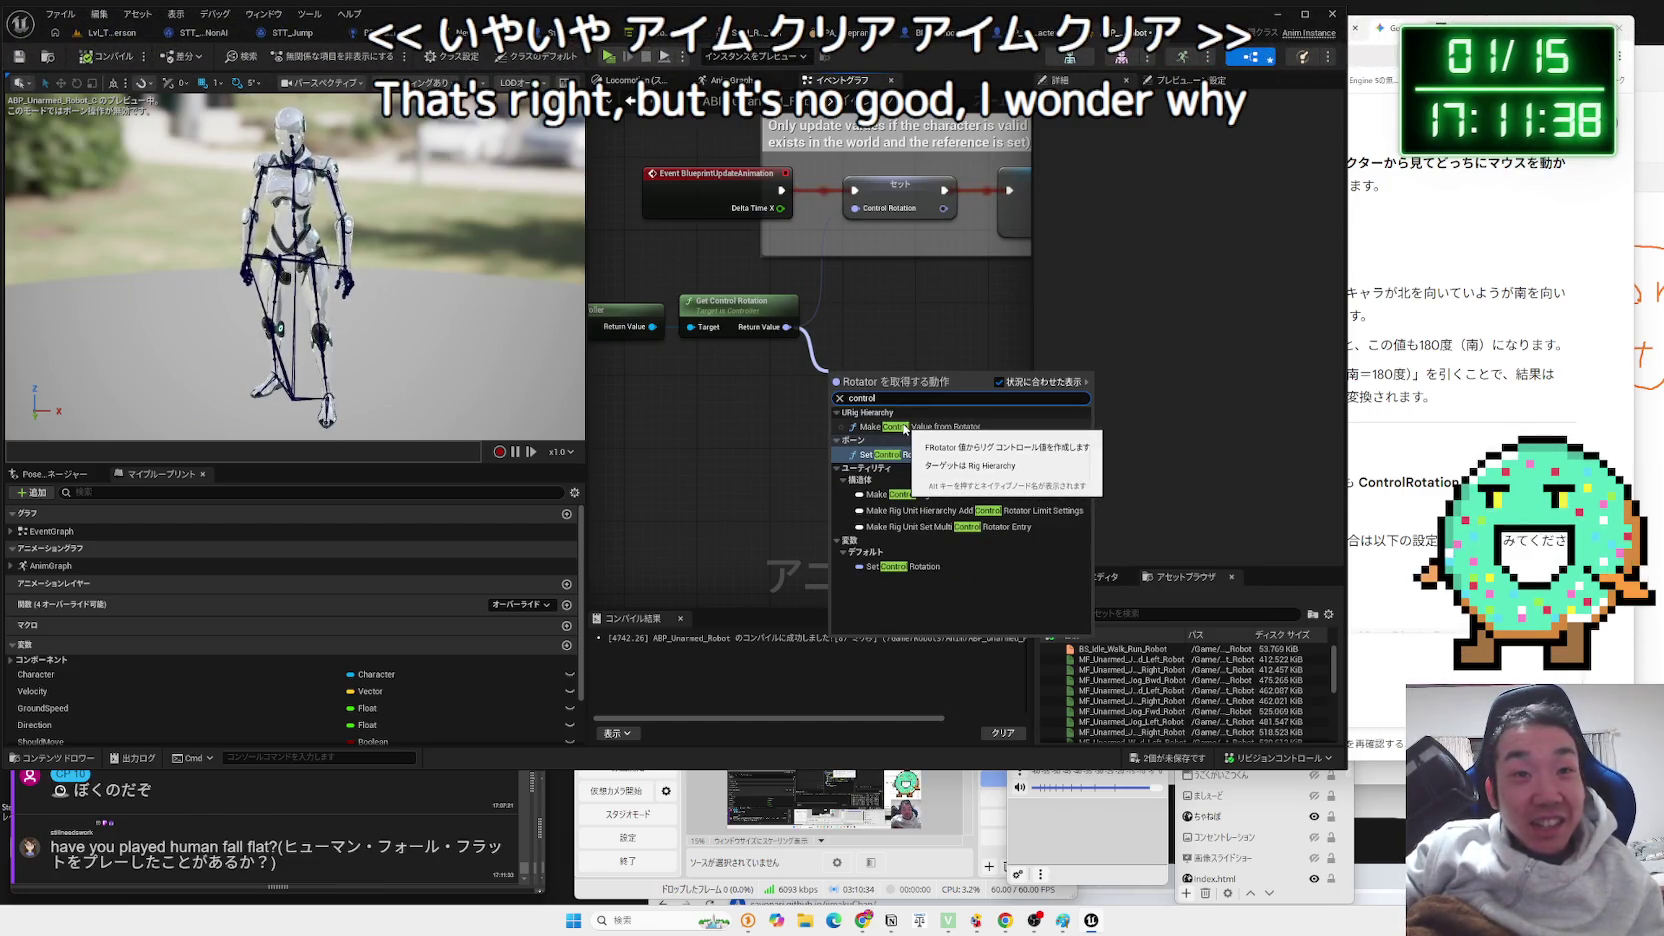
key("Escape")
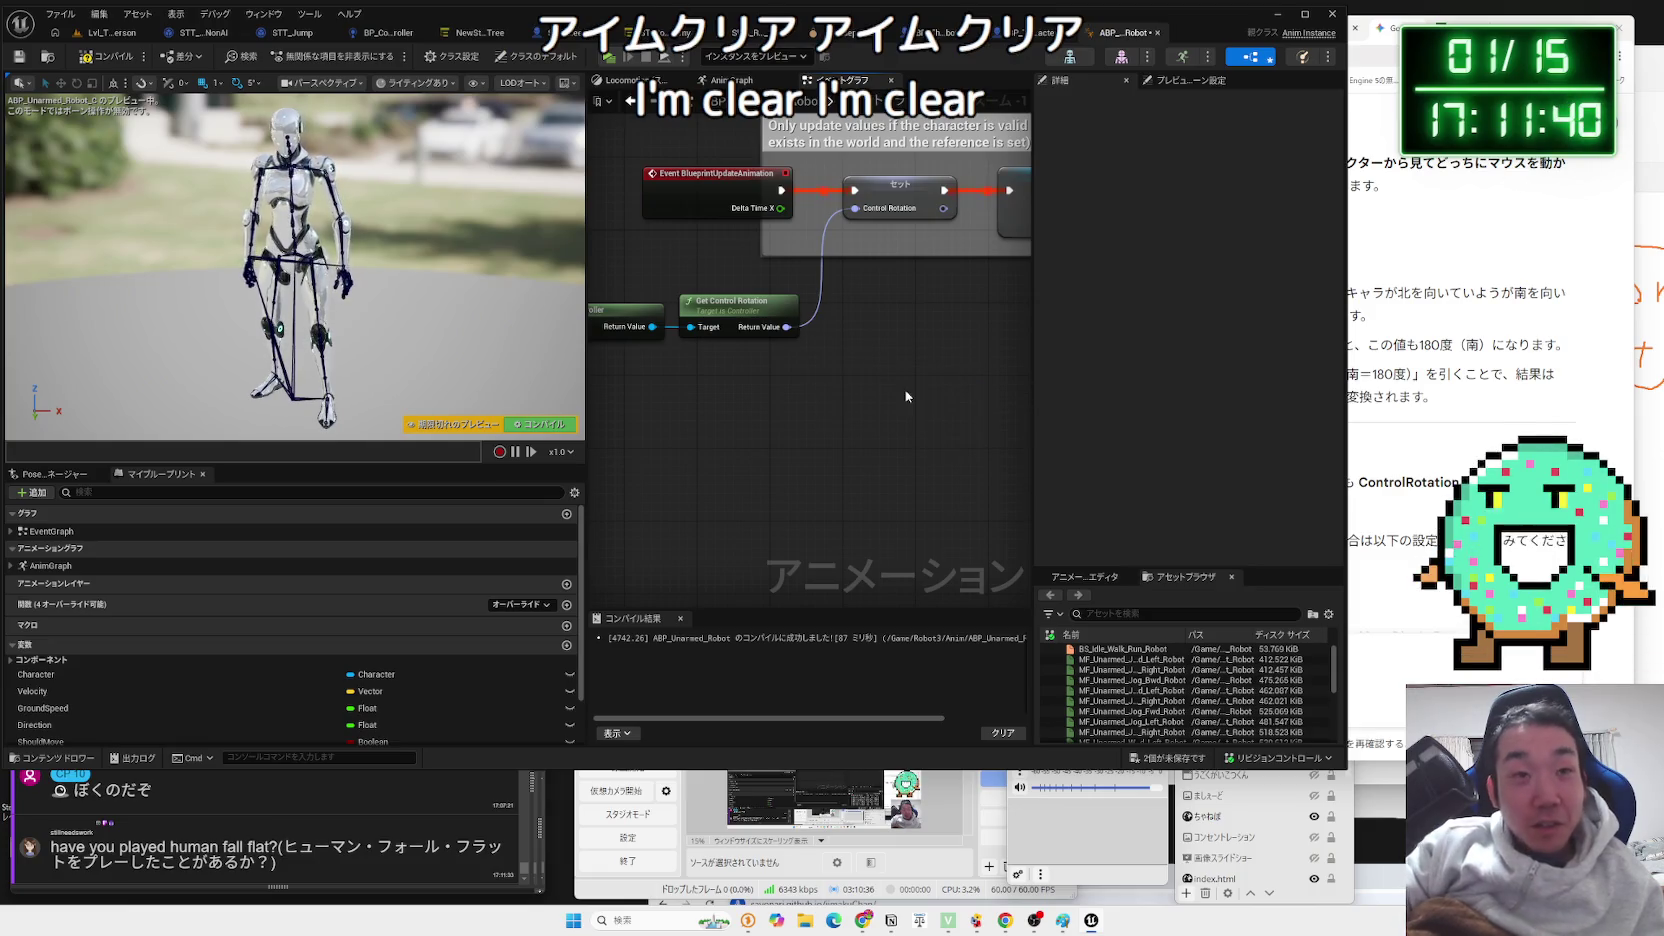
left_click_drag(856, 368, 857, 369)
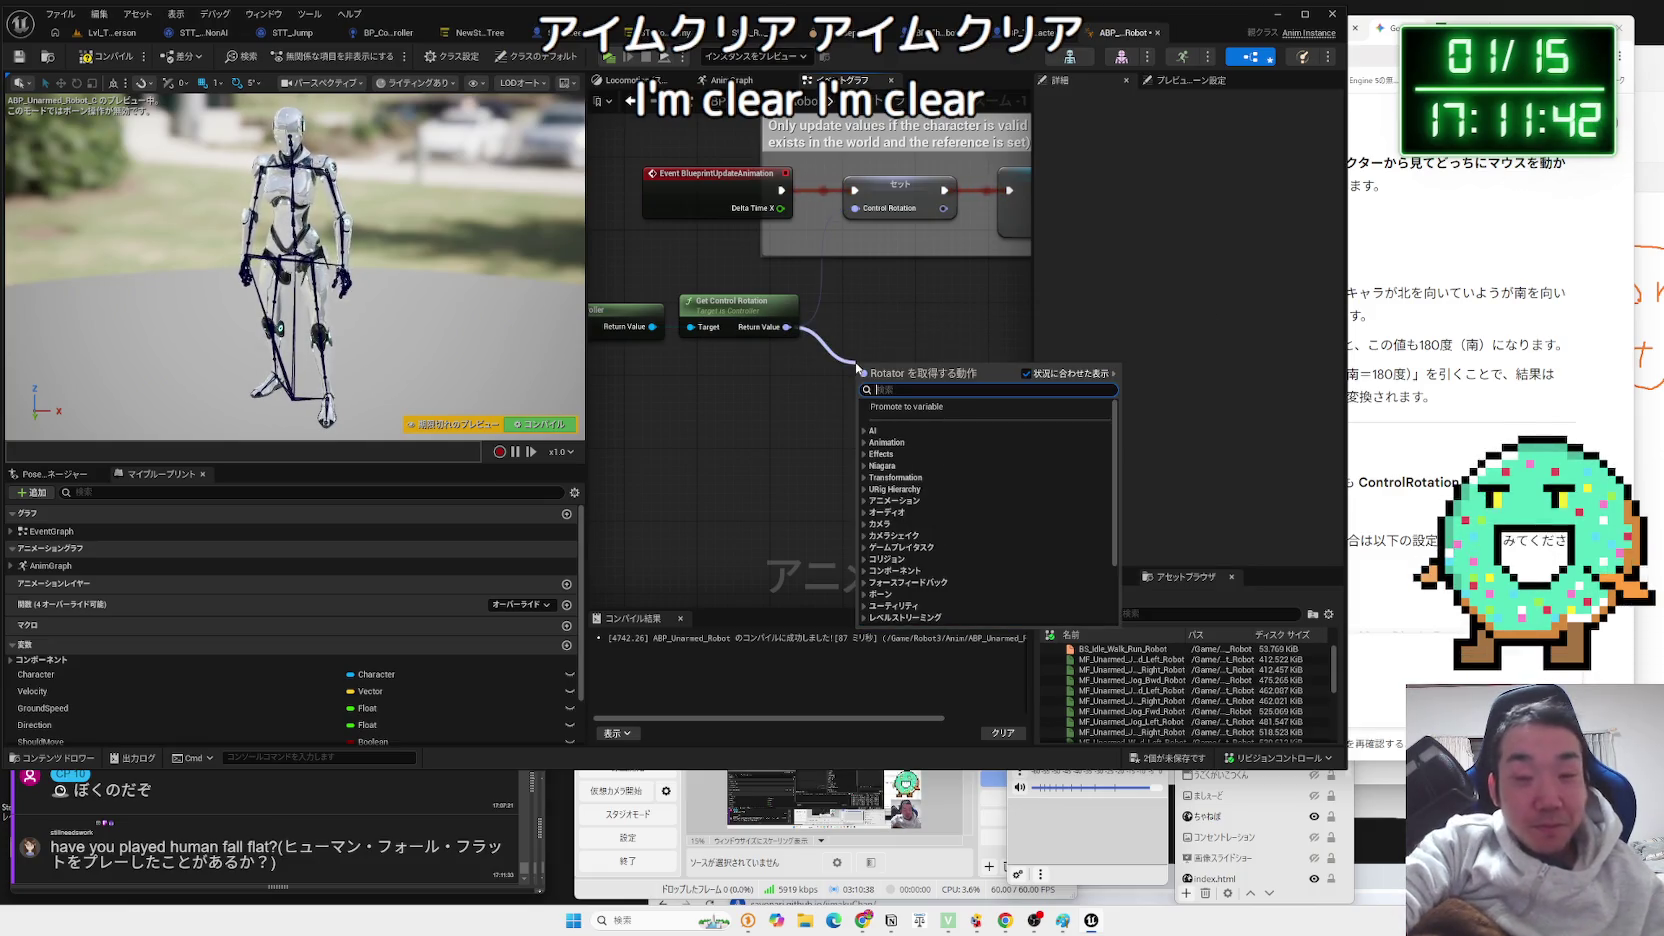
type("rotation")
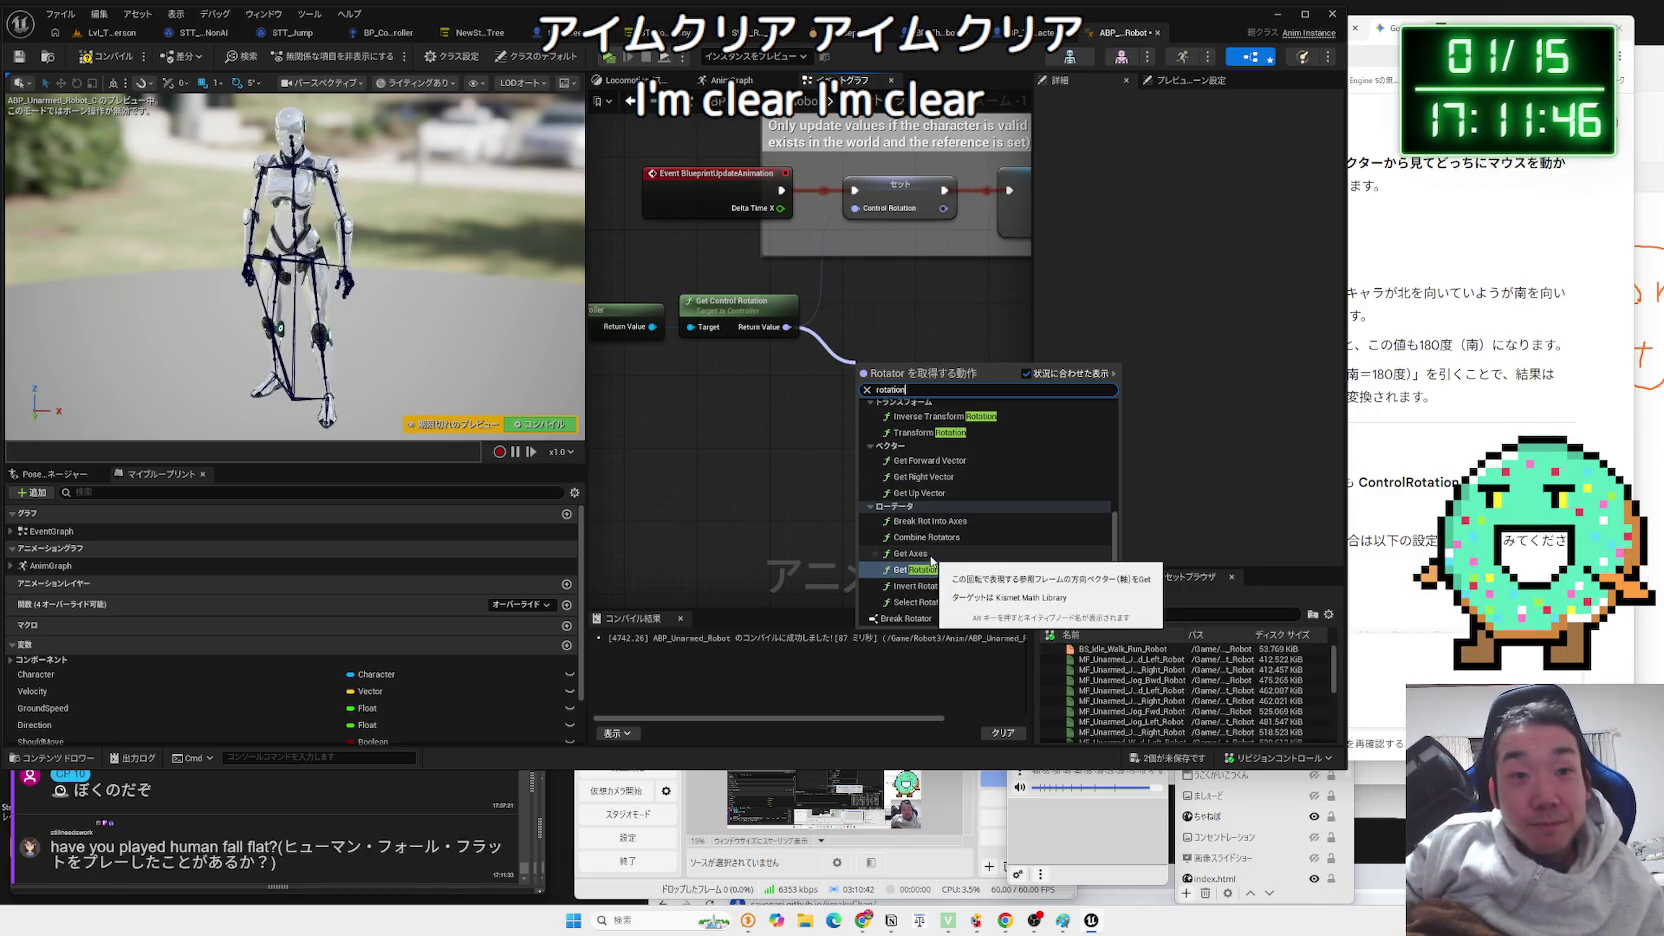
left_click(766, 495)
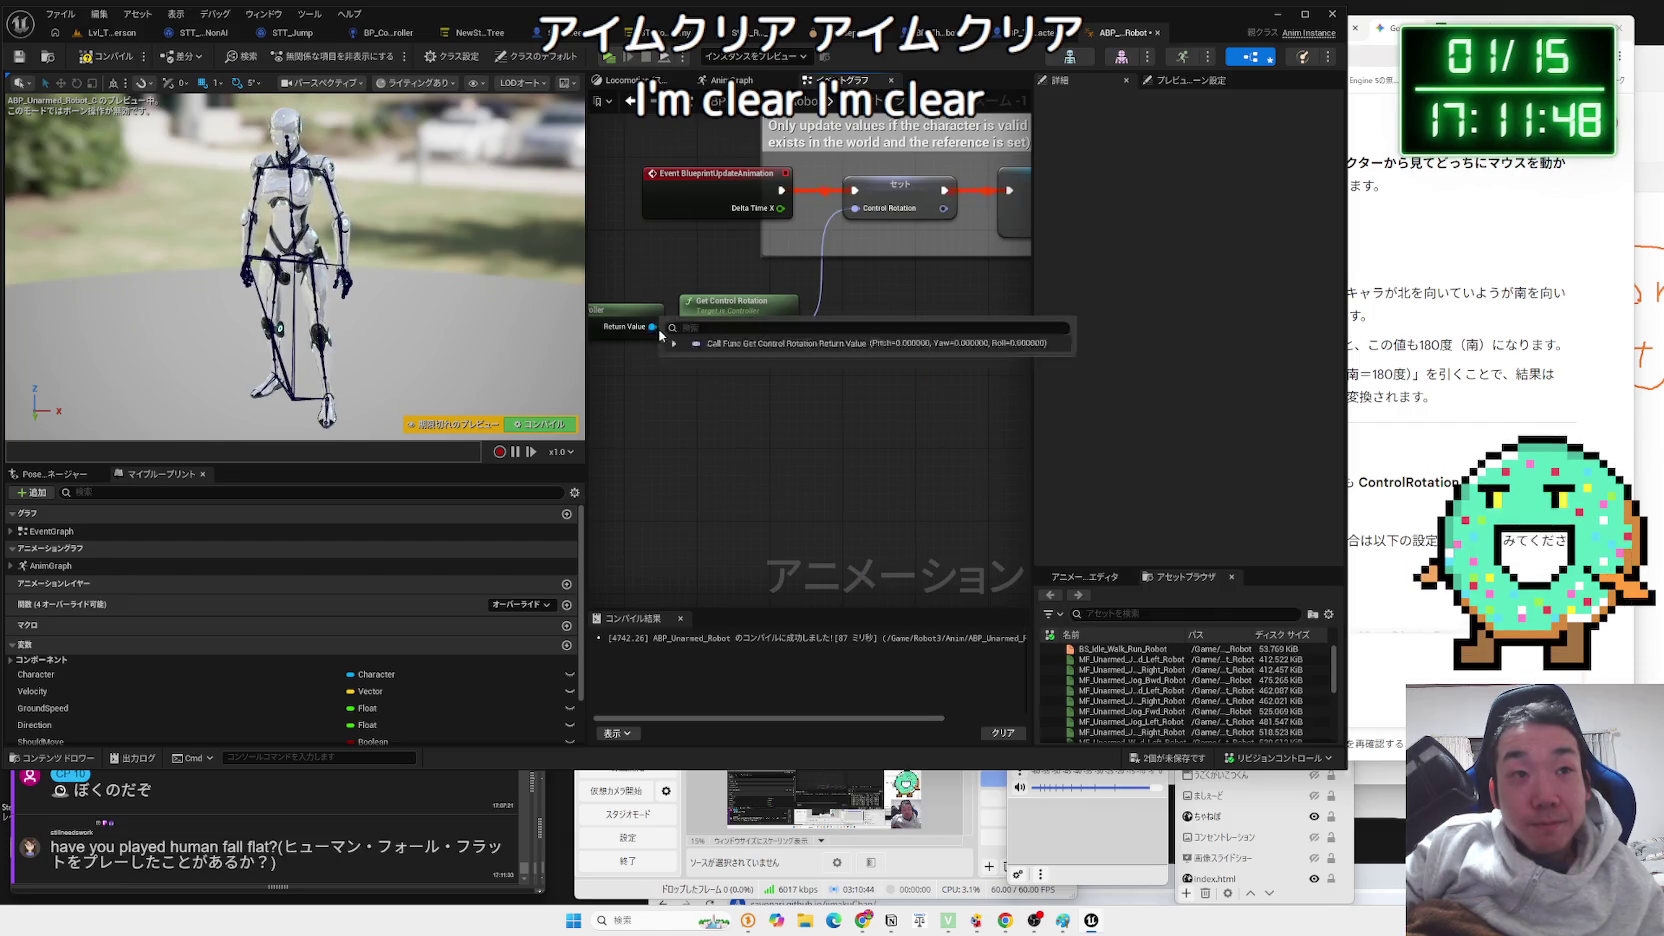
Add Get Actor Rotation from the player controller, wire it to Set Control Rotation, and play-test.
left_click_drag(648, 330, 714, 387)
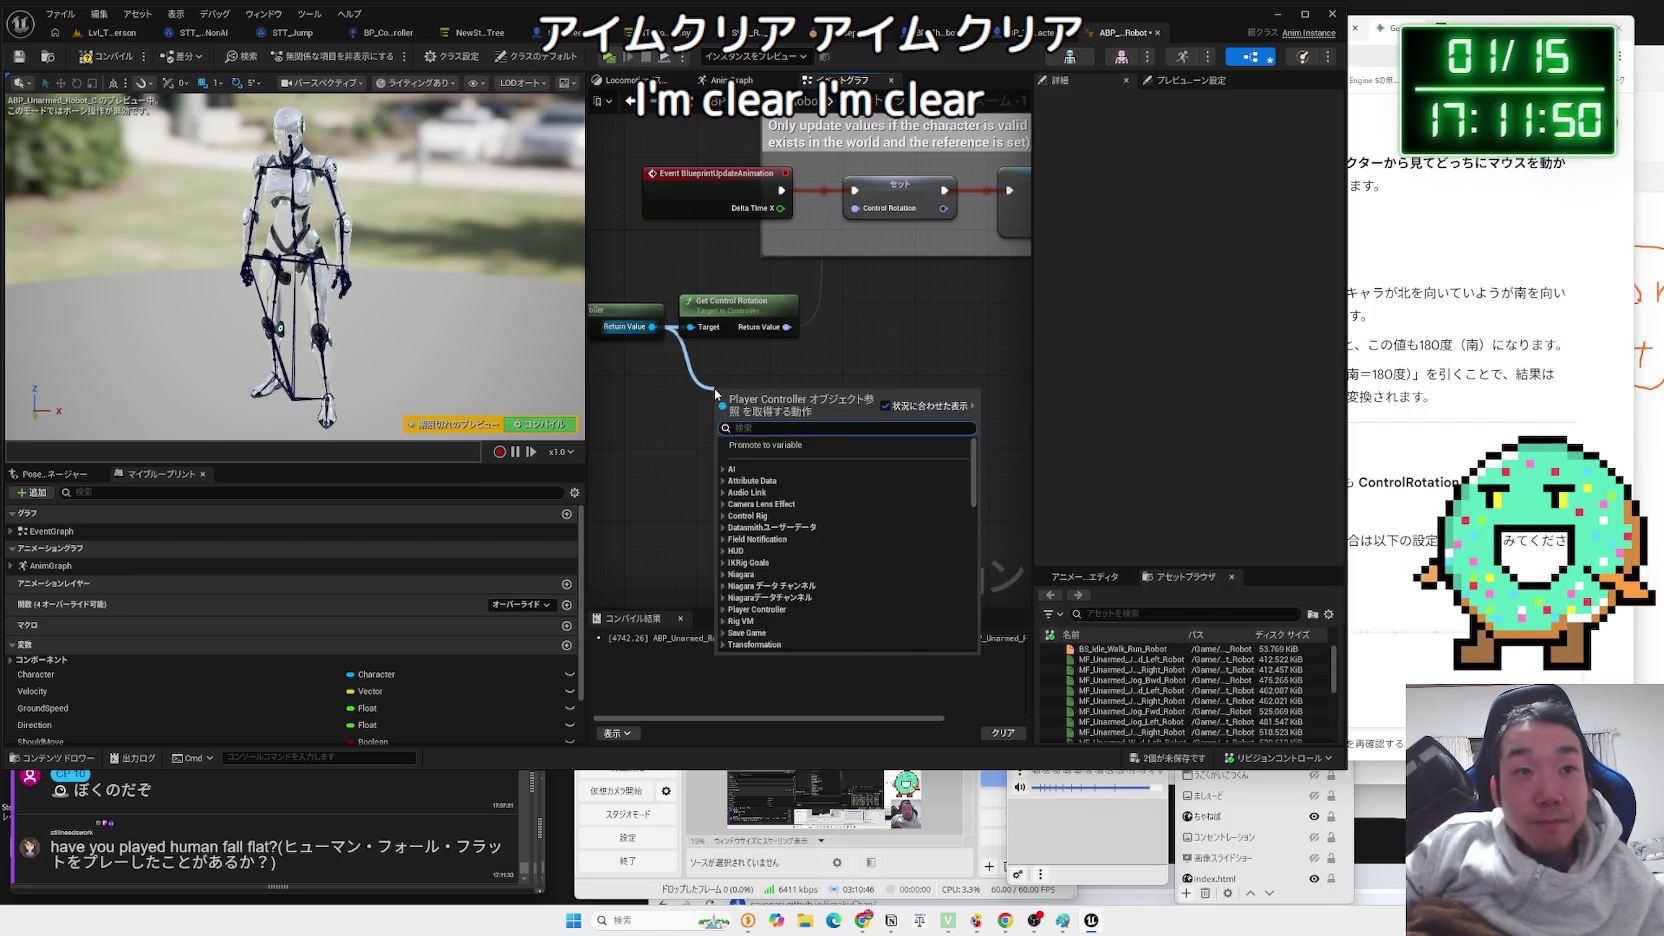
type("get actor rotation")
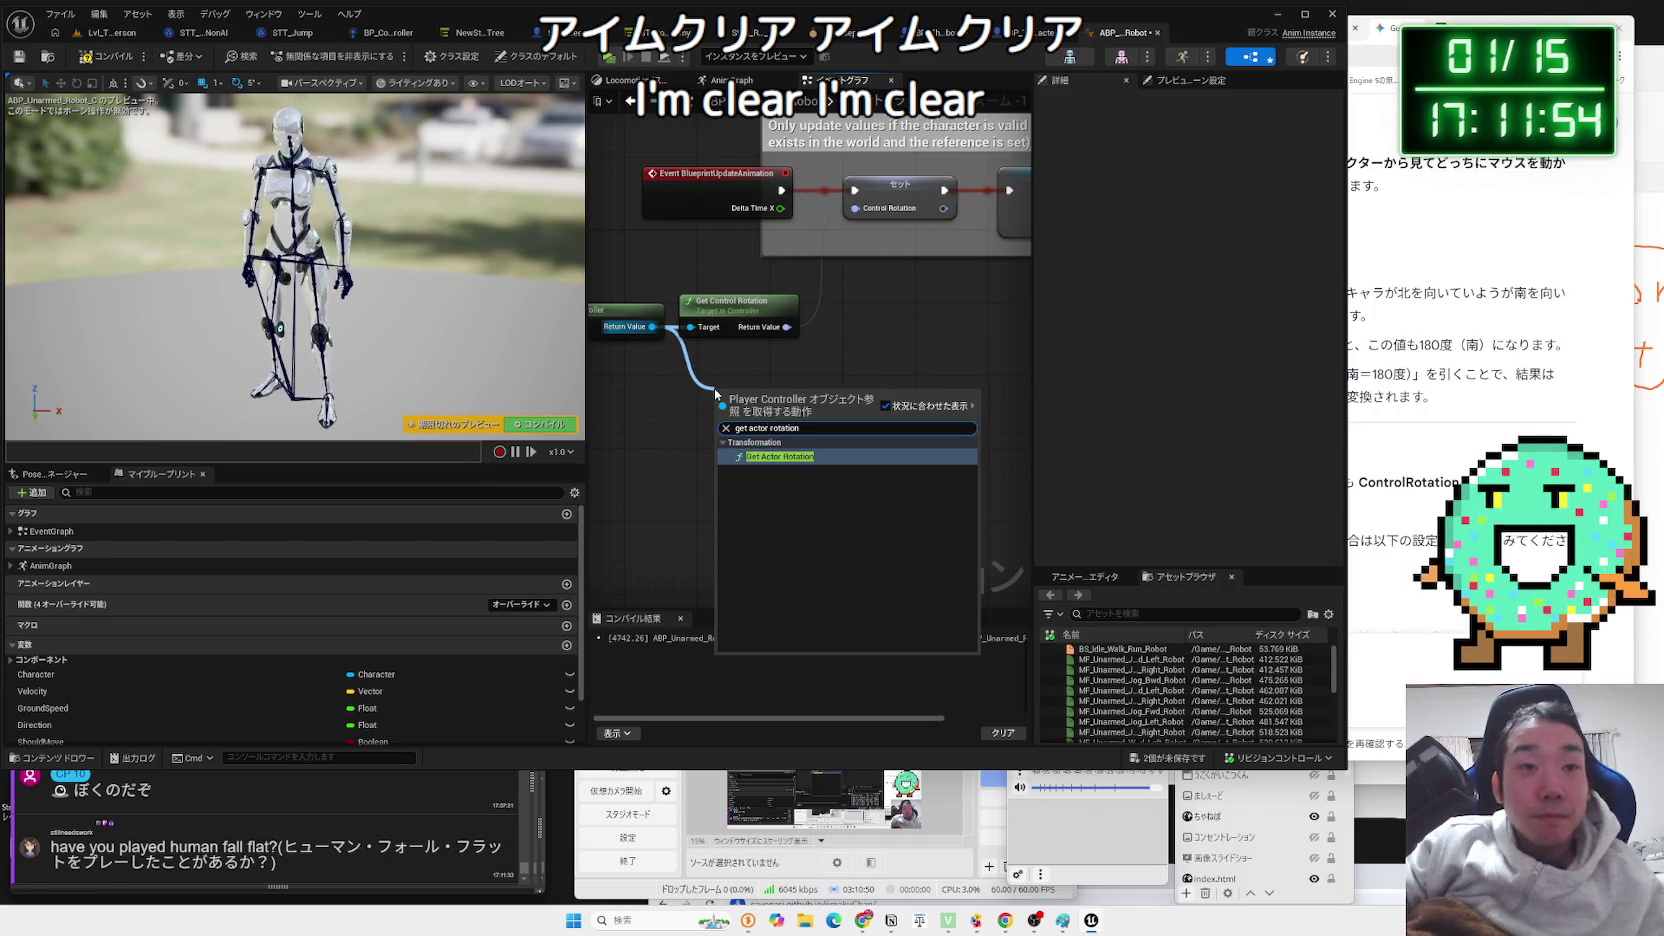
key("Return")
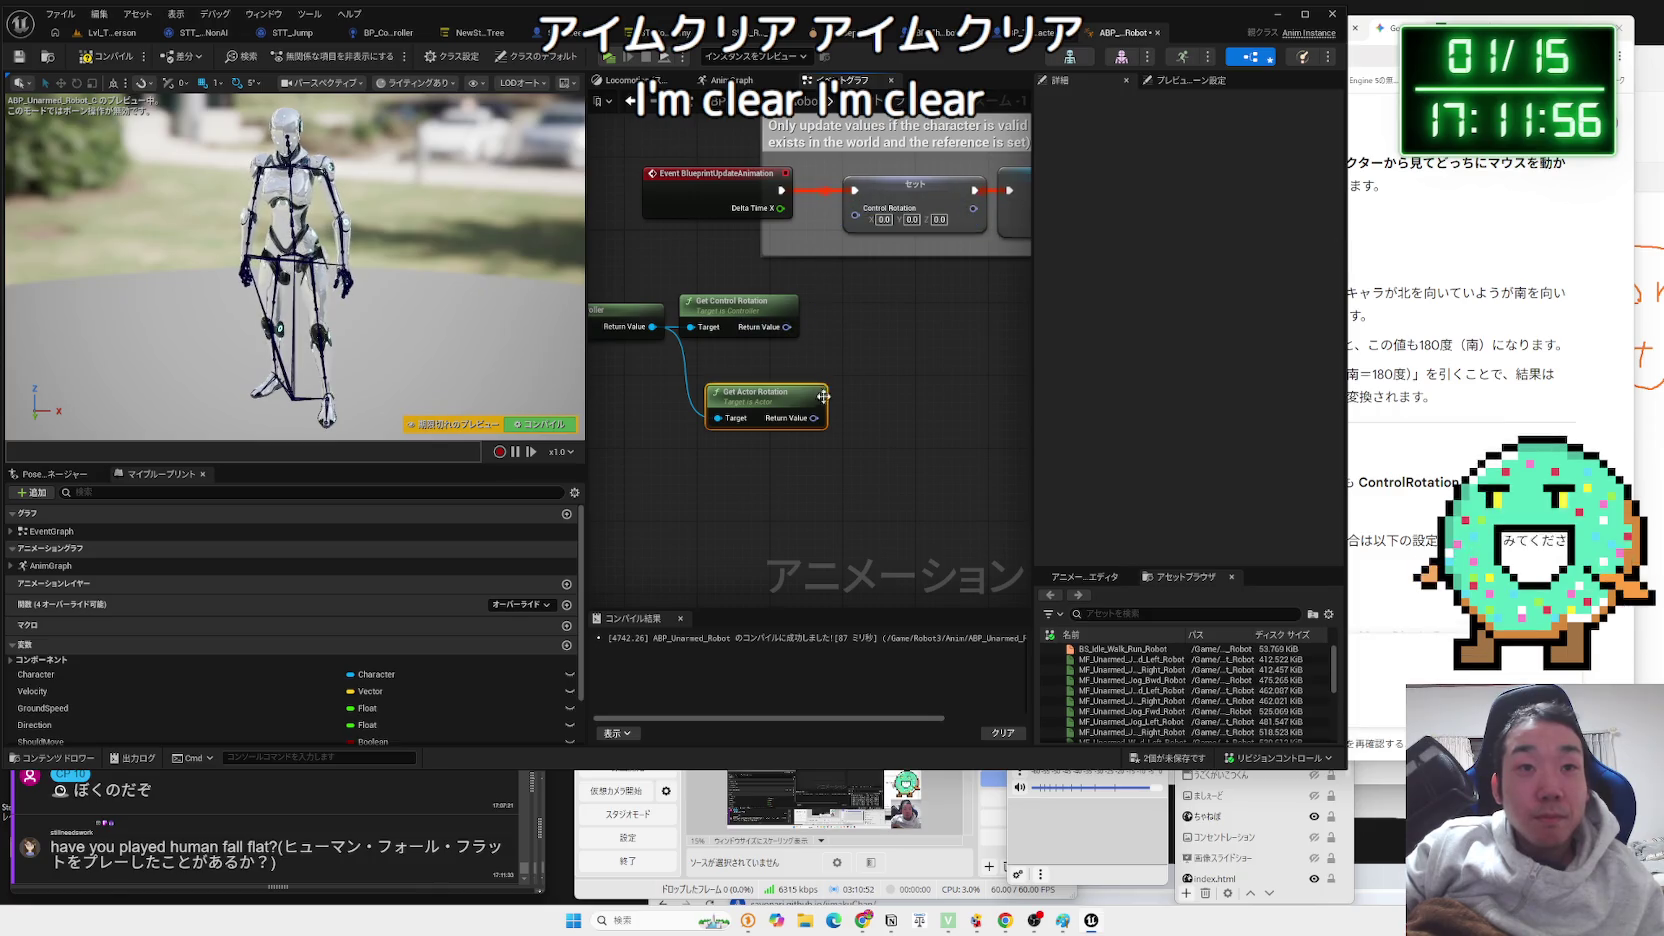
left_click_drag(869, 325, 862, 209)
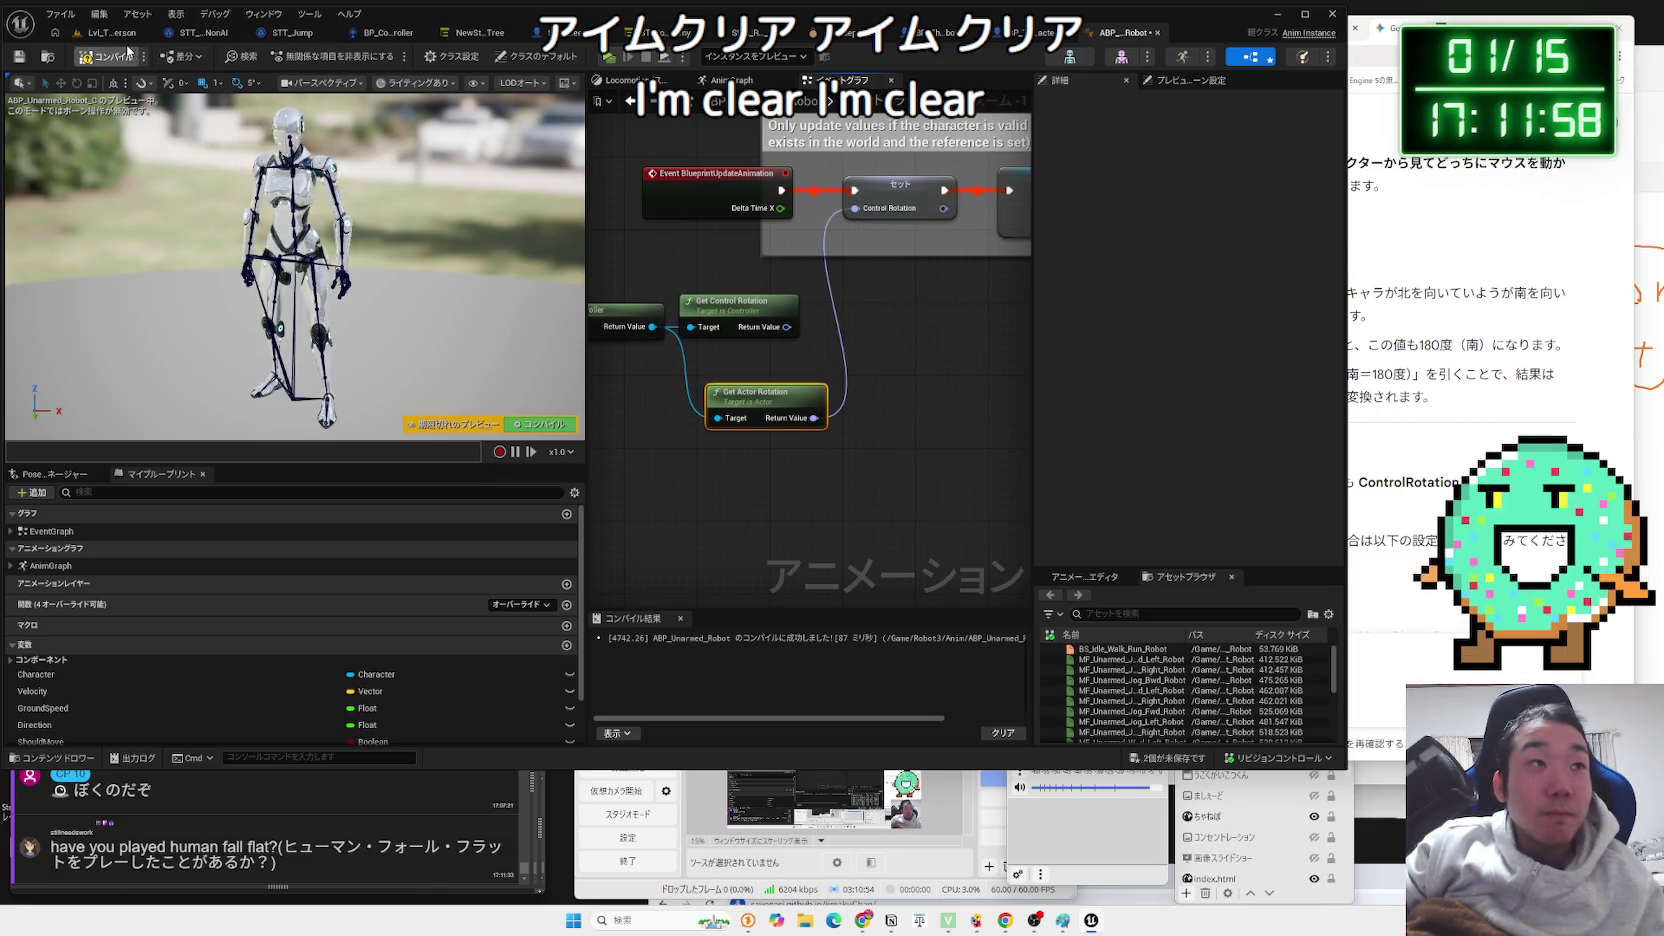
left_click(110, 32)
left_click(307, 56)
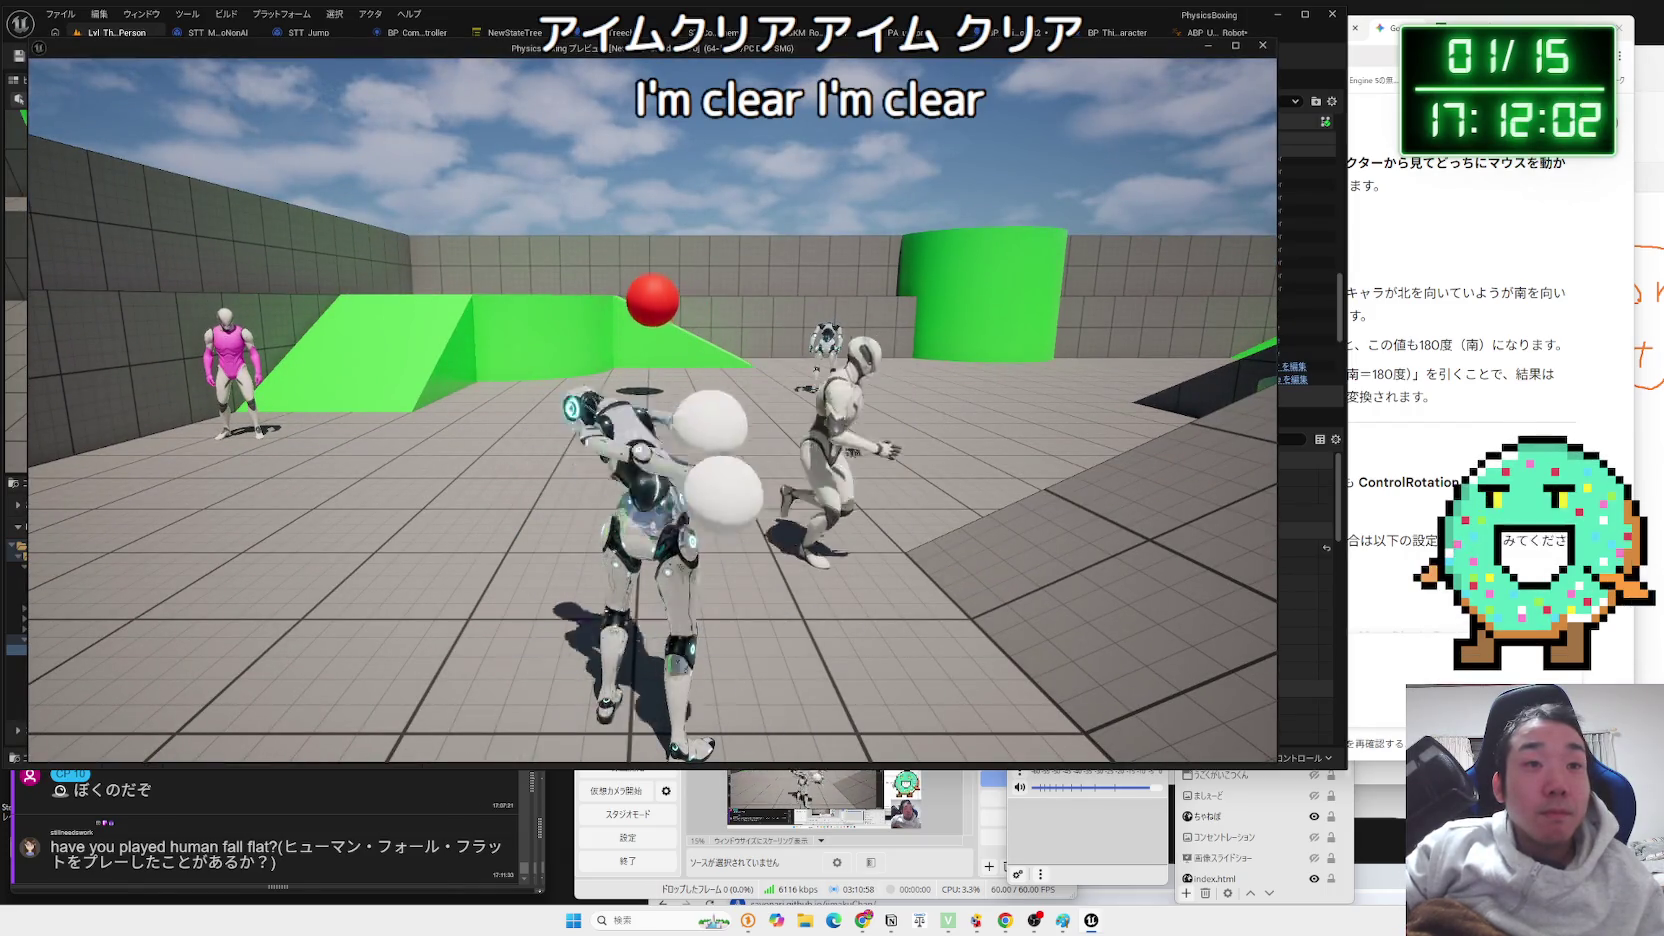
Walk the robot forward with W, stop play, and reopen ABP_Unarmed_Robot.
key("w")
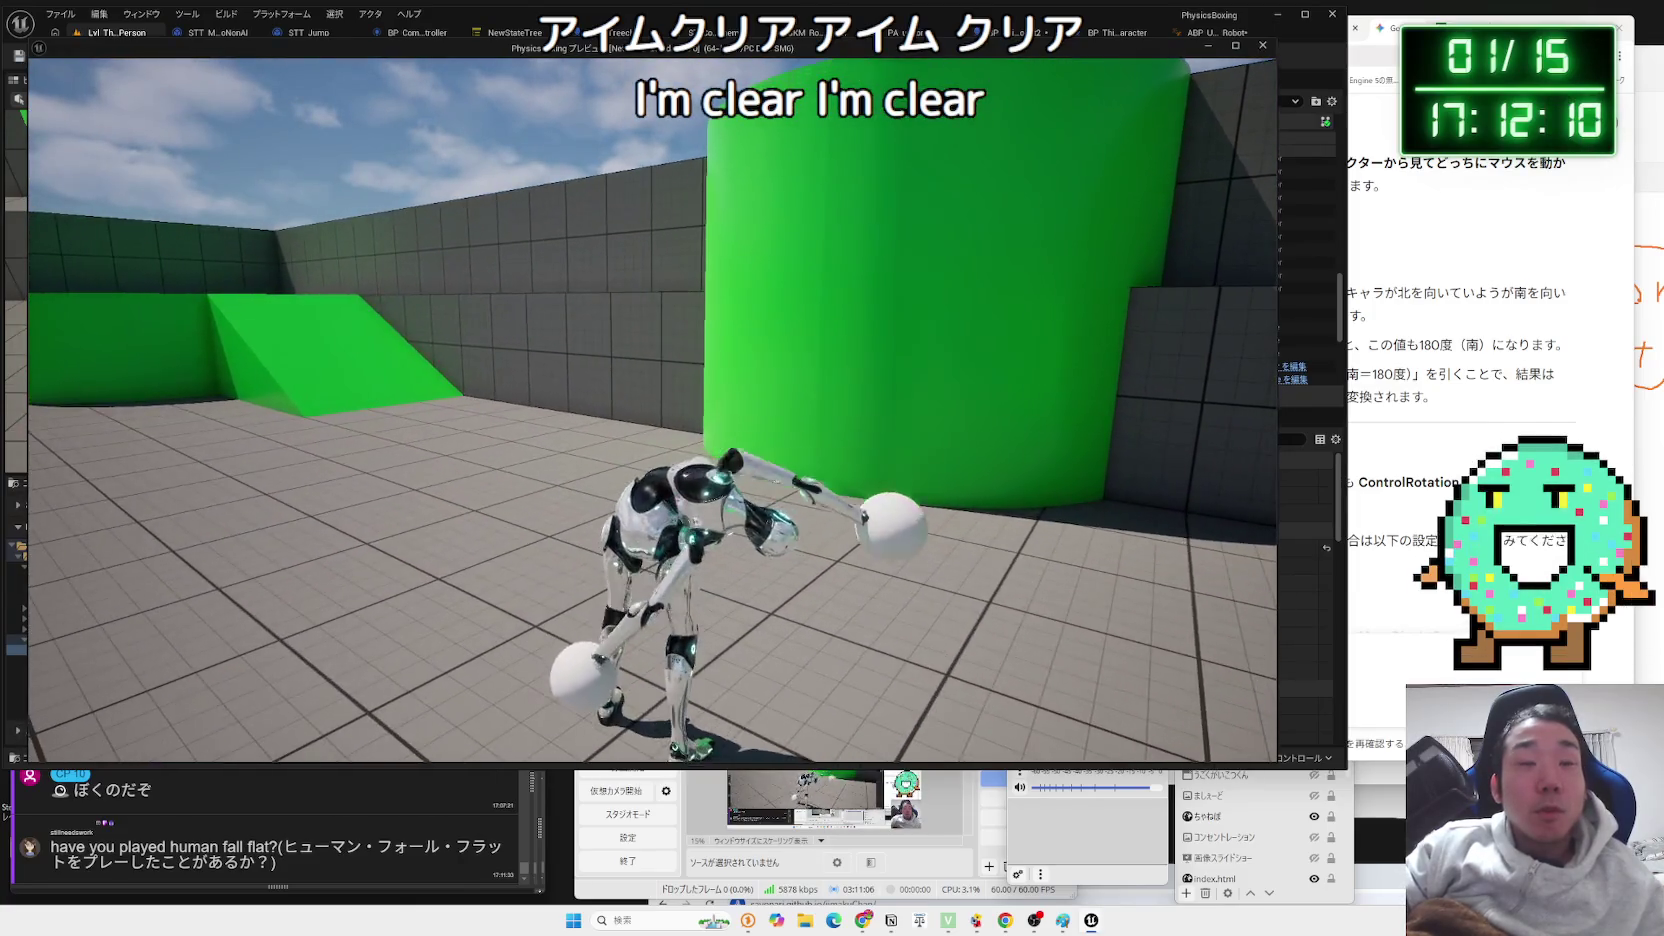
key("Escape")
left_click(1201, 36)
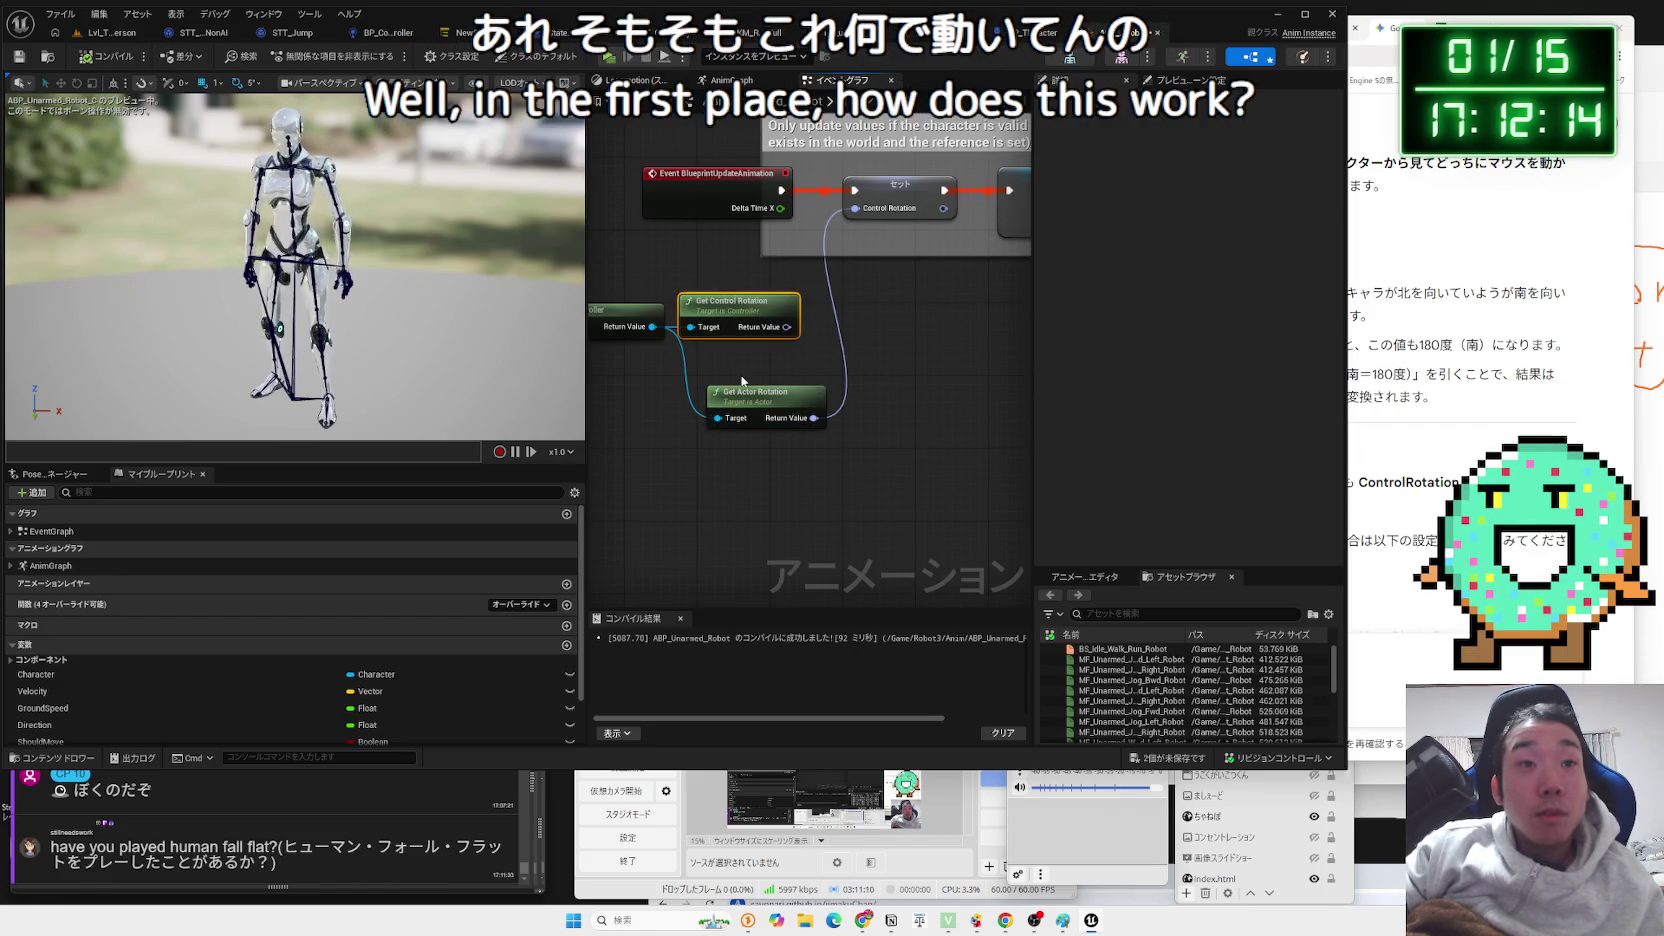
Pan the graph to Get Player Controller and save all unsaved assets.
left_click_drag(742, 381, 853, 386)
left_click(1165, 765)
left_click(905, 605)
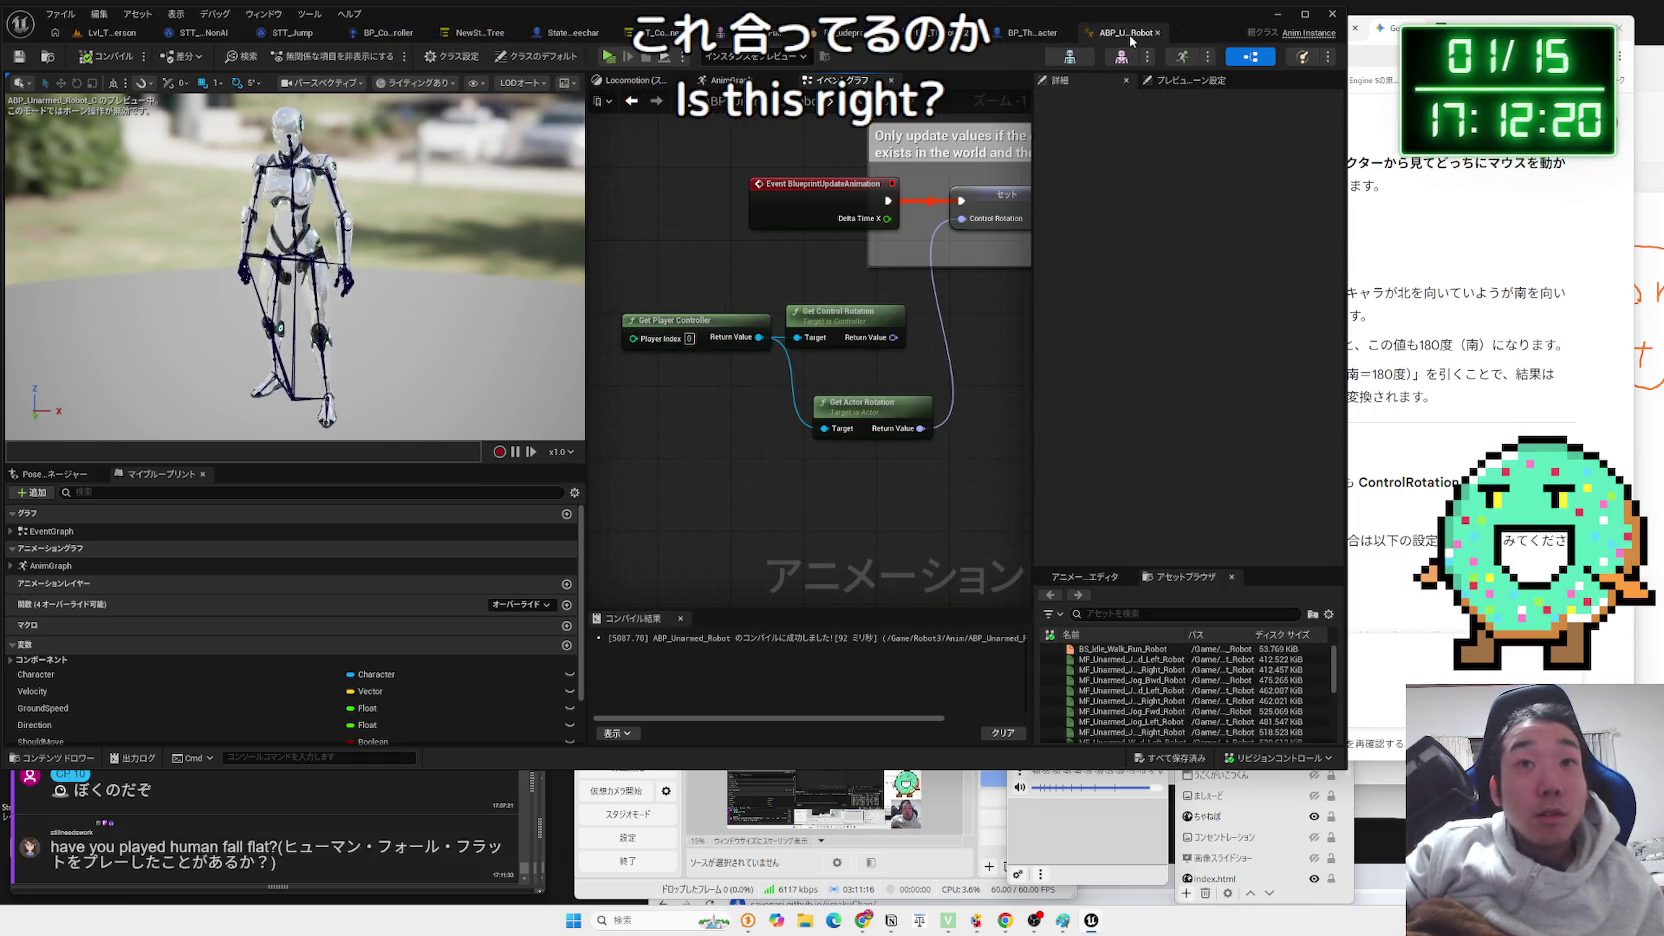
Check the robot's Mesh Anim Class with the Details filter cleared, then return to the level.
left_click(1030, 32)
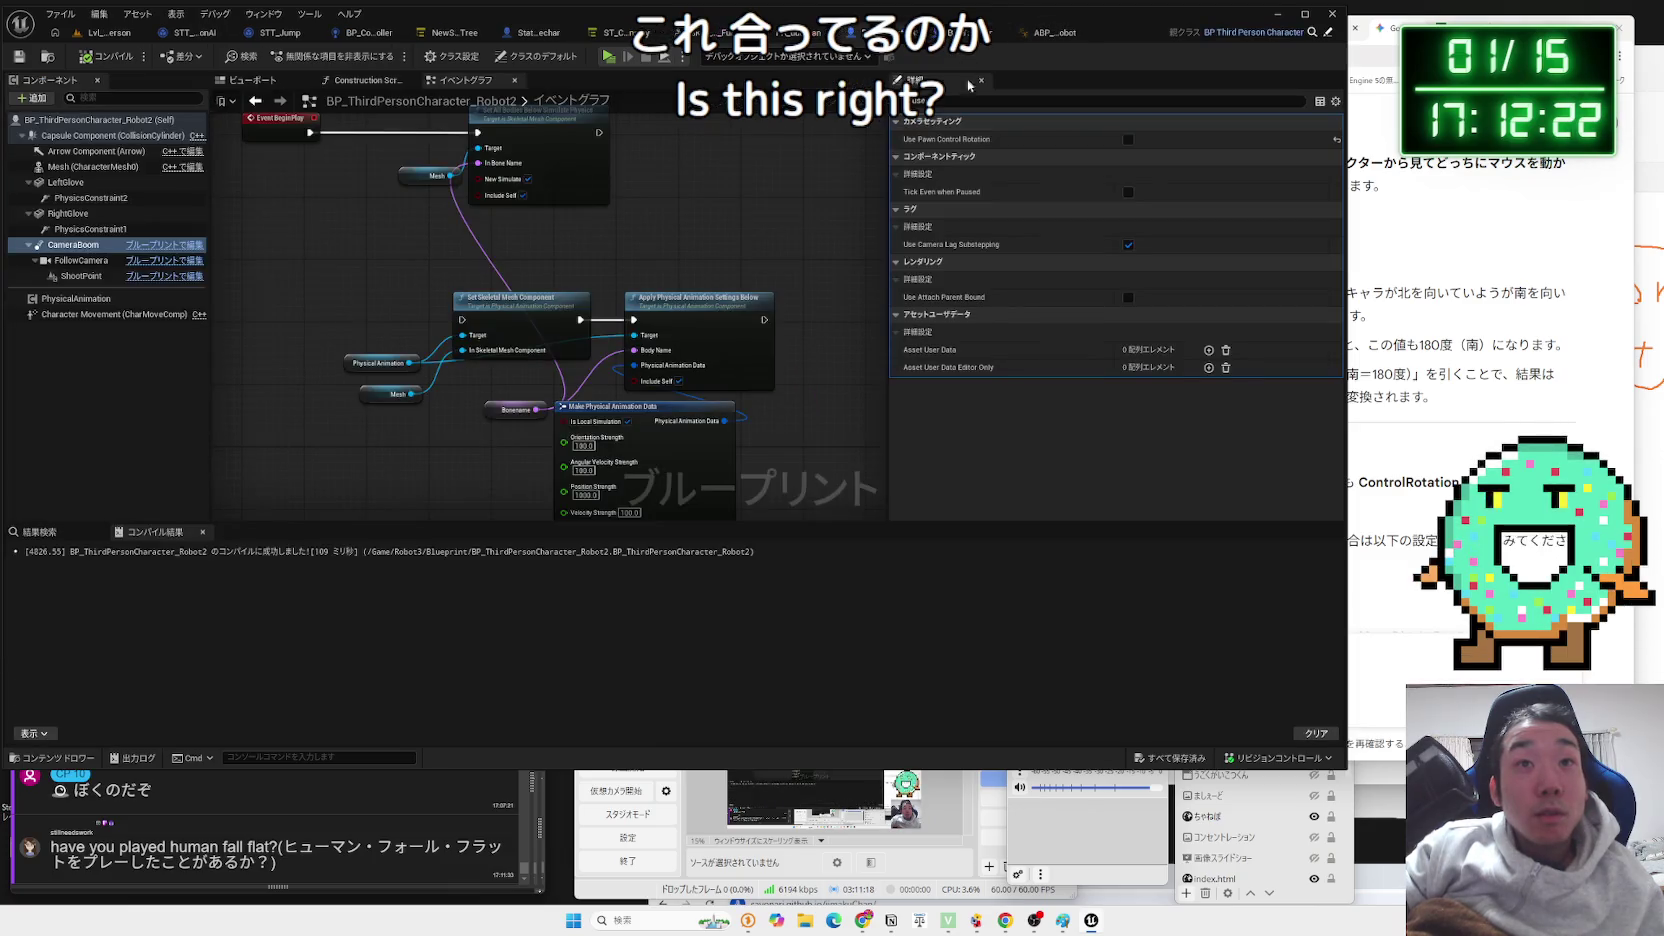
left_click(62, 167)
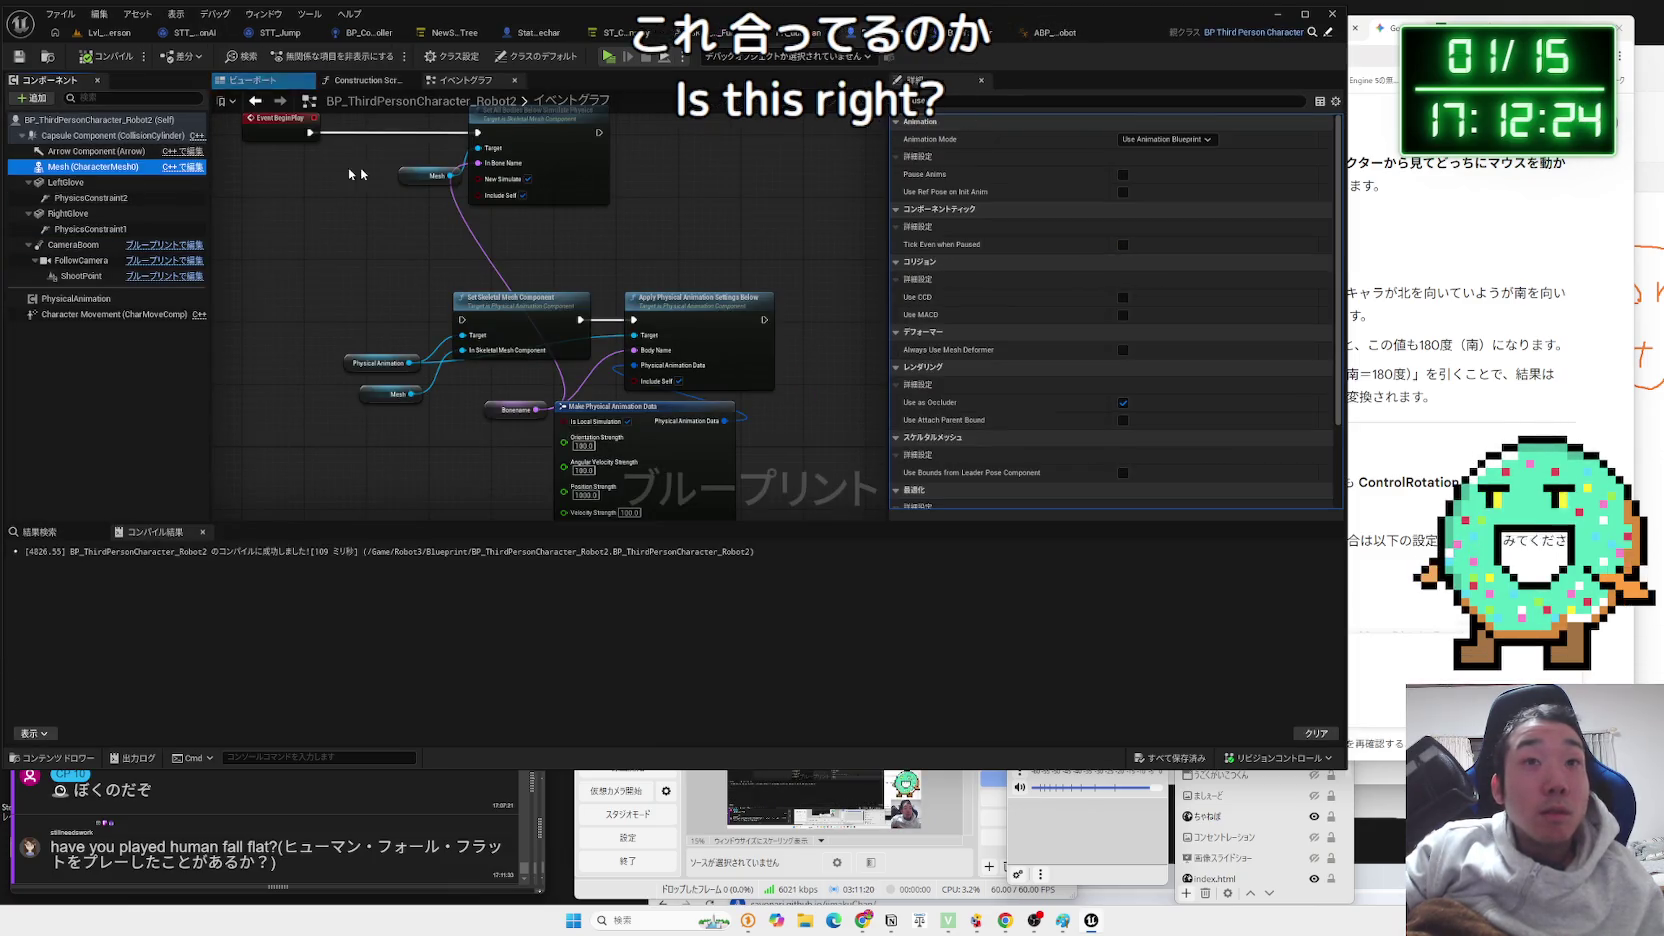
left_click(1100, 101)
key("BackSpace")
key("BackSpace")
key("BackSpace")
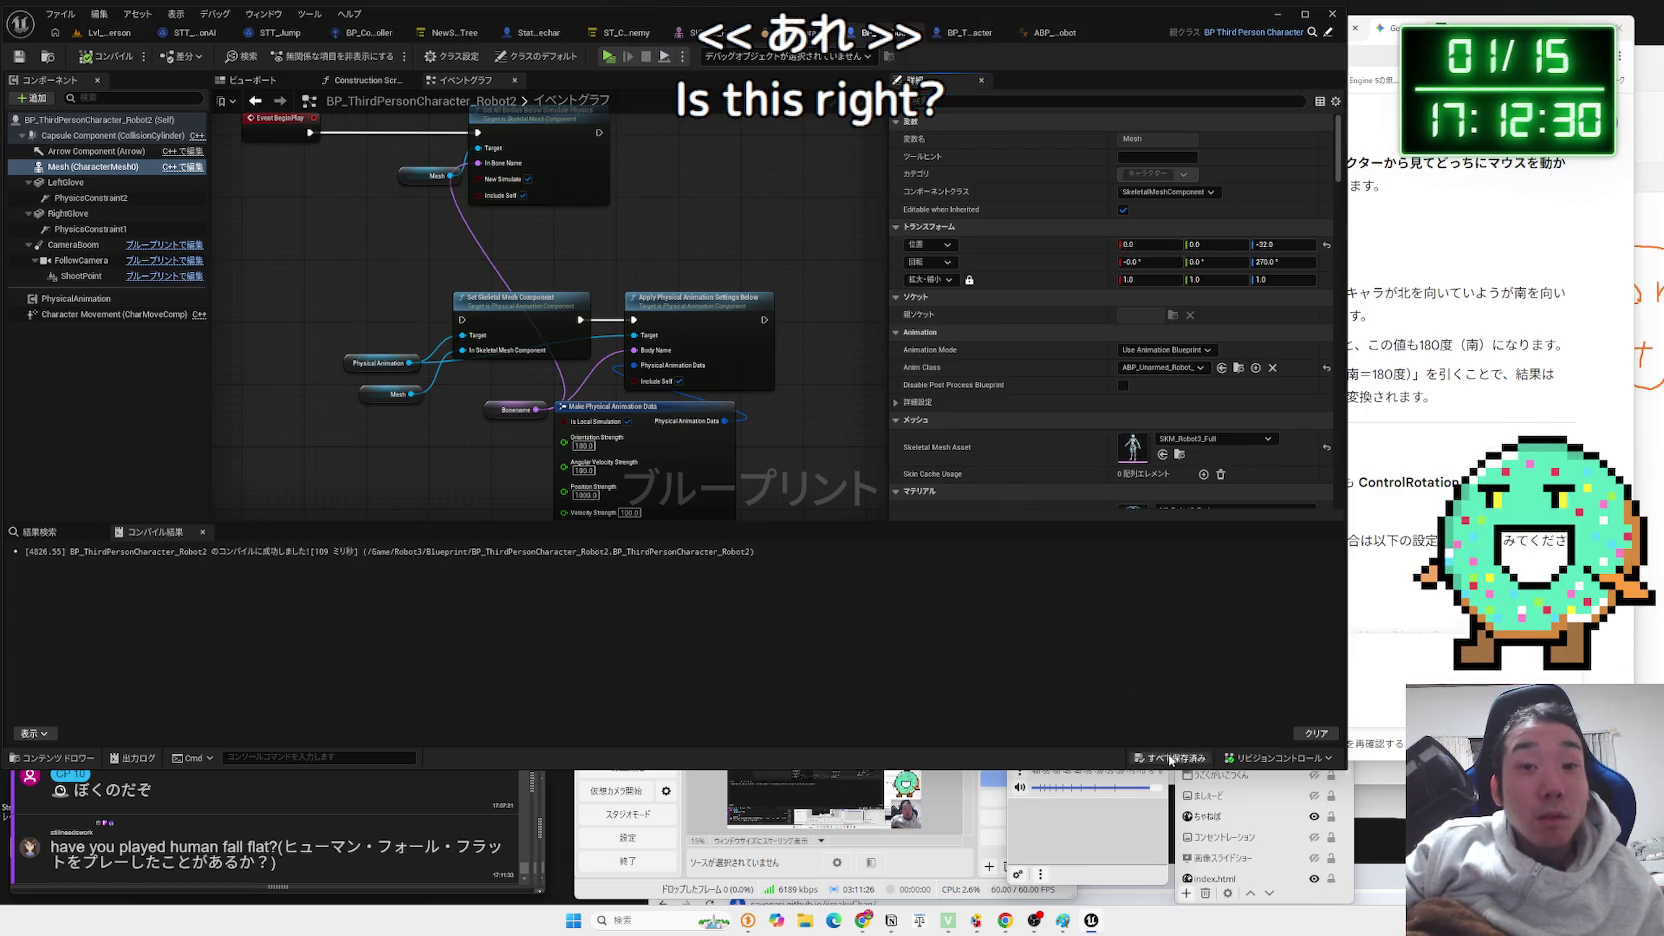
key("alt+Tab")
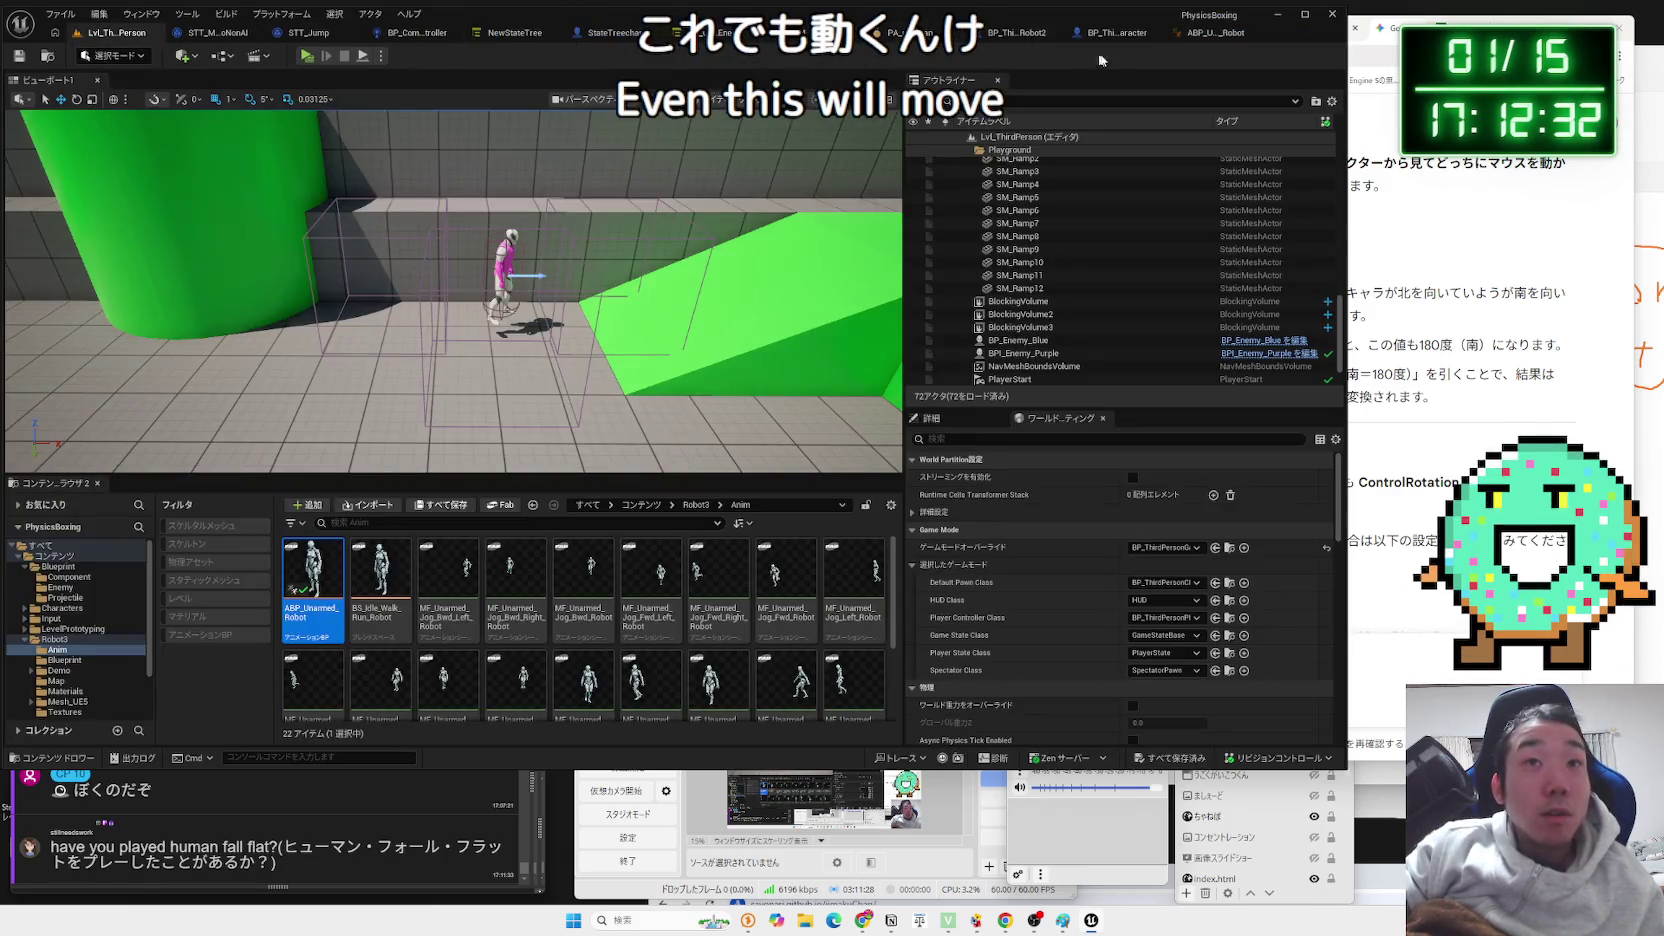
left_click(1125, 42)
left_click(1132, 42)
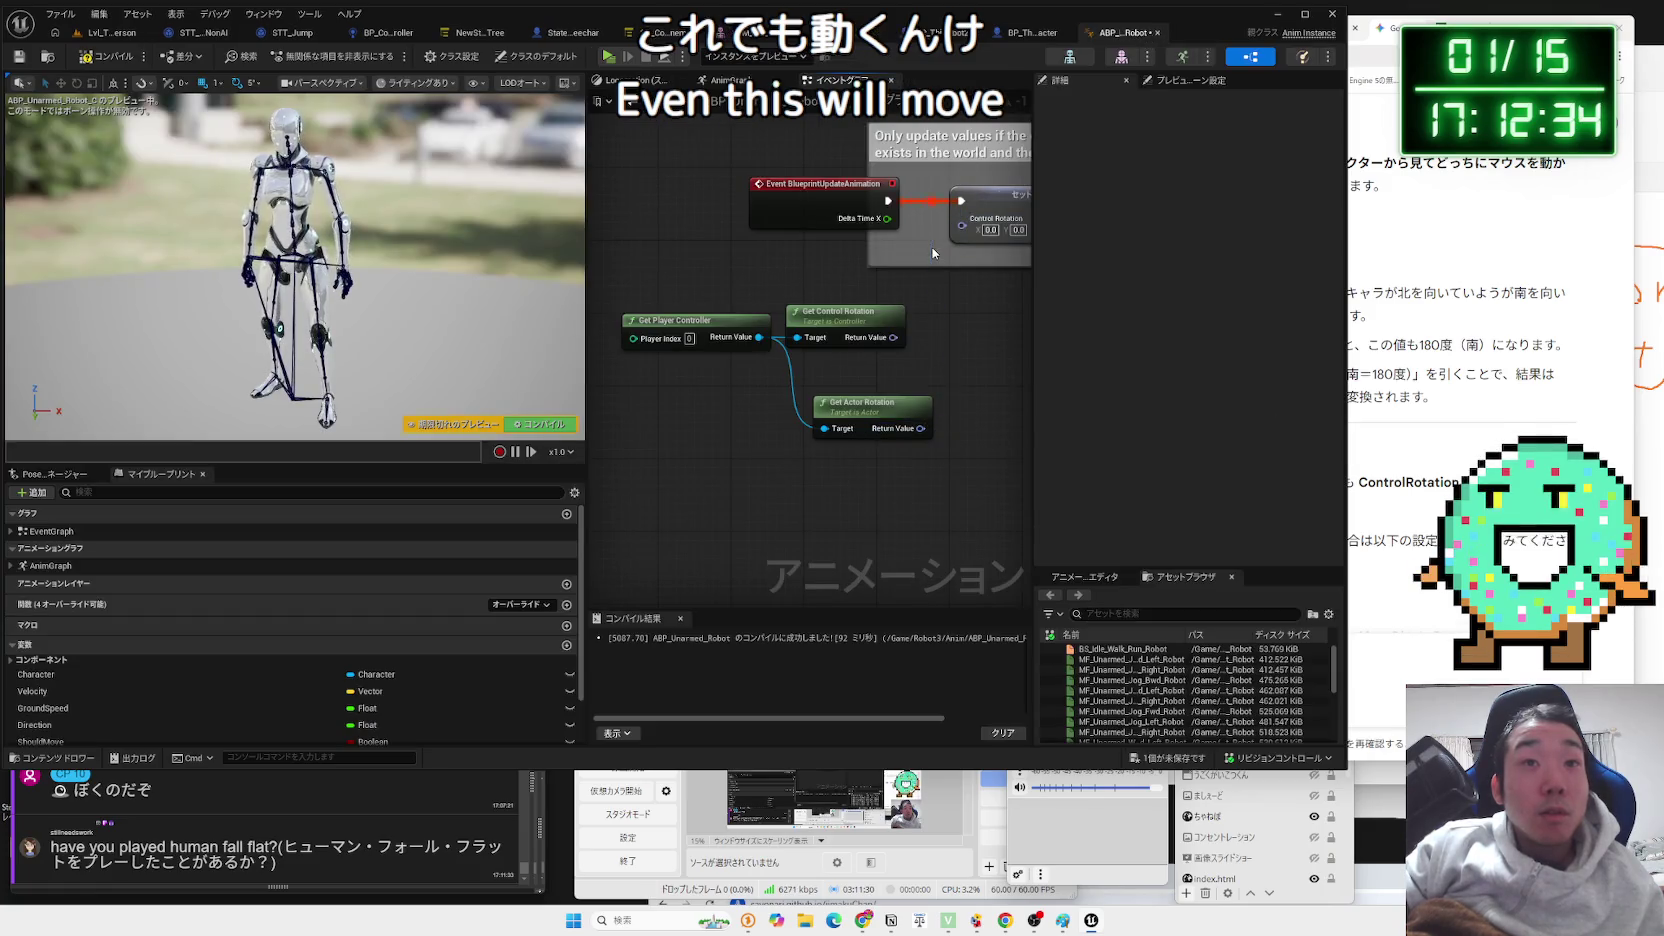
key("alt+Tab")
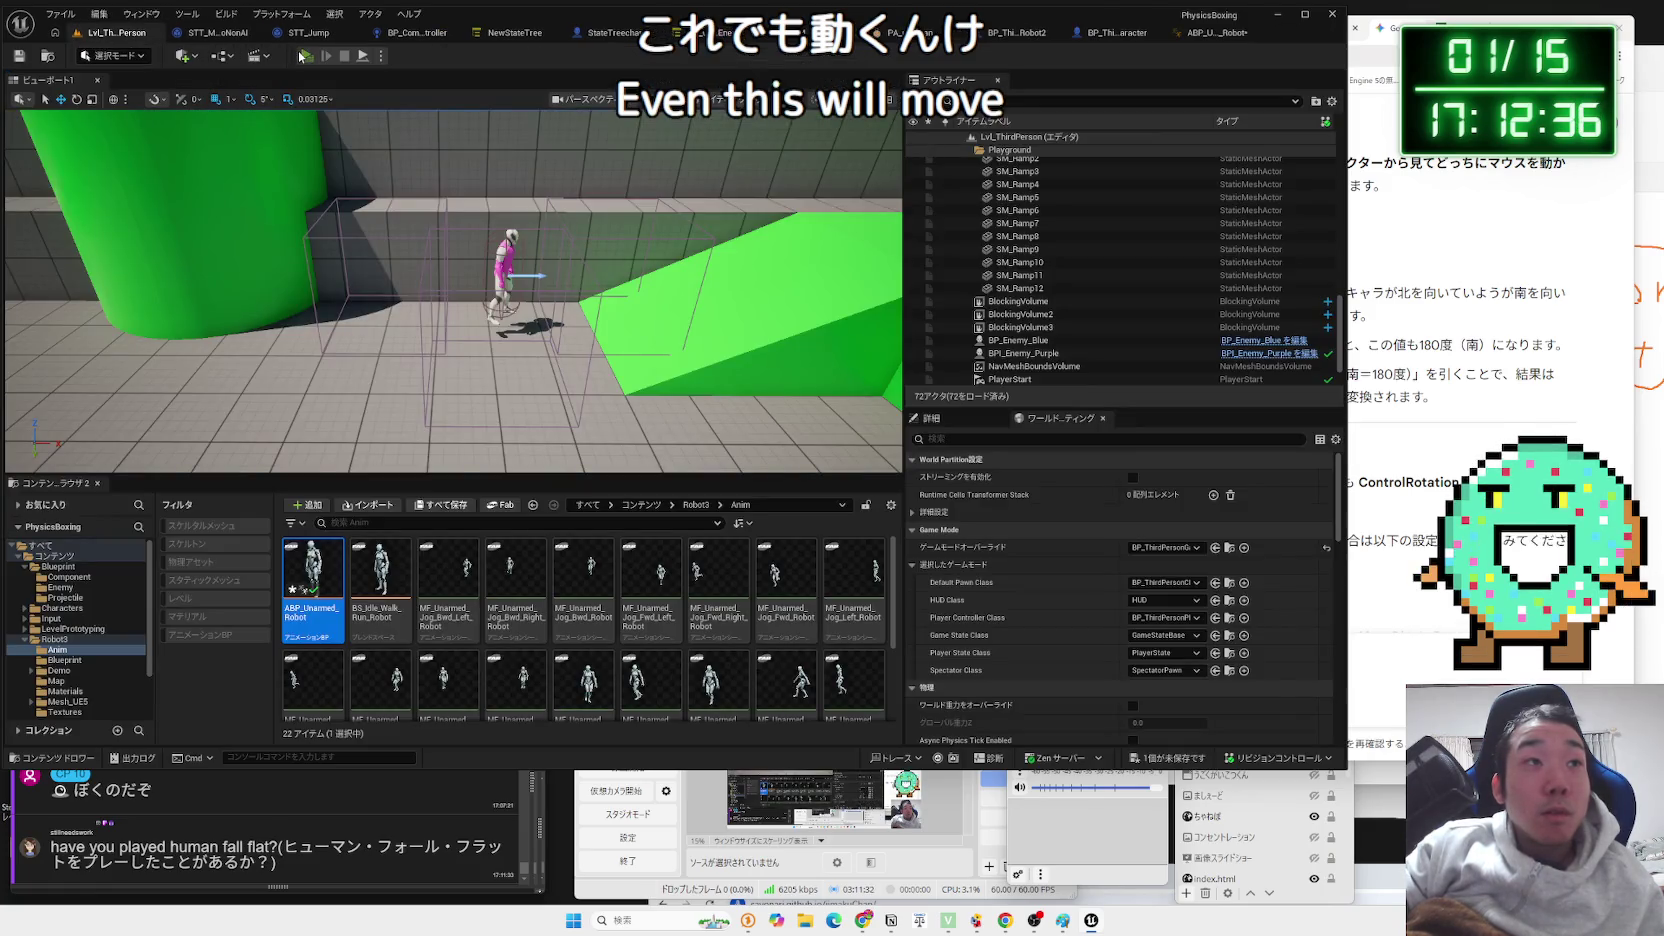
Play-test the robot in the level, then return to the ABP_Unarmed_Robot event graph.
left_click(303, 56)
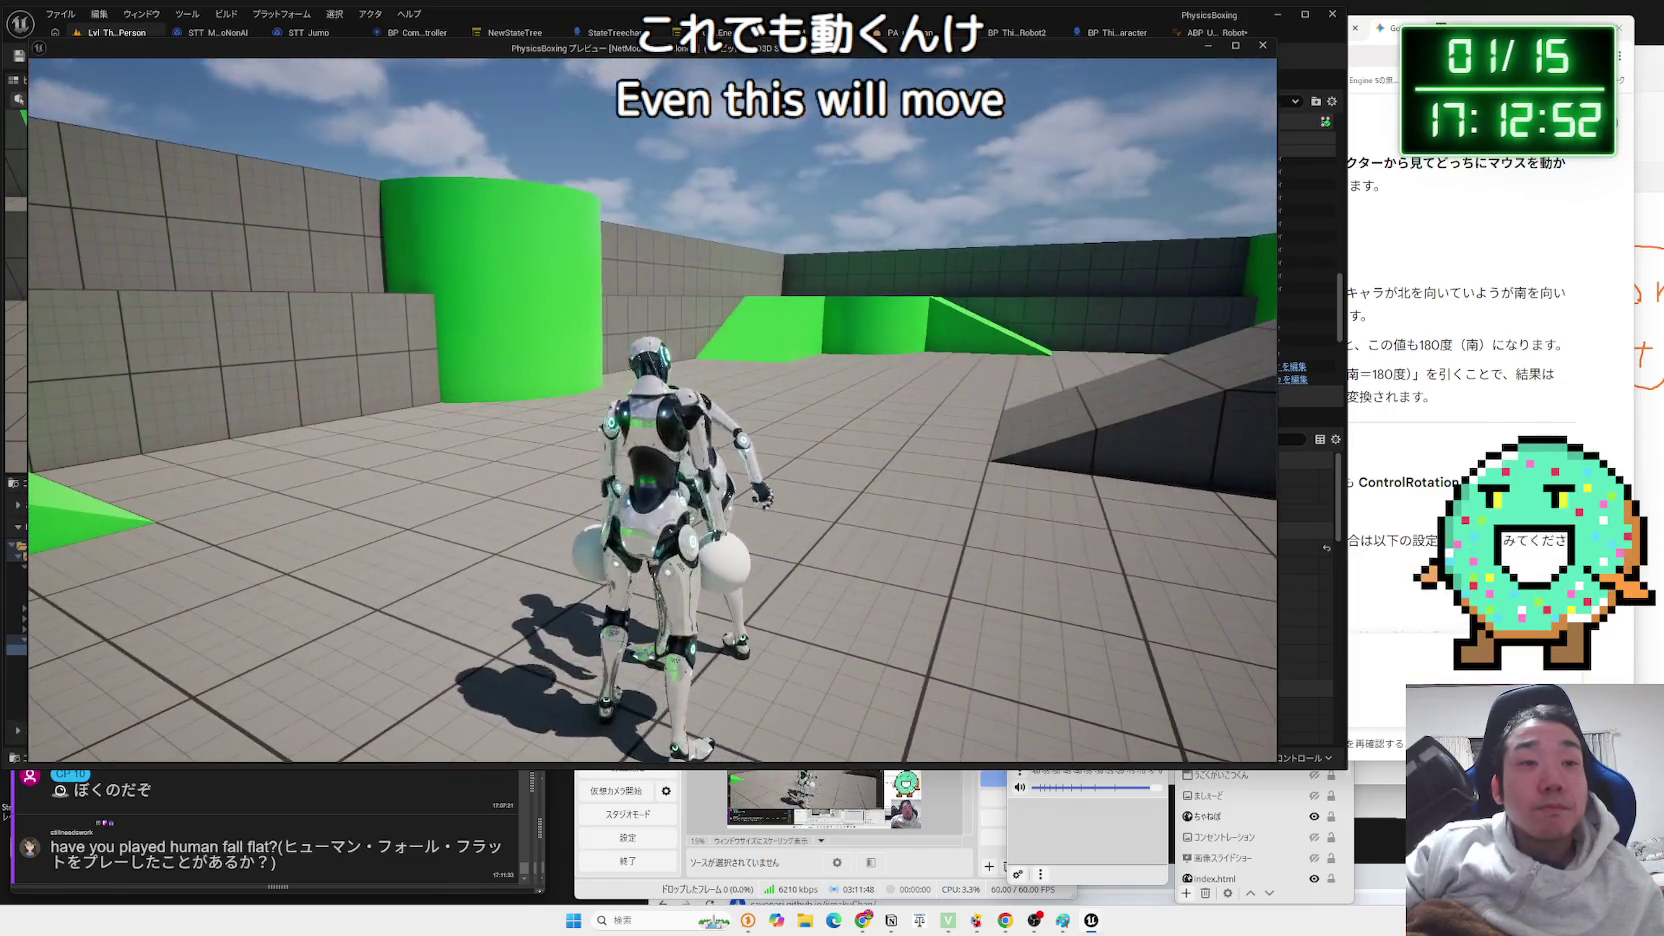
key("Escape")
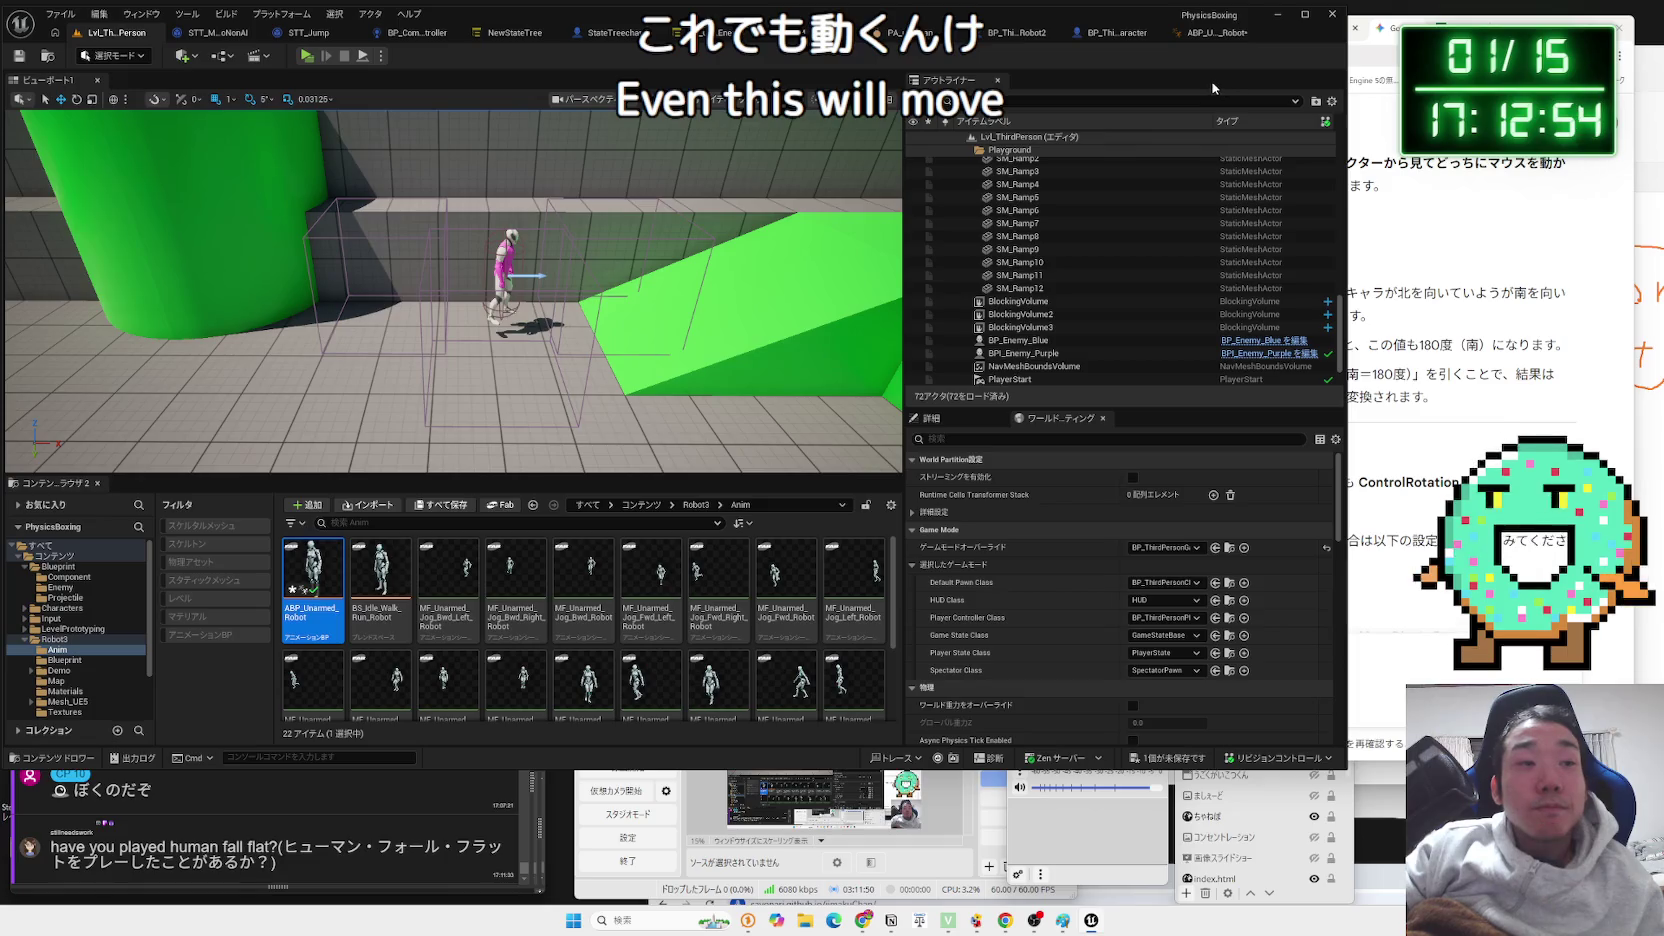
left_click(1188, 36)
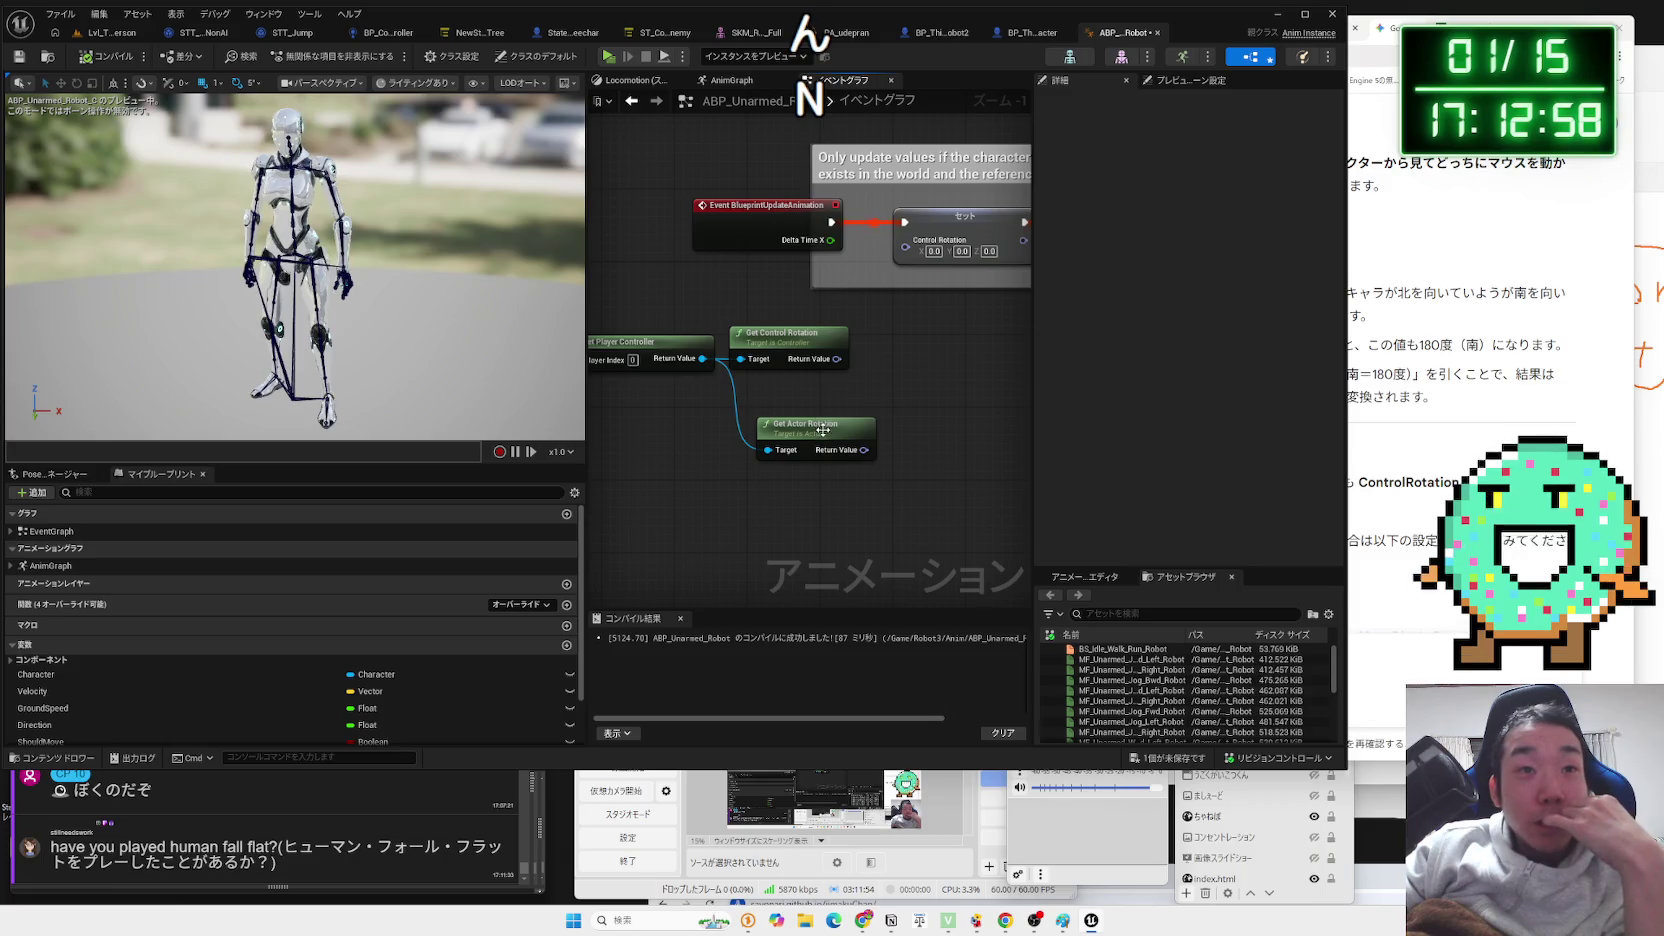
Wire Get Actor Rotation's Return Value into the Set Control Rotation node, then go back to the level.
left_click(790, 345)
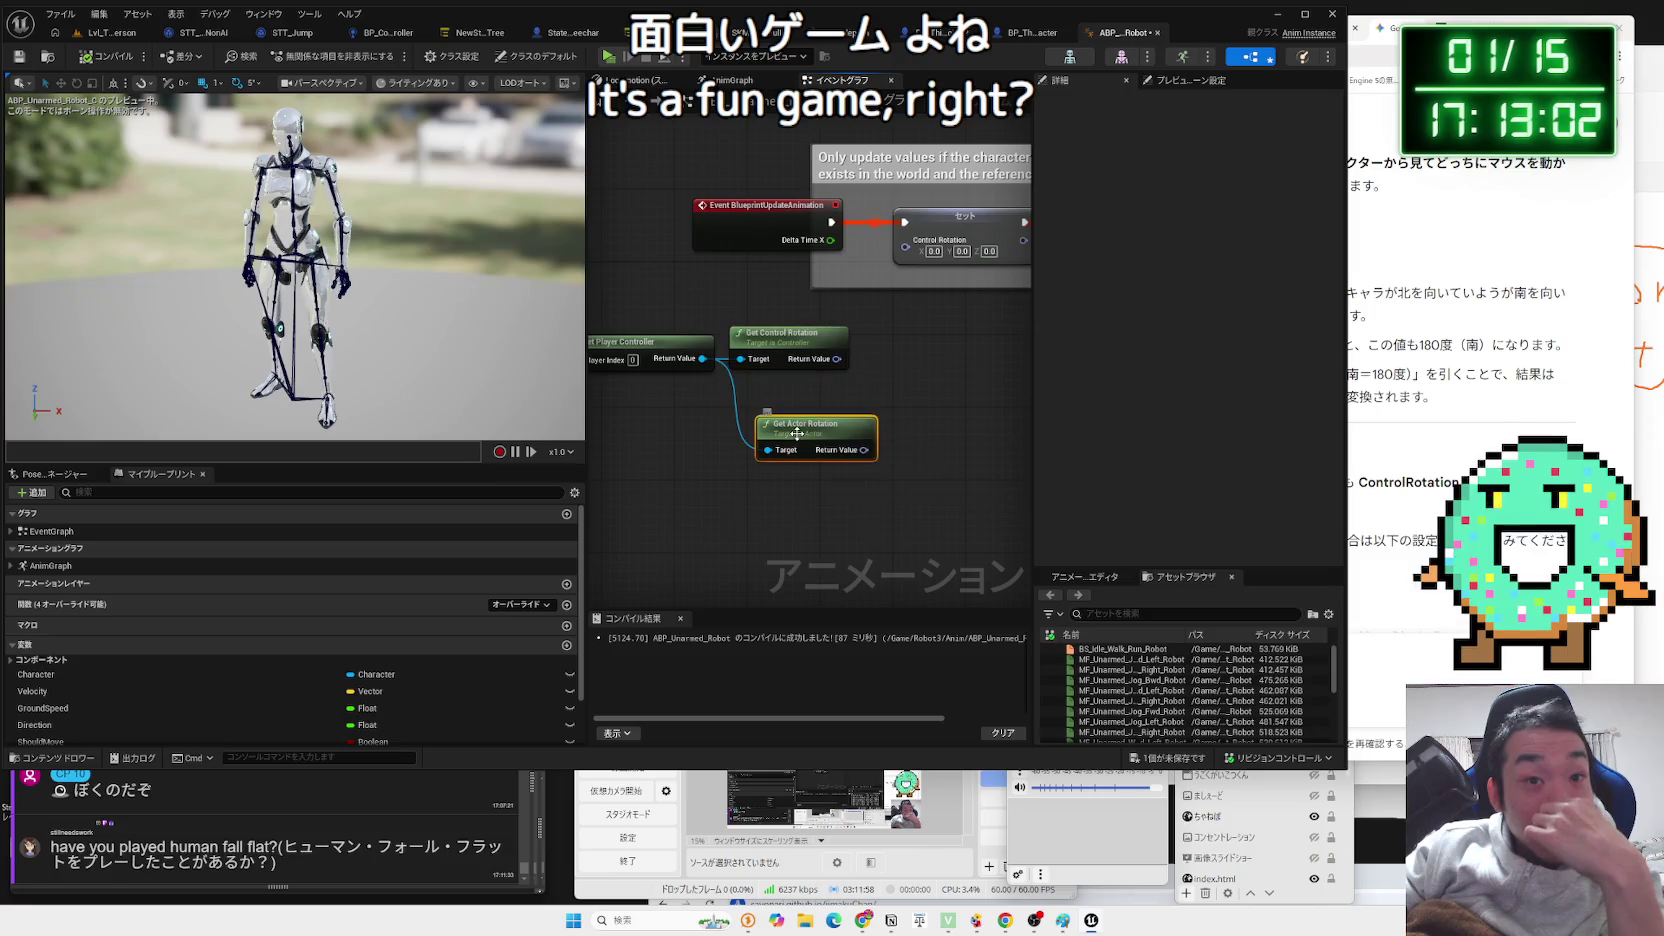
left_click_drag(917, 249, 908, 243)
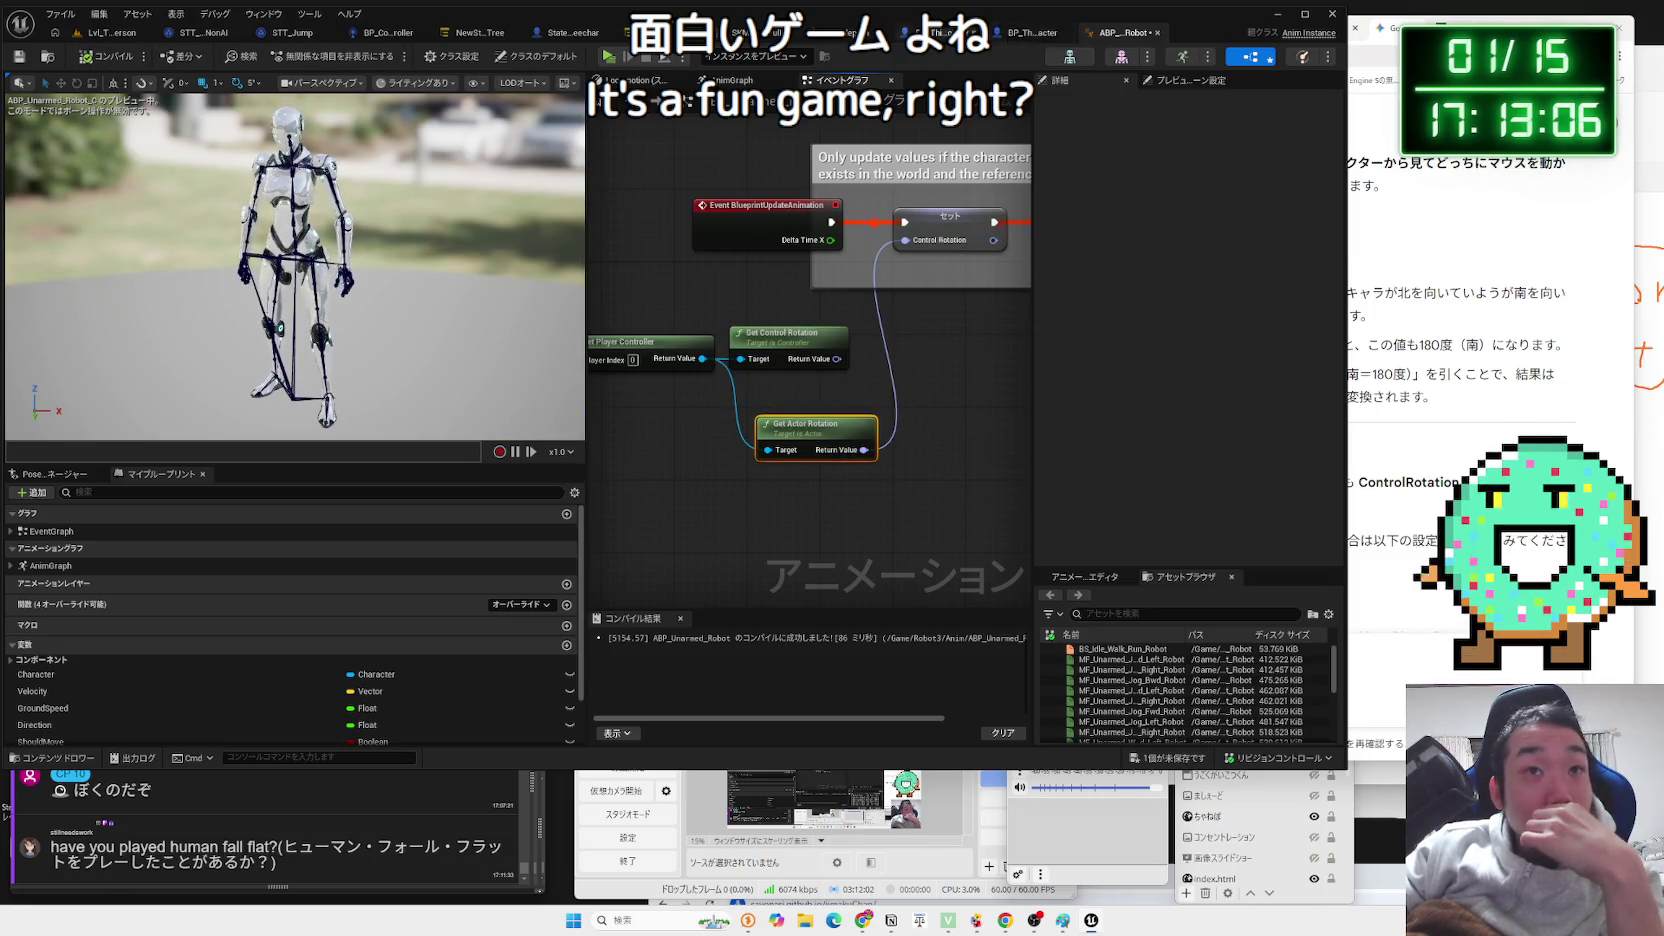
left_click(91, 36)
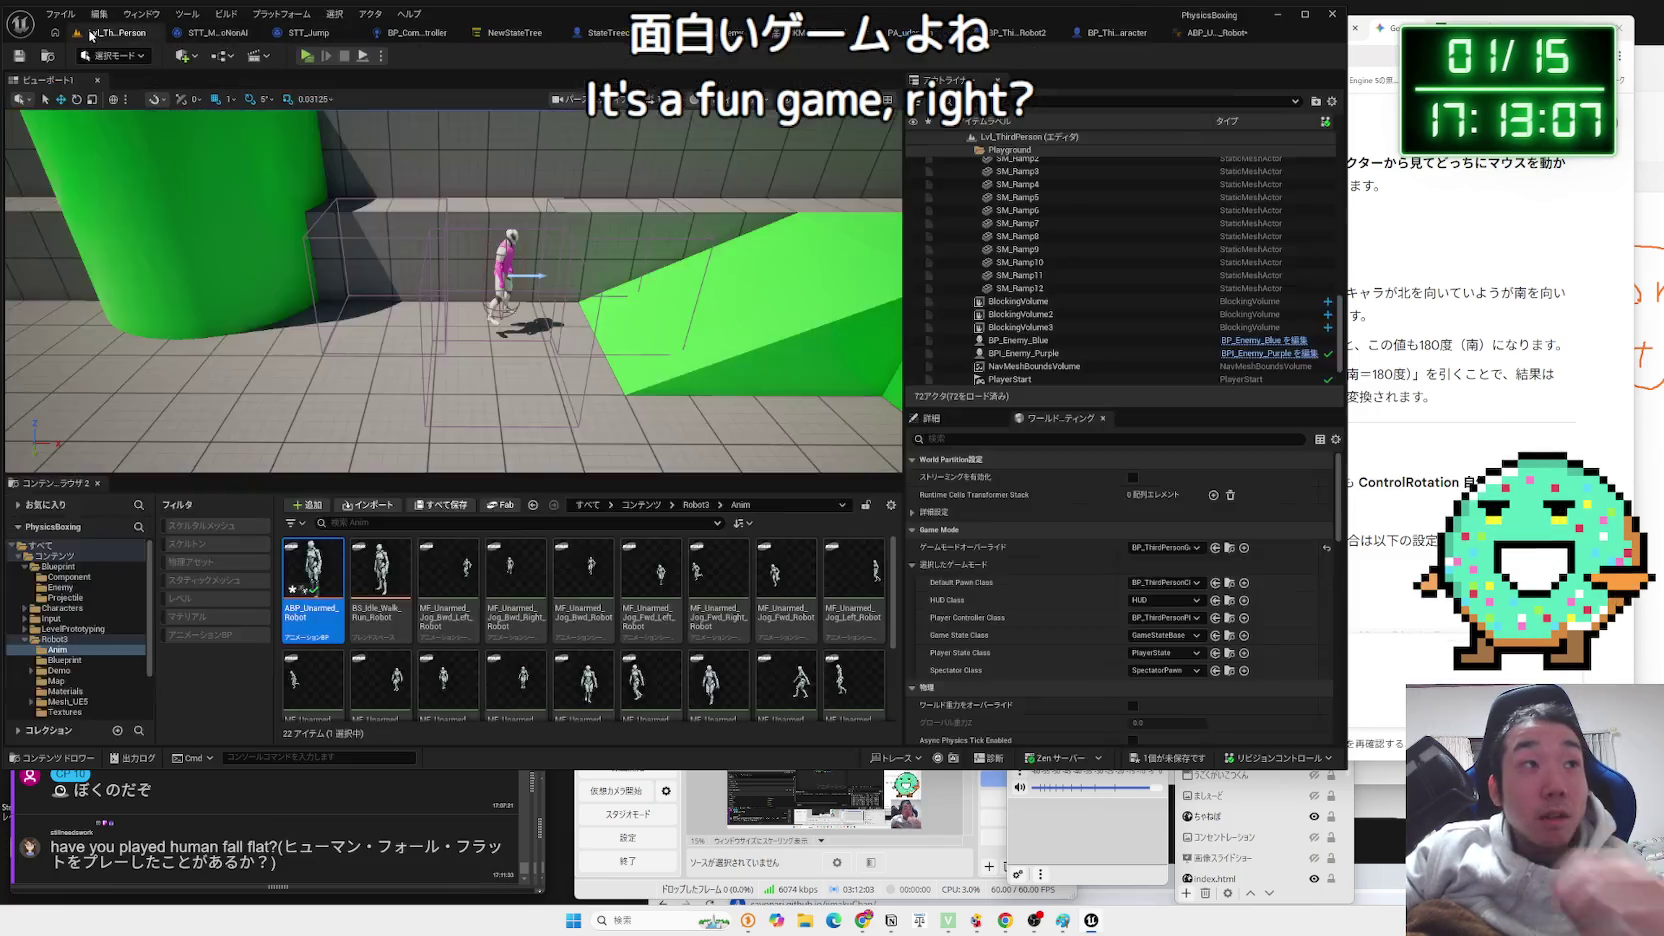
left_click(307, 56)
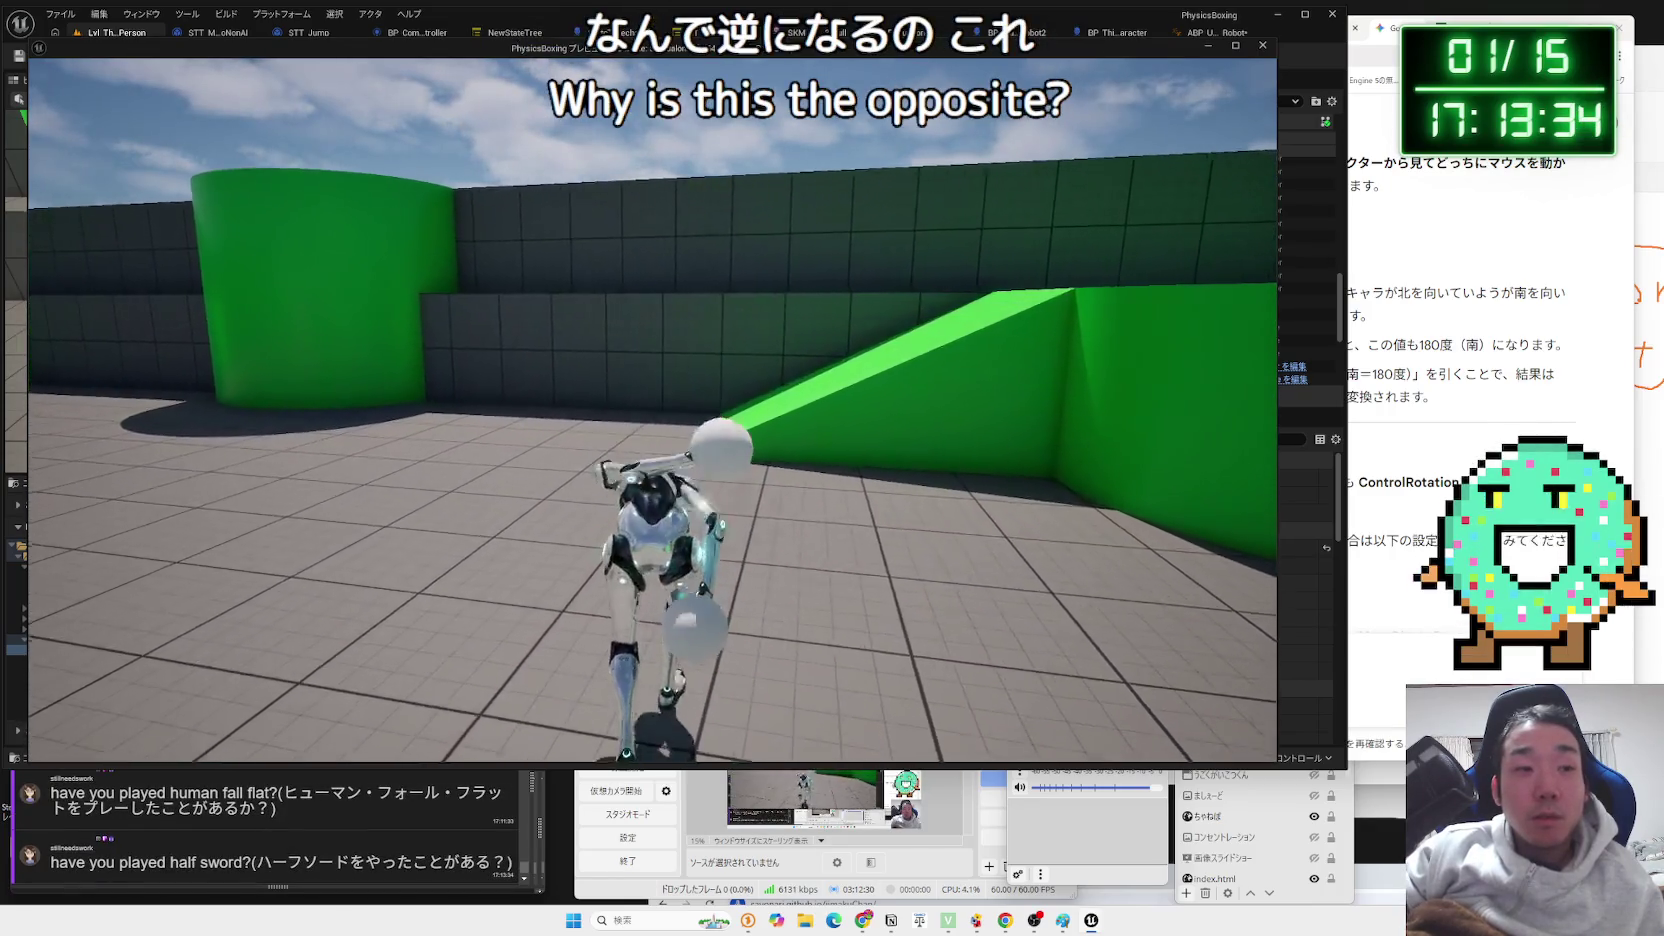
key("Escape")
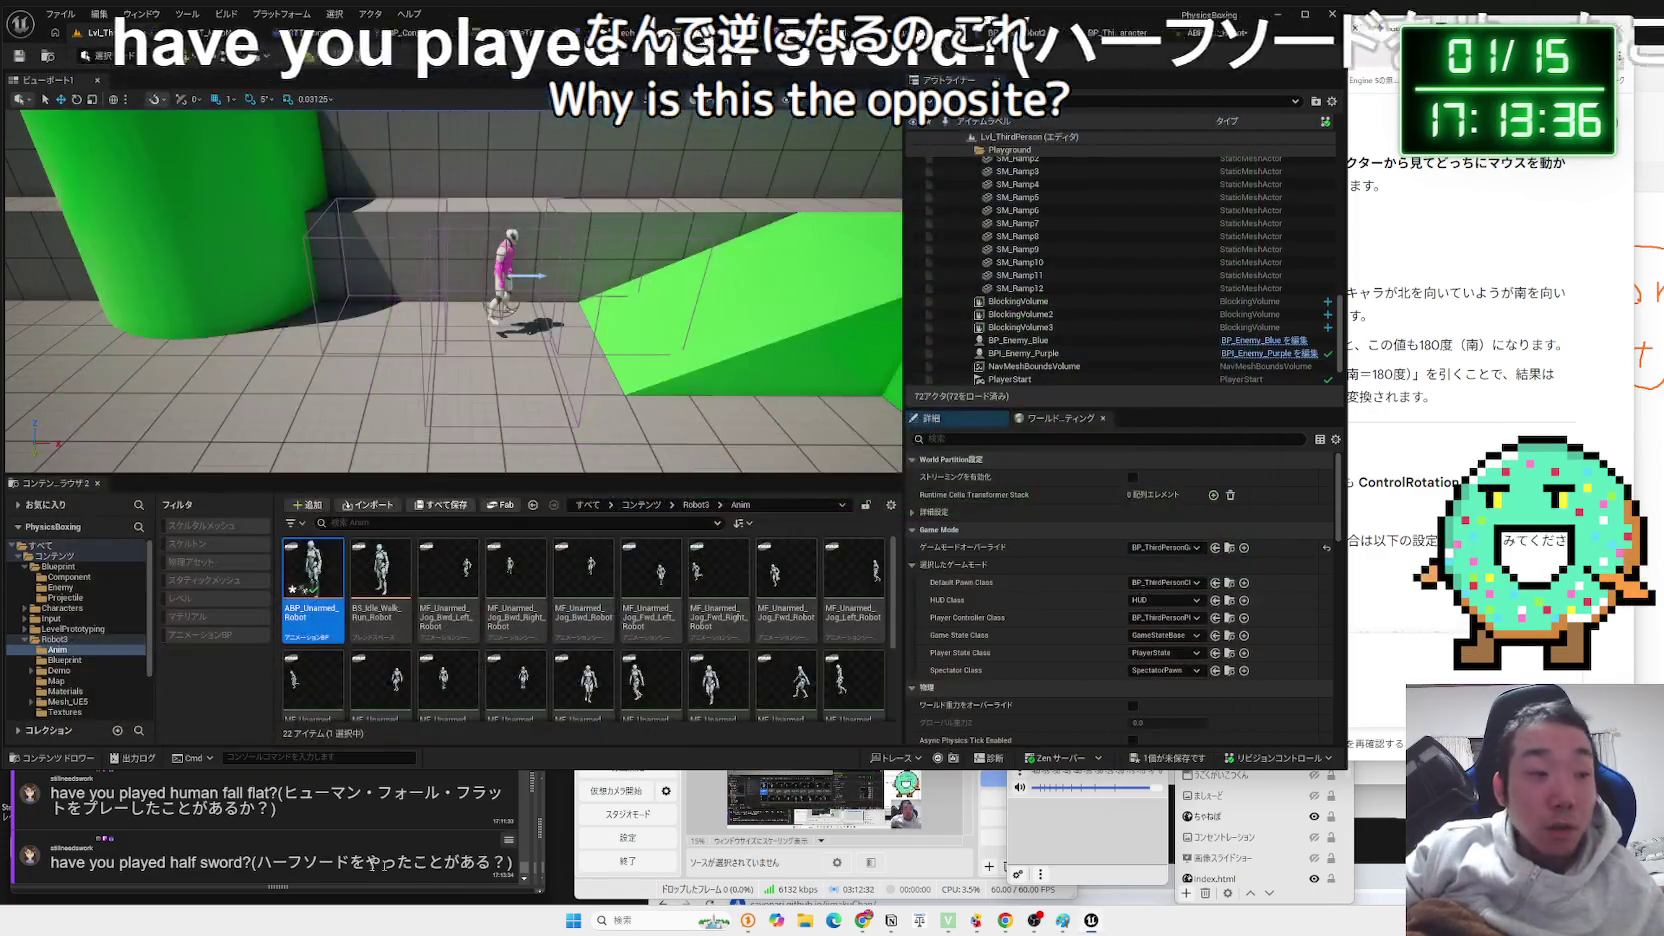
left_click(414, 866)
Look up 'half sword' and open its Steam store page past the age check.
left_click_drag(170, 862, 242, 862)
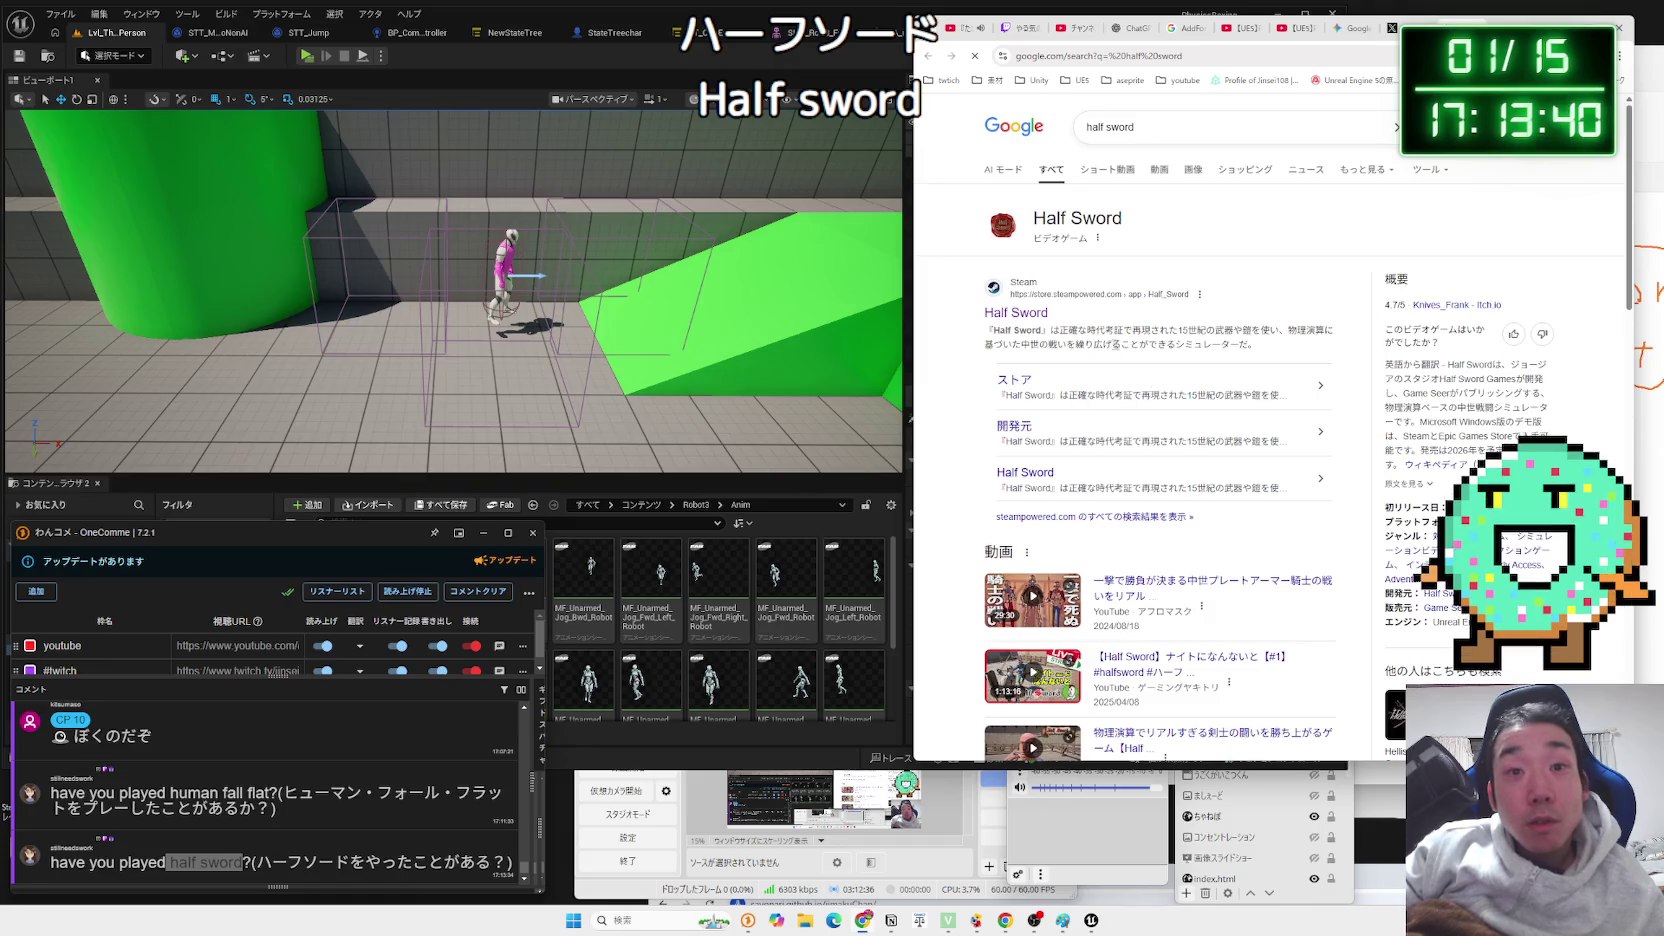
left_click(1012, 308)
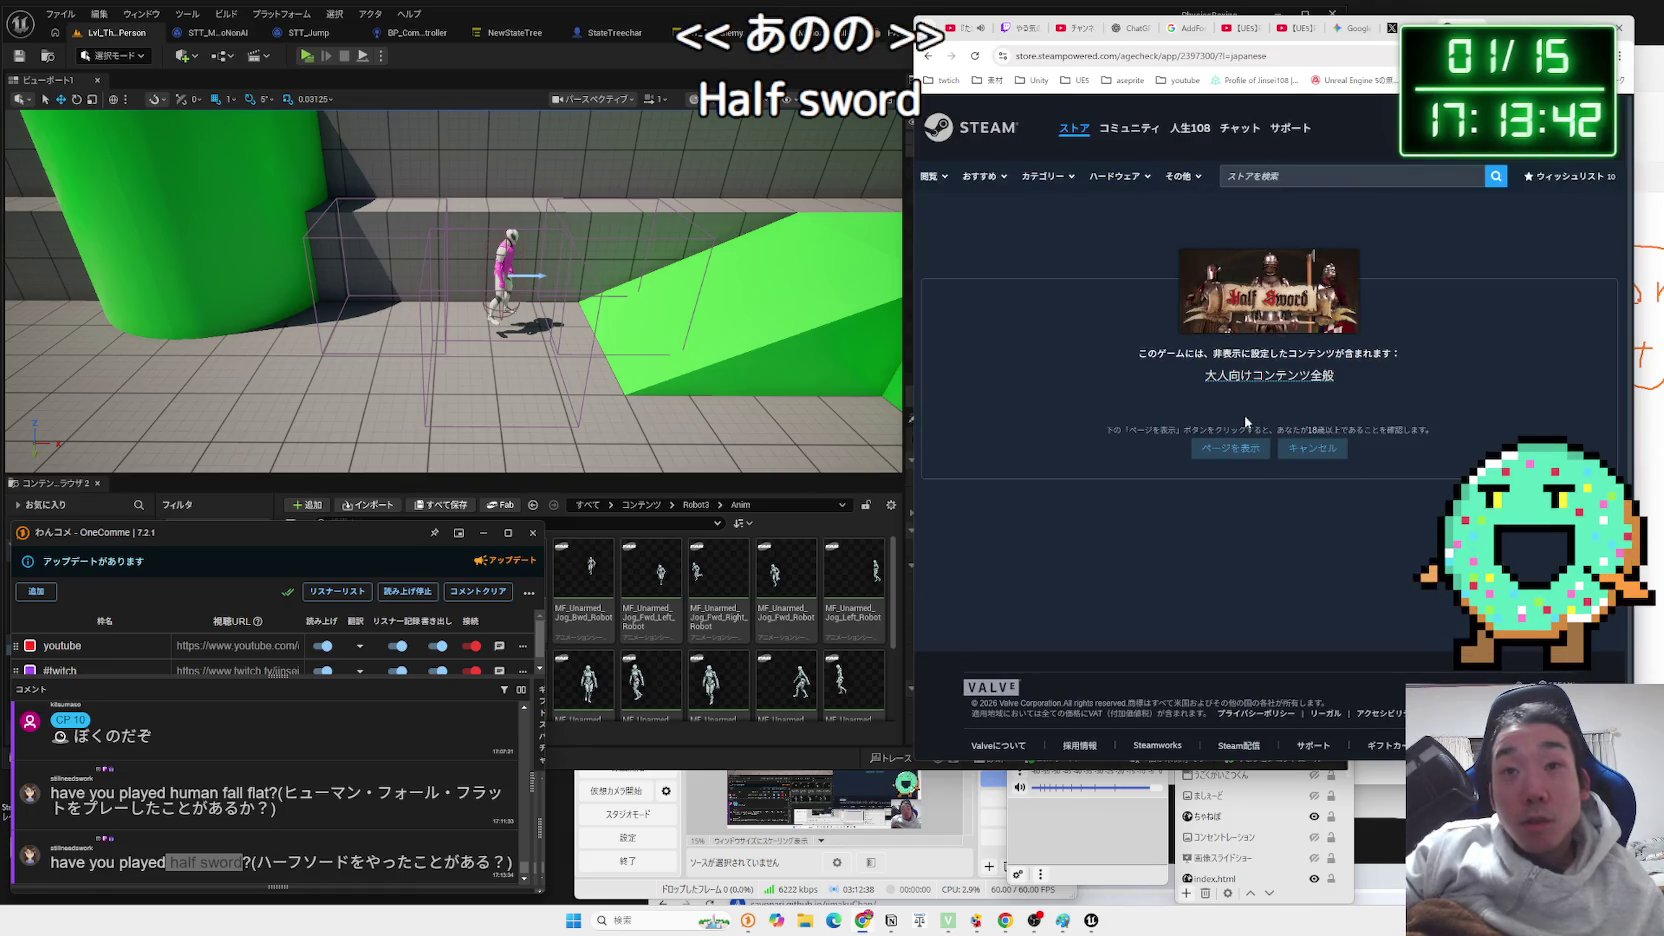
left_click(1235, 450)
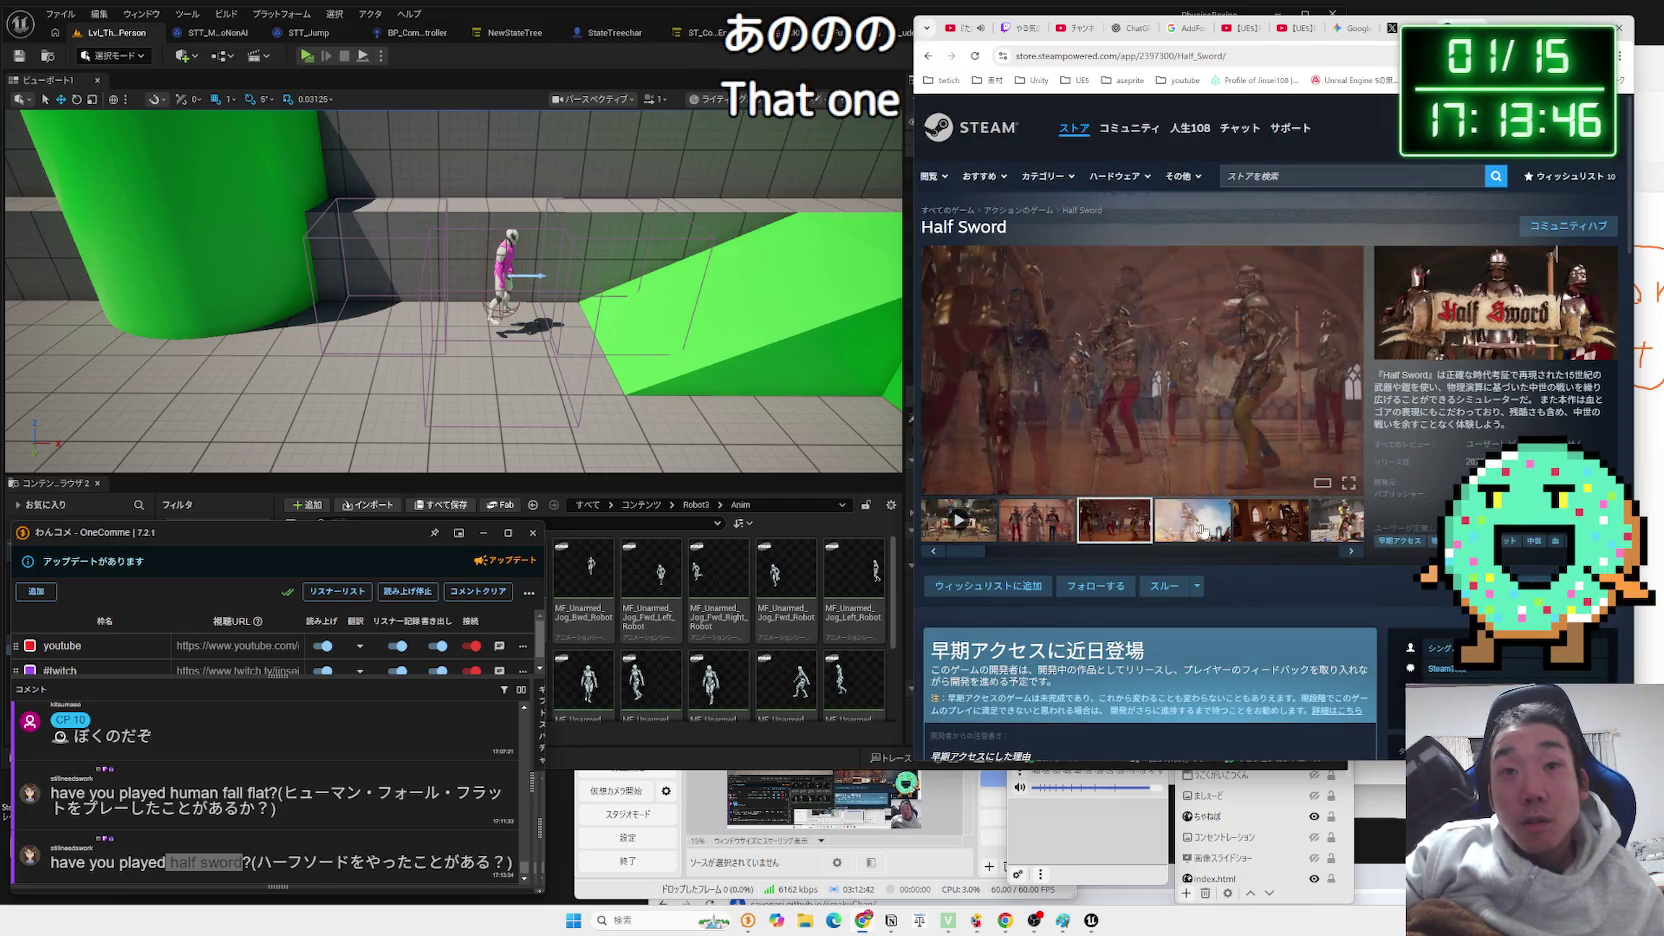
Browse the Half Sword screenshots and start a short gameplay video.
left_click(1270, 520)
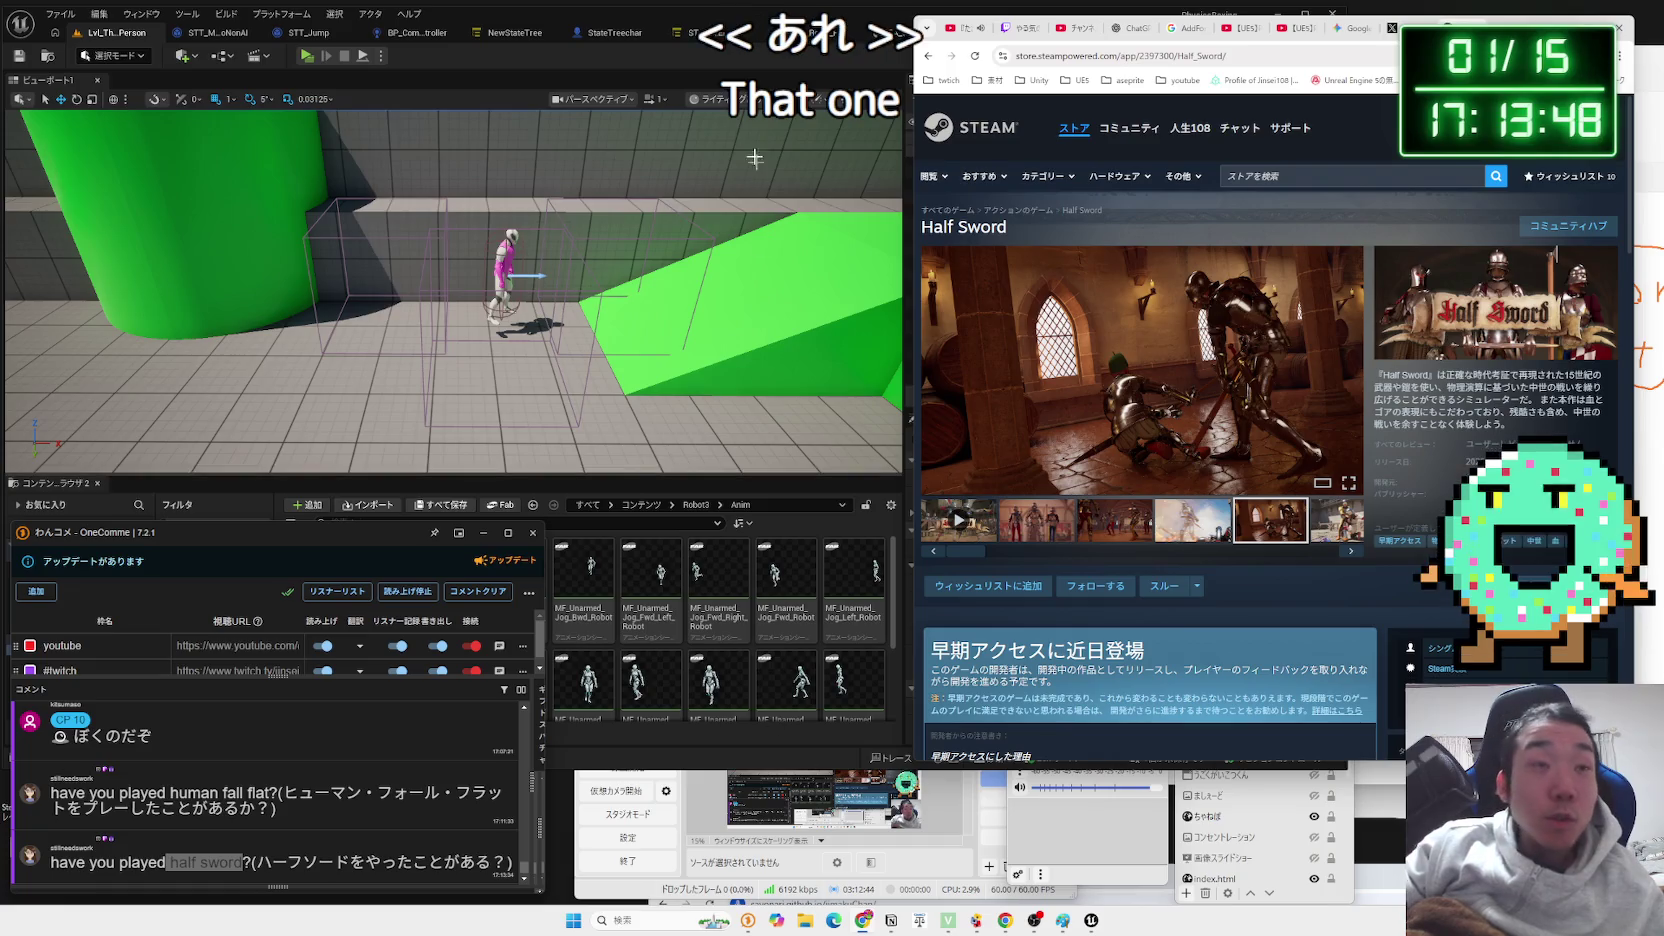
left_click(75, 330)
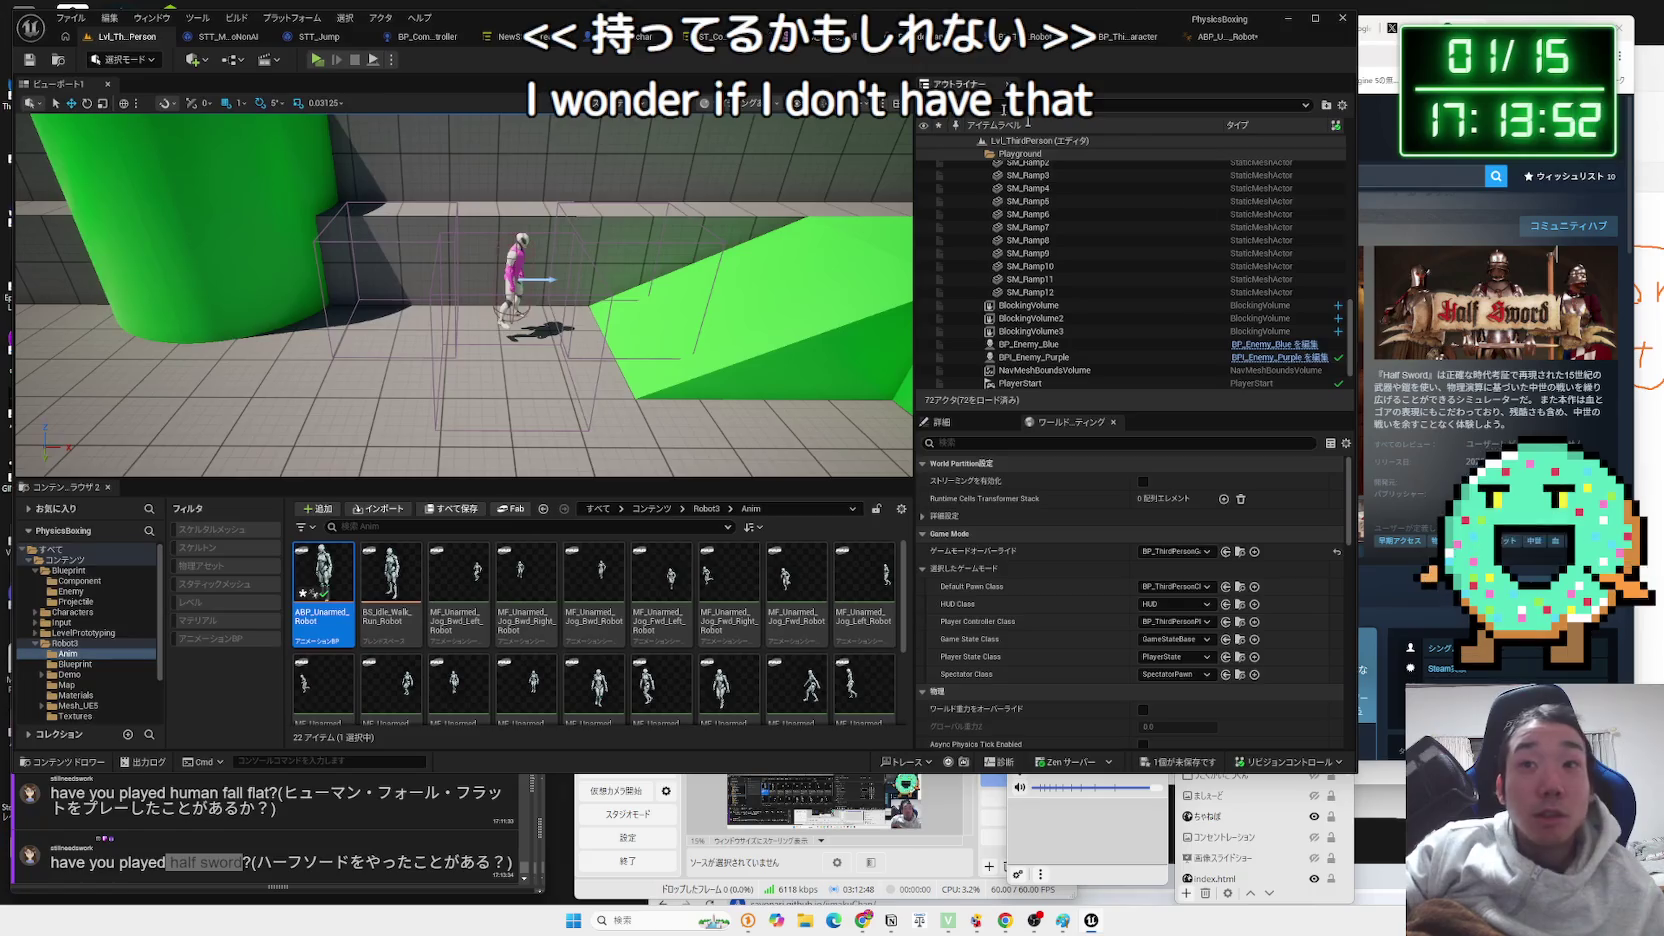
left_click(1367, 434)
scroll(1367, 434, "down", 5)
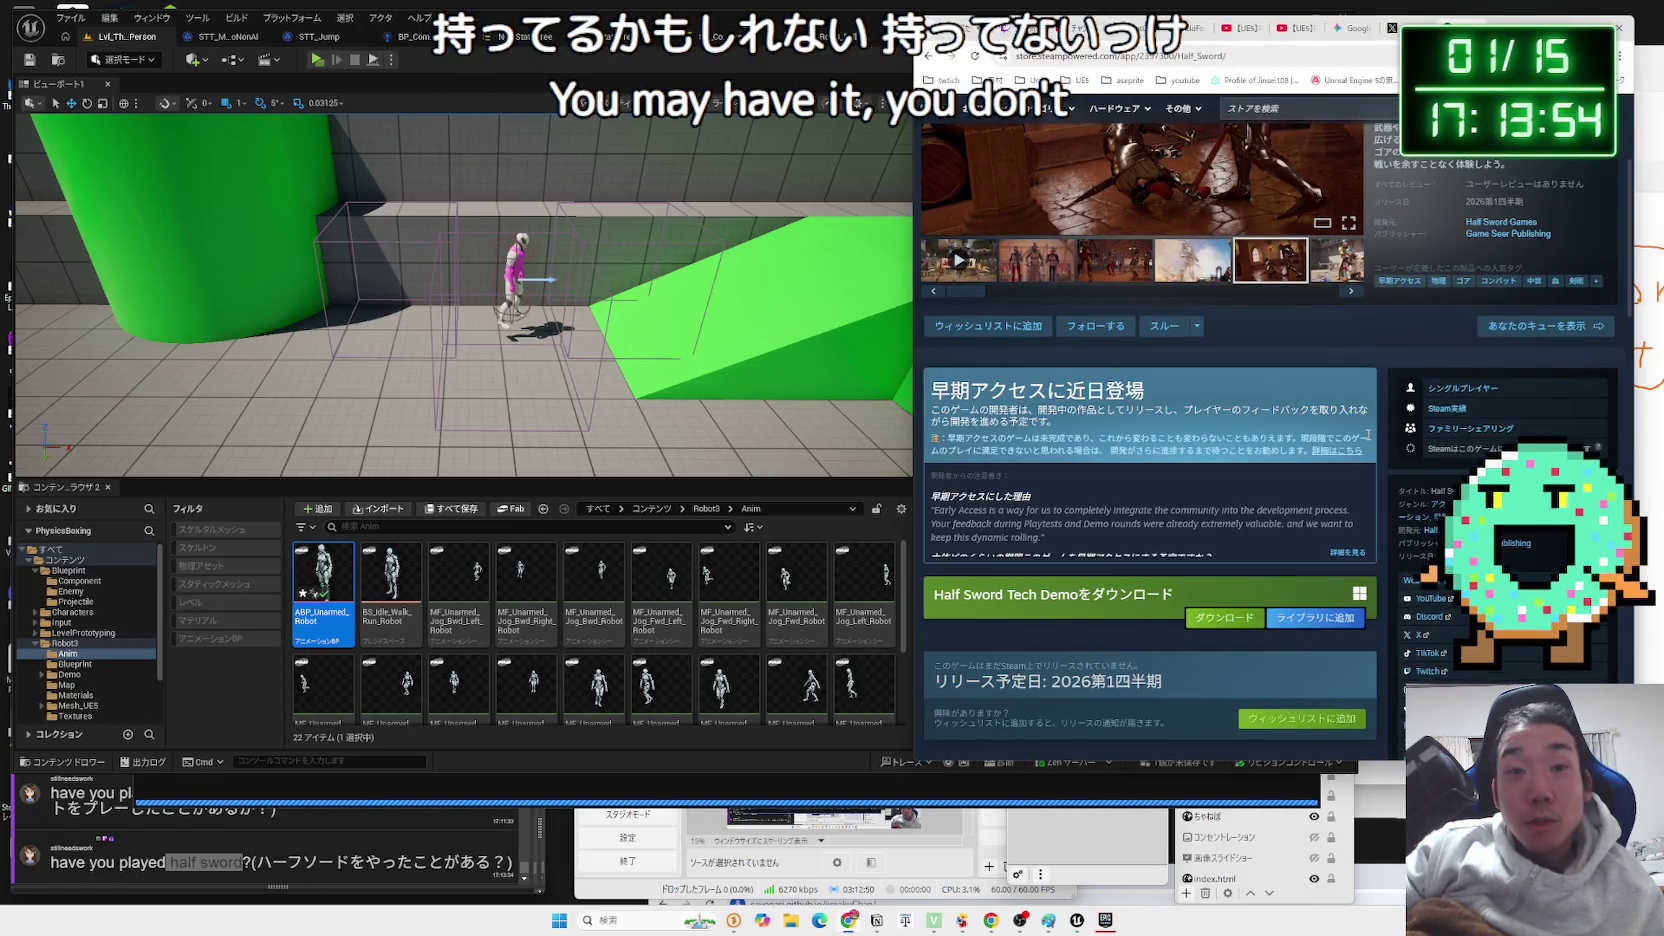
scroll(1167, 470, "down", 2)
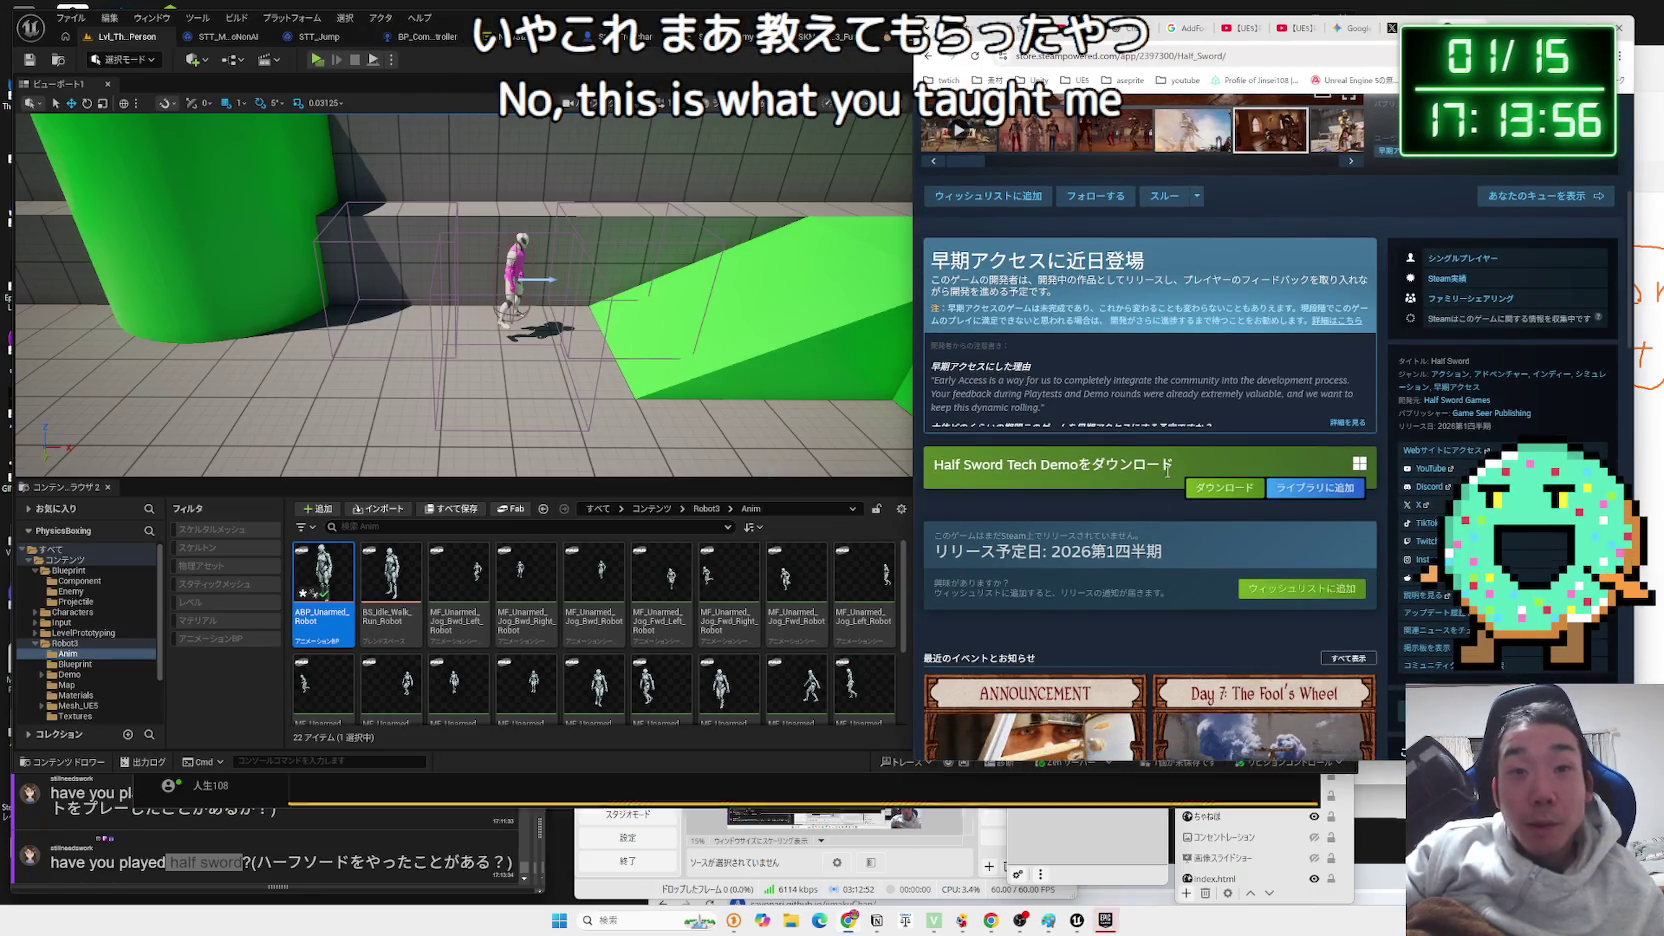
scroll(1160, 474, "up", 1)
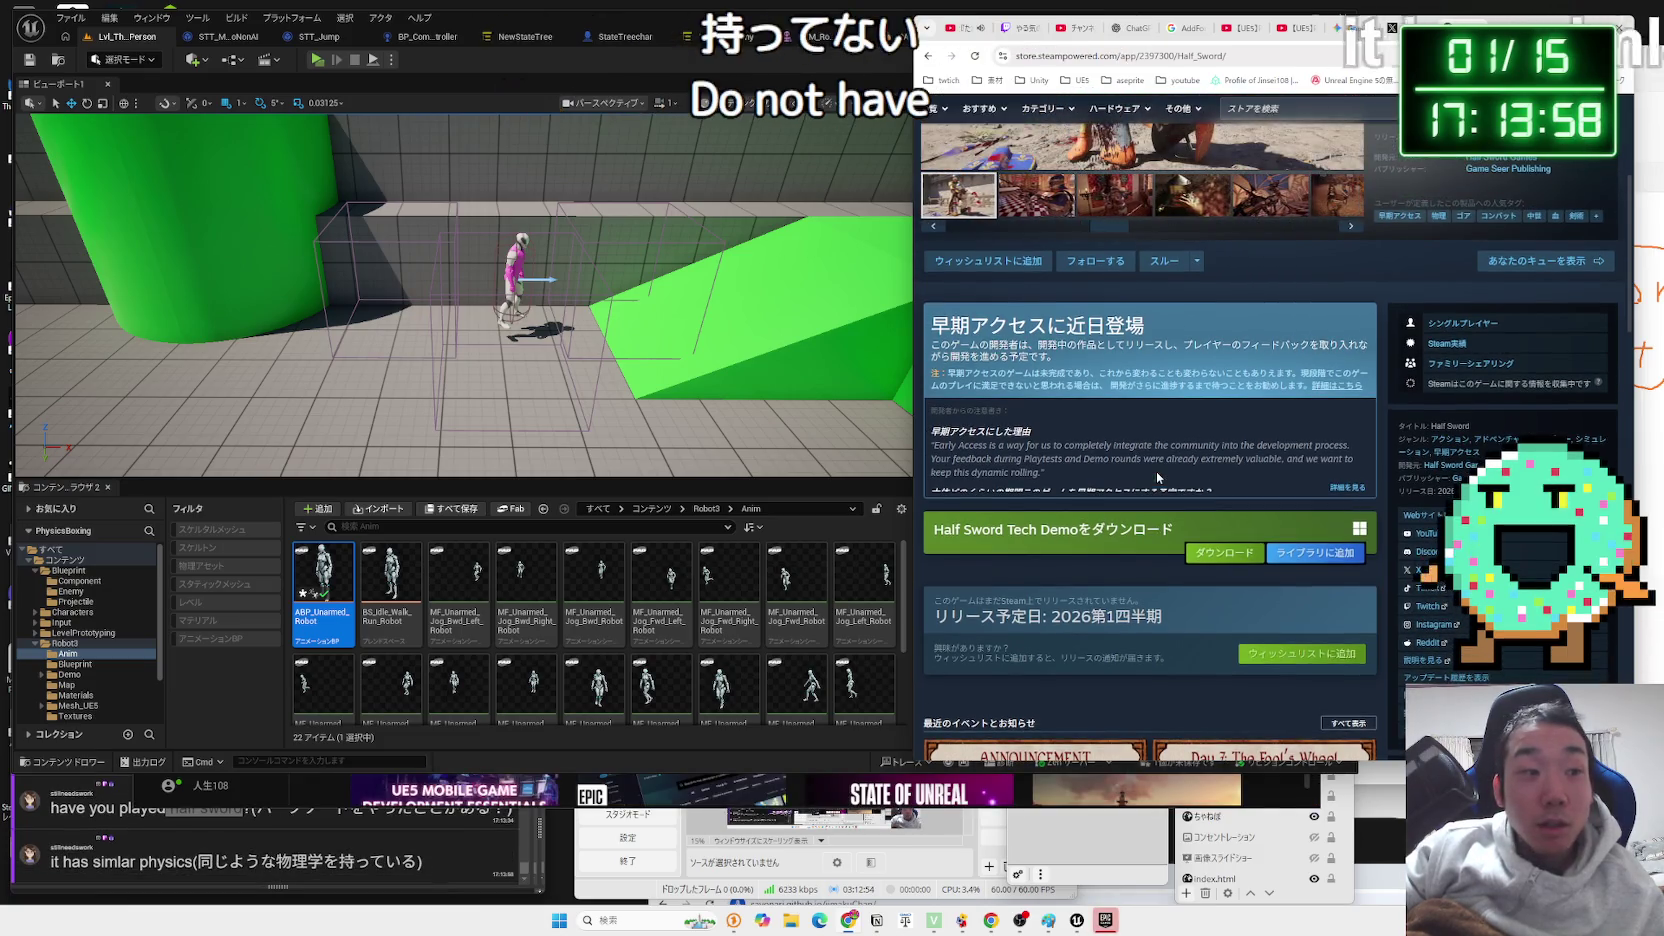
scroll(1157, 477, "up", 5)
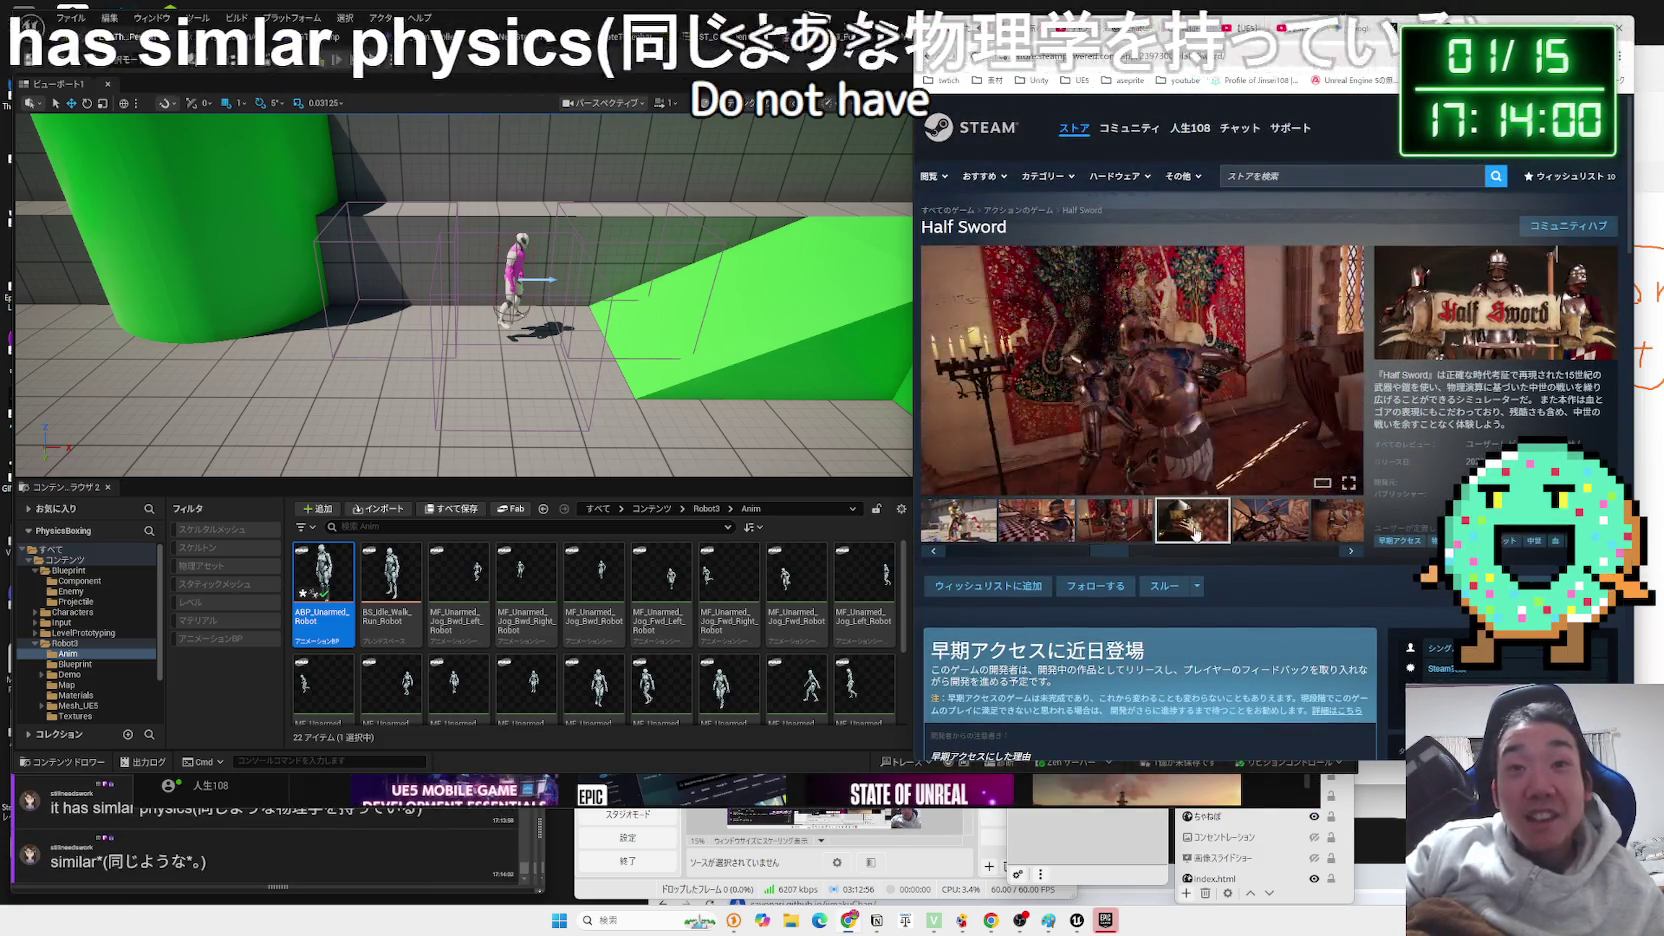
left_click(1267, 522)
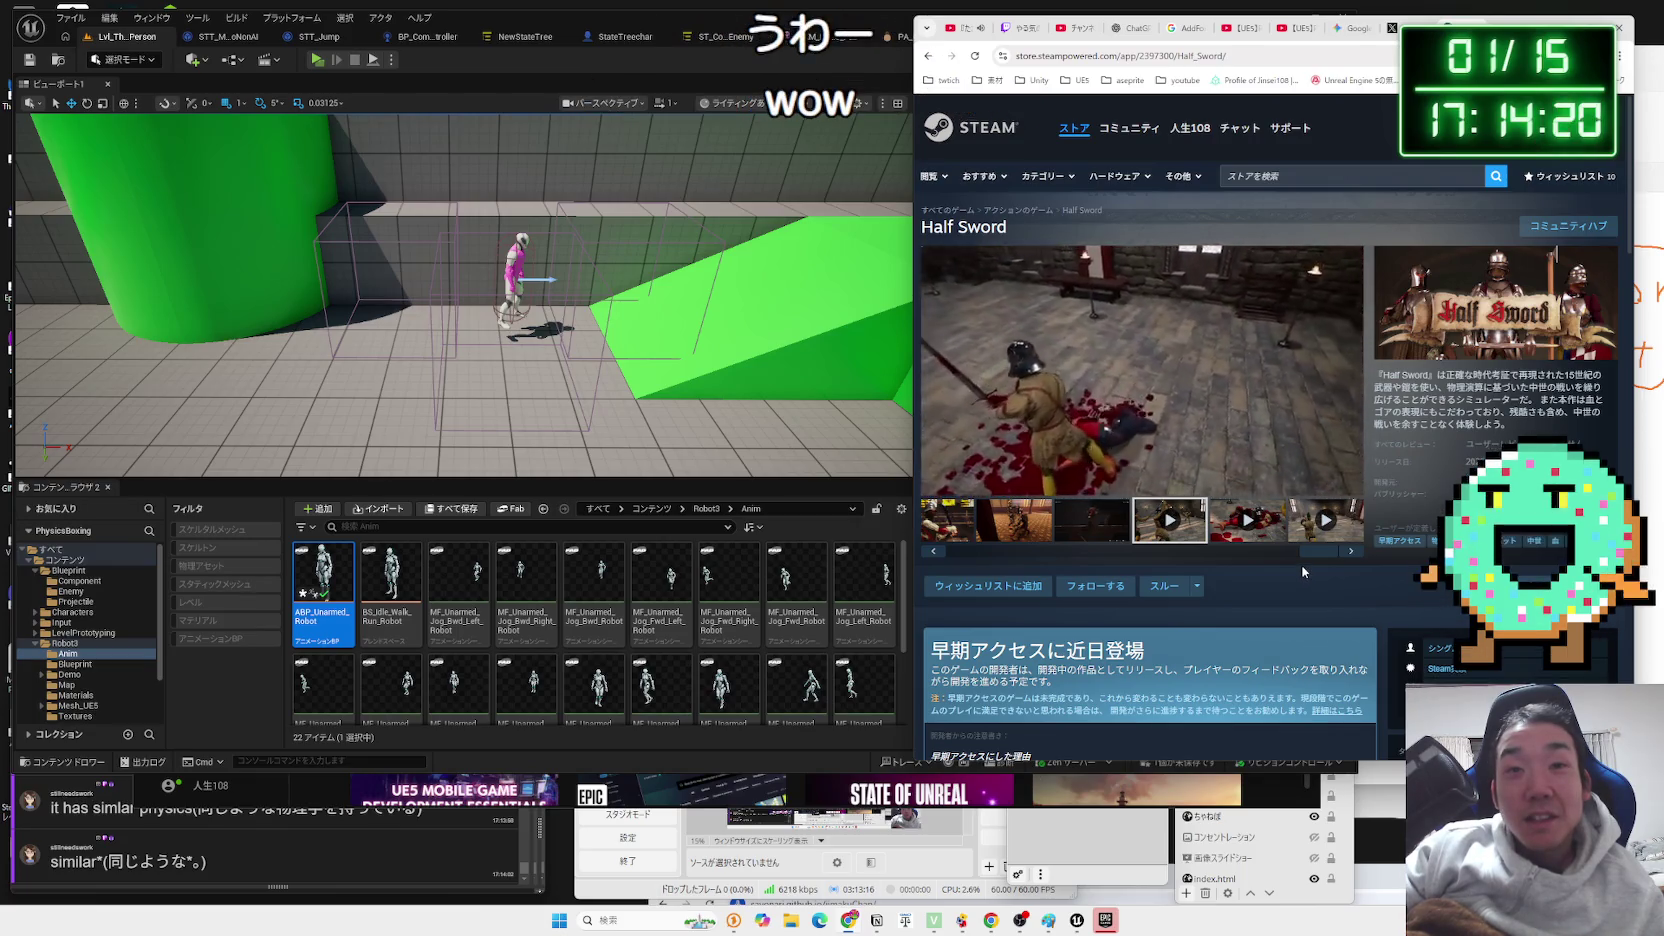
left_click(1261, 523)
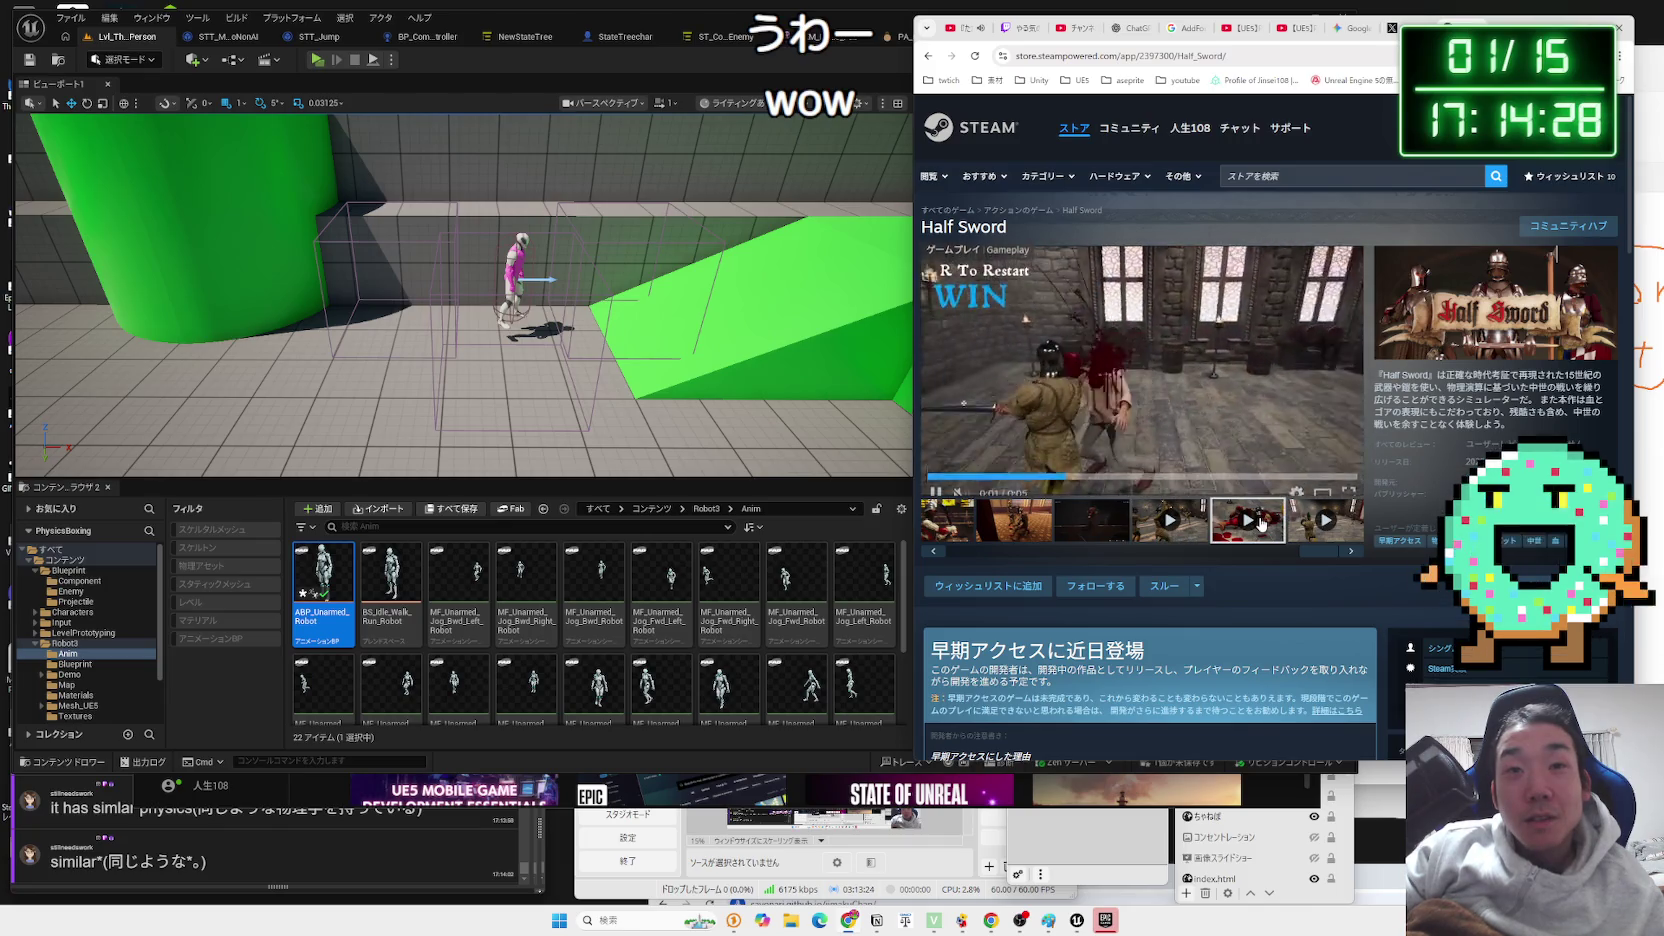
Watch several Half Sword gameplay clips, playing one trailer from 0:34.
left_click(1322, 524)
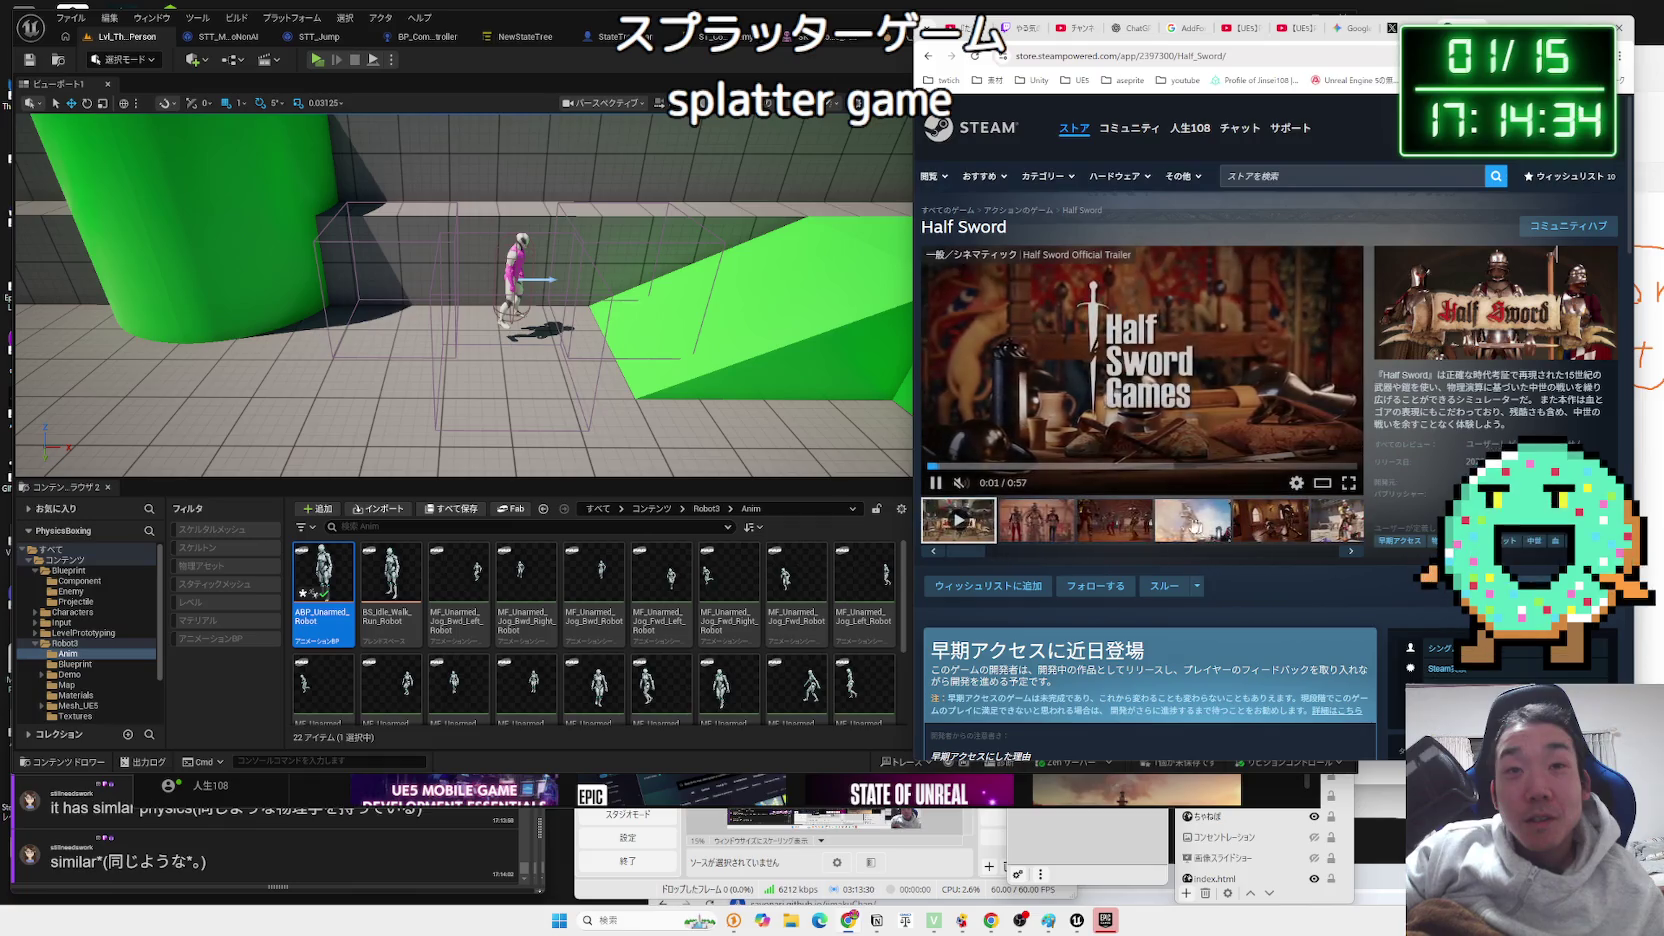
left_click(1325, 530)
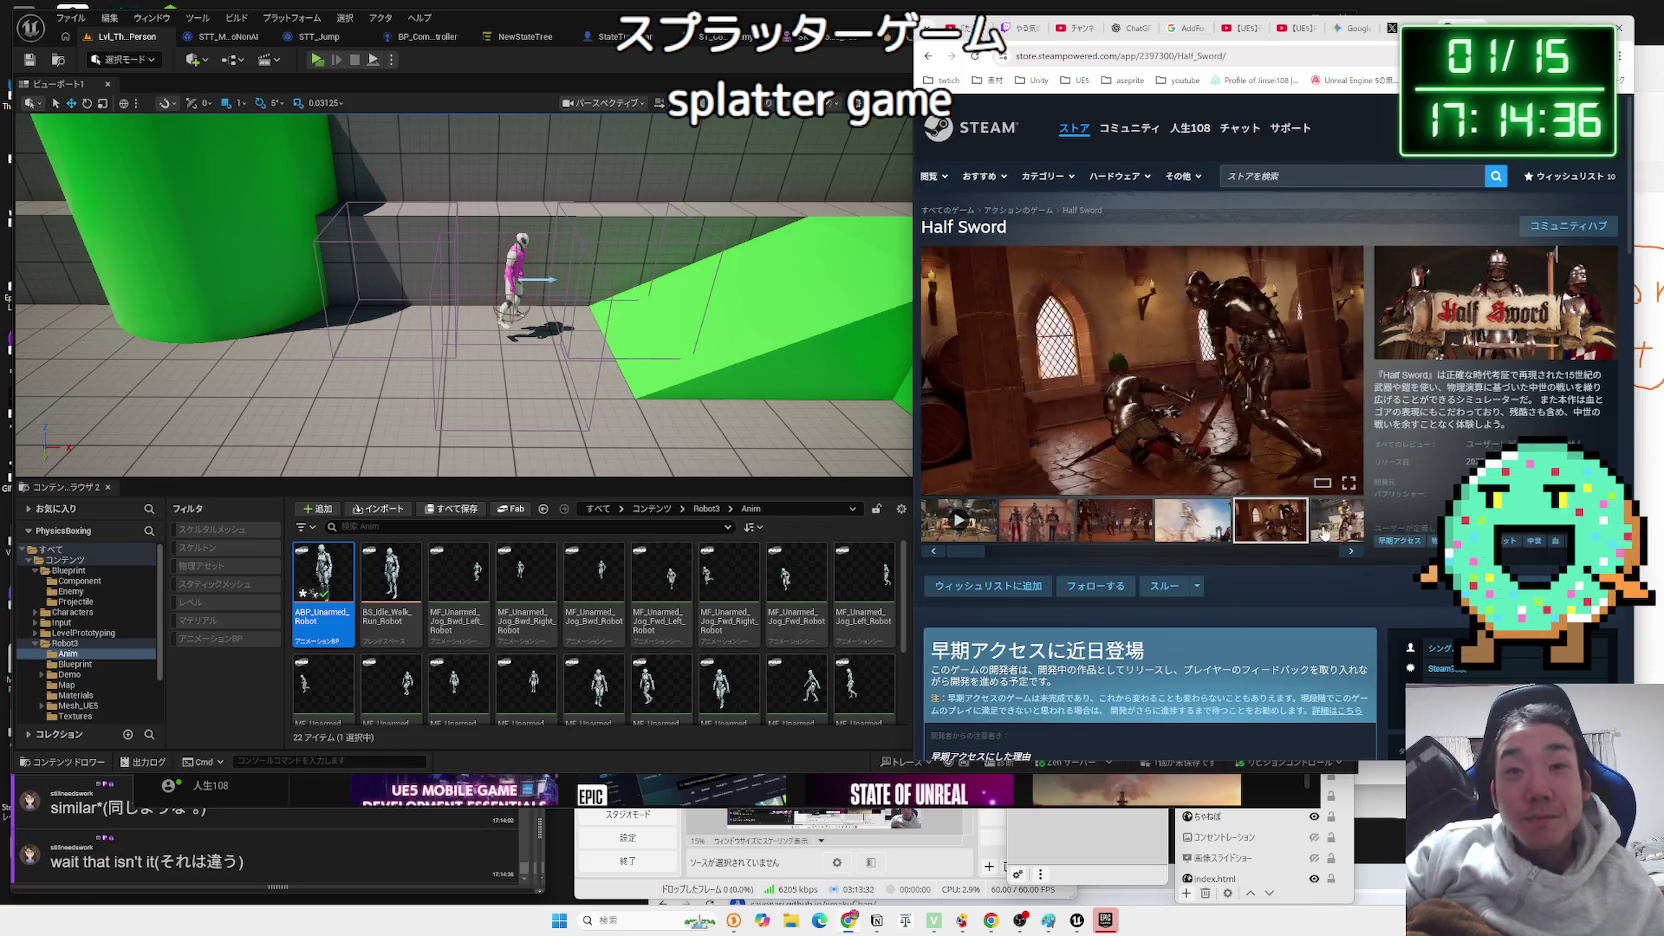
left_click(1195, 520)
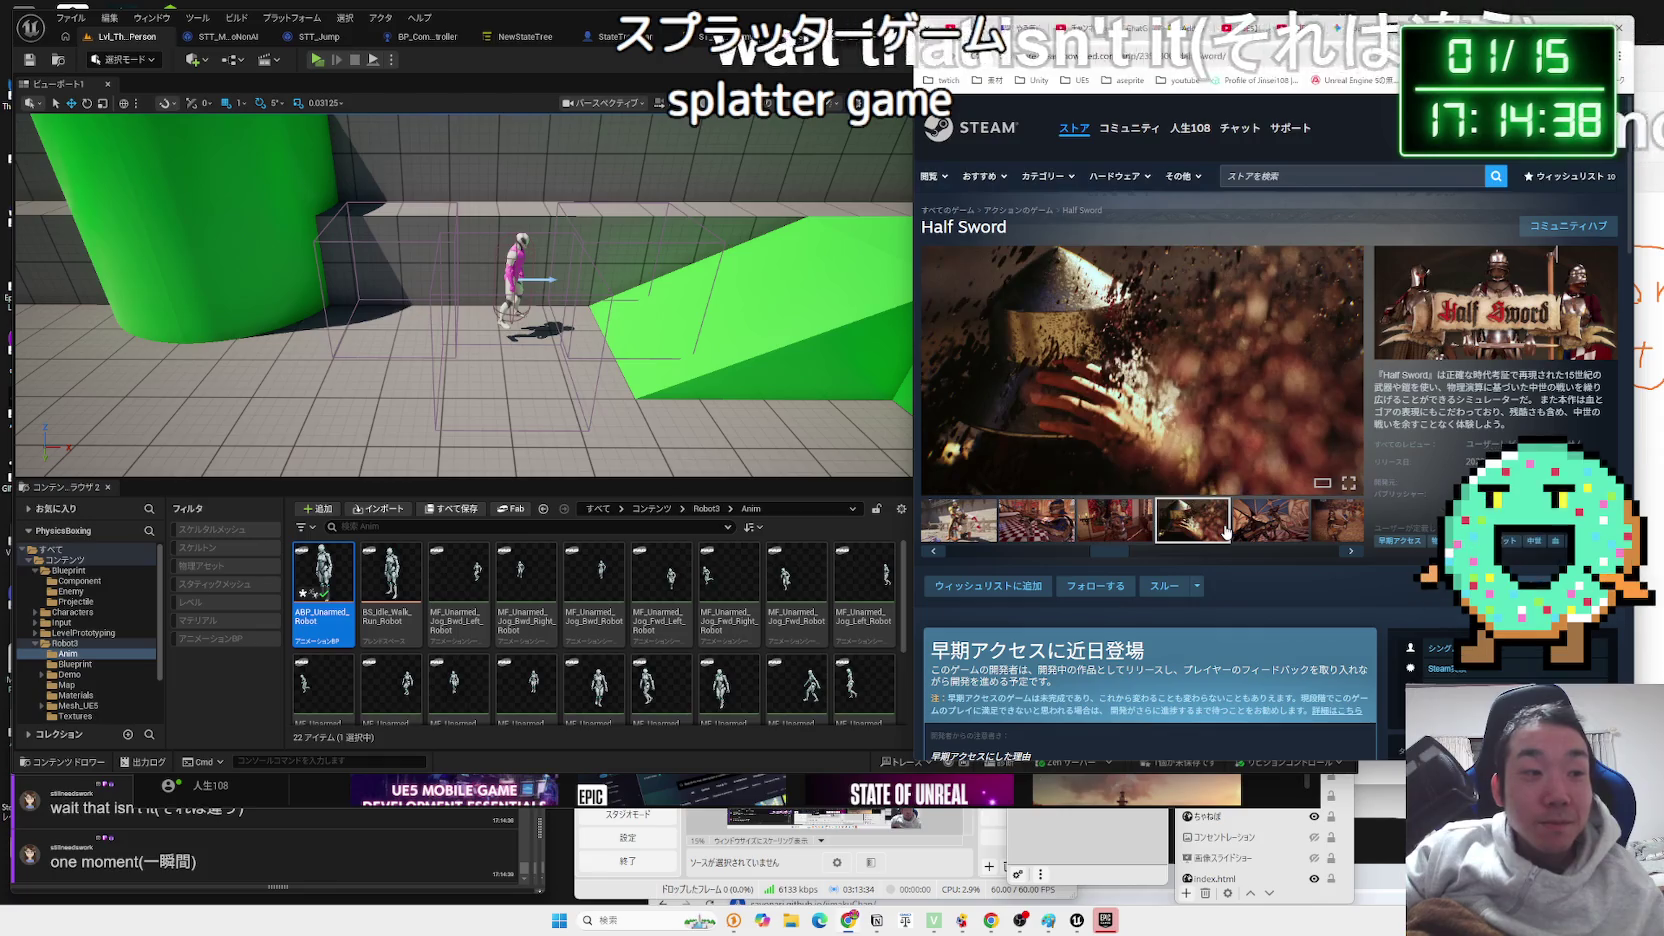
left_click(1268, 527)
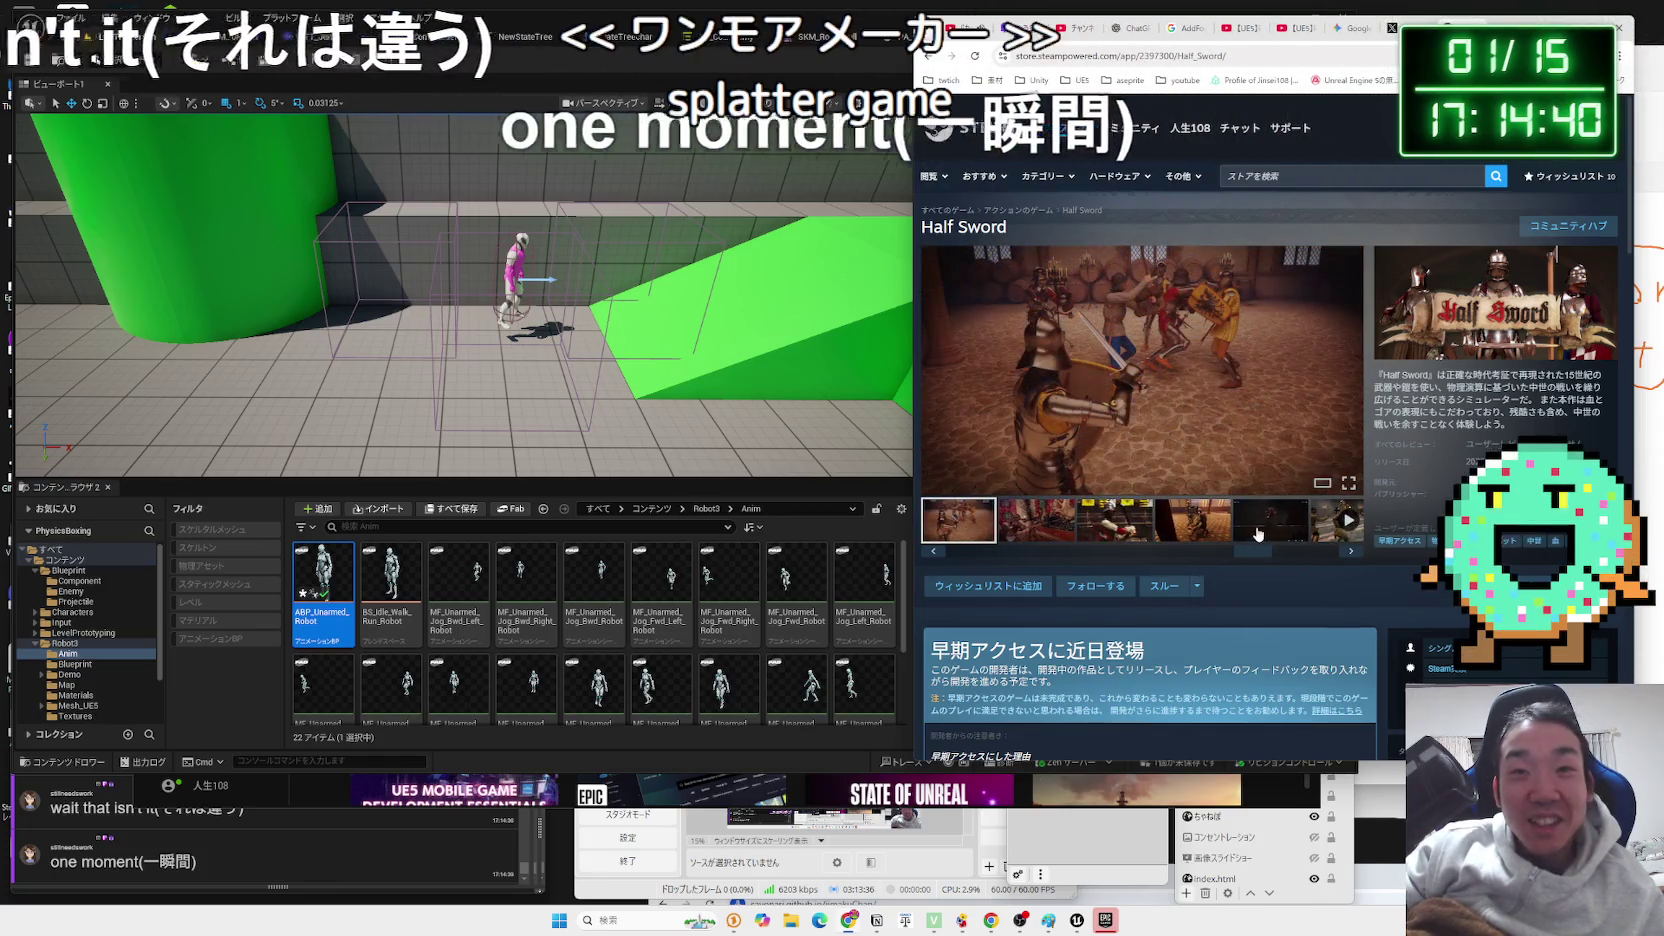
left_click(1325, 525)
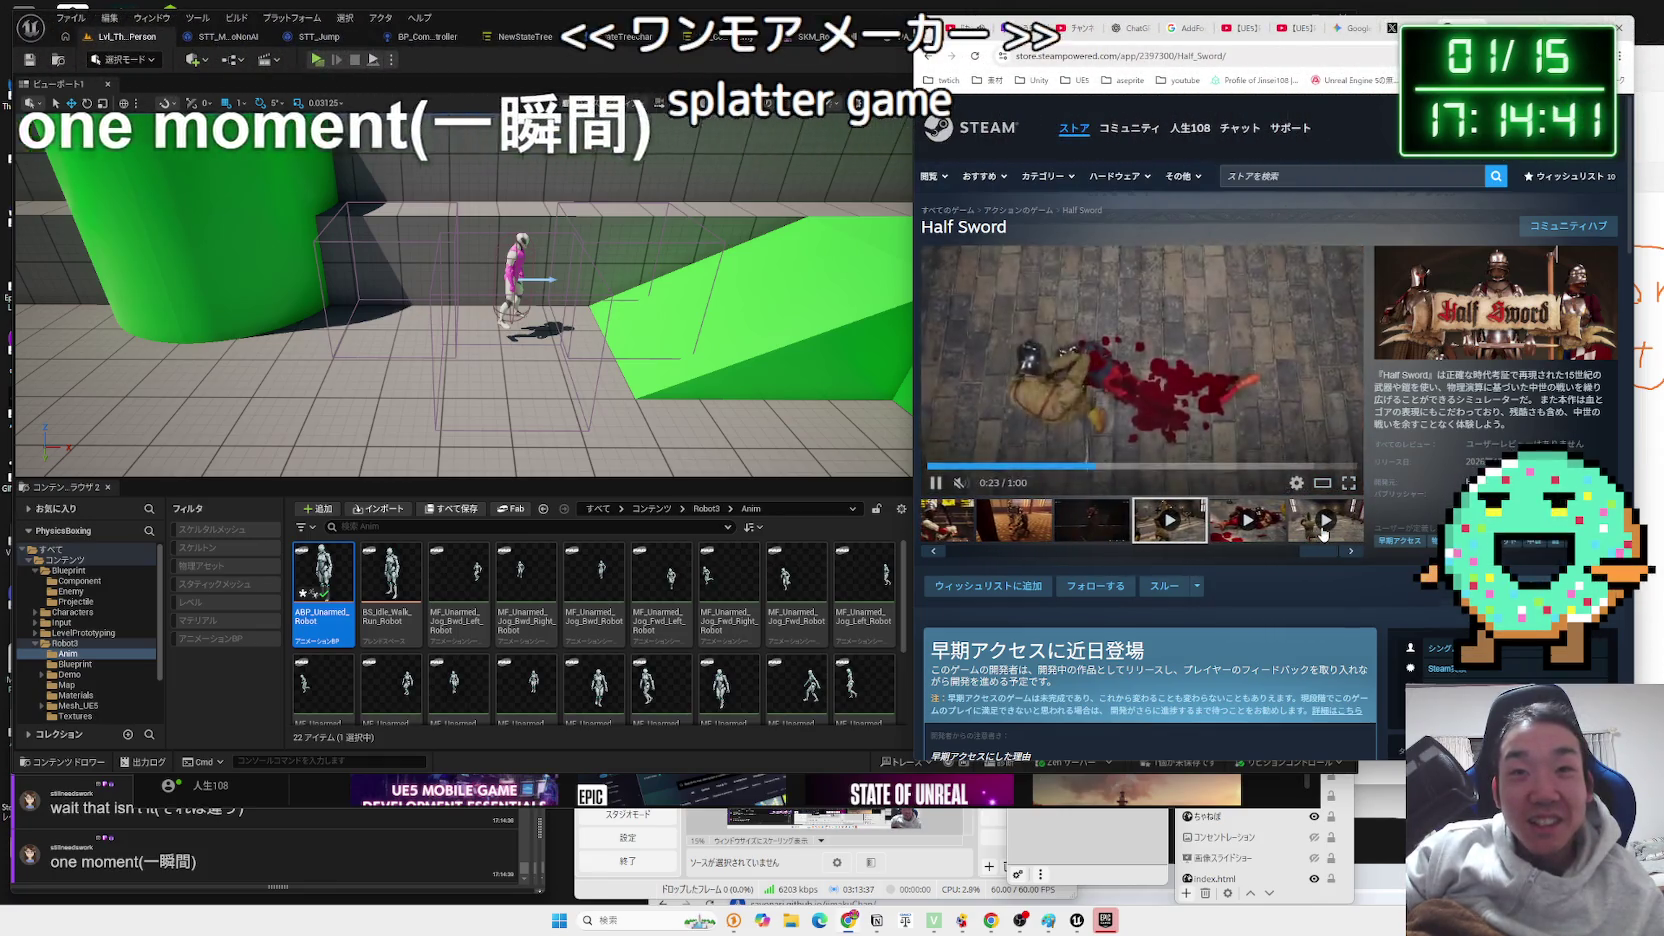
left_click(1174, 466)
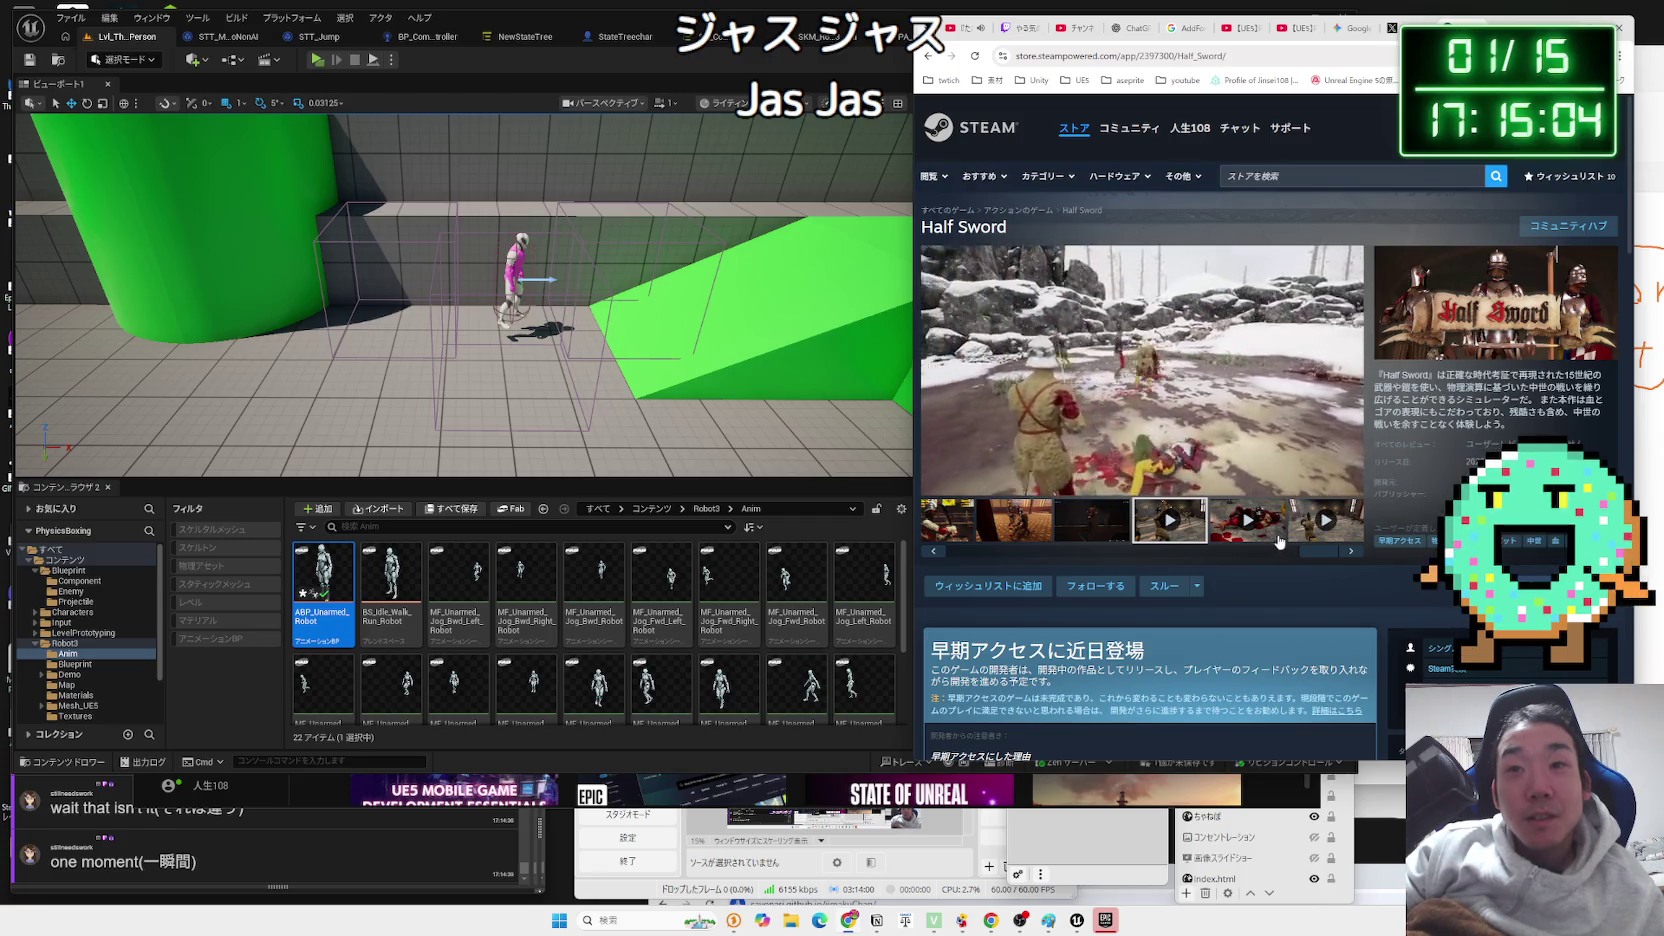
Expand and read the full game description, then close the tab to reach the Gemini chat.
scroll(1238, 405, "down", 10)
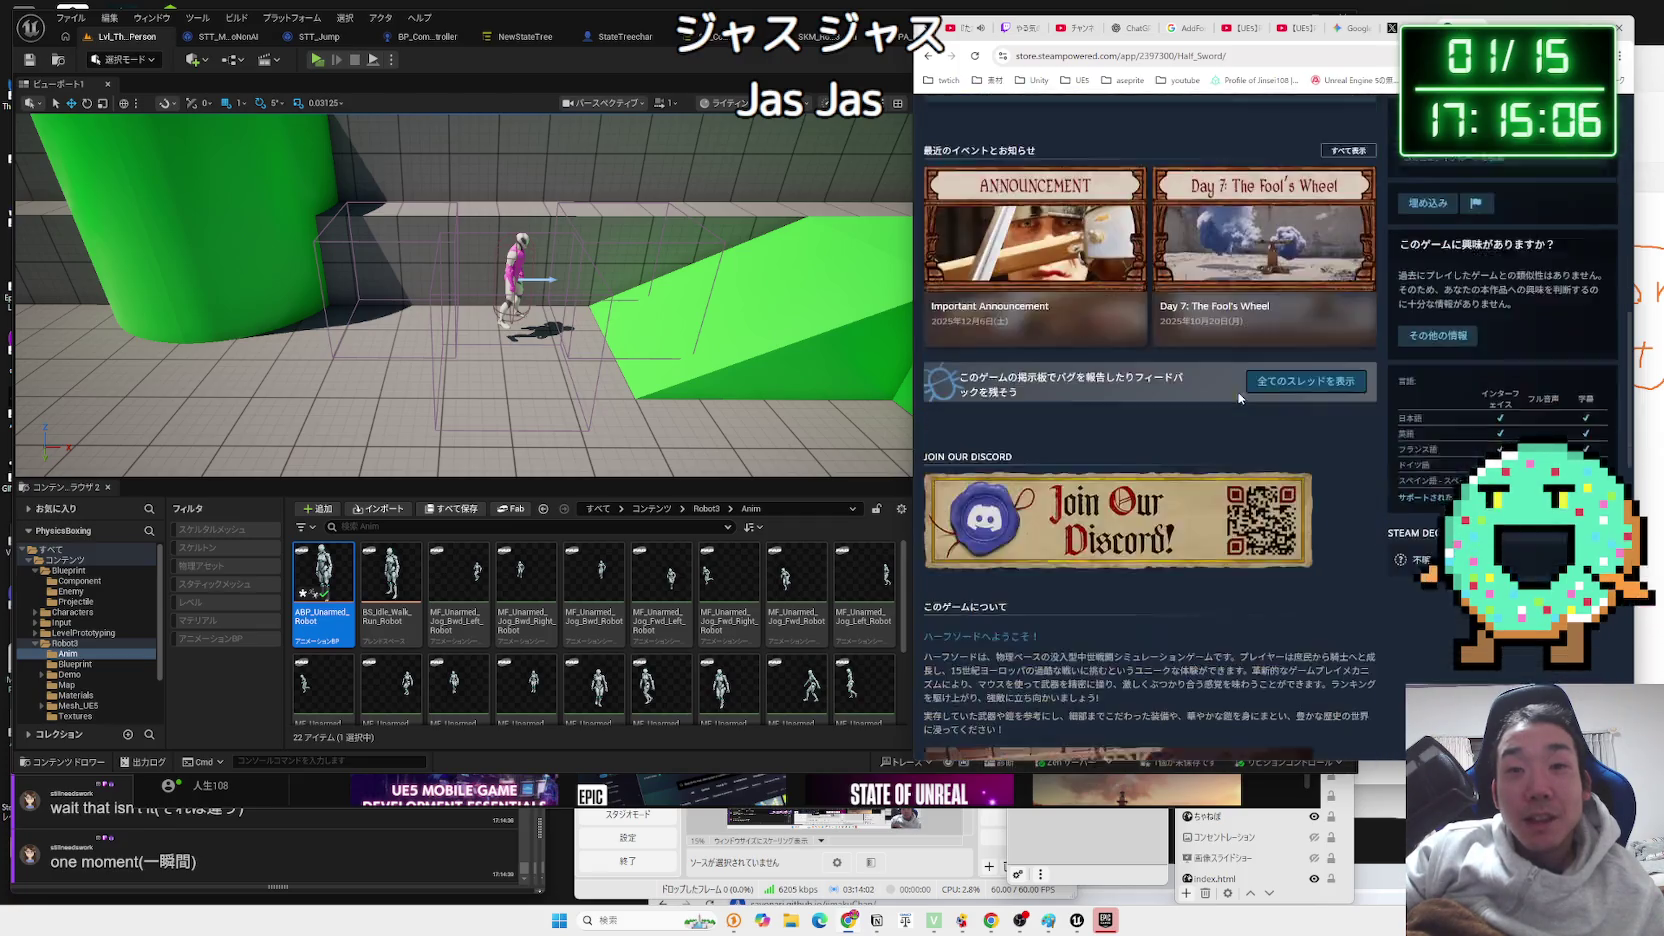
scroll(1200, 480, "down", 5)
scroll(1160, 580, "up", 4)
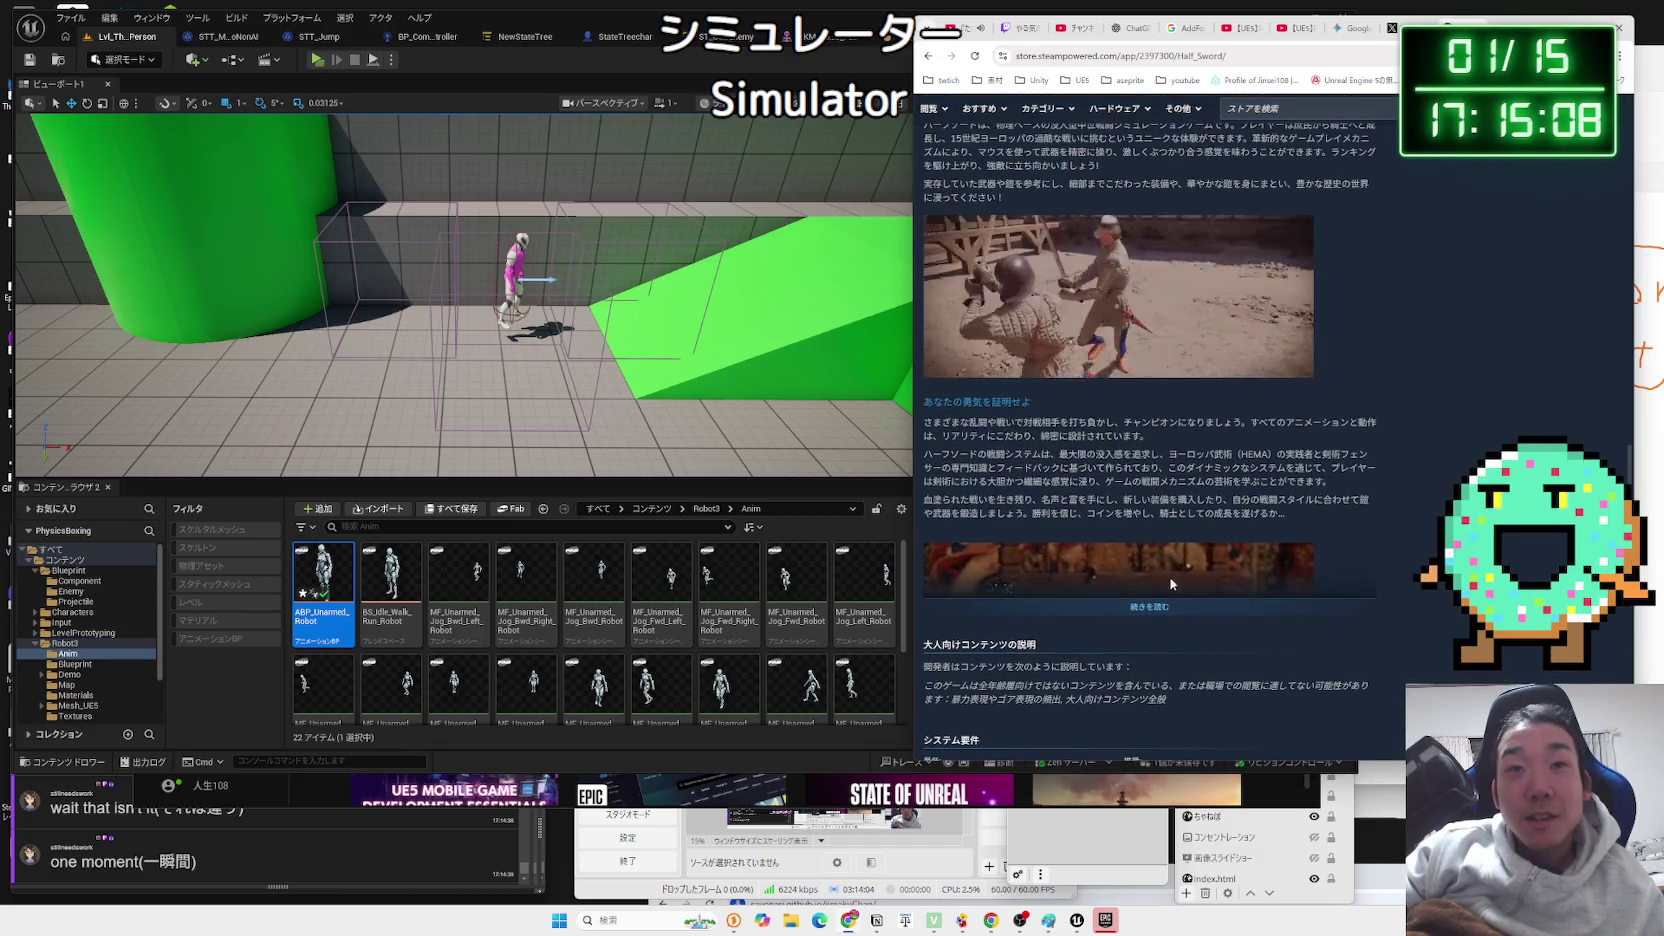
left_click(1140, 620)
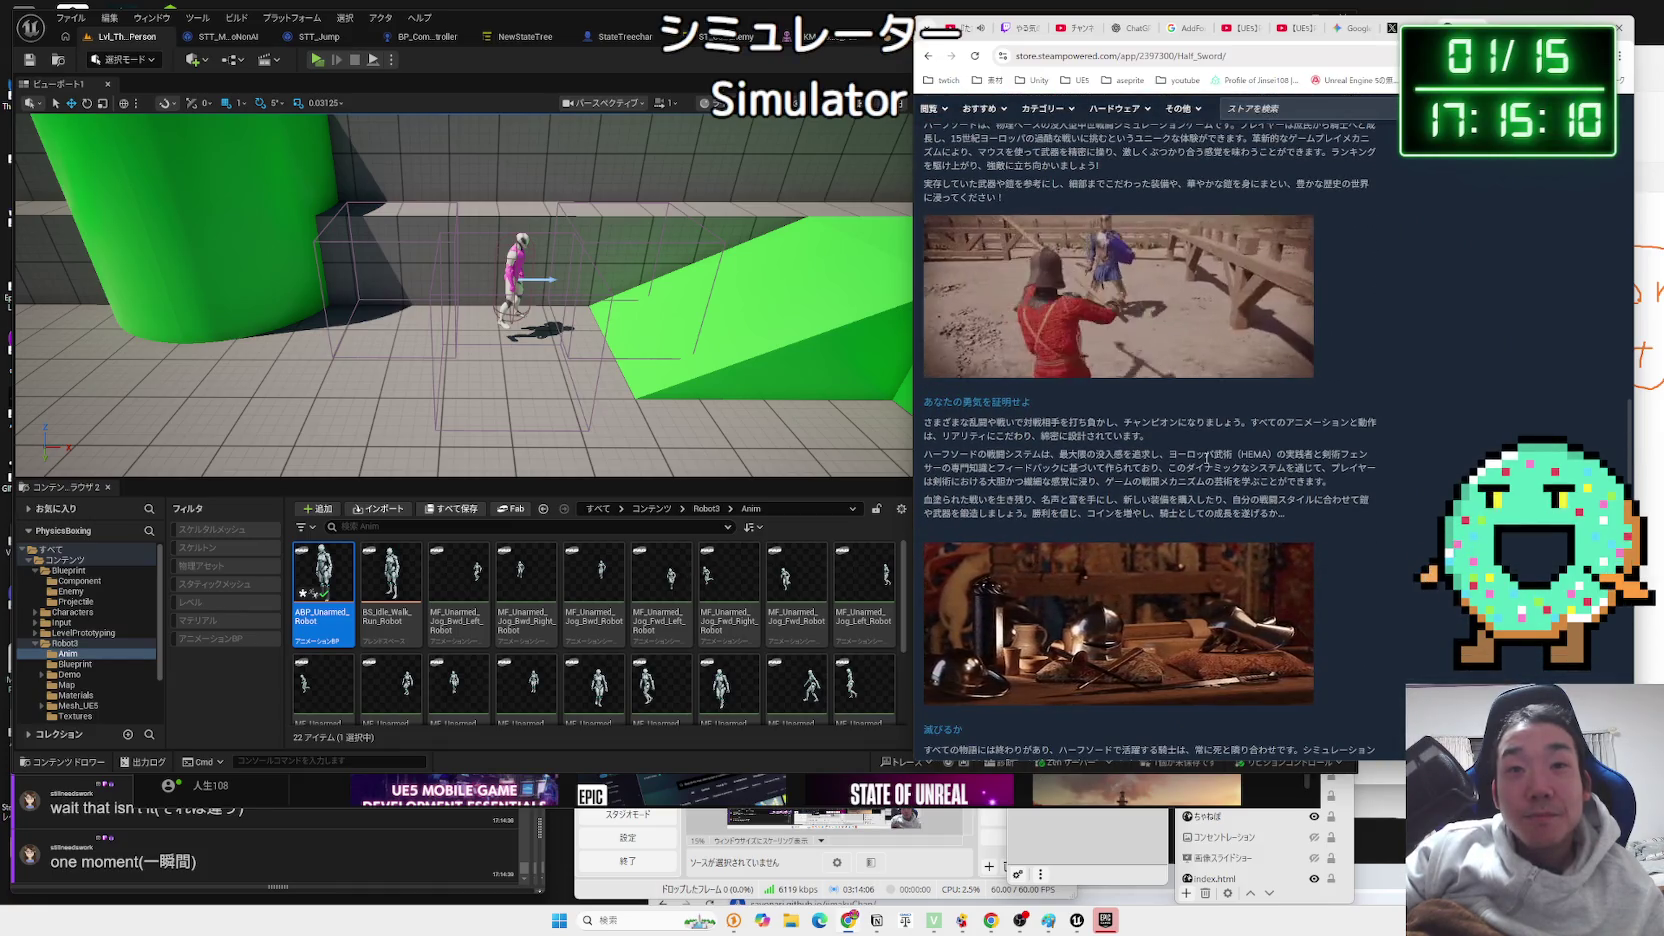
scroll(1205, 462, "down", 4)
scroll(1205, 462, "down", 7)
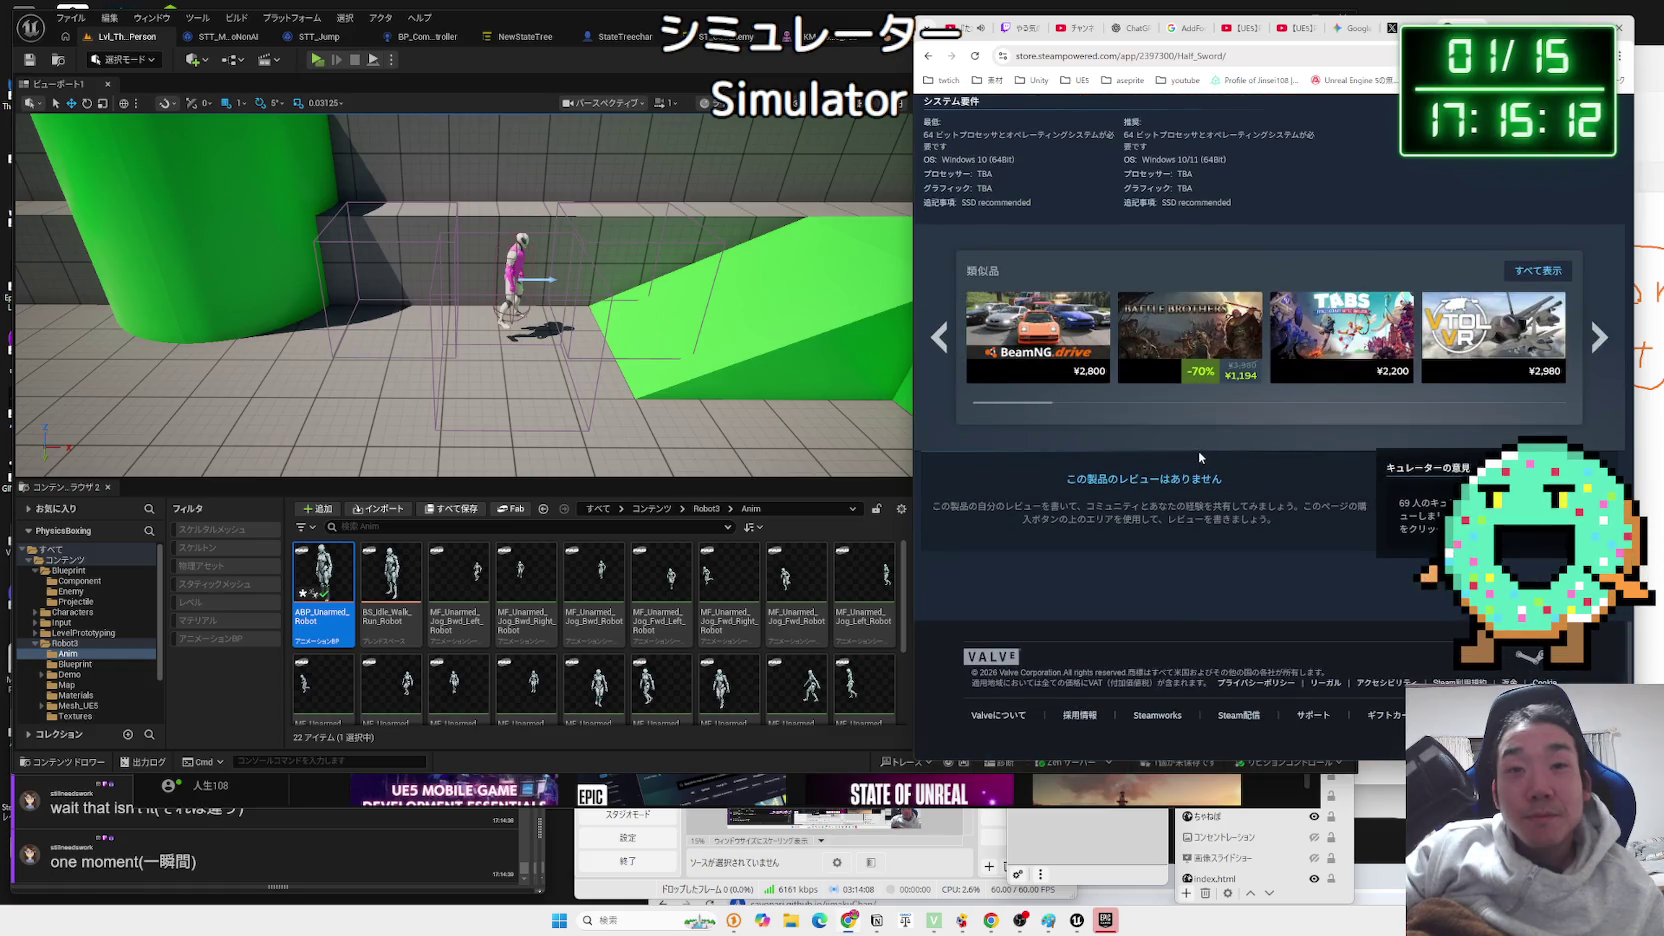
scroll(1199, 450, "up", 3)
scroll(1198, 448, "up", 12)
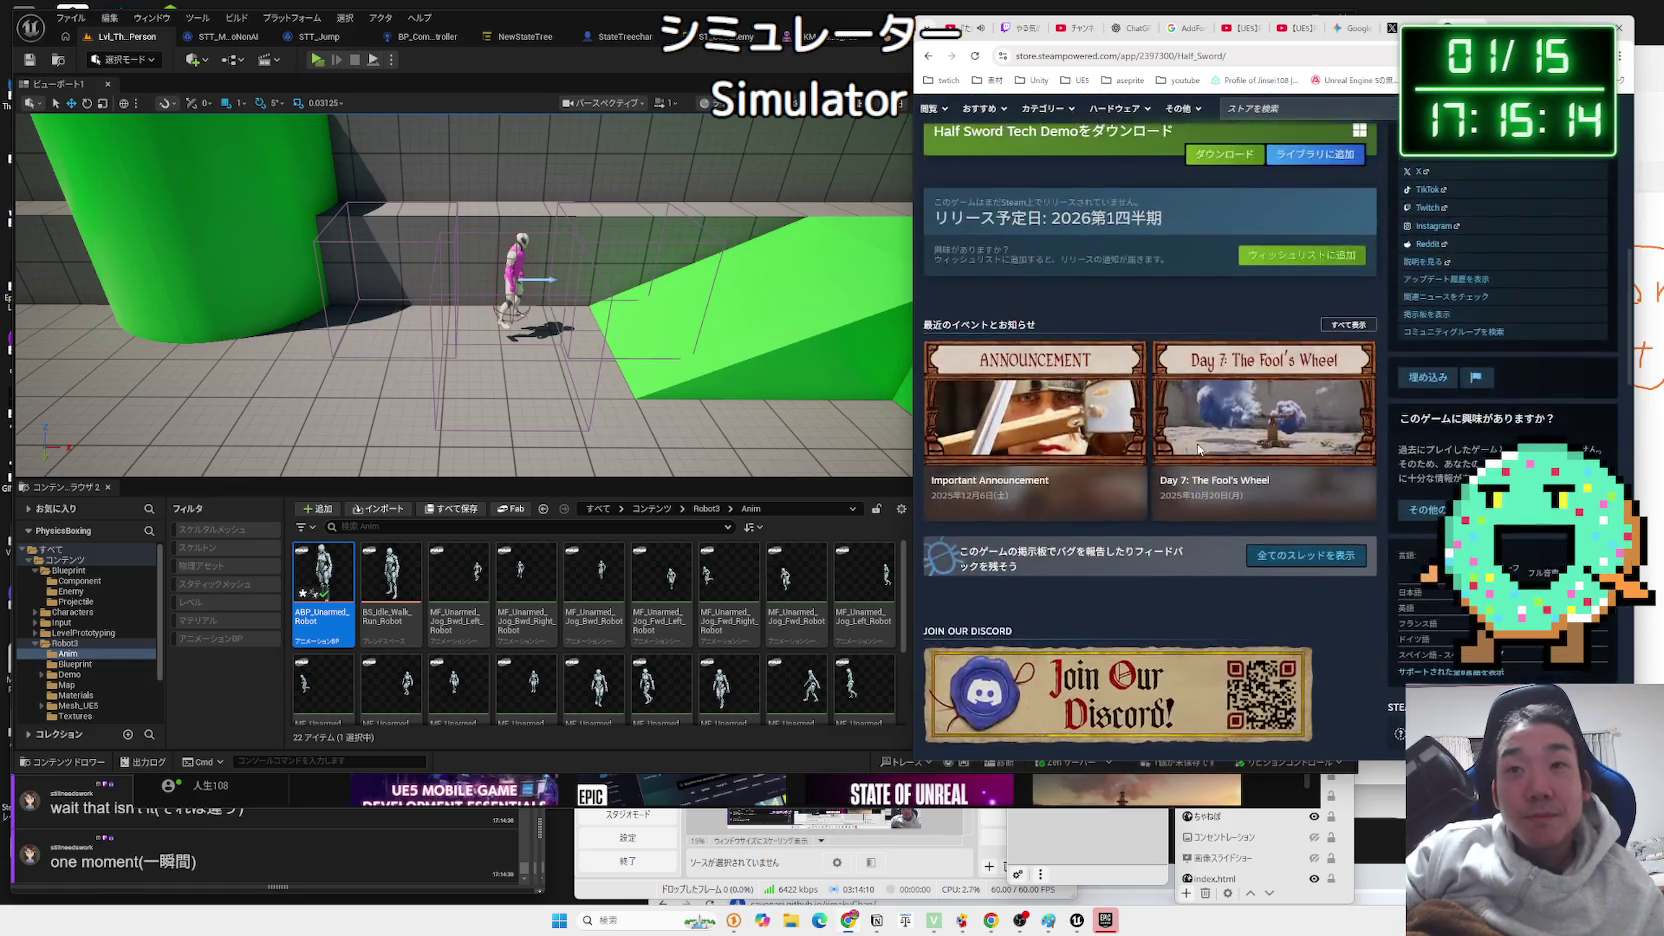
scroll(1199, 450, "up", 4)
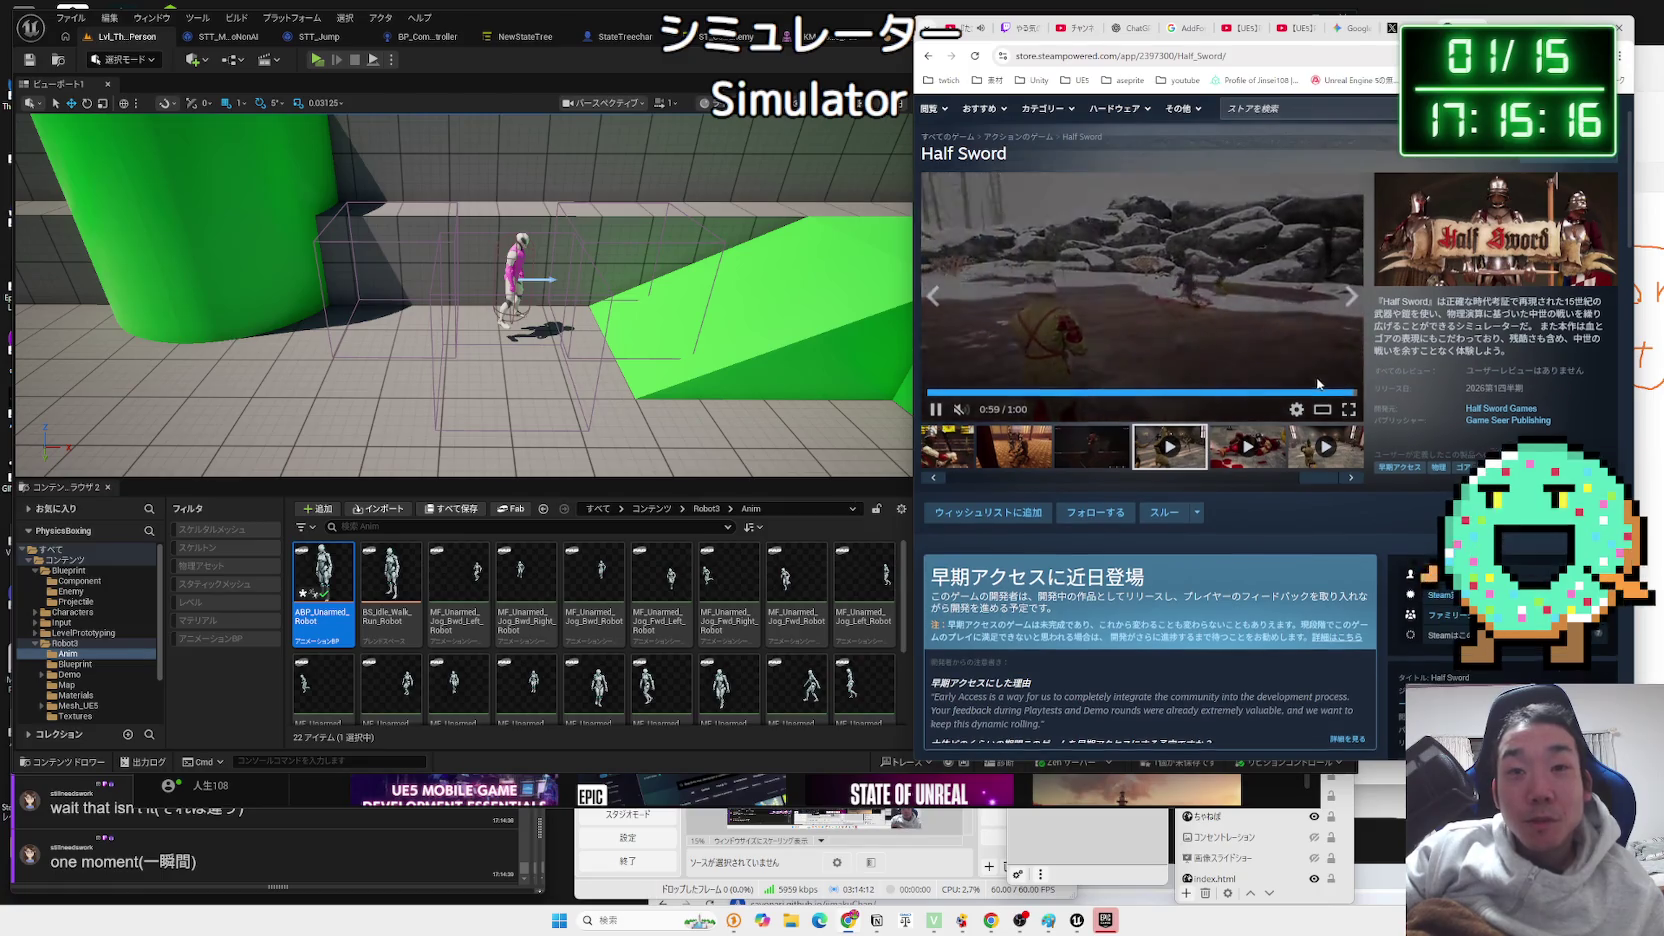
scroll(1330, 360, "down", 5)
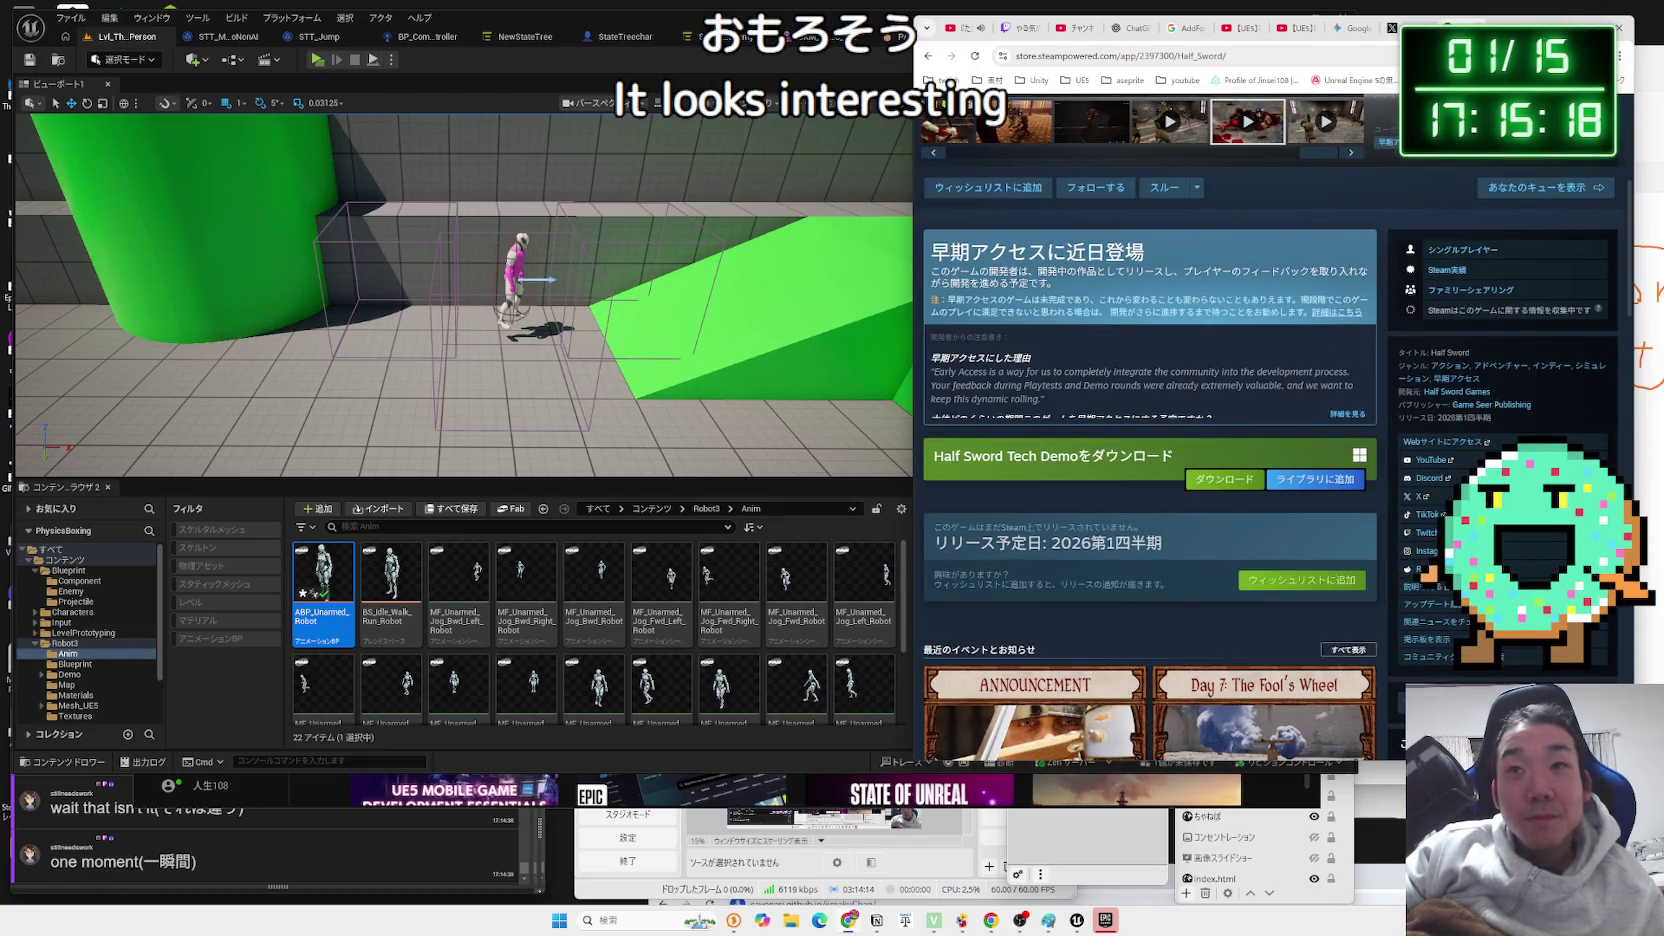
key("ctrl+w")
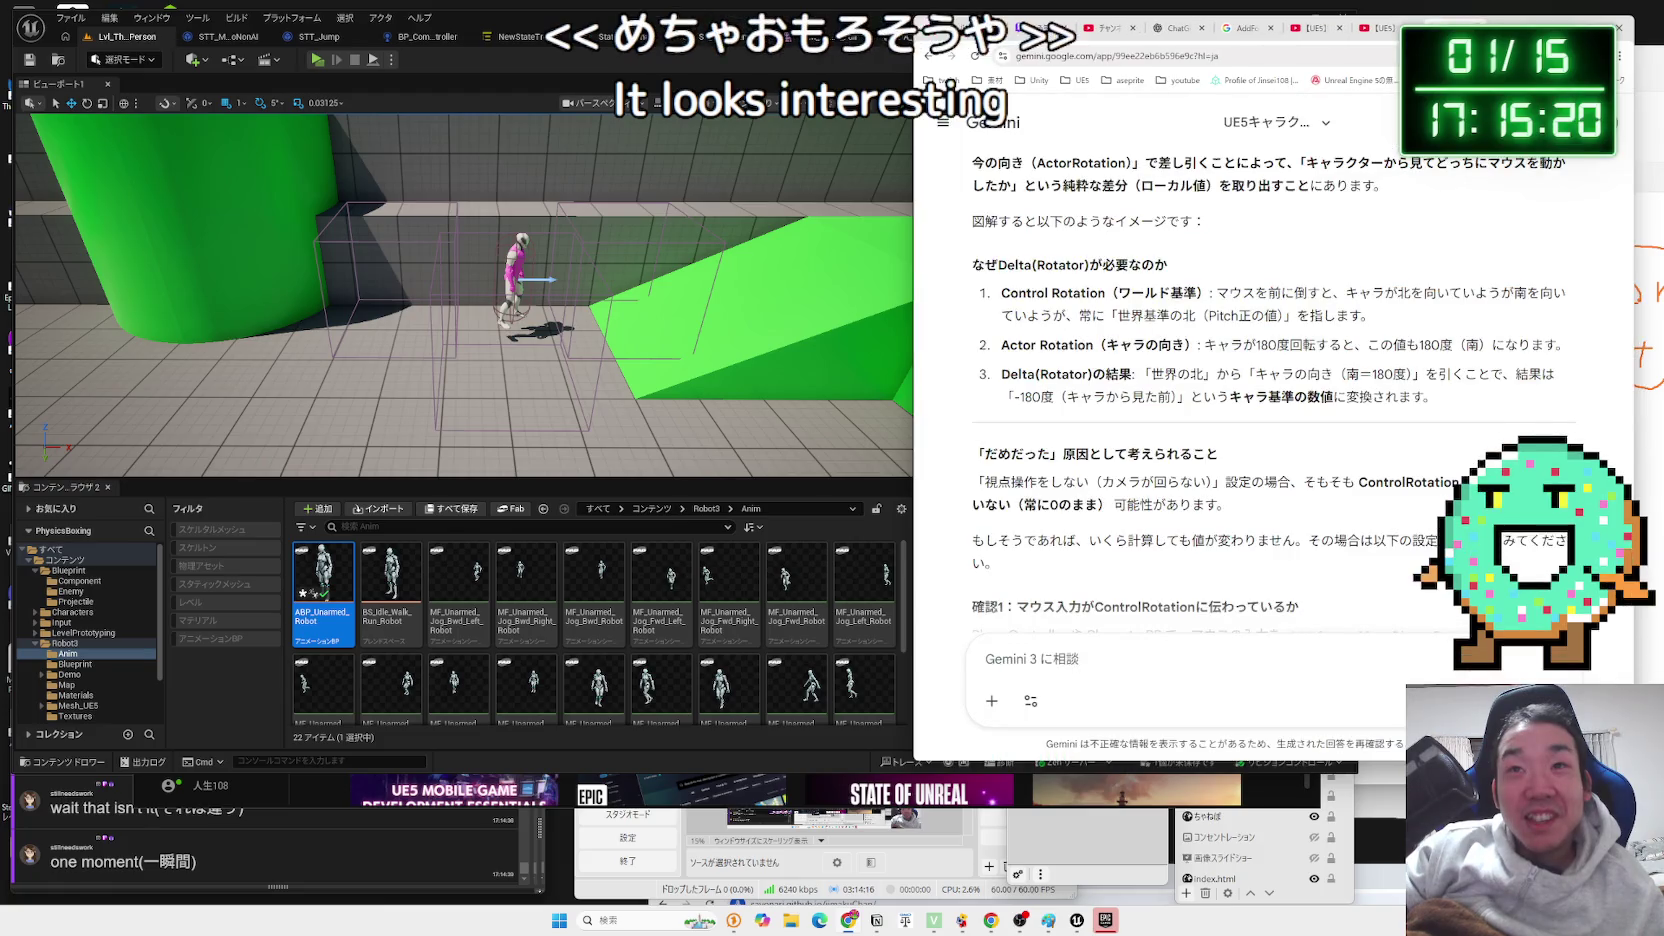
Show the BP_ThirdPersonCharacter_Robot2 blueprint graph in Unreal beside the Gemini chat.
left_click(578, 499)
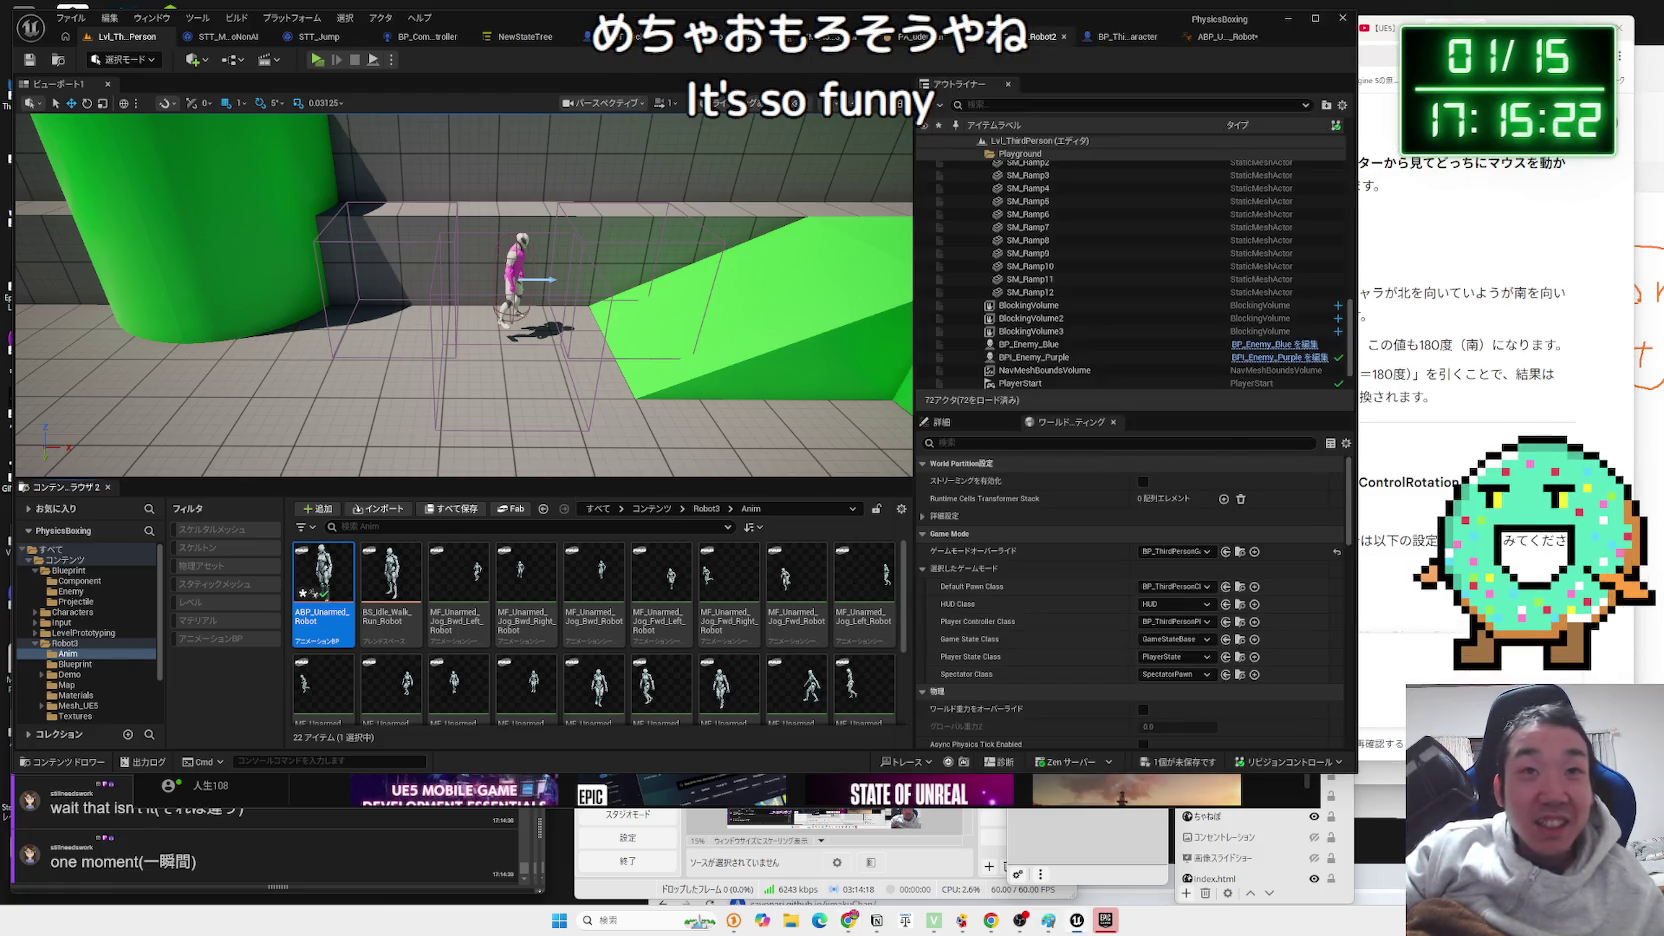
left_click(1043, 36)
key("alt+Tab")
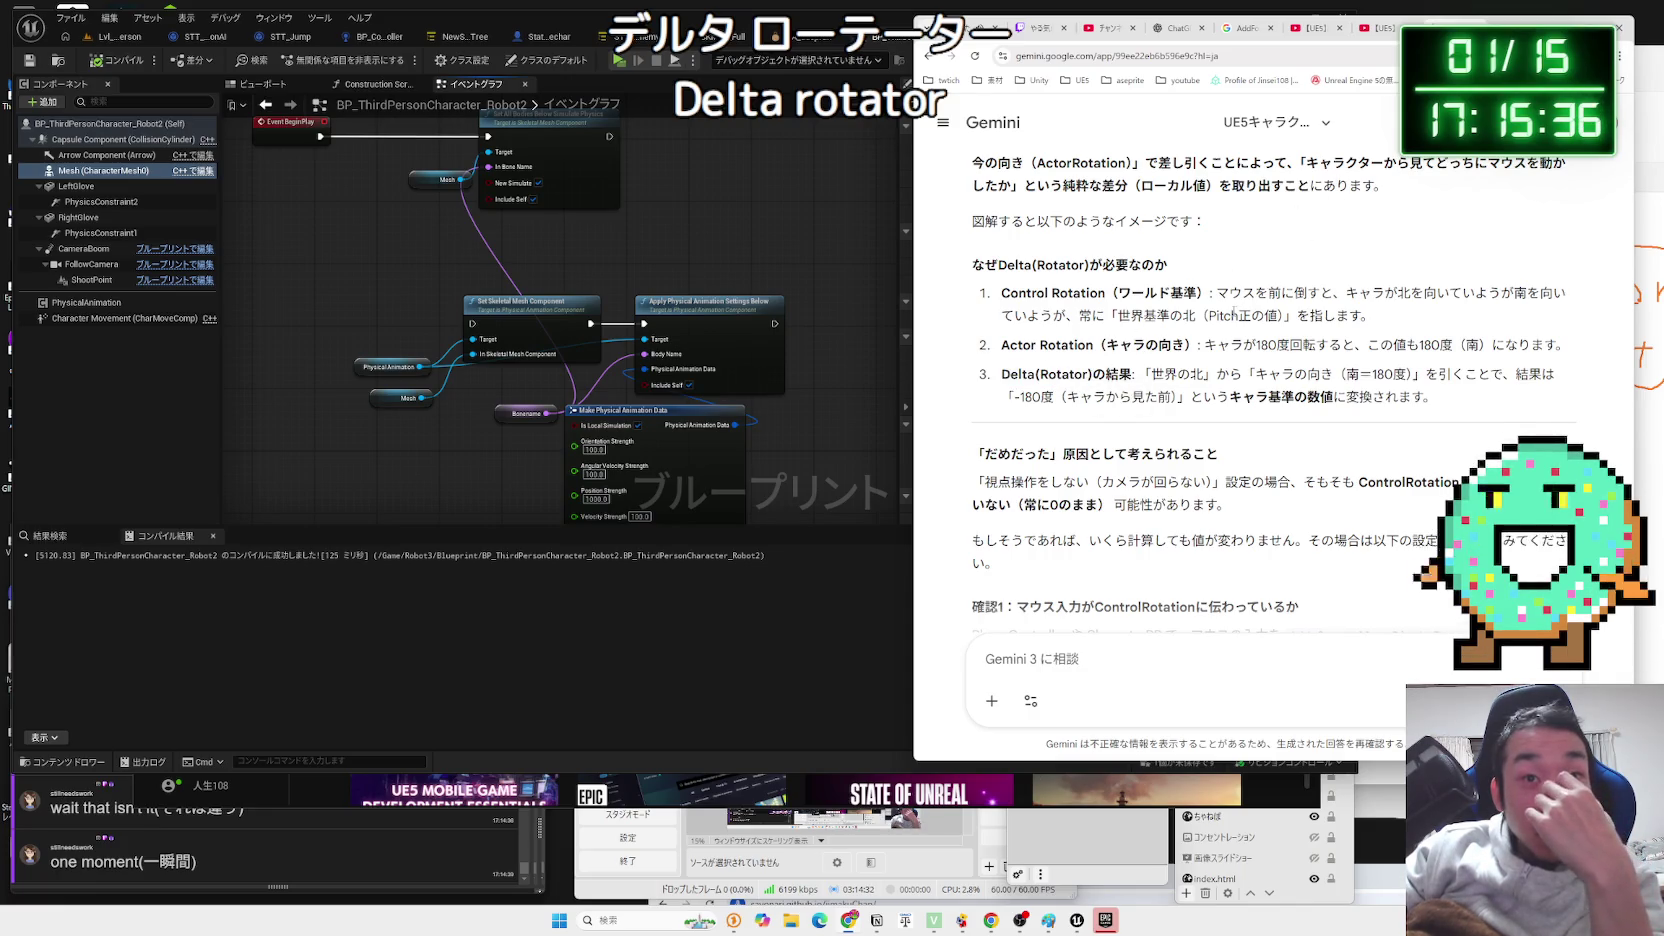
Reread Gemini's Delta(Rotator) explanation and start a new message.
scroll(1238, 313, "up", 2)
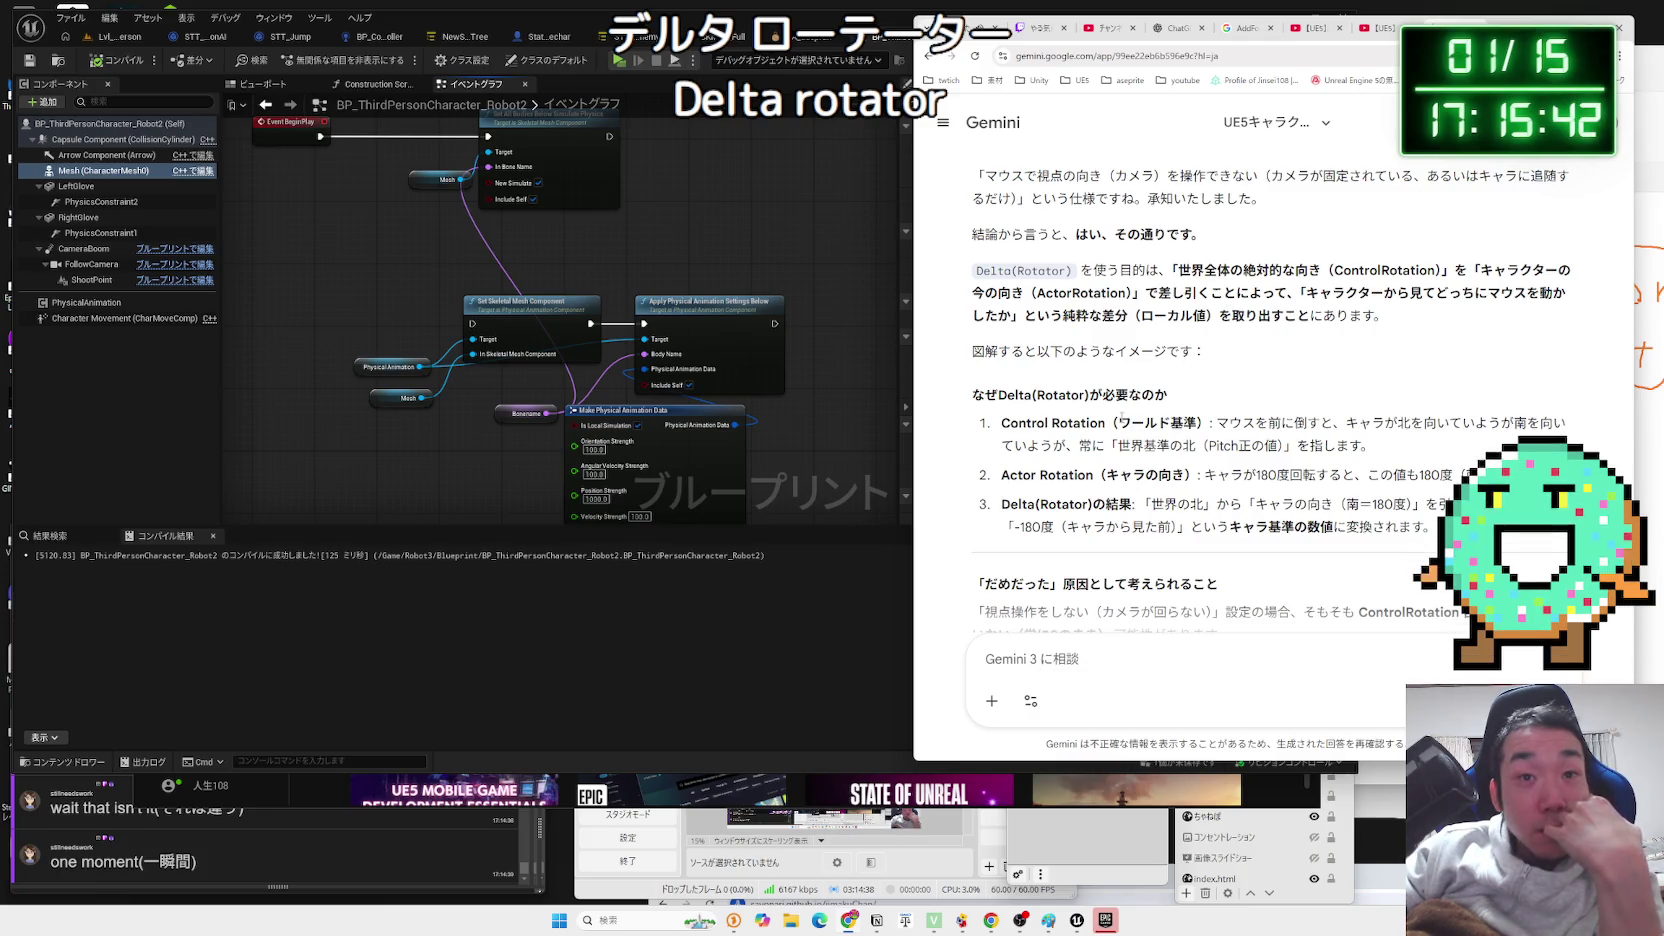
scroll(1119, 416, "down", 2)
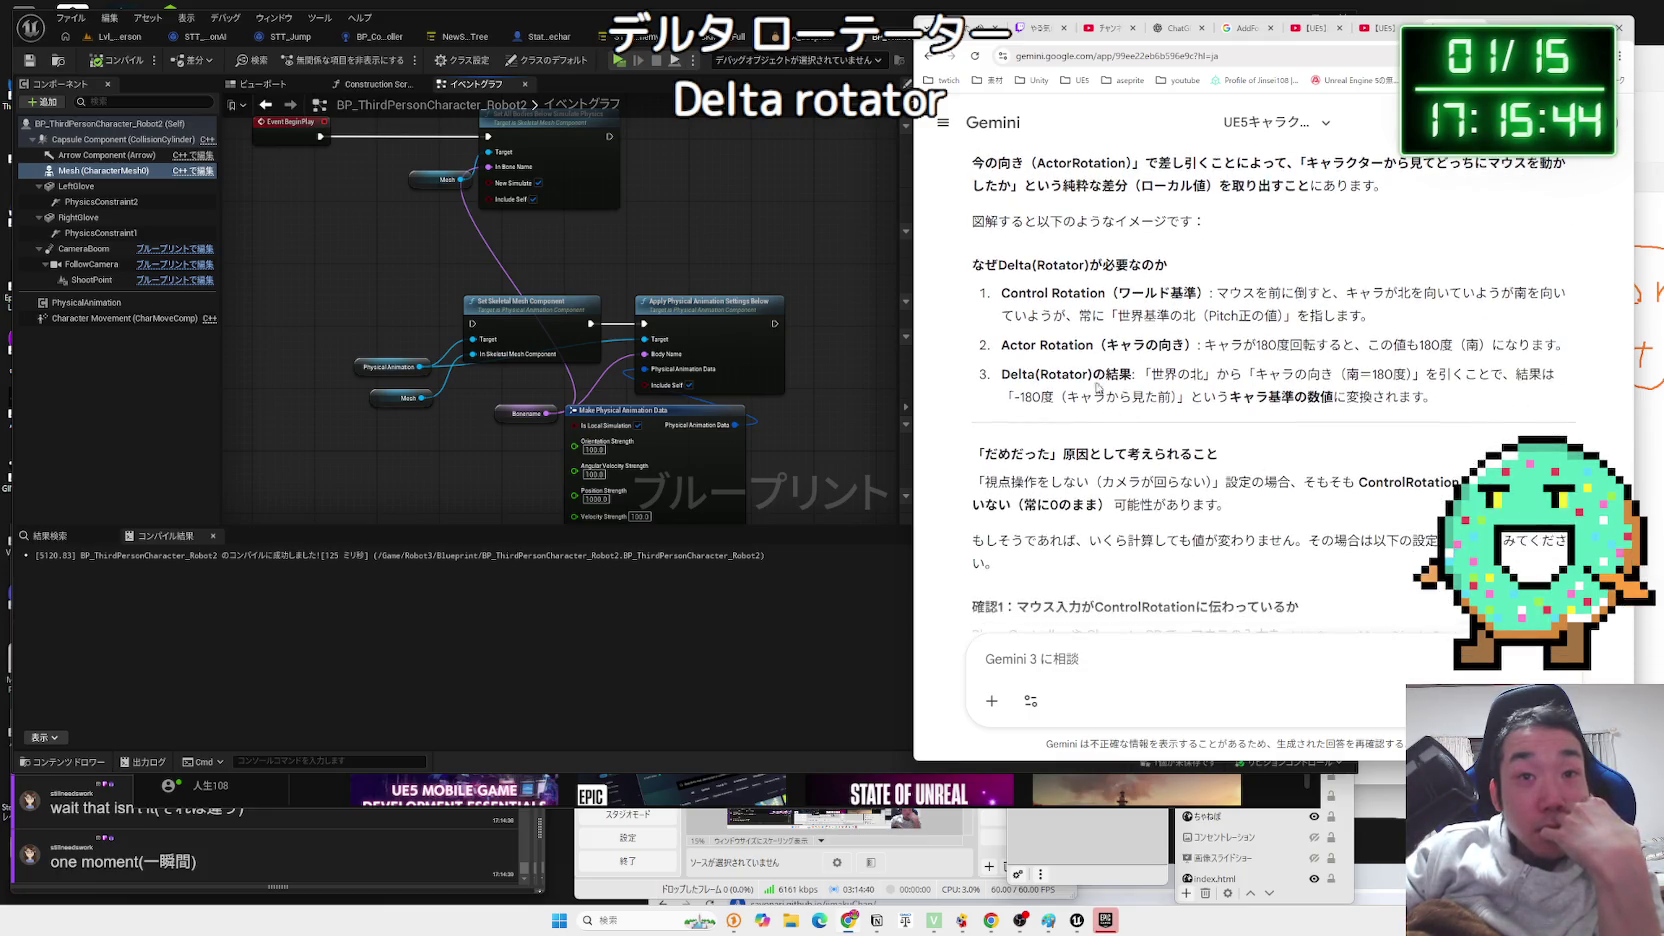
left_click(1144, 665)
type("ＣｏｎｔｒｏｌＲｏｔａｔｉｏｎだけを")
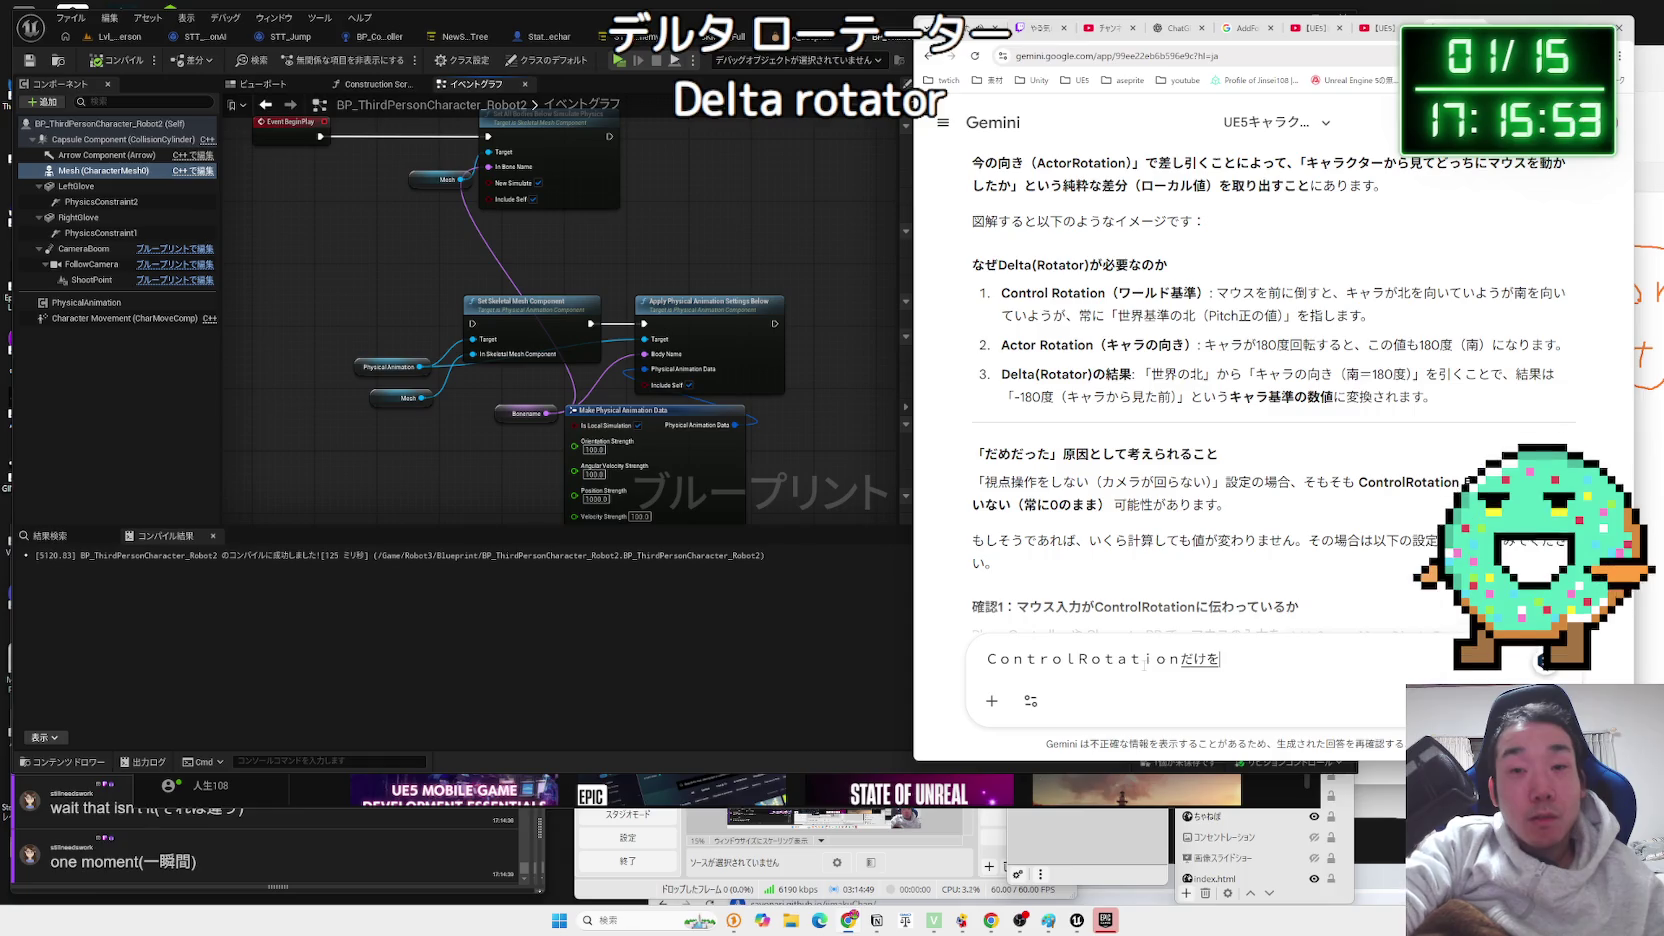
Tell Gemini that using ControlRotation alone behaved exactly like ActorRotation.
type("しようし")
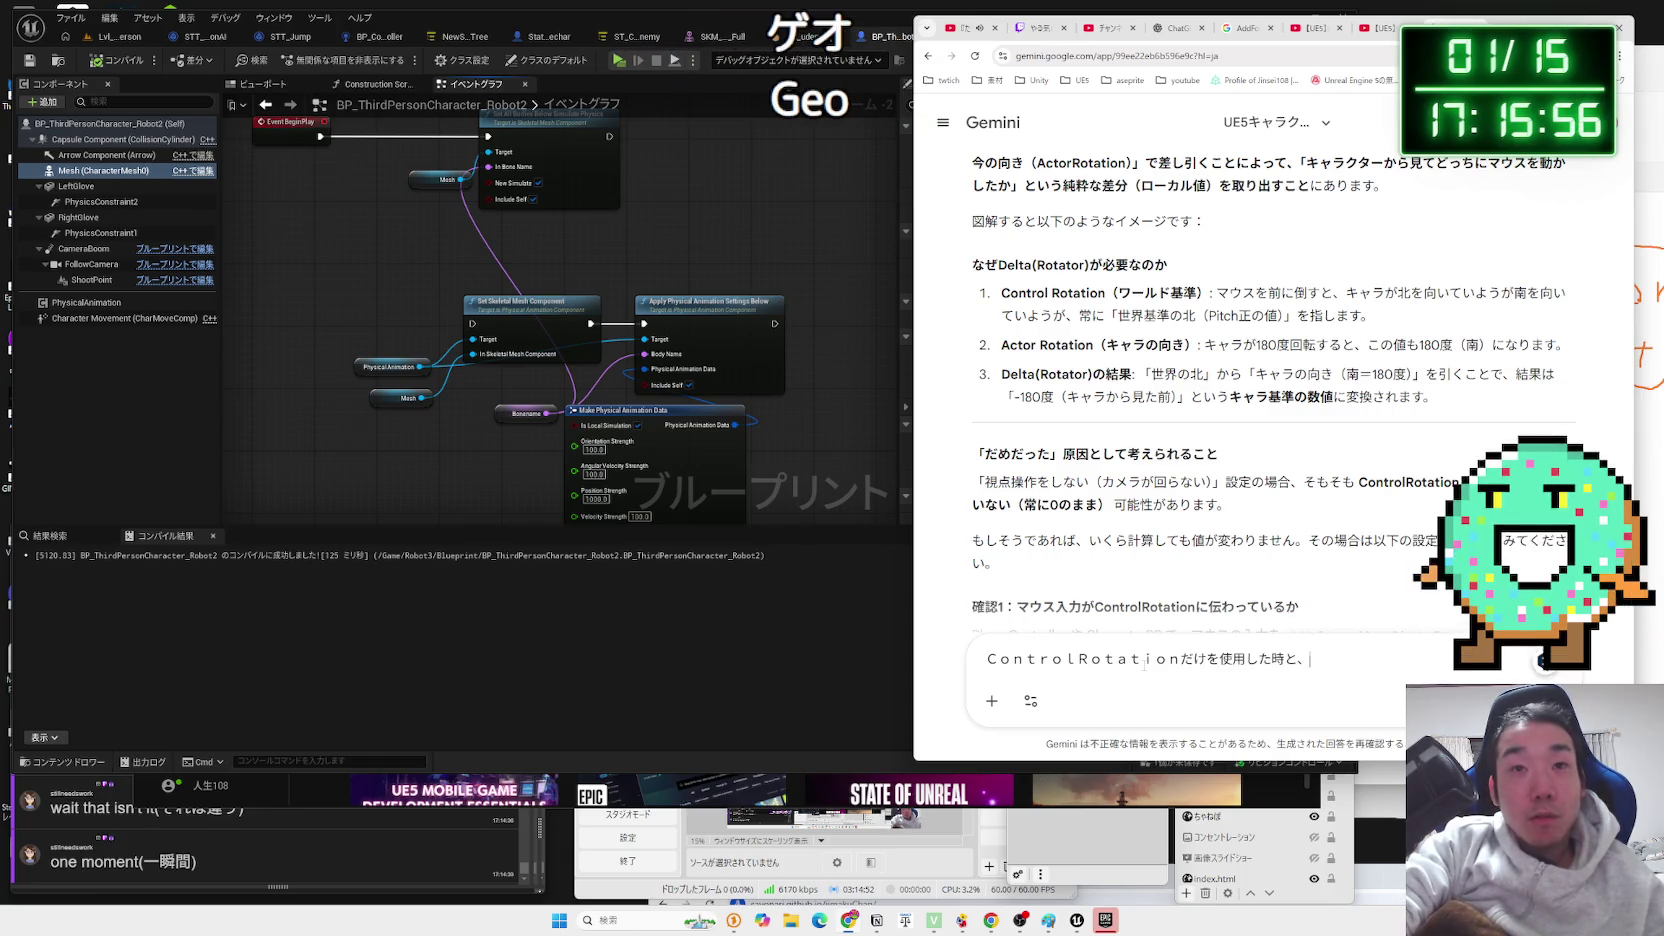
type("ctati")
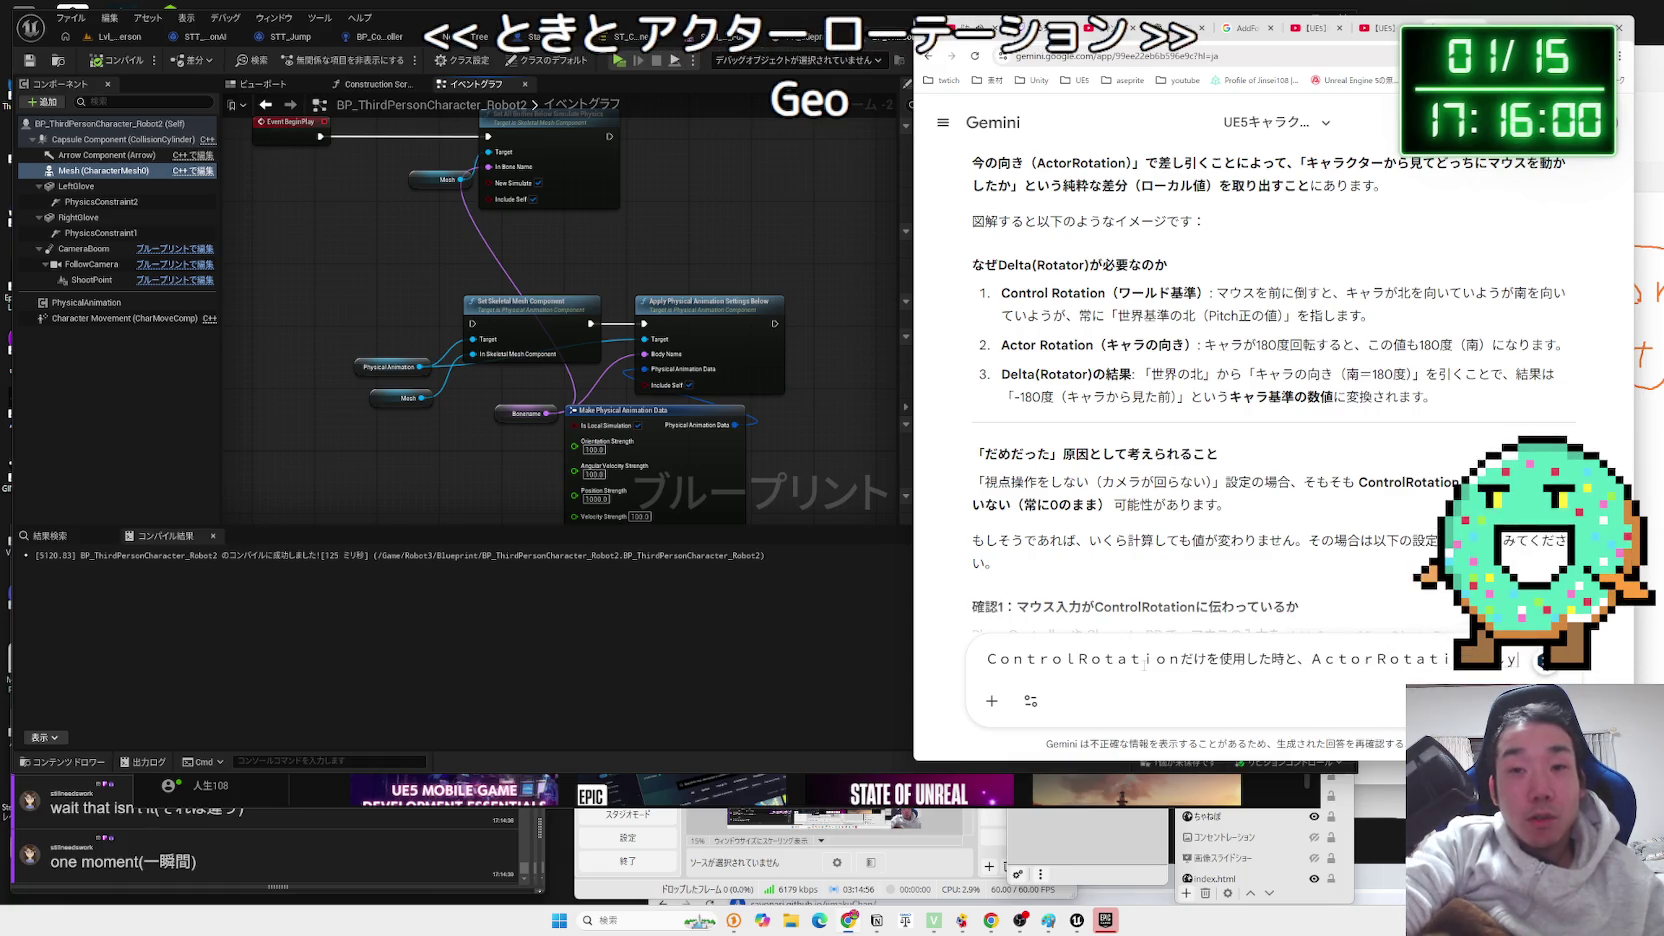
type("たとk")
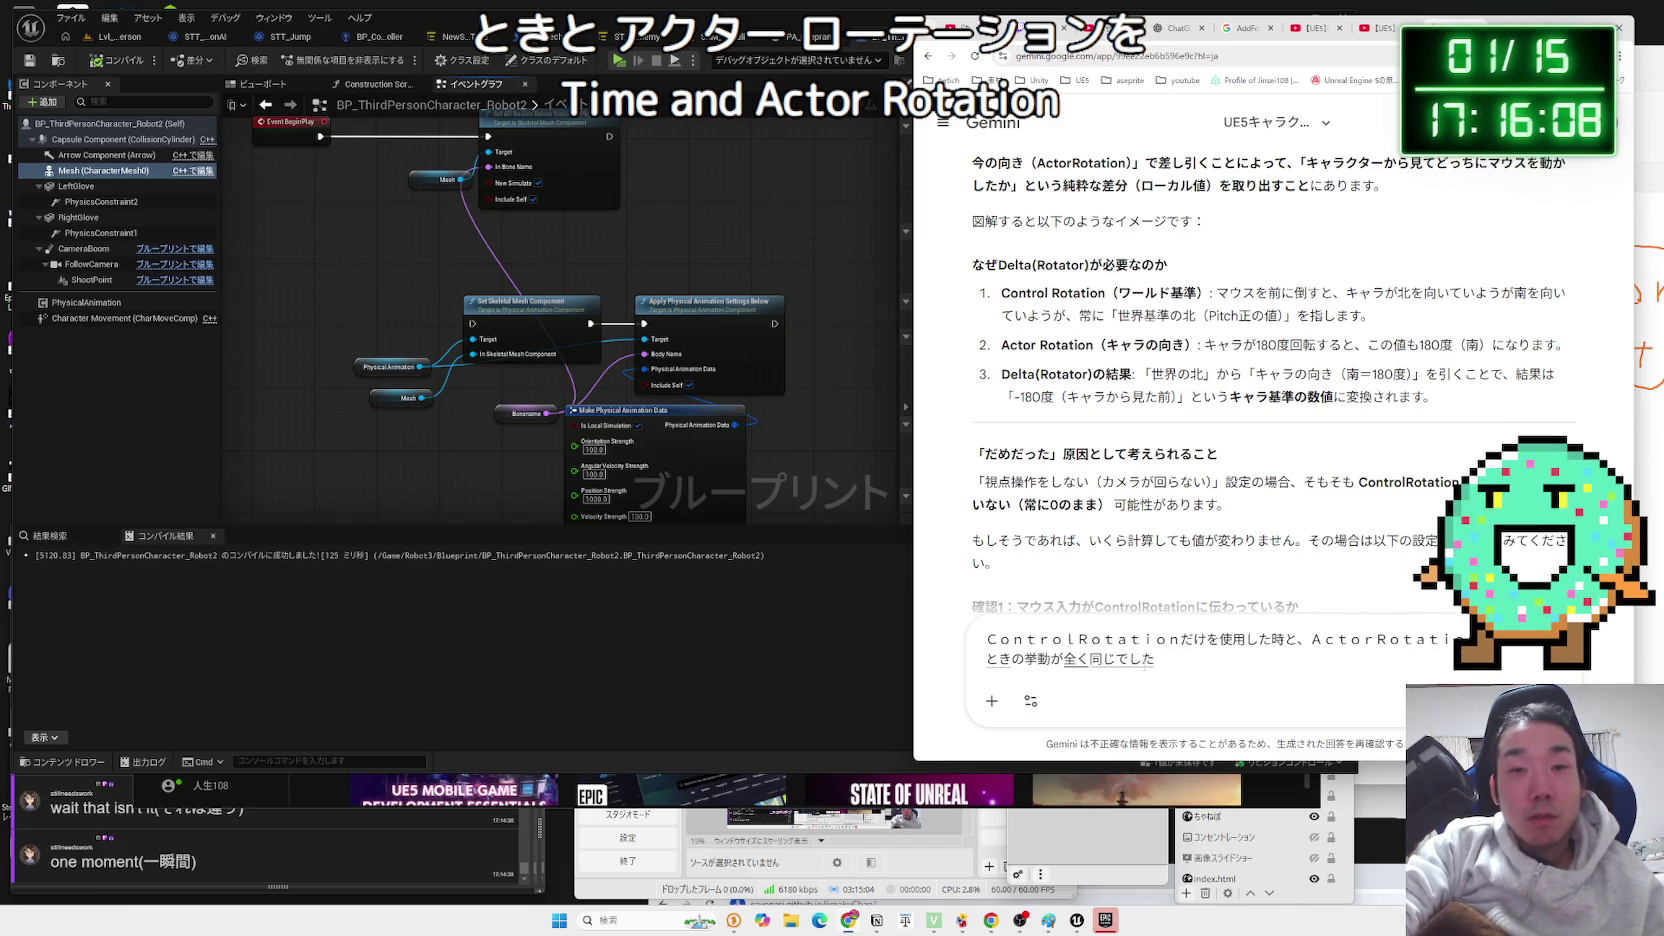
key("Return")
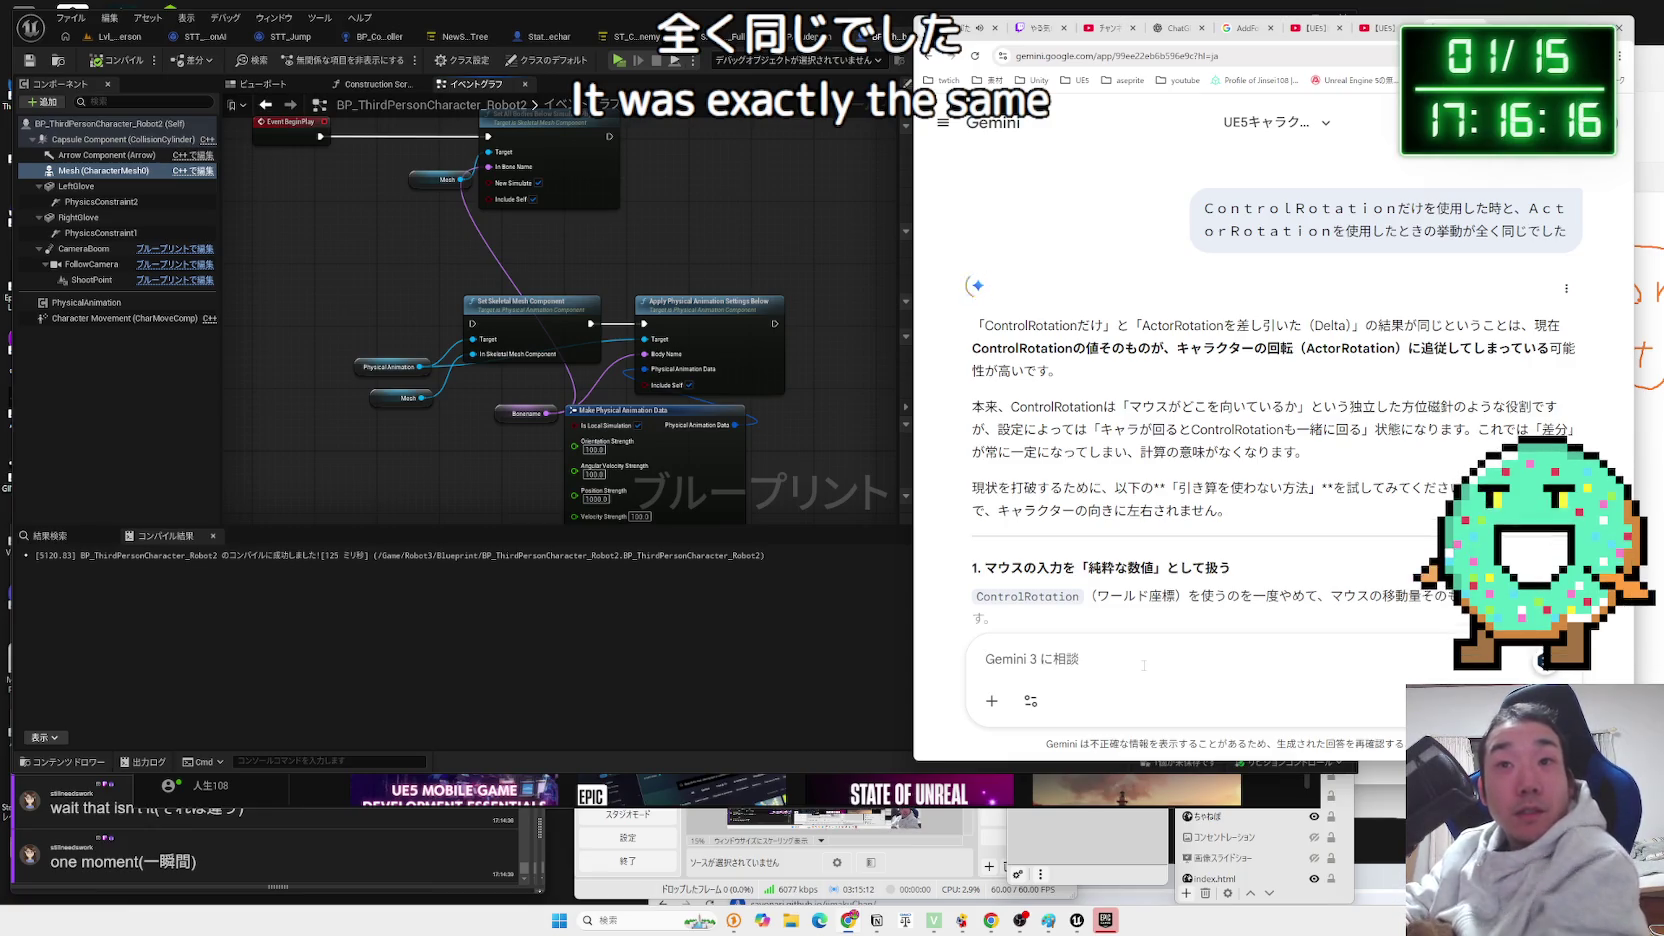
Select the phrase 'ActorRotationを差し引いた（Delta）' in Gemini's reply.
left_click_drag(1331, 325, 972, 325)
left_click(1341, 321)
left_click(1147, 321)
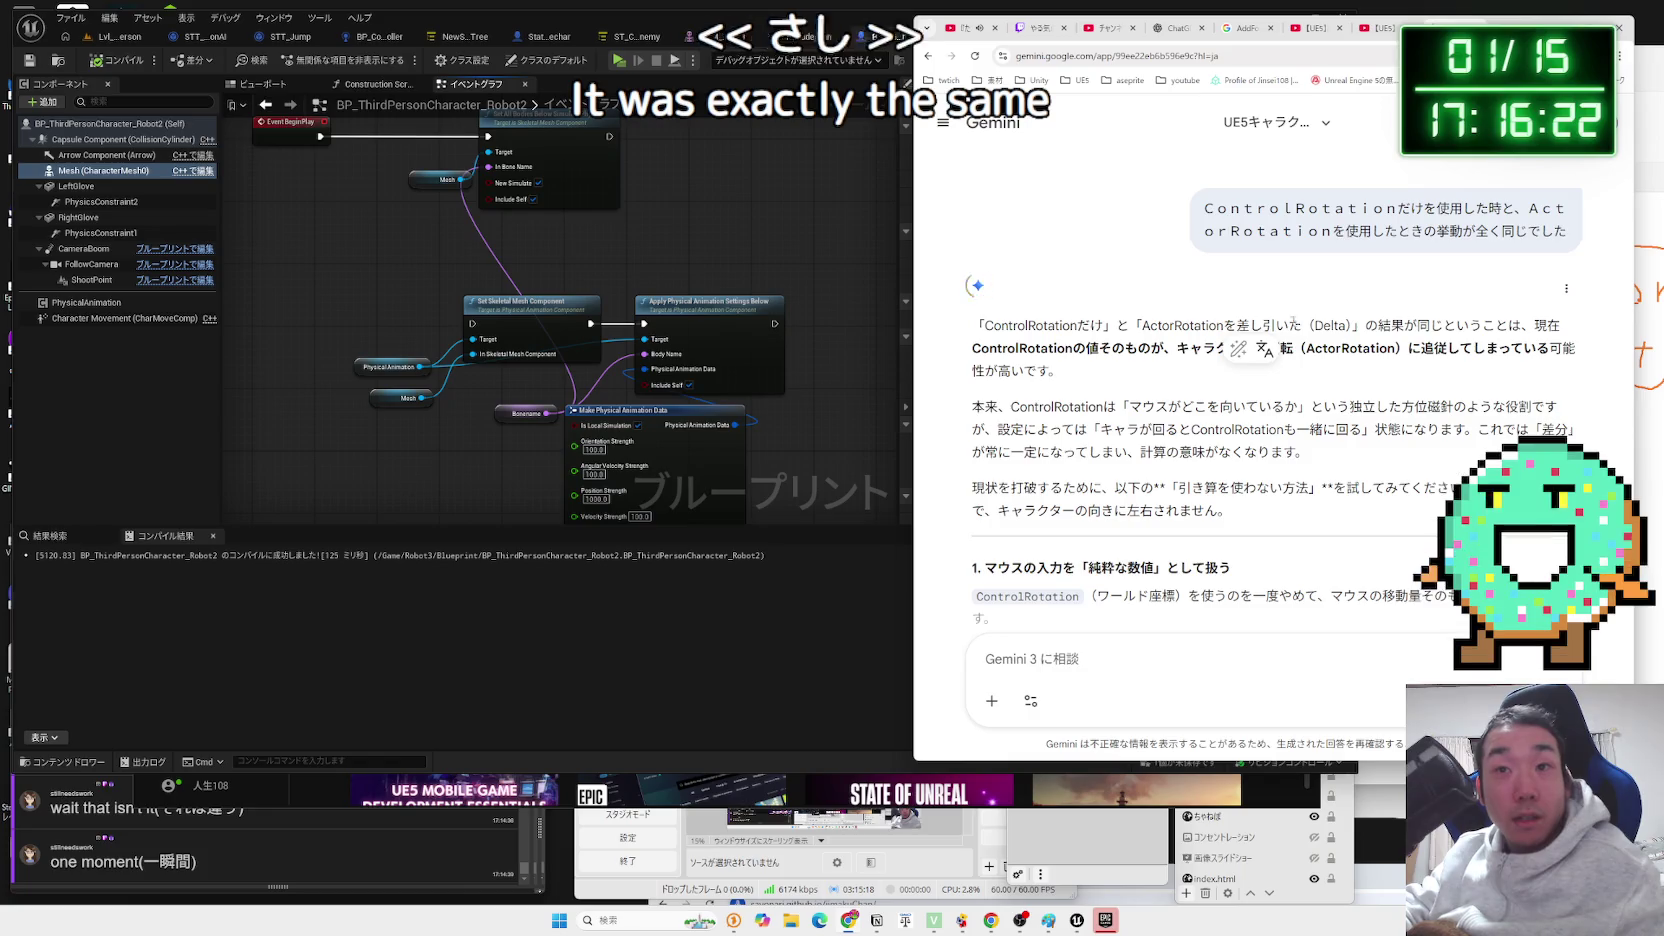
left_click_drag(1352, 325, 1158, 325)
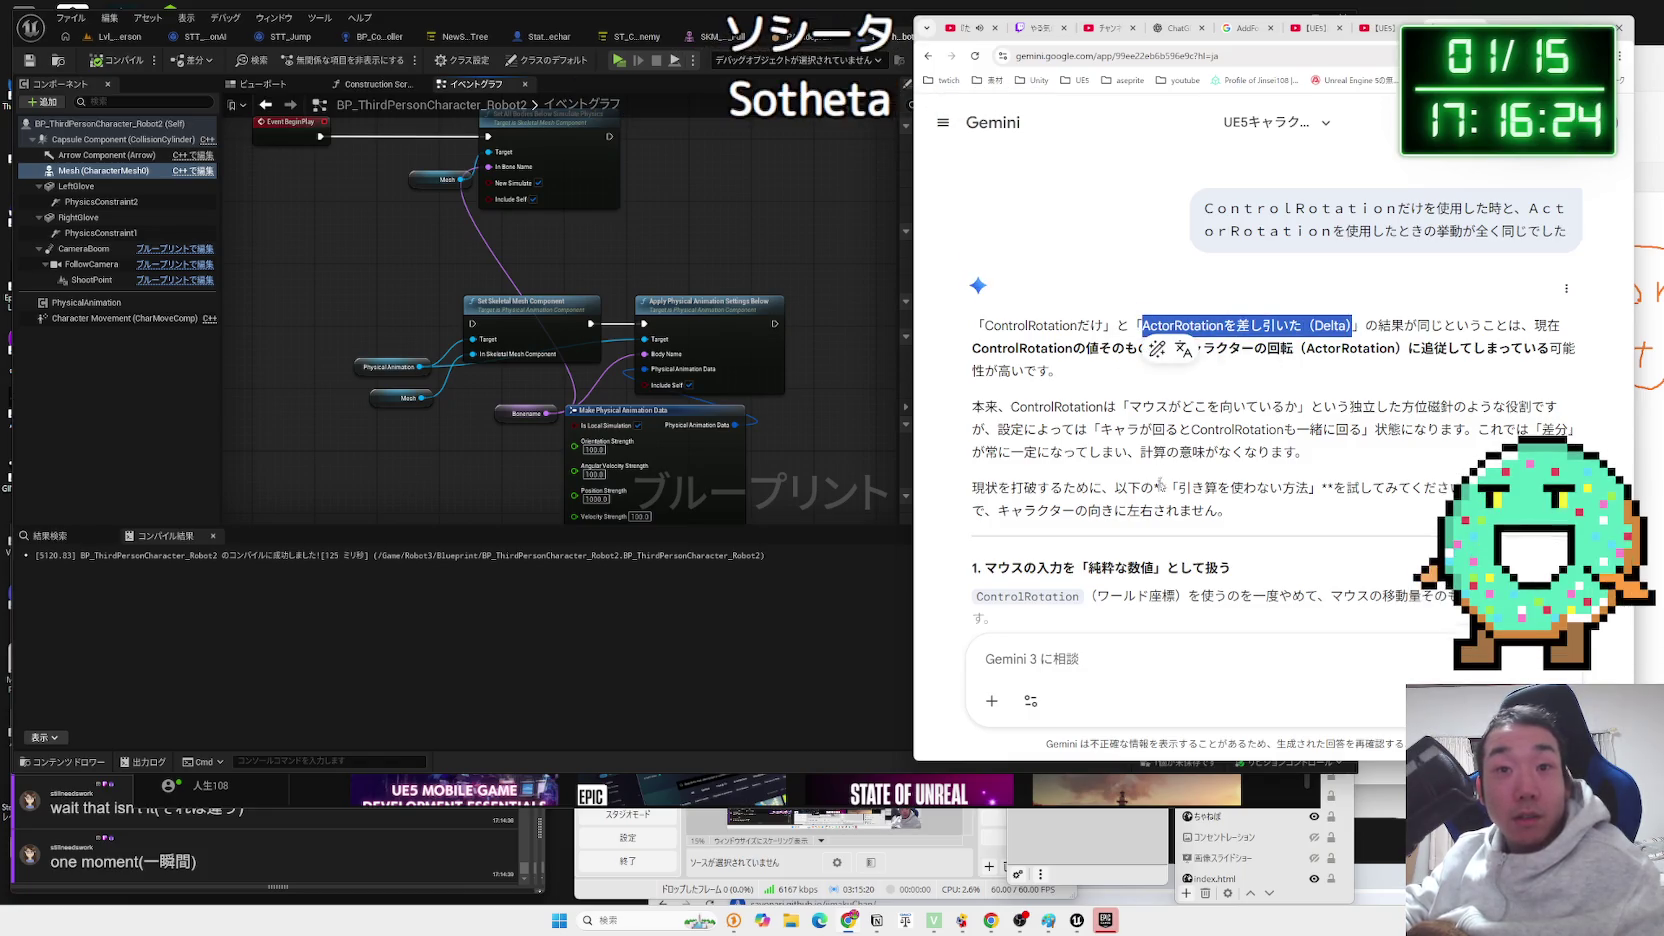
Send a correction: subtracting ActorRotation (Delta) was wrong, and ActorRotation alone behaves the same.
left_click(1170, 680)
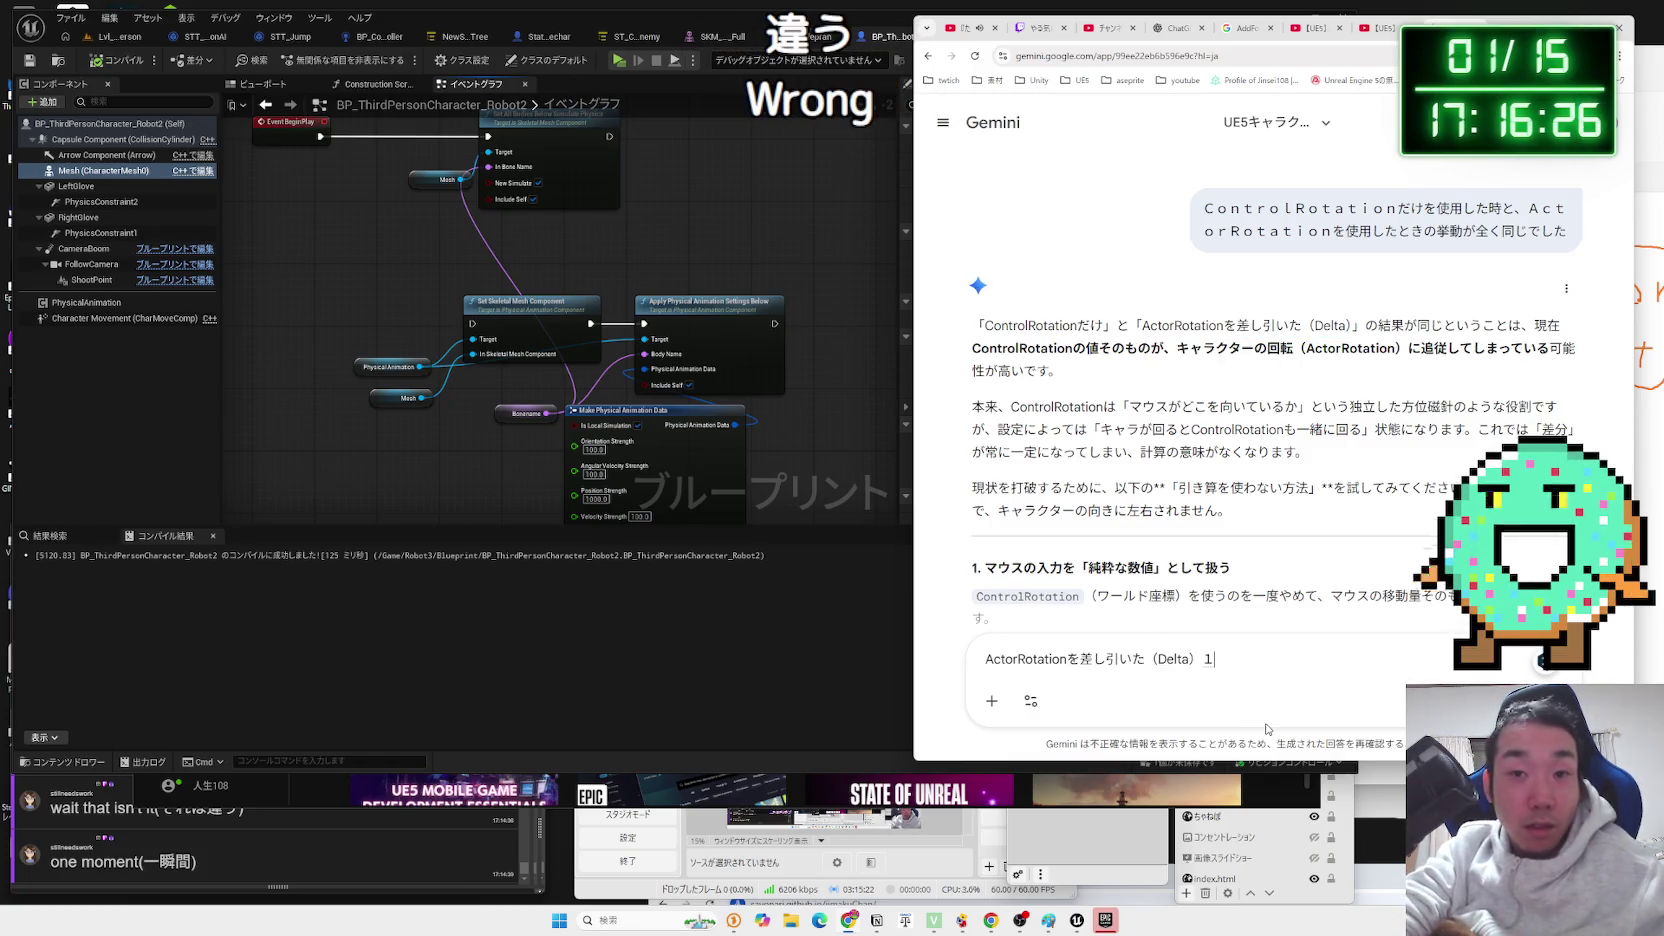
key("Zenkaku_Hankaku")
key("BackSpace")
key("Zenkaku_Hankaku")
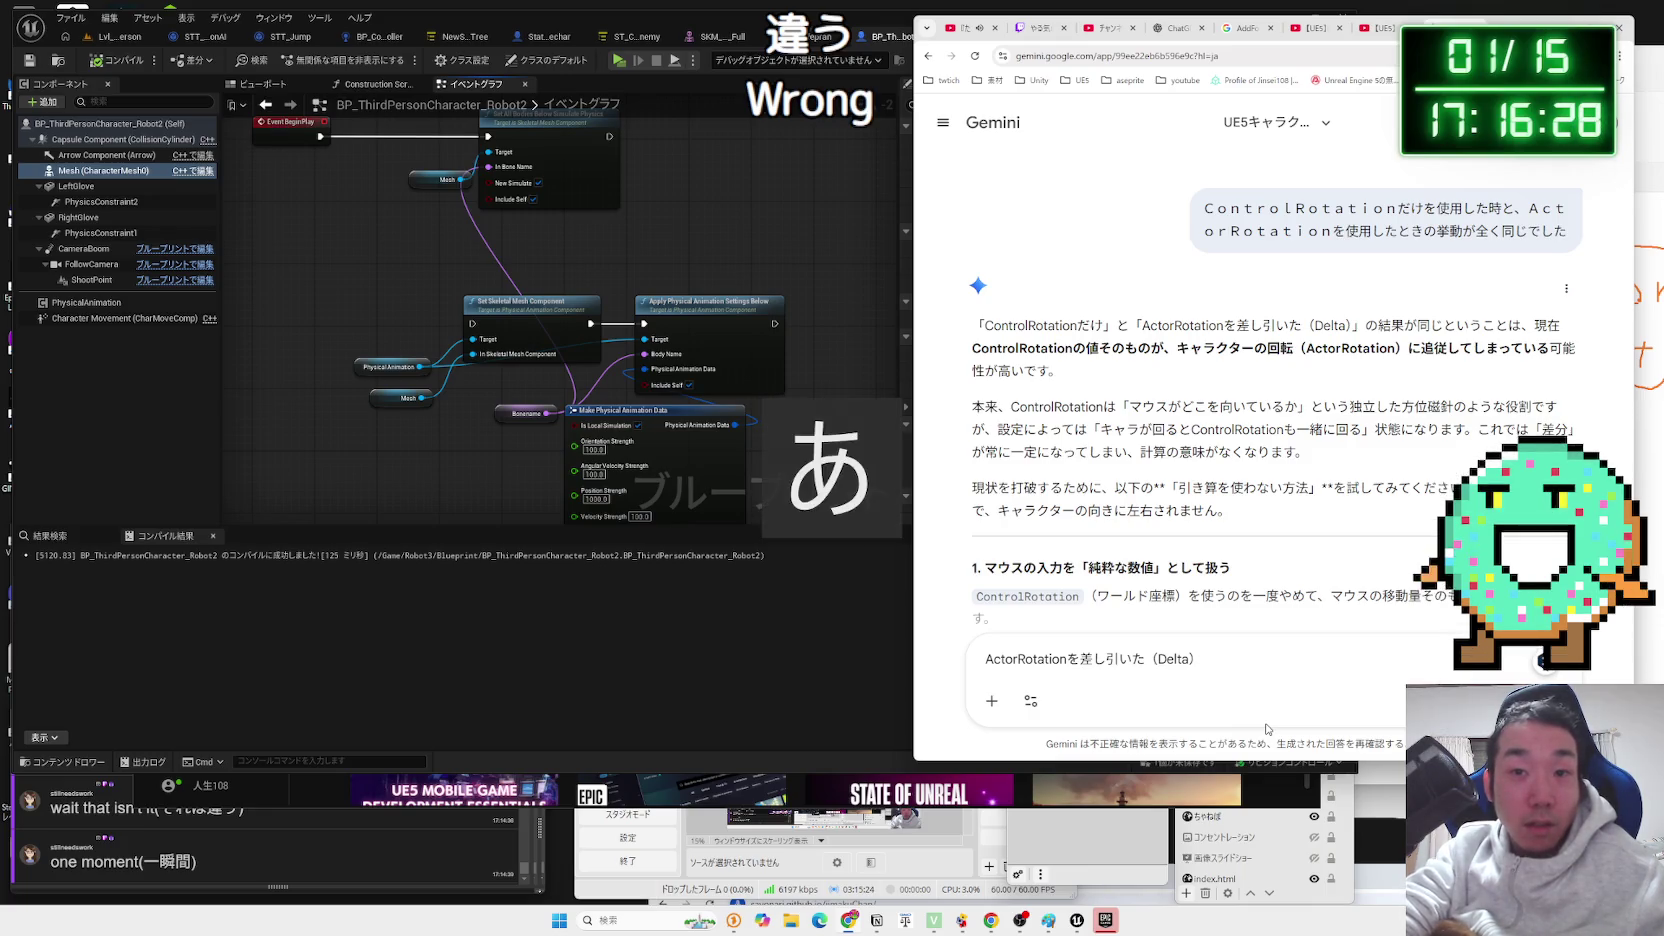
type("ちgau")
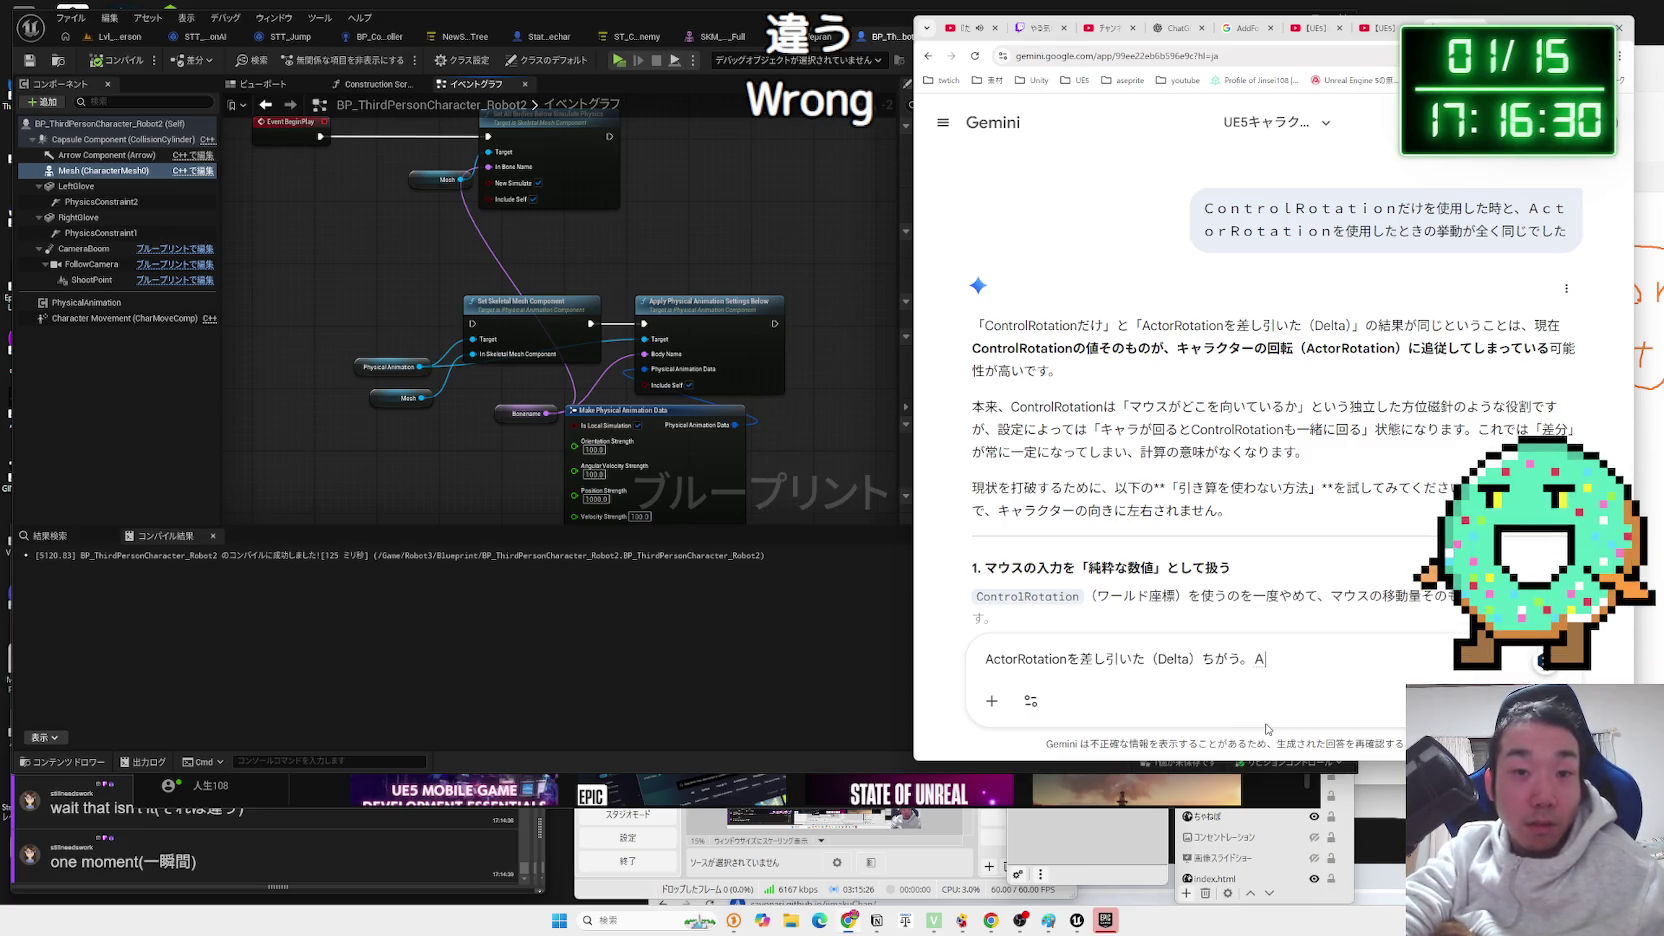
key("BackSpace")
type("C")
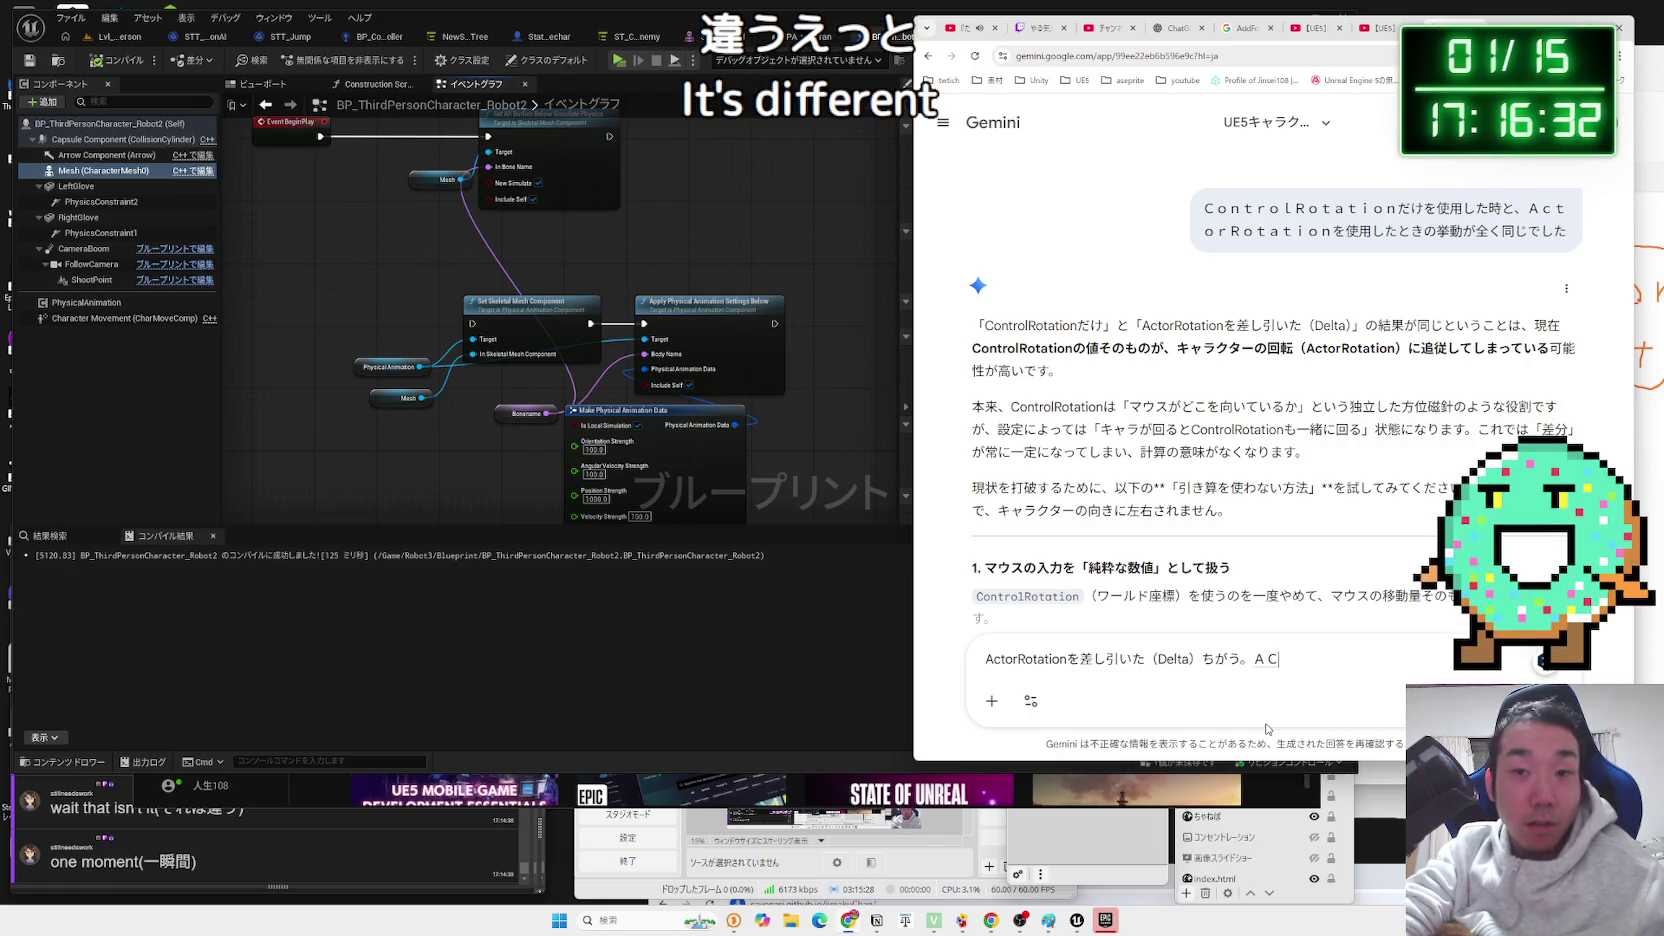
key("Zenkaku_Hankaku")
type("Actor")
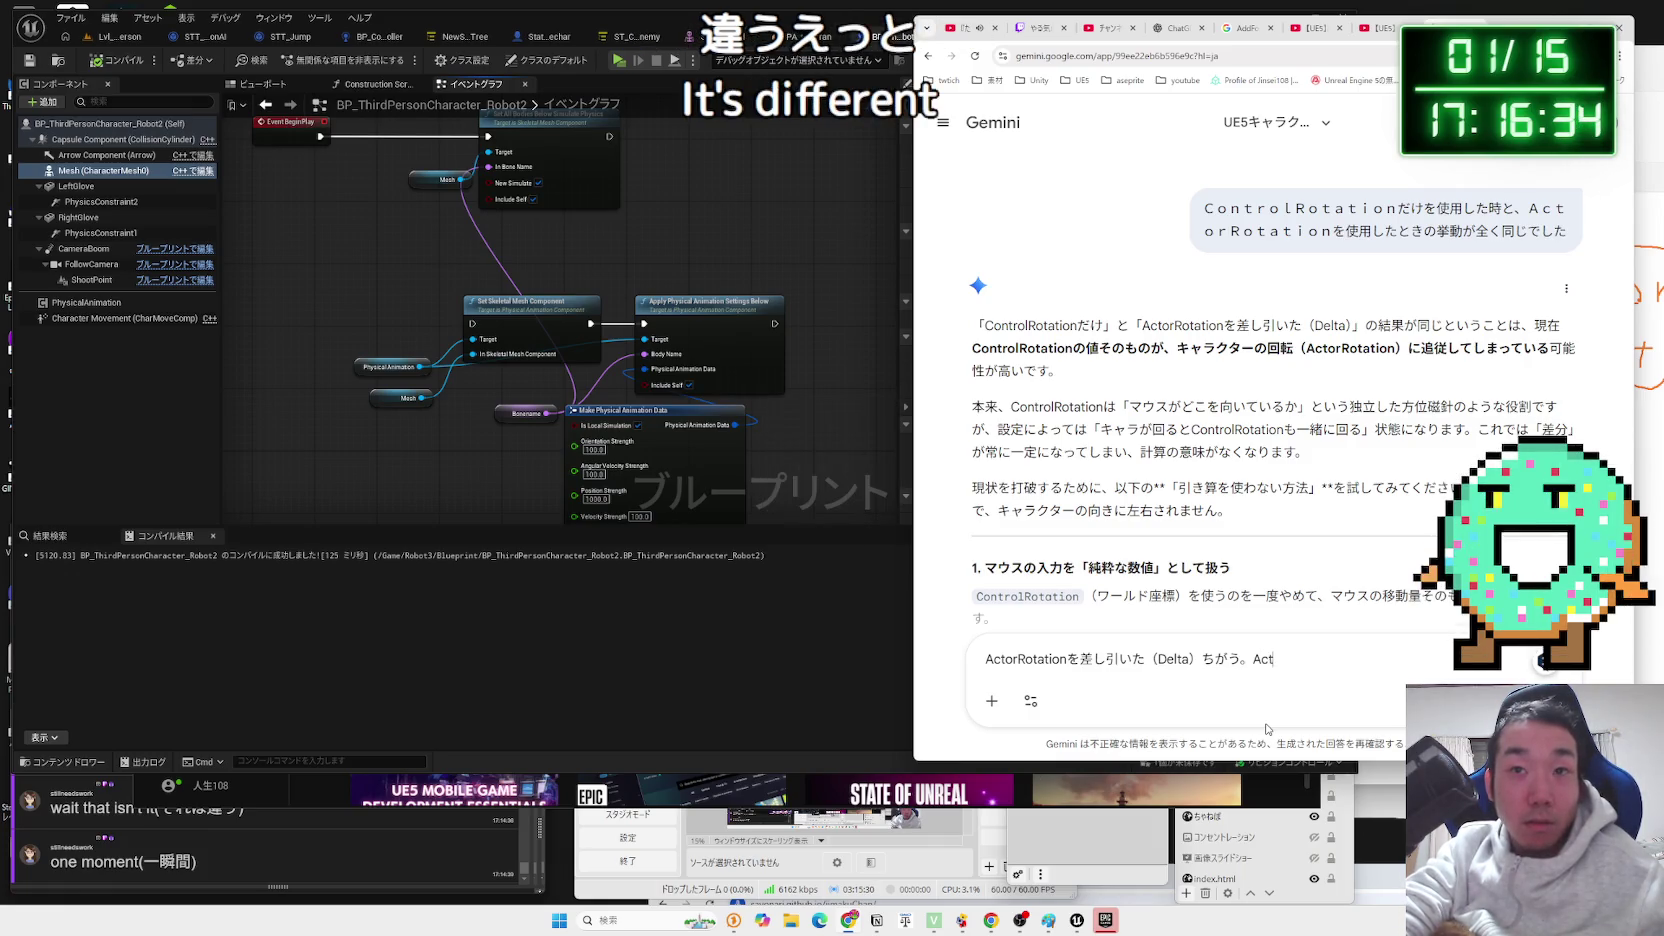
type("Rotation")
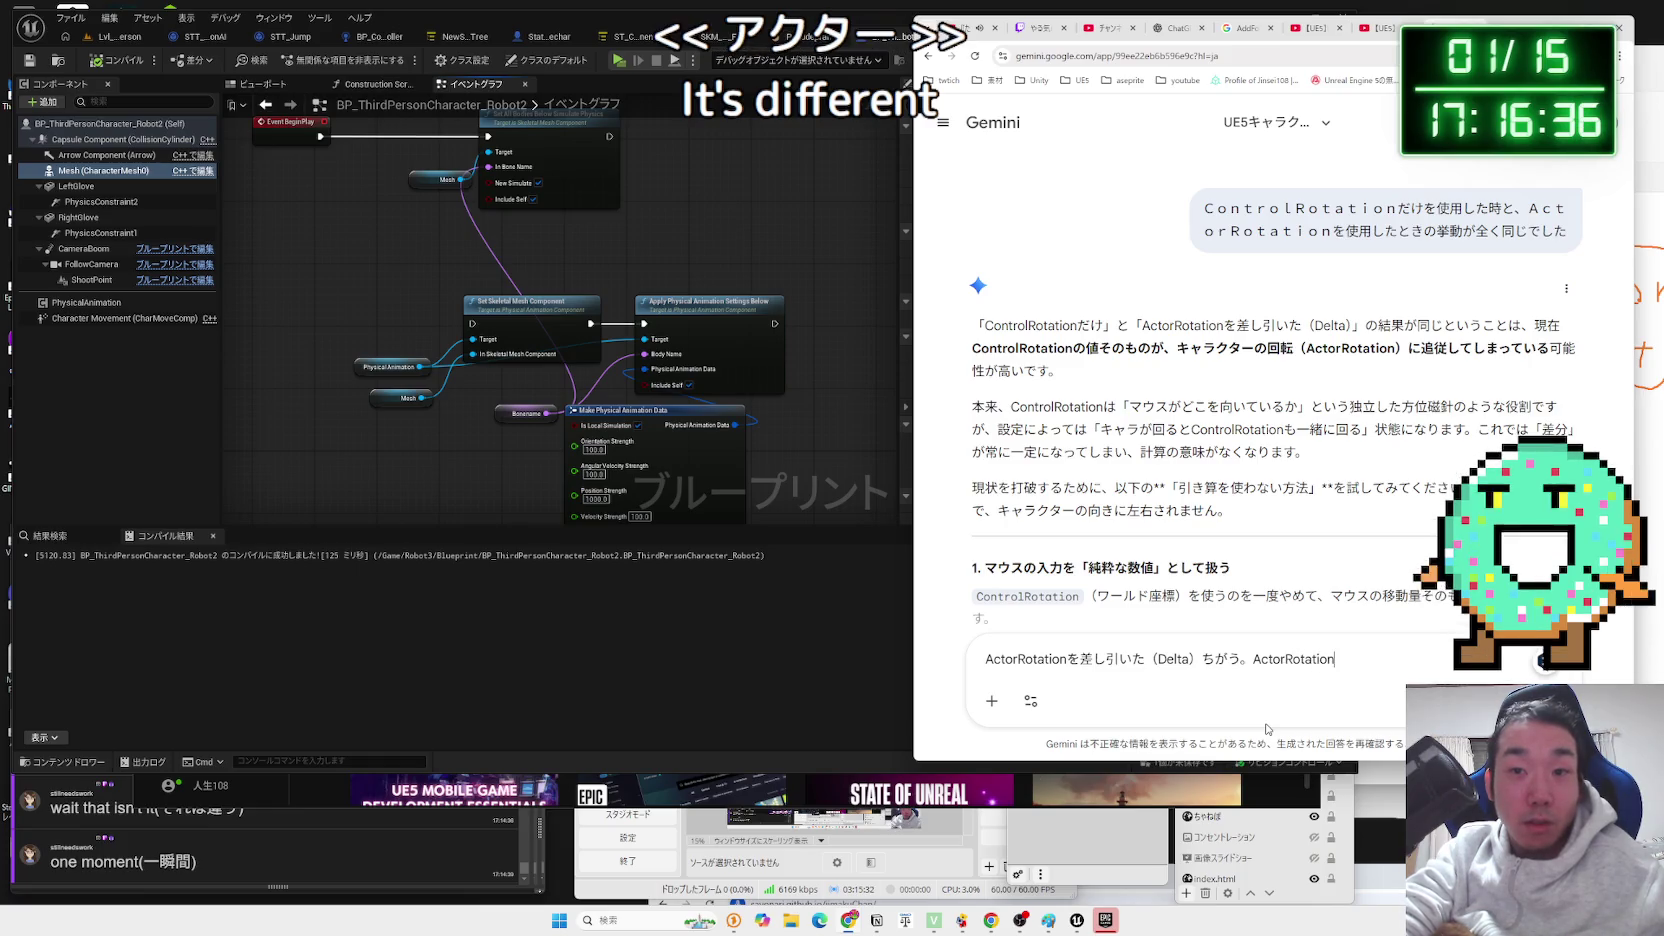
key("Zenkaku_Hankaku")
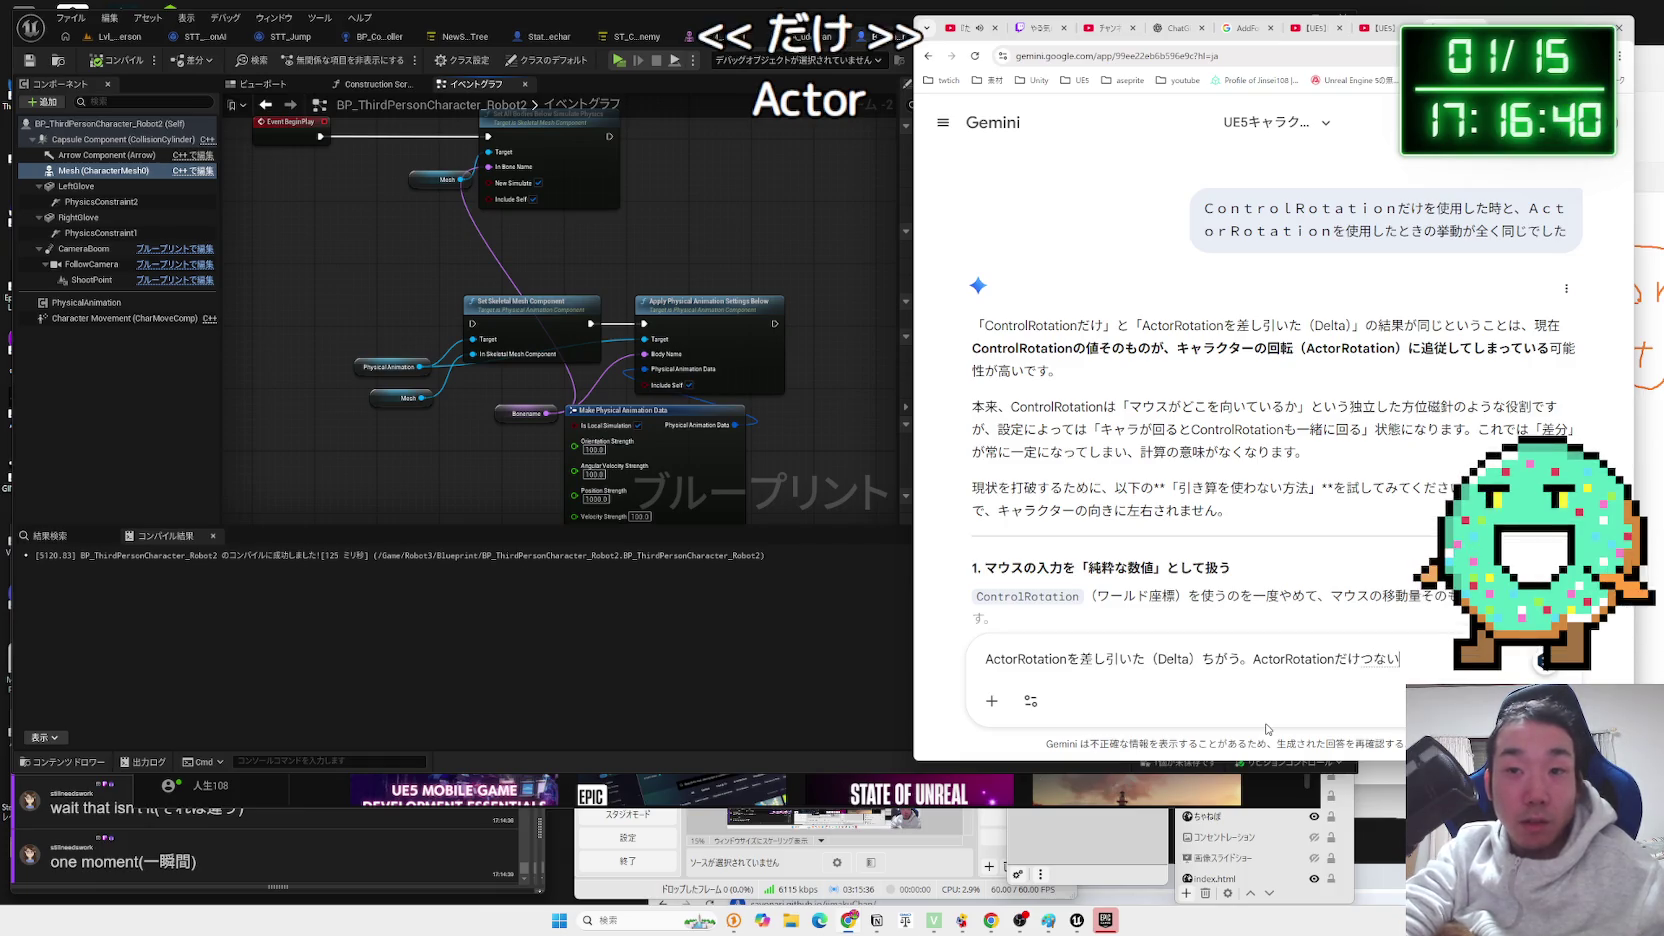
key("BackSpace")
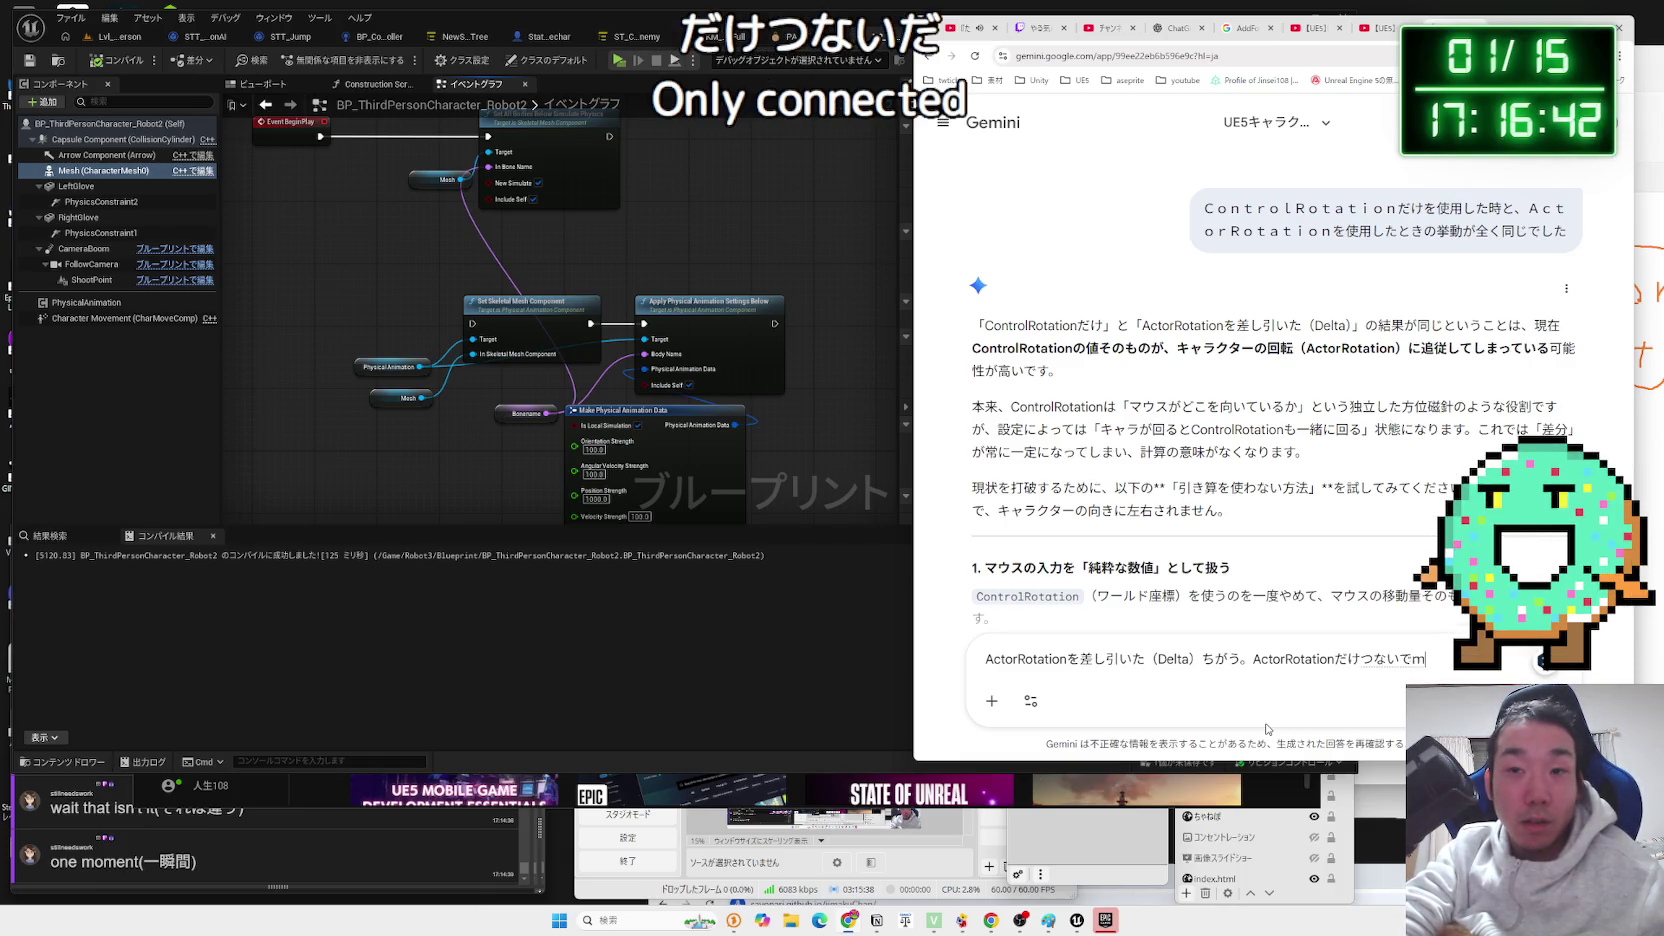
type("も同じだった")
key("Return")
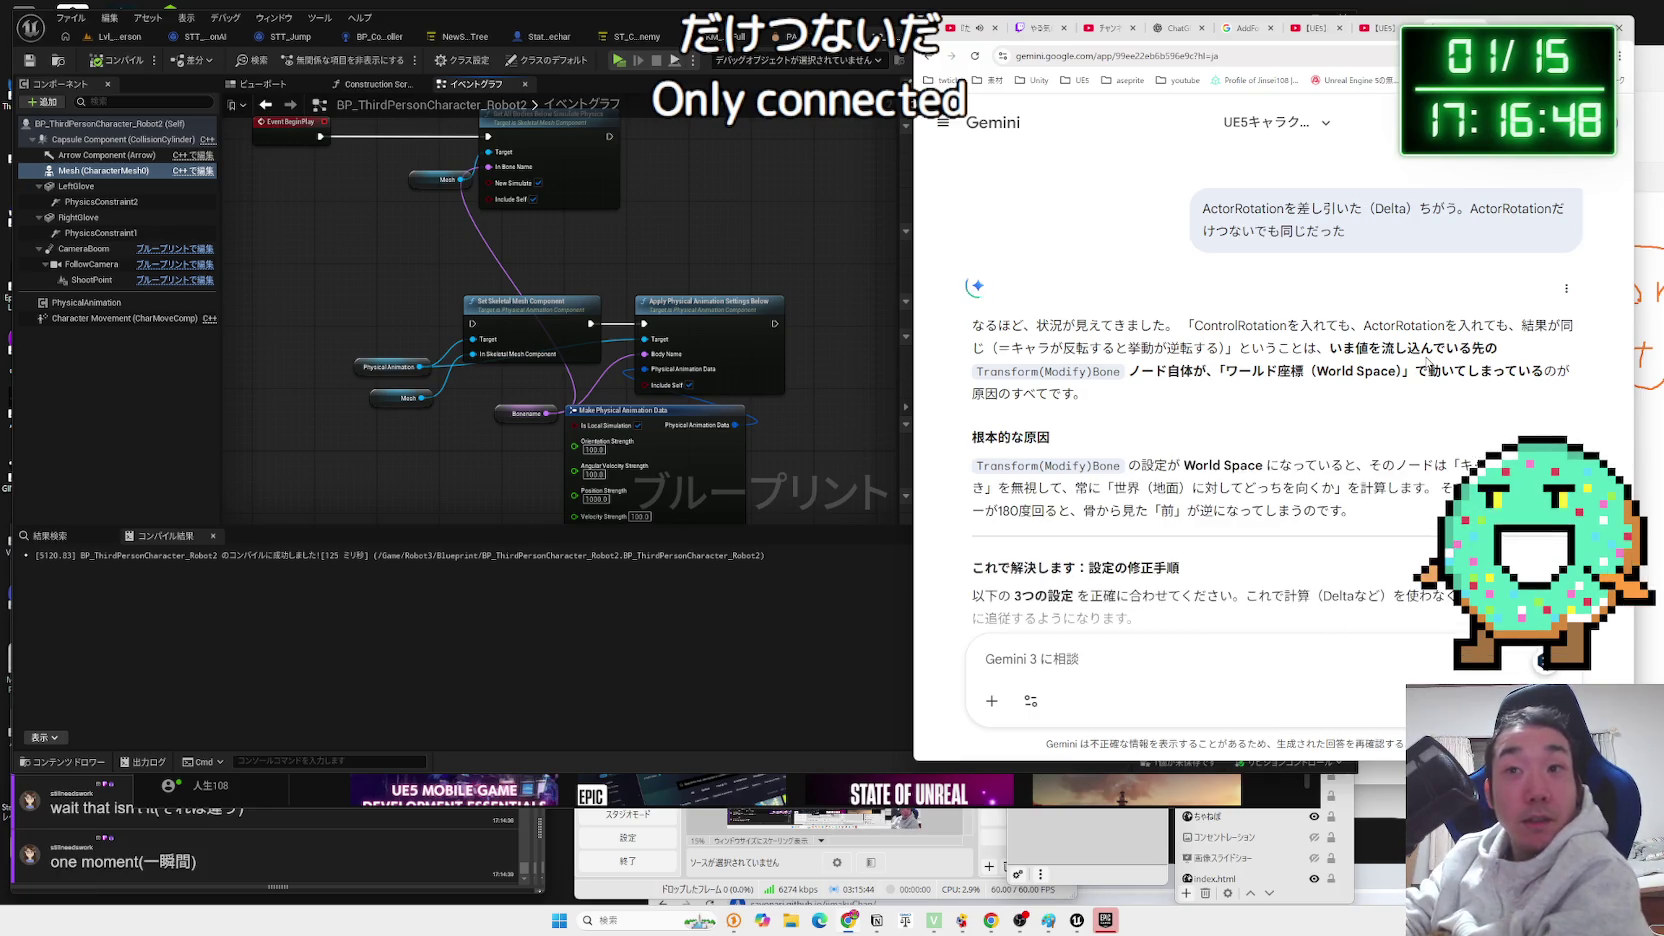
Read the opening of Gemini's reply about the World Space root cause.
left_click_drag(1252, 347, 975, 322)
left_click(1240, 347)
mouse_move(1240, 347)
left_mouse_down()
mouse_move(1115, 325)
mouse_move(1200, 372)
left_mouse_up()
left_click(1173, 331)
left_click(1200, 372)
triple_click(1245, 370)
left_click(1245, 368)
scroll(1245, 368, "down", 2)
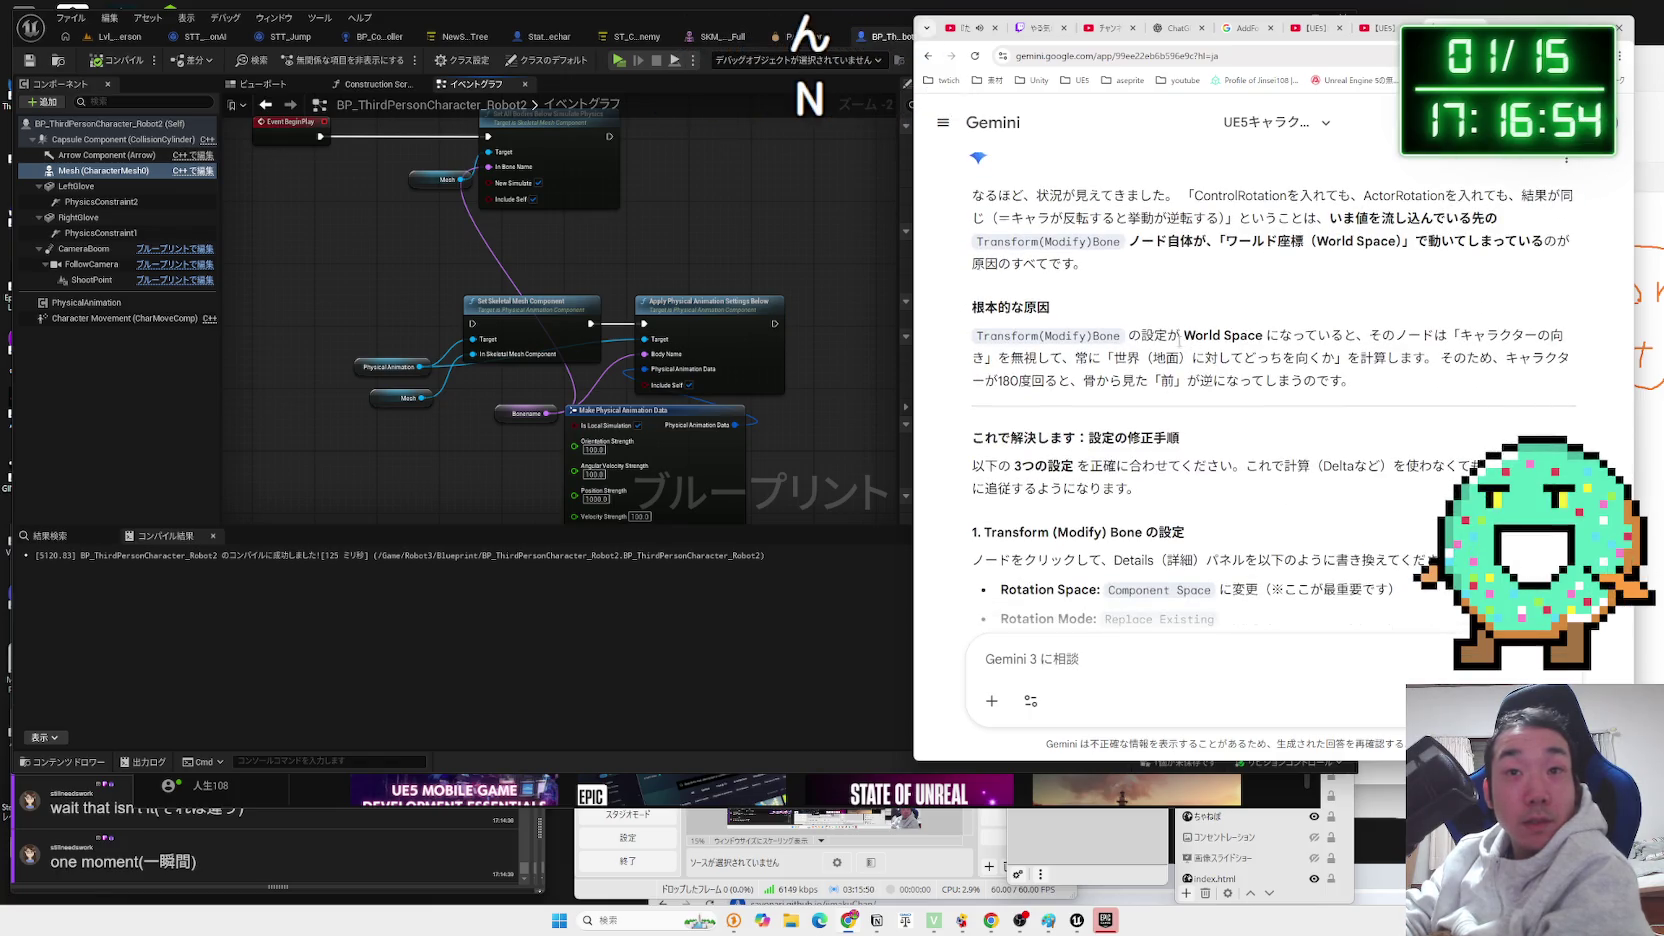
left_click_drag(1178, 343, 1366, 404)
triple_click(1366, 404)
left_click_drag(1215, 335, 1345, 385)
left_click(1330, 374)
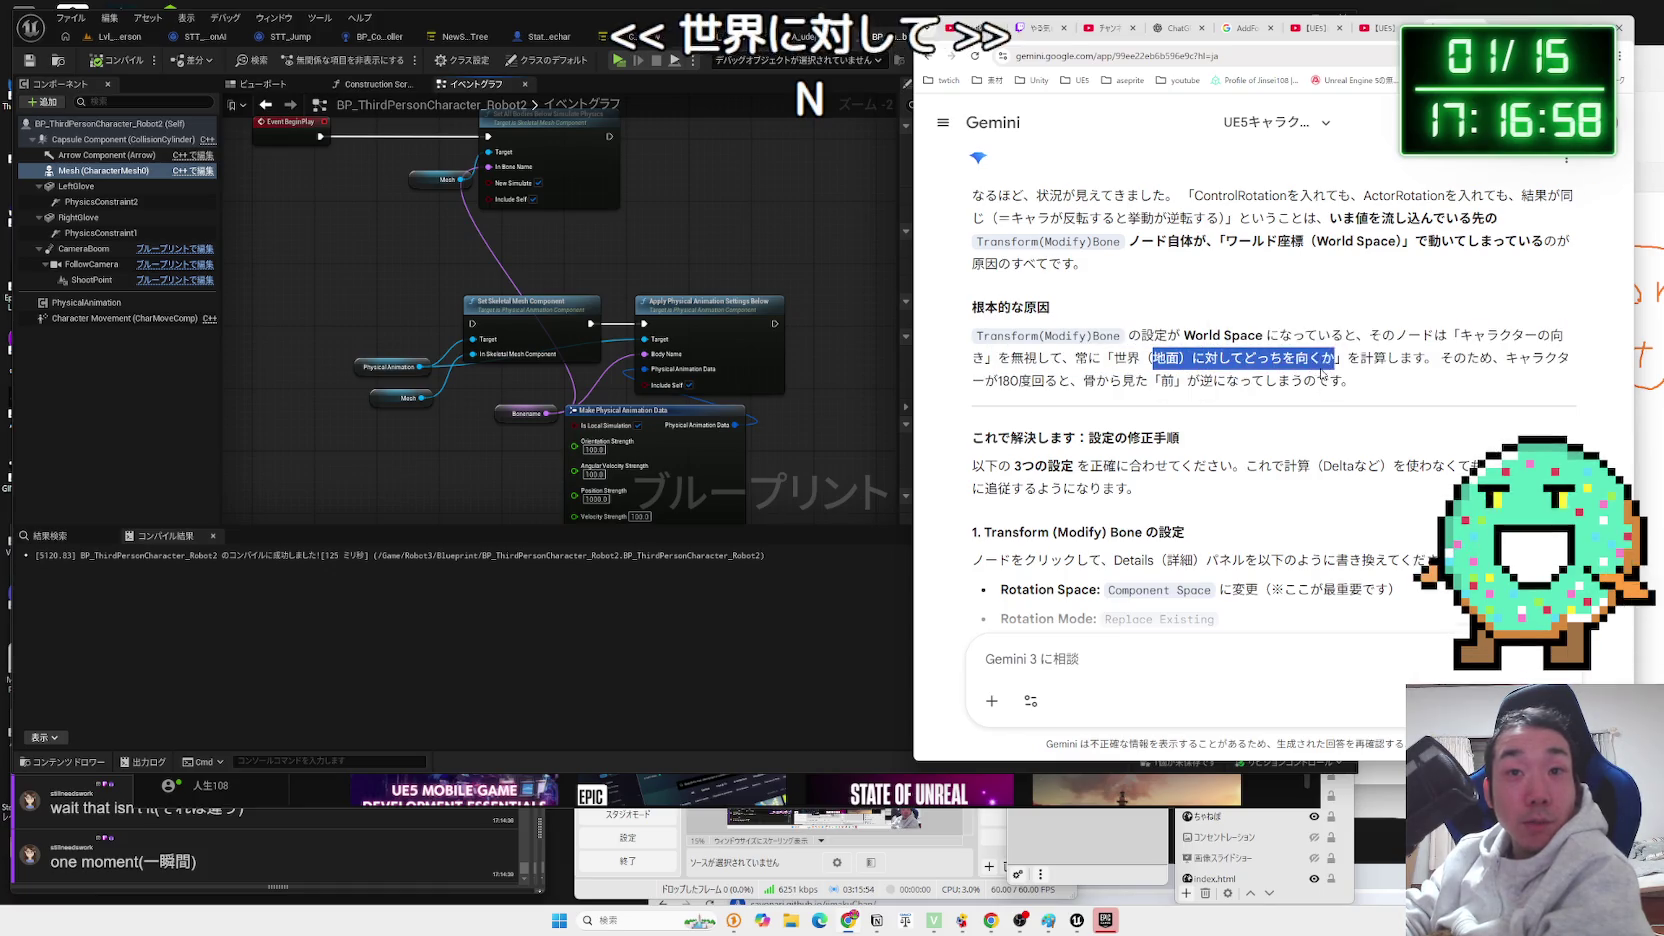
Study the three-setting fix: Component Space, Replace Existing, Pitch-only ControlRotation; then return to Unreal.
scroll(1078, 352, "down", 2)
left_click(1078, 352)
triple_click(1078, 353)
left_click_drag(1078, 356, 975, 356)
left_click_drag(1170, 340, 1262, 340)
left_click(1262, 340)
left_click_drag(972, 340, 1245, 340)
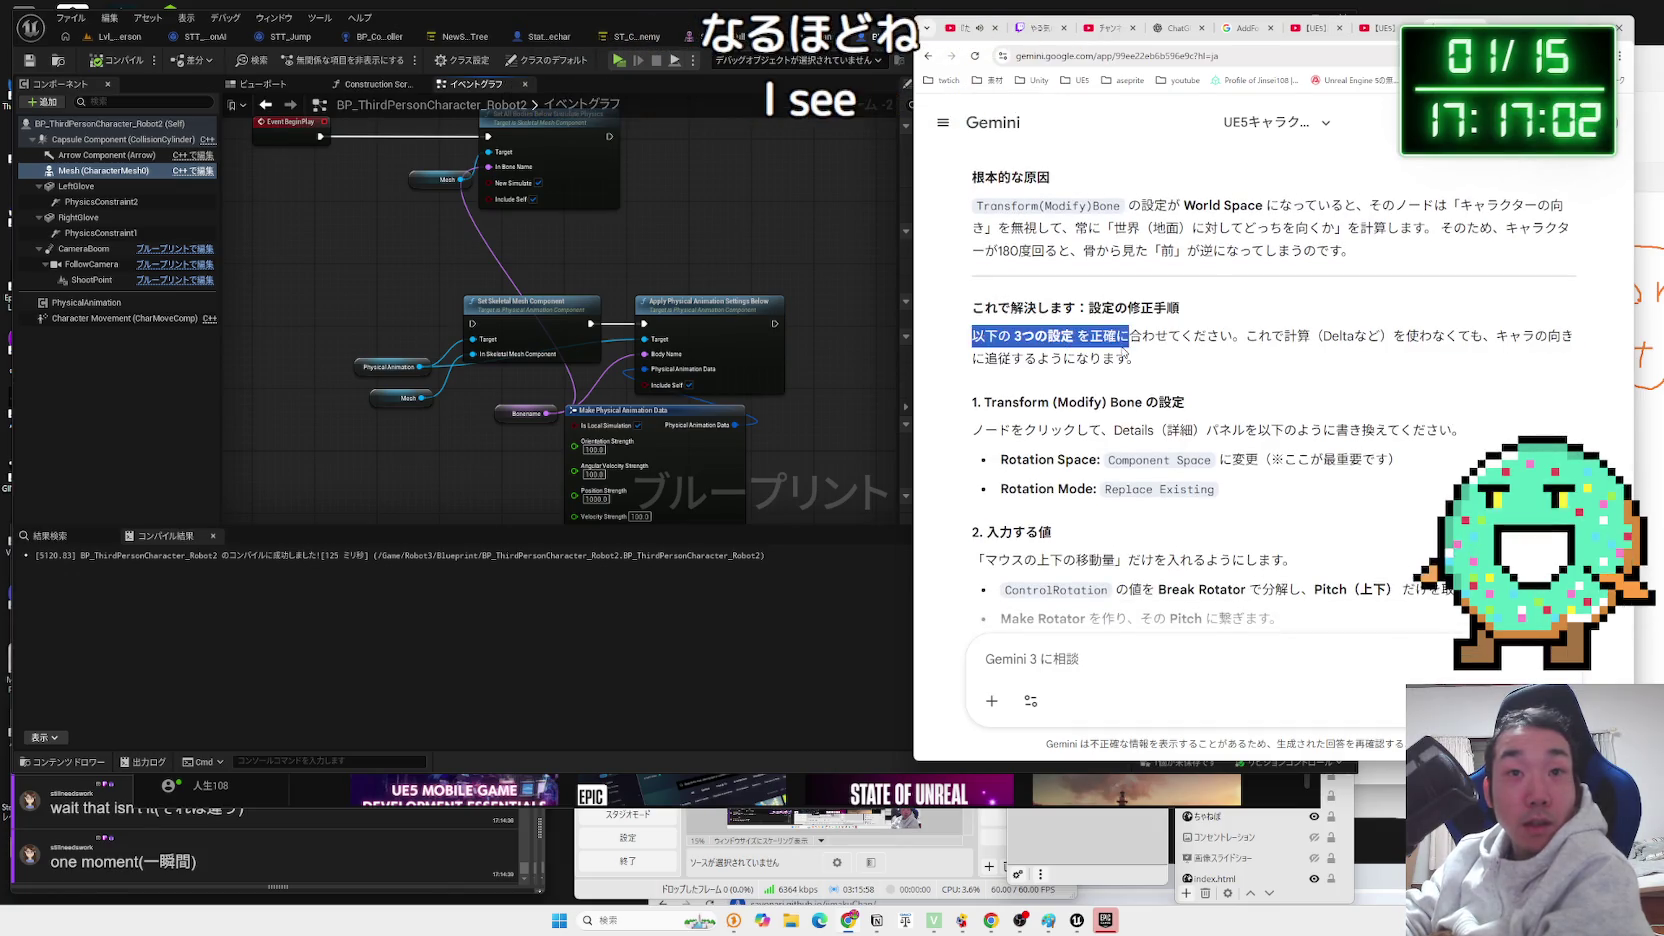
left_click(1245, 340)
left_click_drag(1078, 337, 1160, 358)
left_click(1160, 358)
triple_click(982, 354)
left_click(982, 354)
scroll(982, 354, "down", 2)
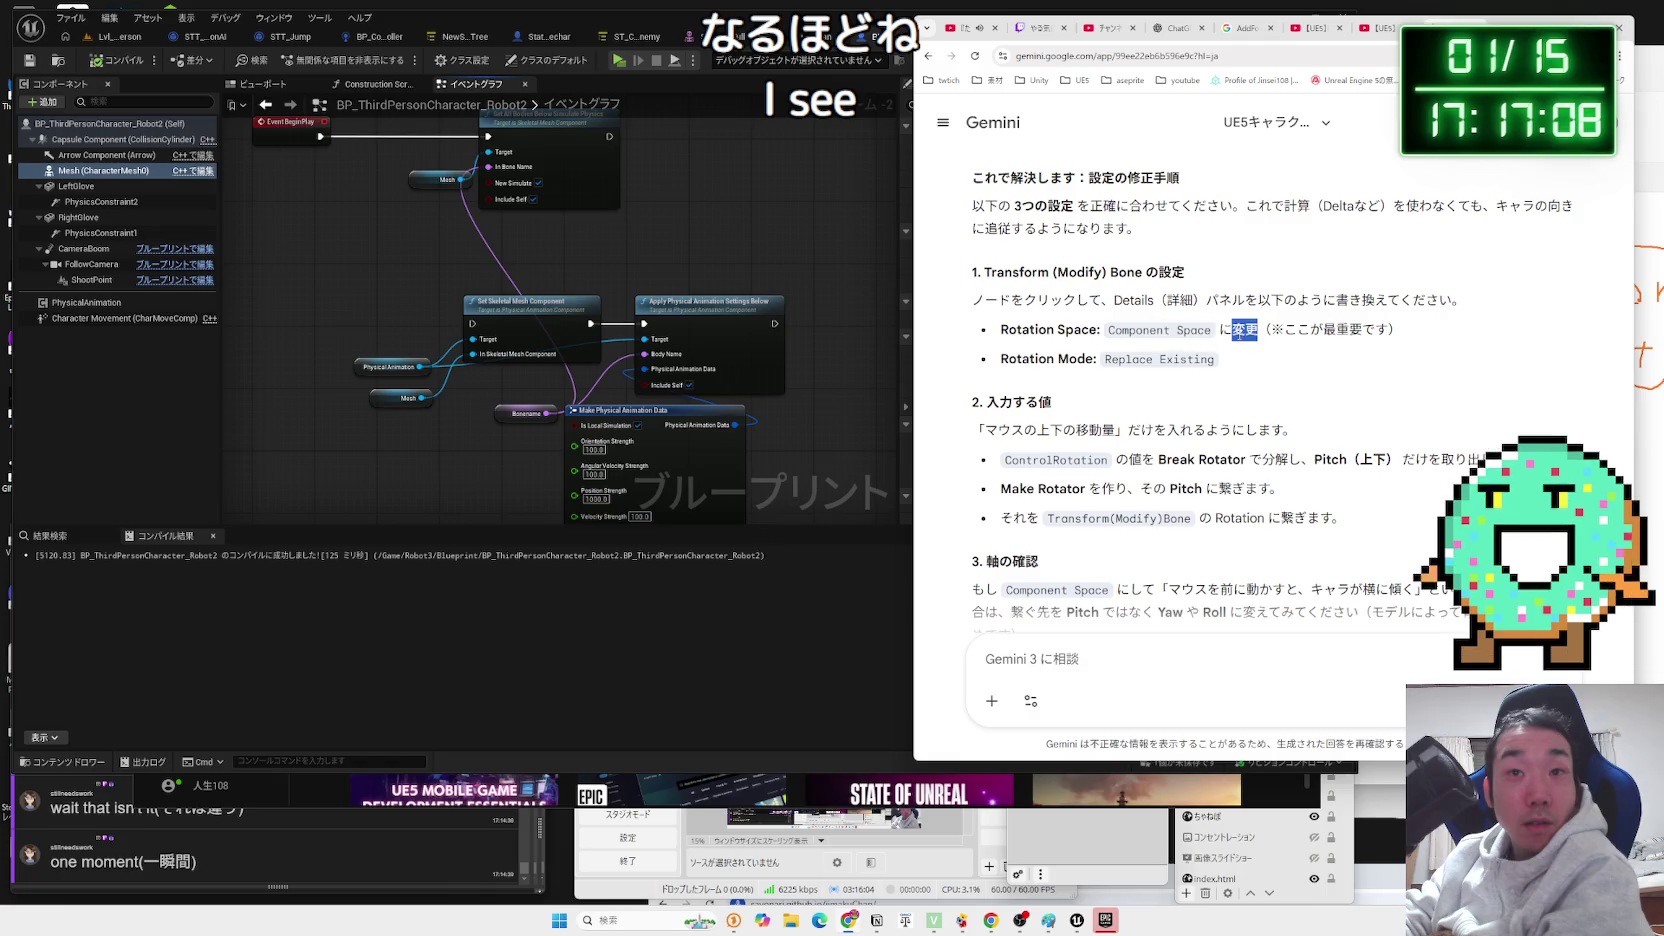
mouse_move(1233, 366)
left_mouse_down()
mouse_move(1013, 347)
mouse_move(1220, 360)
left_mouse_up()
left_click(1220, 360)
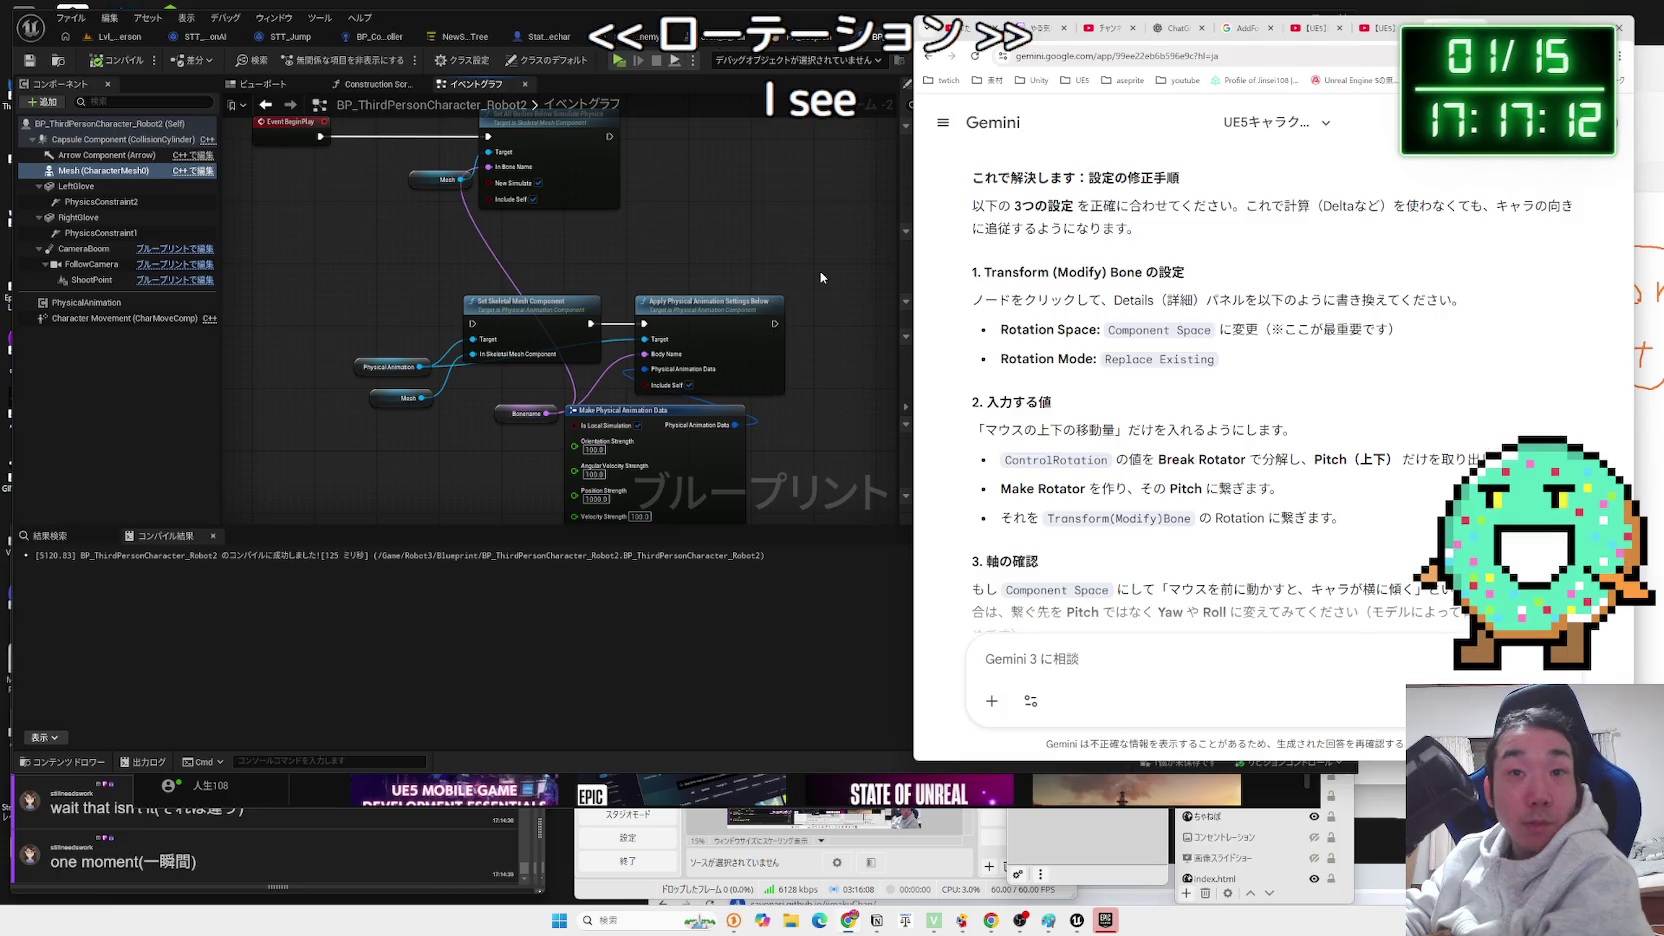
left_click(820, 270)
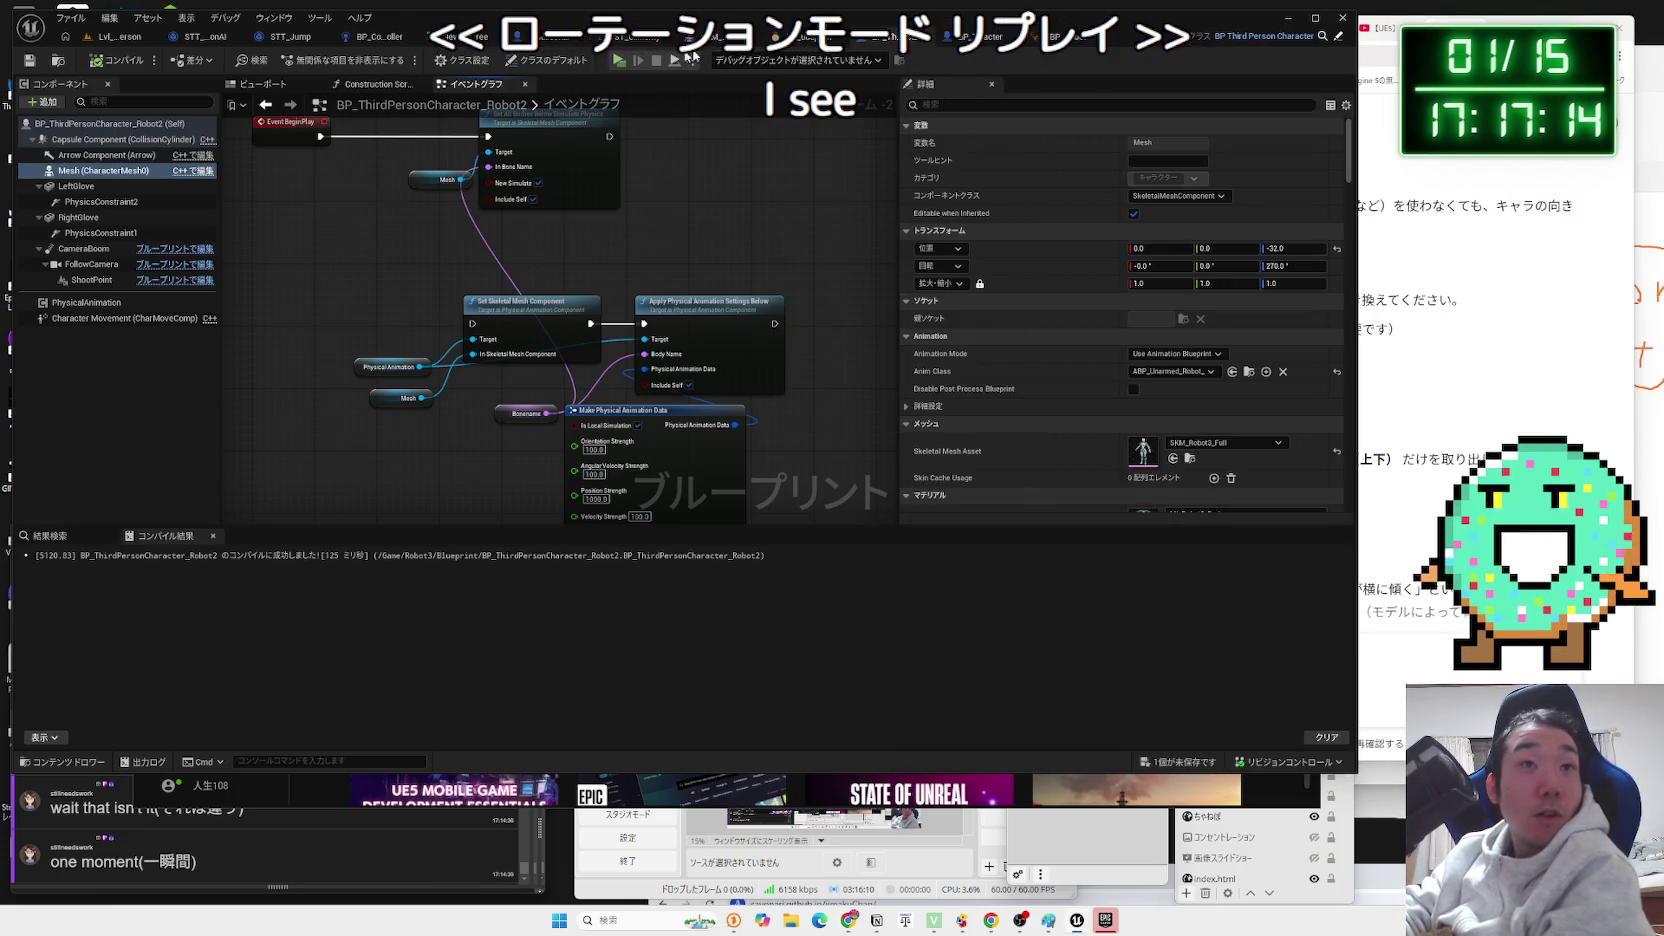
In ABP_Unarmed_Robot, feed Set Control Rotation from Get Control Rotation.
left_click(793, 40)
left_click(840, 38)
left_click(890, 40)
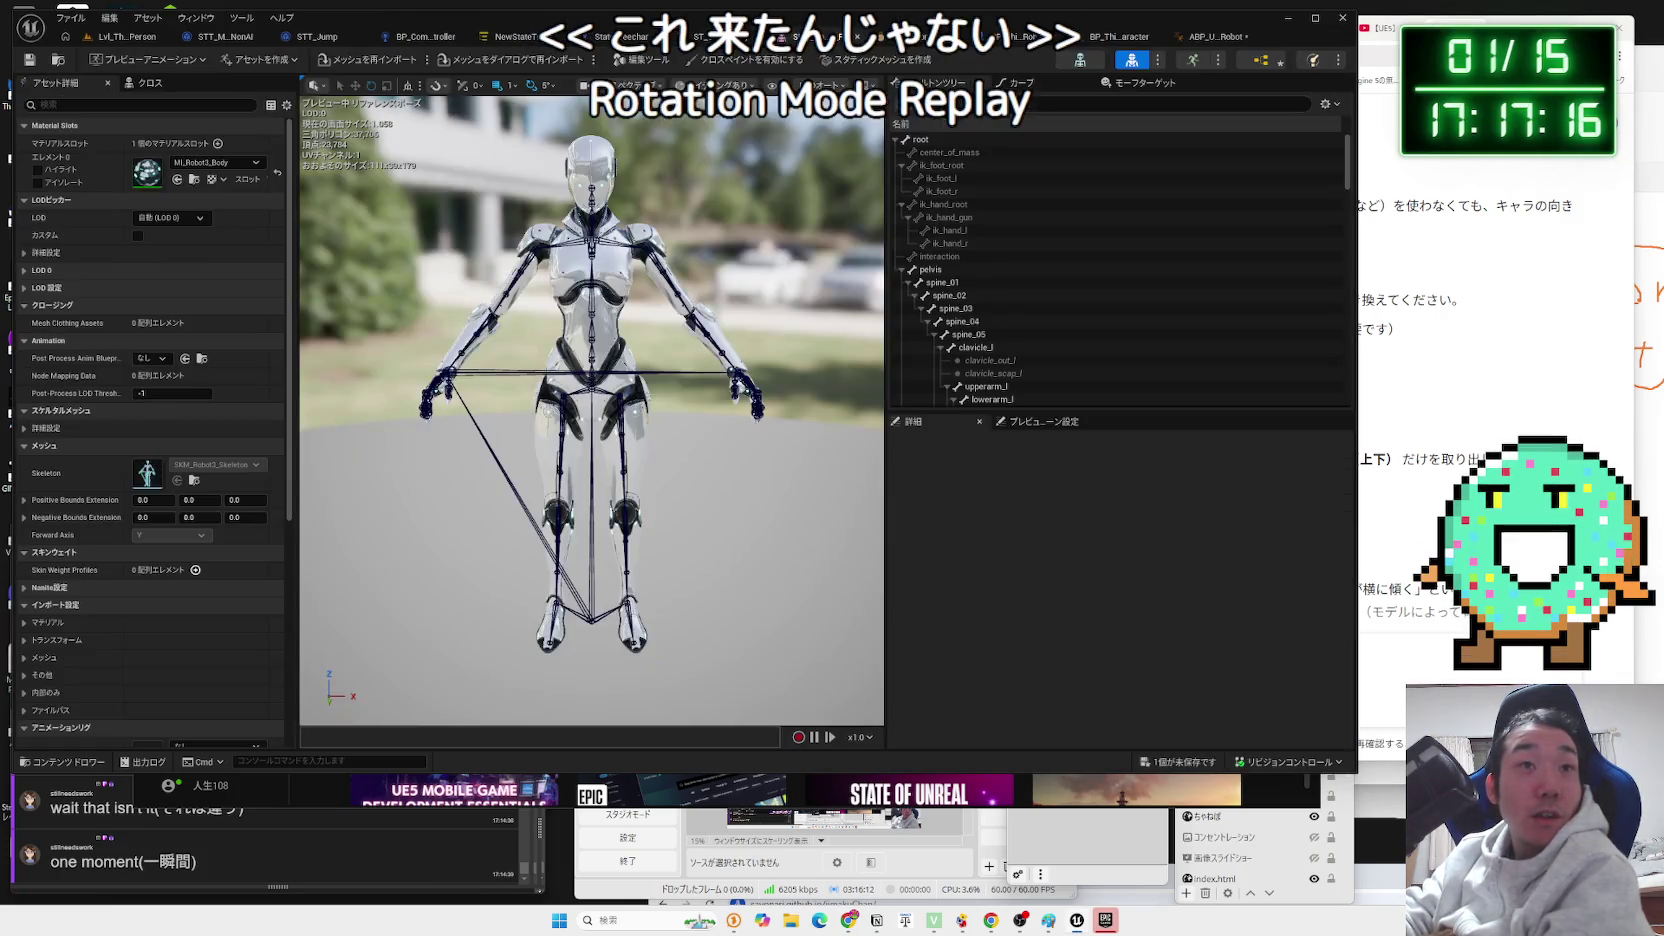
left_click(1050, 36)
left_click(1130, 36)
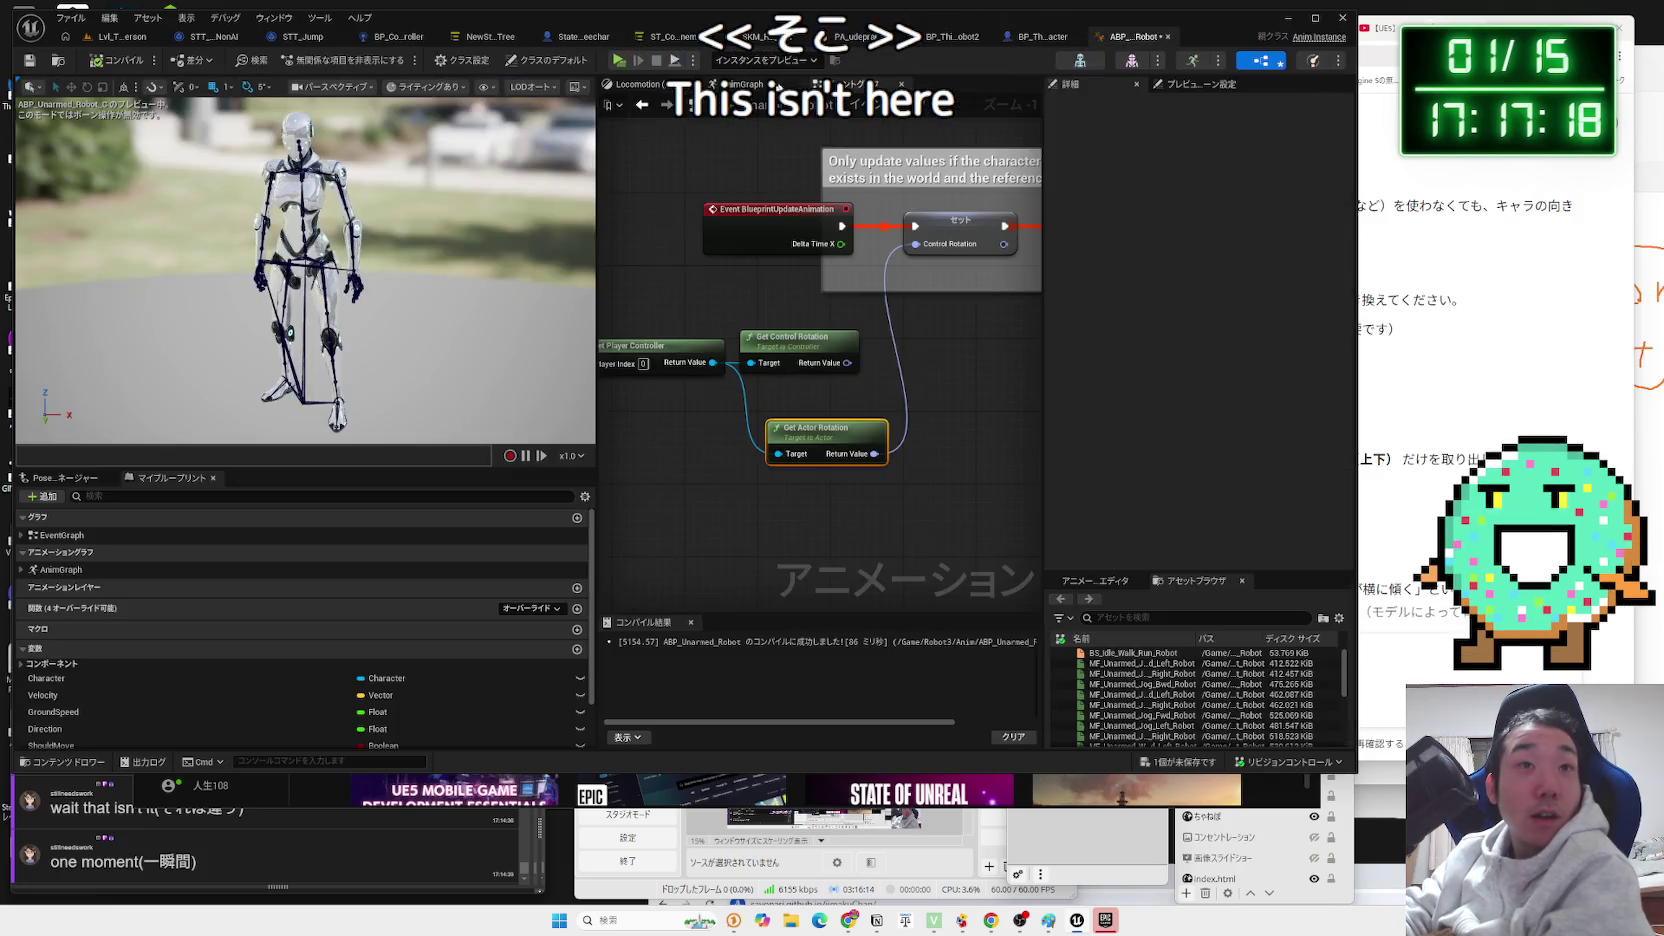
left_click_drag(847, 362, 915, 244)
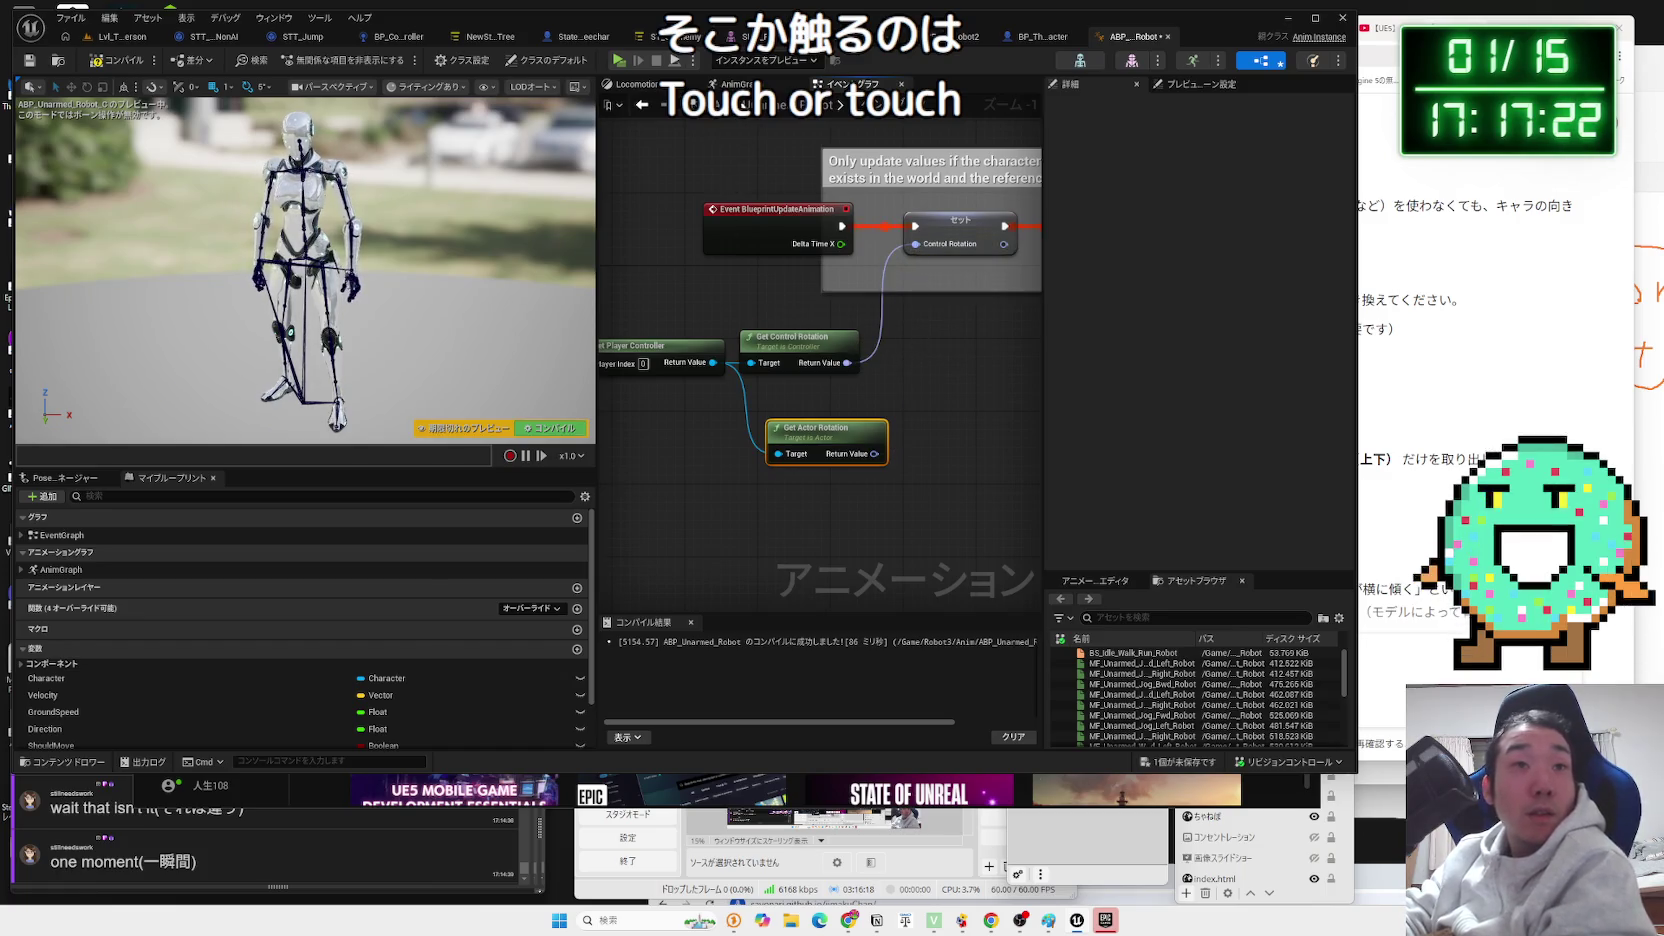
Set the Transform (Modify) Bone node to Replace Existing rotation in Component Space.
left_click(770, 85)
left_click(815, 259)
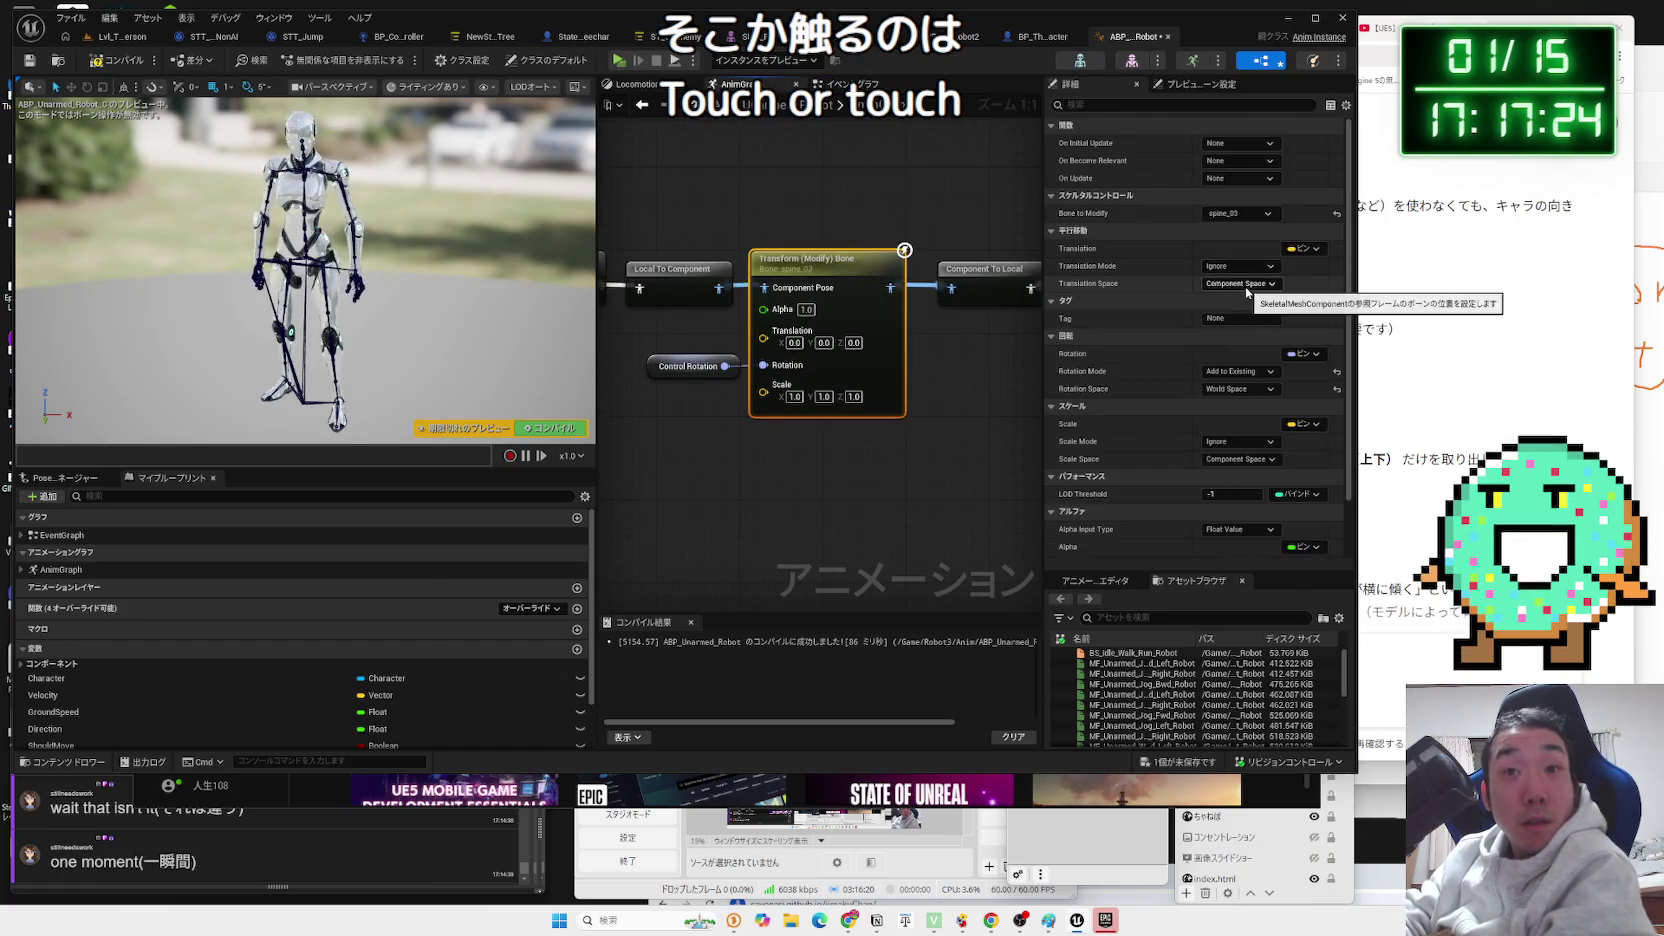
left_click(1250, 267)
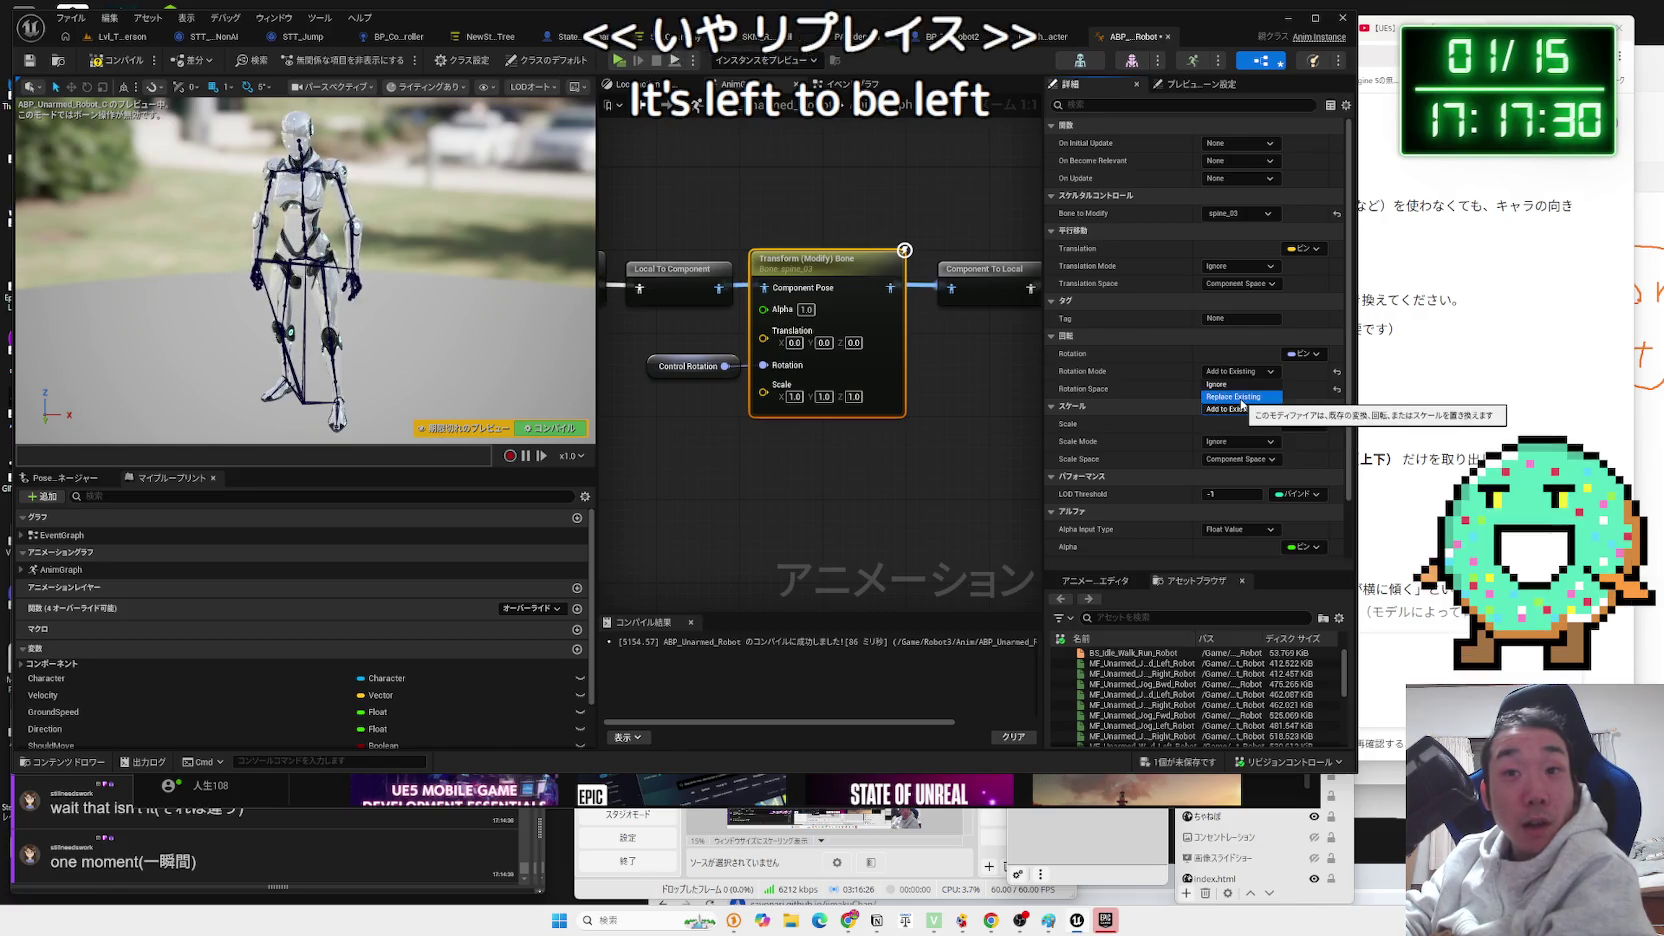
left_click(1241, 398)
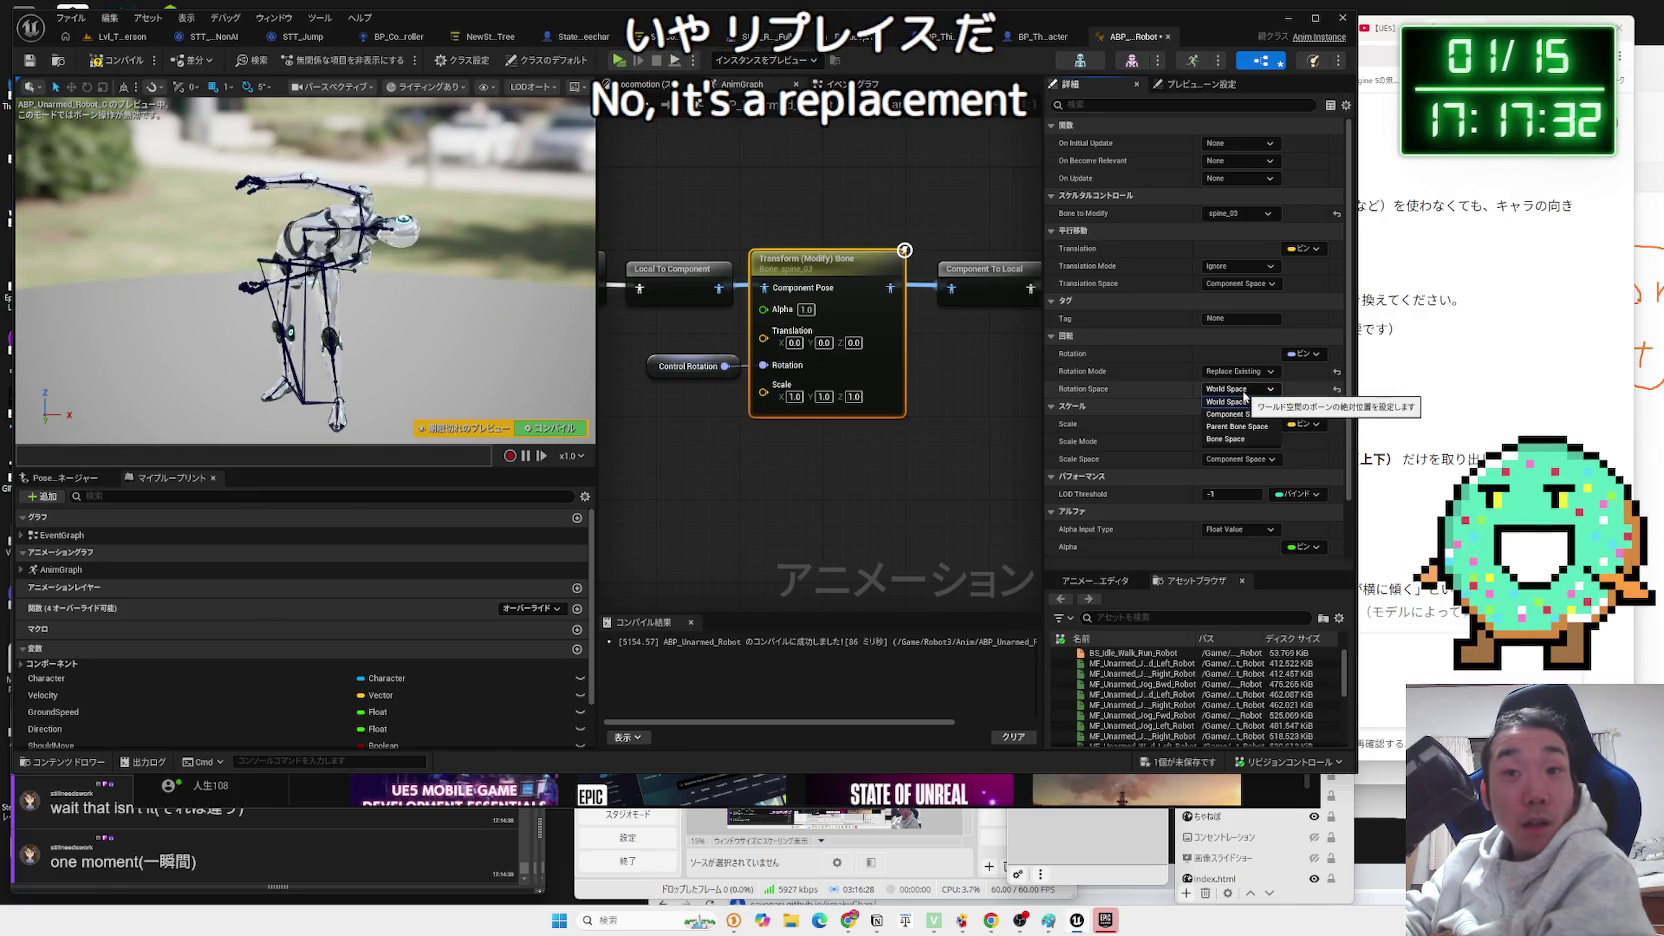
left_click(1231, 413)
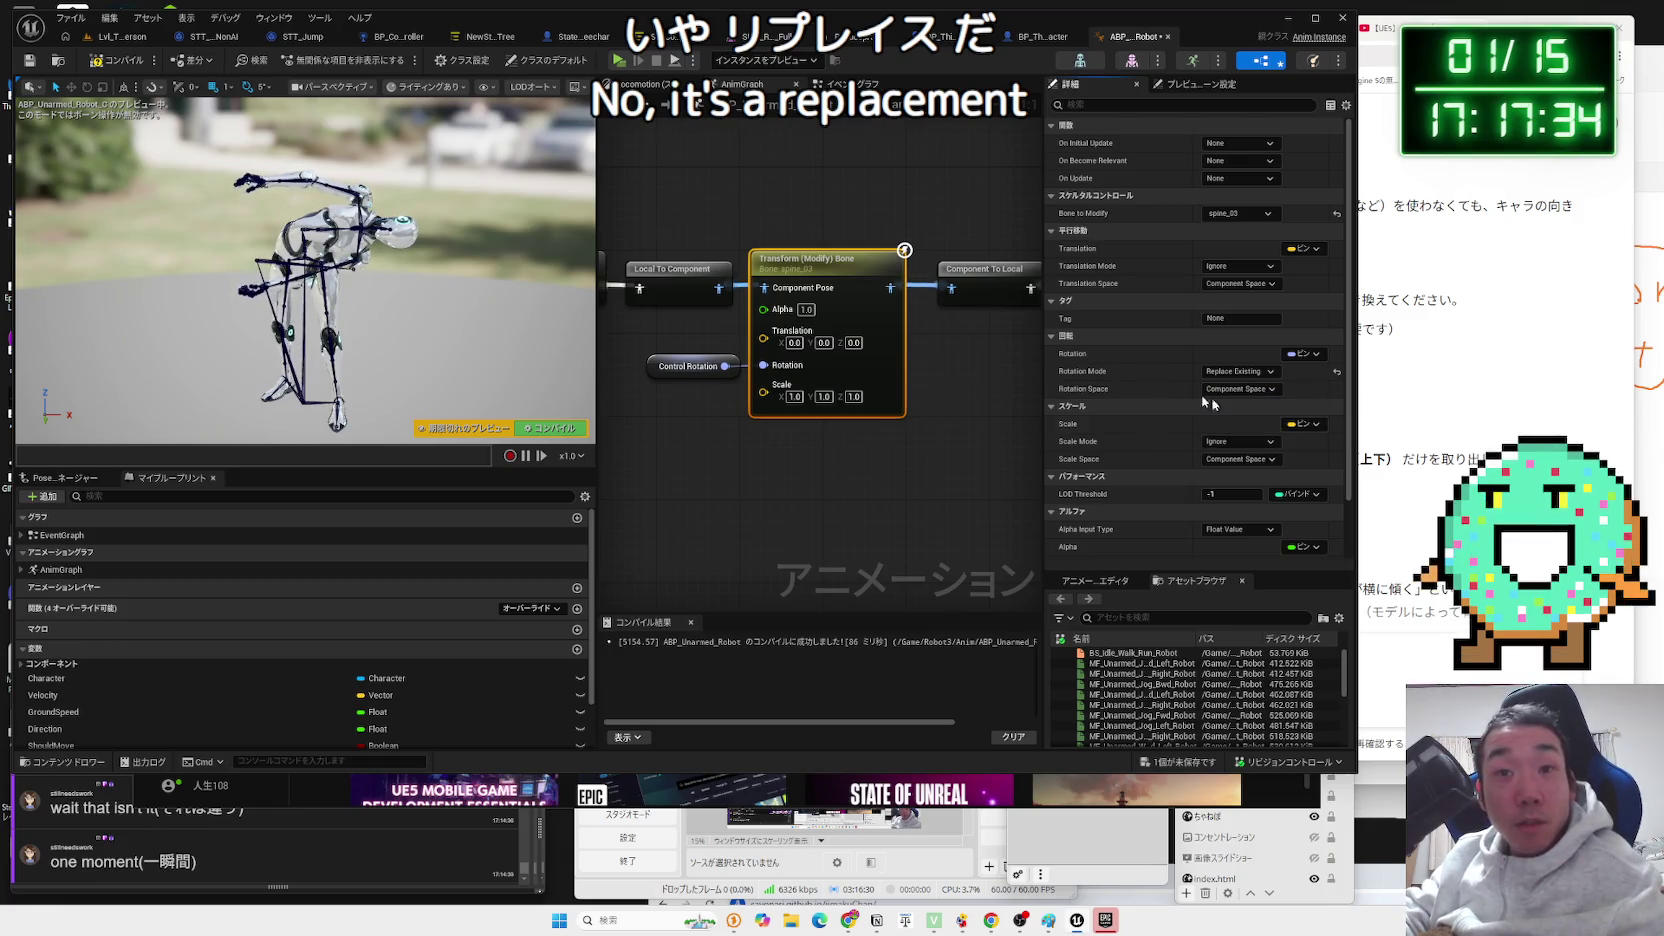
left_click(140, 38)
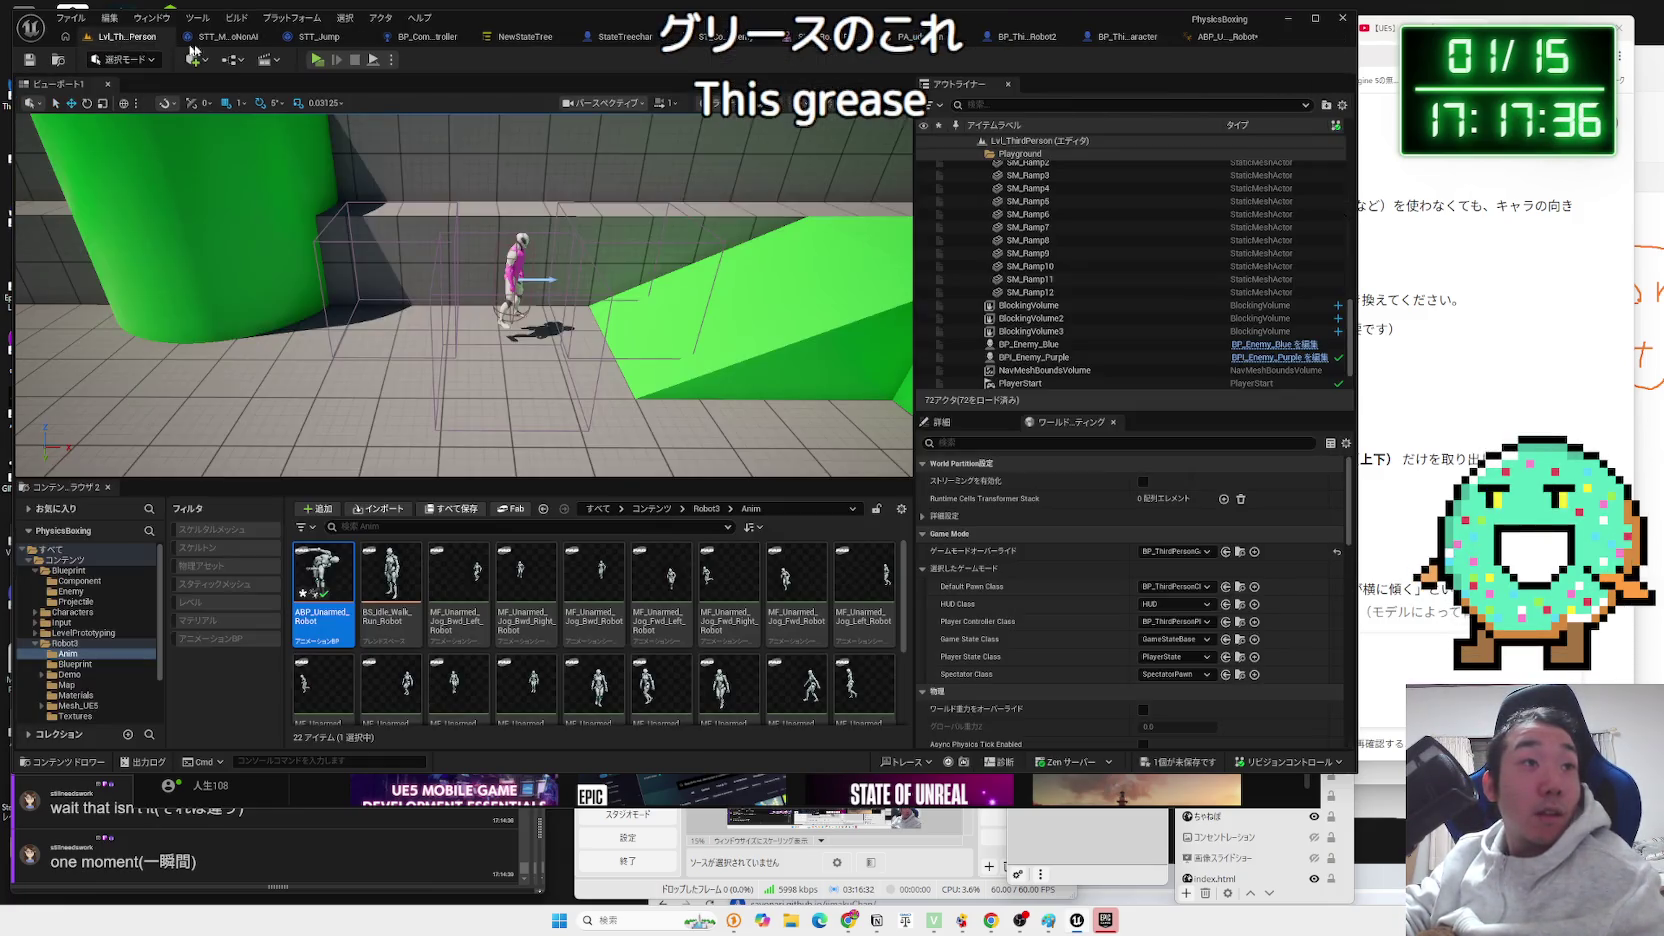
Play-test the robot with the new spine bone settings and stop the session.
left_click(327, 62)
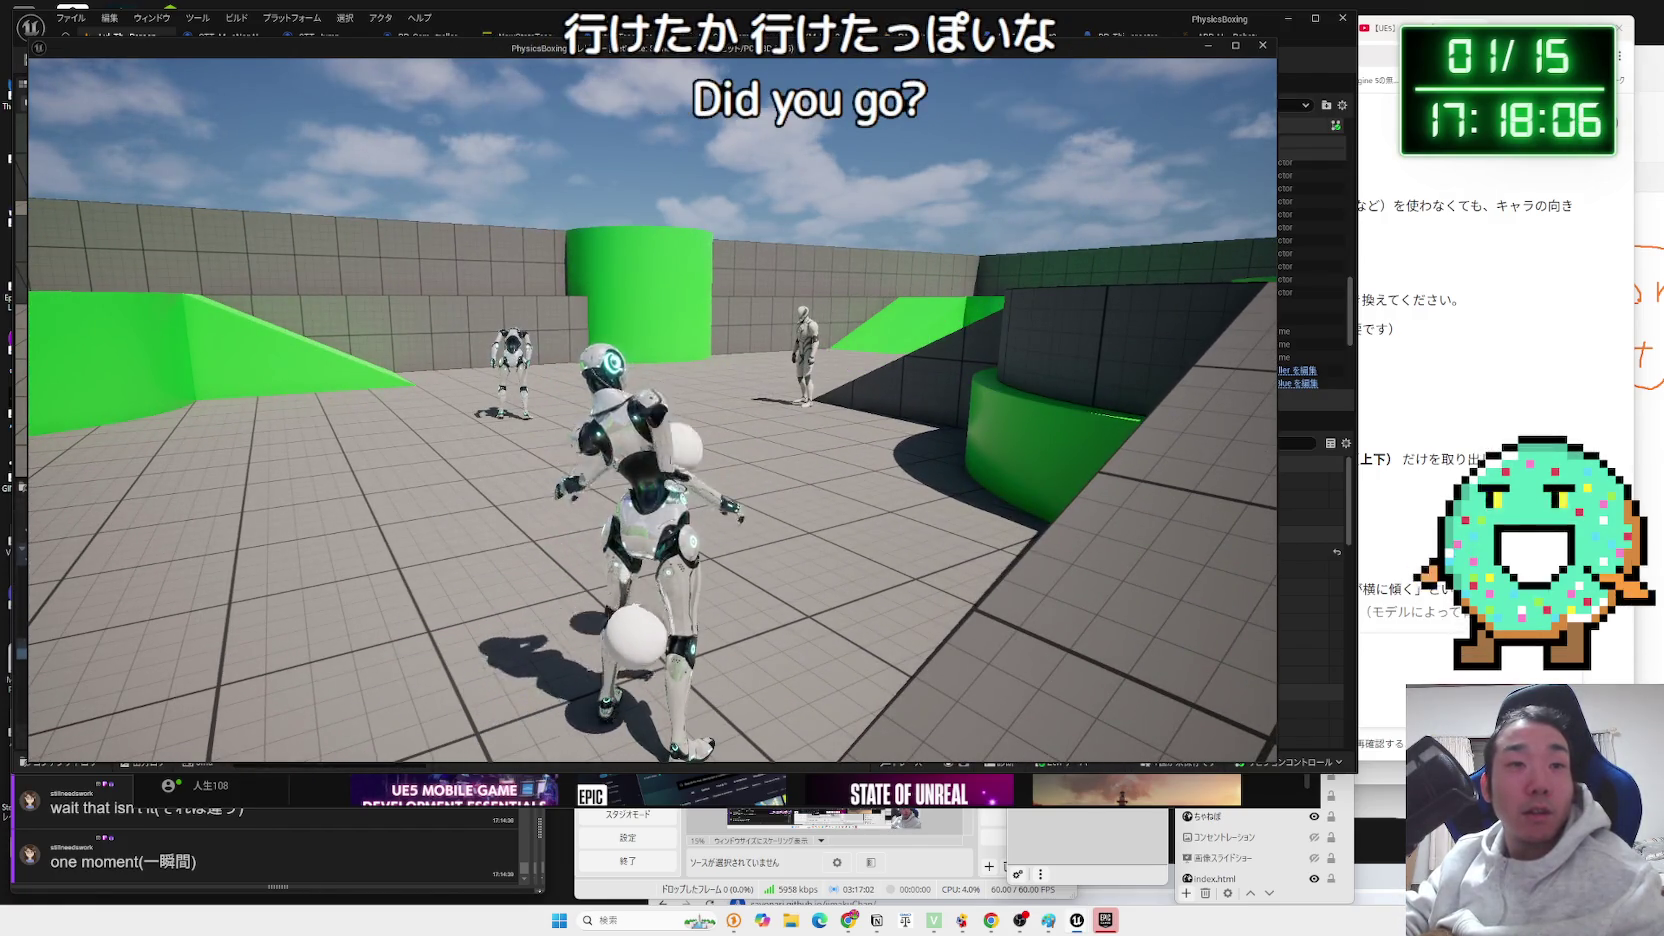
key("Escape")
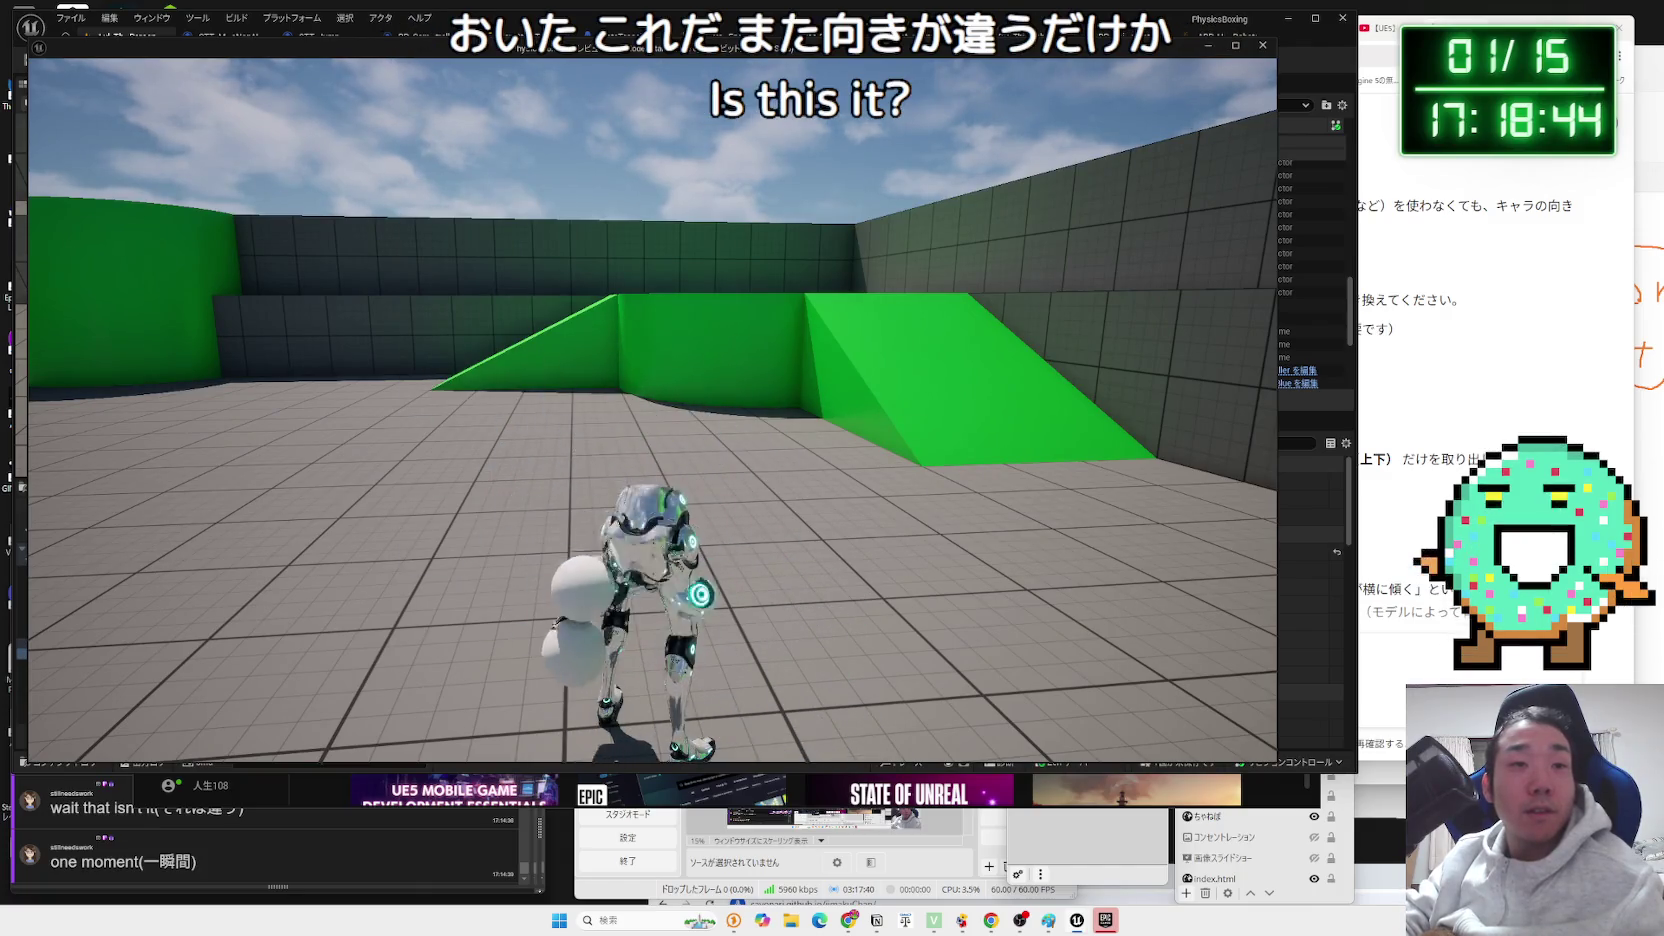
key("Escape")
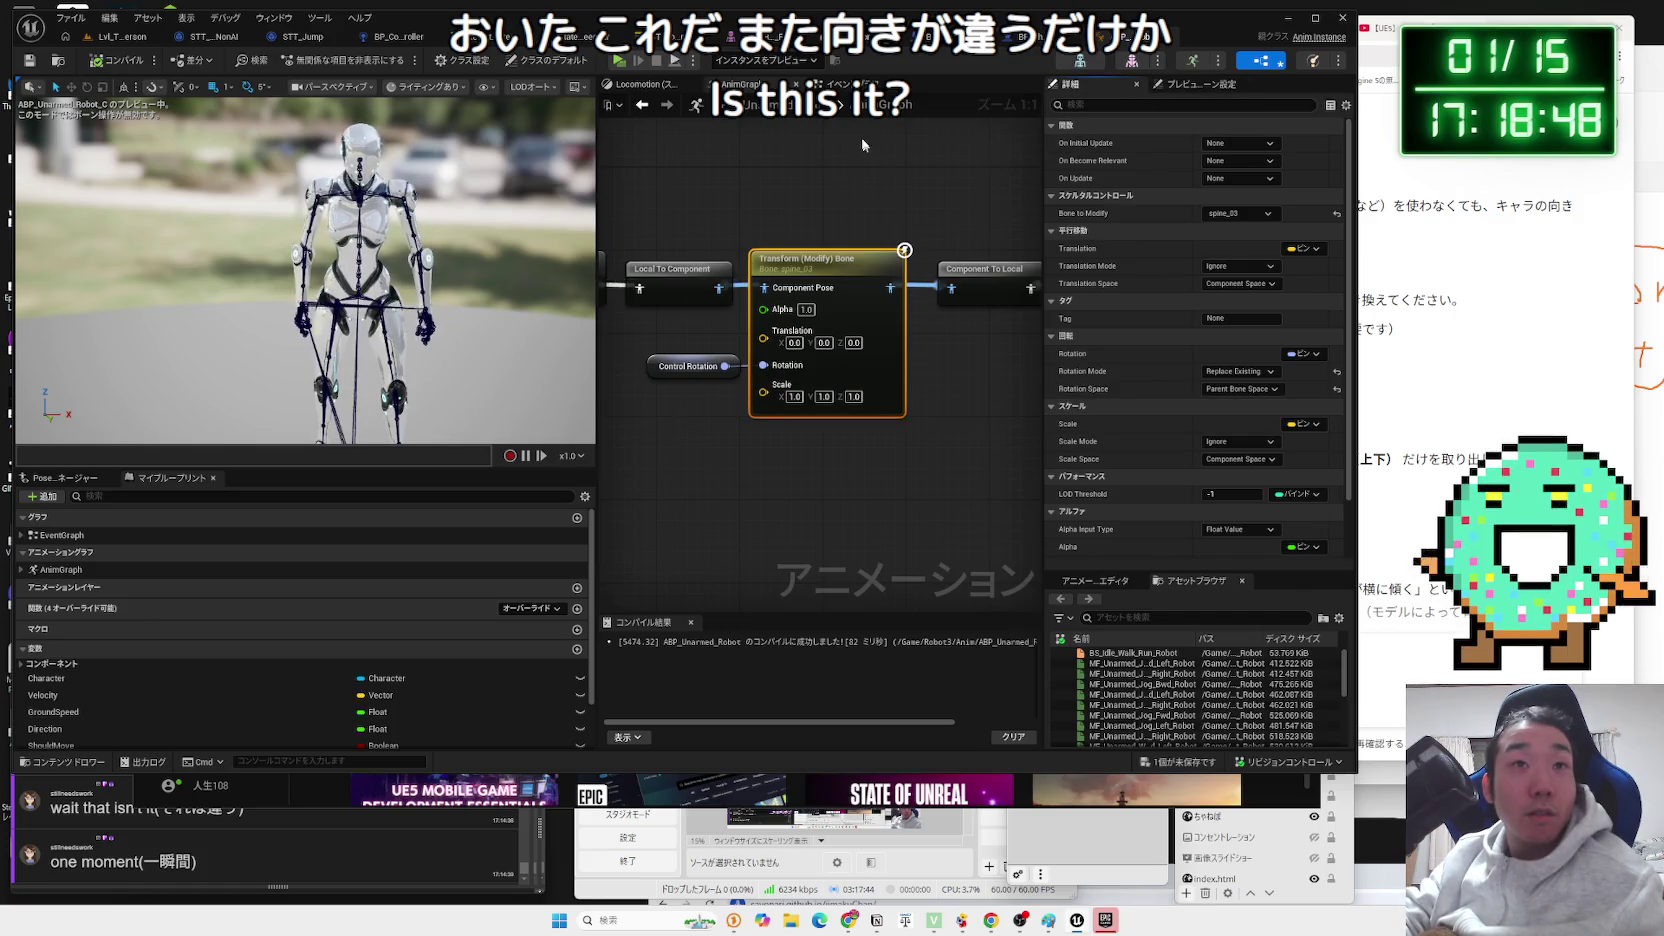
Feed Control Rotation from the actor's rotation in the EventGraph and play-test the level.
left_click(840, 84)
left_click_drag(931, 365, 916, 244)
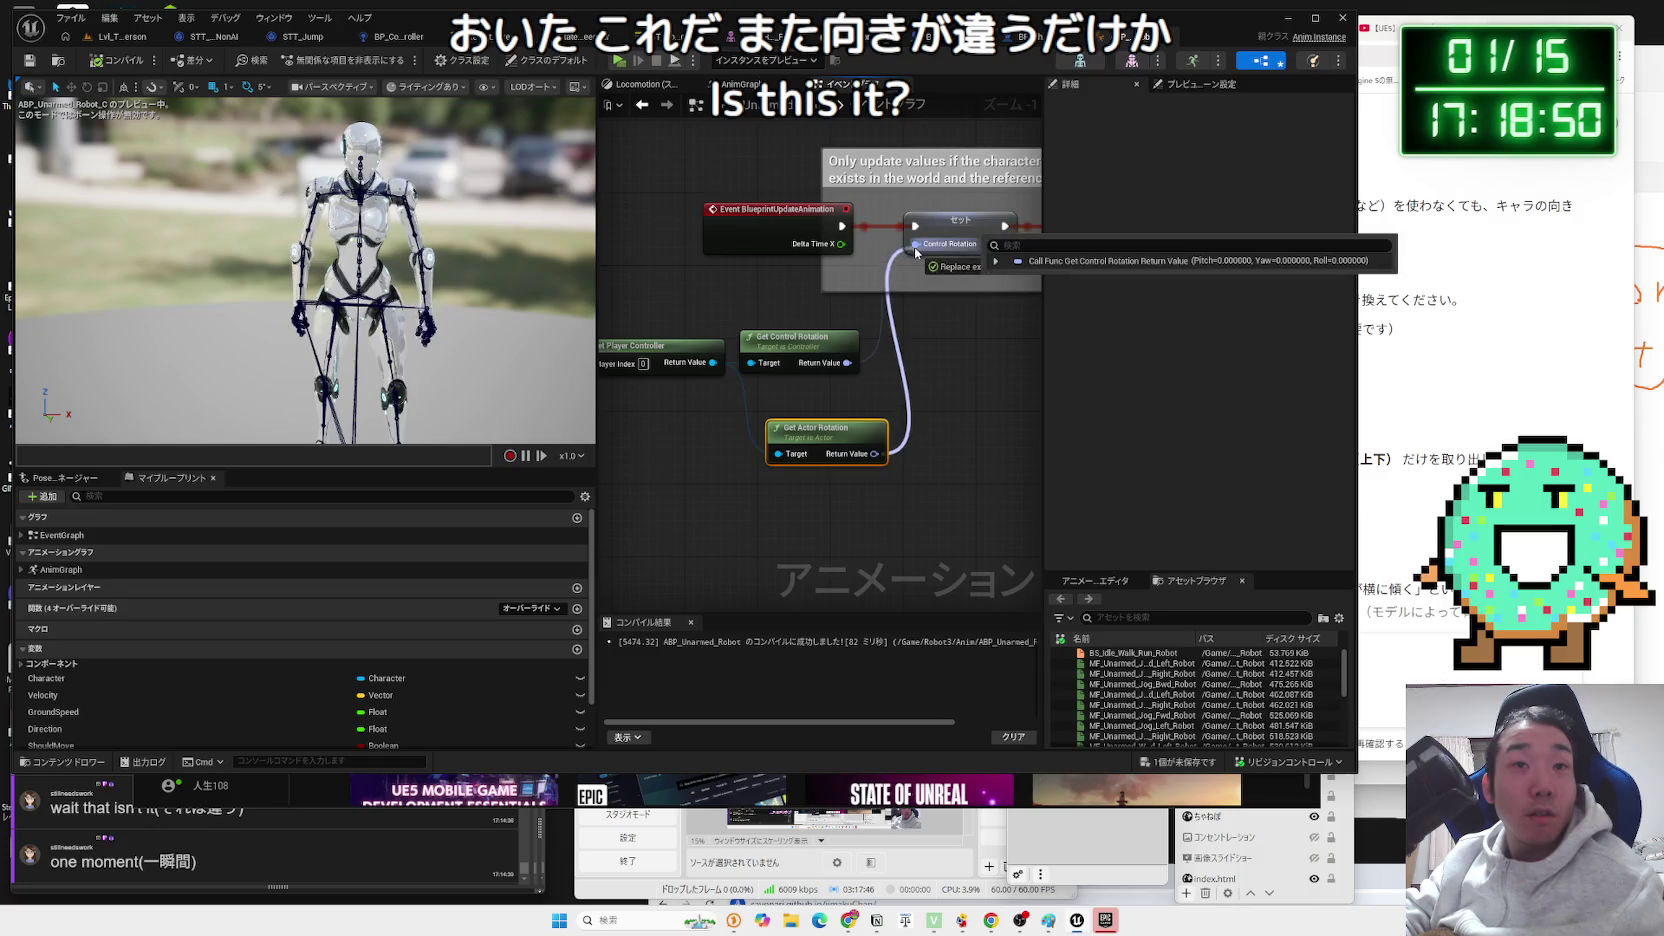
left_click(118, 48)
key("alt+p")
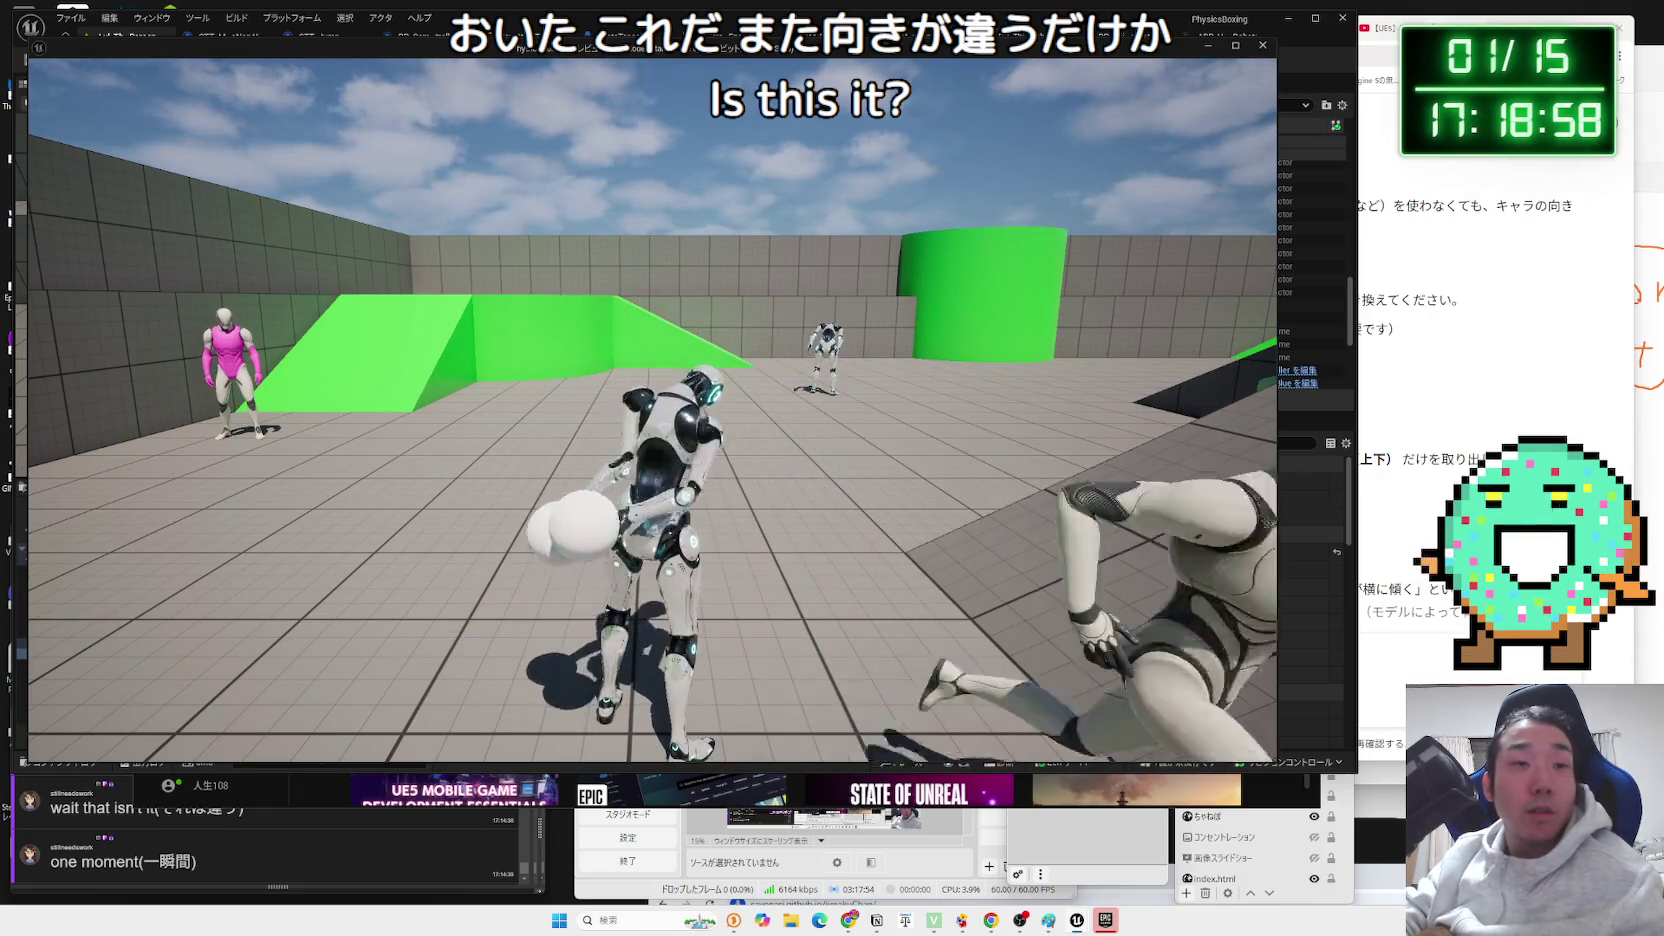
key("Escape")
In the robot blueprint, delete Get Actor Rotation and split Get Control Rotation into roll, pitch, yaw.
left_click(1215, 36)
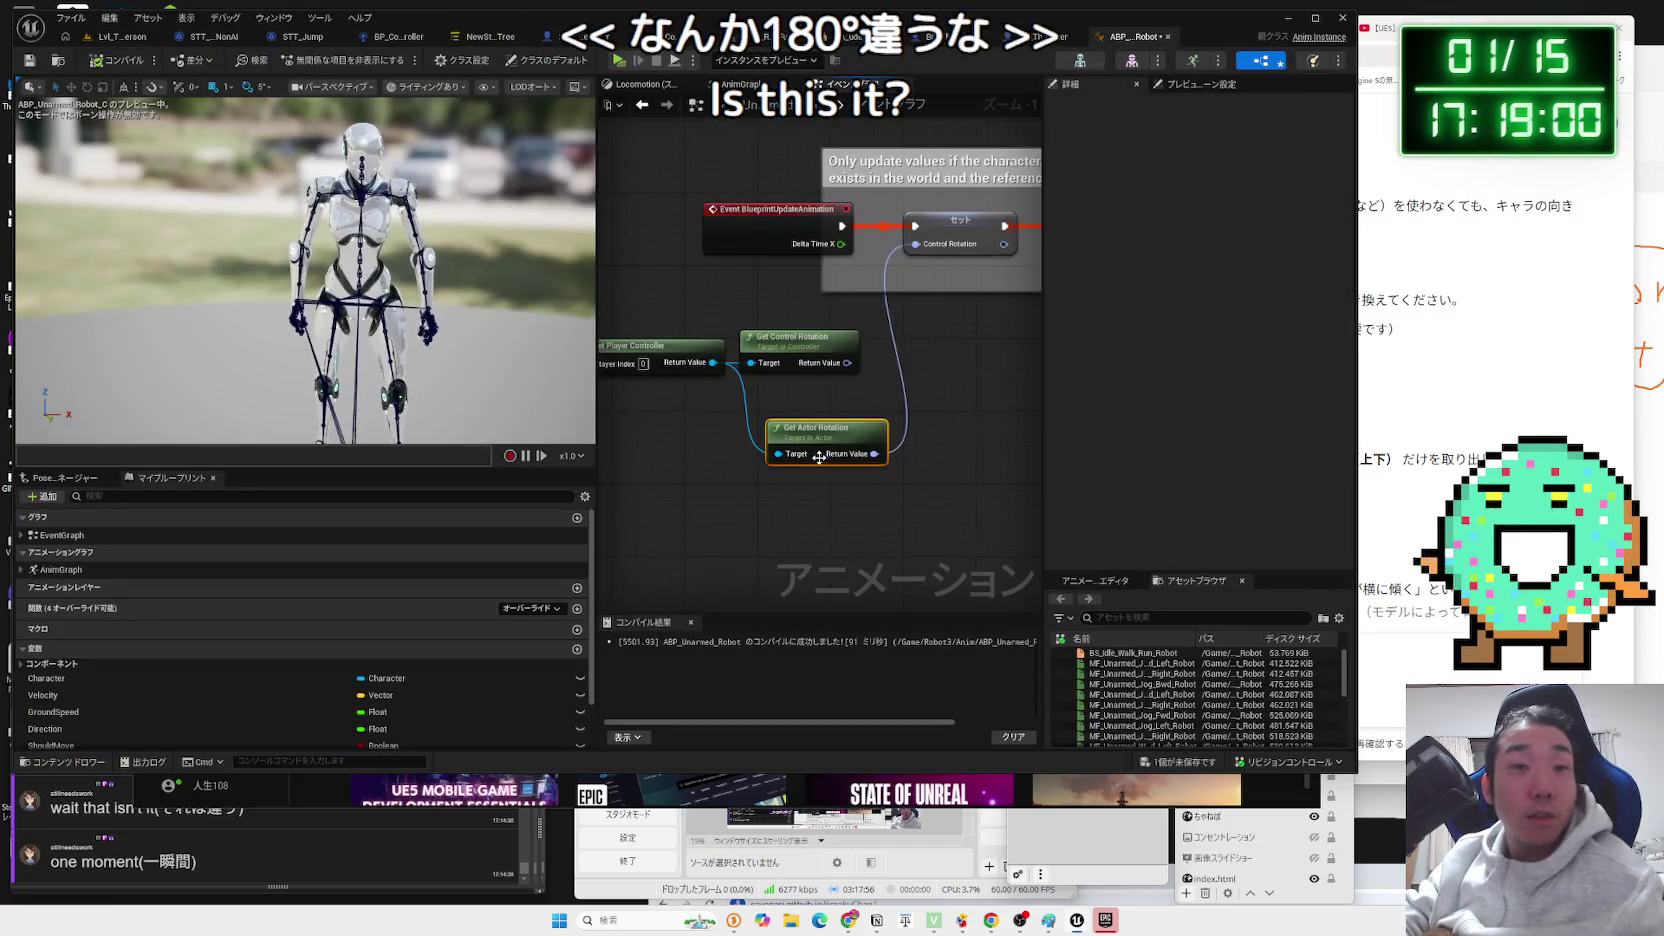
key("Delete")
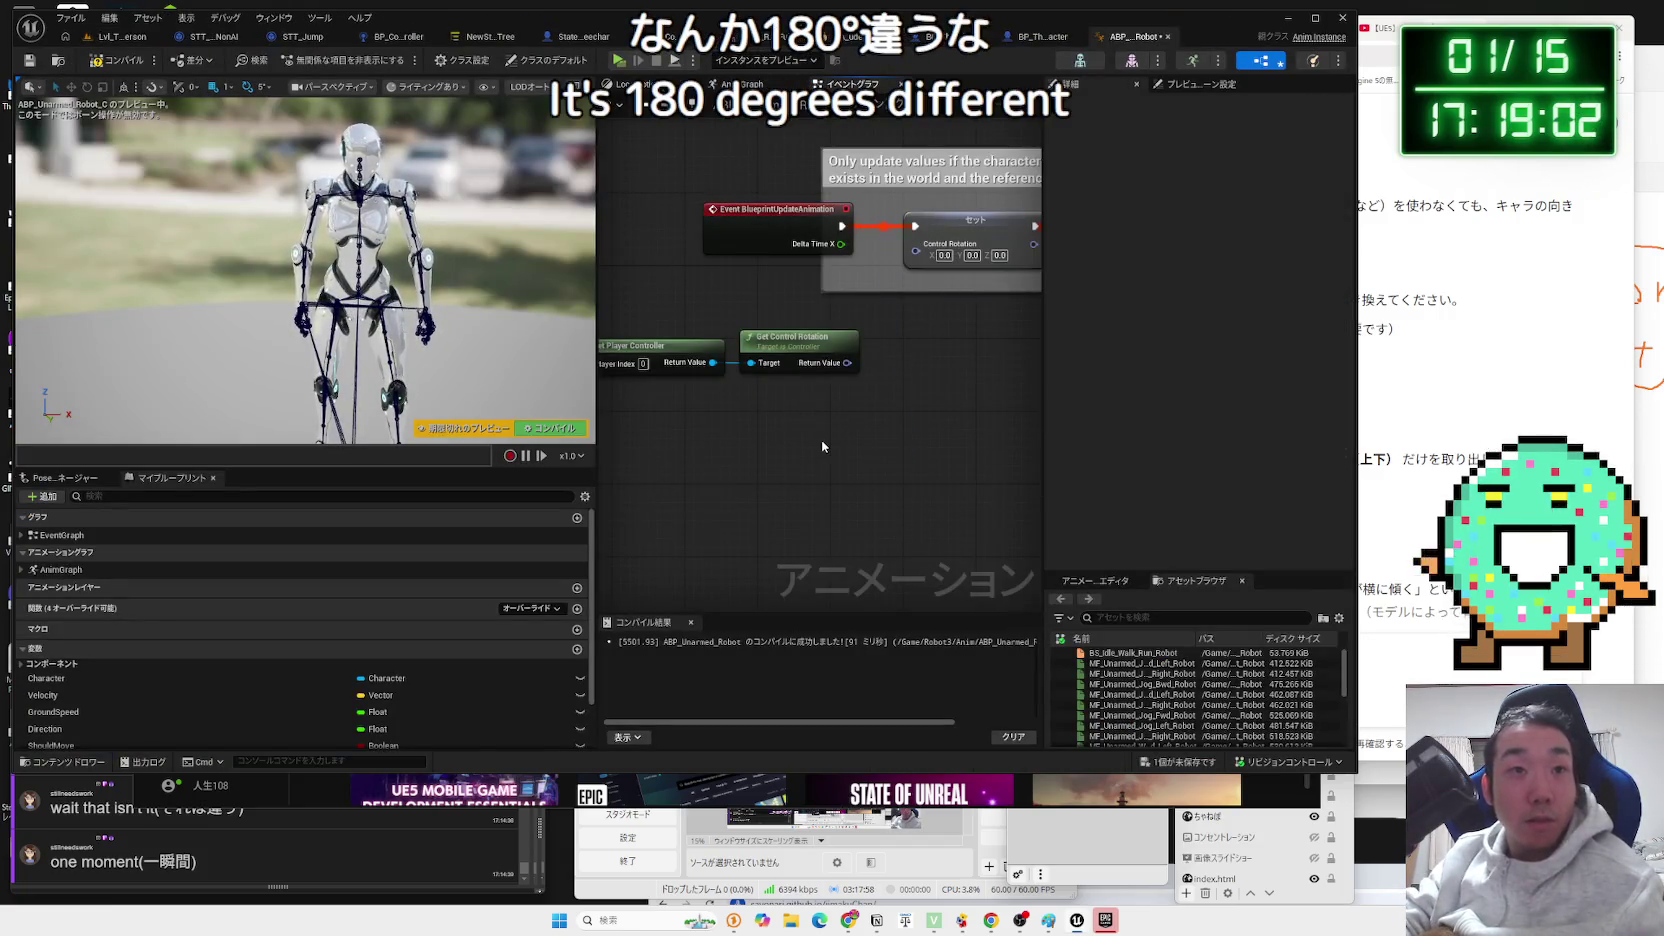
right_click(846, 364)
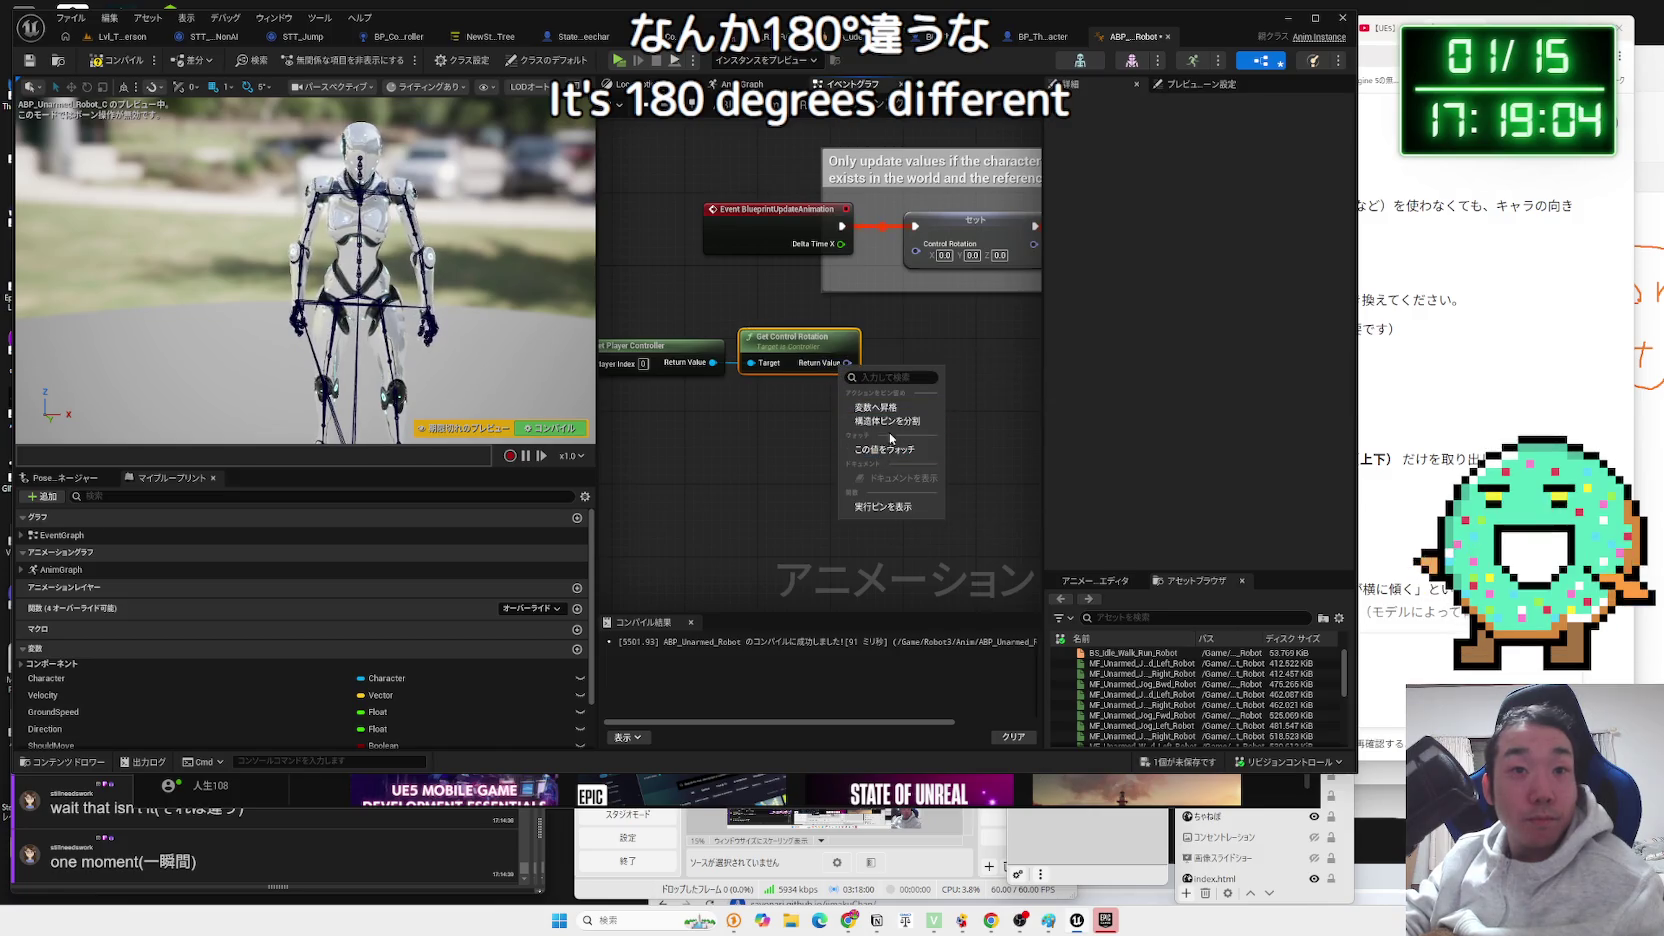
left_click(888, 421)
Add a float + node on the controller's Yaw that adds 180.
left_click_drag(947, 408, 947, 408)
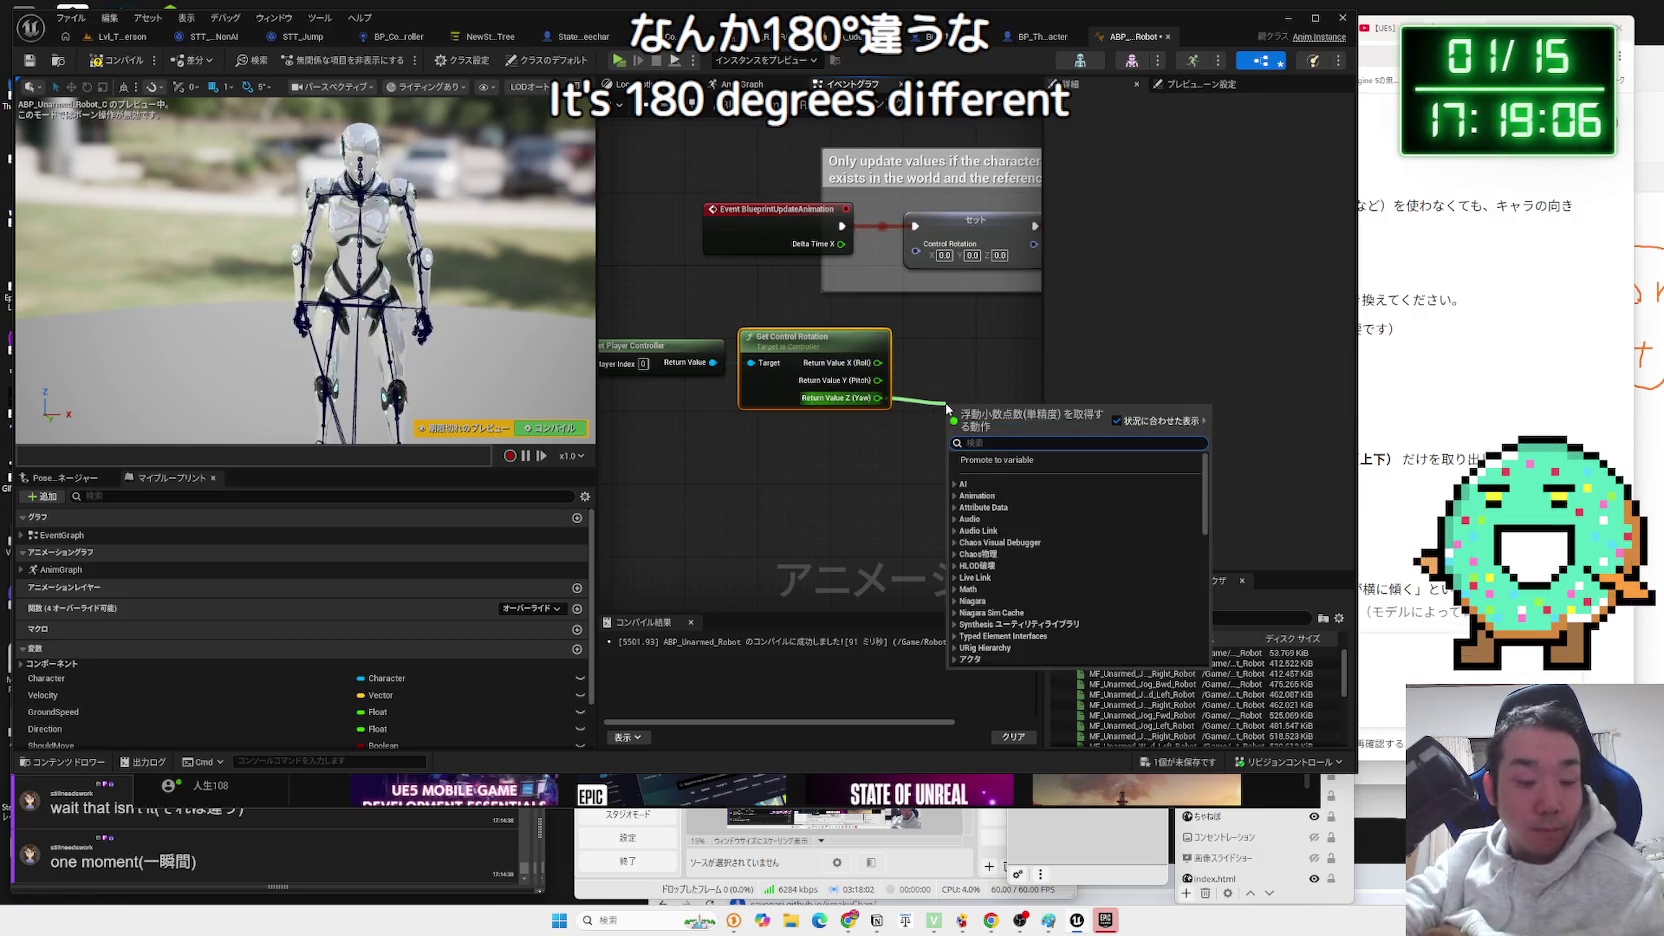
type("+")
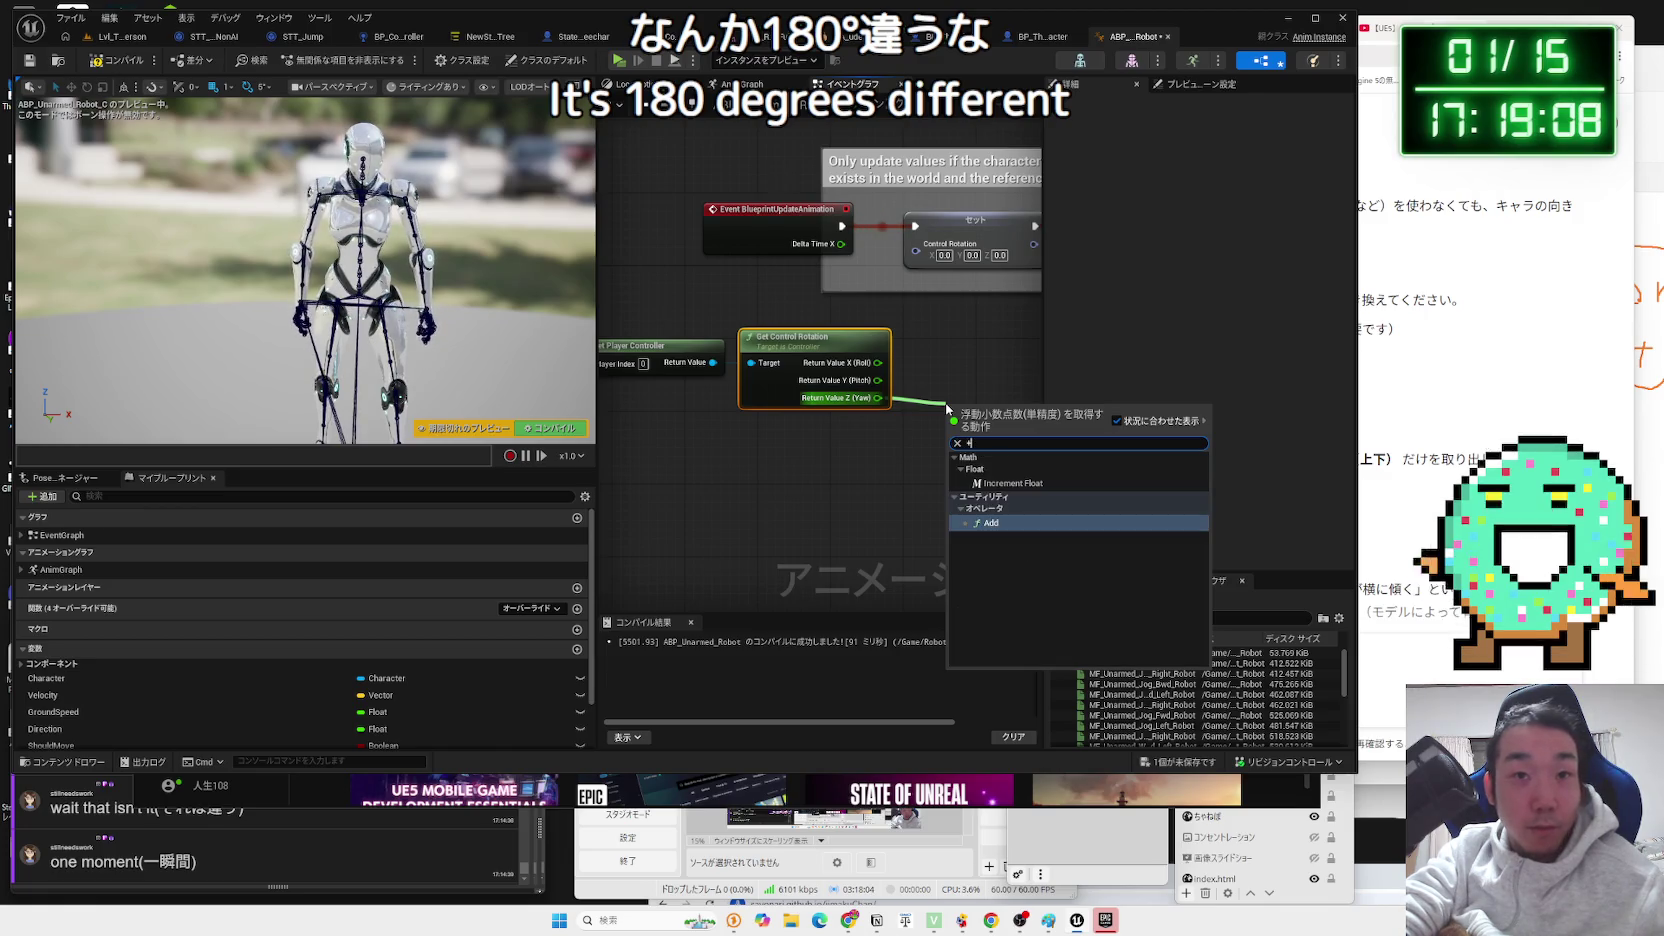
left_click(1000, 464)
left_click_drag(1000, 464, 888, 467)
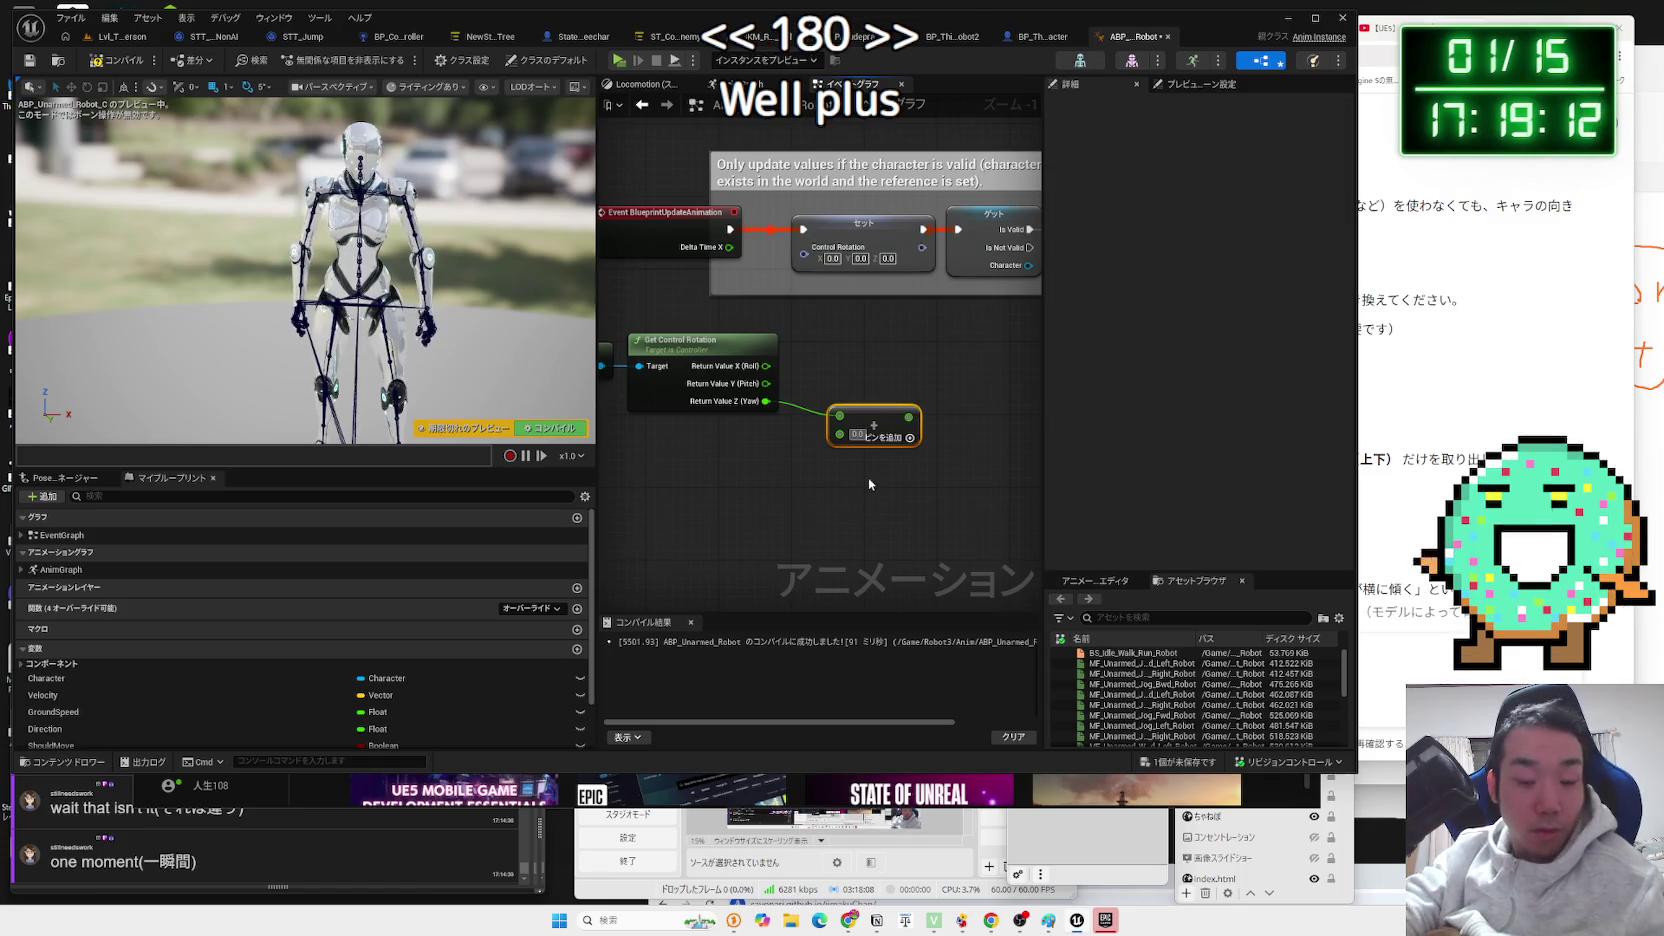
type("180")
key("Return")
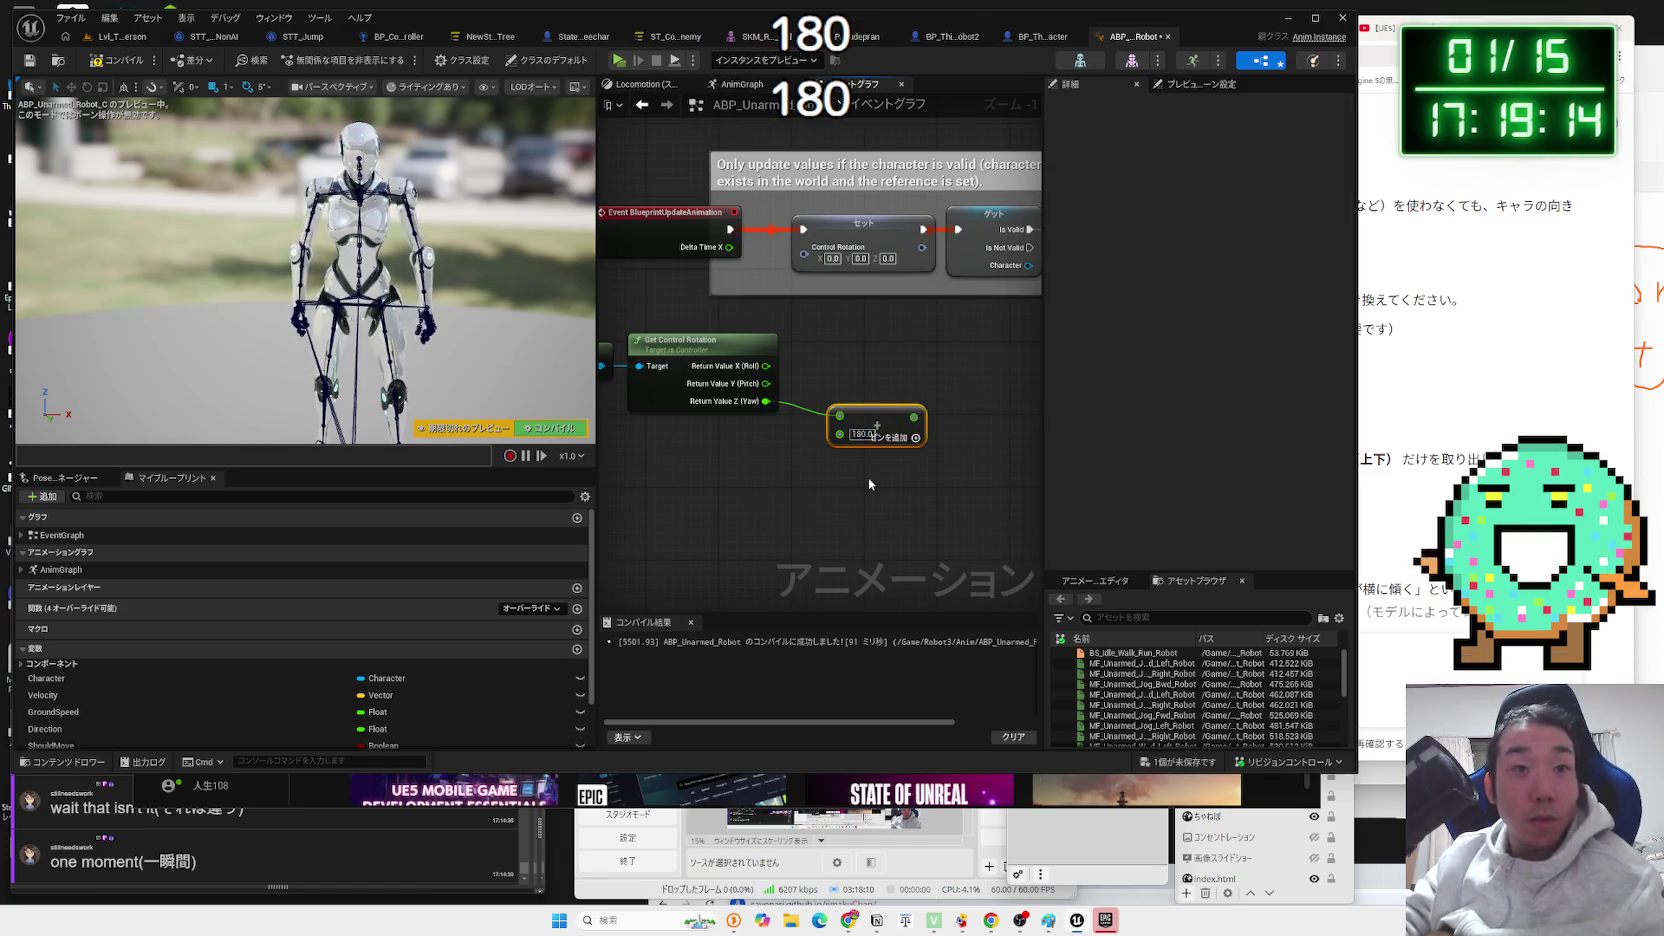
Split the Set node's Control Rotation and wire in roll, pitch and the +180 yaw.
right_click(805, 254)
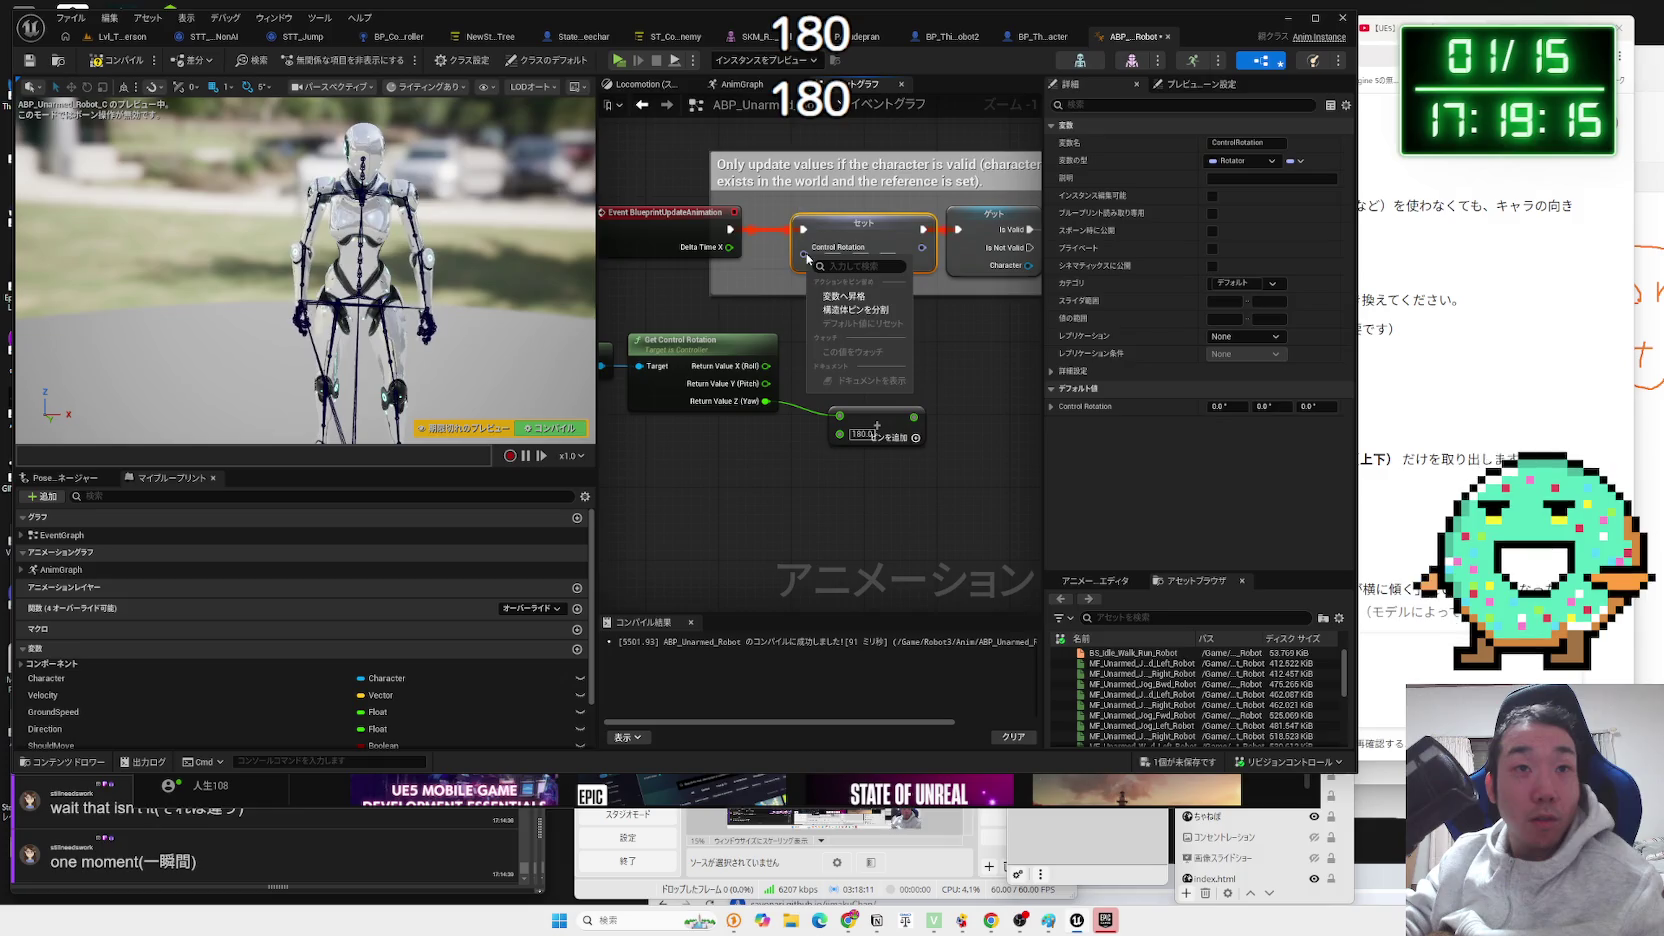
left_click(842, 310)
left_click_drag(812, 330, 804, 311)
left_click_drag(766, 383, 804, 284)
left_click_drag(755, 372, 804, 247)
left_click(121, 36)
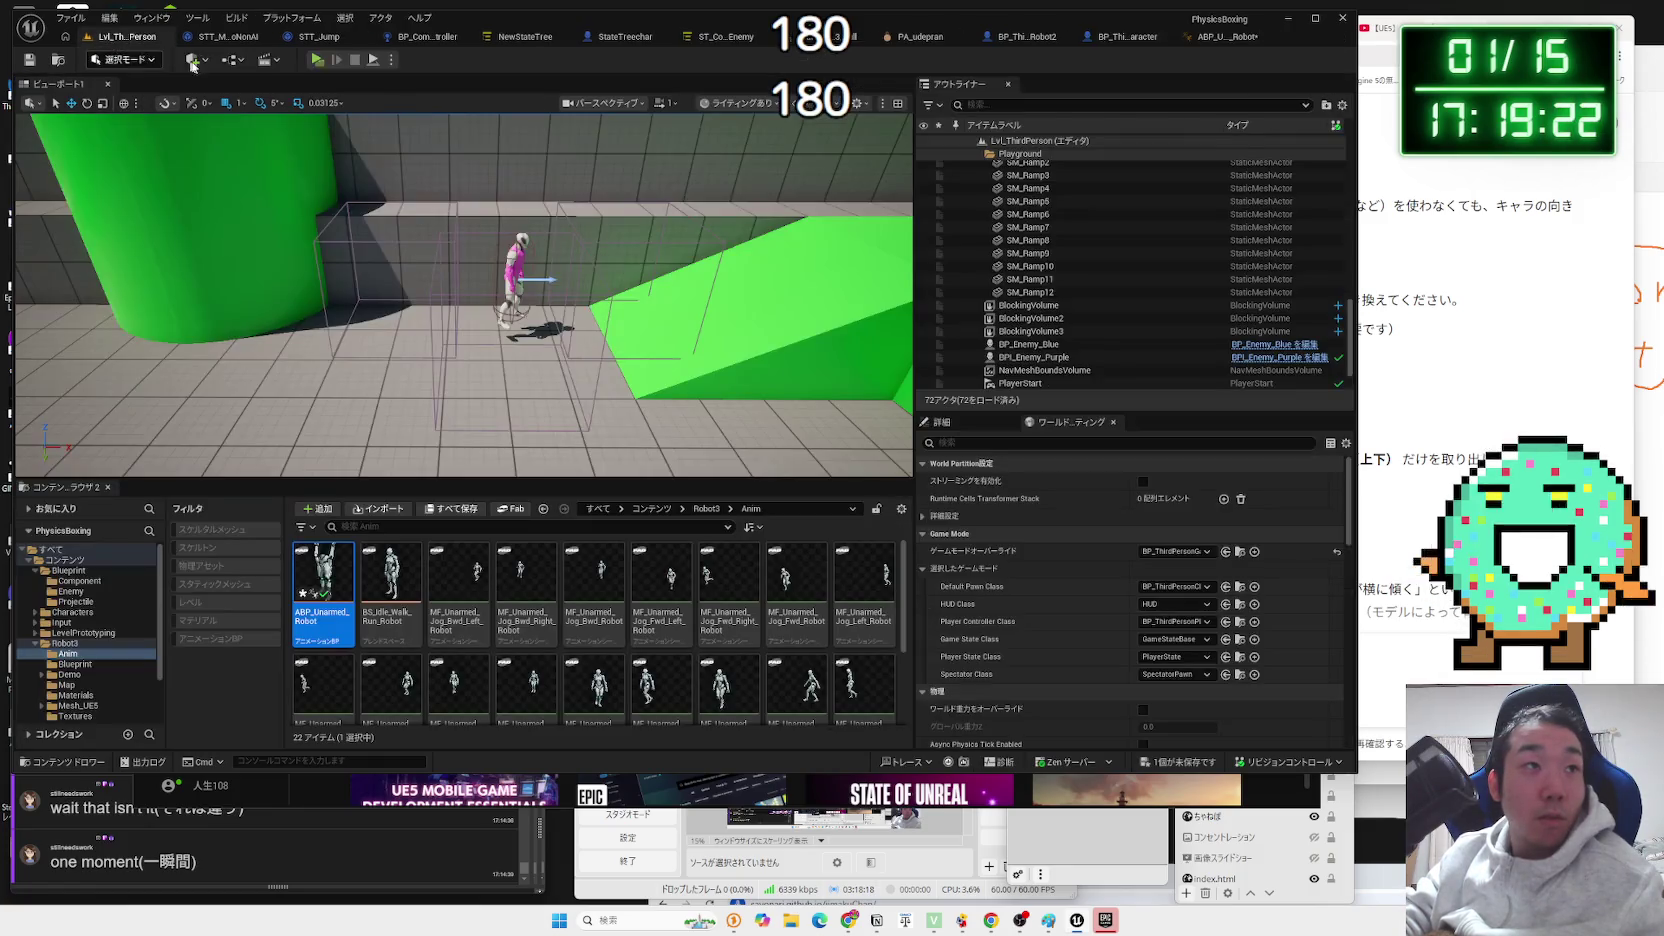
Run a quick play test of the +180 yaw offset, then reopen the ABP_Unarmed_Robot tab.
left_click(318, 60)
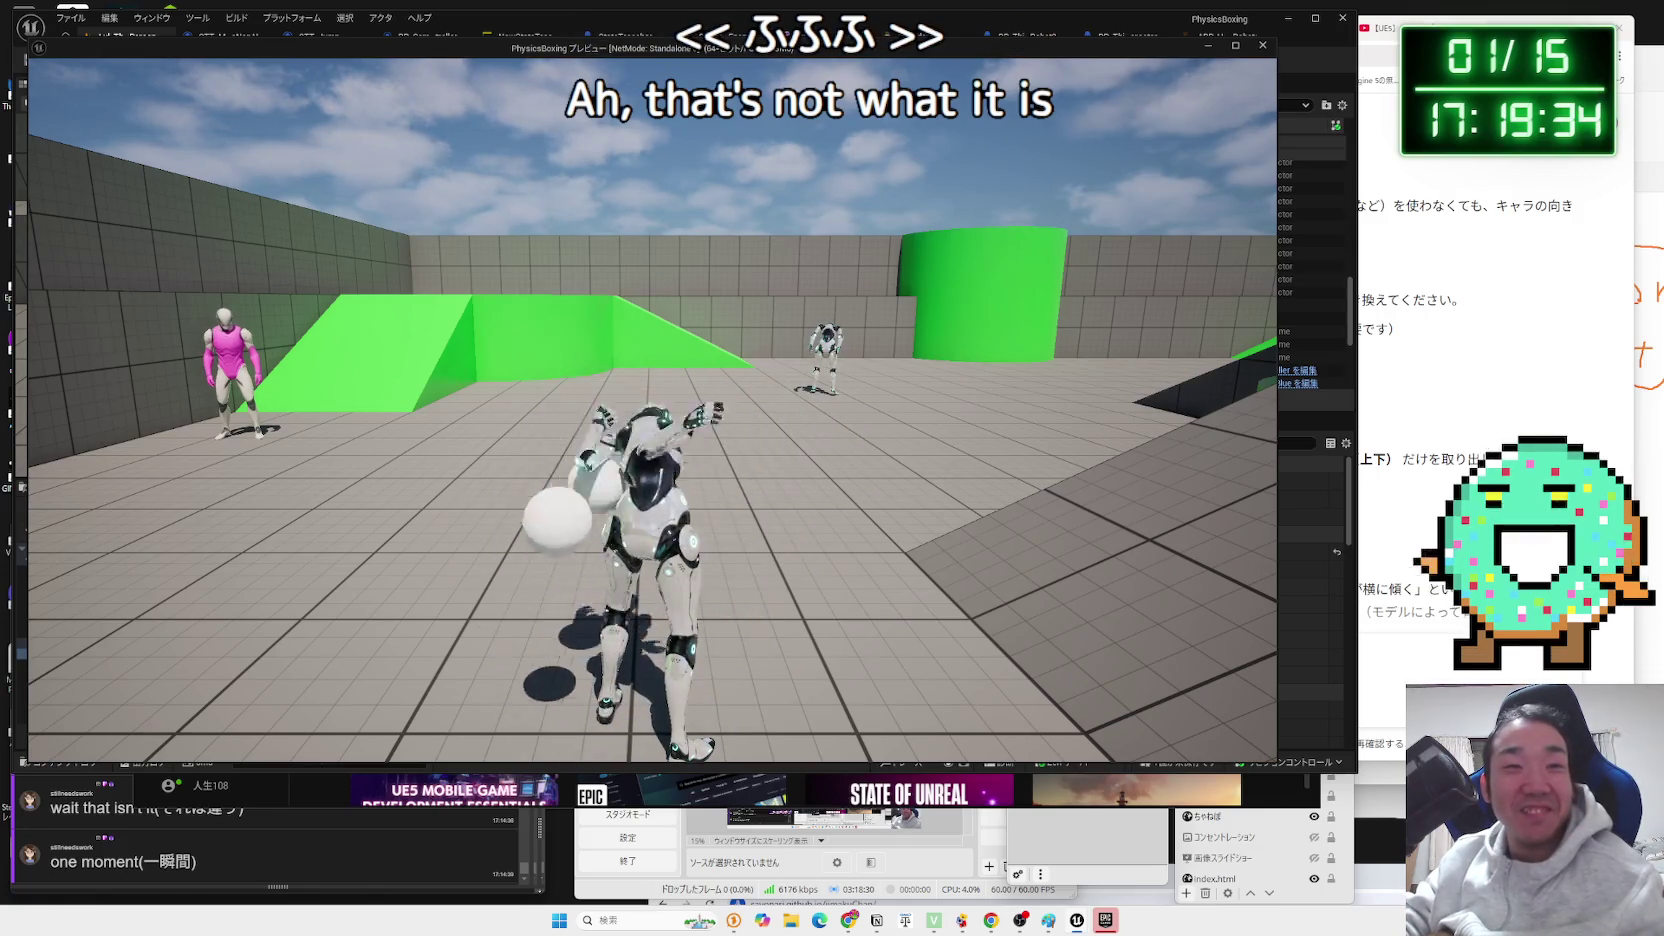
key("Escape")
left_click(1268, 34)
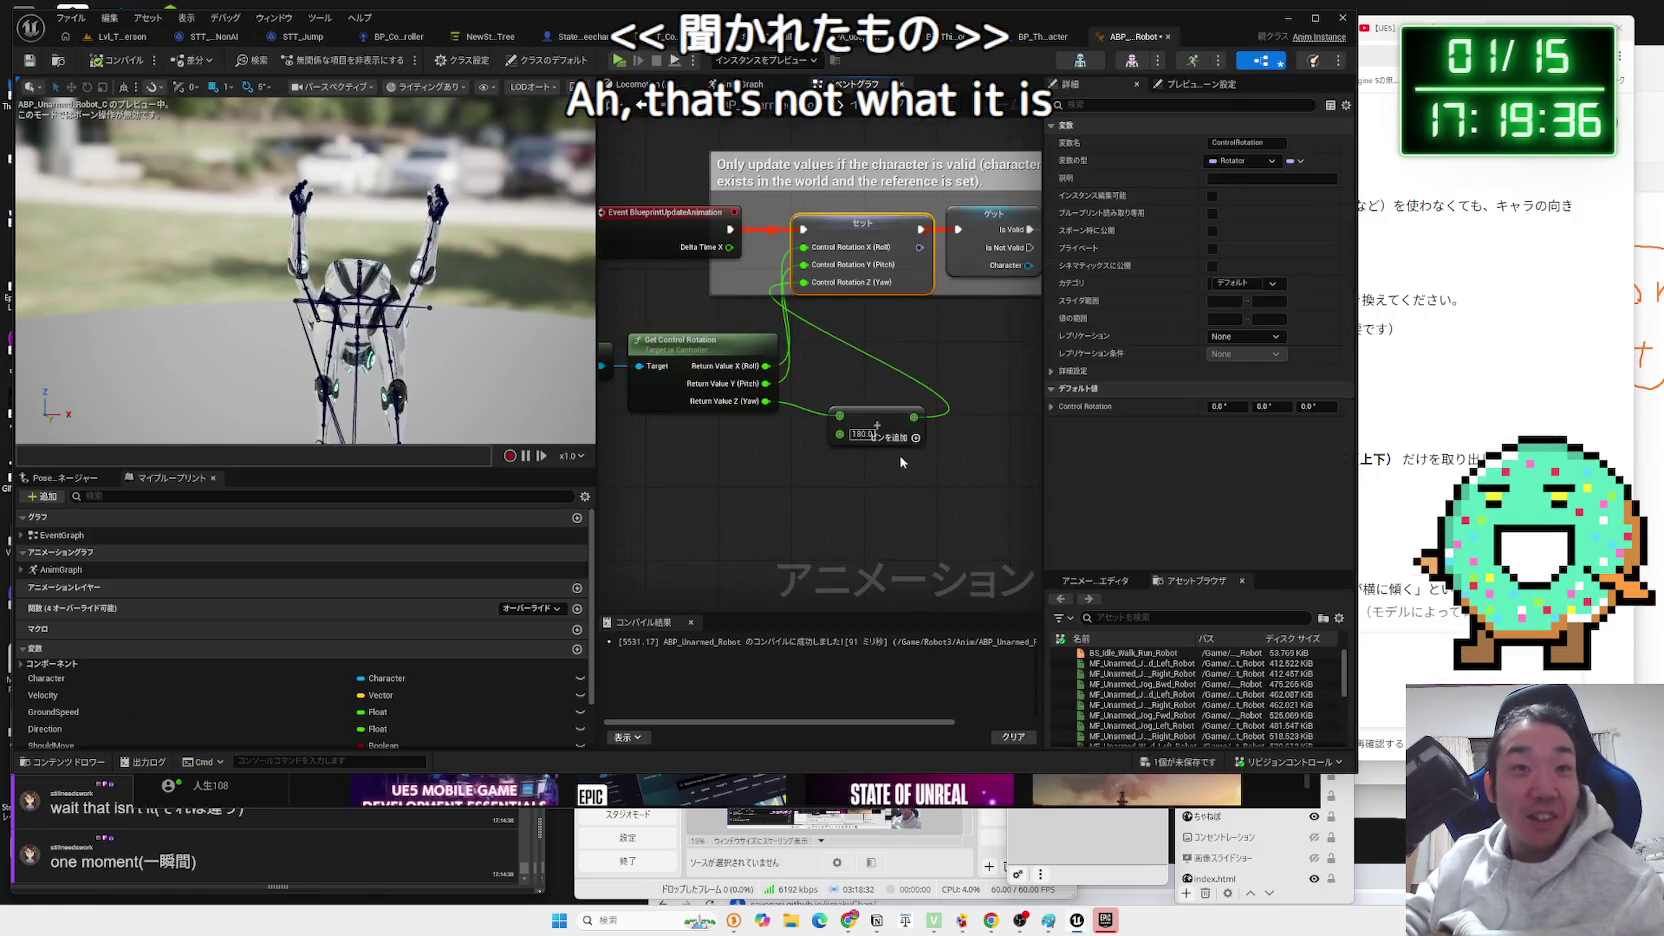
Undo back to Get Control Rotation feeding Set whole, without the +180 Add, and compile.
key("Delete")
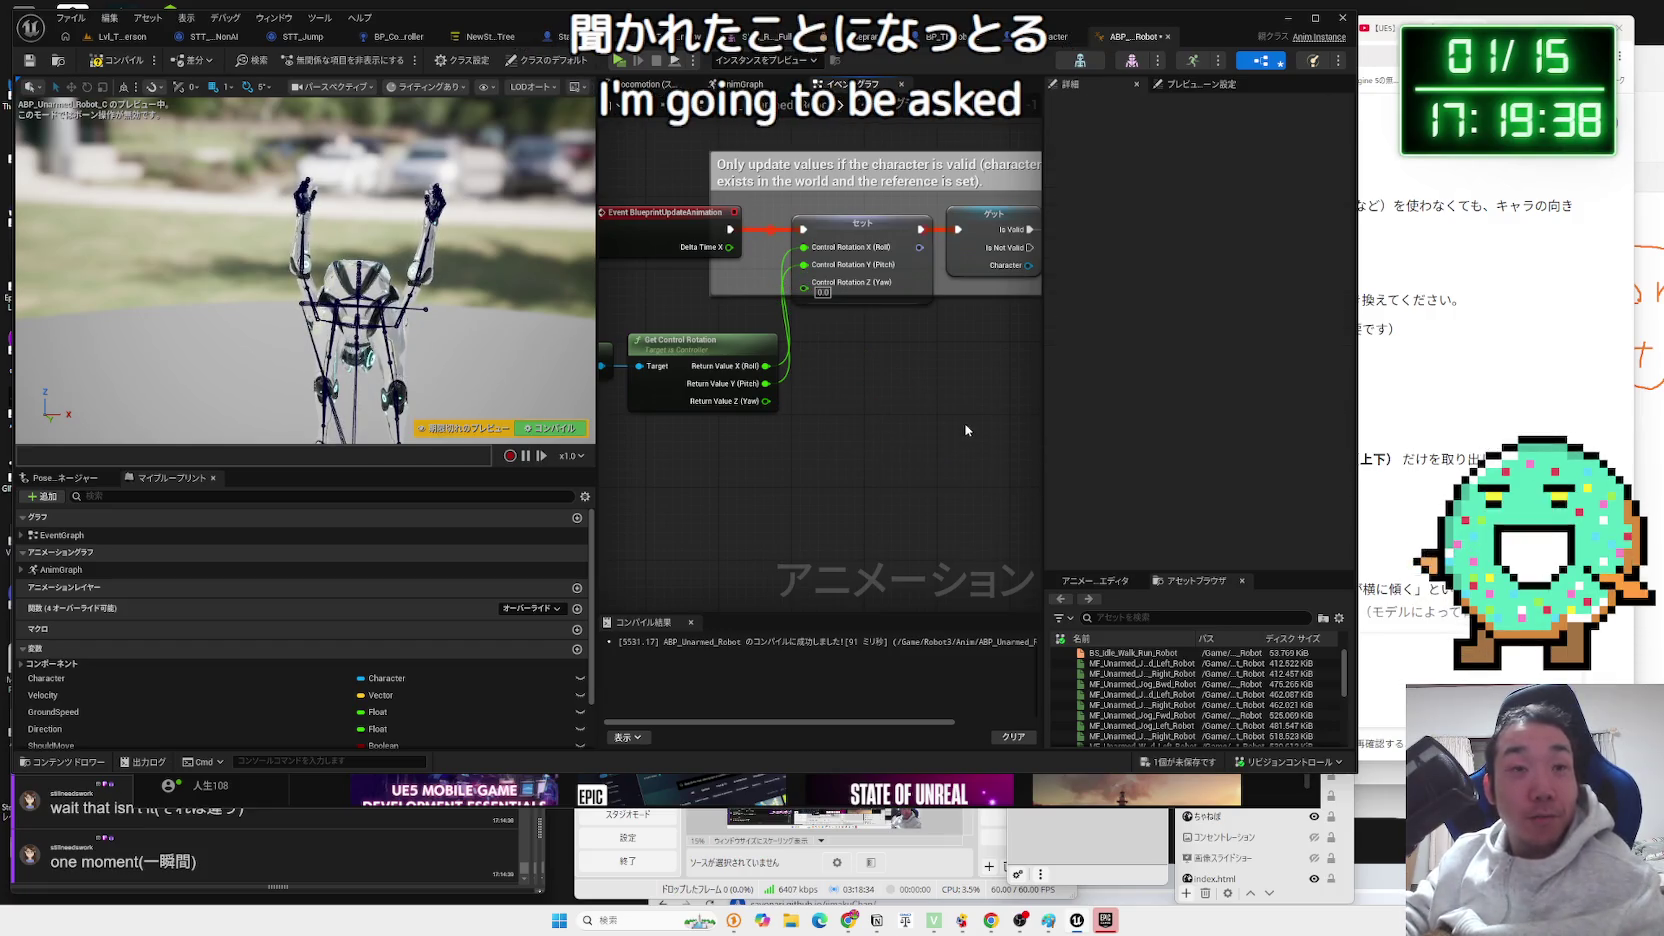
key("ctrl+z")
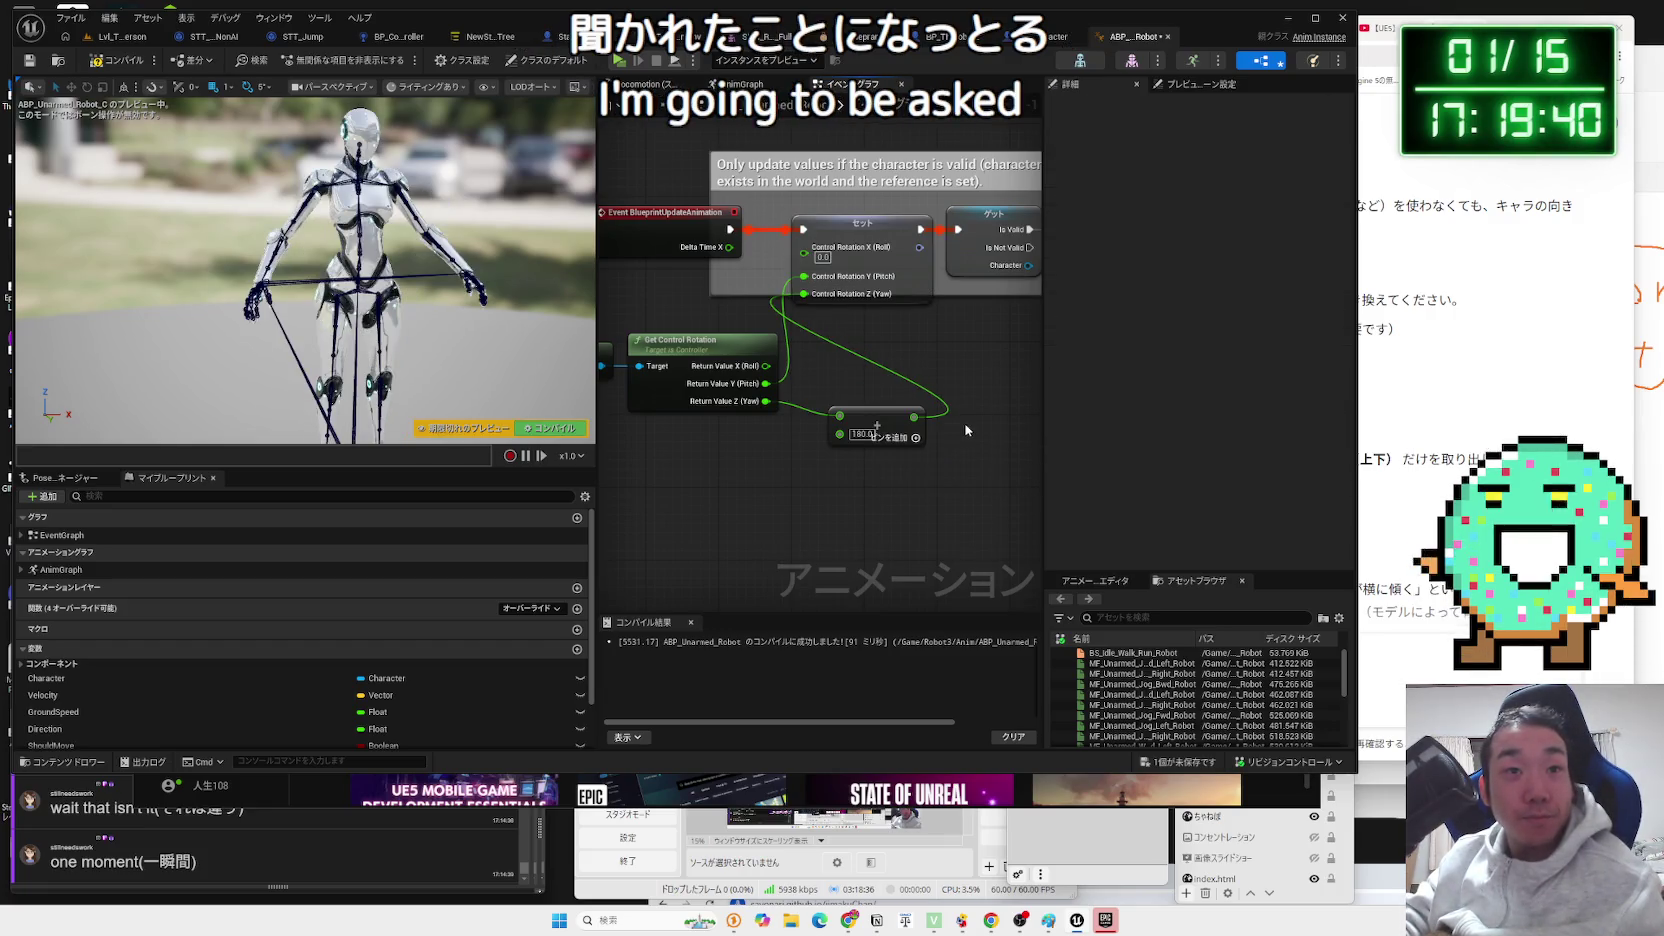
key("ctrl+z")
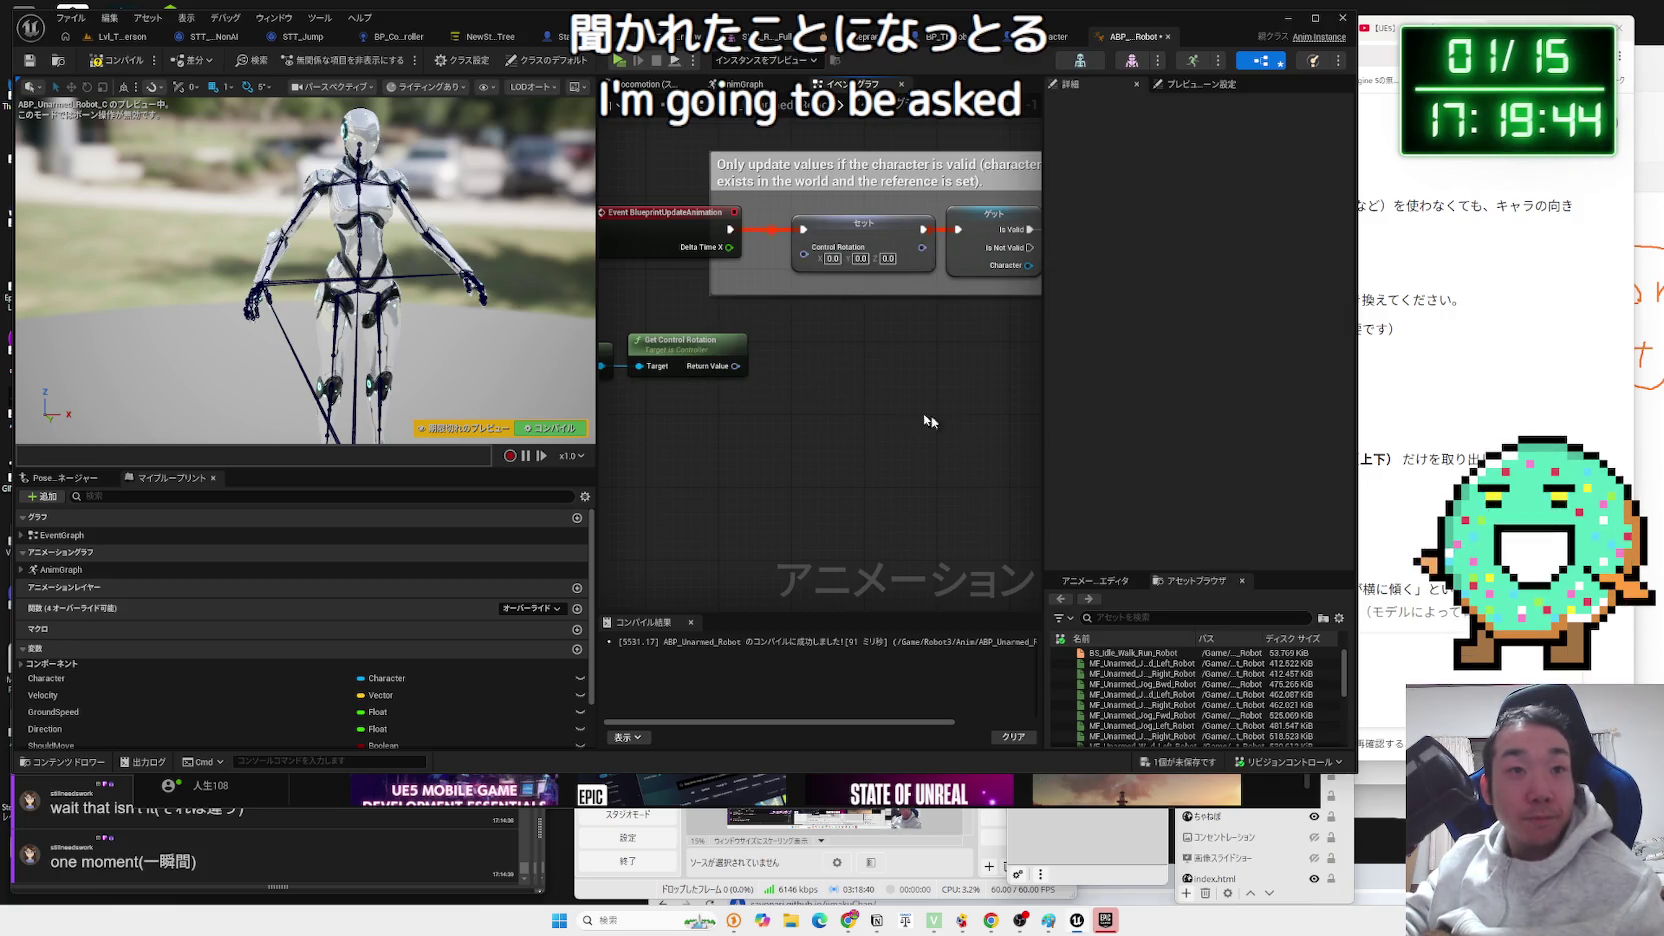
key("ctrl+z")
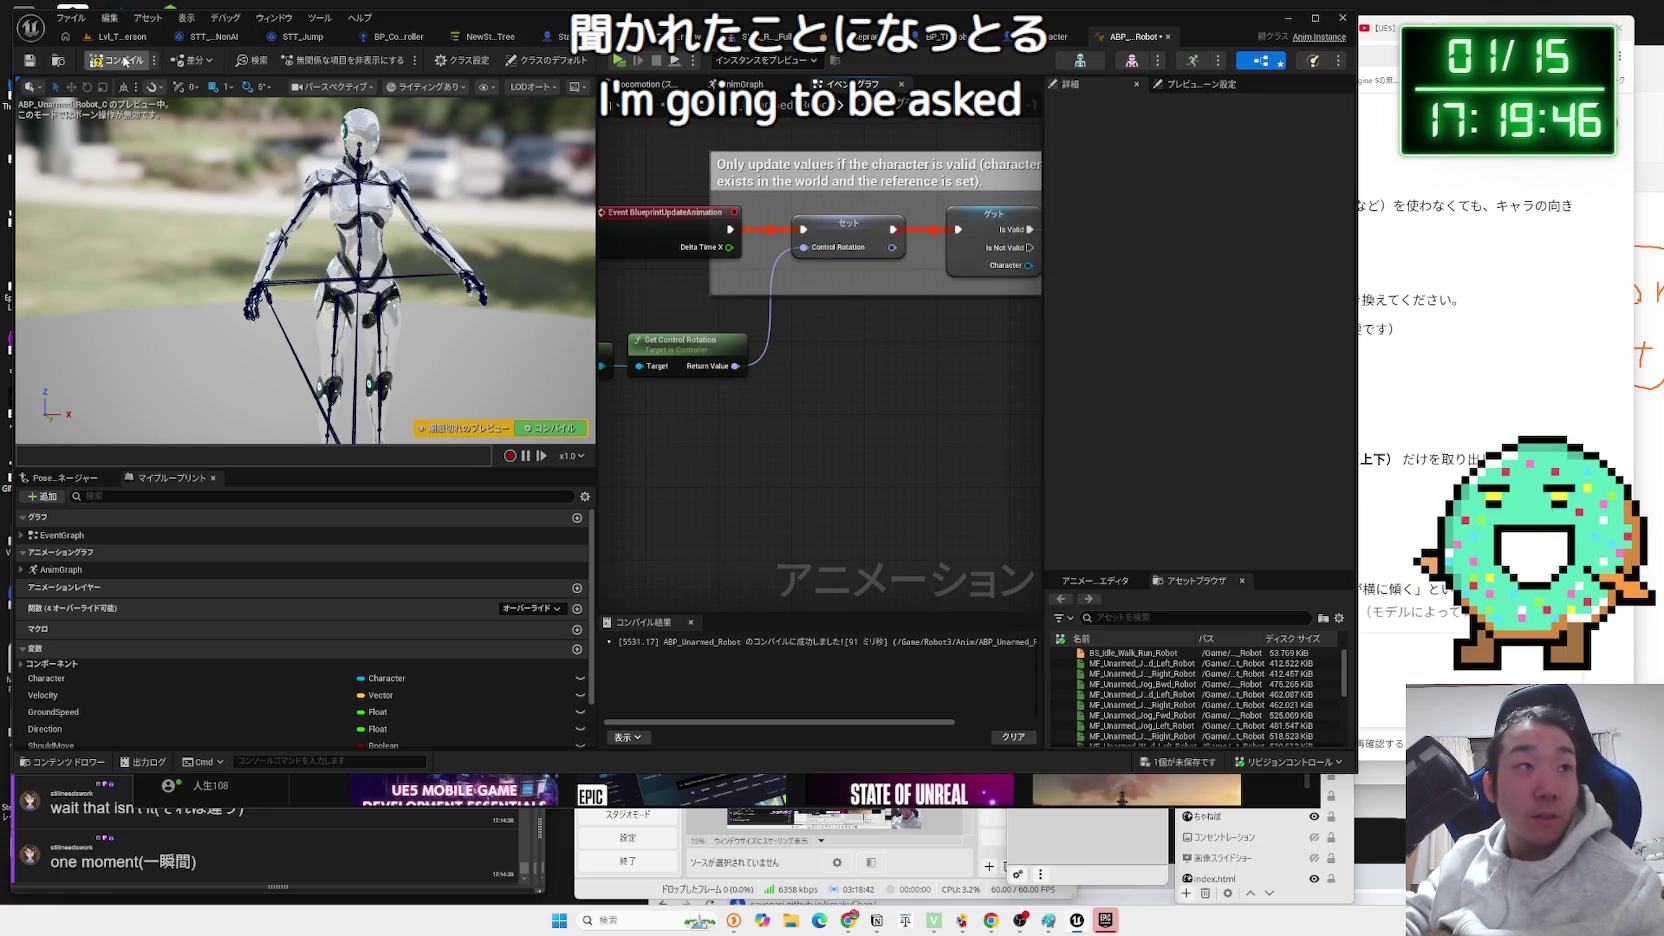
left_click(122, 61)
Set the Transform (Modify) Bone rotation space to Component Space in the AnimGraph, then return to the level.
left_click(742, 84)
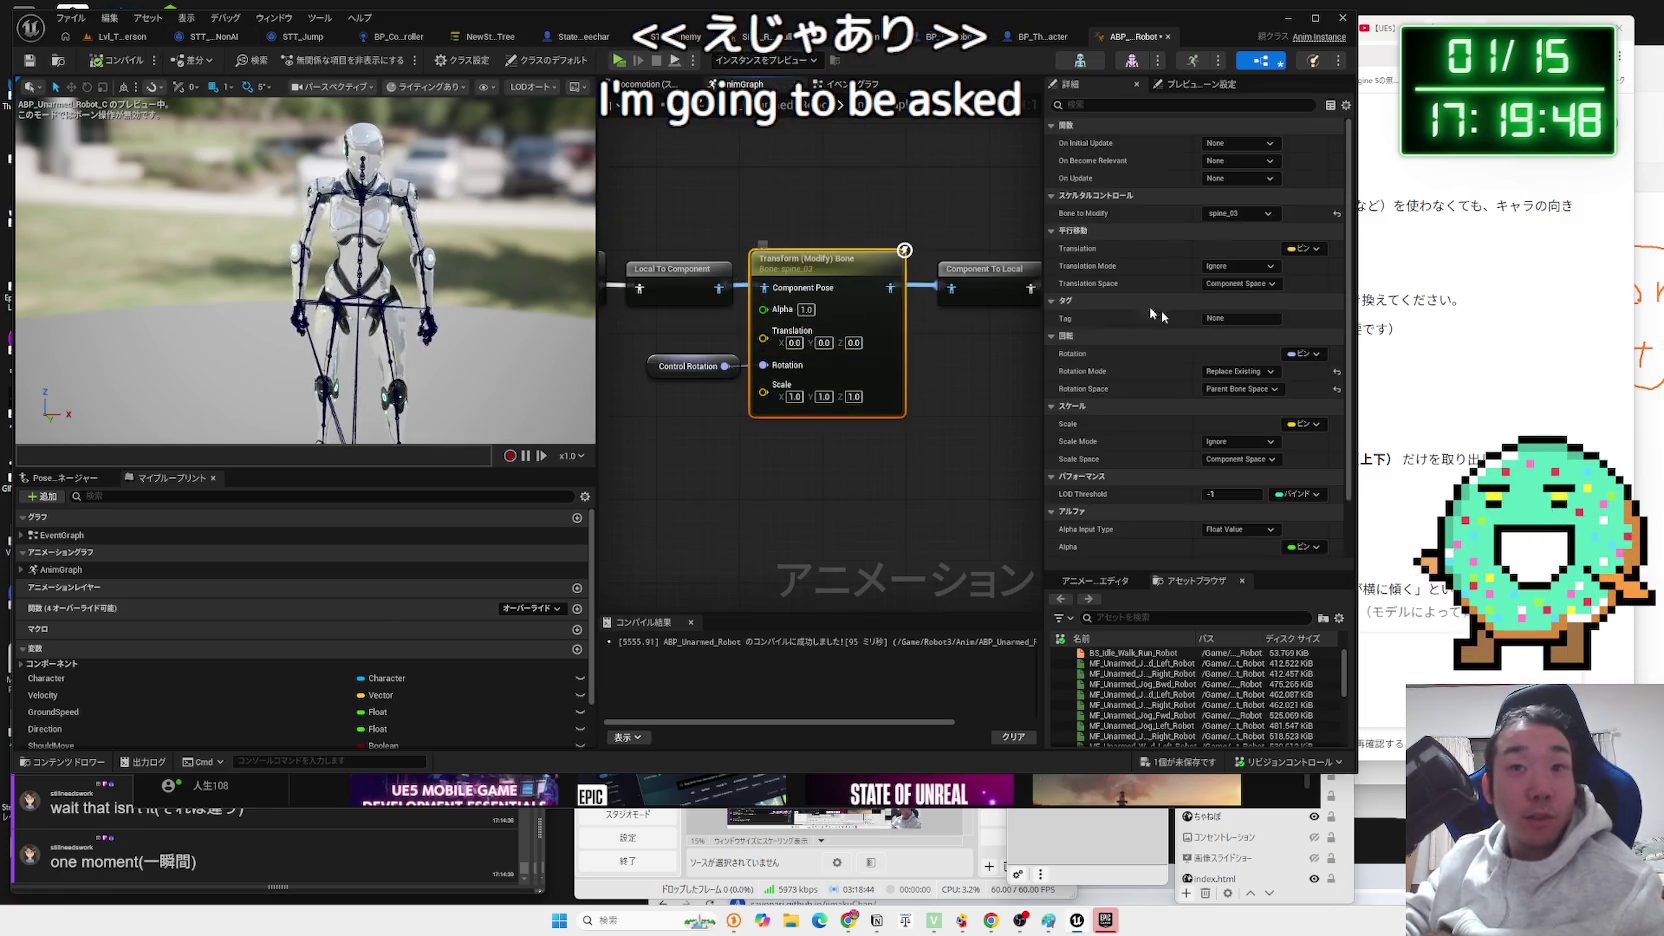
left_click(1240, 389)
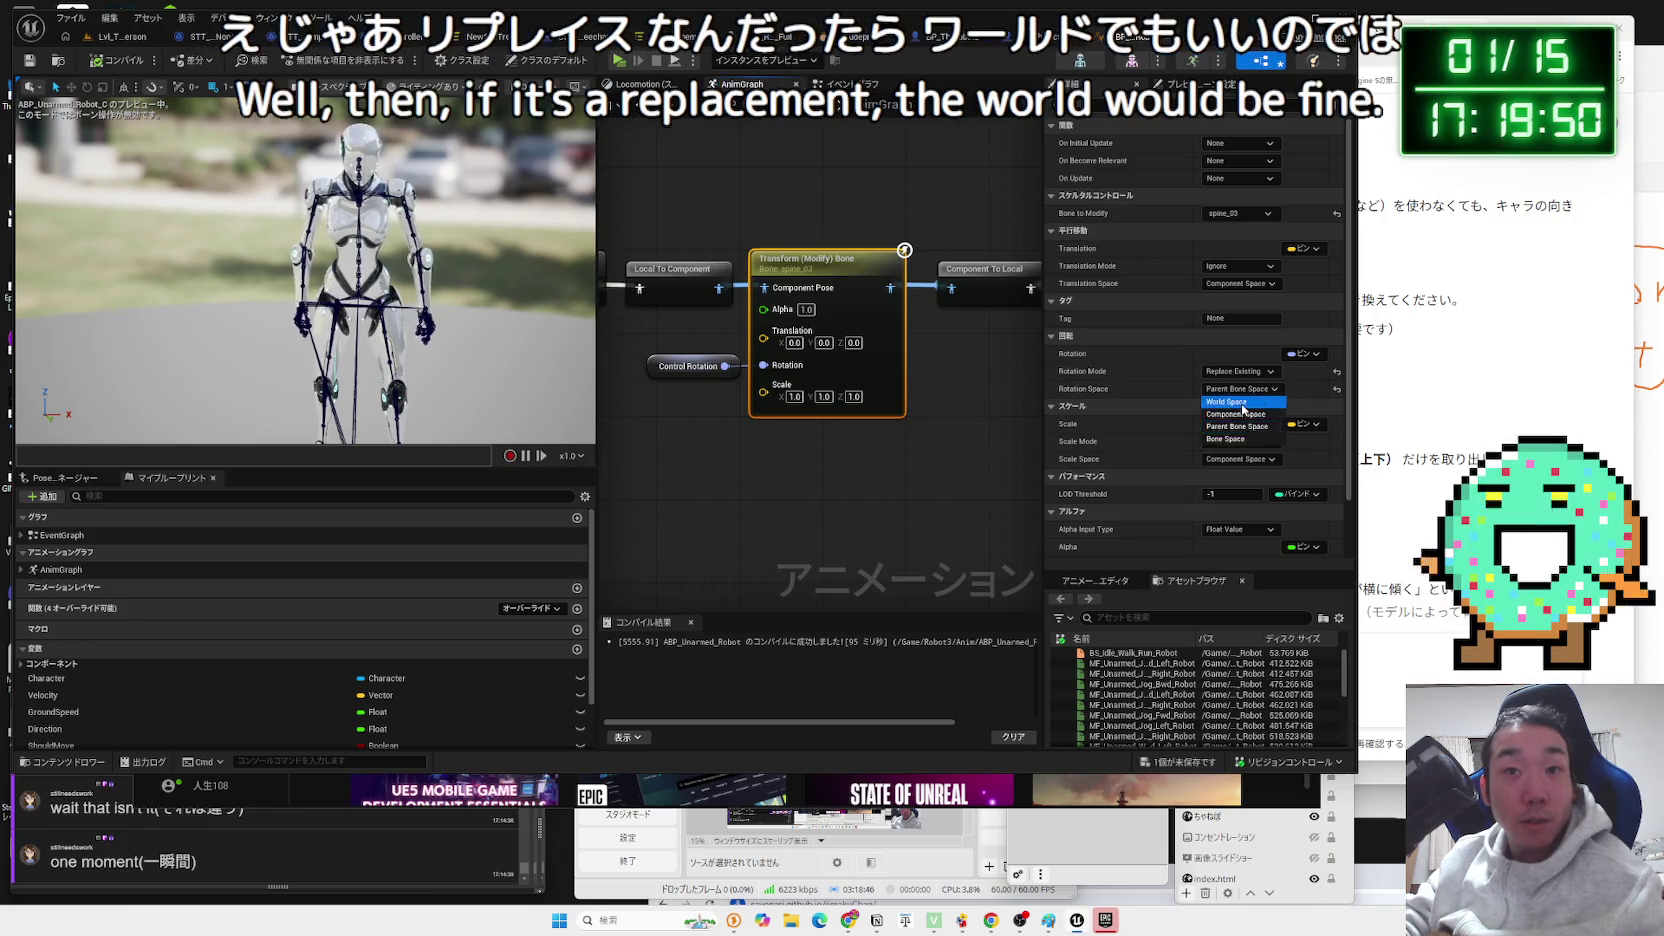
left_click(1242, 403)
left_click(122, 36)
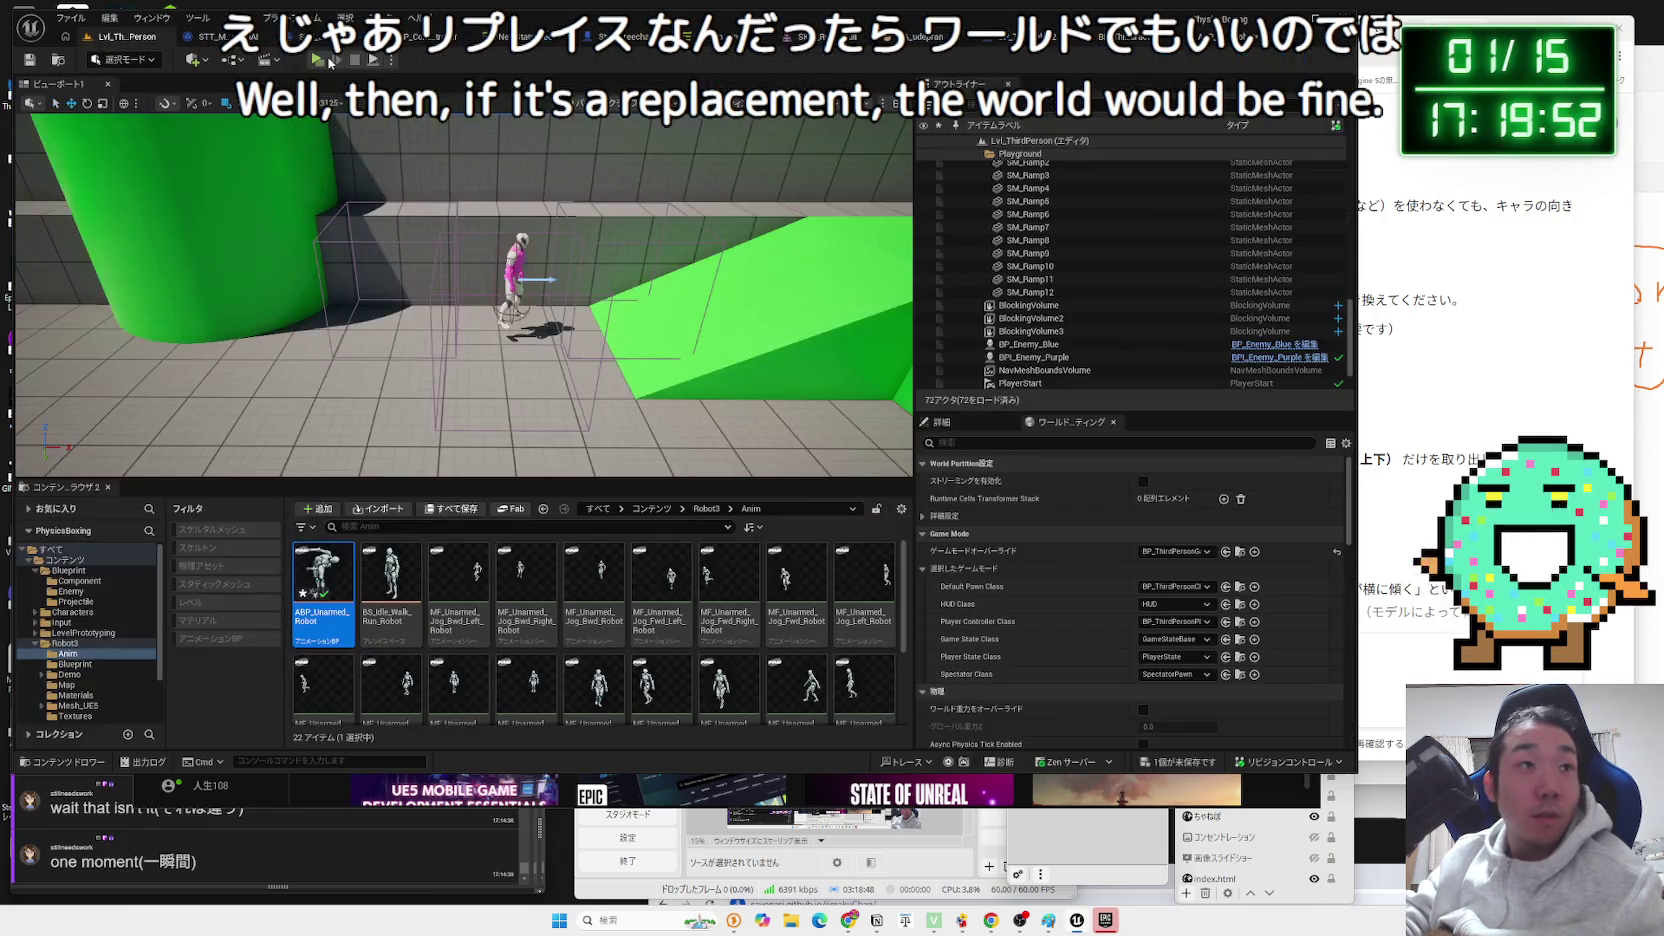
Play-test the robot with Component Space rotation, then reopen ABP_Unarmed_Robot from the Content Browser.
left_click(330, 62)
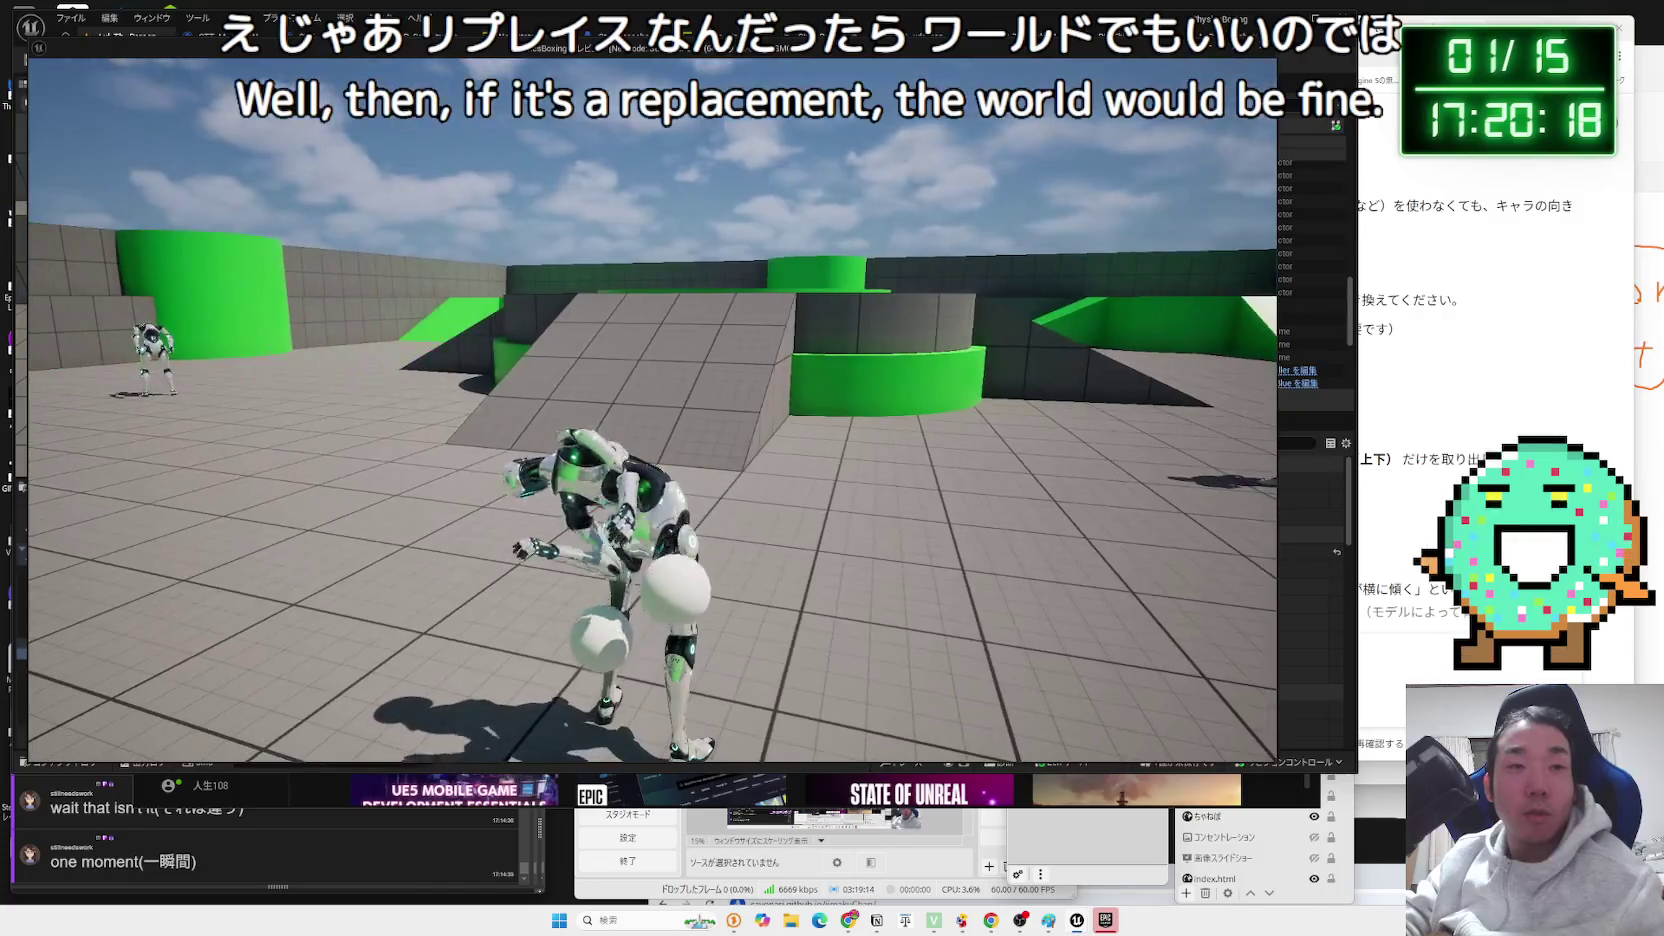
key("Escape")
double_click(322, 575)
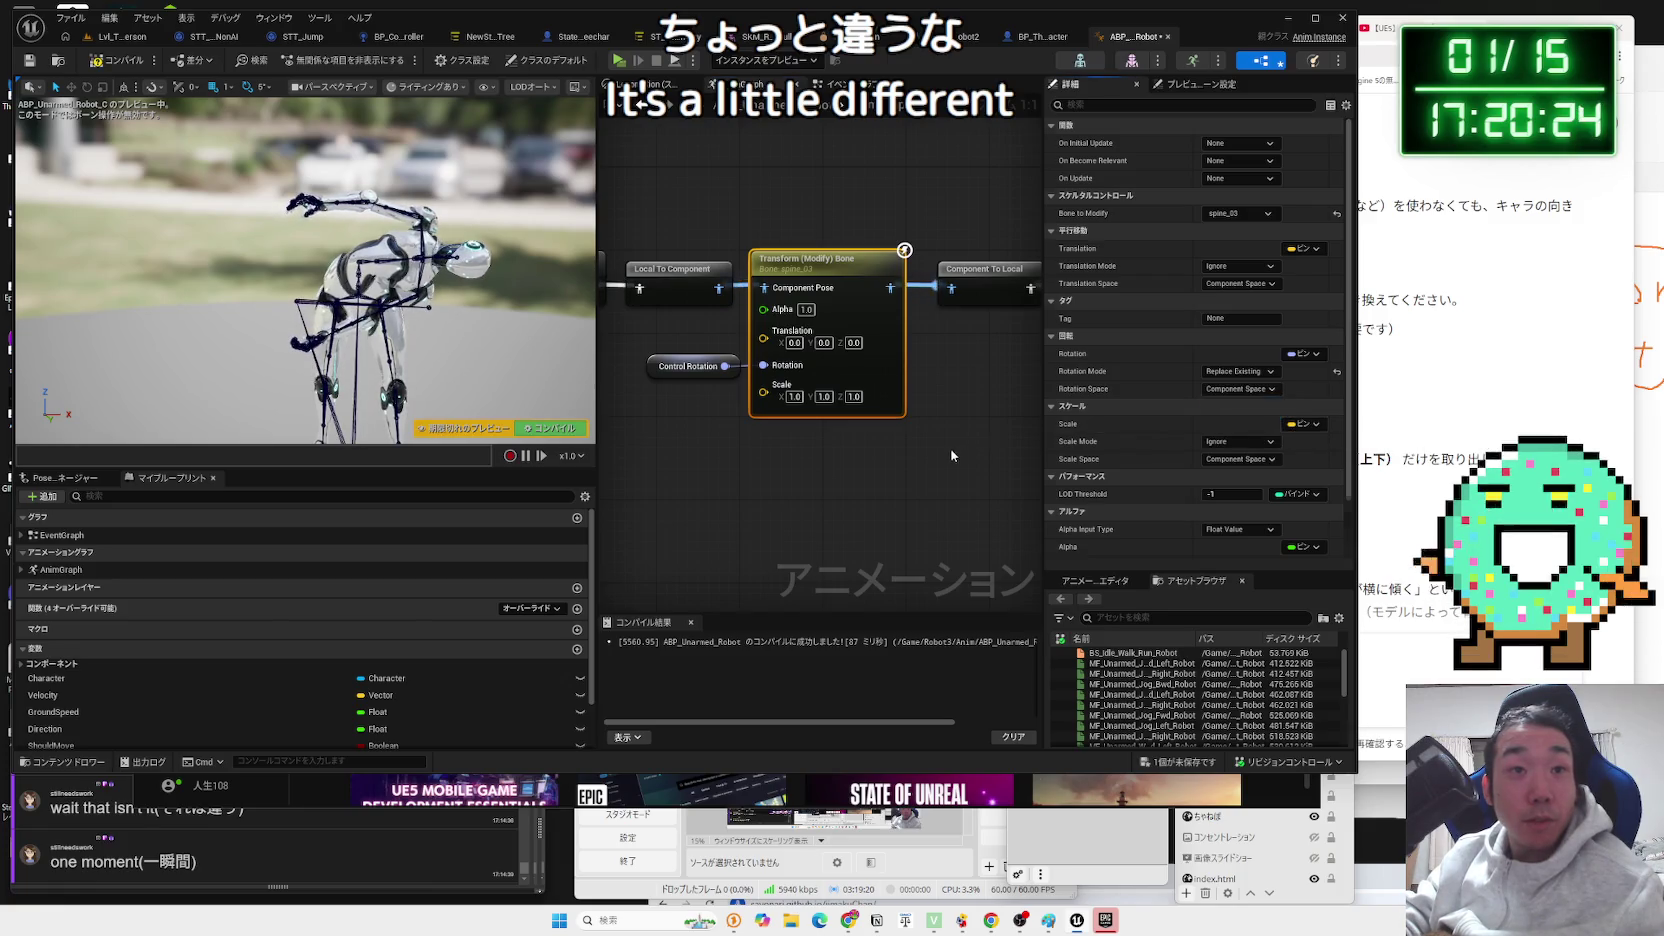
Try a Translation Z of 180 on the spine_04 bone node, then reset the translation to 0.
left_click(491, 276)
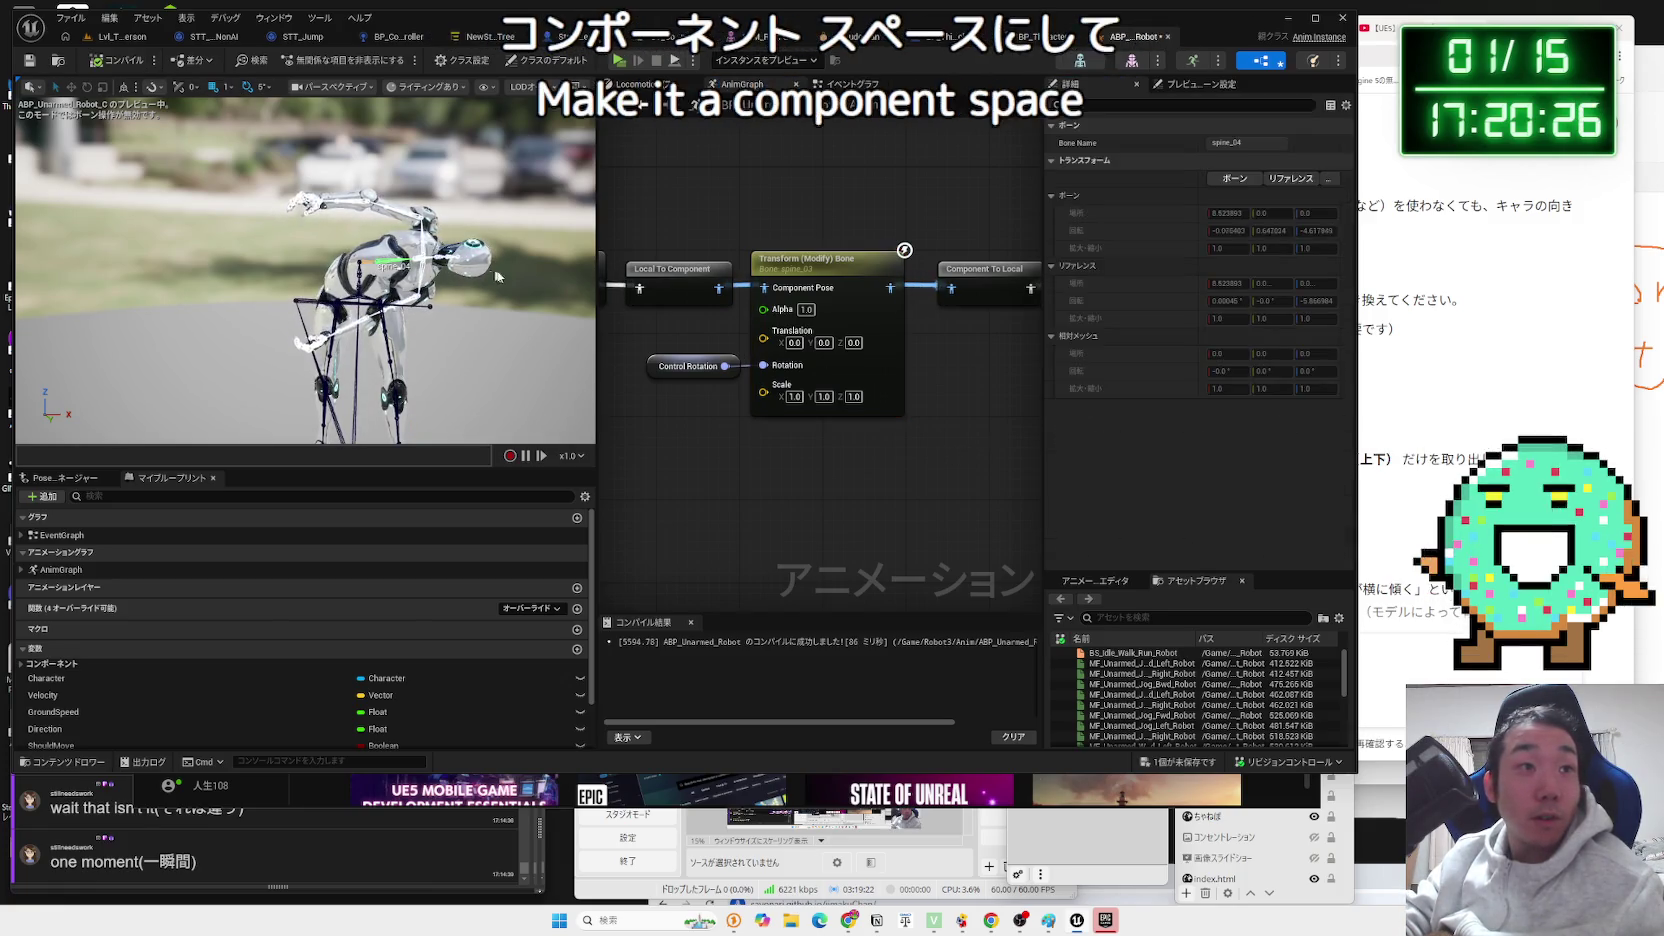
left_click(680, 330)
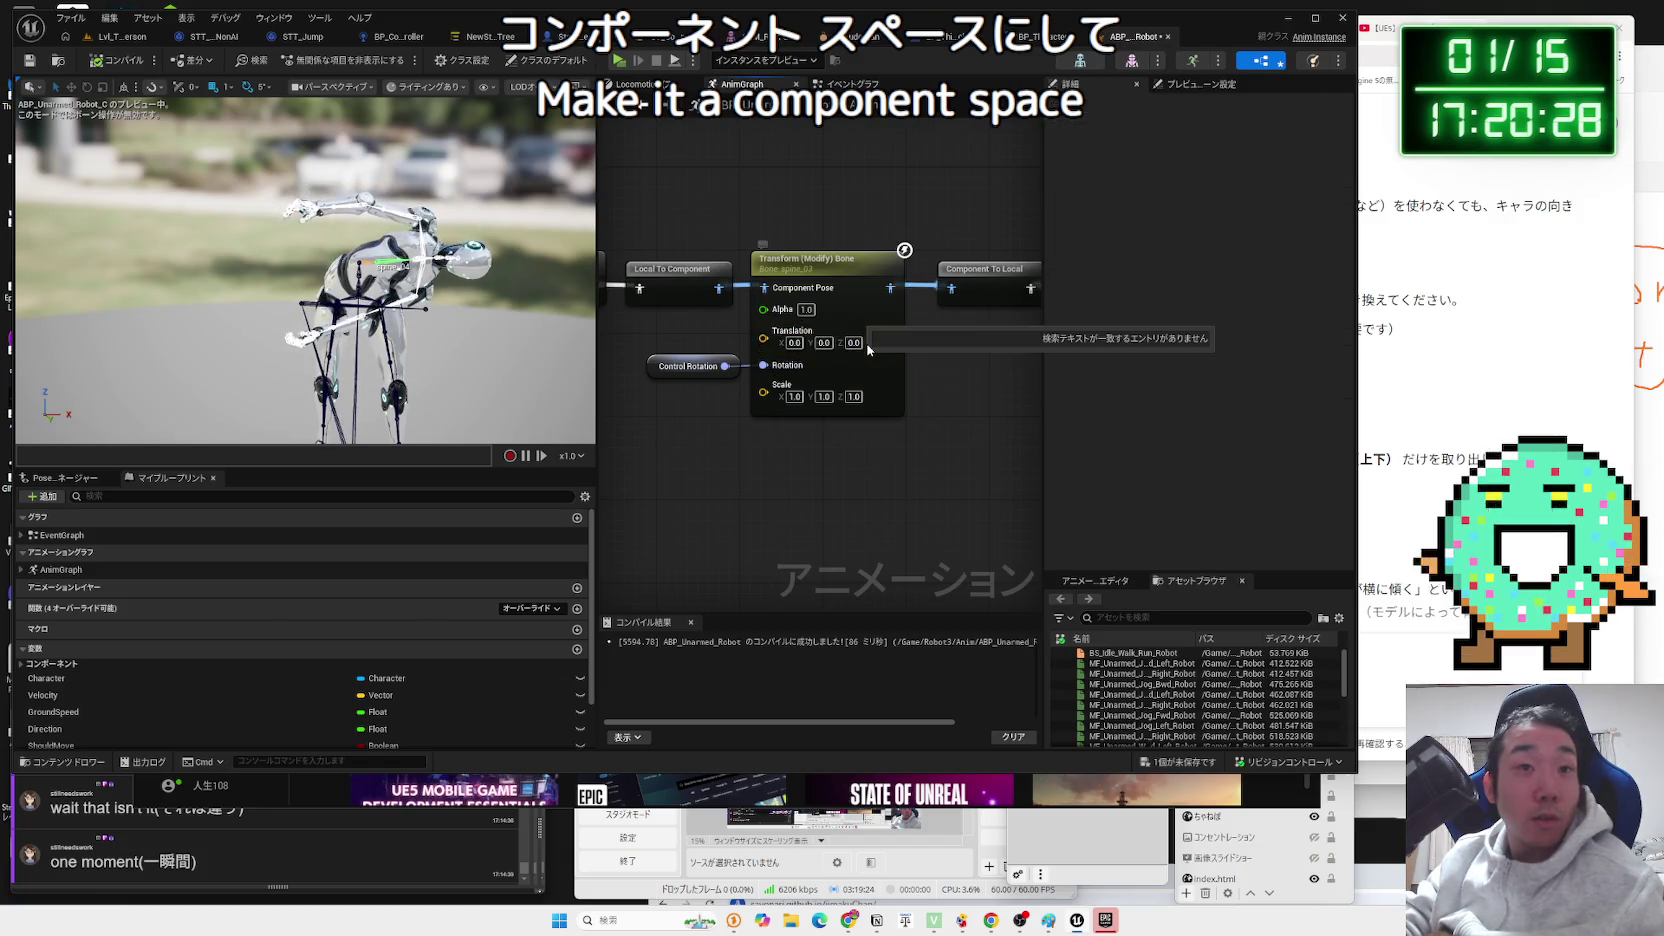
type("180")
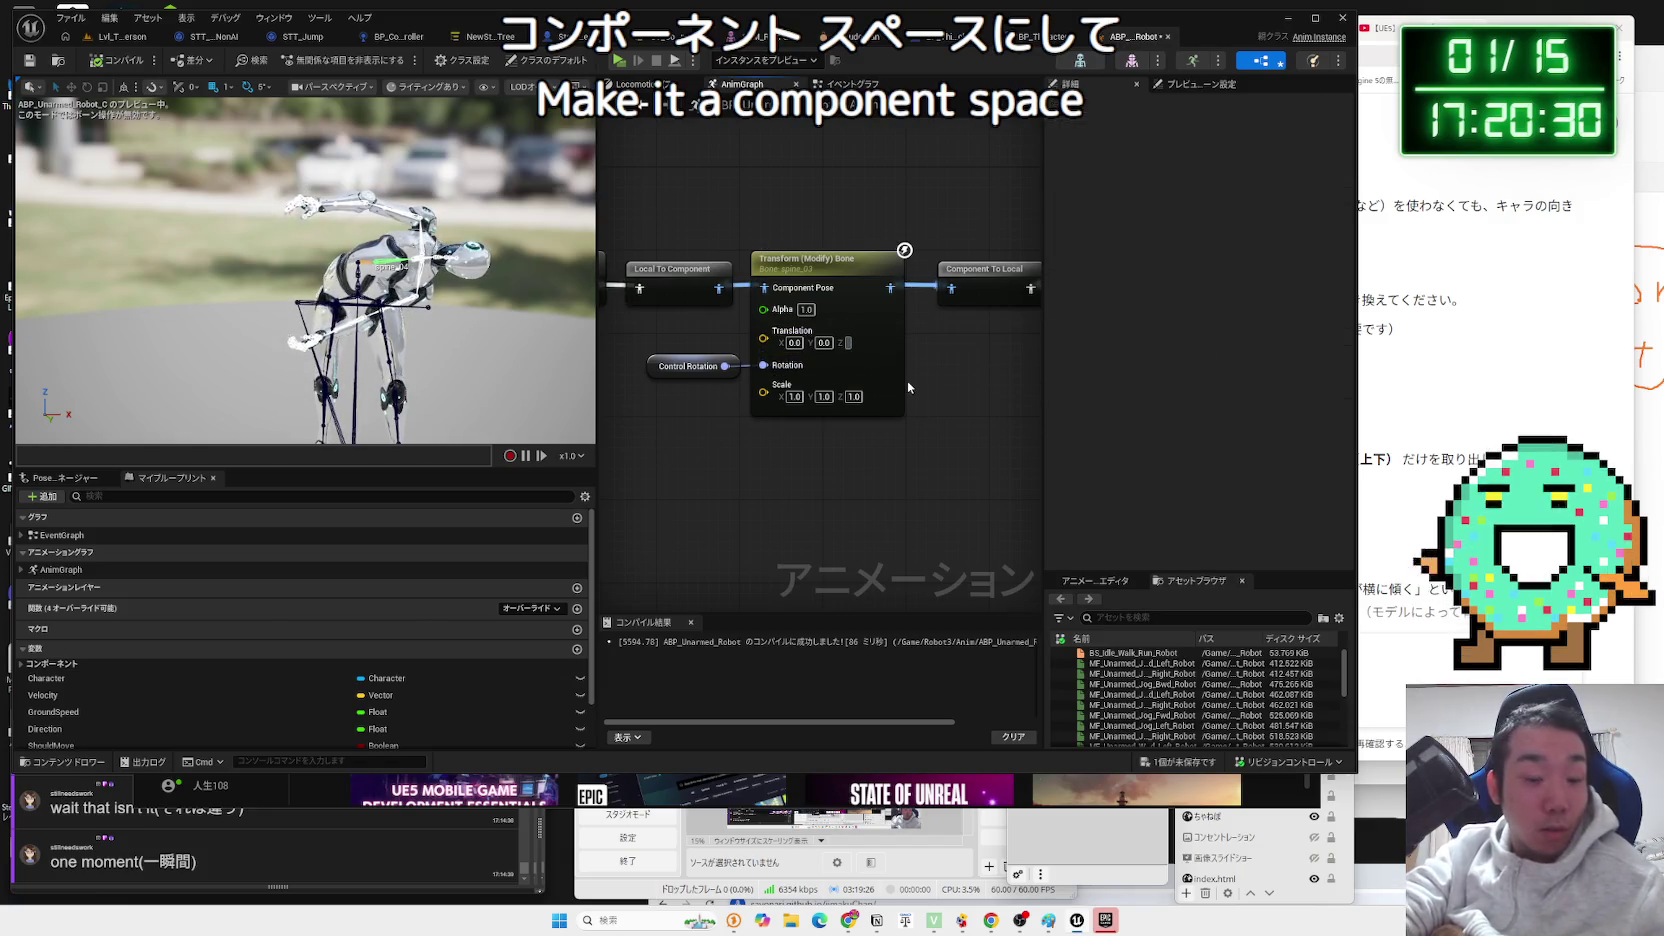
key("Return")
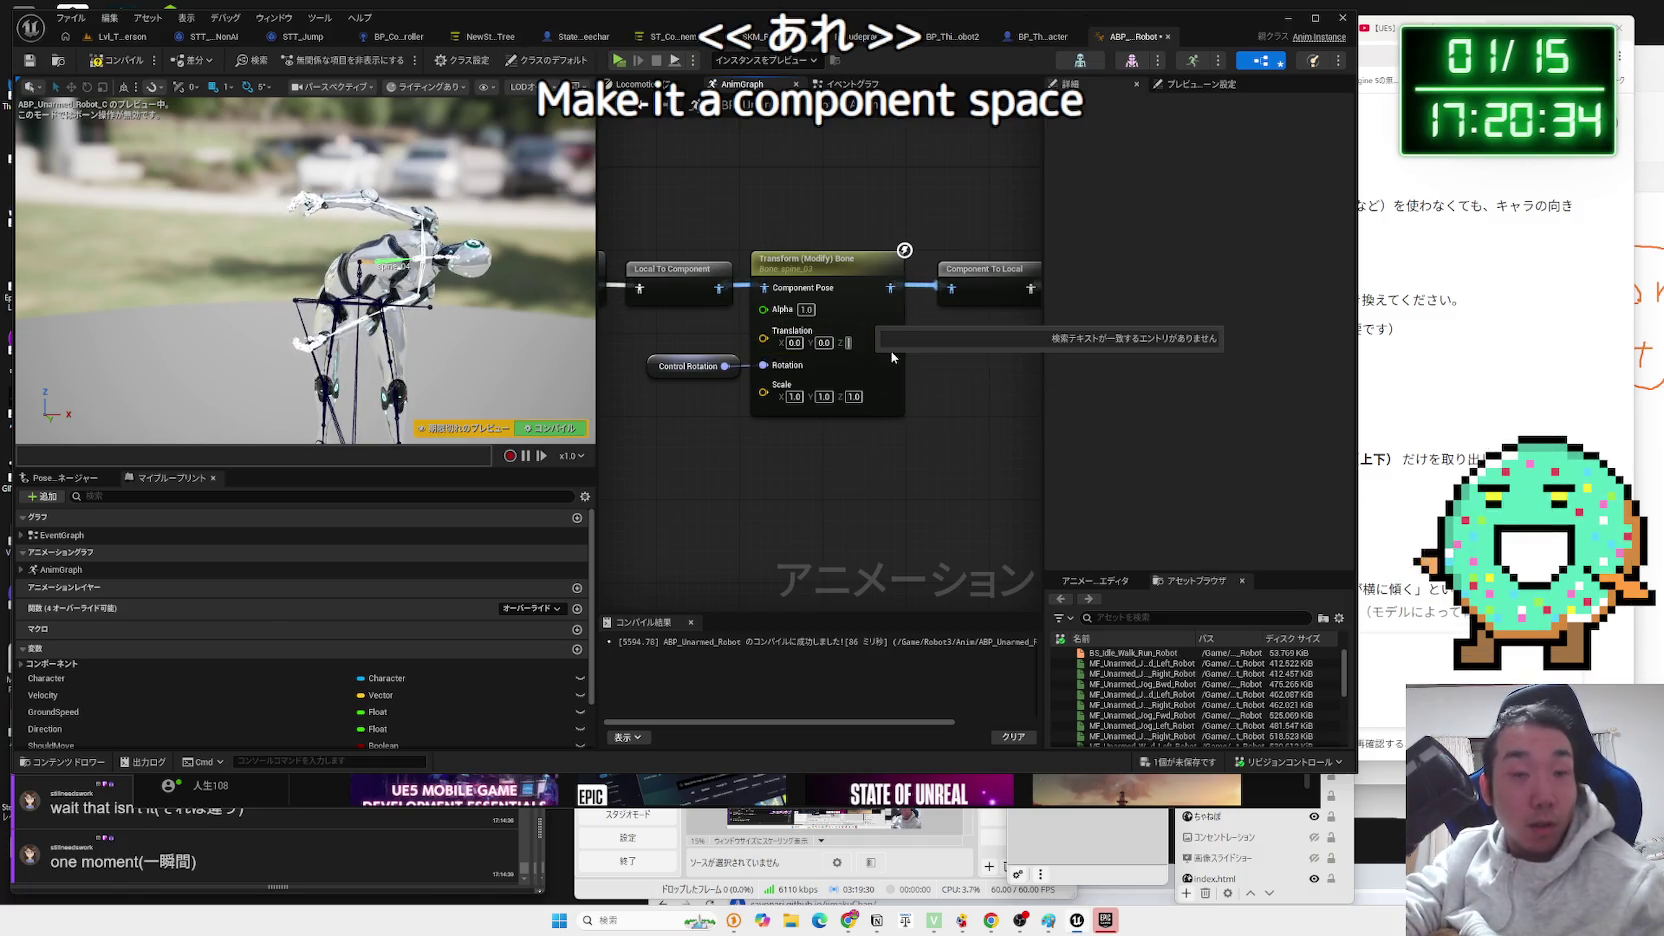
type("0.0")
key("Tab")
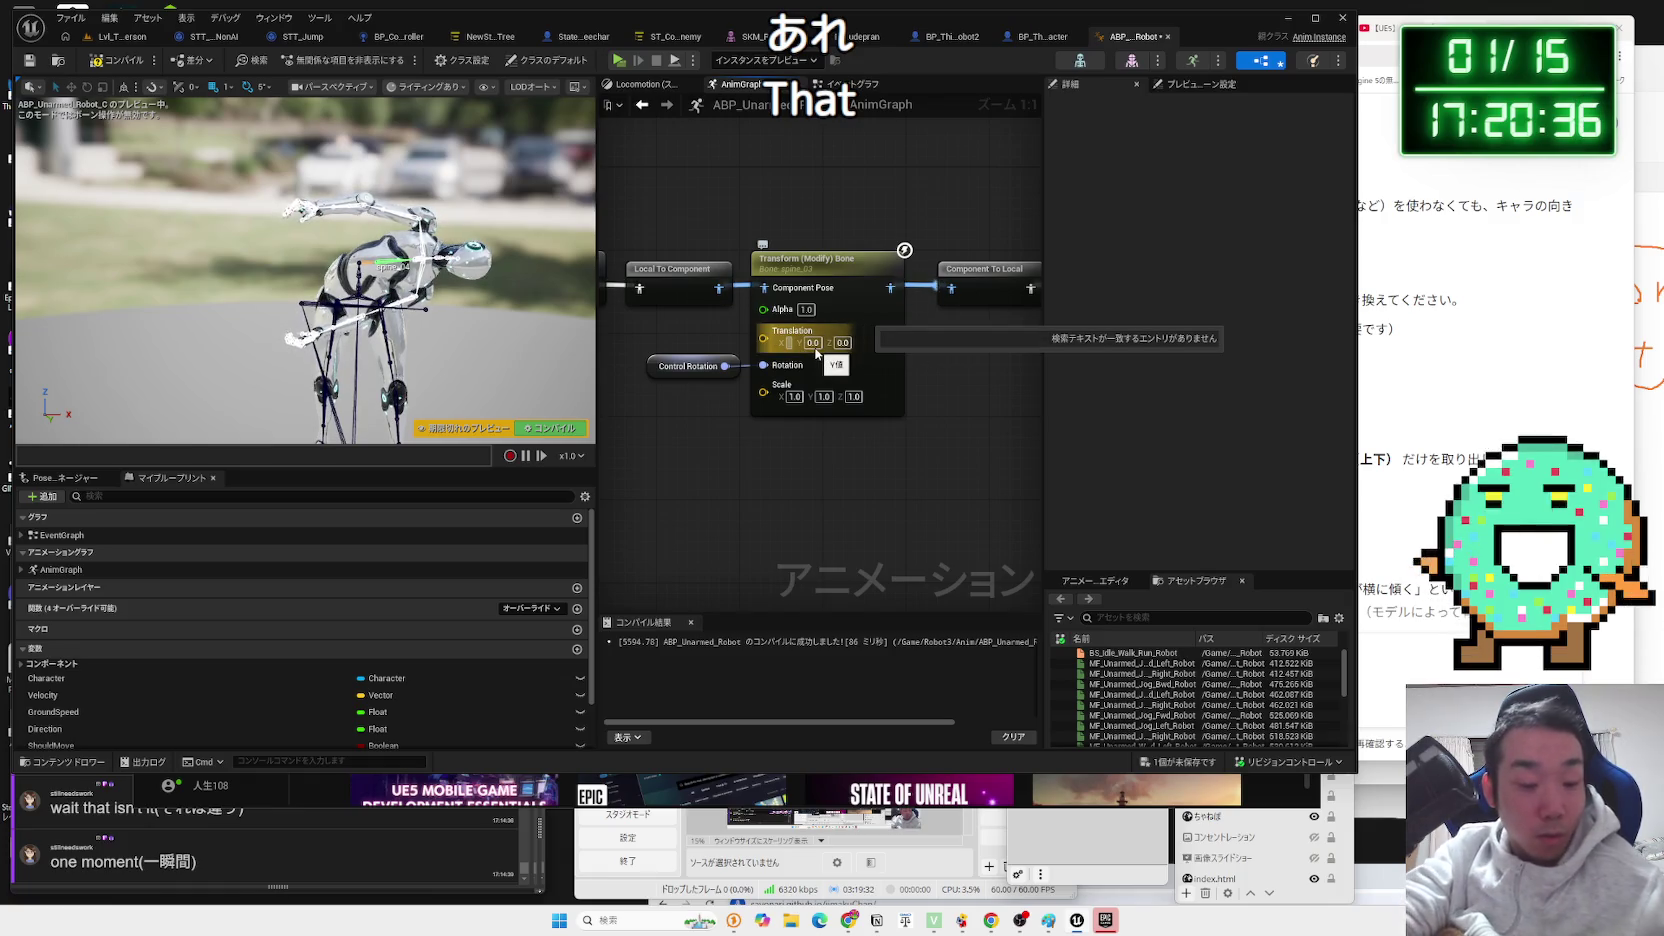
left_click(825, 397)
left_click_drag(777, 449, 819, 444)
type("180")
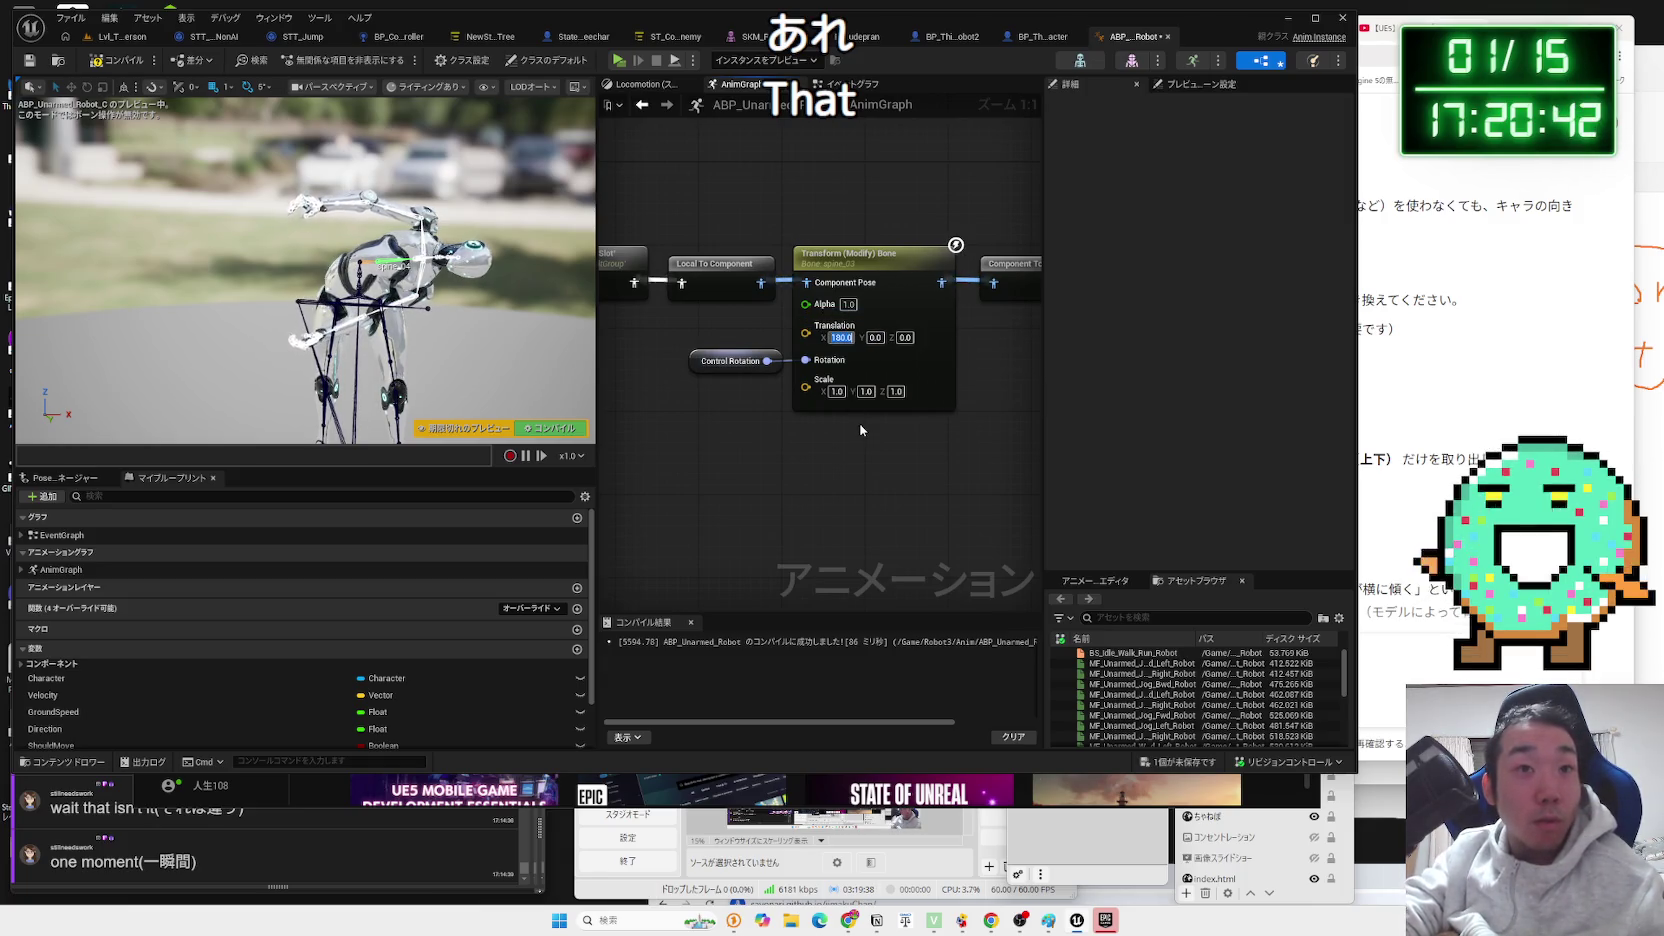
left_click(841, 337)
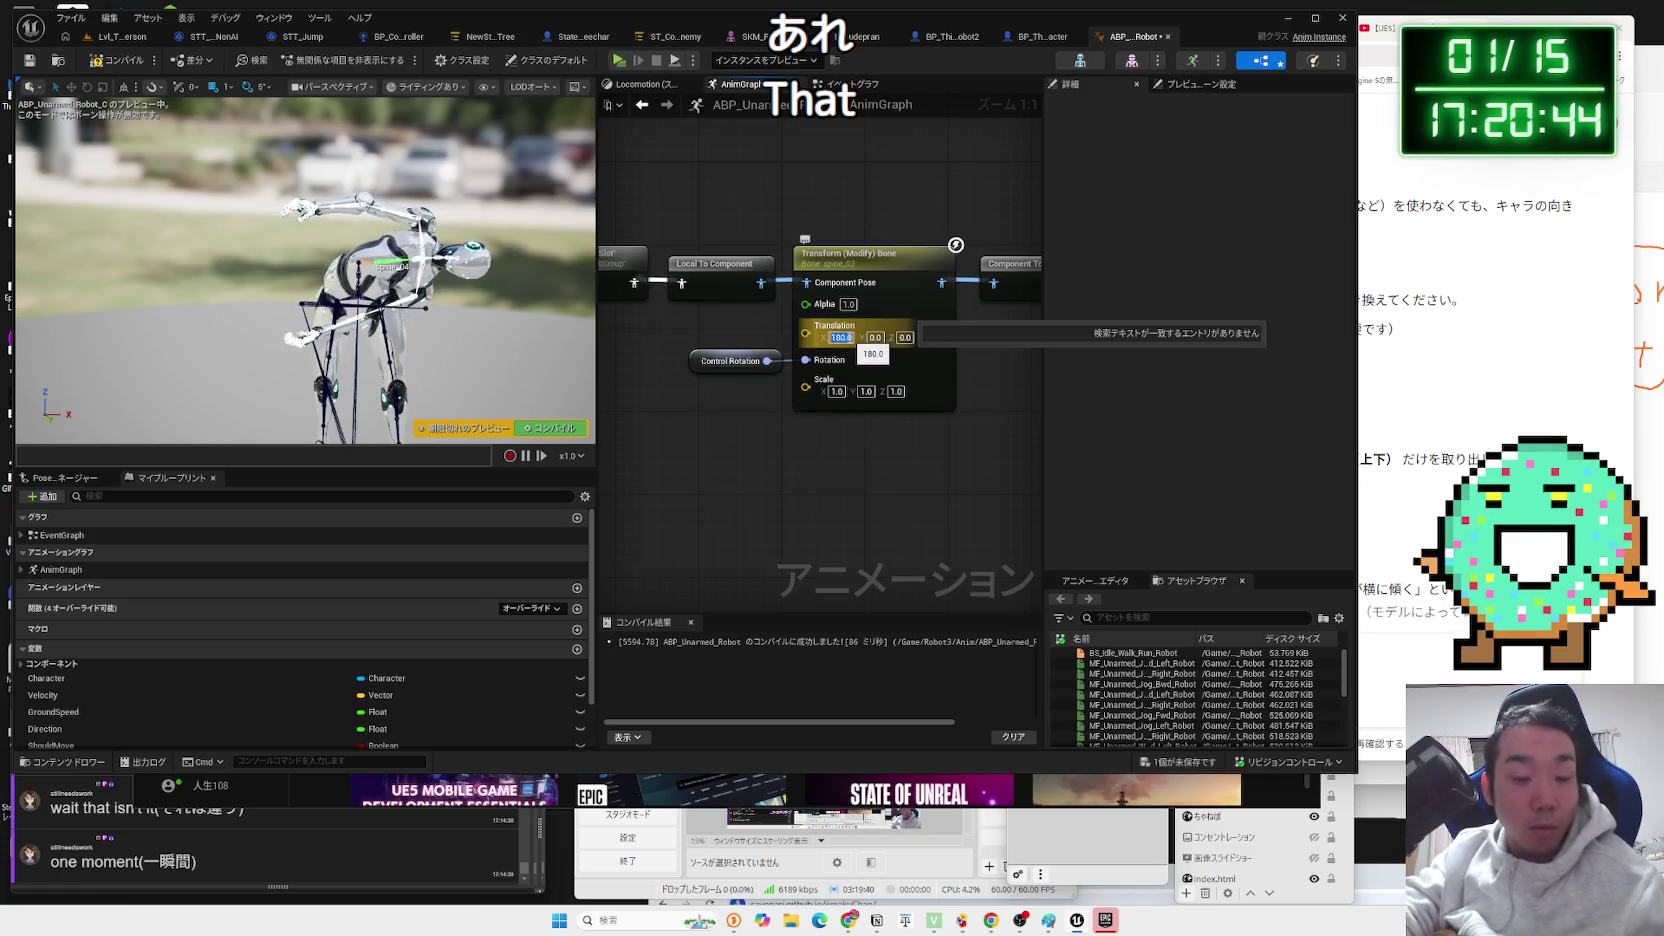
type("0")
Move the Control Rotation node away so it no longer feeds the bone's Rotation input.
left_click_drag(767, 360, 636, 366)
left_click(642, 374)
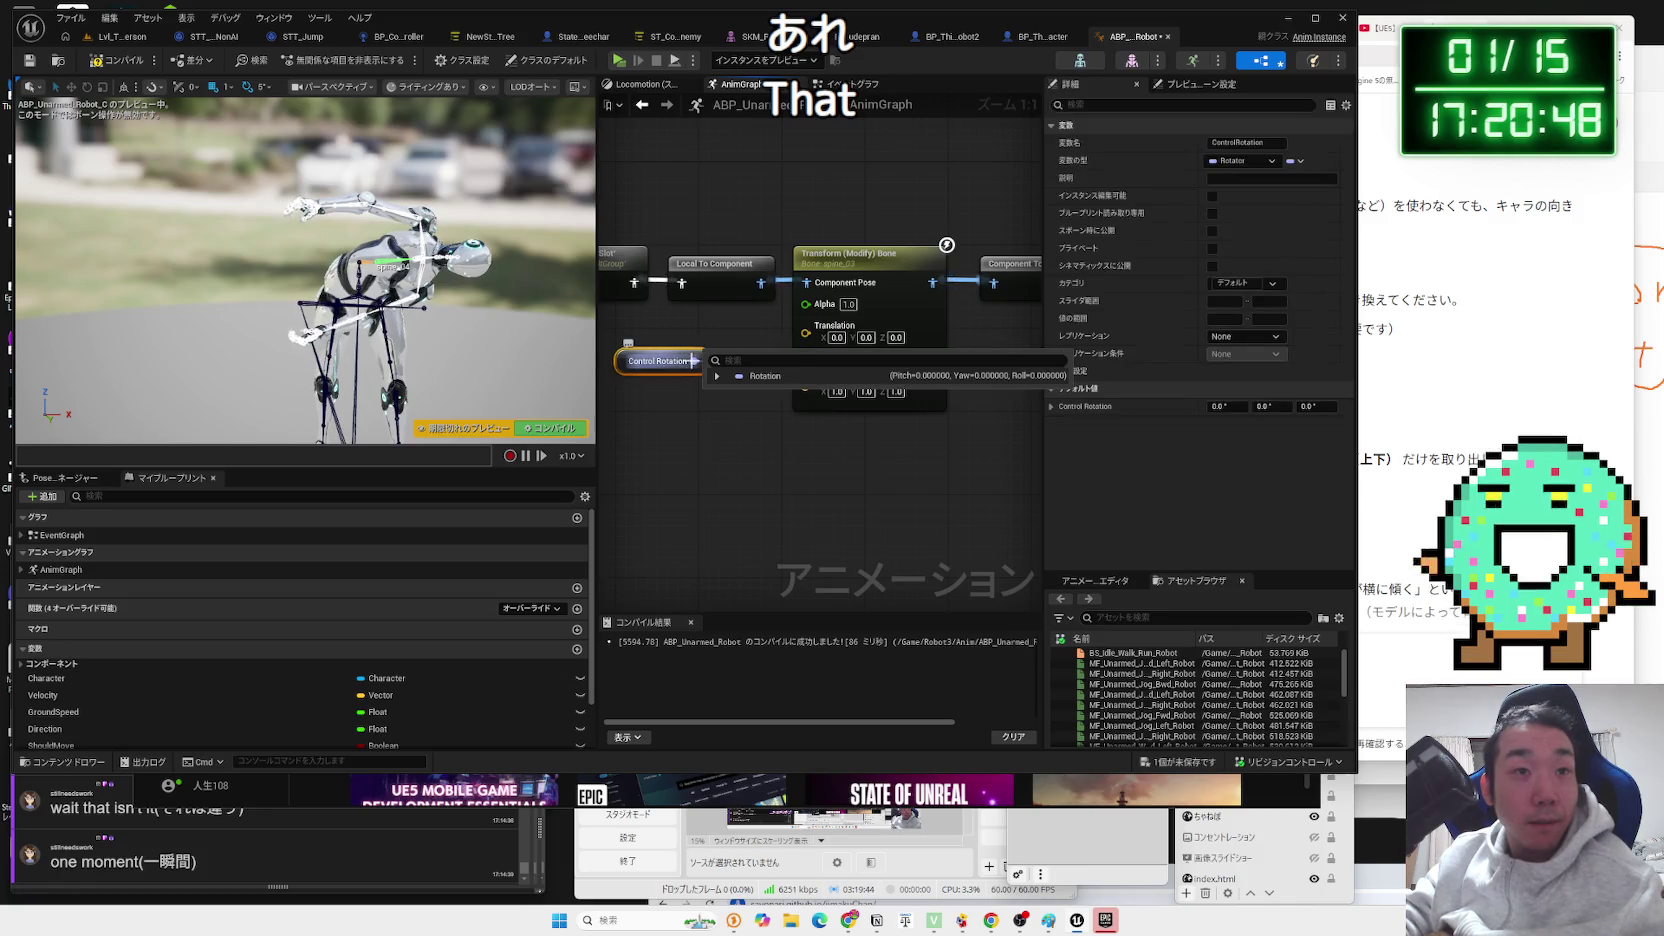
right_click(807, 361)
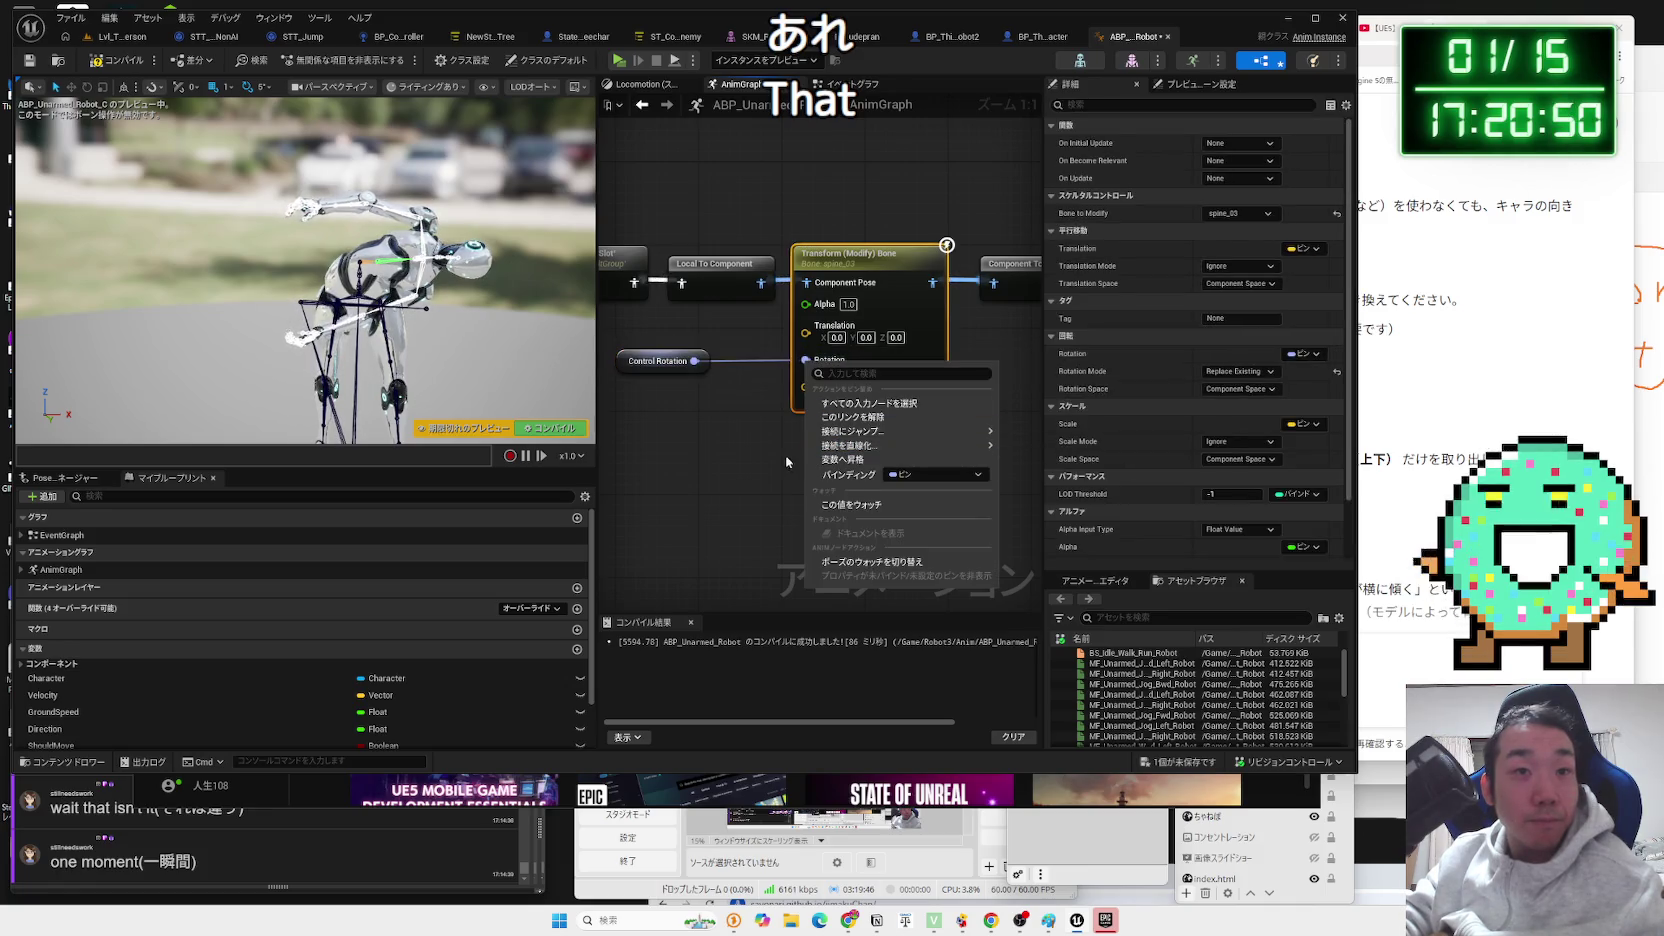
left_click(780, 400)
right_click(806, 360)
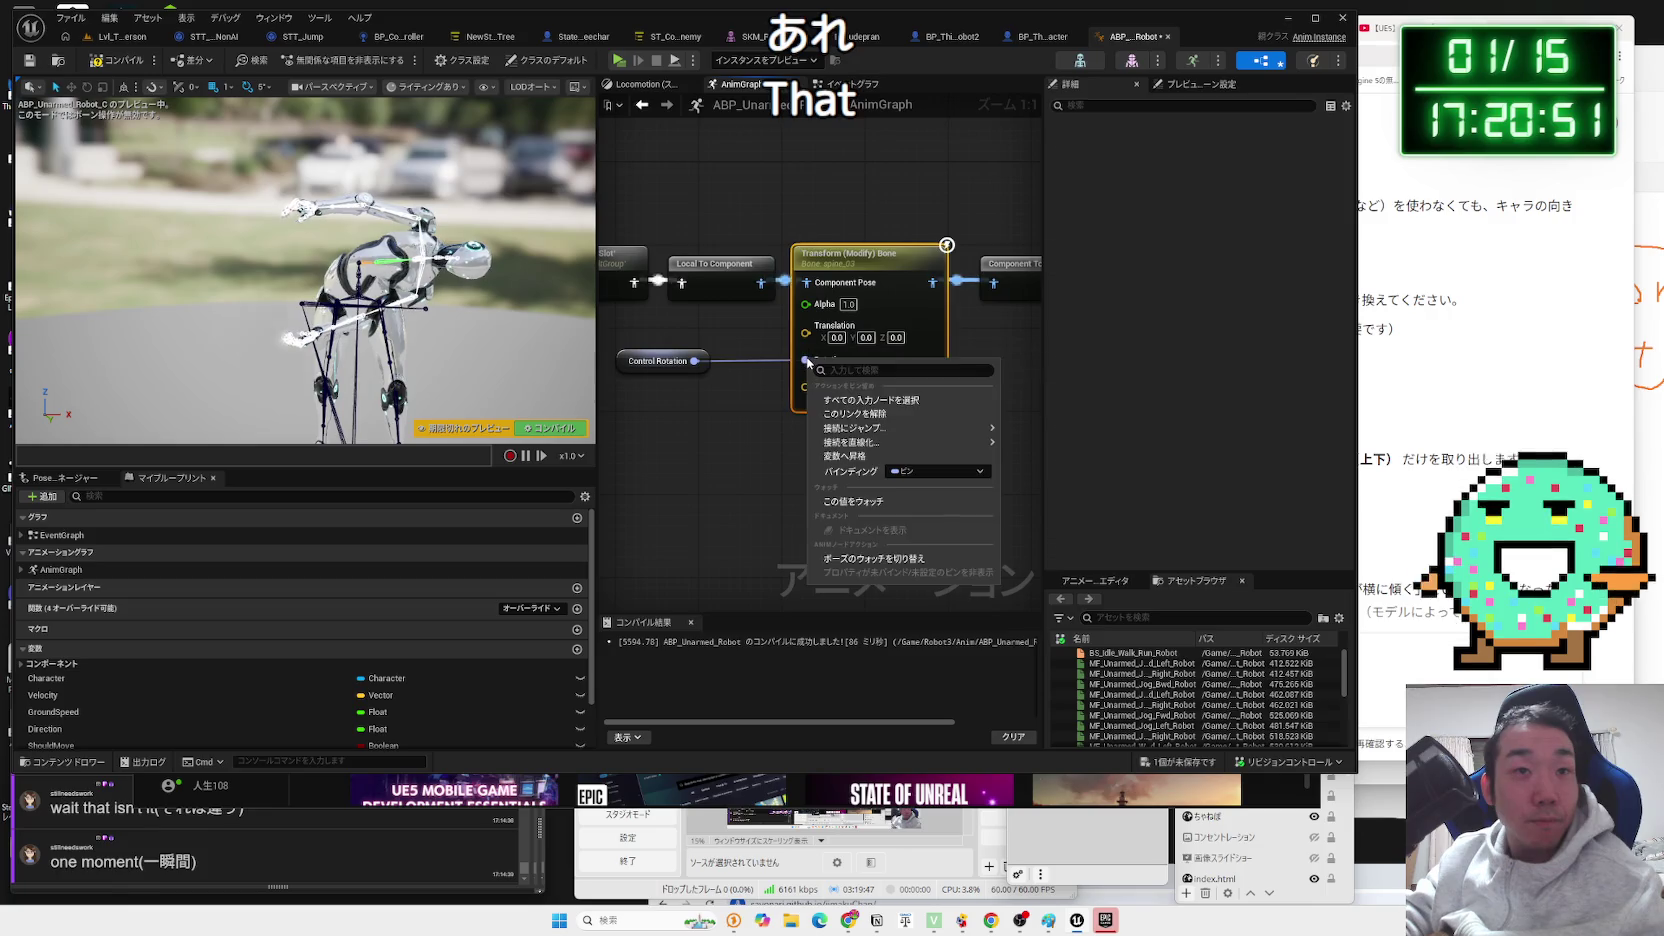
left_click(751, 370)
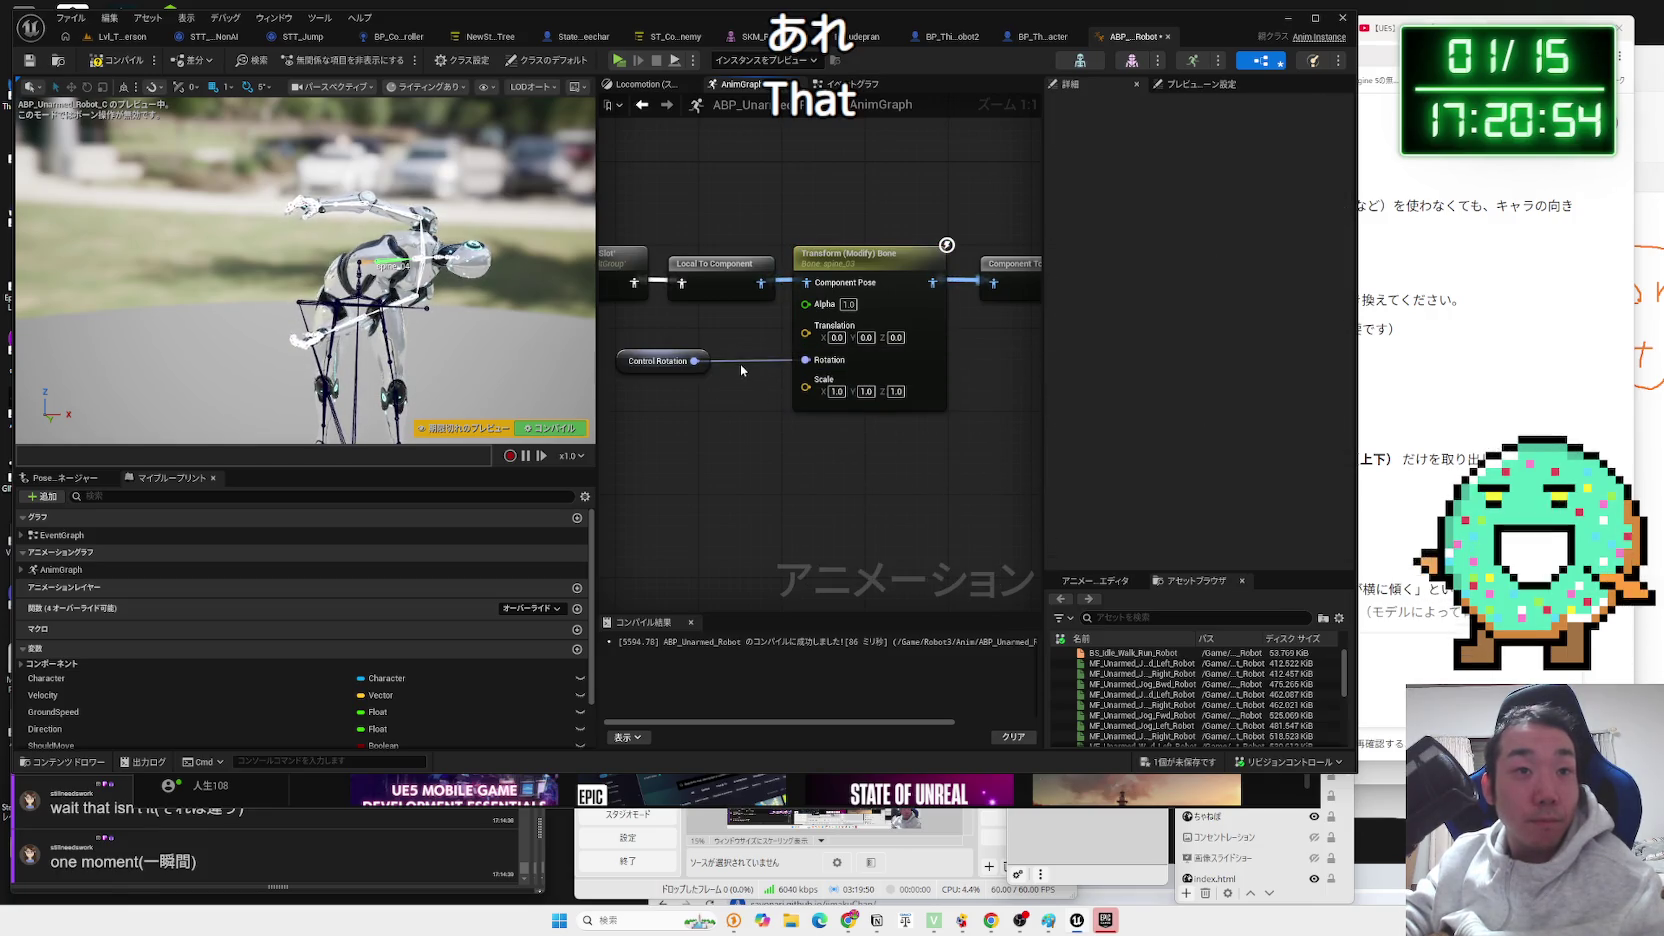
mouse_move(744, 361)
left_click(660, 361)
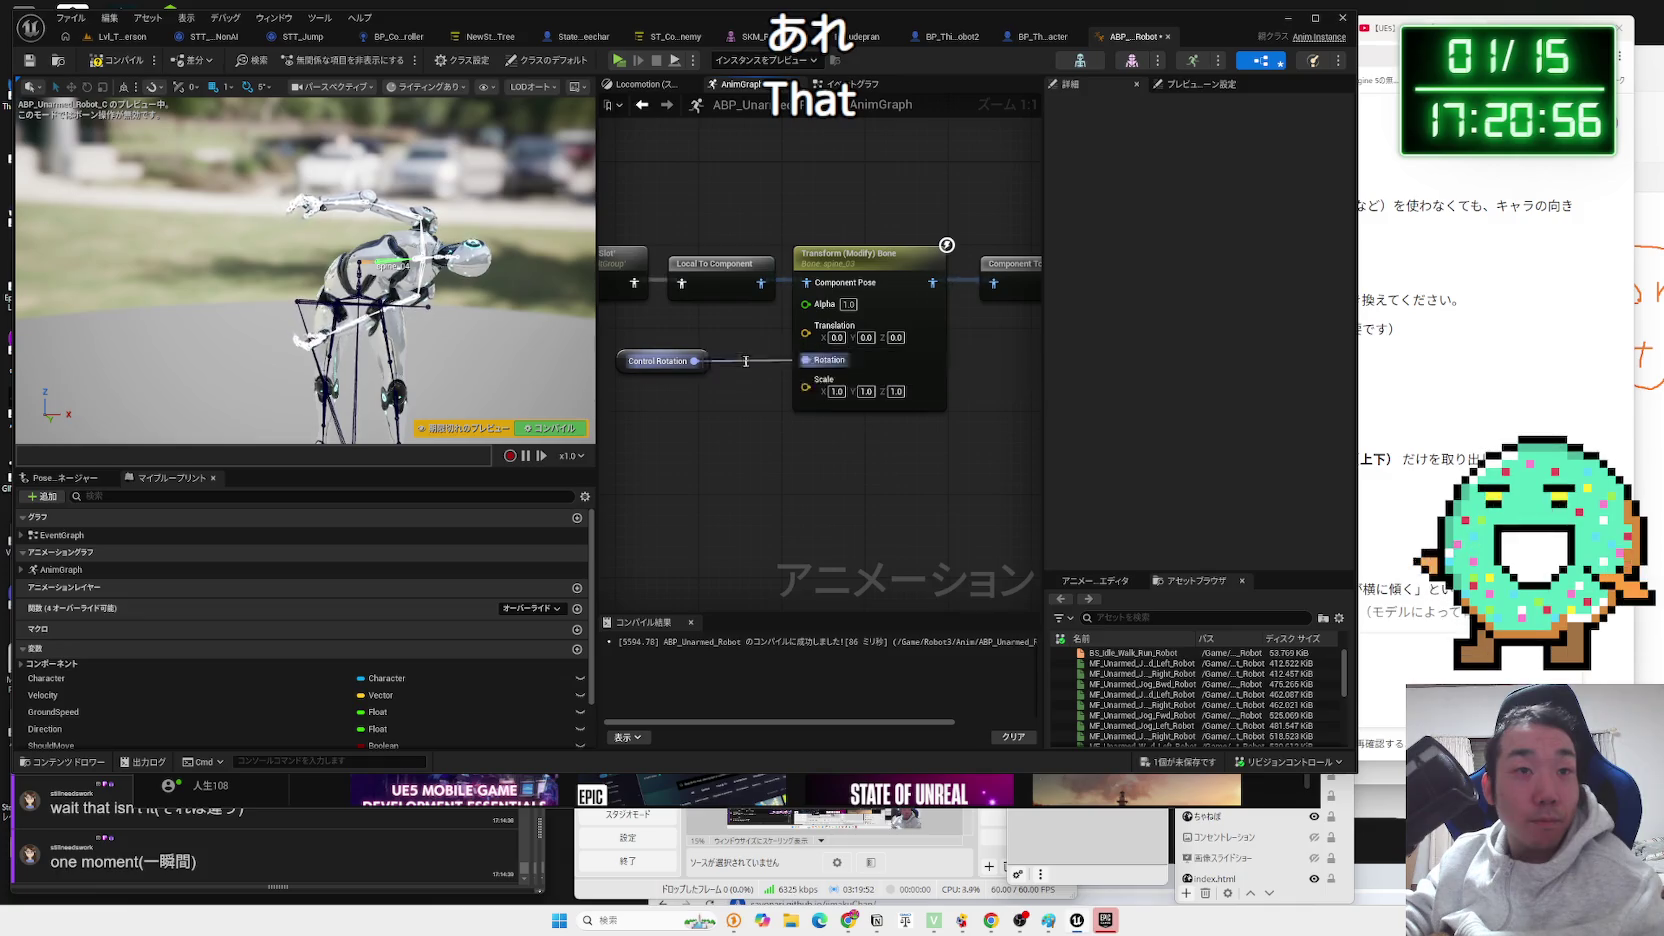
left_click_drag(660, 361, 630, 454)
left_click(711, 438, "alt")
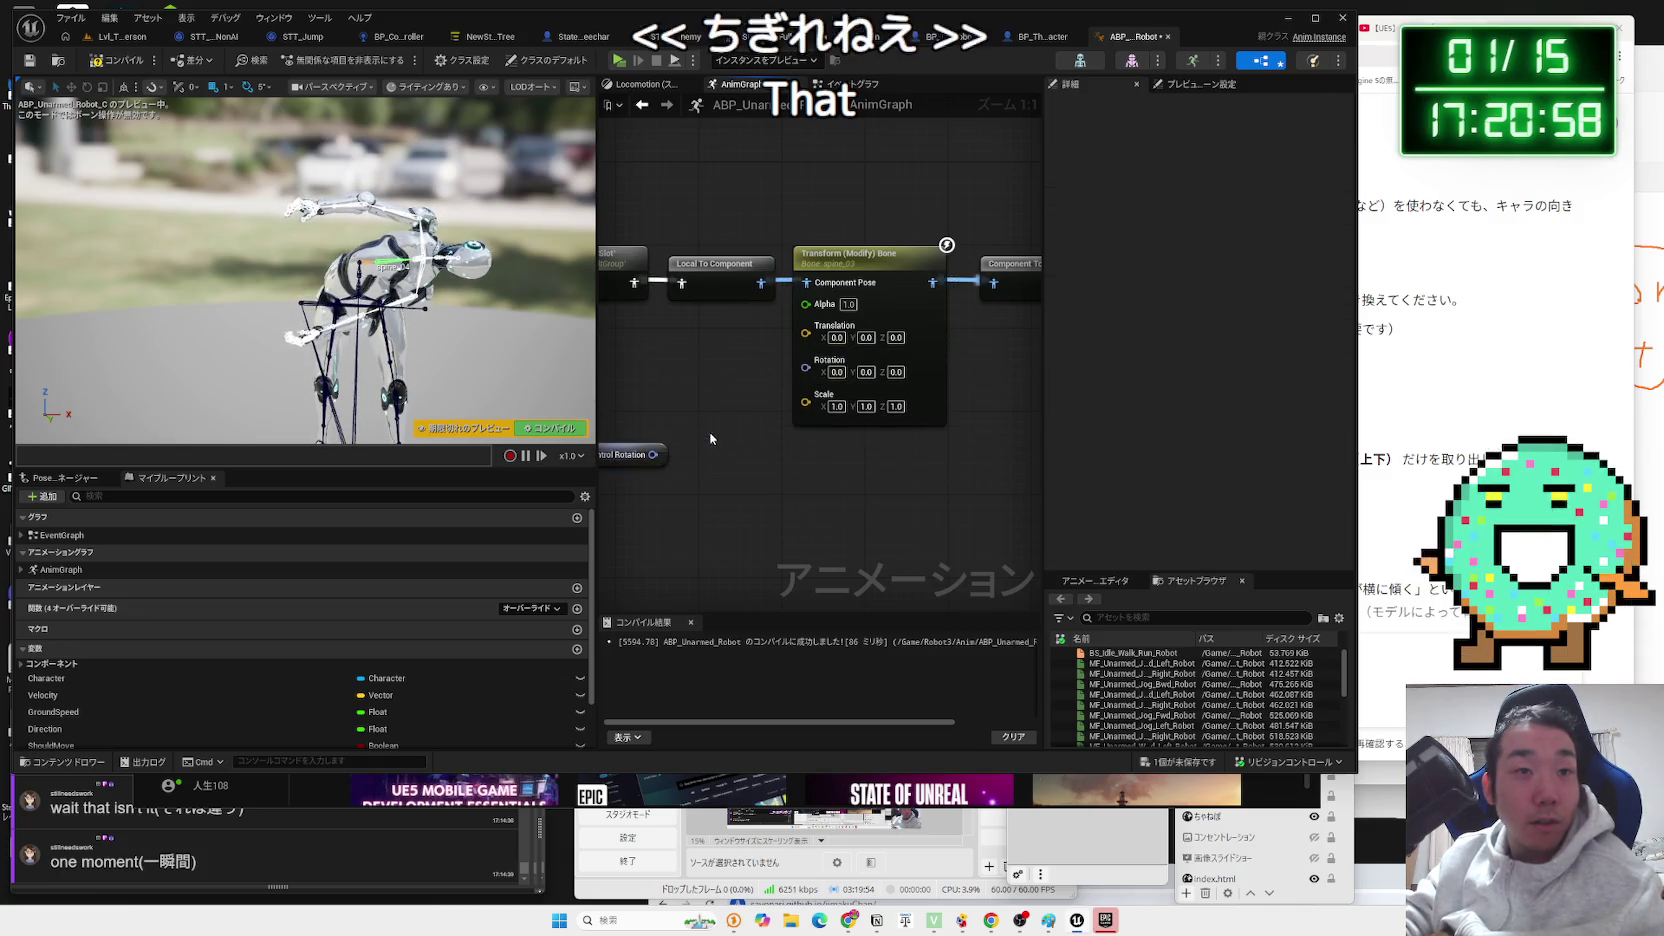
Split both rotators, wiring control pitch to Rotation Y and yaw through an Add node to Rotation Z.
right_click(806, 366)
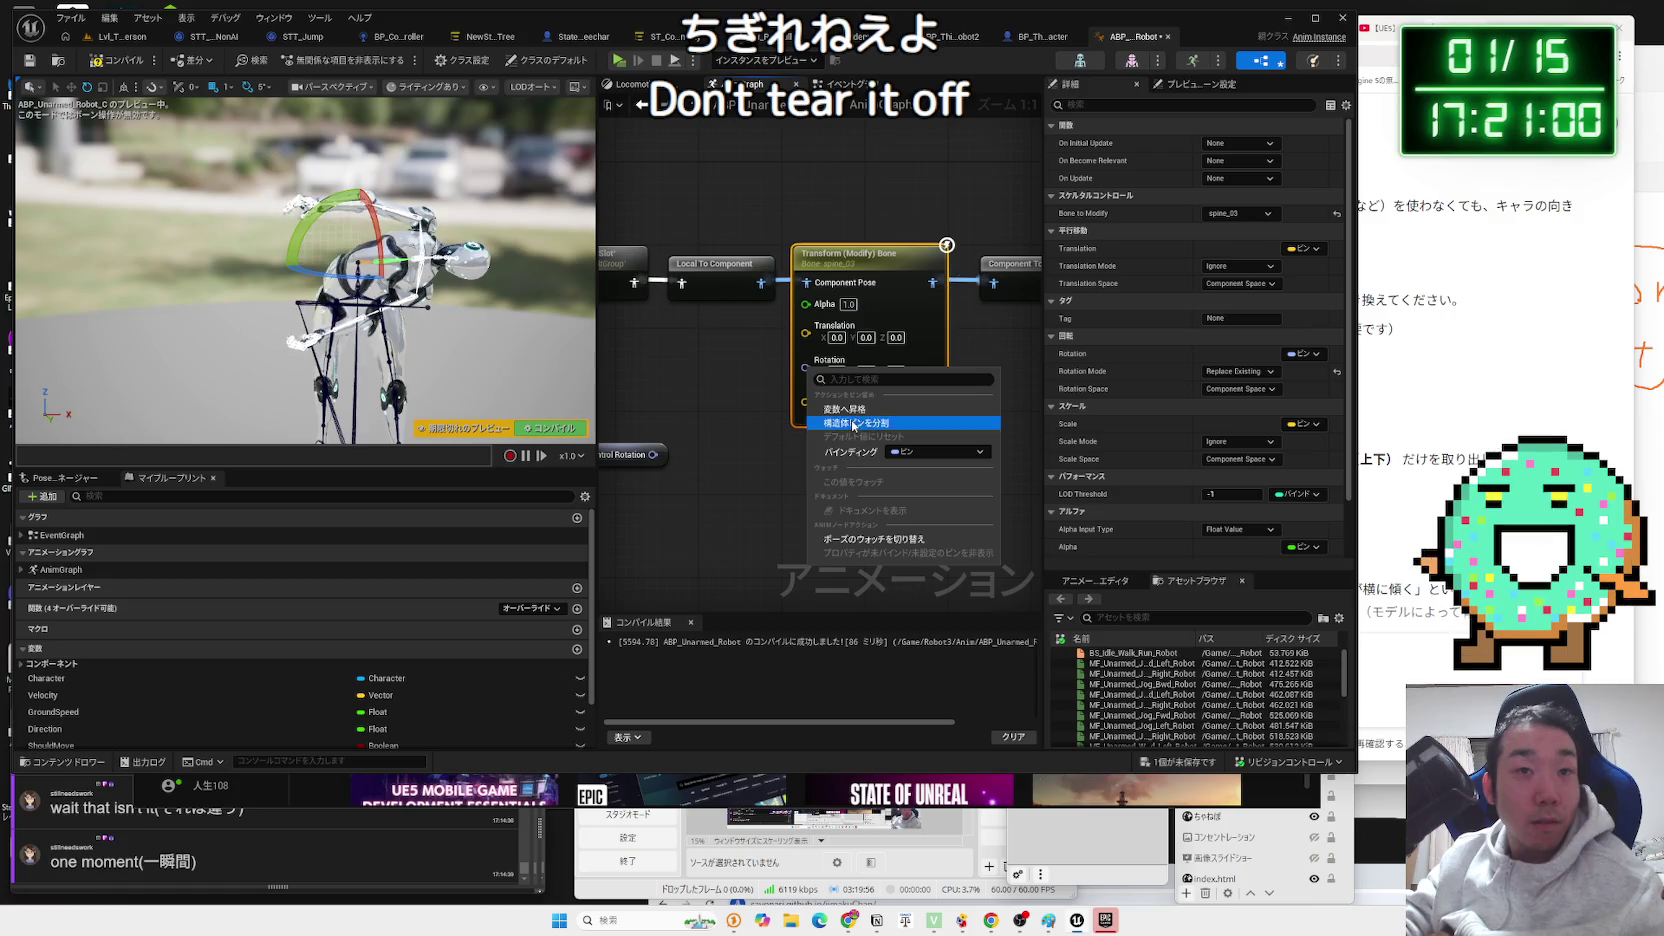
left_click(853, 424)
right_click(745, 430)
left_click(720, 462)
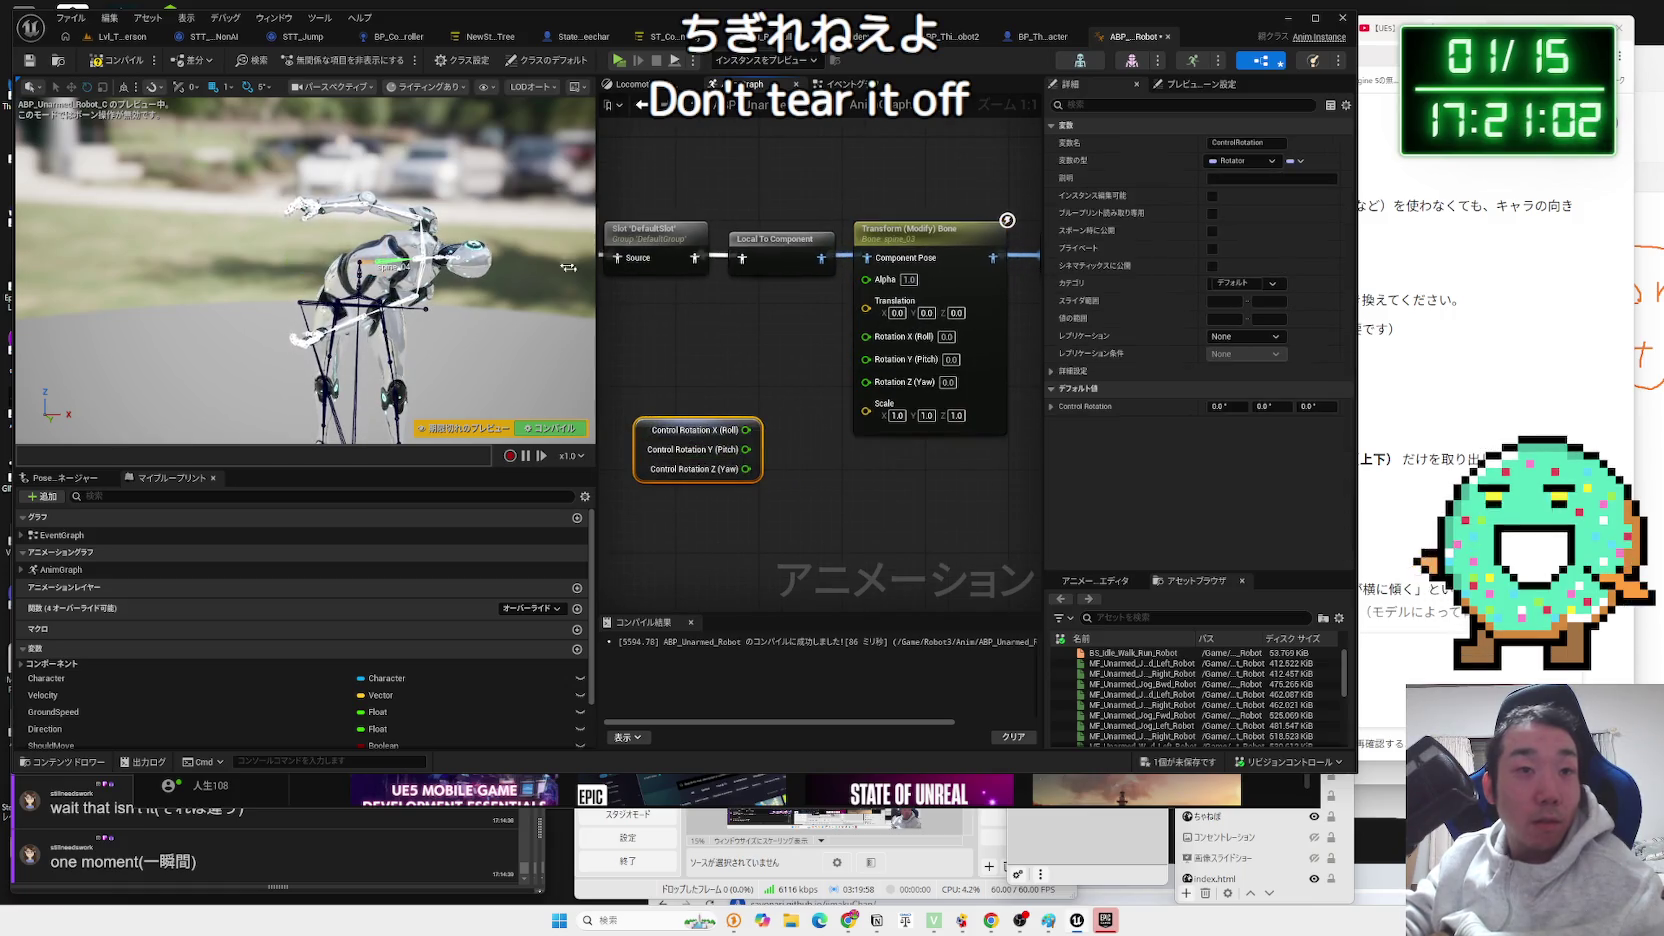
mouse_move(649, 431)
left_mouse_down()
mouse_move(627, 336)
mouse_move(858, 355)
left_mouse_up()
left_click_drag(869, 367, 878, 356)
left_click_drag(749, 387, 777, 441)
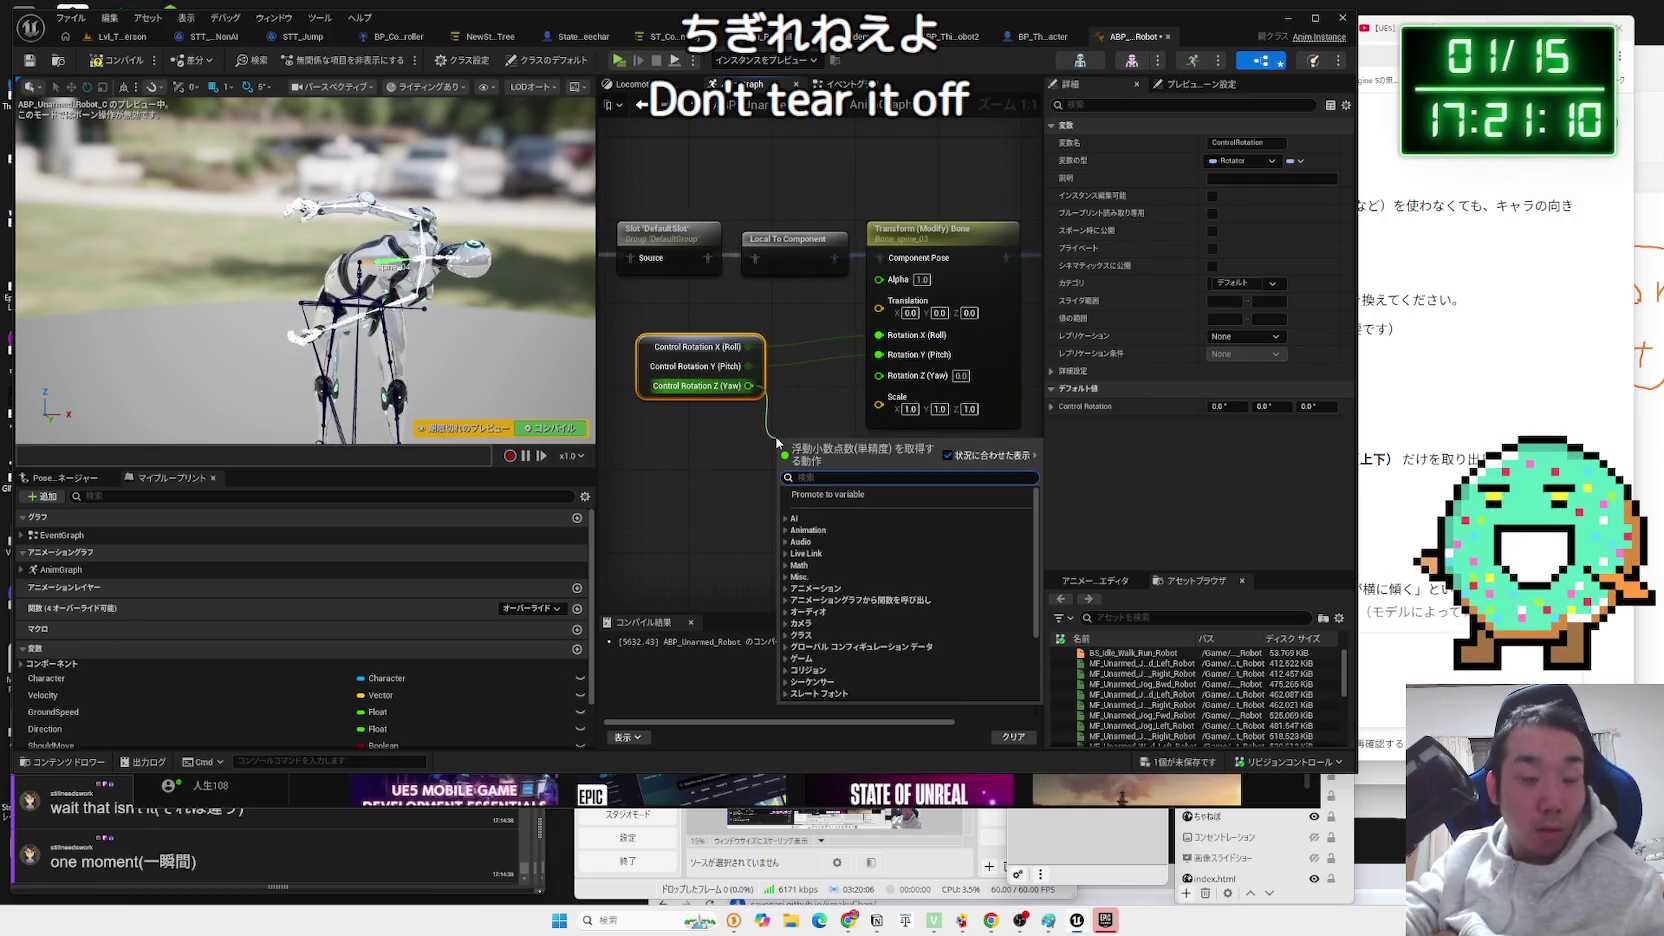
type("+")
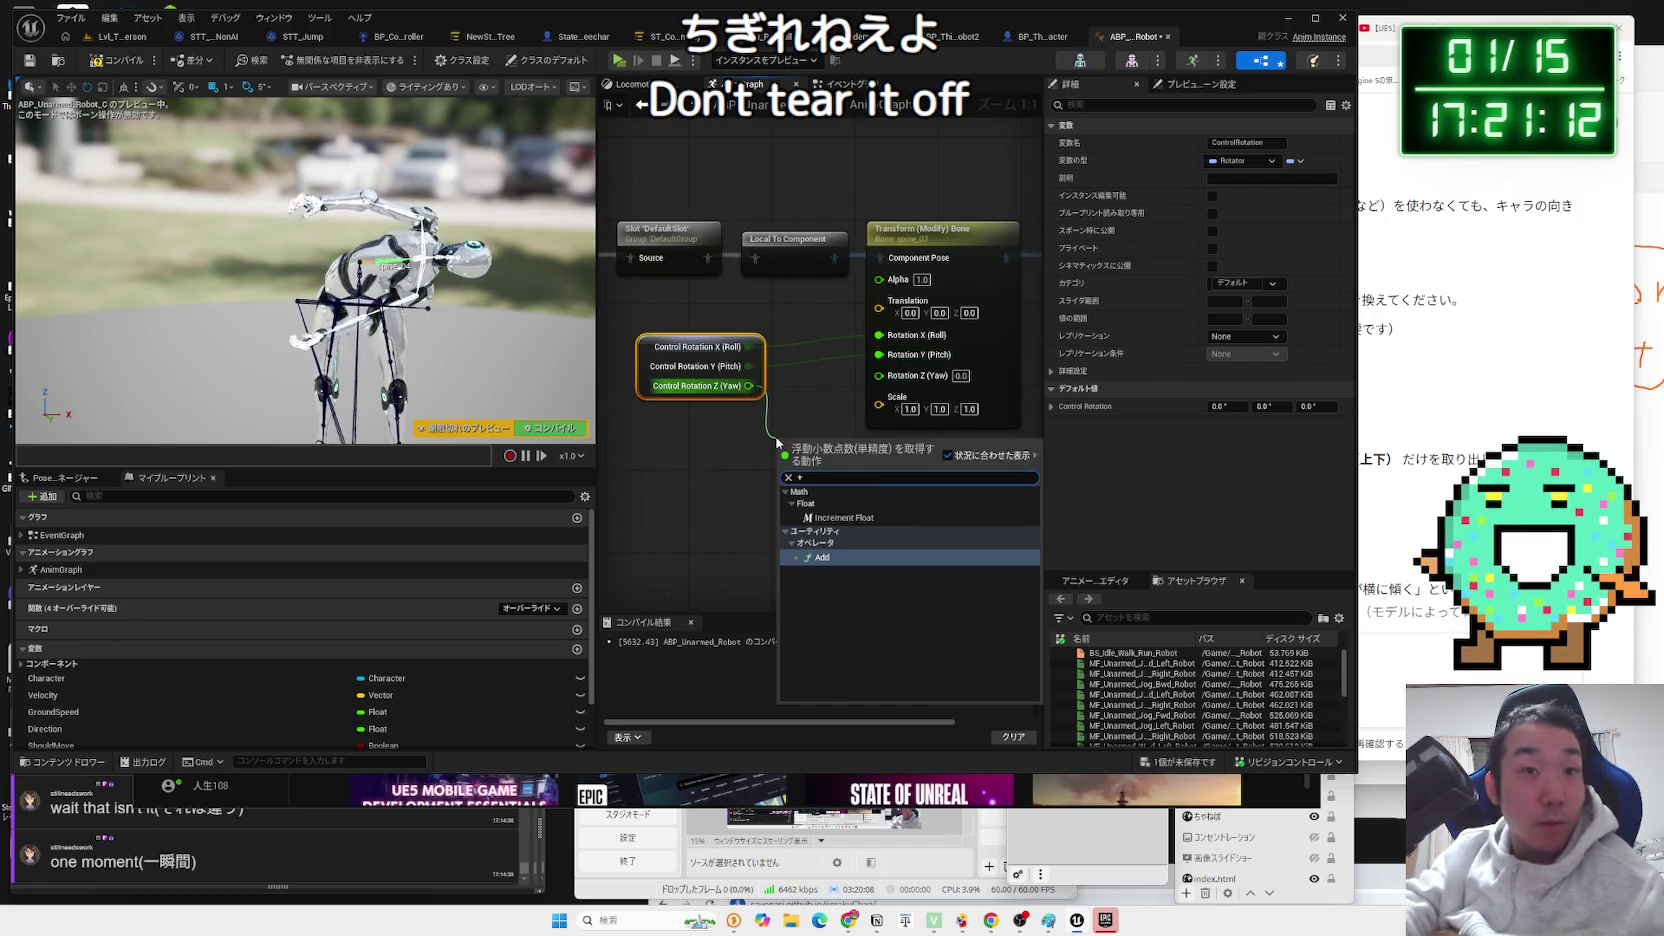
left_click(820, 557)
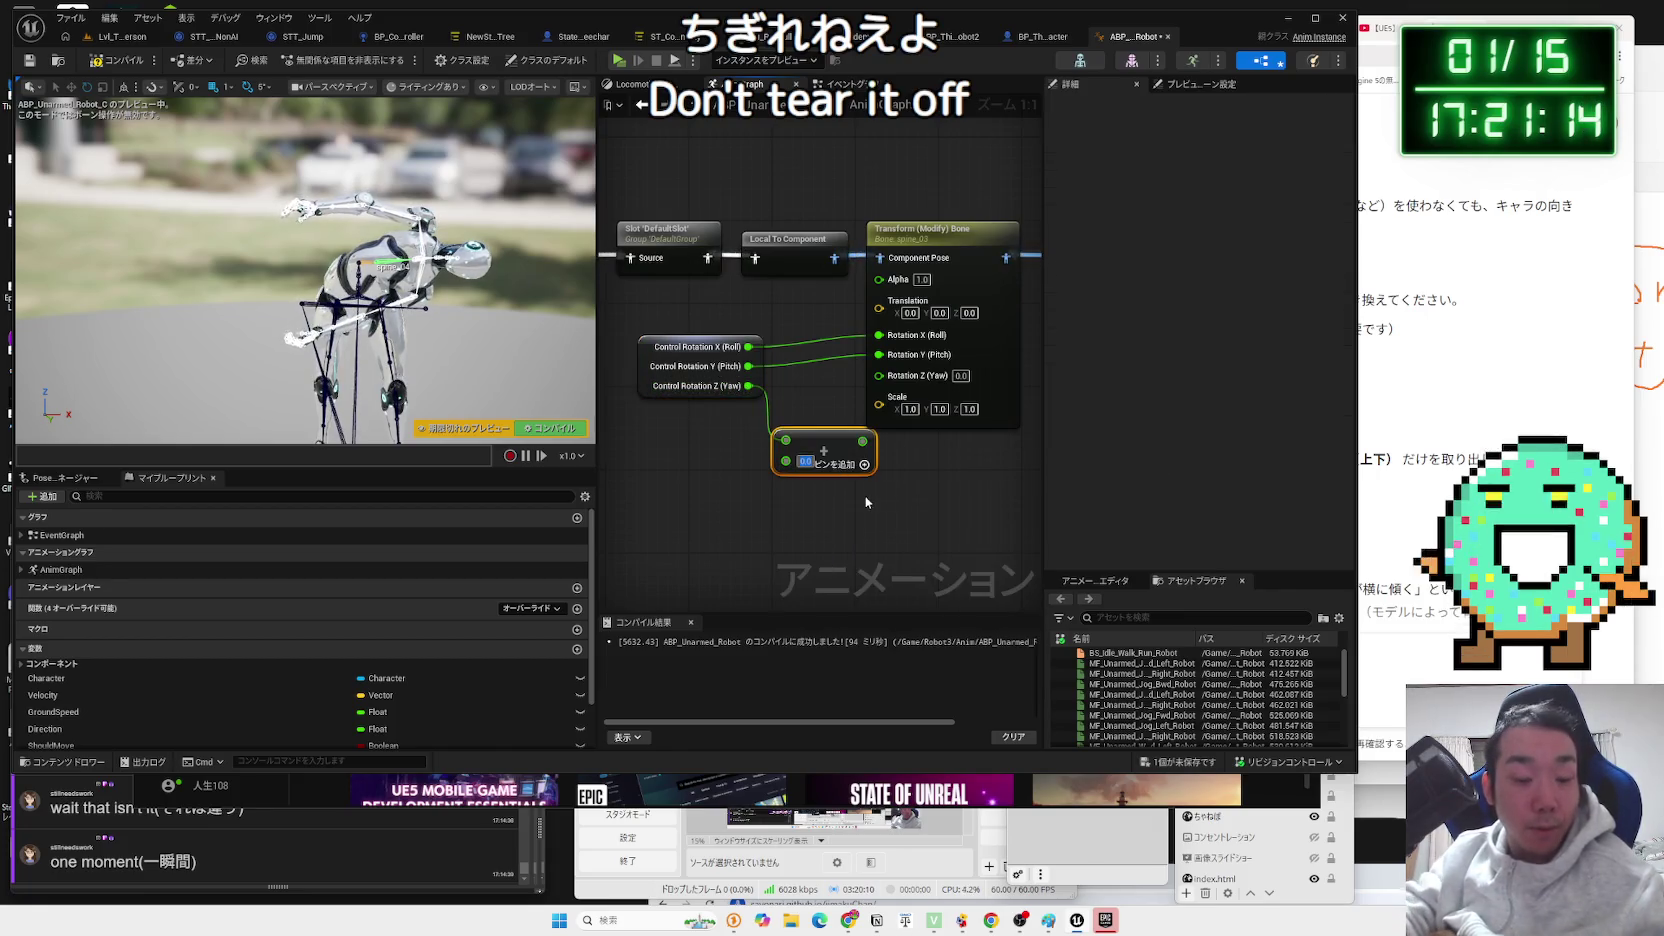
left_click_drag(862, 440, 877, 381)
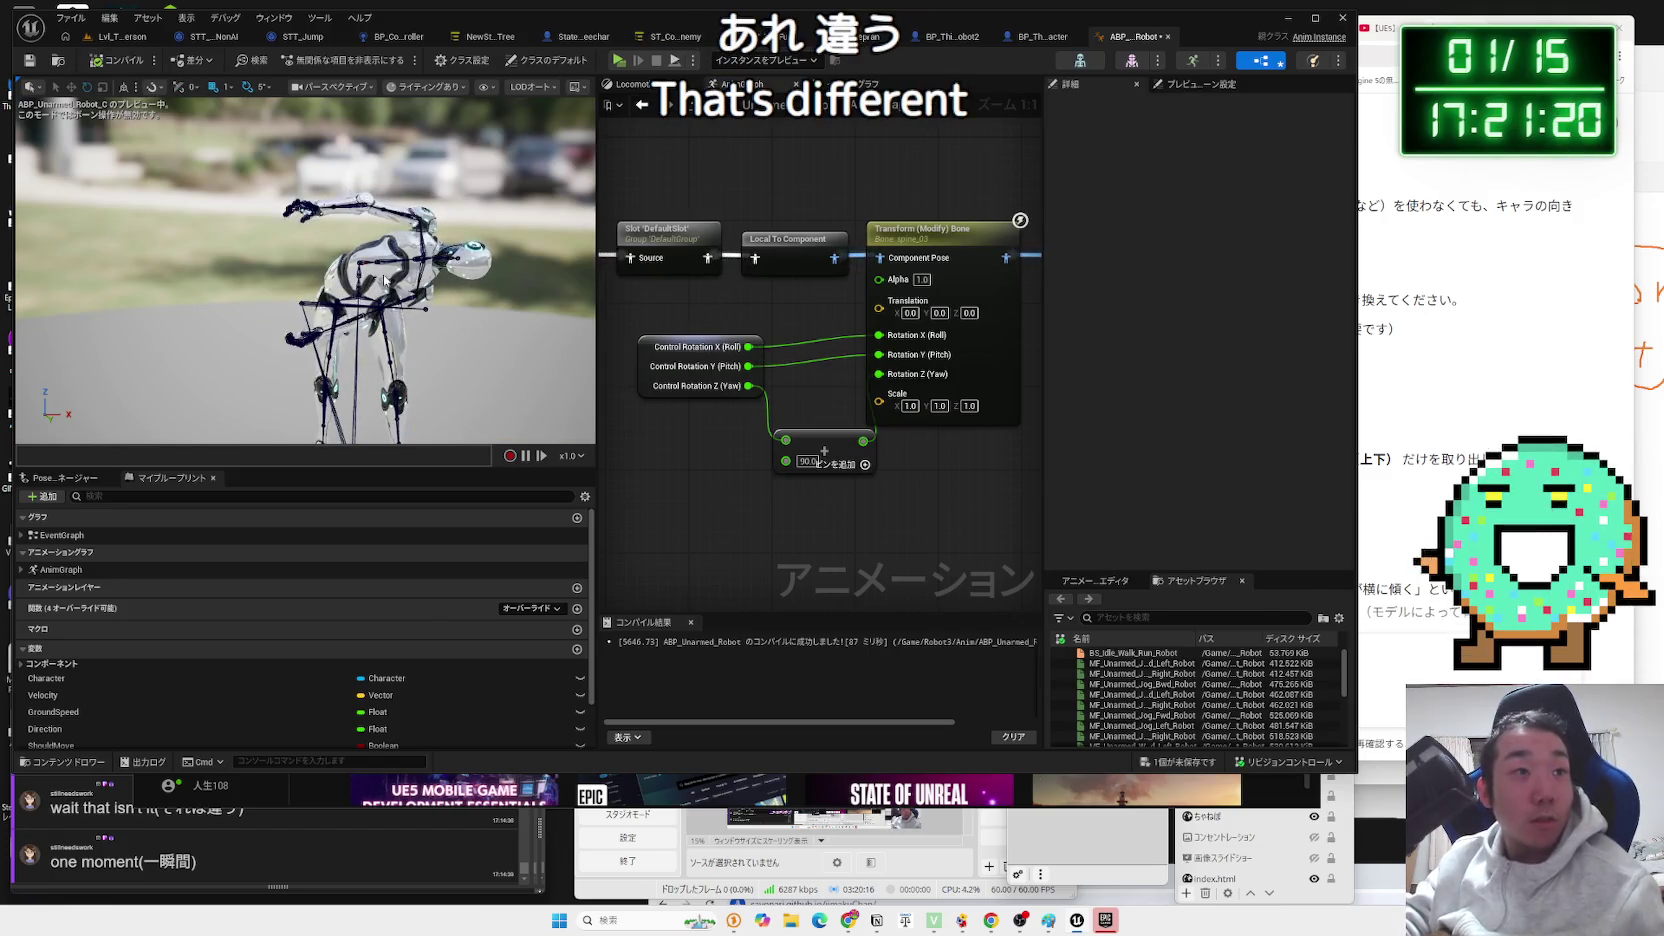
Delete the 90.0 yaw Add node, then undo until the split Control Rotation pins are unwired.
scroll(444, 313, "up", 5)
left_click(315, 336)
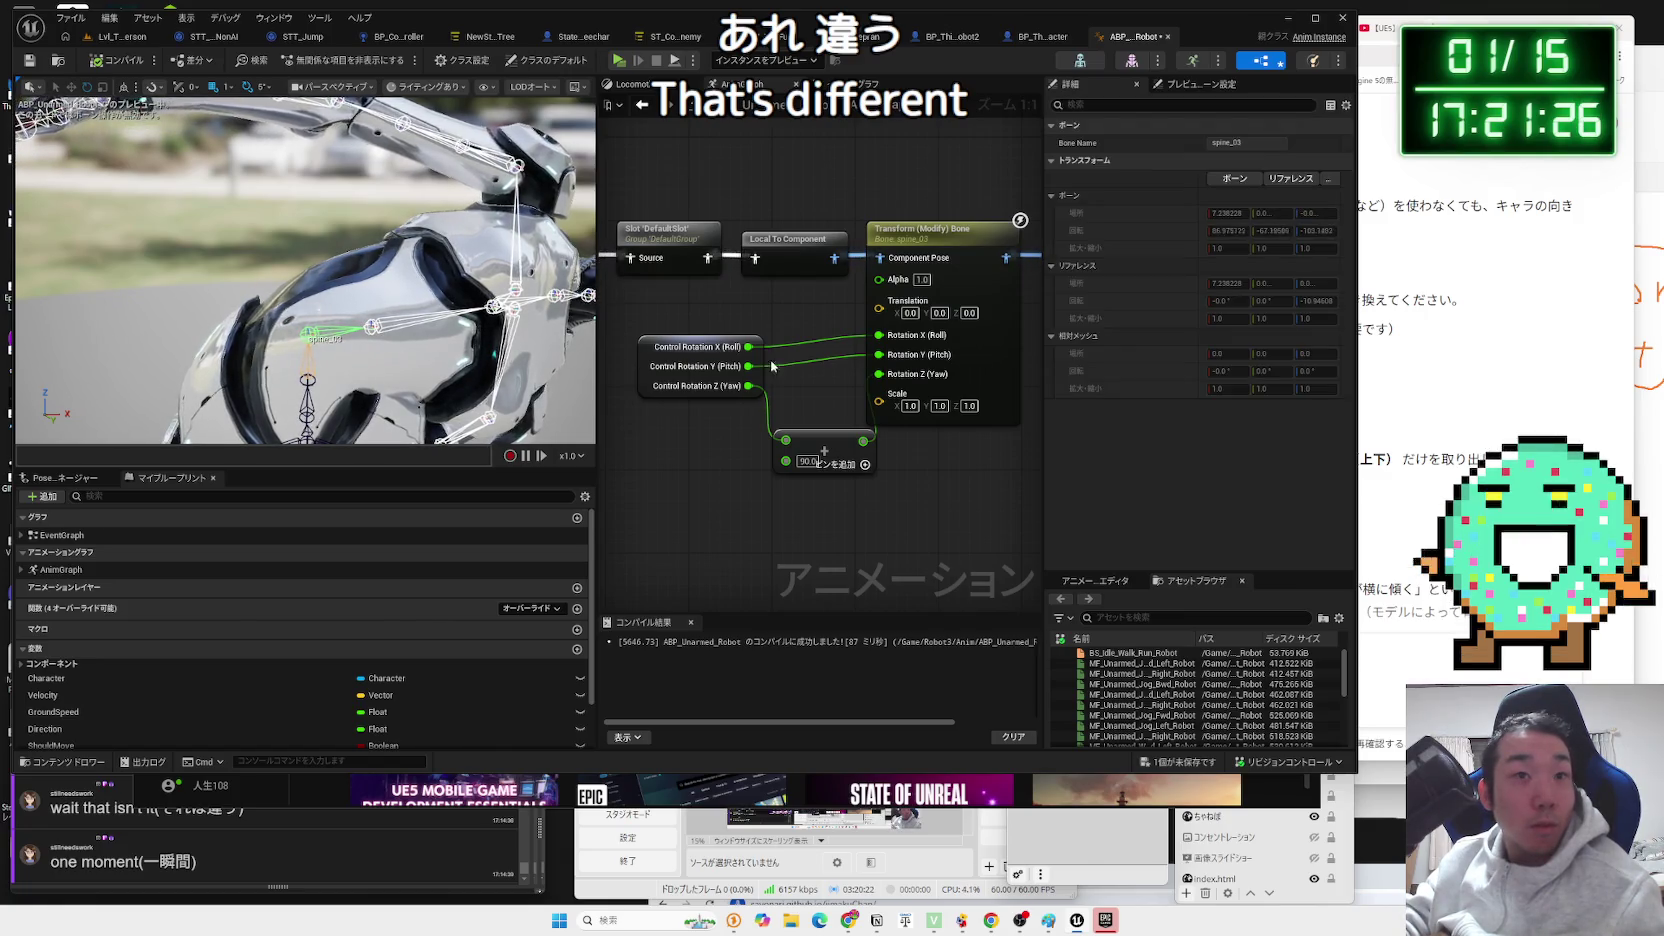
left_click_drag(820, 411, 778, 390)
left_click(778, 414)
key("Delete")
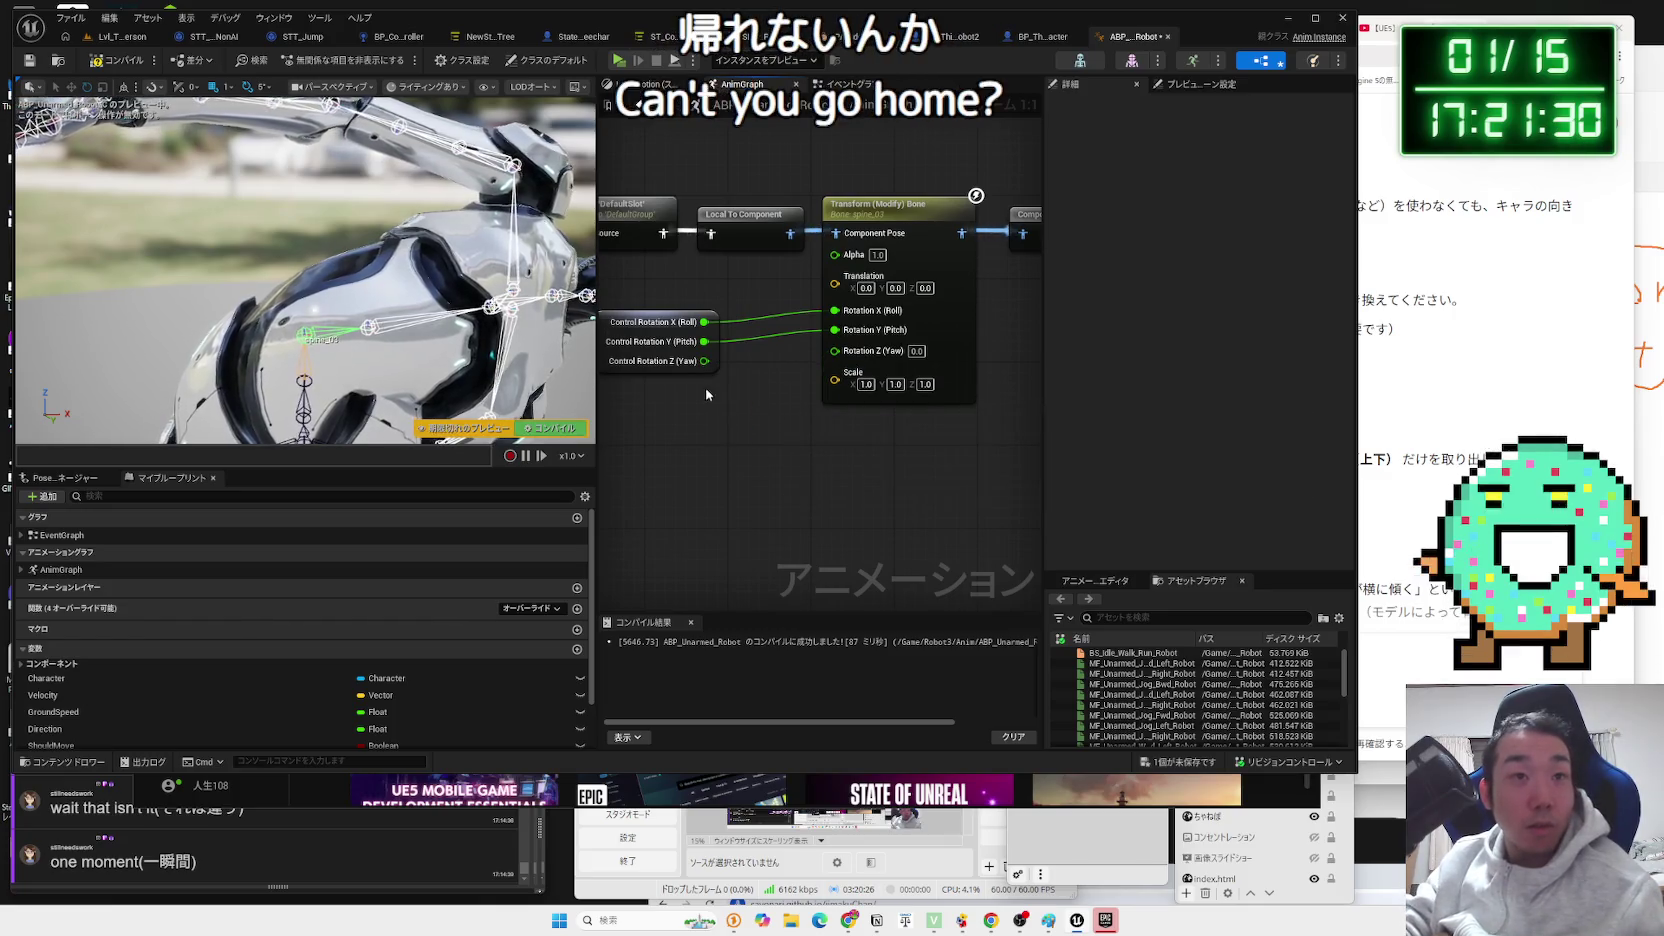
left_click_drag(727, 406, 777, 413)
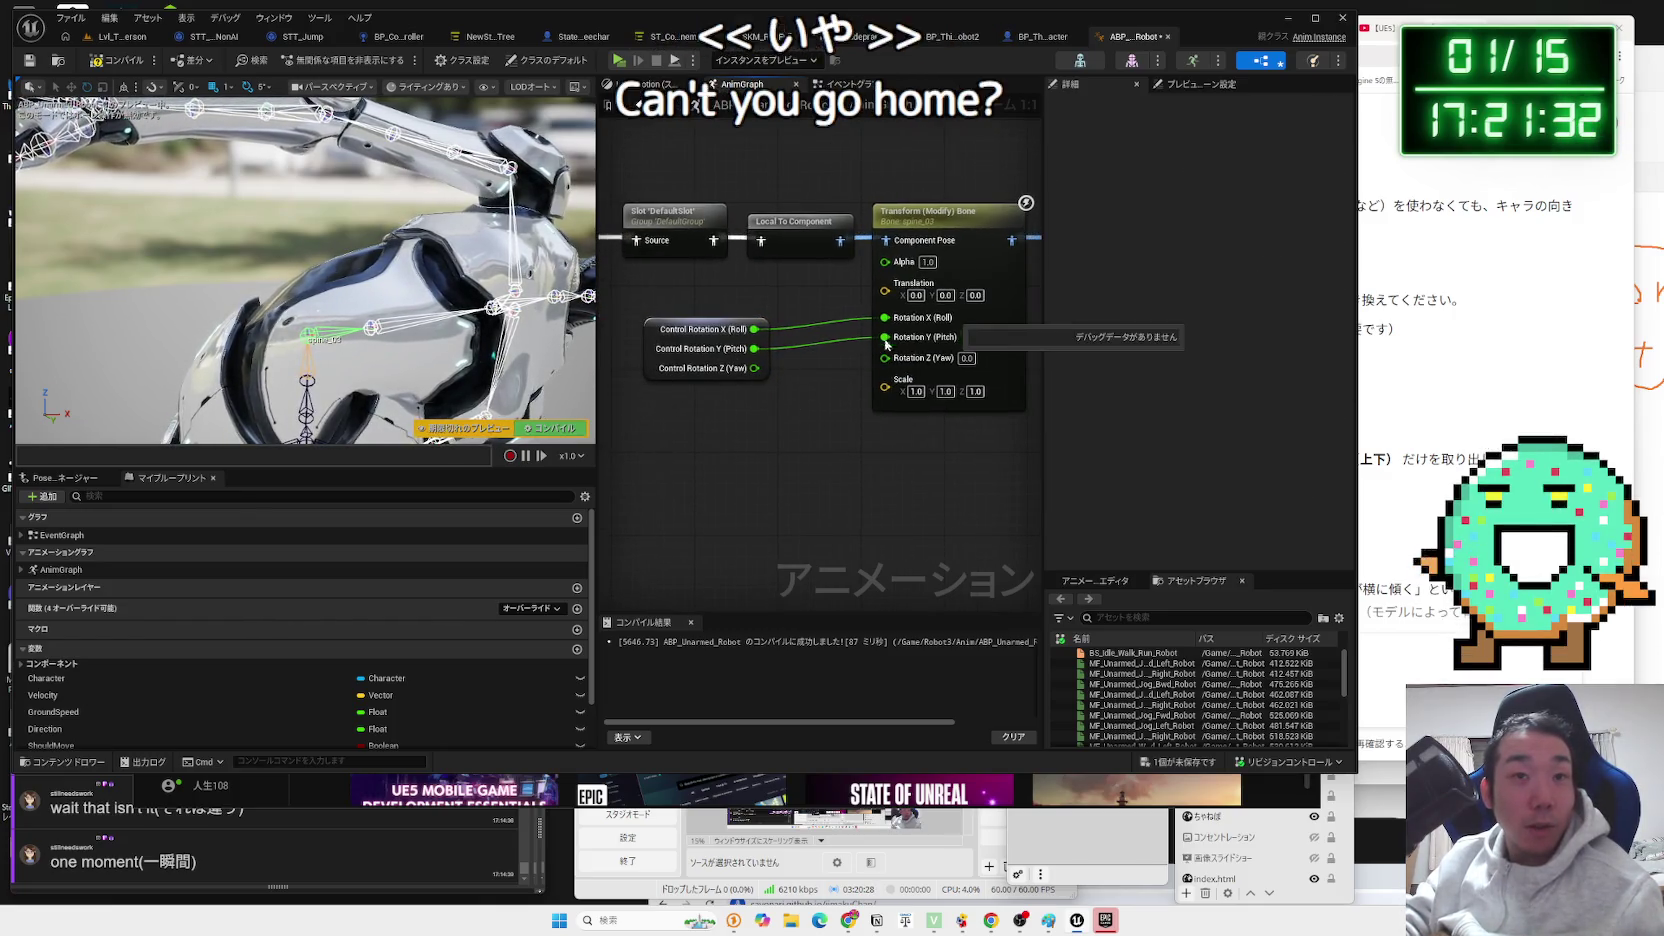
key("ctrl+z")
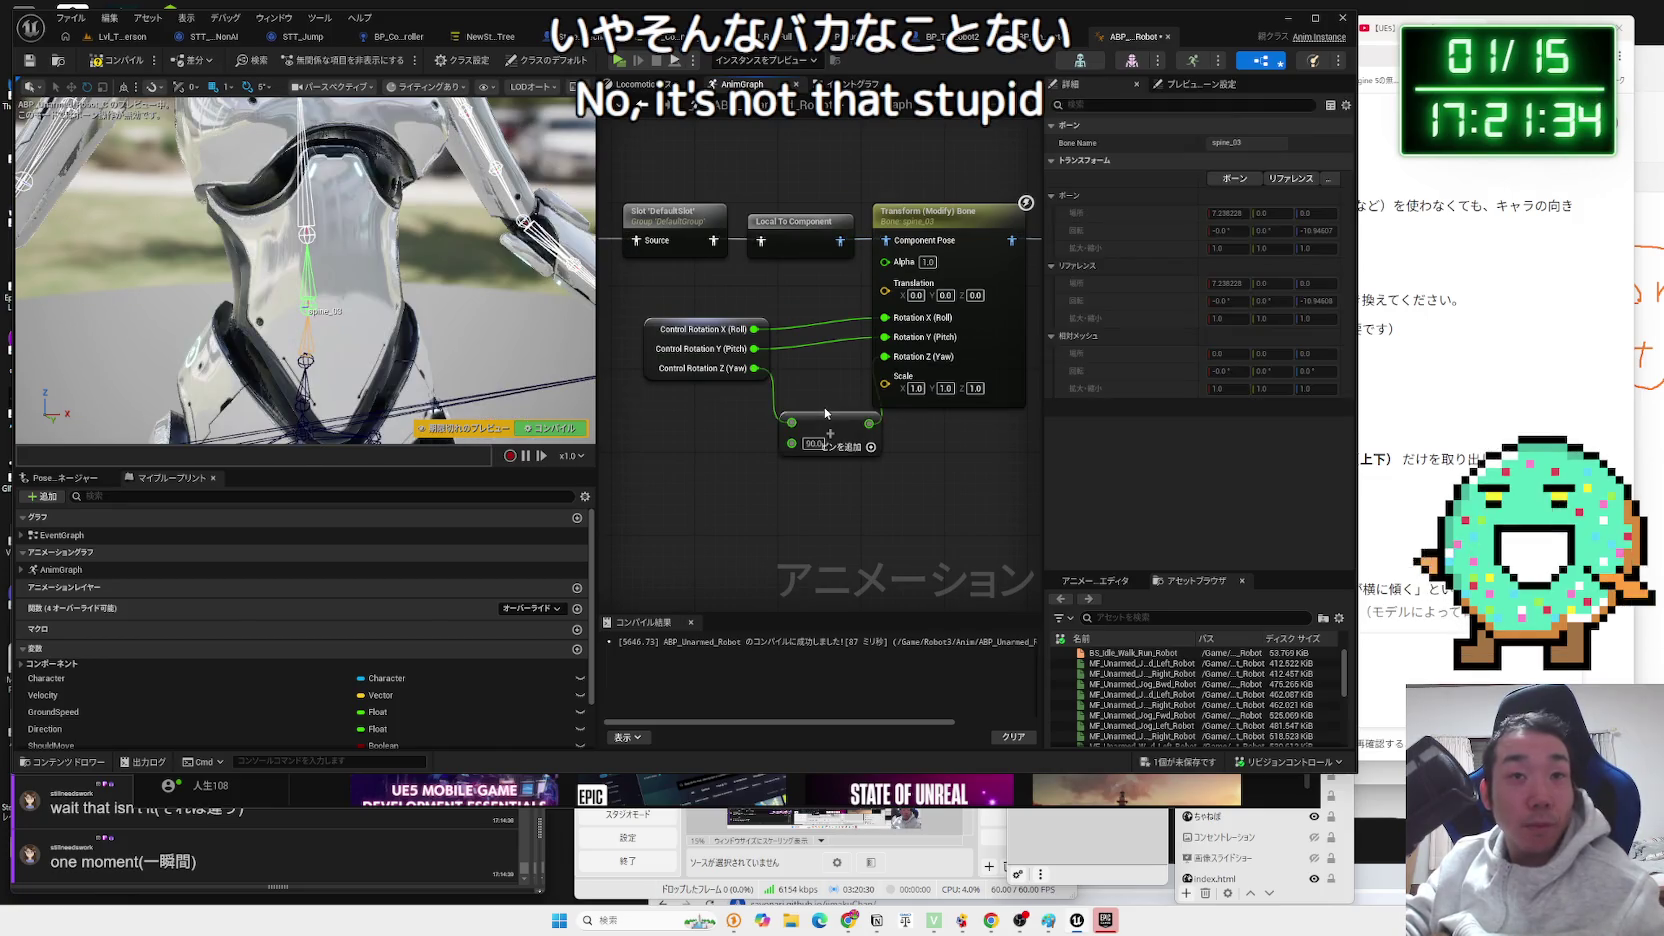
key("ctrl+z")
key("ctrl+z")
key("ctrl+z")
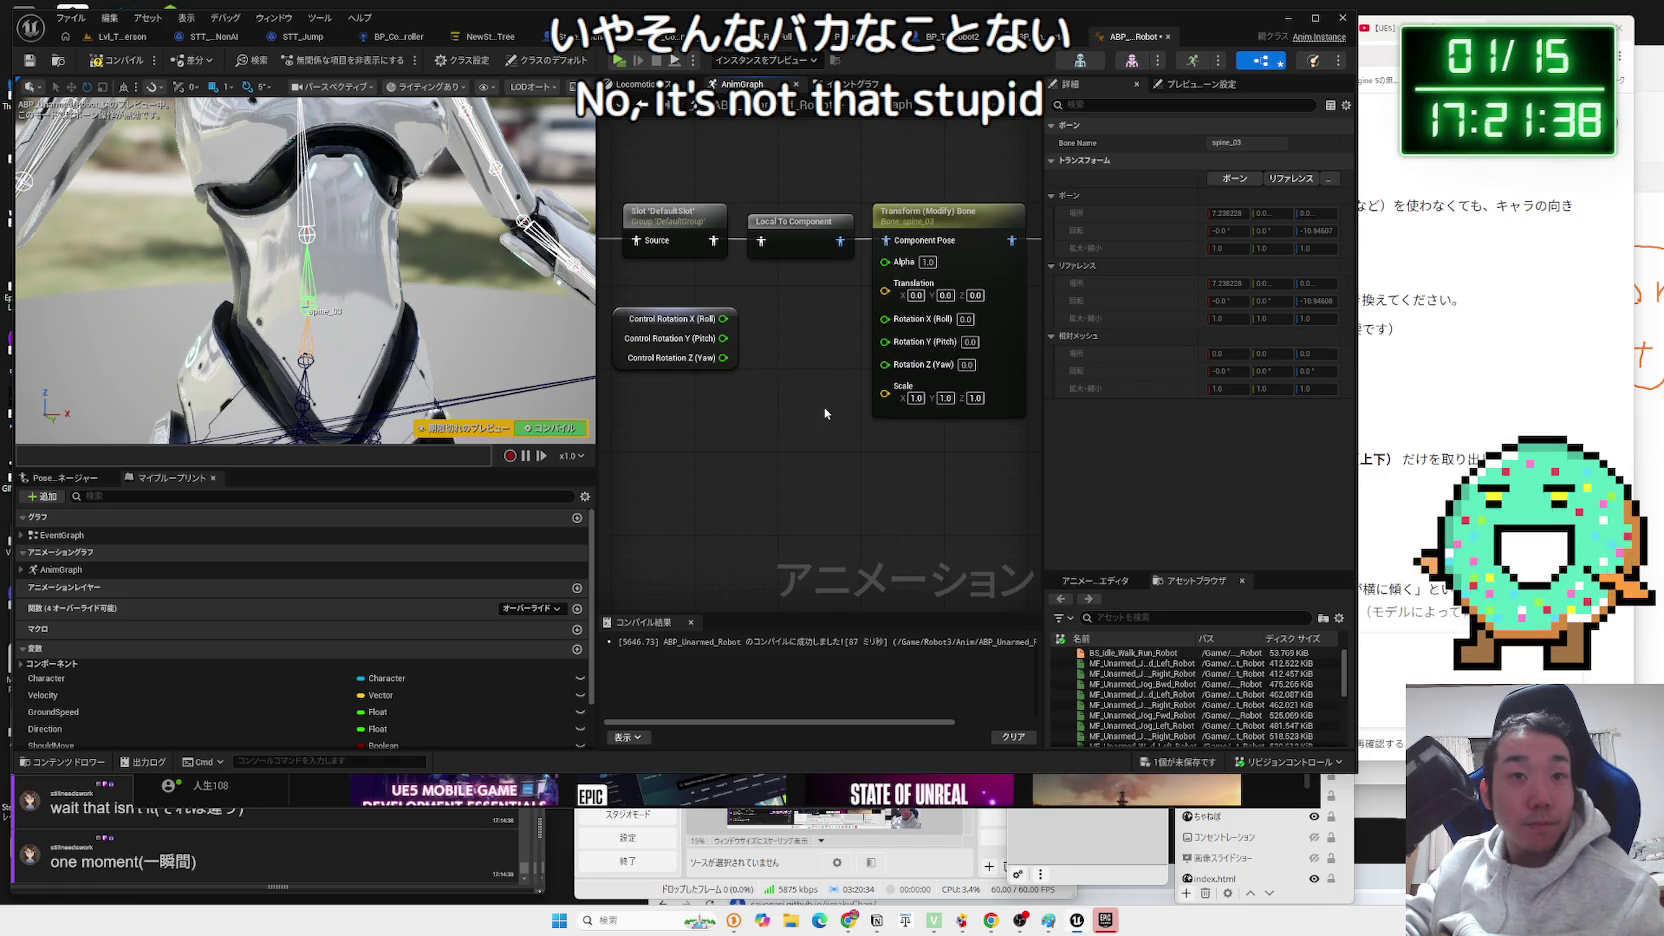
key("ctrl+z")
Recombine Control Rotation into one rotator wired to the bone's Rotation, and compile.
key("ctrl+z")
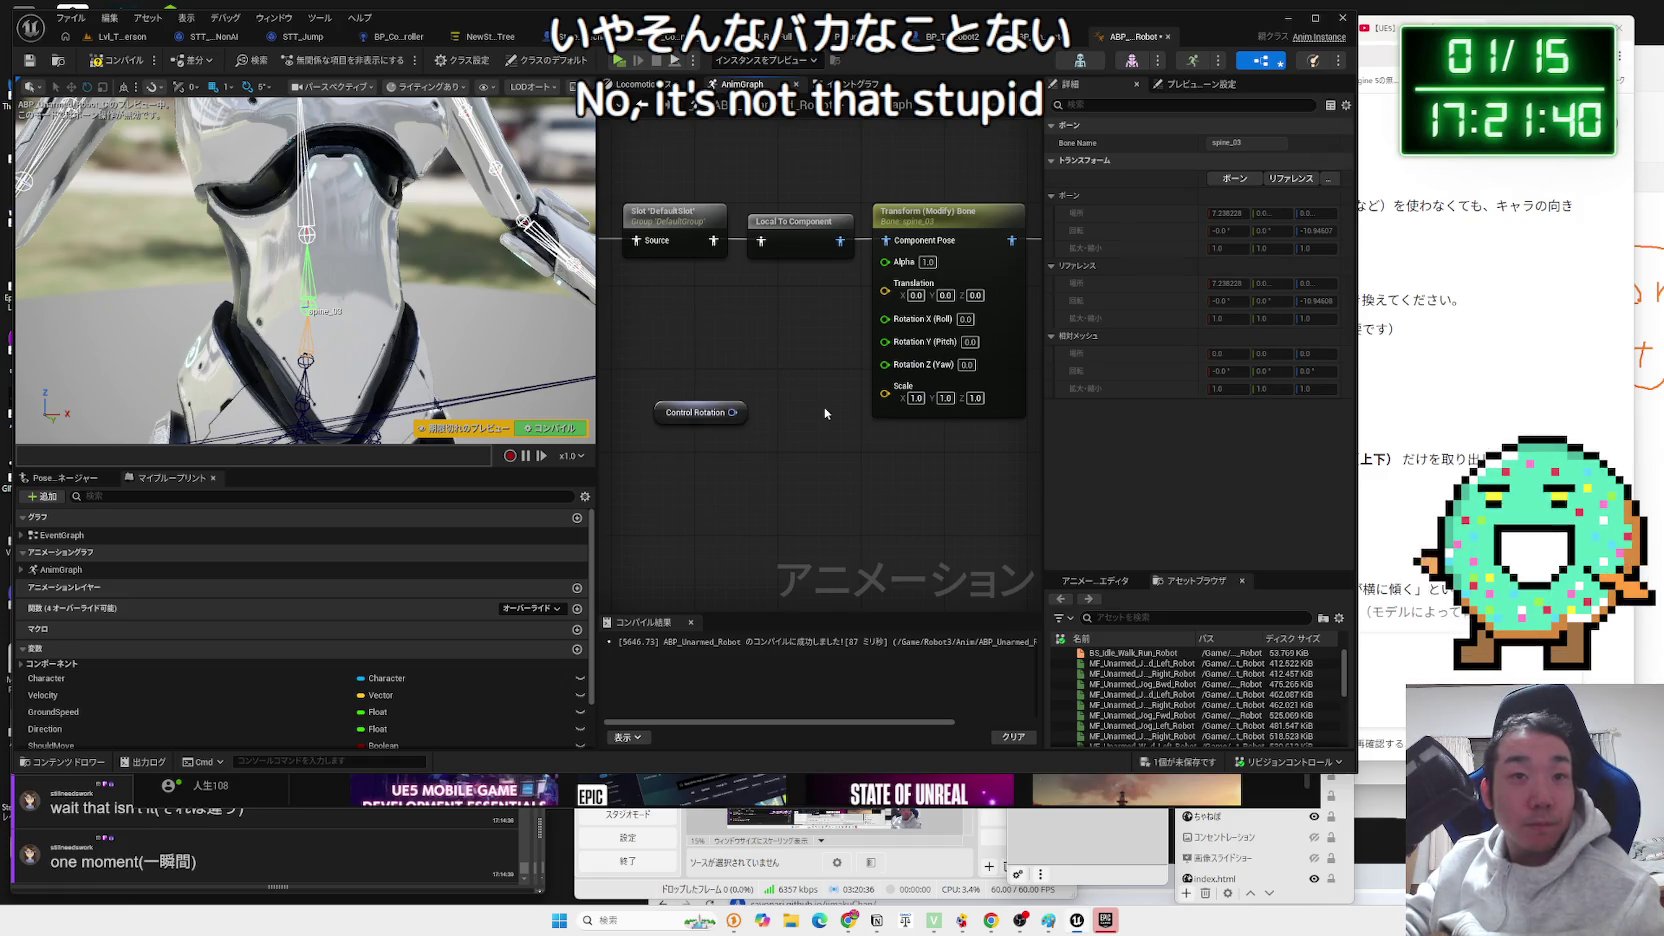
key("ctrl+z")
key("ctrl+z")
key("ctrl+z")
key("ctrl+z")
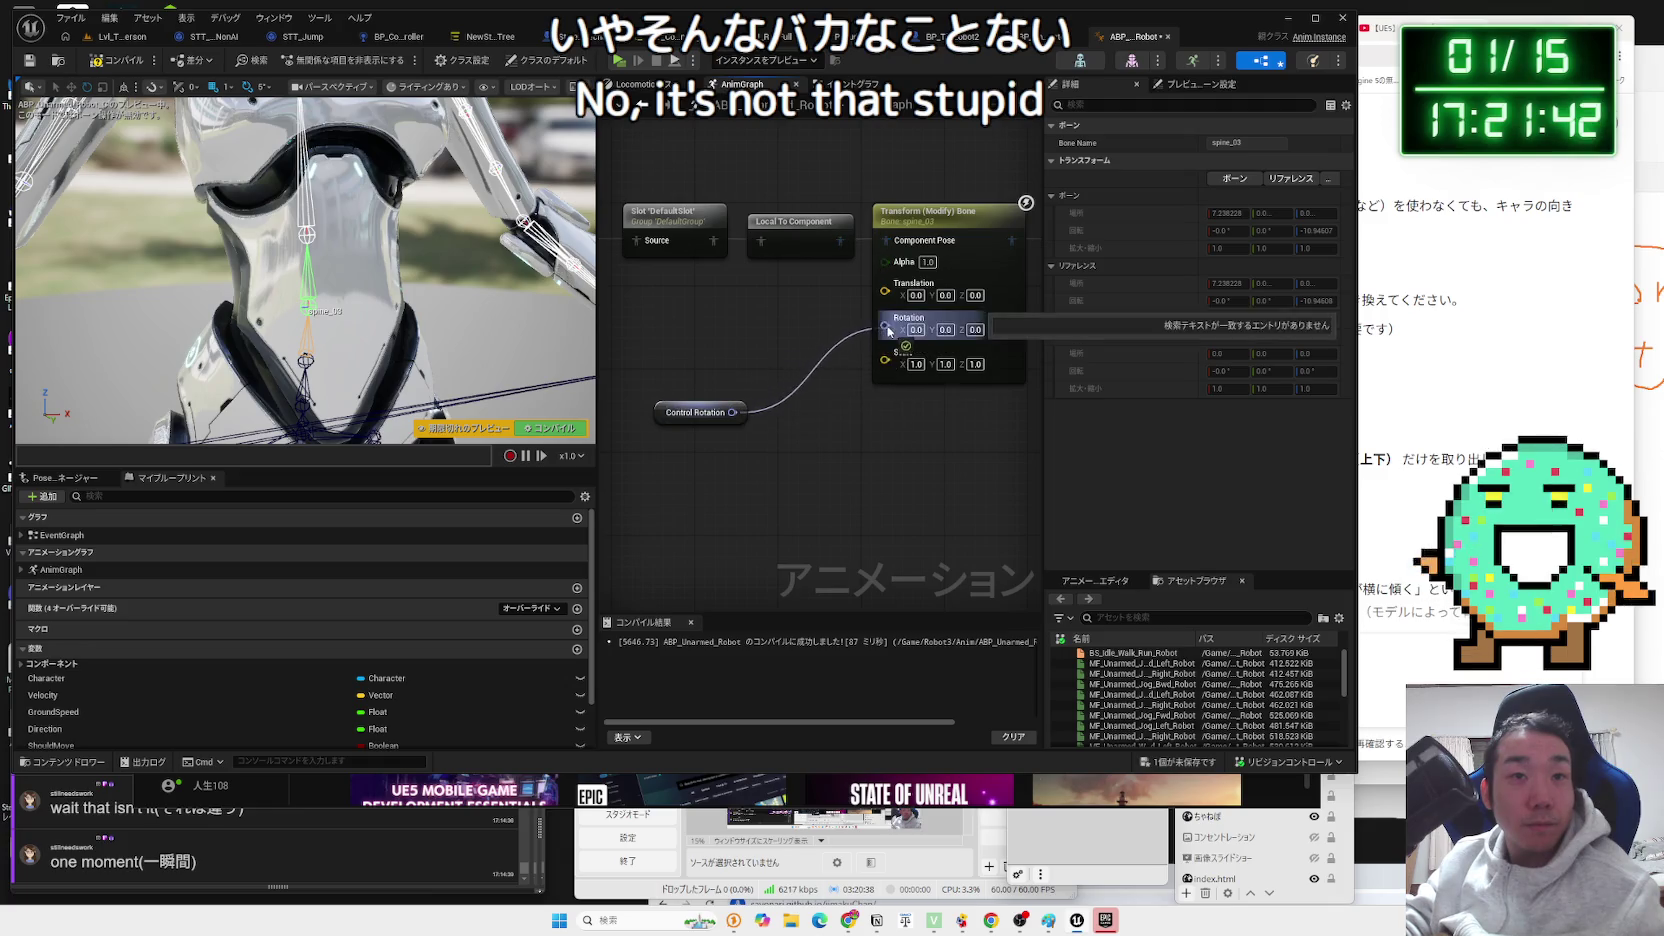
left_click(140, 70)
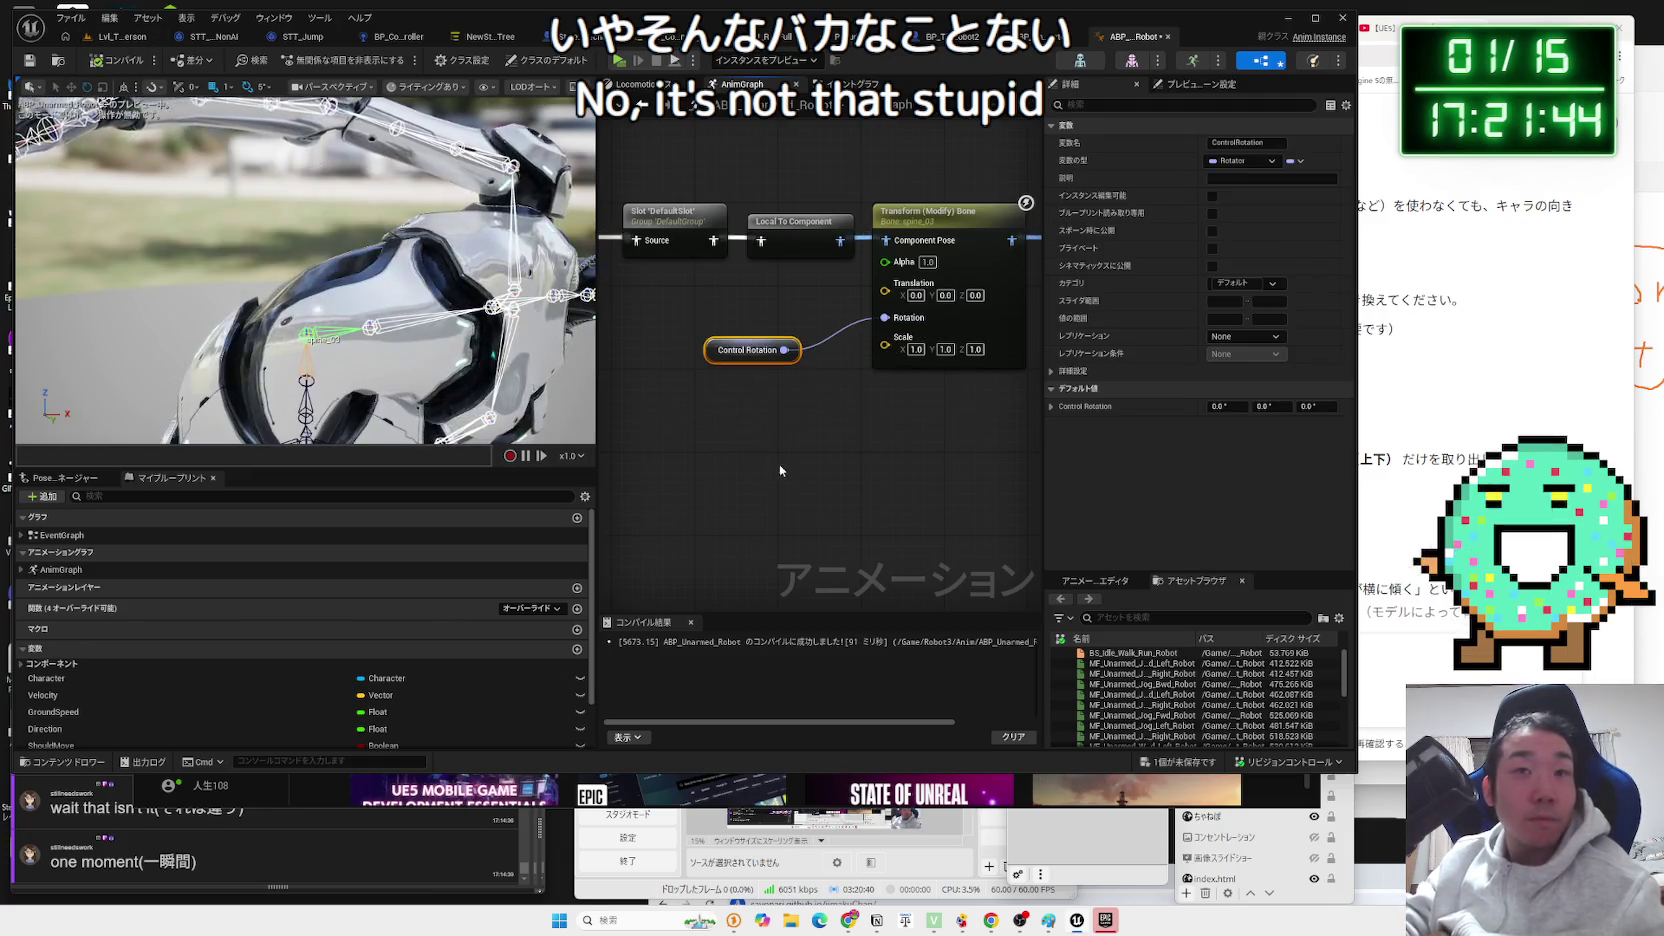
right_click(942, 293)
key("Escape")
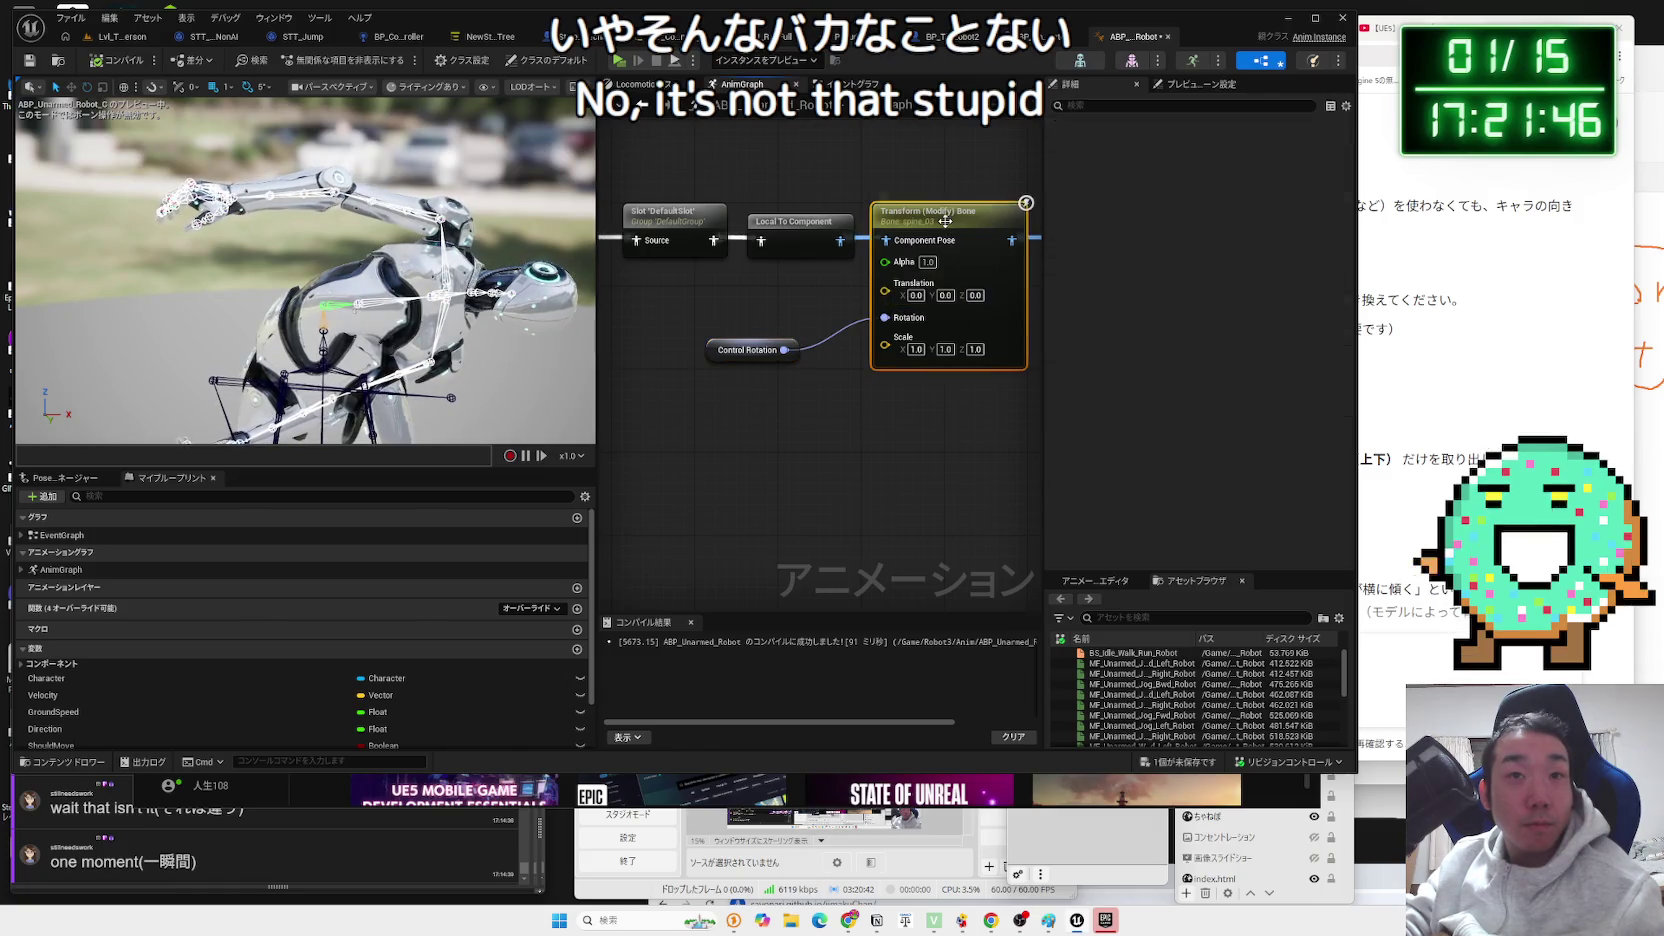
left_click(998, 464)
Check the bone node's rotation mode in Details, then go back to Lvl_ThirdPerson.
left_click(975, 247)
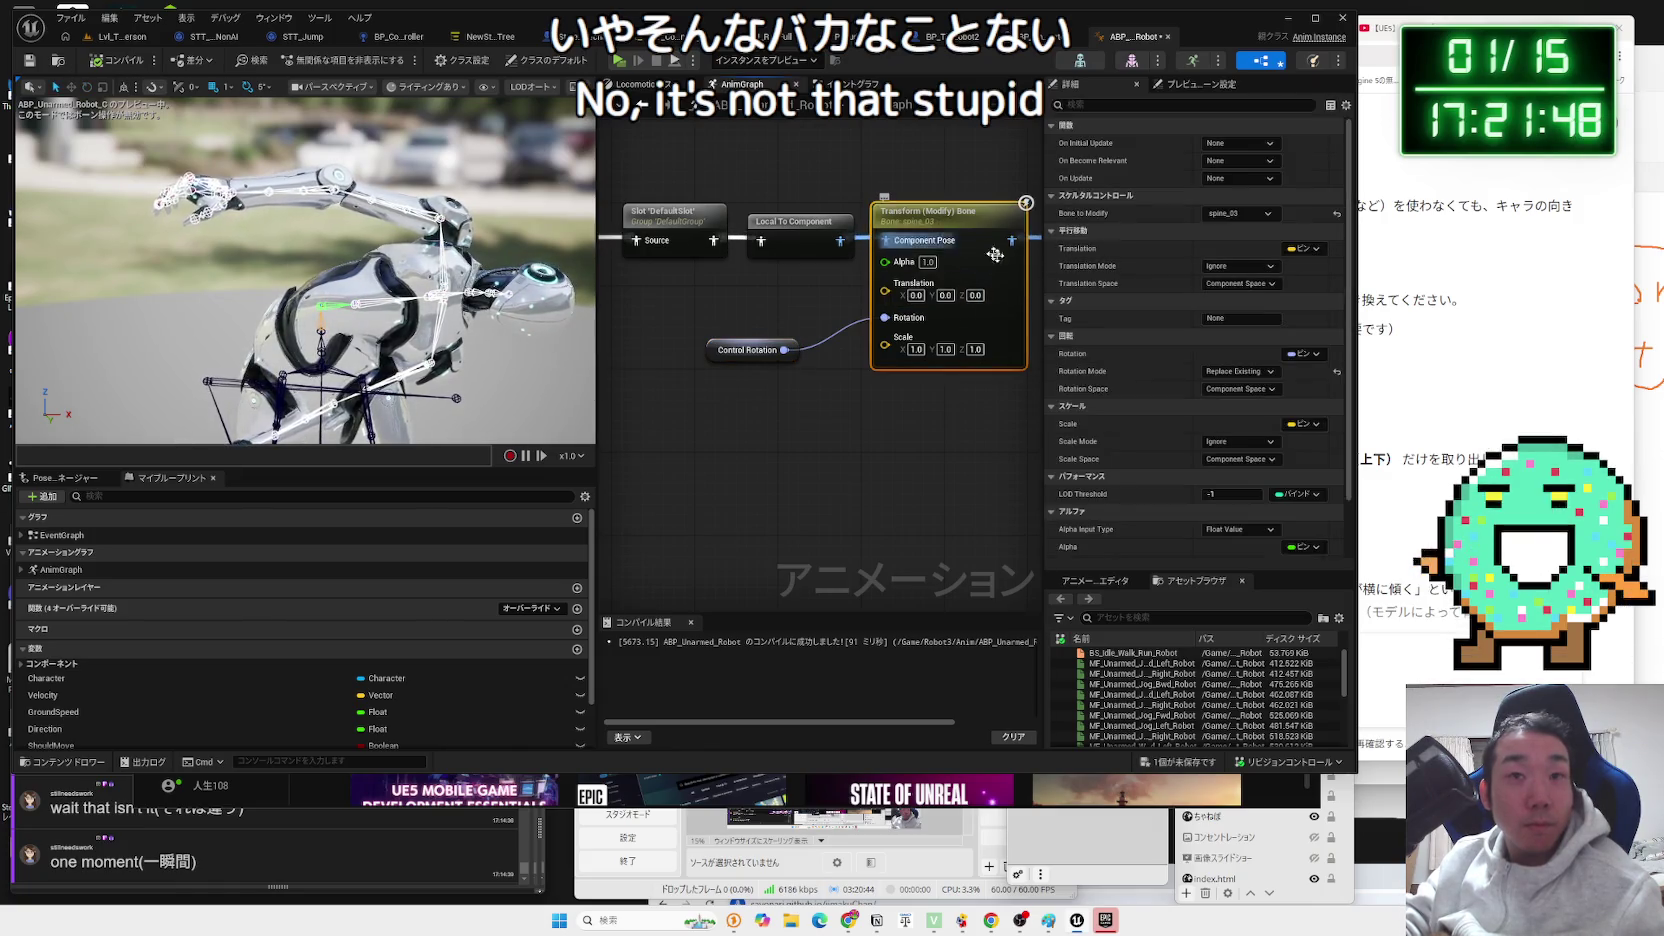
scroll(1238, 400, "down", 2)
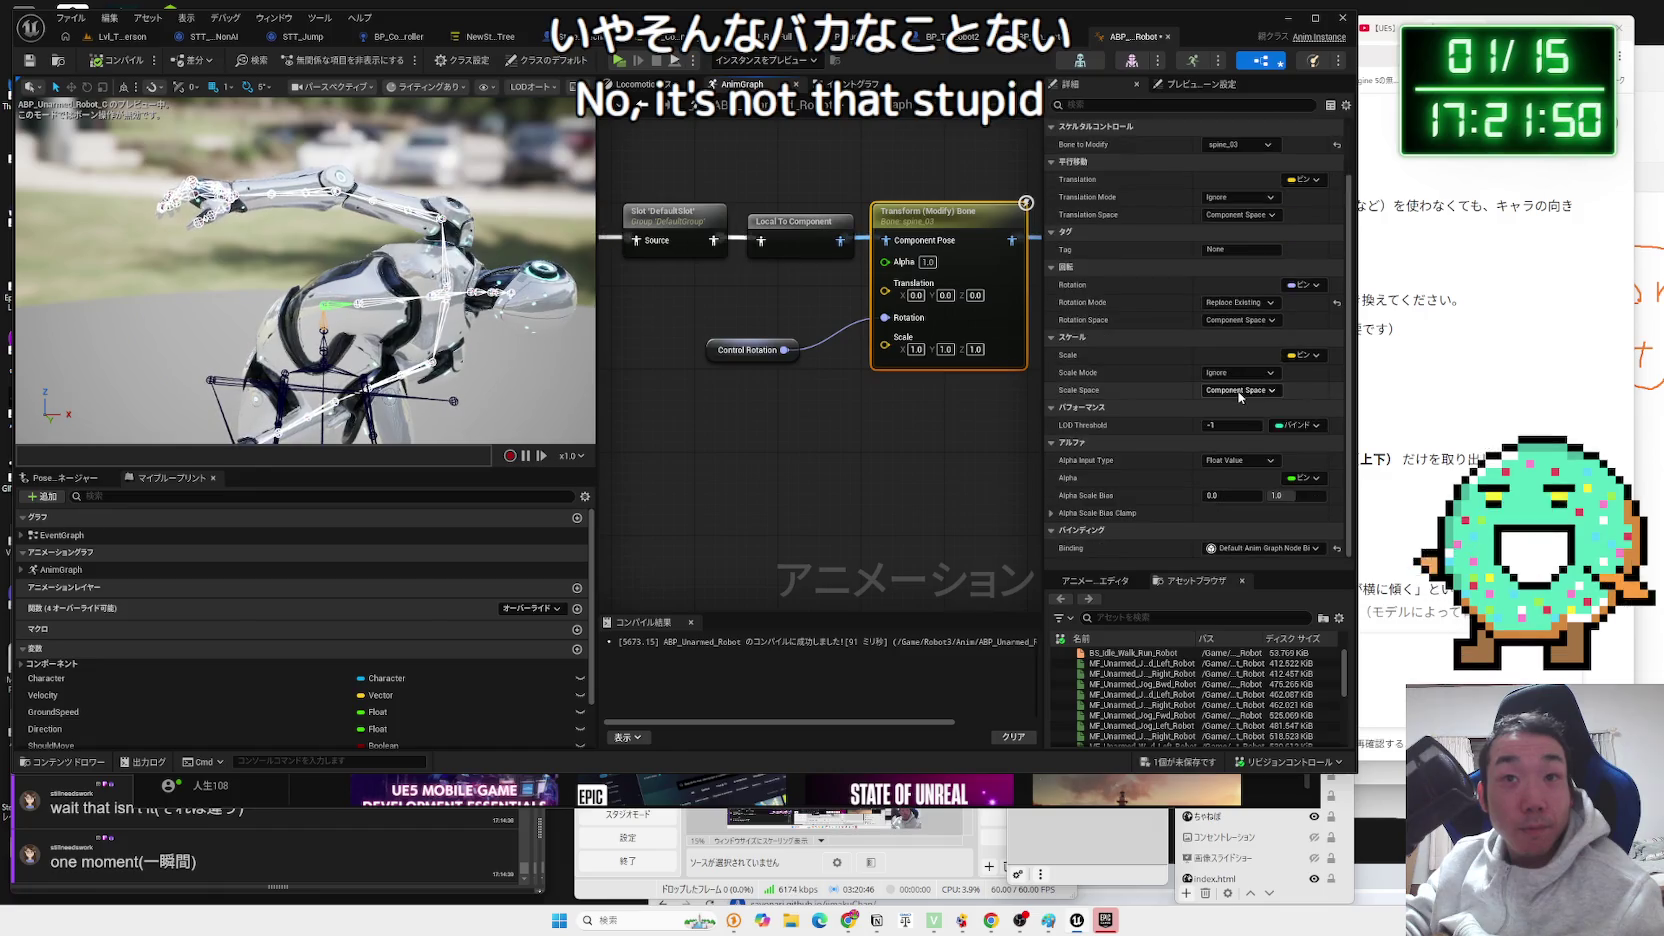
scroll(1247, 421, "up", 2)
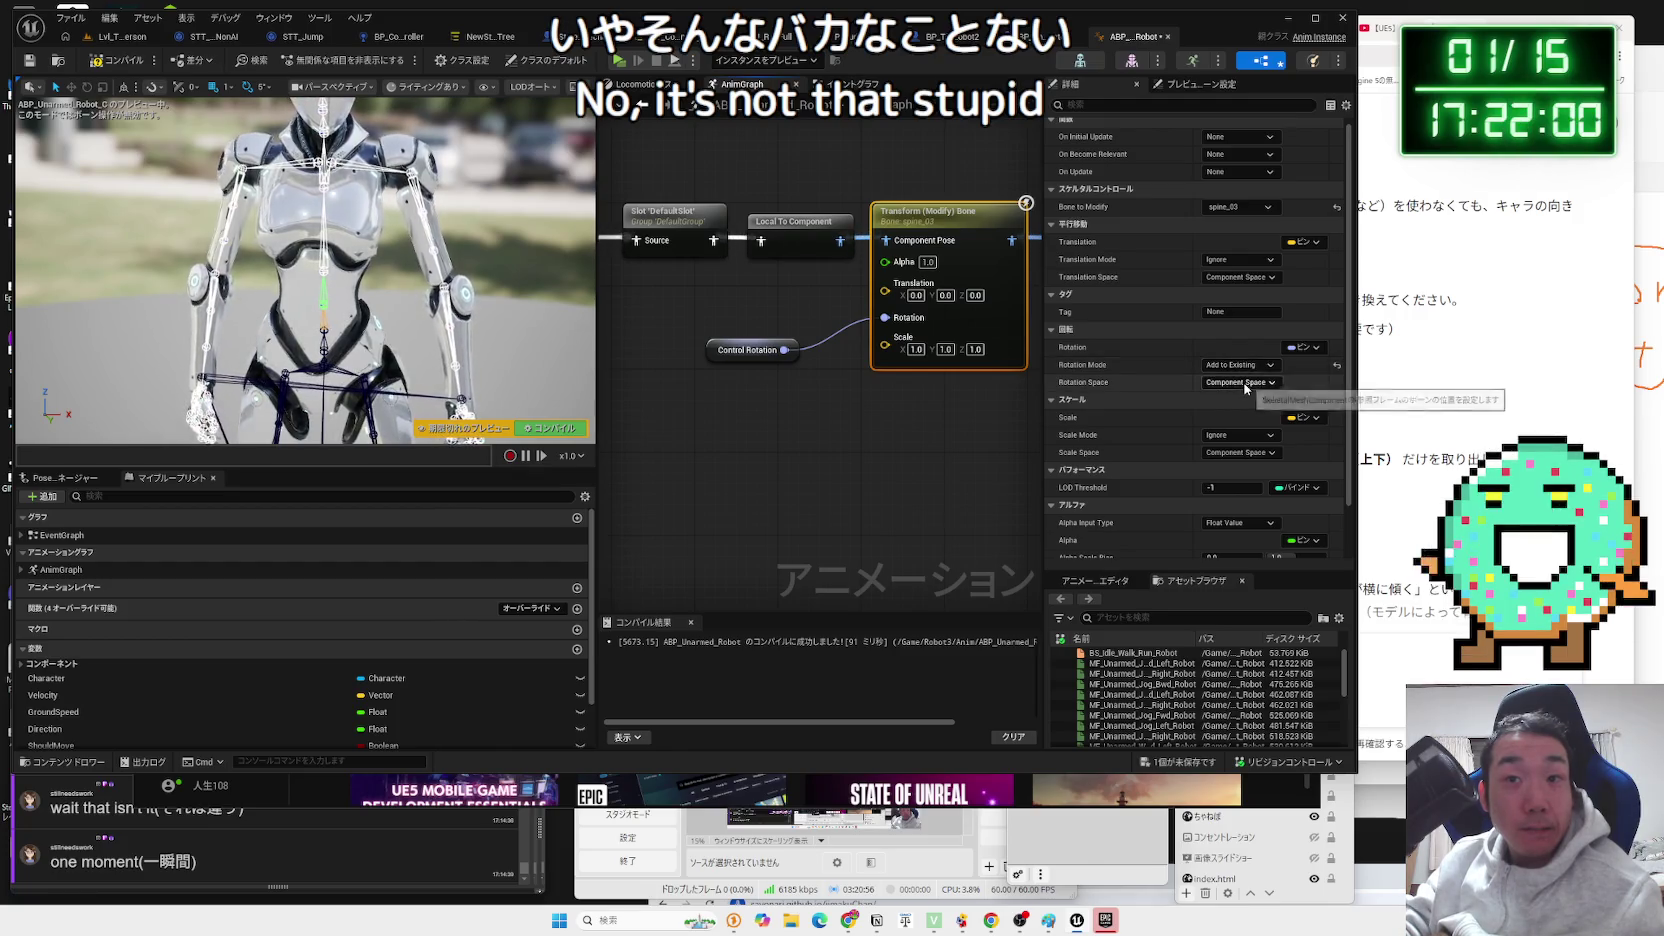
left_click(1246, 370)
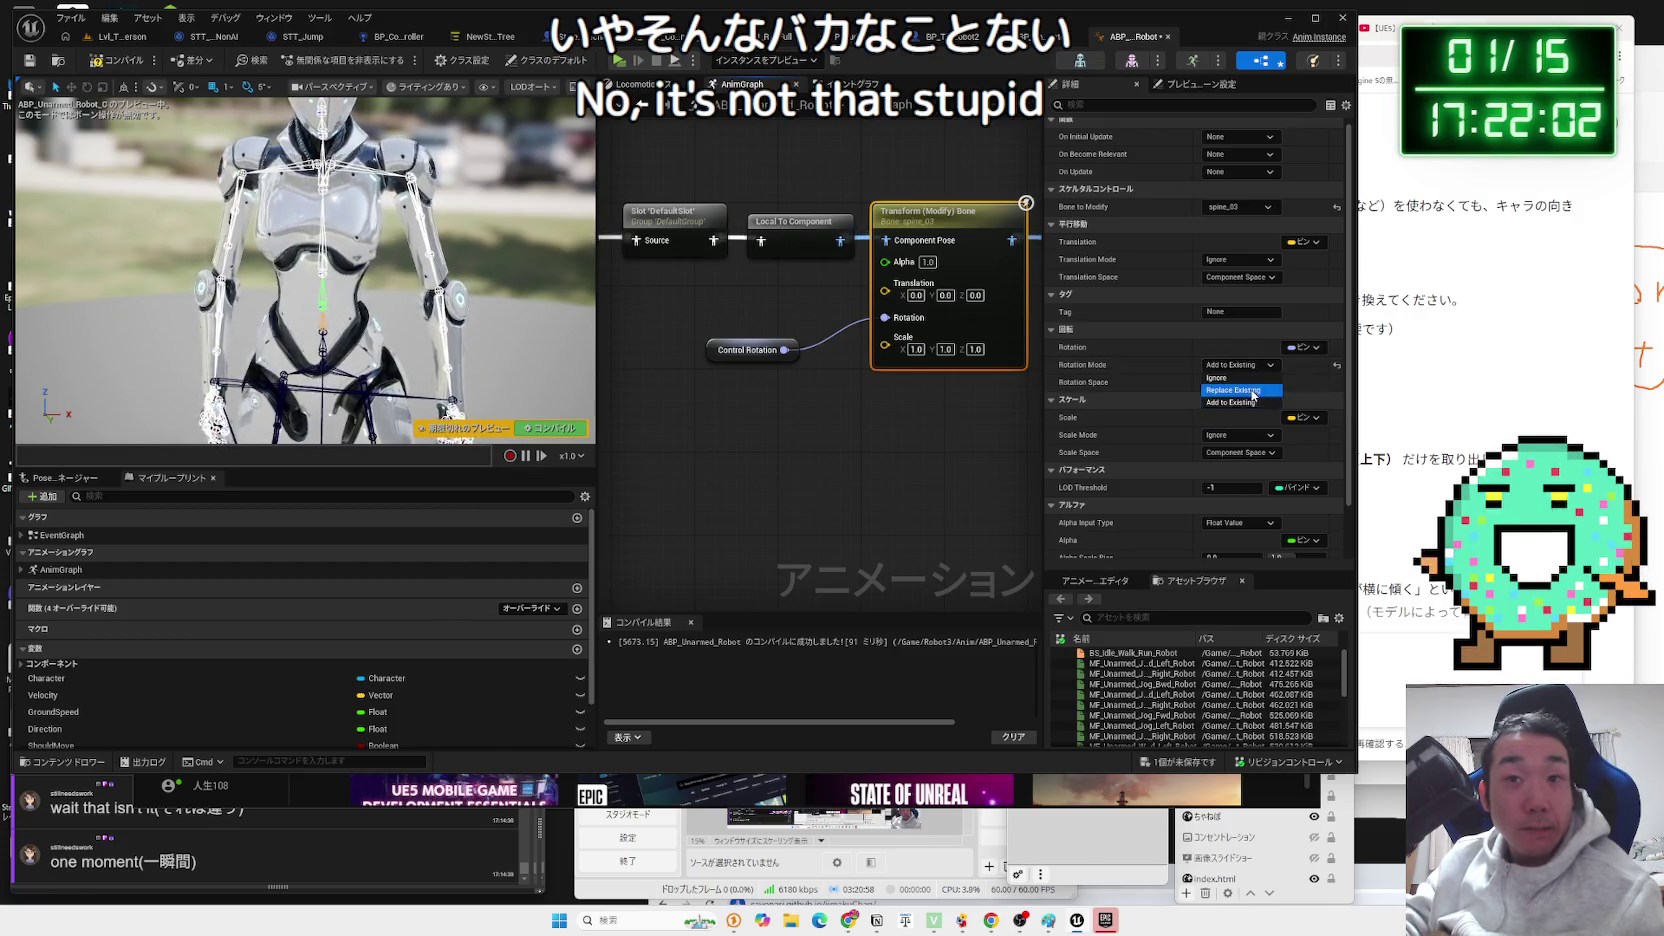
left_click(944, 231)
left_click(118, 40)
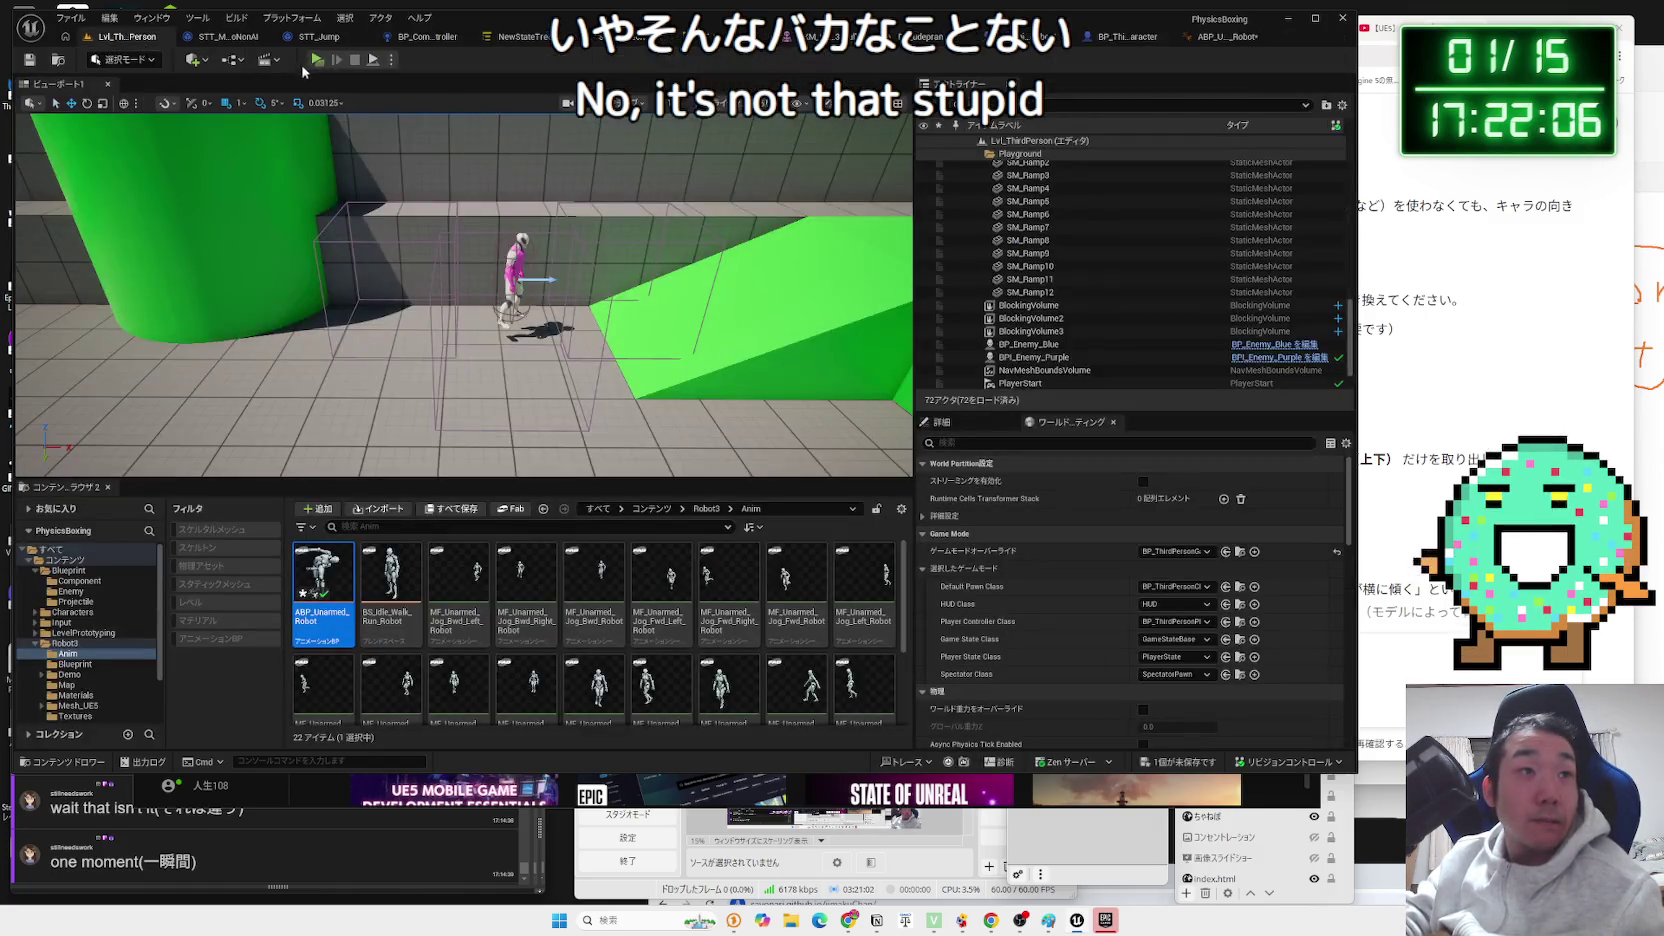
left_click(318, 60)
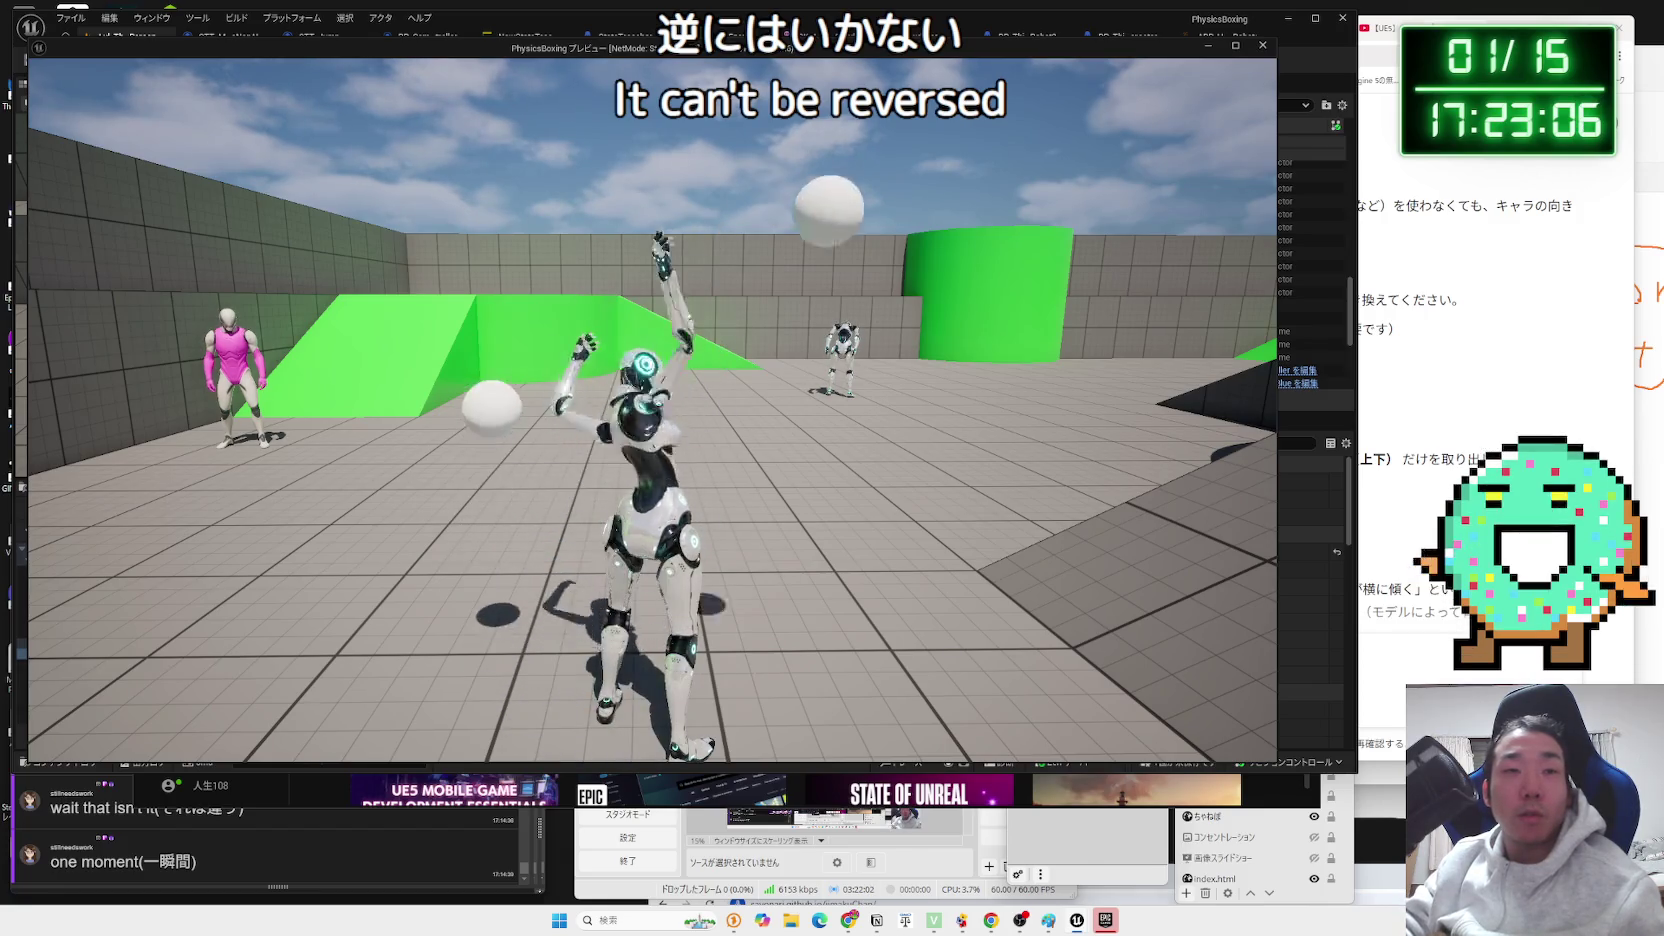
key("Escape")
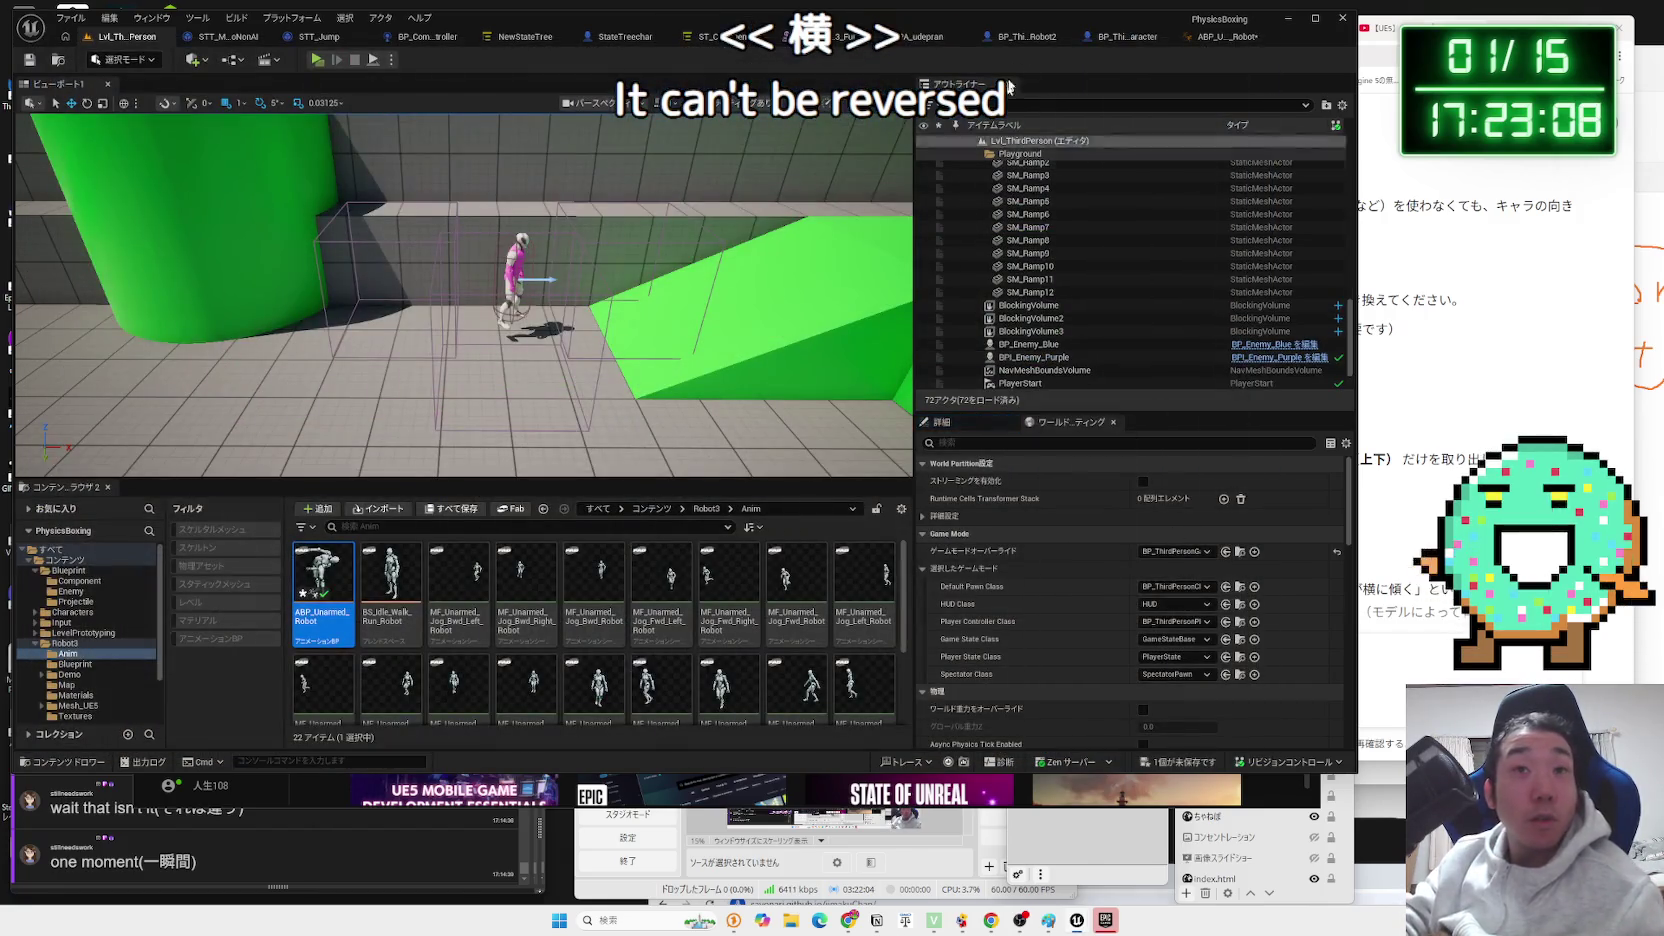
In the robot blueprint, inspect the ControlRotation variable and open the event graph that sets it.
left_click(1218, 37)
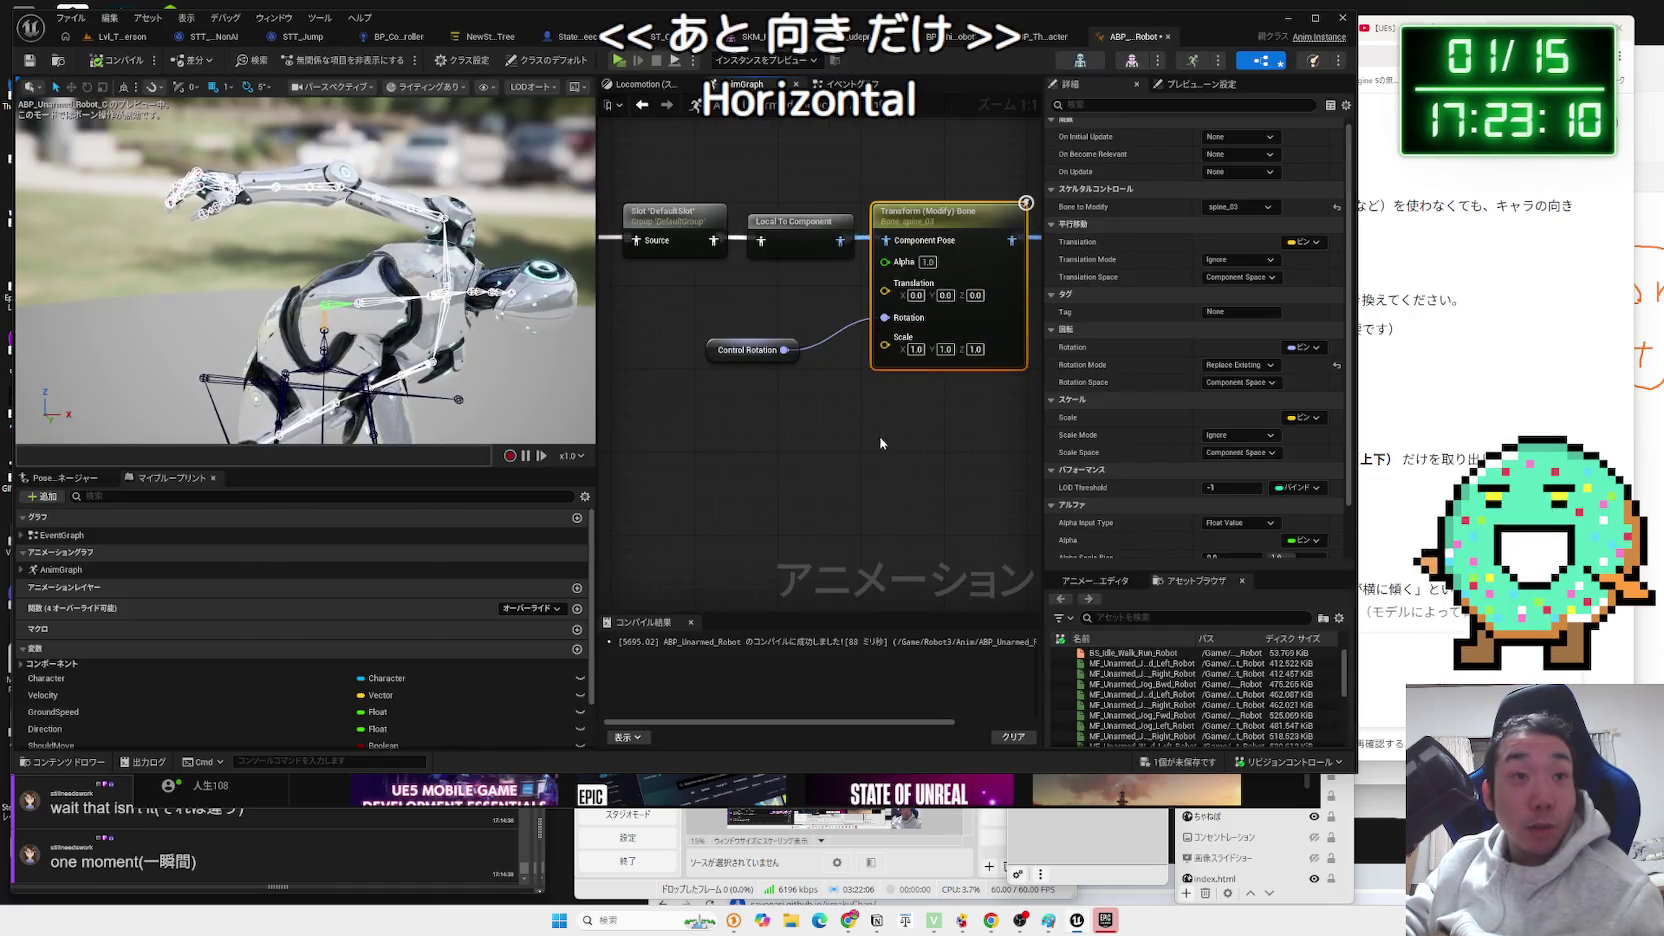
scroll(1188, 509, "down", 2)
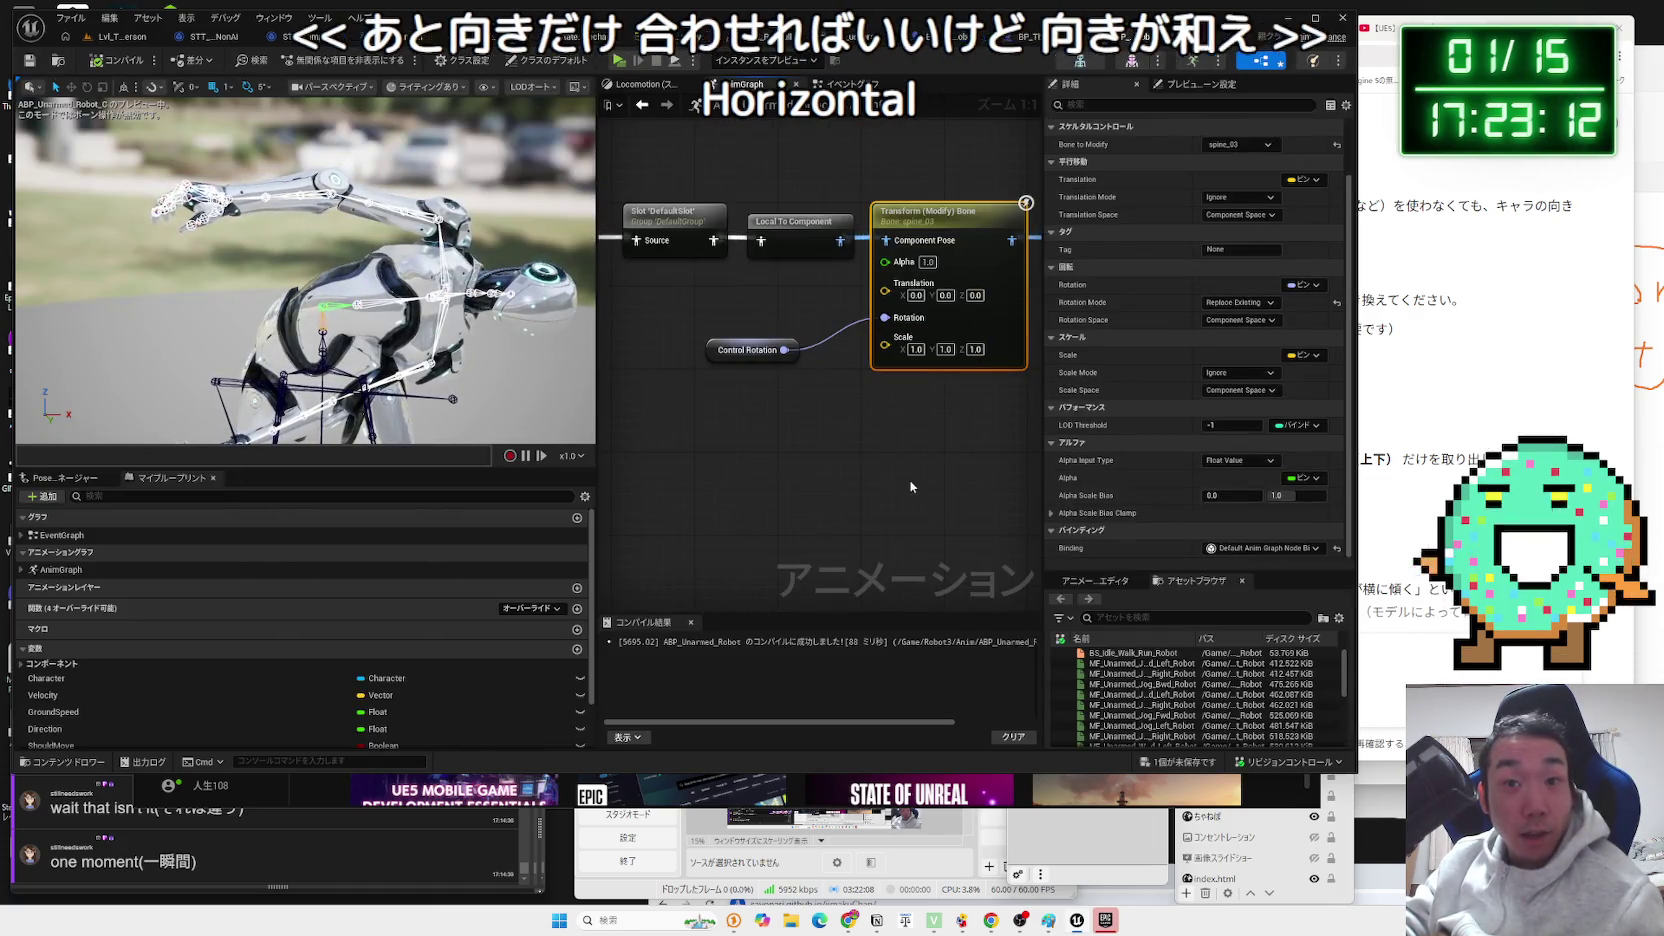
left_click(748, 350)
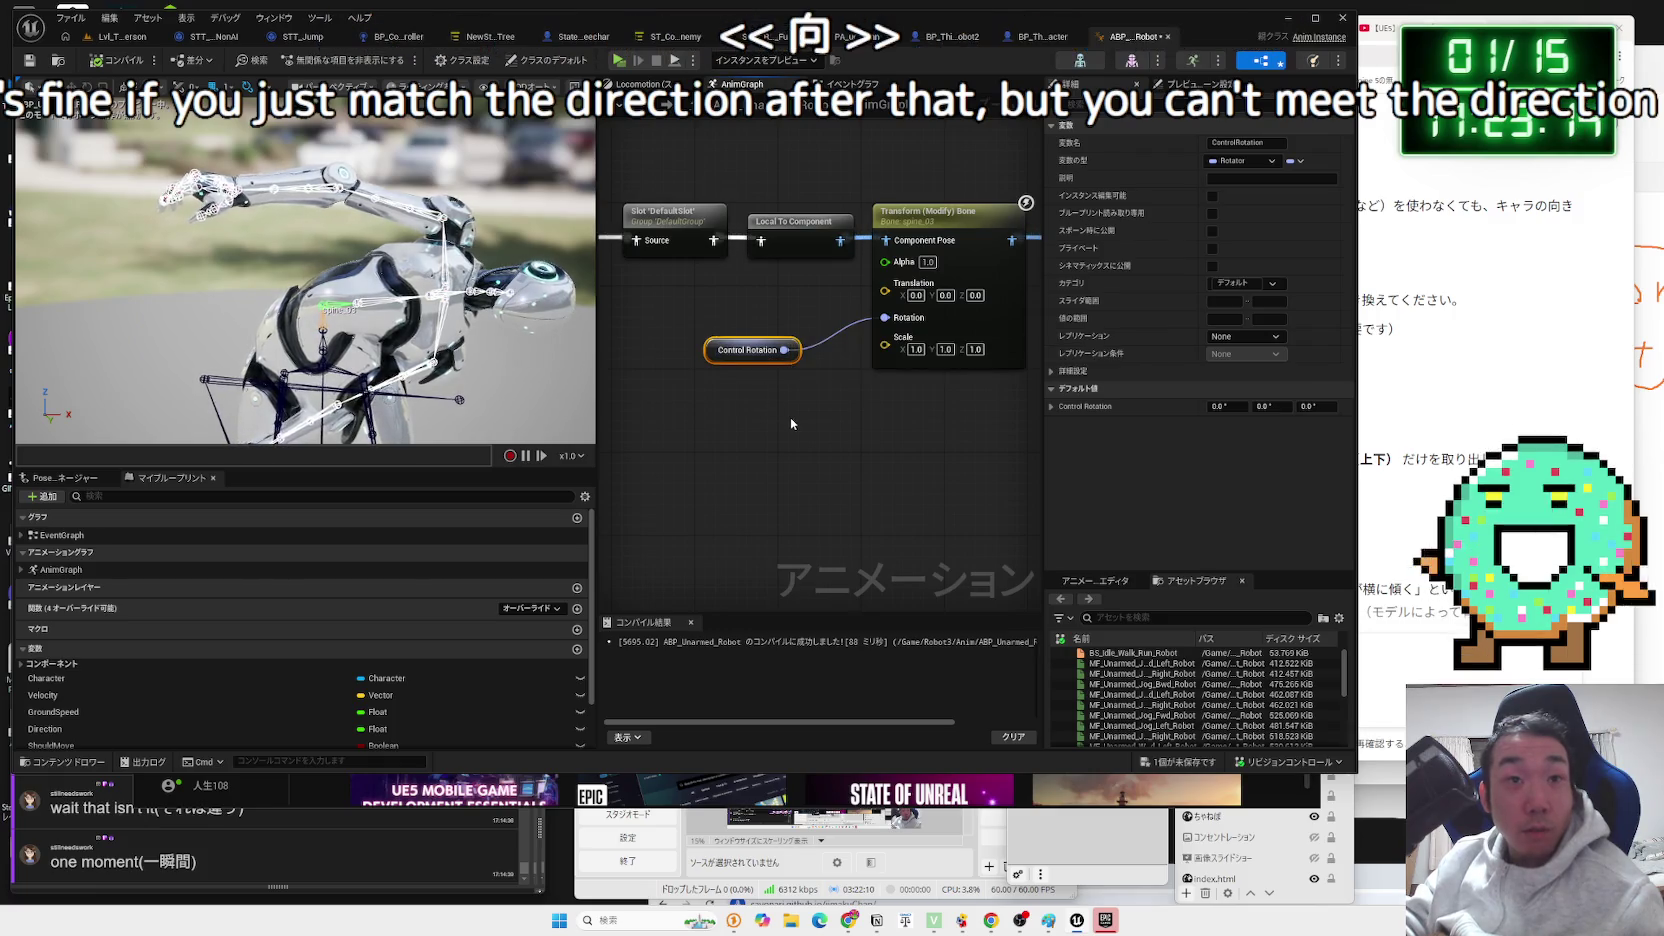
left_click(845, 84)
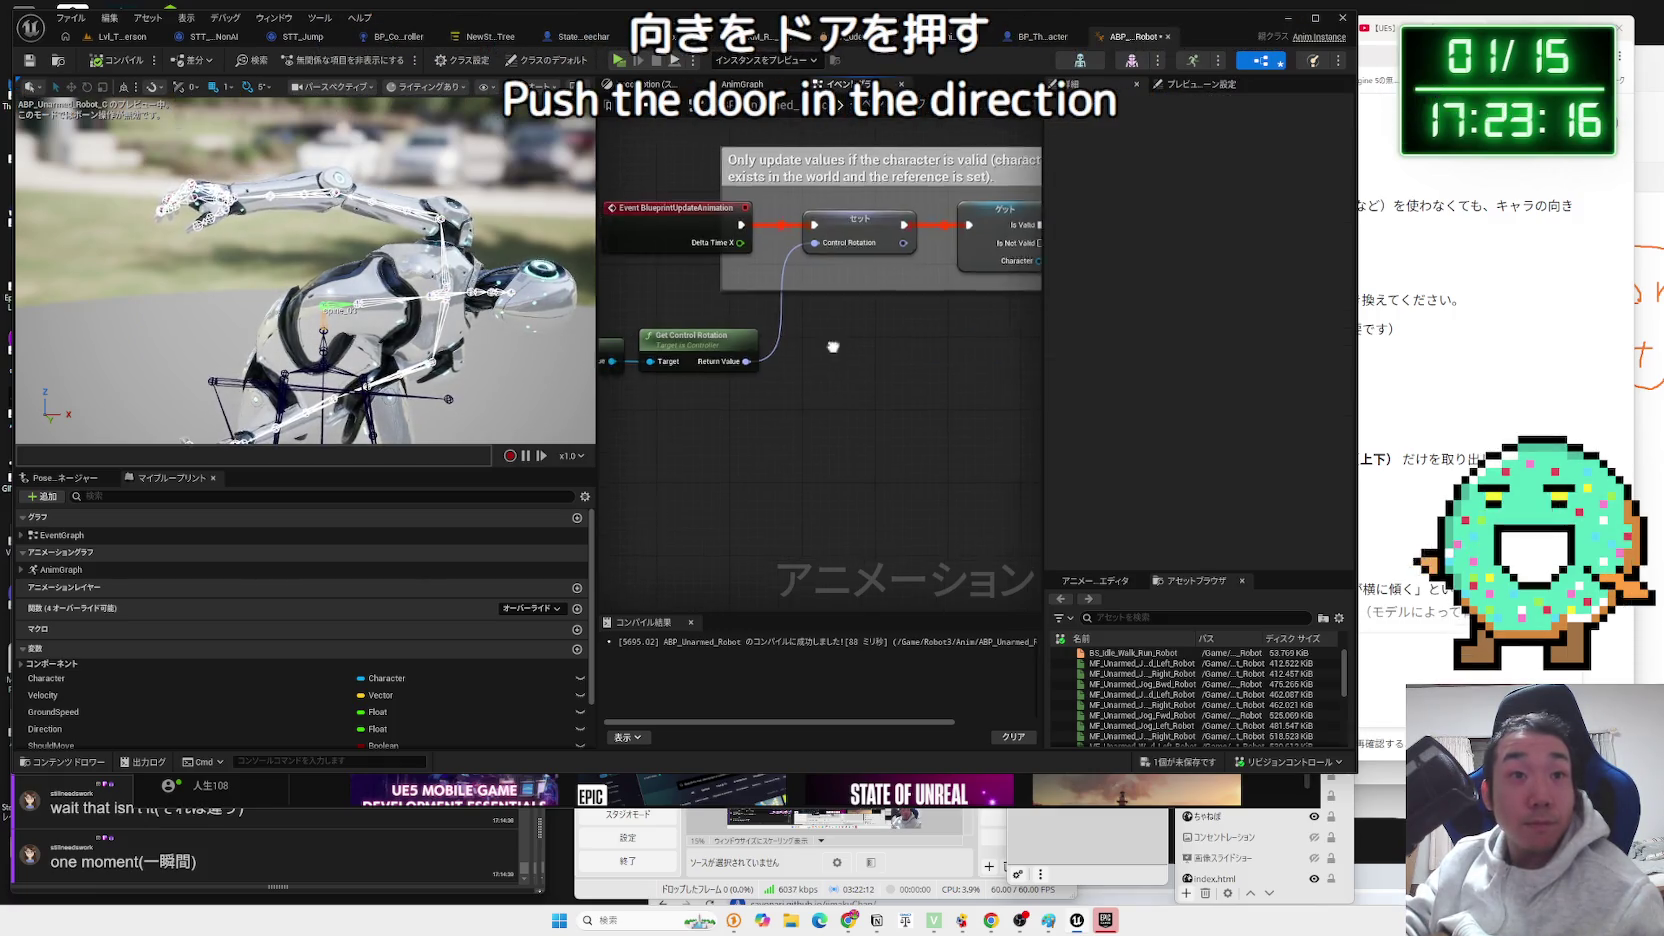
Add Get Actor Rotation on the player controller, wire it into Set ControlRotation, and play-test the level.
left_click_drag(655, 346, 716, 404)
type("ge")
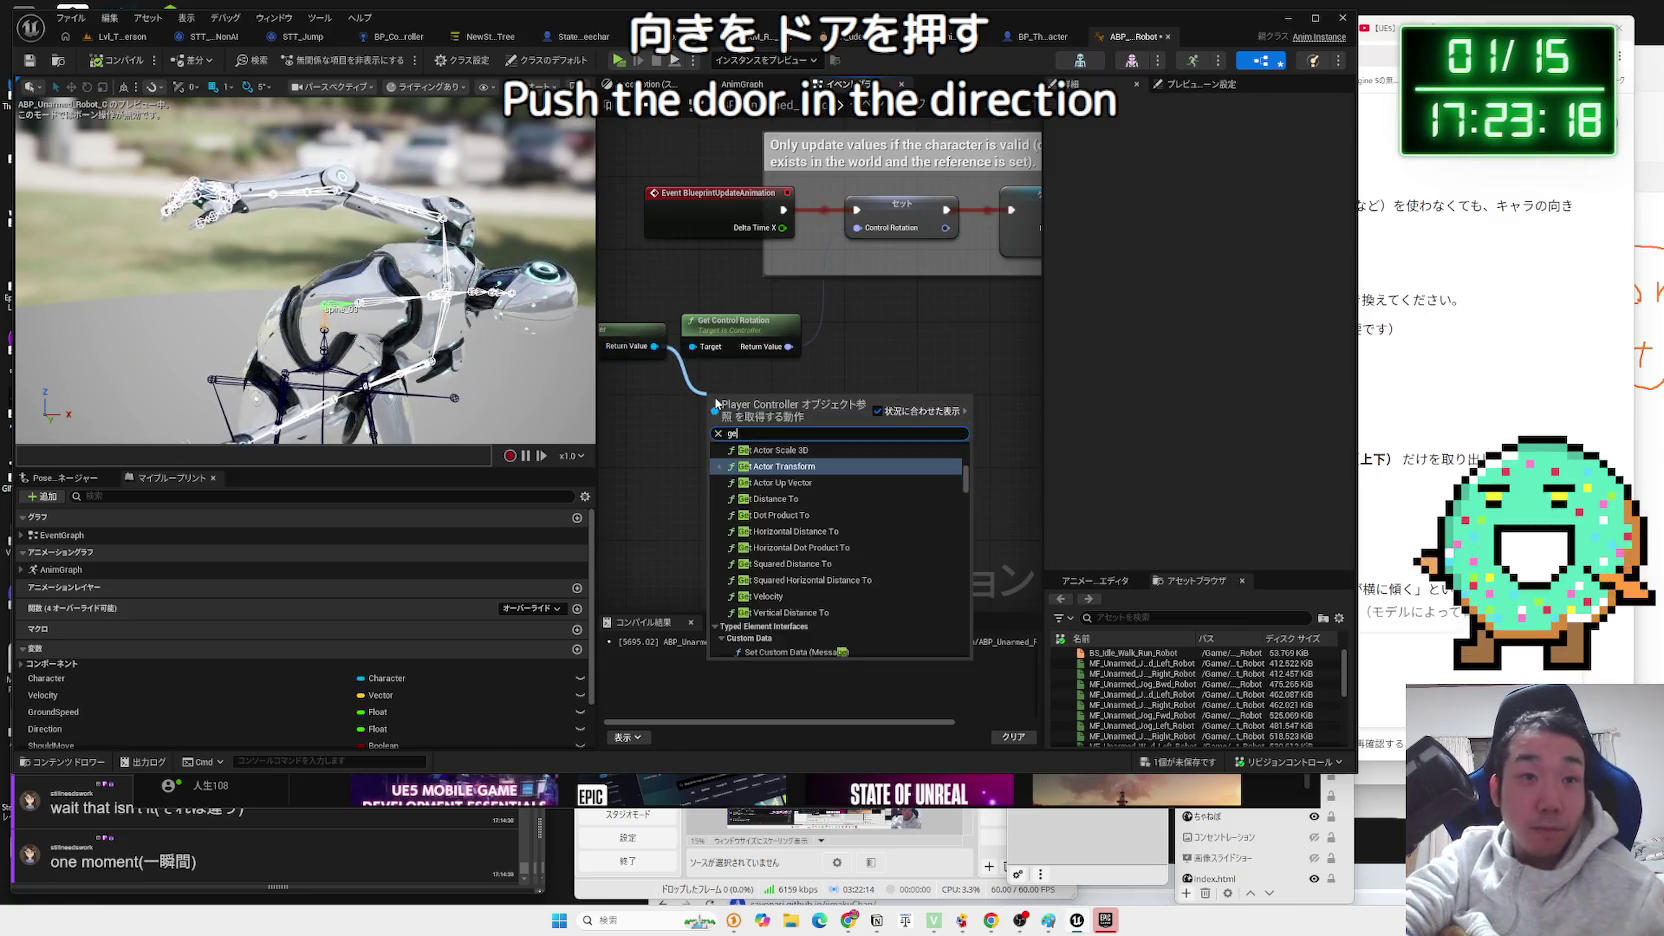
type("t actor location")
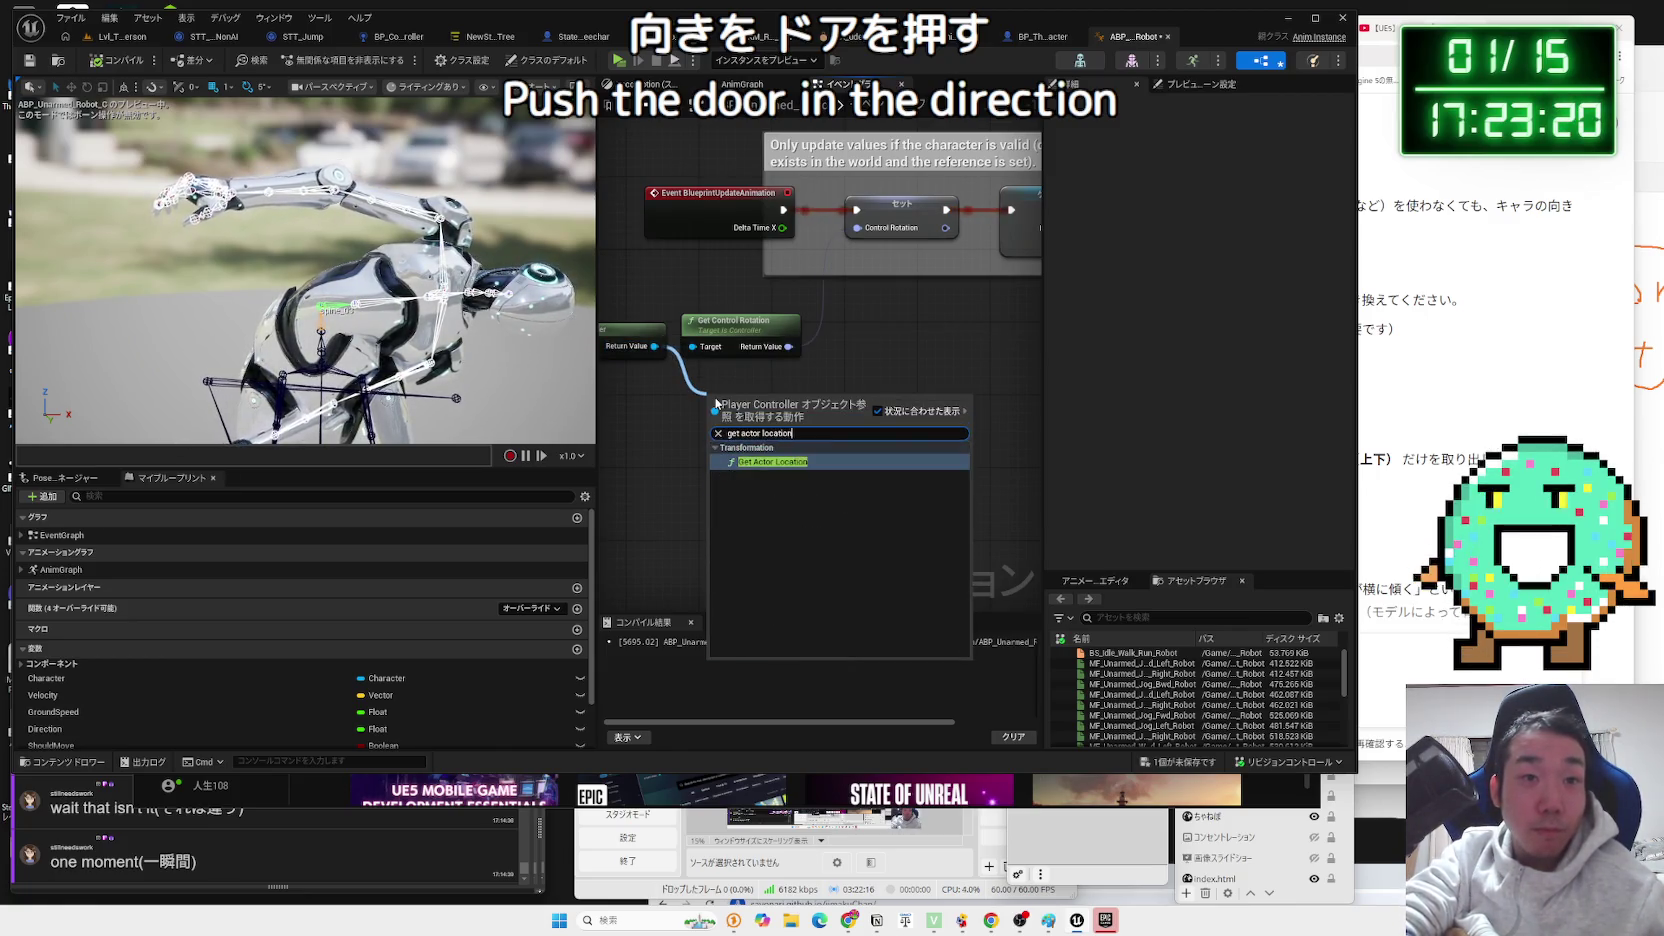
key("Return")
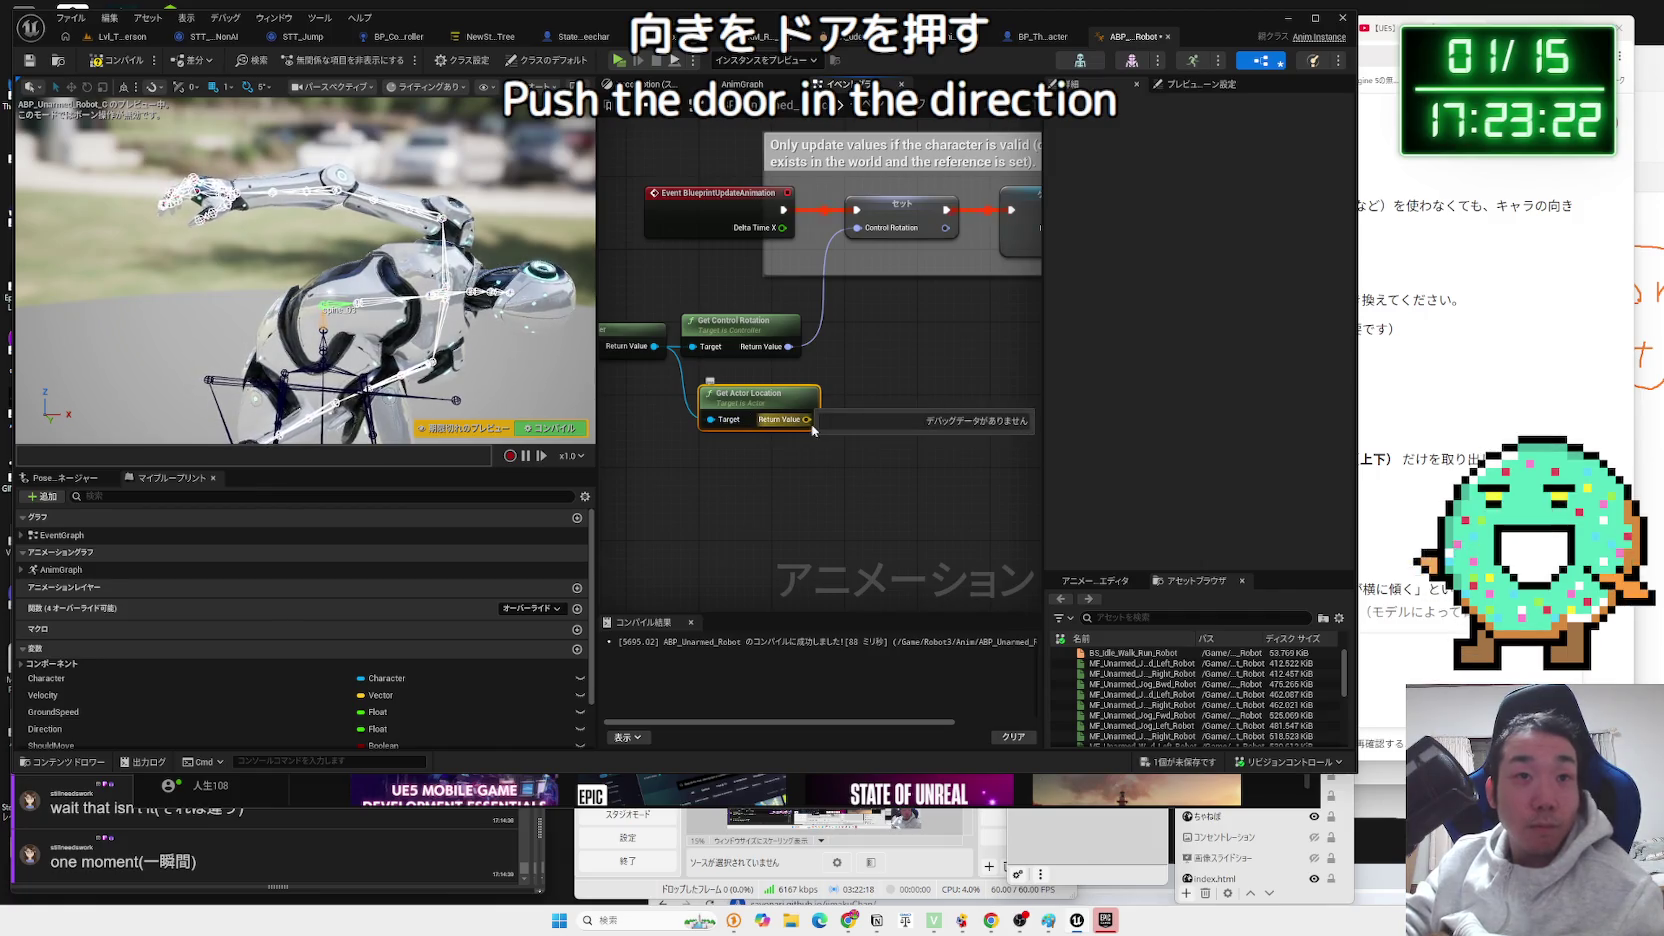
key("Delete")
left_click_drag(655, 347, 749, 420)
type("get actor rotatio")
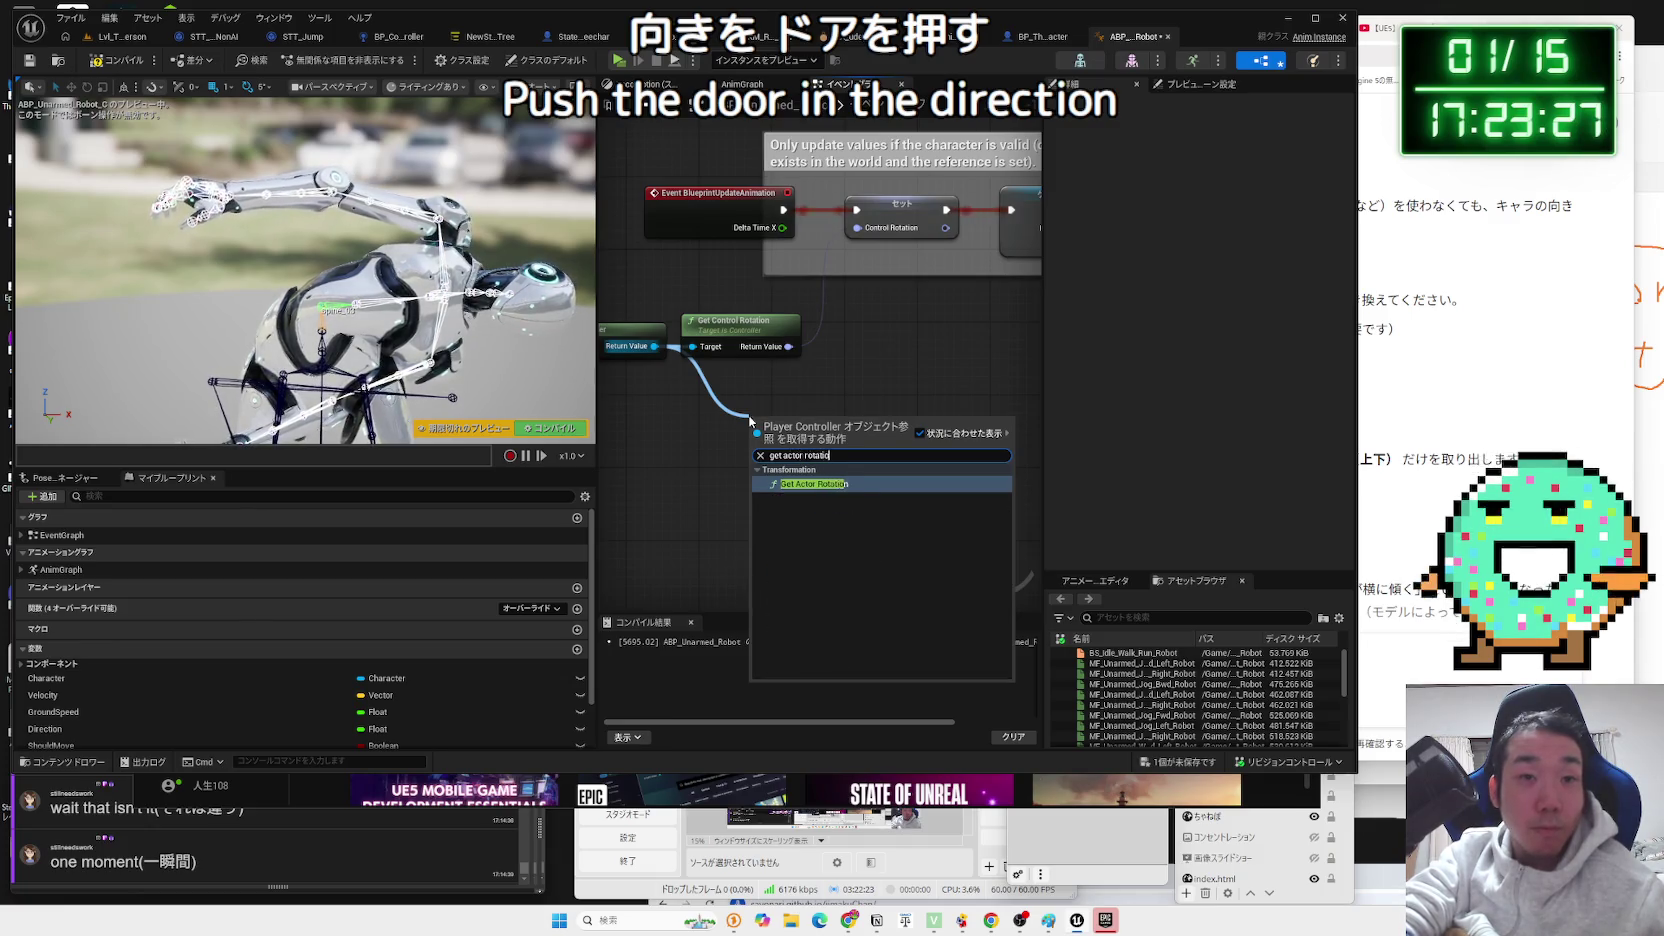
key("Return")
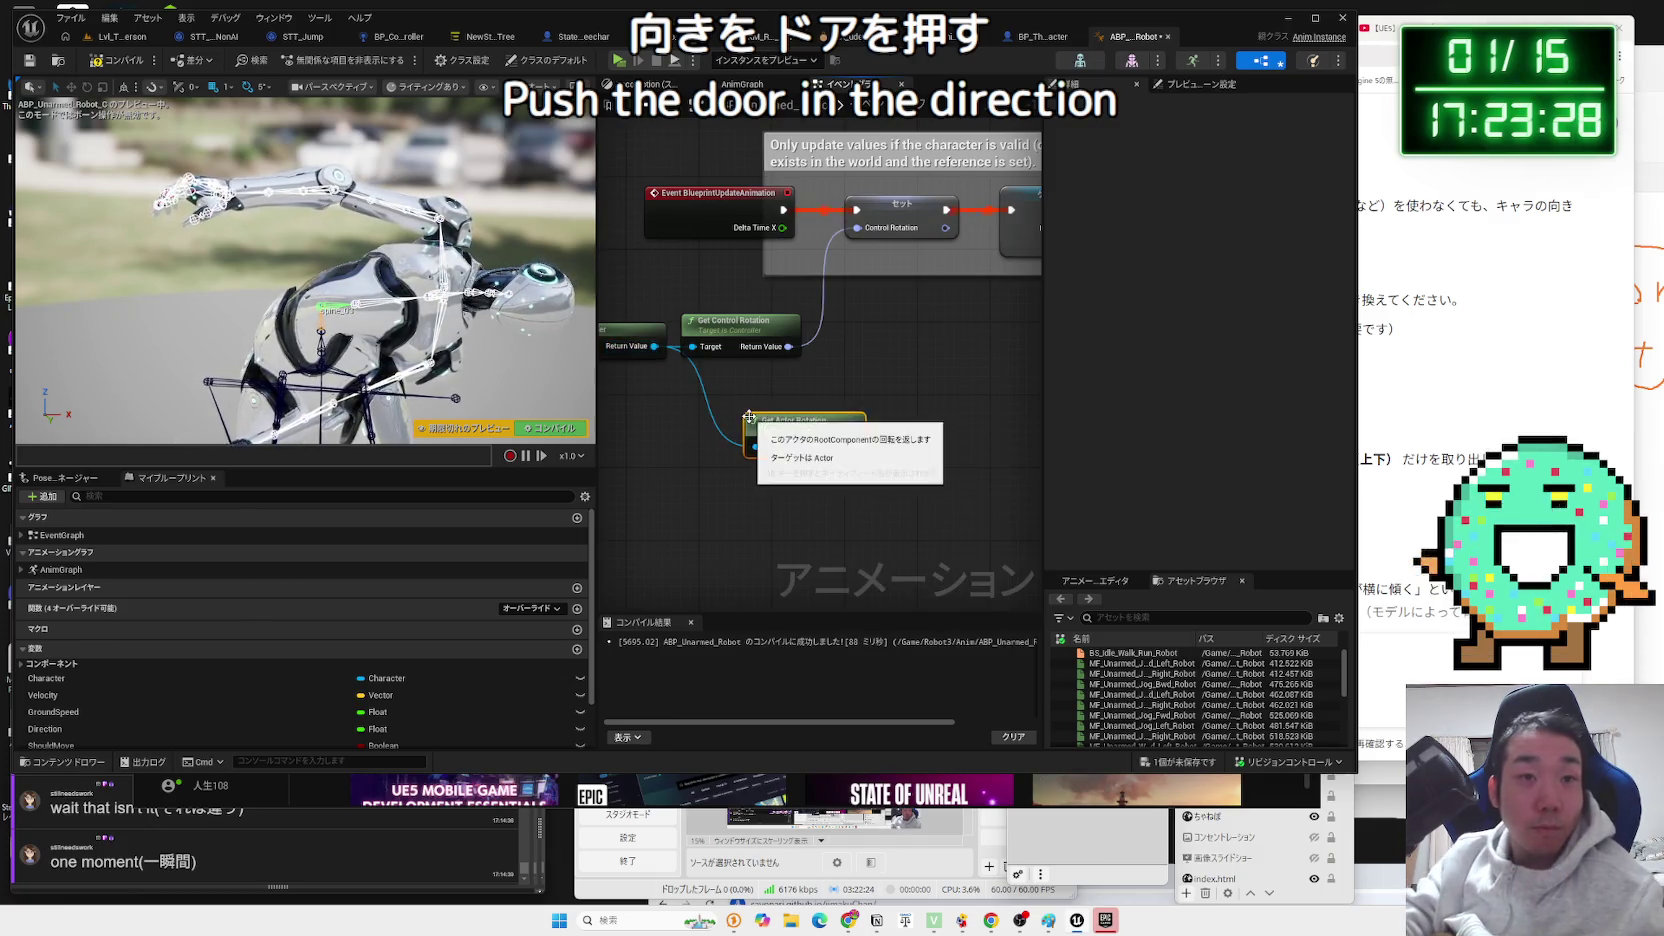
left_click_drag(863, 244, 857, 228)
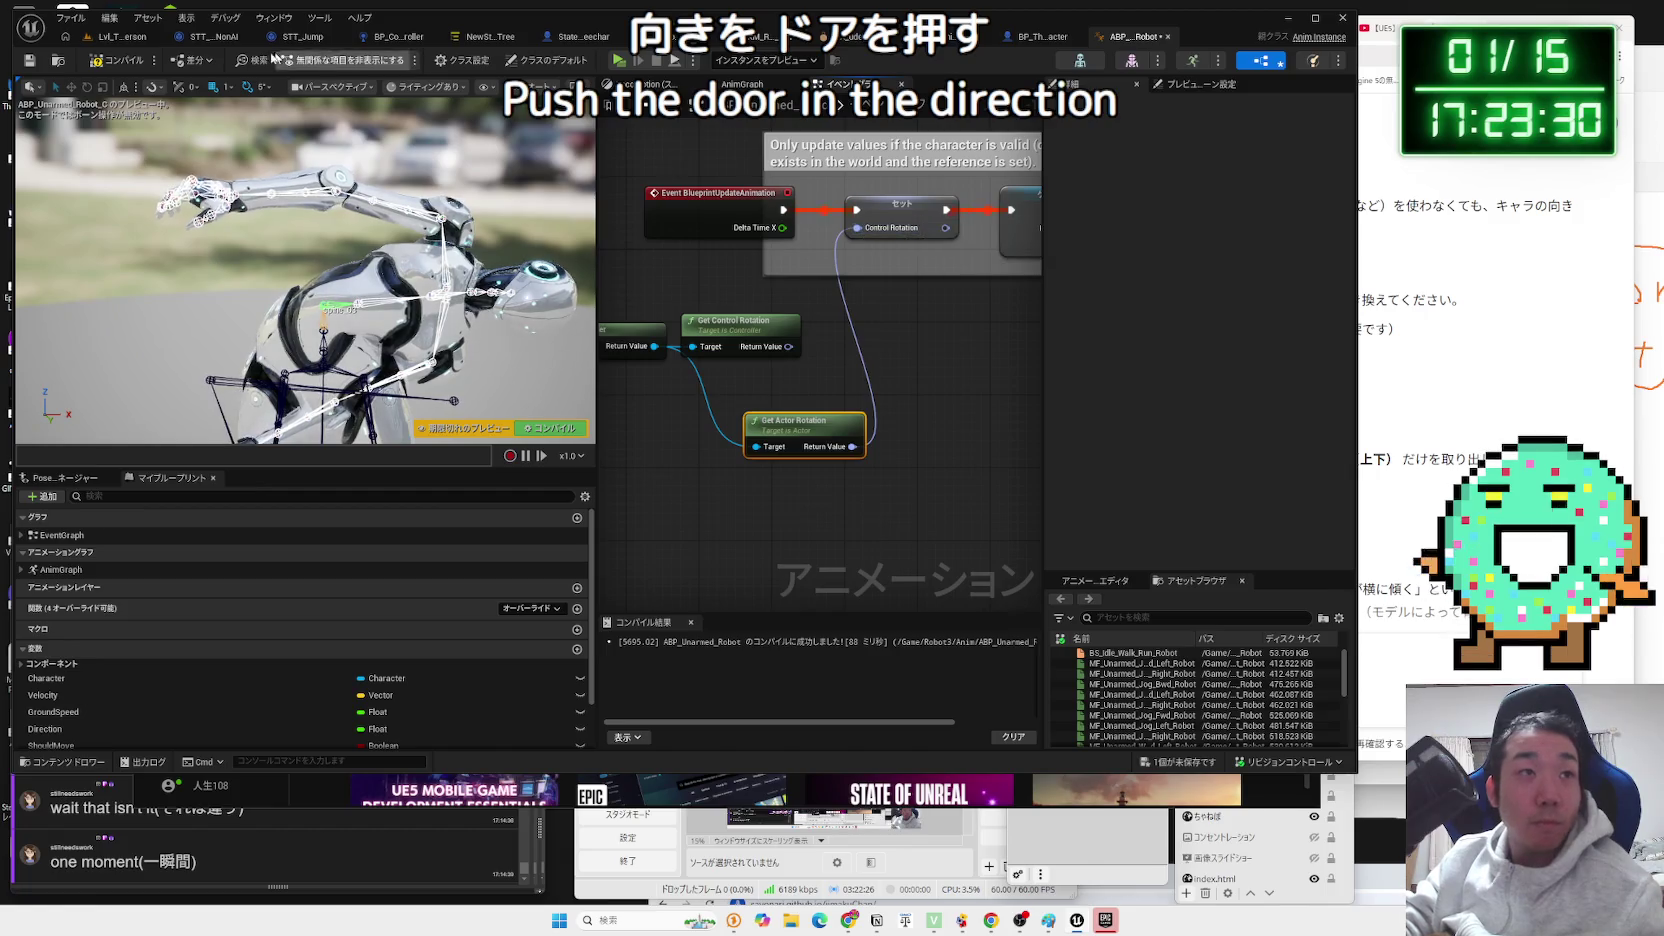
left_click(111, 40)
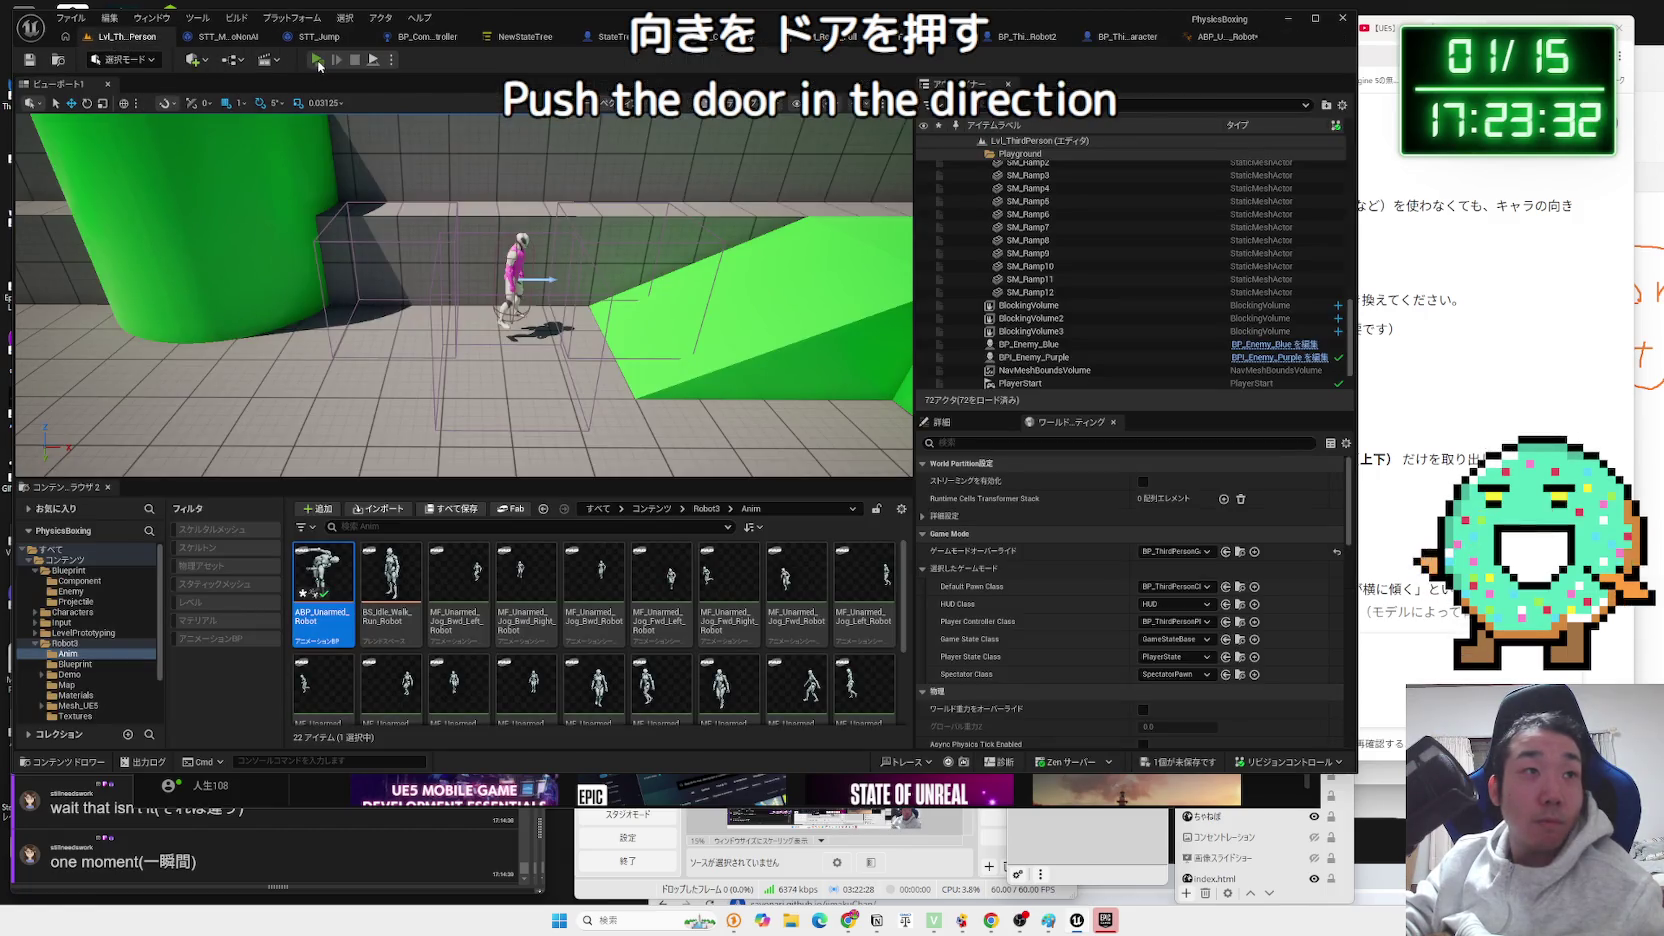
left_click(317, 61)
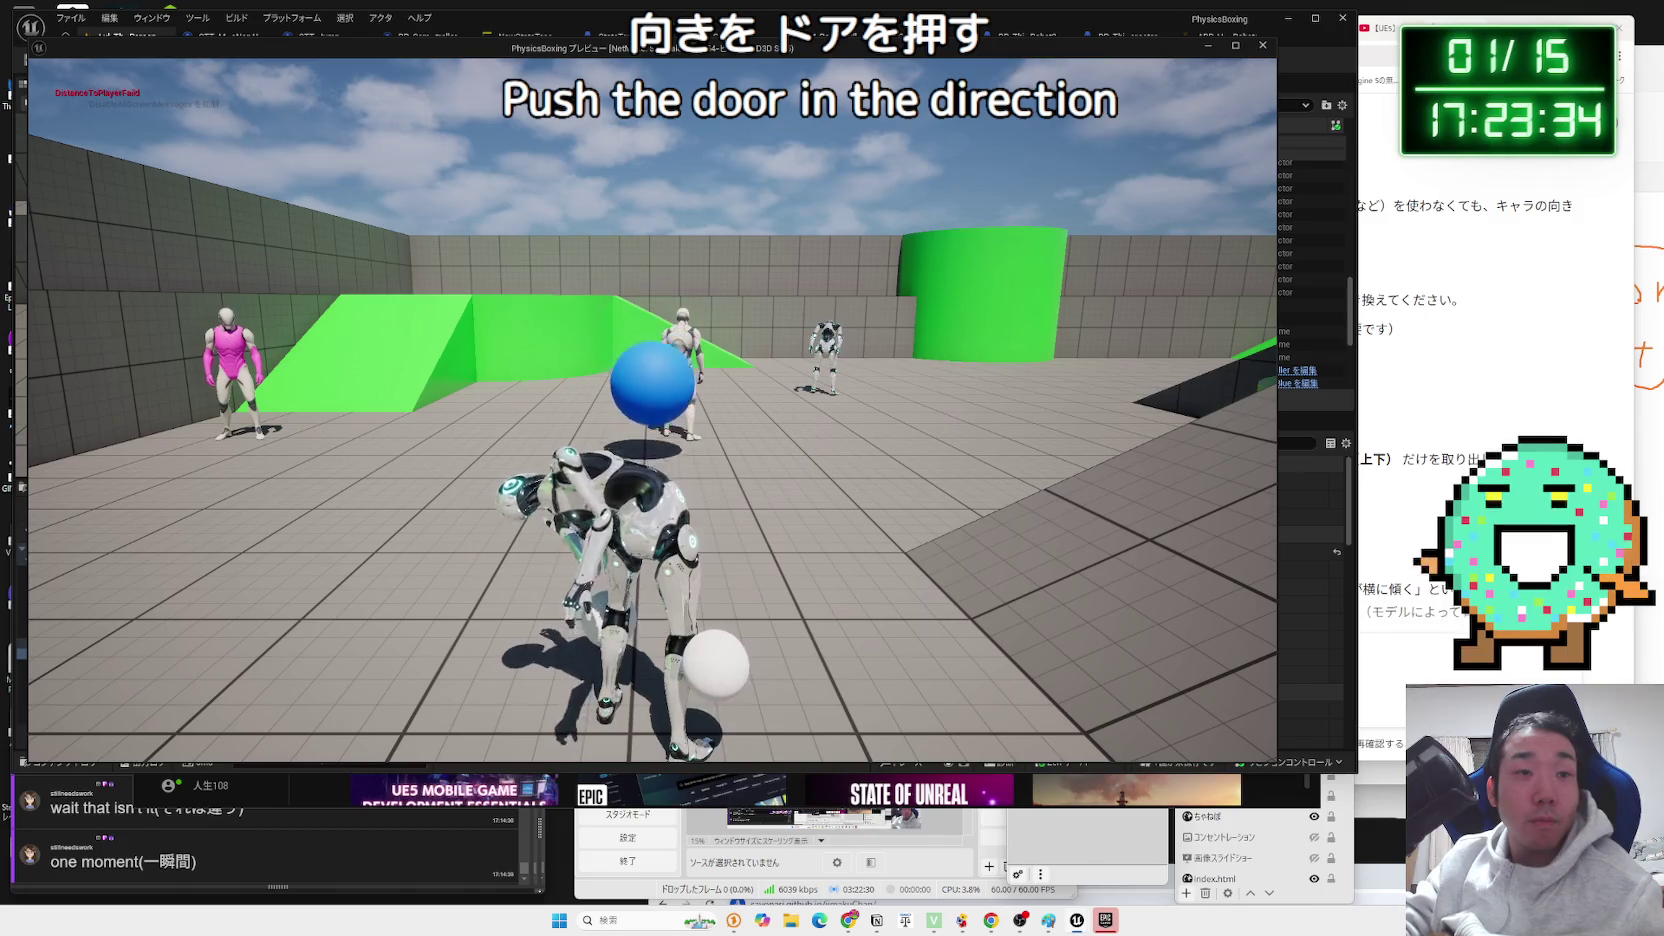
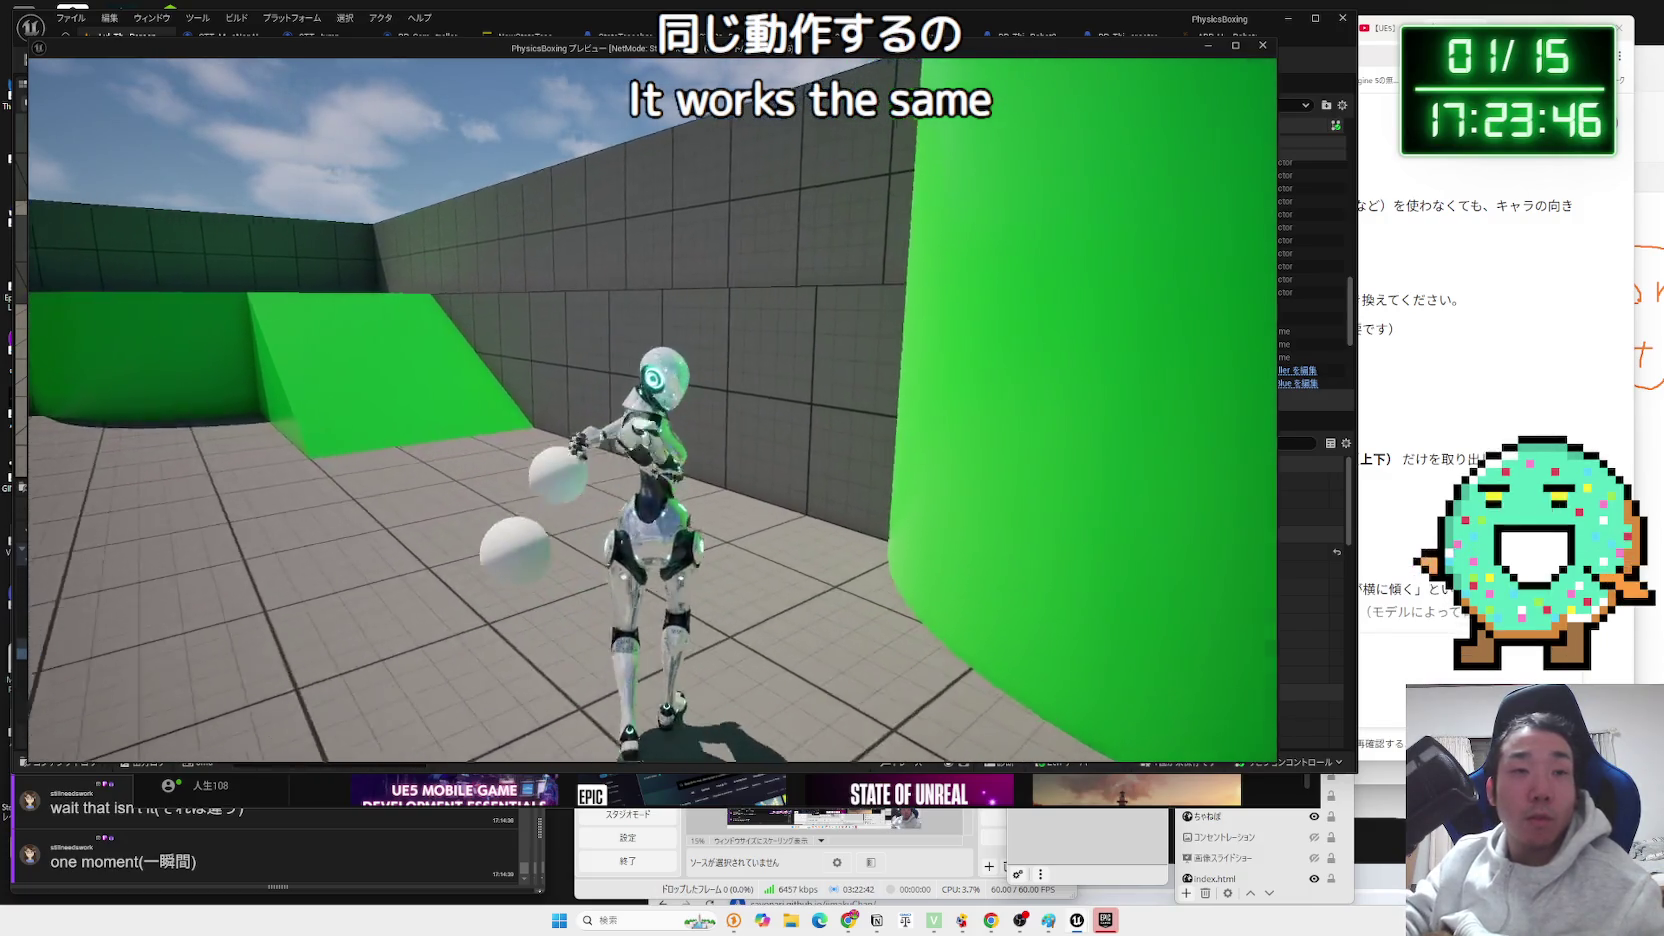
Stop play, return to the robot anim blueprint and add a Character getter to its event graph.
key("Escape")
left_click(1117, 36)
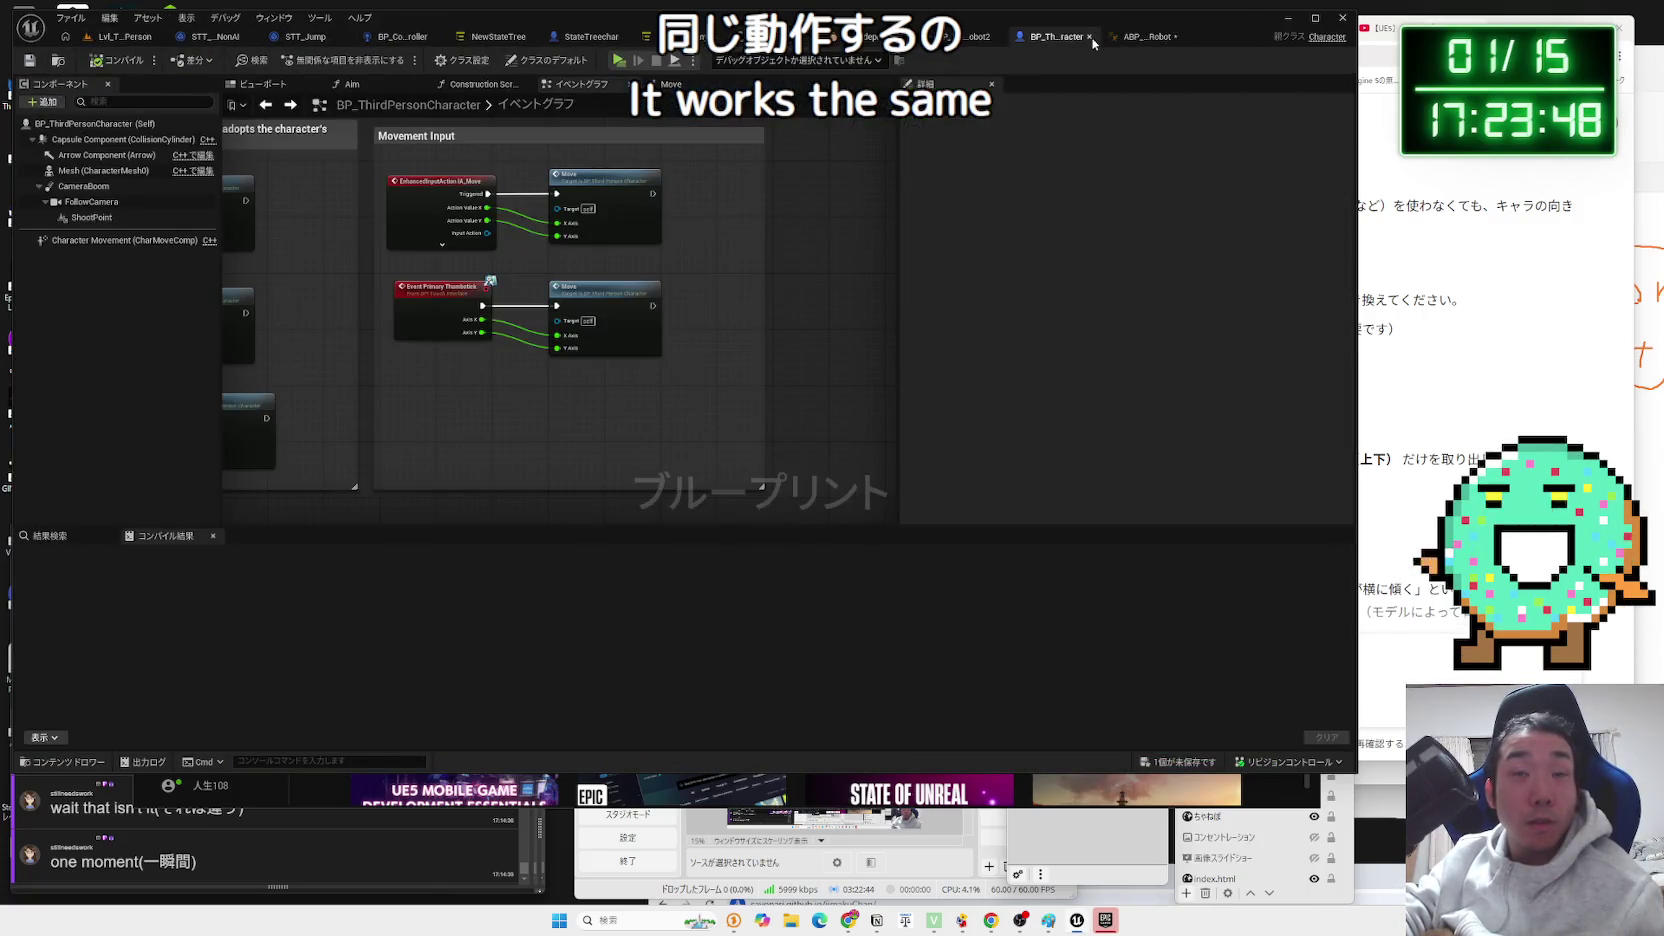
left_click(1138, 38)
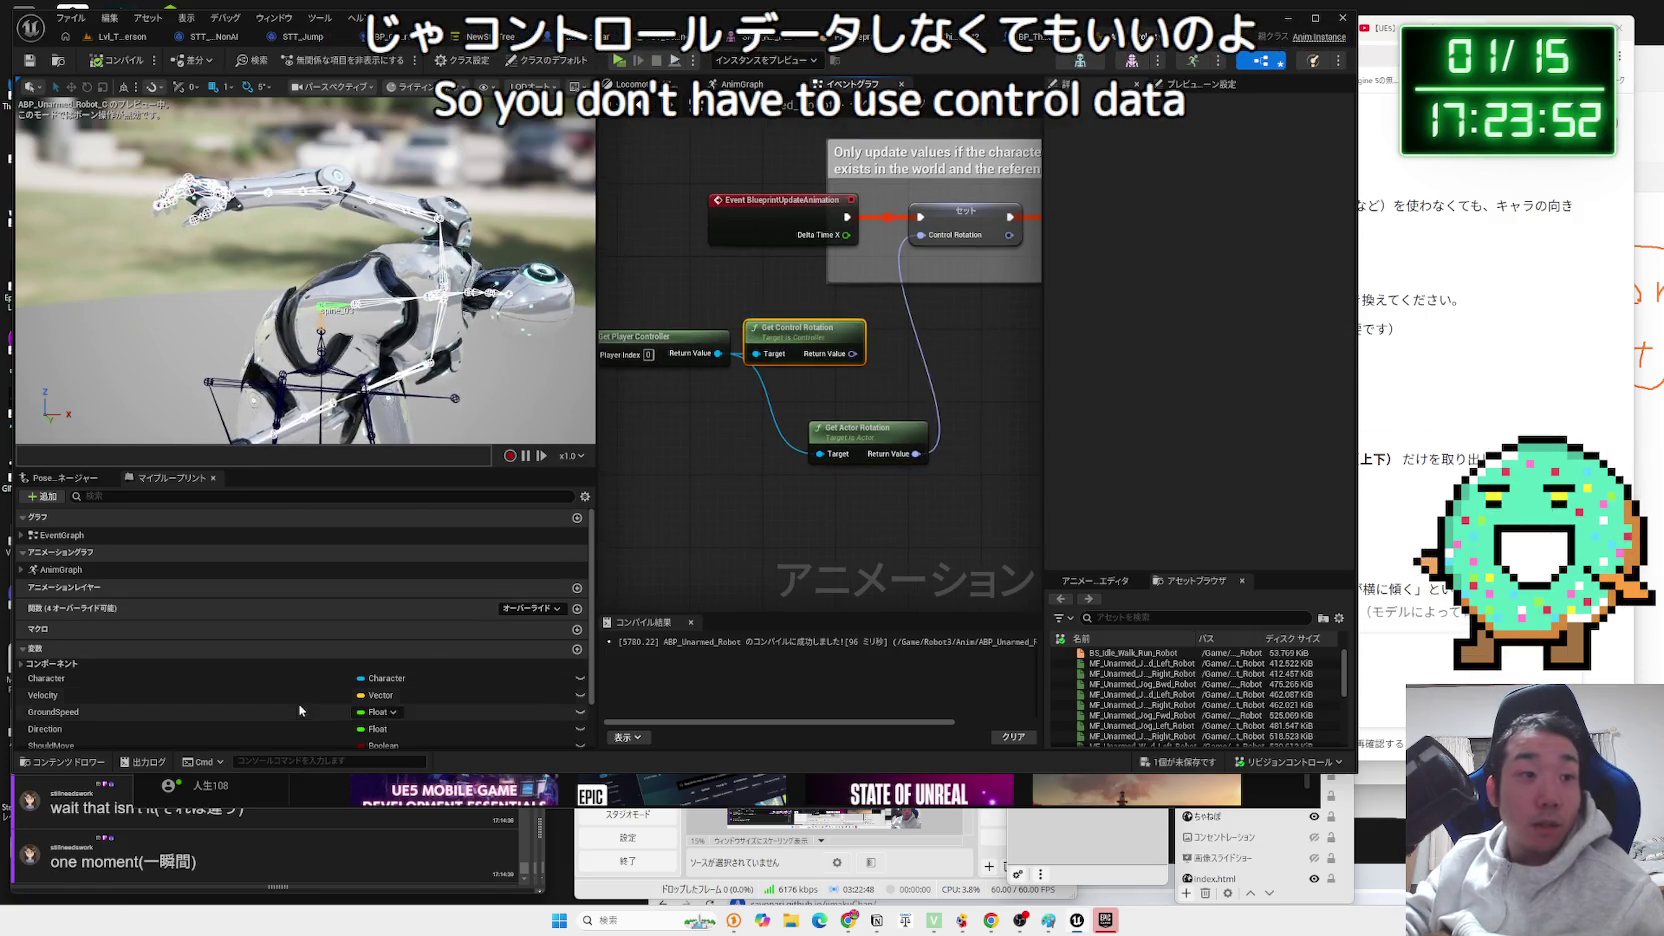
left_click_drag(46, 678, 884, 516)
left_click(799, 542)
Wire Character's Get Actor Rotation into Set Control Rotation and play-test the level.
type("get actor")
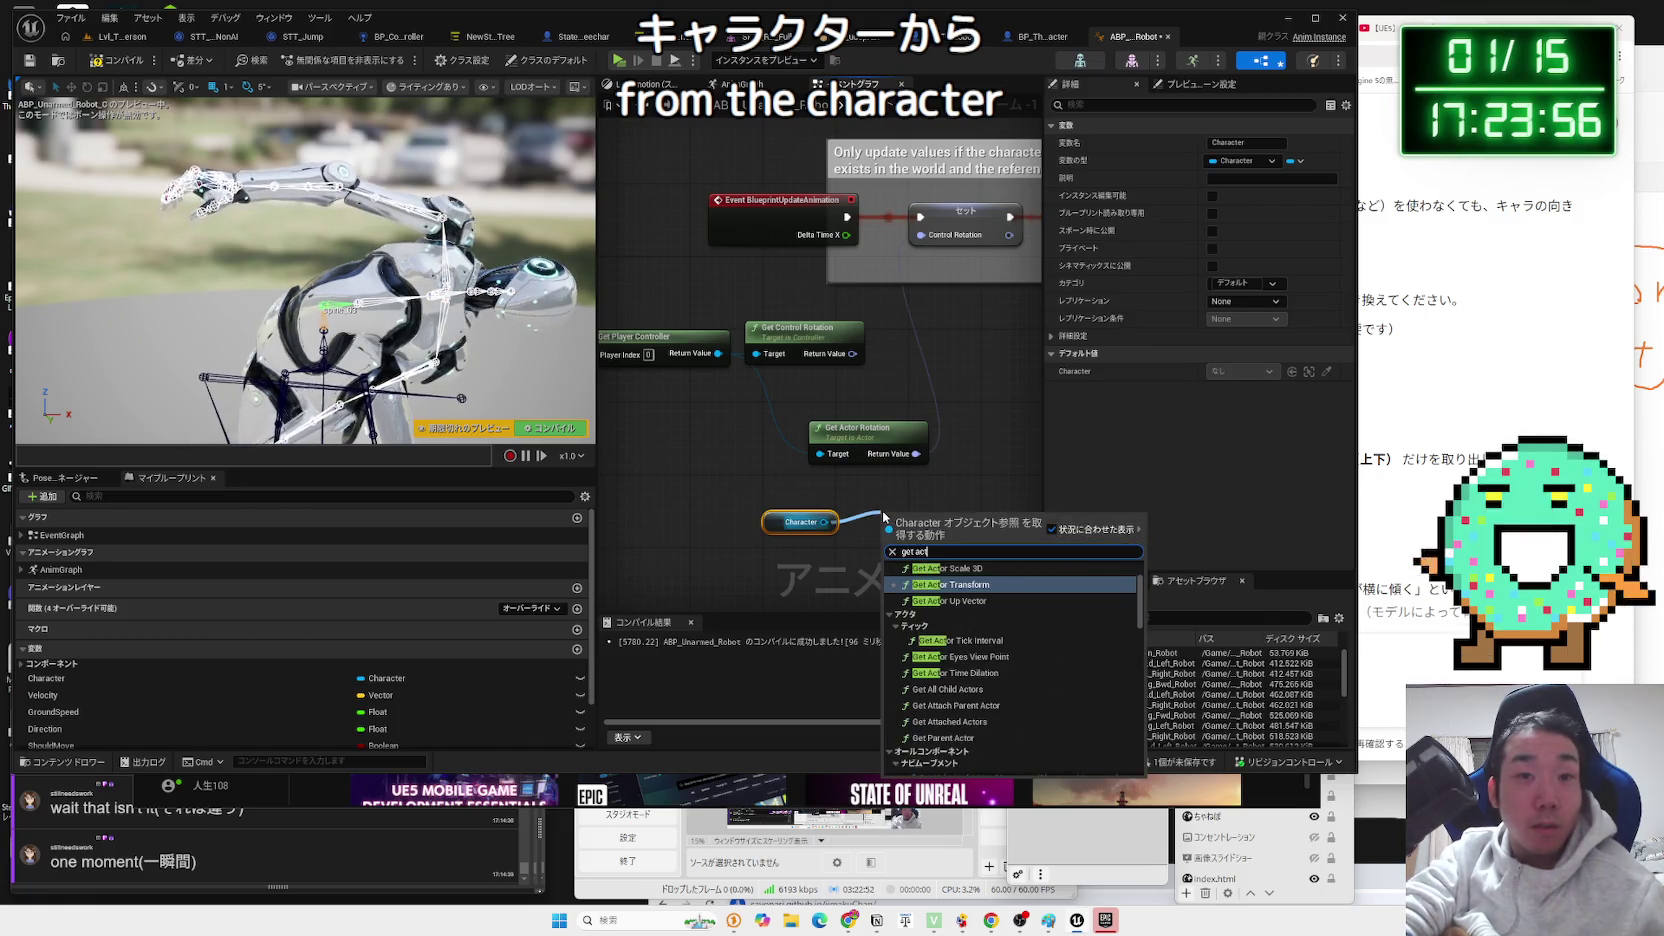
type(" ro")
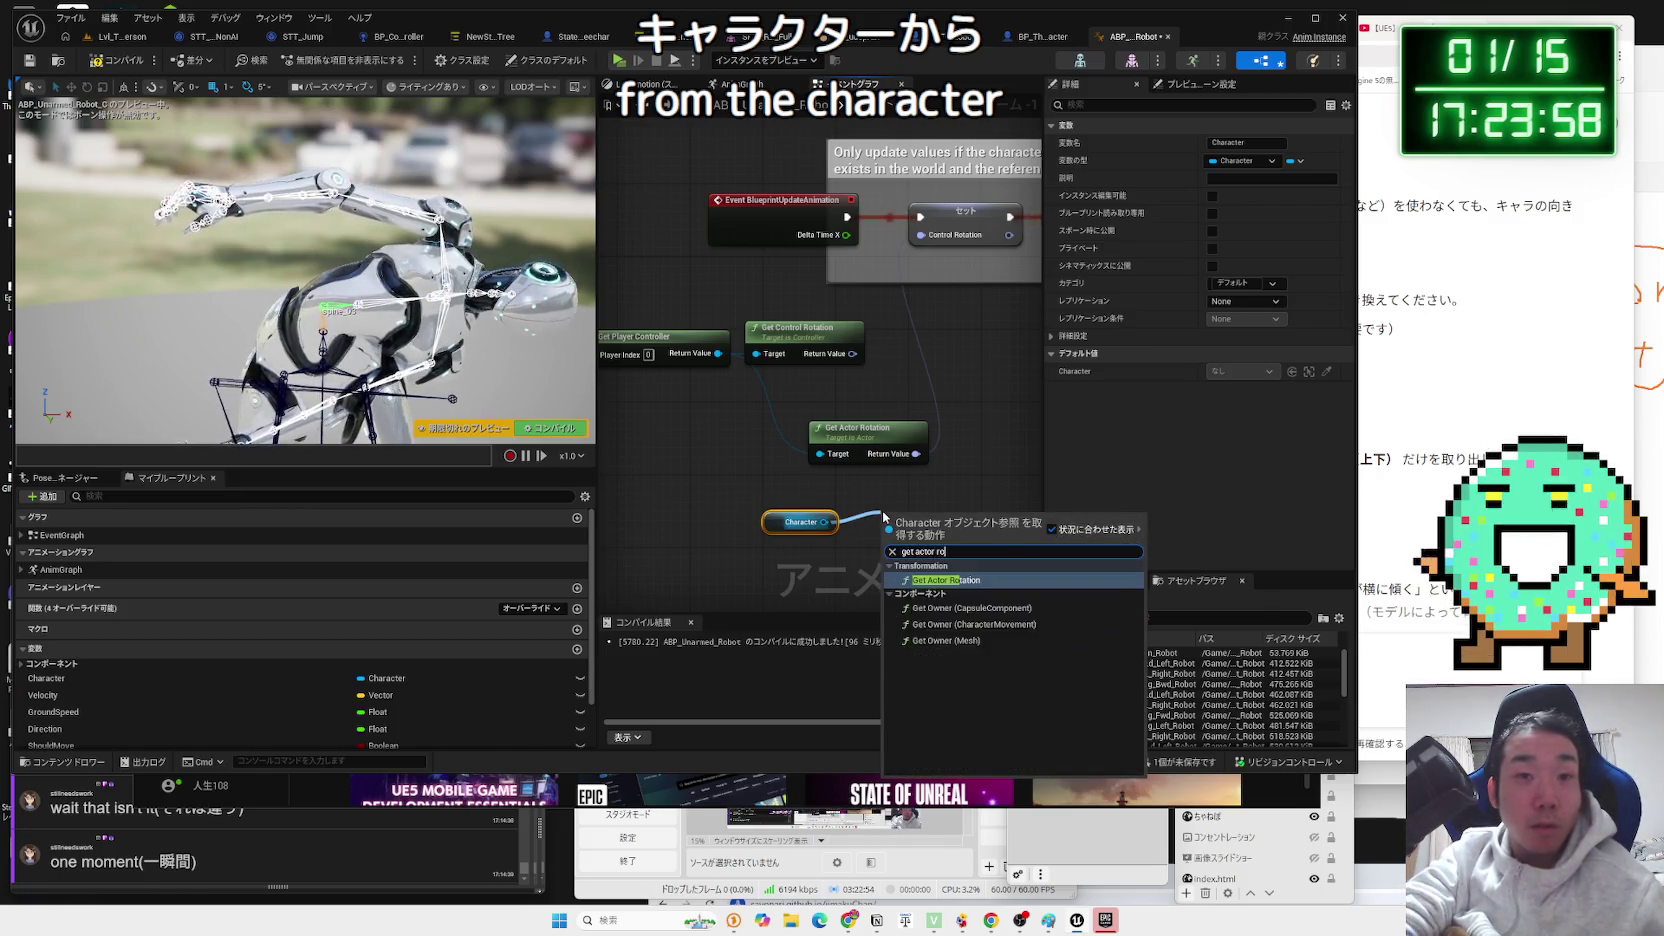
key("Return")
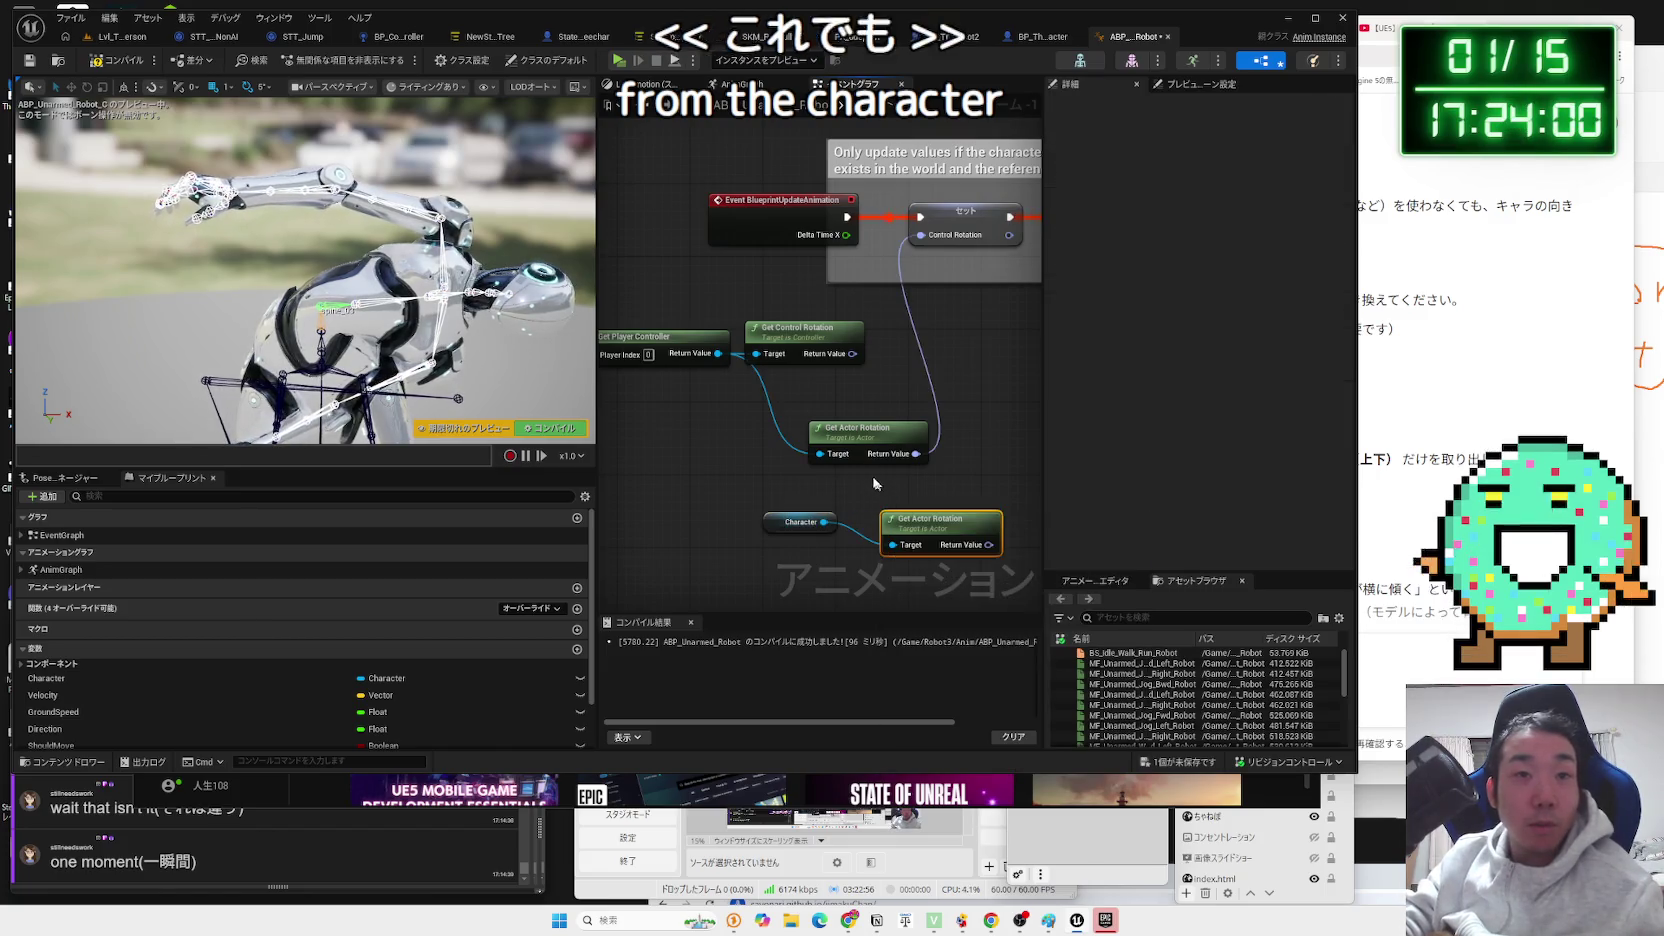
left_click(885, 430)
mouse_move(885, 430)
left_mouse_down()
mouse_move(795, 394)
mouse_move(866, 402)
left_mouse_up()
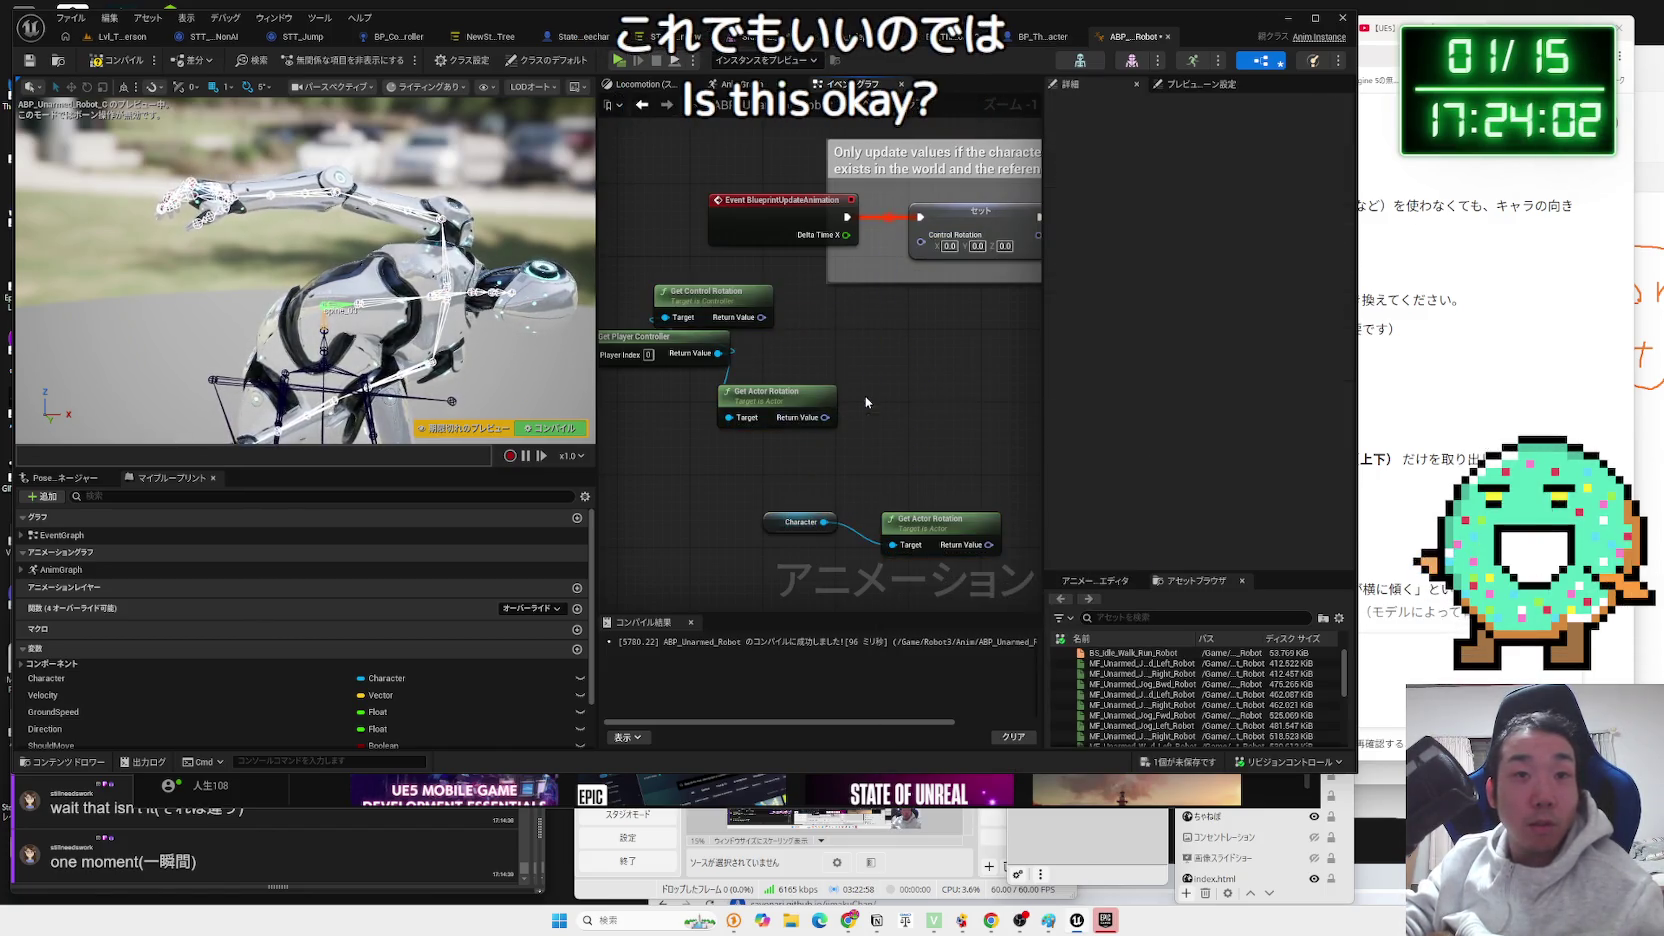
left_click_drag(939, 532, 758, 461)
left_click_drag(861, 472, 920, 235)
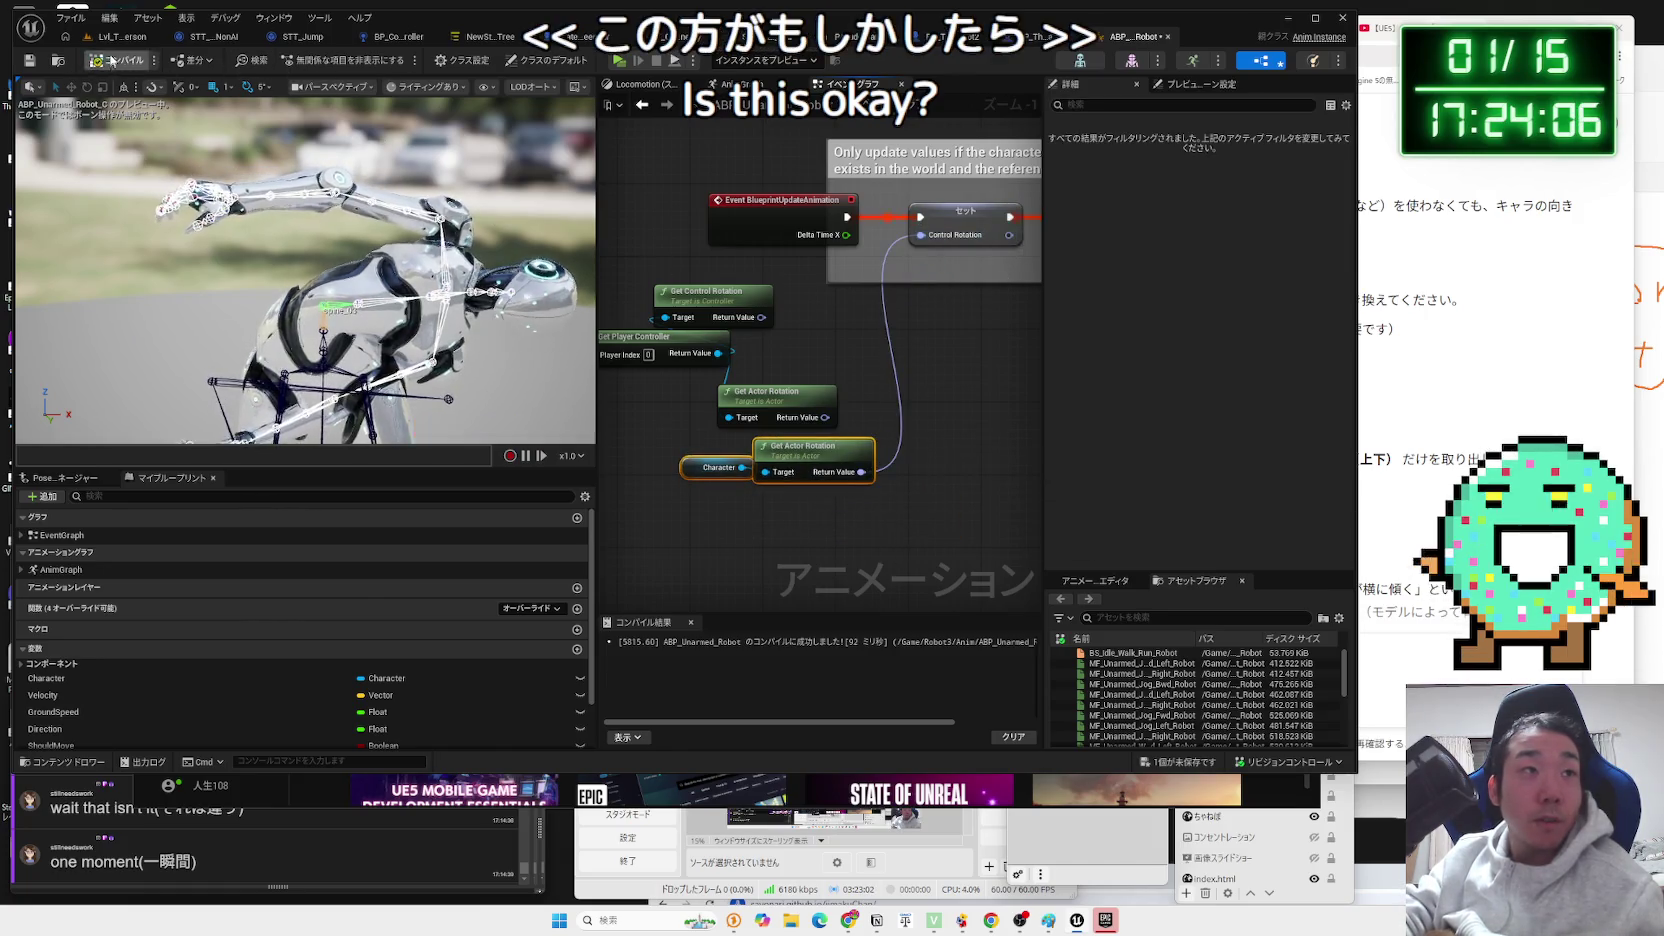
left_click(122, 37)
key("alt+p")
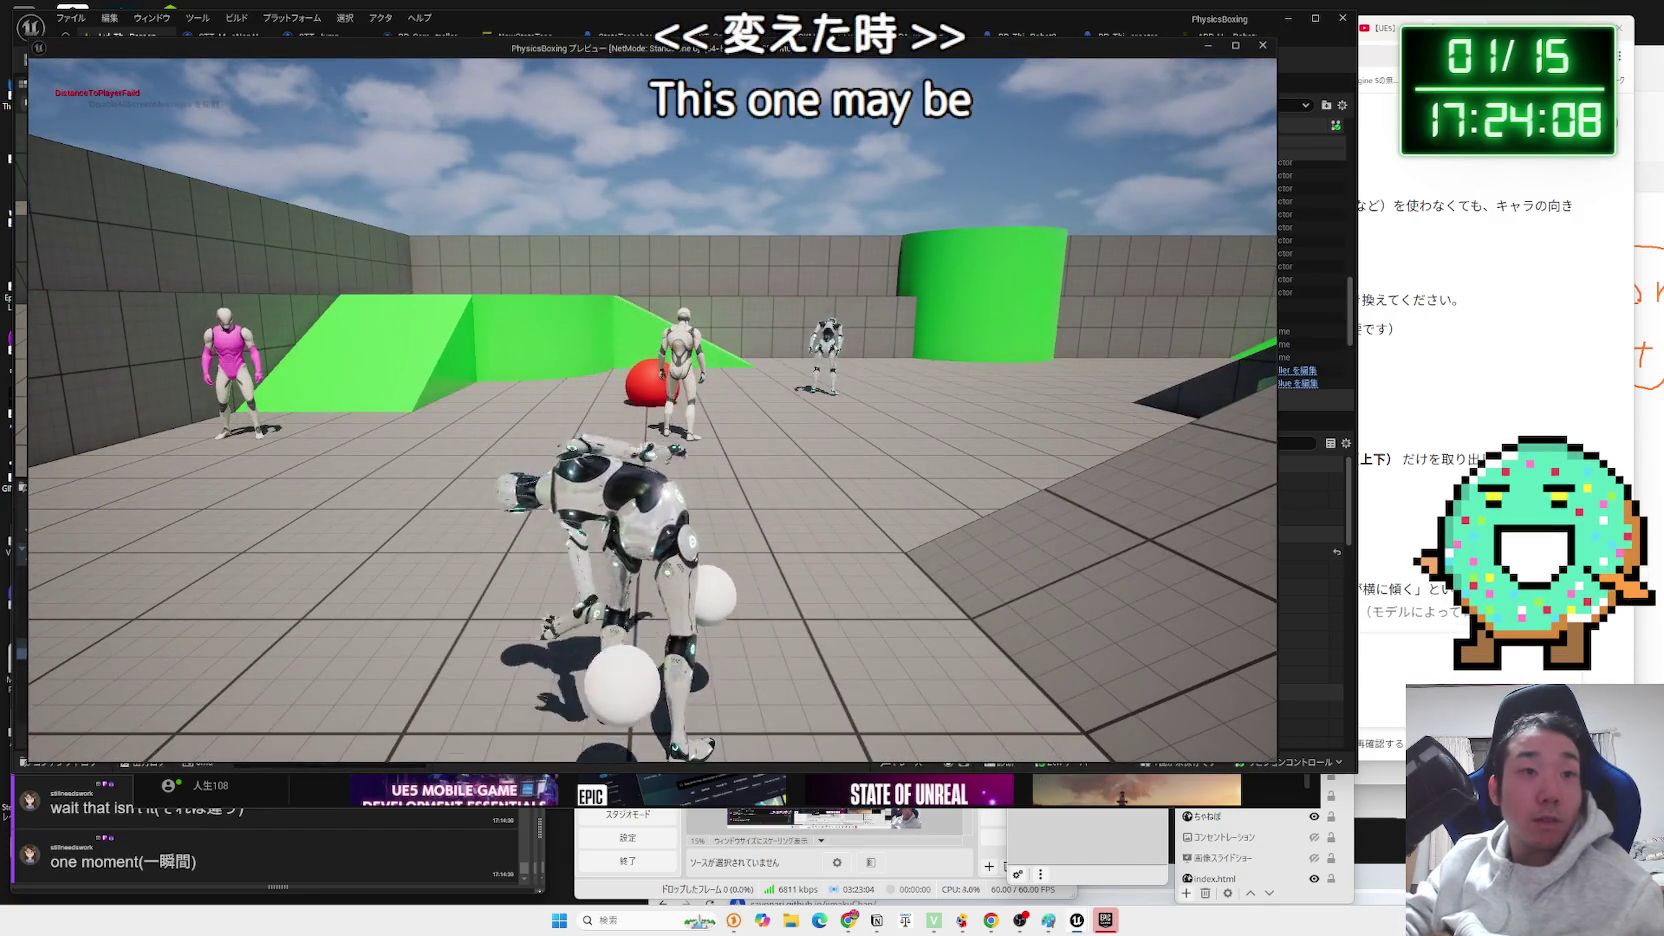
Delete the Character and Get Actor Rotation nodes, keep Get Control Rotation feeding Control Rotation, and recompile.
key("Escape")
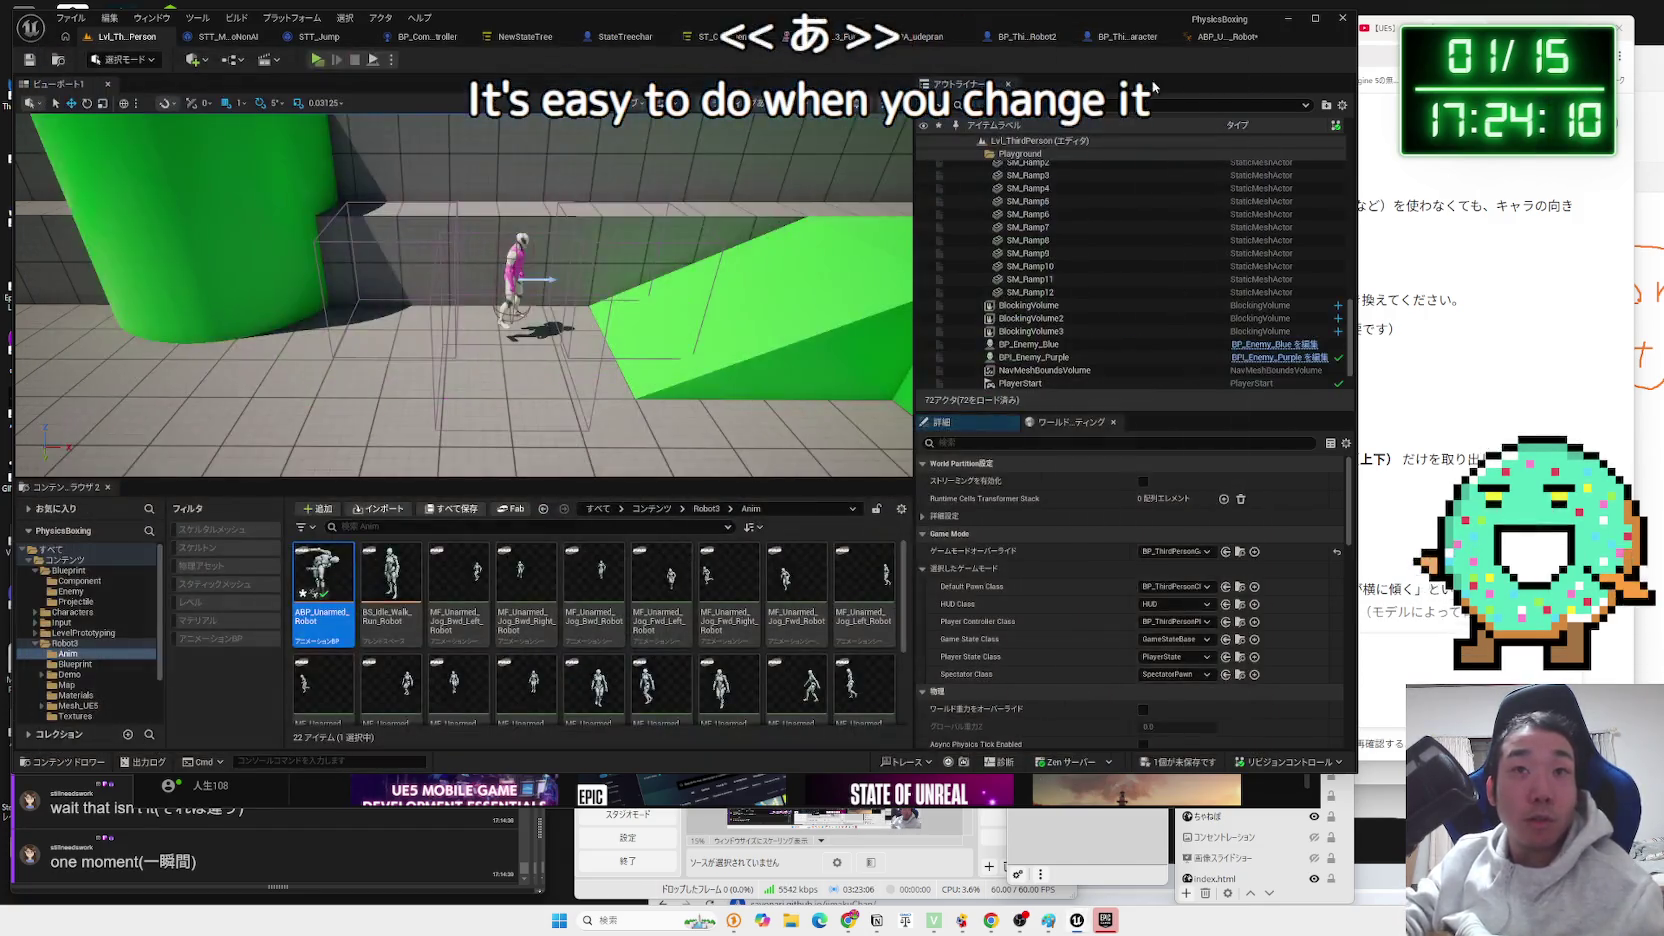
left_click(1138, 37)
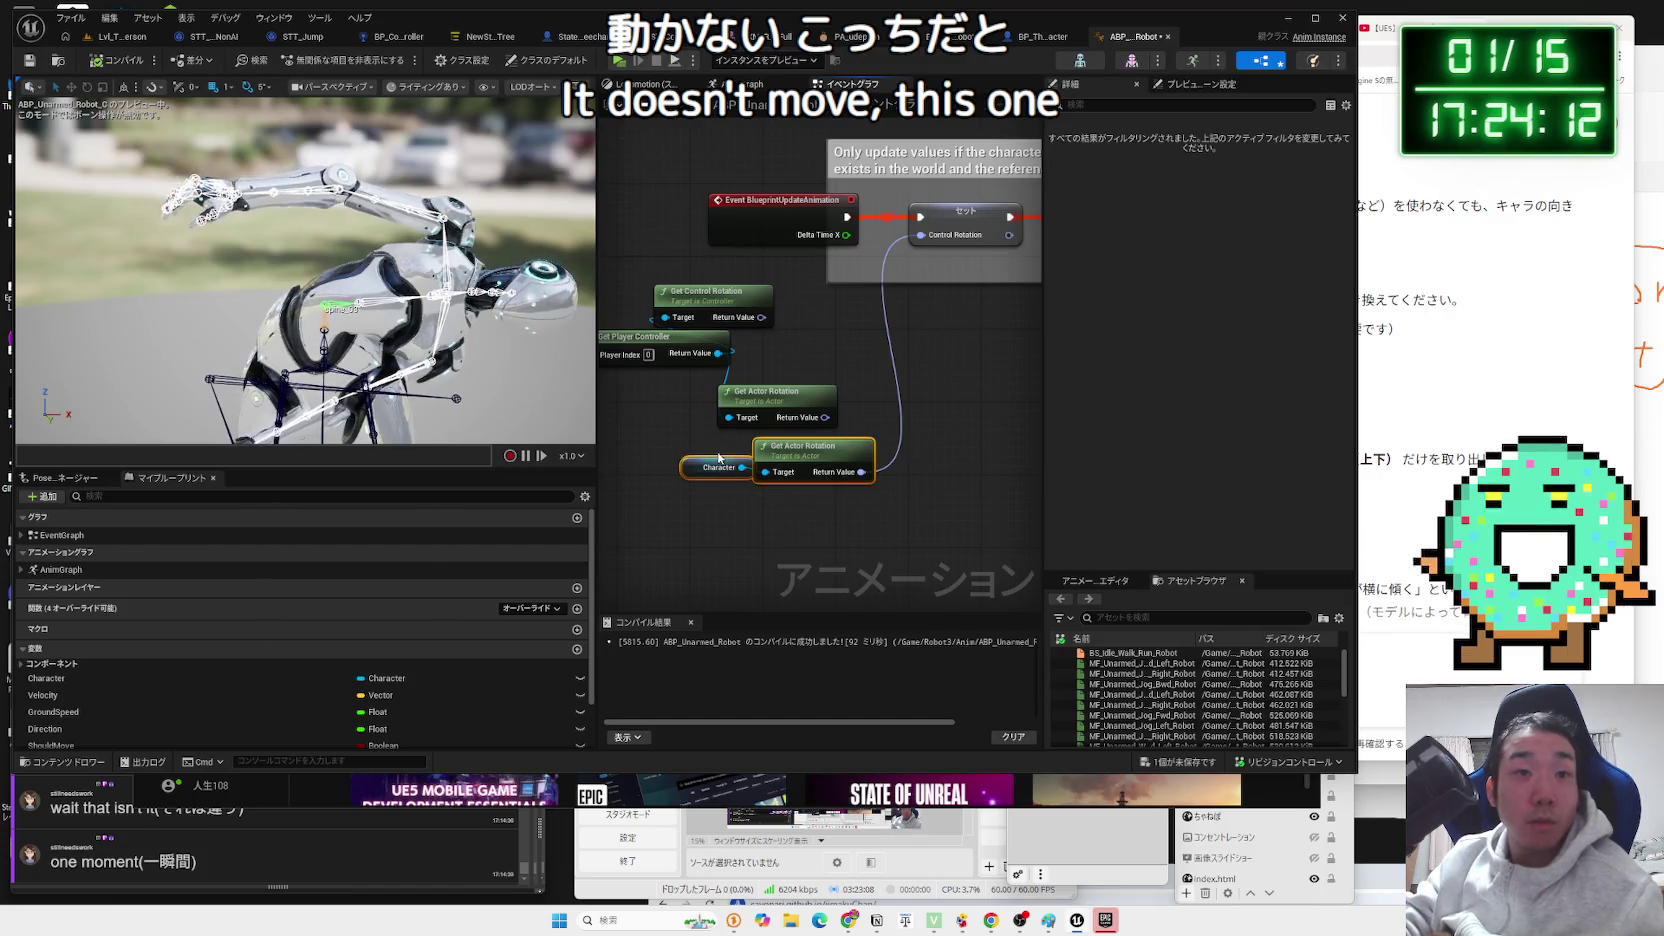
key("Delete")
left_click_drag(716, 300, 824, 335)
mouse_move(758, 404)
left_mouse_down()
mouse_move(816, 408)
mouse_move(818, 383)
mouse_move(938, 250)
left_mouse_up()
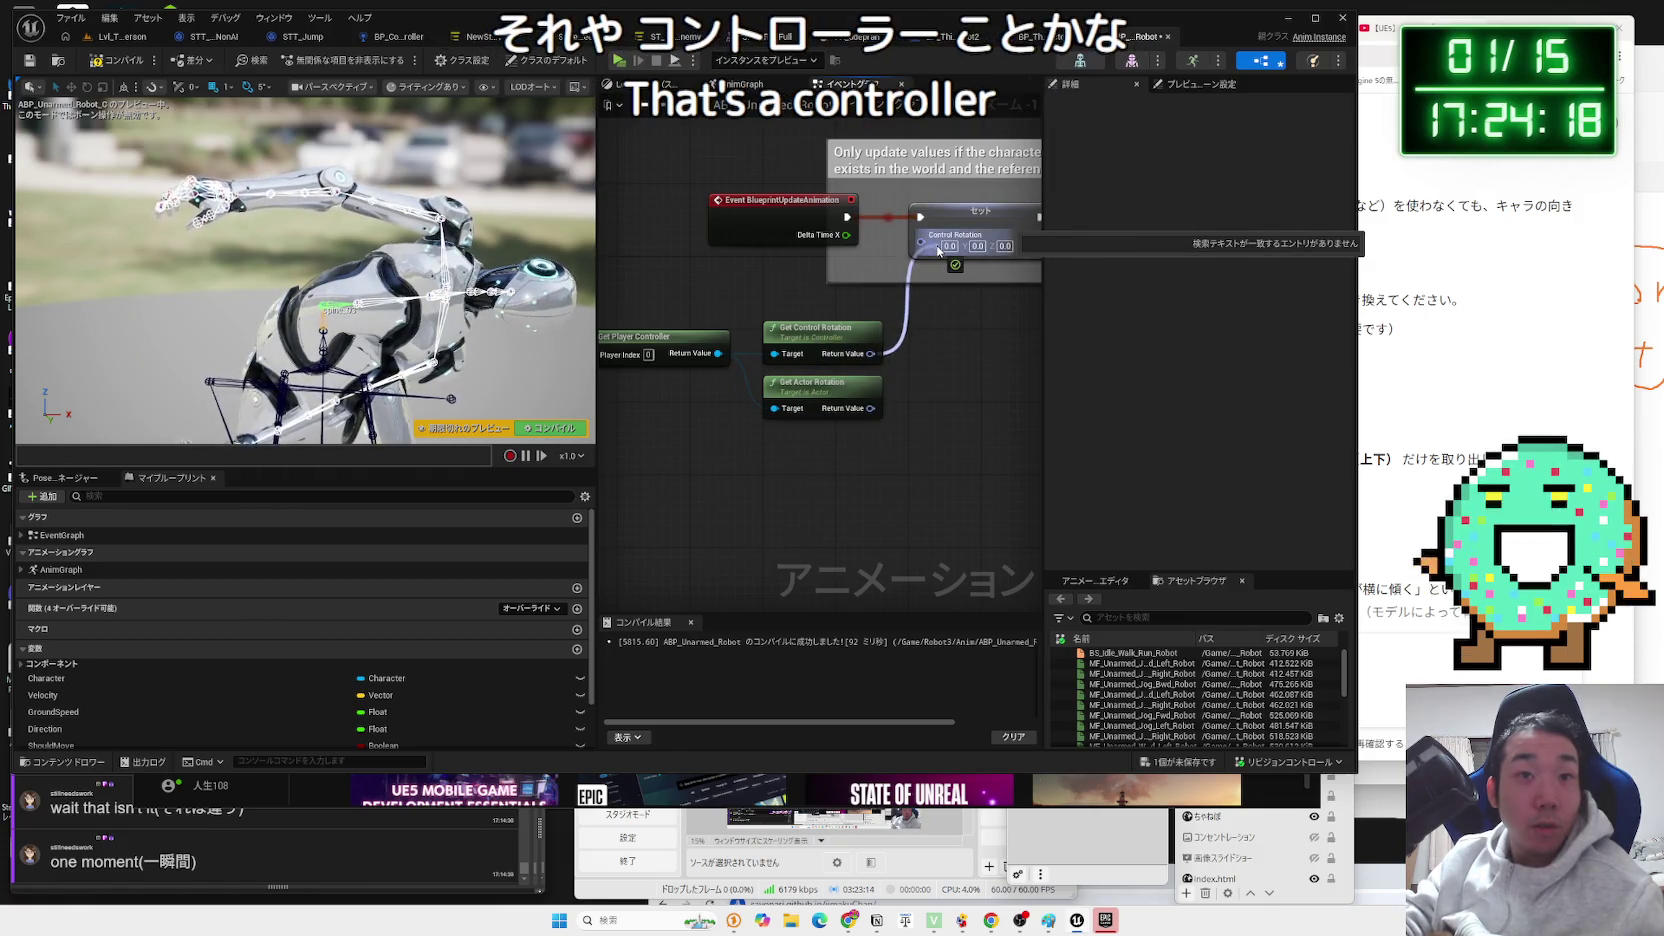
left_click(140, 62)
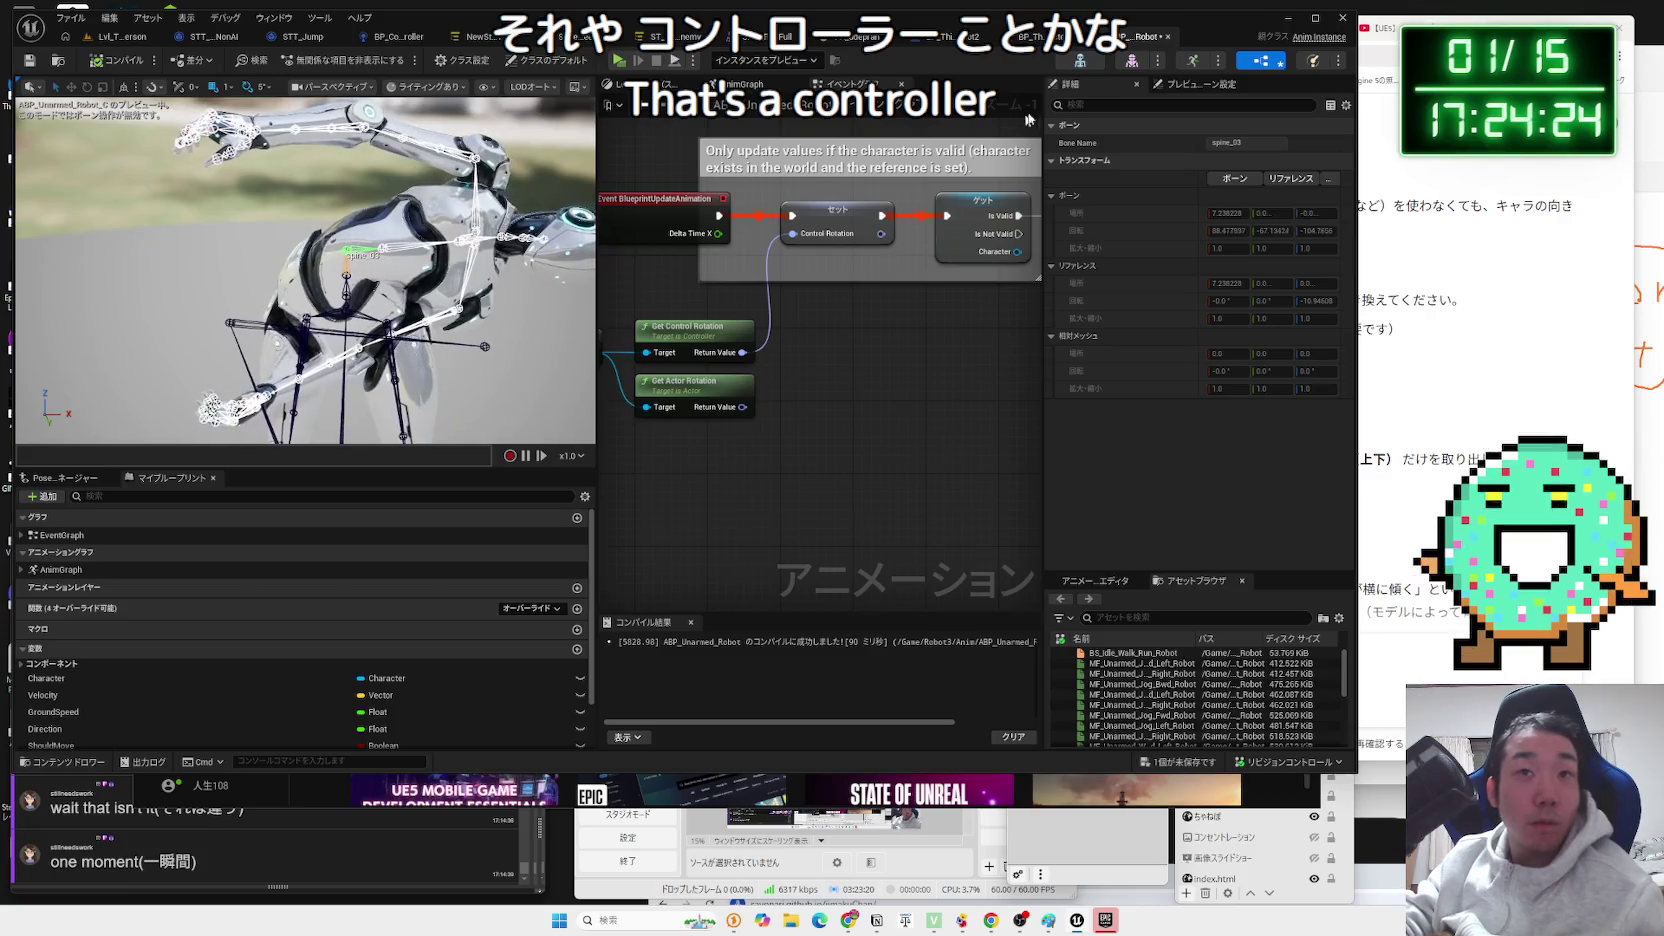
left_click(748, 84)
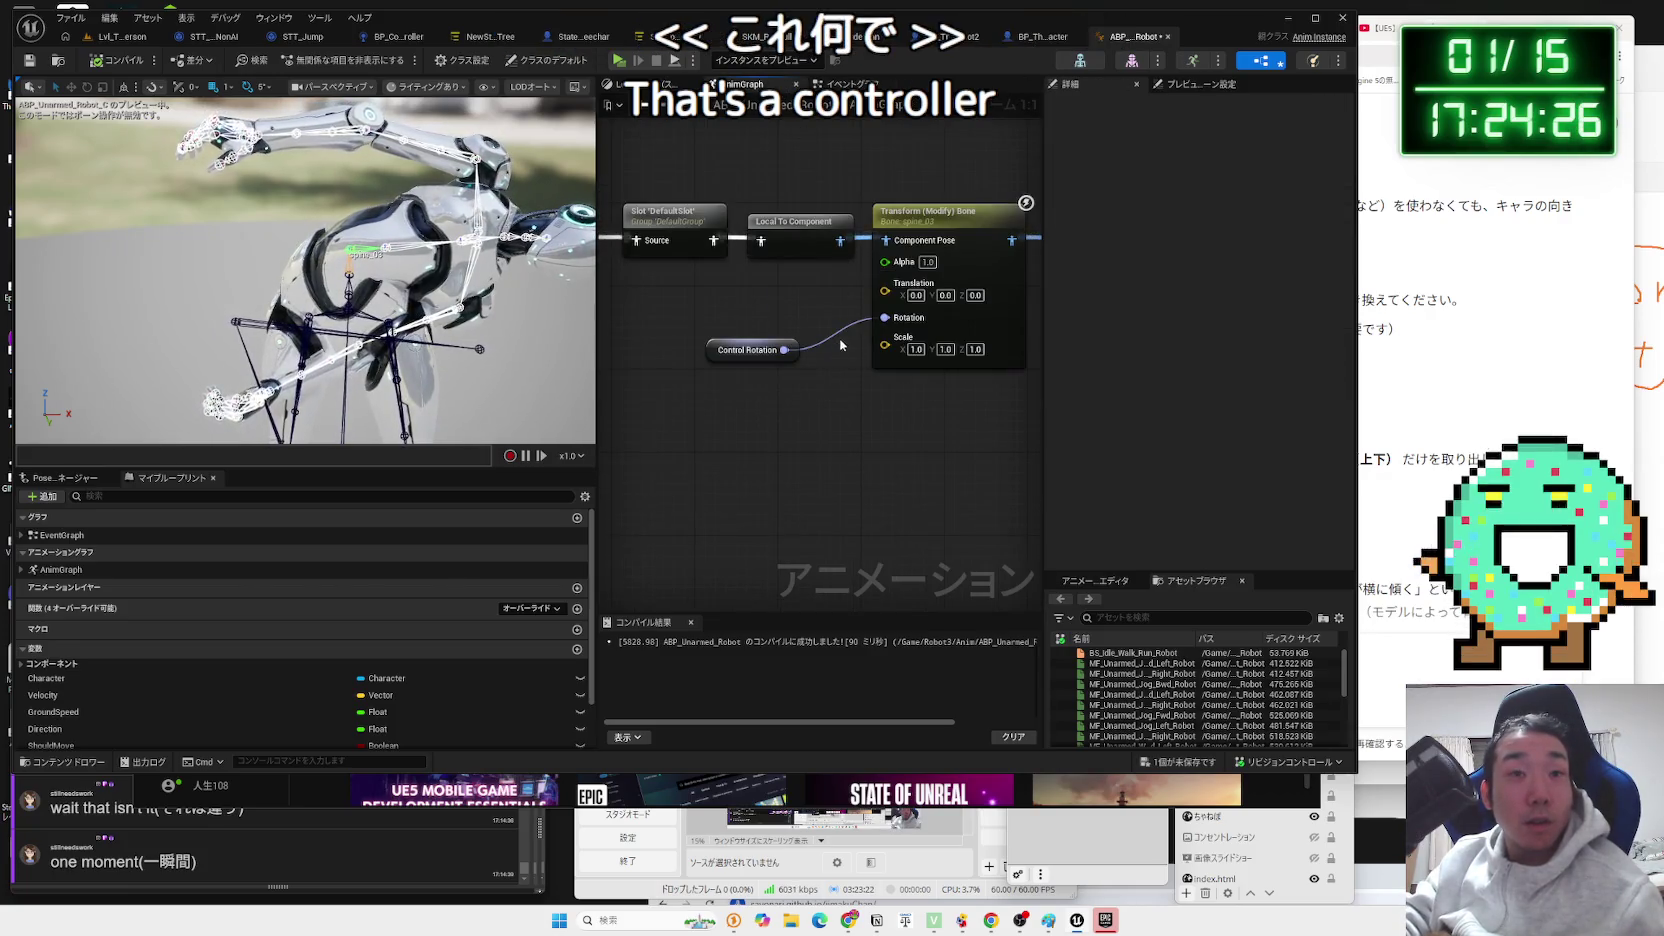
Try 90° on the bone's Rotation Z, then Rotation X, resetting each back to 0.
mouse_move(842, 333)
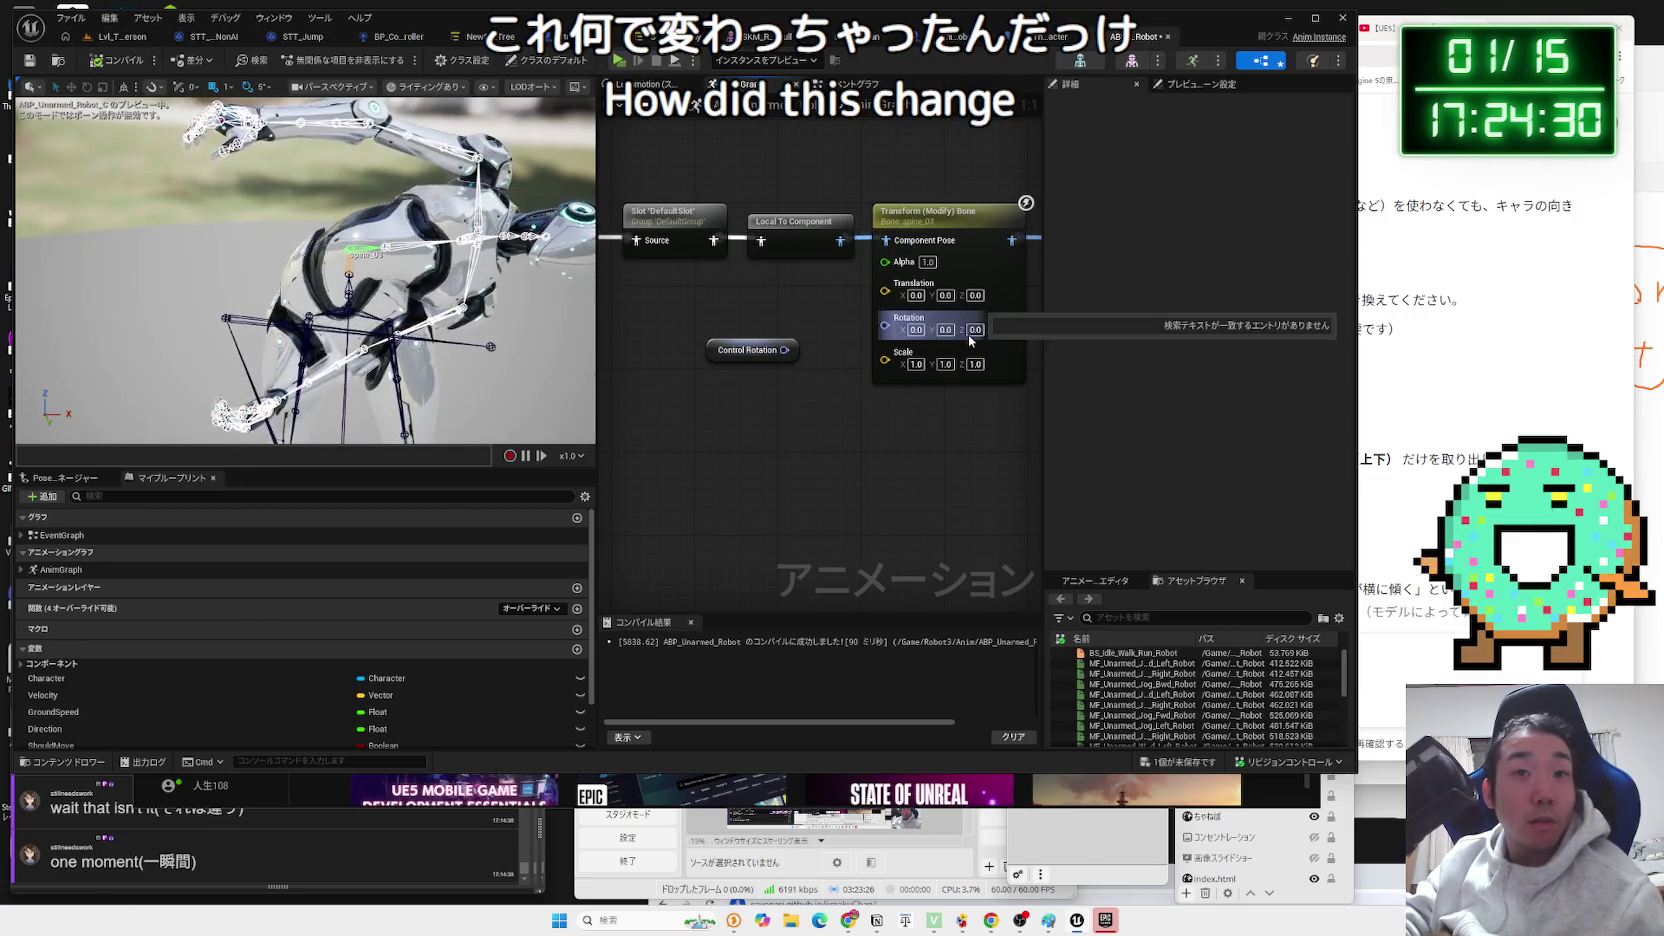
type("90")
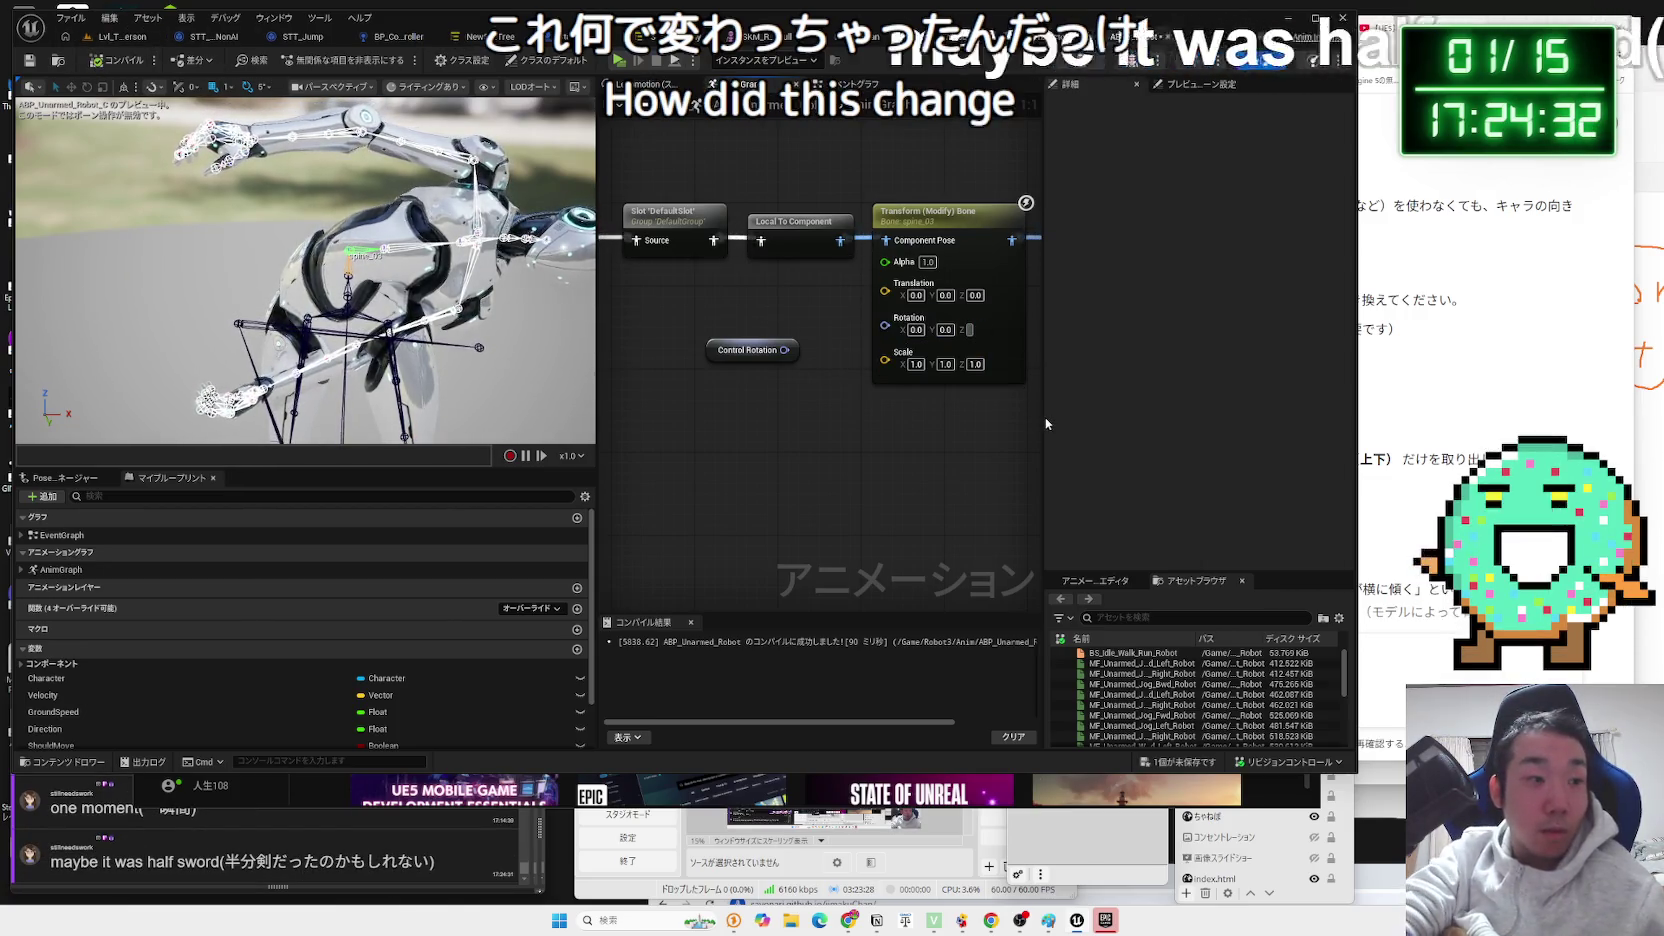
key("Return")
type("5")
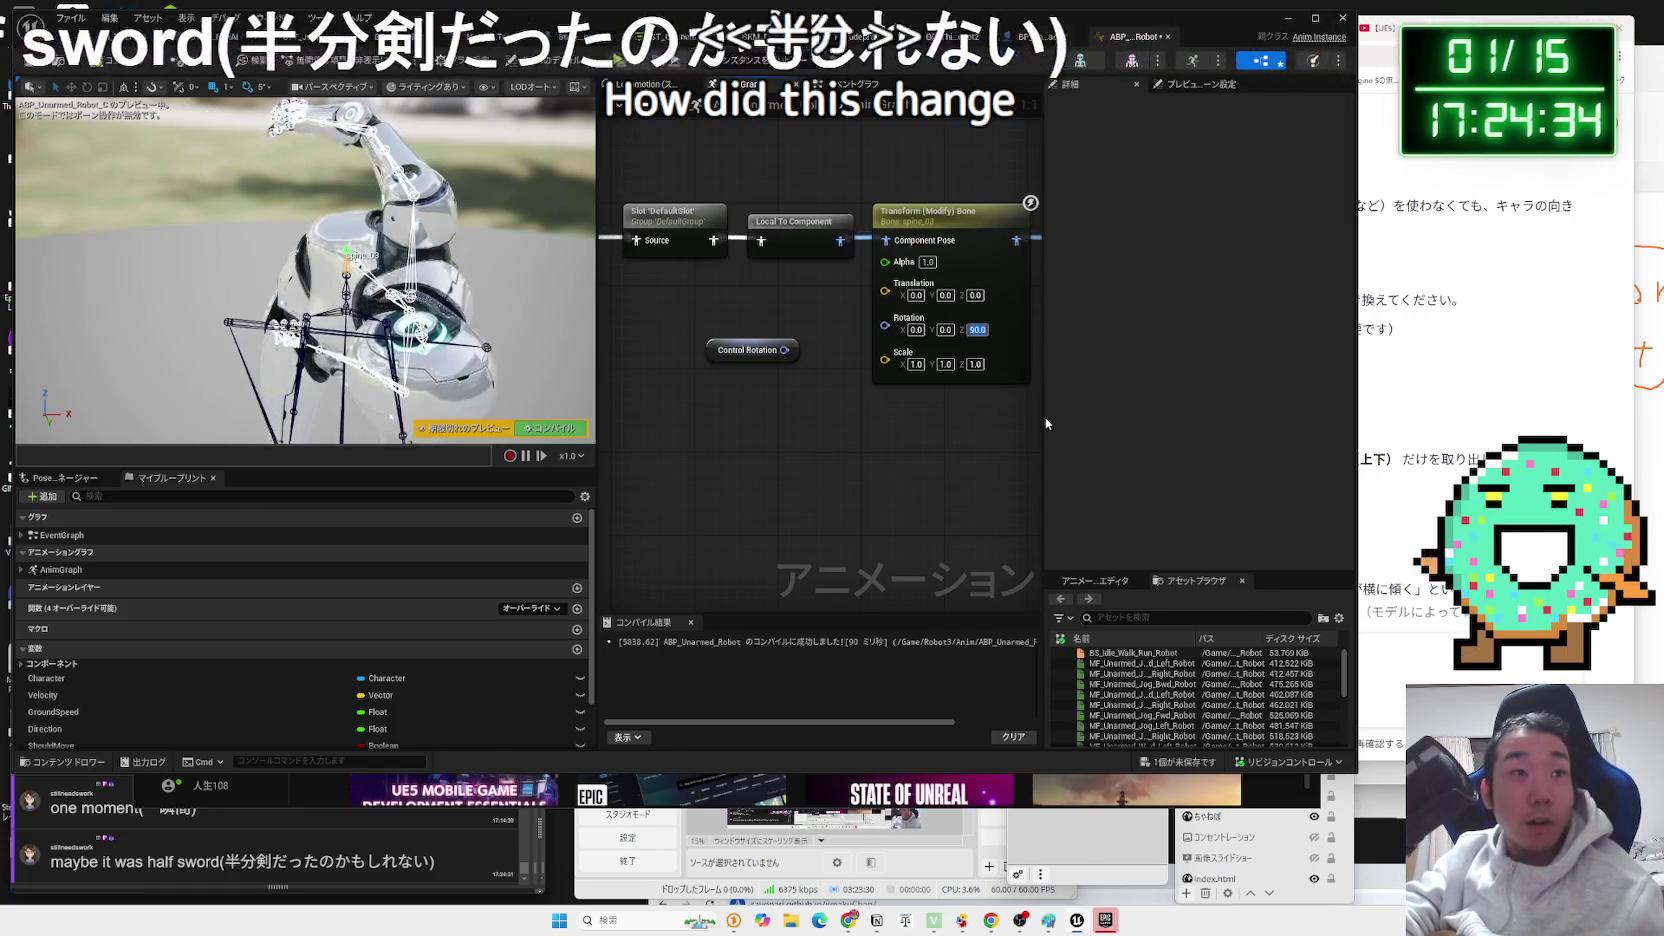
type("0")
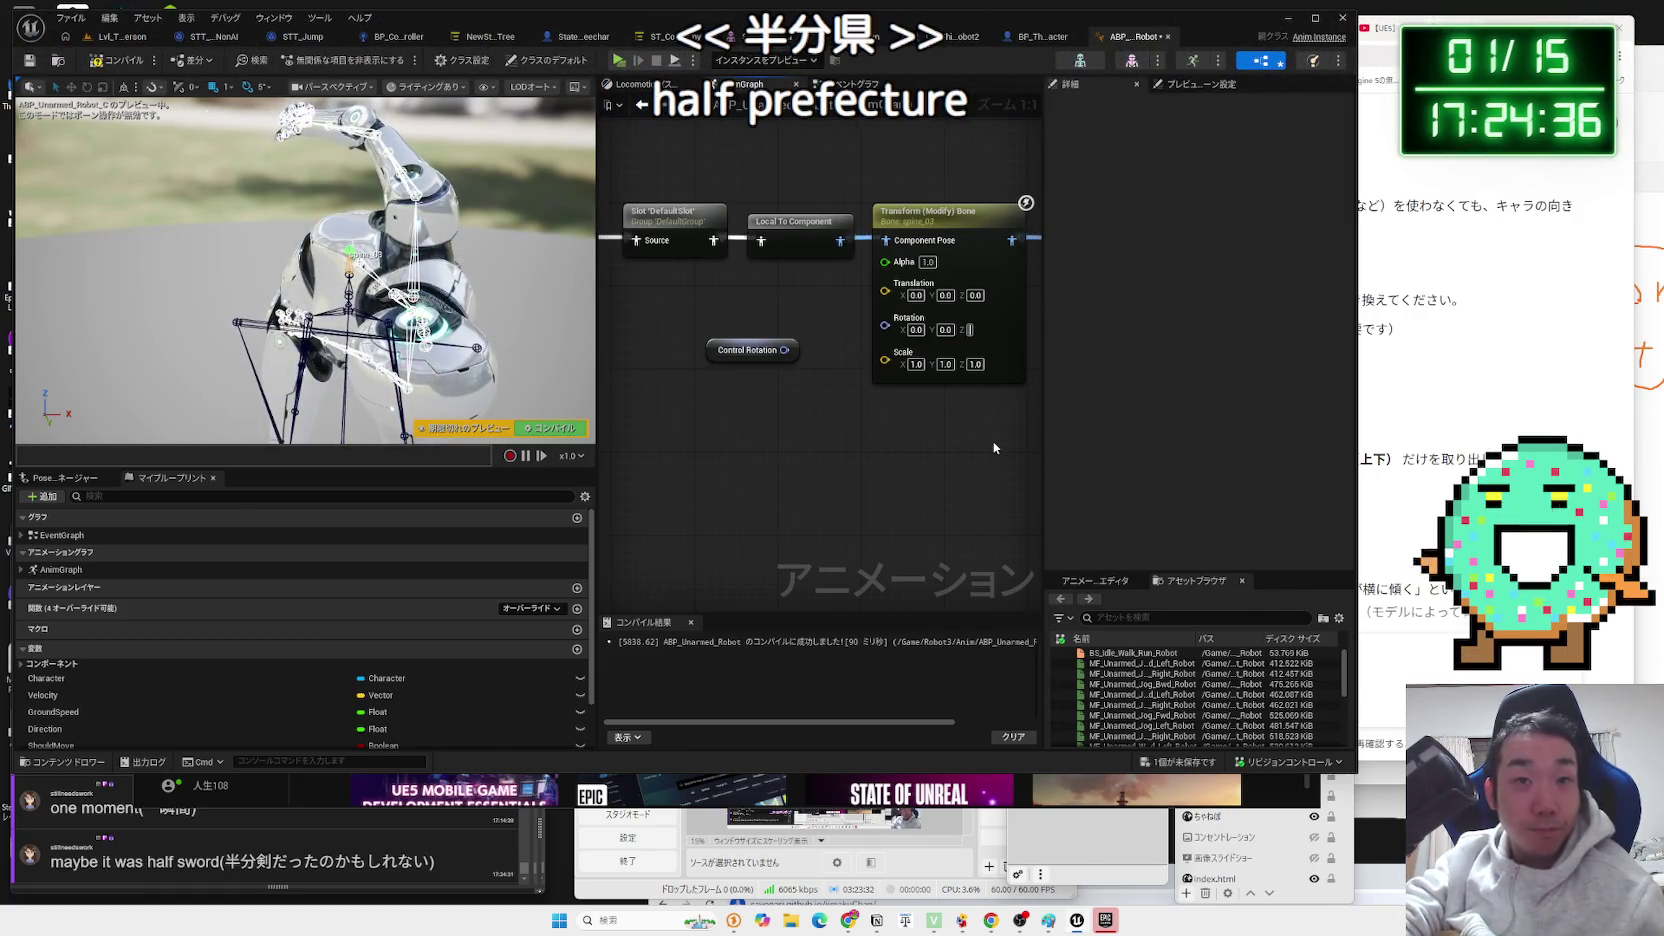
key("Return")
right_click(939, 335)
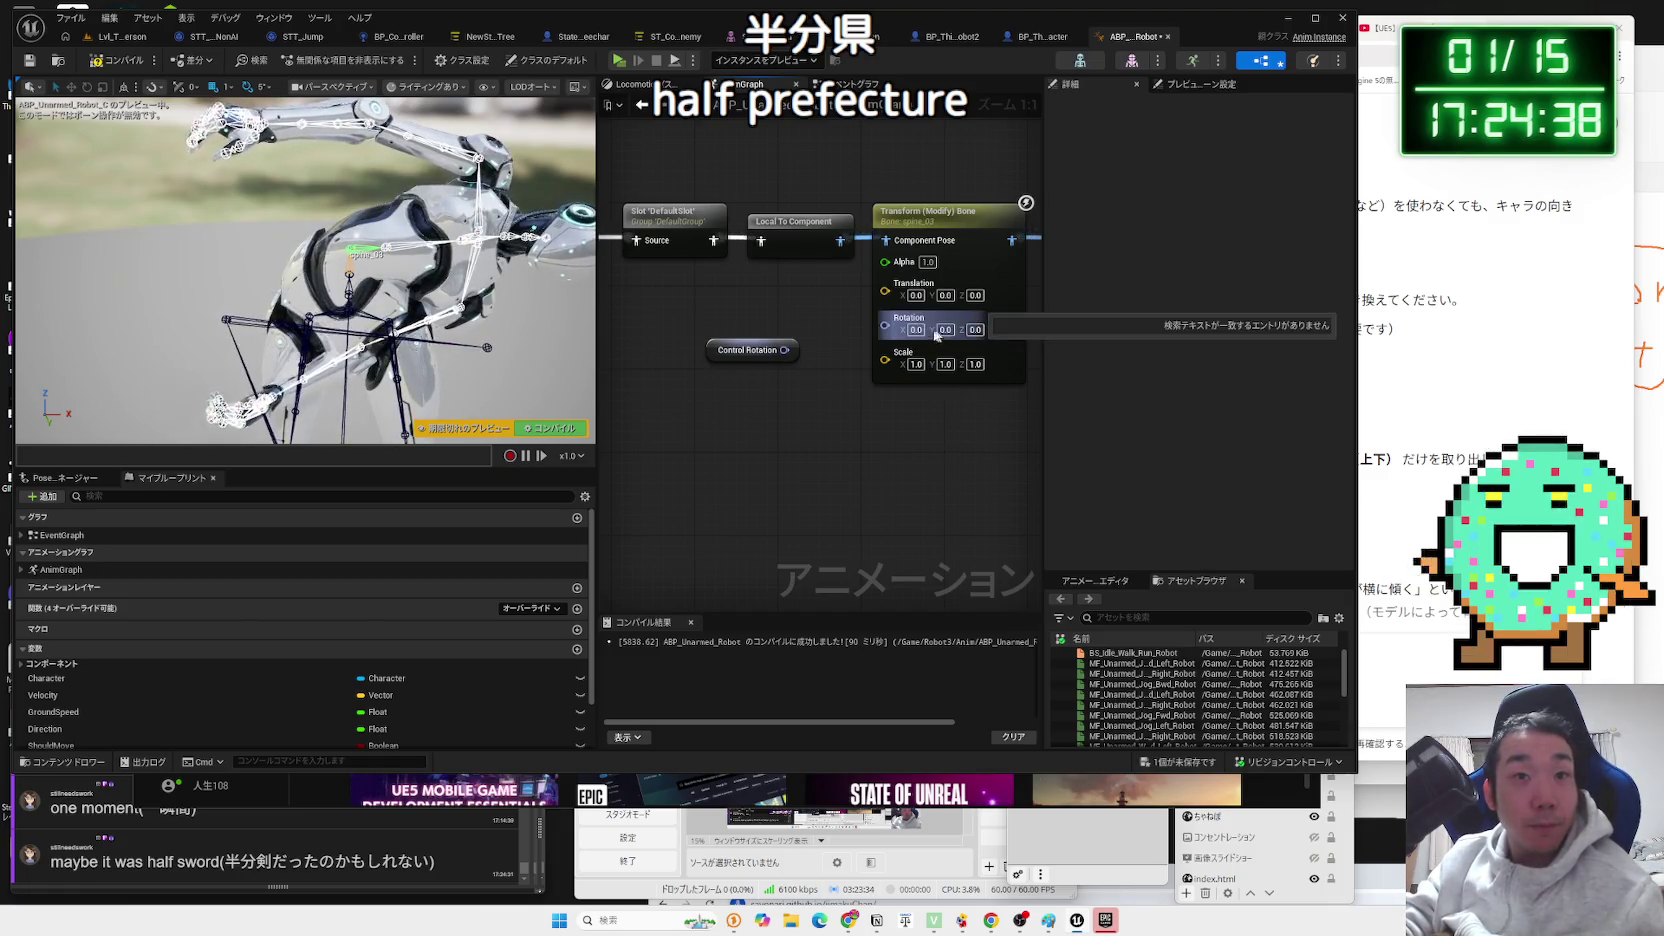
type("90")
key("Return")
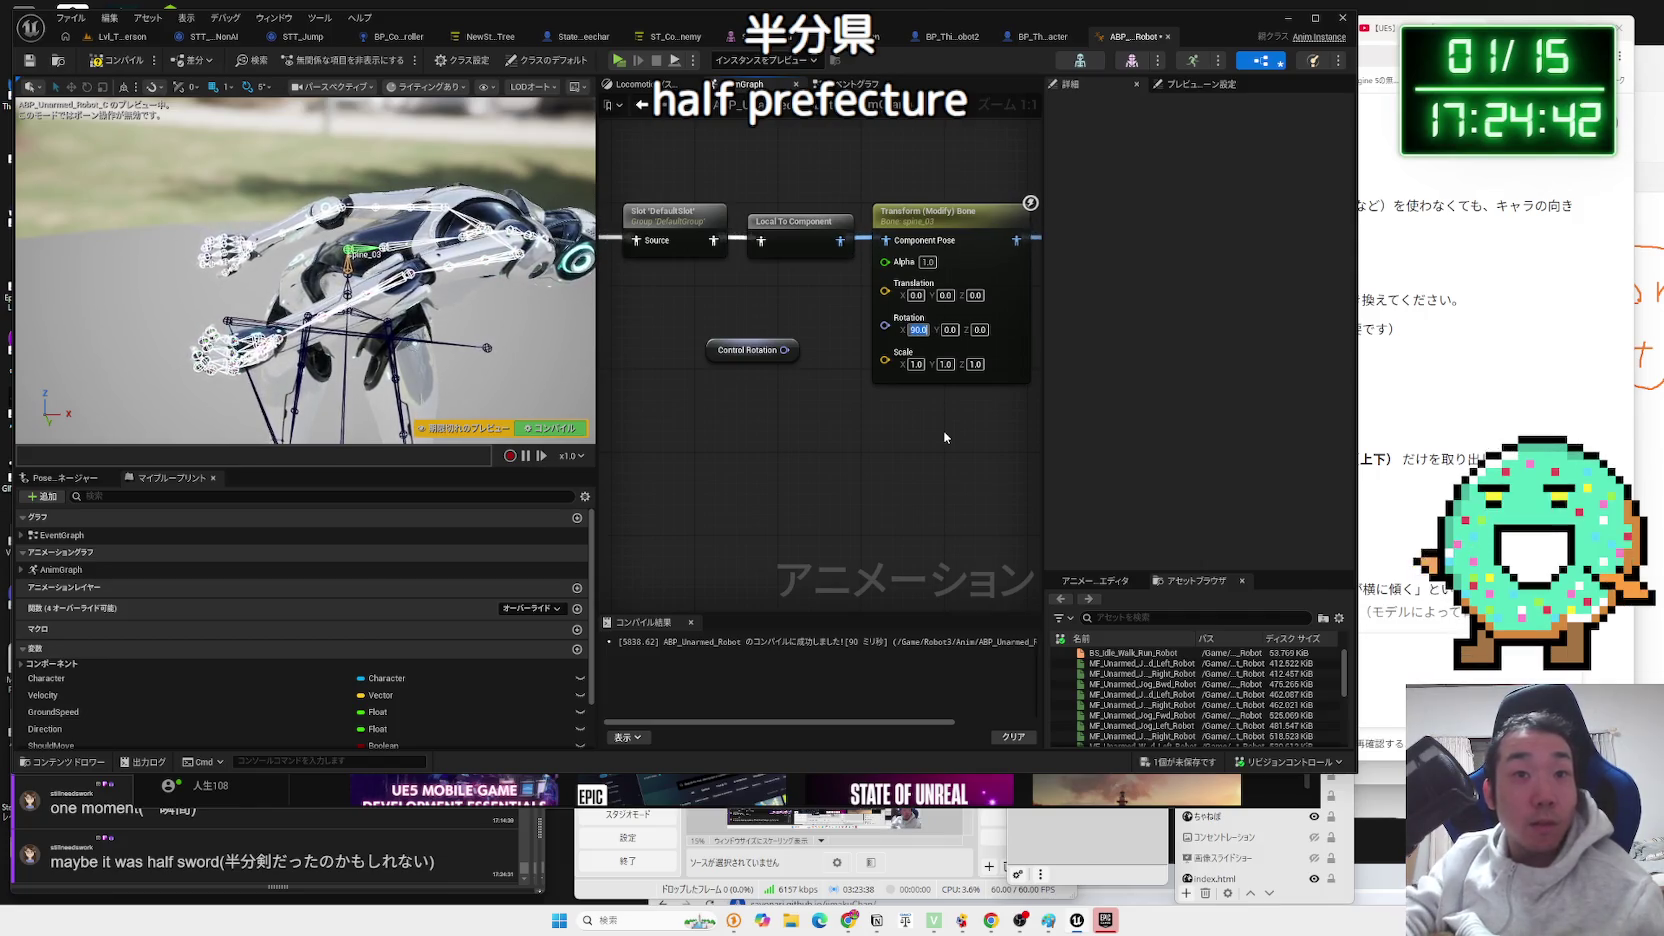
type("0")
key("Return")
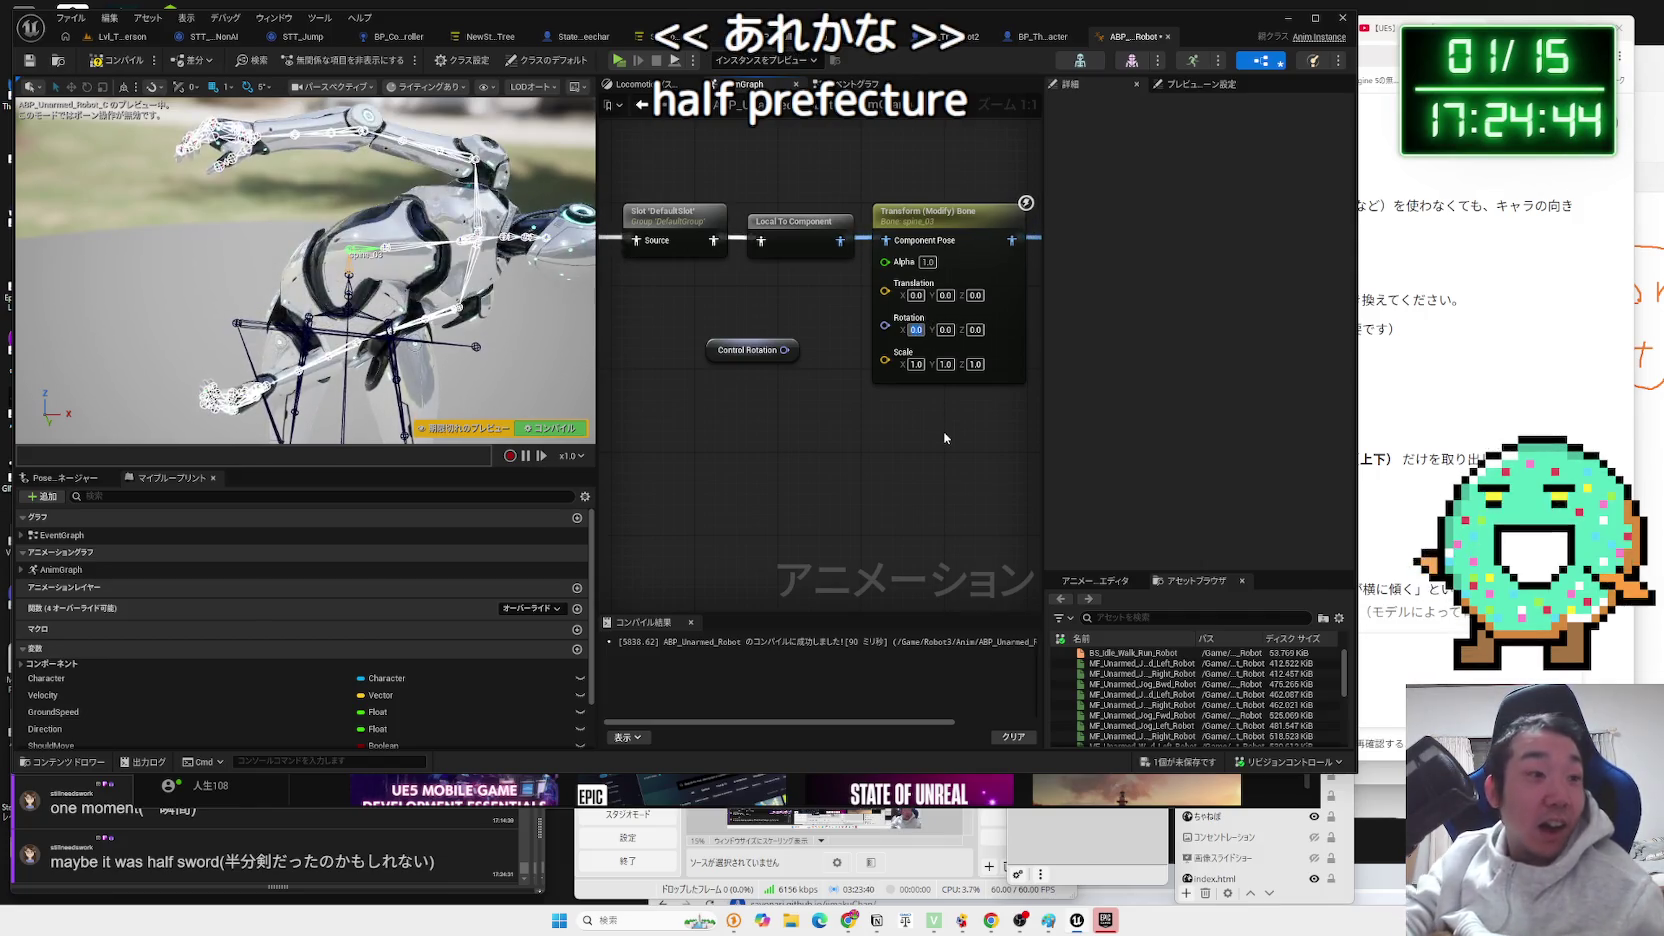
Try 90° on Rotation Y, undo it to 0, and split Control Rotation into Roll, Pitch, Yaw.
key("Tab")
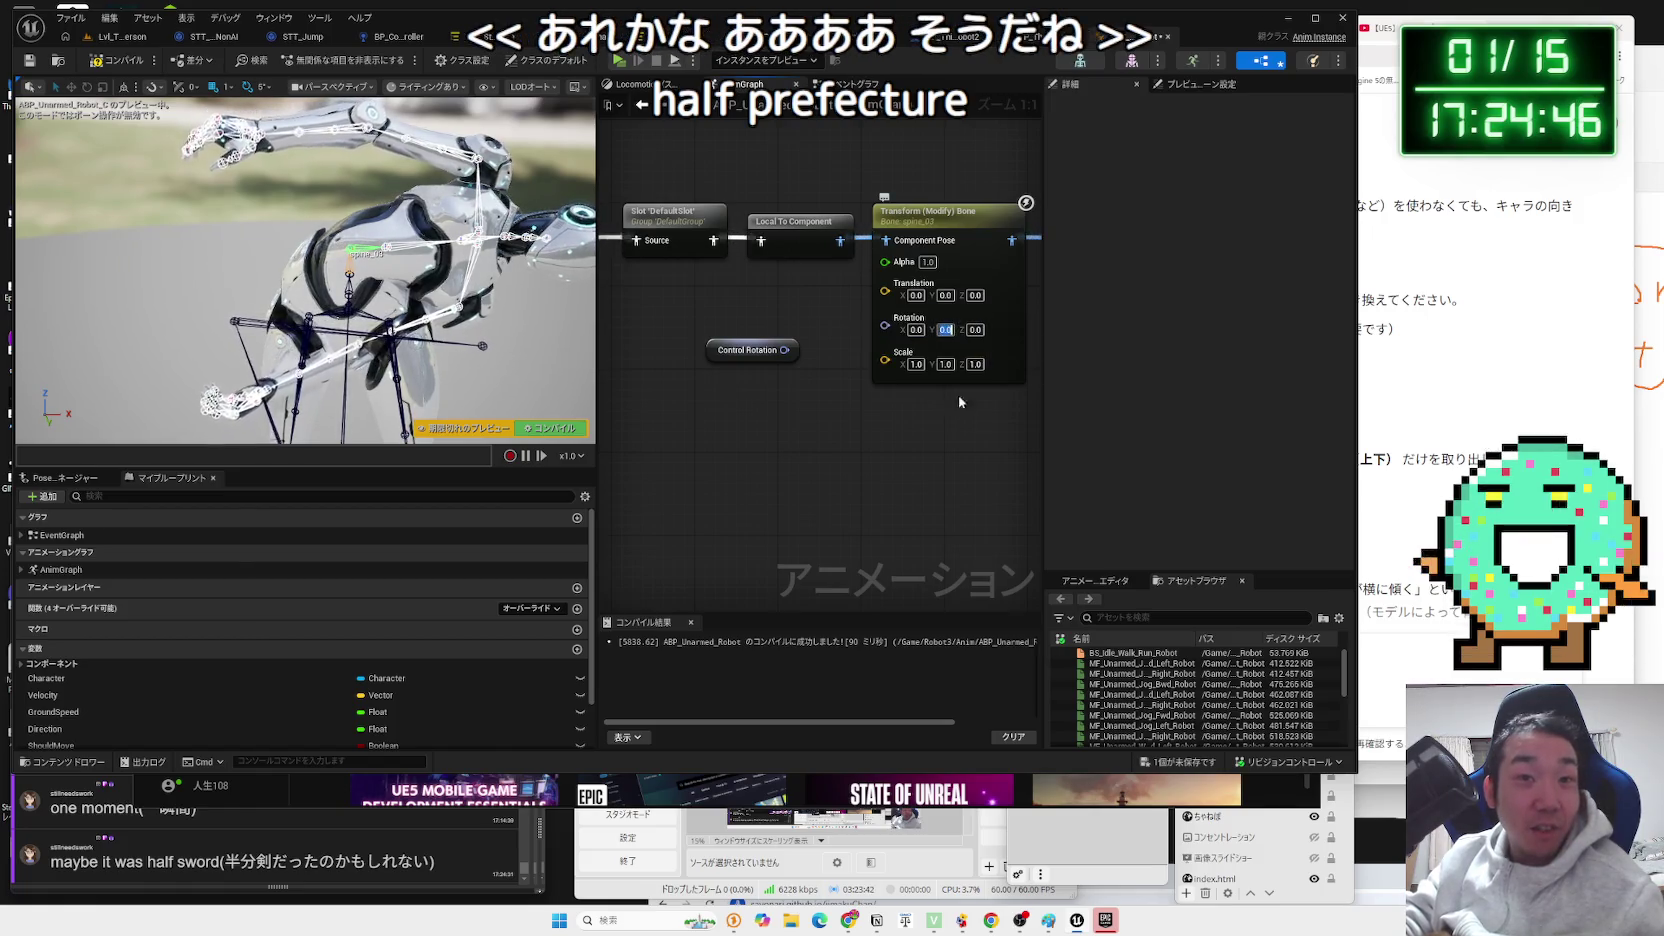
type("90")
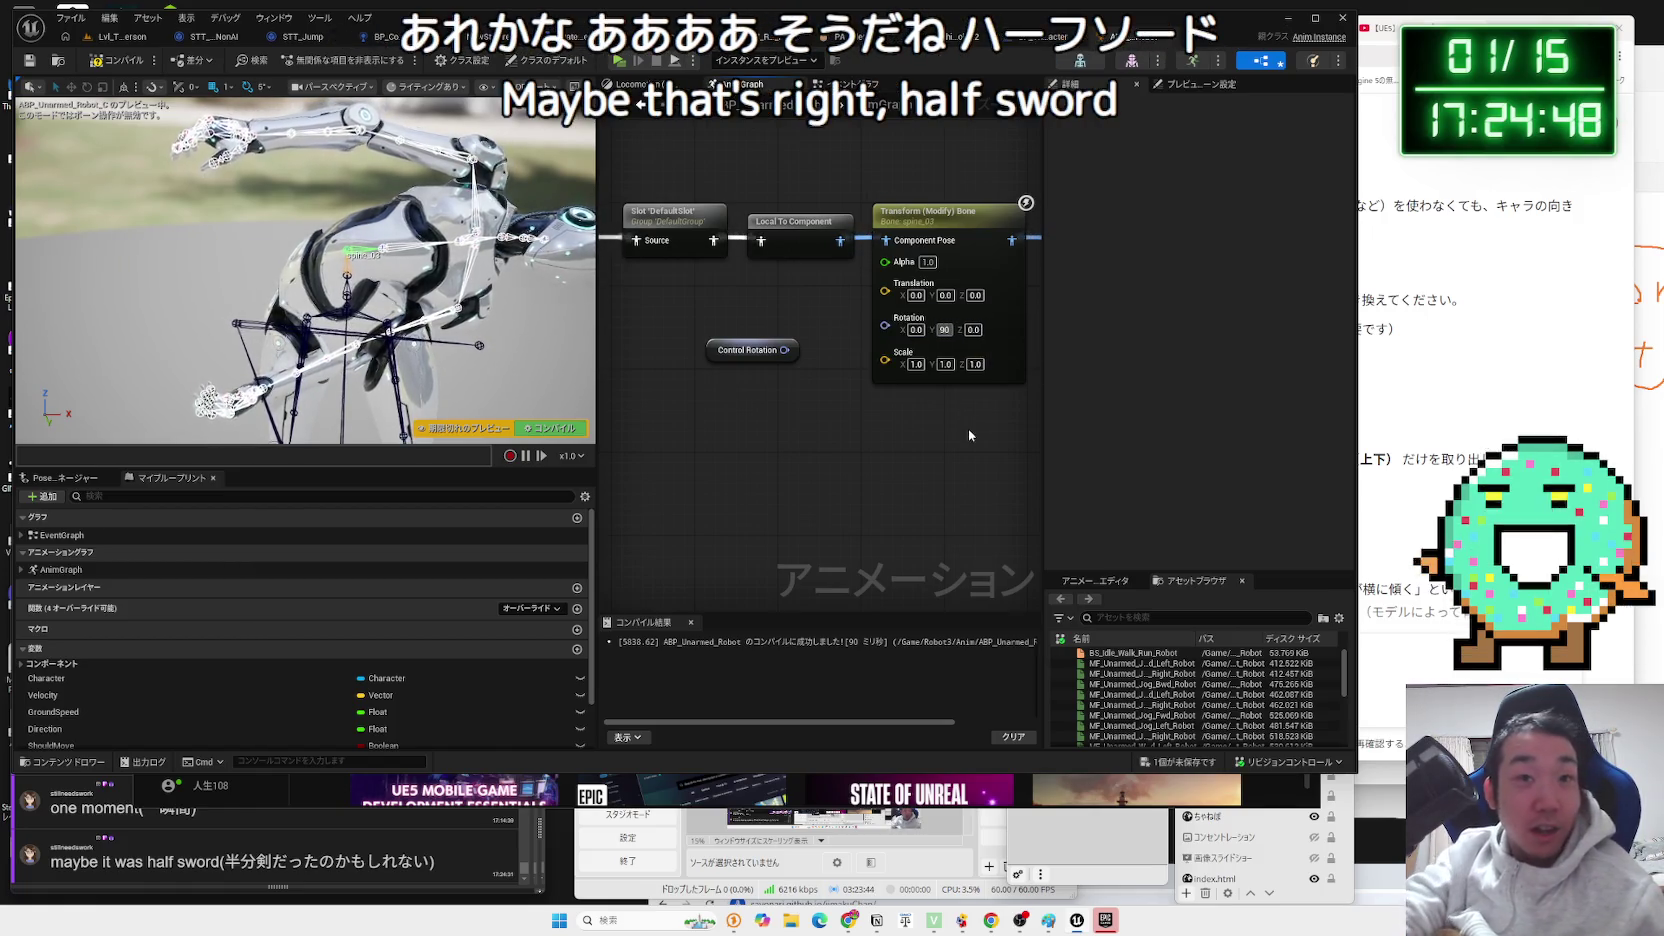
key("Return")
left_click(968, 435)
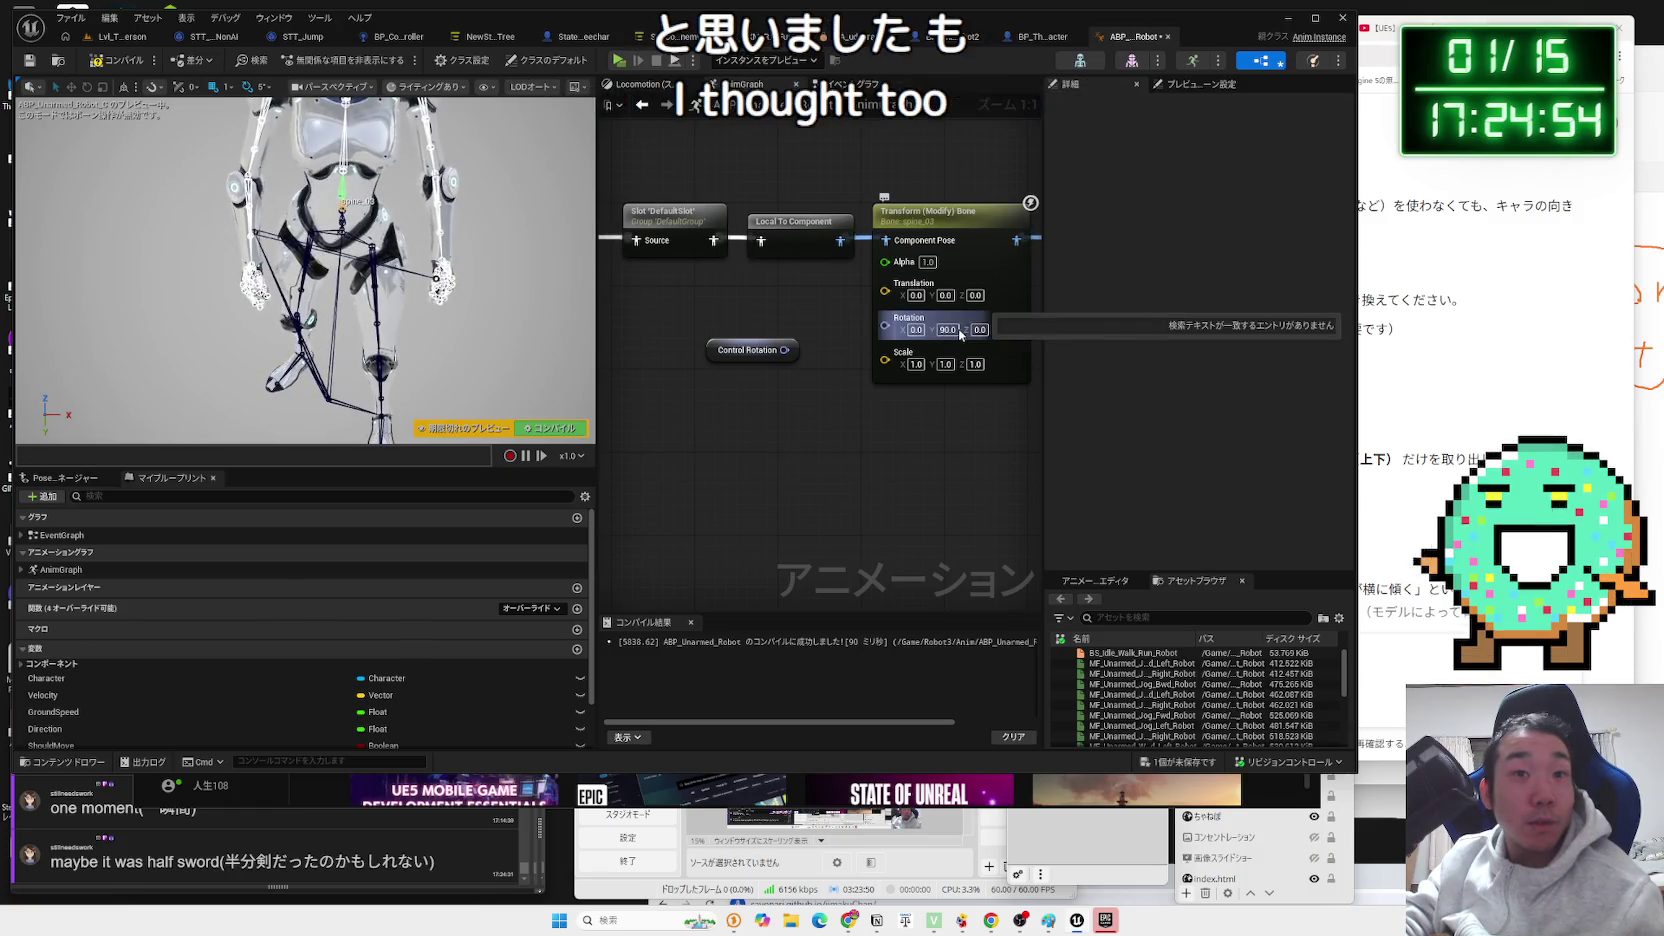
key("ctrl+z")
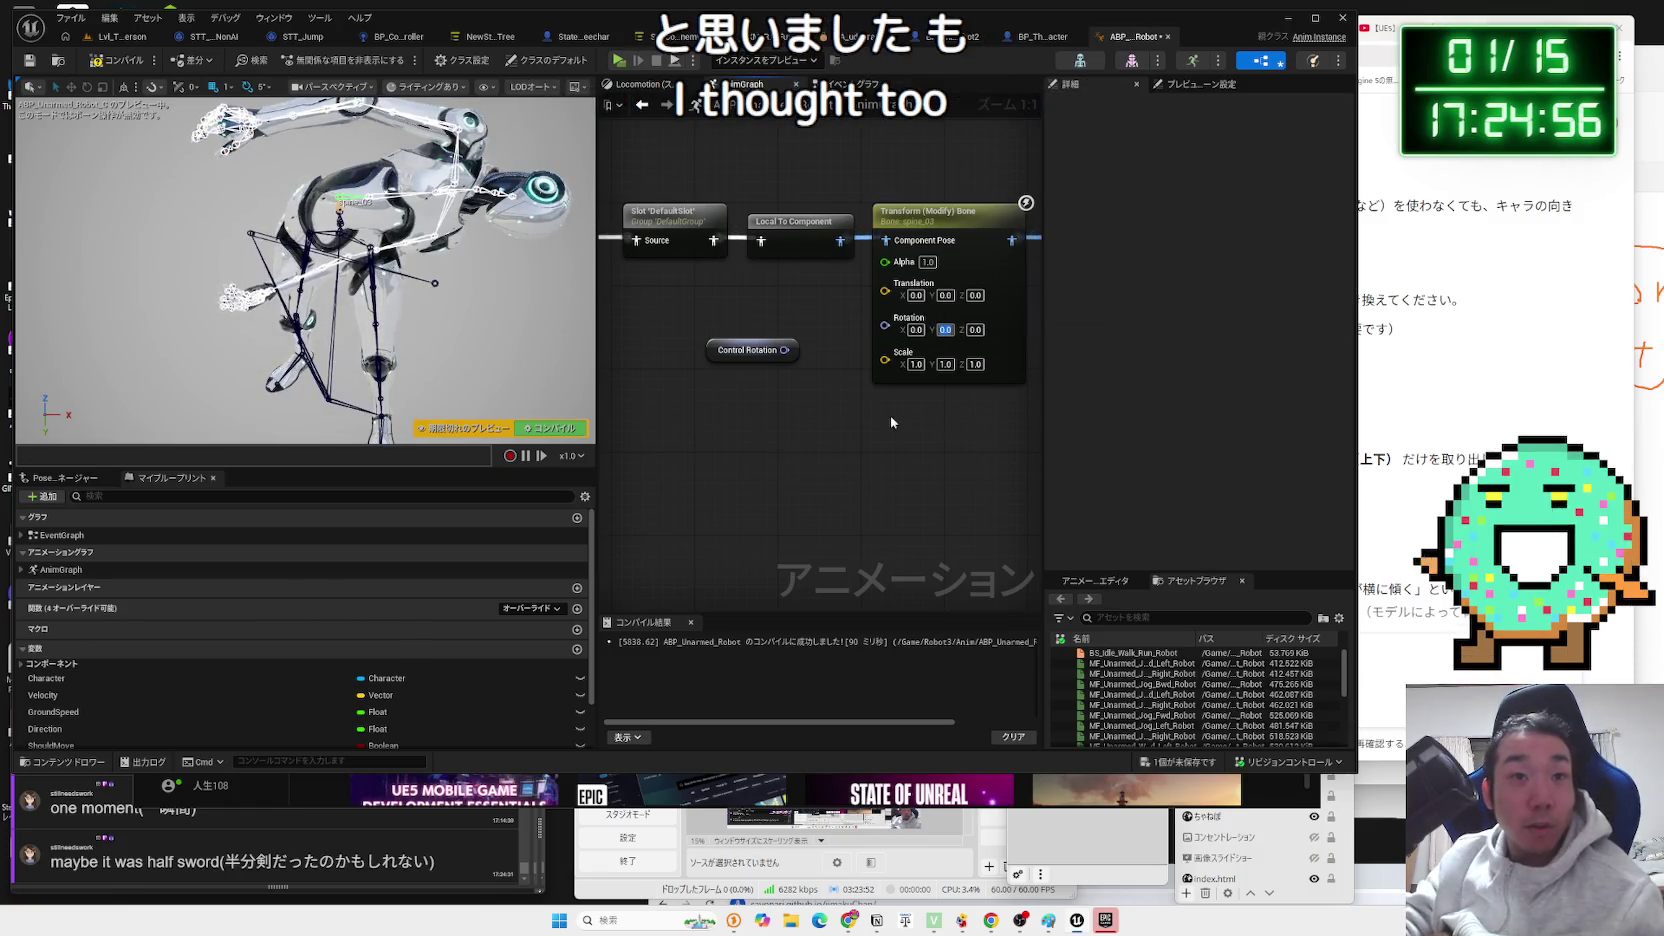
right_click(784, 350)
left_click(800, 403)
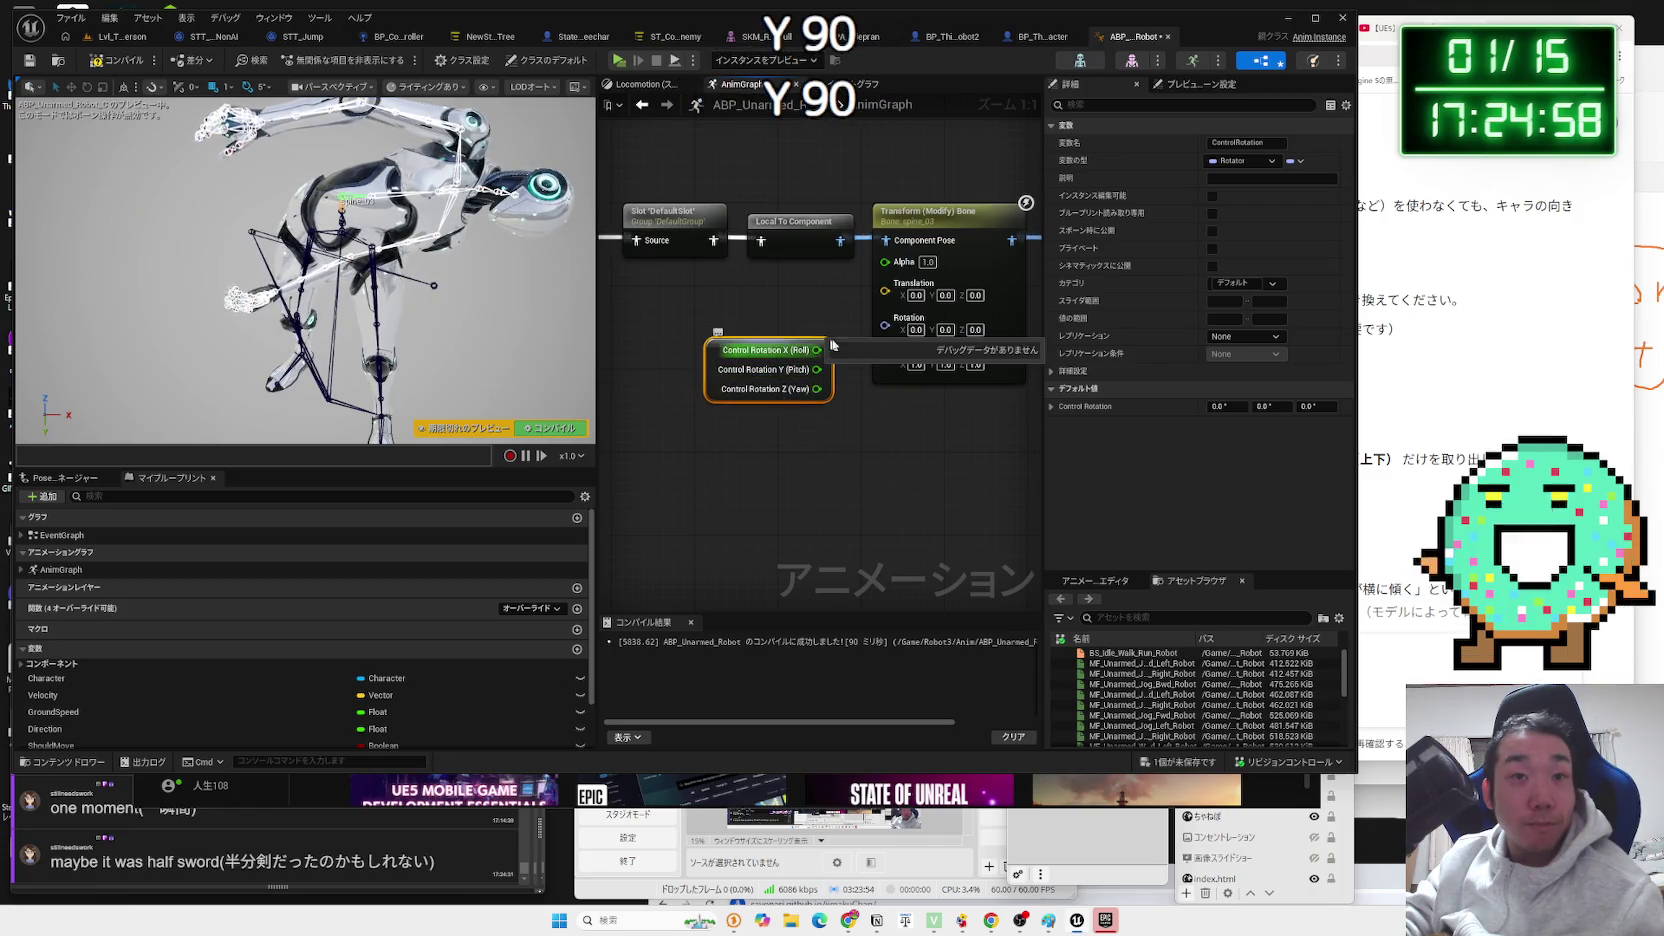
Split the bone's Rotation pin and feed Control Rotation Pitch + 90 into Rotation Y.
right_click(885, 328)
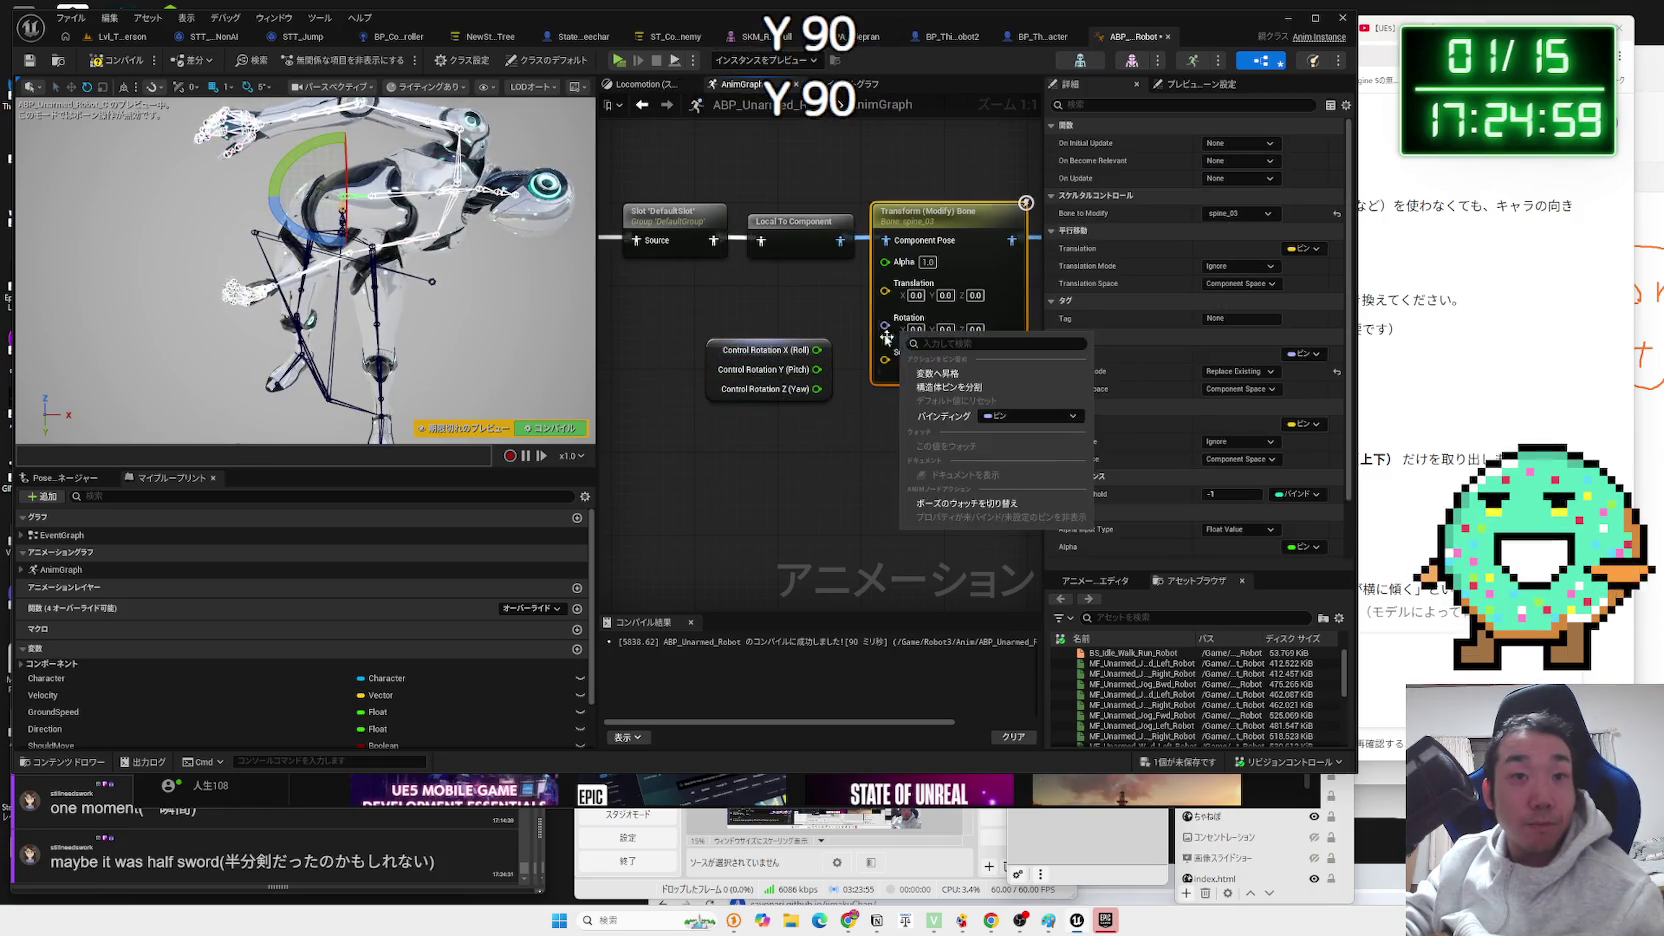
left_click(930, 387)
mouse_move(750, 352)
left_mouse_down()
mouse_move(695, 342)
mouse_move(808, 440)
left_mouse_up()
type("+")
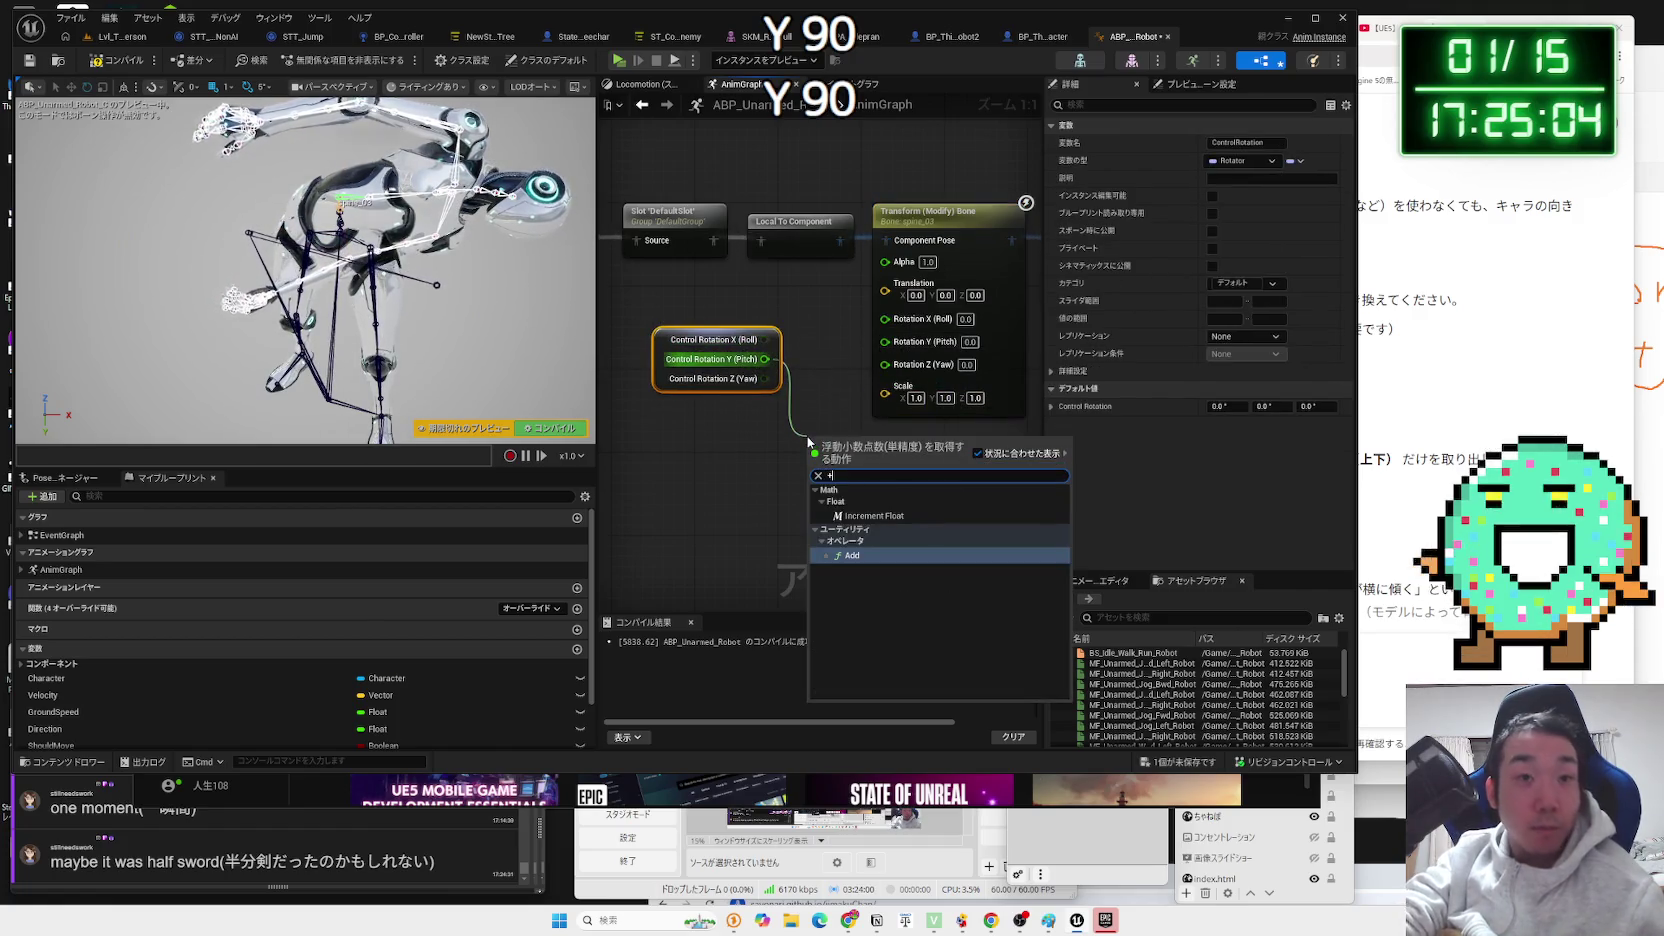
left_click(852, 555)
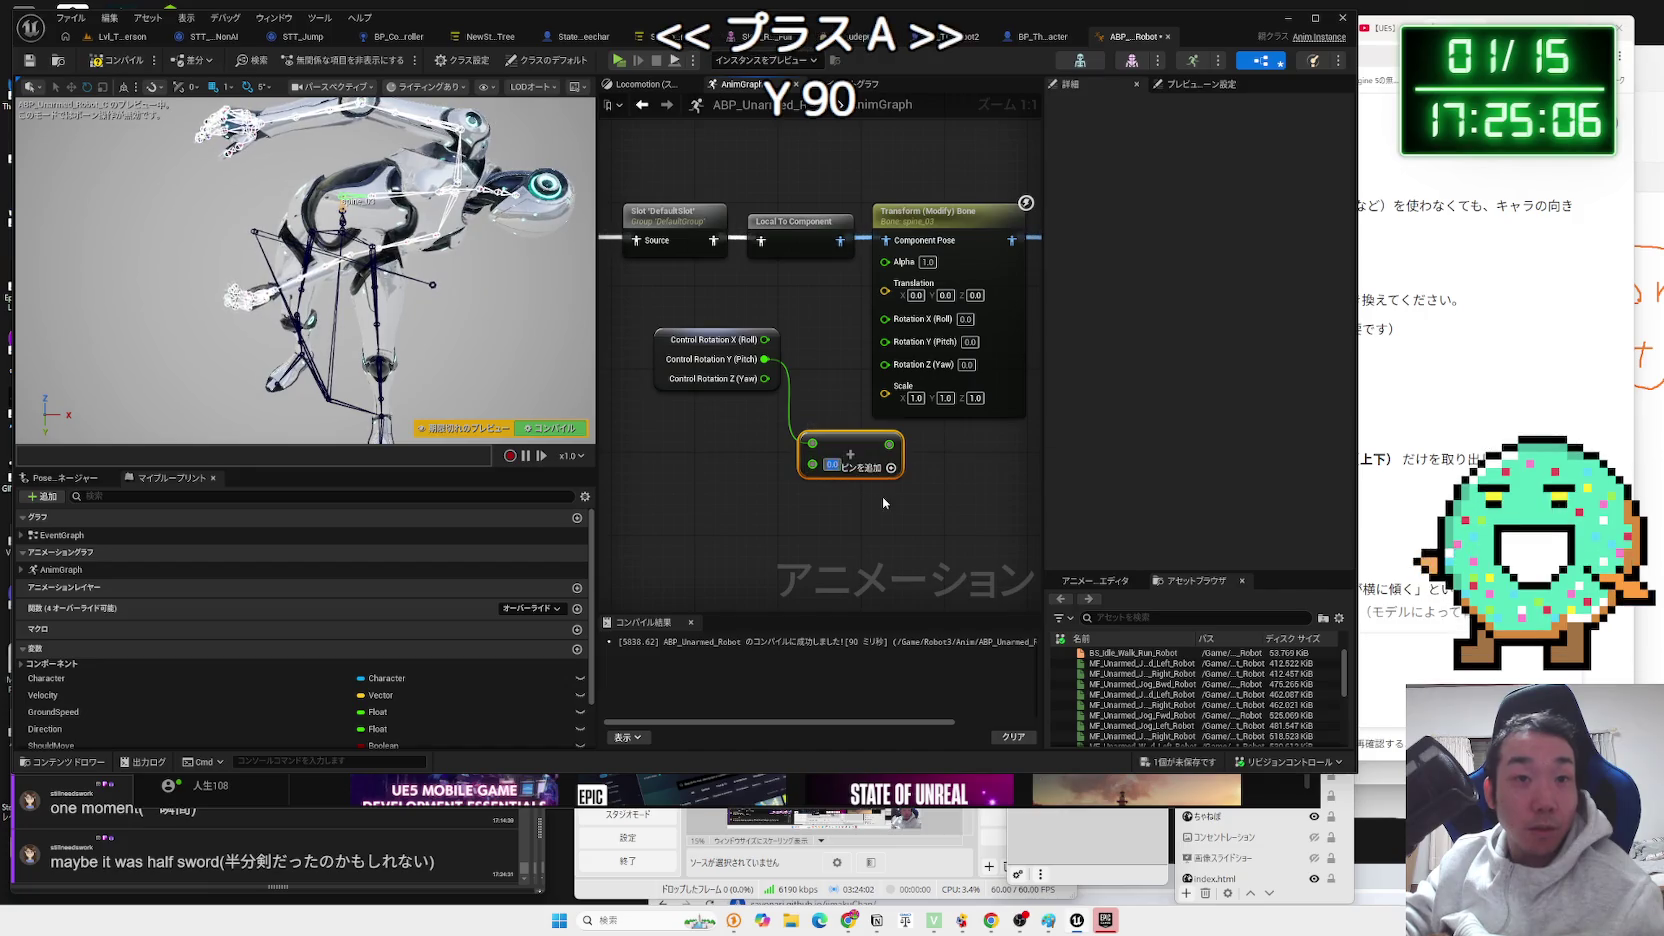
type("90")
key("Return")
left_click_drag(892, 420, 885, 341)
left_click_drag(767, 389, 886, 360)
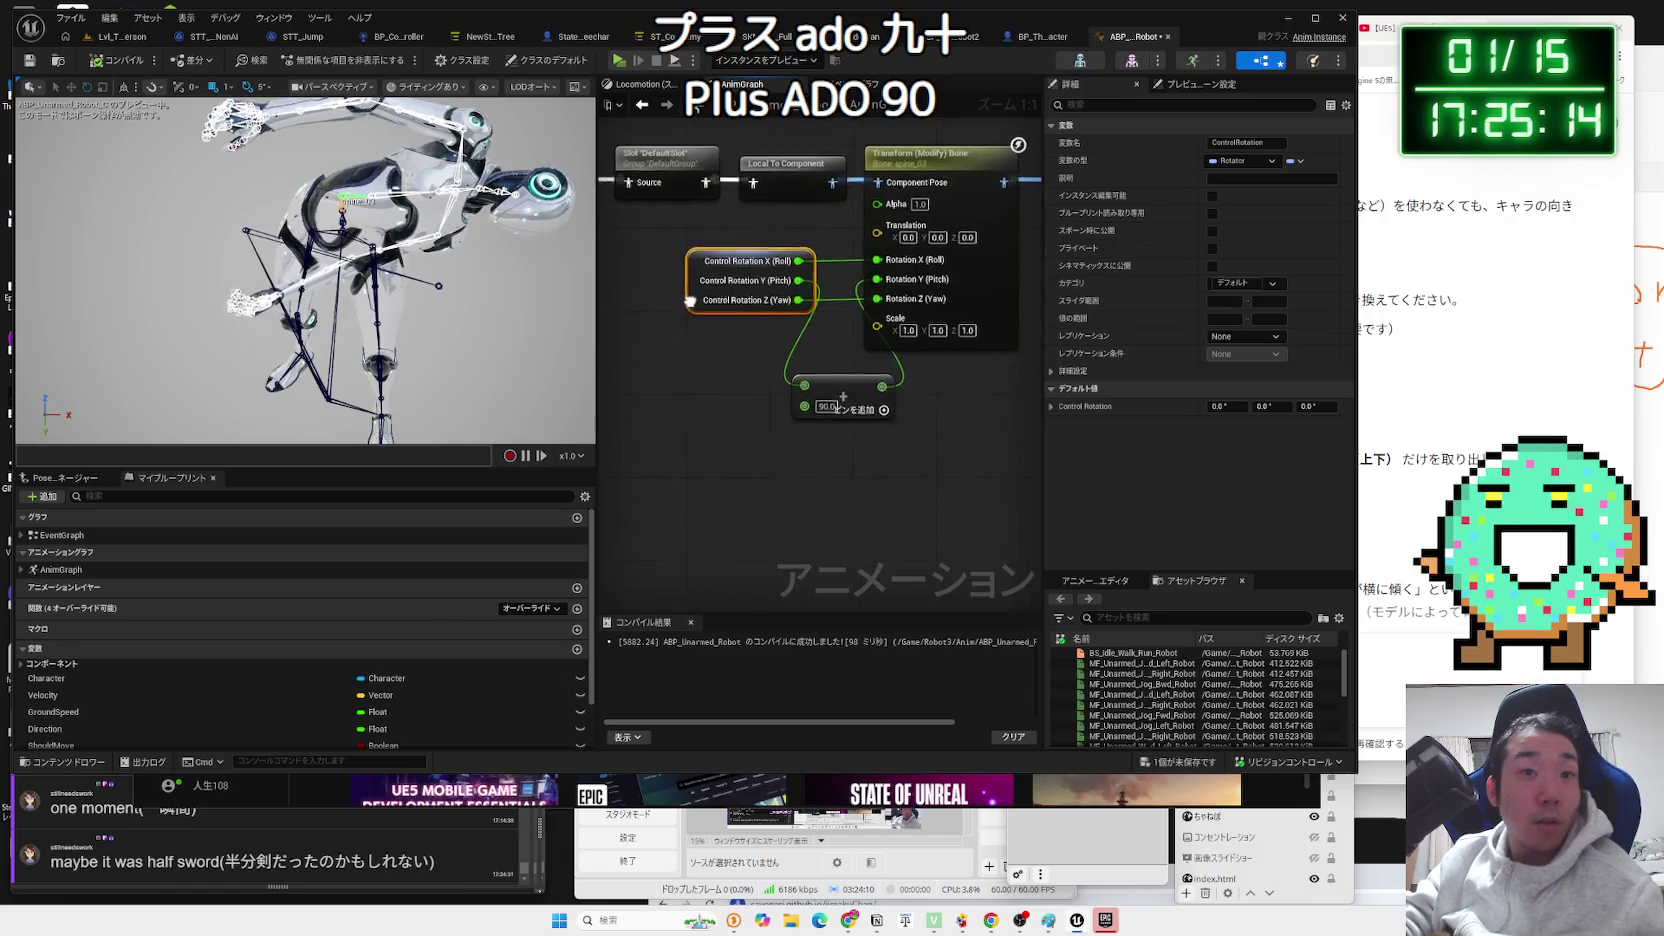
Save the robot anim blueprint from the unsaved-assets prompt, then bring up the Epic Games Launcher.
left_click(127, 38)
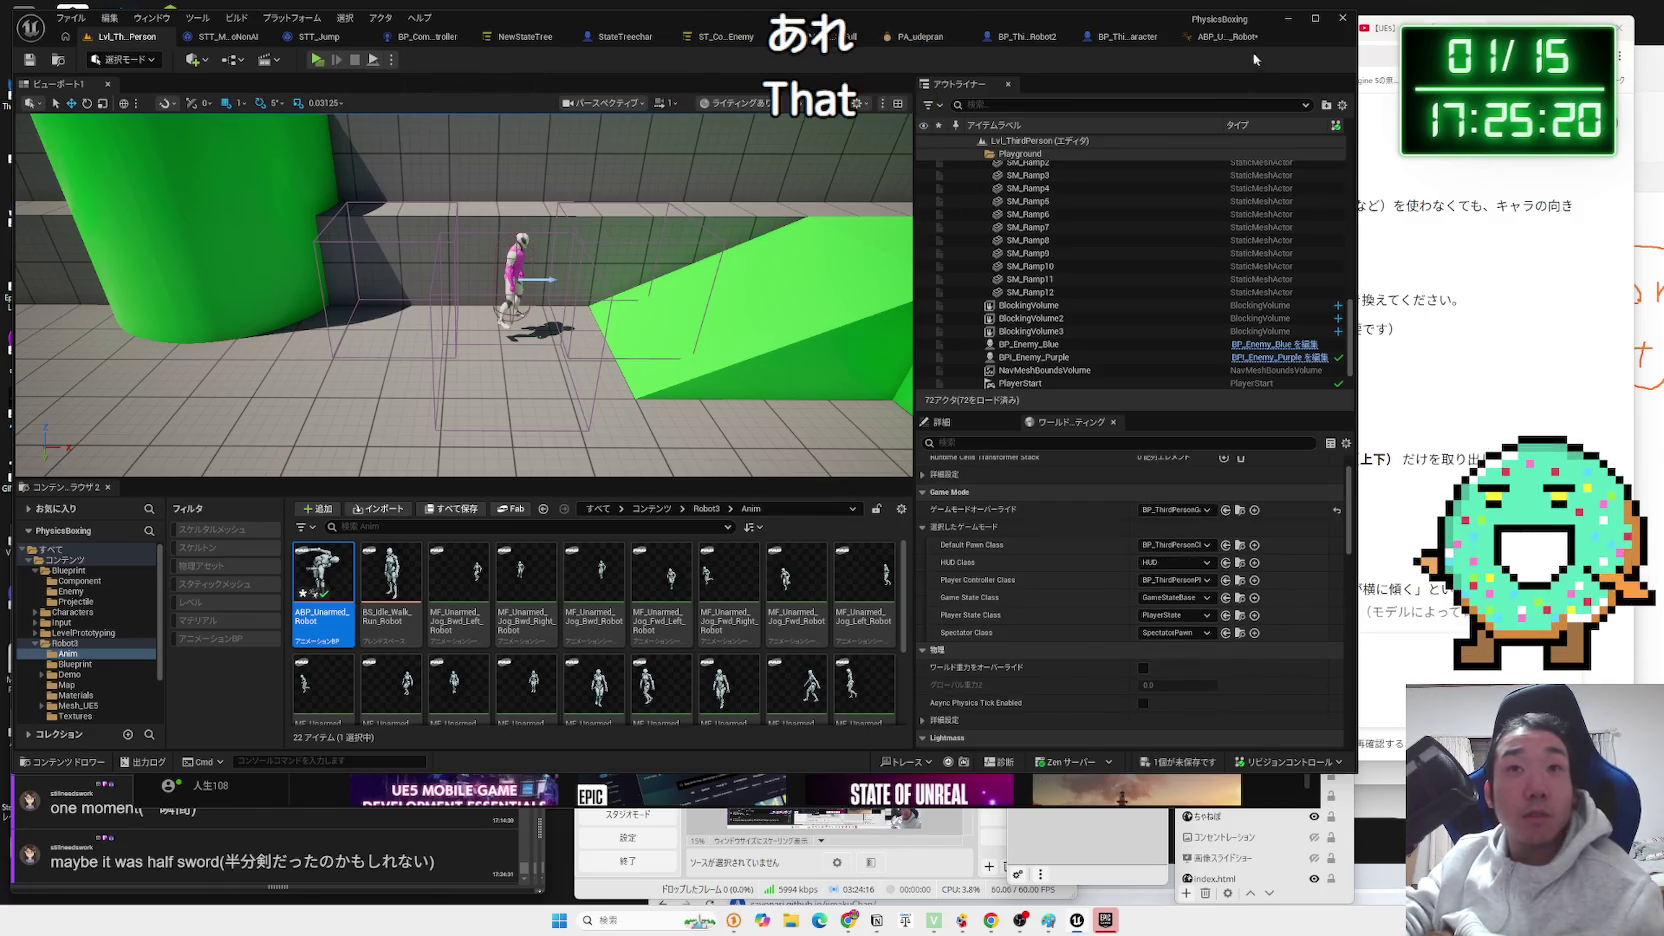
left_click(1213, 36)
left_click(1205, 757)
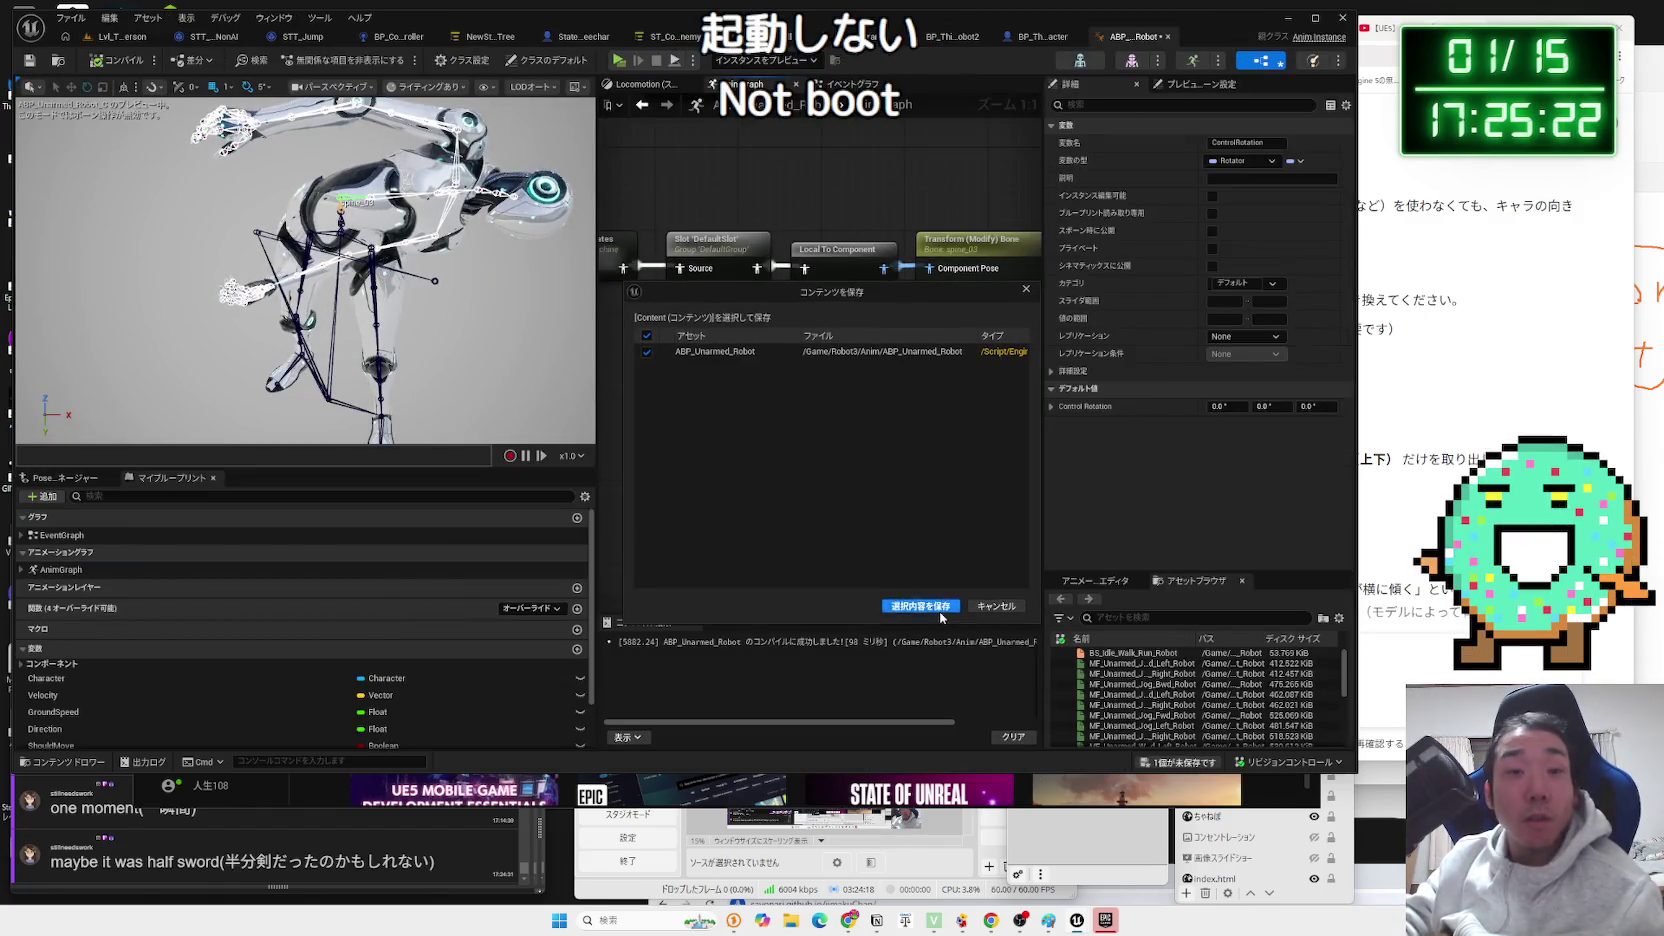
left_click(925, 705)
left_click(1107, 920)
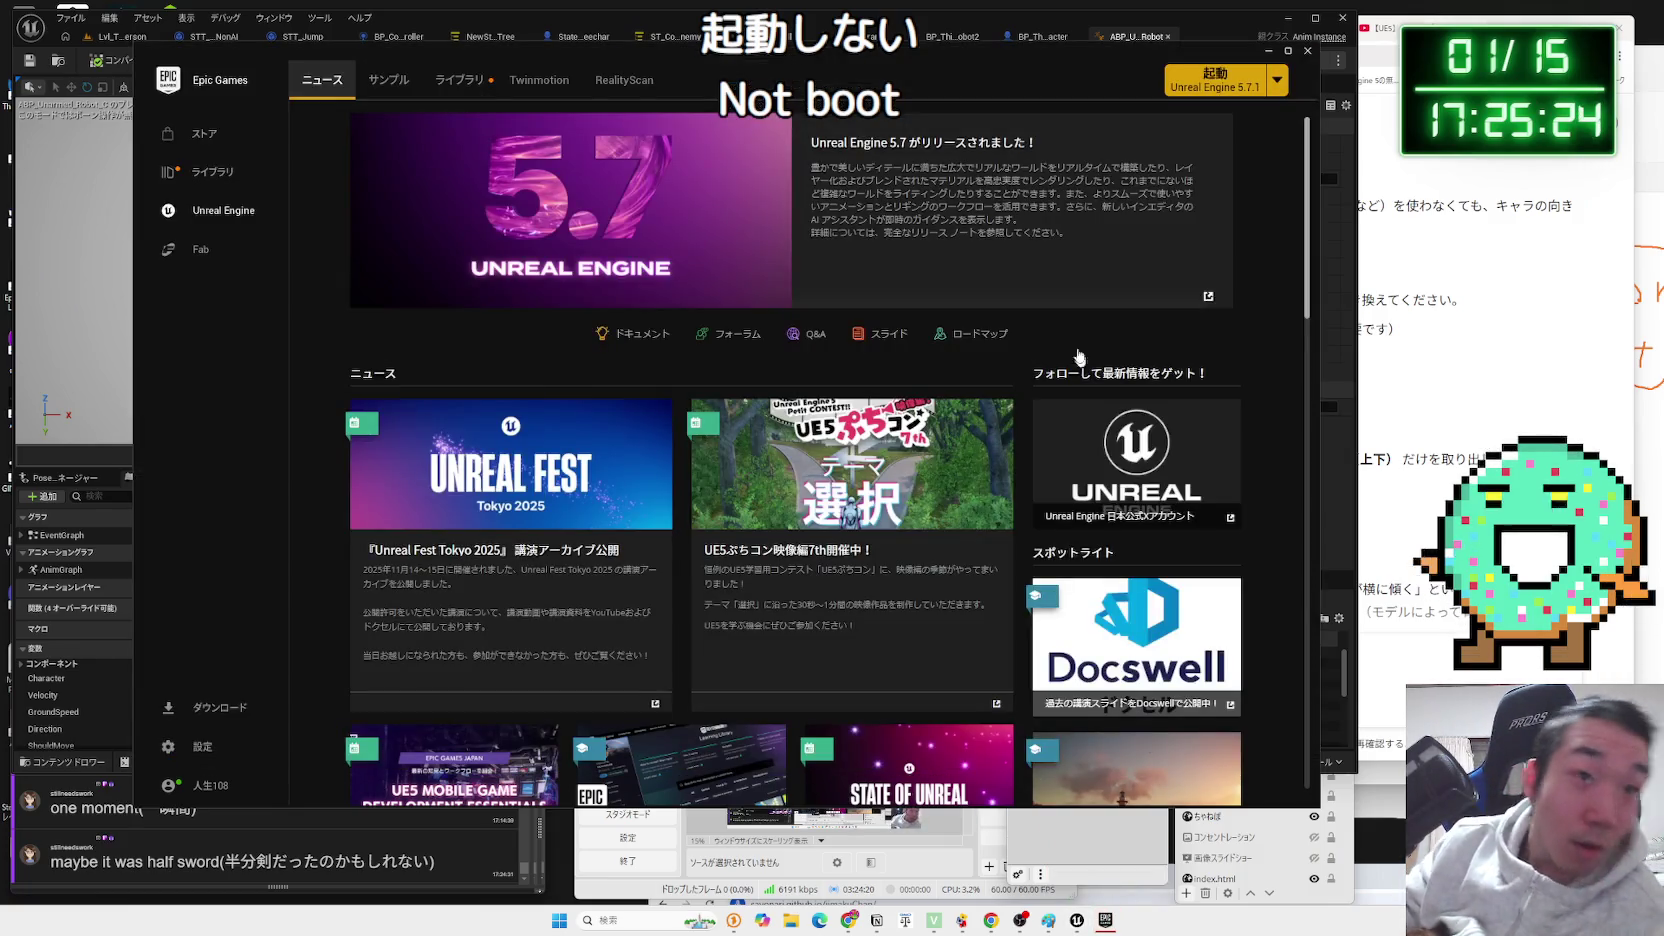
Find Viewfinder in the launcher Library and go to its store page.
left_click(222, 175)
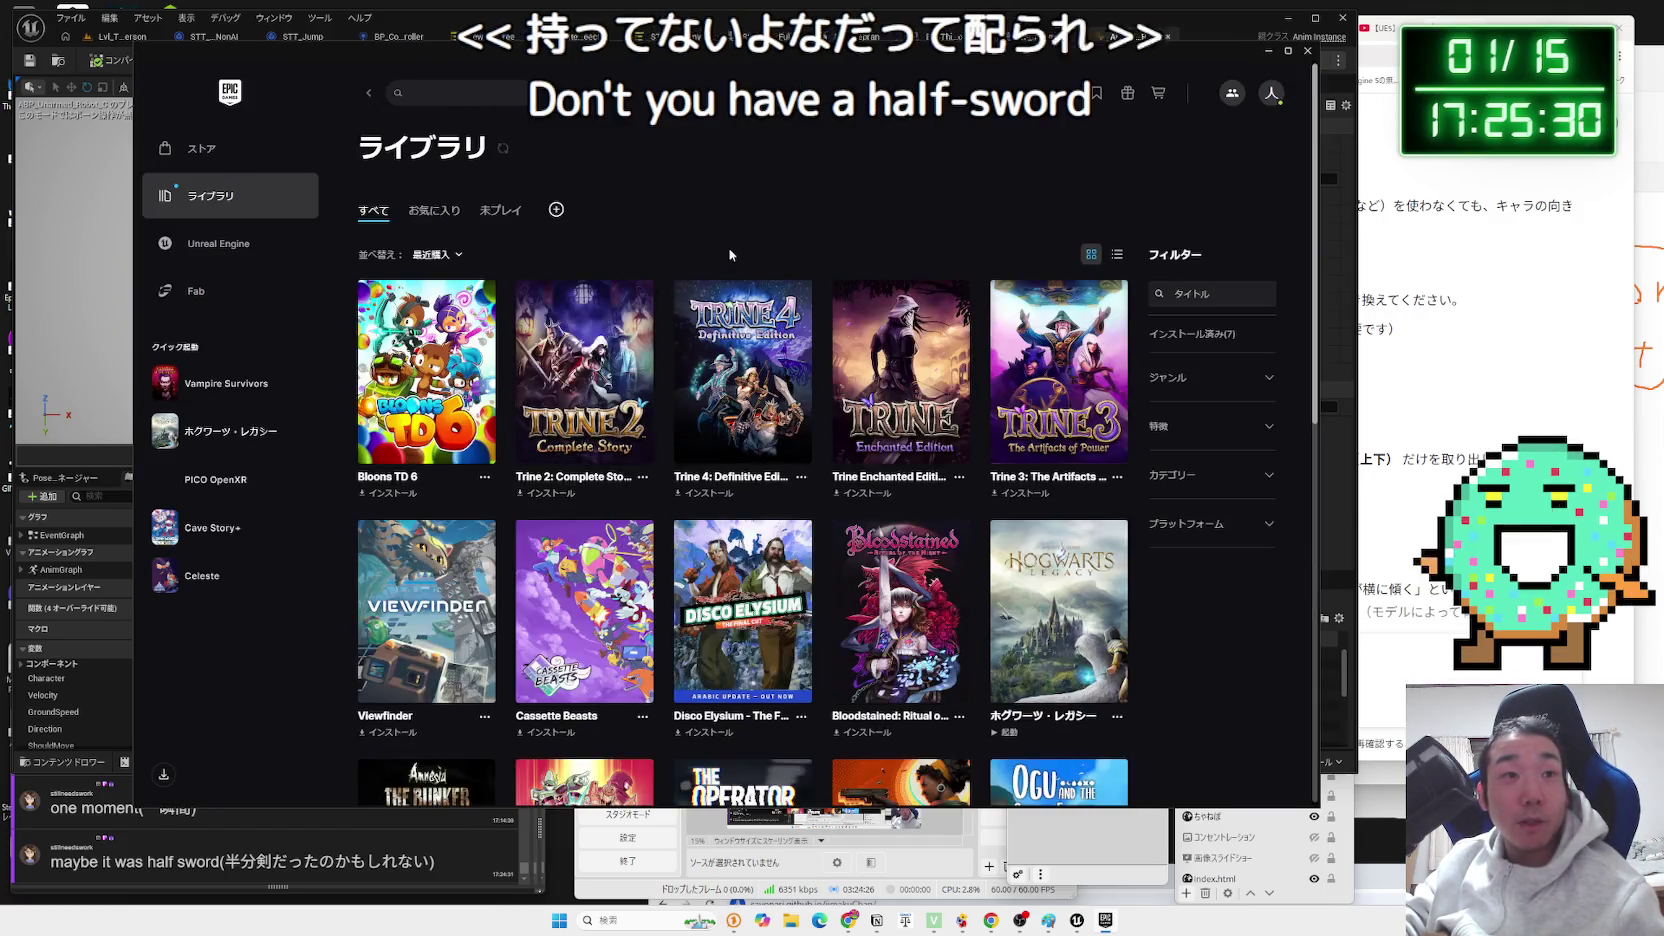
scroll(430, 388, "down", 2)
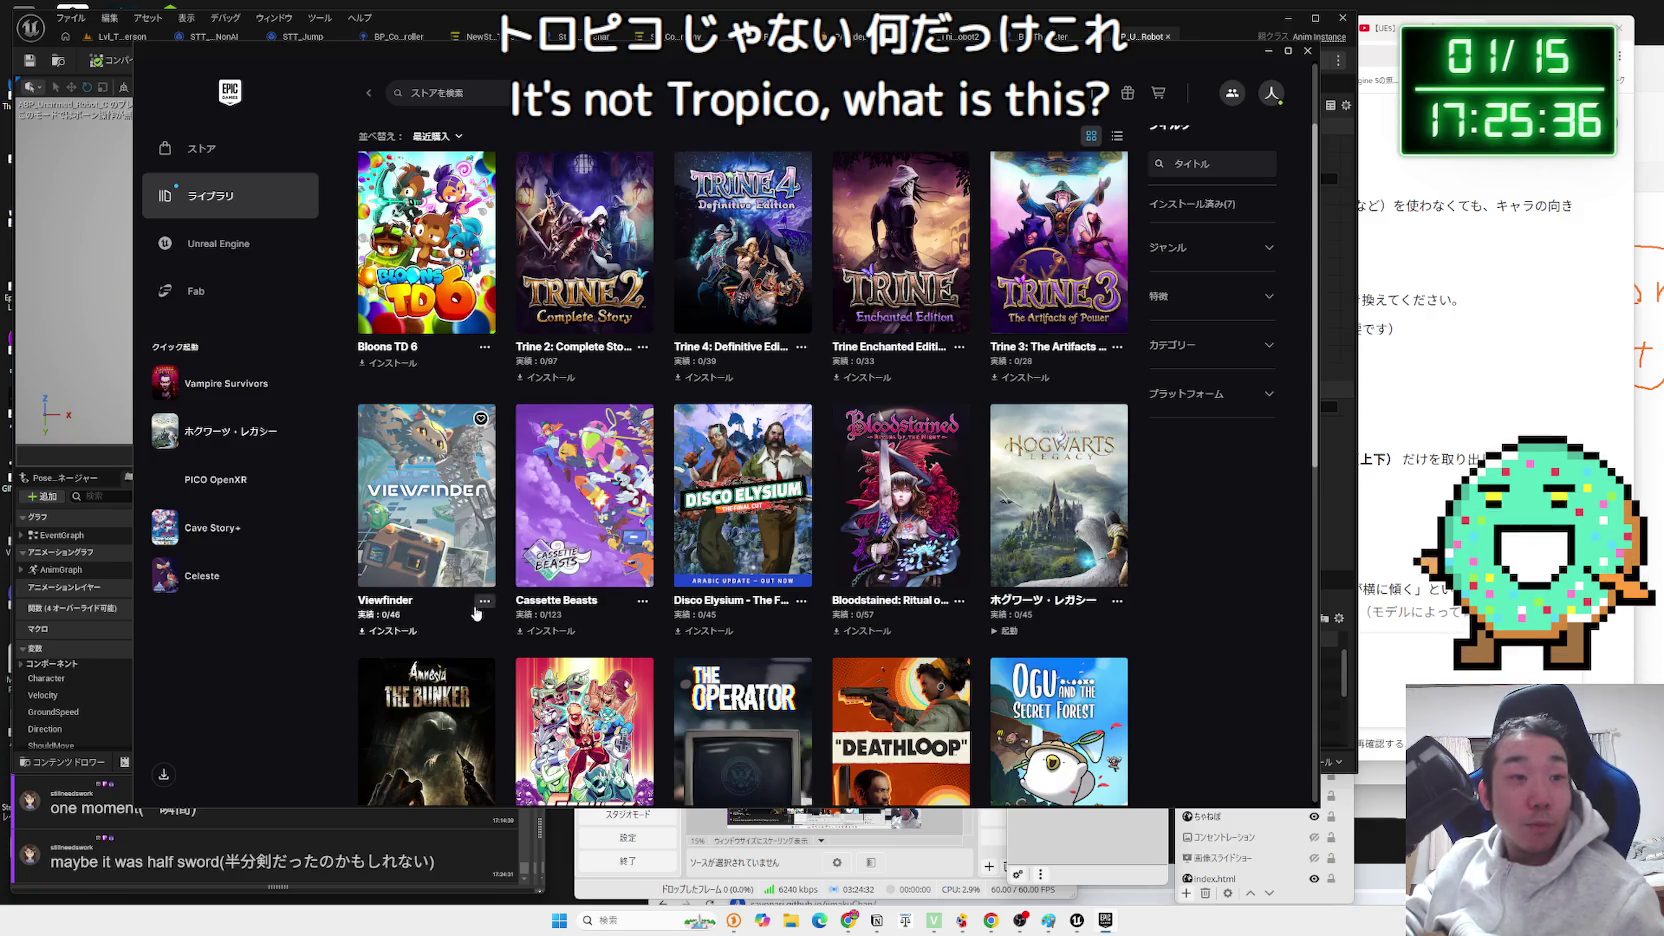
left_click(503, 630)
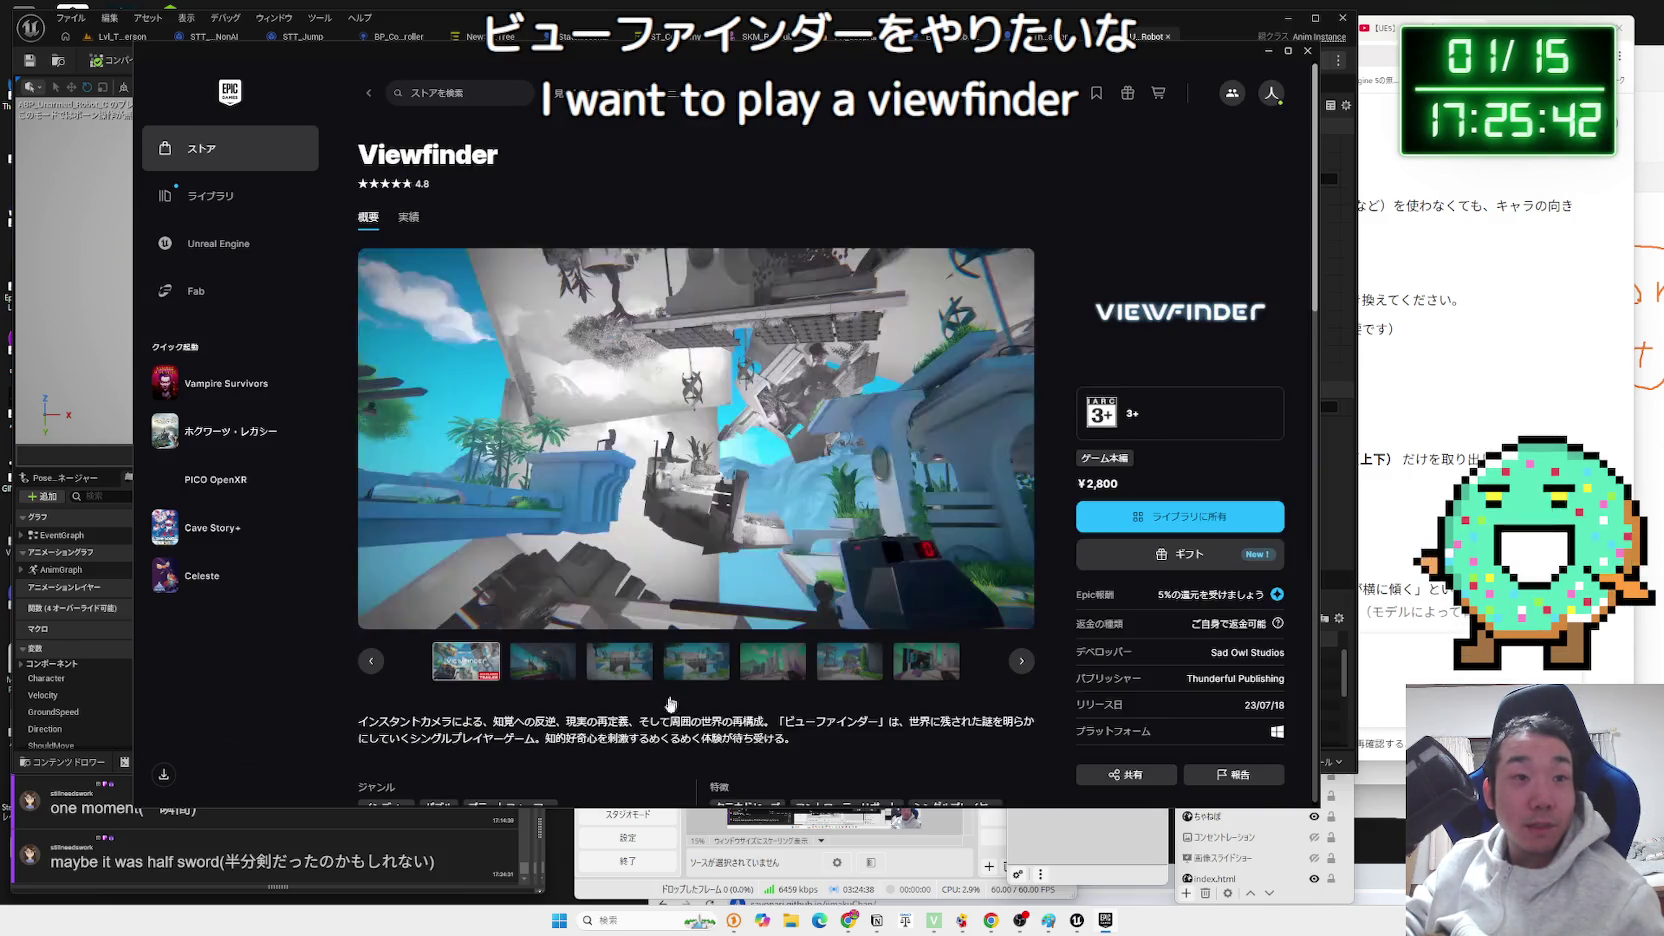
Look through Viewfinder's screenshots and scroll its store page.
left_click(926, 661)
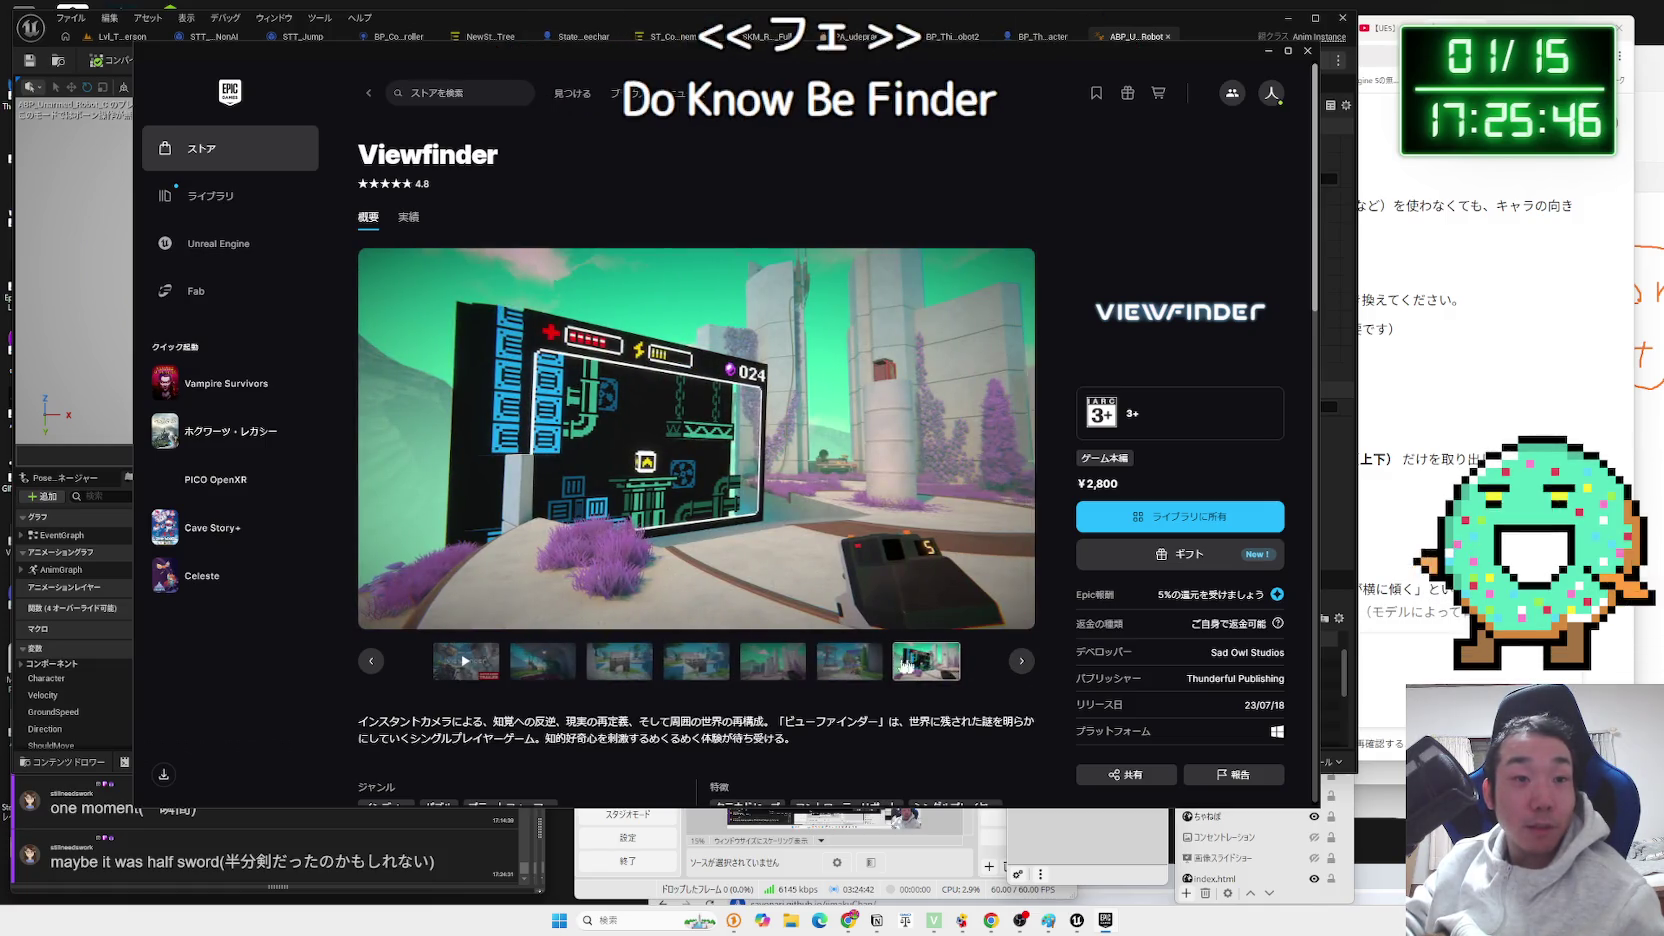
left_click(529, 664)
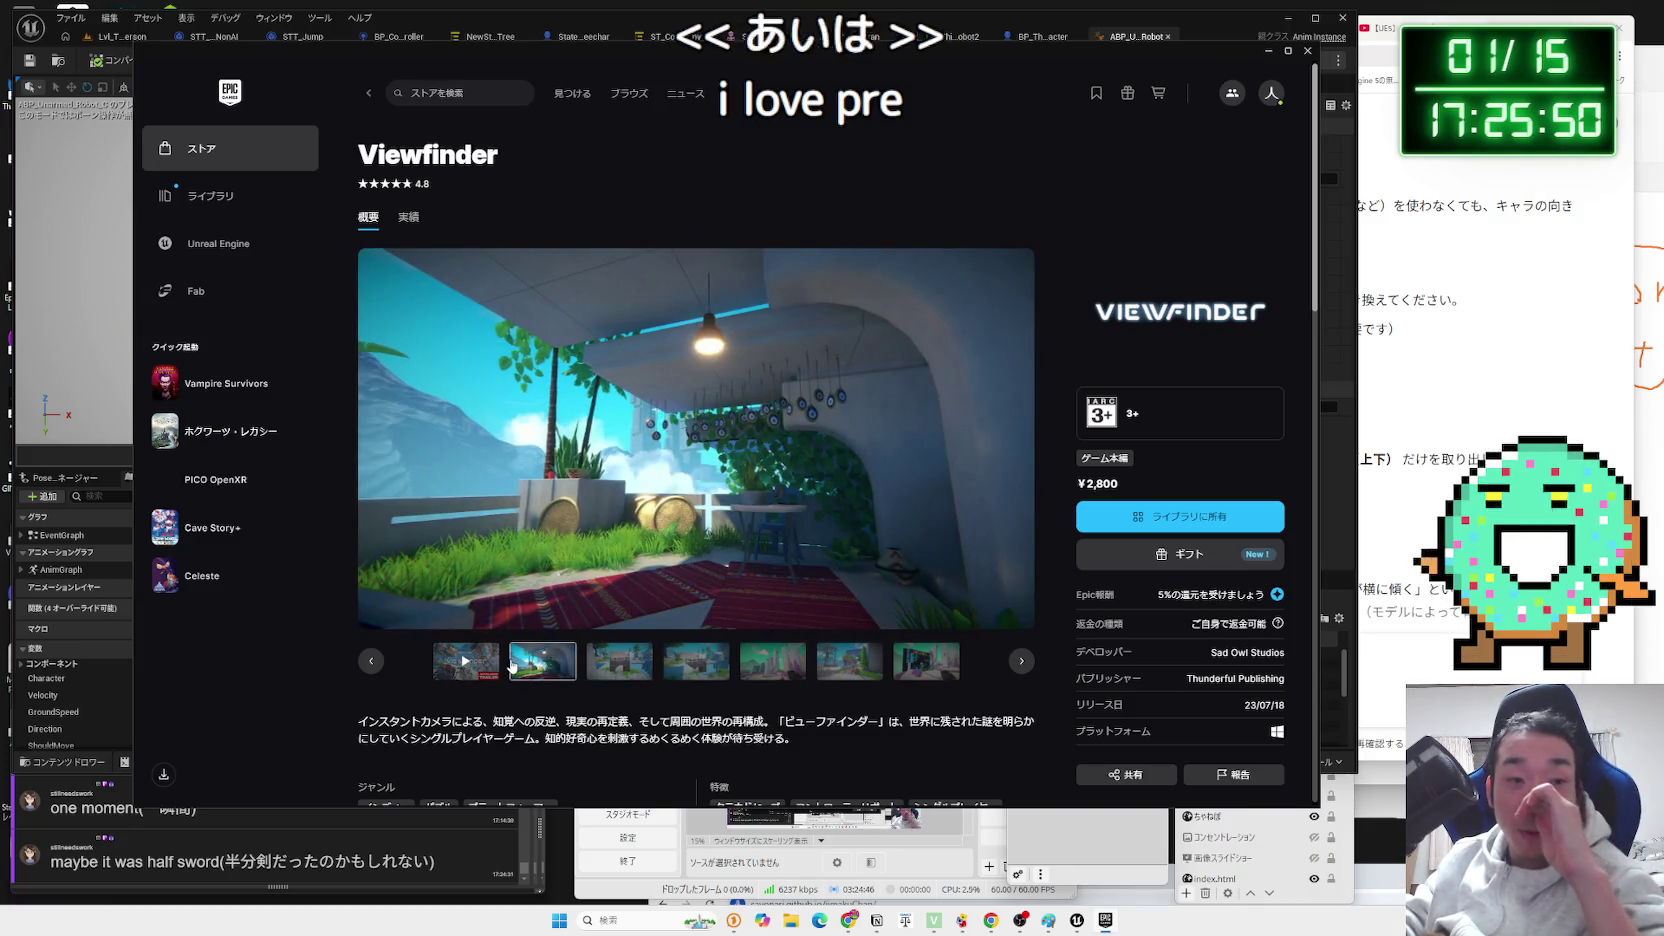
scroll(512, 665, "down", 10)
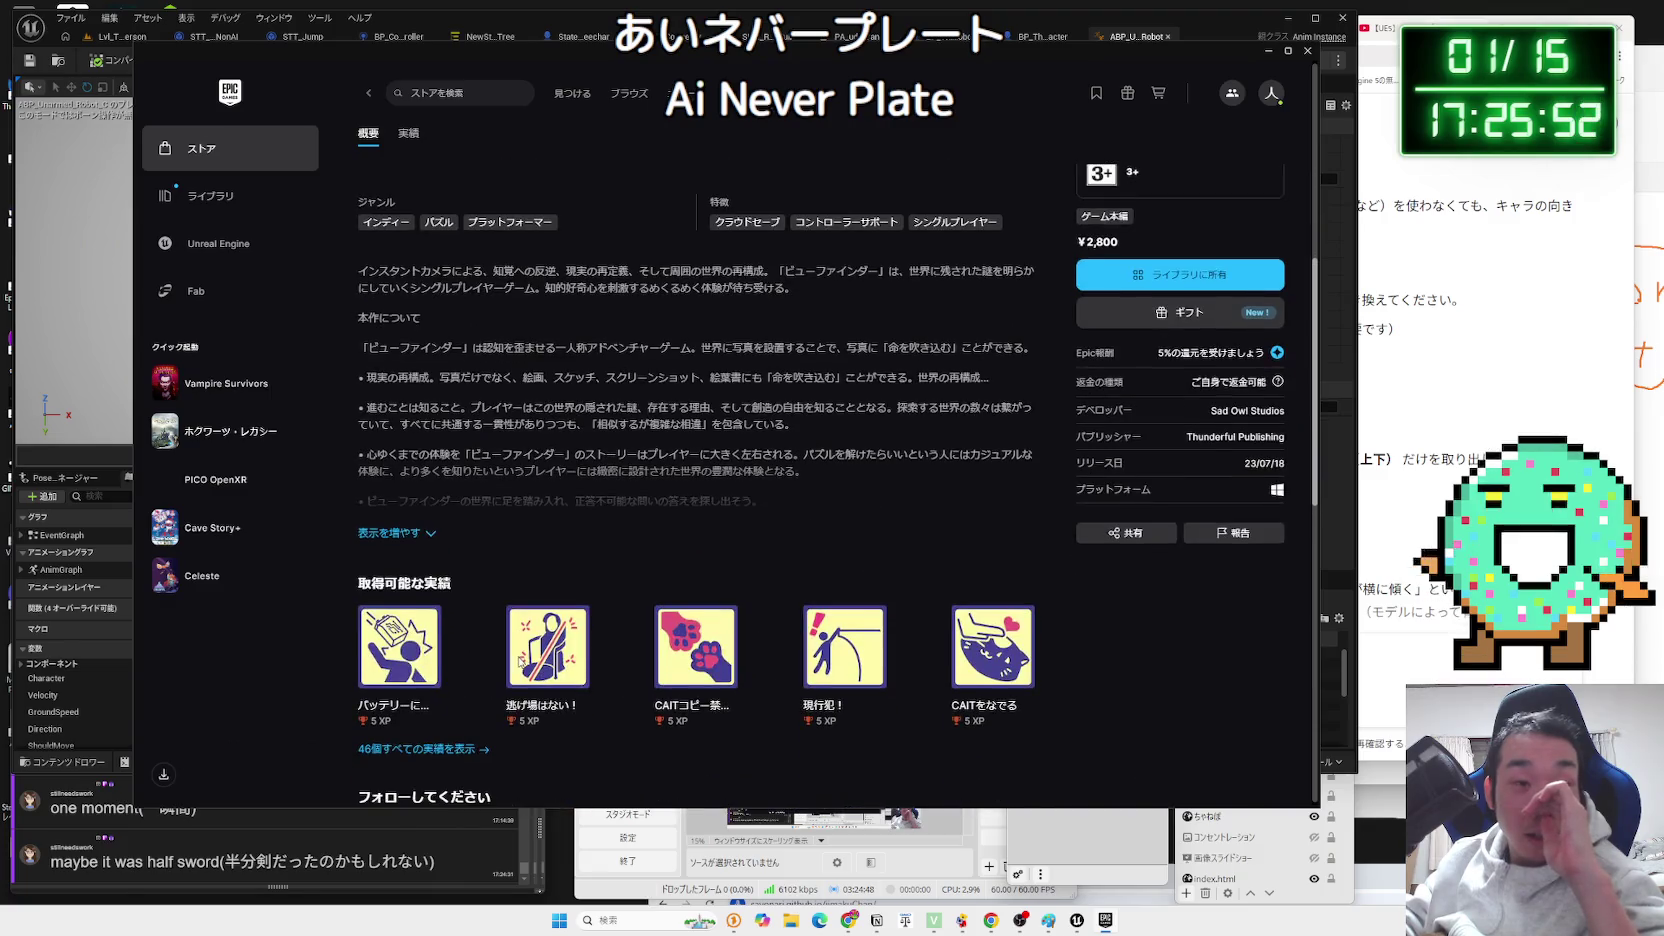
scroll(525, 652, "up", 10)
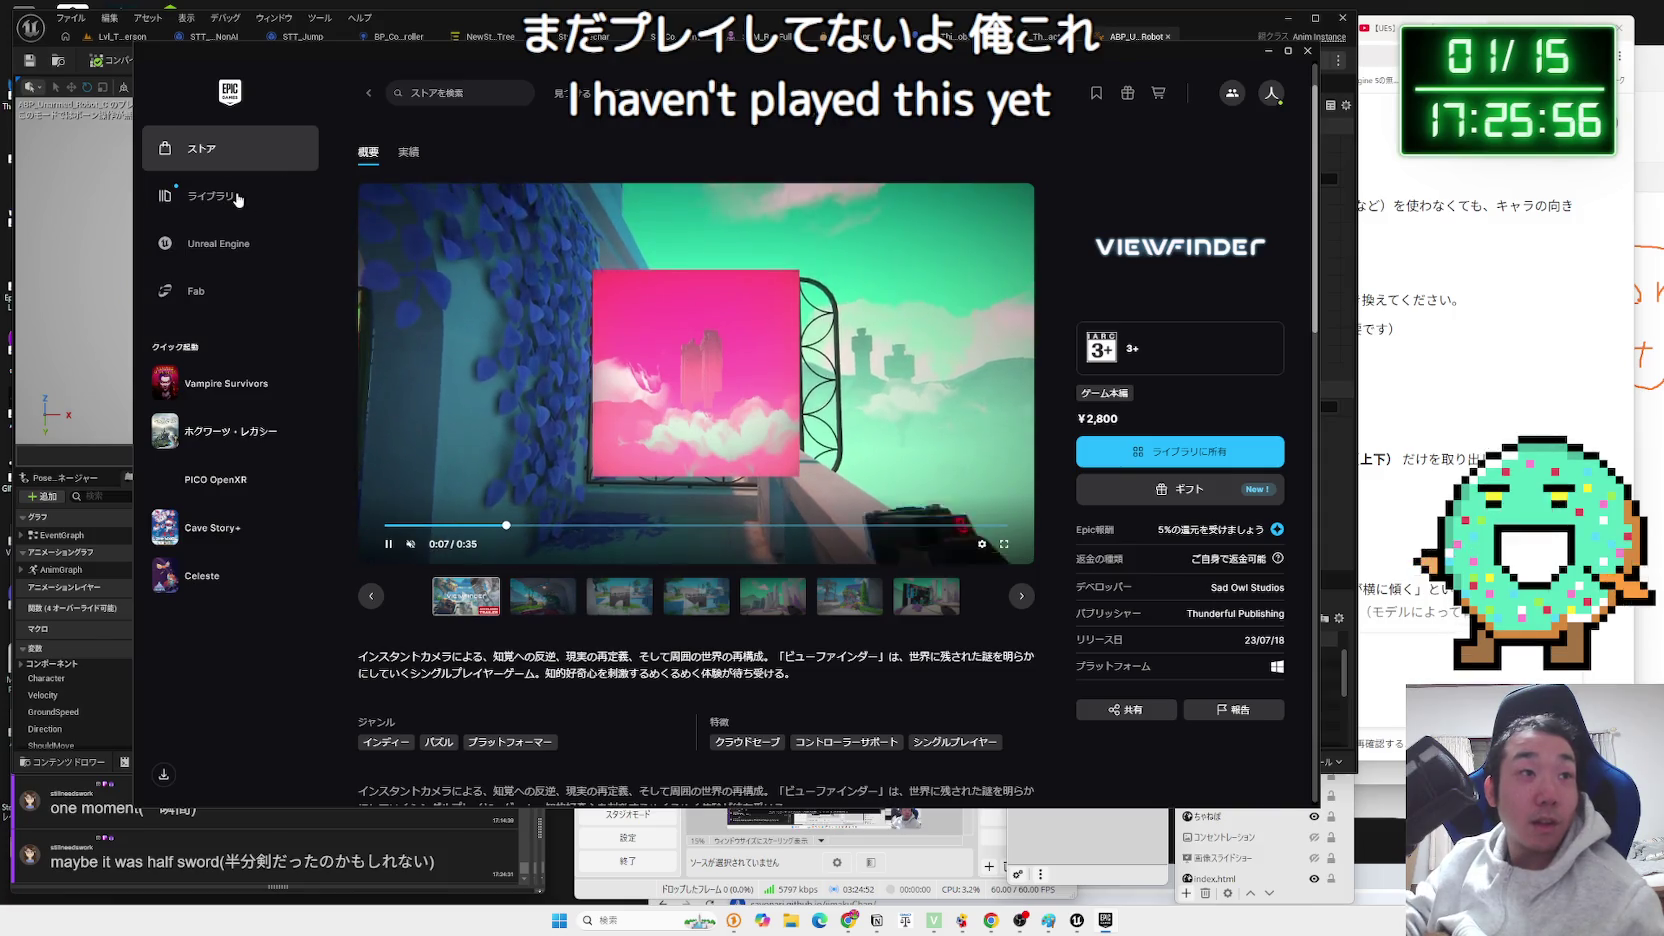
Browse the Epic store front page, then close the Epic Games Launcher.
left_click(238, 199)
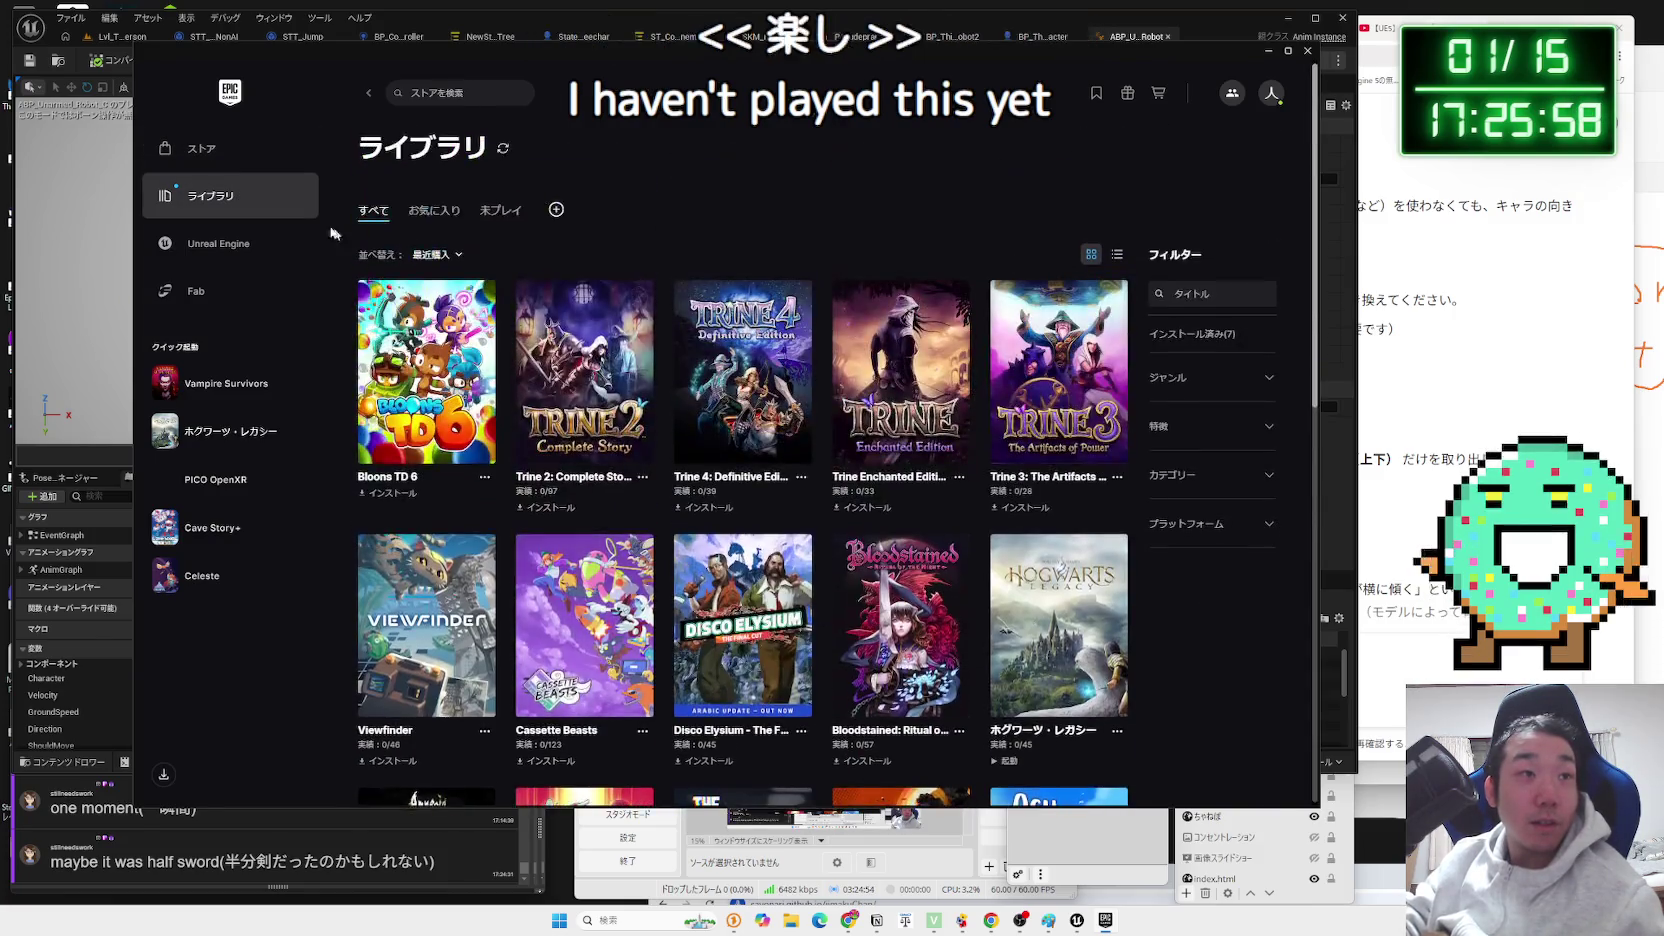
left_click(270, 162)
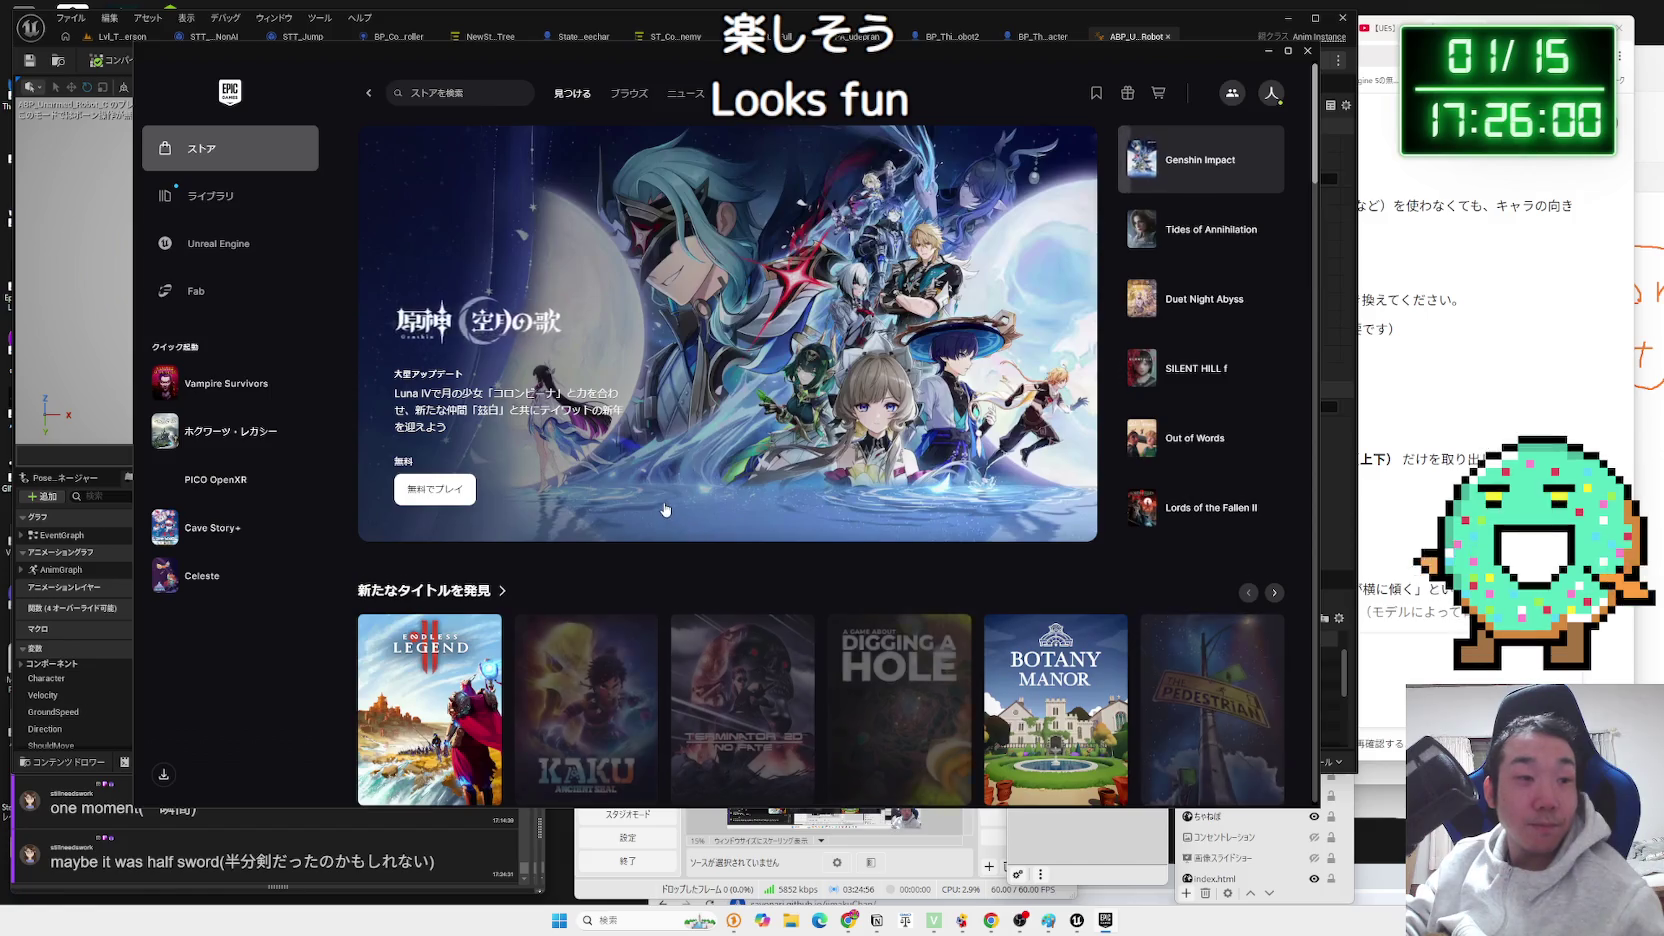
scroll(664, 507, "down", 3)
scroll(664, 507, "down", 4)
scroll(662, 497, "up", 3)
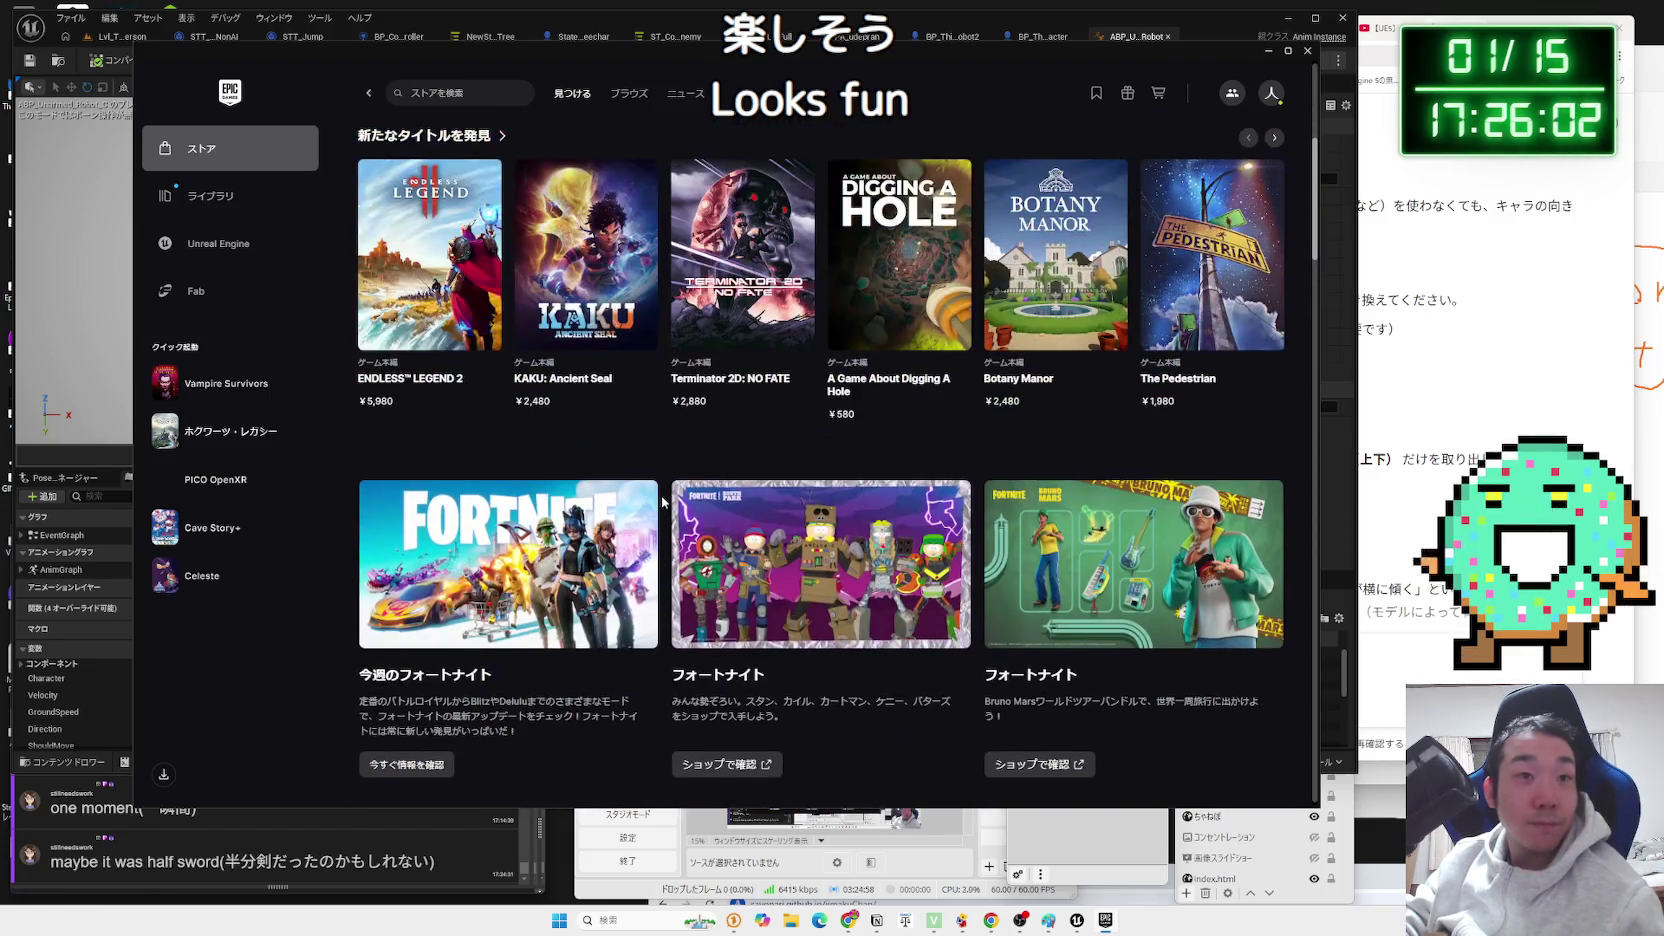
scroll(662, 499, "down", 5)
scroll(662, 500, "down", 5)
scroll(662, 500, "down", 3)
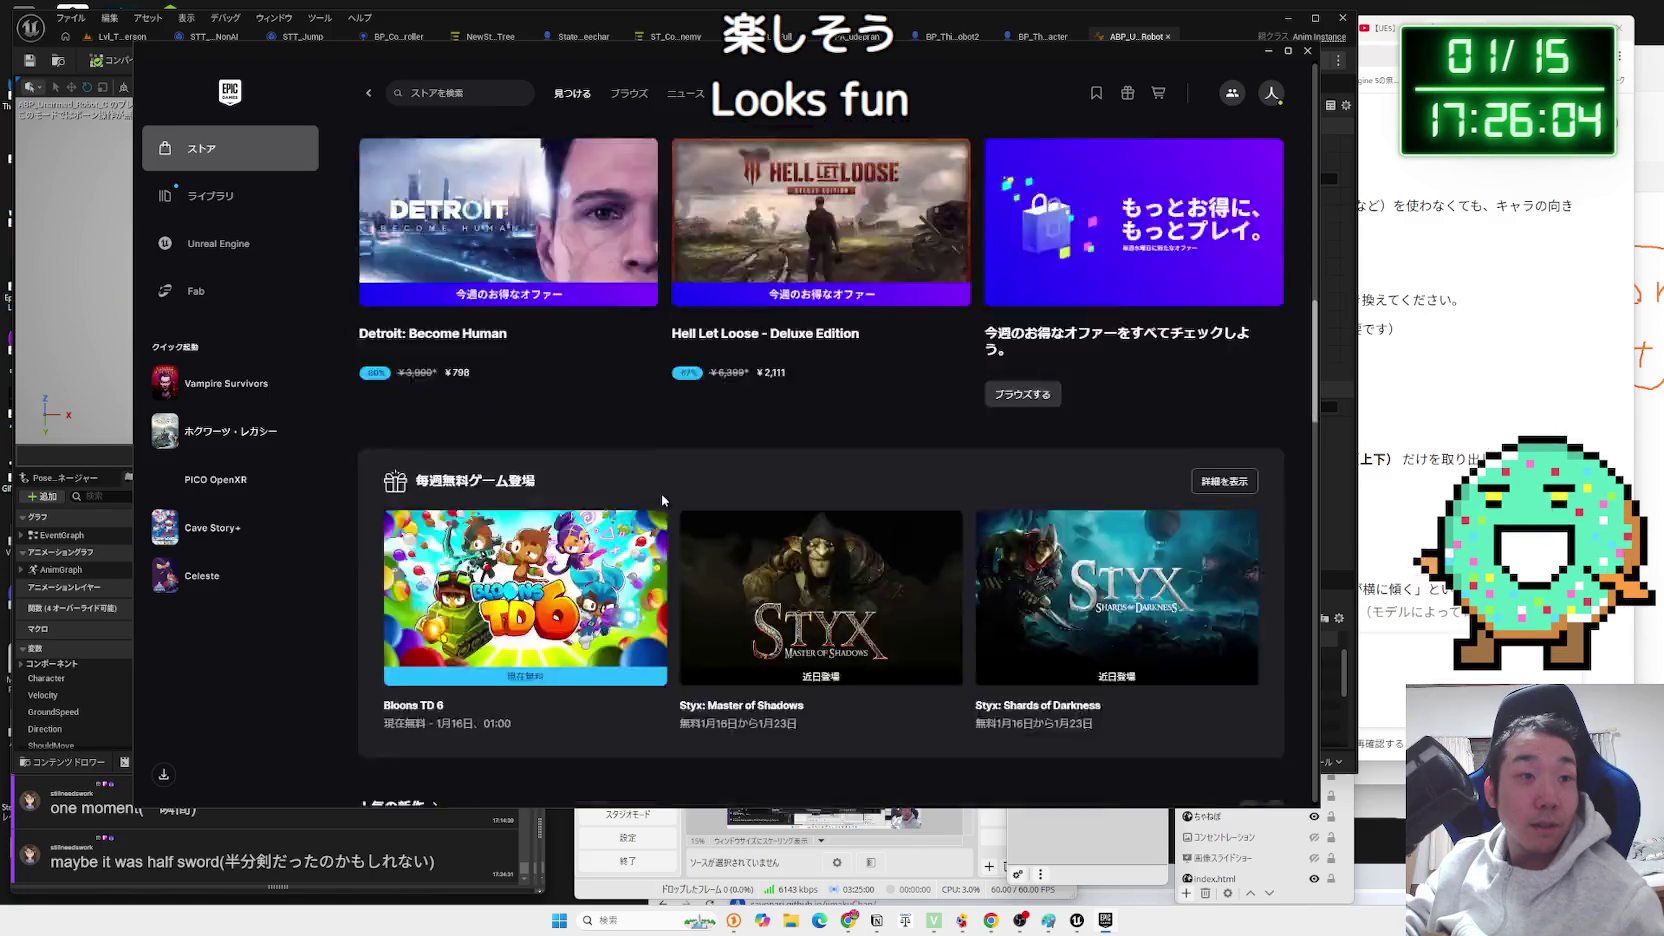
left_click(1309, 55)
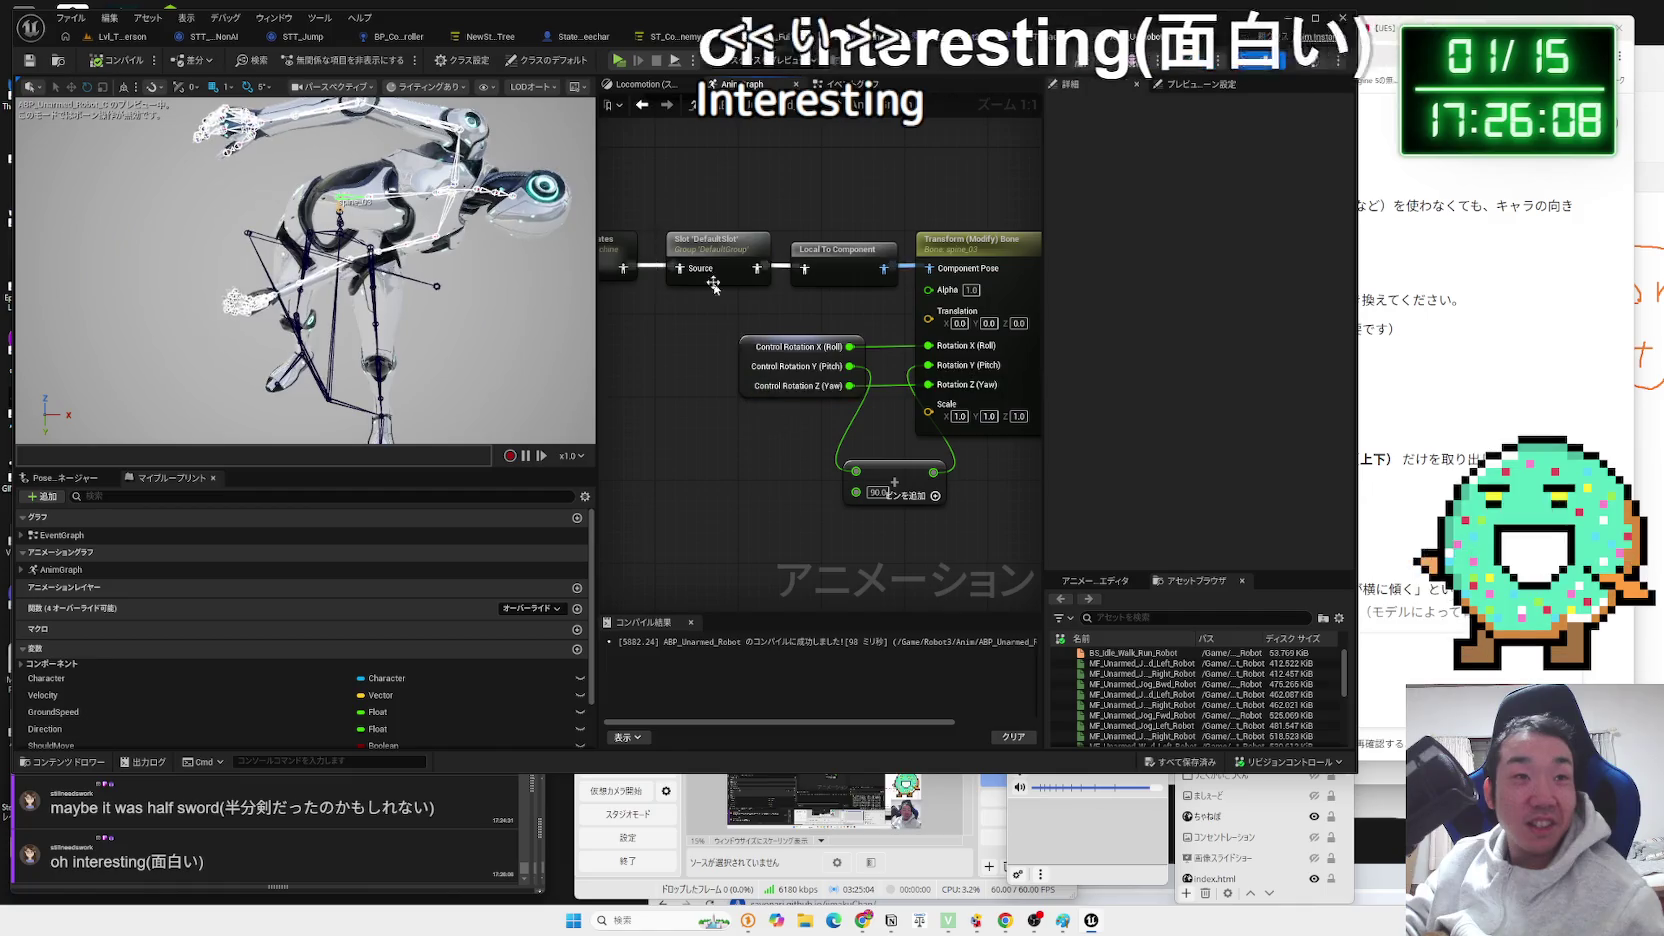
left_click(120, 36)
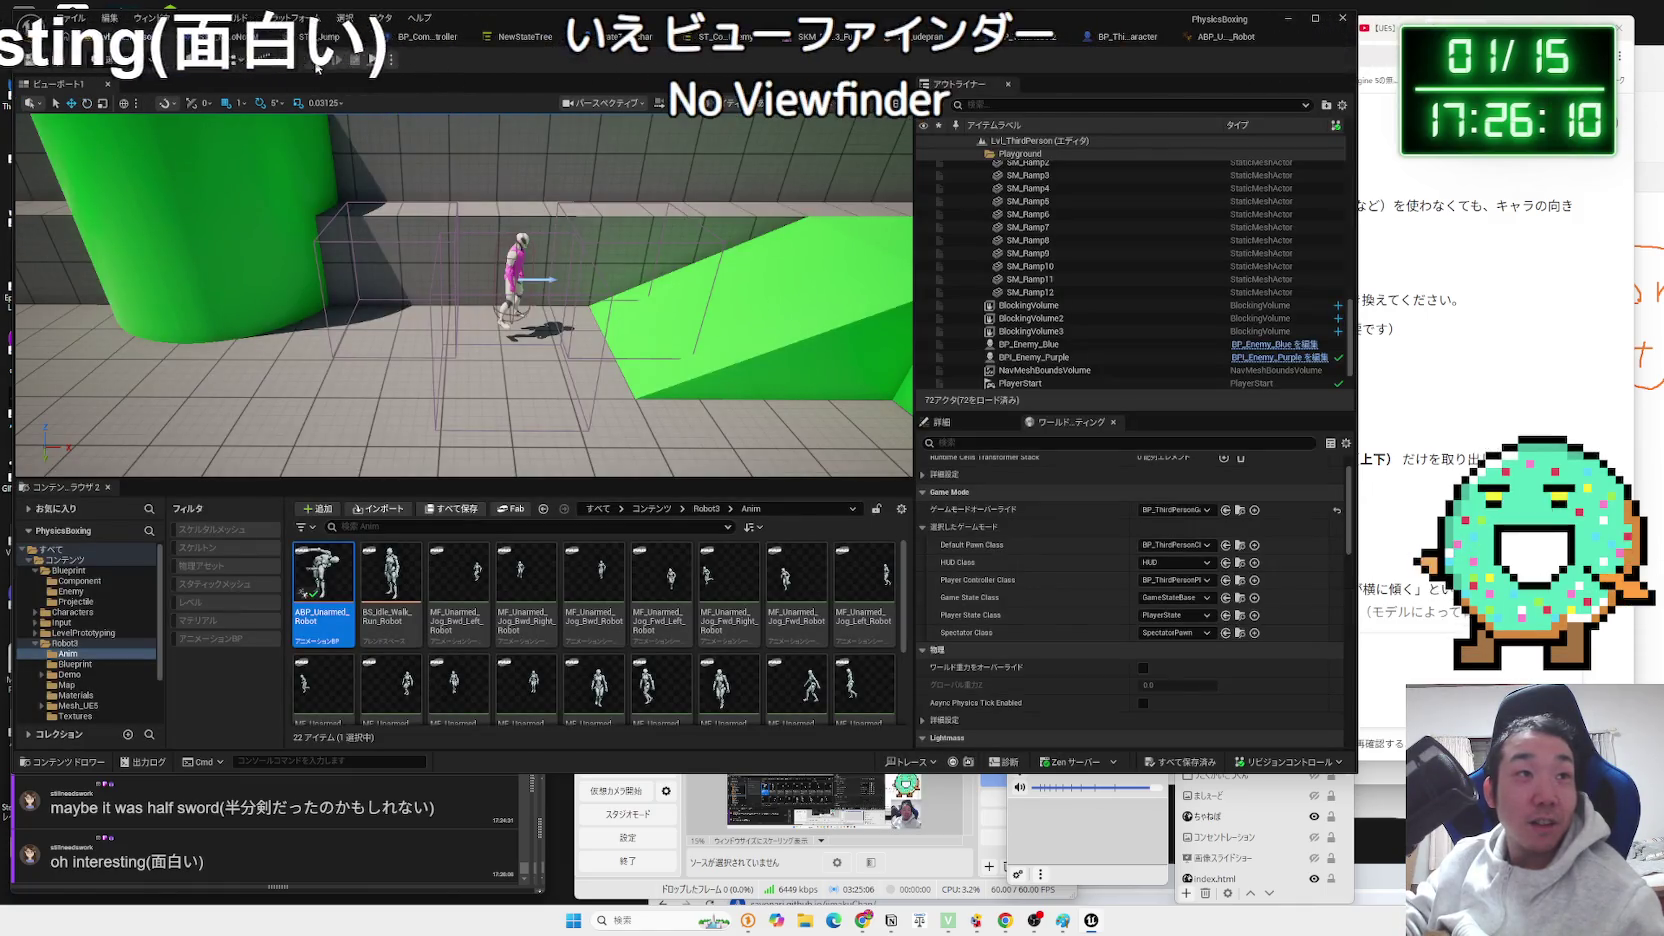
left_click(316, 62)
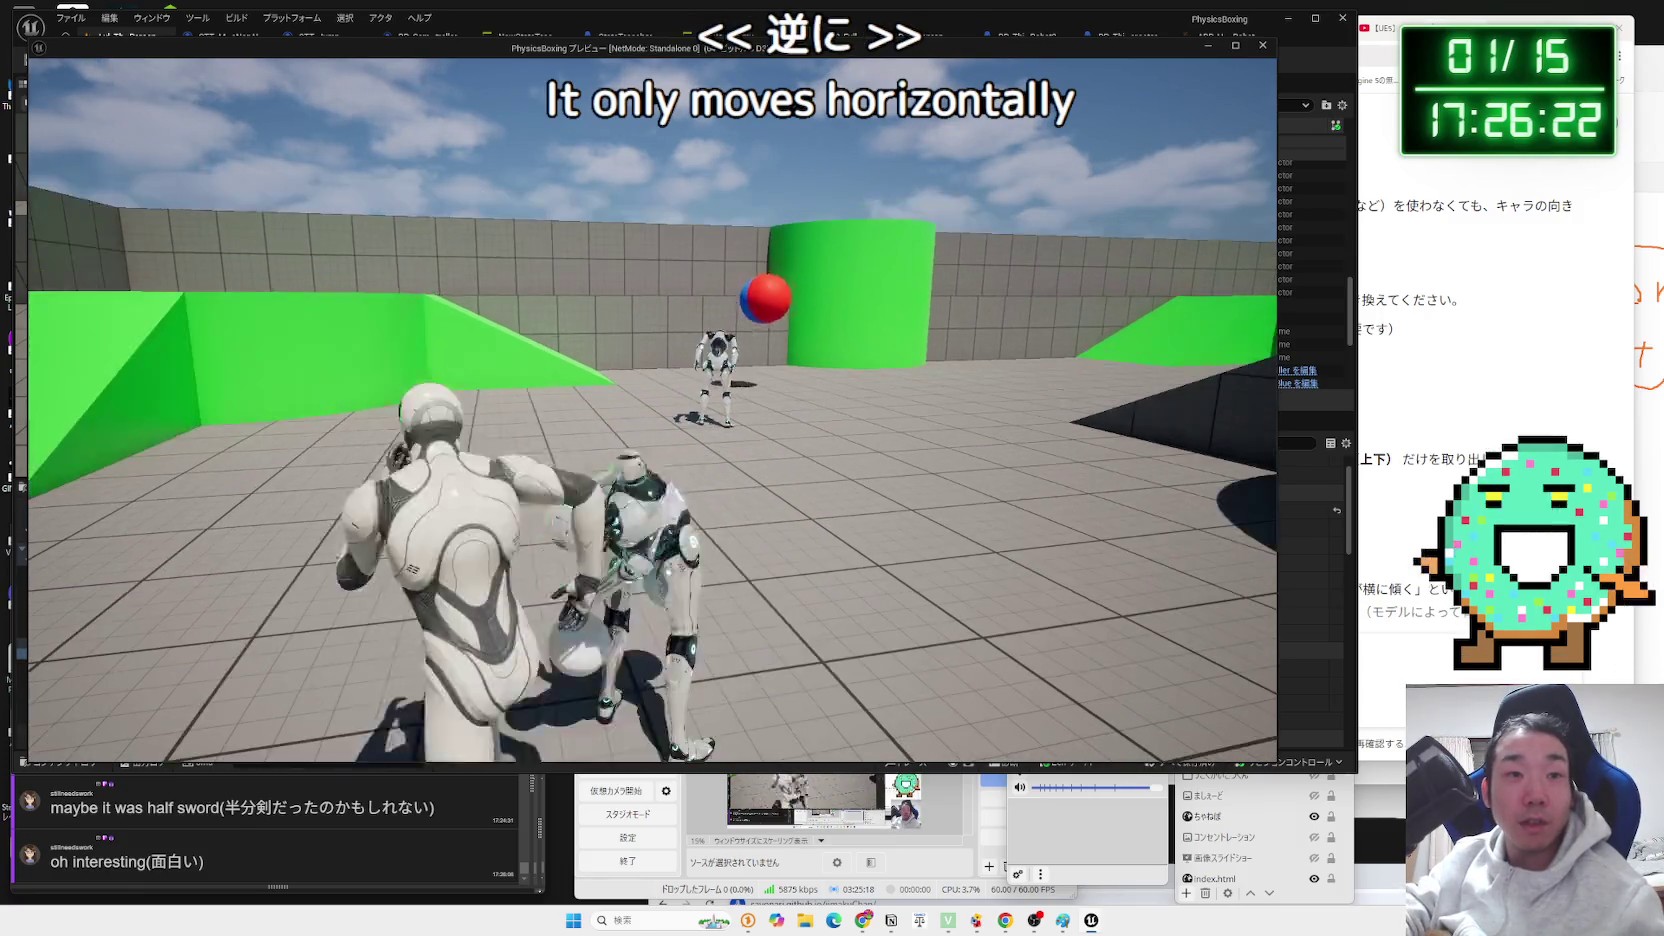
key("Escape")
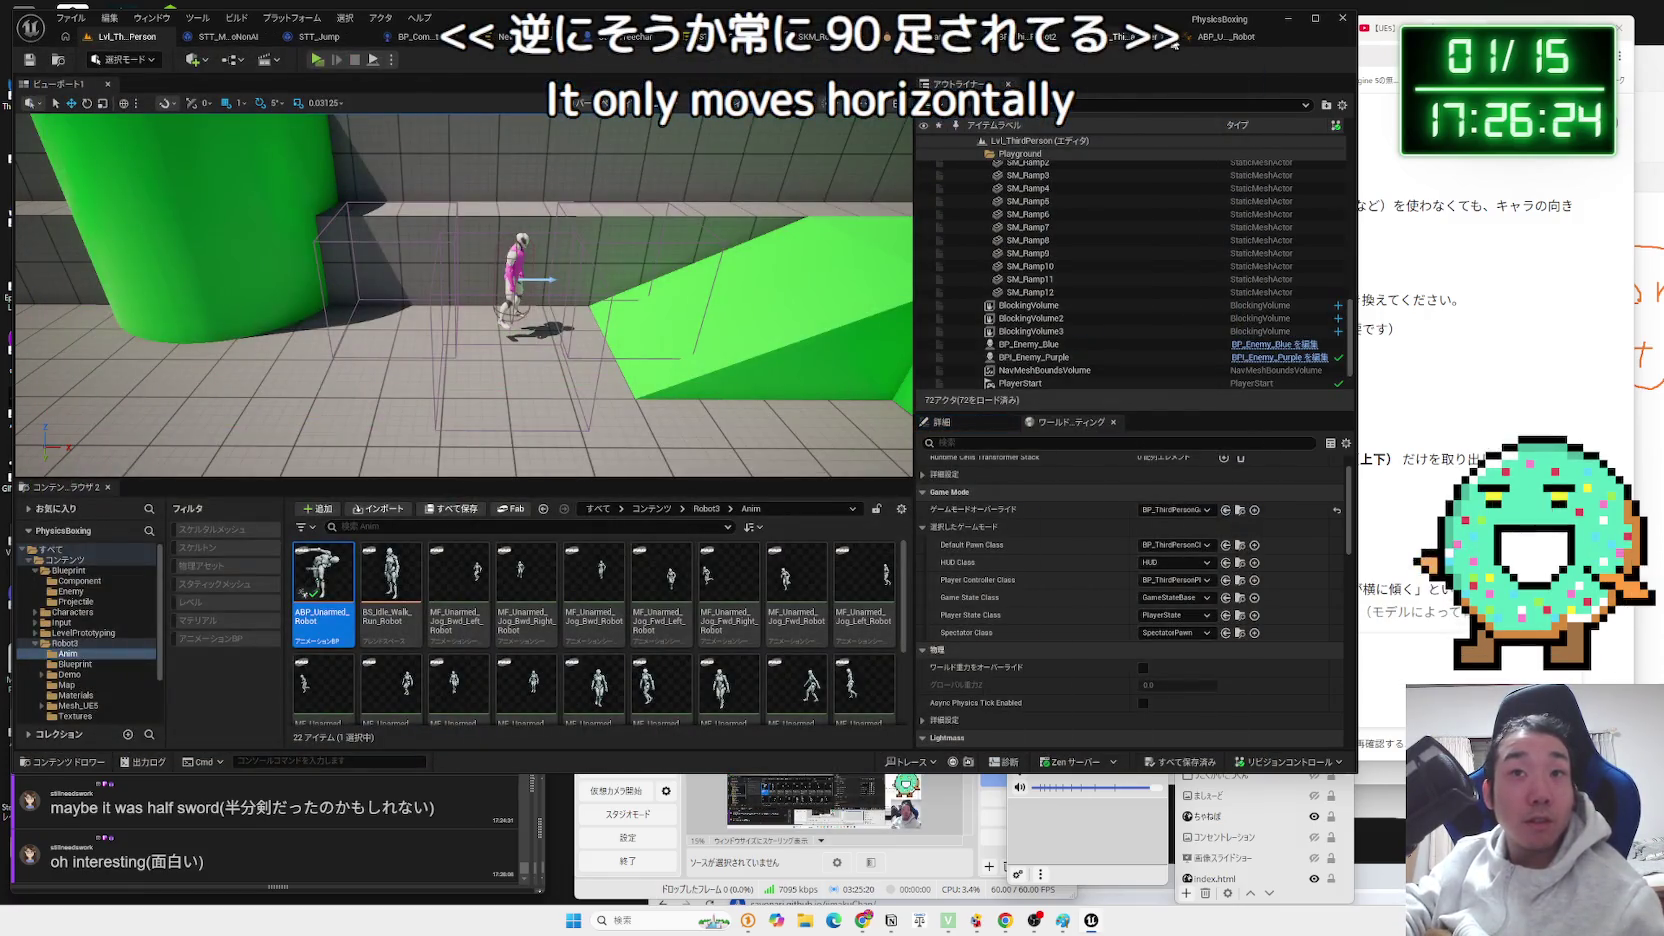
left_click(1200, 37)
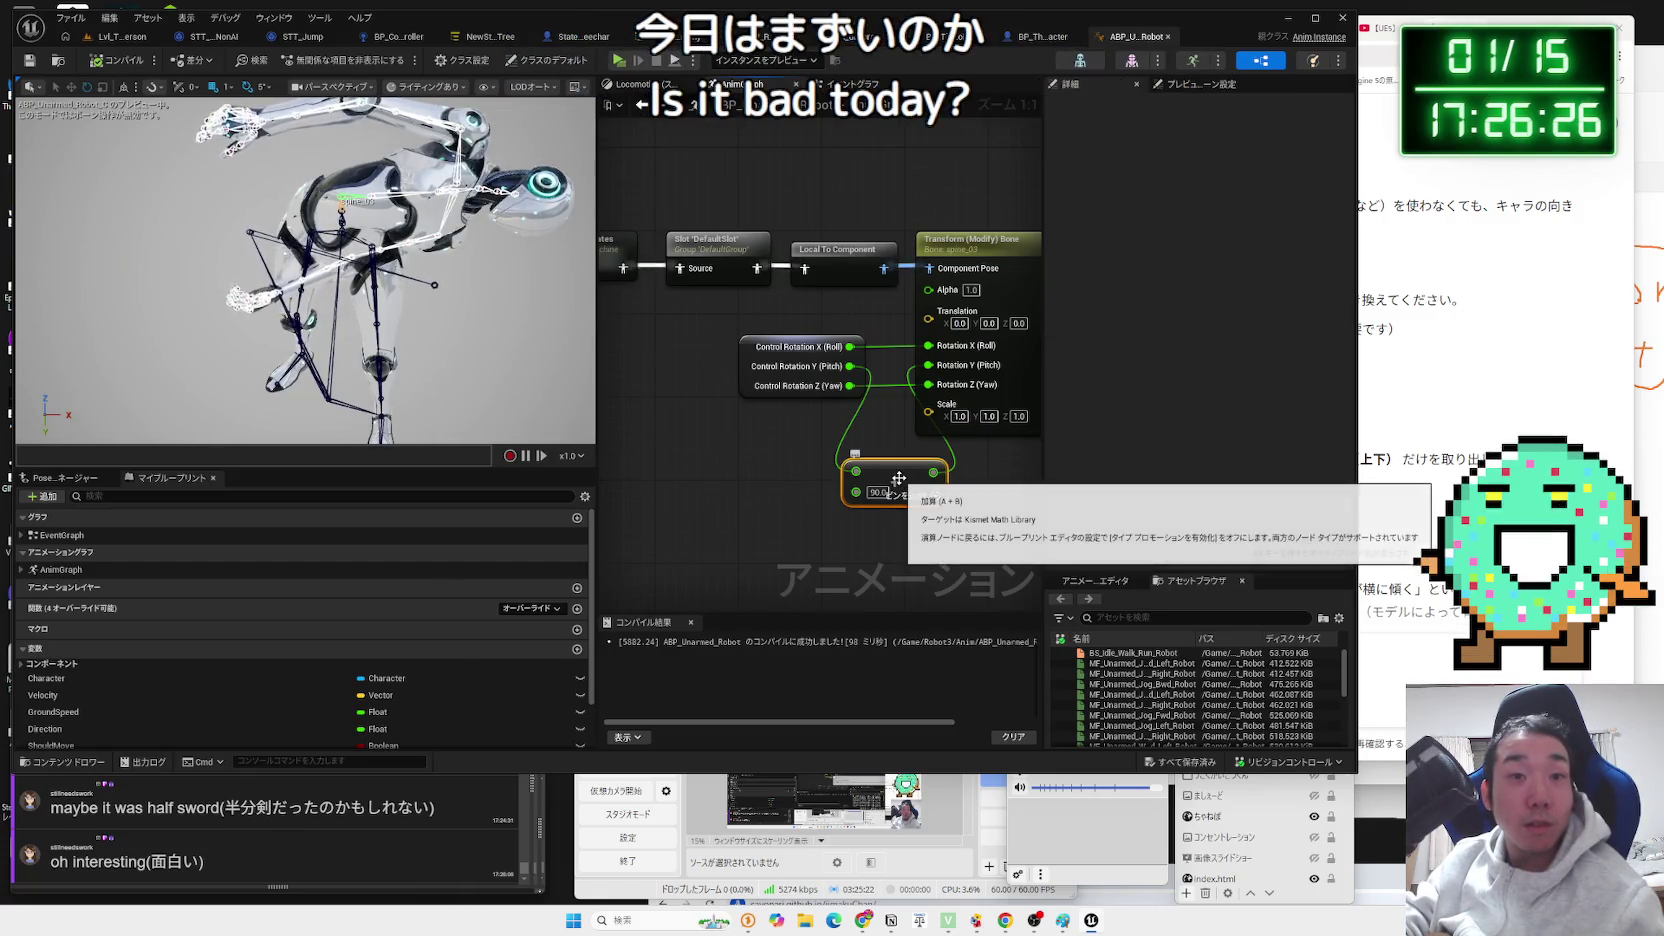
left_click(795, 350)
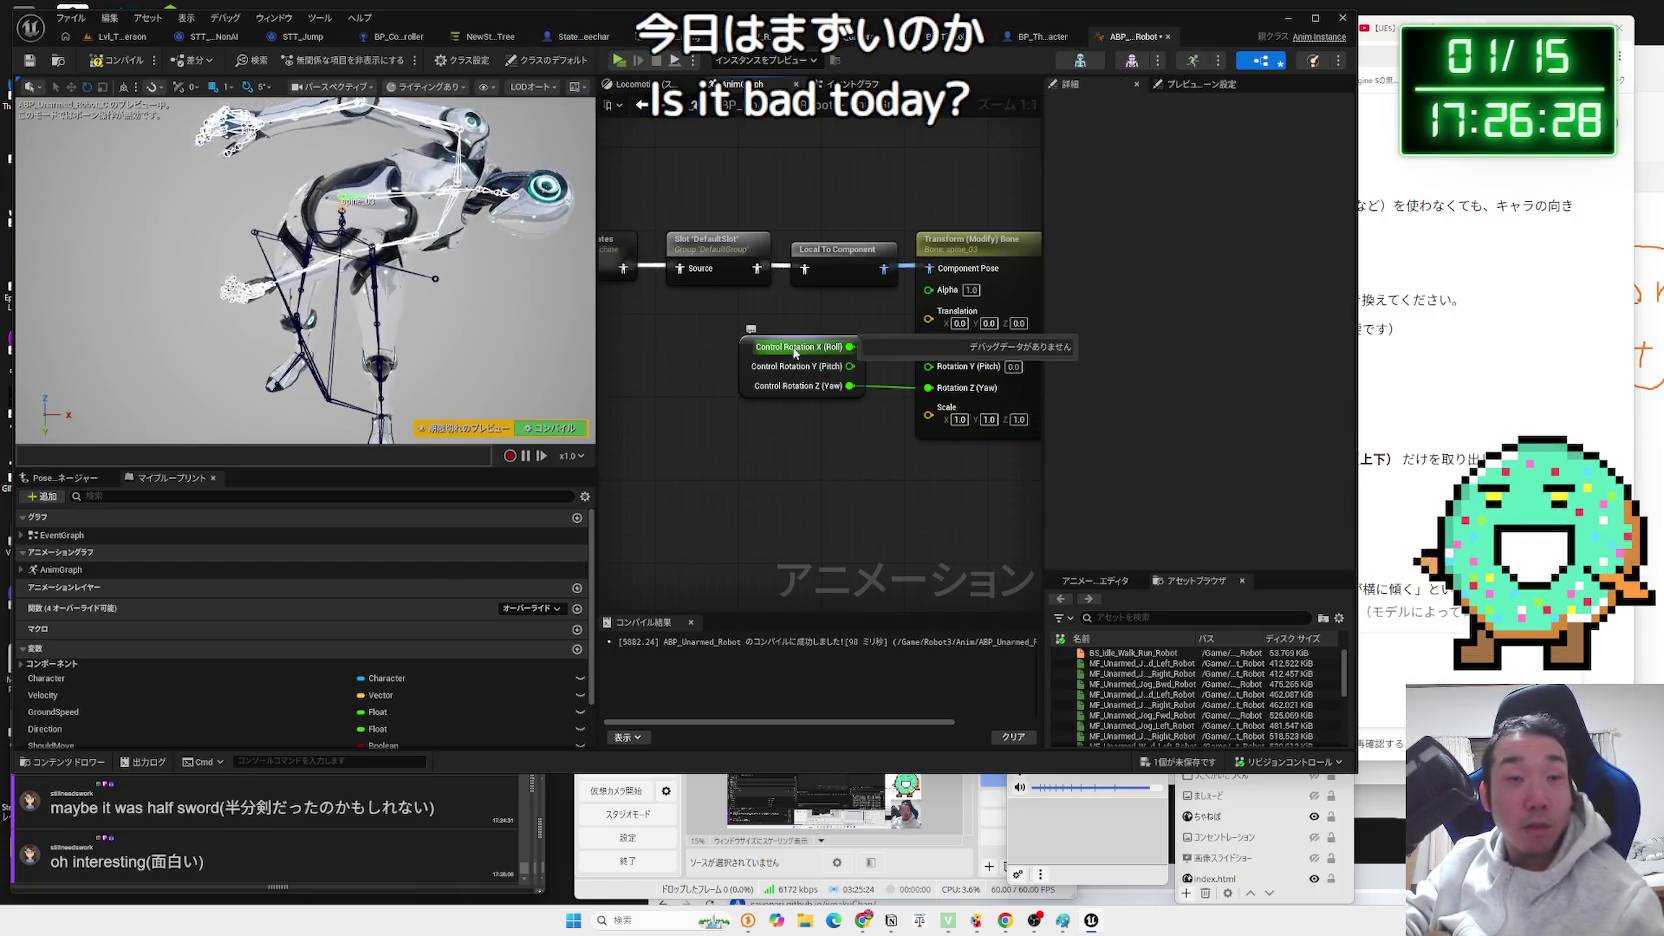
Replace the split Control Rotation with a ControlRotation getter wired to the recombined bone Rotation, then play-test.
key("Delete")
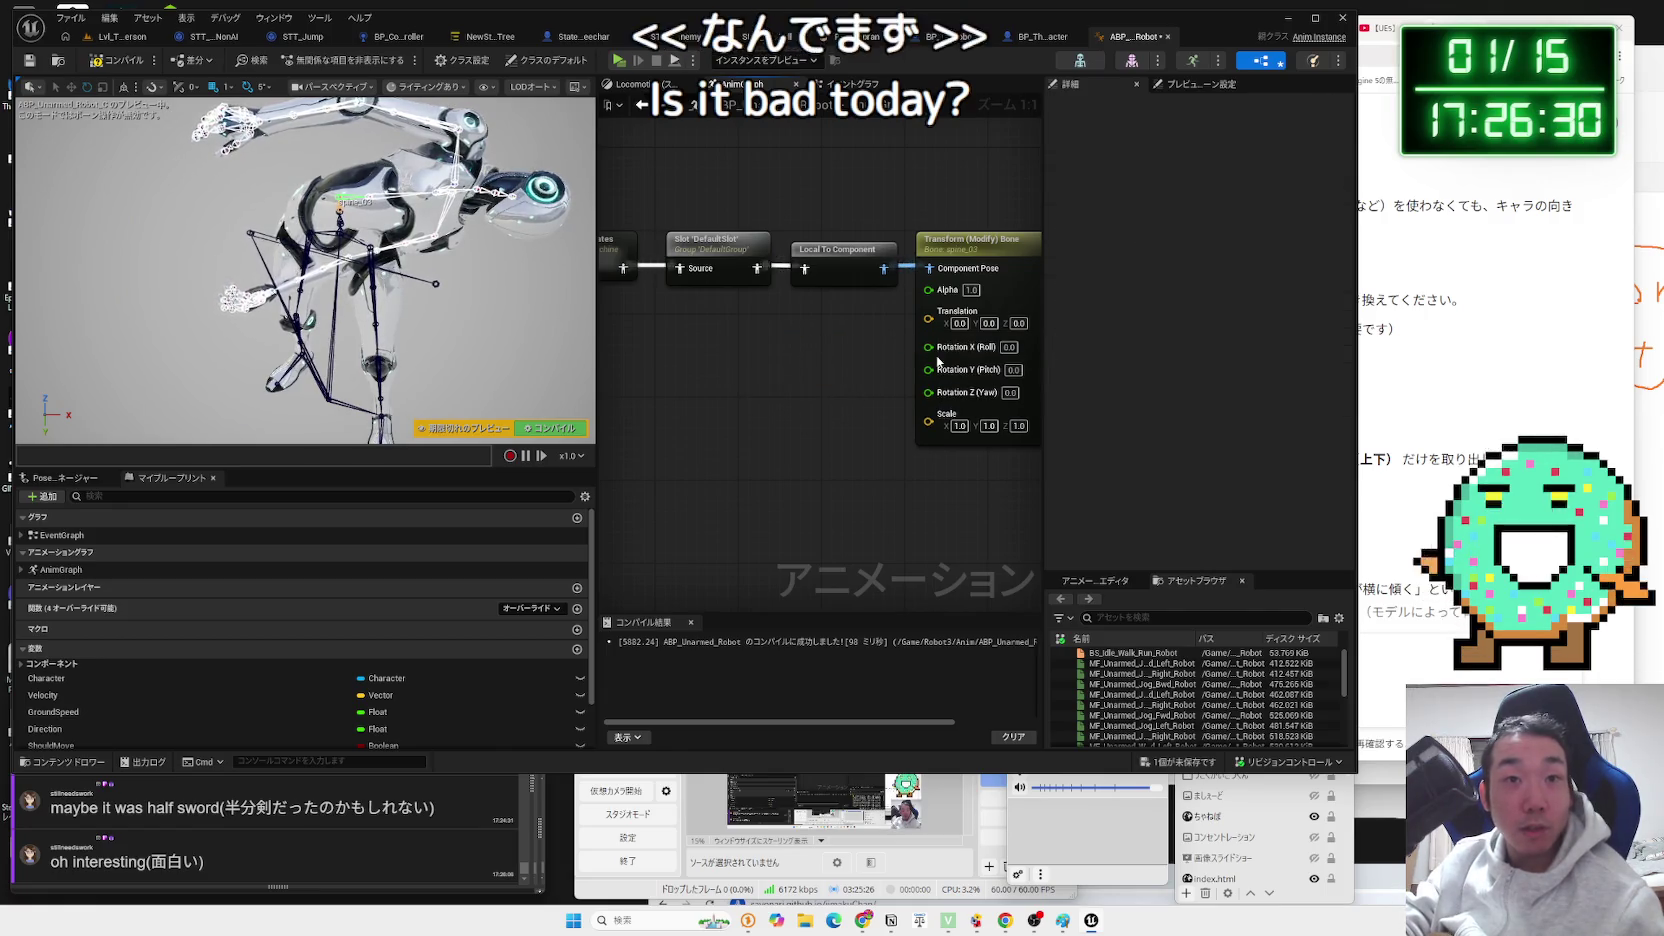
right_click(959, 355)
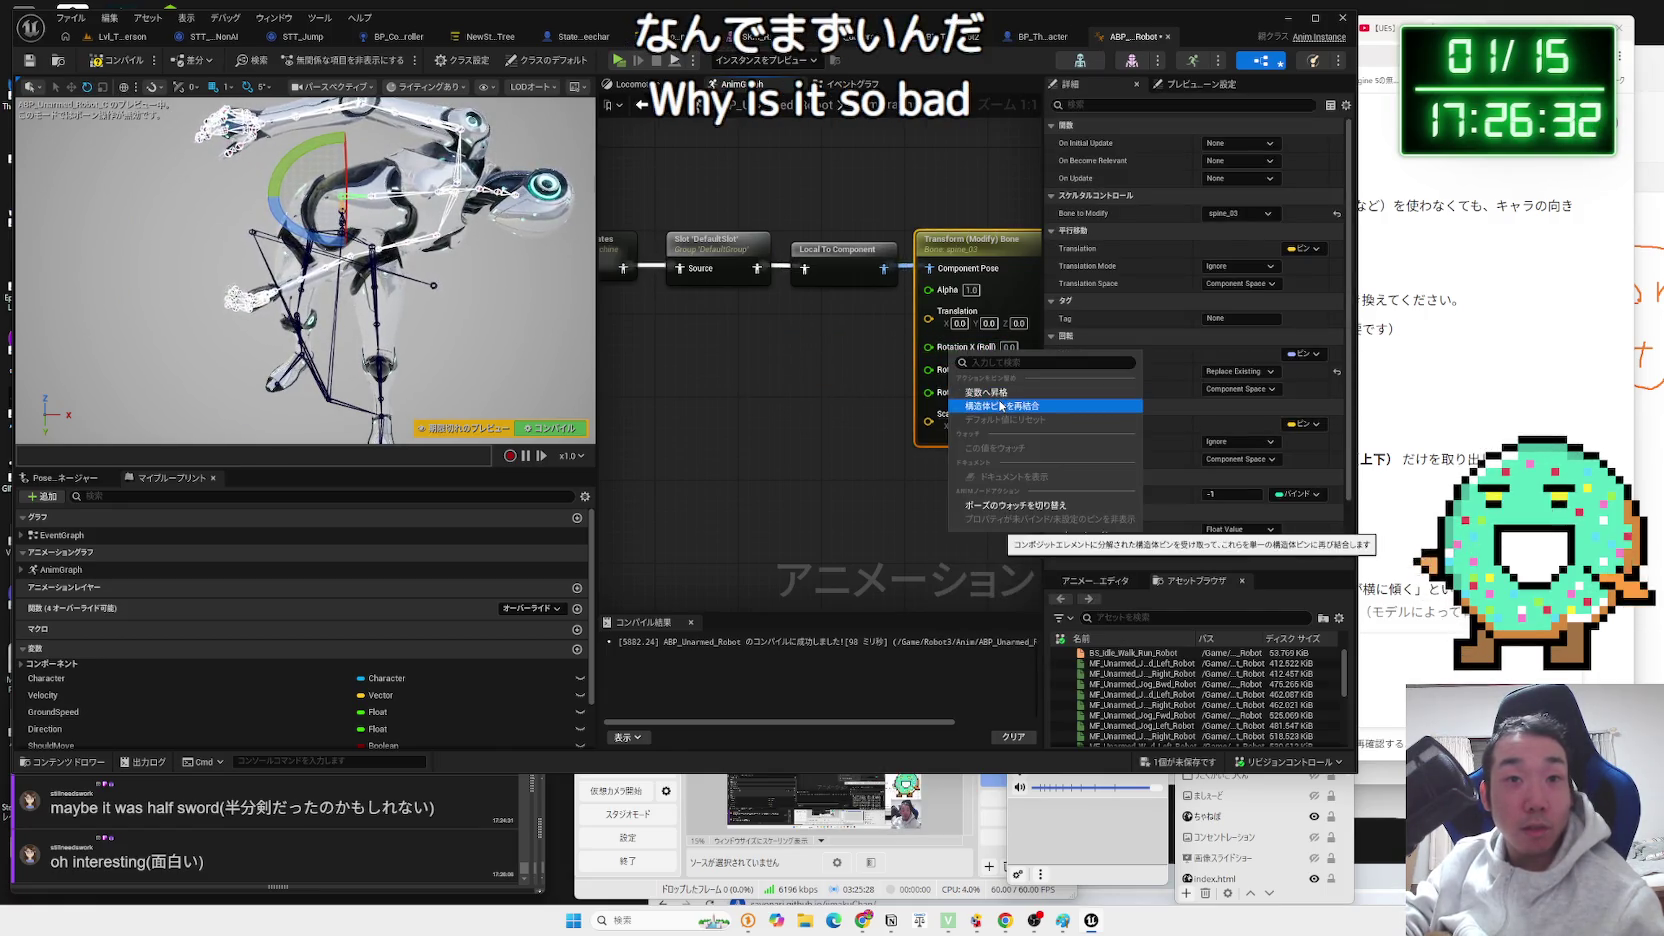
left_click(982, 406)
scroll(163, 697, "down", 2)
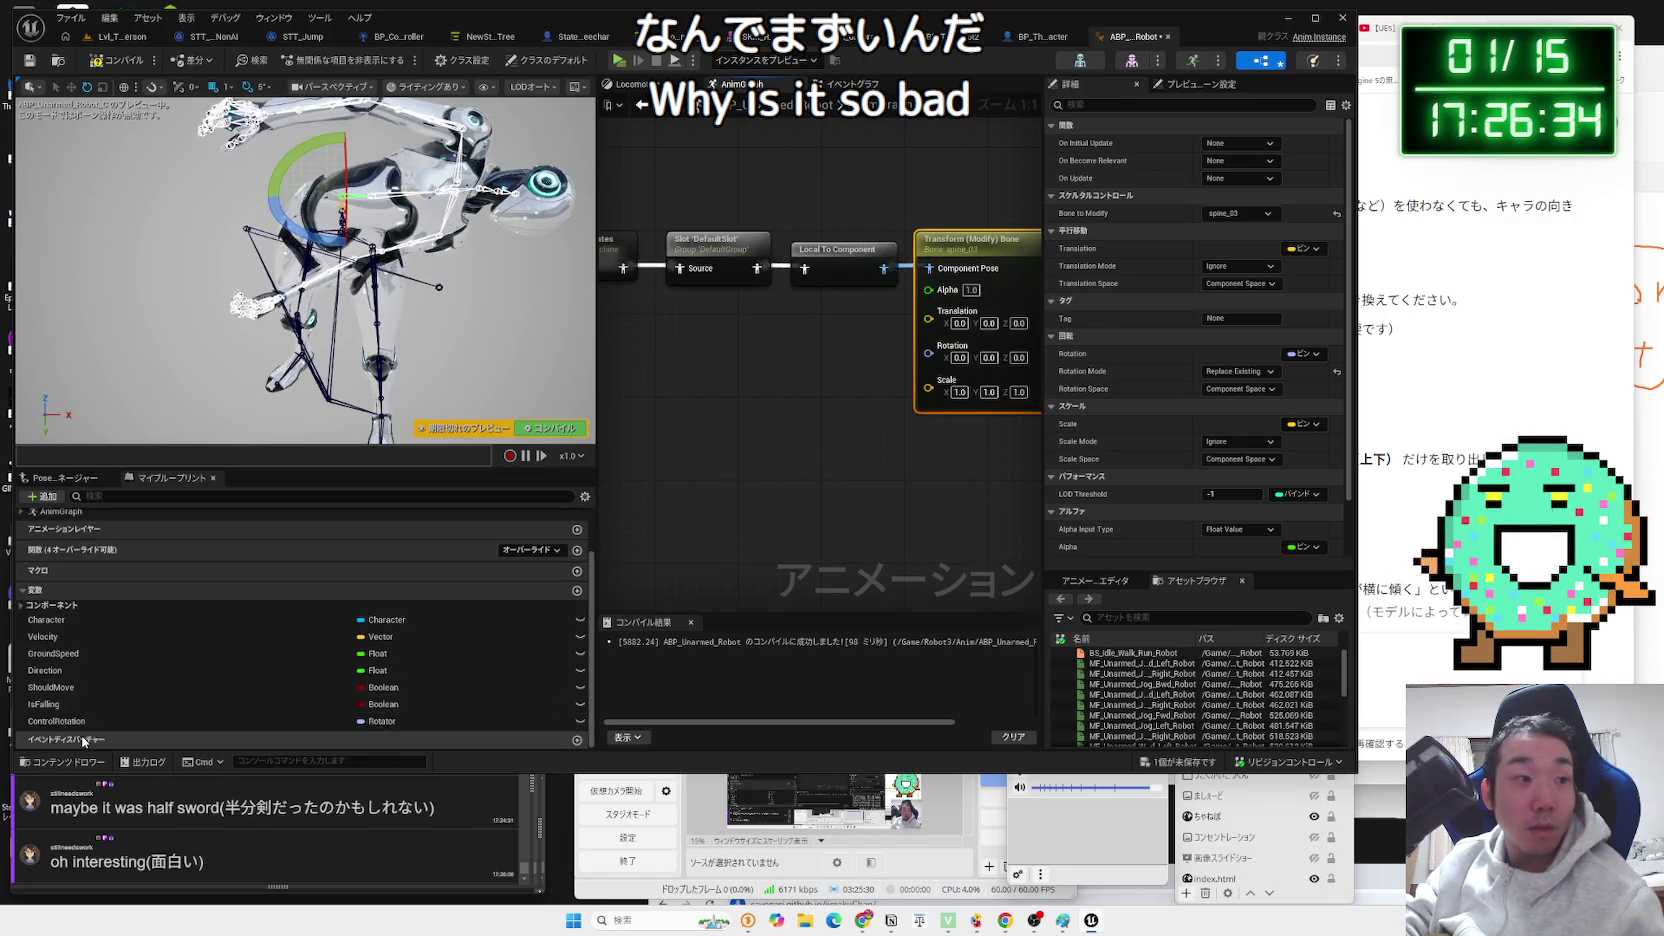
left_click(66, 724)
mouse_move(769, 476)
left_mouse_down()
mouse_move(818, 364)
mouse_move(931, 362)
left_mouse_up()
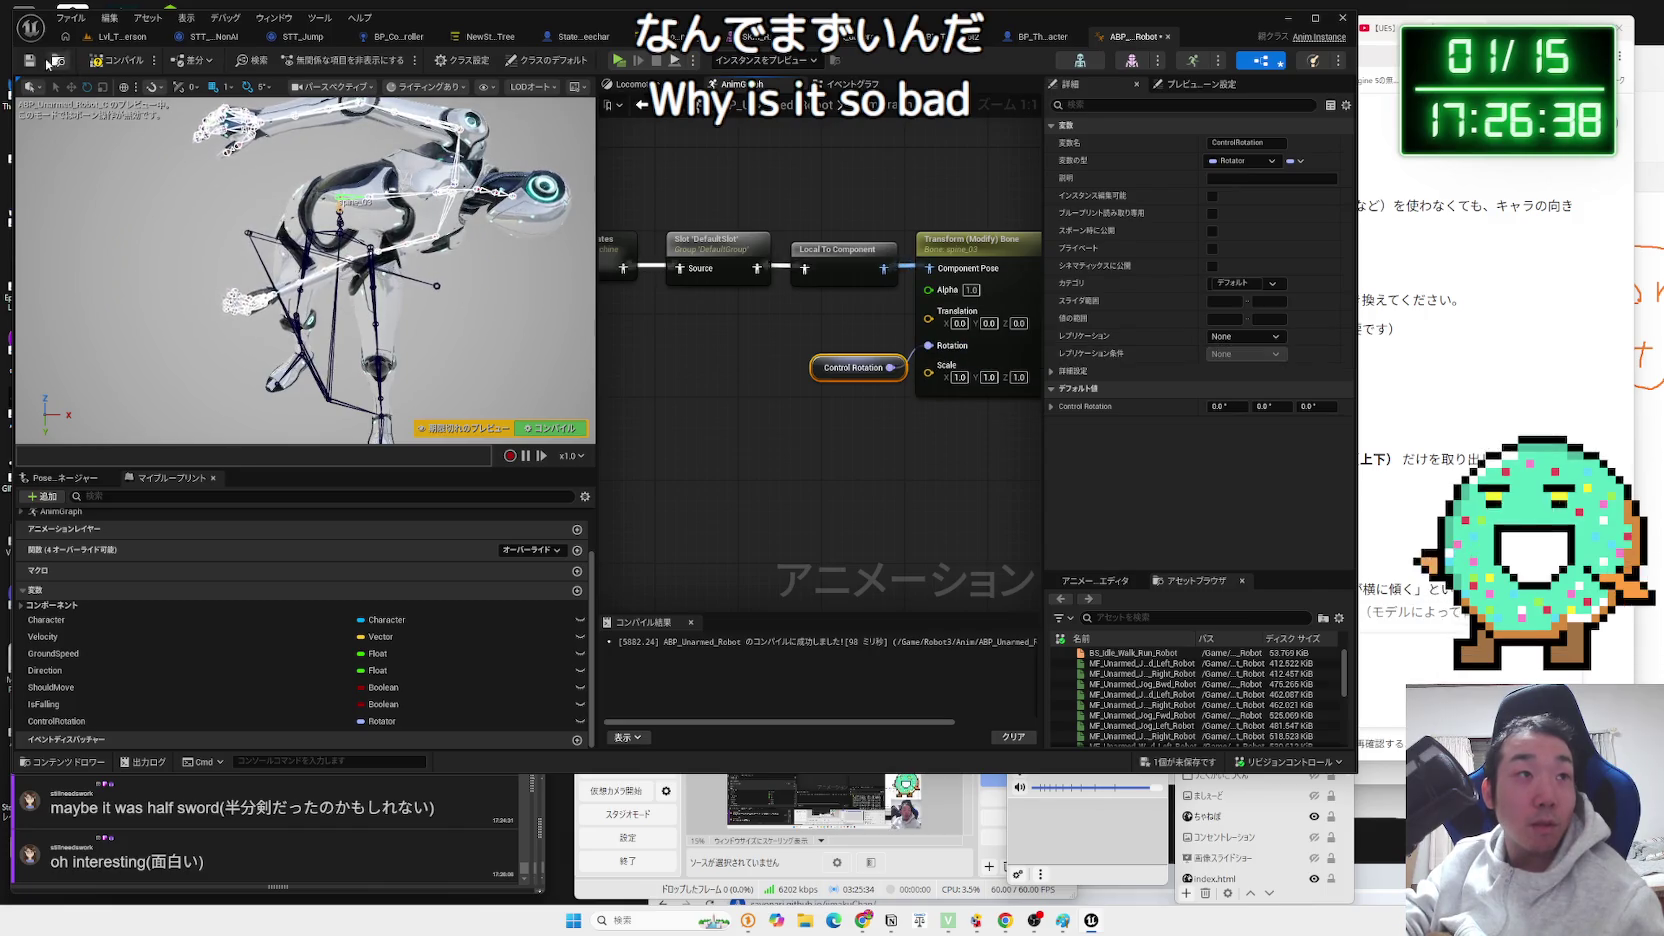
left_click(647, 377)
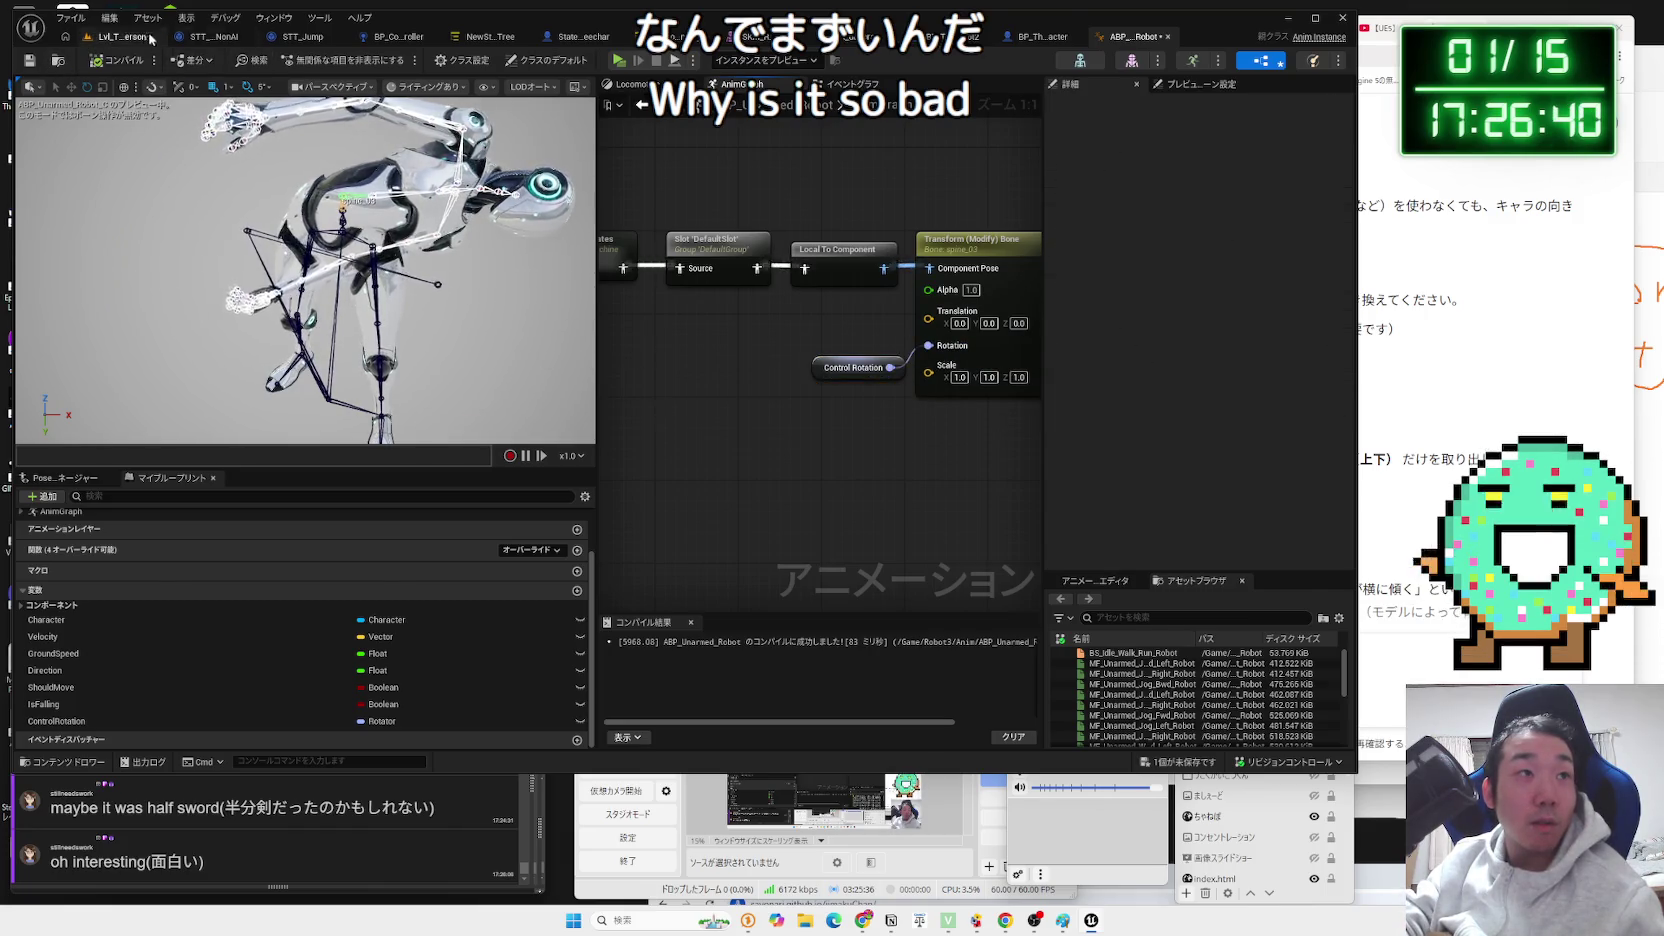
left_click(155, 40)
key("alt+p")
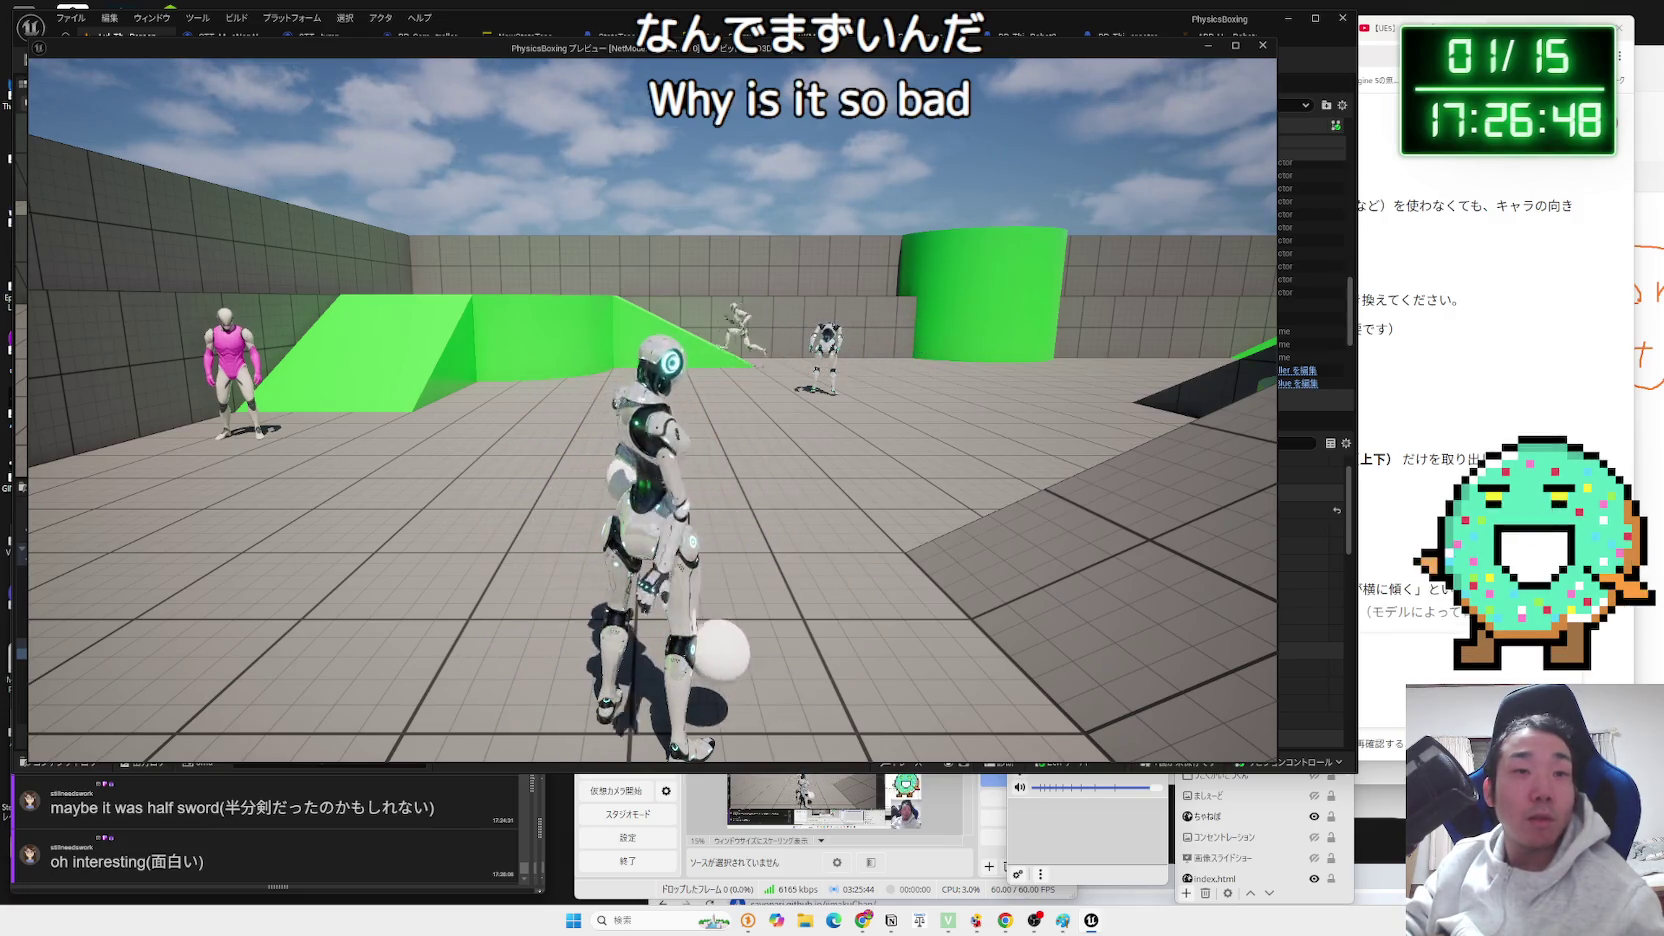
Stop the play test and save ABP_Unarmed_Robot with Save Selected.
key("Escape")
left_click(1219, 39)
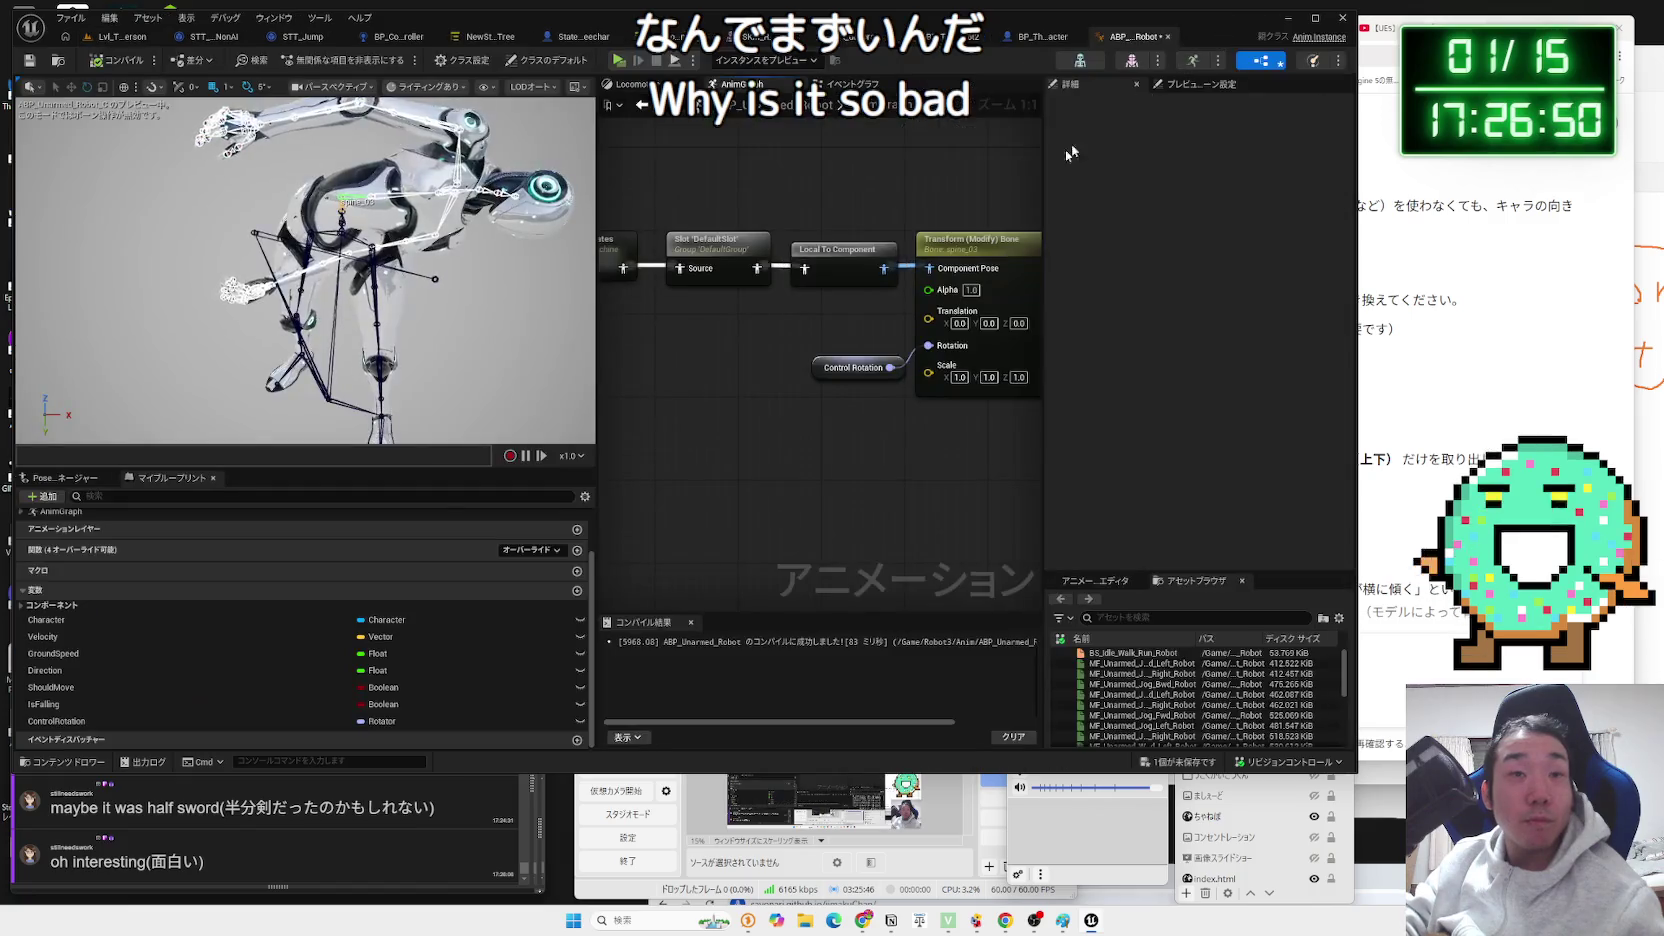
key("ctrl+s")
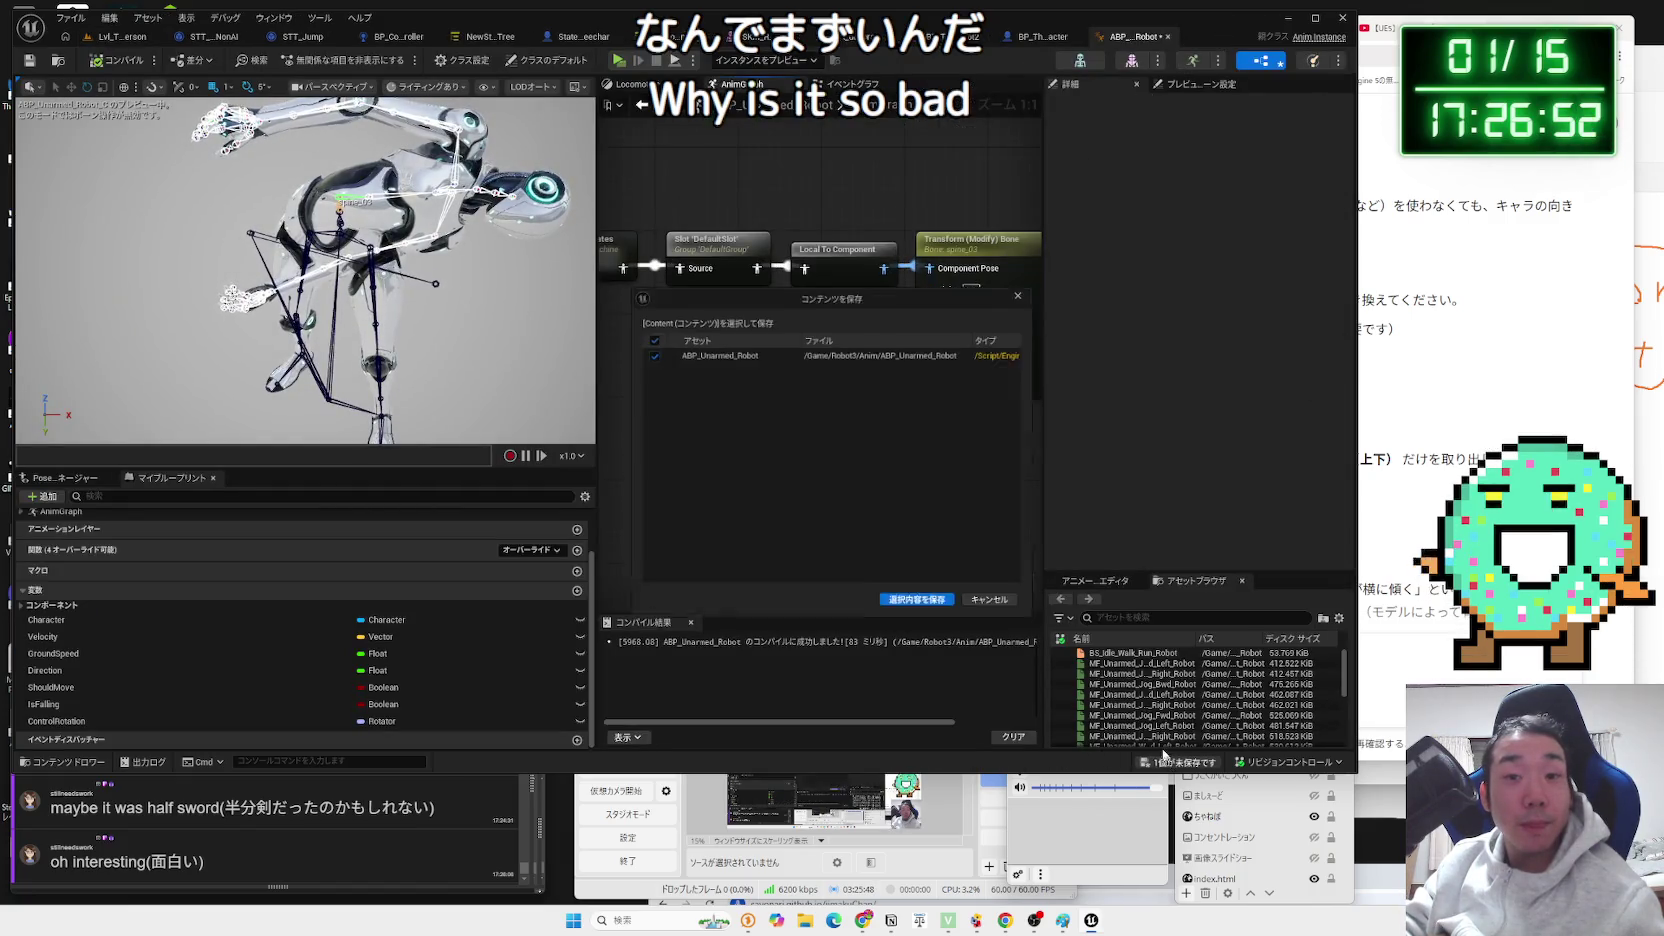
left_click(965, 385)
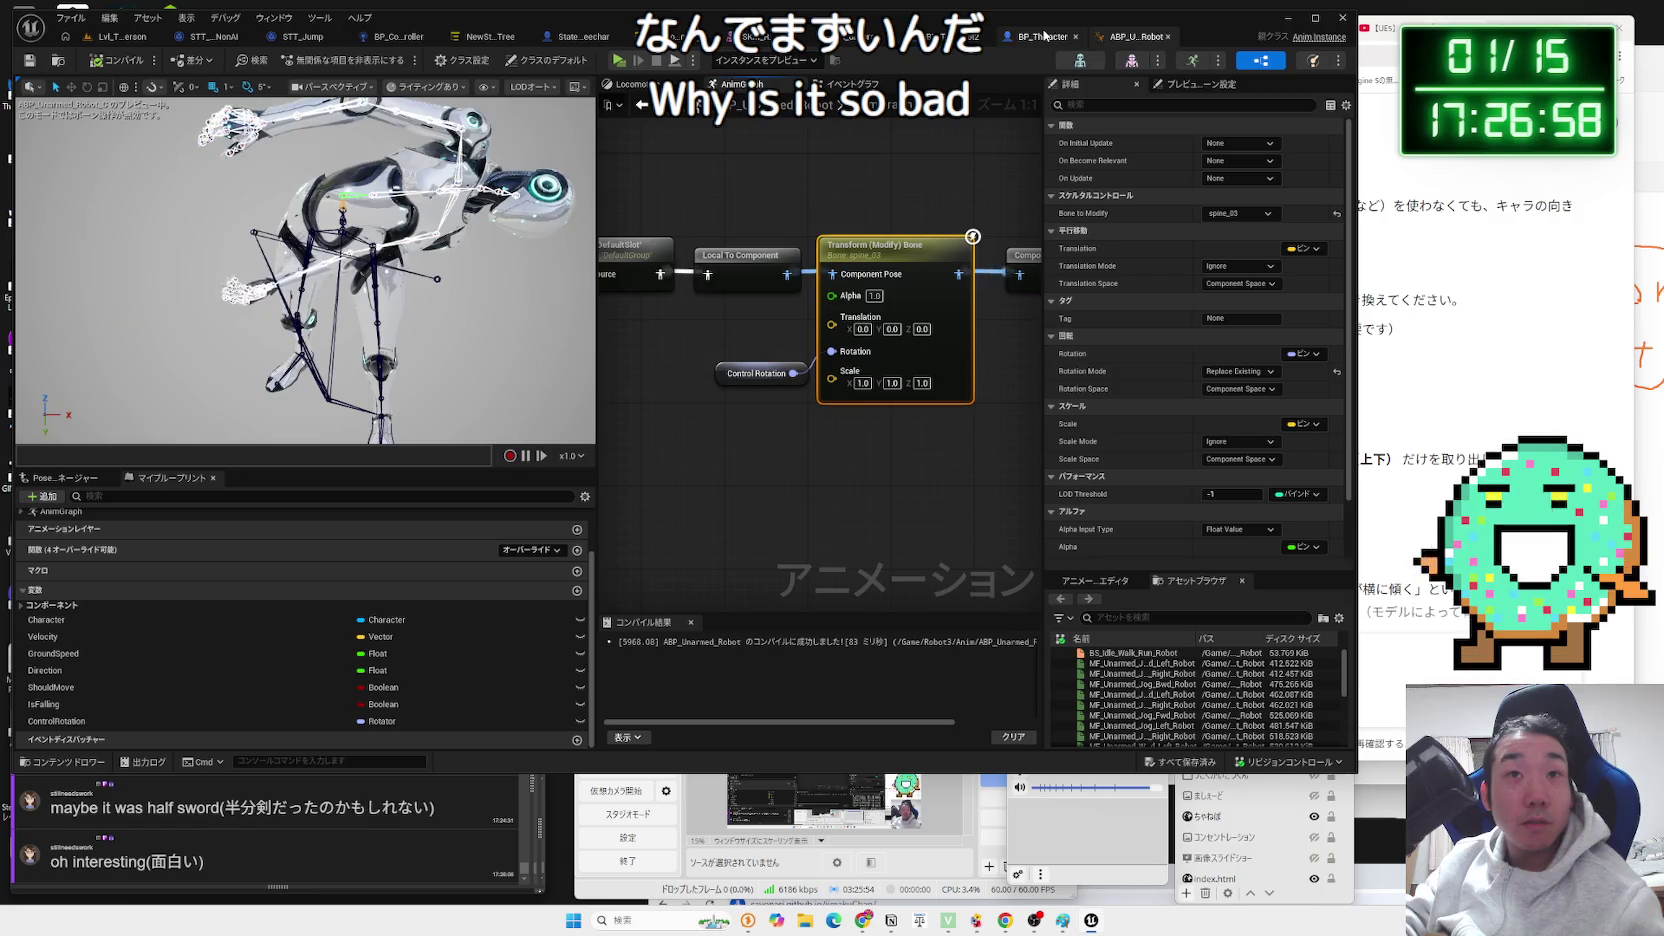
left_click(953, 38)
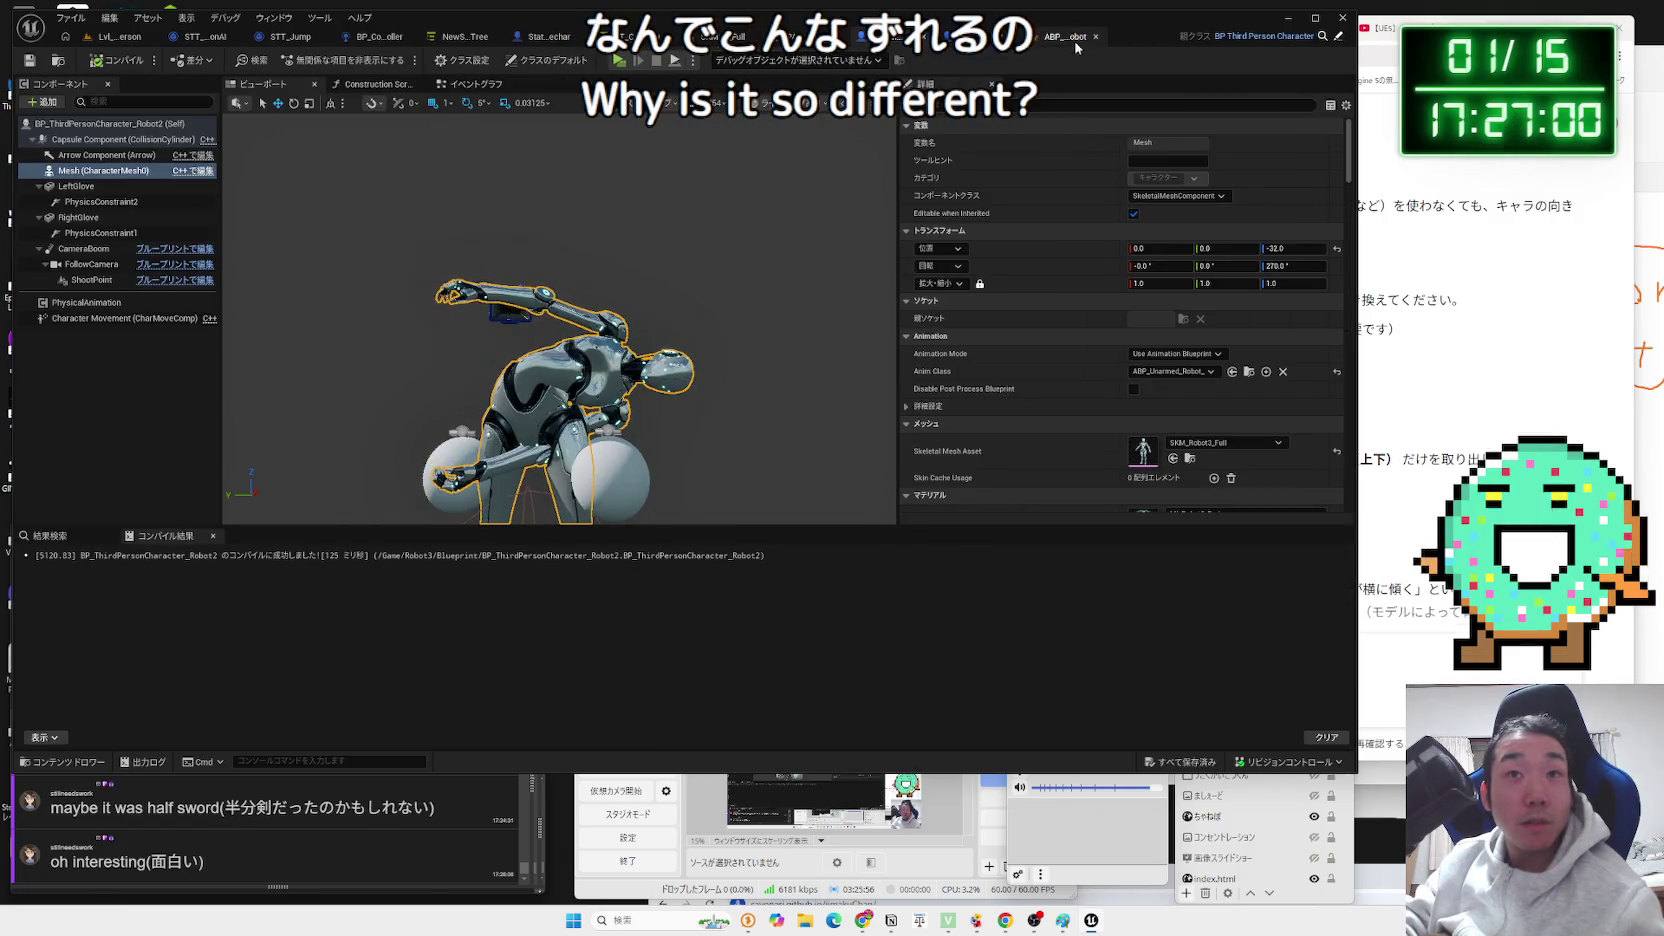
Return to the robot anim blueprint's event graph.
left_click(1068, 40)
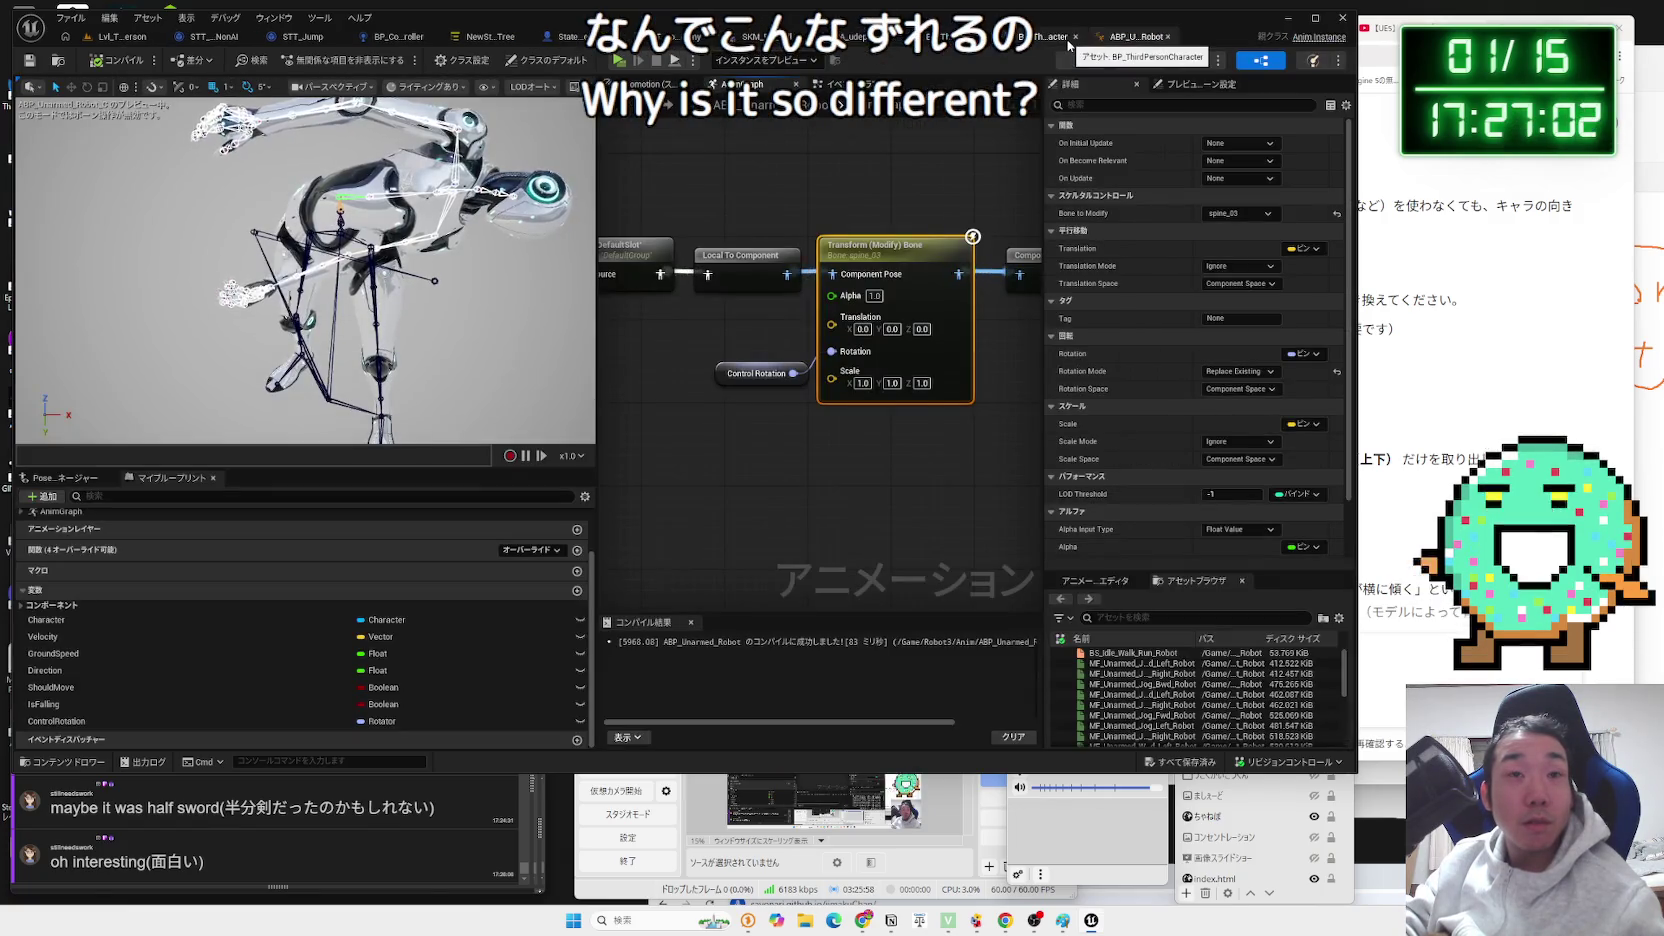
scroll(786, 265, "down", 3)
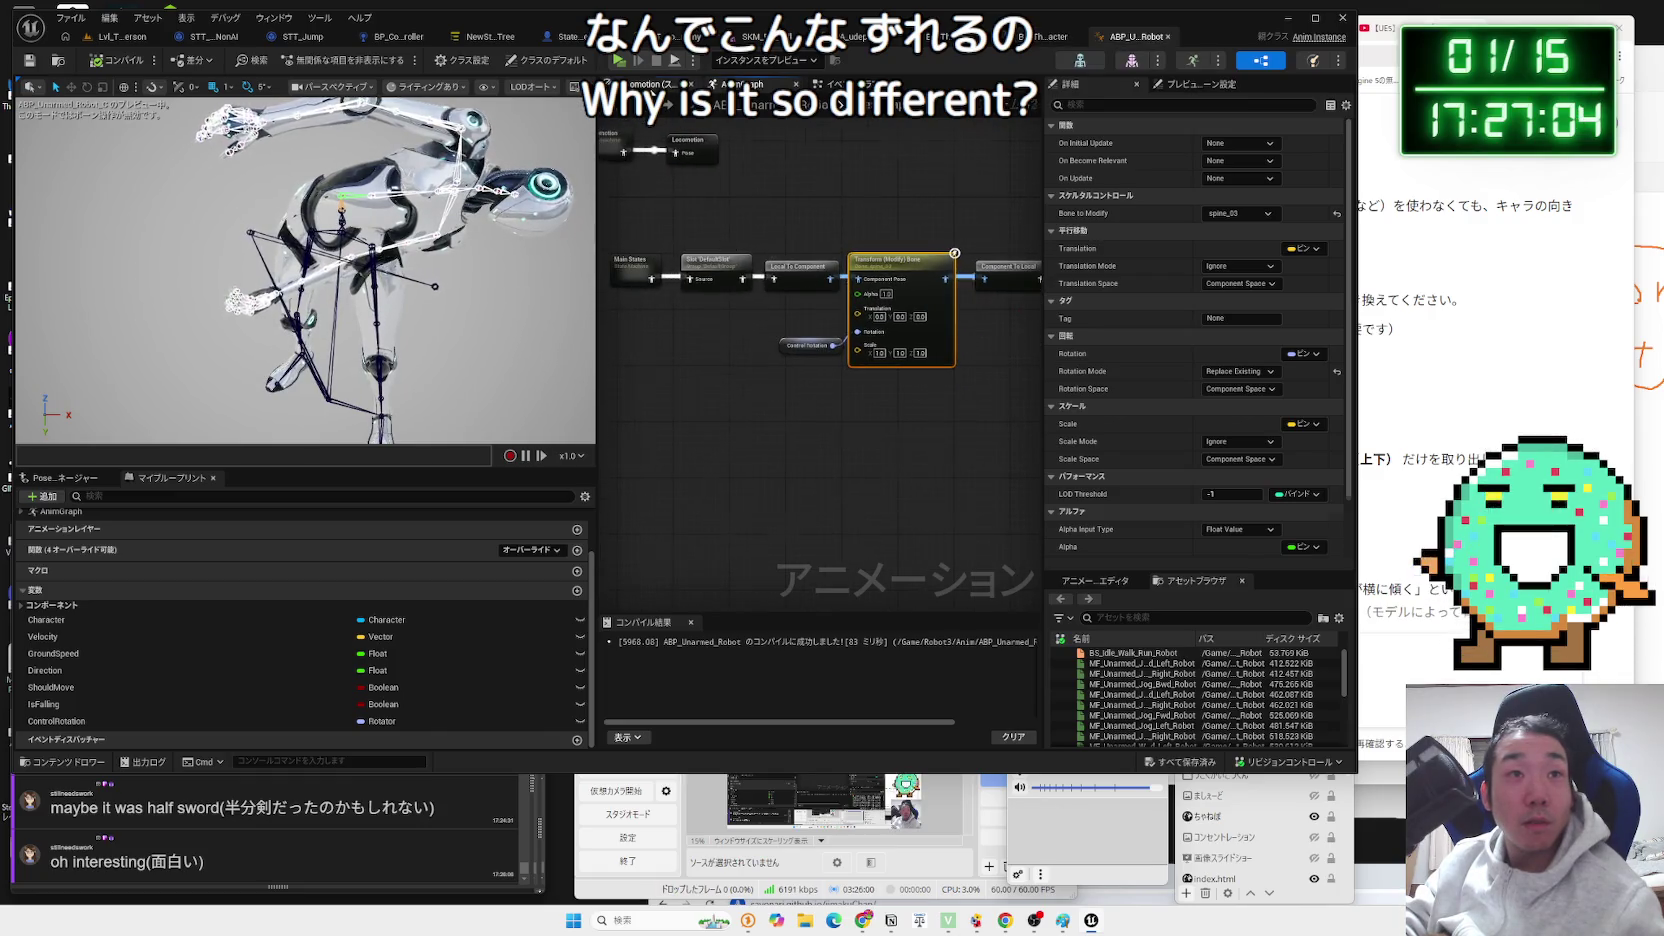
left_click(830, 84)
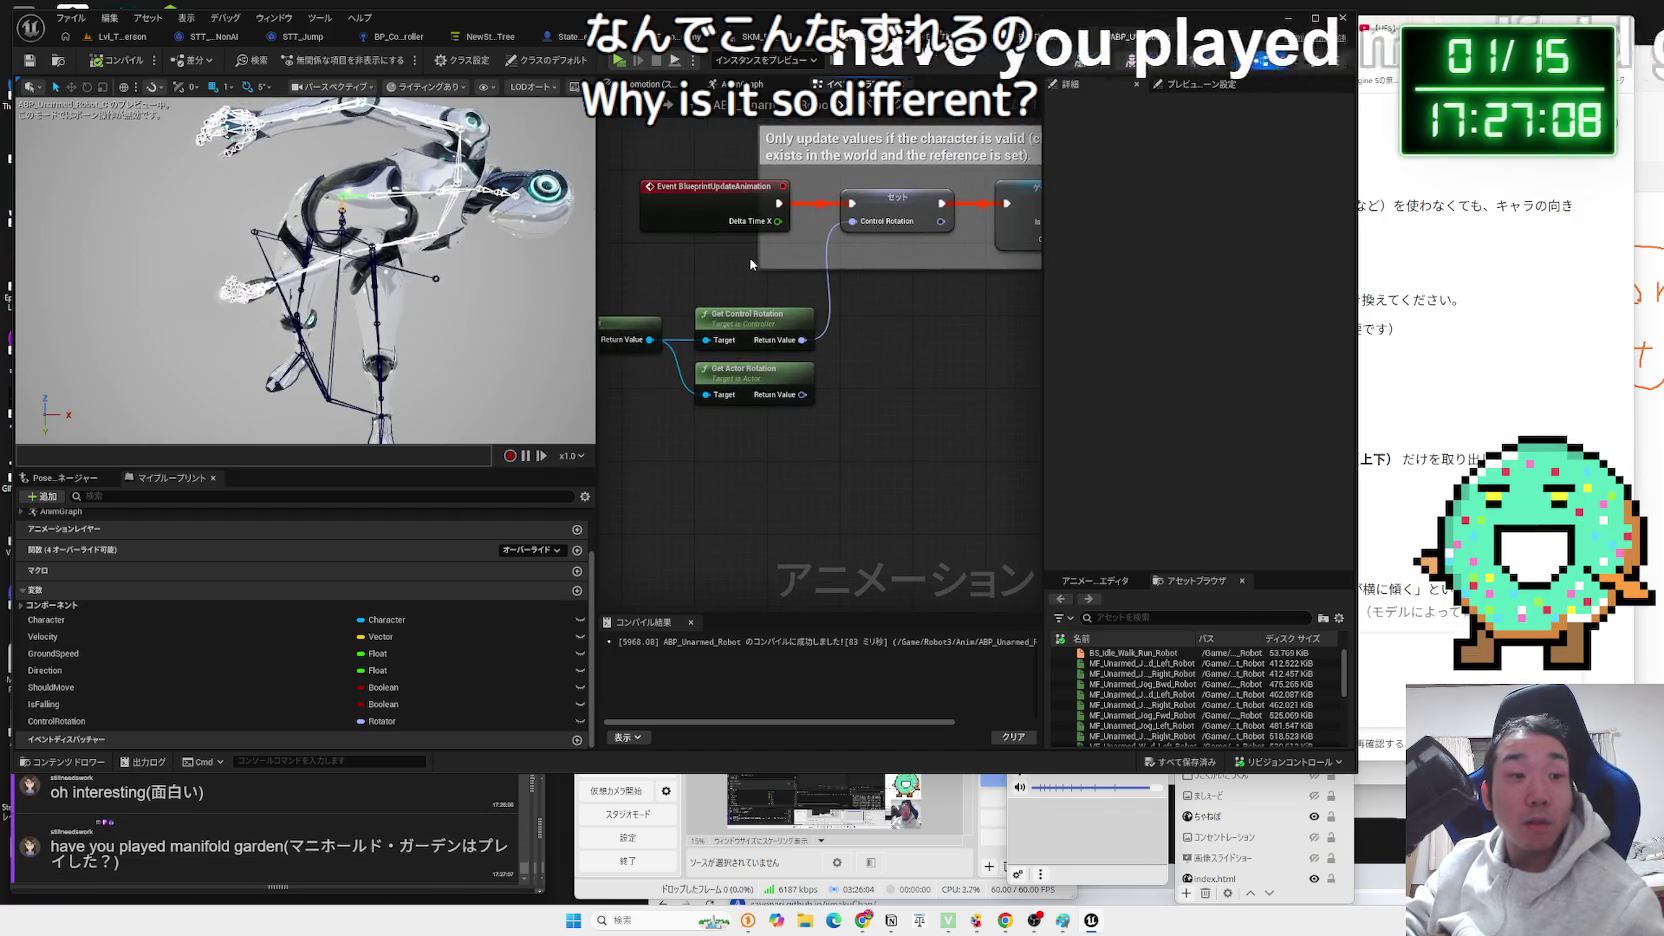
Web-search 'manifold garden' from the chat text and open its Steam store result.
left_click_drag(172, 846, 283, 846)
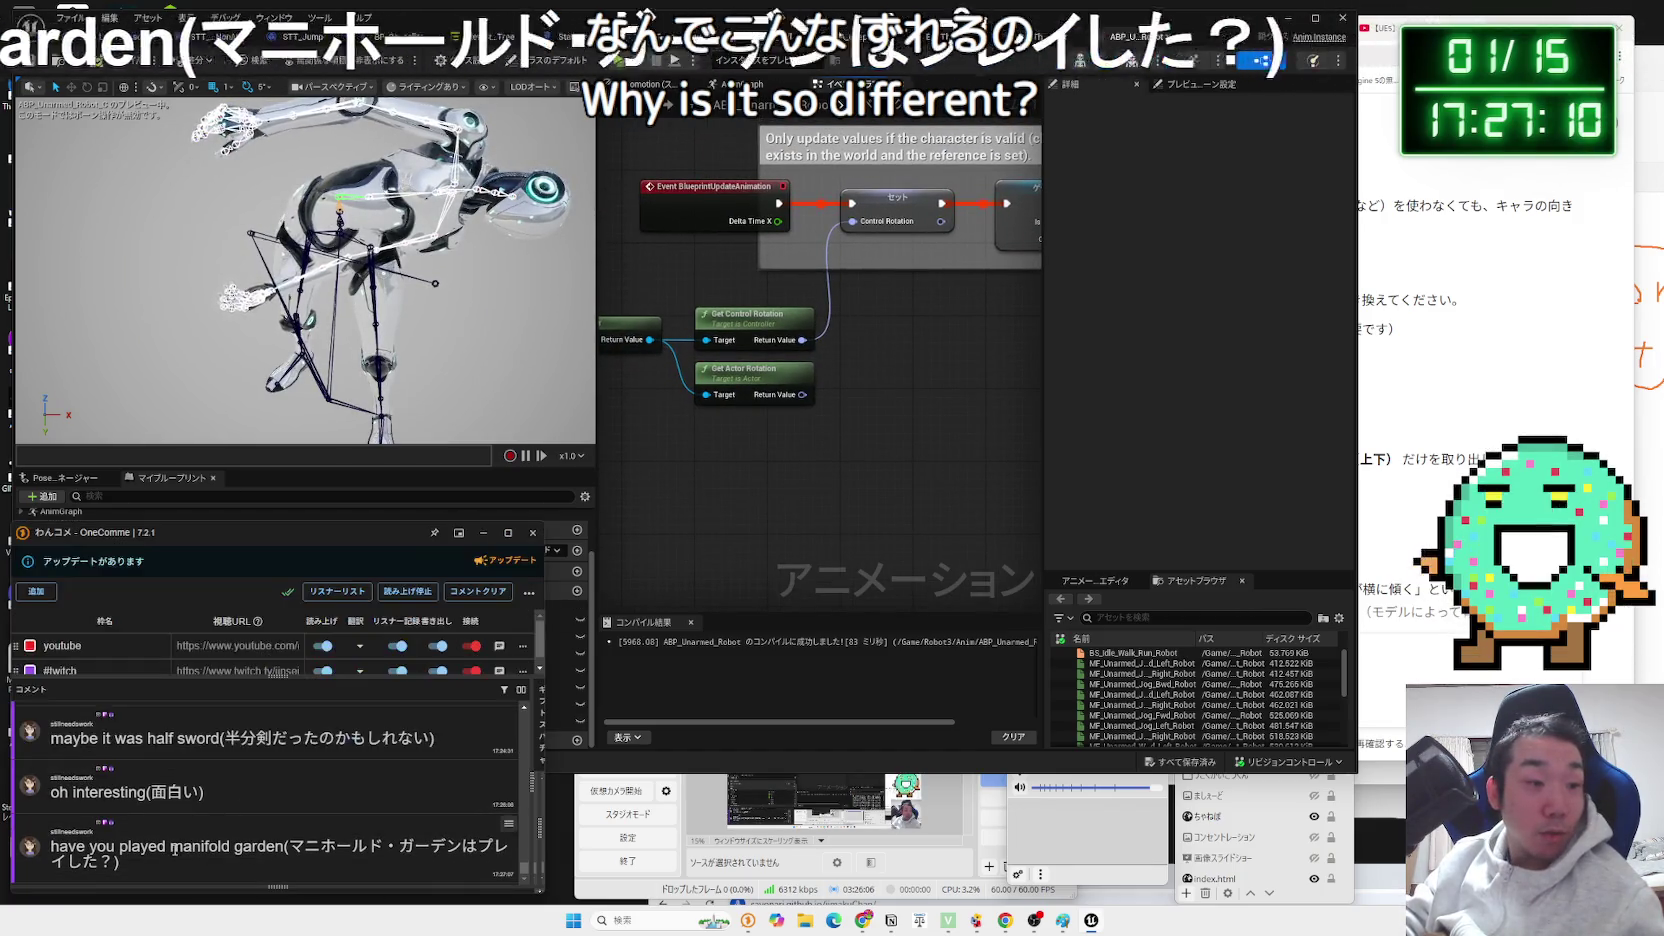
right_click(283, 846)
left_click(476, 755)
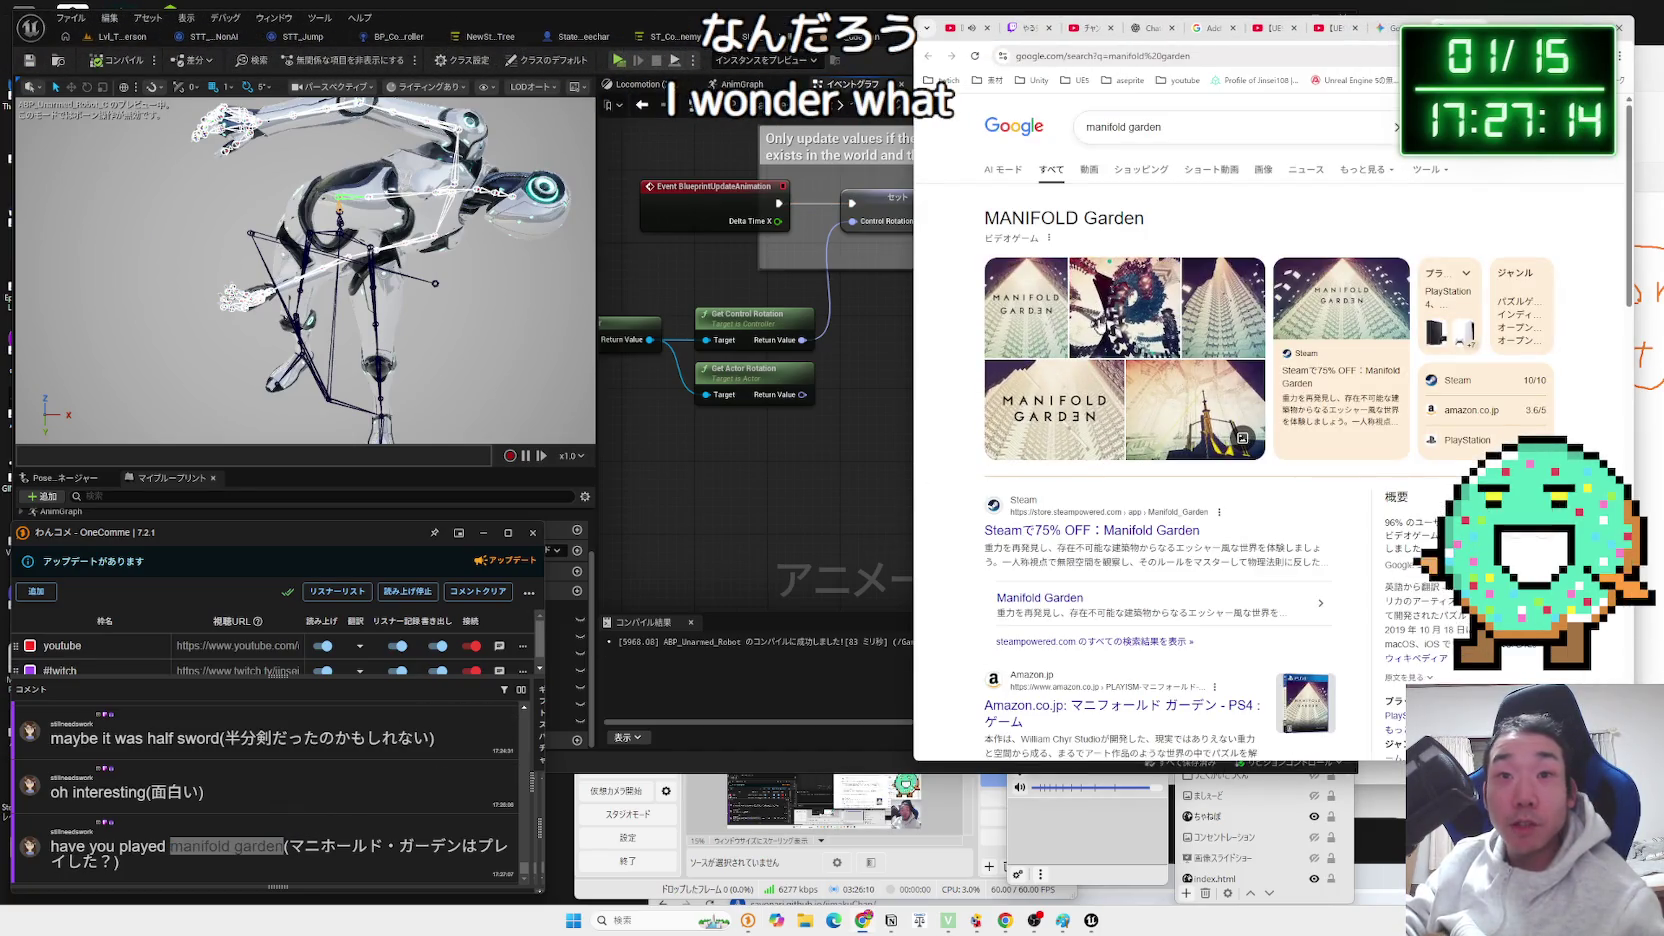
scroll(1100, 330, "down", 2)
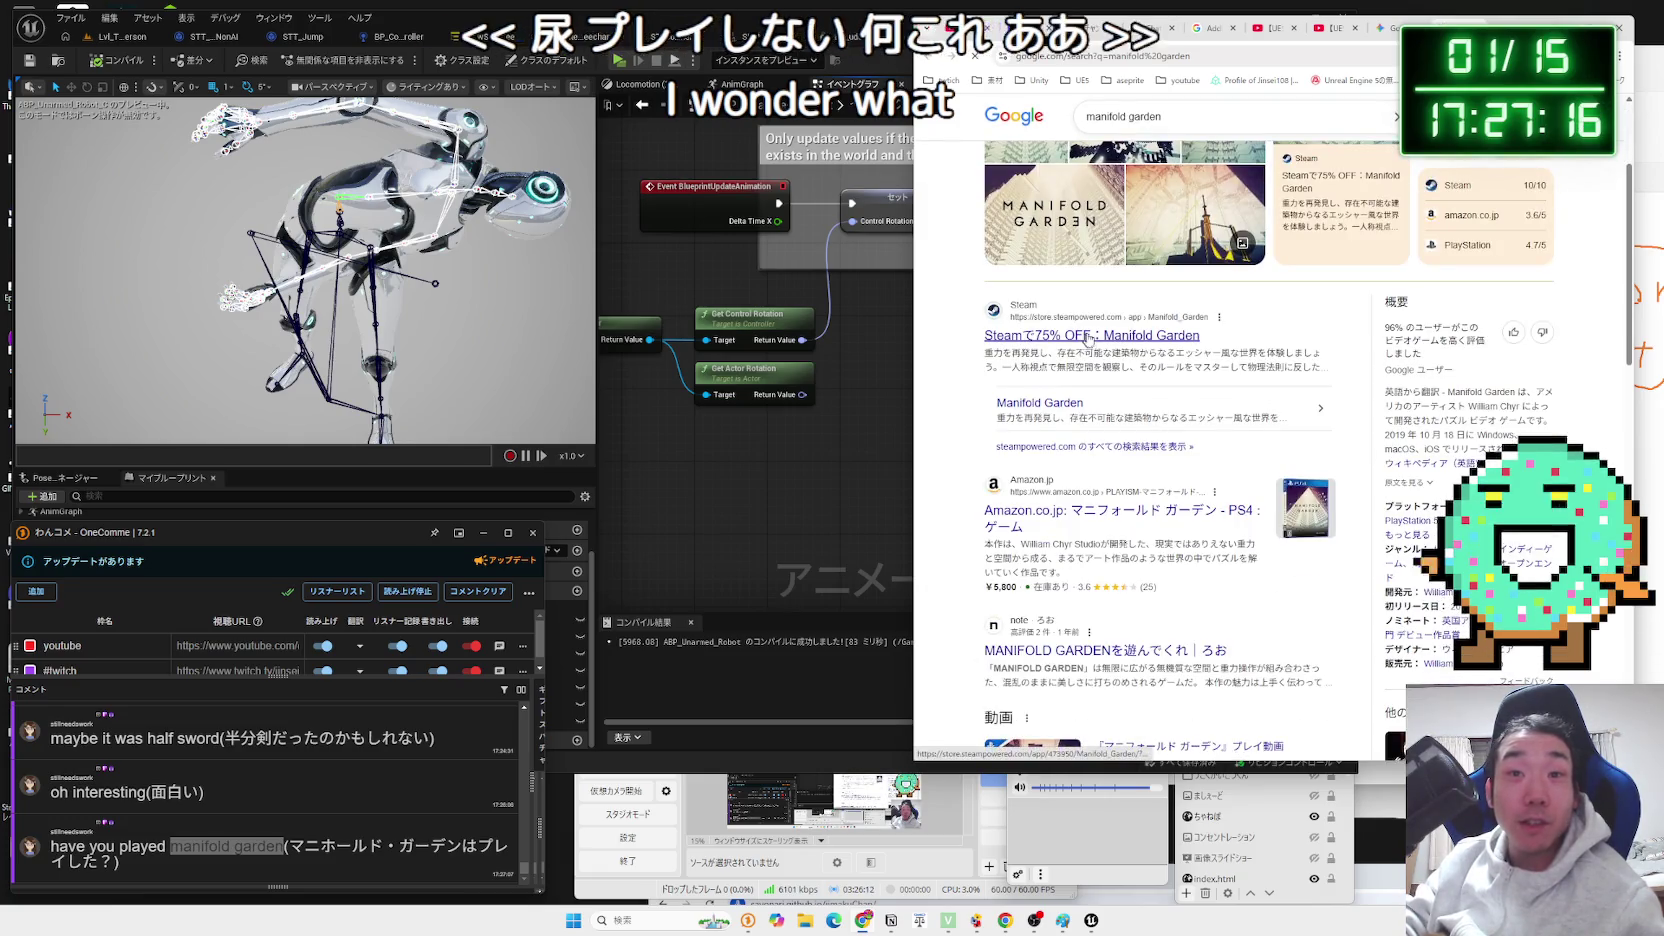
left_click(1096, 337)
Step through Manifold Garden's screenshots, then widen the window and scrub the trailer to about 0:29.
scroll(1093, 328, "down", 1)
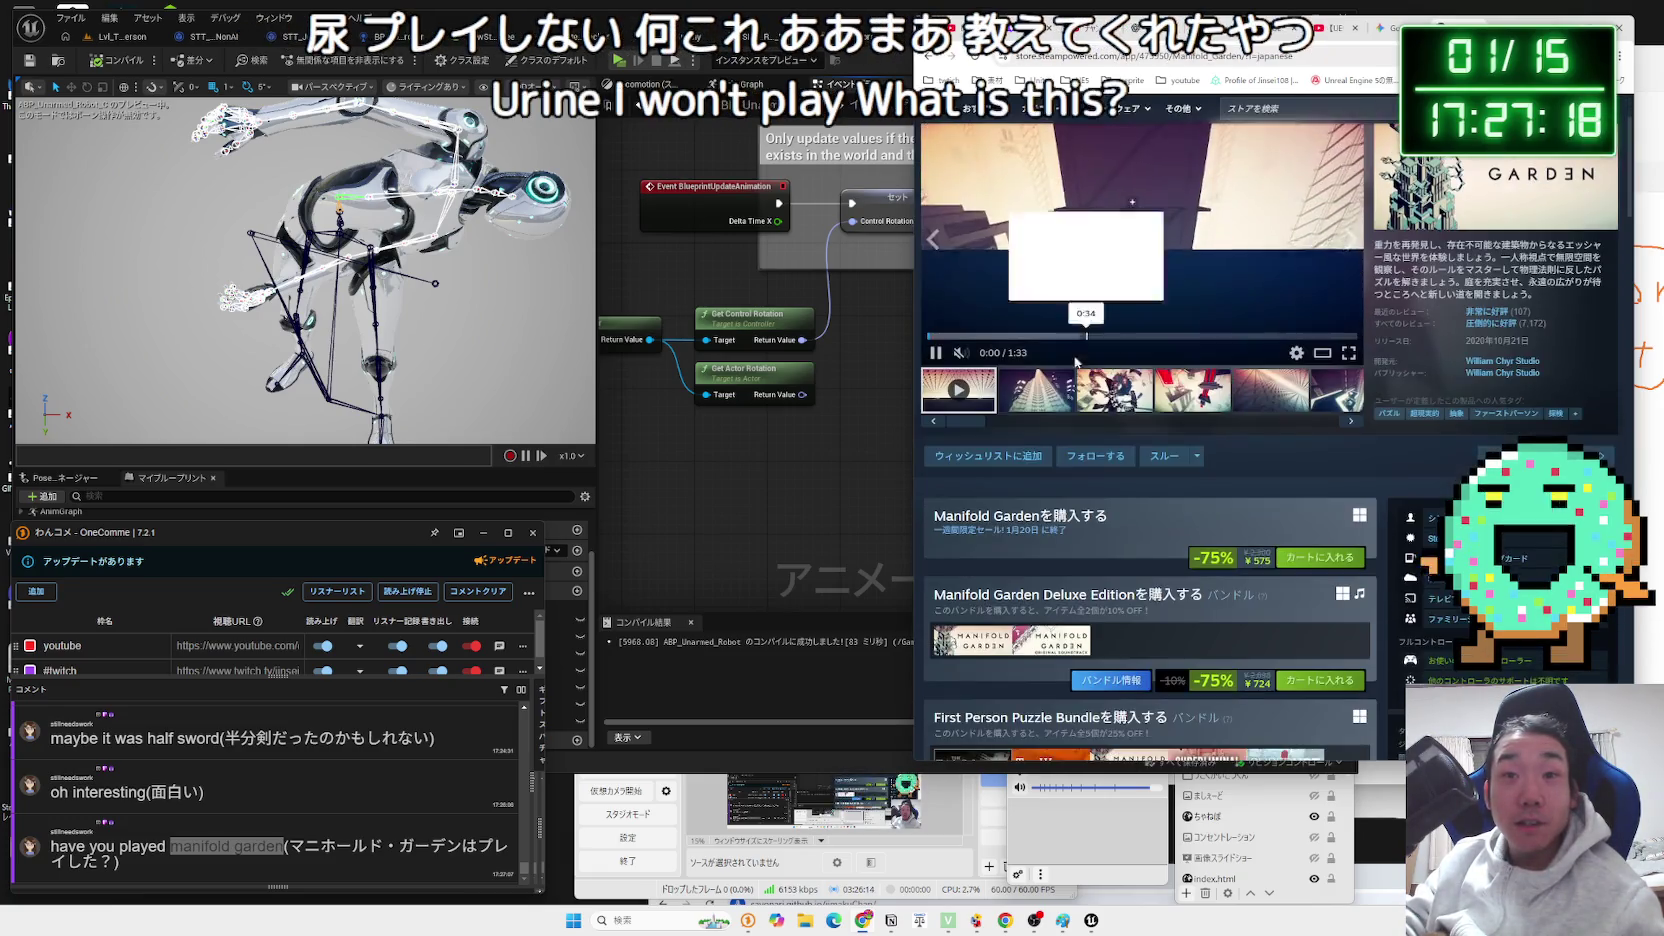
scroll(1328, 467, "up", 1)
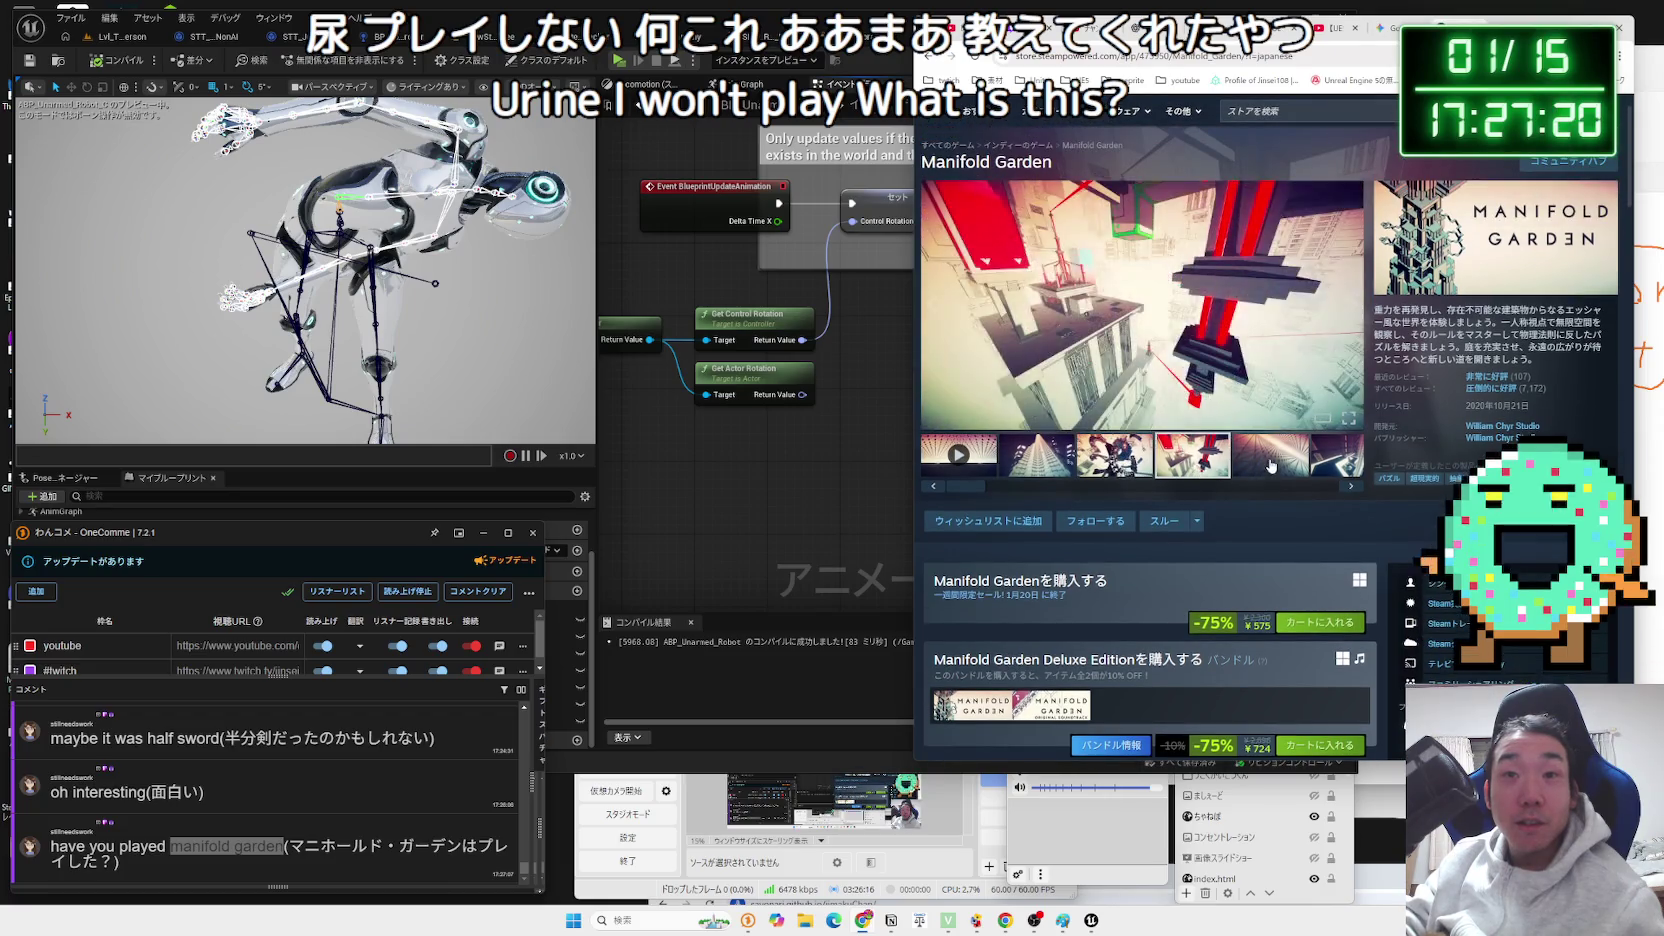
left_click(1328, 467)
left_click(1351, 488)
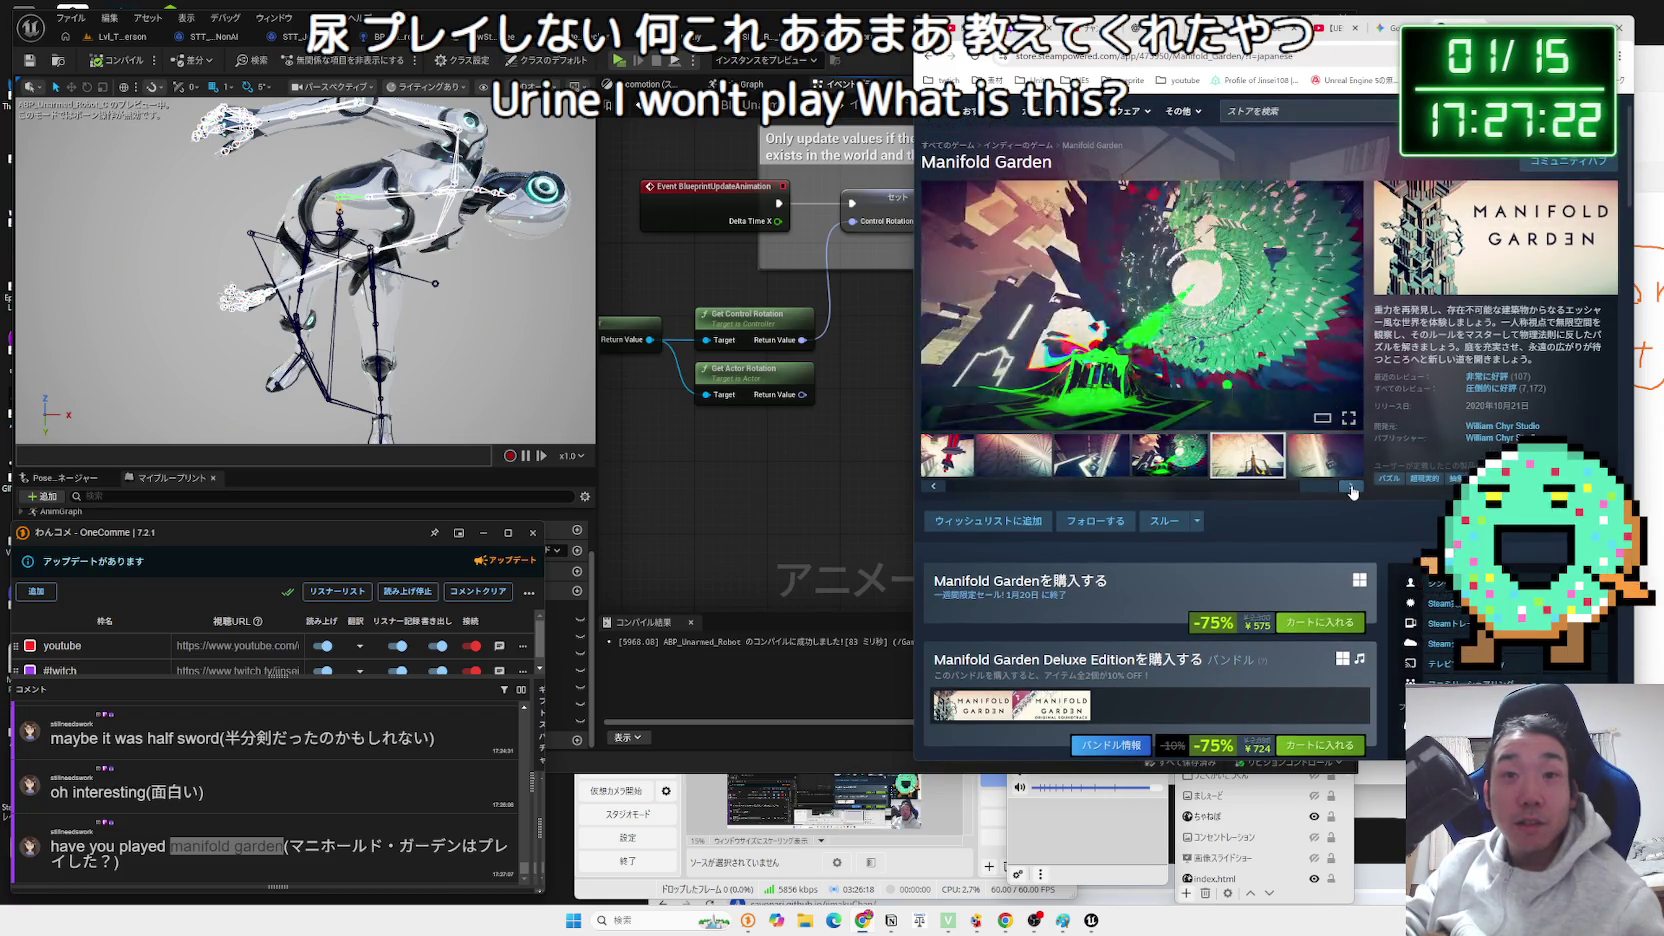
left_click(1351, 488)
left_click(1351, 488)
left_click(1351, 488)
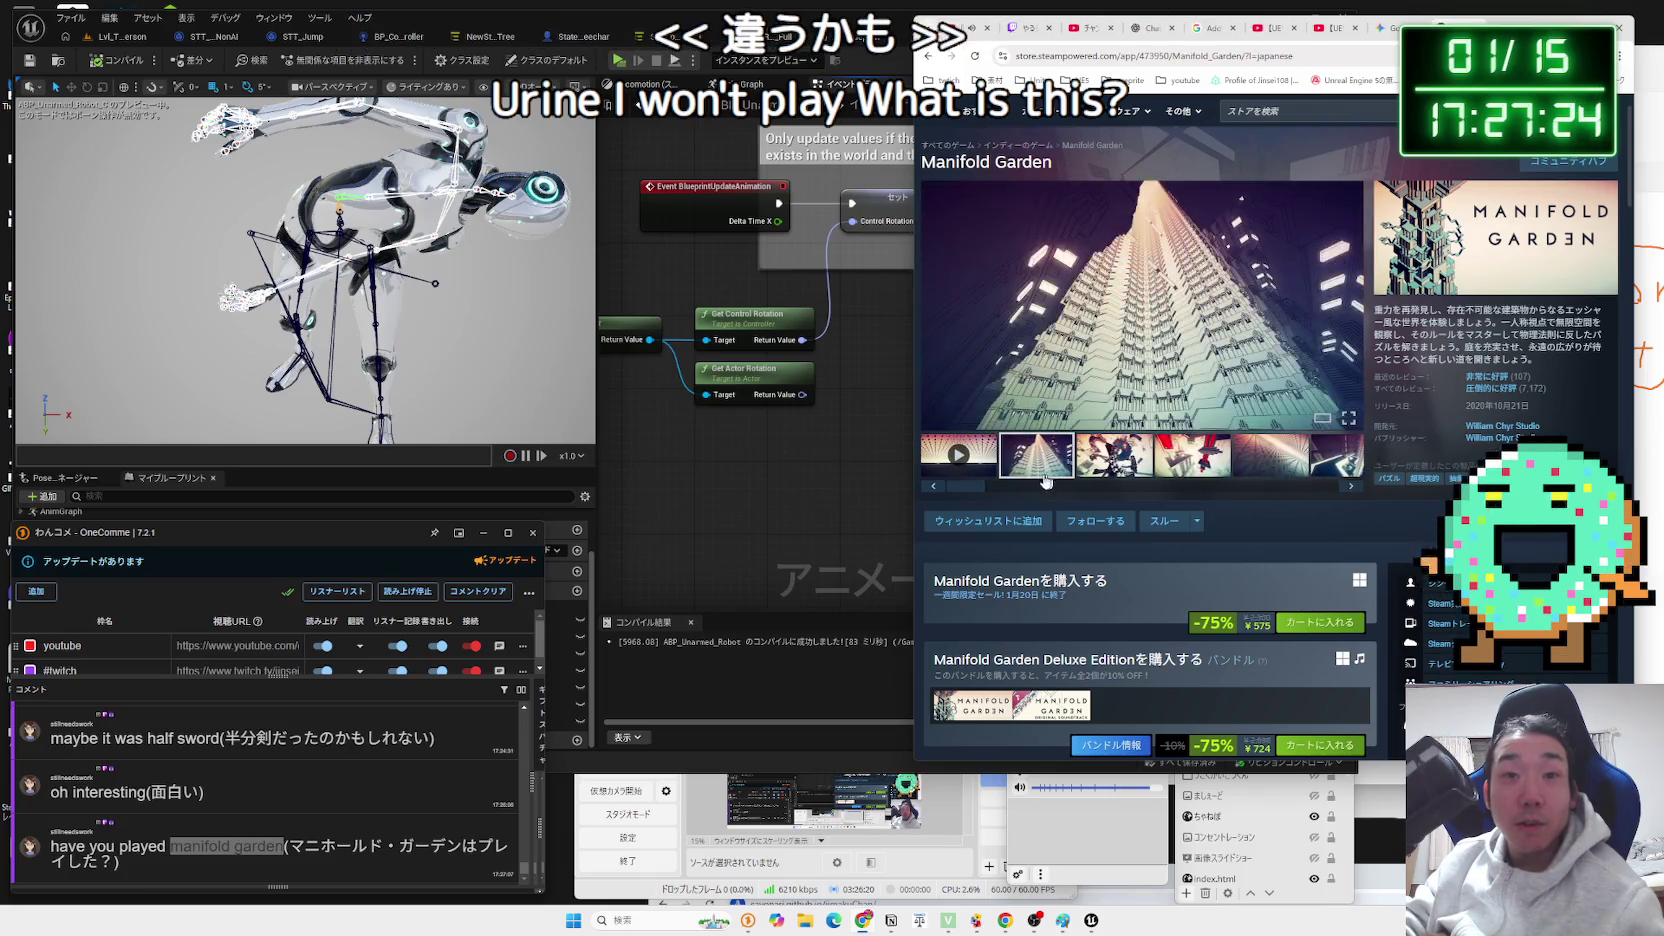
left_click(958, 455)
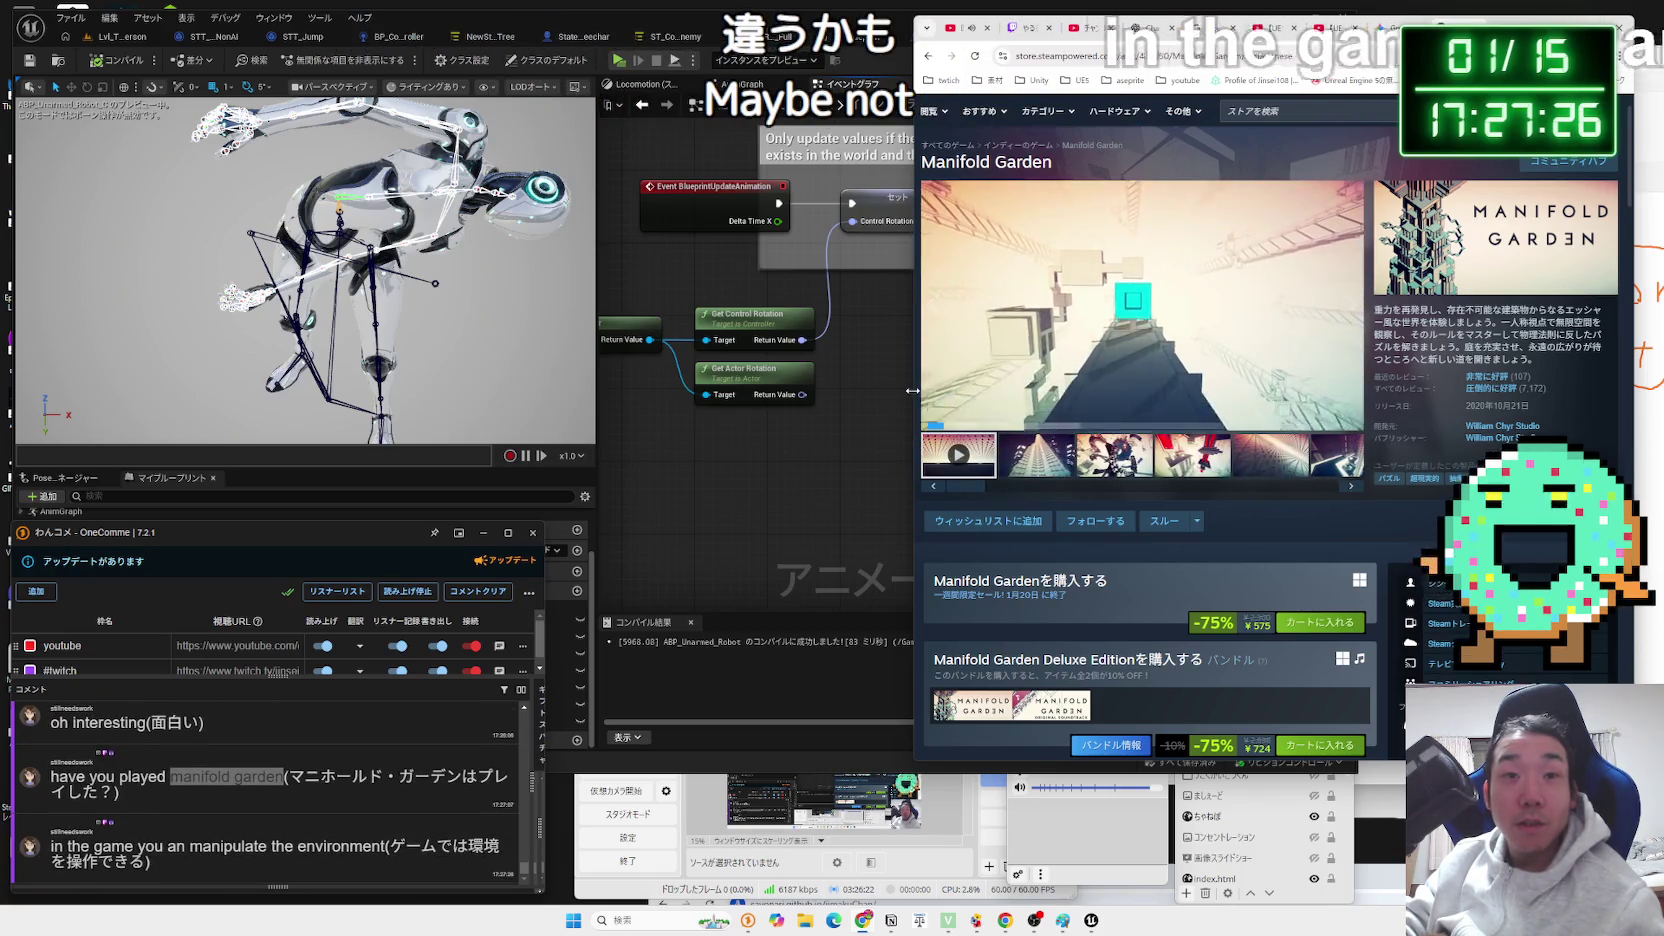
left_click_drag(917, 397, 669, 400)
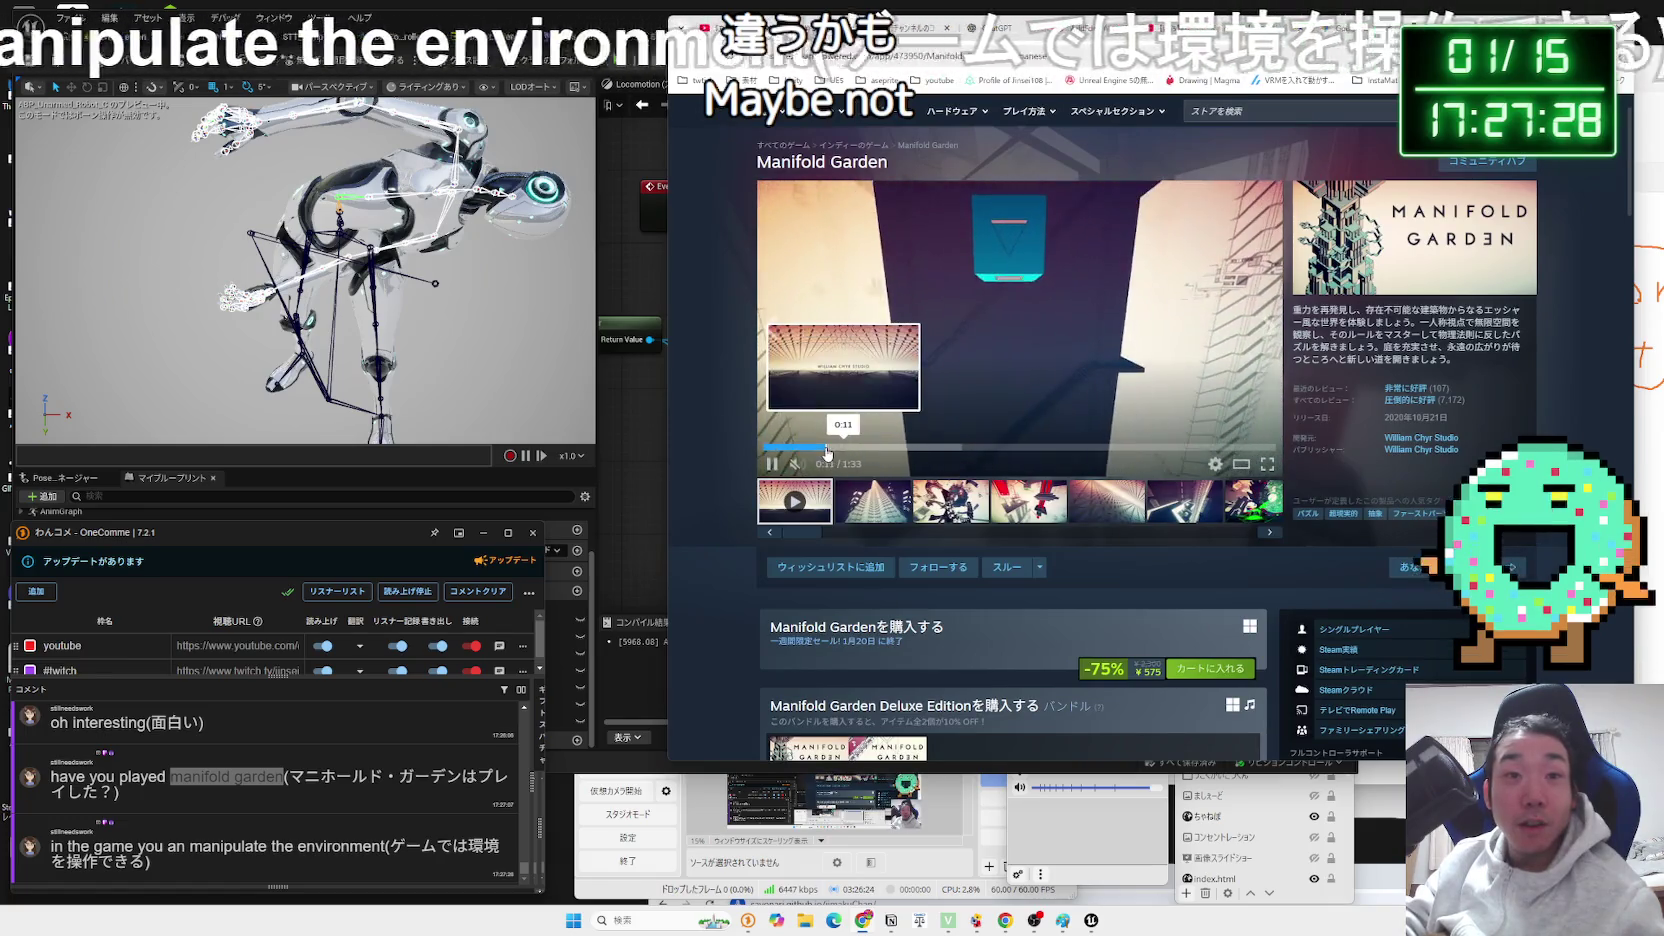
left_click_drag(865, 452, 928, 453)
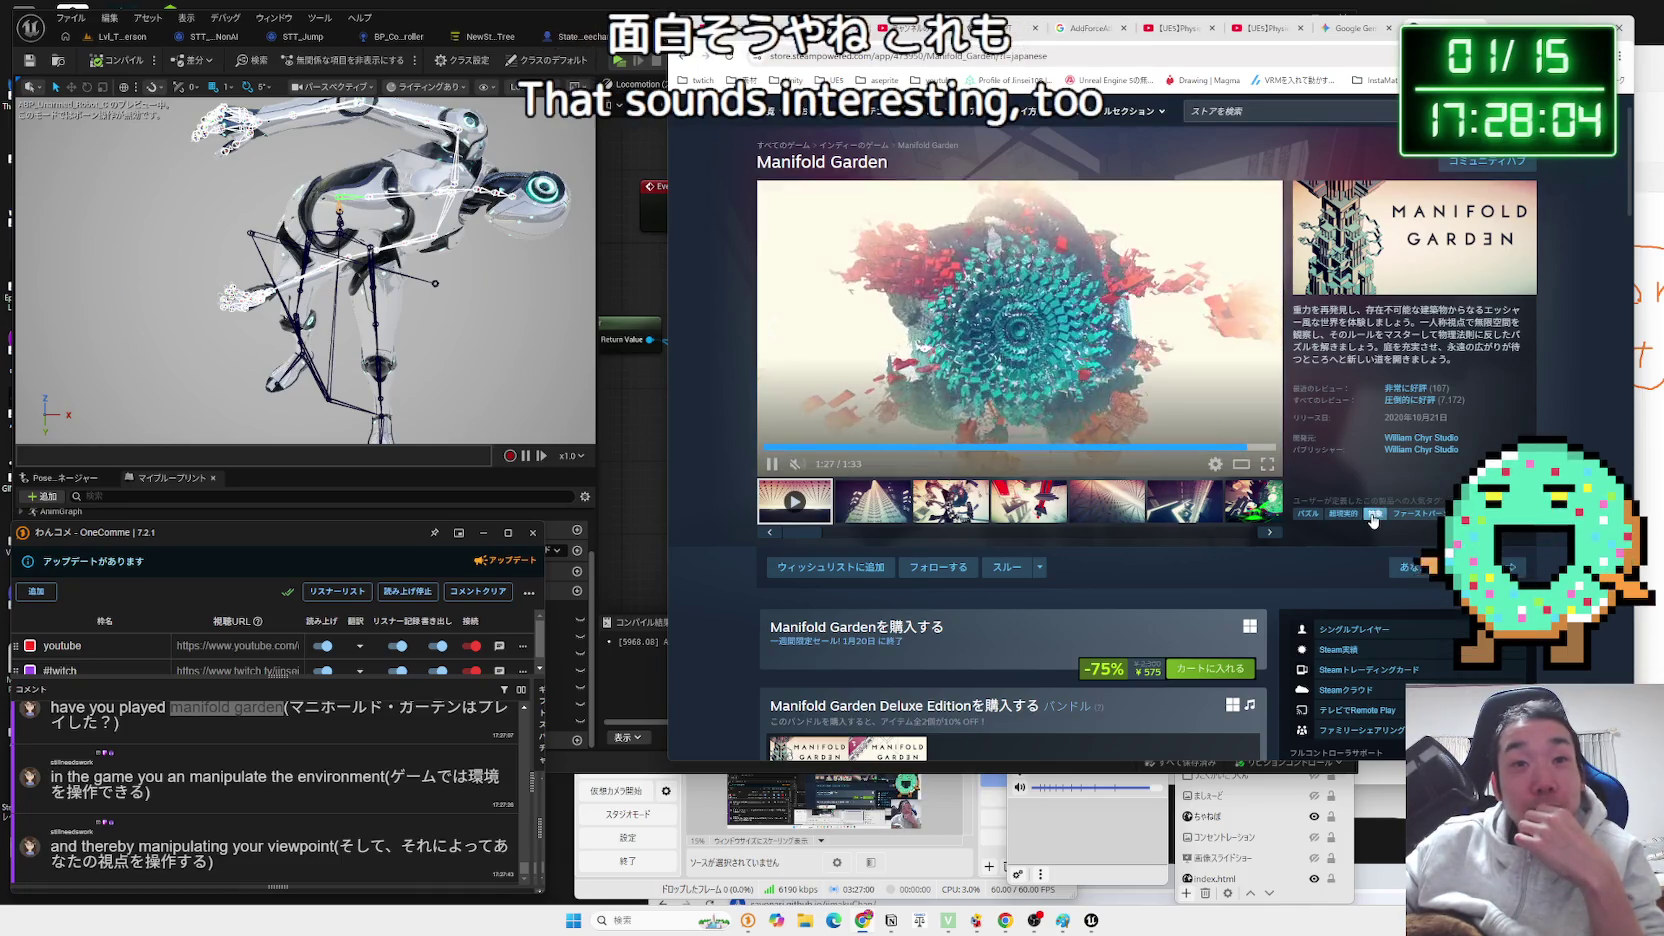
Scroll down and back up through the rest of the Manifold Garden Steam page.
scroll(1251, 488, "down", 4)
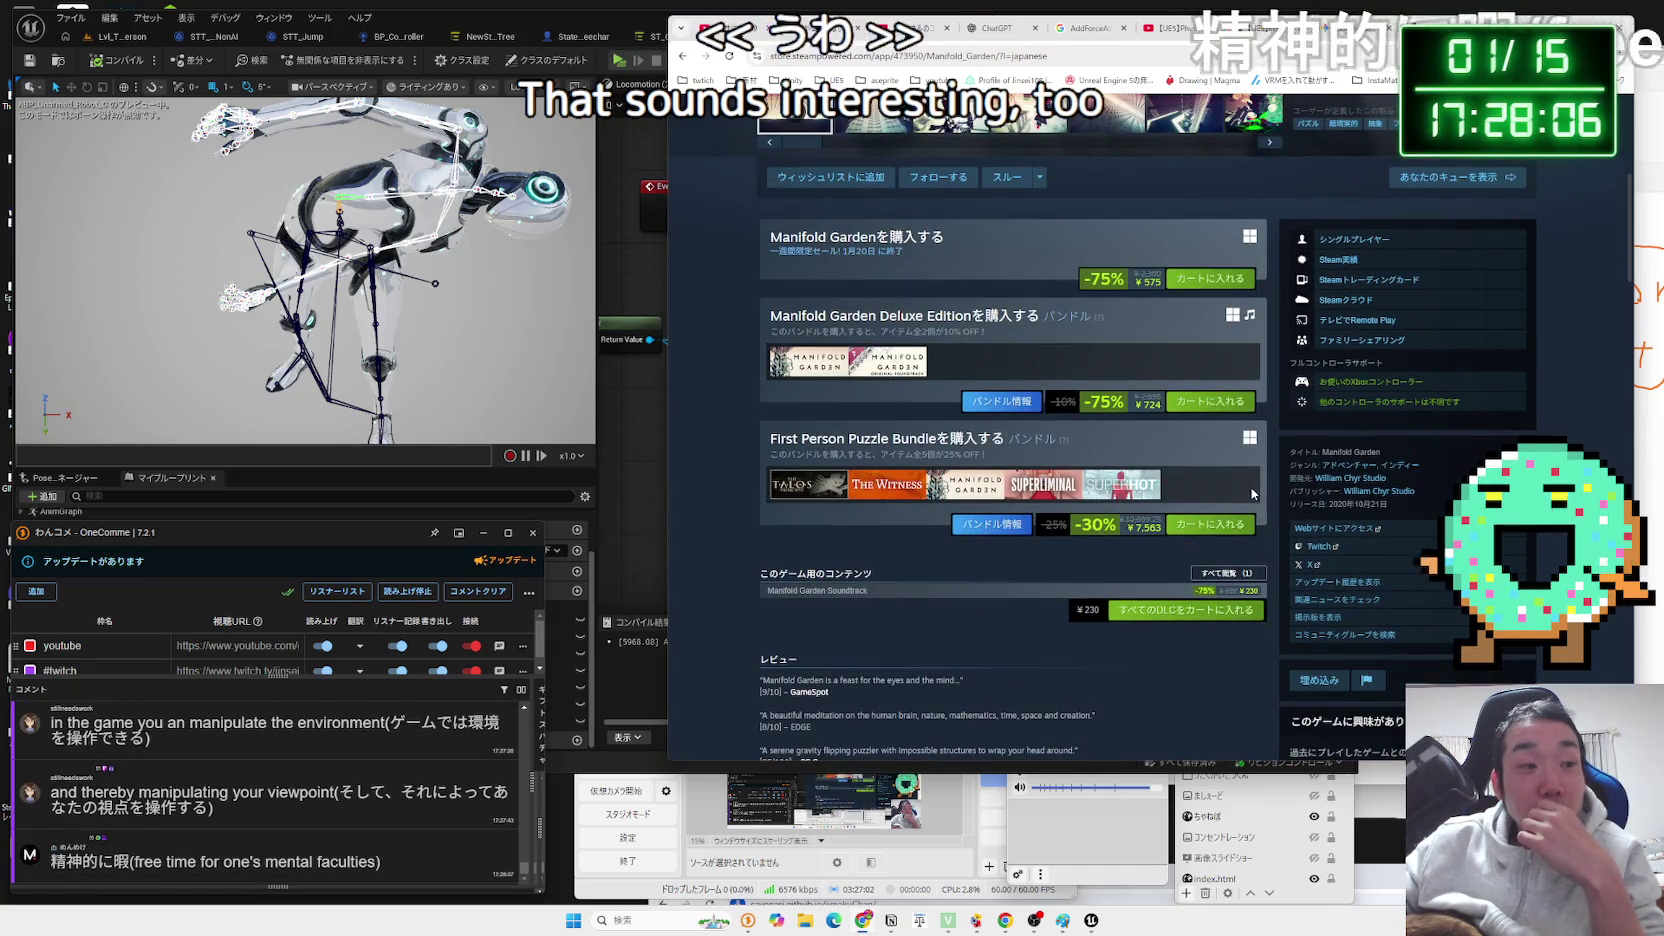
scroll(1251, 488, "down", 8)
scroll(1251, 493, "down", 8)
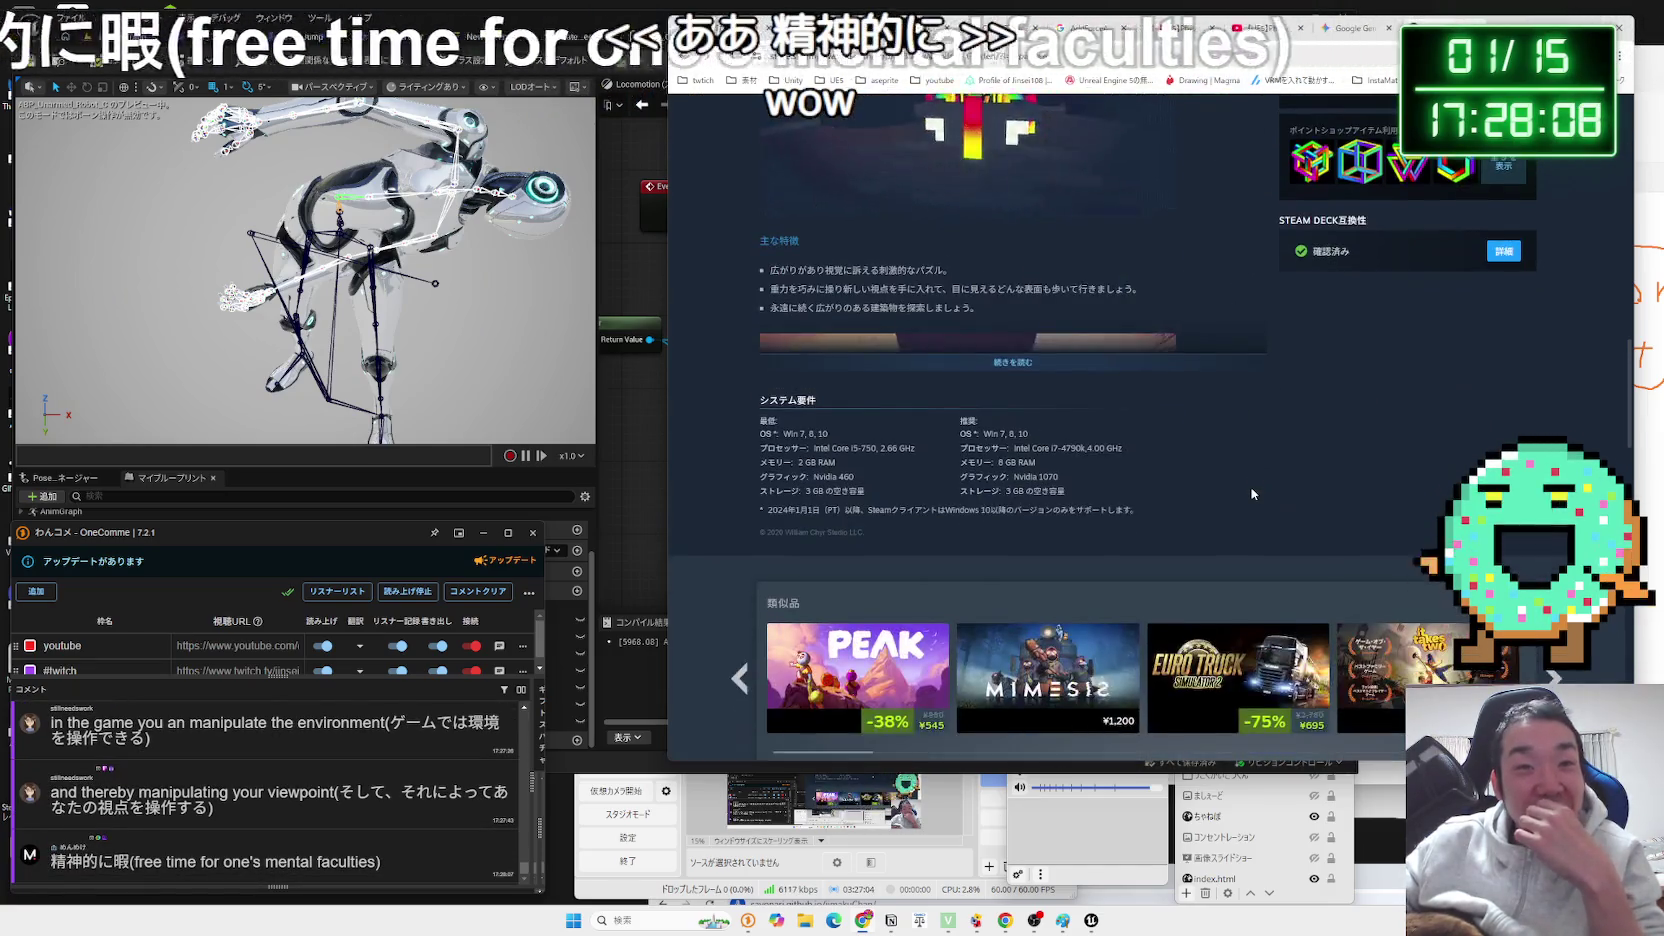
scroll(1251, 496, "down", 6)
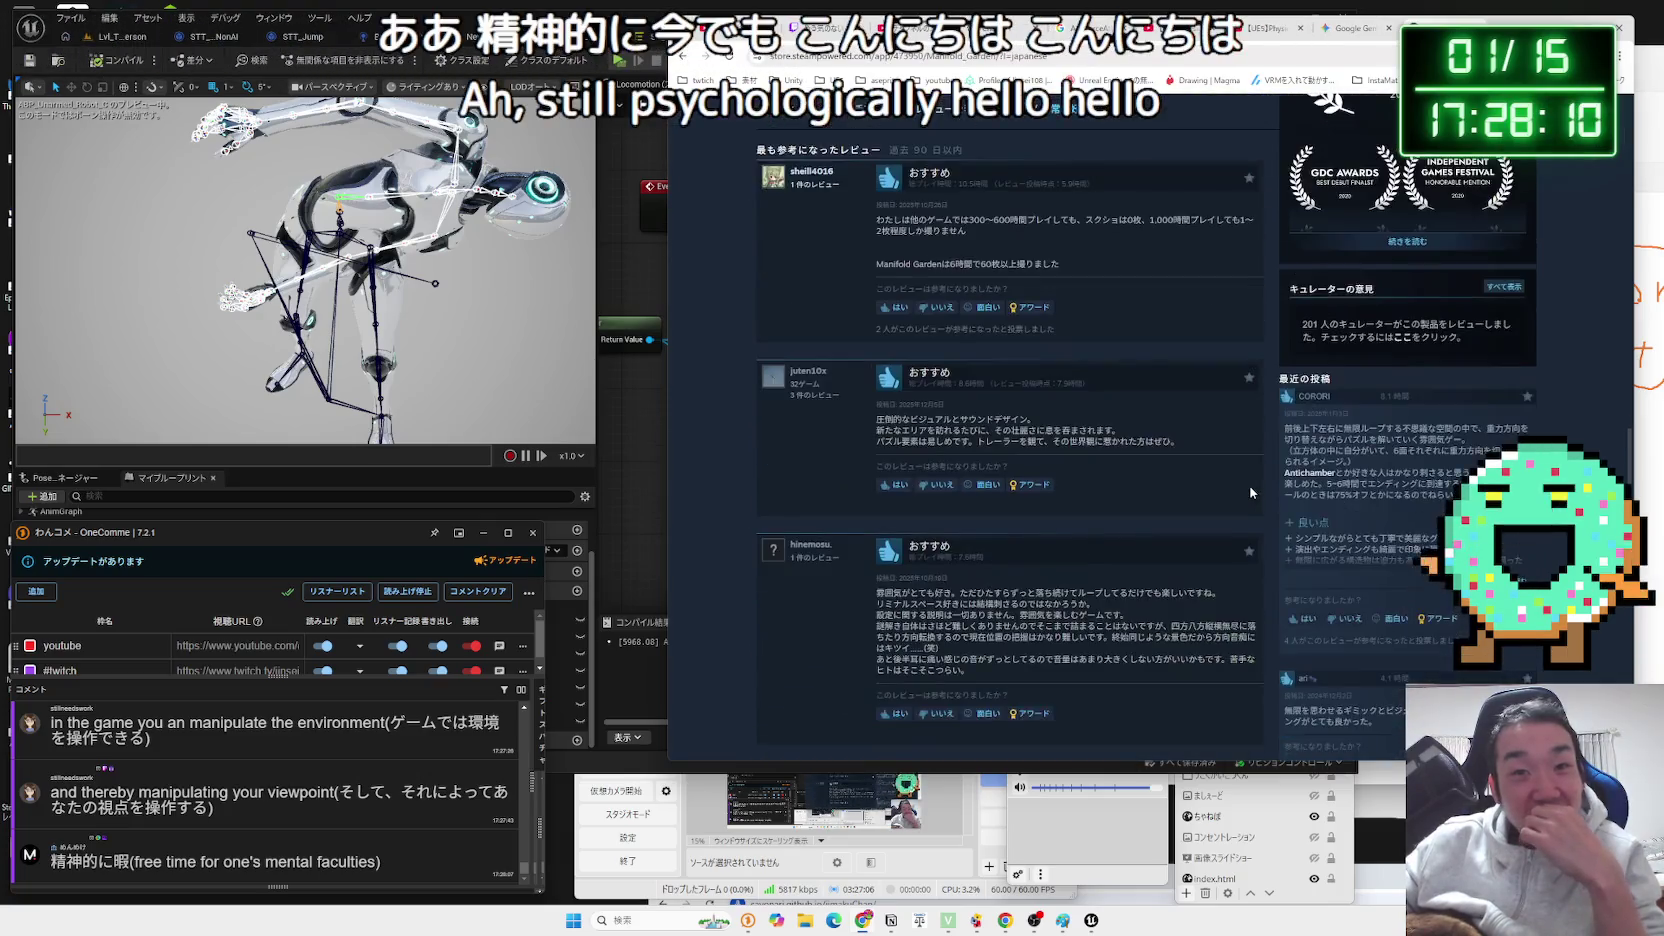
scroll(1250, 491, "up", 15)
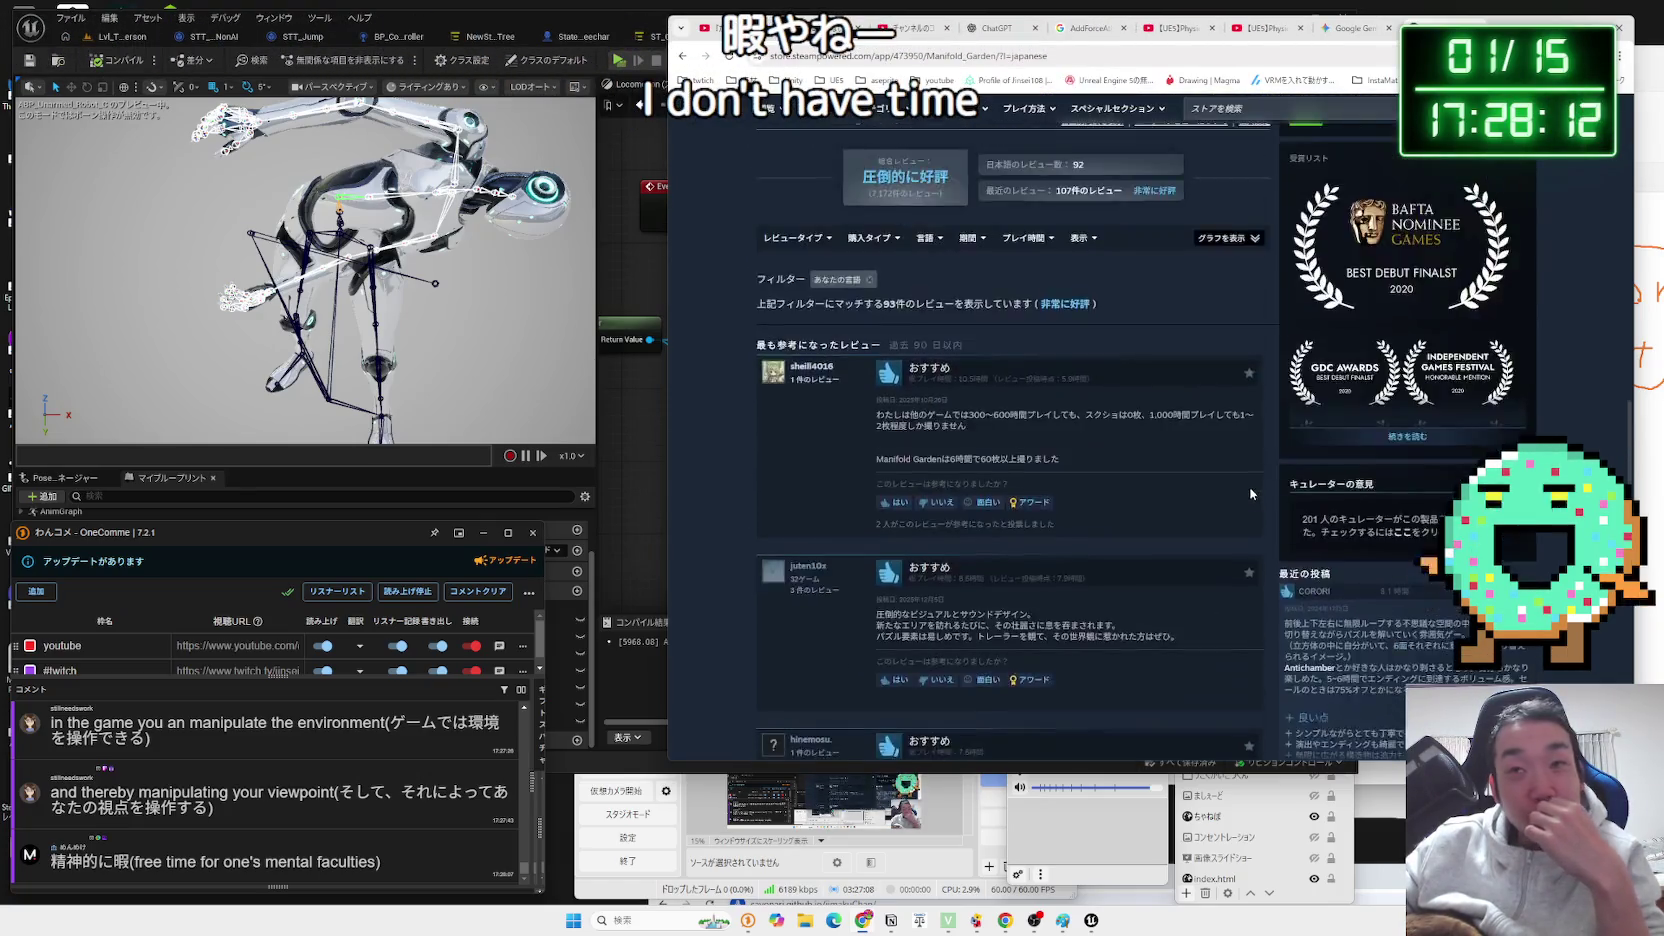
scroll(1251, 491, "up", 3)
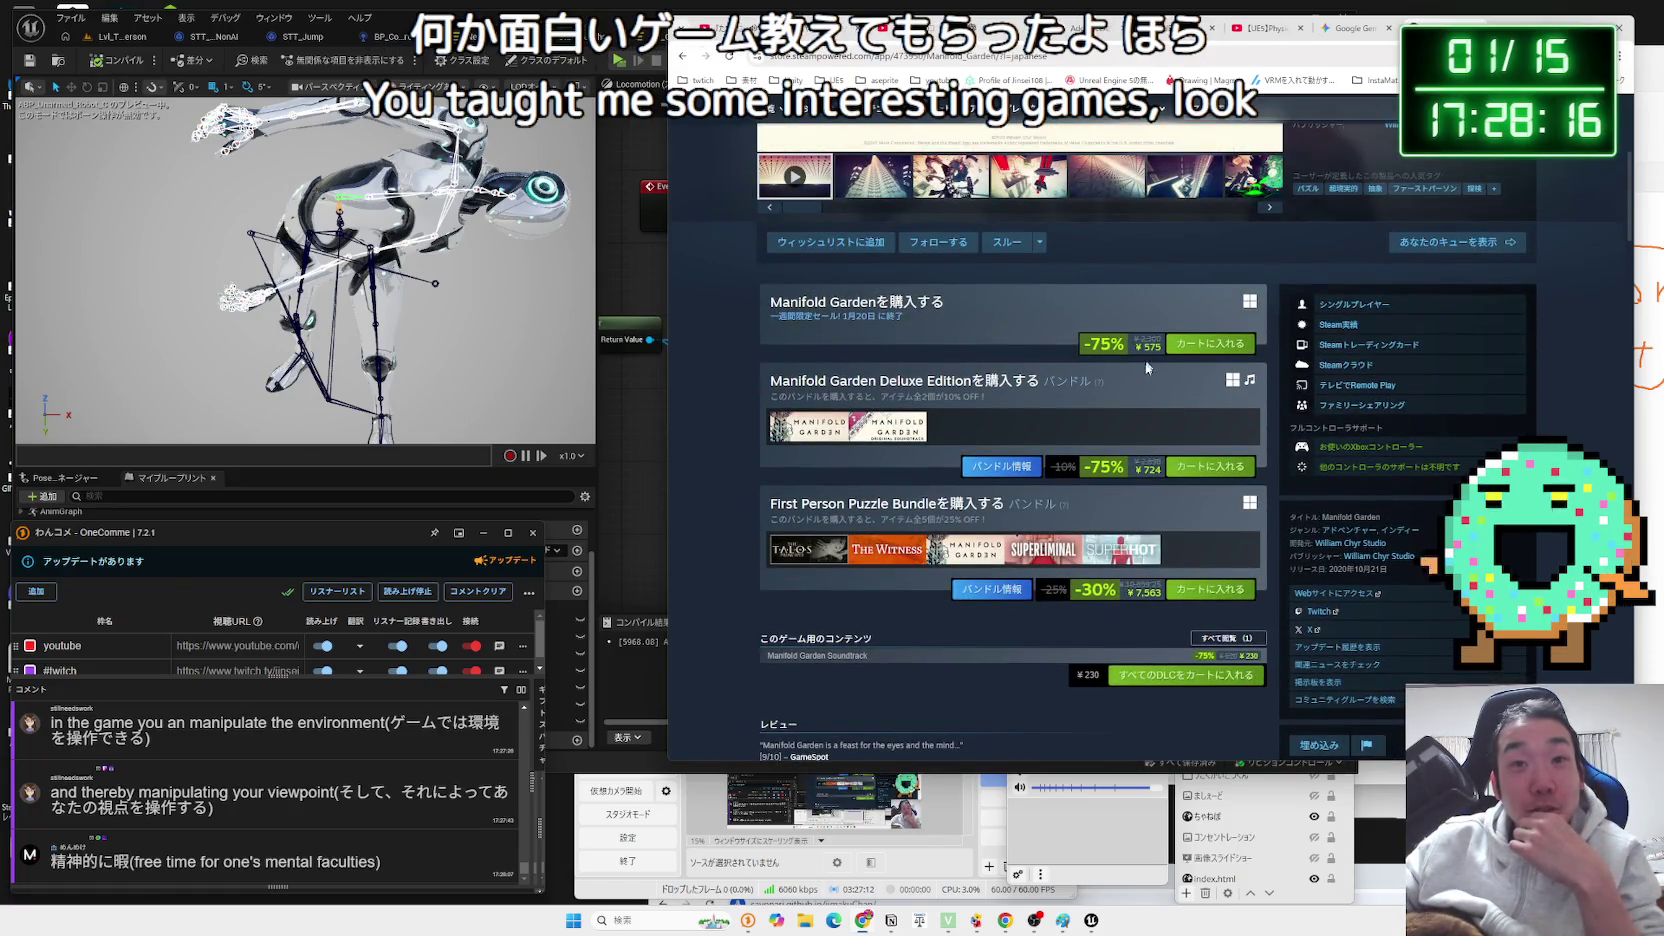
scroll(1147, 358, "up", 5)
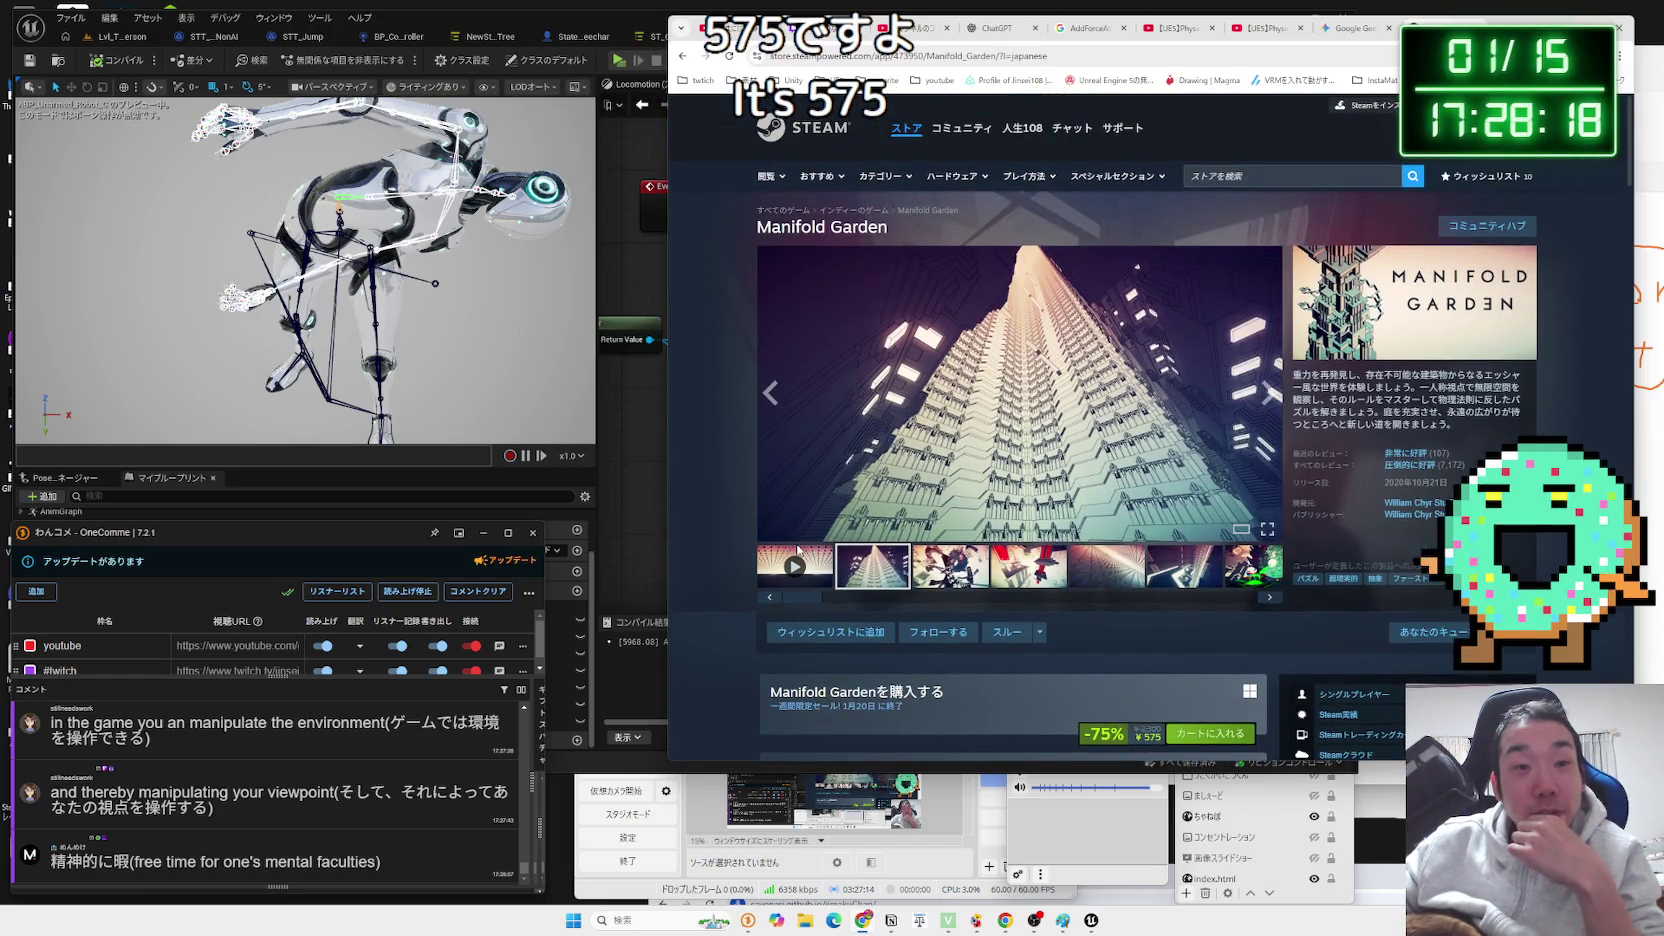
Browse the Manifold Garden screenshots, including the red pillars and green swirl shots.
left_click(940, 563)
left_click(1028, 566)
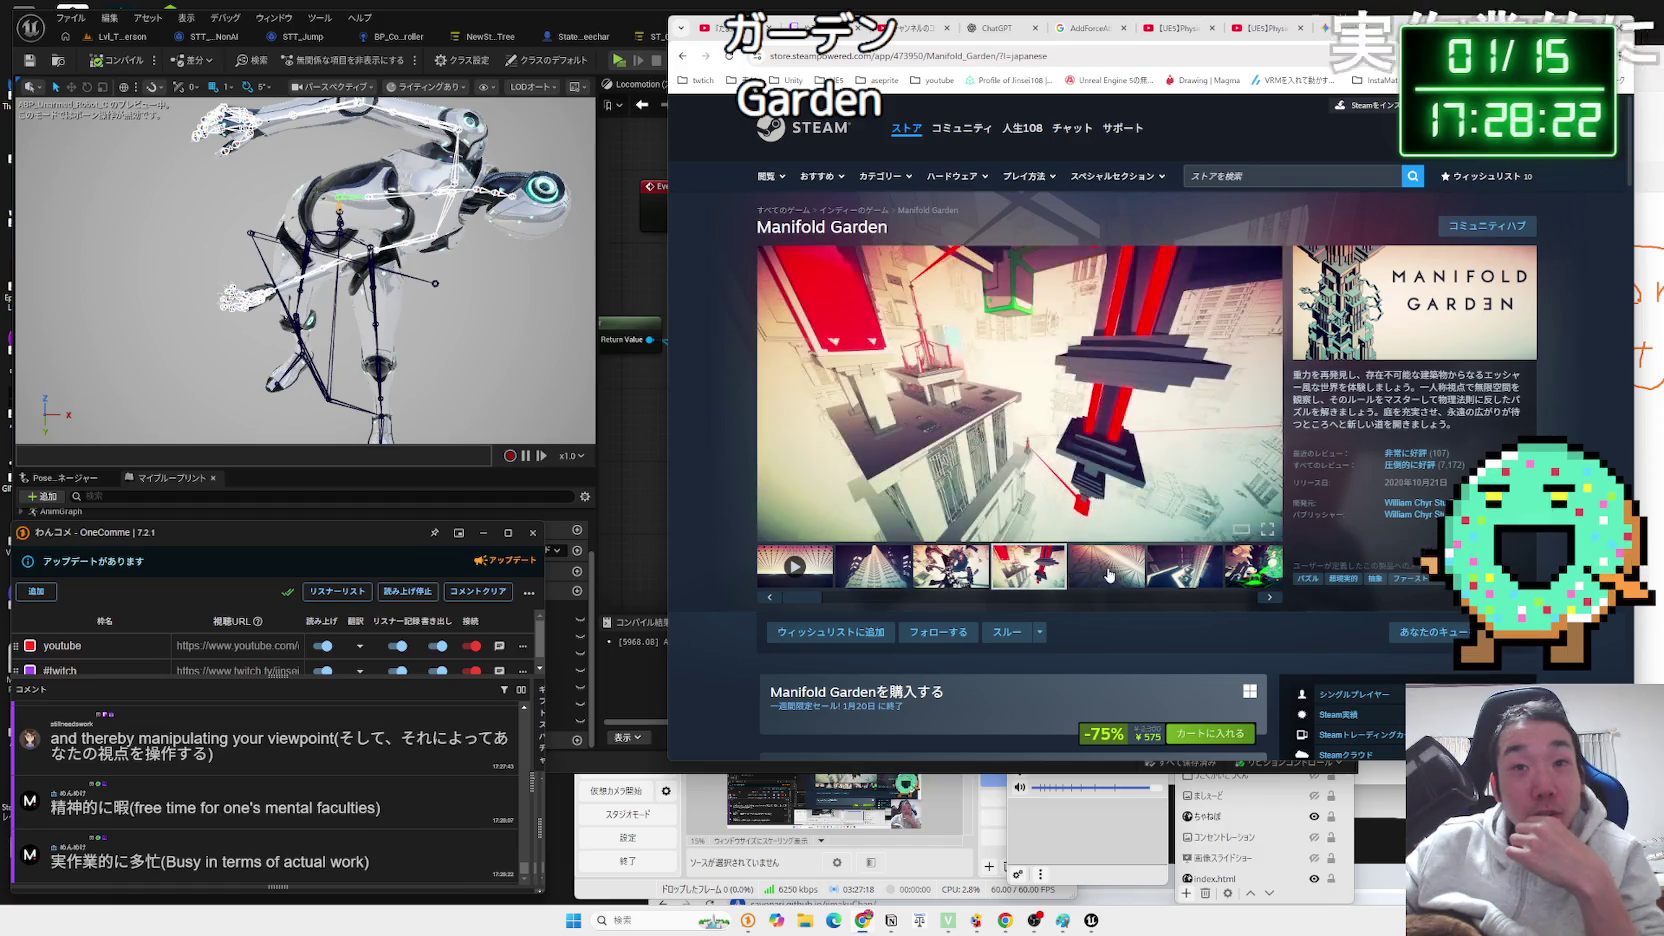
left_click(1108, 575)
left_click(1183, 572)
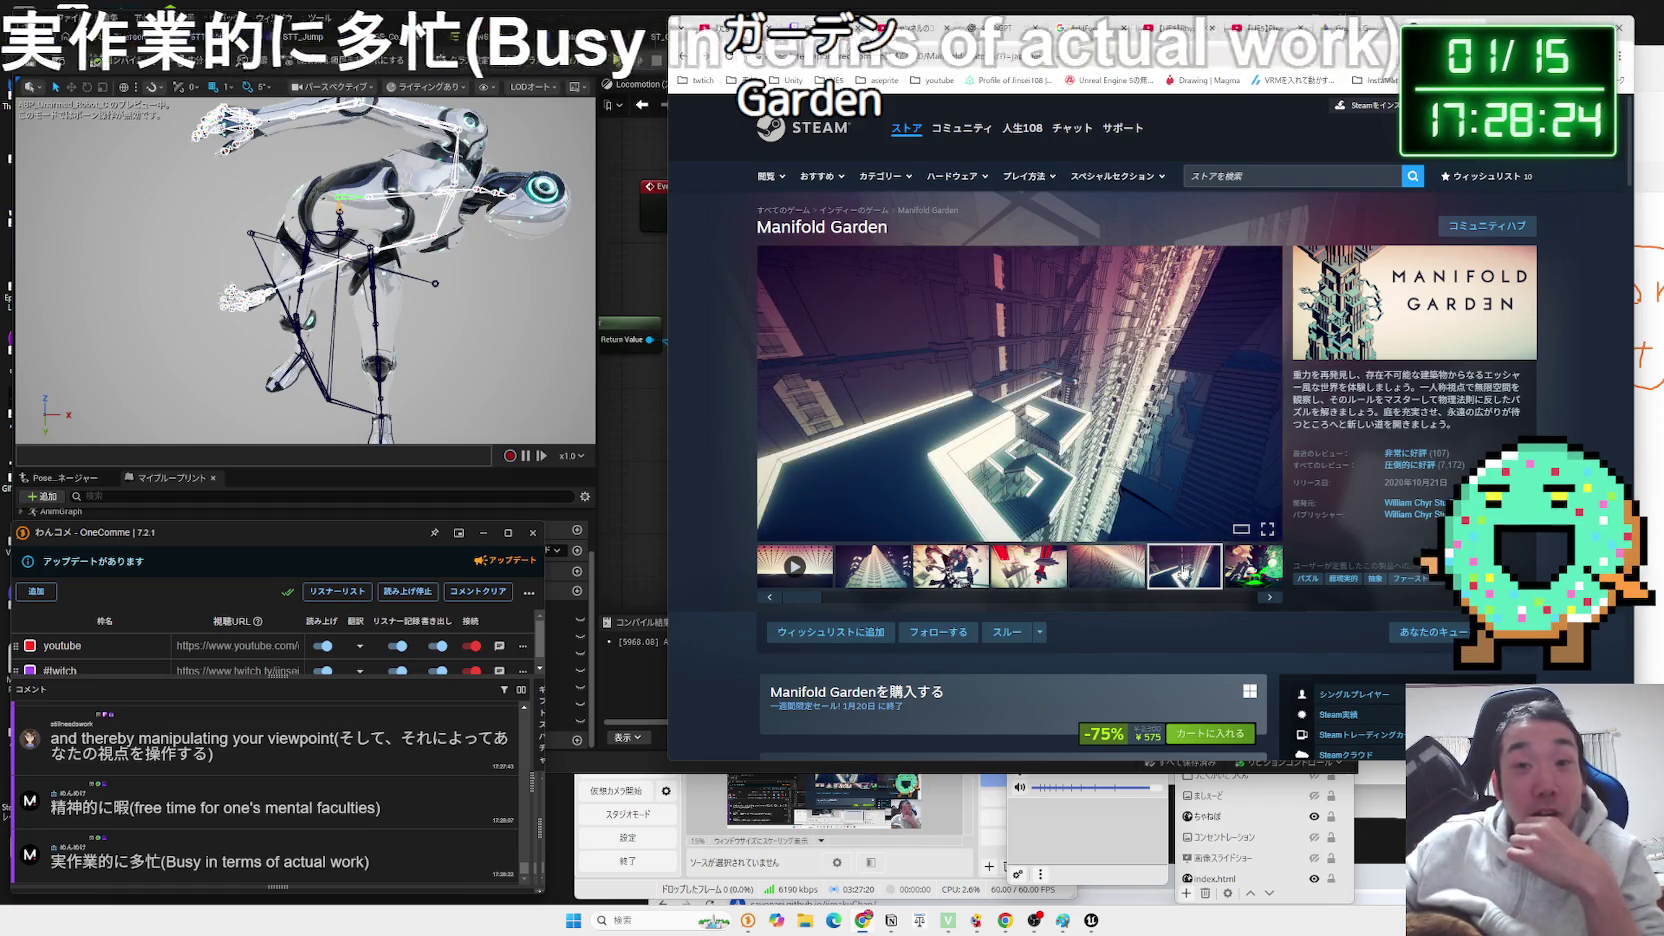
left_click(1250, 566)
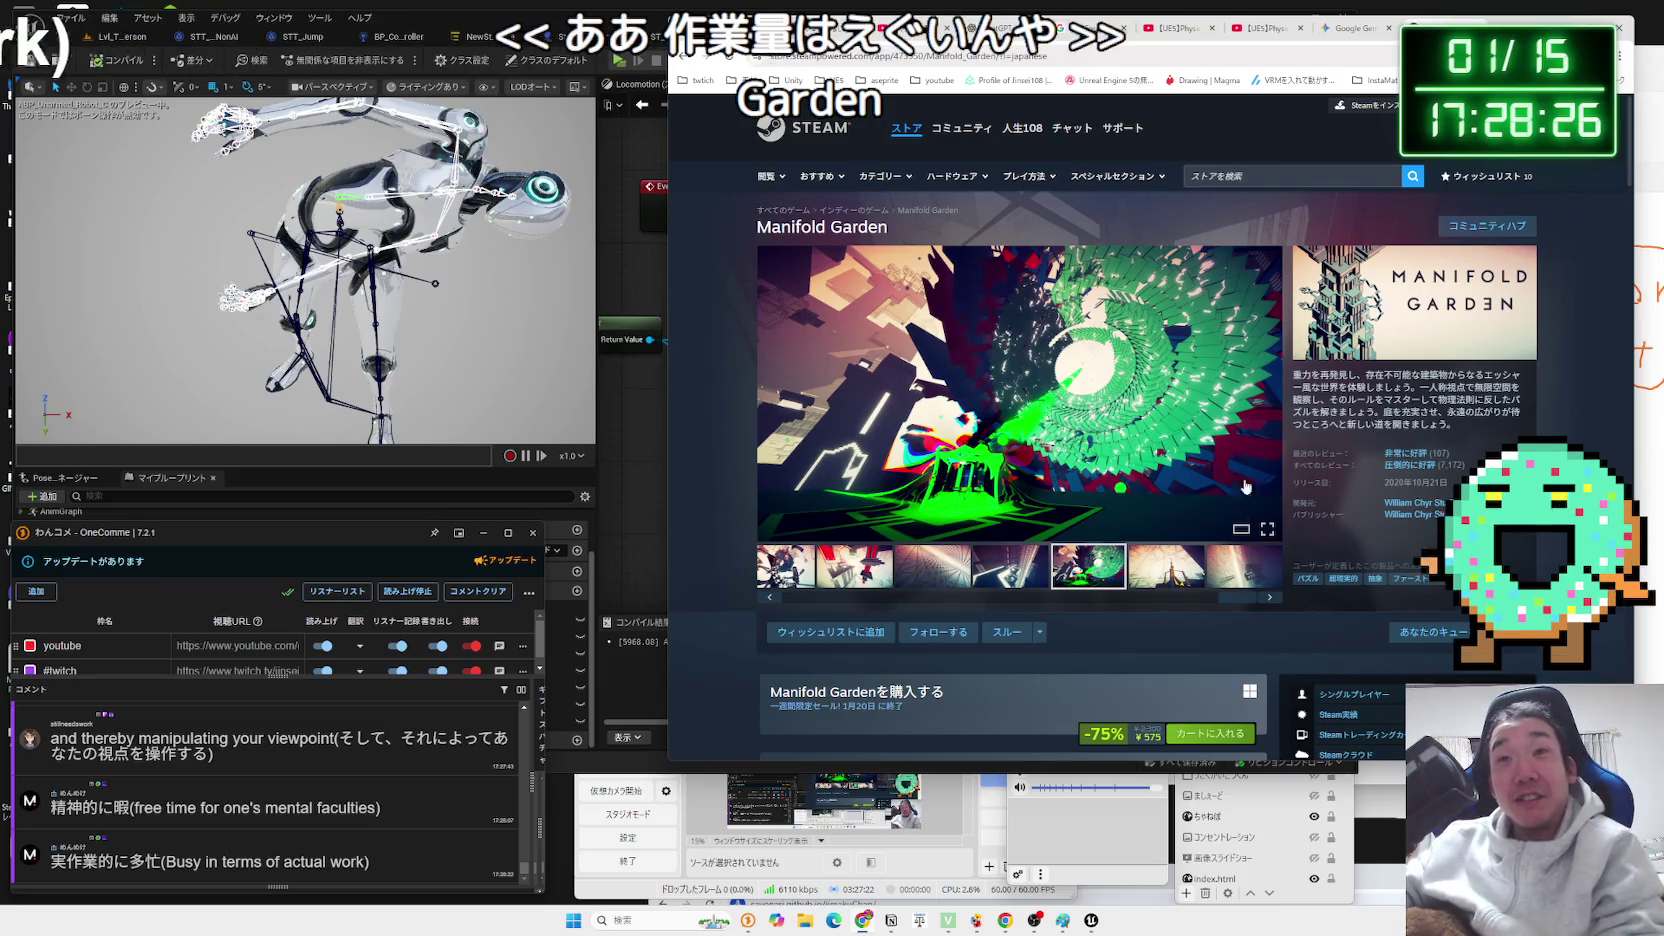
Flip through the UE5 physics video and AddForceAtLocation tabs, then return to Unreal Editor.
left_click(1352, 28)
left_click(1262, 28)
left_click(1167, 30)
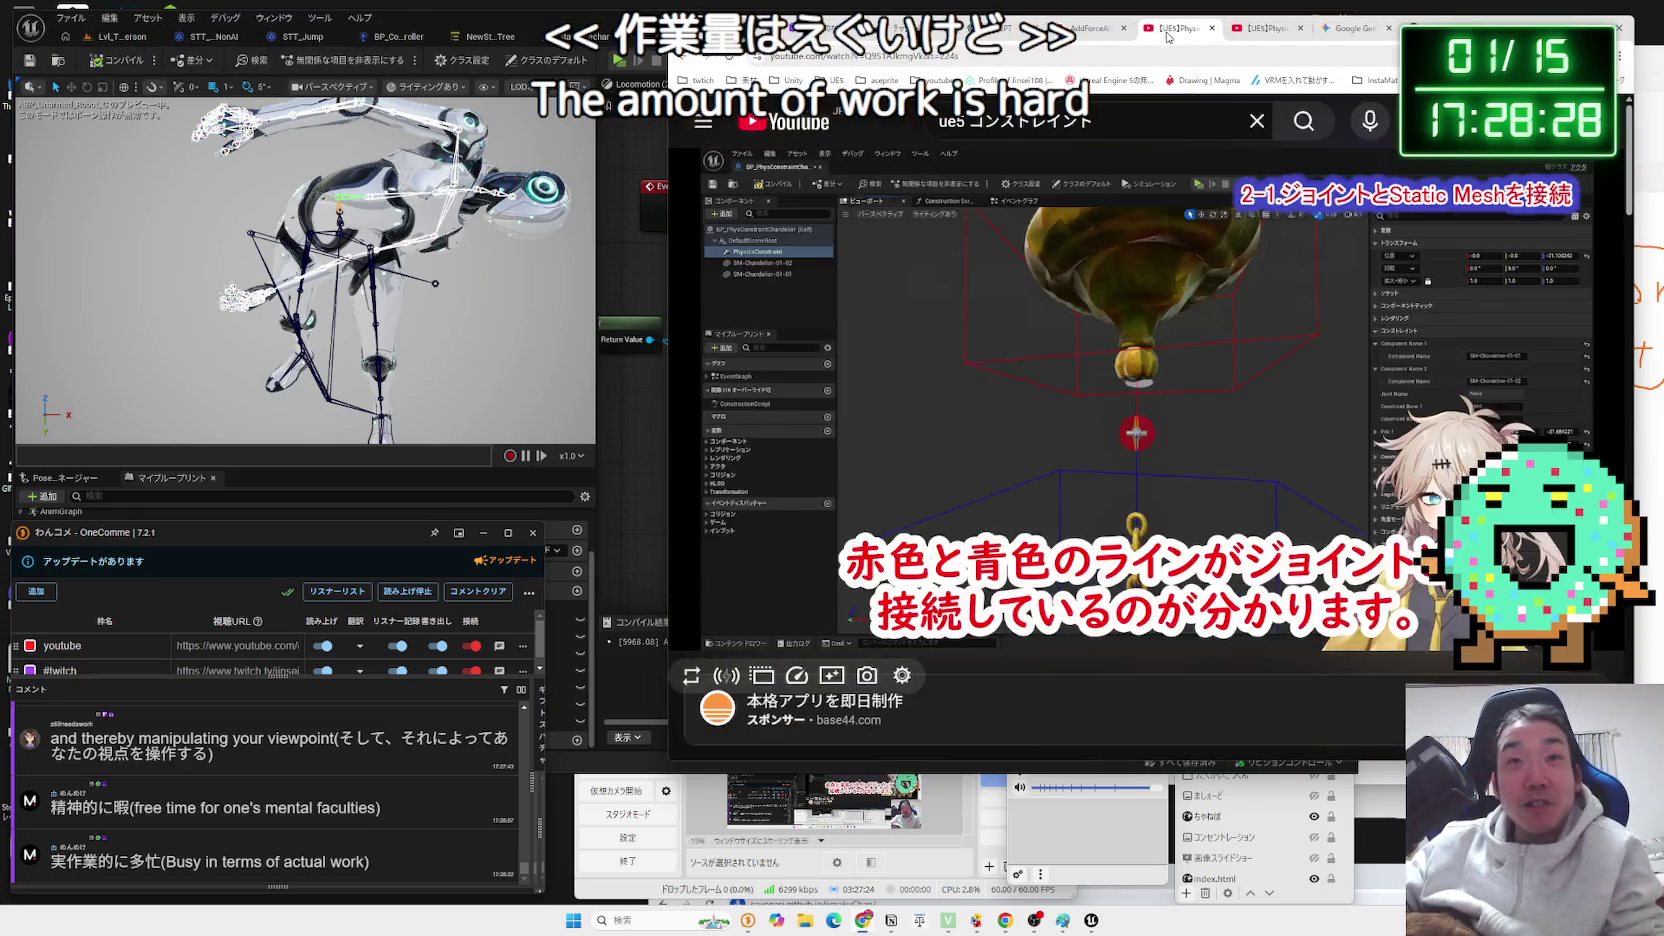
left_click(1092, 28)
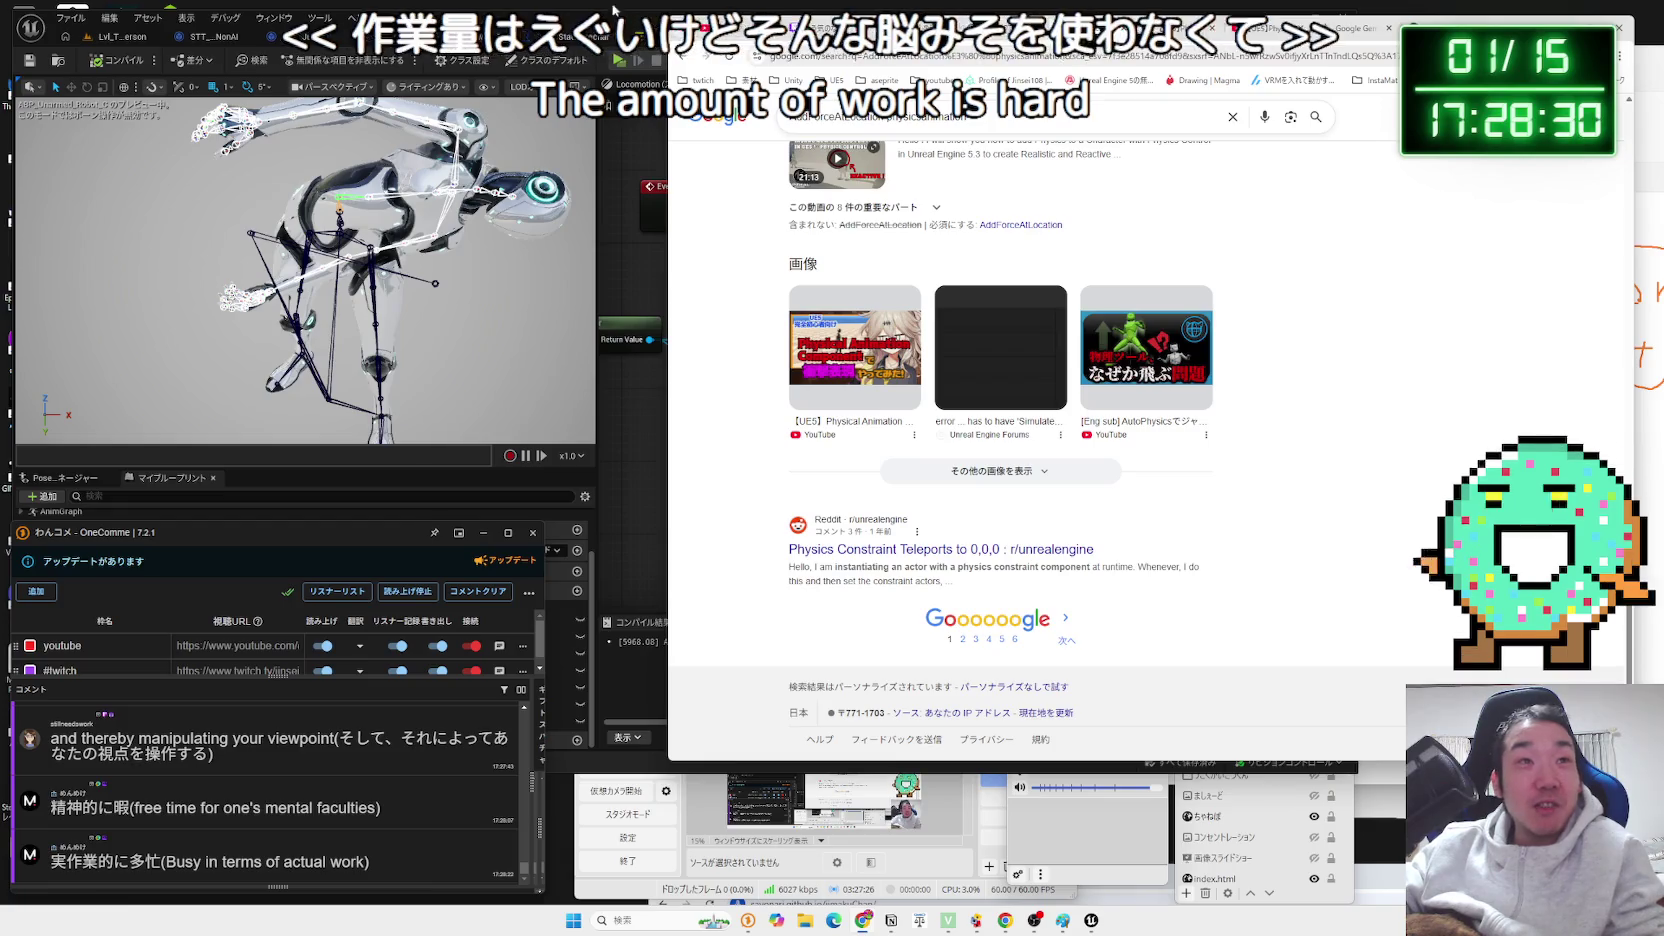
left_click(619, 10)
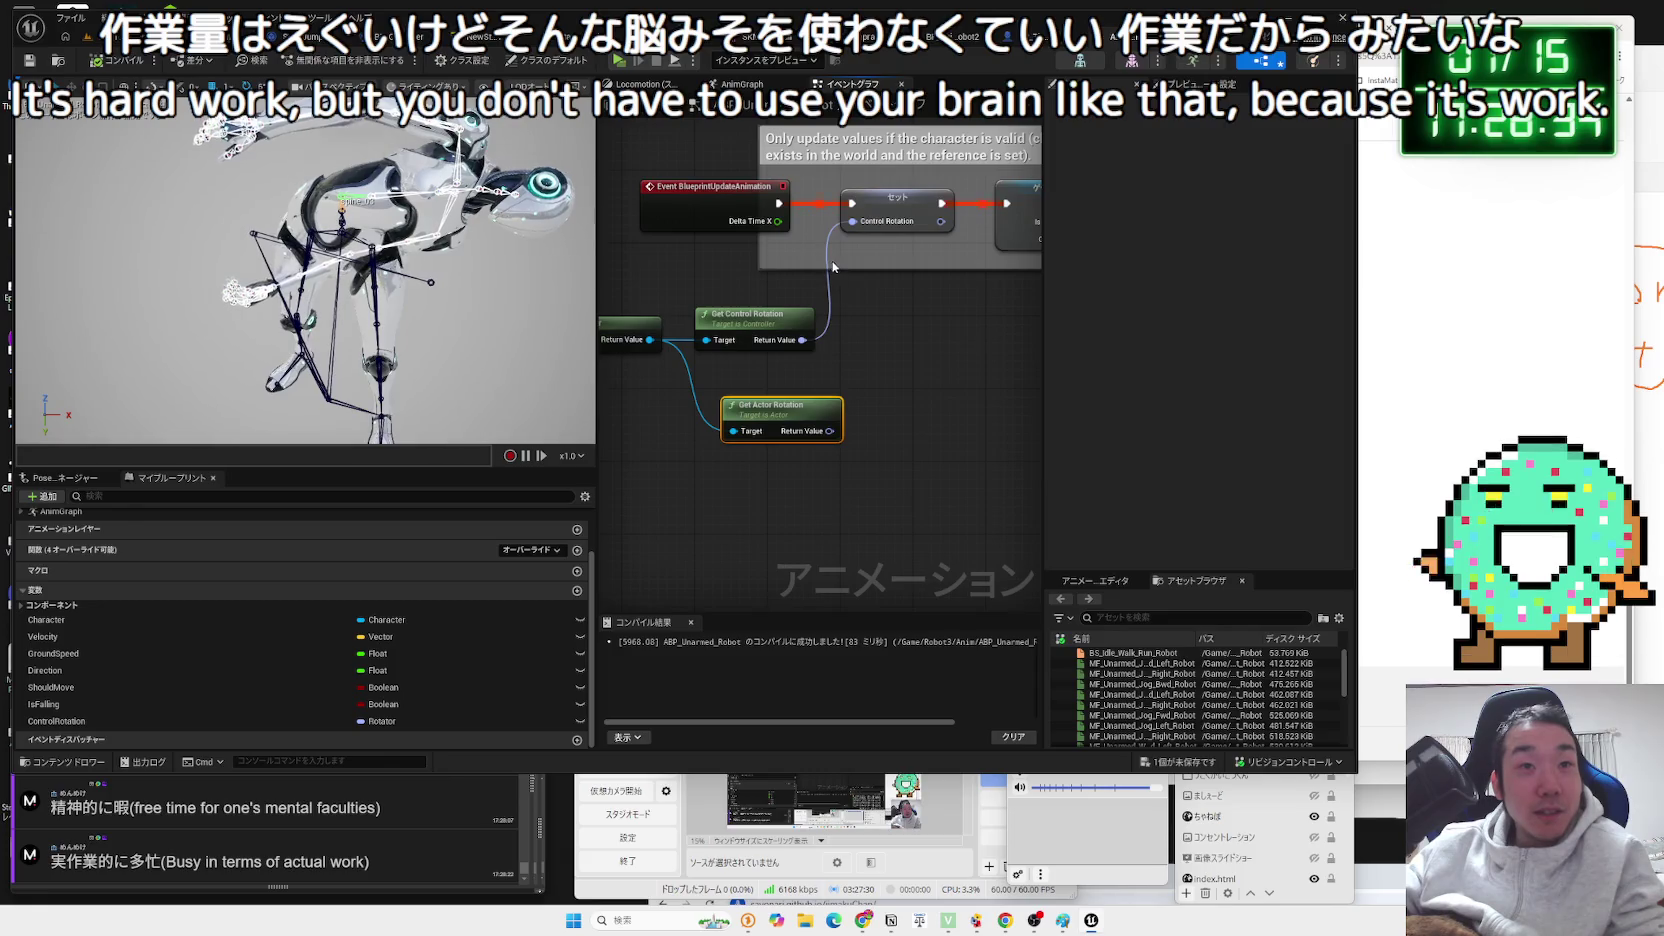
Disconnect the Control Rotation link, recompile, and run a quick play test.
left_click(852, 221, "alt")
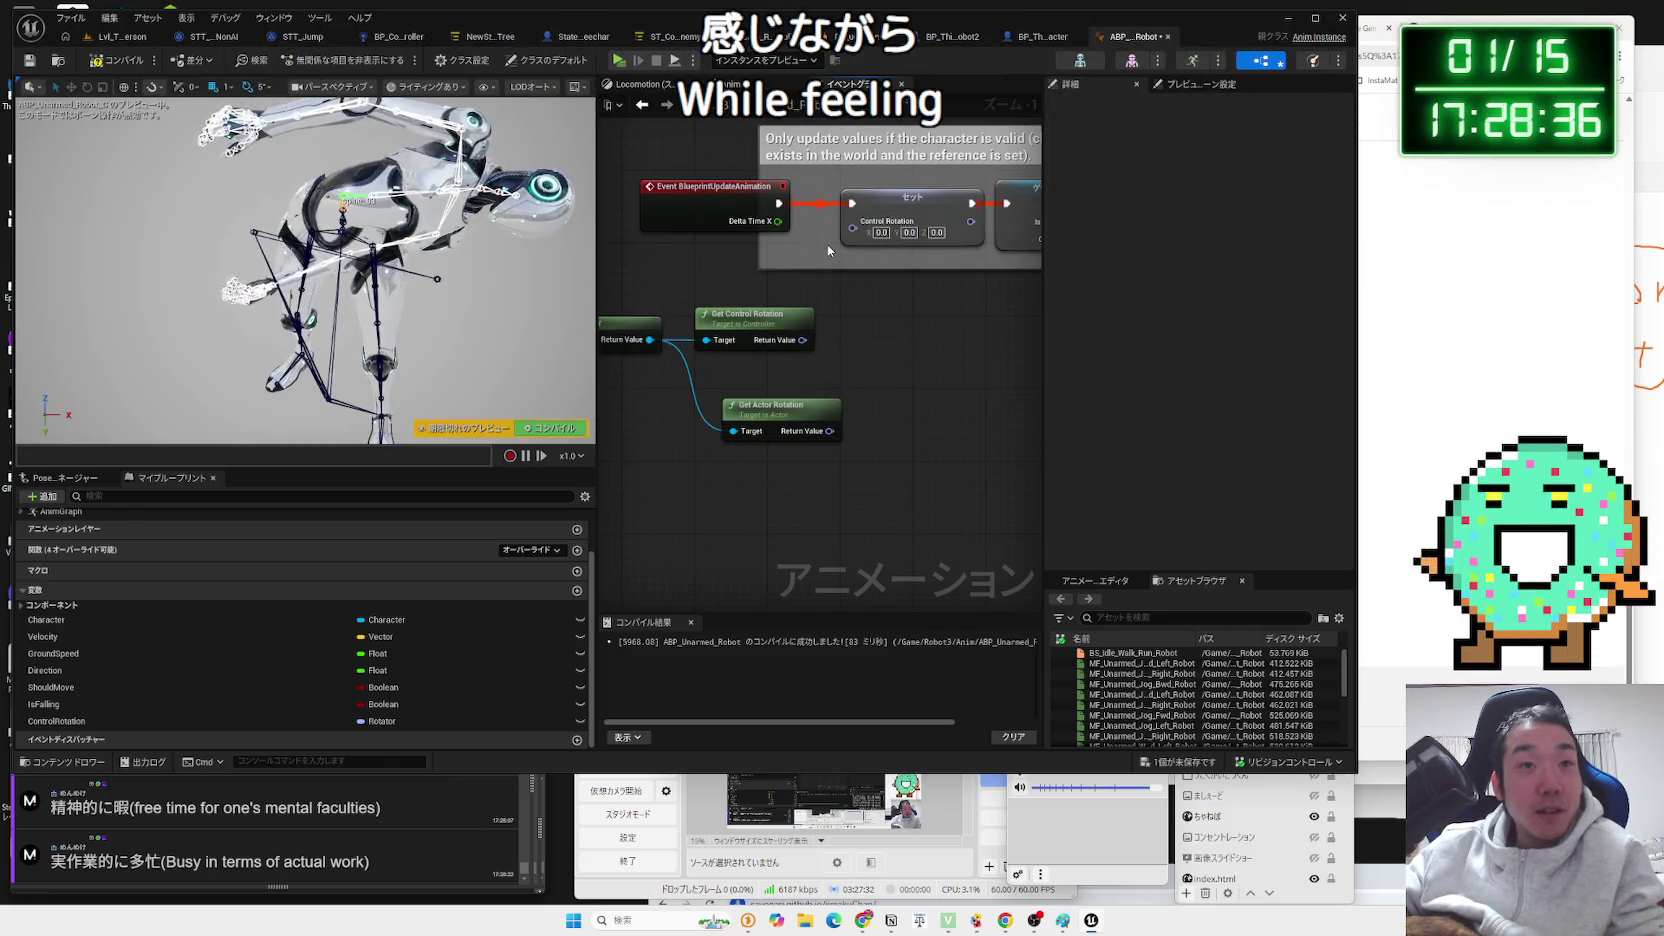
left_click(111, 66)
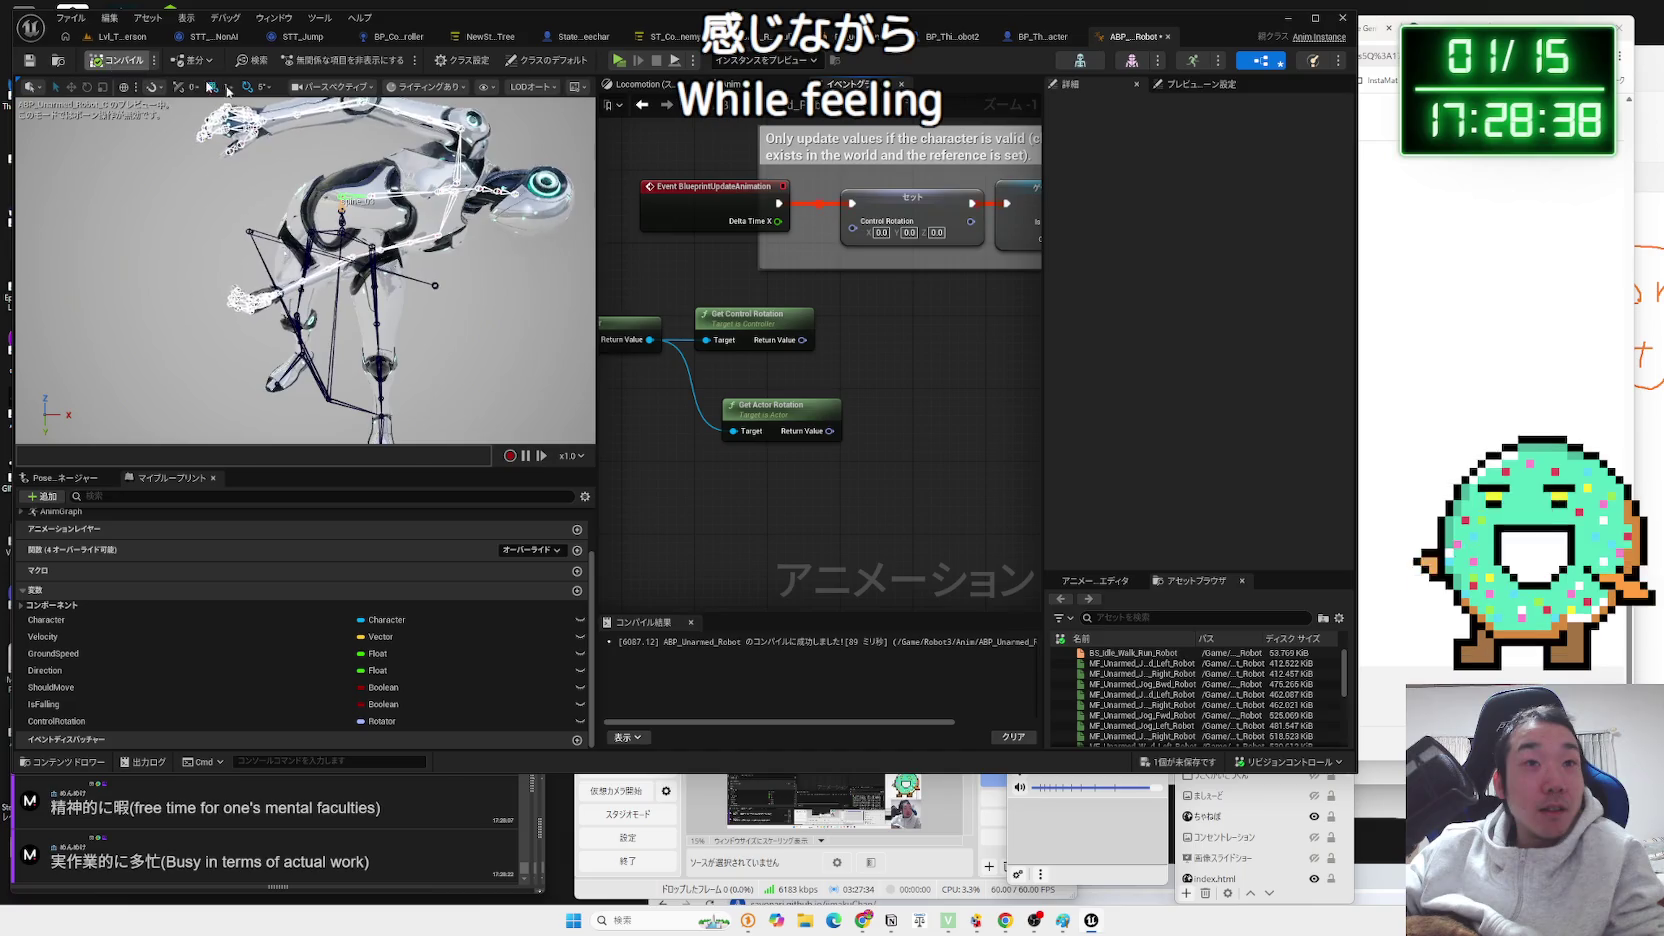
left_click(184, 44)
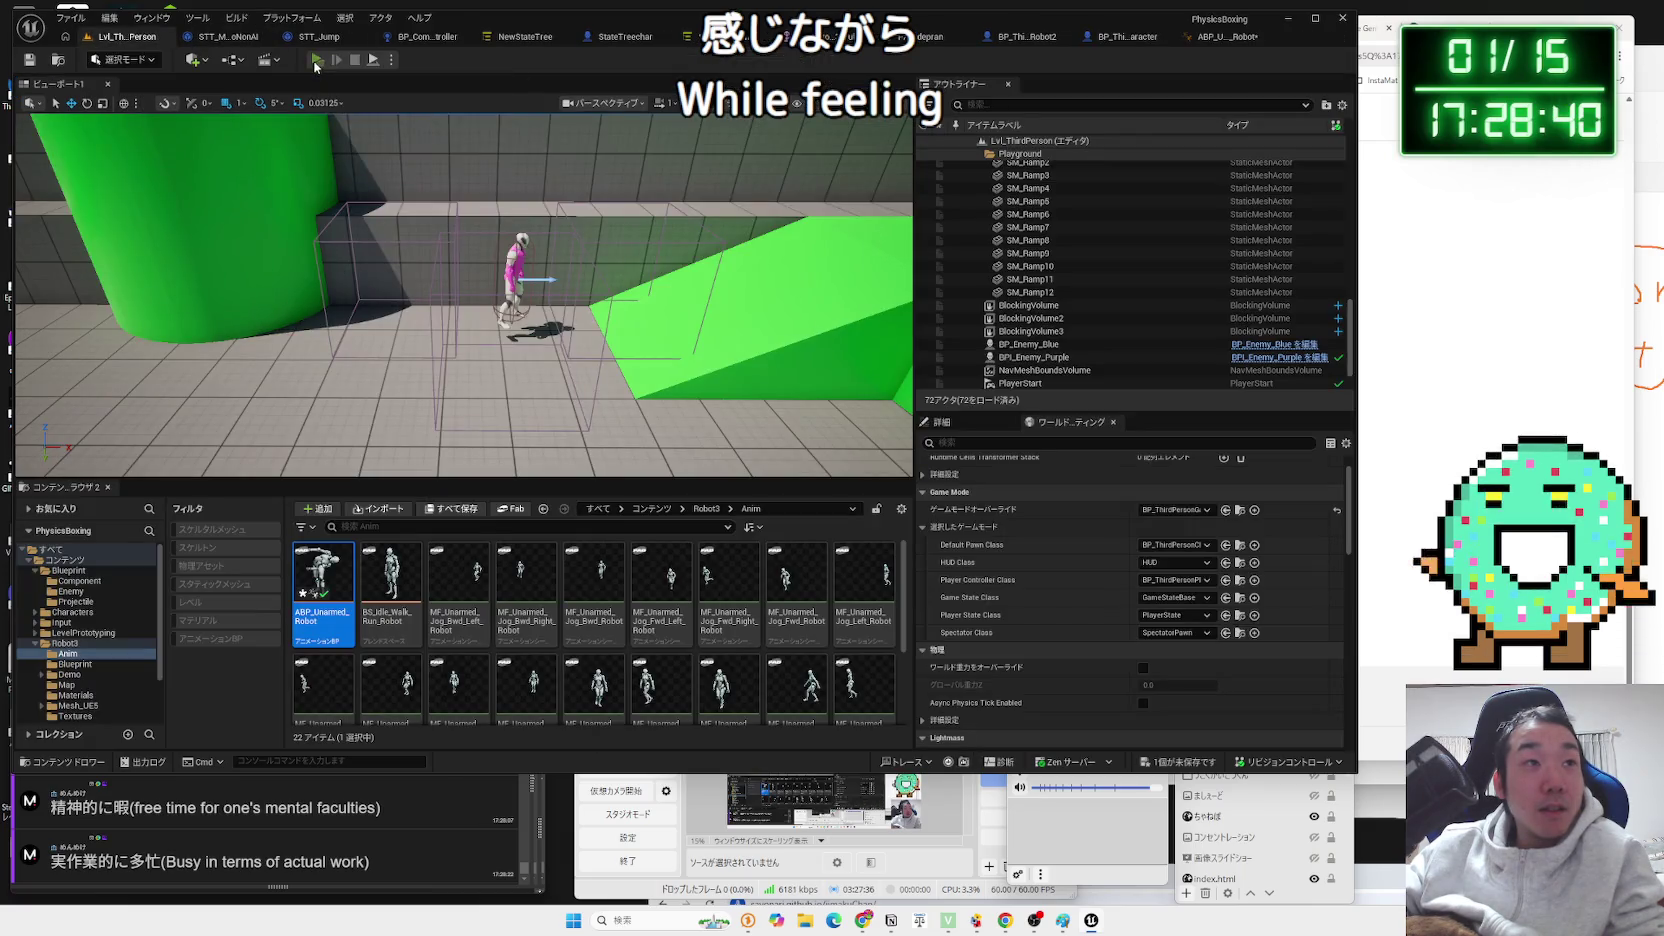
left_click(316, 60)
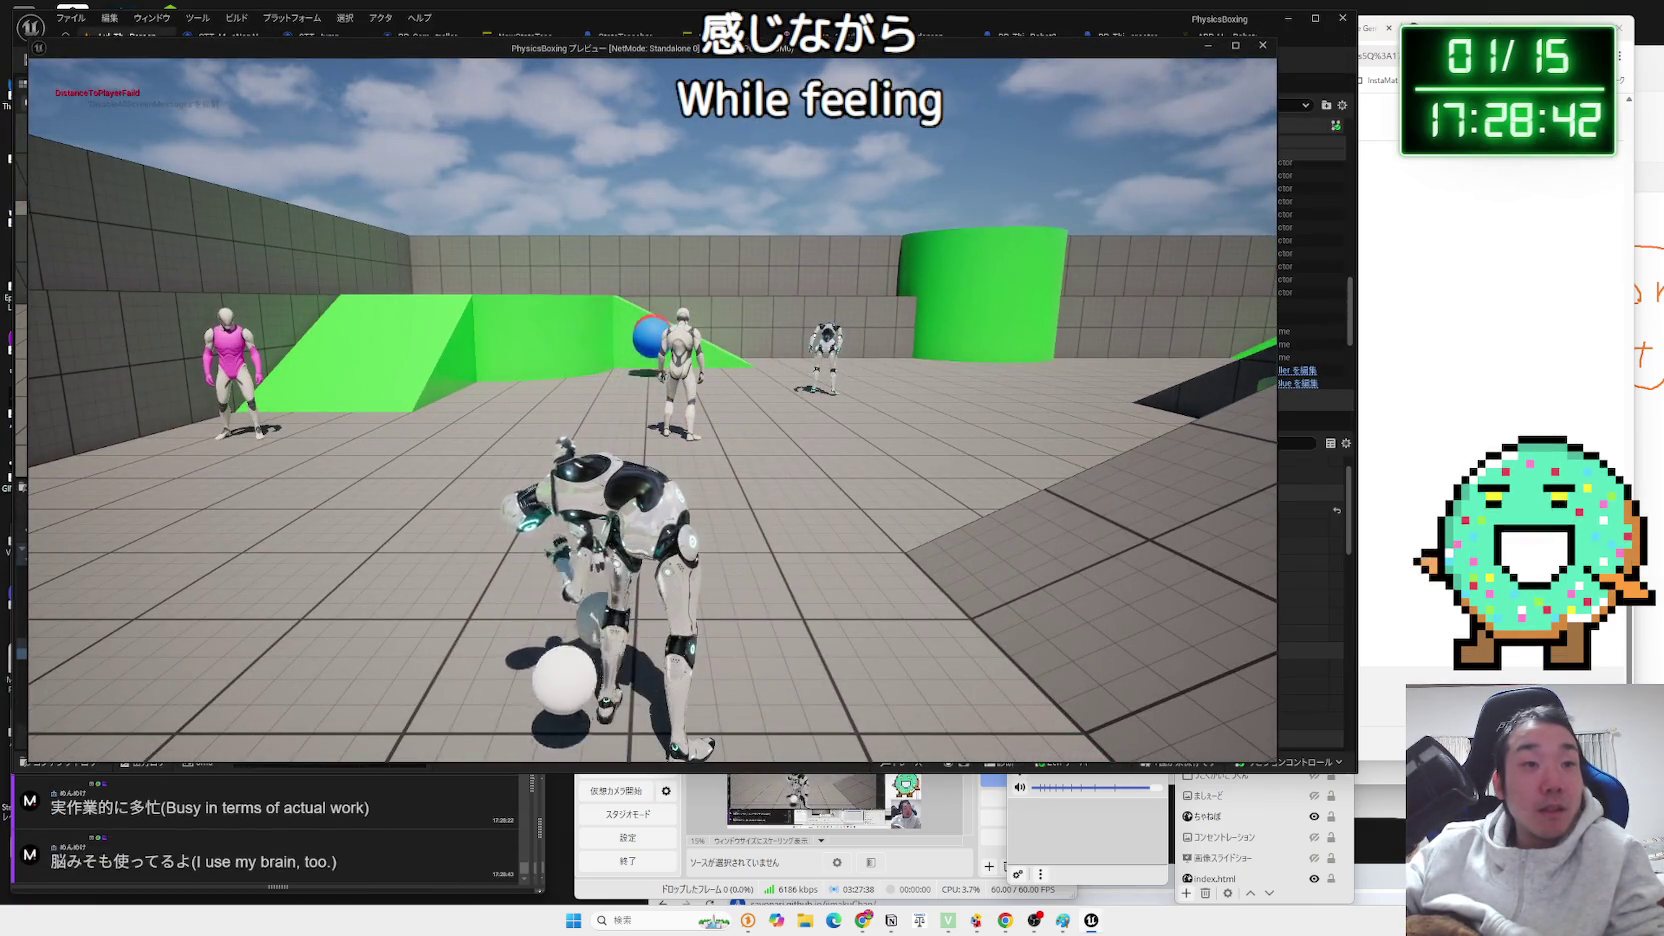
key("Escape")
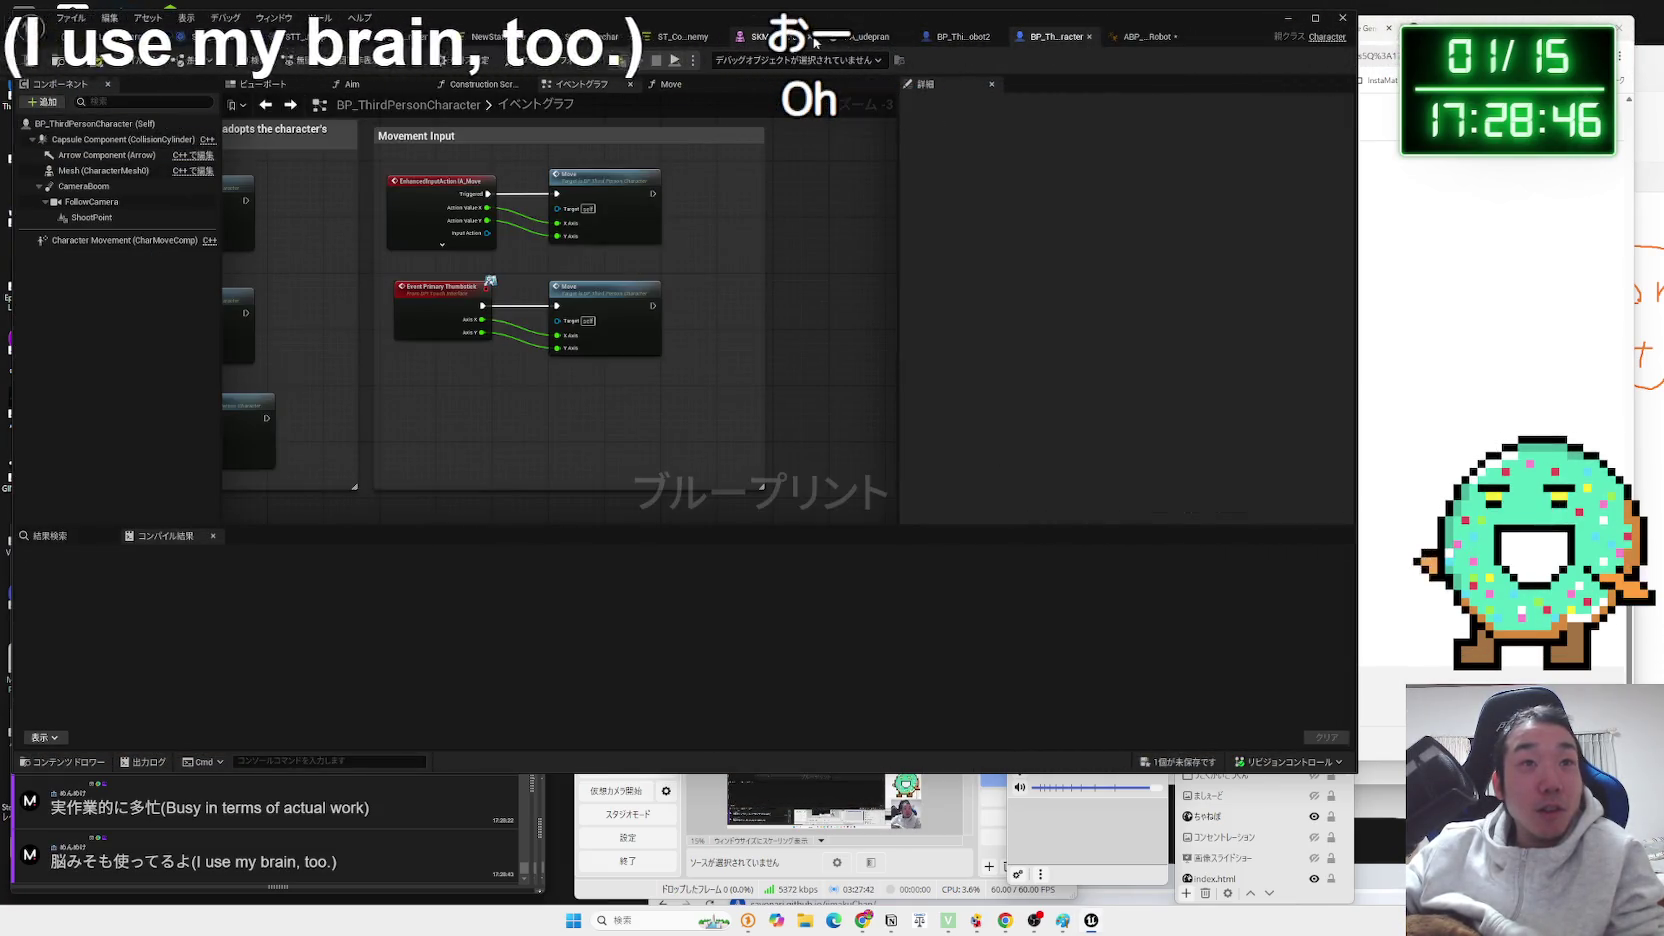
Set the Control Rotation Y value to 90 in the ABP_Unarmed_Robot event graph.
left_click(903, 40)
left_click(1025, 40)
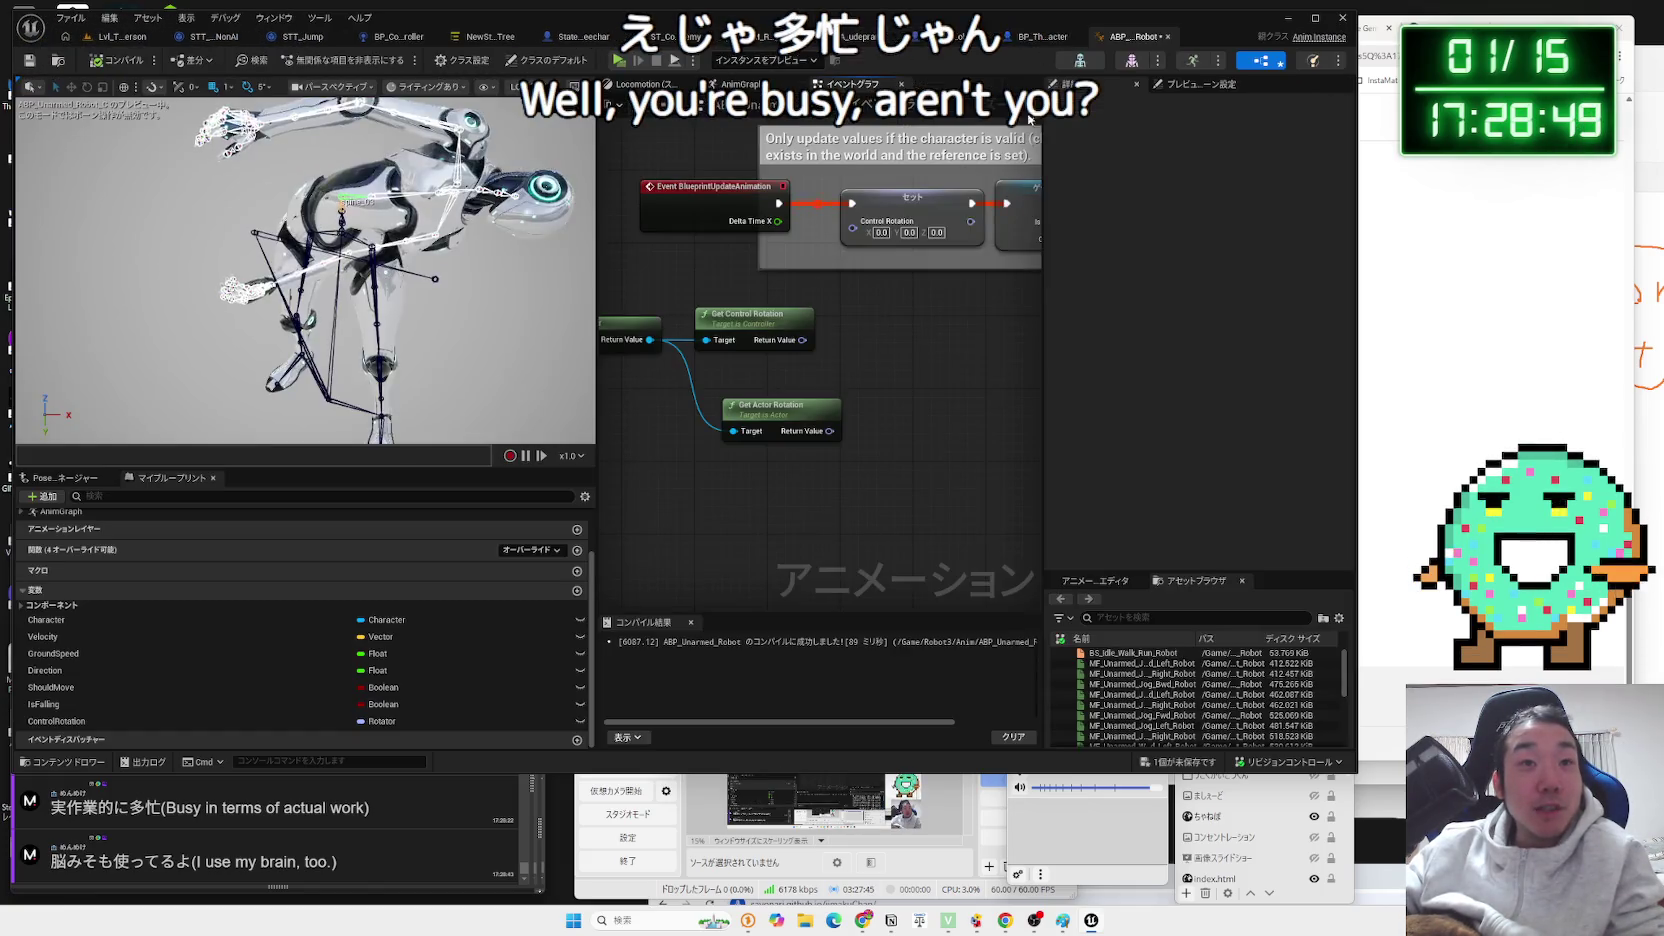
left_click(1133, 36)
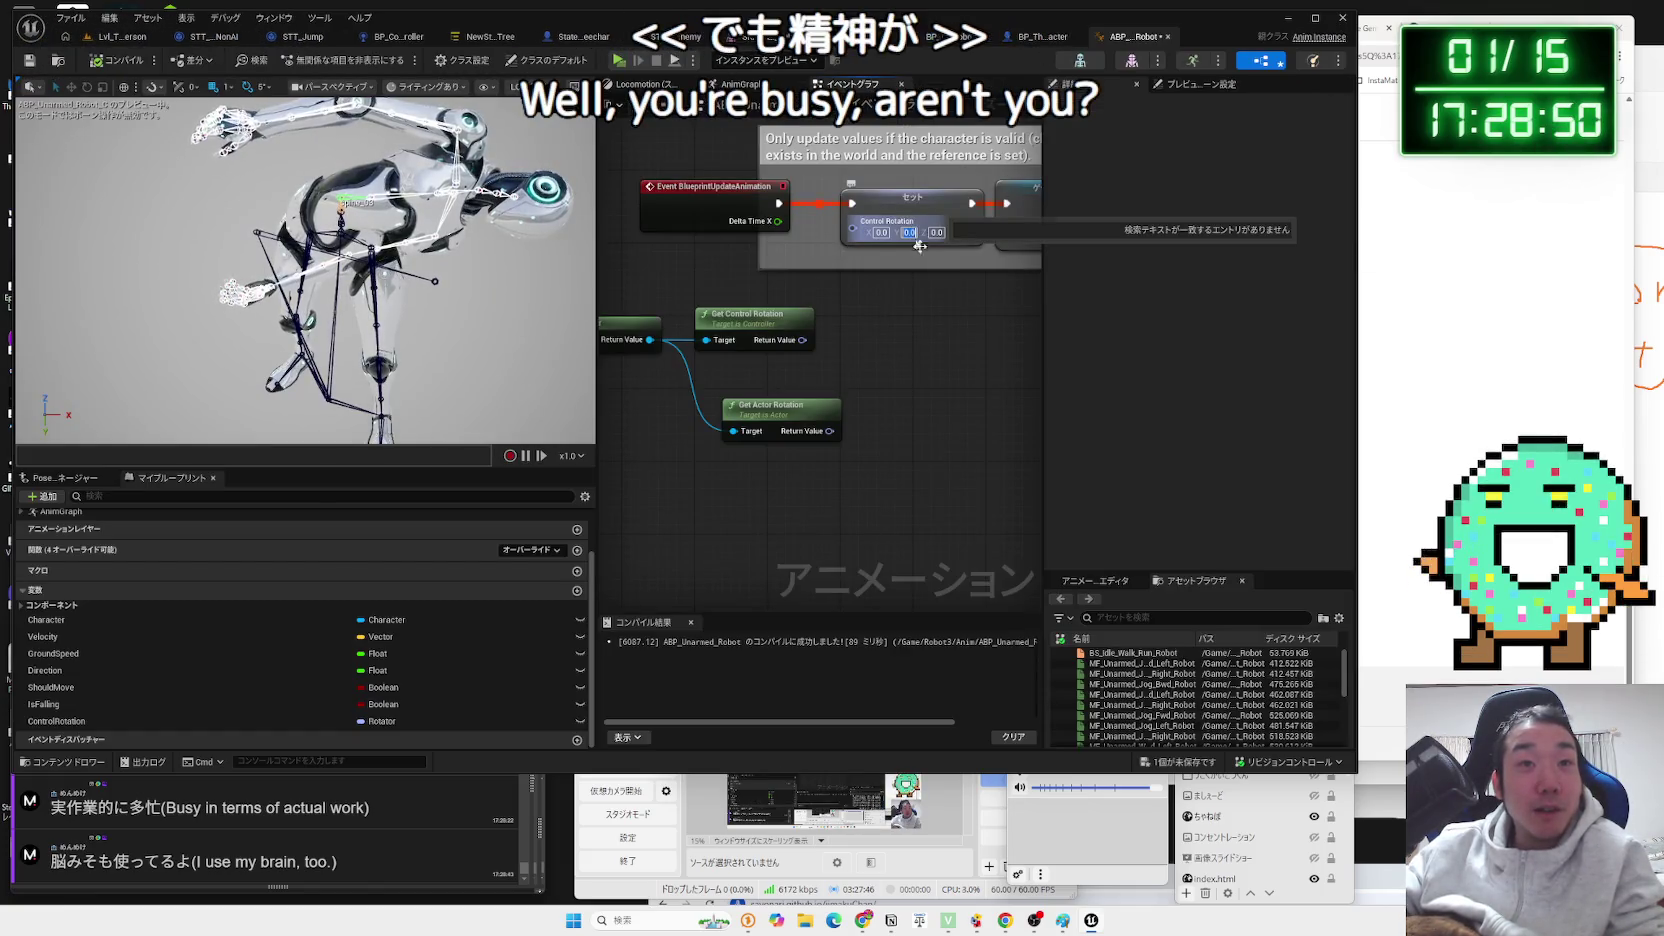
type("90")
key("Return")
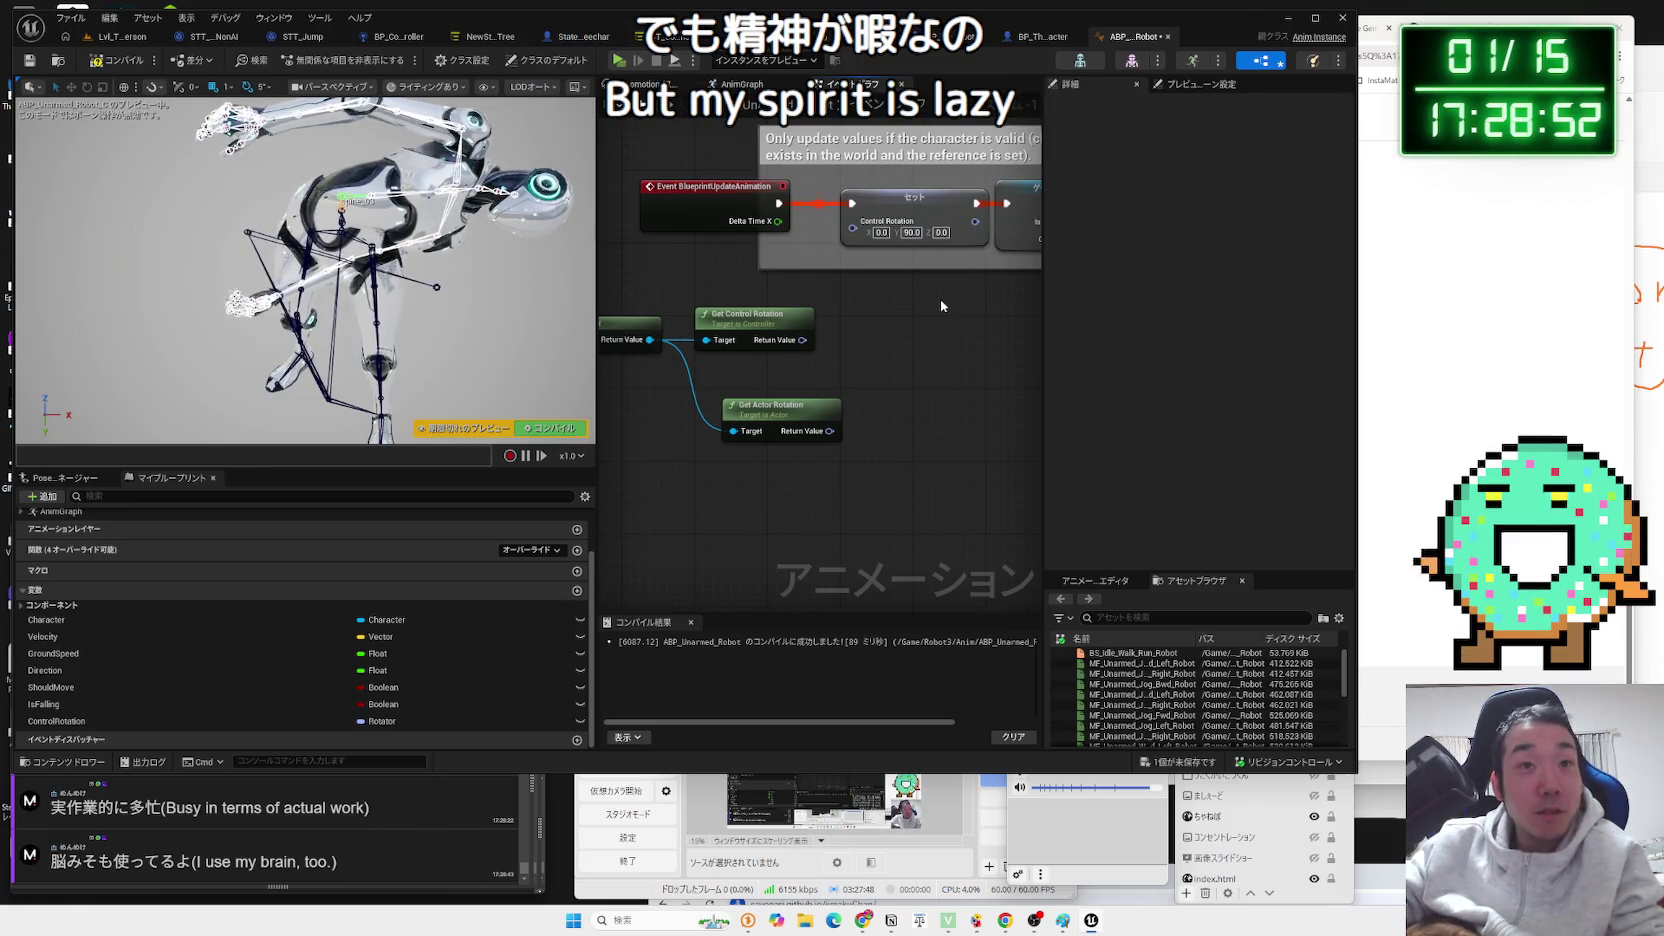
Play-test the level with the fixed 90 Y rotation, then view the robot from the side.
left_click(148, 40)
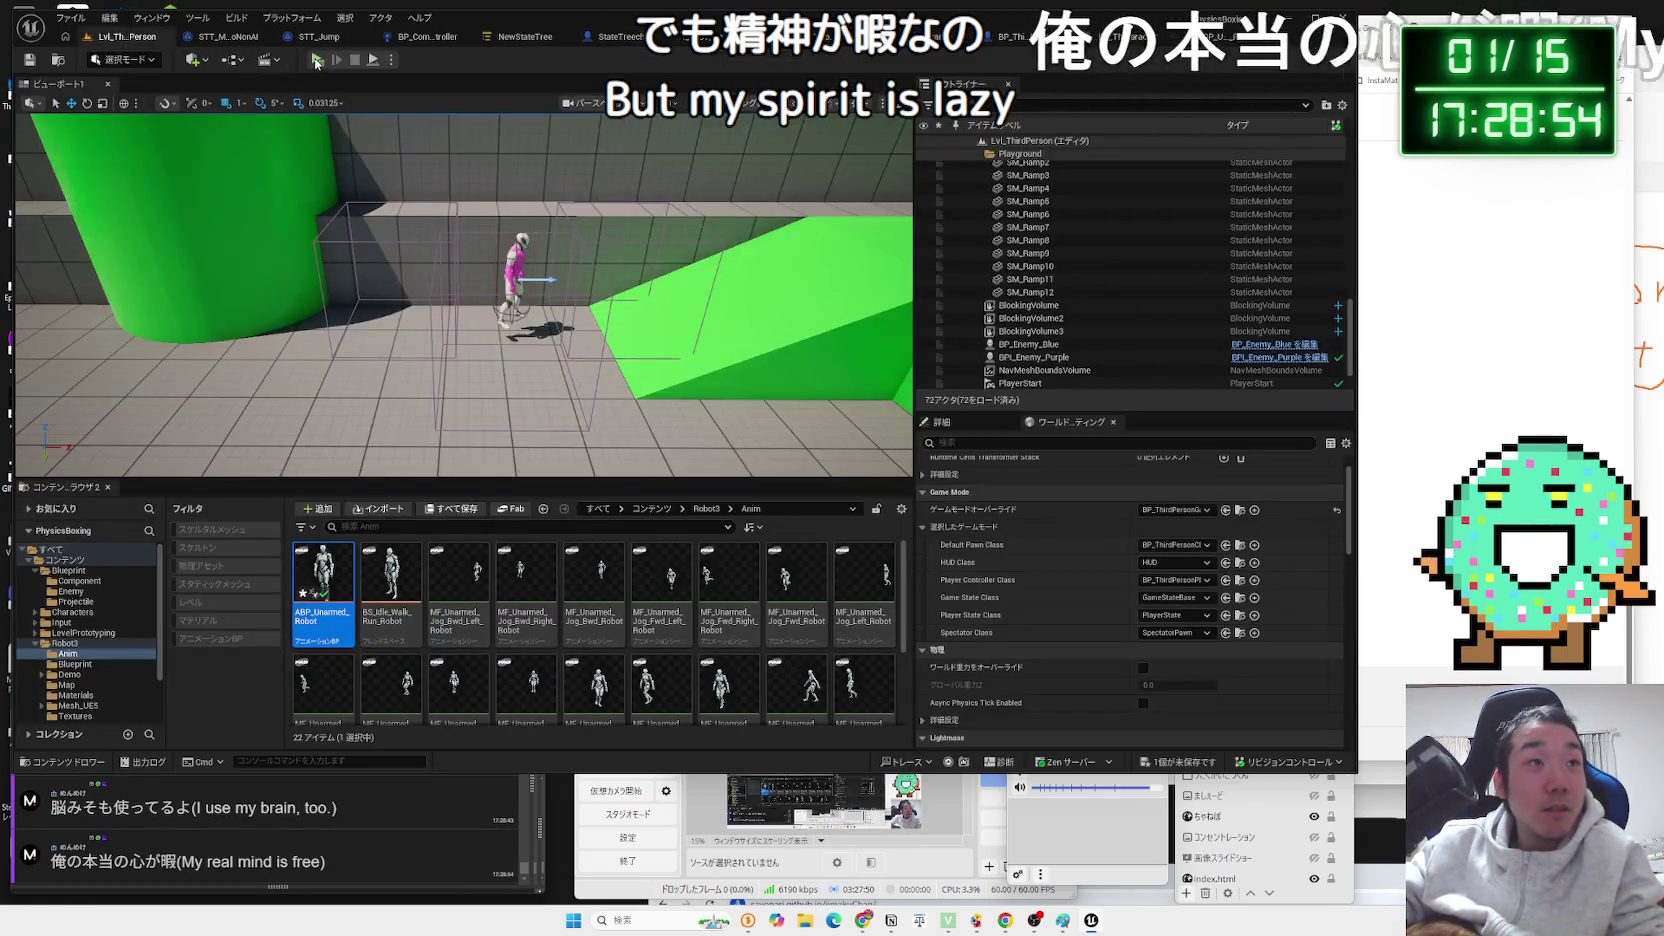
key("alt+p")
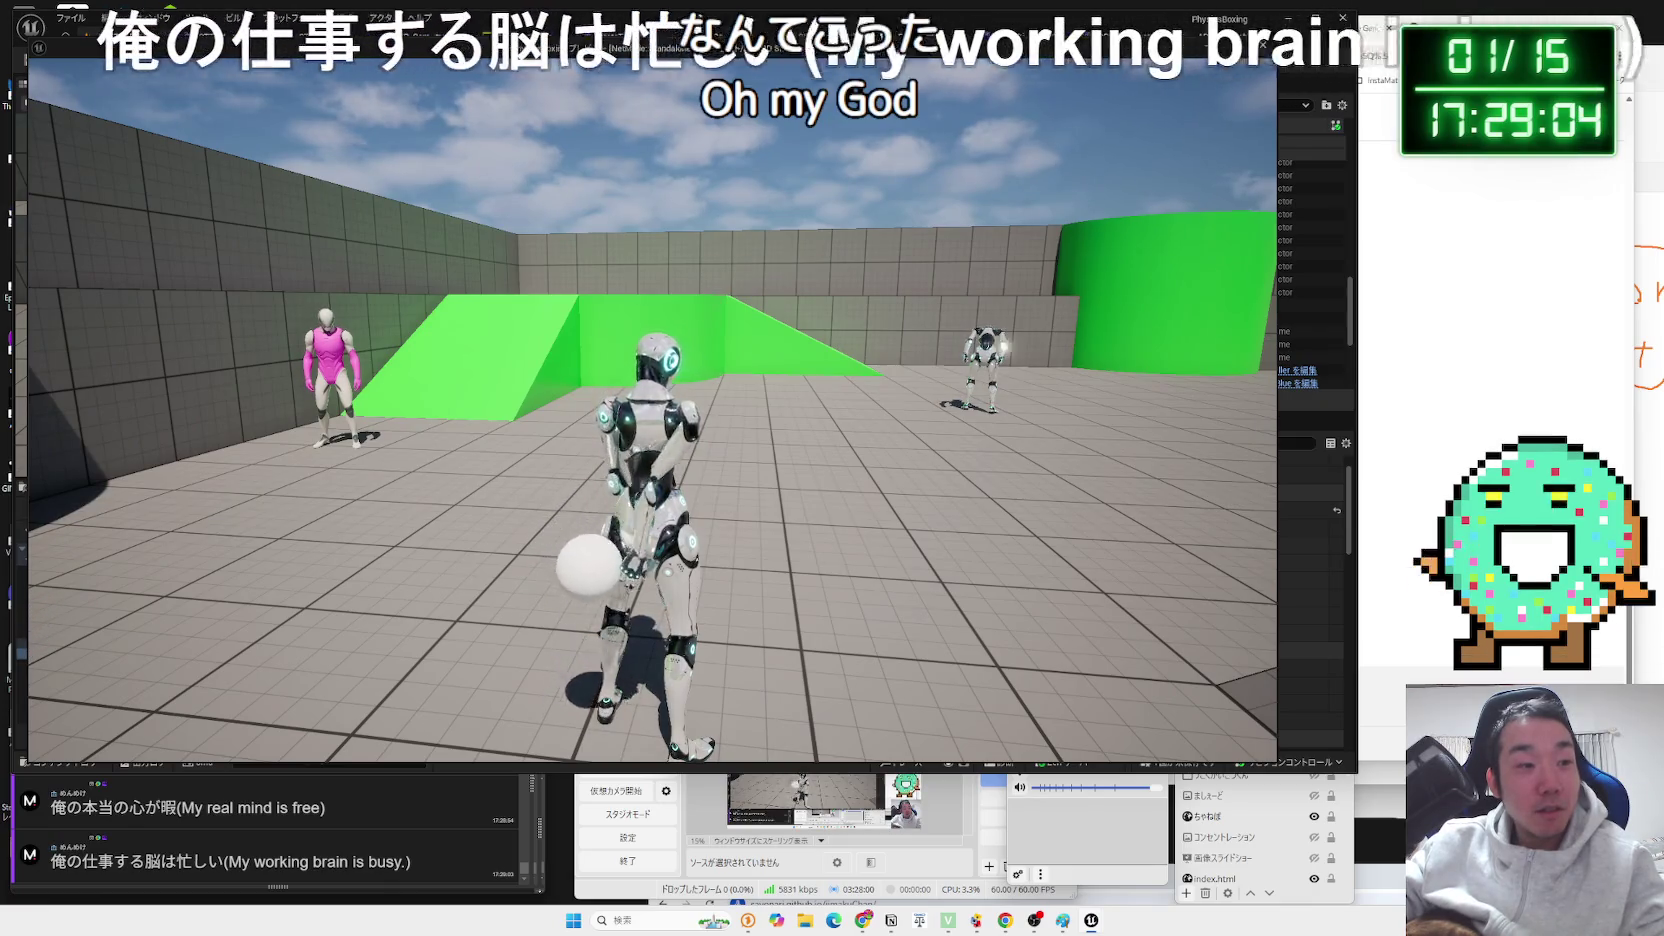
key("Escape")
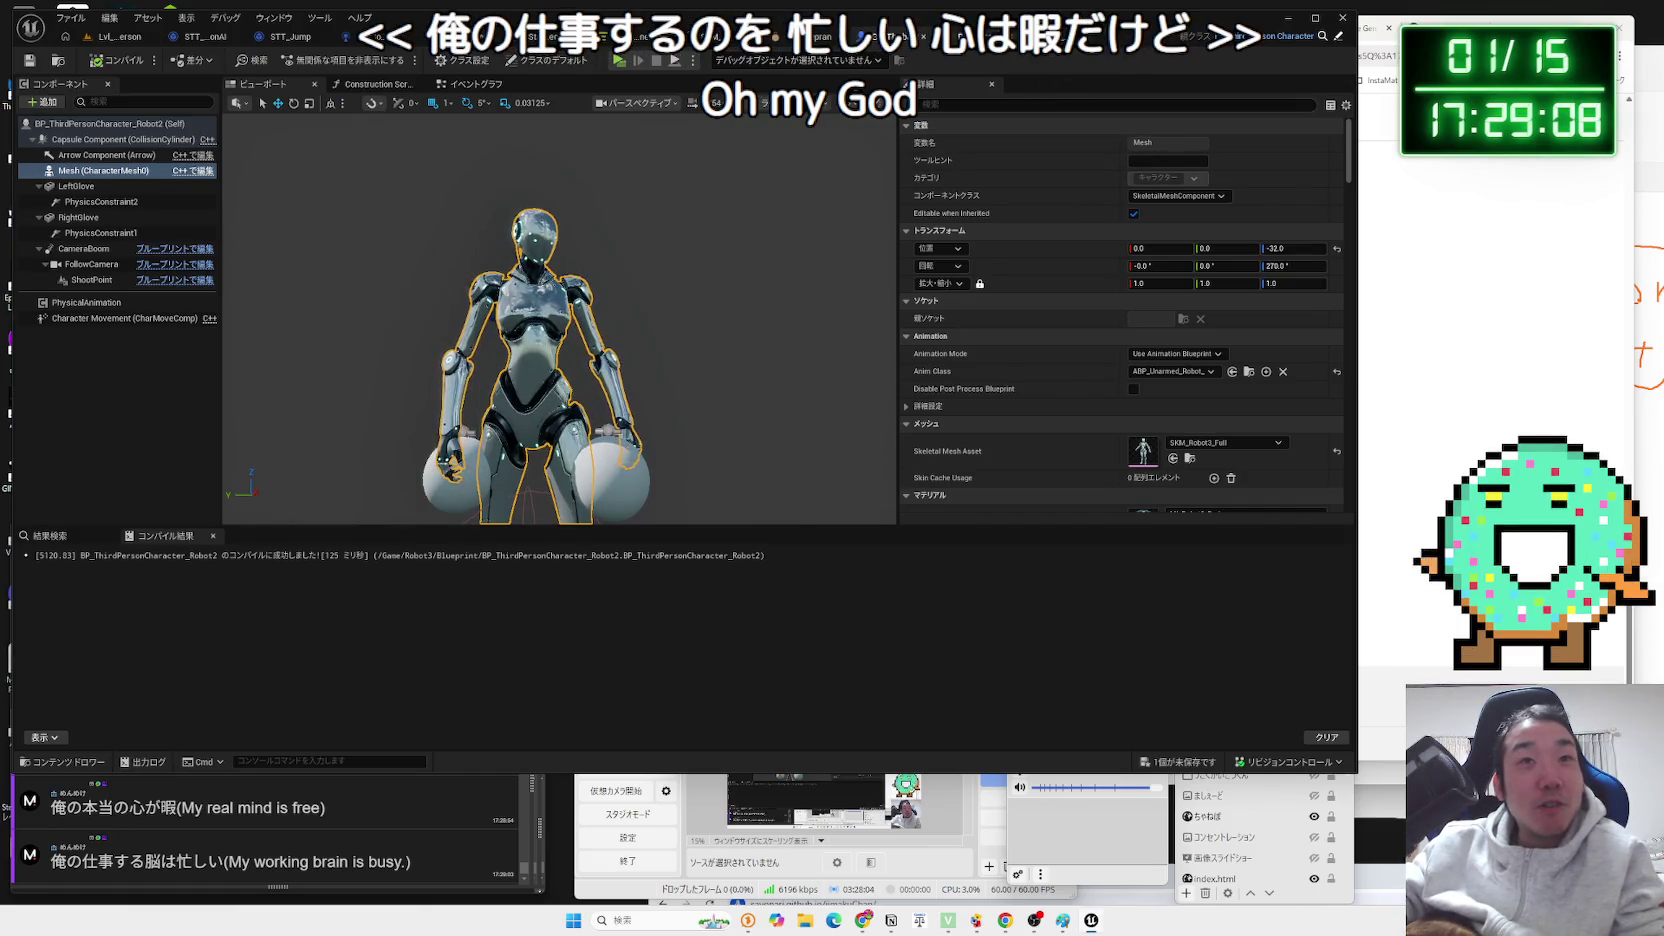
left_click_drag(787, 181, 620, 185)
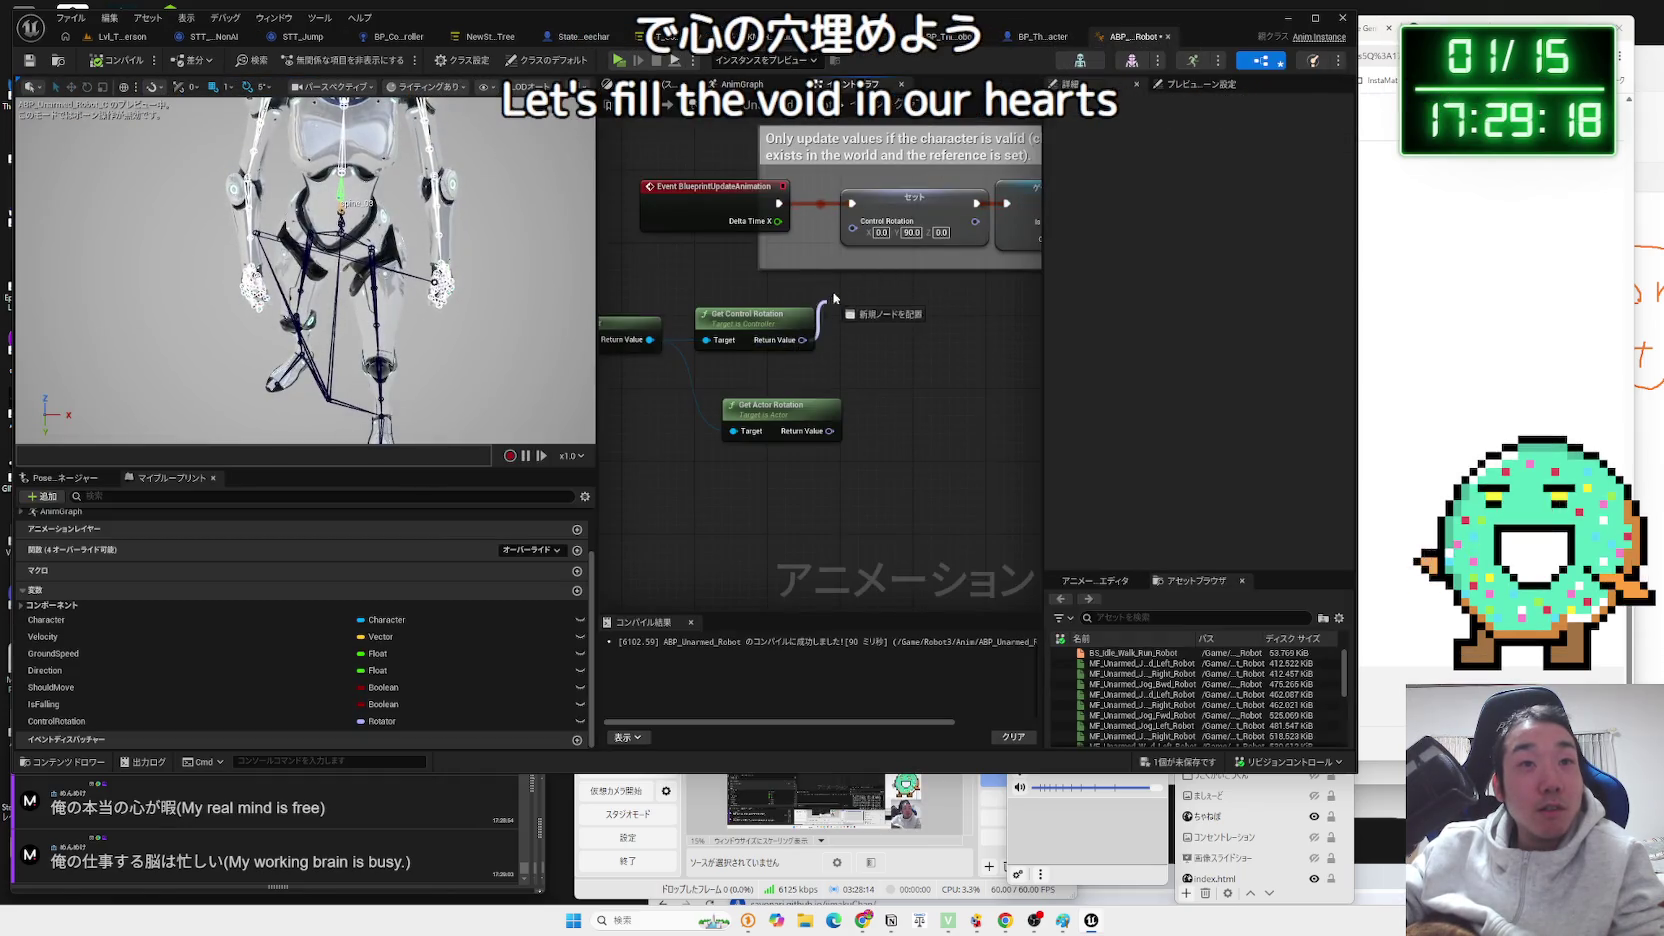
Route Get Control Rotation through a new Delta (Rotator) node into Set Control Rotation.
left_click_drag(852, 236, 852, 239)
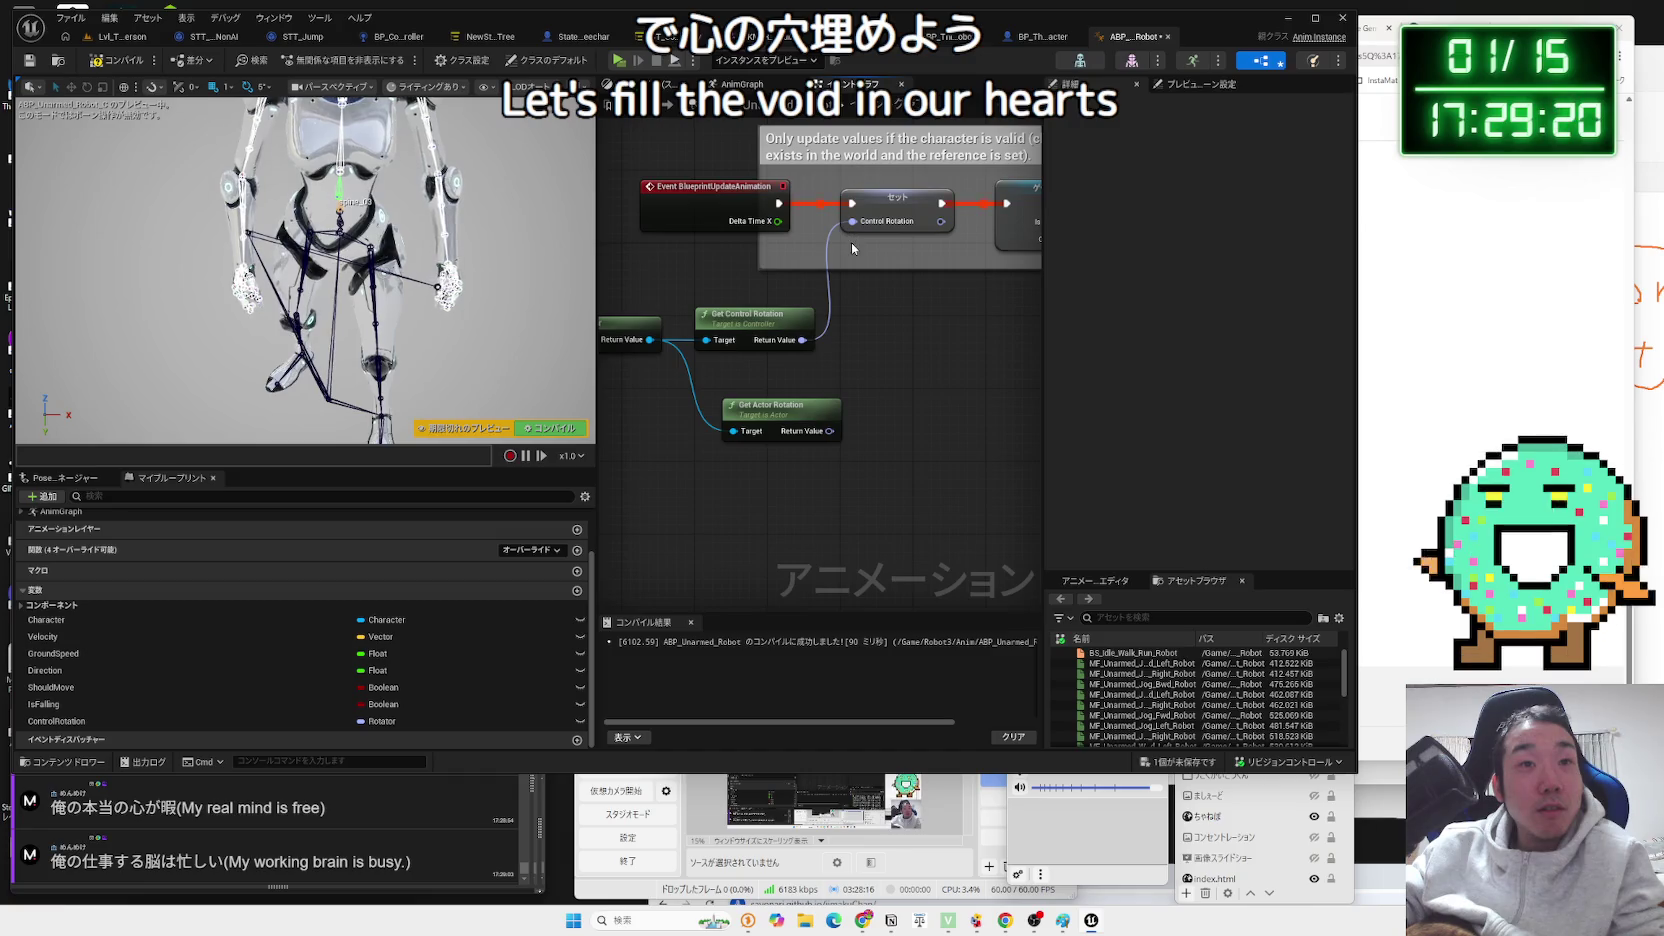
mouse_move(798, 346)
left_click_drag(880, 352, 880, 352)
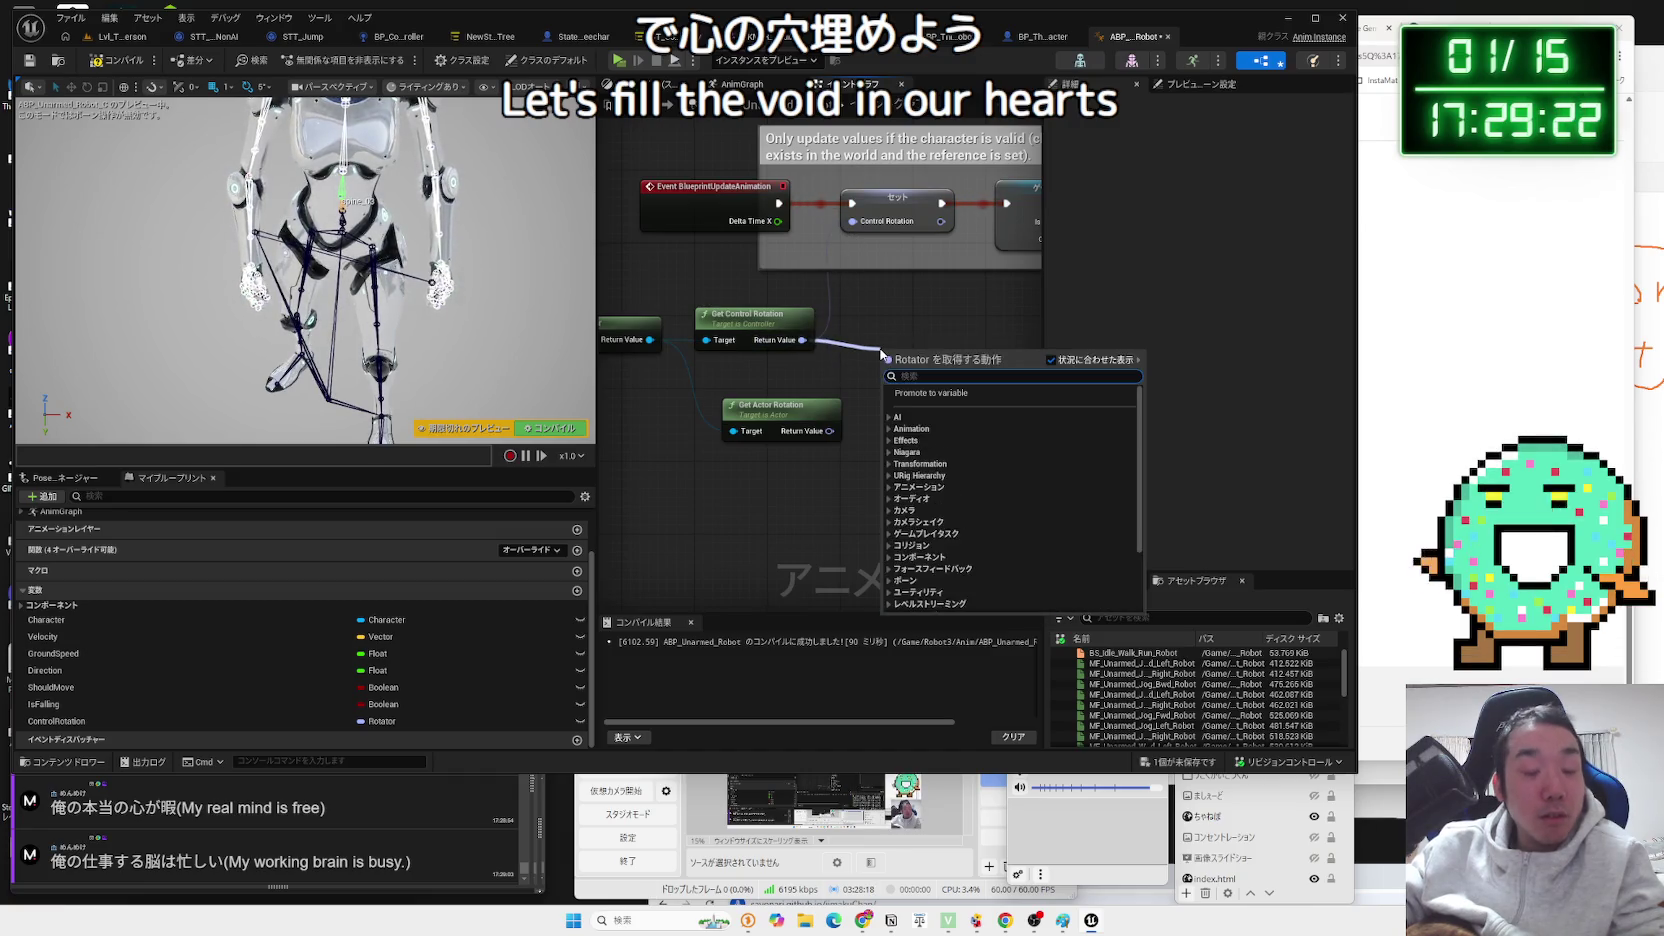
type("del")
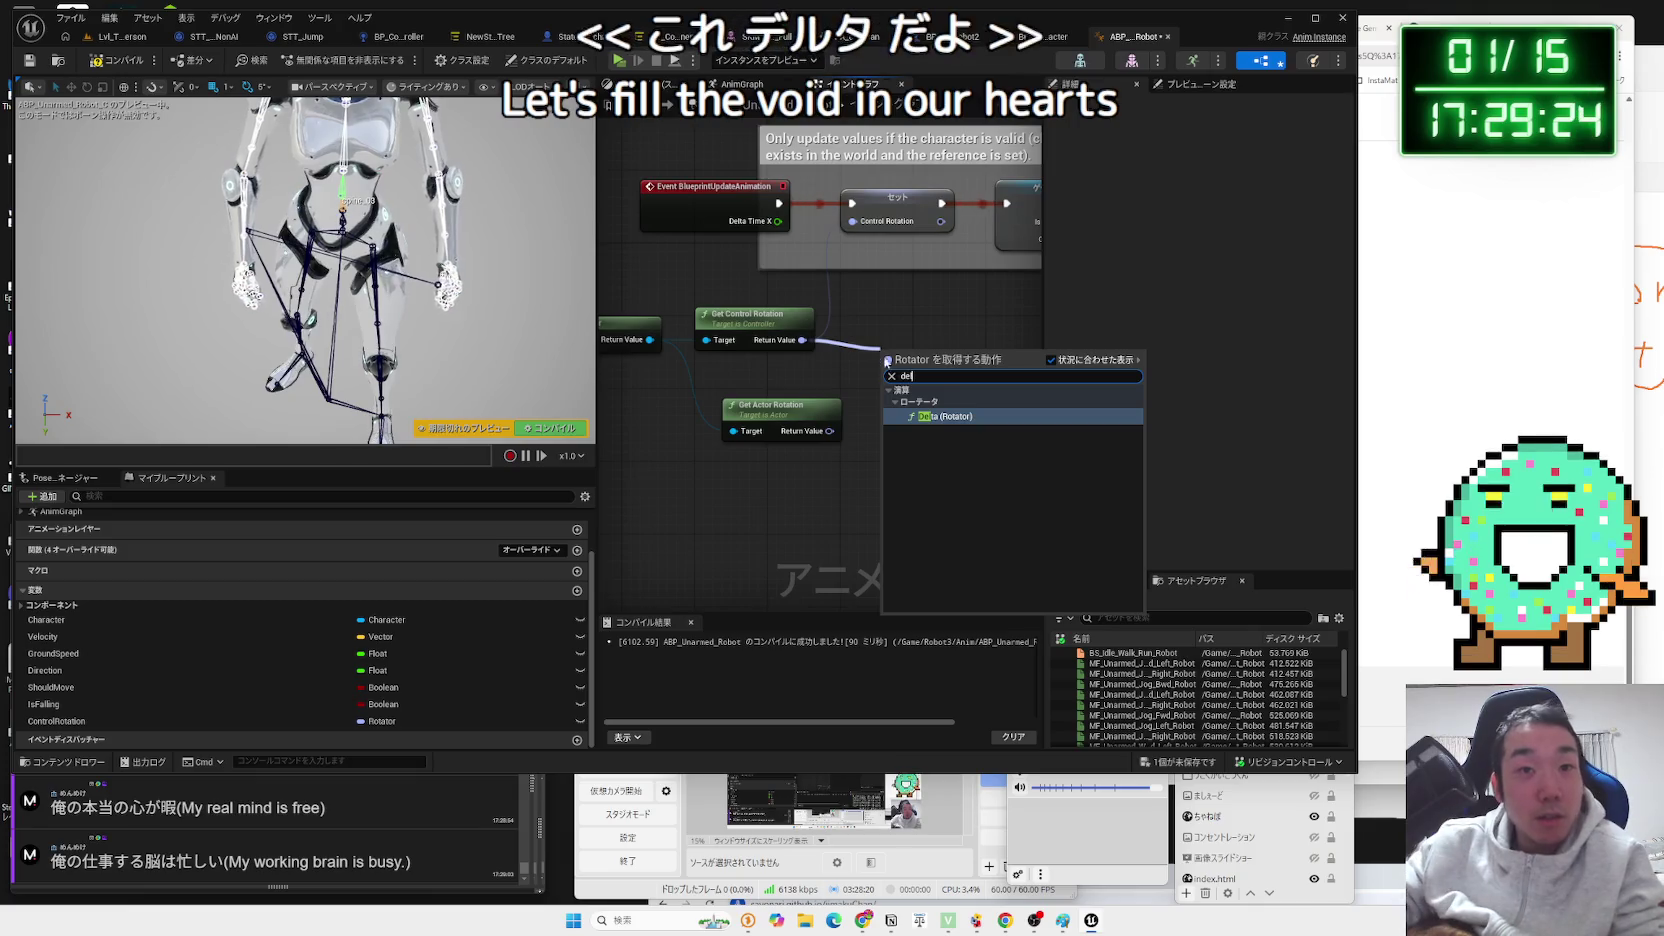
left_click(935, 419)
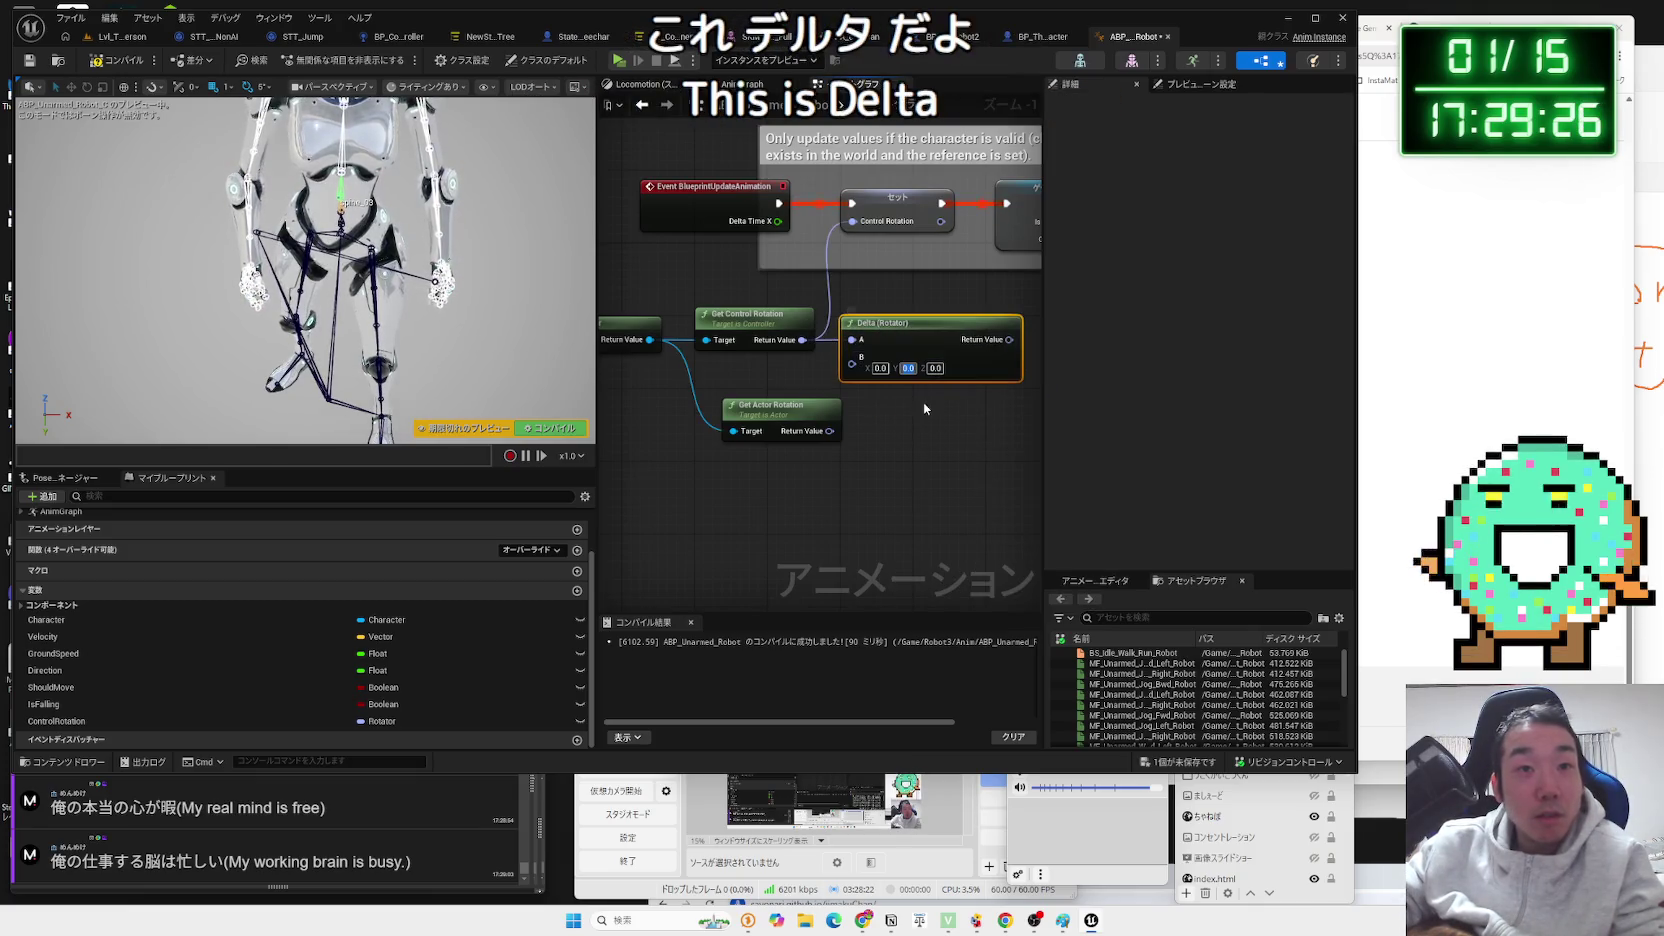
Set the Delta B Y offset to -90, recompile, and start a play test.
type("90")
key("Return")
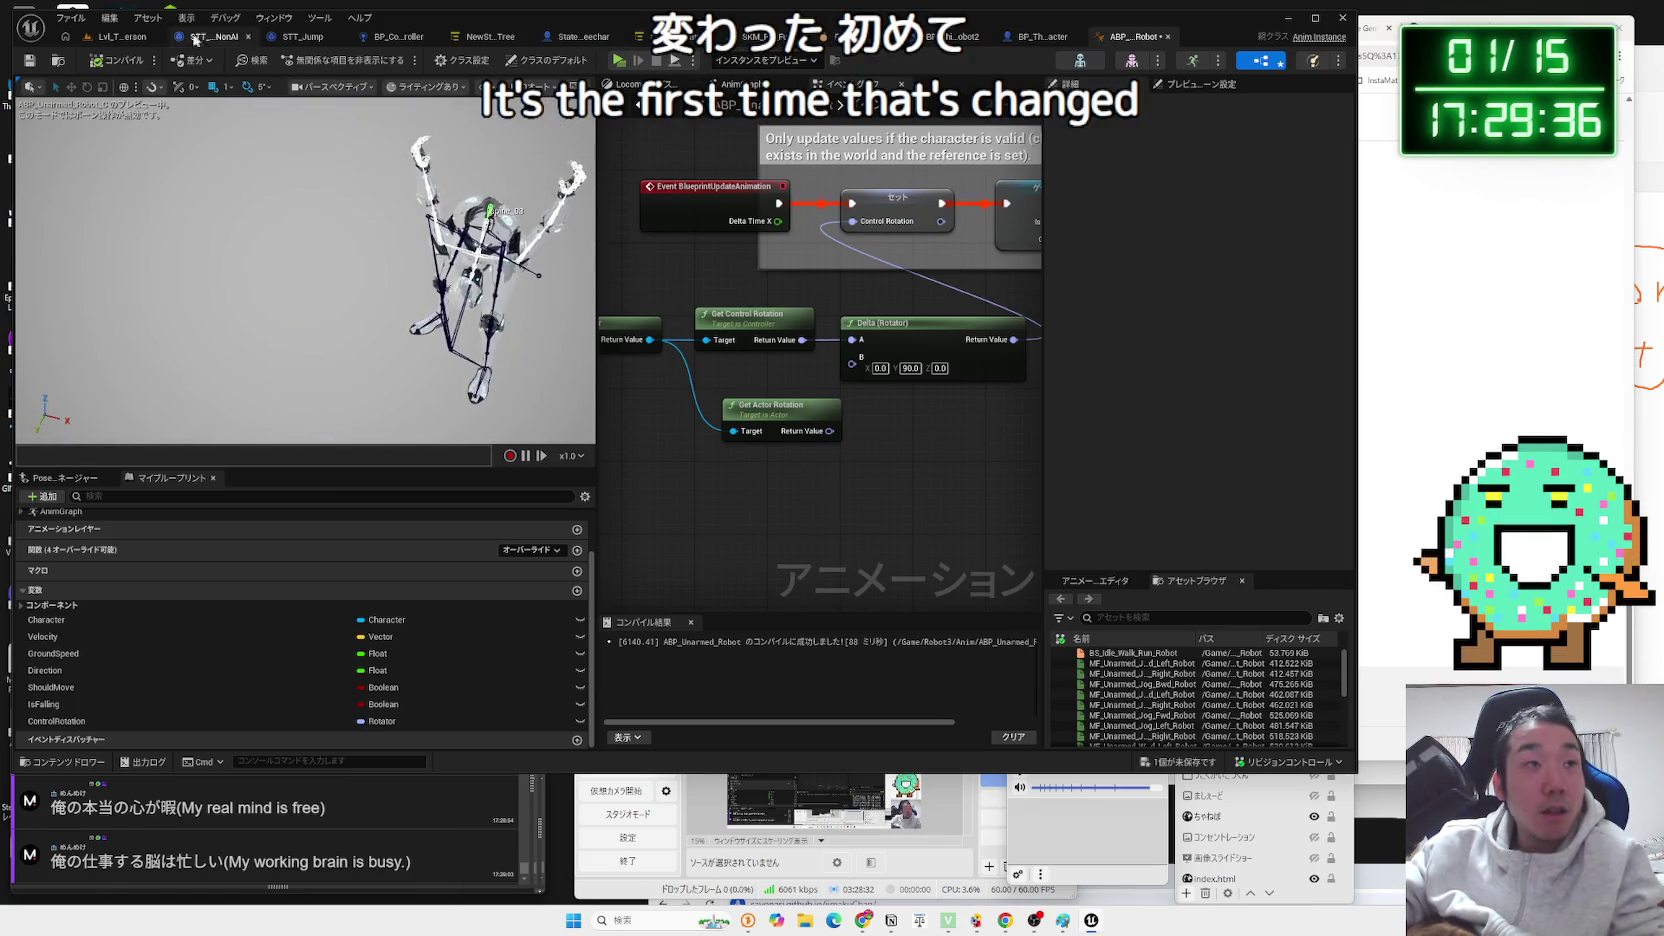
type("0")
key("Return")
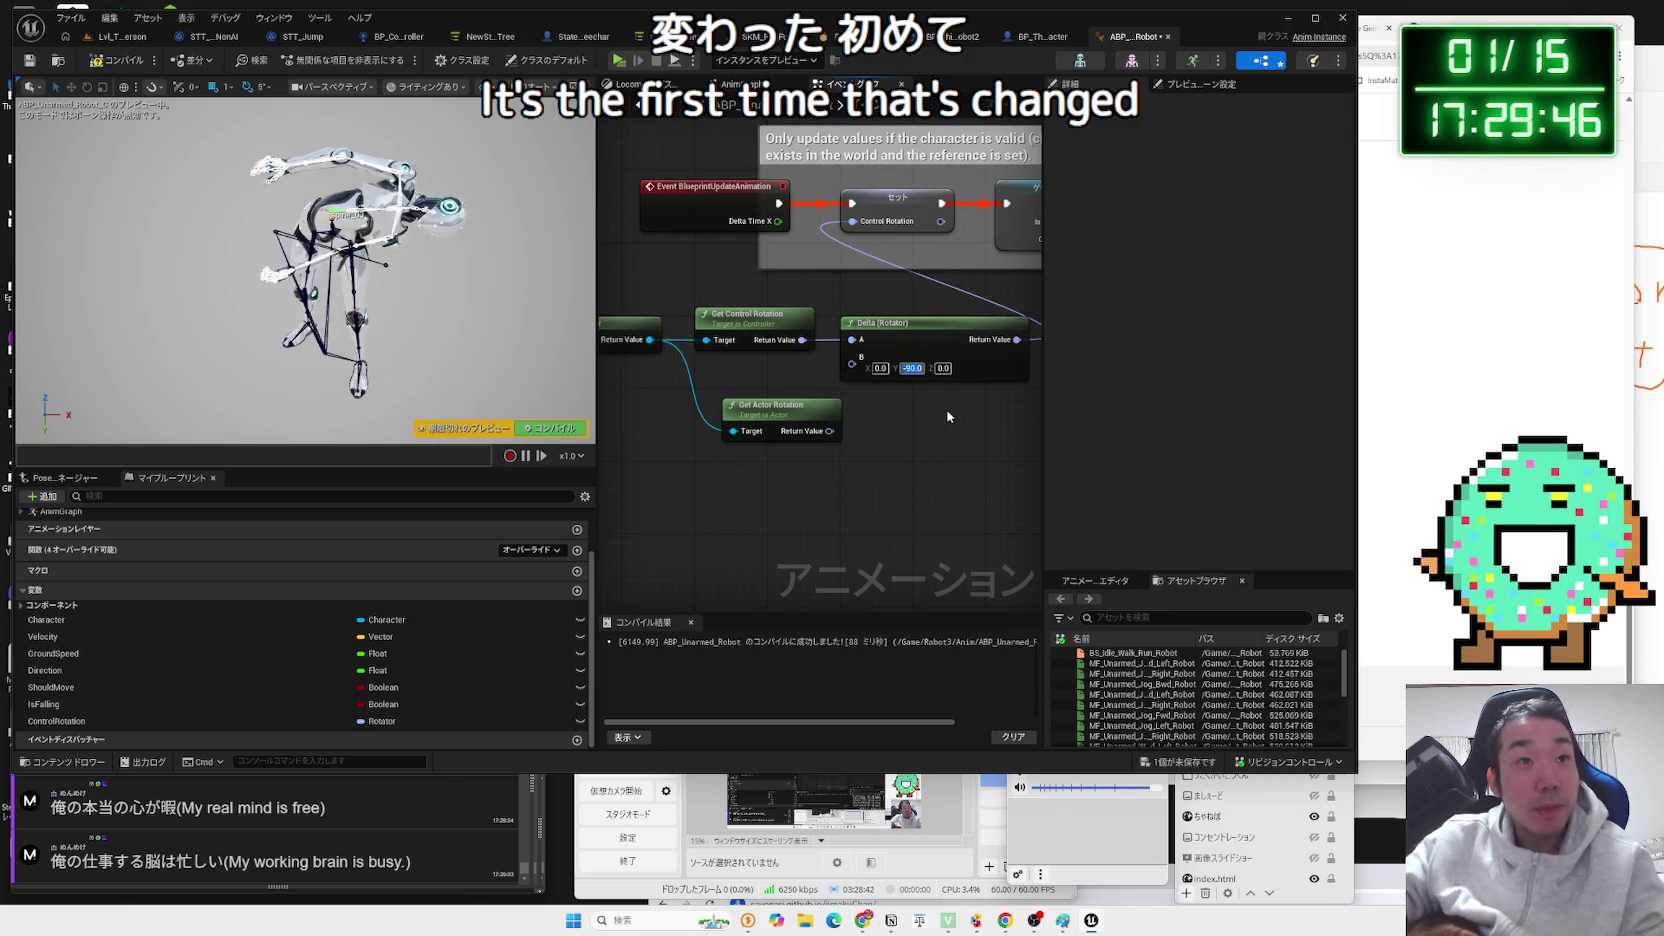
left_click(115, 61)
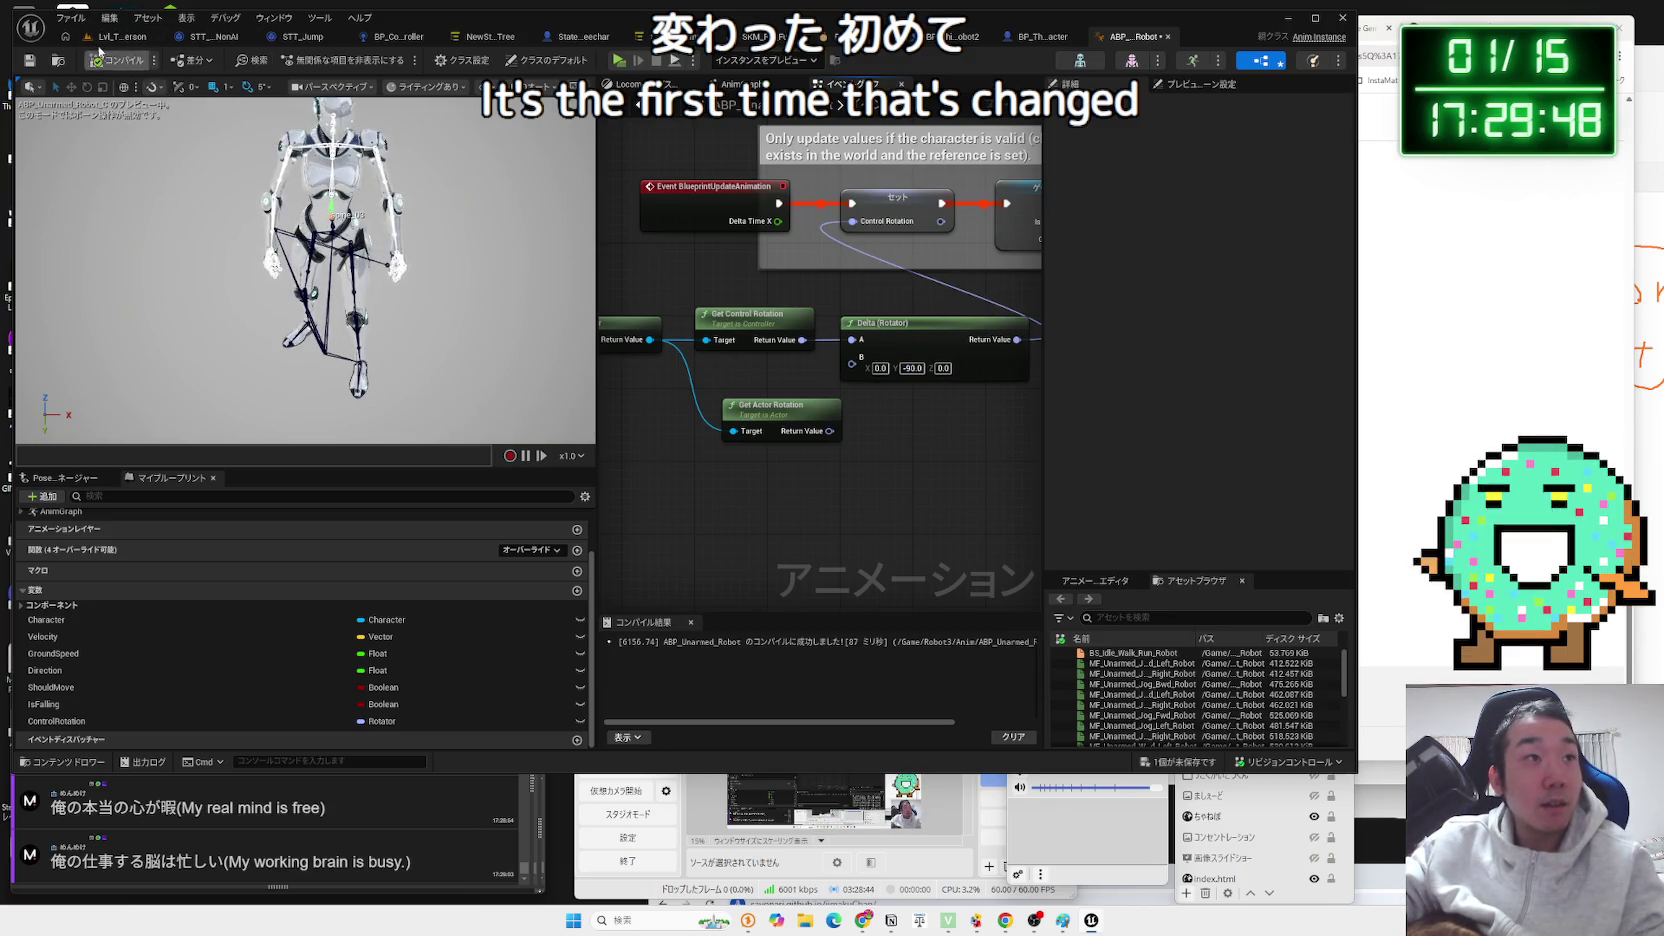
left_click(120, 36)
key("alt+p")
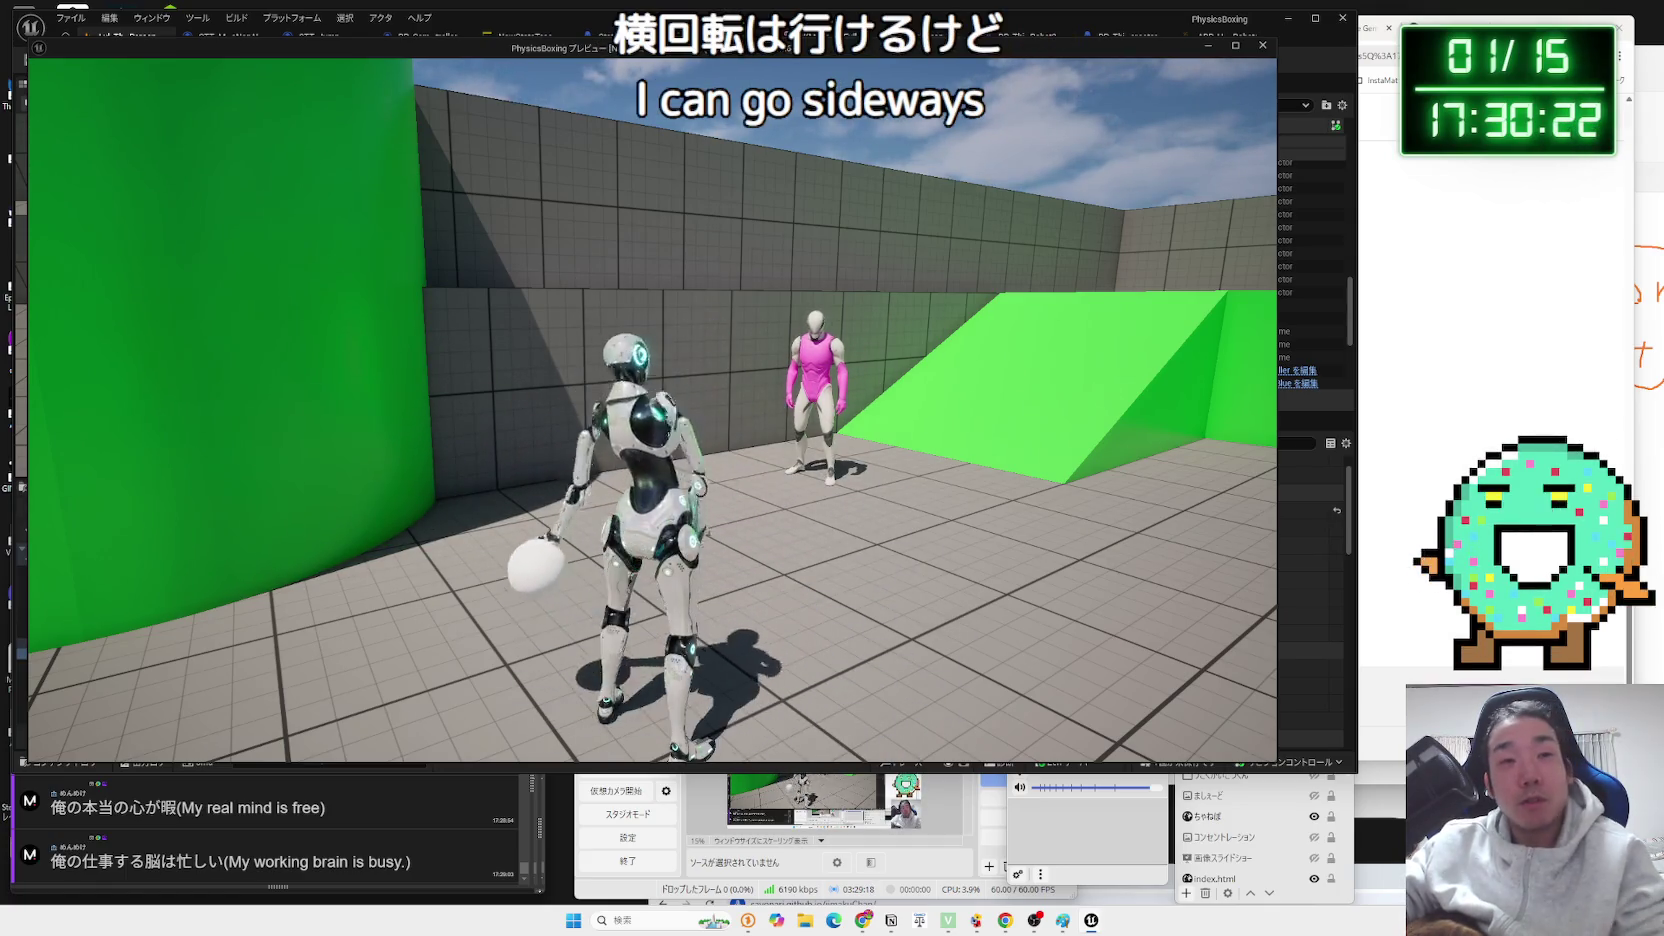
Stop the test, inspect BP_ThirdPersonCharacter's Aim function, then go back to Lvl_ThirdPerson.
key("Escape")
left_click(1092, 38)
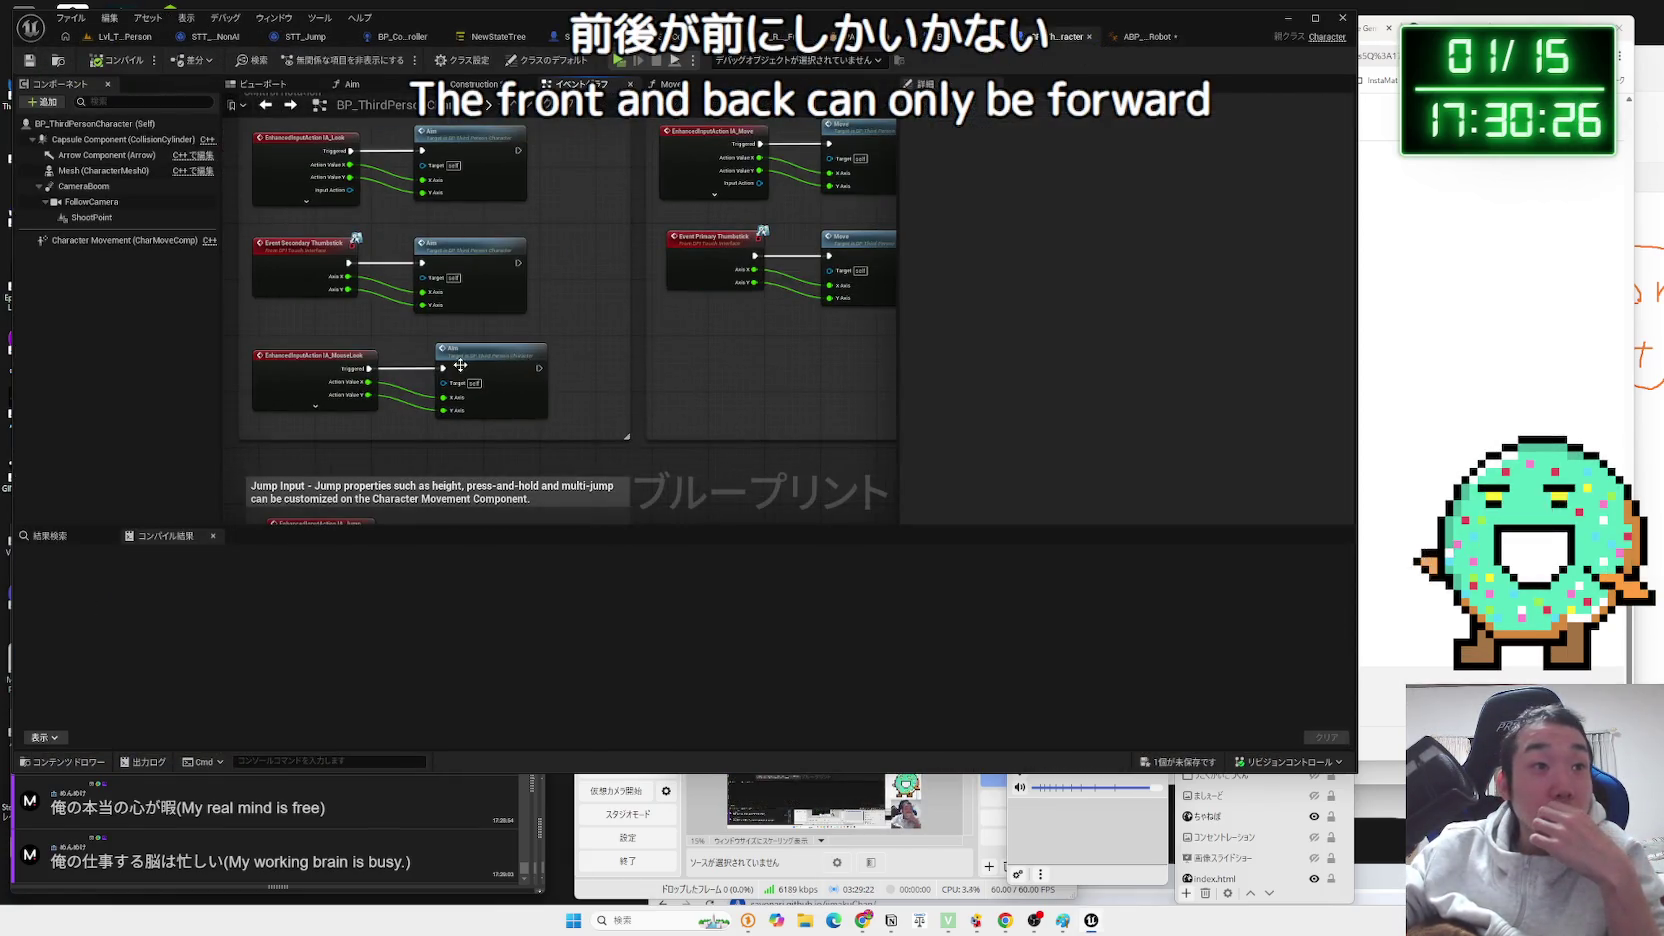
double_click(460, 365)
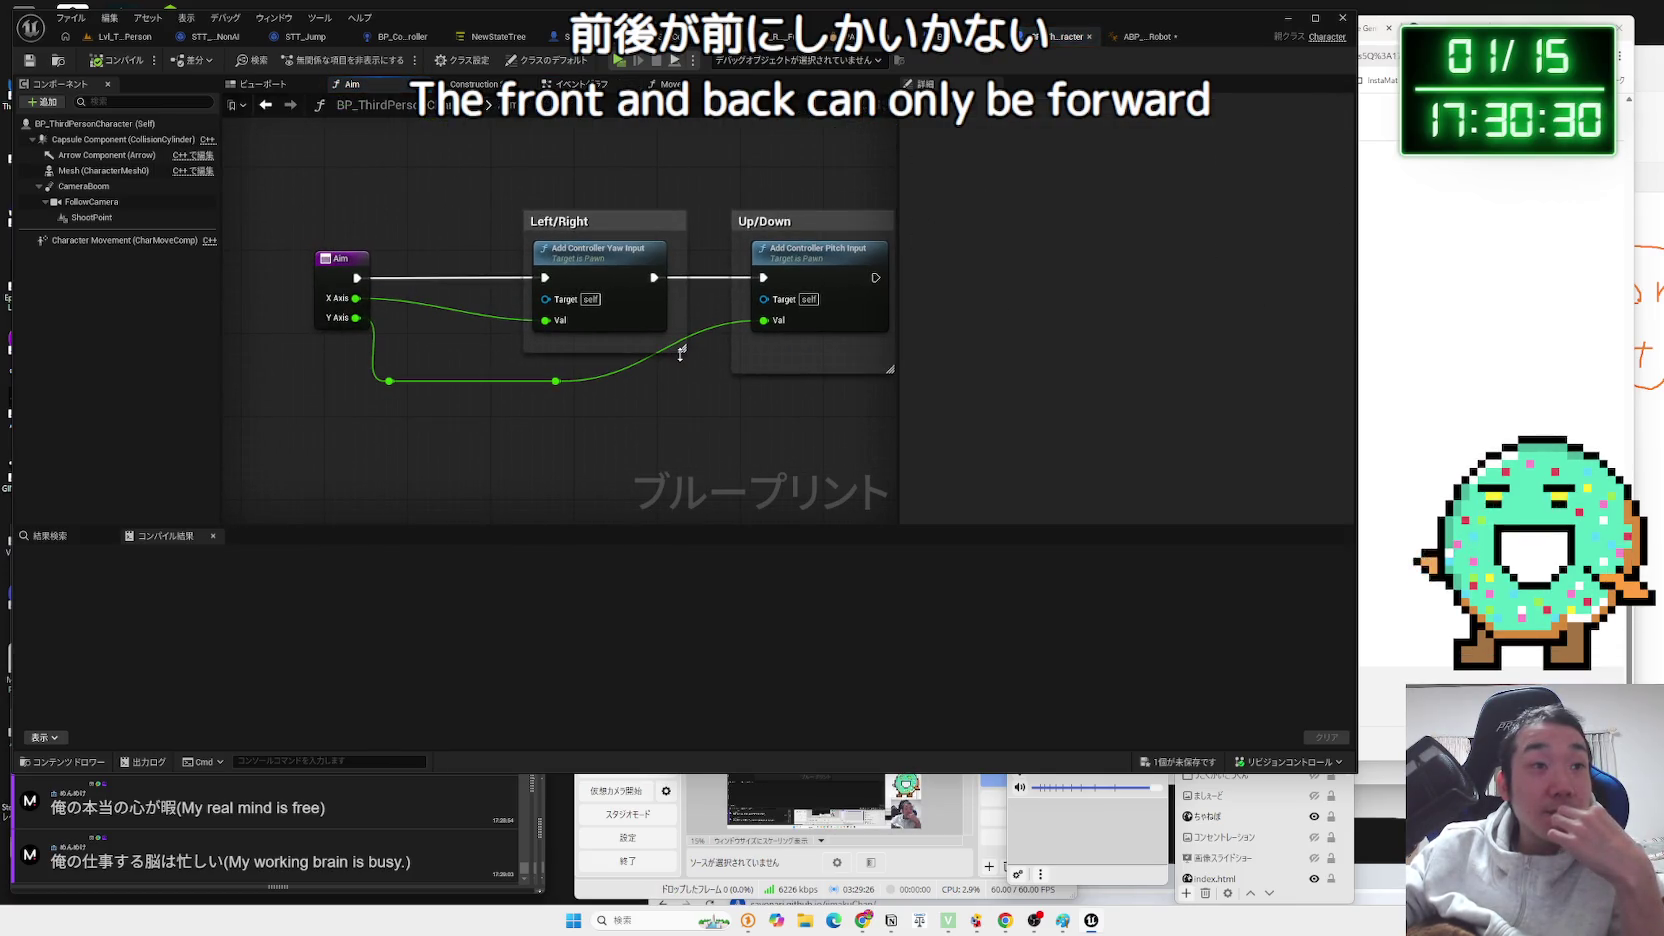
left_click(1140, 42)
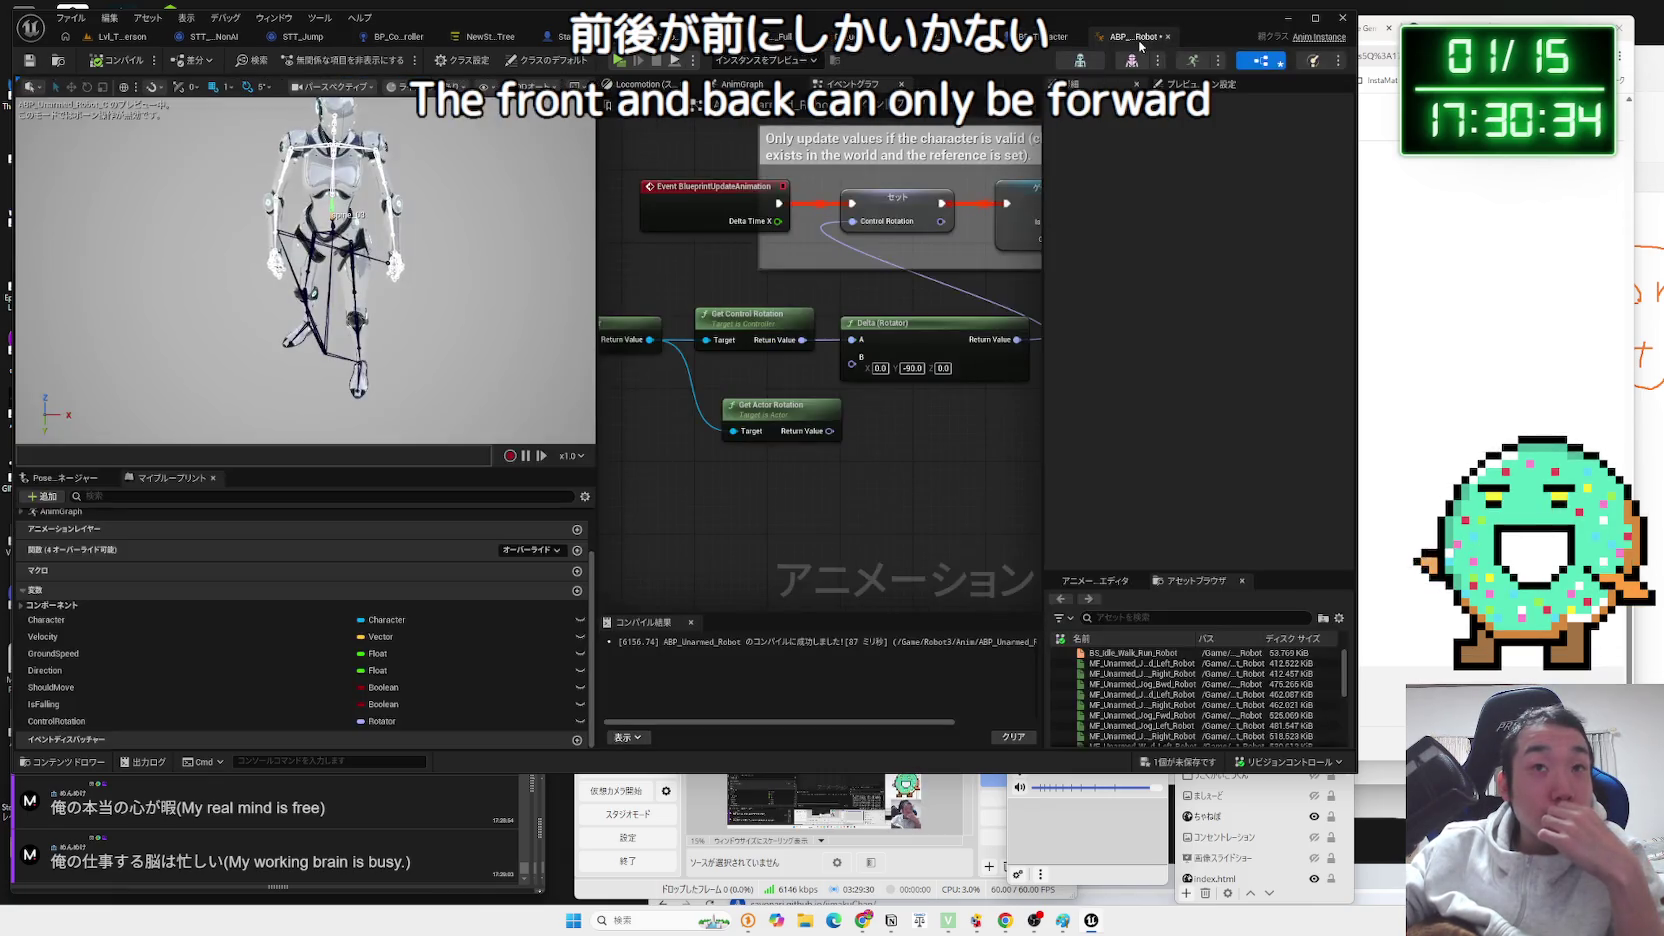
scroll(886, 418, "up", 1)
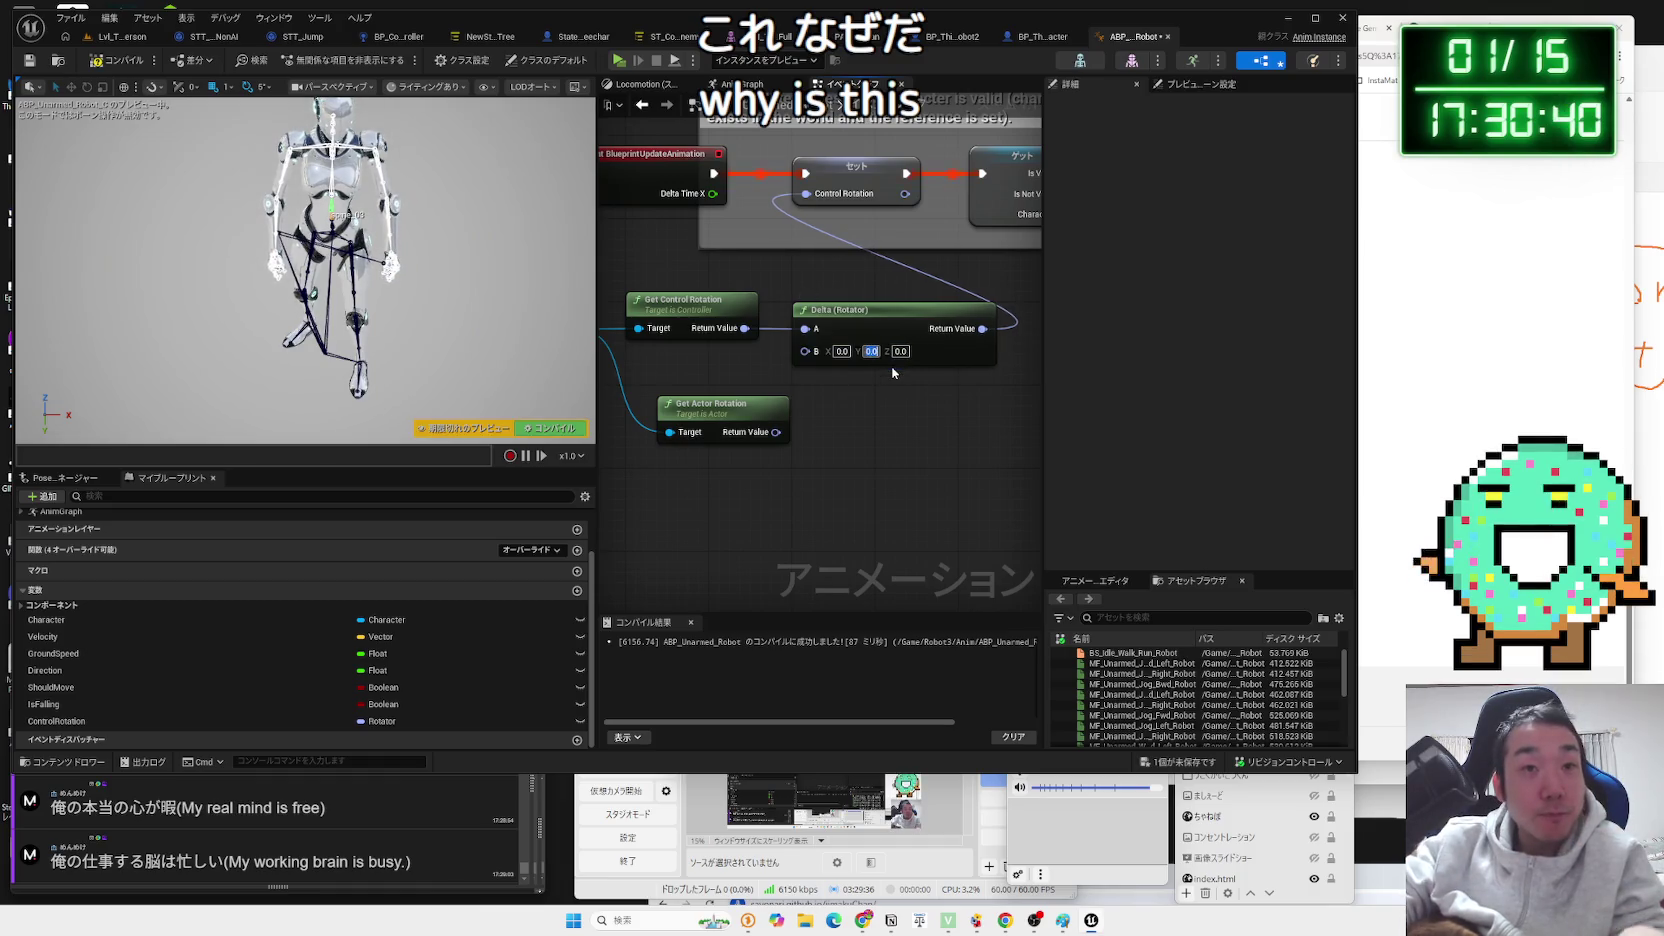
left_click(122, 36)
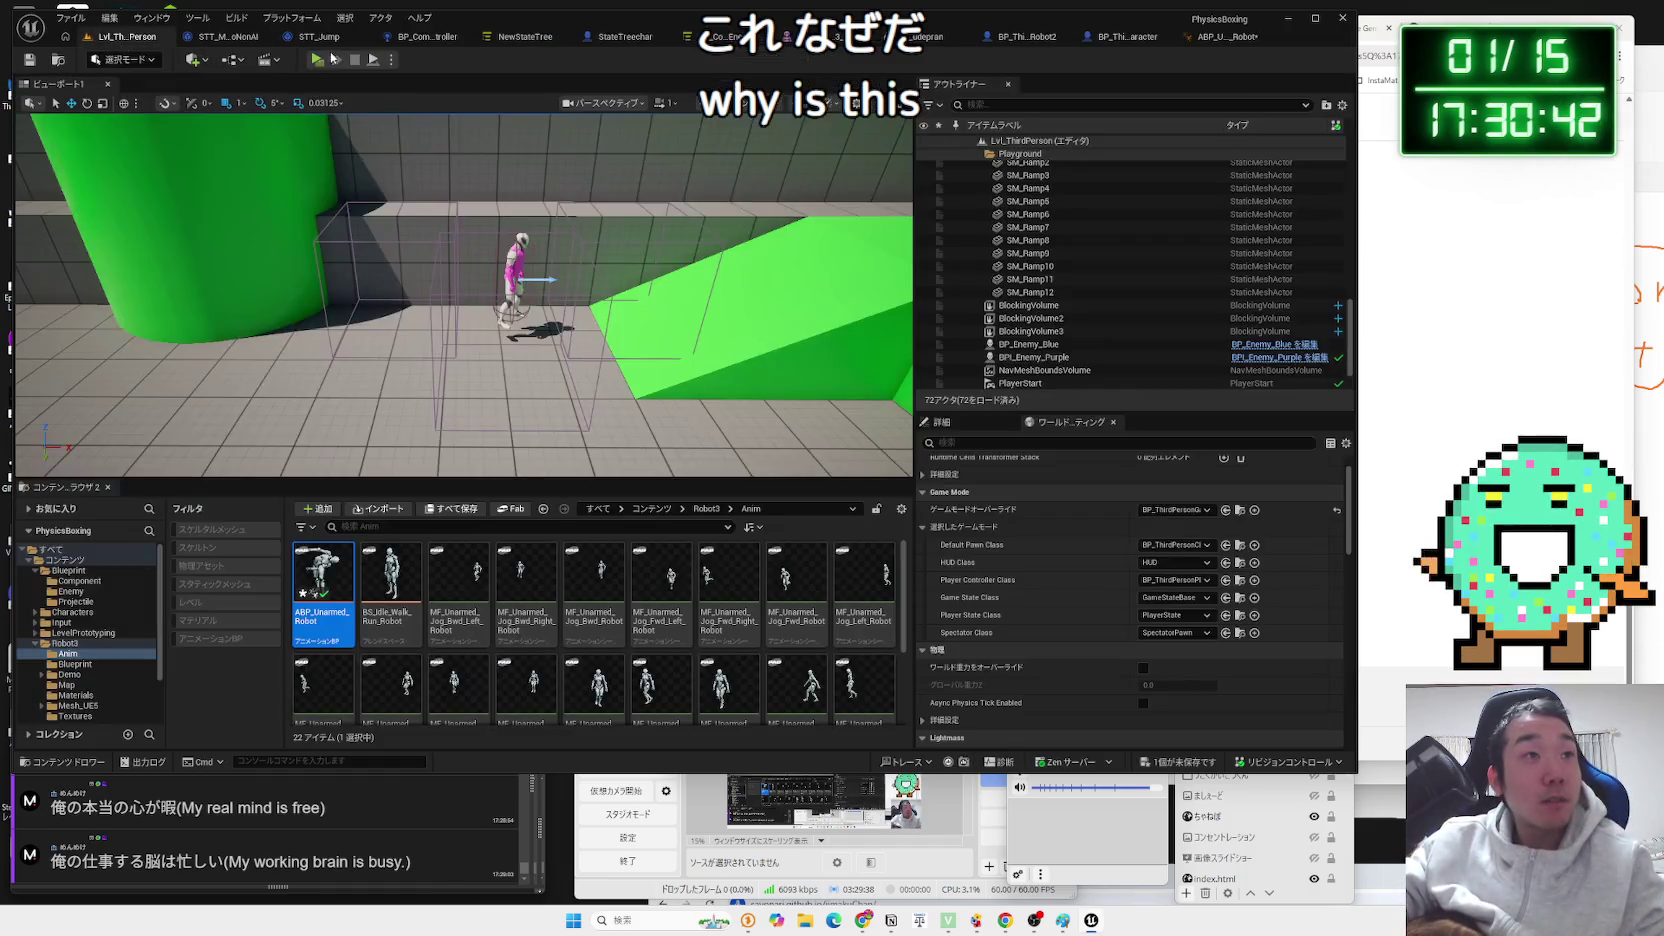
Play-test again, then set Delta B Y to 90, recompile, and save the blueprint.
key("alt+p")
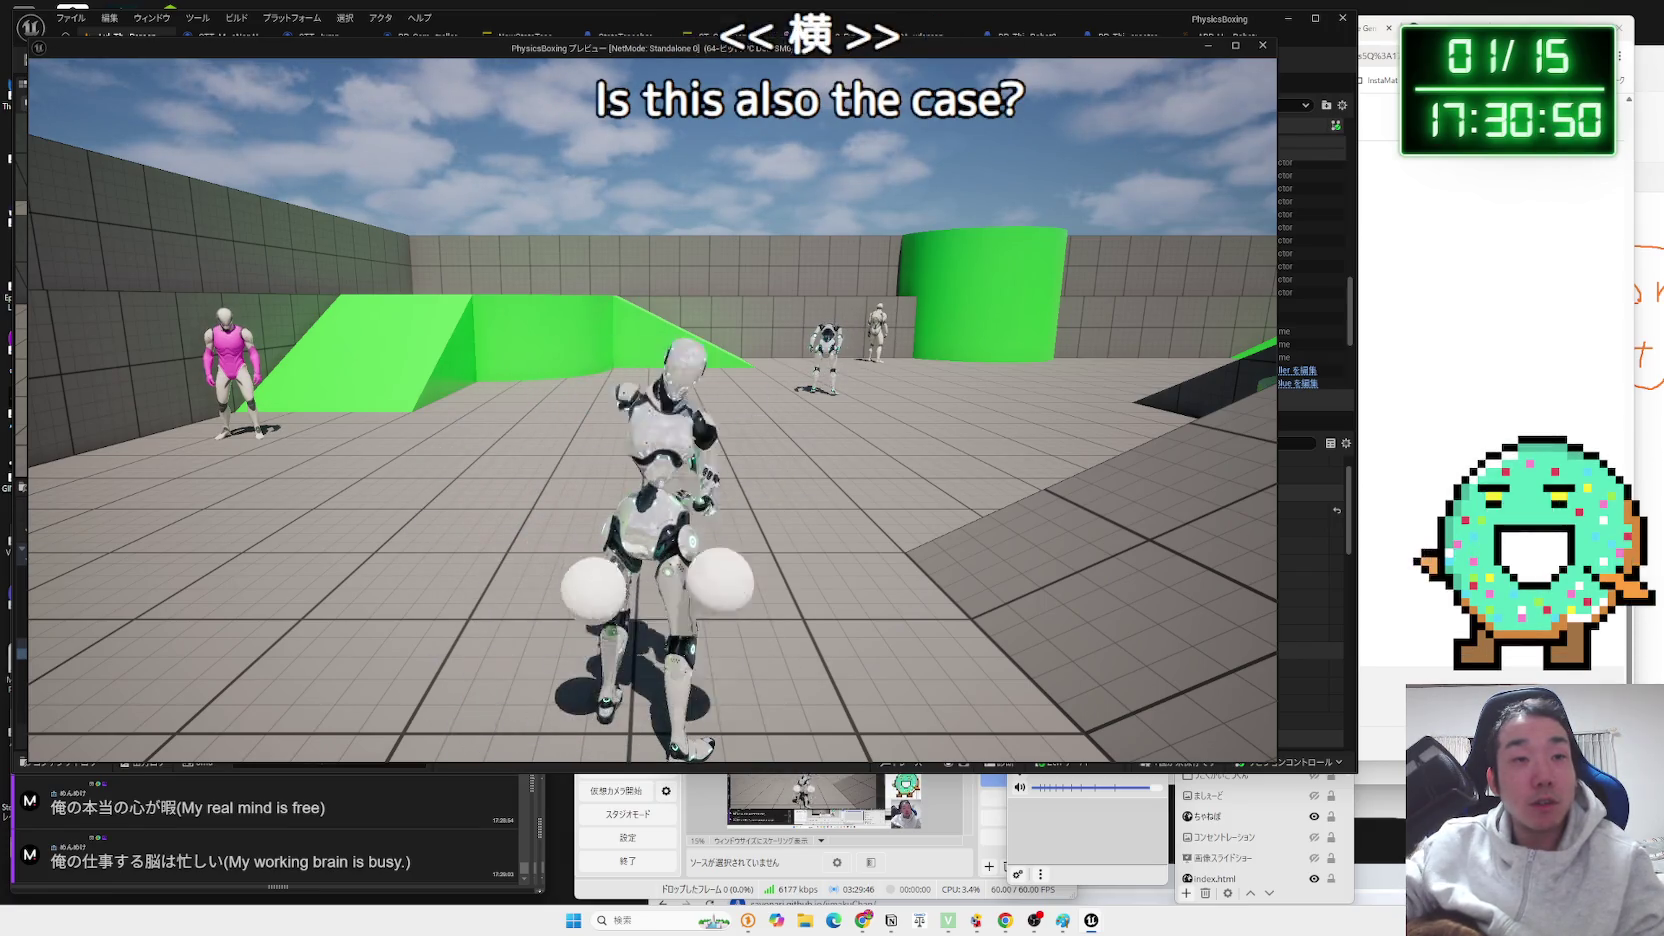
key("Escape")
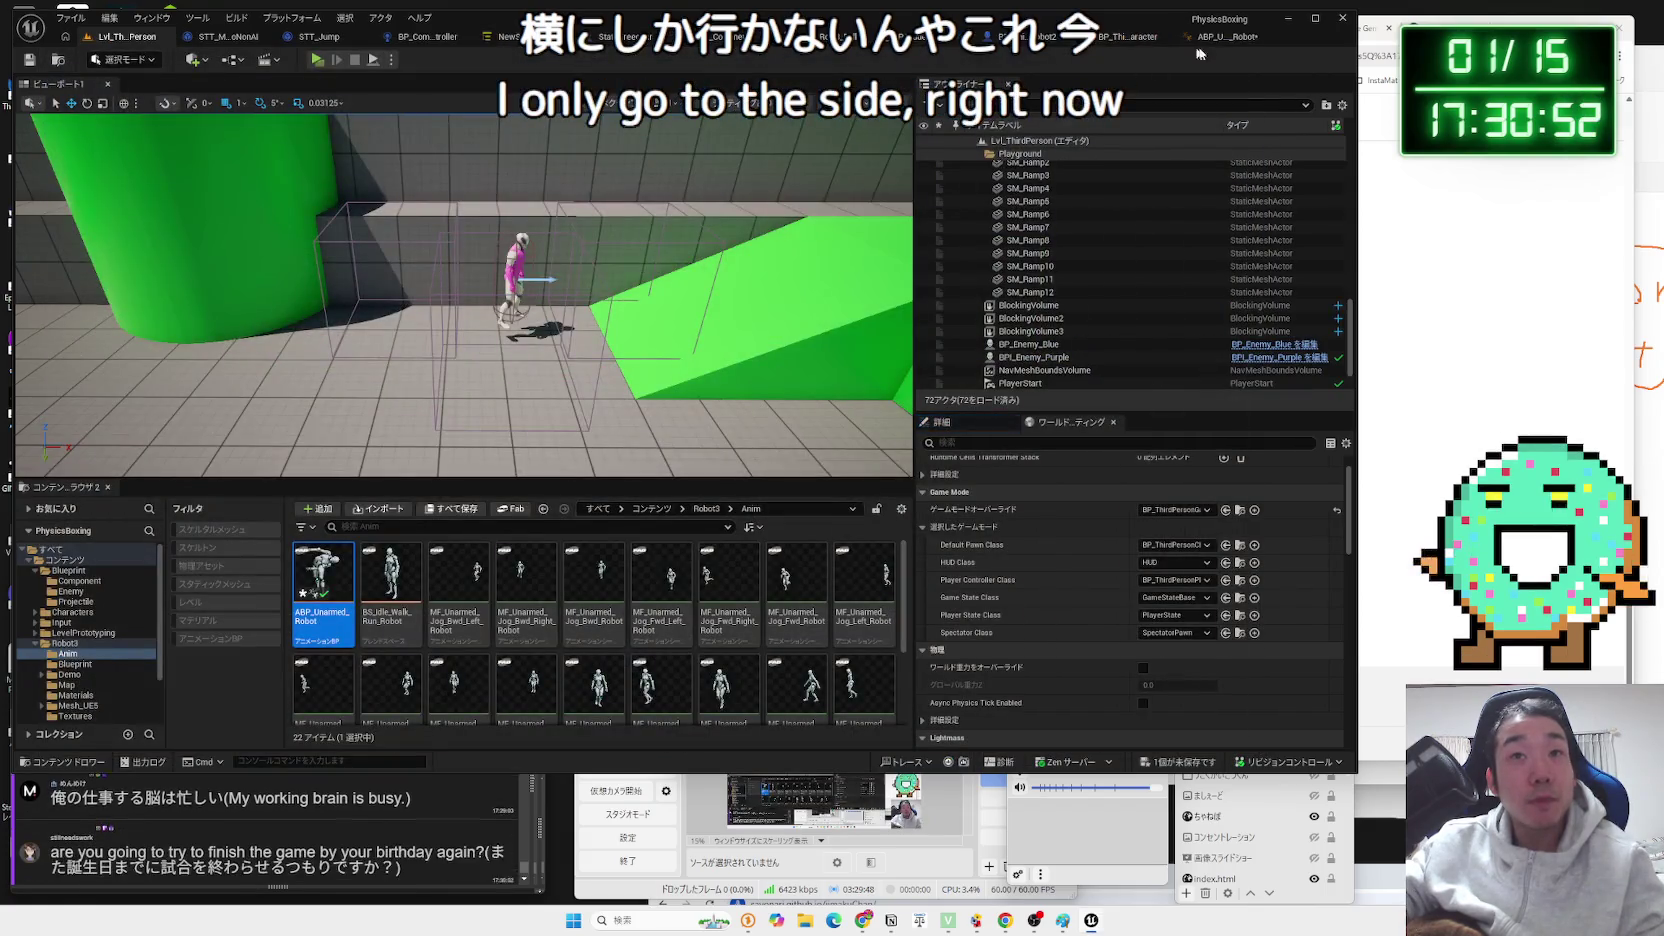
type("90")
key("Return")
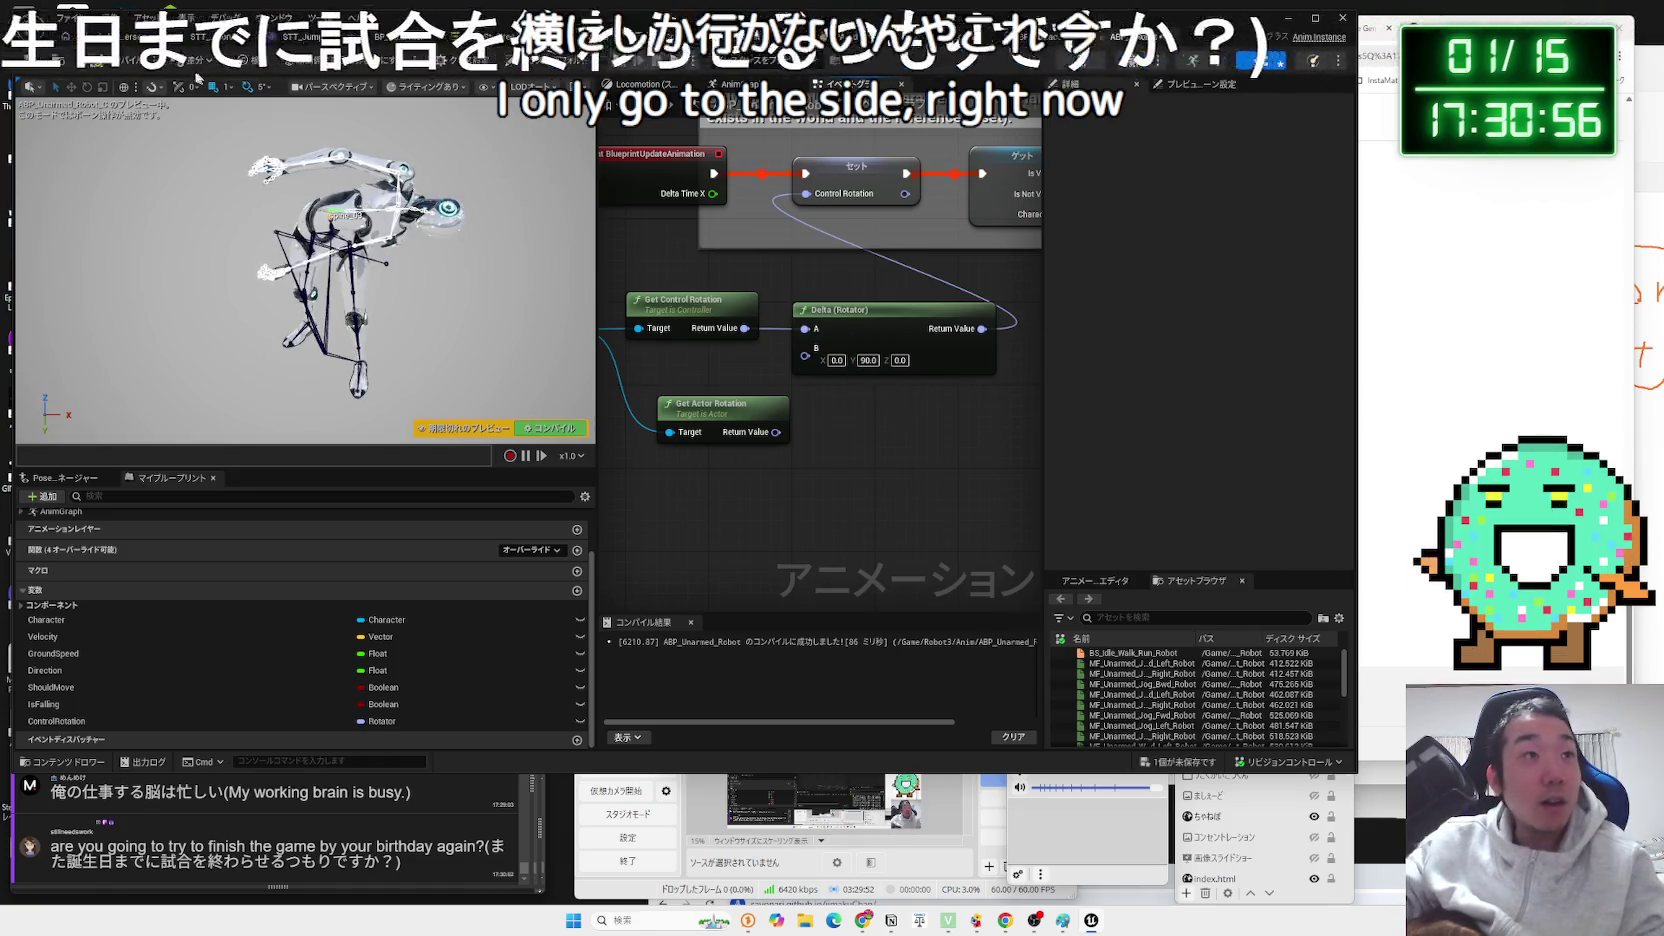
key("F7")
left_click(1215, 766)
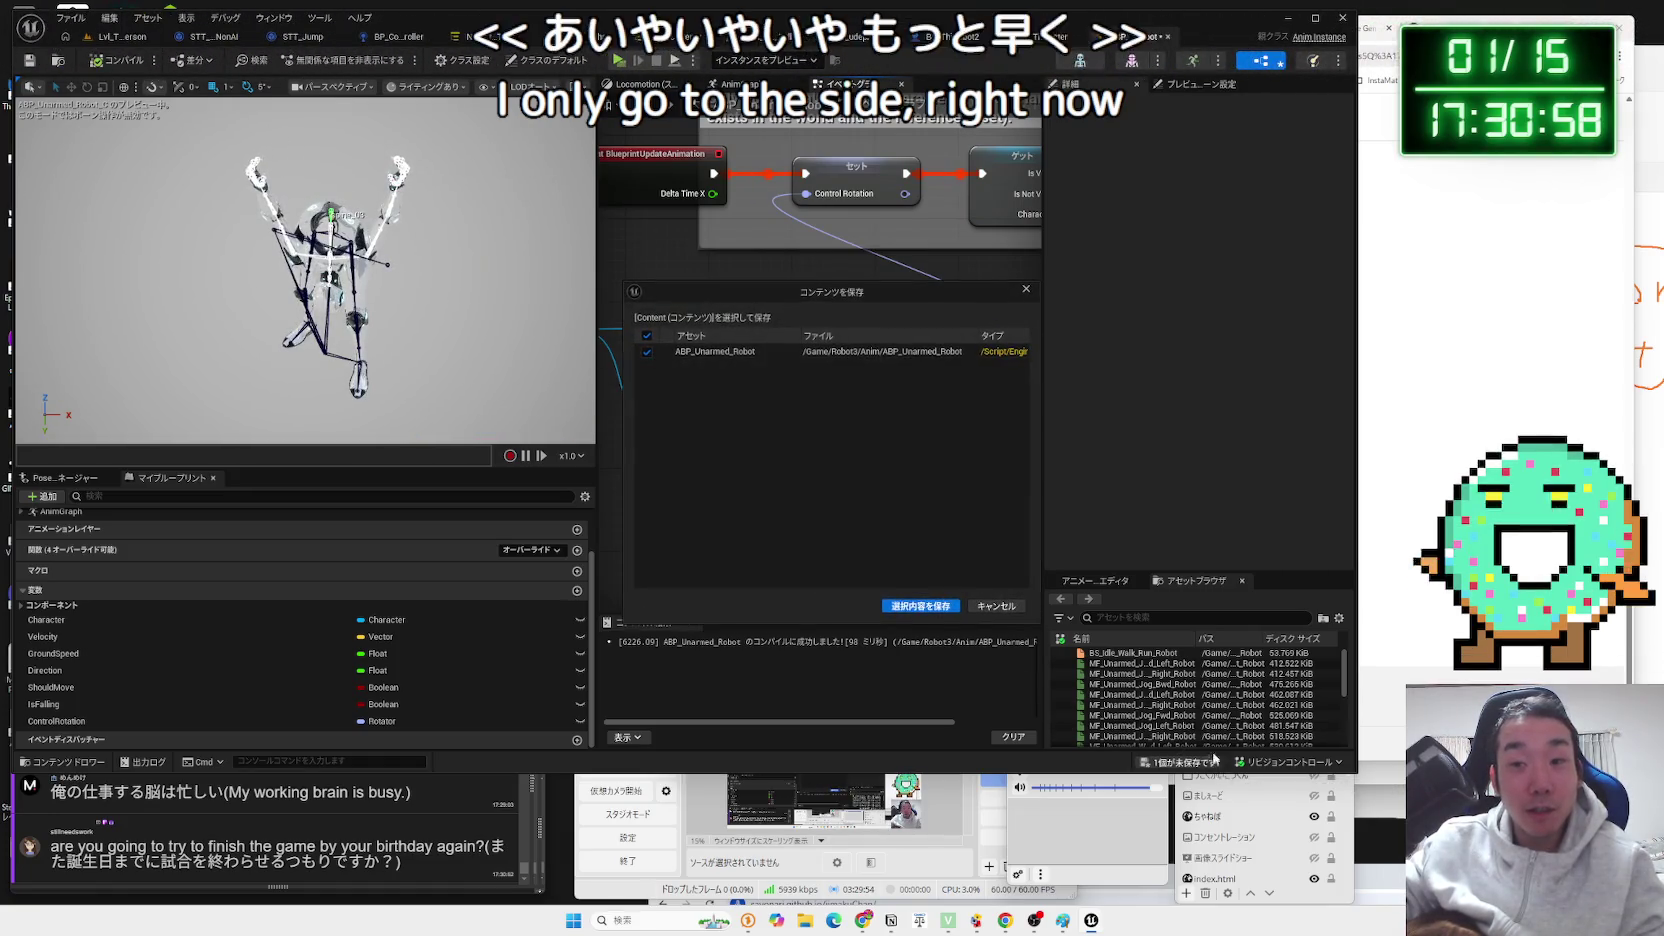
left_click(948, 590)
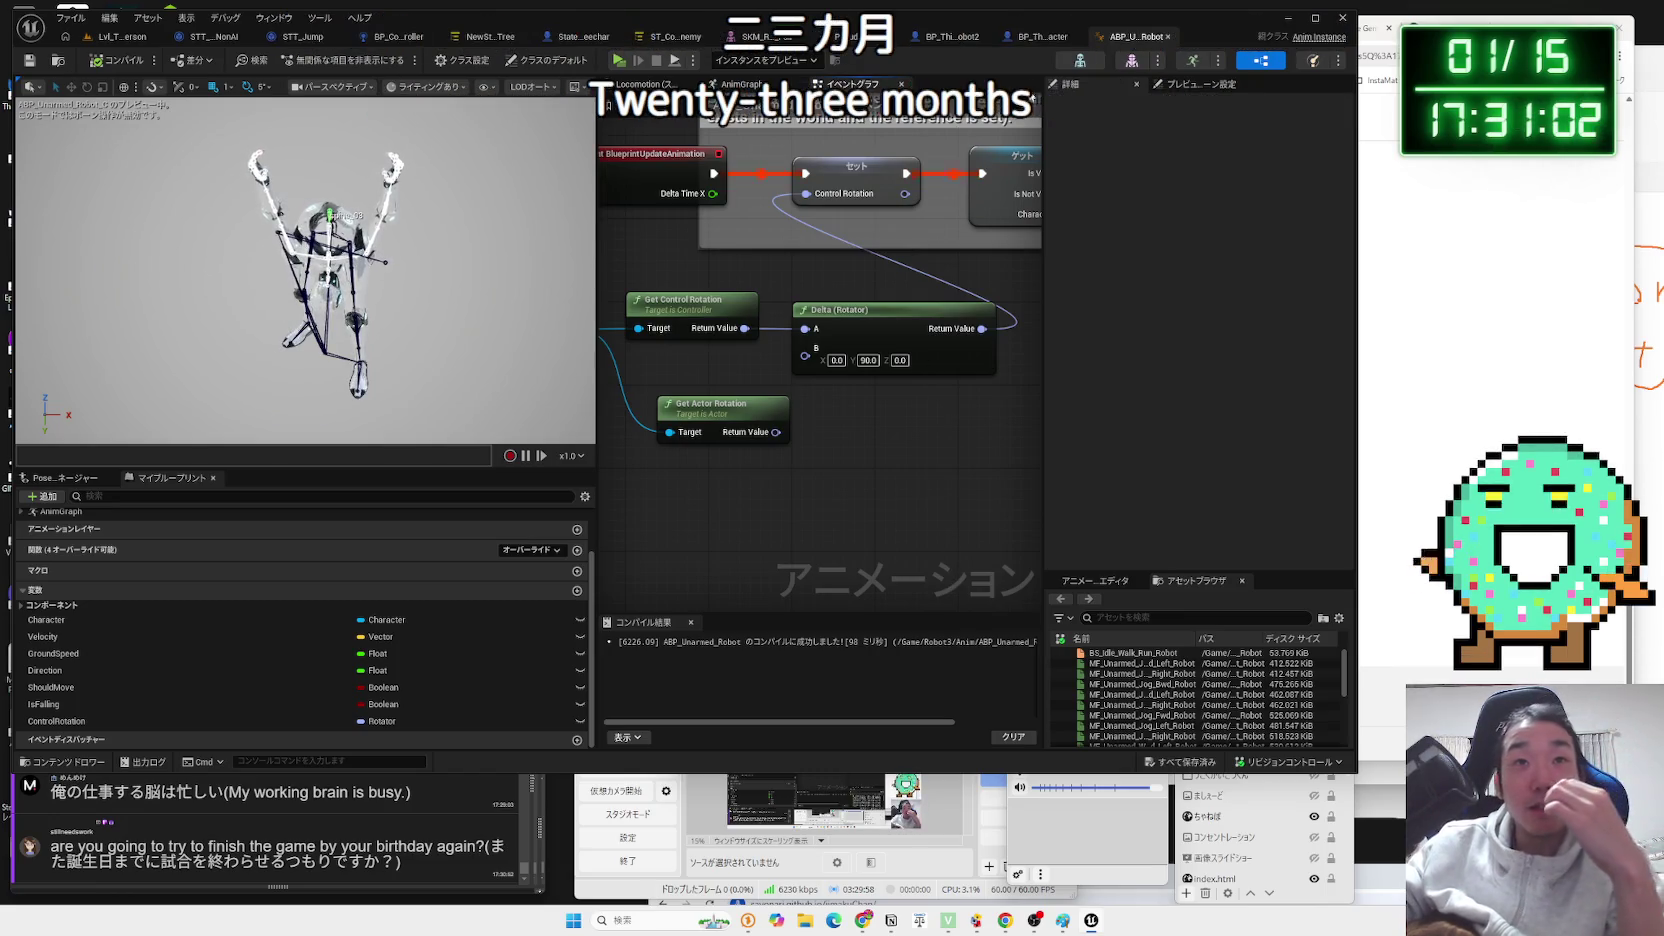
Review the third person character, Robot2 character, and Aim graph tabs, ending on the anim blueprint.
left_click(1030, 40)
left_click(1123, 40)
left_click(974, 40)
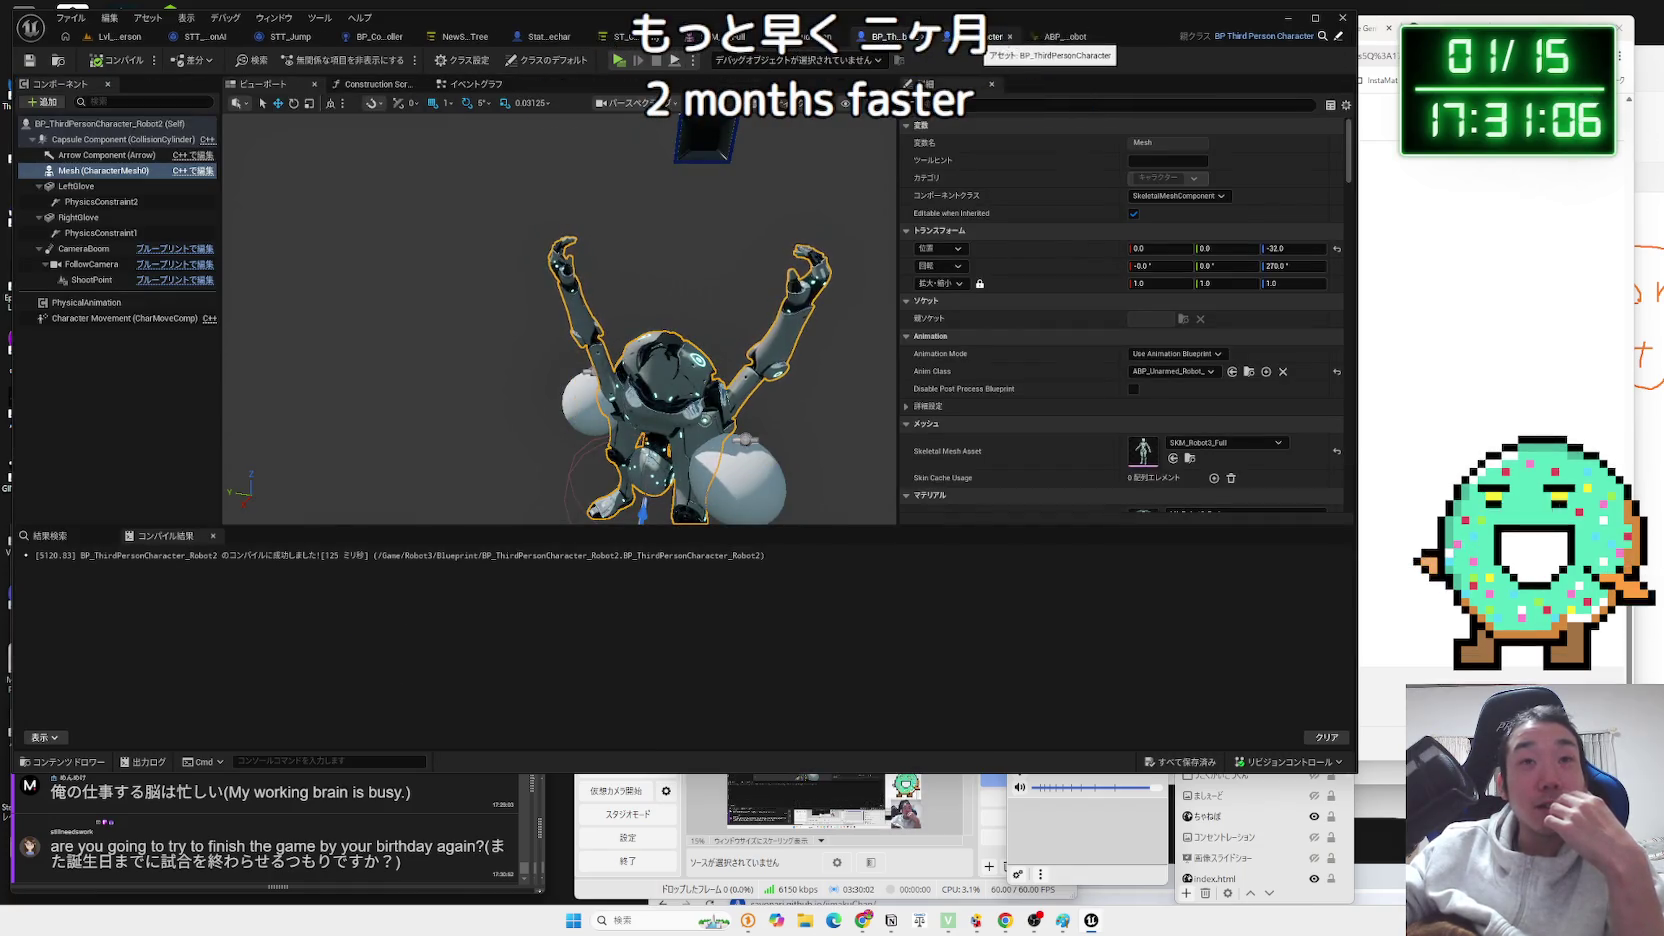
left_click(1052, 40)
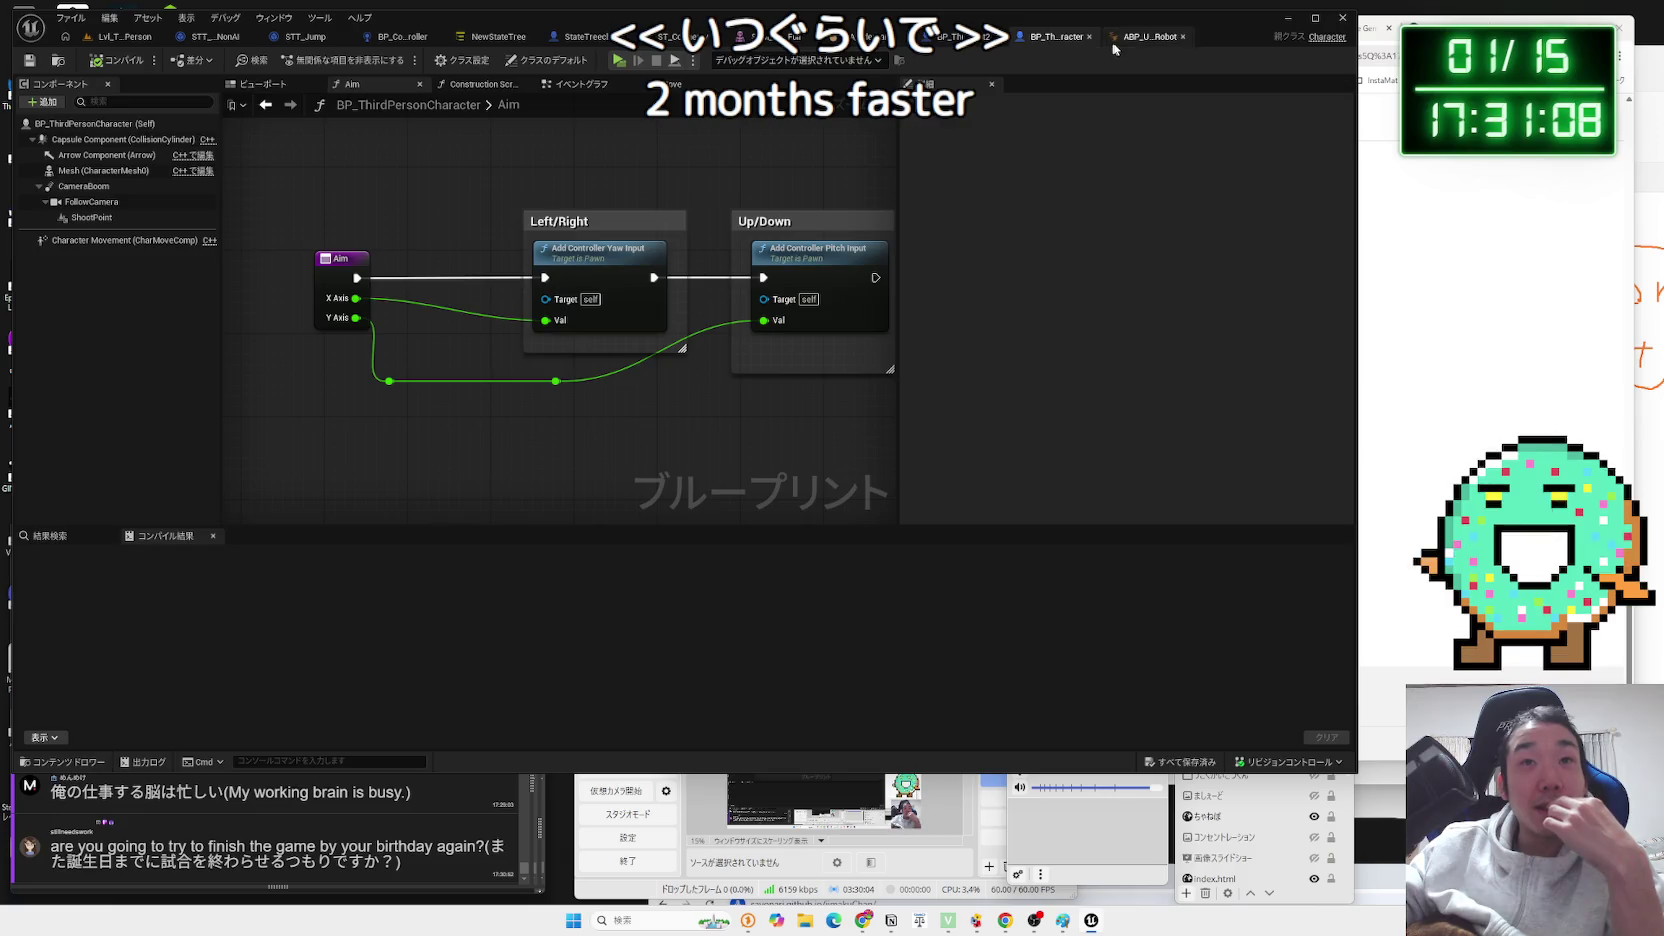
left_click(1113, 40)
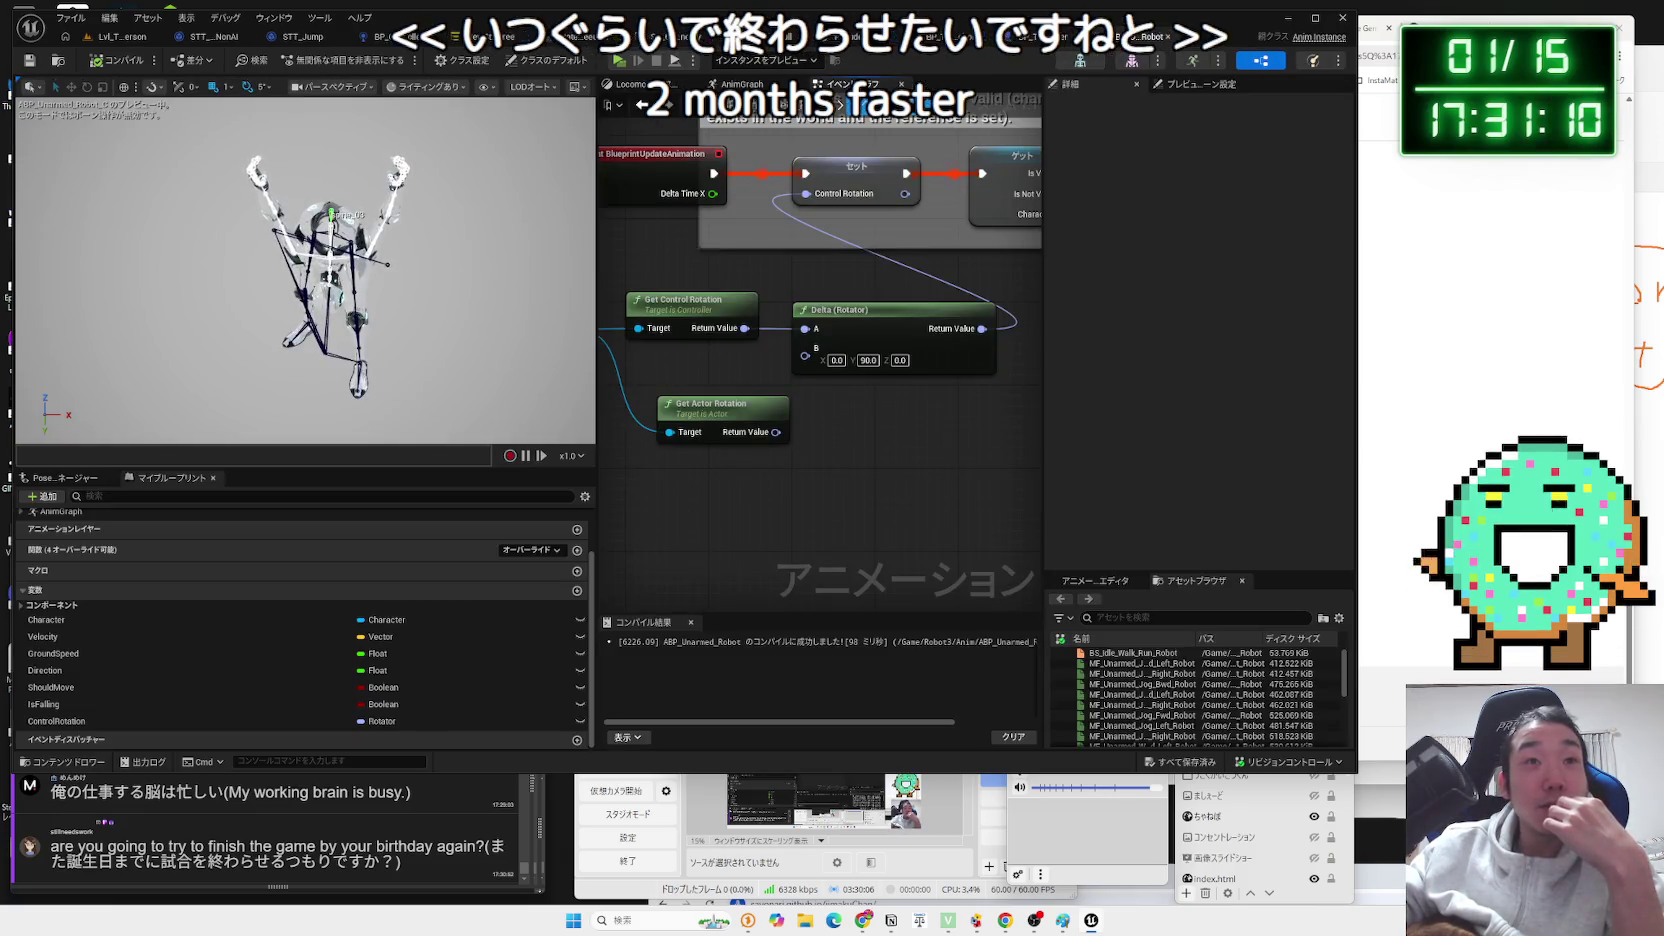
left_click(1030, 40)
left_click(950, 38)
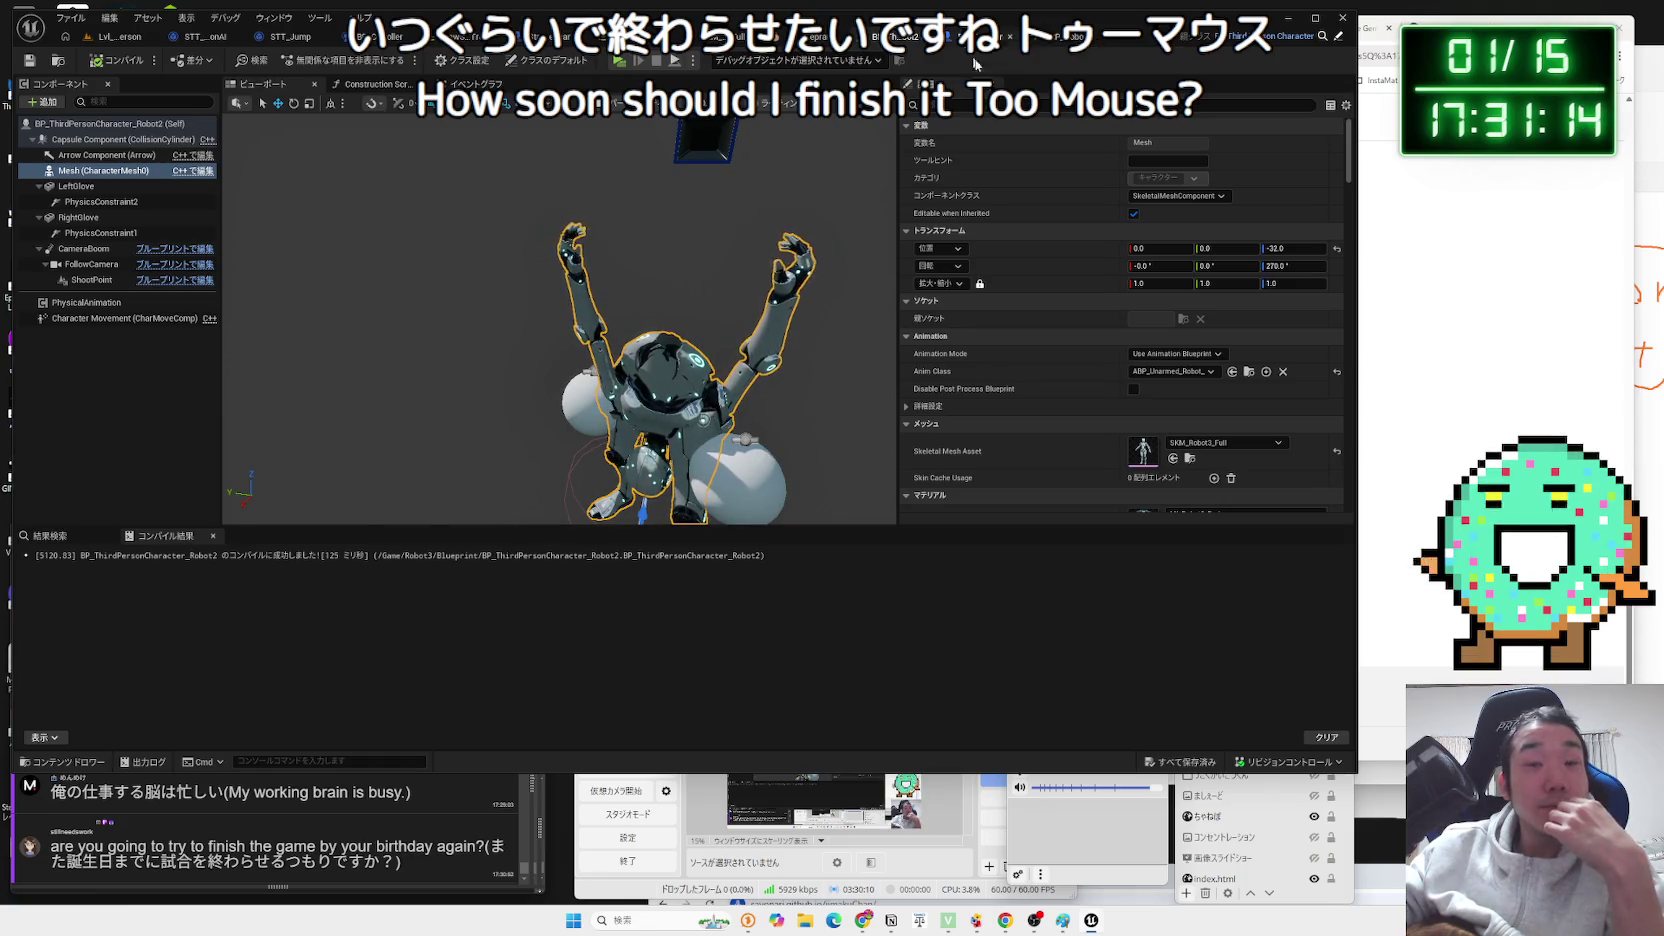
key("ctrl+Tab")
key("ctrl+Tab")
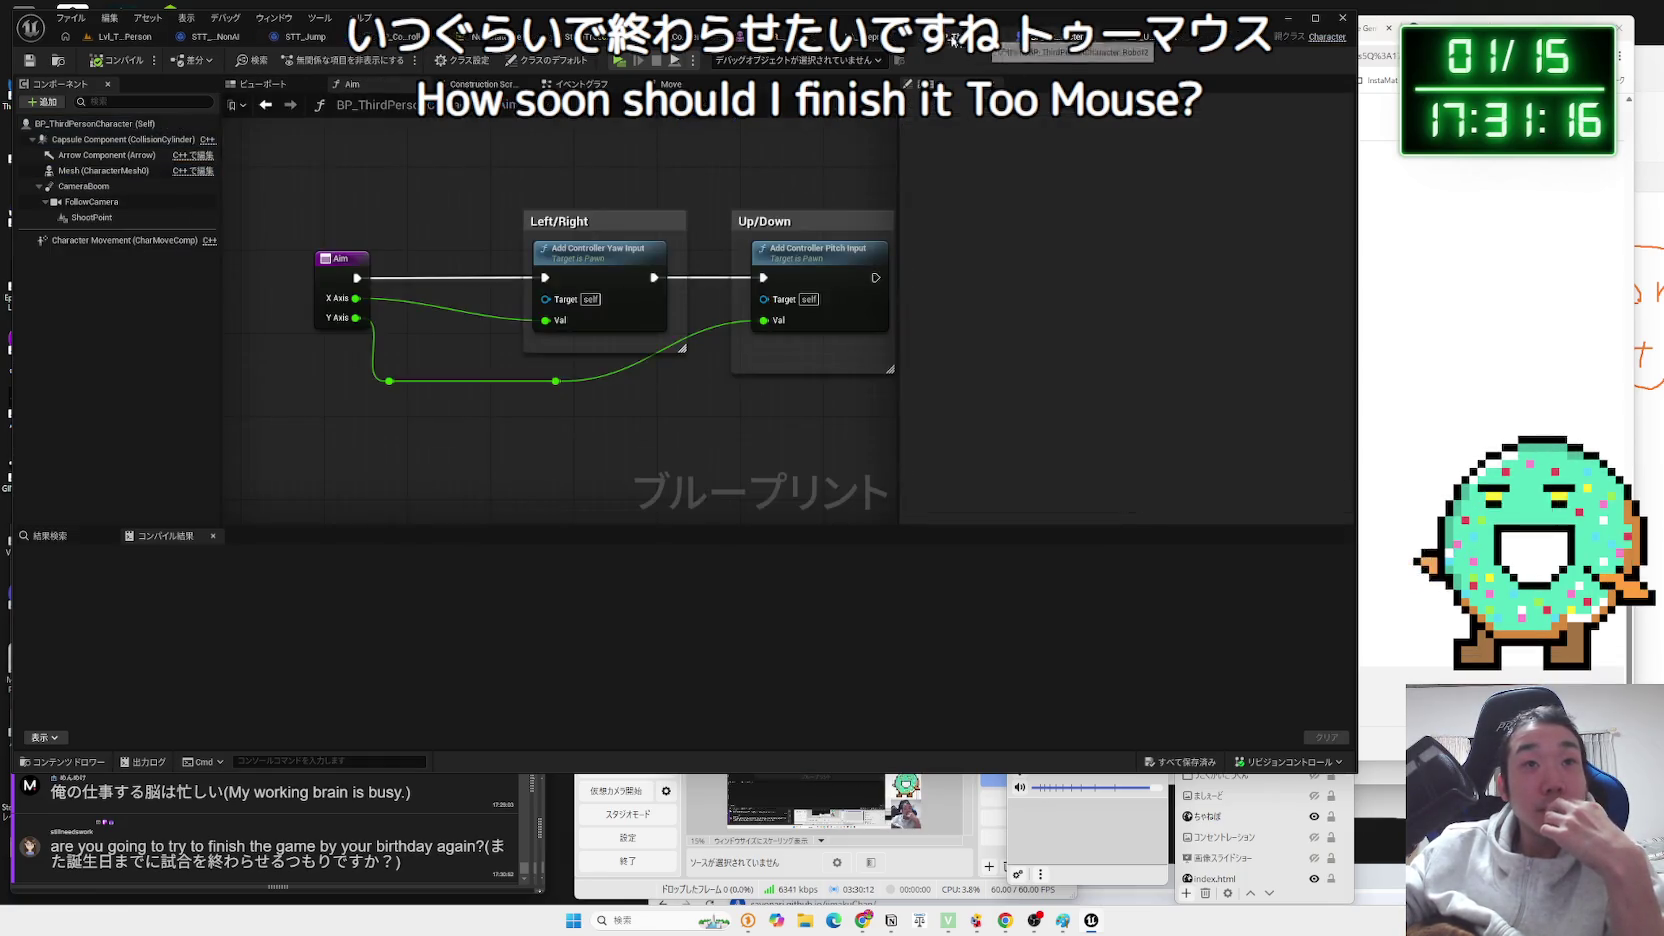
left_click(1112, 44)
left_click(1136, 46)
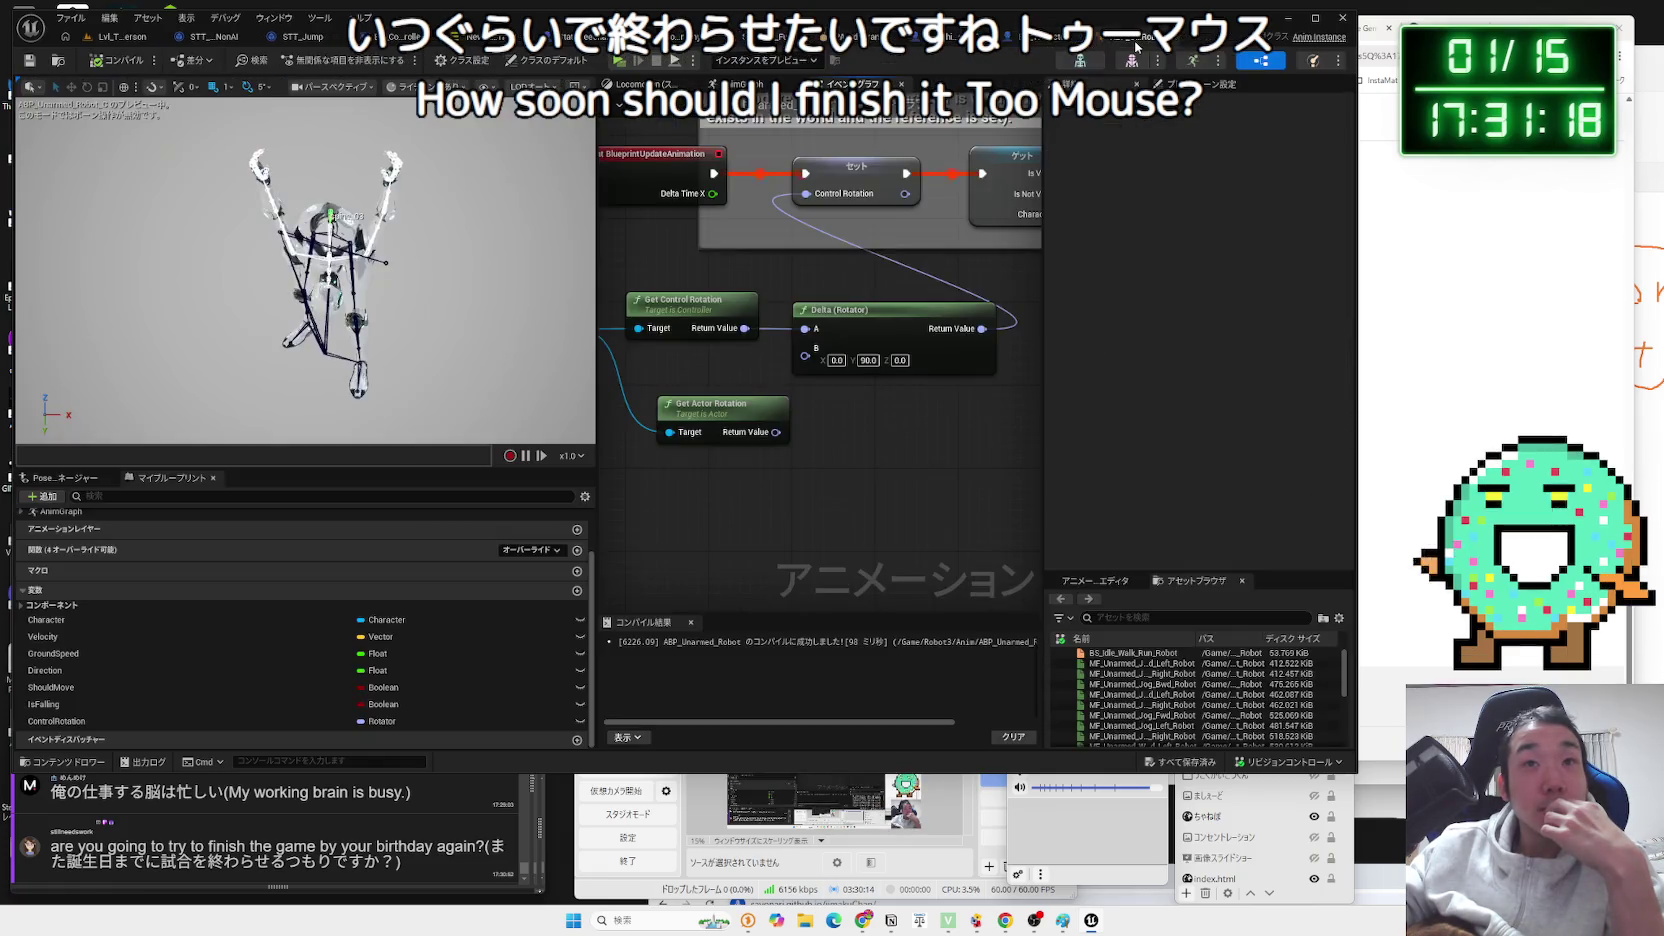
Change the Delta (Rotator) B Y offset to -90.
scroll(810, 258, "down", 2)
scroll(868, 287, "up", 2)
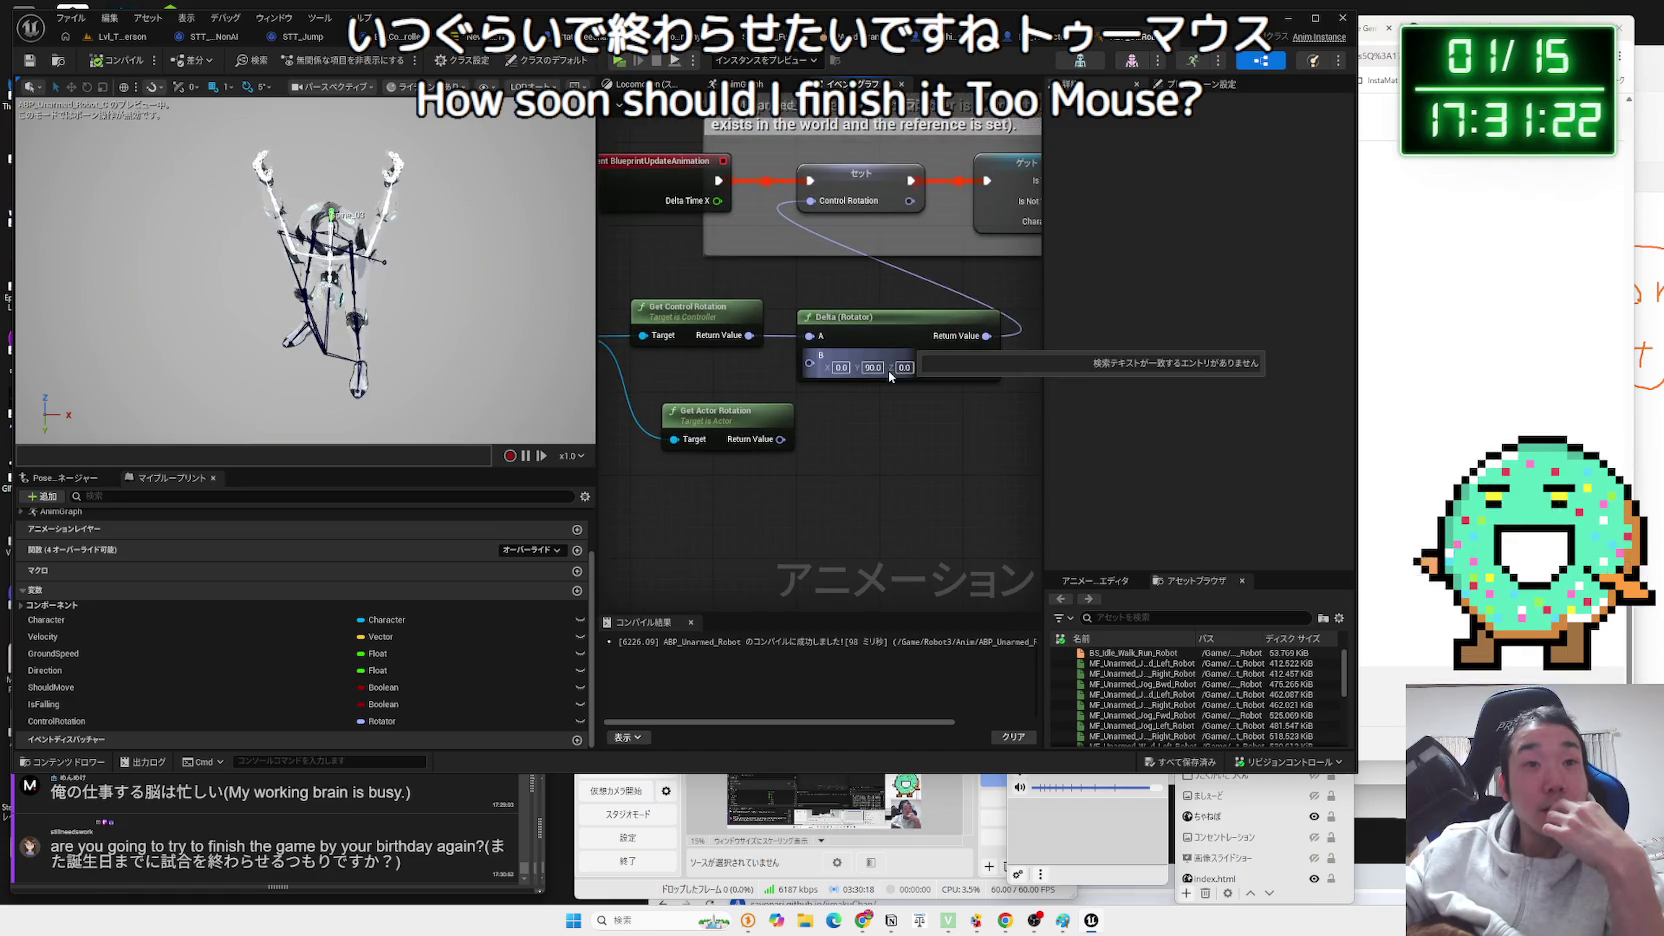
left_click(881, 368)
key("Return")
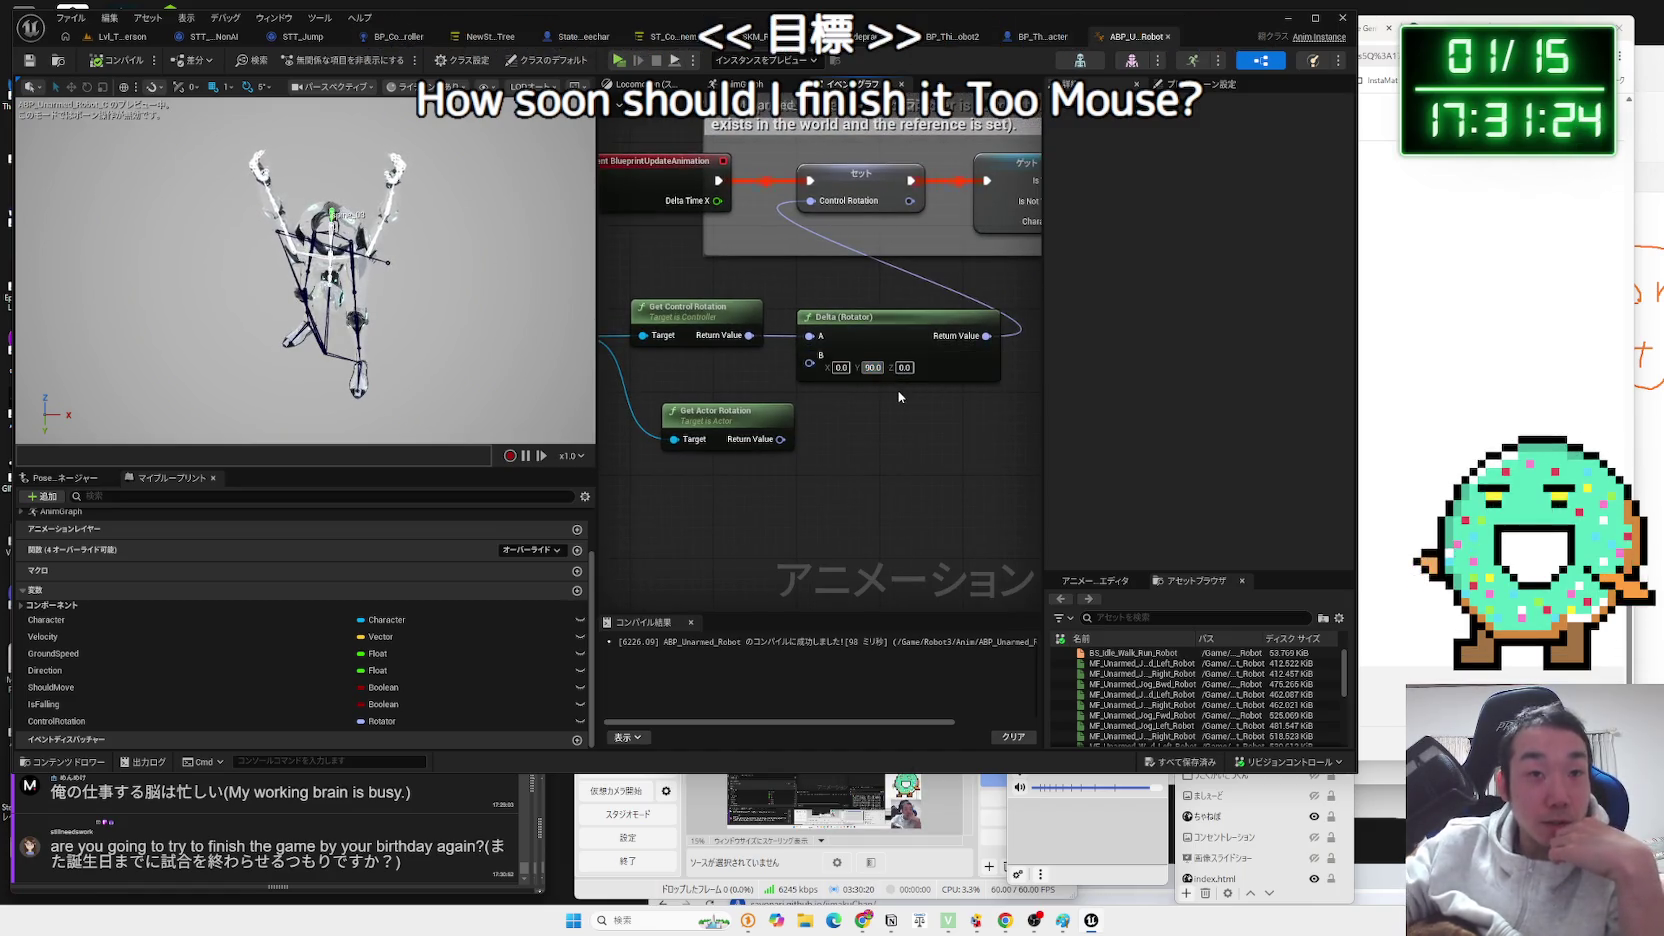
type("-90")
key("Return")
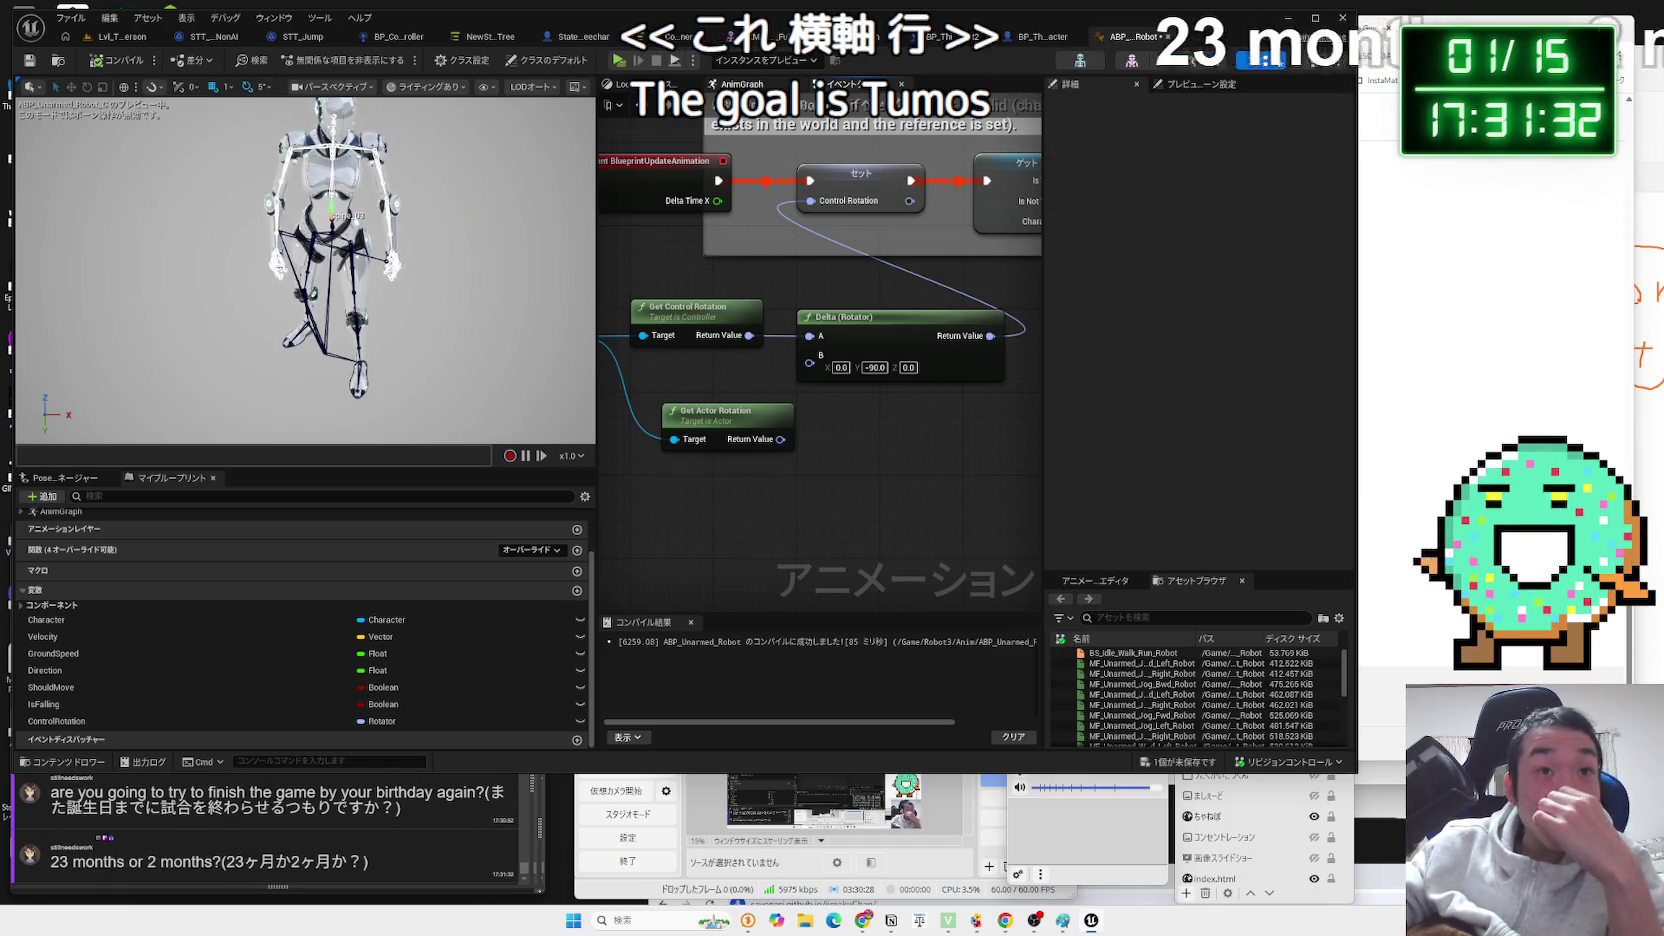
left_click(741, 84)
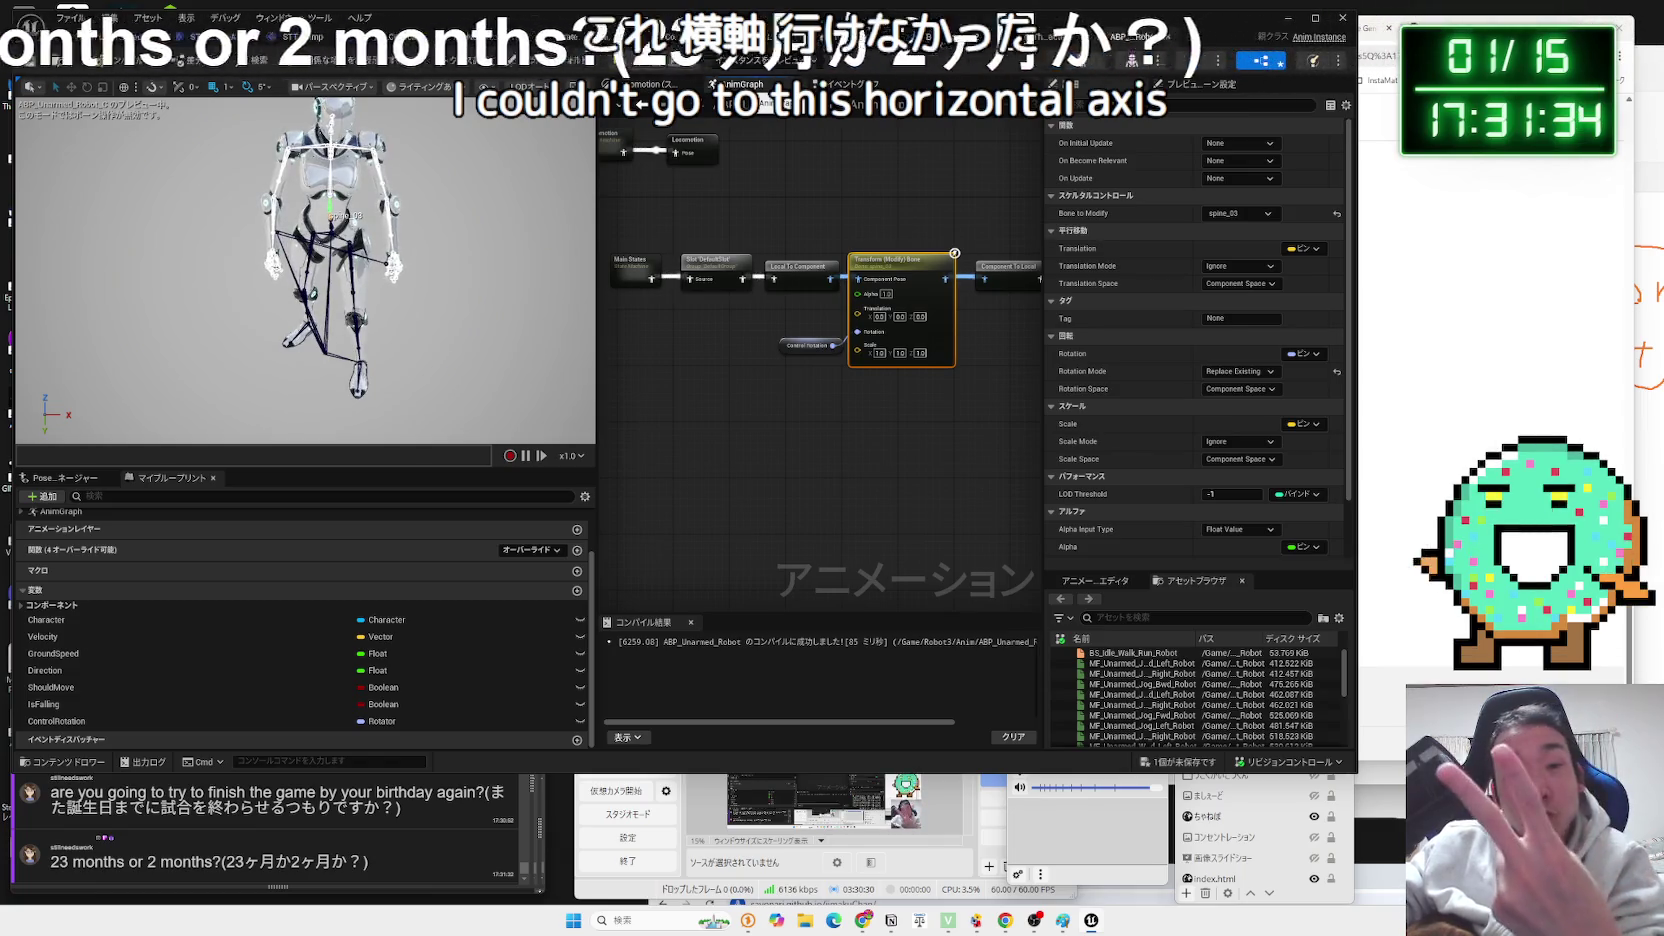
scroll(871, 424, "up", 1)
left_click_drag(871, 424, 741, 330)
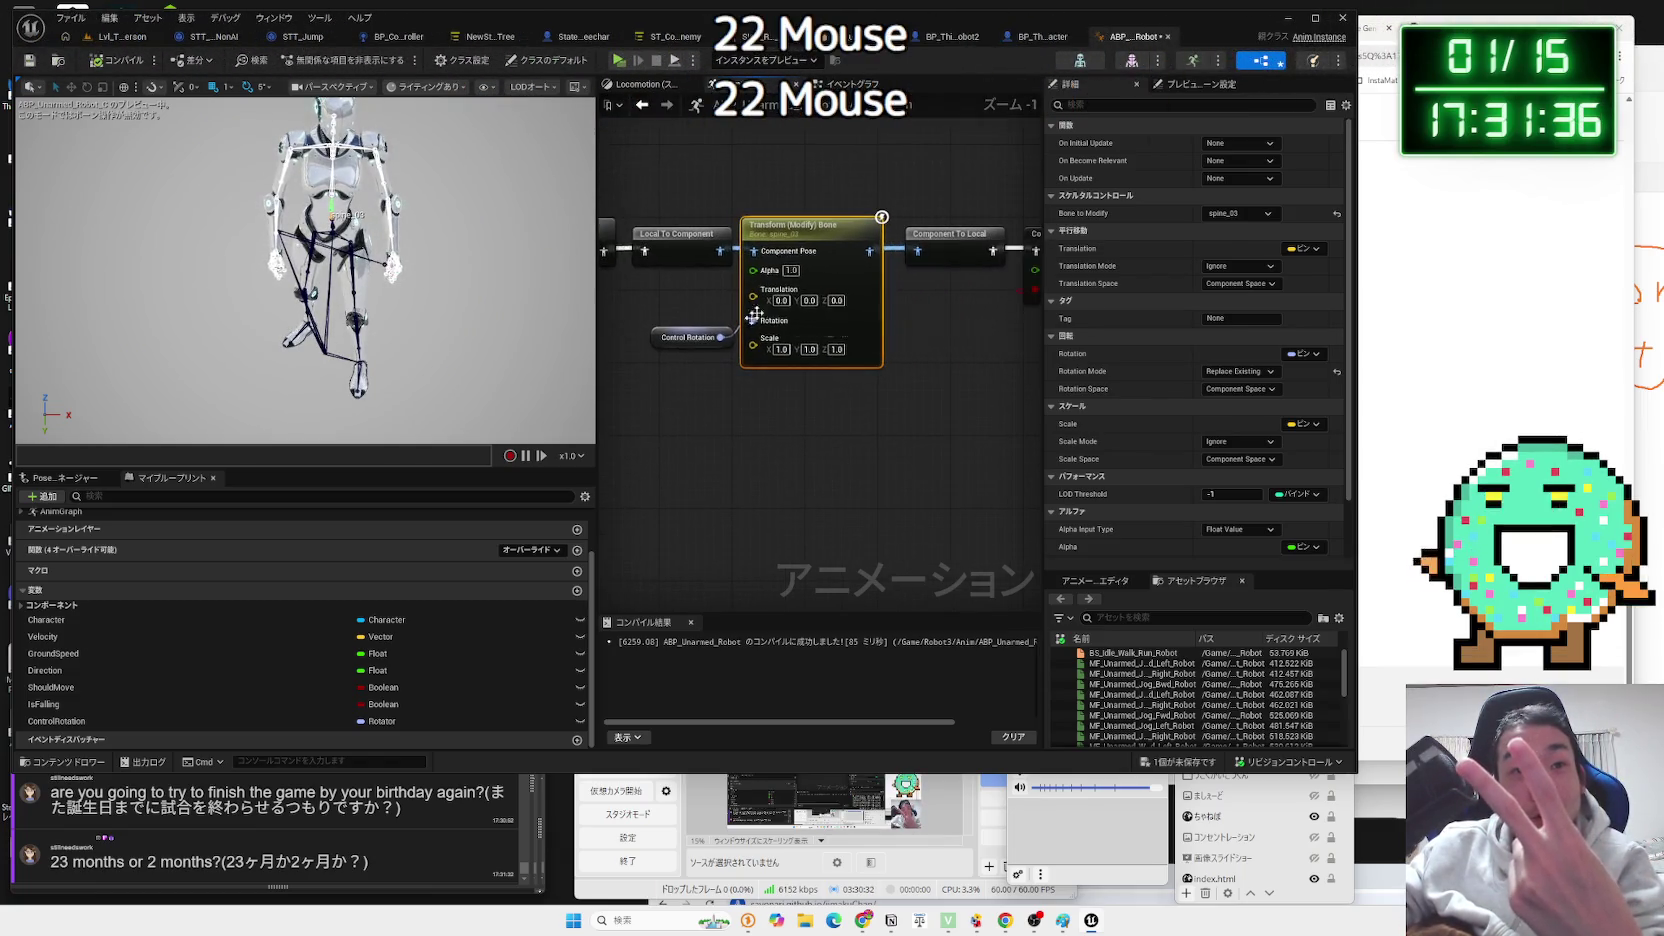
left_click(1238, 389)
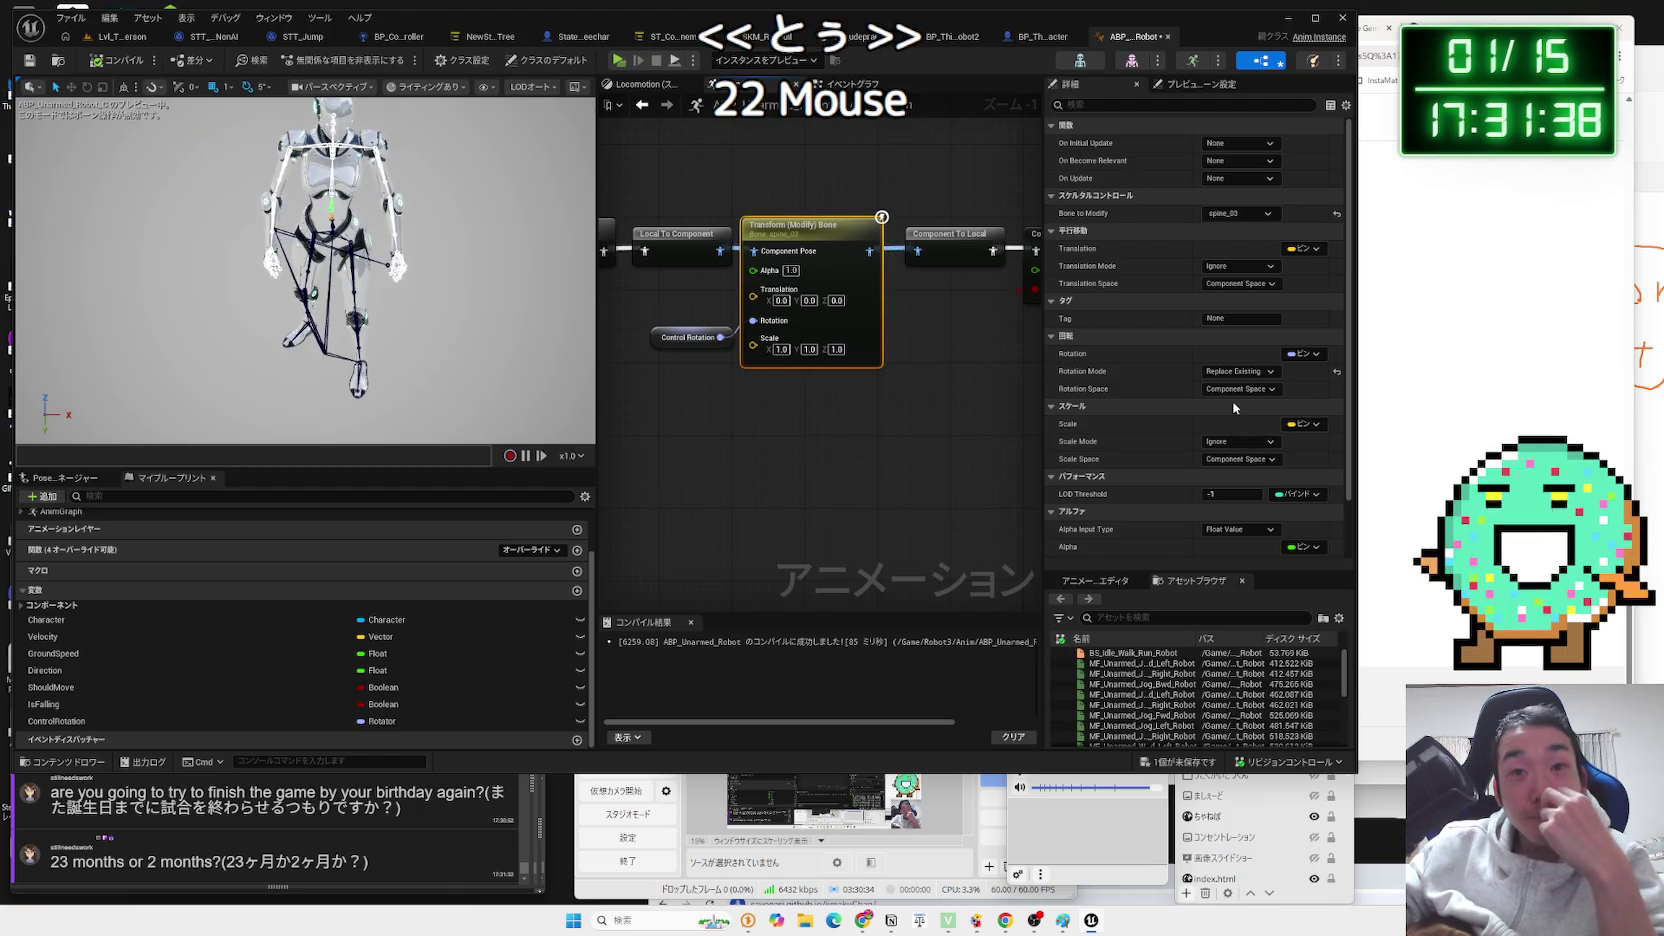
left_click(1231, 441)
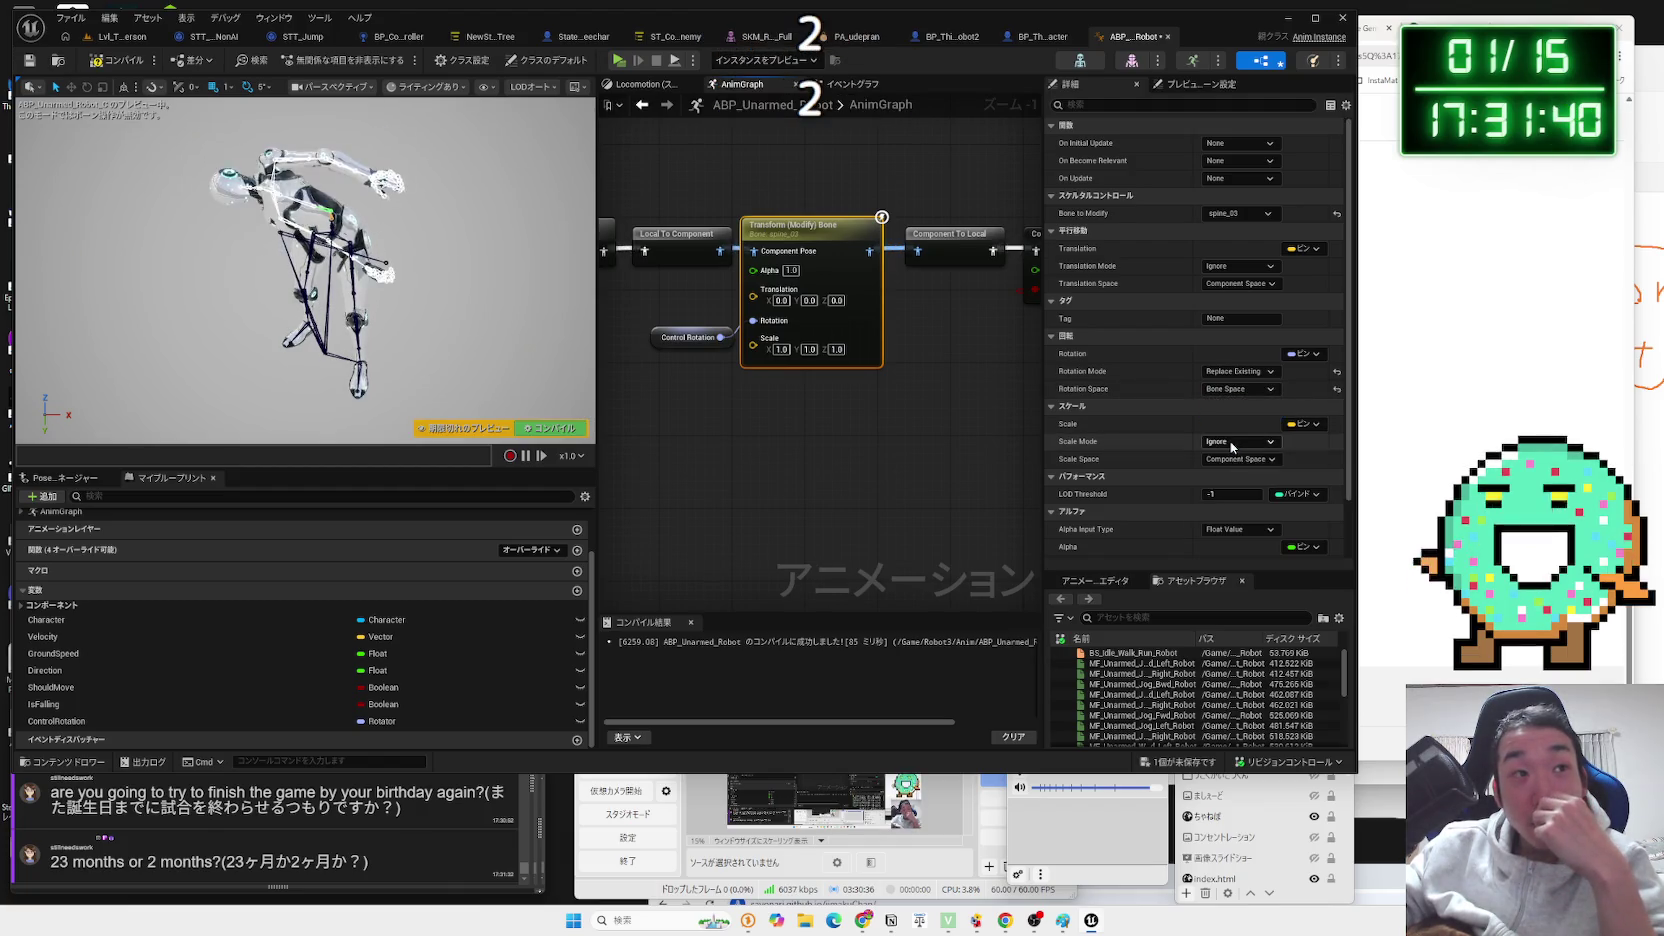
left_click(899, 364)
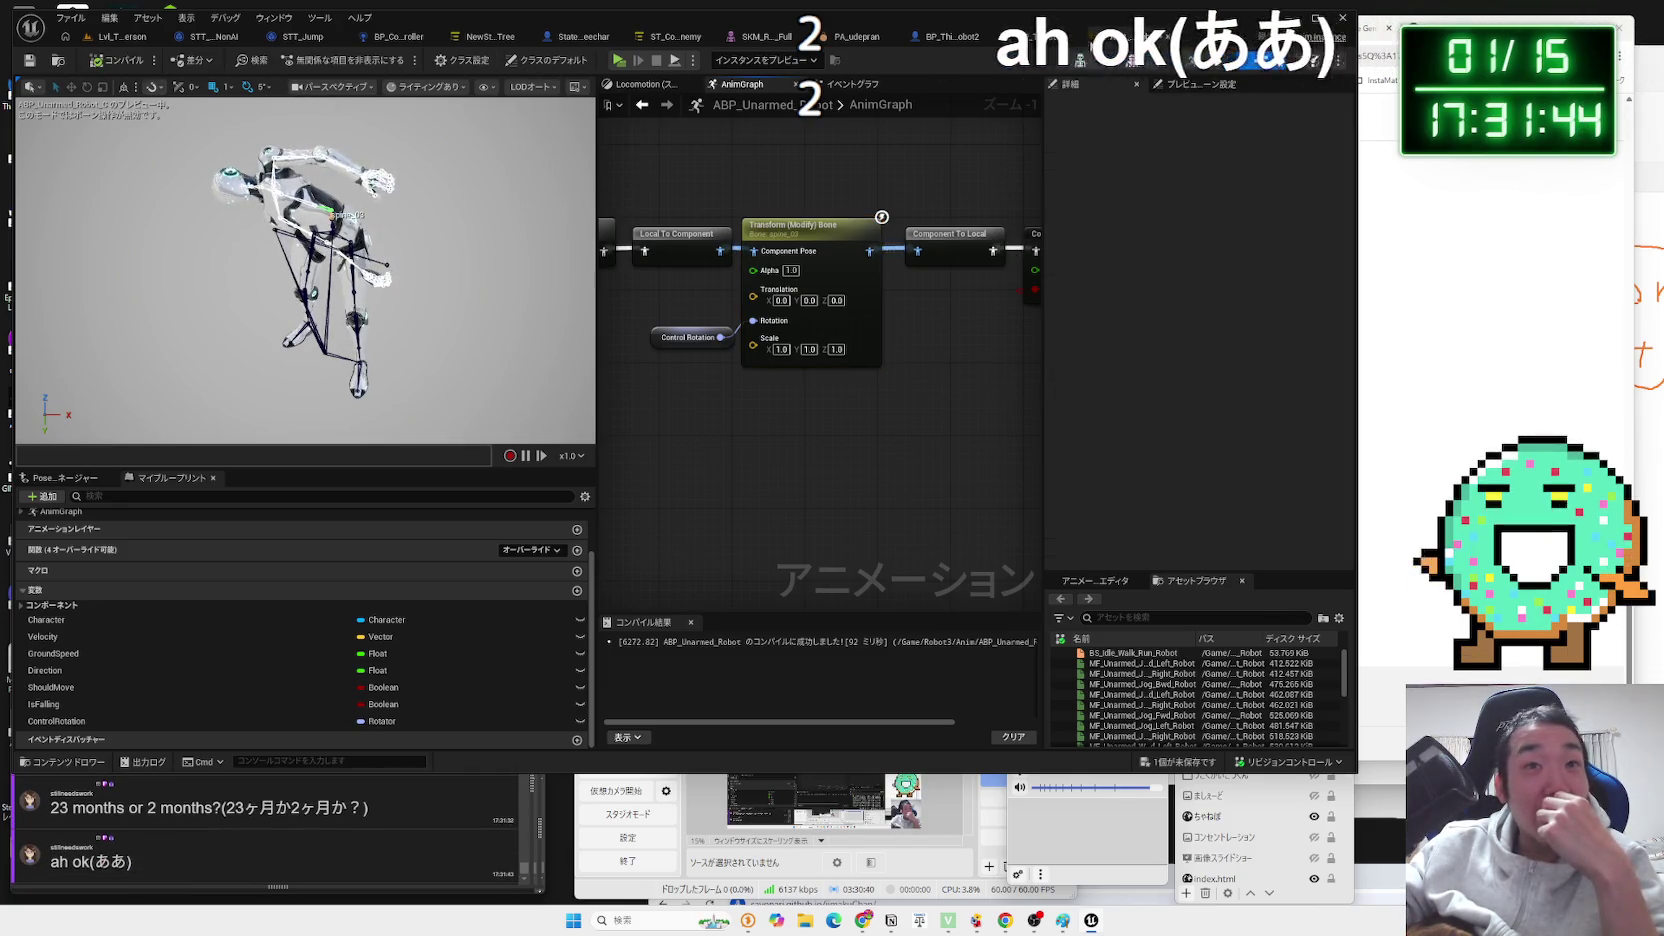
left_click(1056, 40)
left_click(1143, 36)
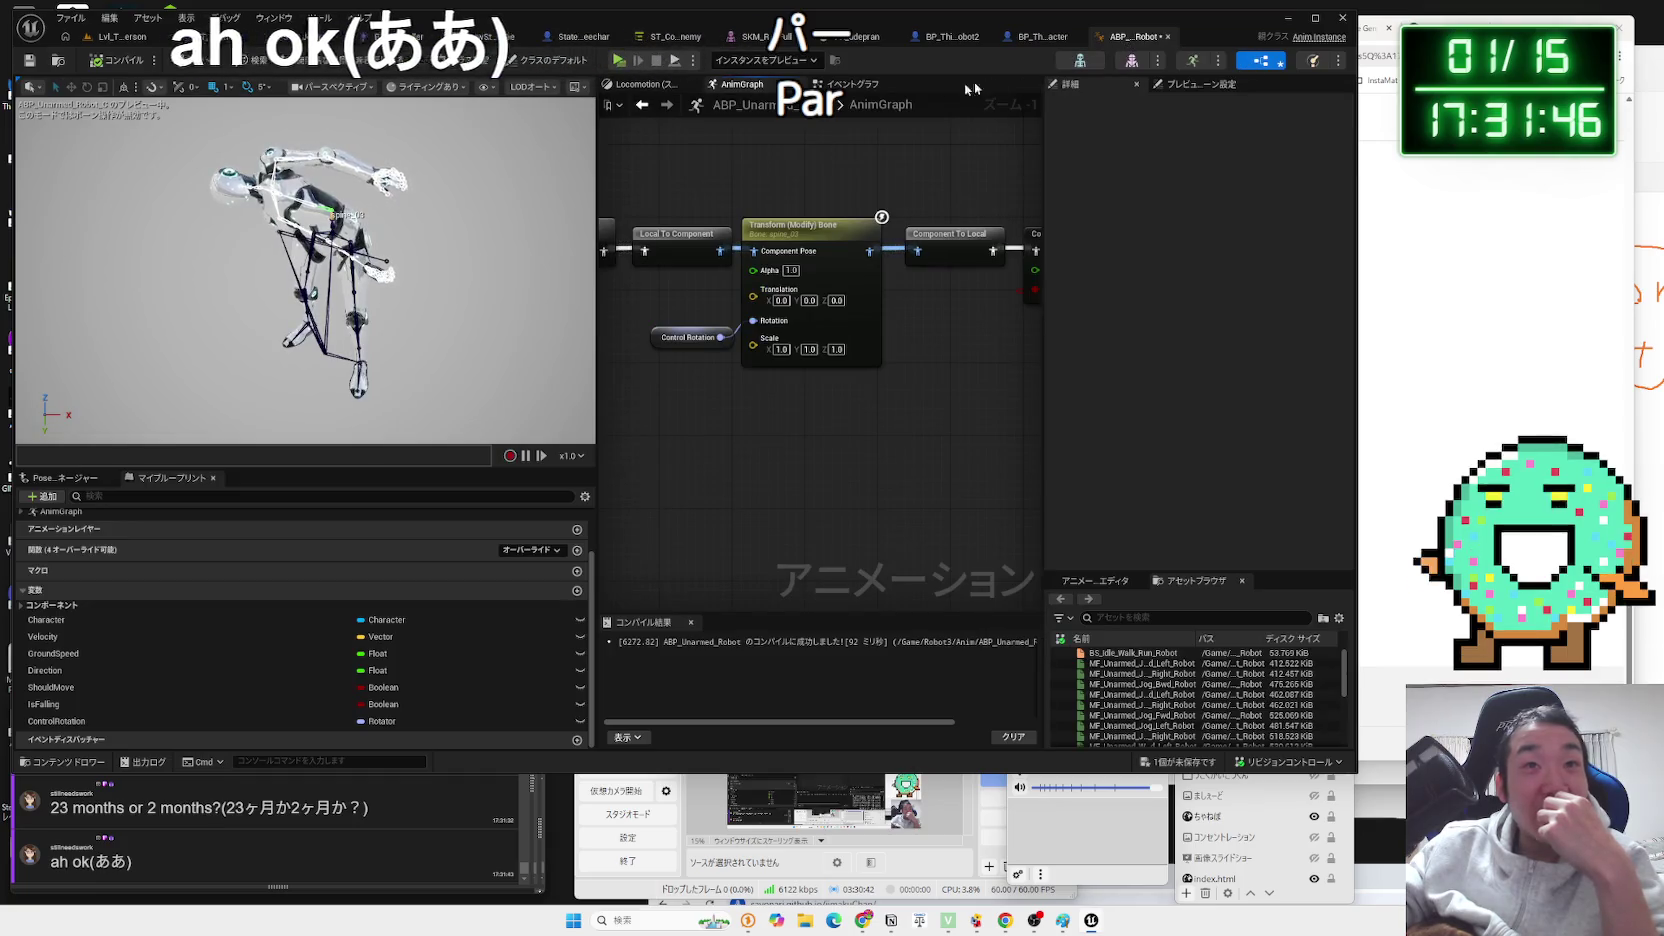
Set the Delta (Rotator) B Y value to 0 in the Event Graph.
left_click(853, 84)
left_click(874, 367)
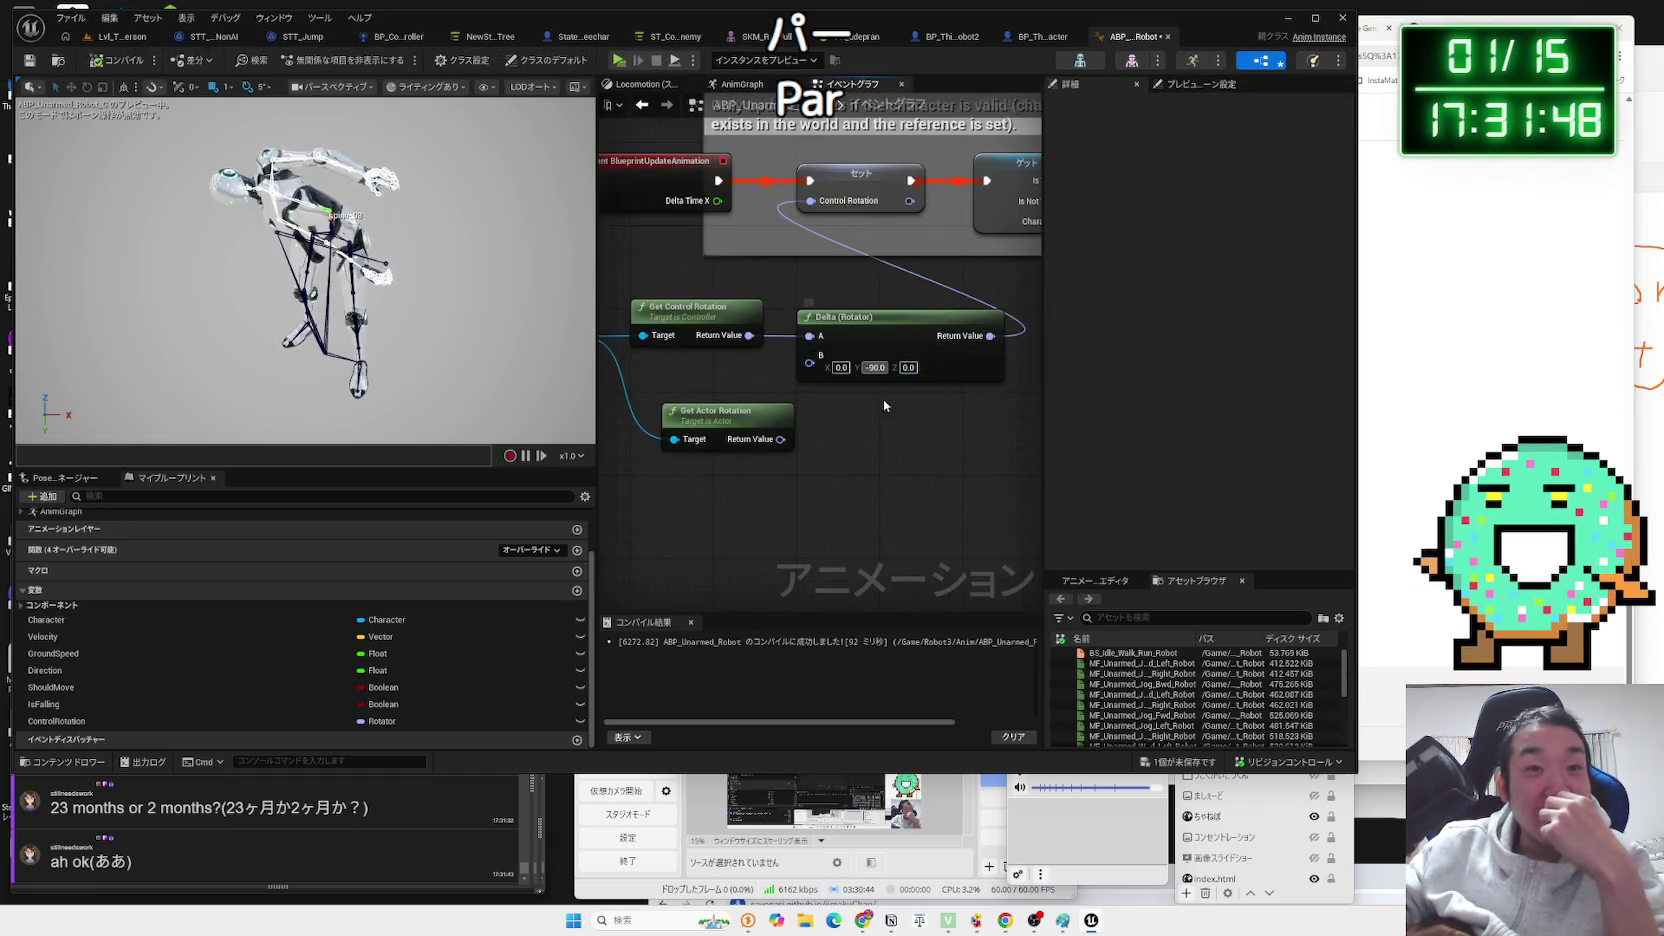
type("0")
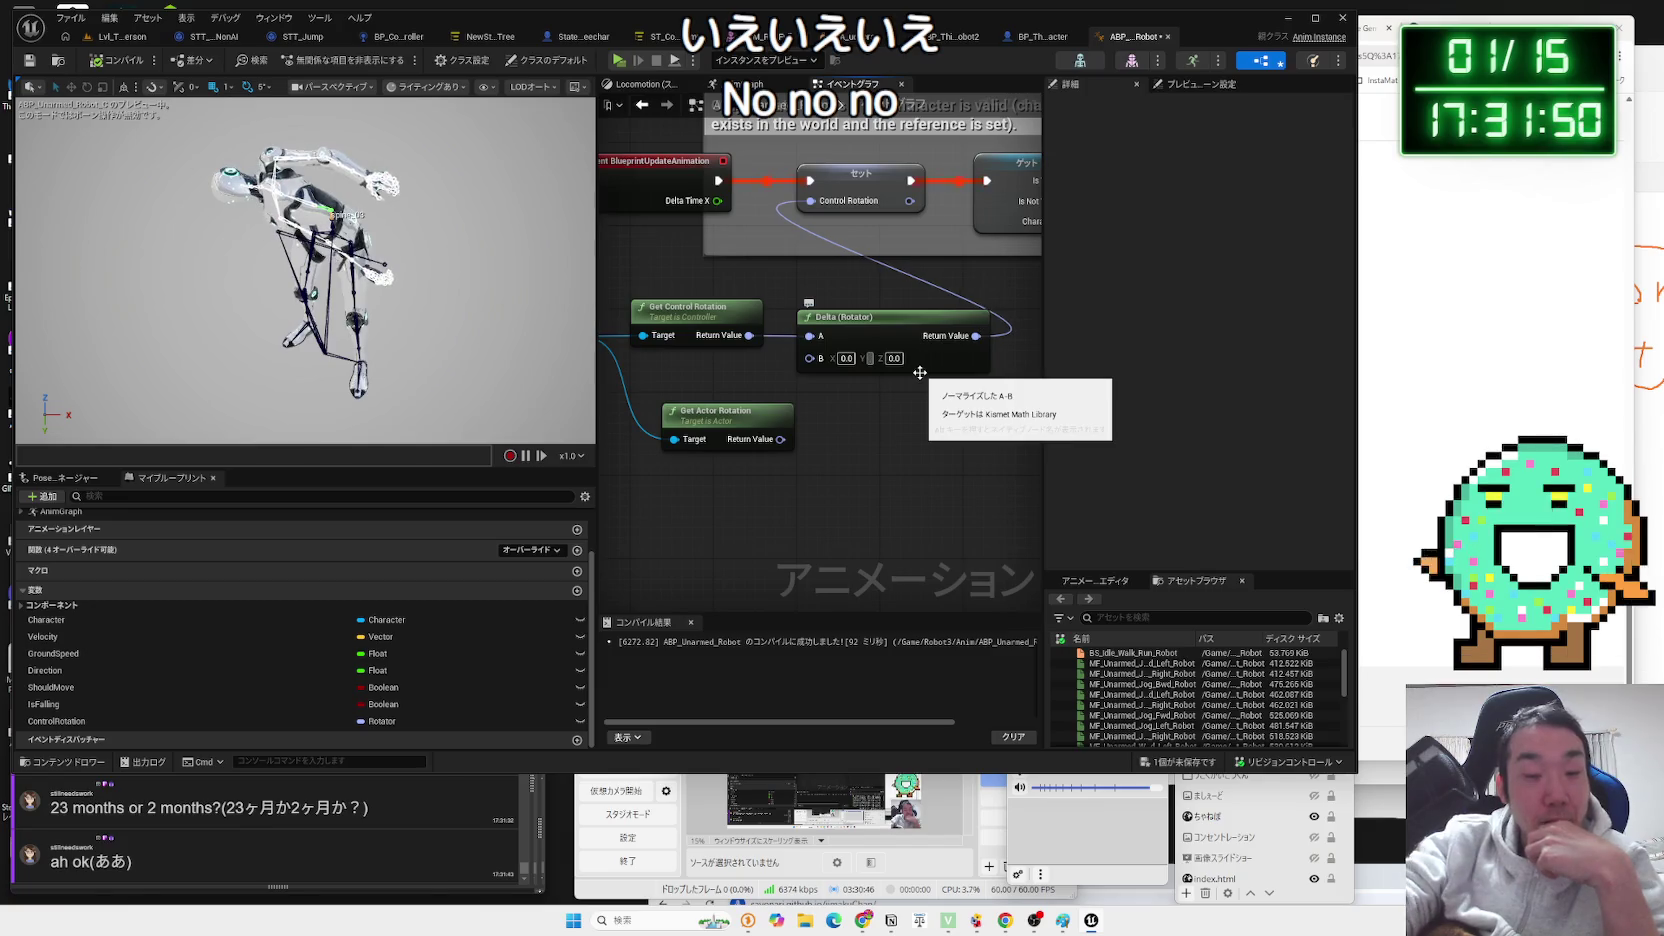
key("Return")
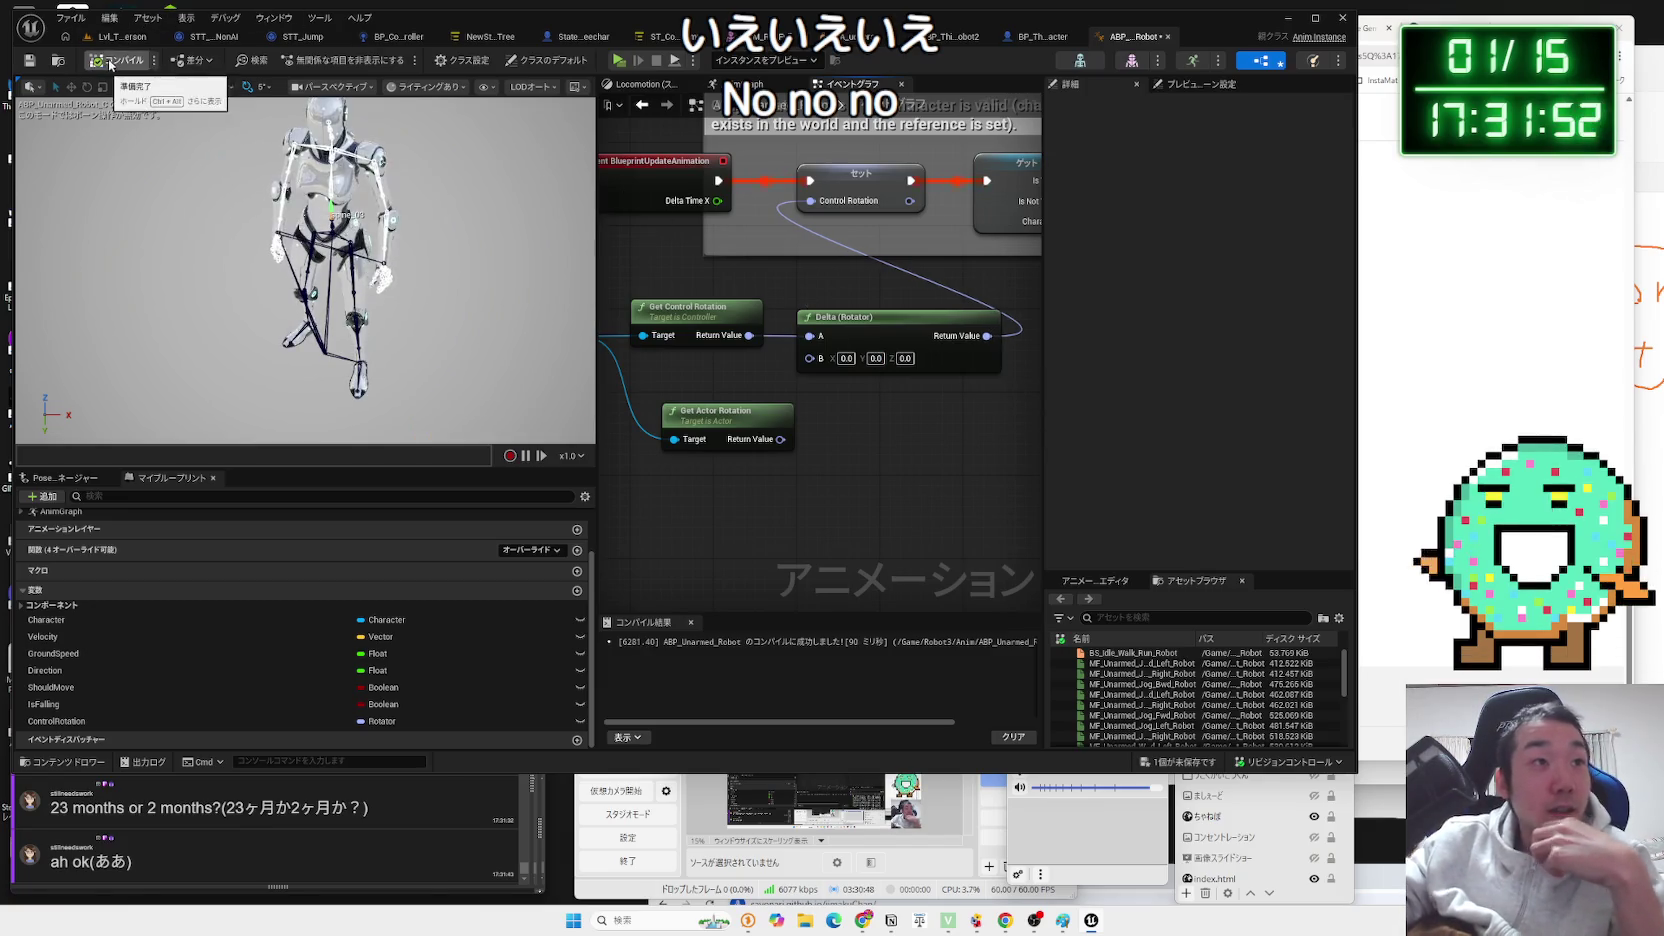
Play-test the level, with the robot bending forward at the waist, then reopen the anim blueprint.
left_click(122, 36)
left_click(321, 62)
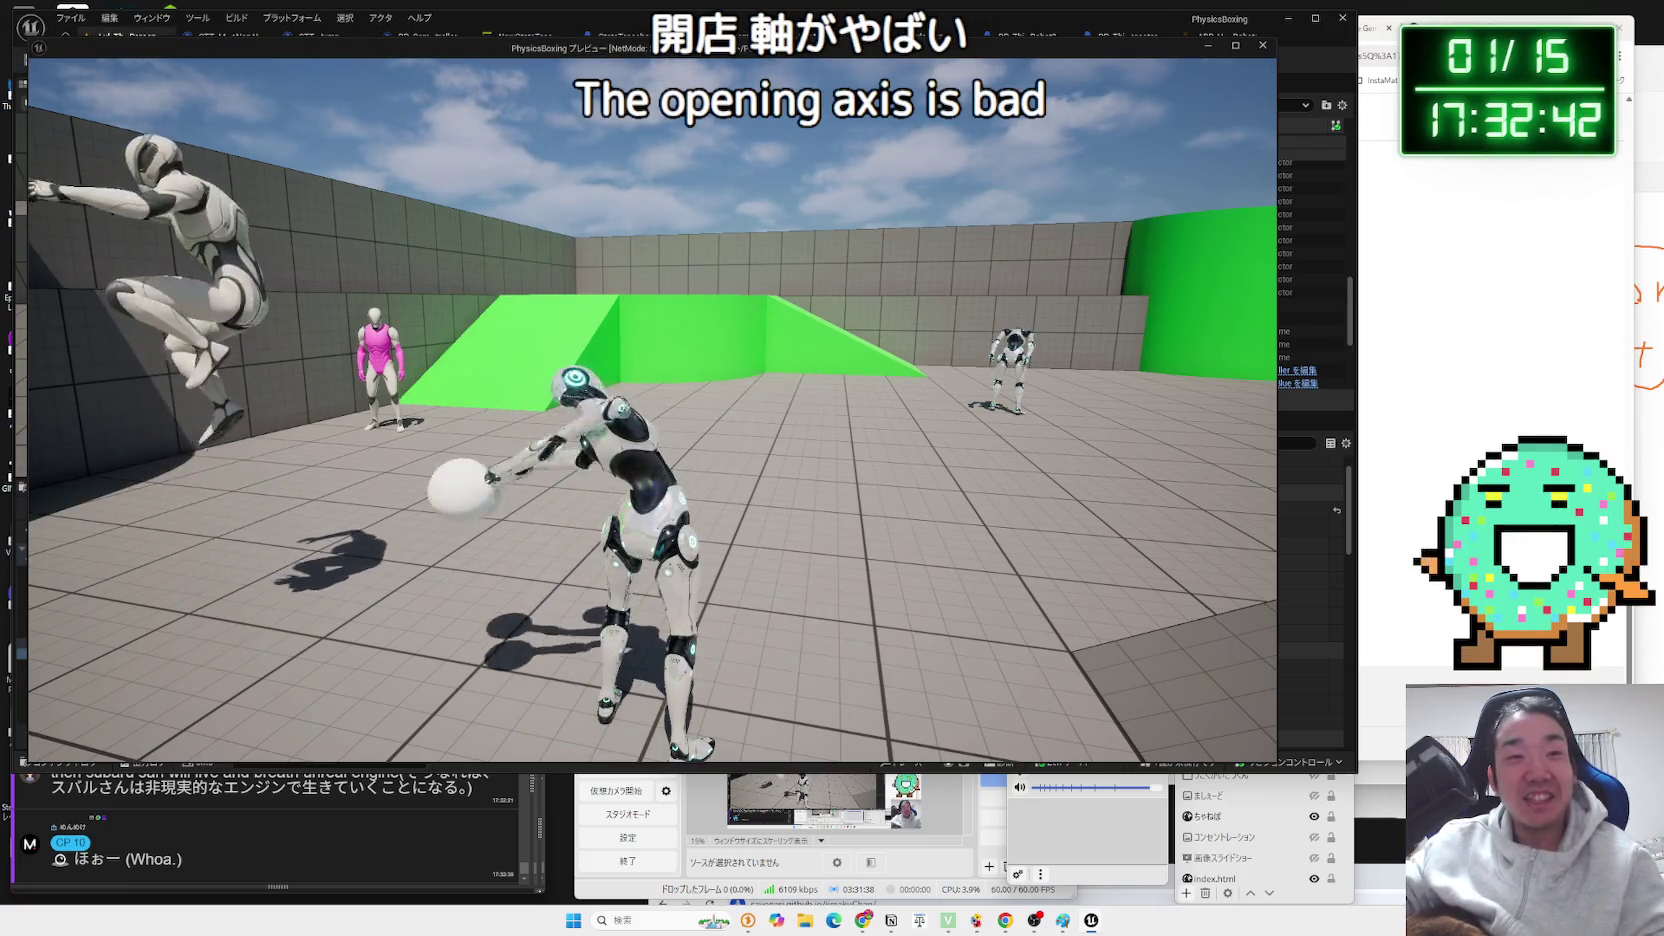
key("Escape")
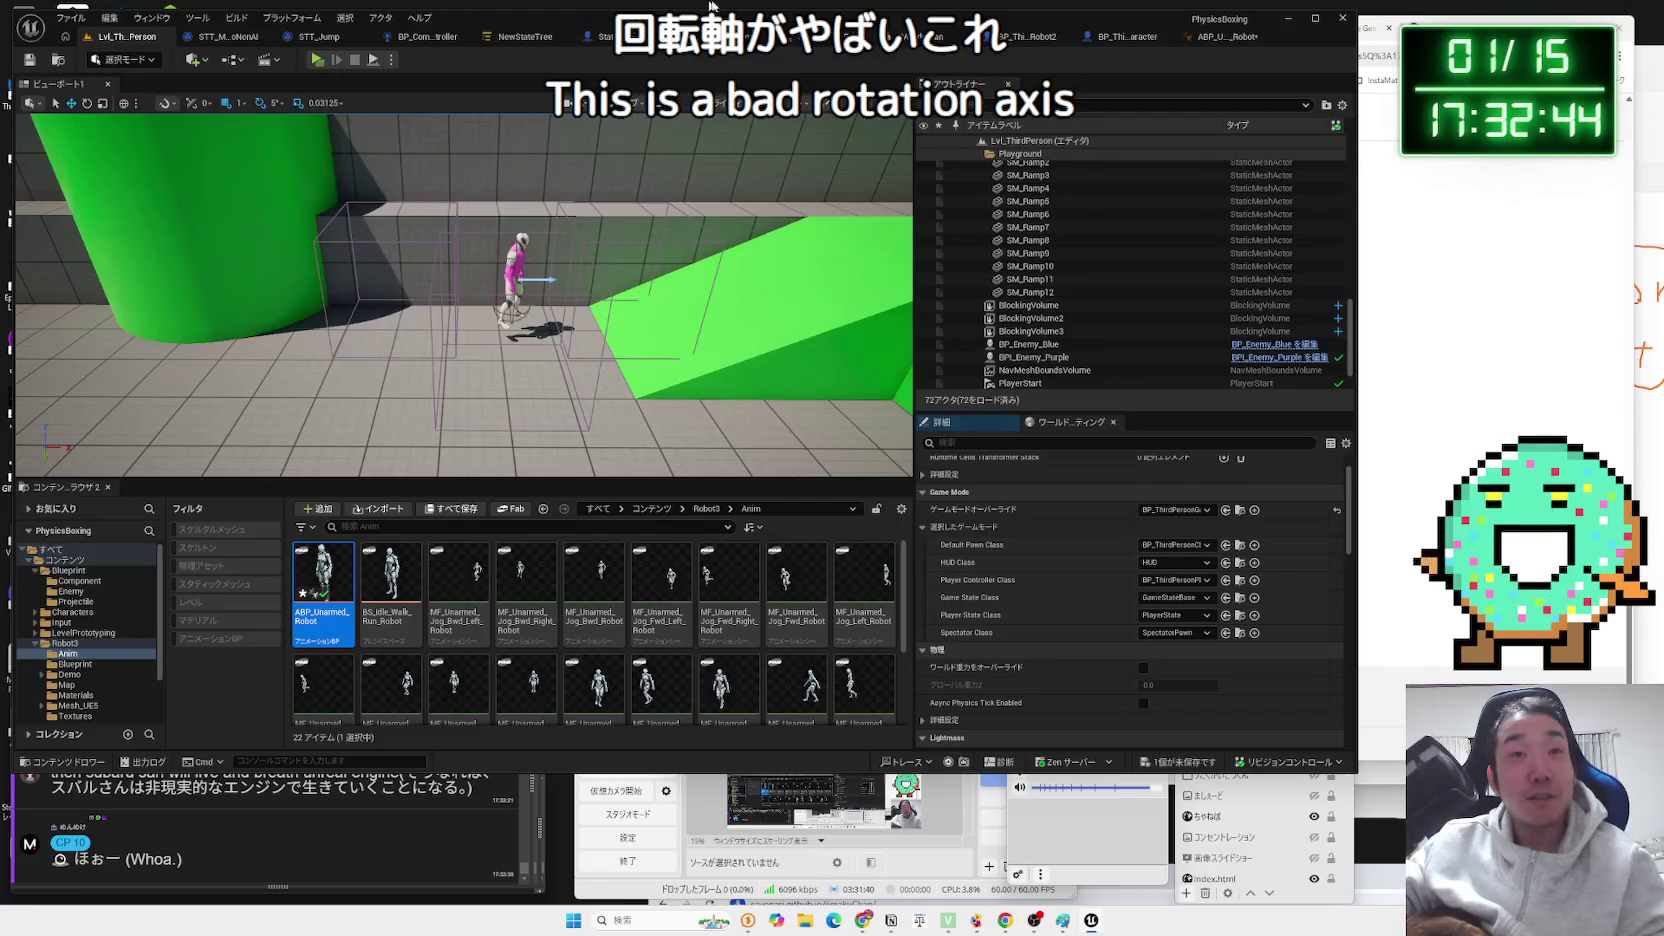
left_click(1206, 42)
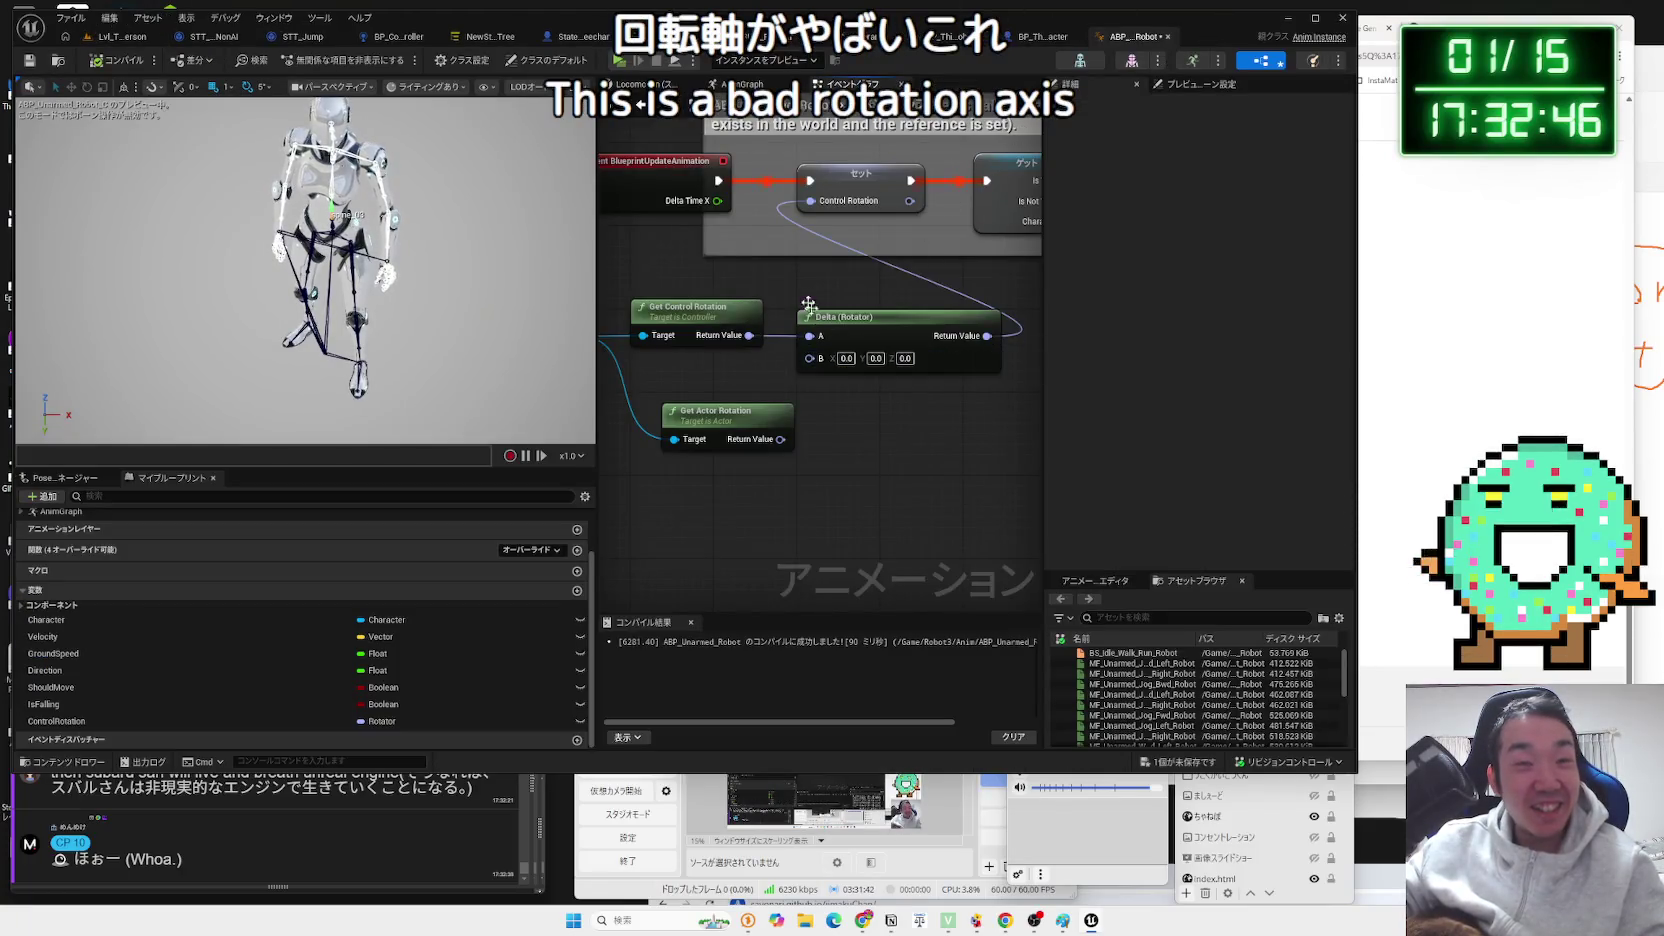
Set Transform (Modify) Bone's Rotation Space to Parent Bone Space and play-test it.
left_click(741, 84)
left_click(845, 300)
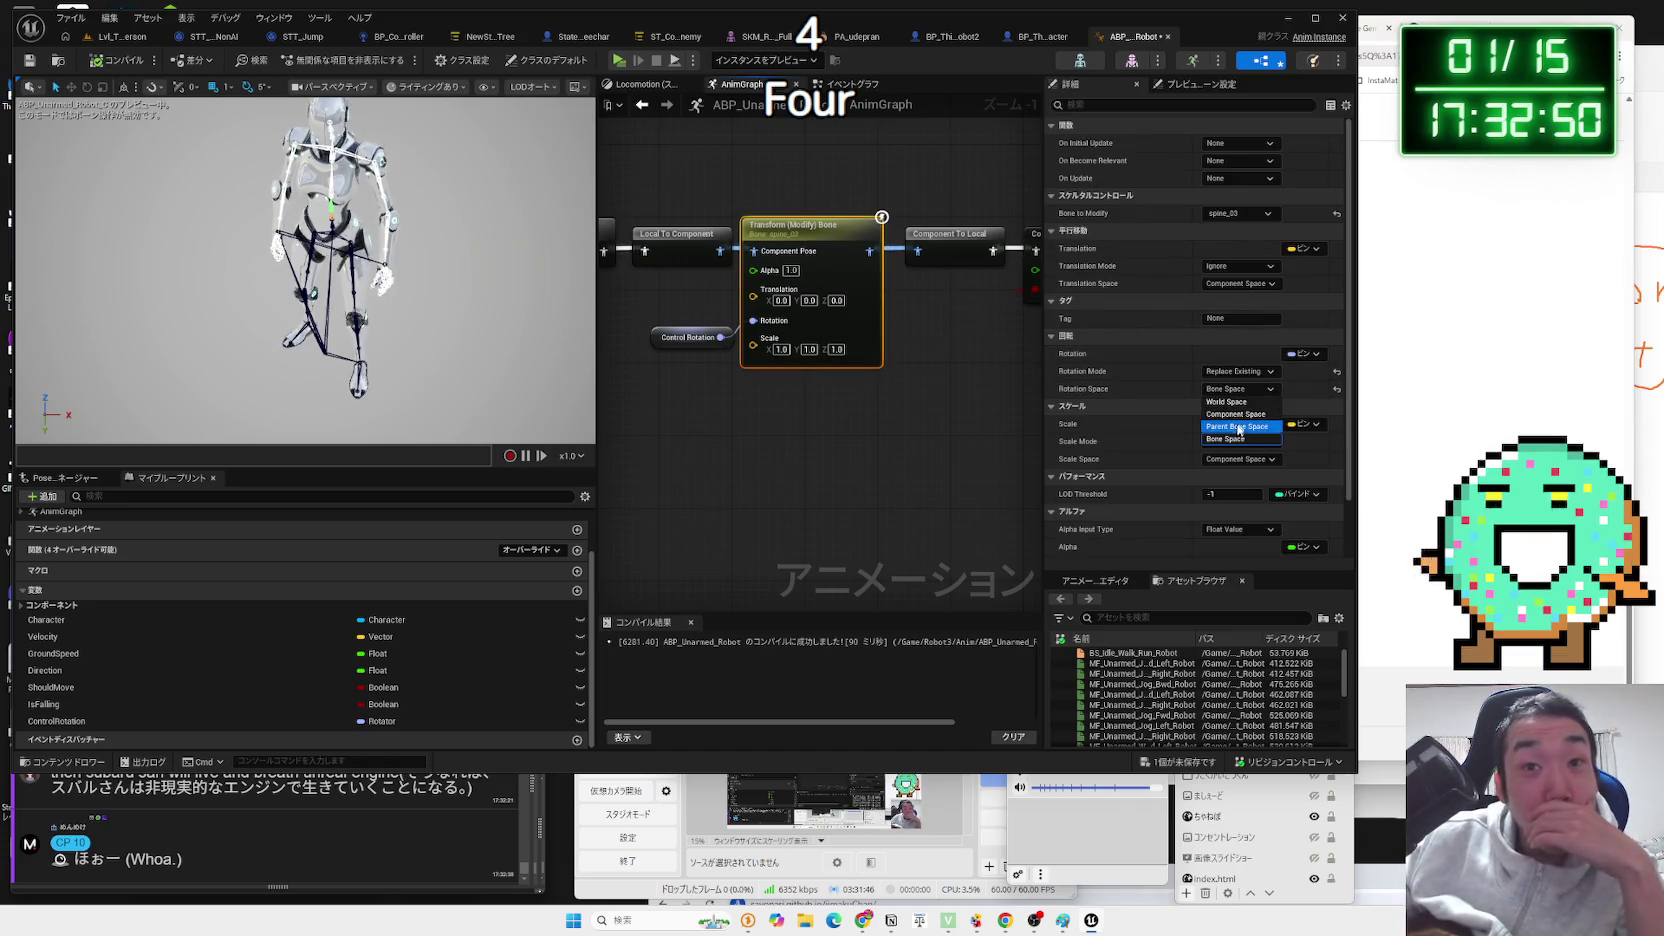
left_click(1238, 427)
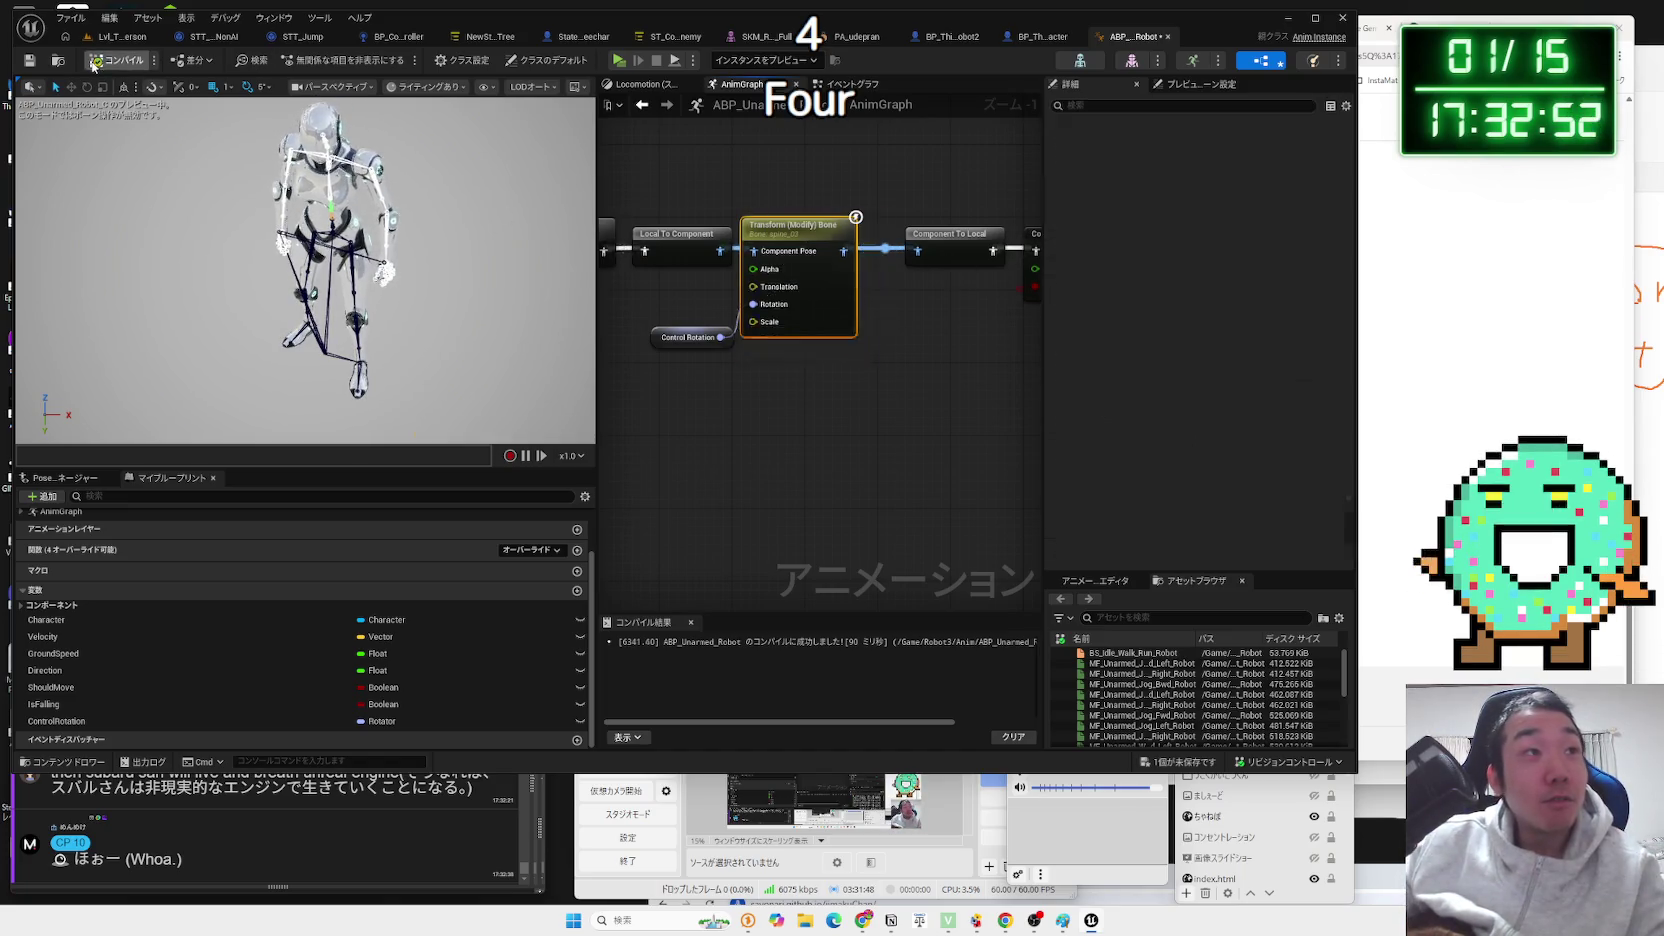
left_click(107, 44)
key("alt+p")
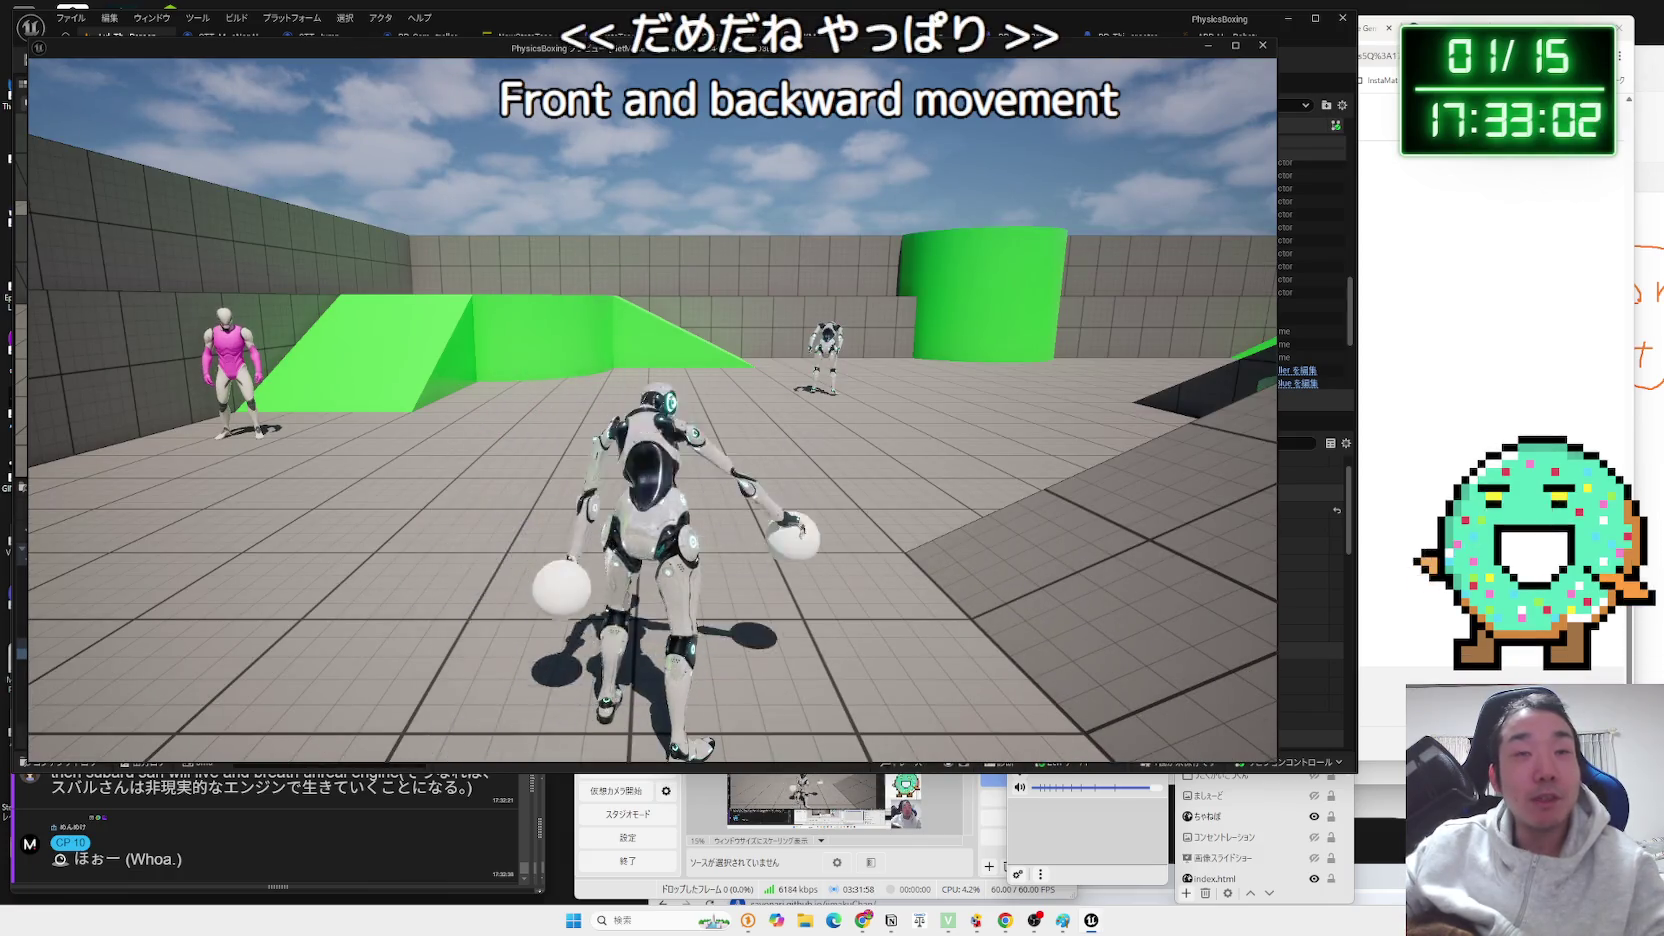
key("Escape")
Switch the bone node's Rotation Space to World Space.
left_click(1215, 36)
left_click(1240, 389)
left_click(1226, 401)
Compile with World Space rotation, play-test the robot twice, then open its physics asset.
left_click(118, 59)
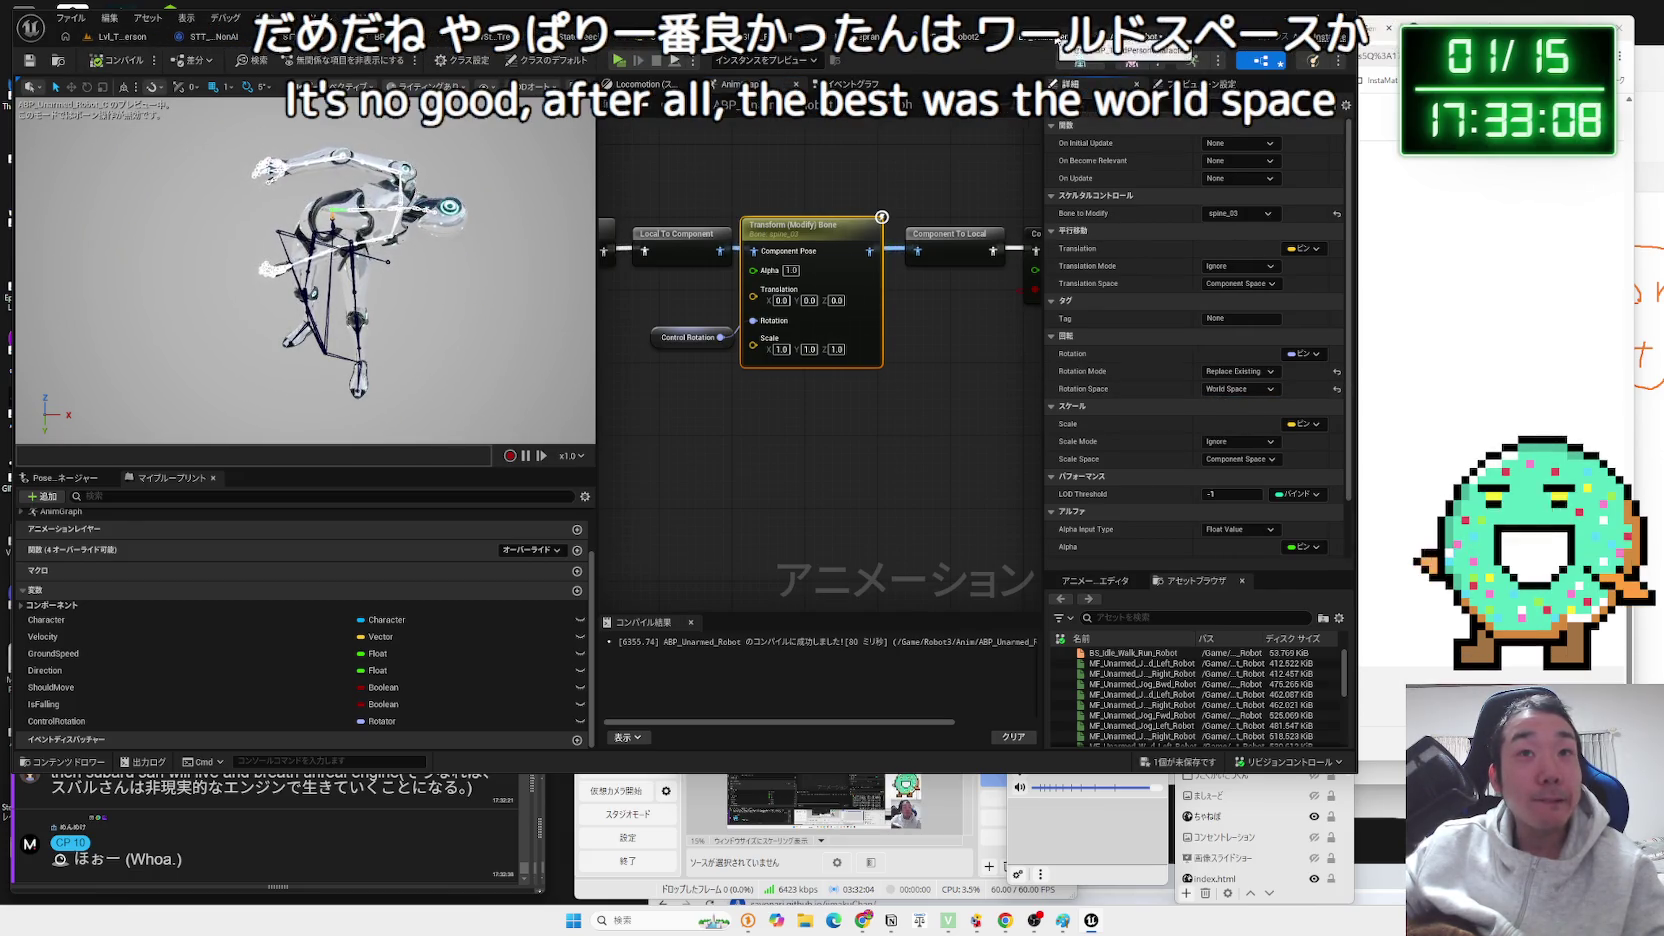
left_click(850, 84)
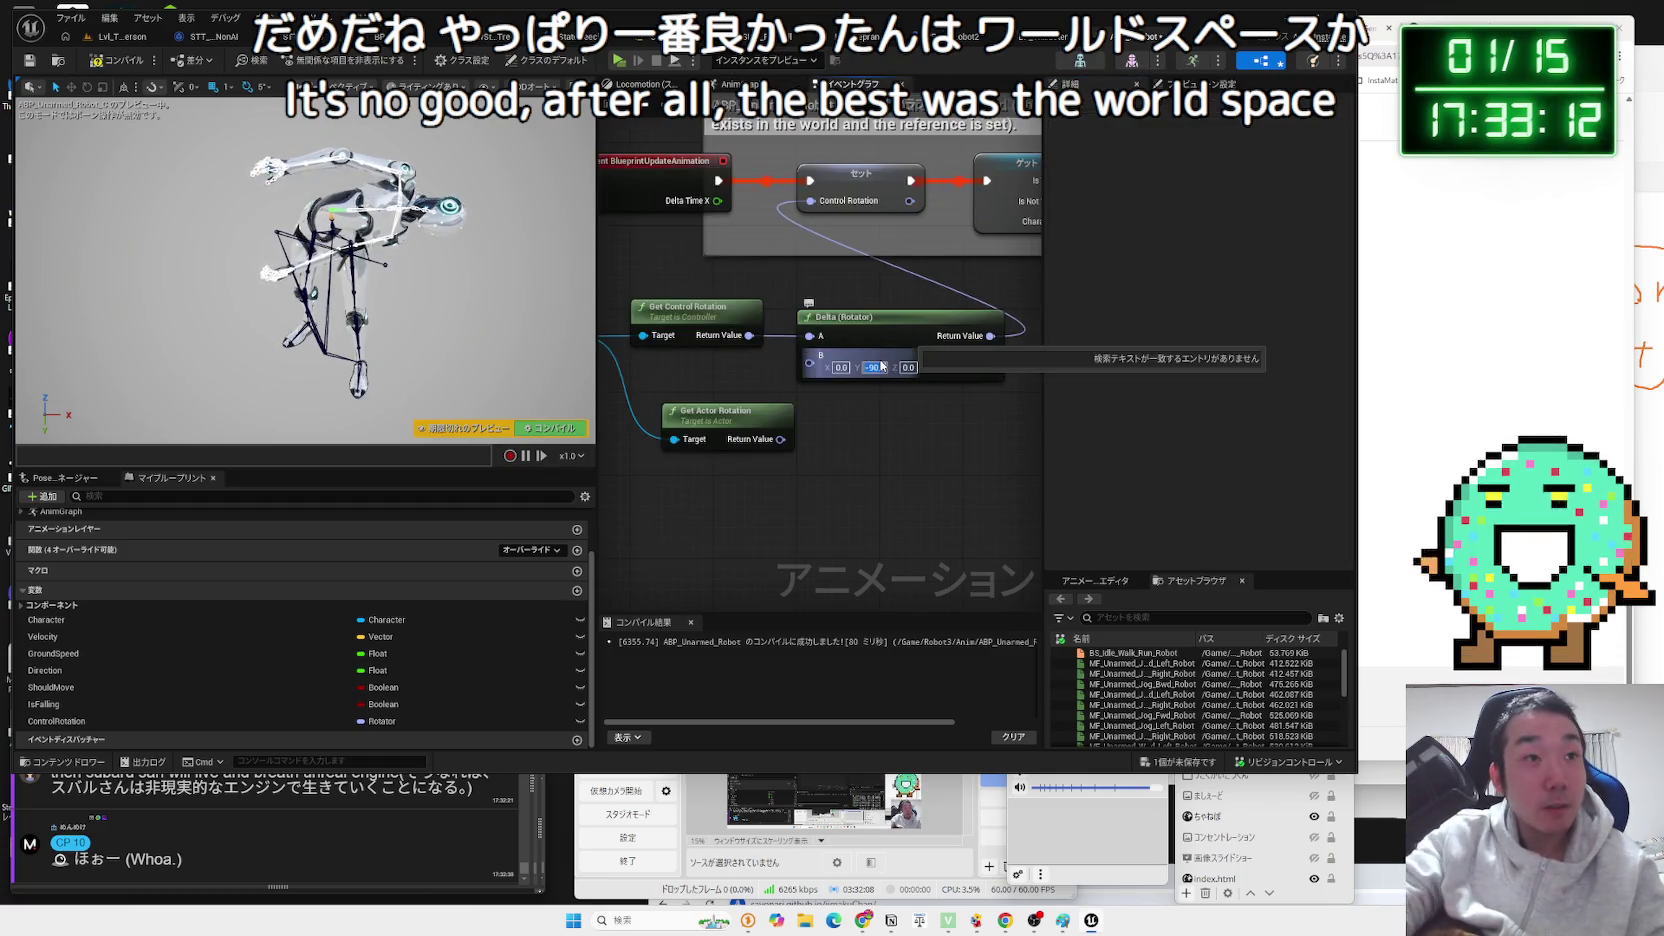
left_click(120, 36)
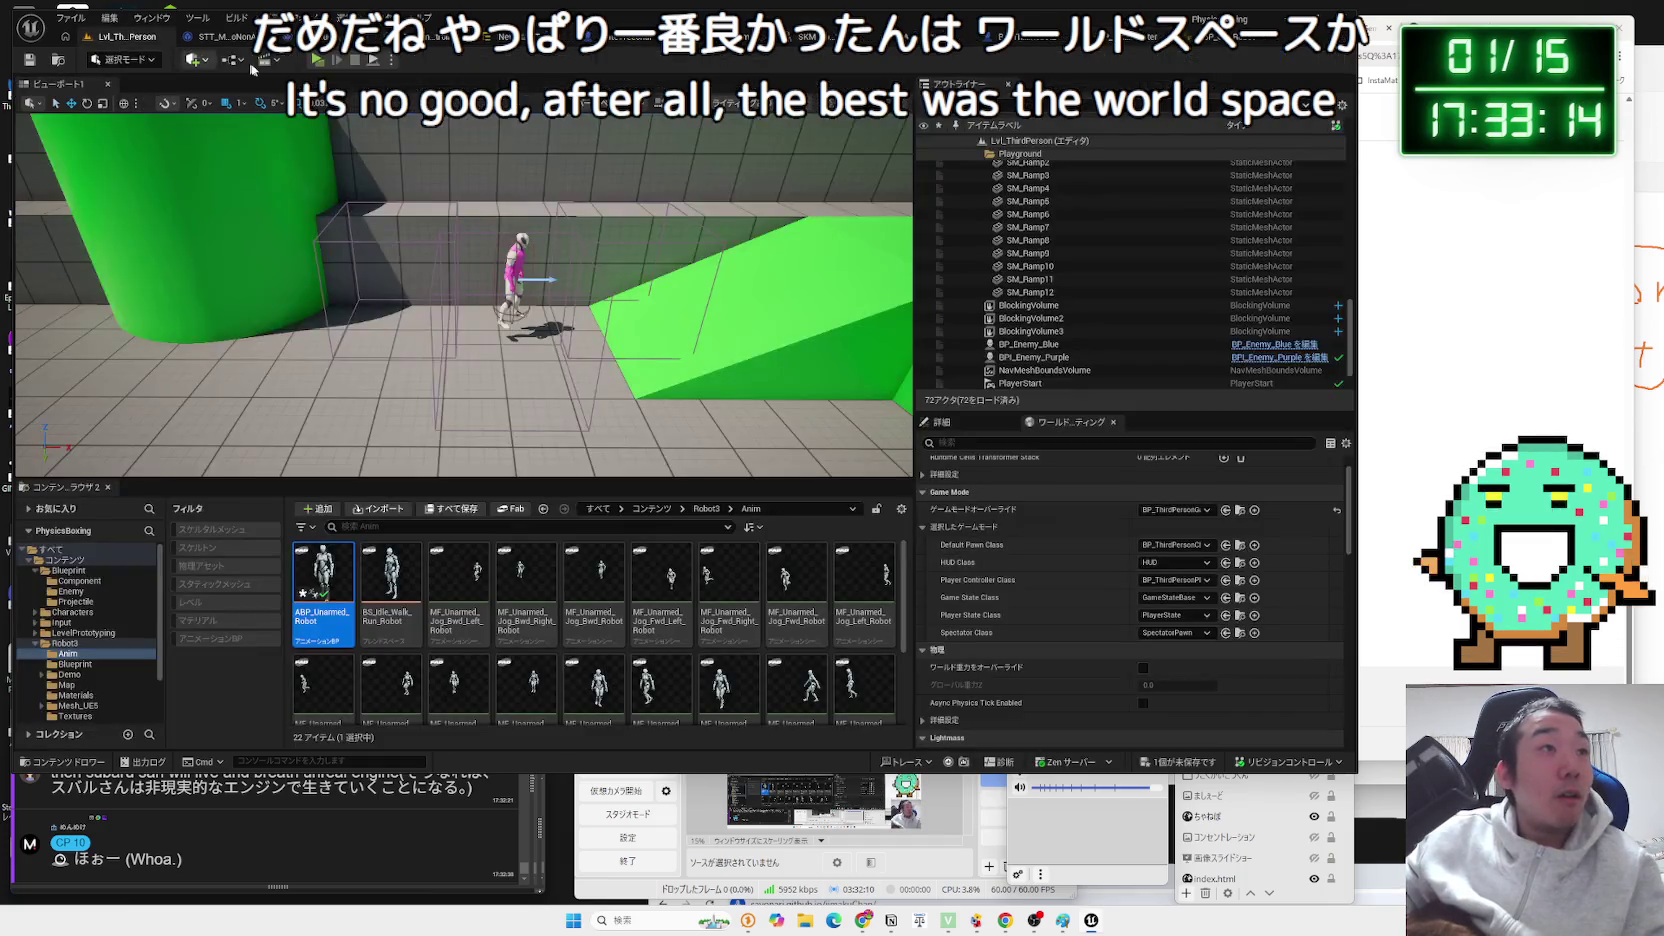
left_click(316, 61)
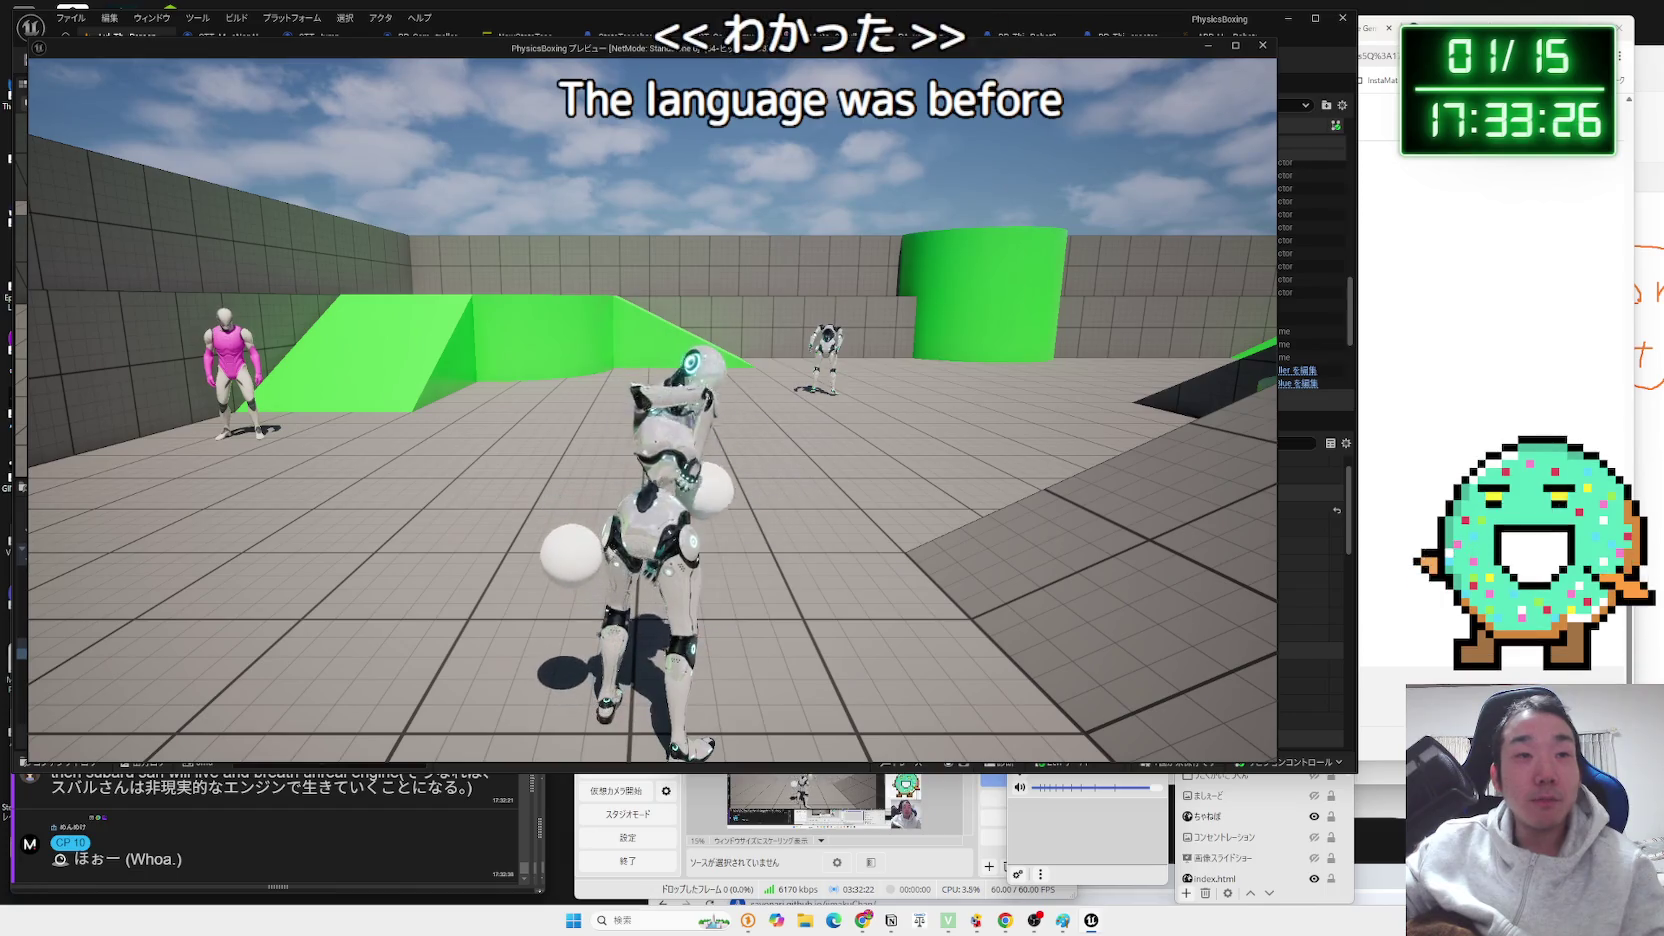
key("Escape")
left_click(316, 68)
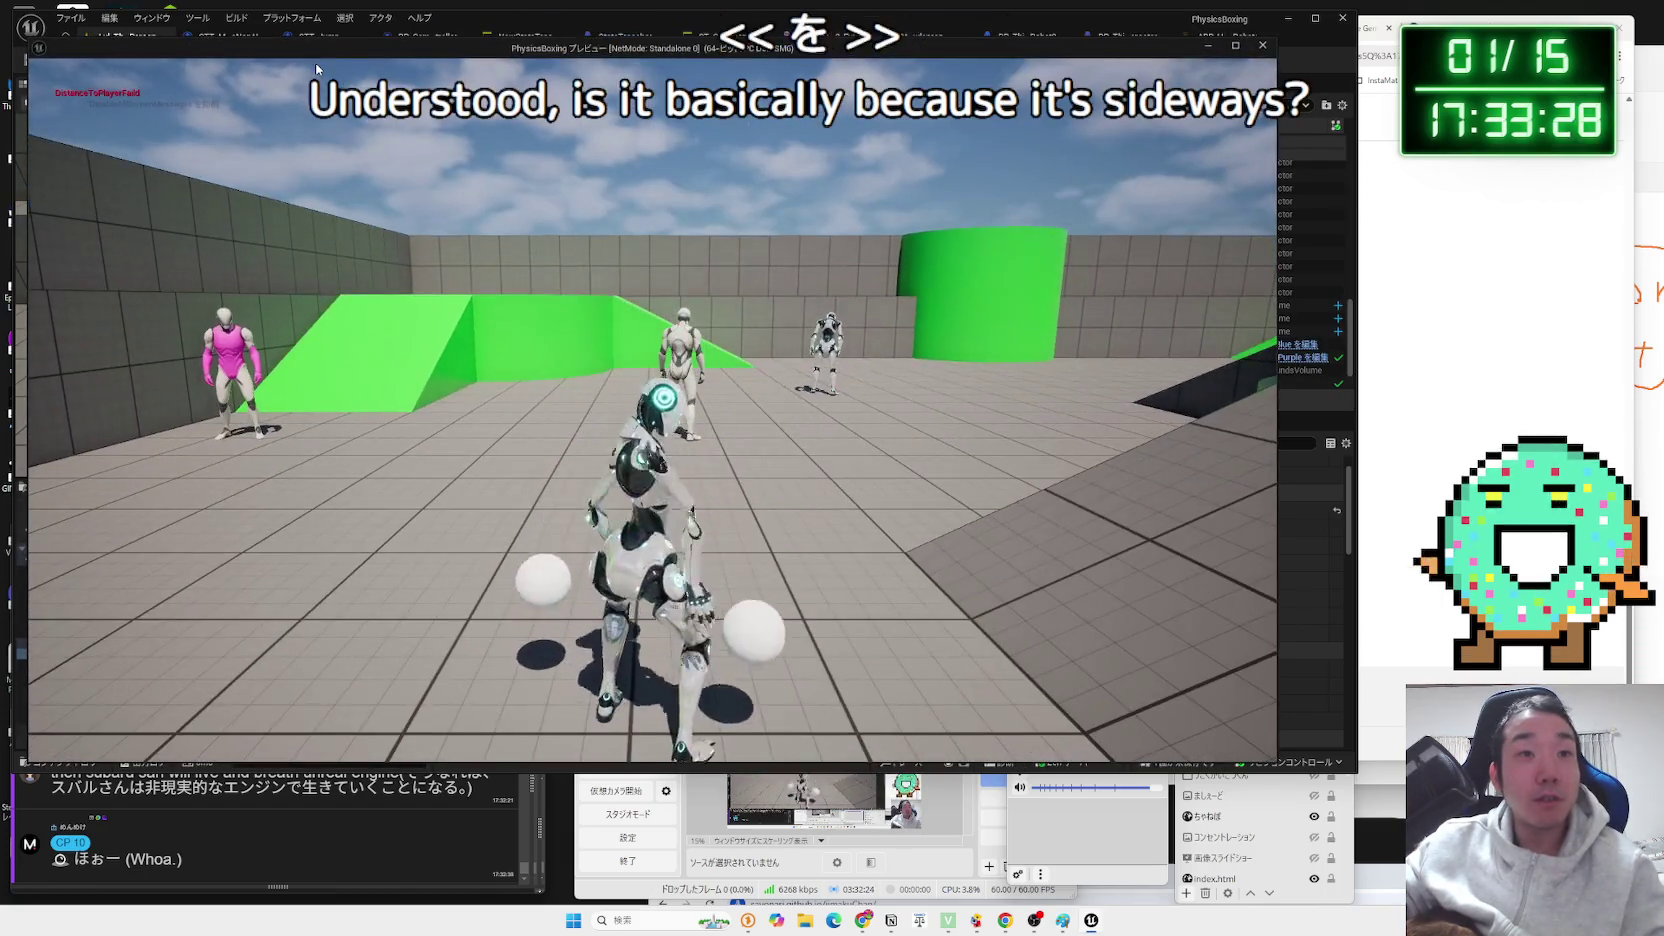
key("Escape")
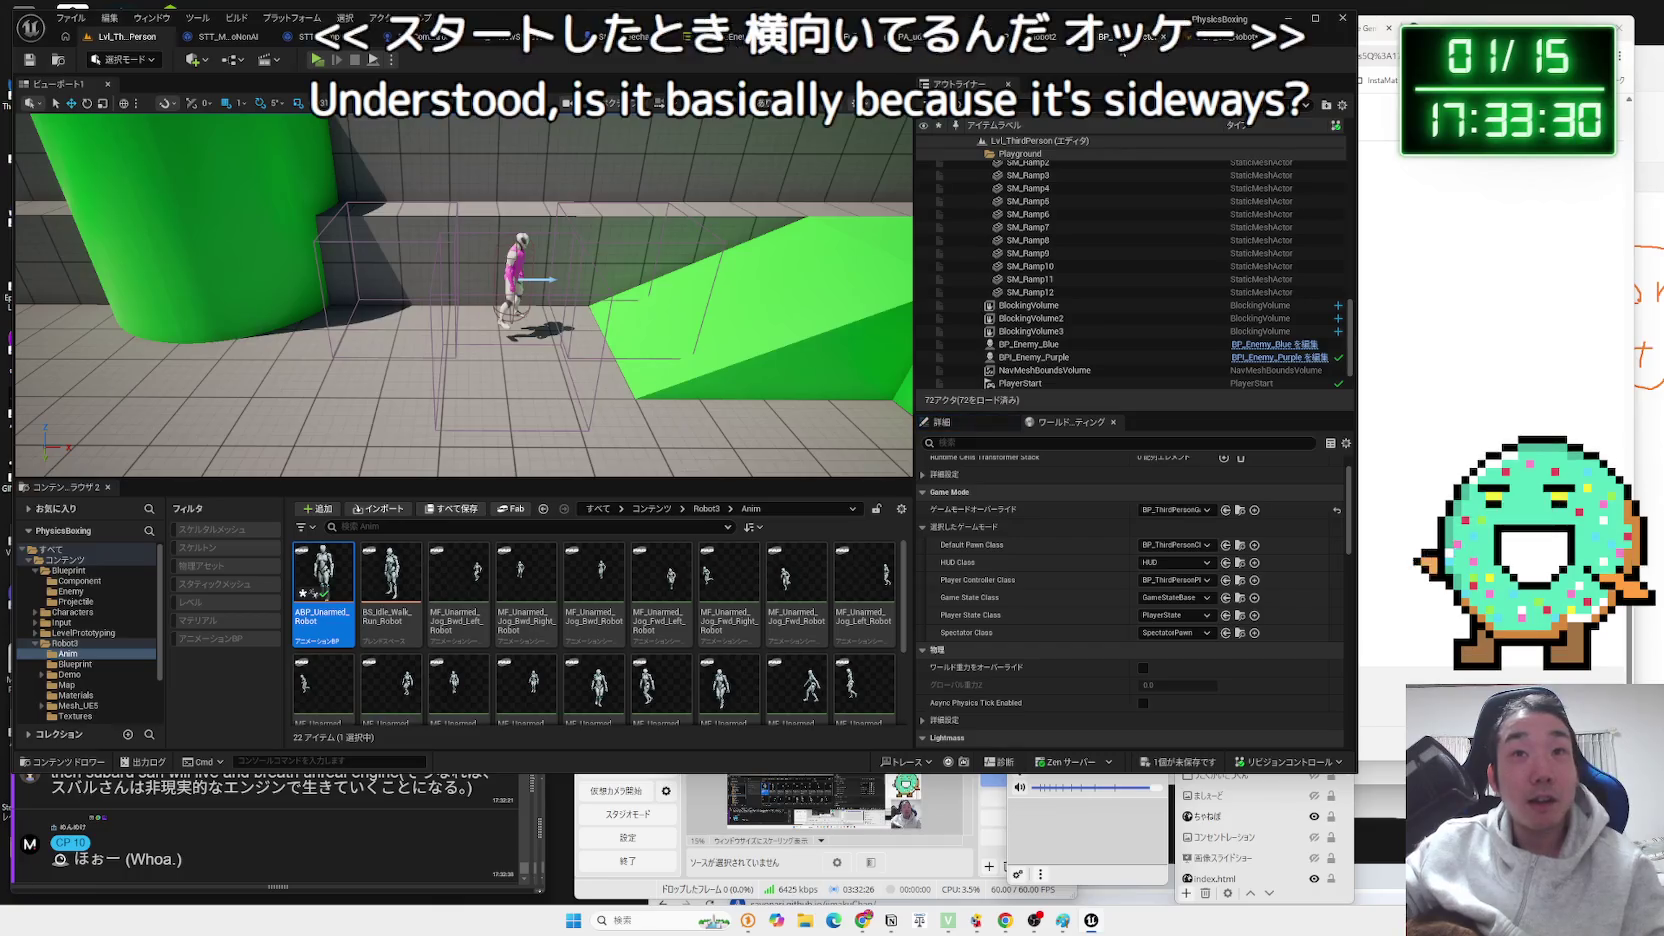
left_click(1120, 45)
left_click(855, 43)
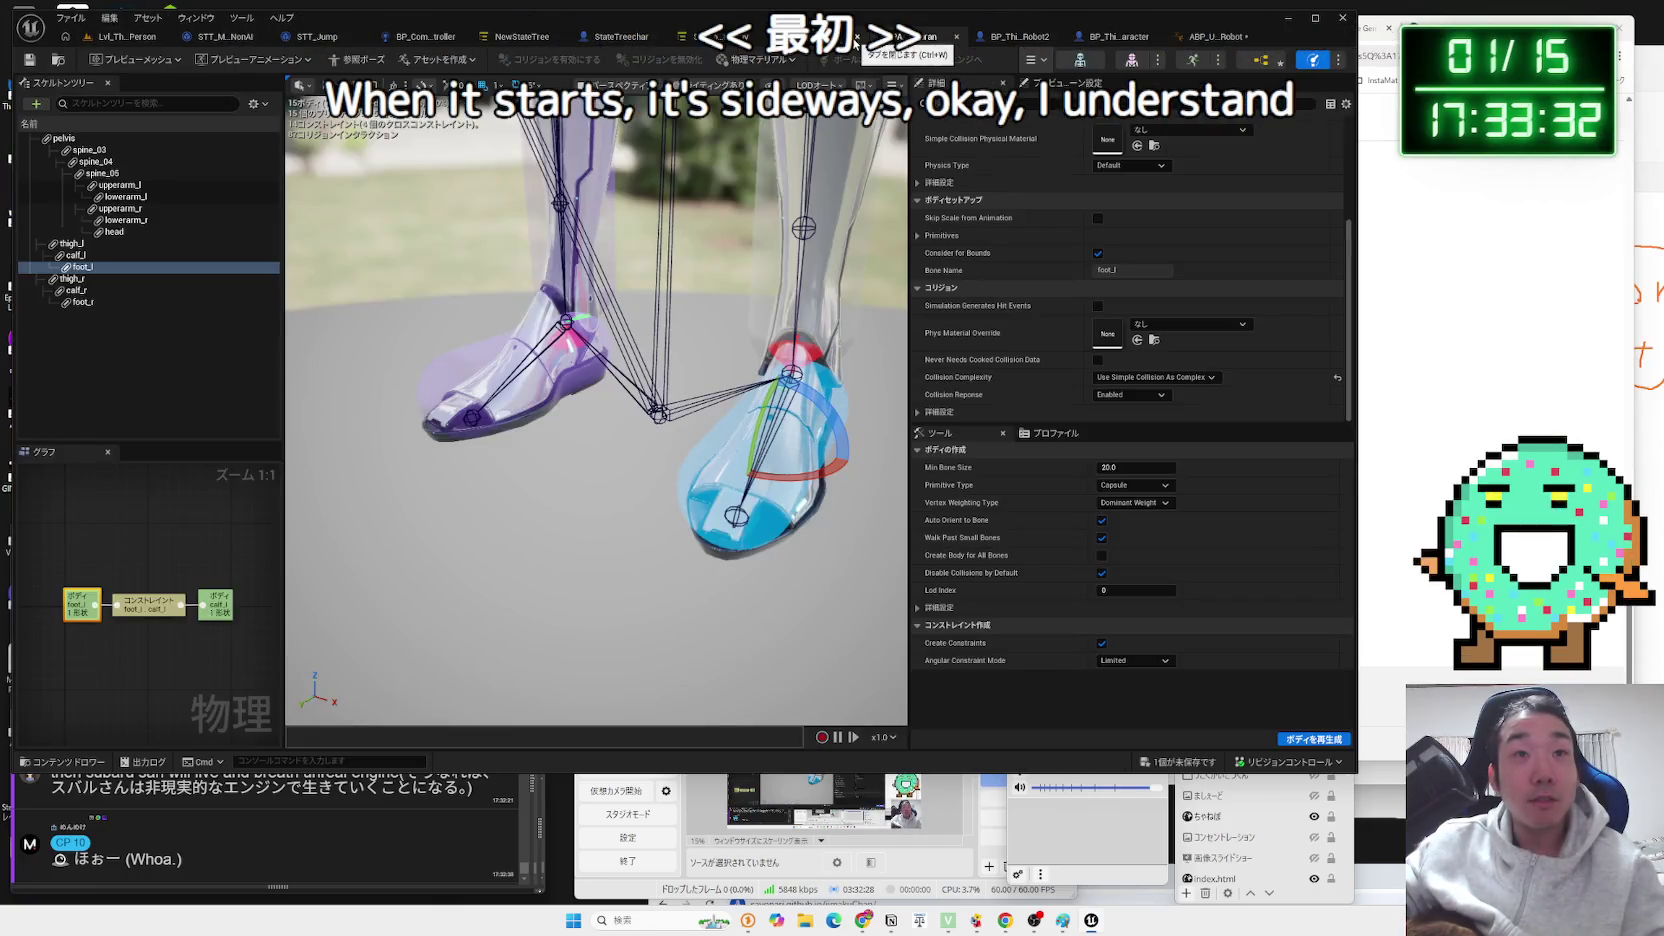
Set Delta B X to 90, recompile, and run a brief play test.
left_click(1205, 36)
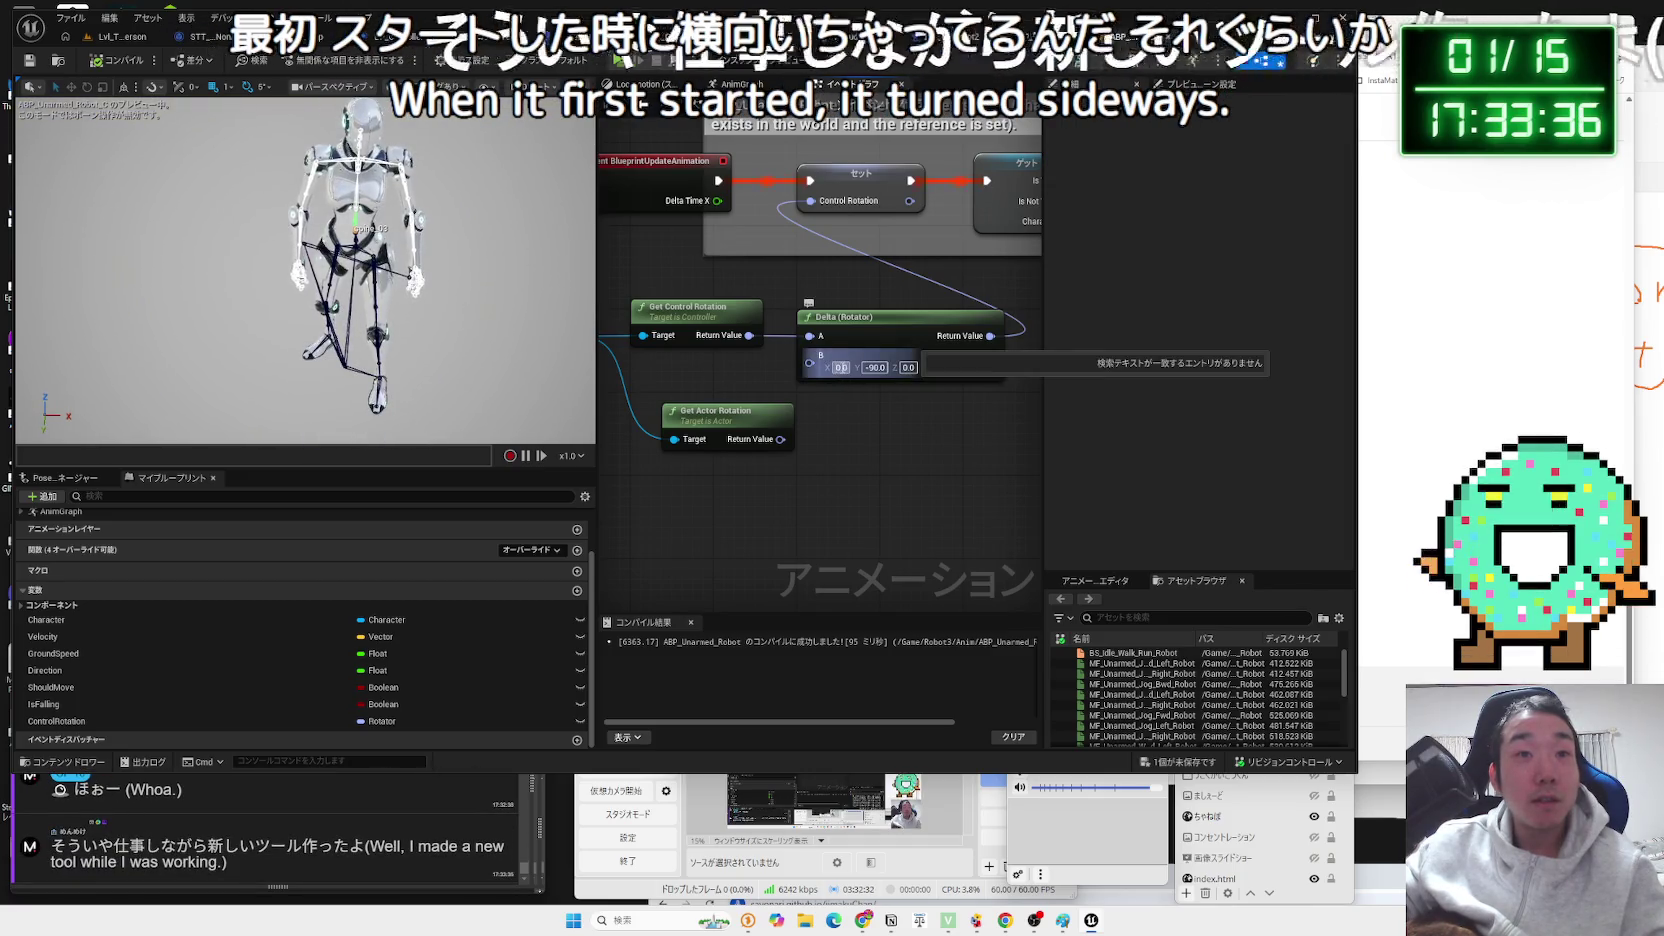
type("90")
key("Return")
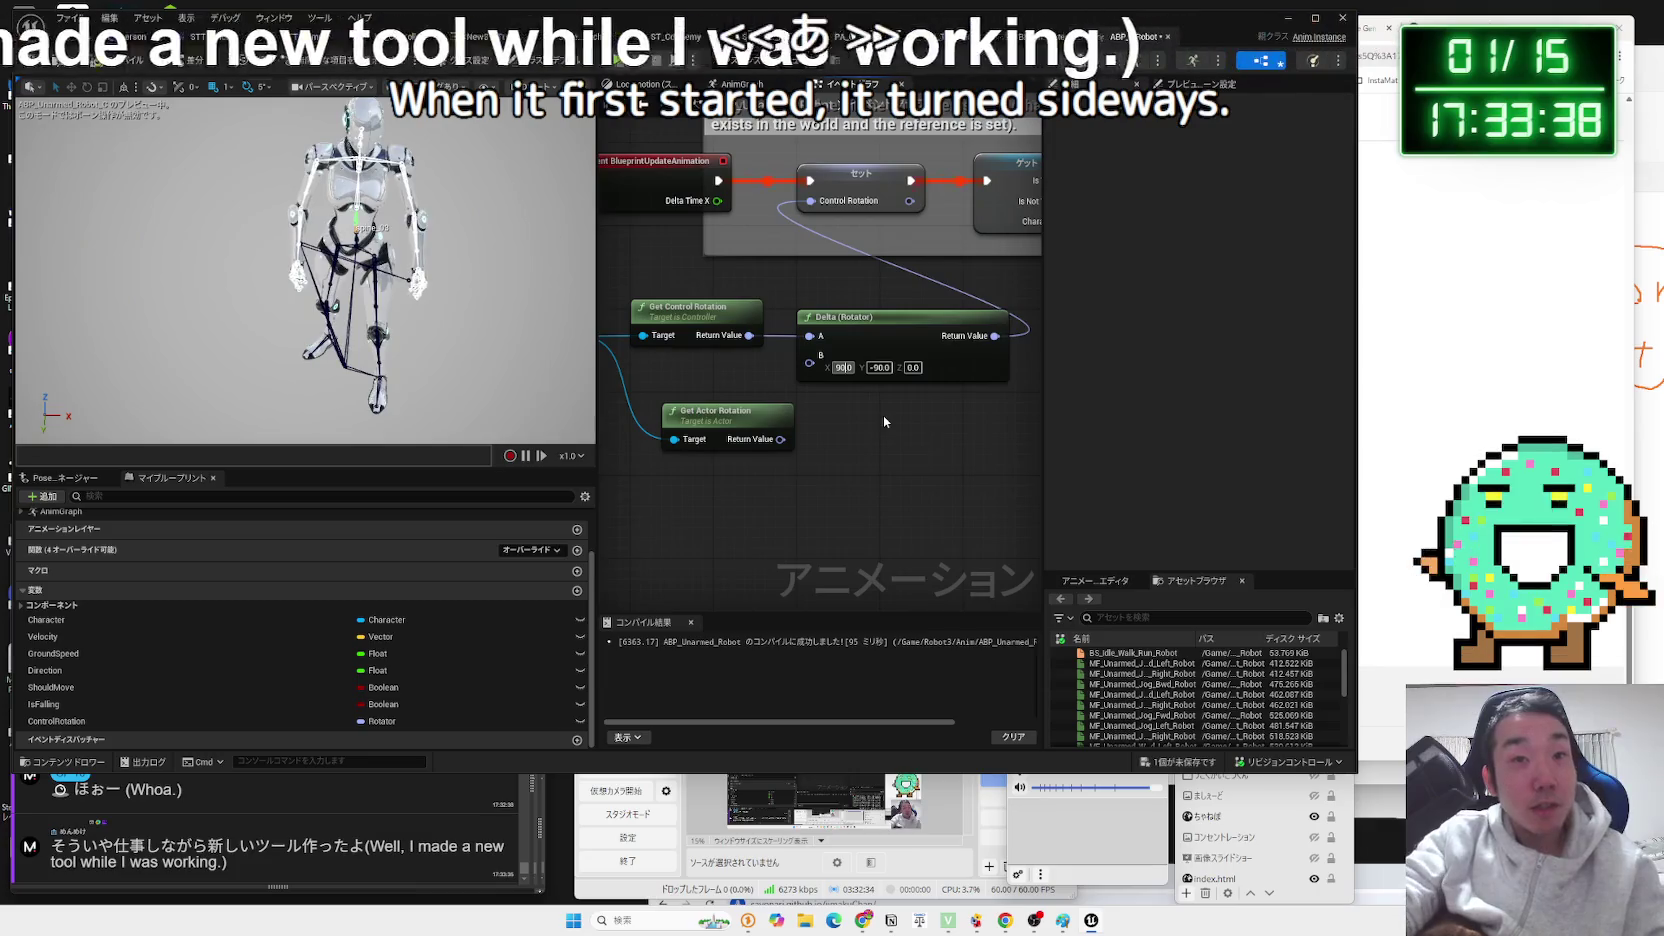
left_click(115, 62)
left_click(115, 38)
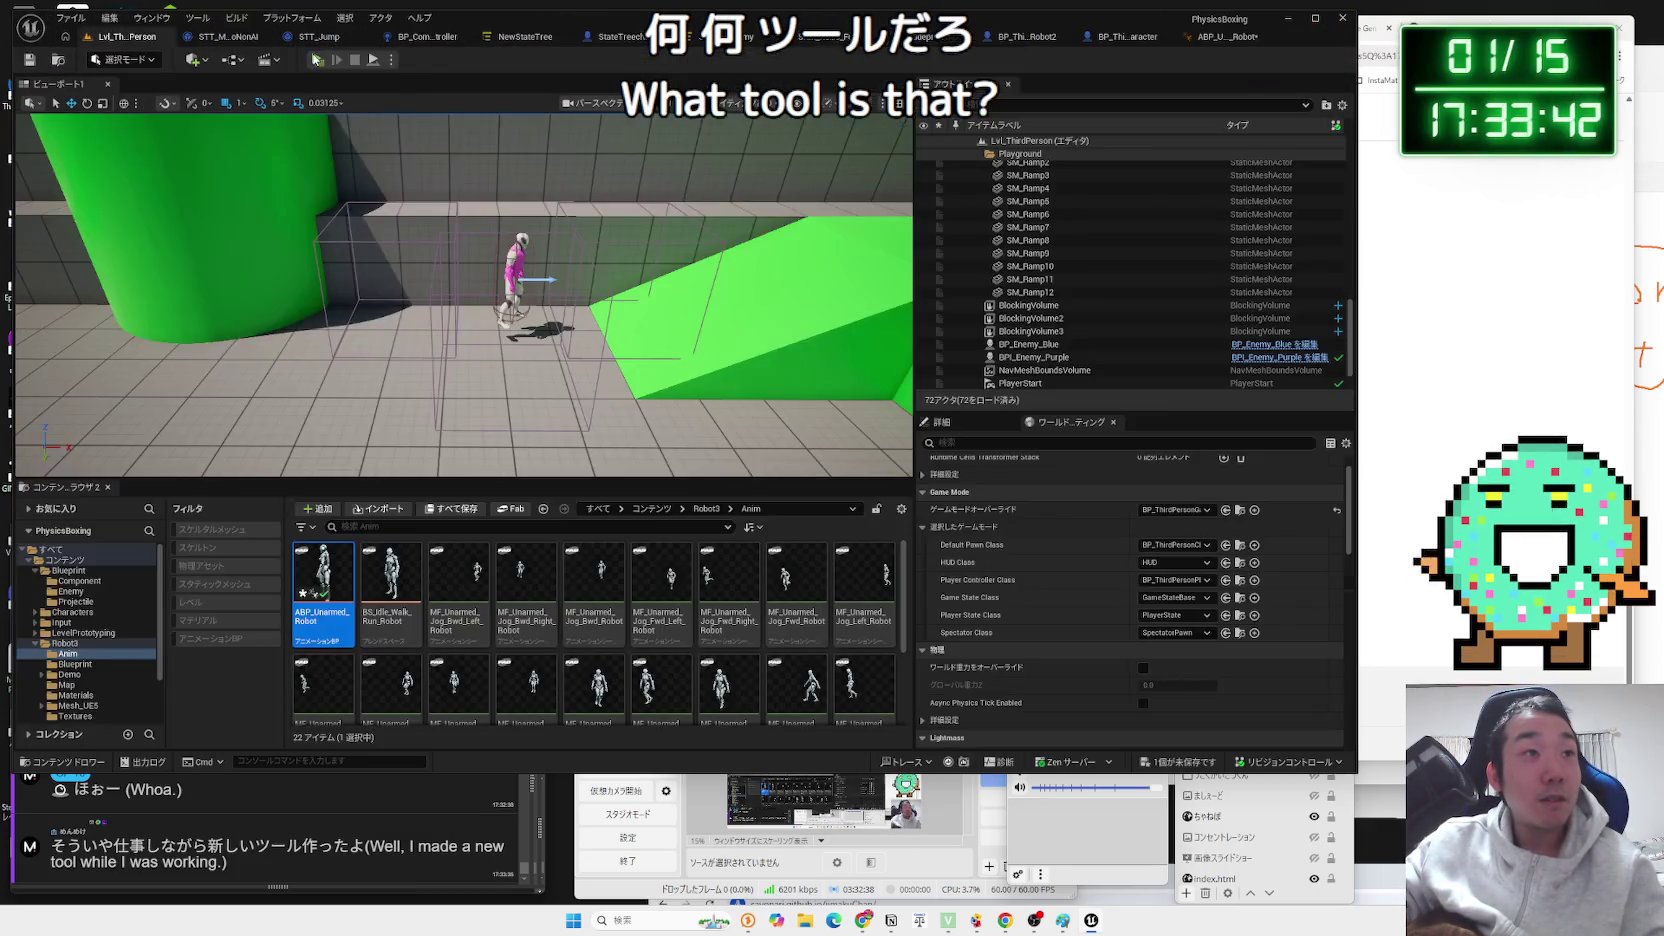
key("alt+p")
key("Escape")
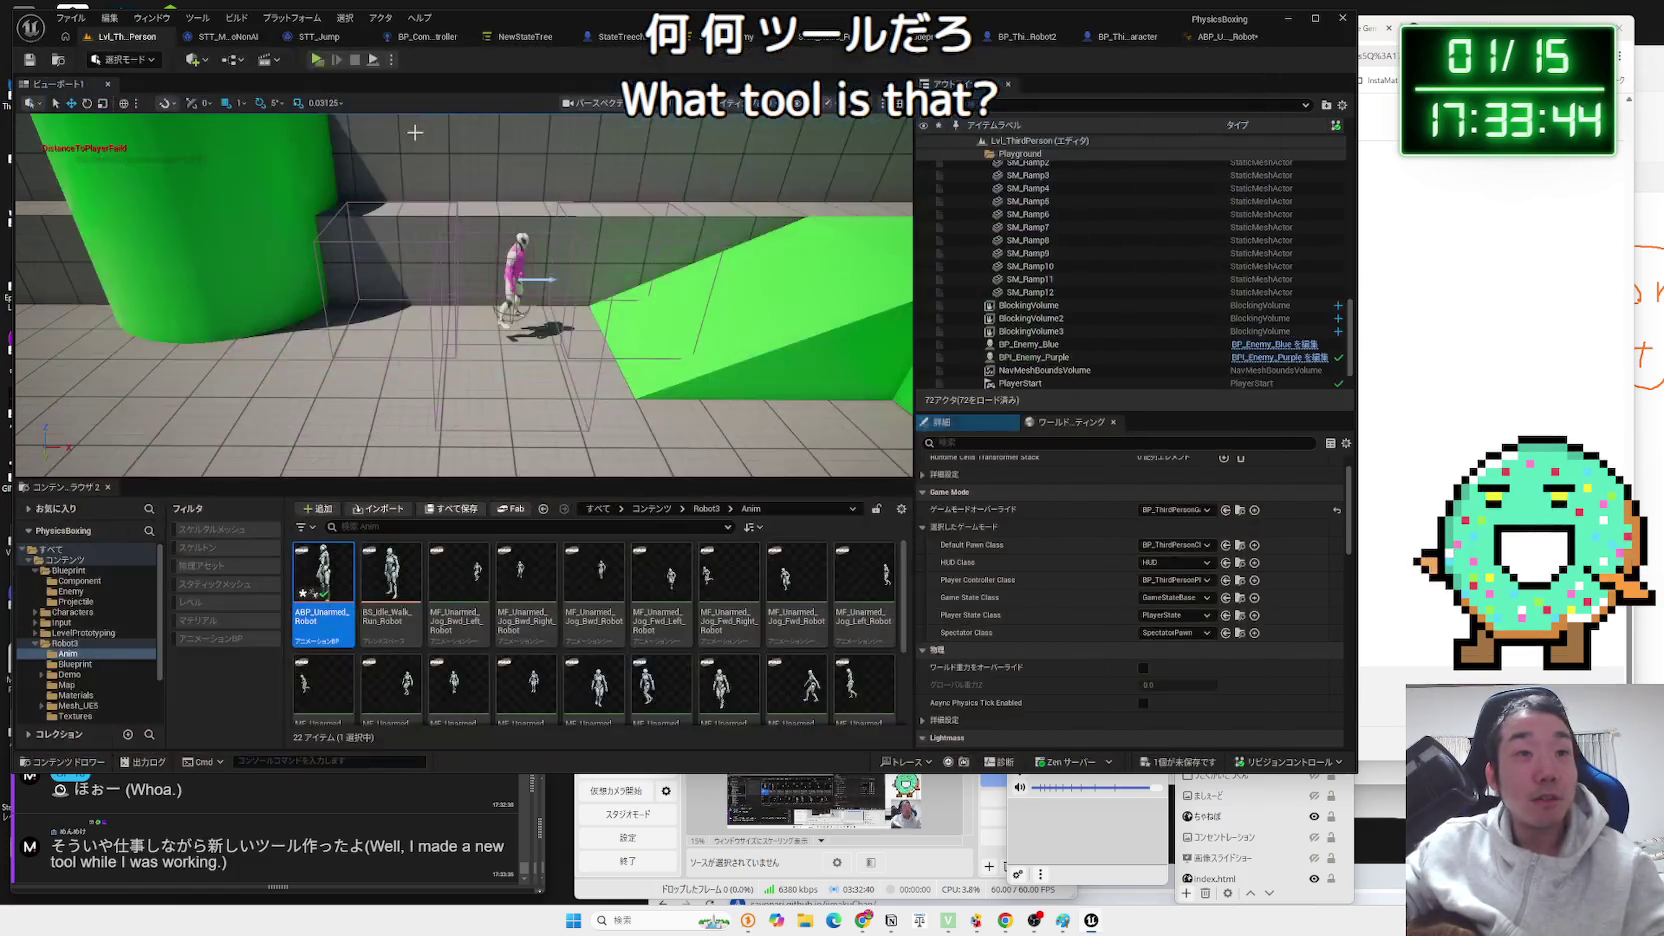
Change Delta B X to -90, recompile, and play-test the robot again.
left_click(1113, 40)
left_click(1147, 37)
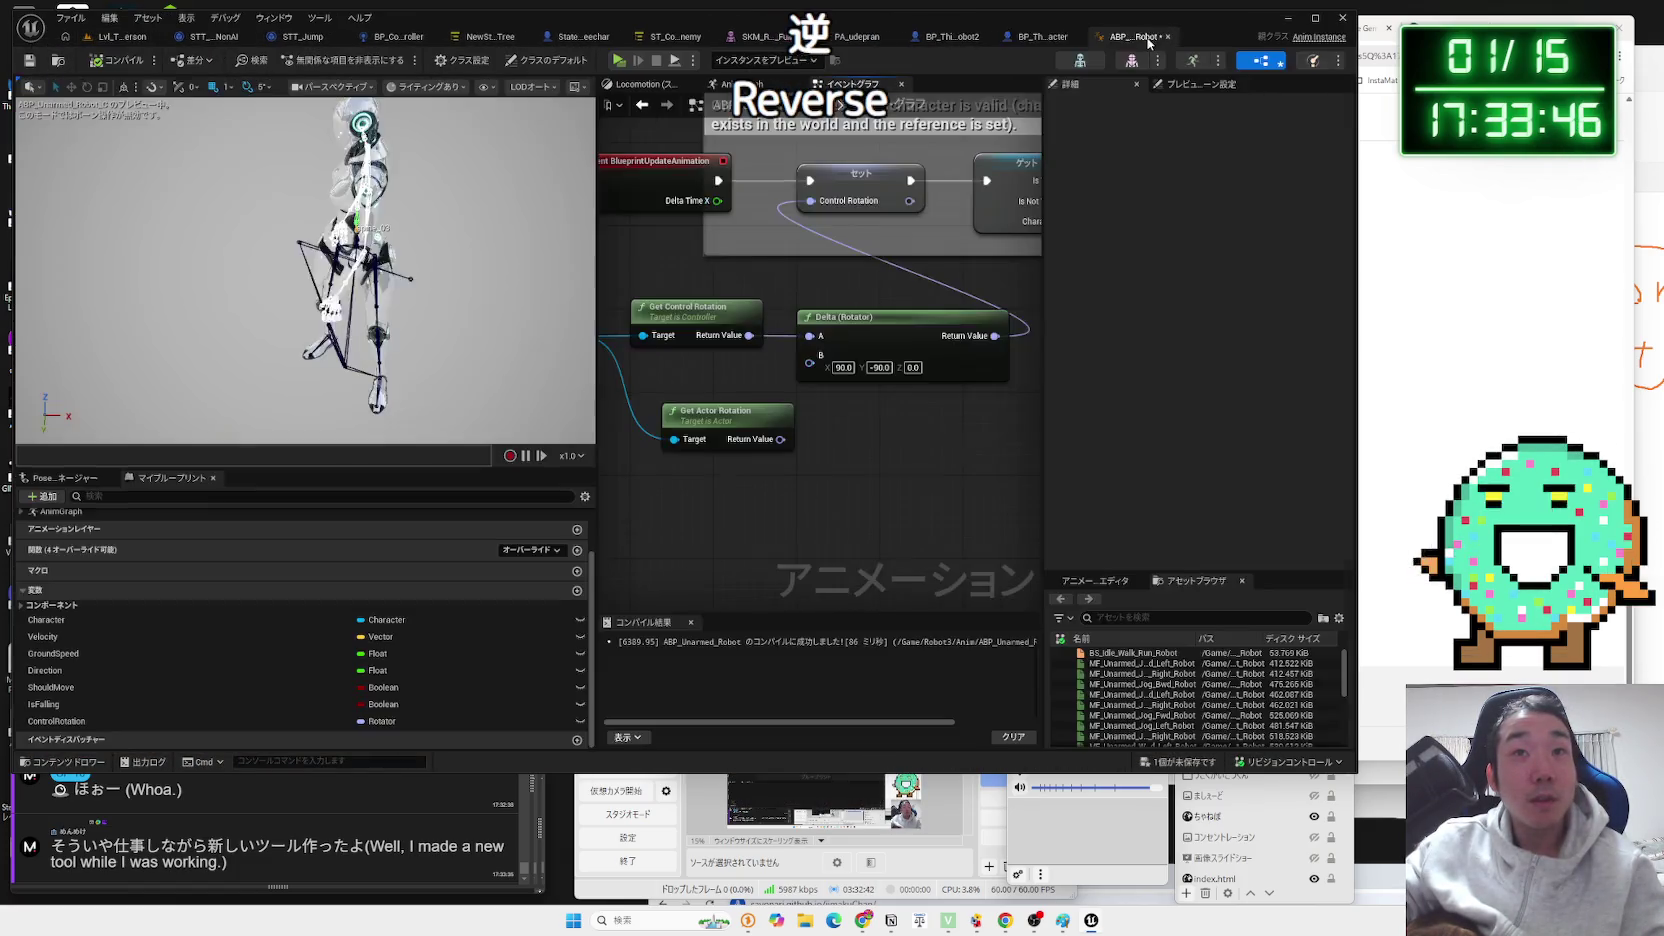
left_click(872, 440)
type("-90")
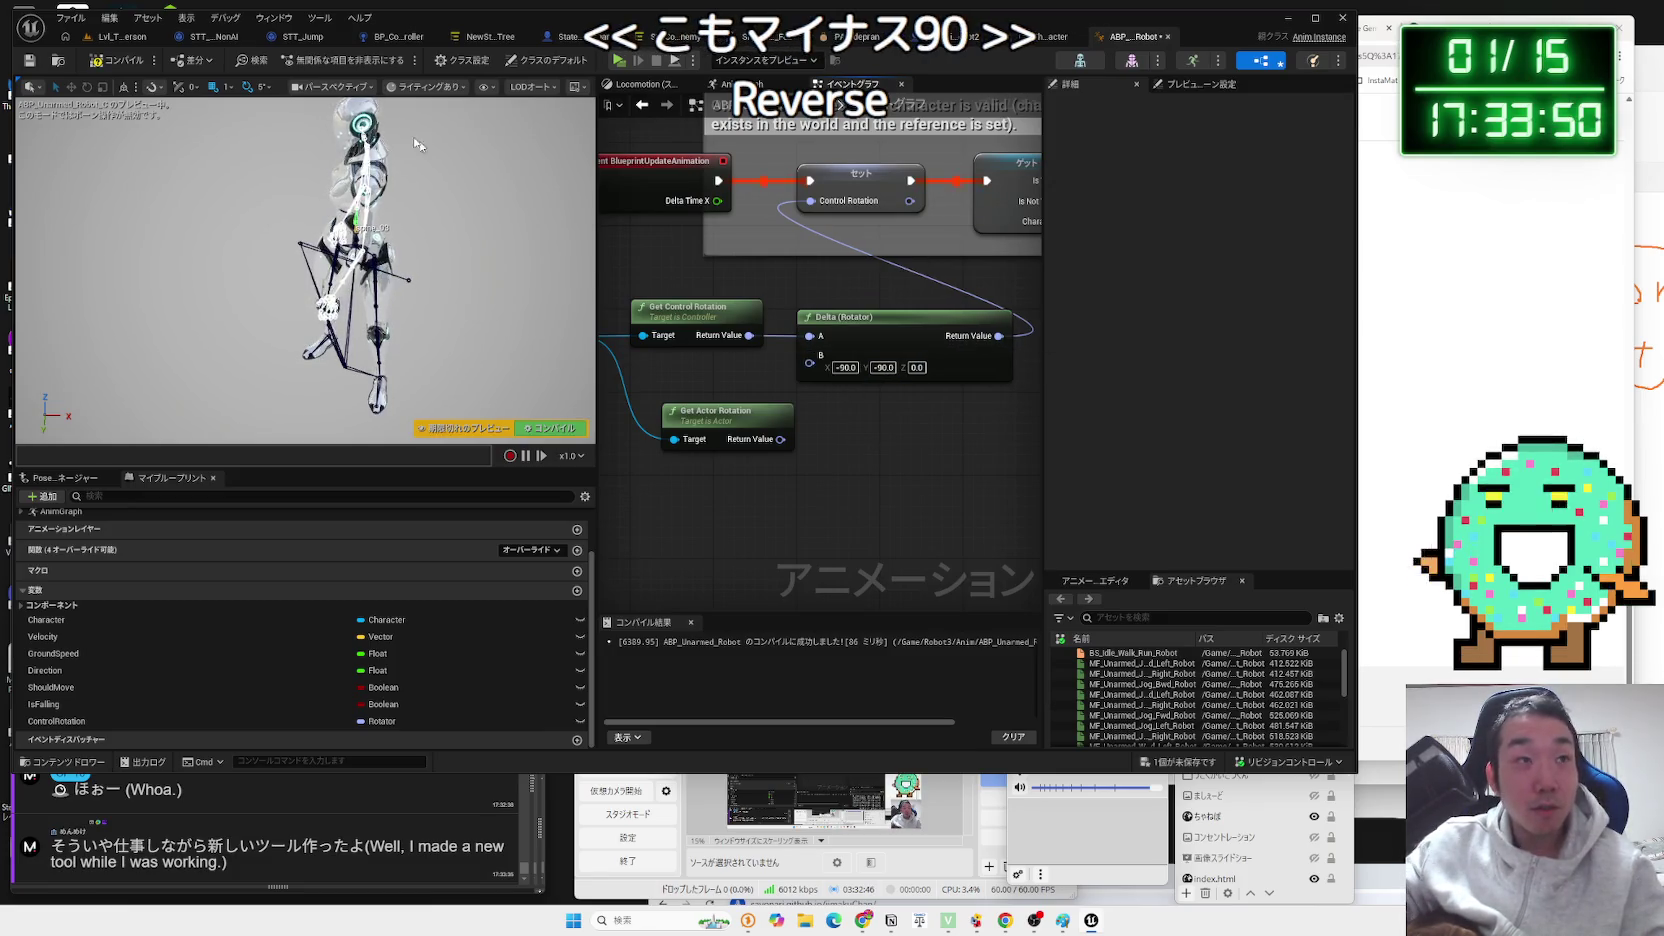
left_click(98, 62)
left_click(103, 39)
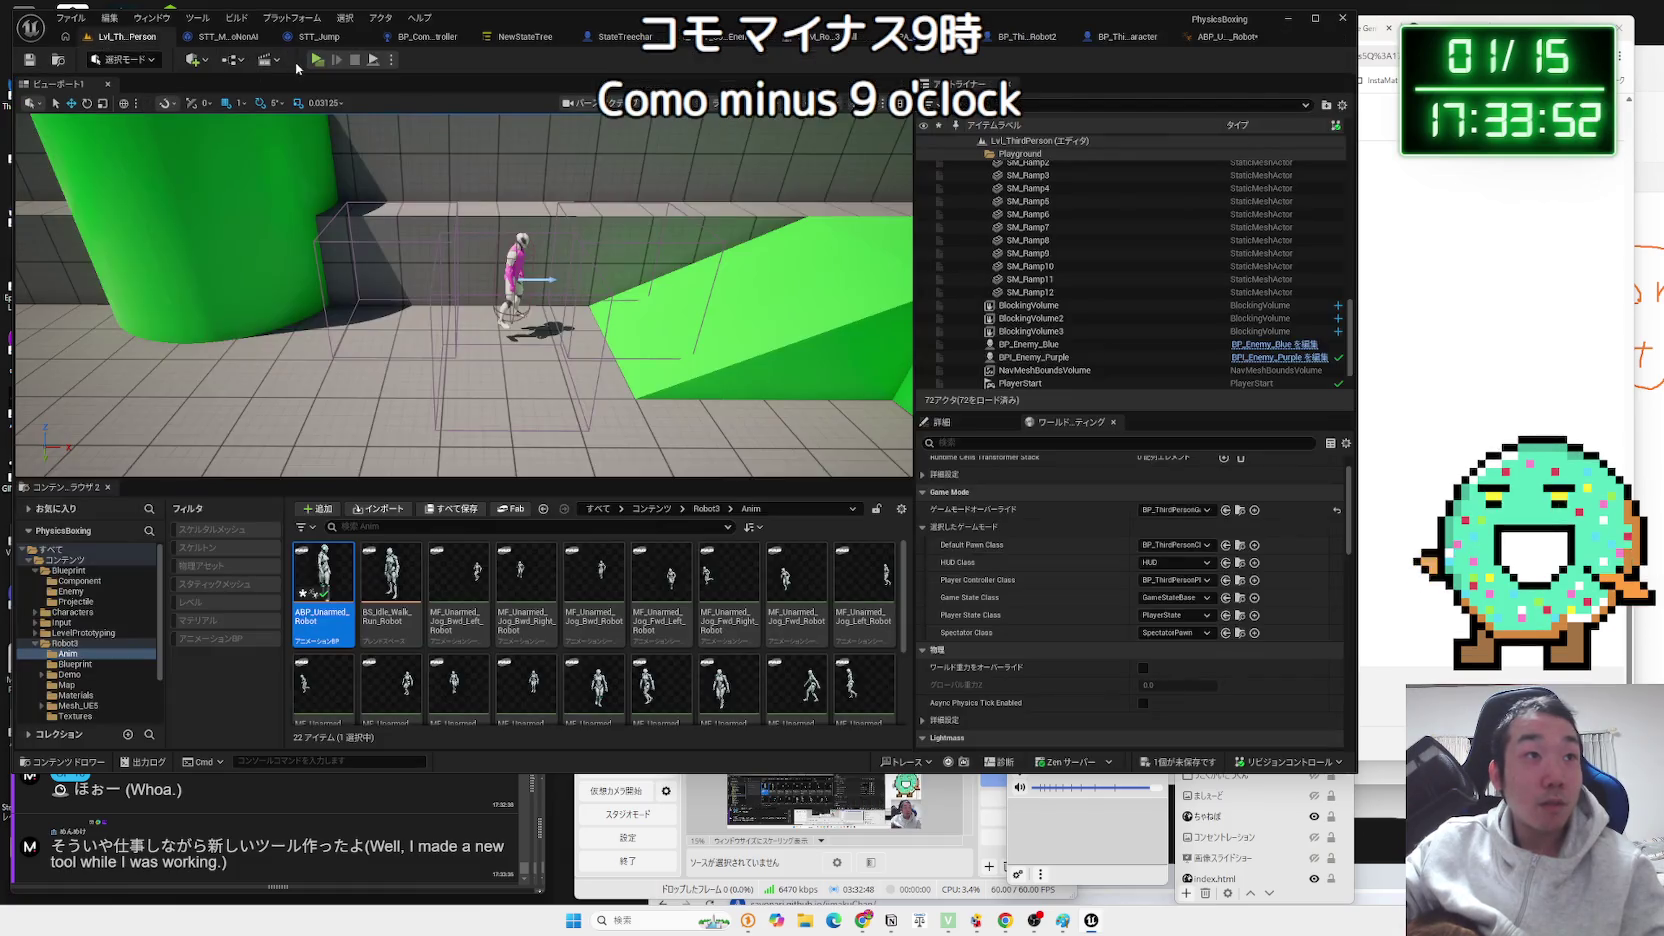
left_click(319, 59)
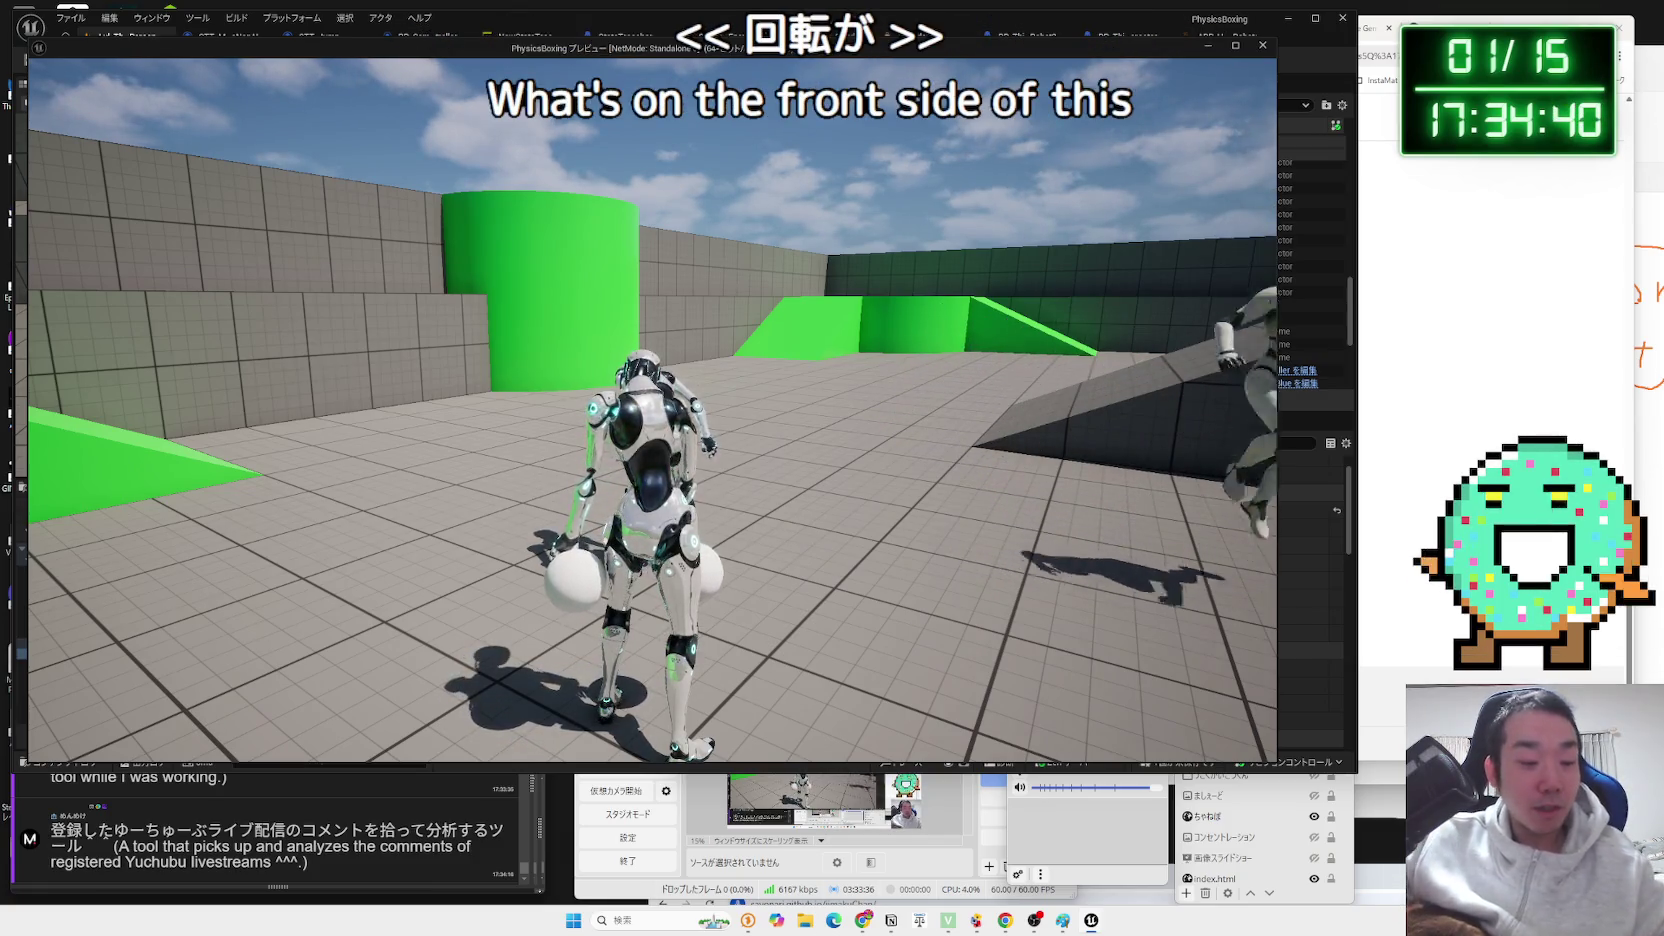
Set the Delta (Rotator) B X offset to -80 and play-test it.
key("Escape")
left_click(1127, 36)
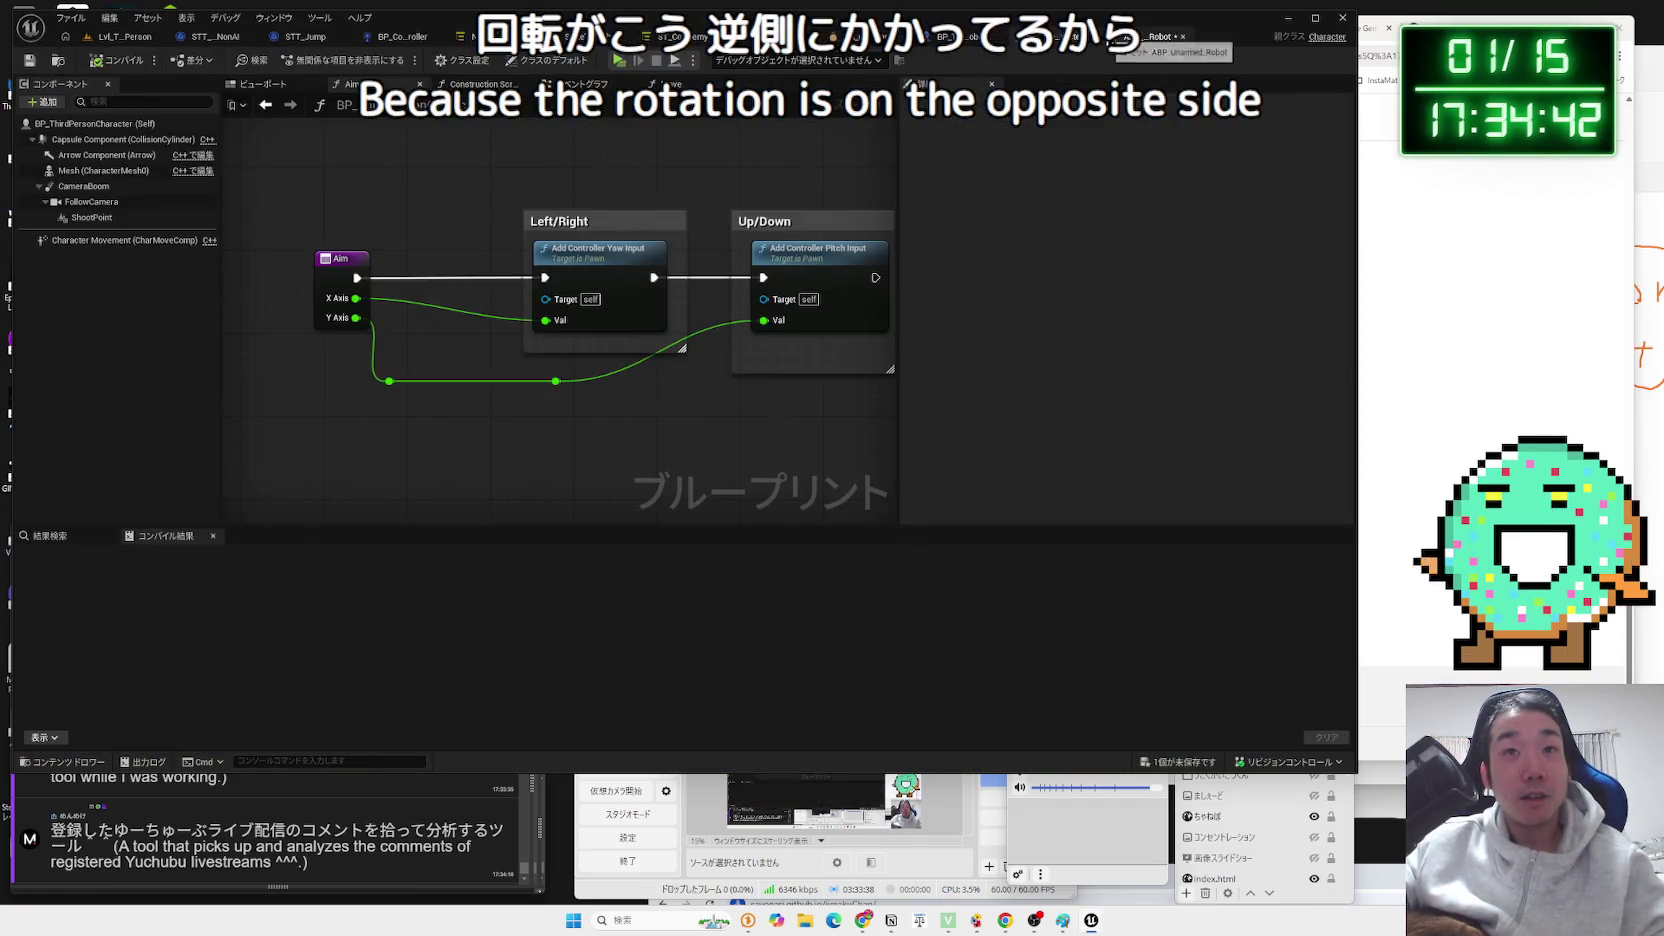
left_click(1130, 36)
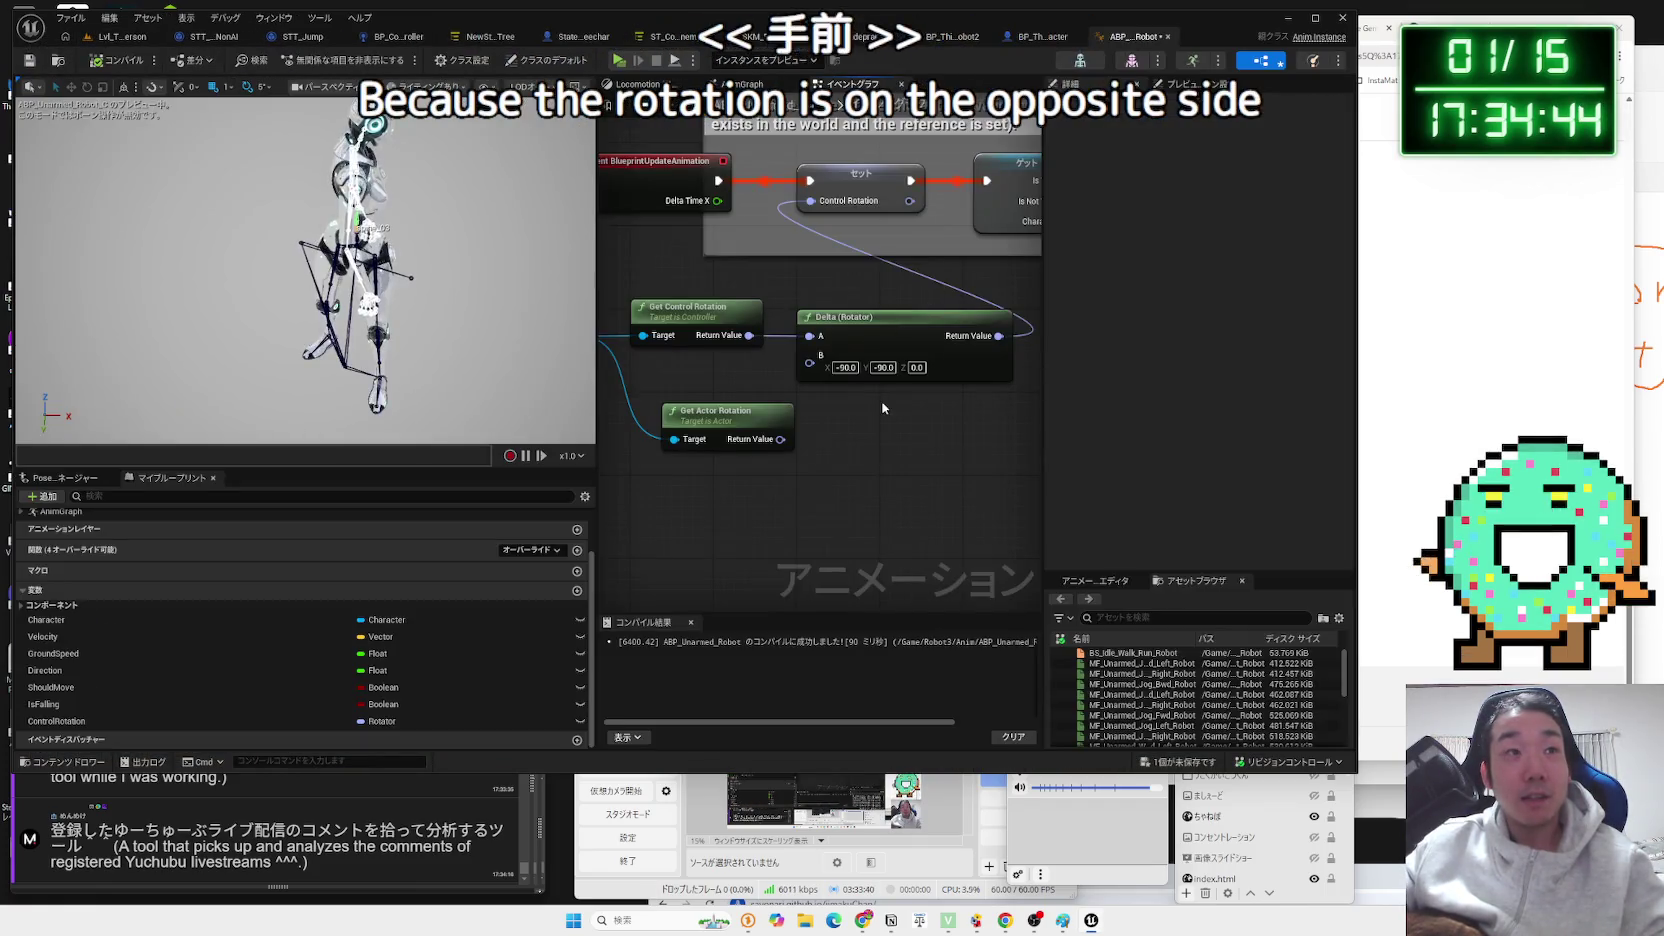
left_click(846, 367)
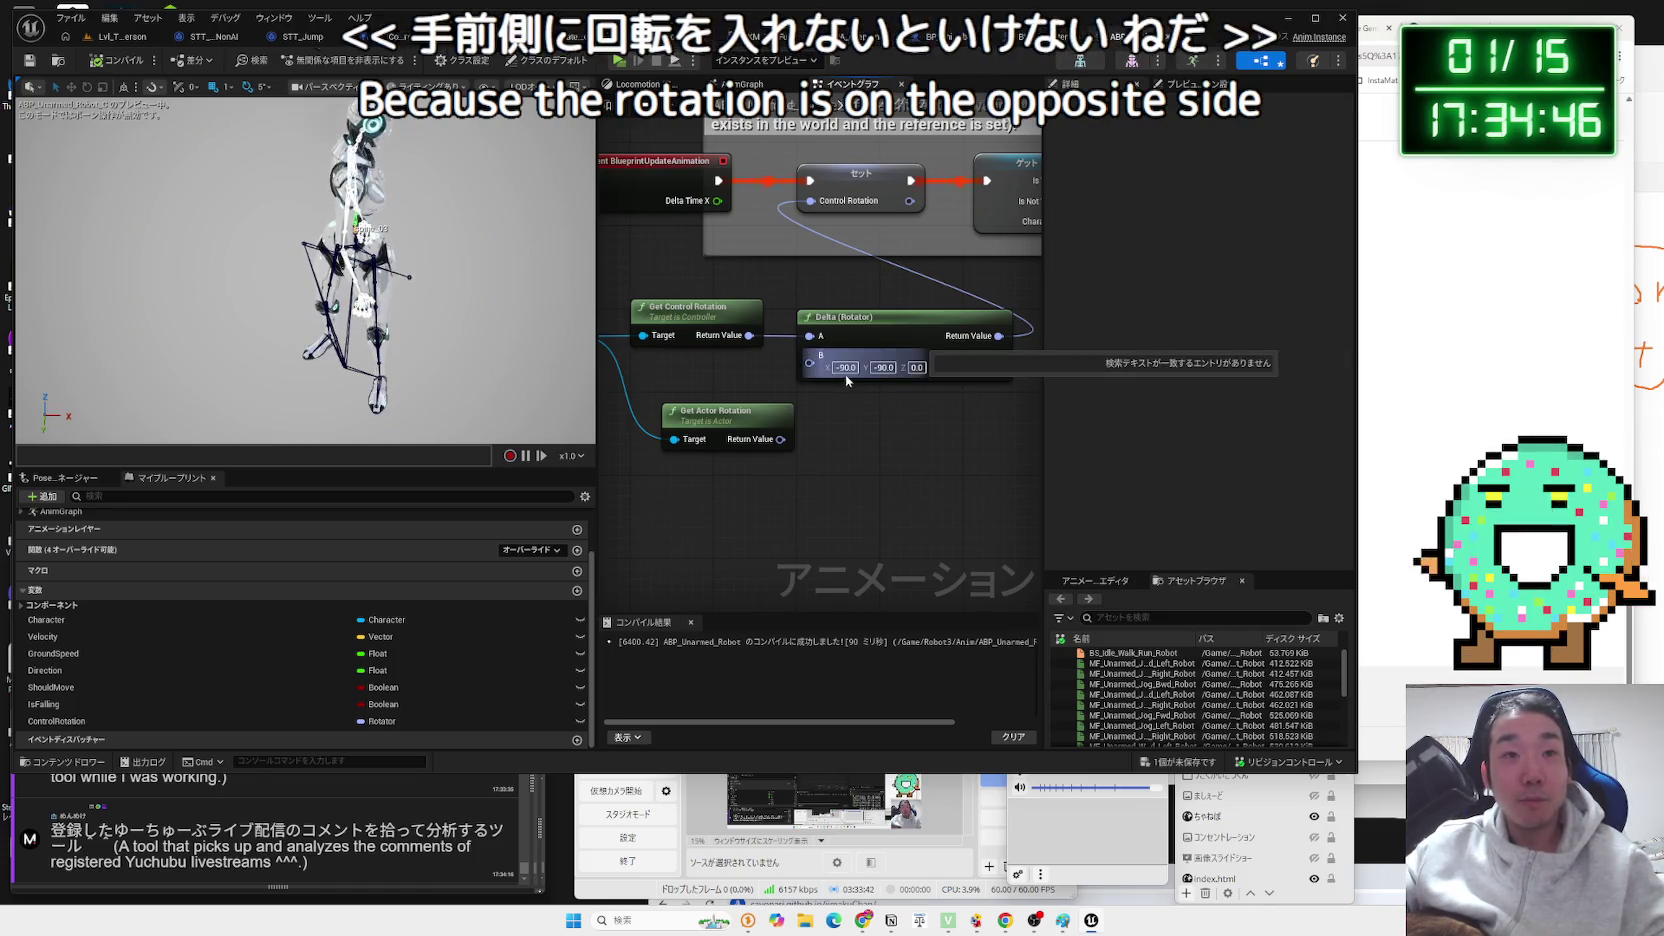
type("-0")
key("Return")
type("-80")
key("Return")
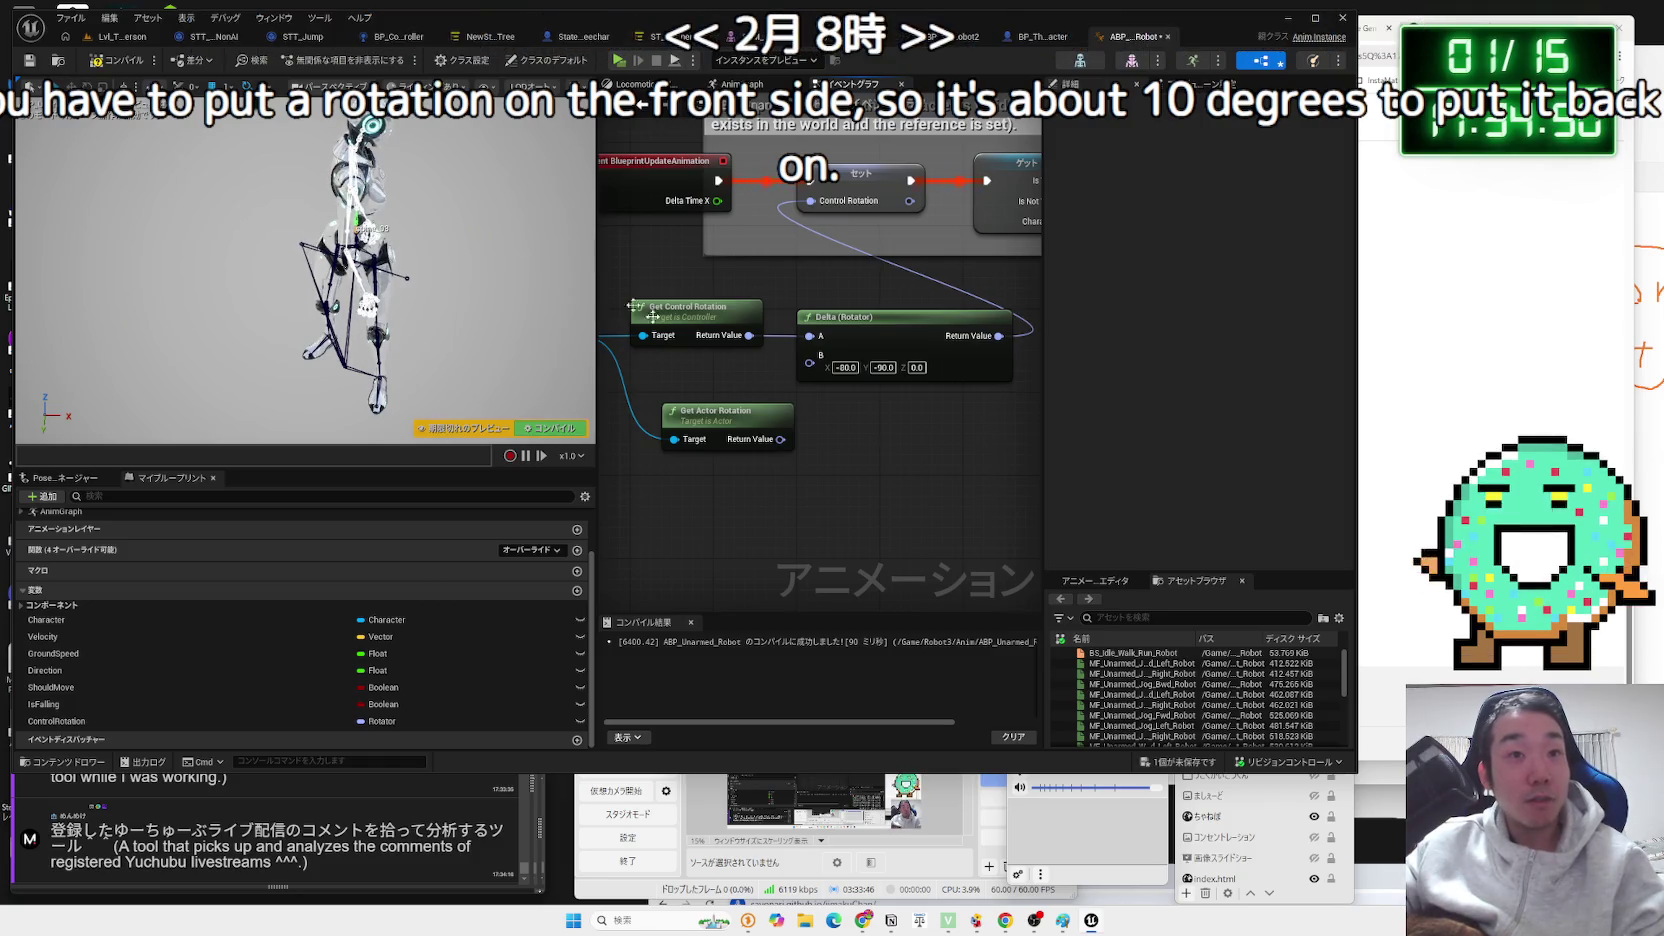
left_click(120, 36)
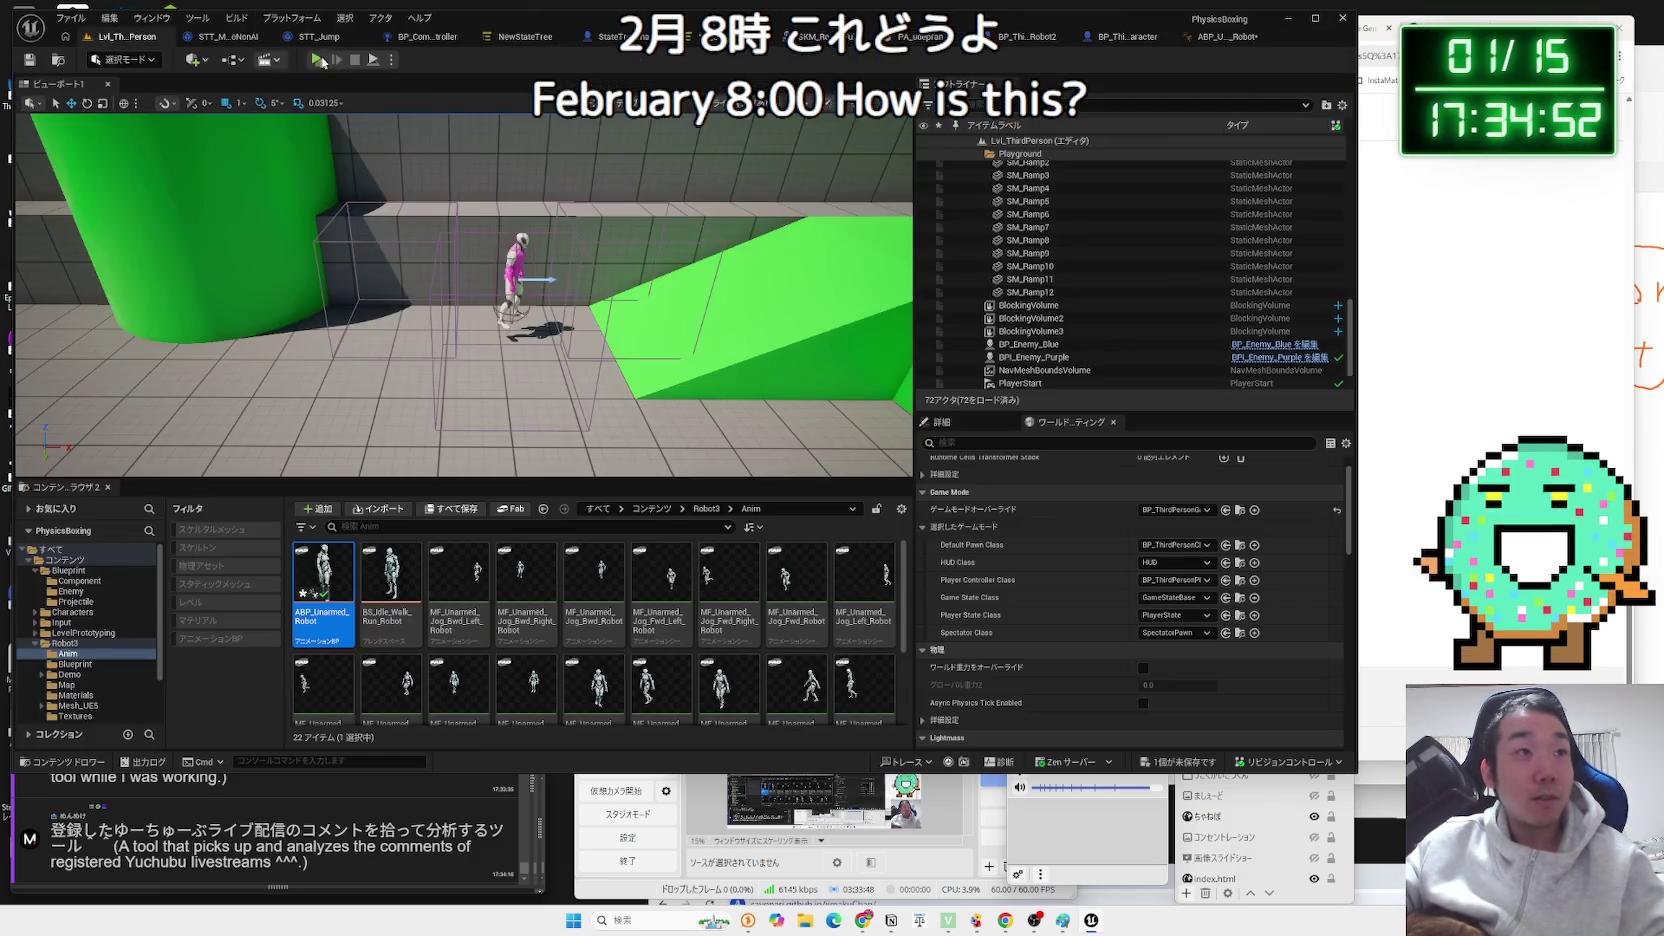
left_click(318, 60)
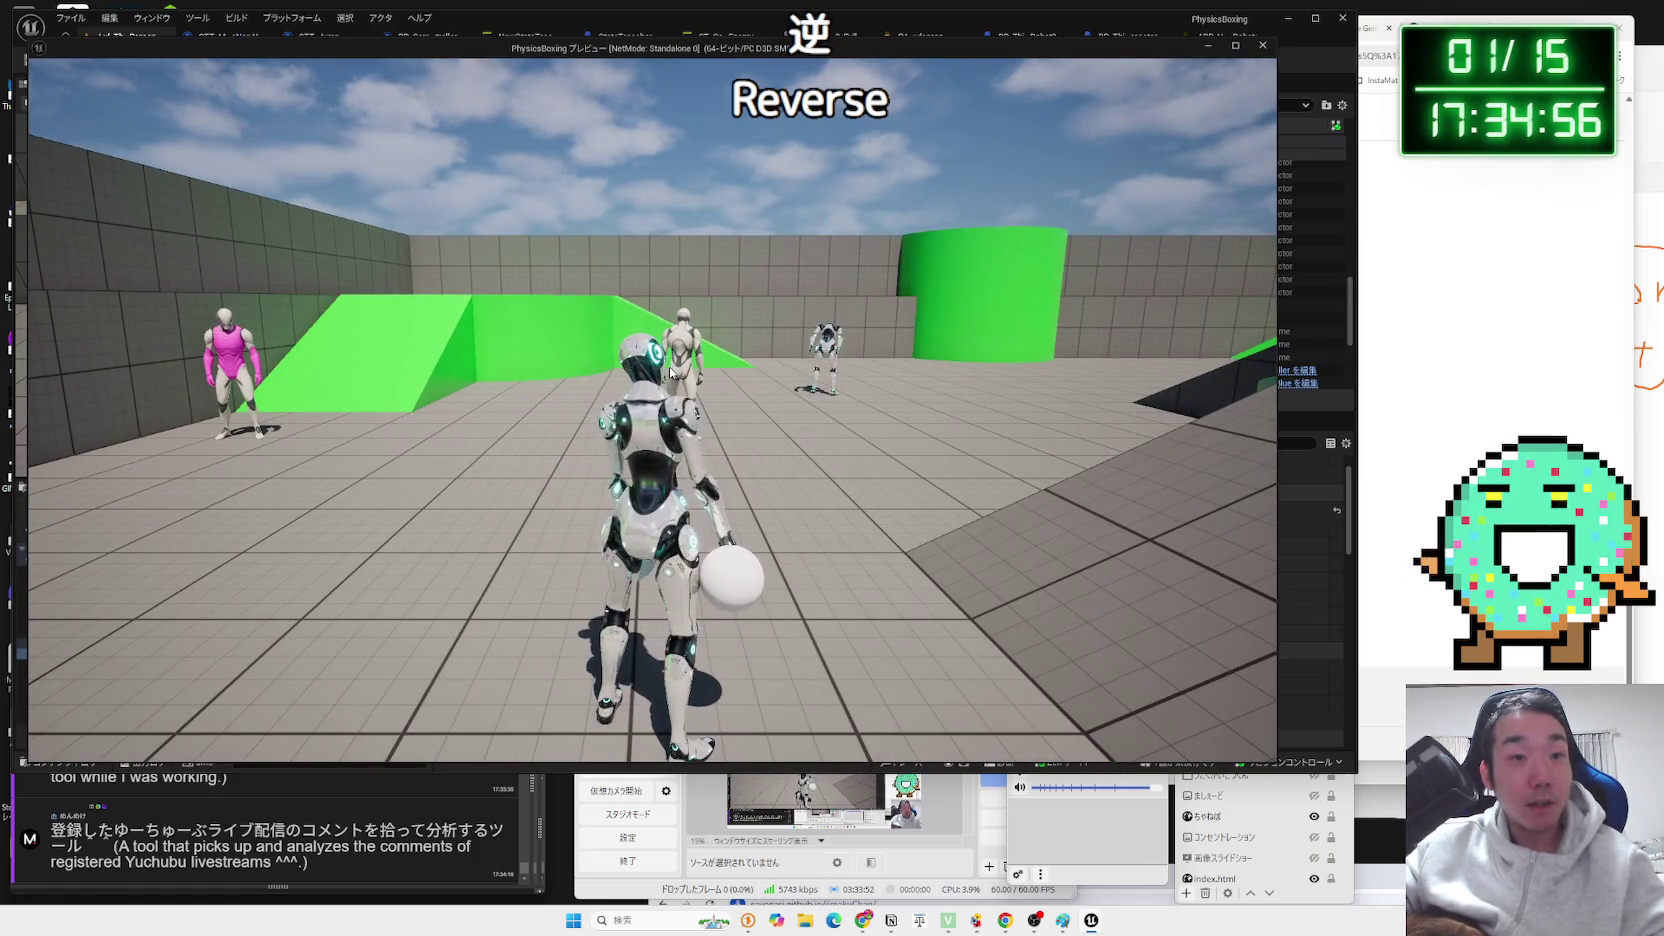
key("Escape")
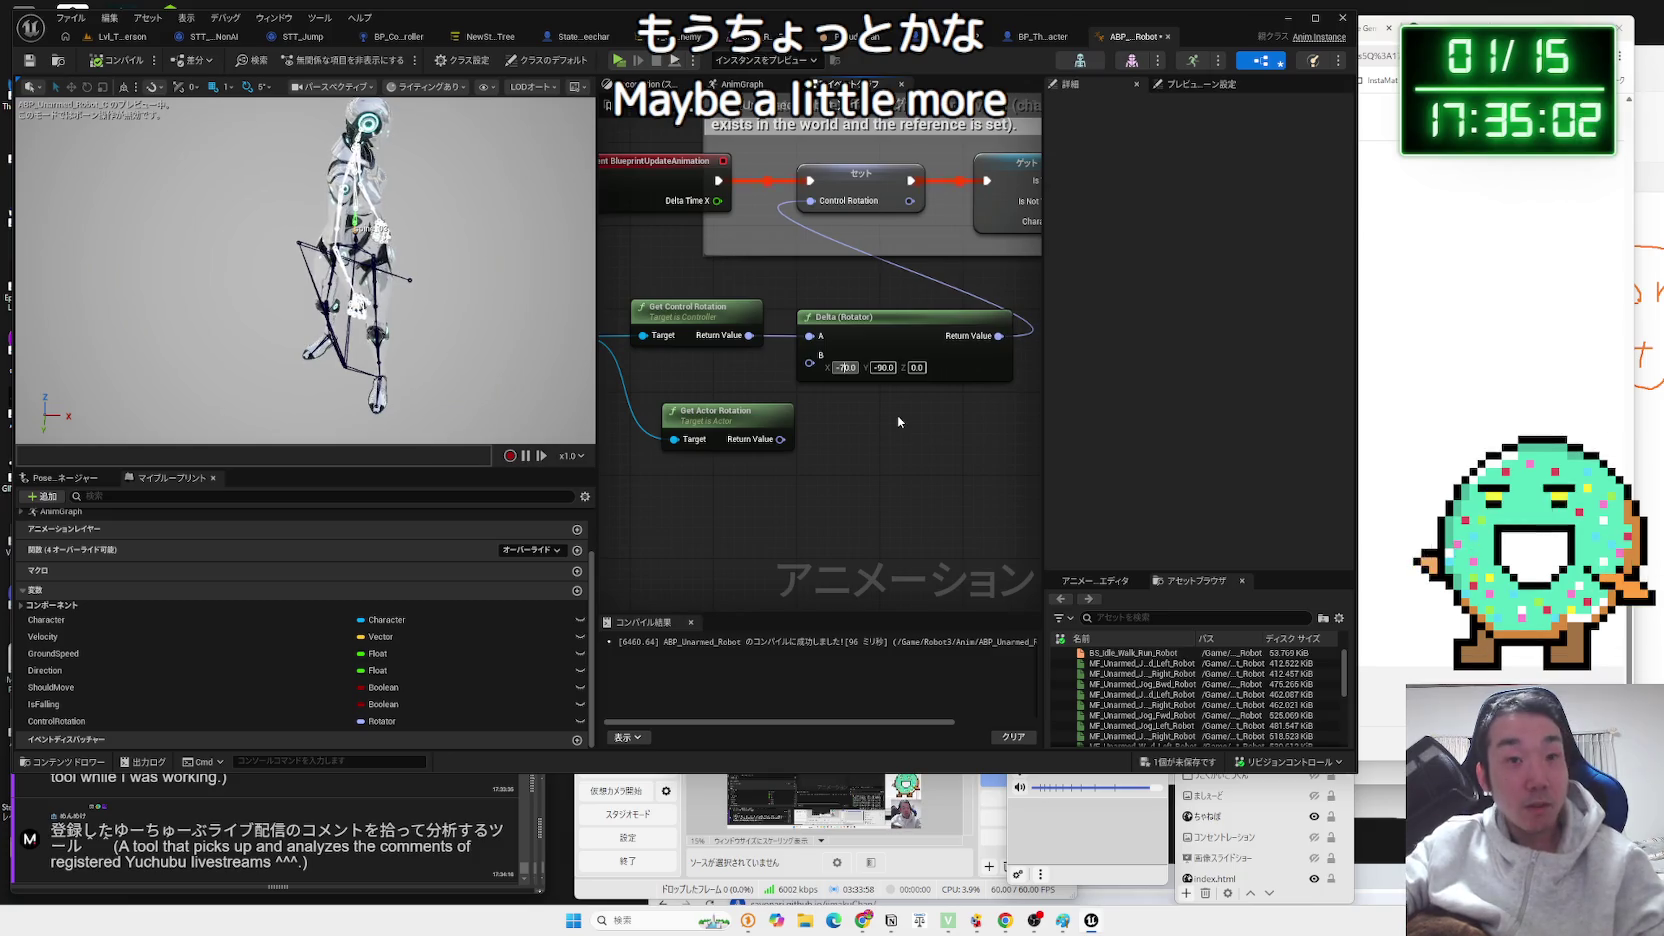
Change Delta B X to -70, play-test again, then open BP_ThirdPersonCharacter_Robot2.
type("-70")
key("Return")
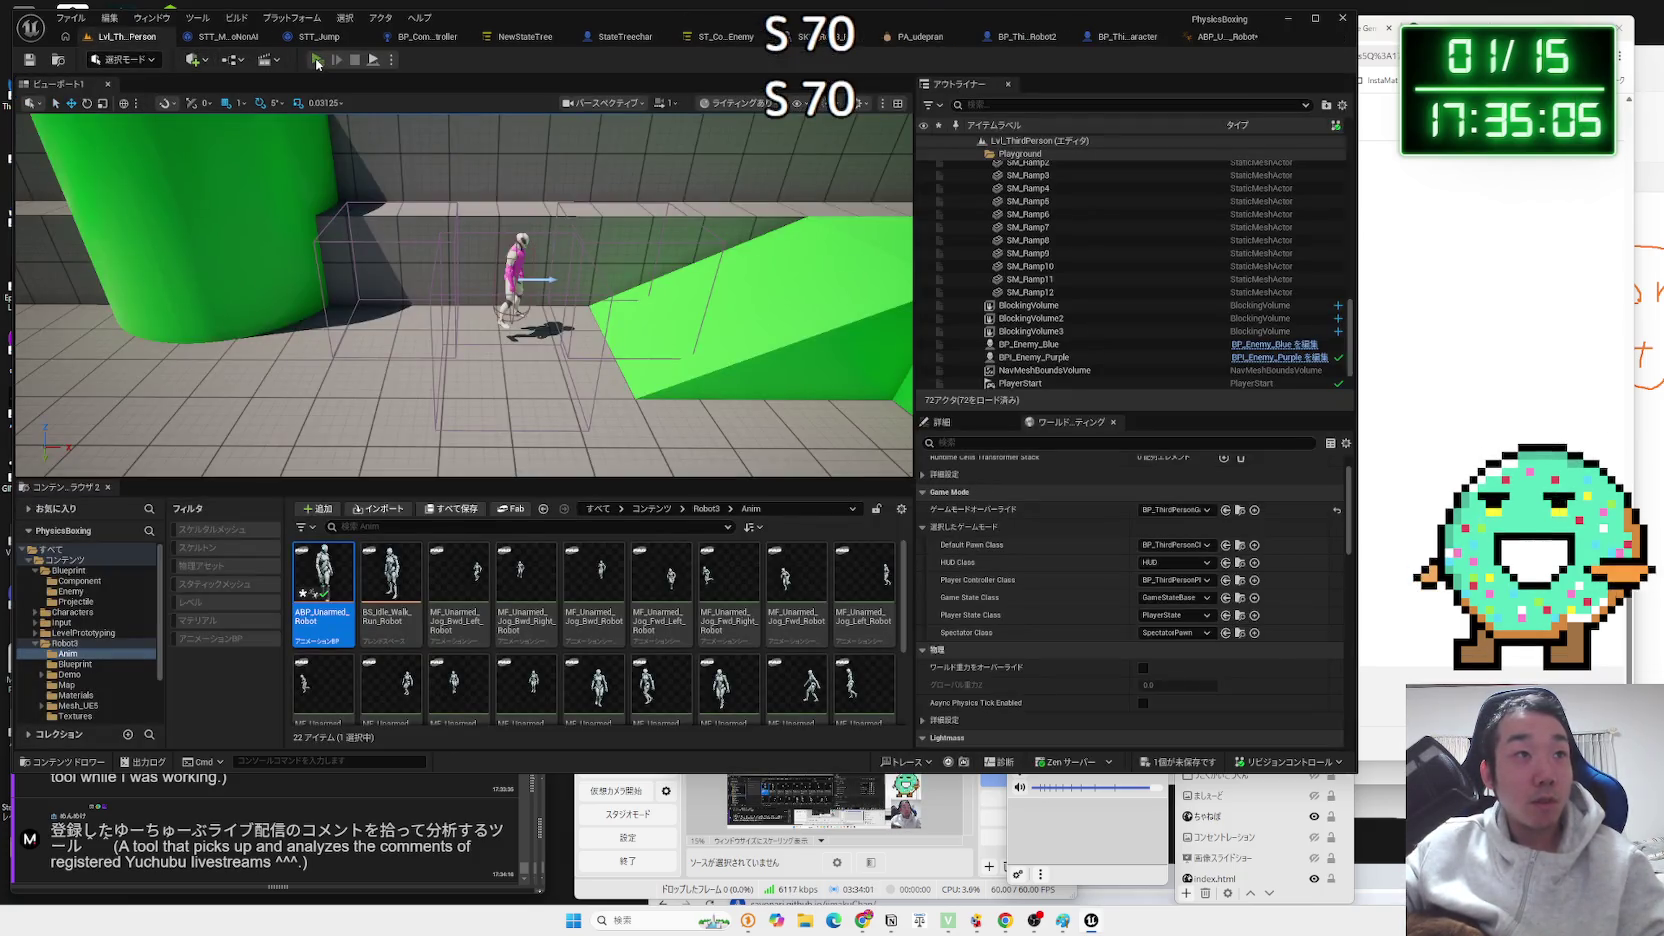
left_click(316, 61)
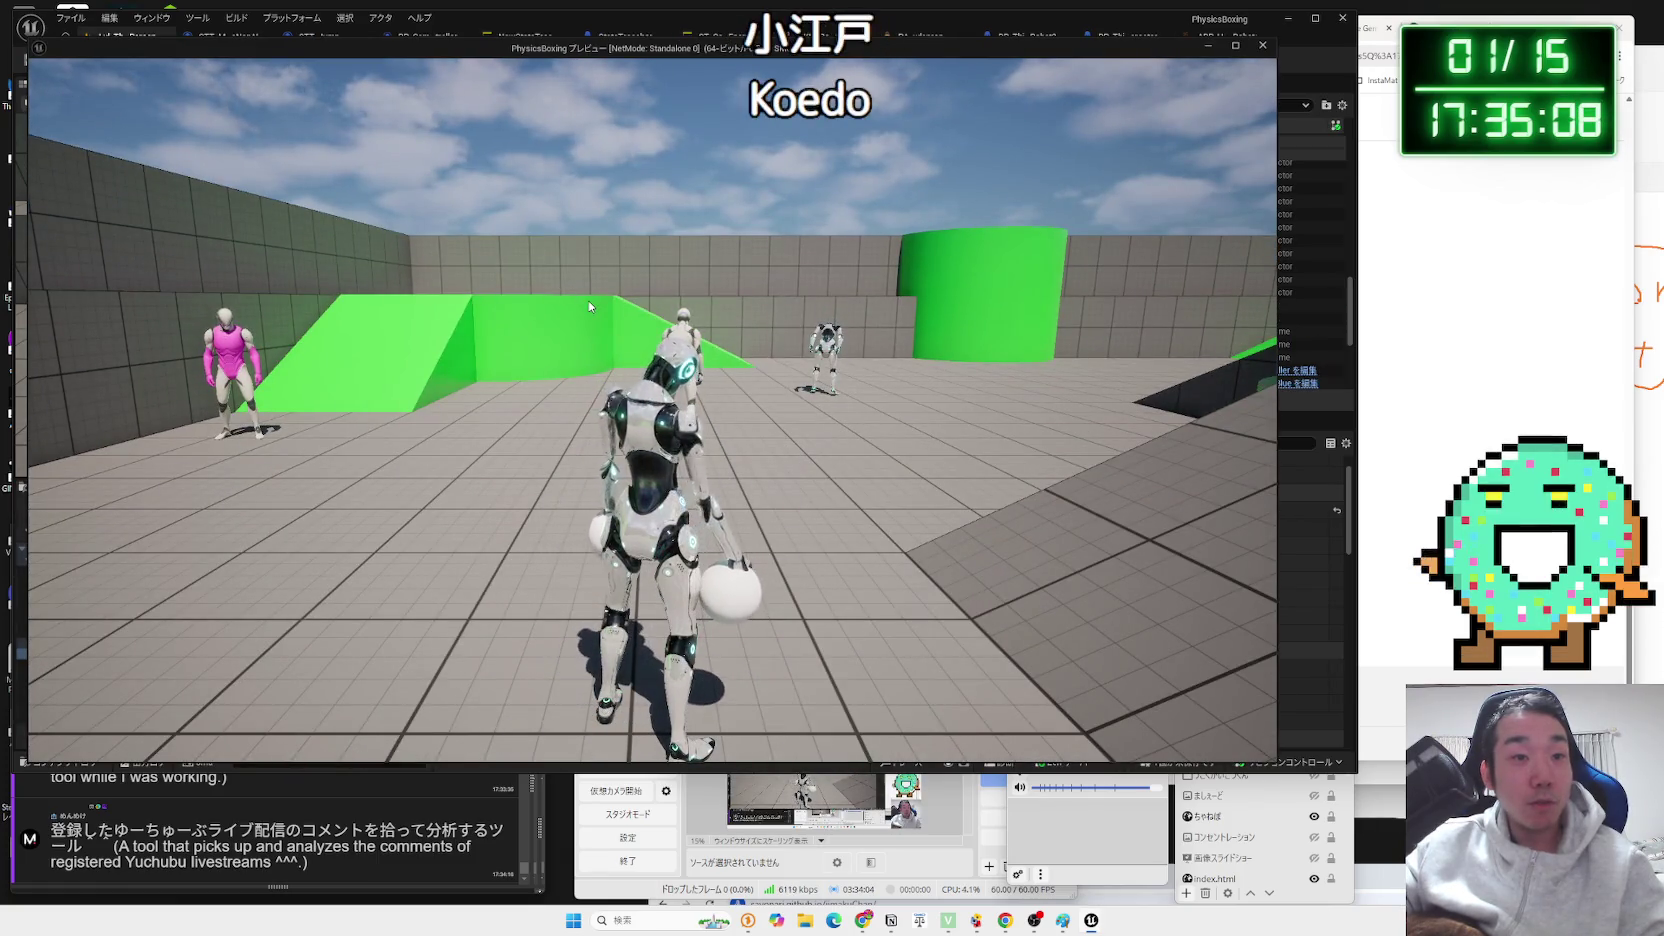
left_click(757, 443)
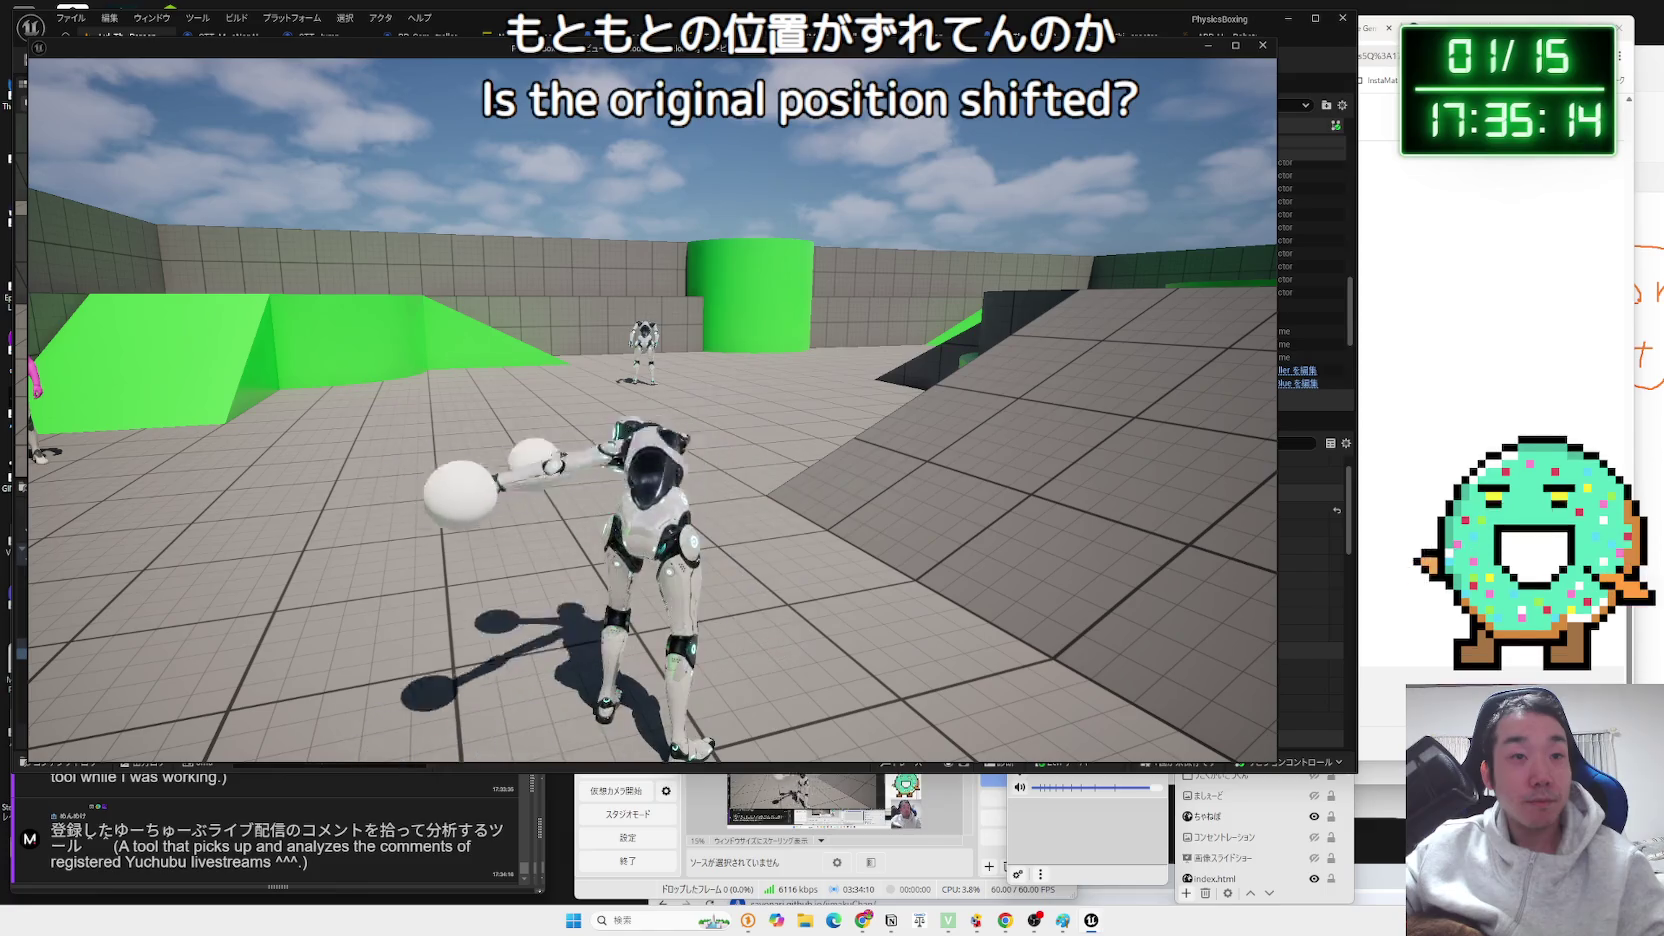
key("Escape")
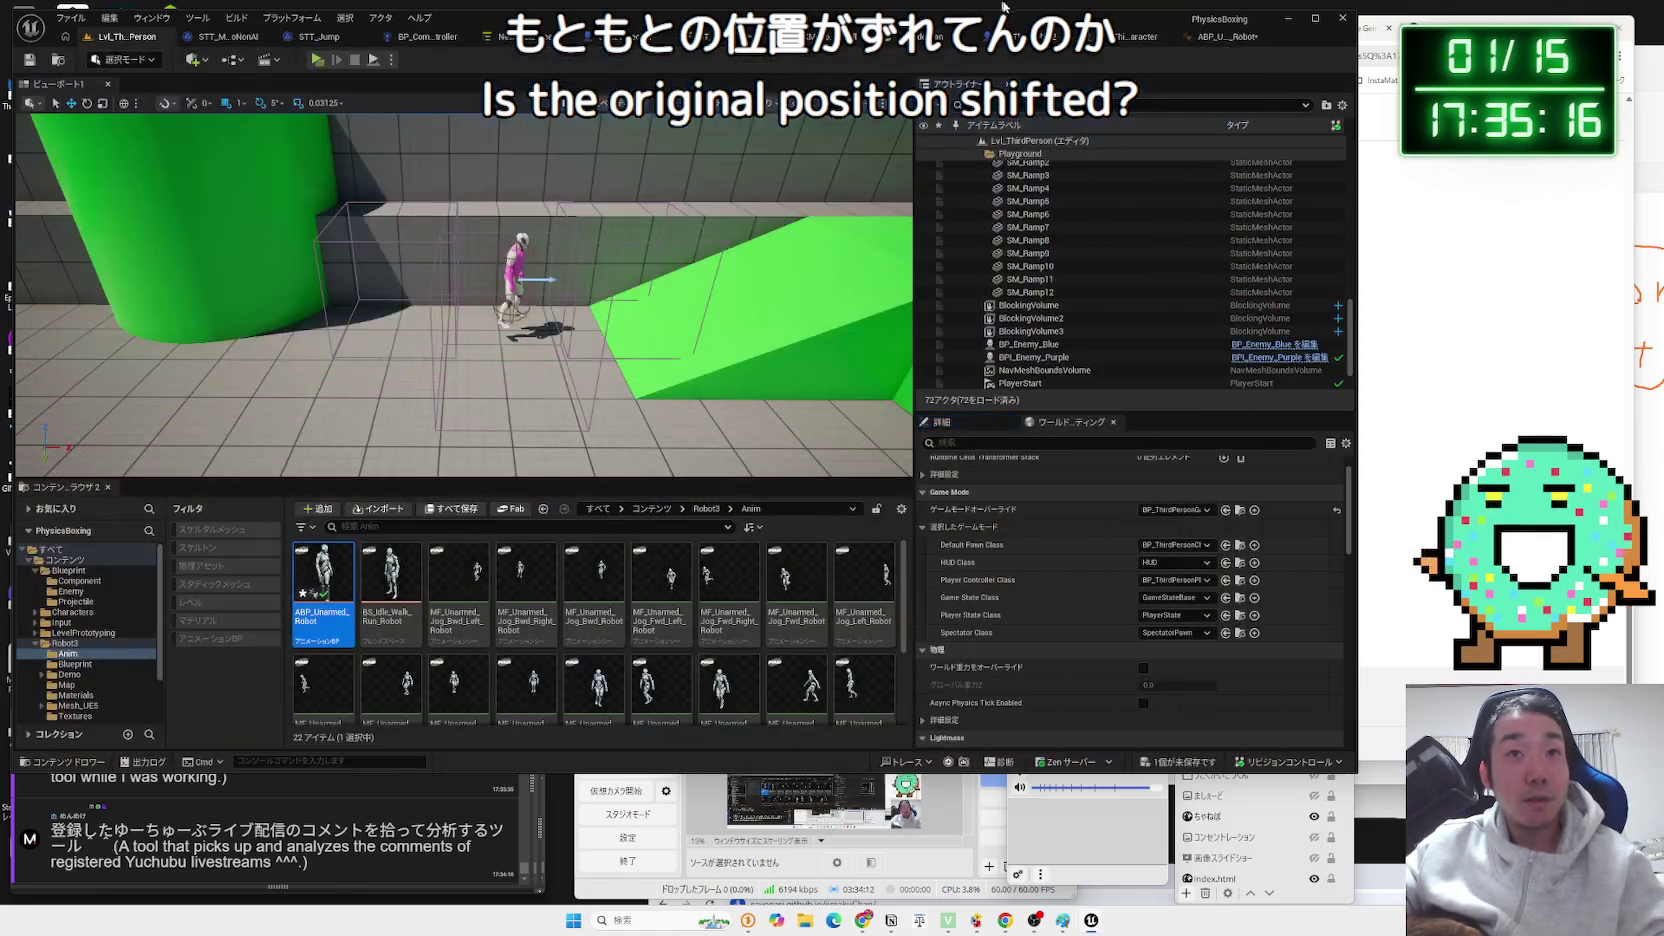
left_click(1013, 42)
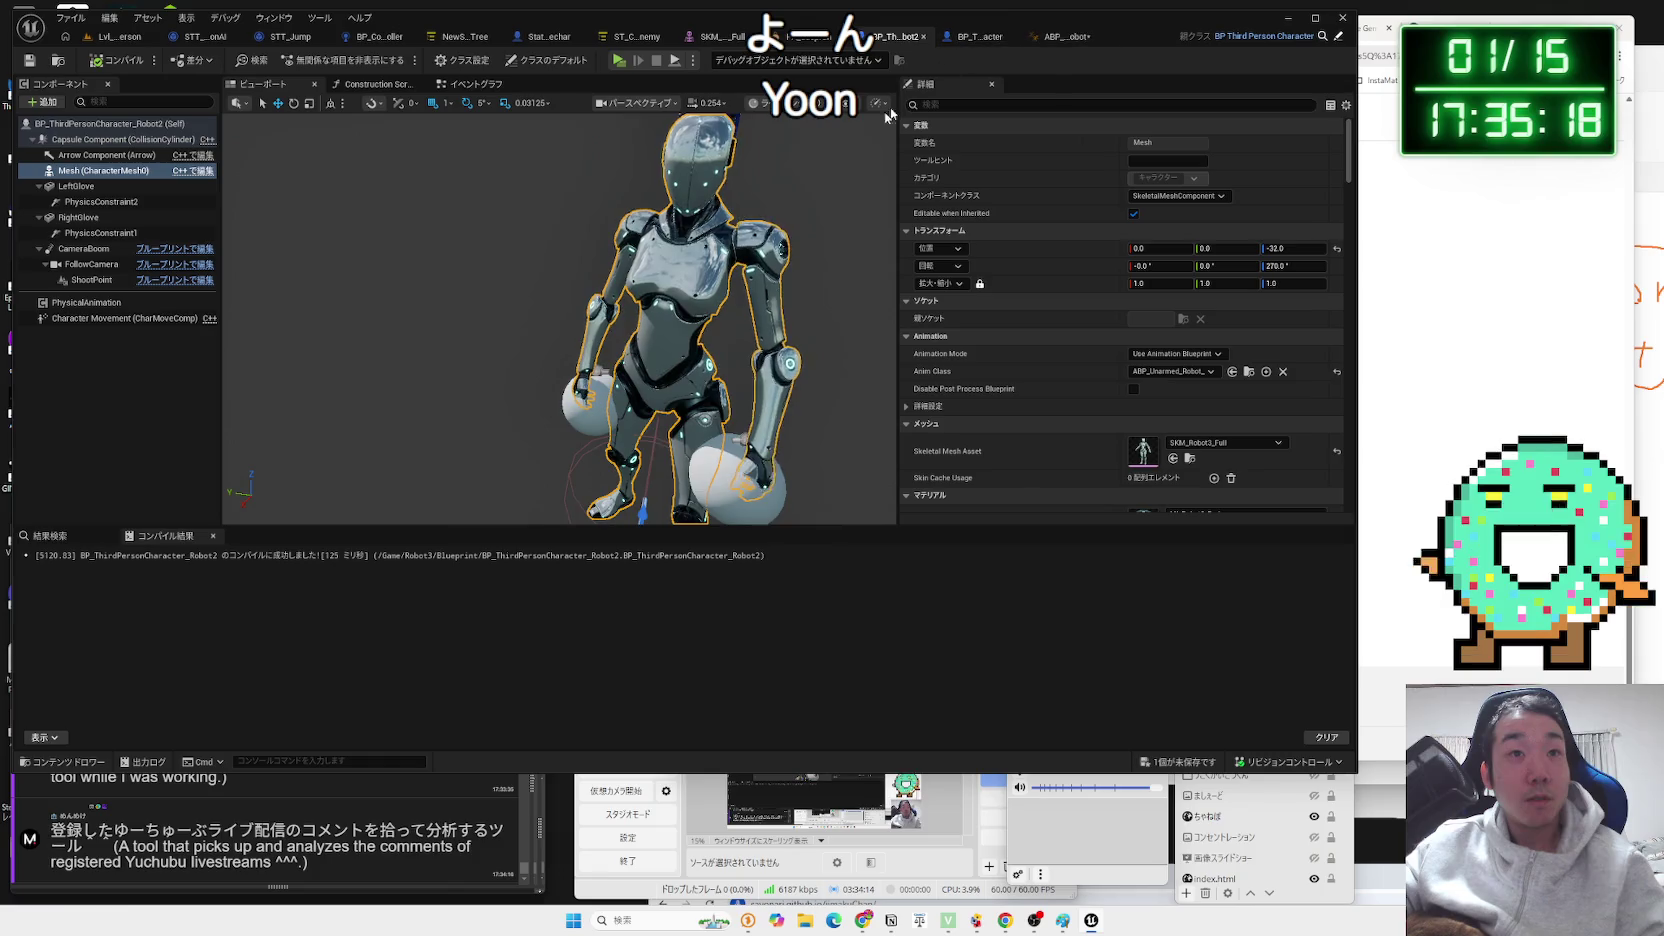
In the character's event graph, move the Set All Bodies Below Simulate Physics and physical animation node groups into place.
left_click(470, 86)
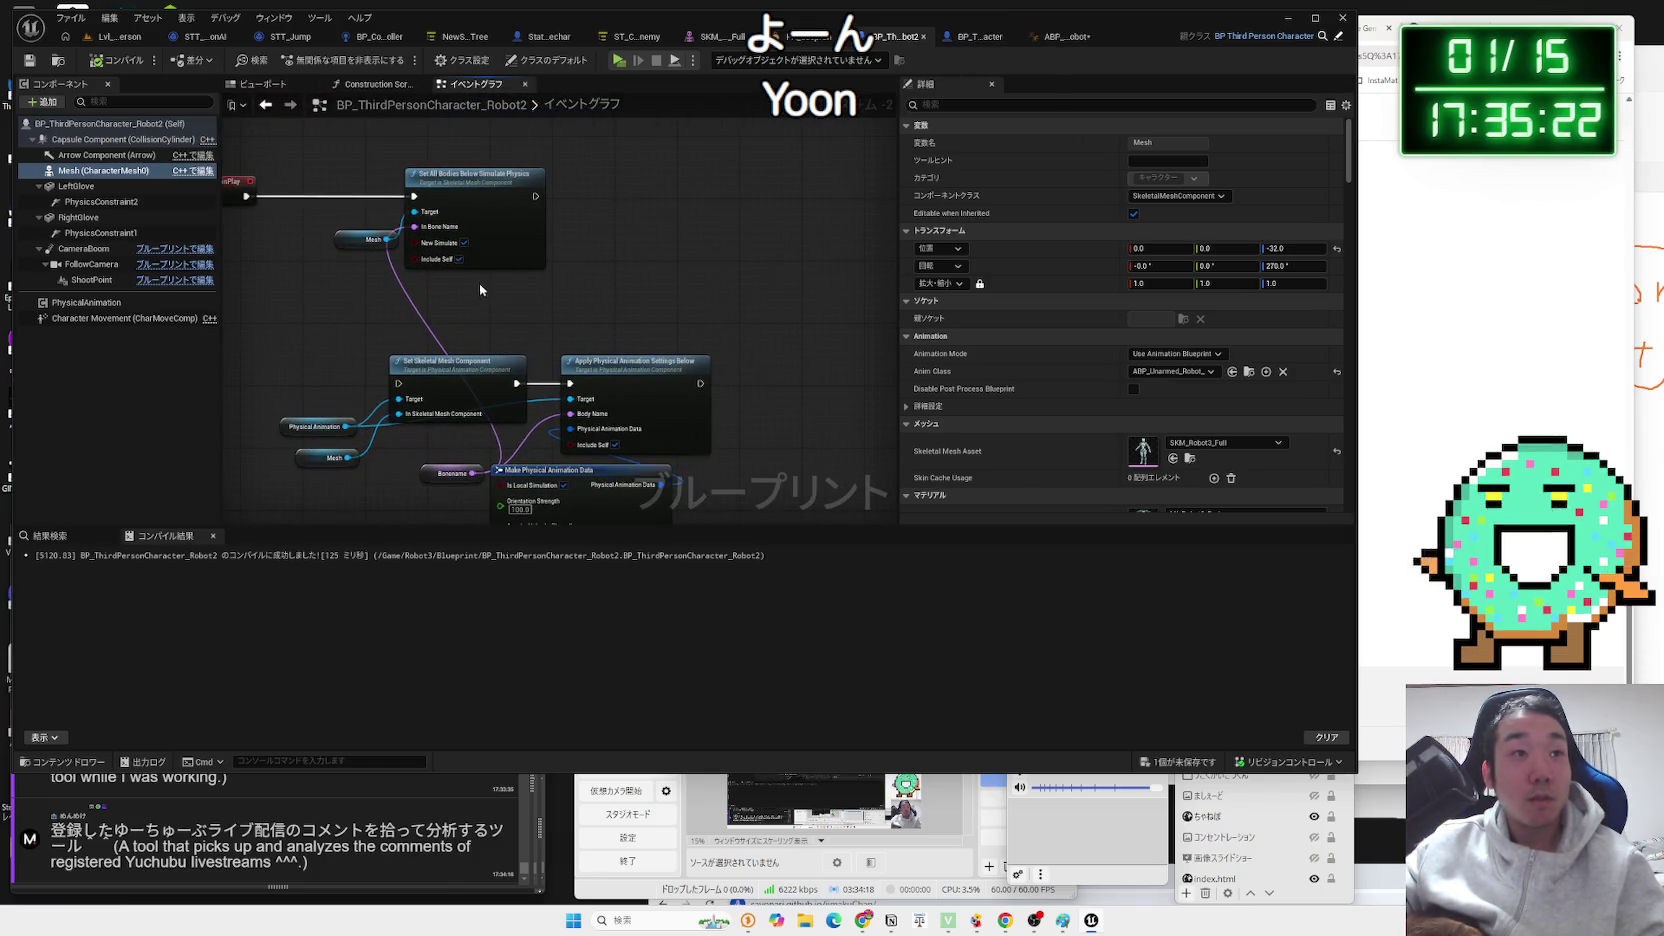
scroll(478, 309, "down", 1)
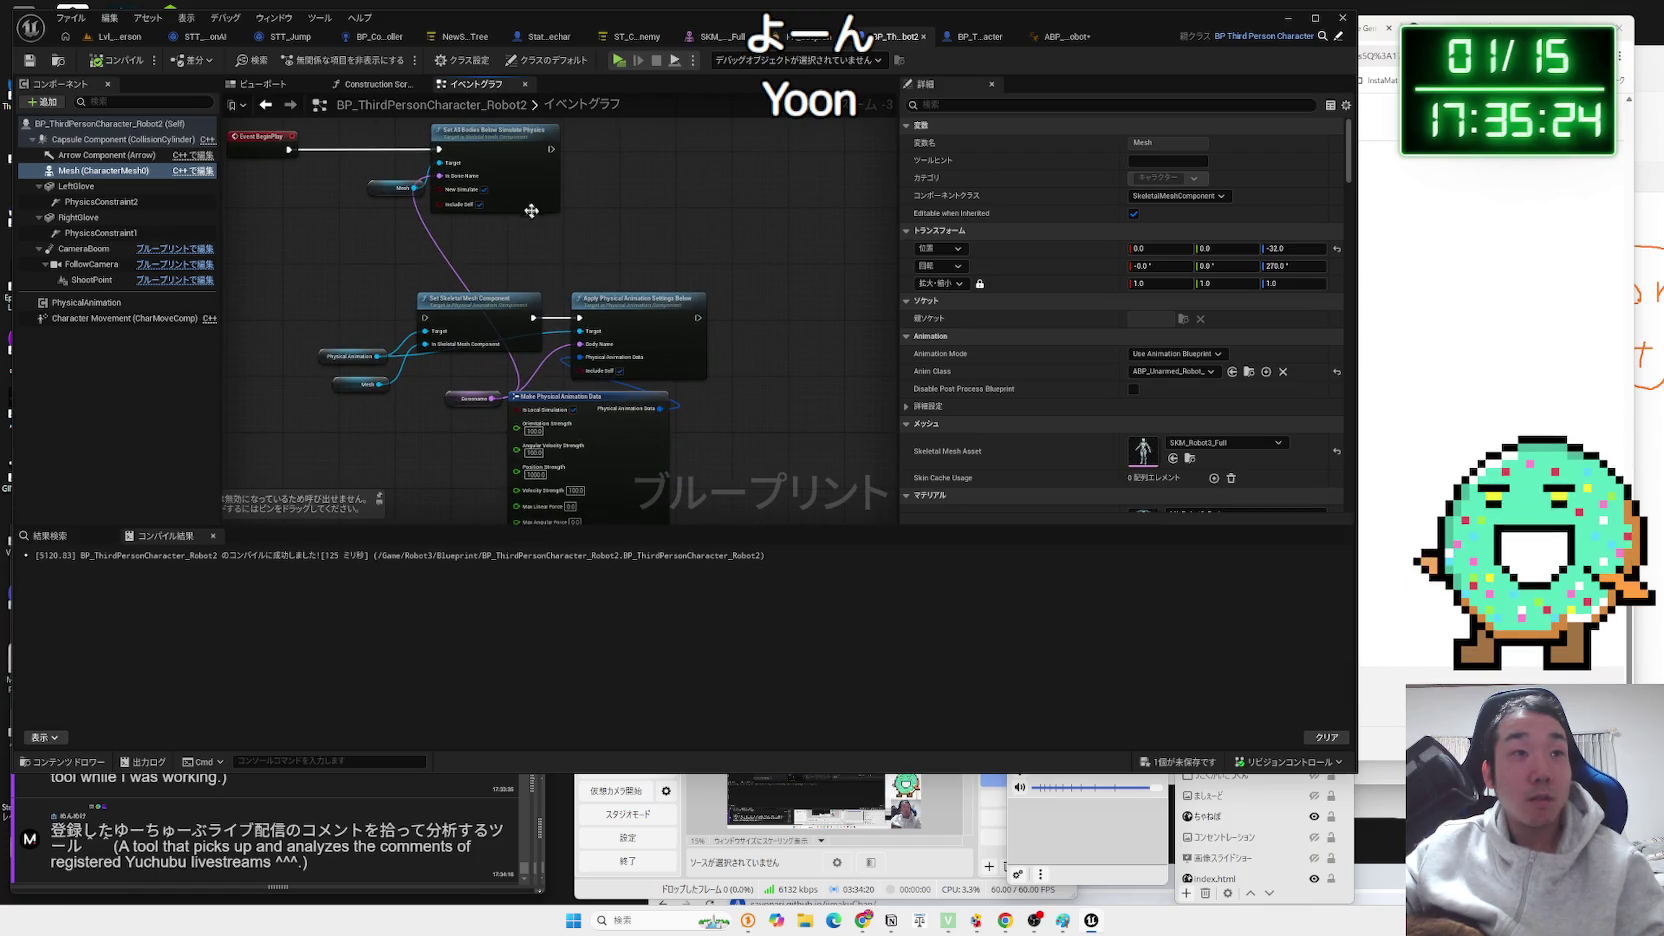
left_click_drag(478, 163, 716, 170)
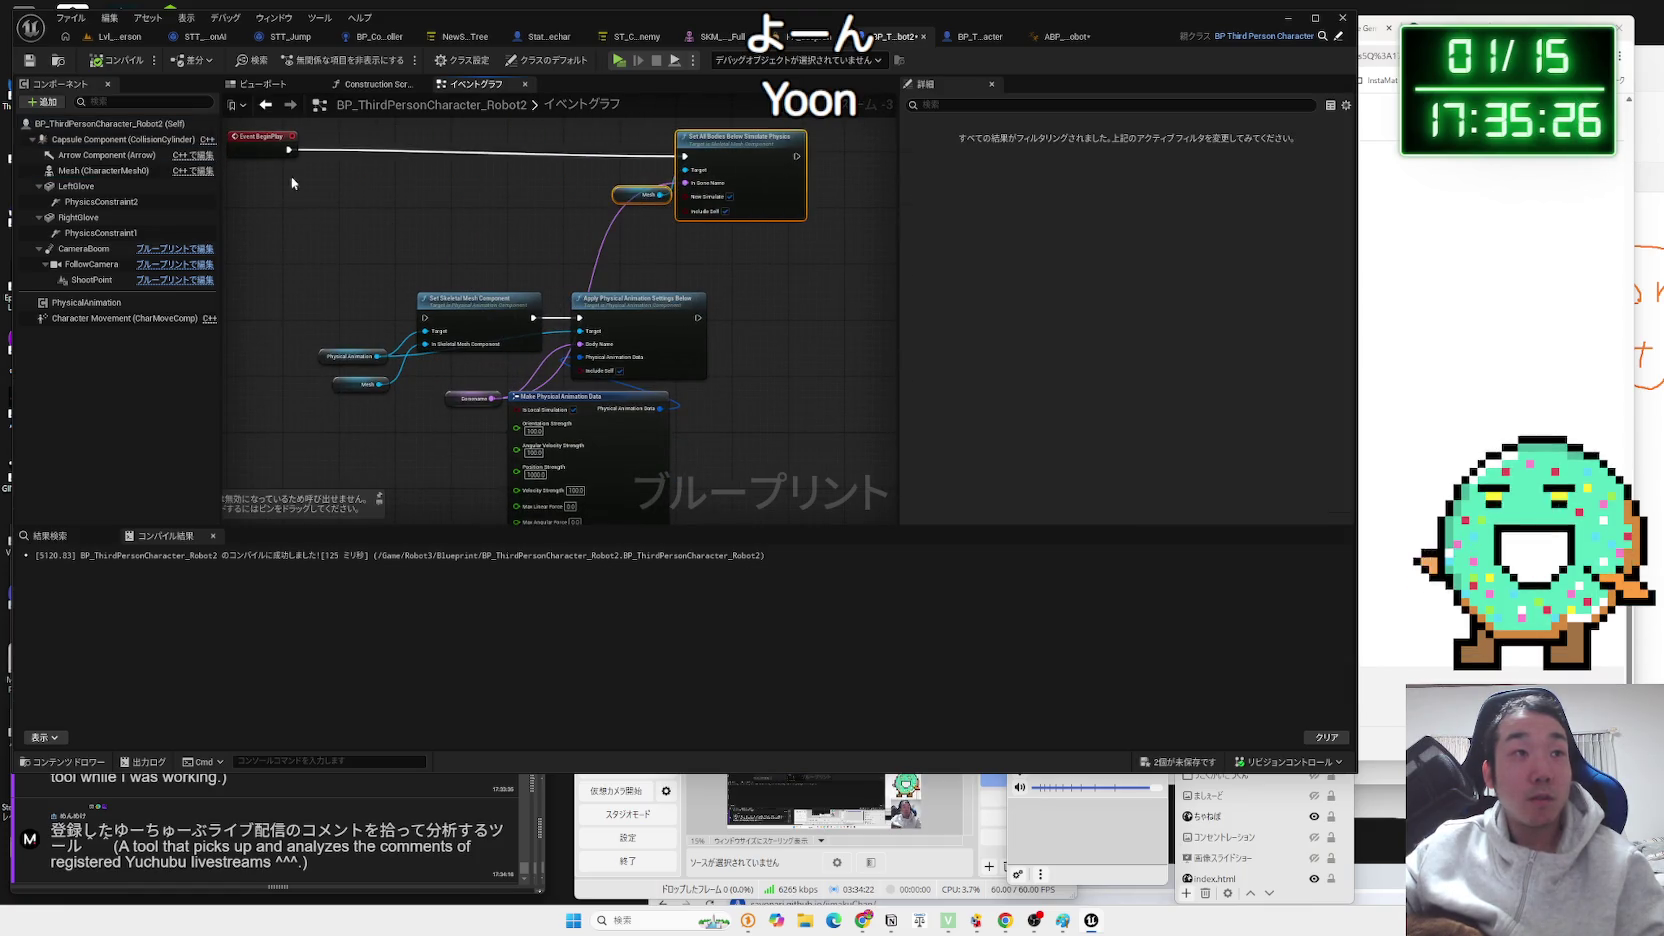
scroll(572, 453, "down", 1)
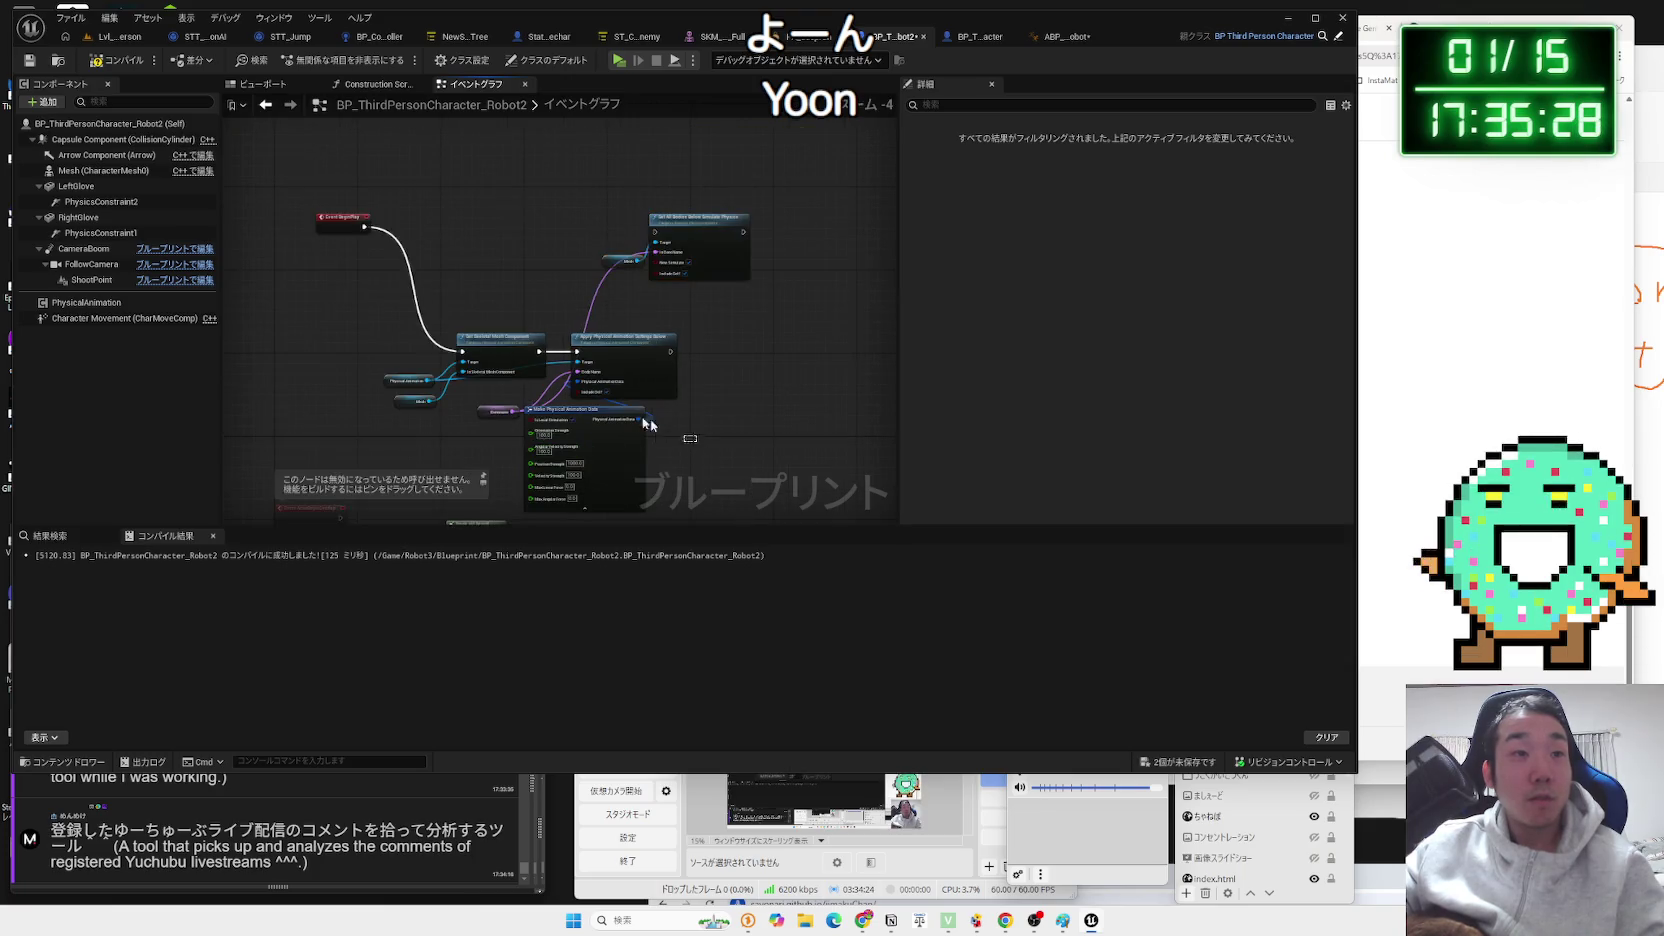
left_click_drag(489, 346, 443, 220)
scroll(620, 360, "up", 2)
left_click_drag(657, 365, 512, 232)
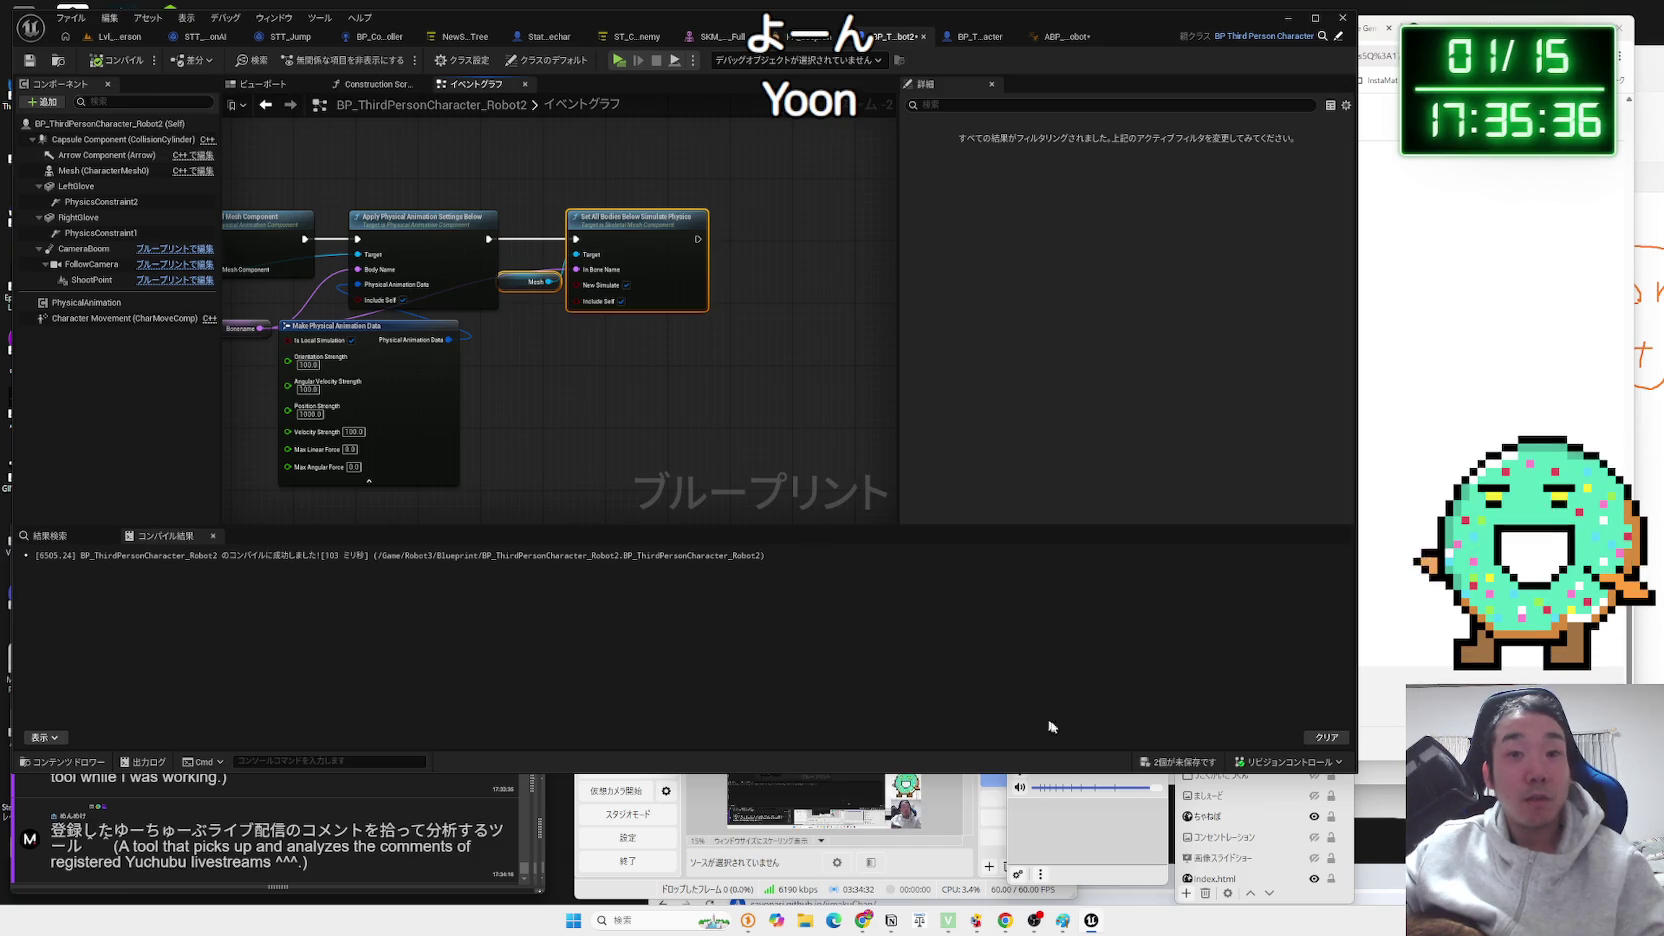
Save all unsaved assets and start a play-mode test in Lvl_ThirdPerson.
key("ctrl+shift+s")
key("Return")
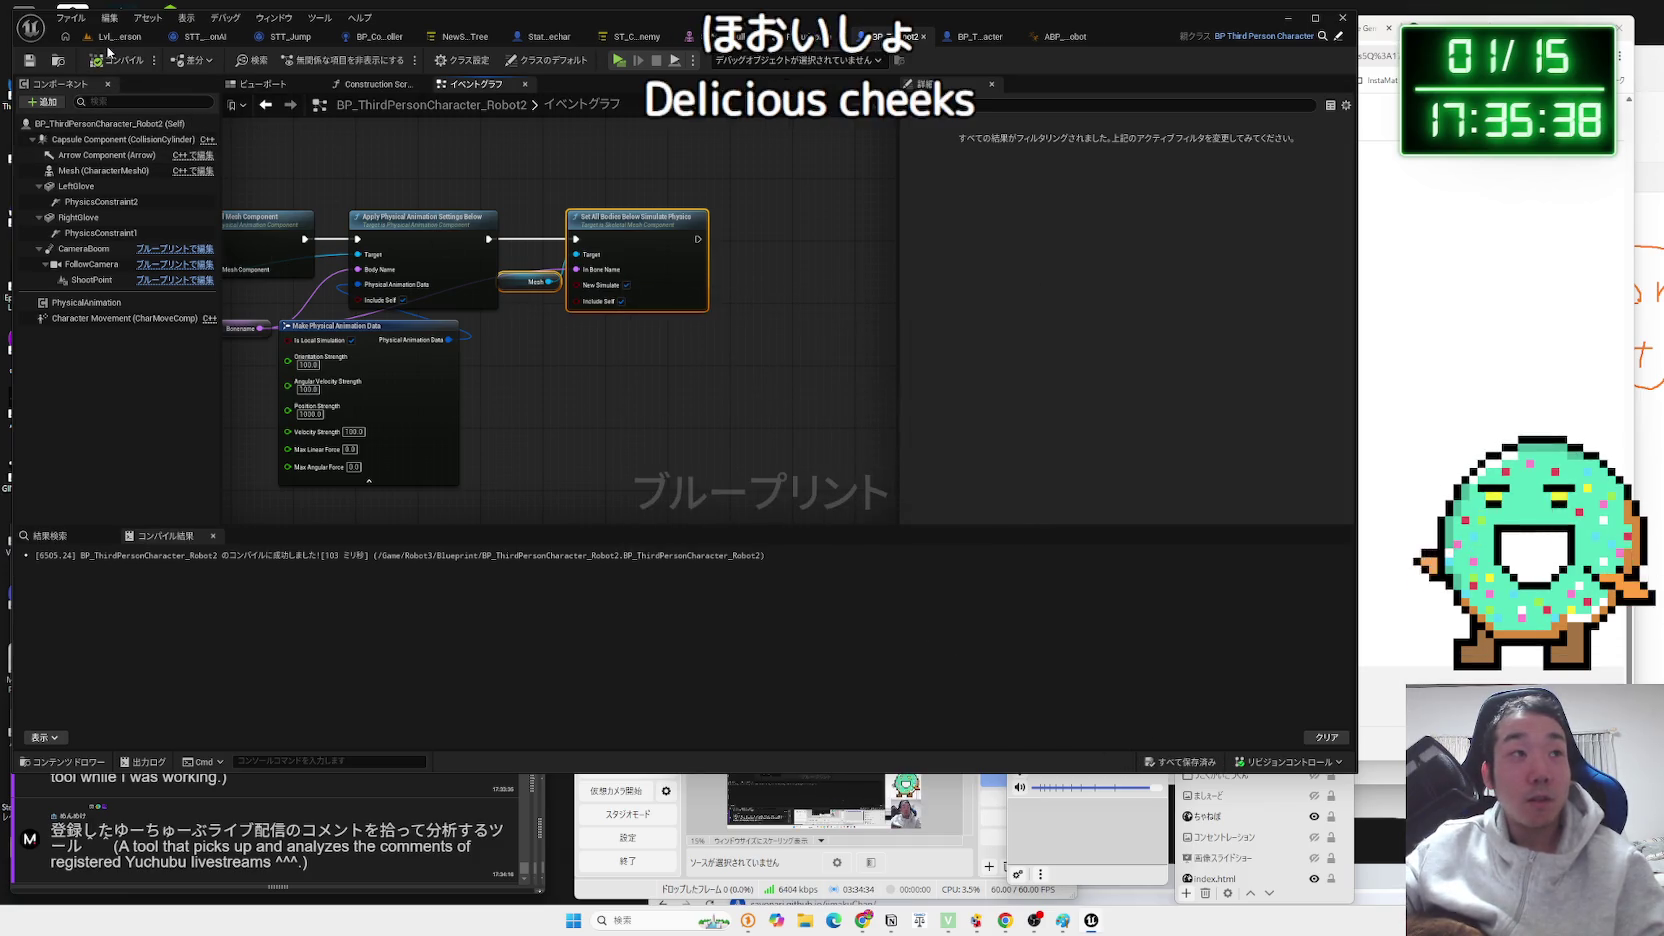
left_click(112, 38)
left_click(318, 64)
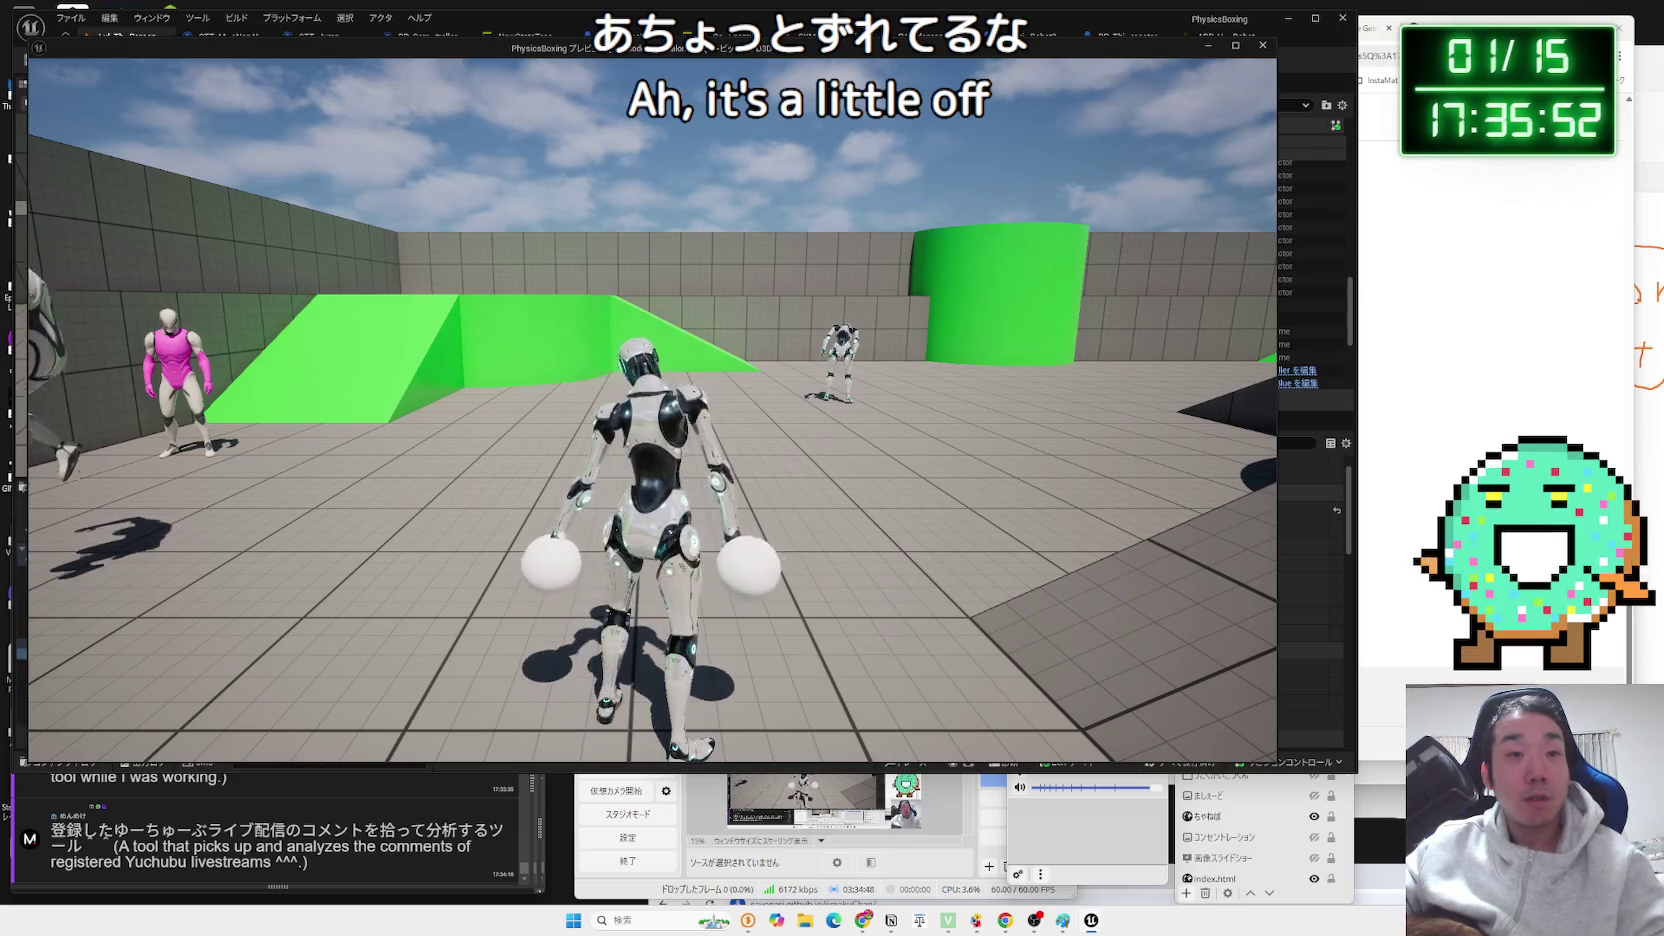
Stop the play test, check the character's Aim graph, and run another play test.
key("Escape")
left_click(1128, 37)
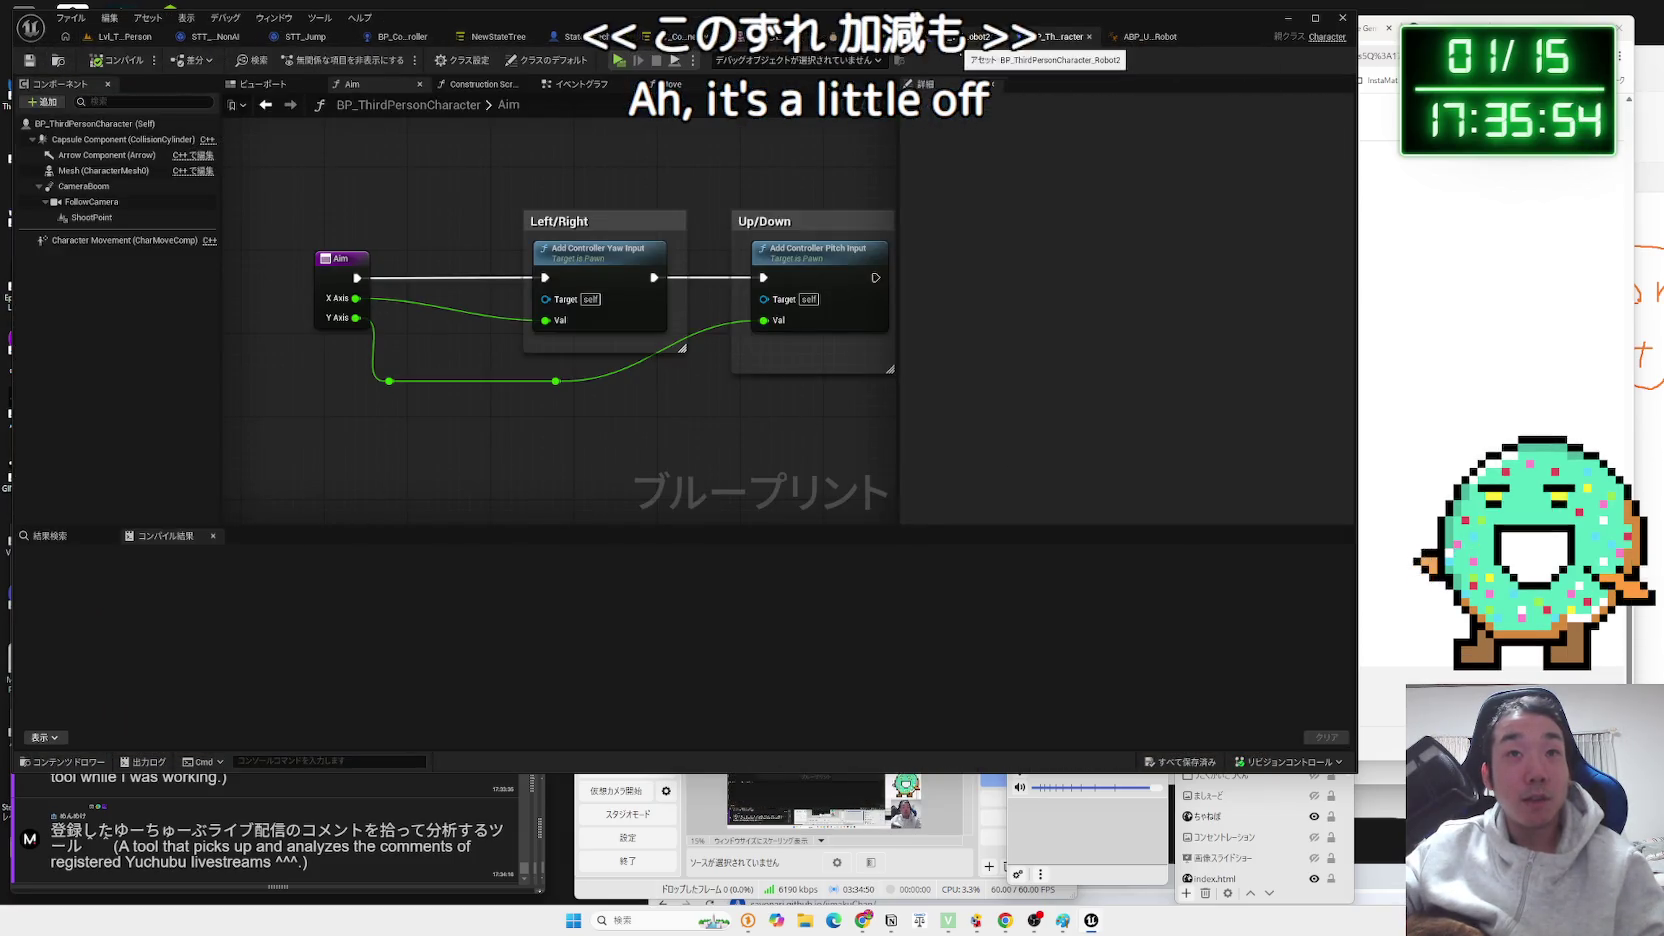
left_click(109, 39)
left_click(315, 61)
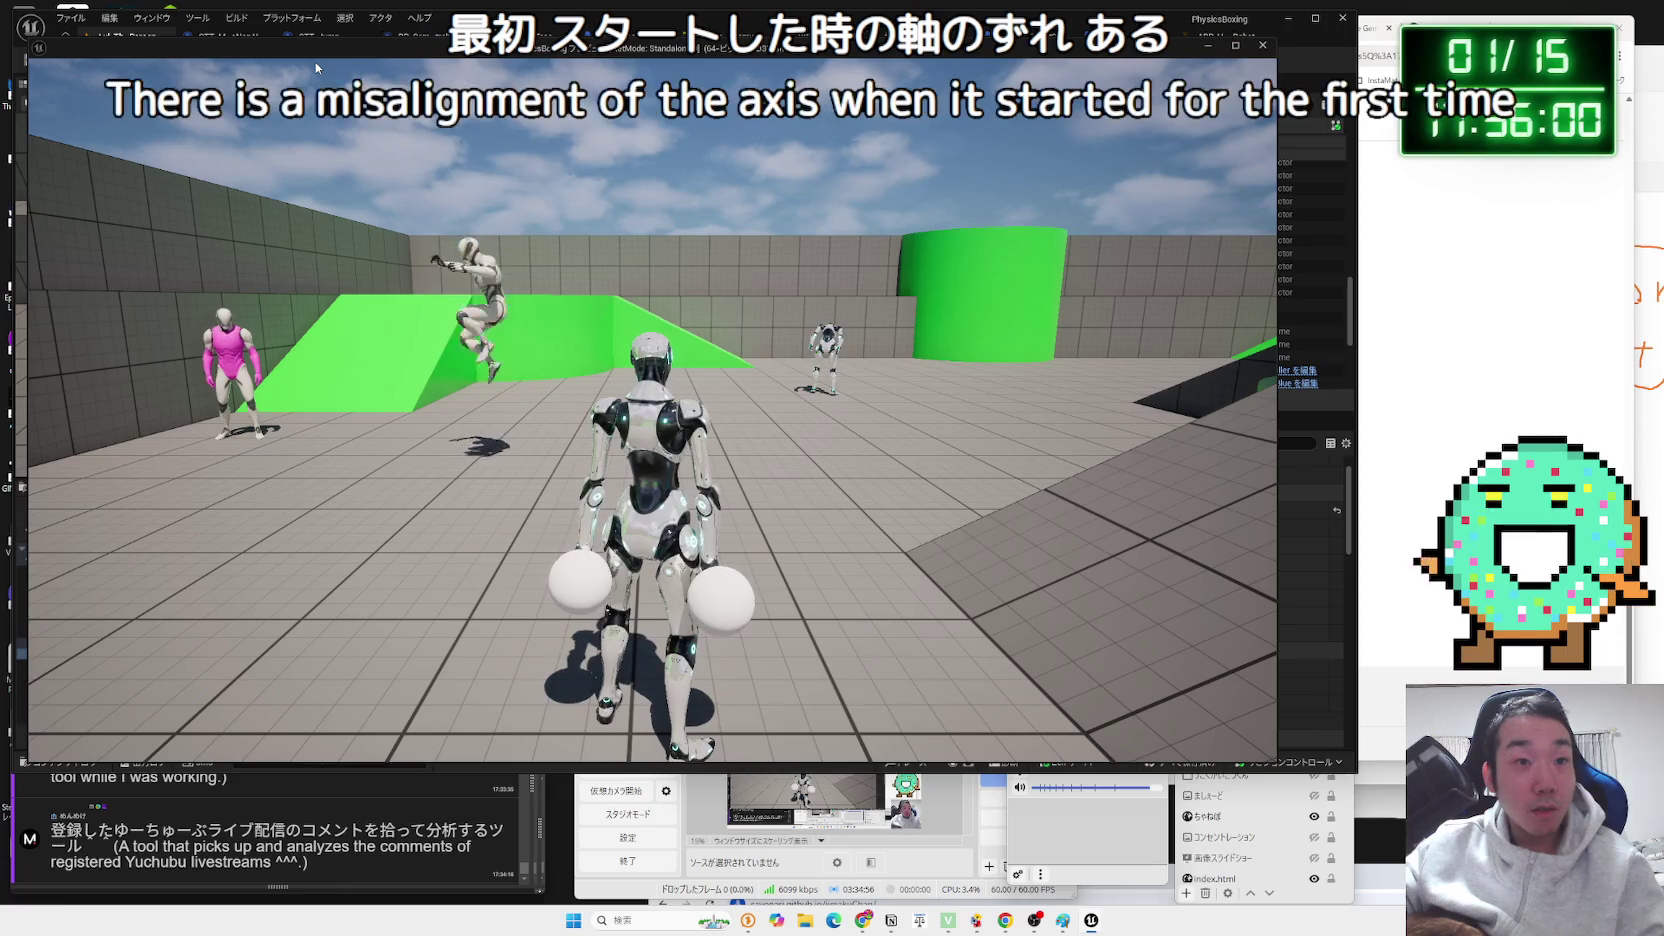
Stop the test and return to the ABP_Unarmed_Robot event graph, leaving Delta's X value unchanged.
key("Escape")
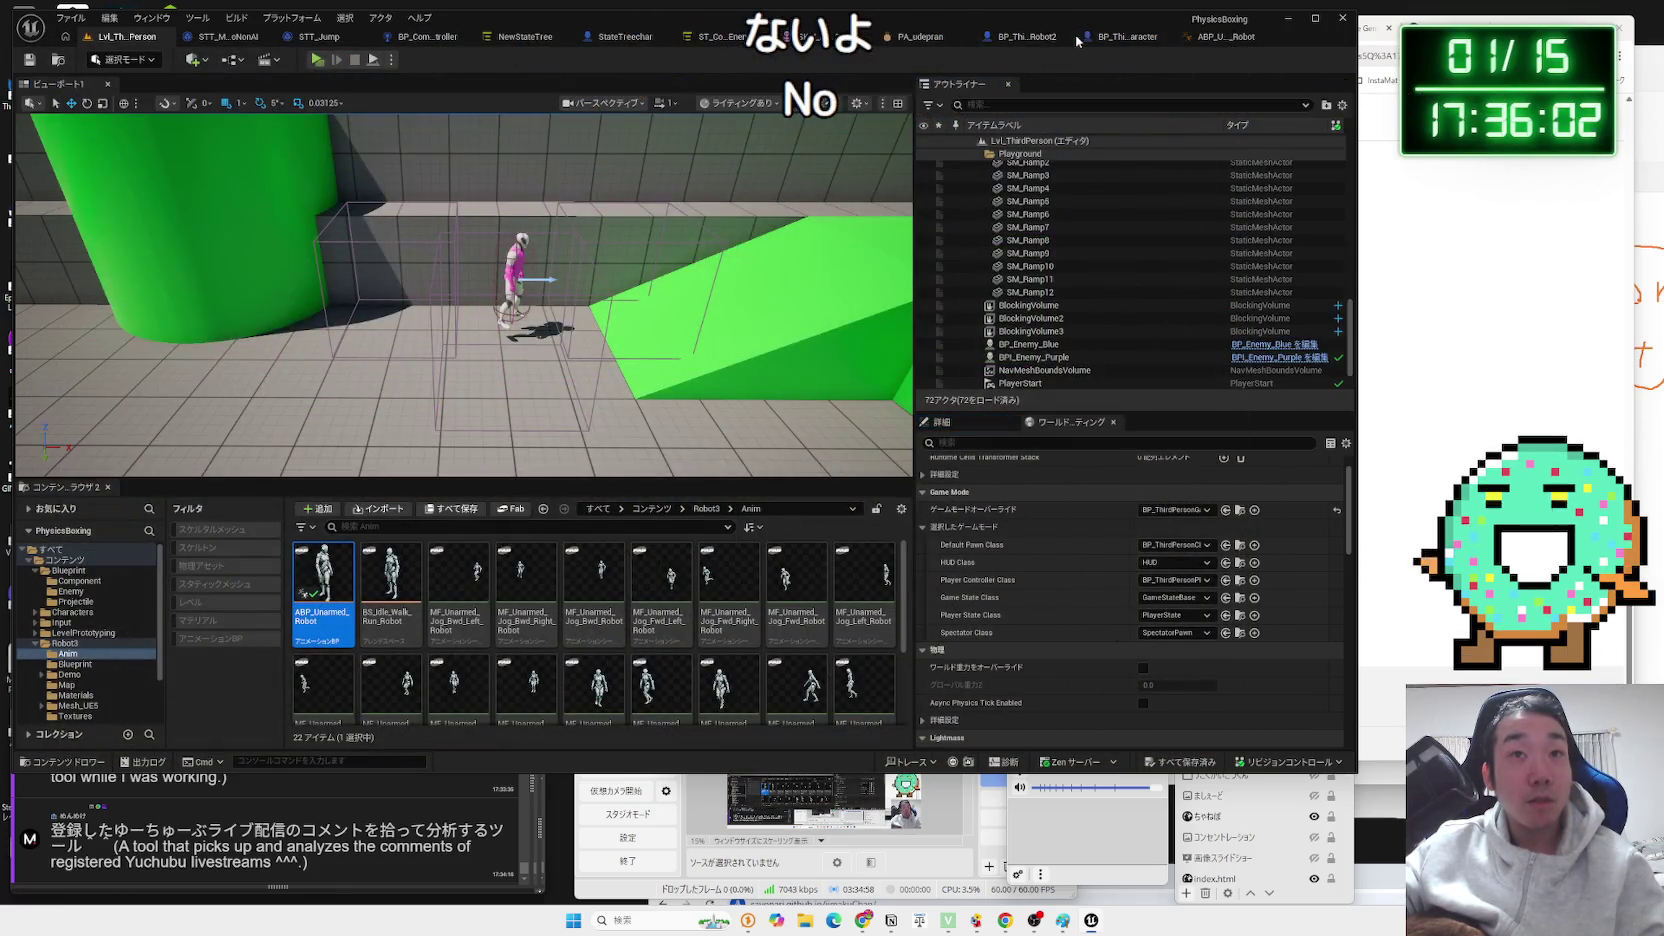
left_click(1023, 37)
left_click(985, 40)
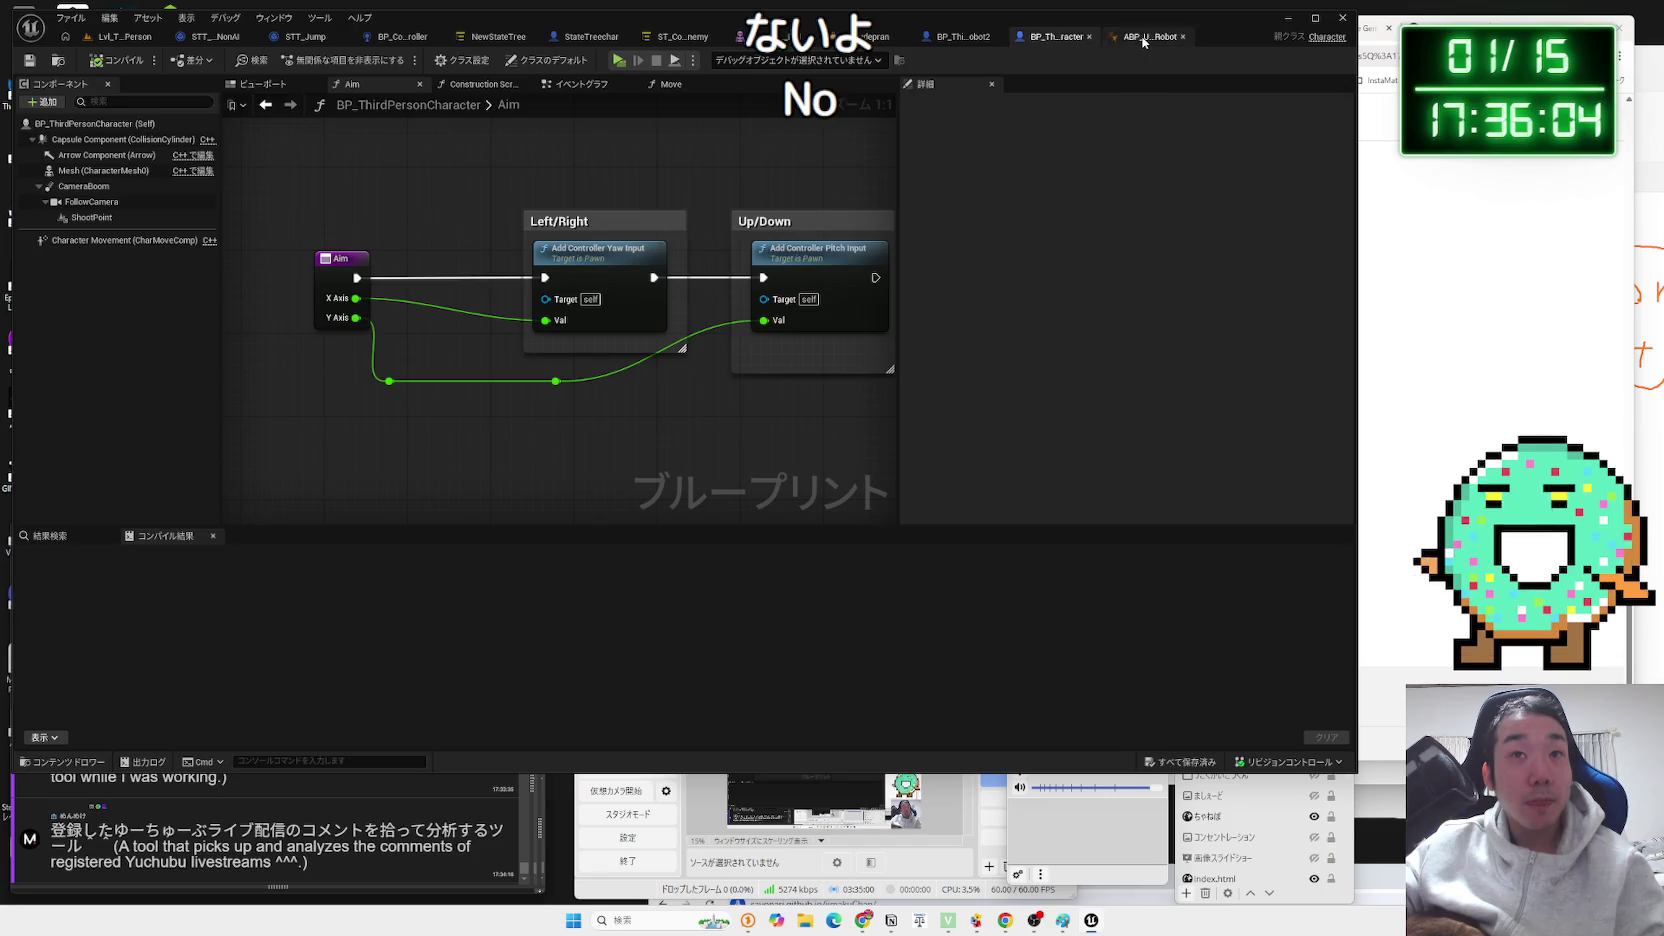
left_click(1144, 40)
left_click(870, 456)
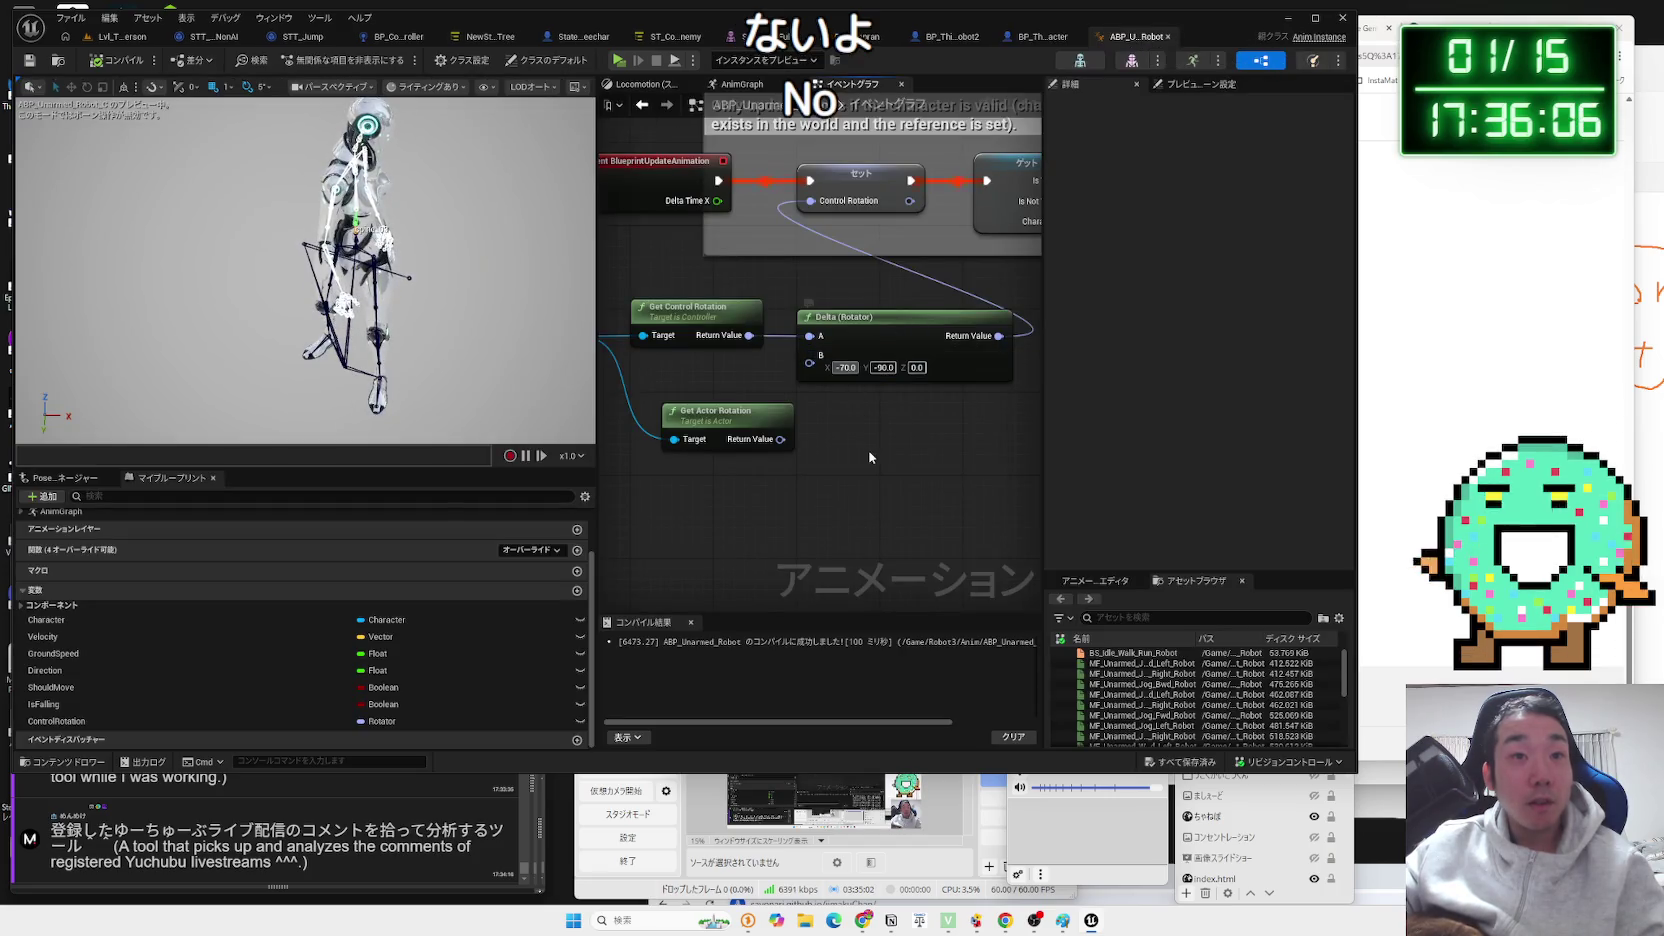
Set the Delta (Rotator) X offset to -90, recompile, and launch a play test.
double_click(845, 367)
type("-90")
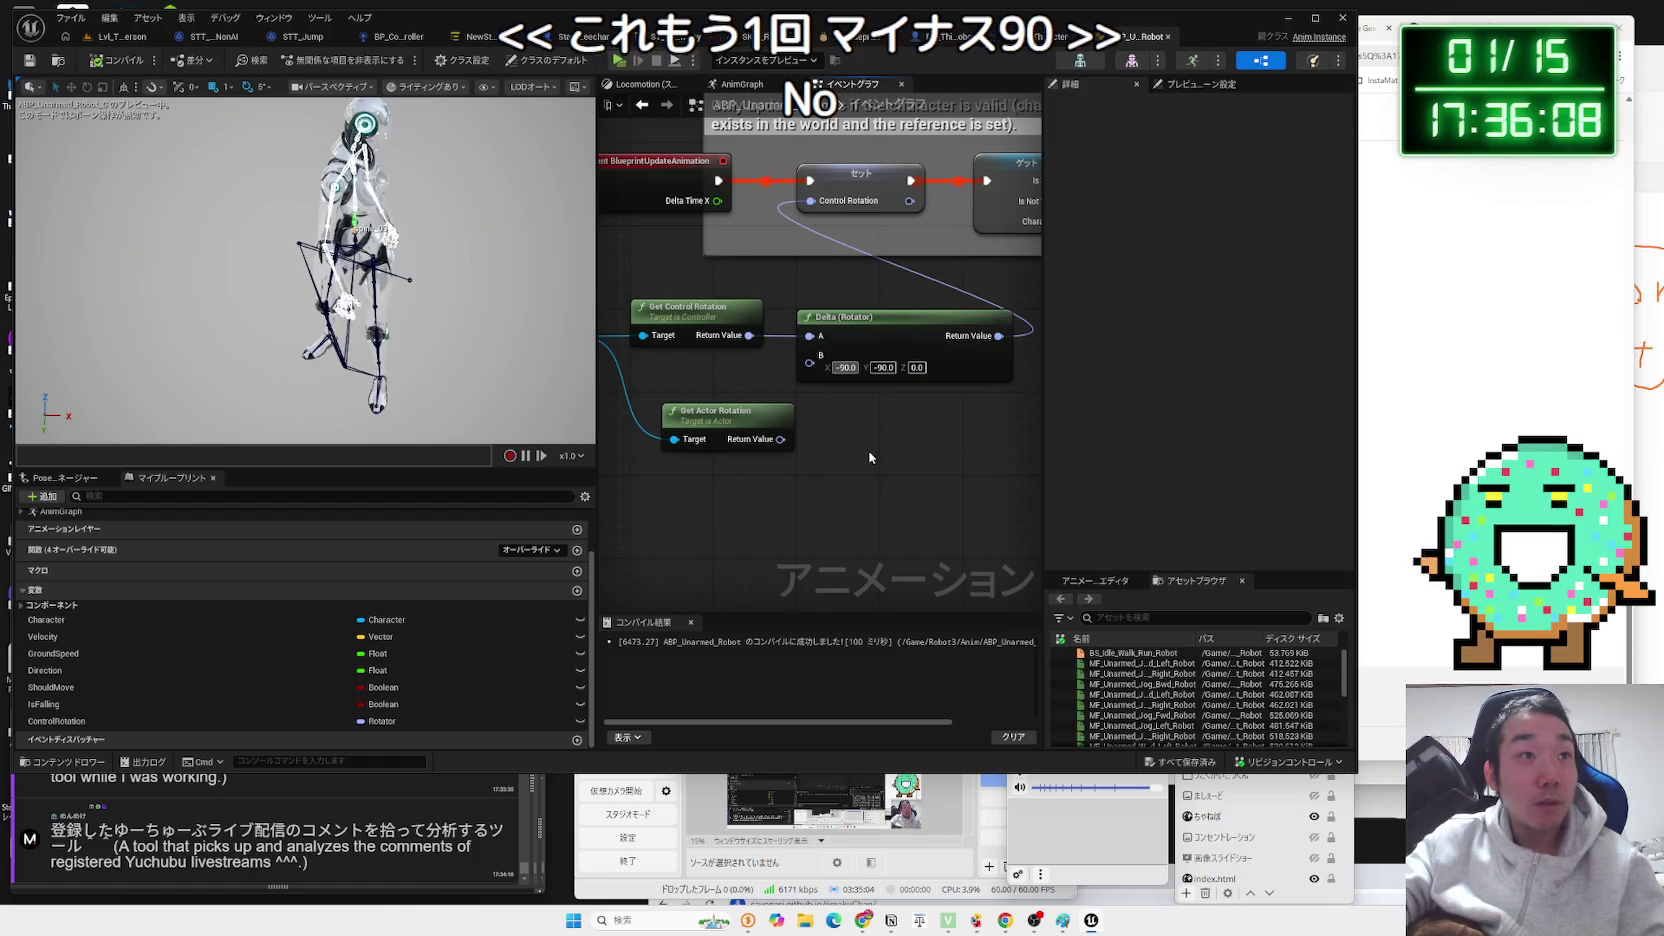
key("Return")
left_click(100, 61)
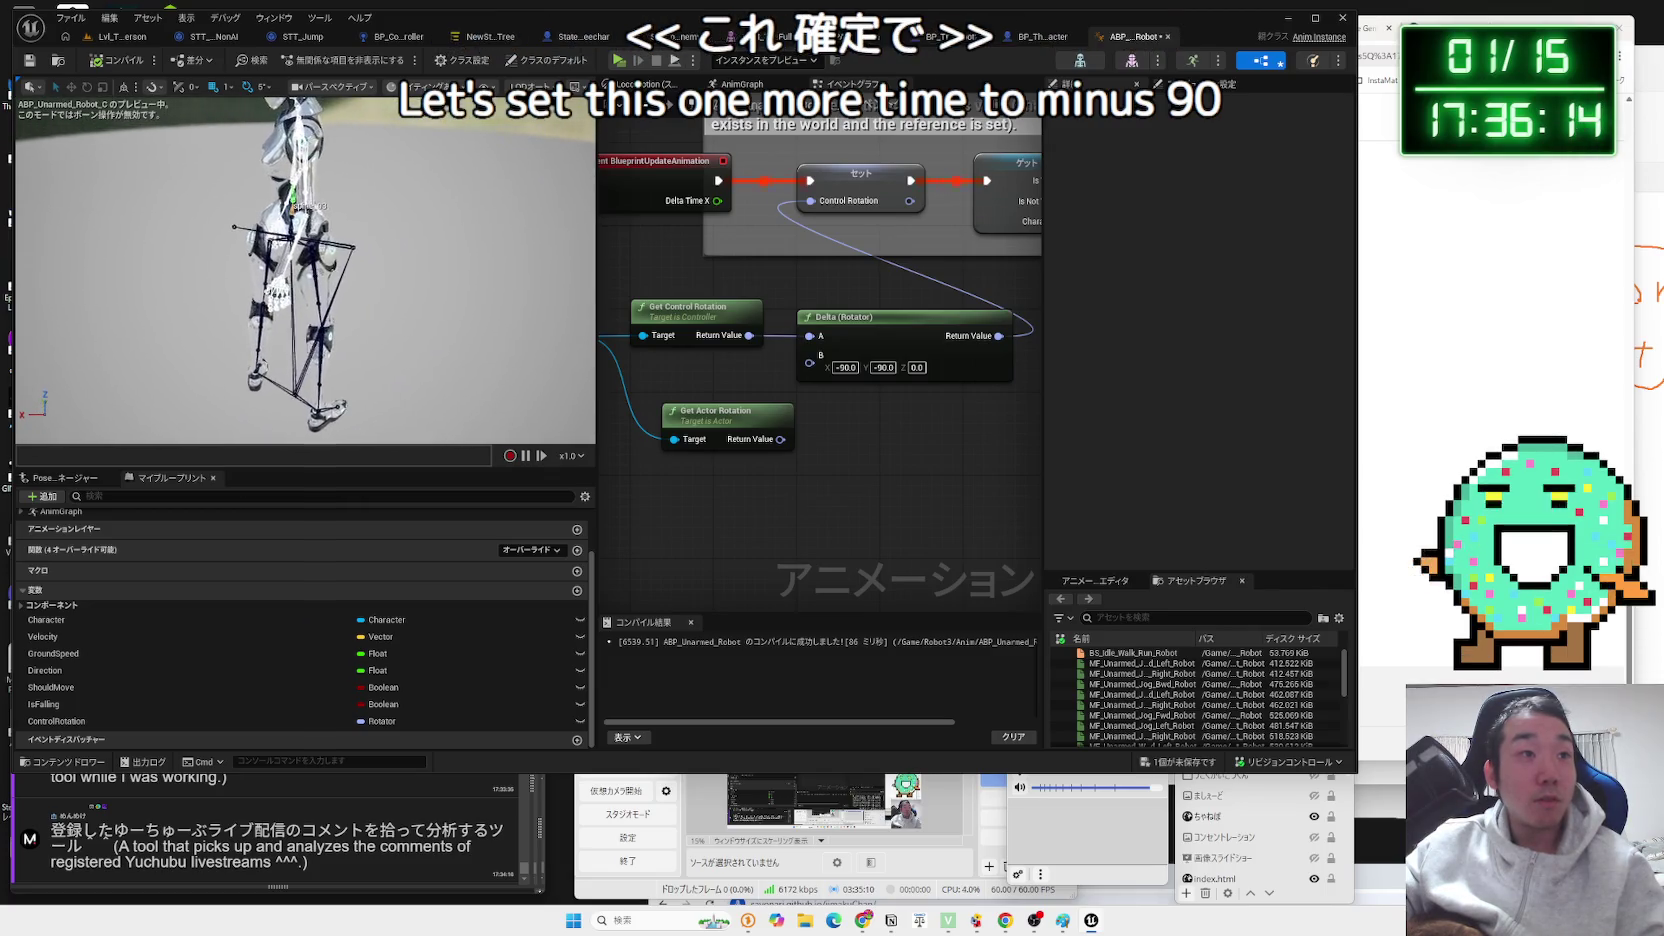
left_click(139, 40)
left_click(317, 60)
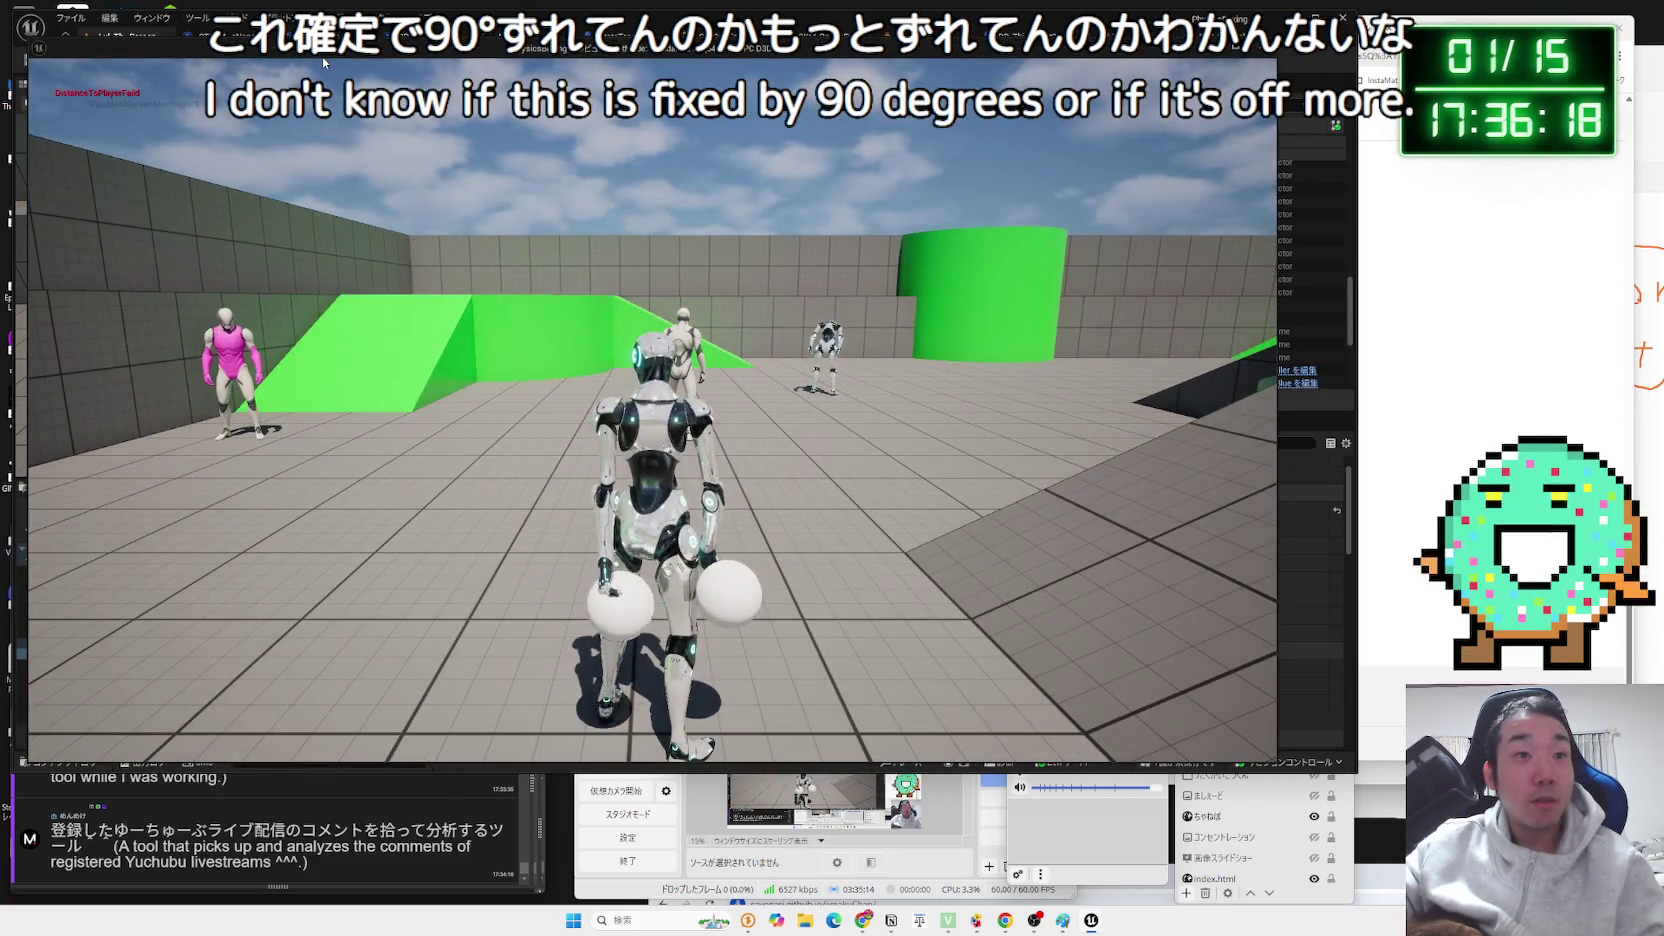
Take control of the robot in the running game, then stop the play test.
left_click(566, 391)
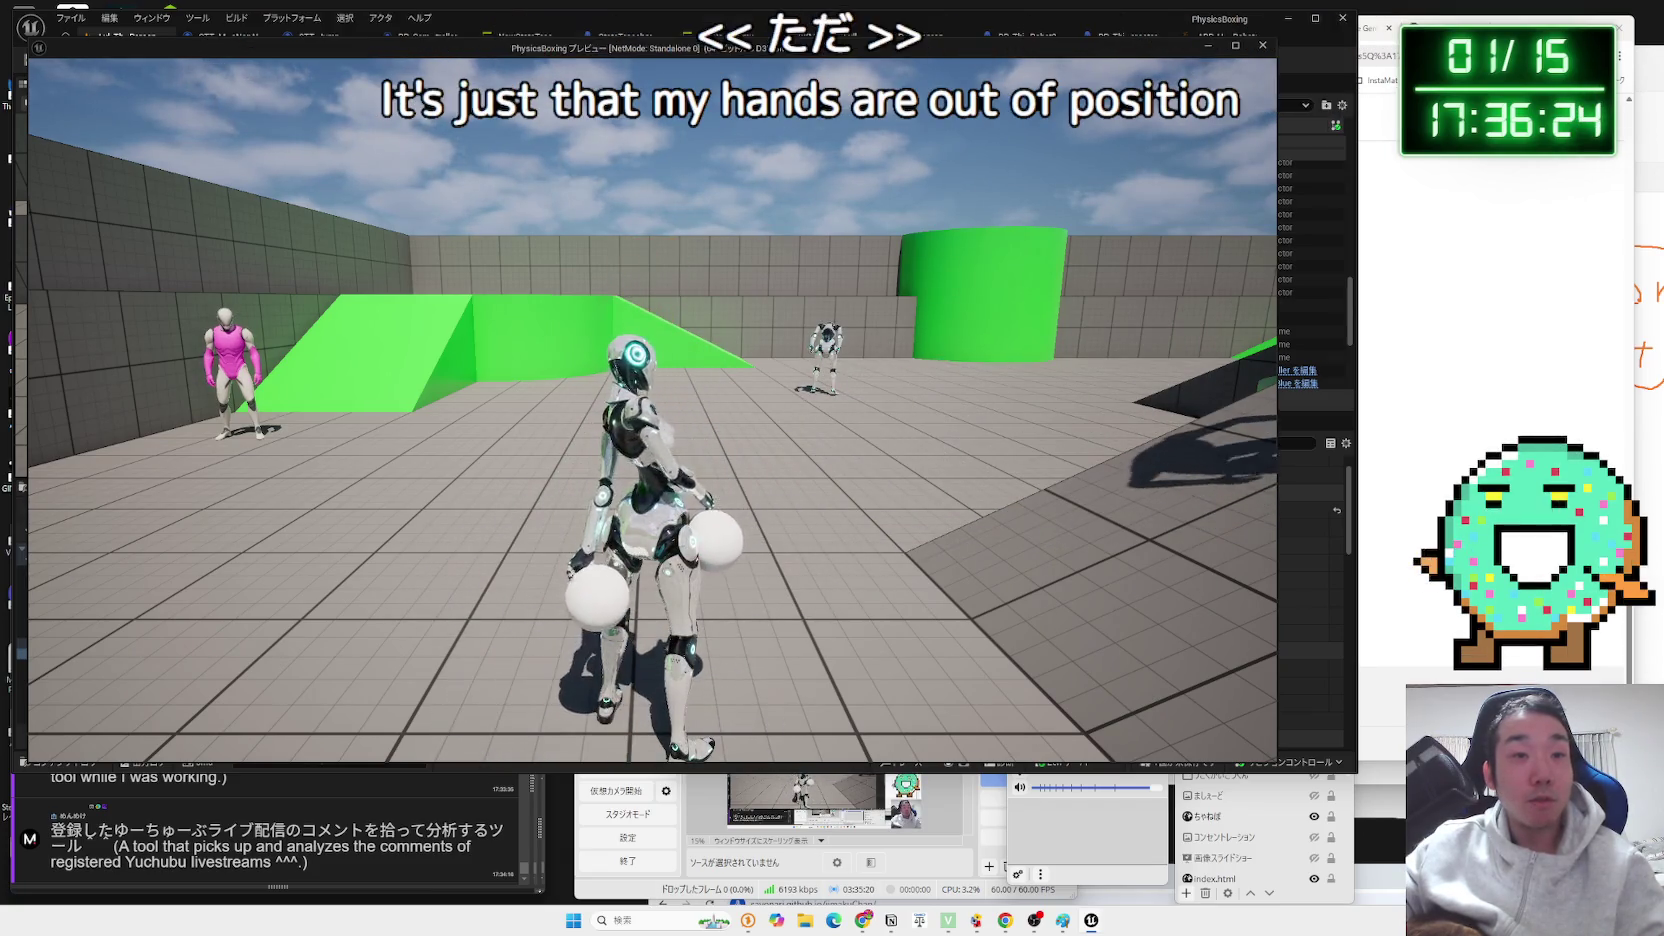
key("Escape")
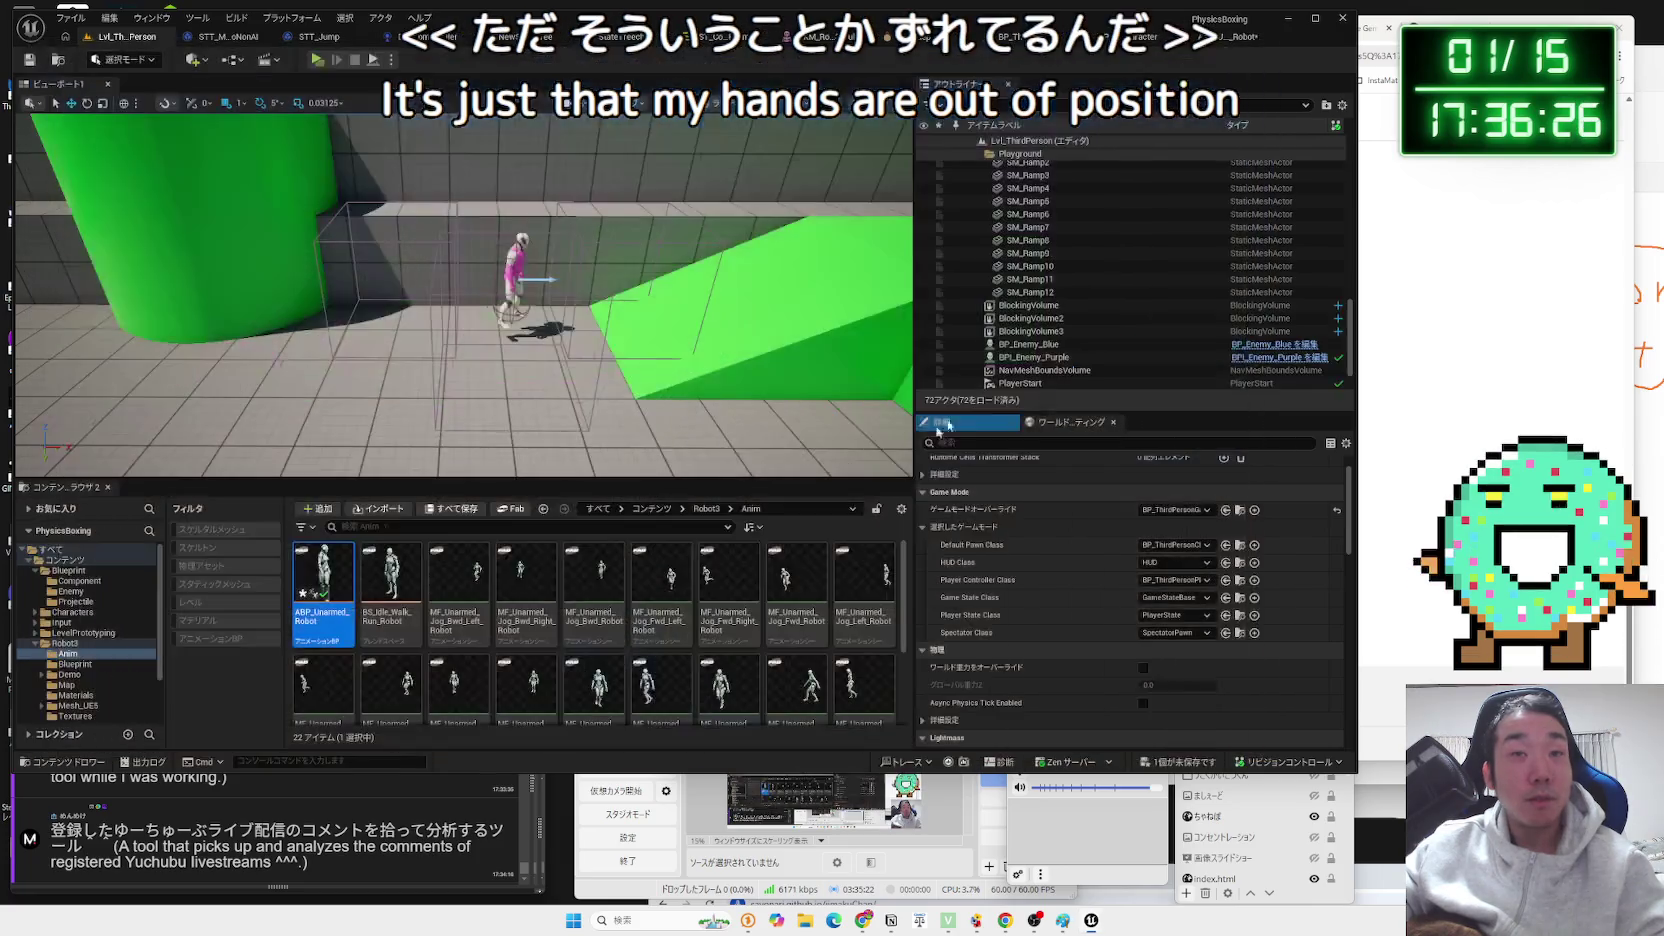
left_click(1220, 36)
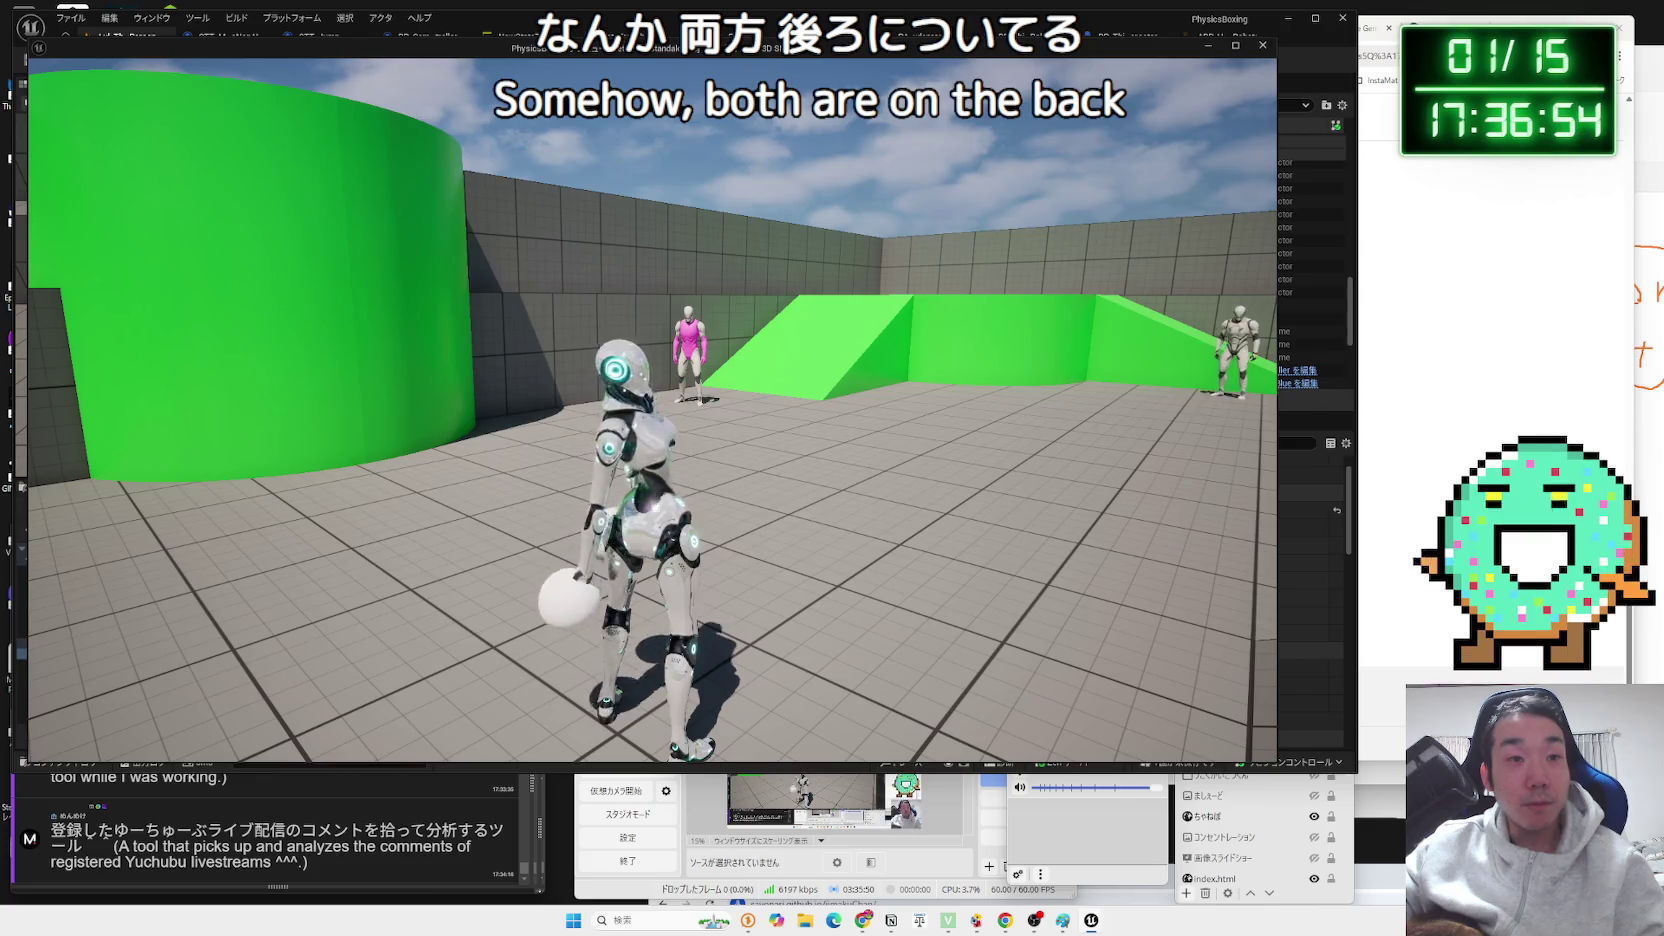
key("Escape")
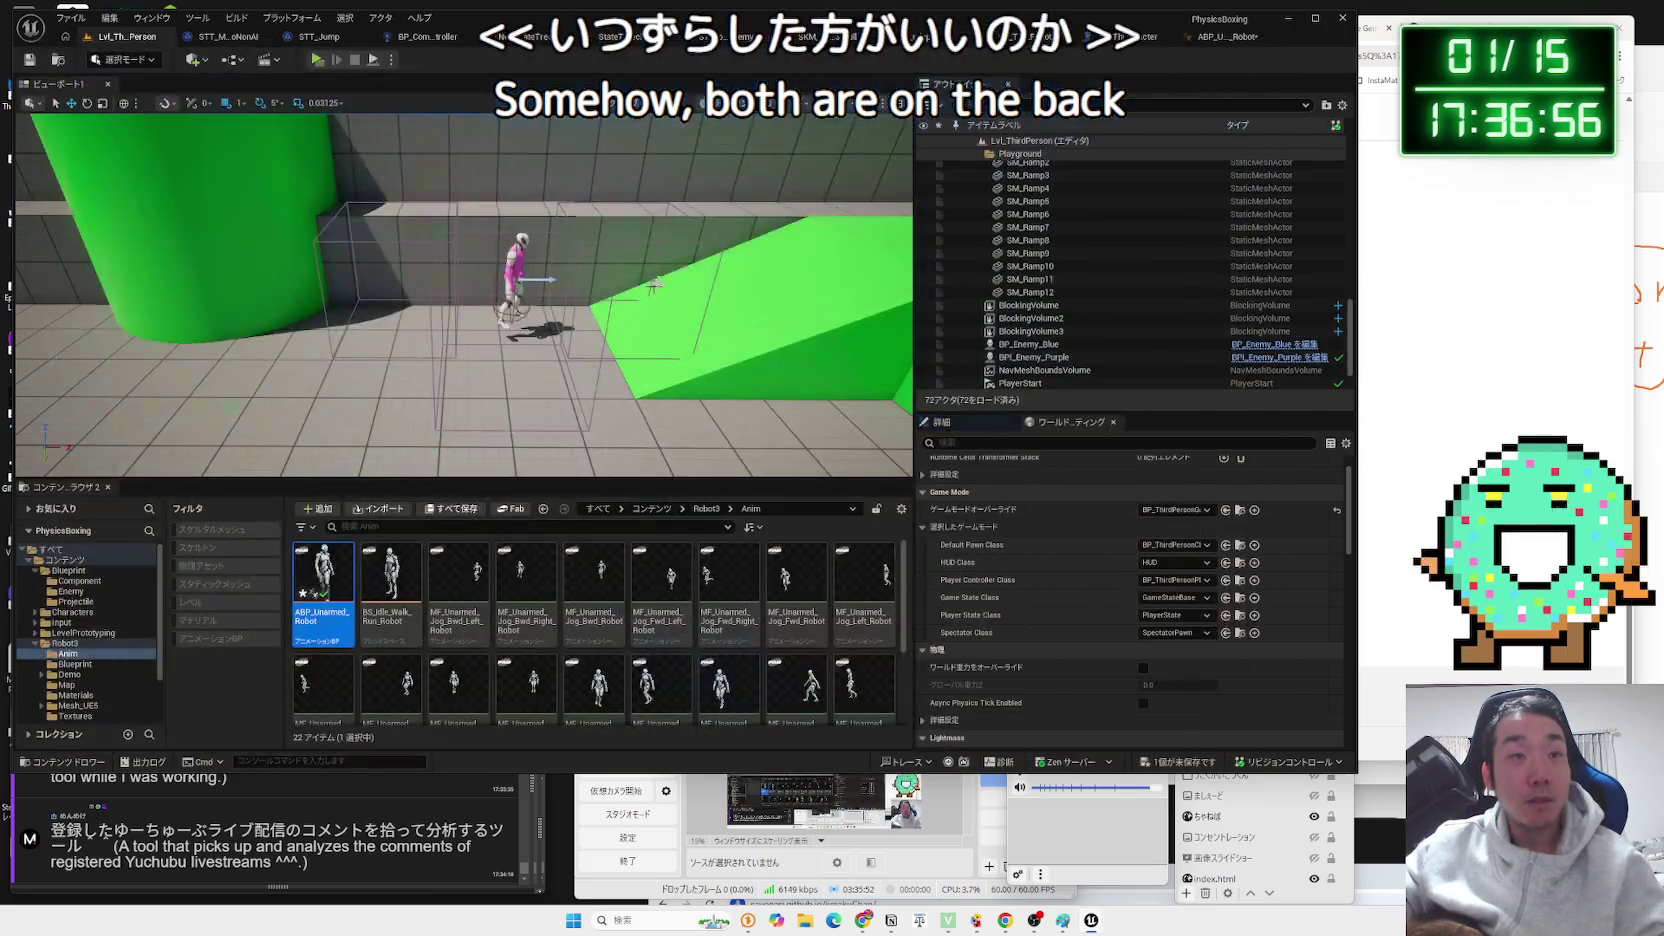
Check the Aim graph, return to ABP_Unarmed_Robot, and orbit the preview to a side view.
left_click(1110, 37)
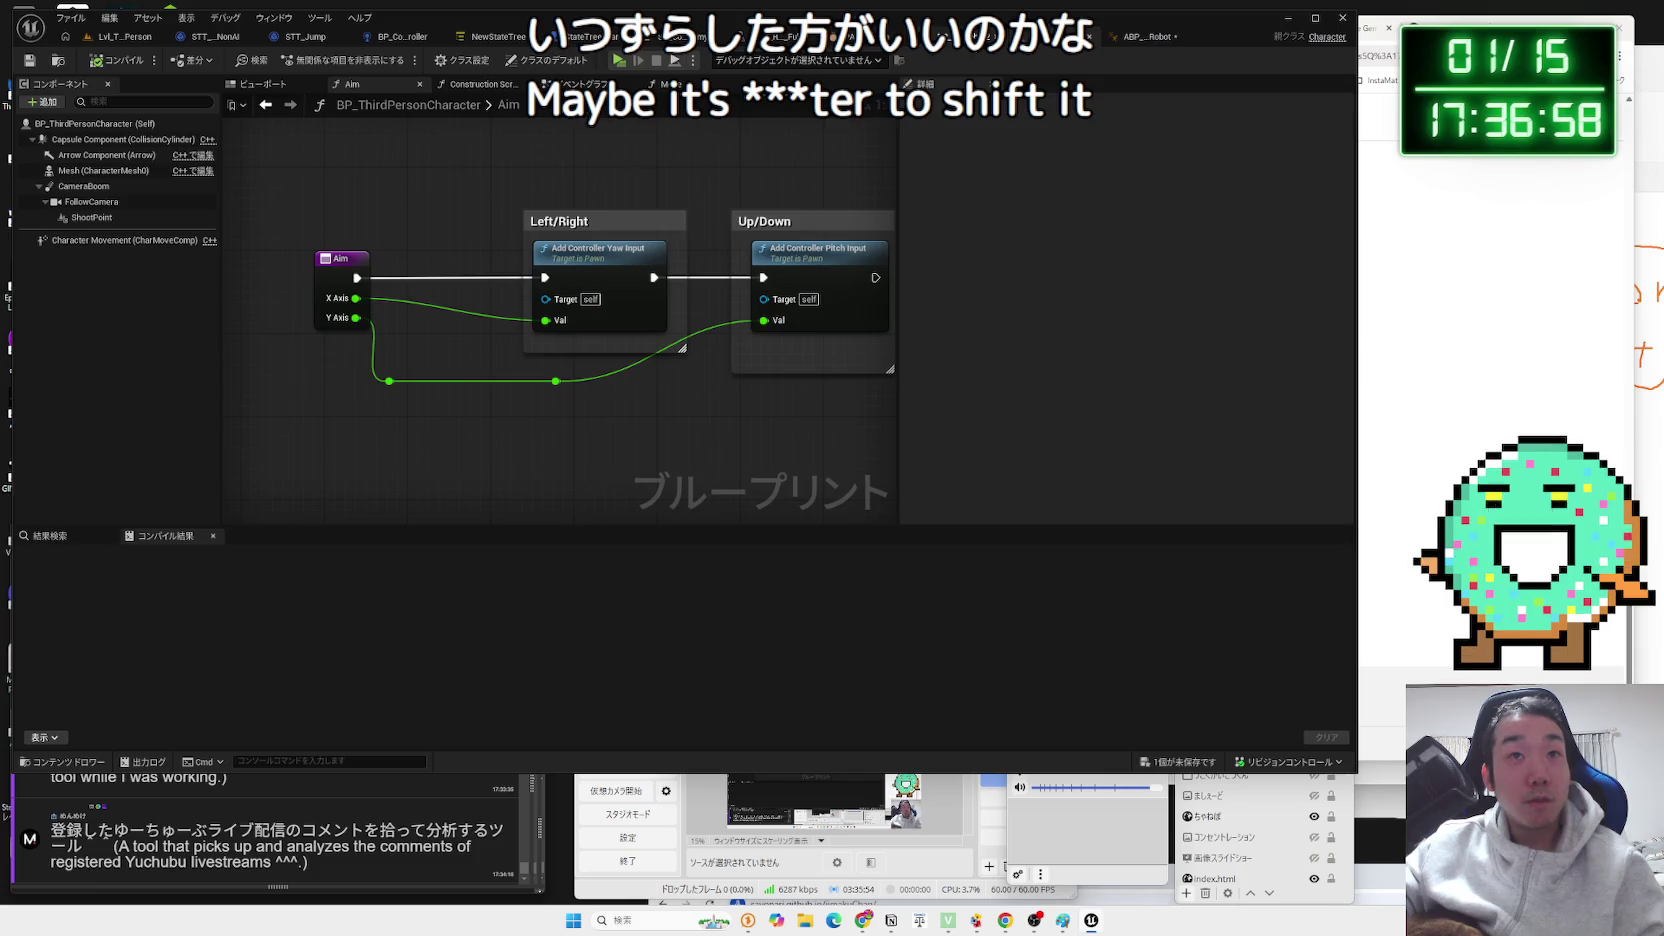
left_click(1140, 36)
mouse_move(462, 325)
left_mouse_down()
mouse_move(235, 306)
mouse_move(373, 305)
left_mouse_up()
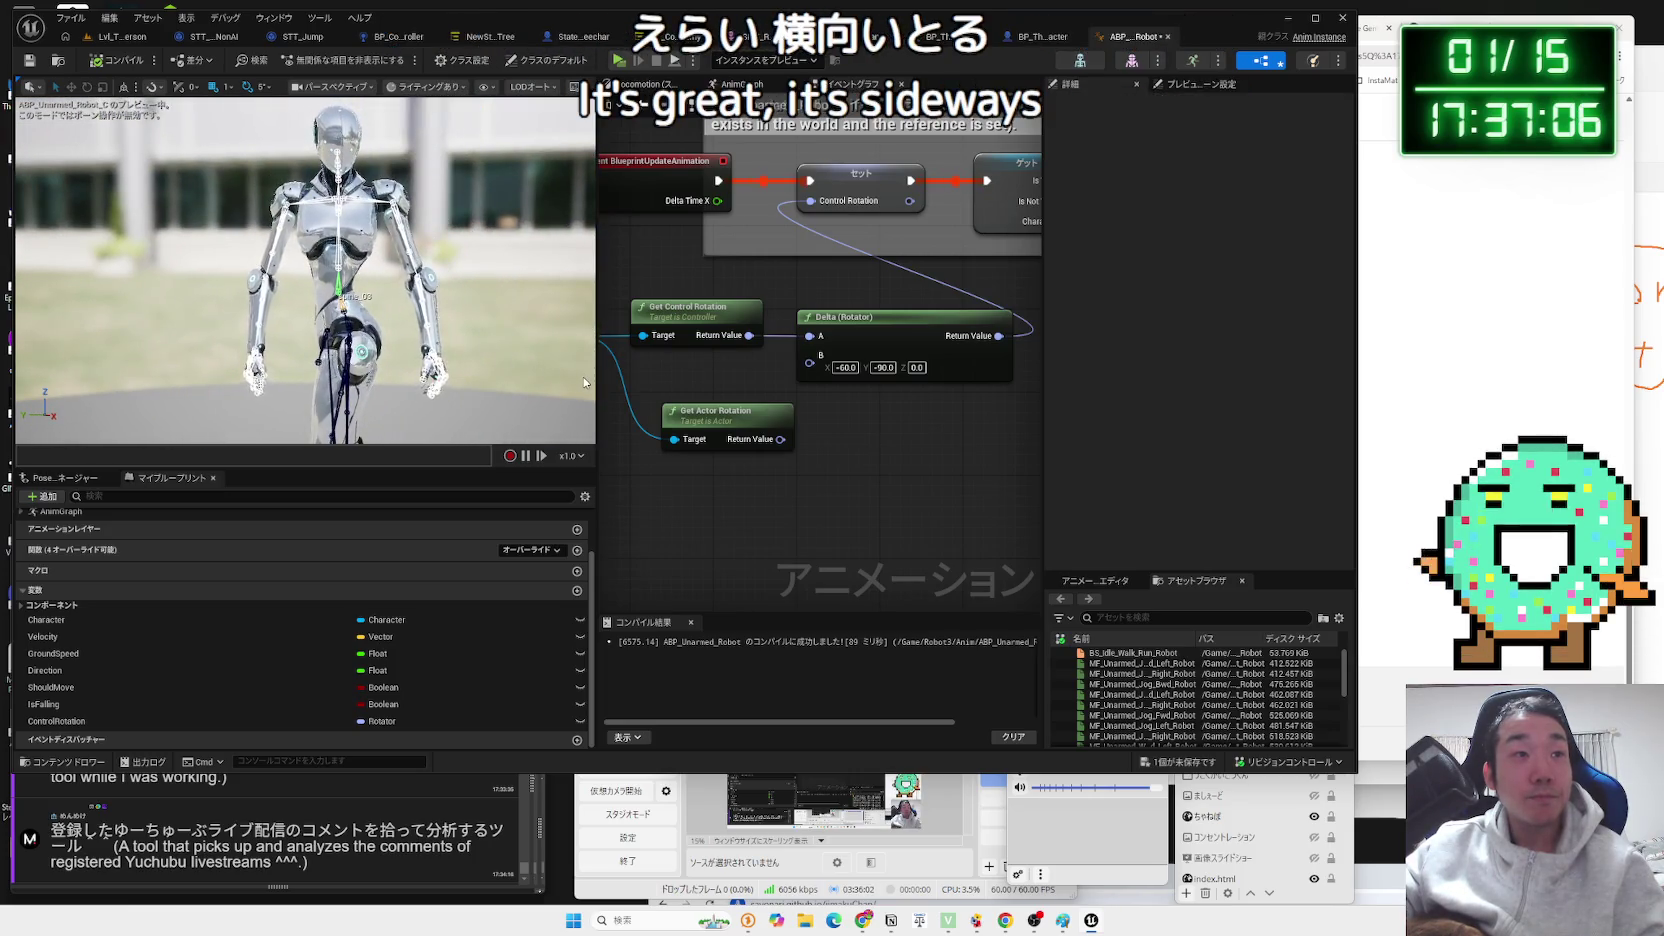
Try Delta Z offsets of 10 and then 40, inspecting the robot in the preview.
type("10")
key("Return")
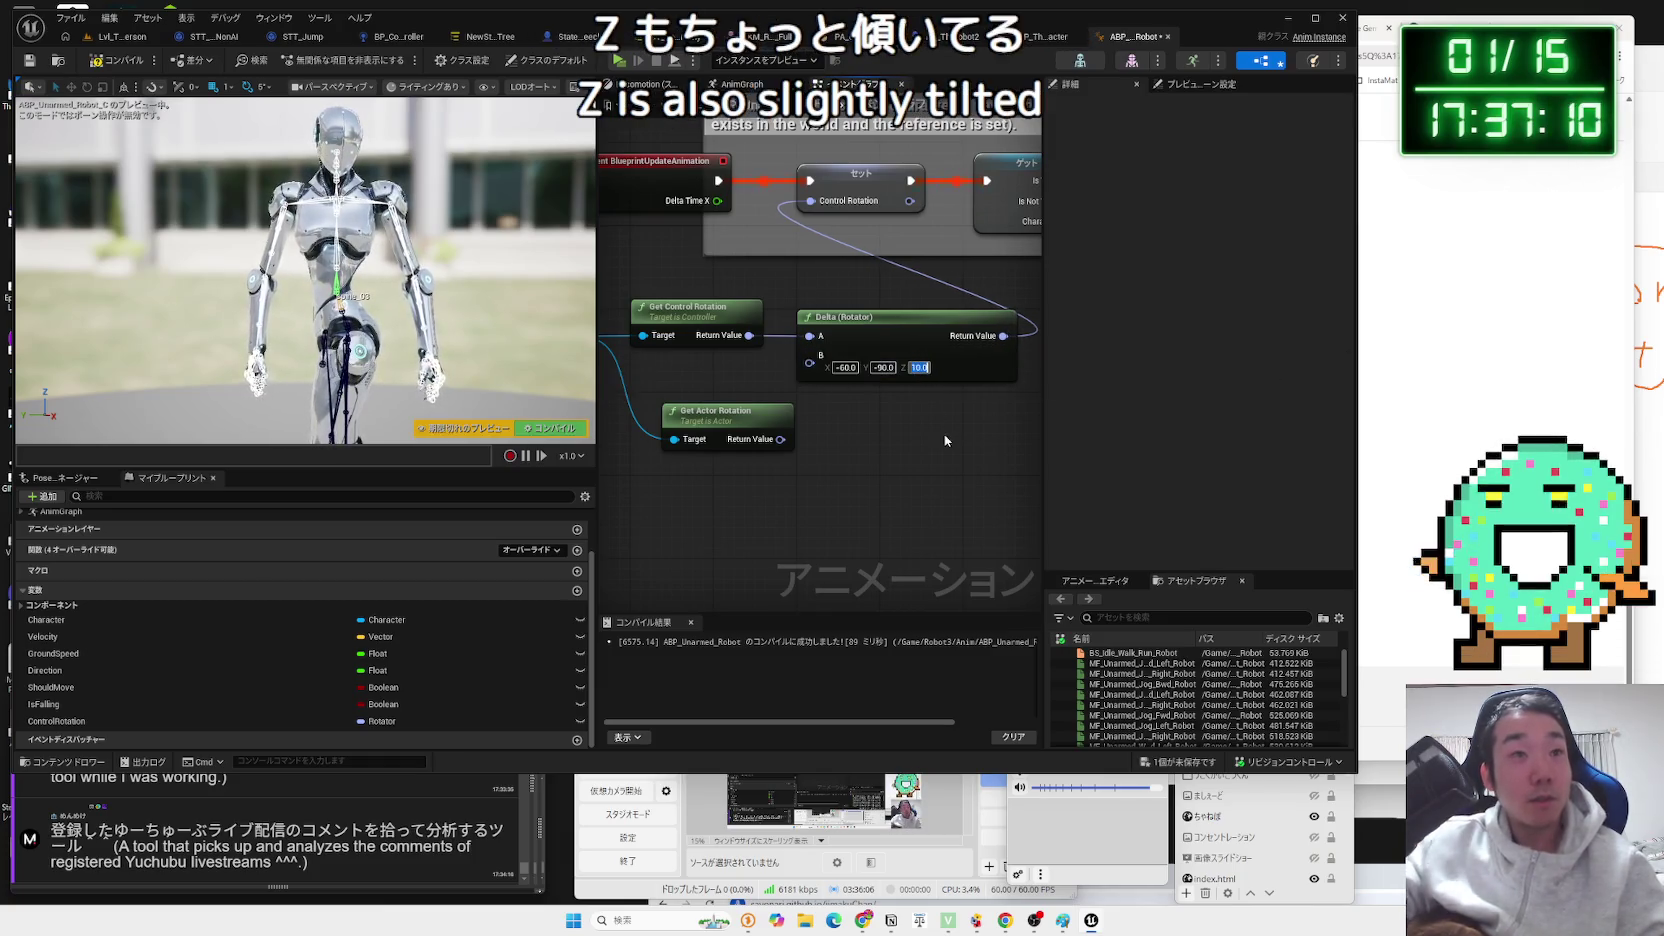
left_click_drag(300, 250, 420, 280)
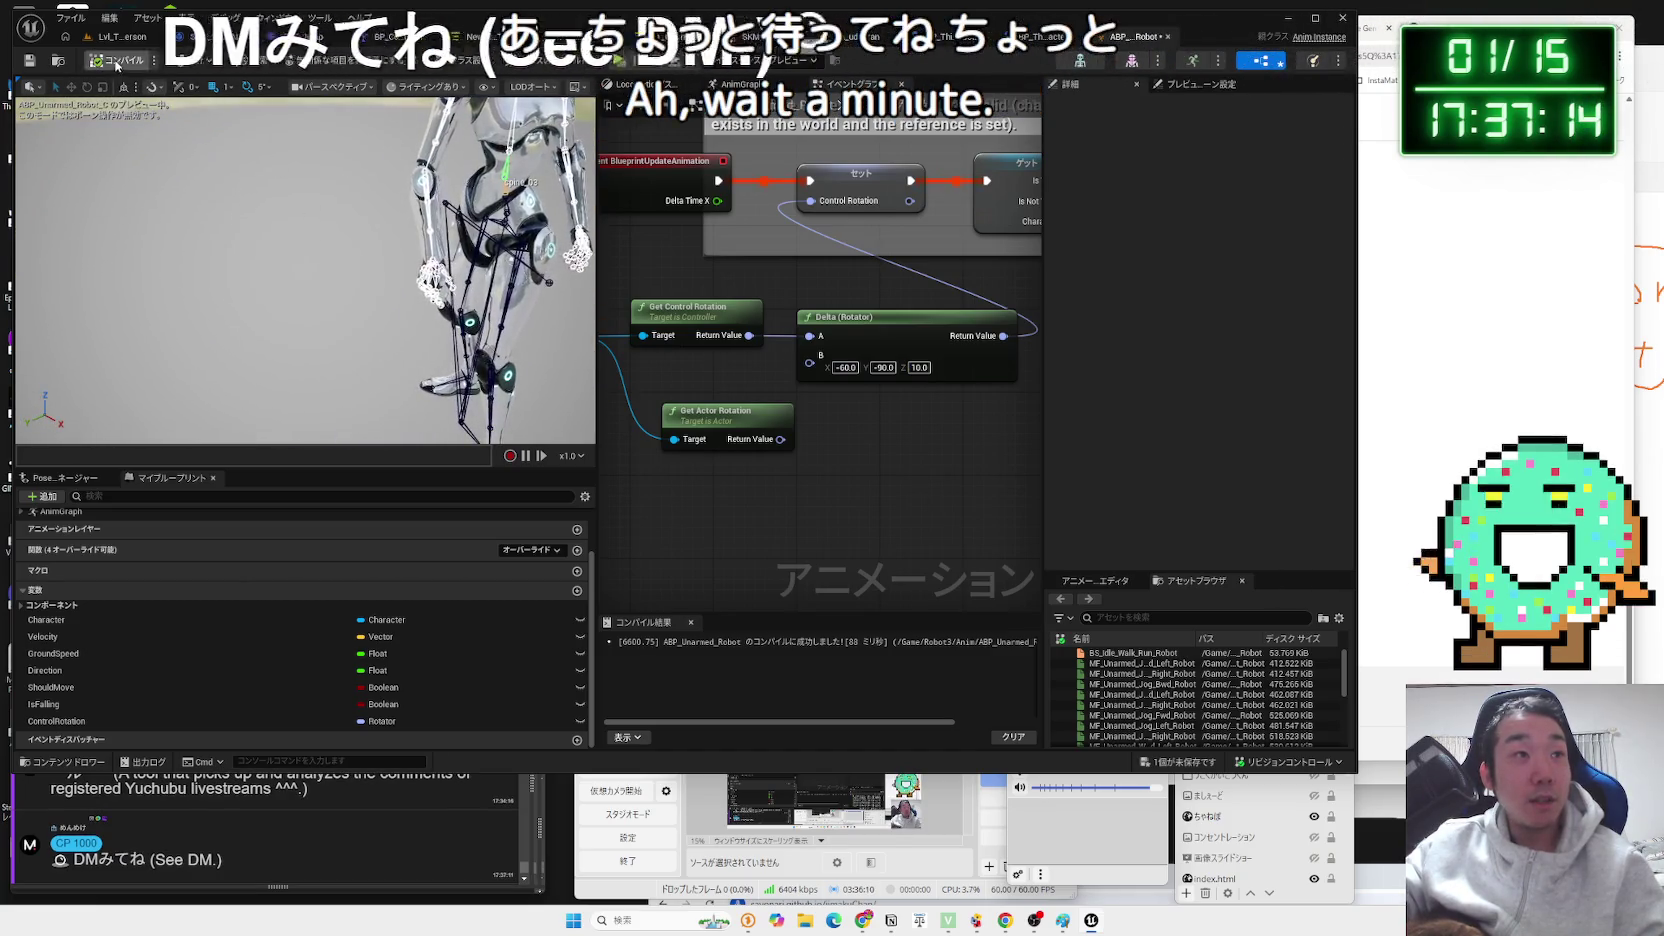
left_click_drag(300, 250, 380, 250)
key("z")
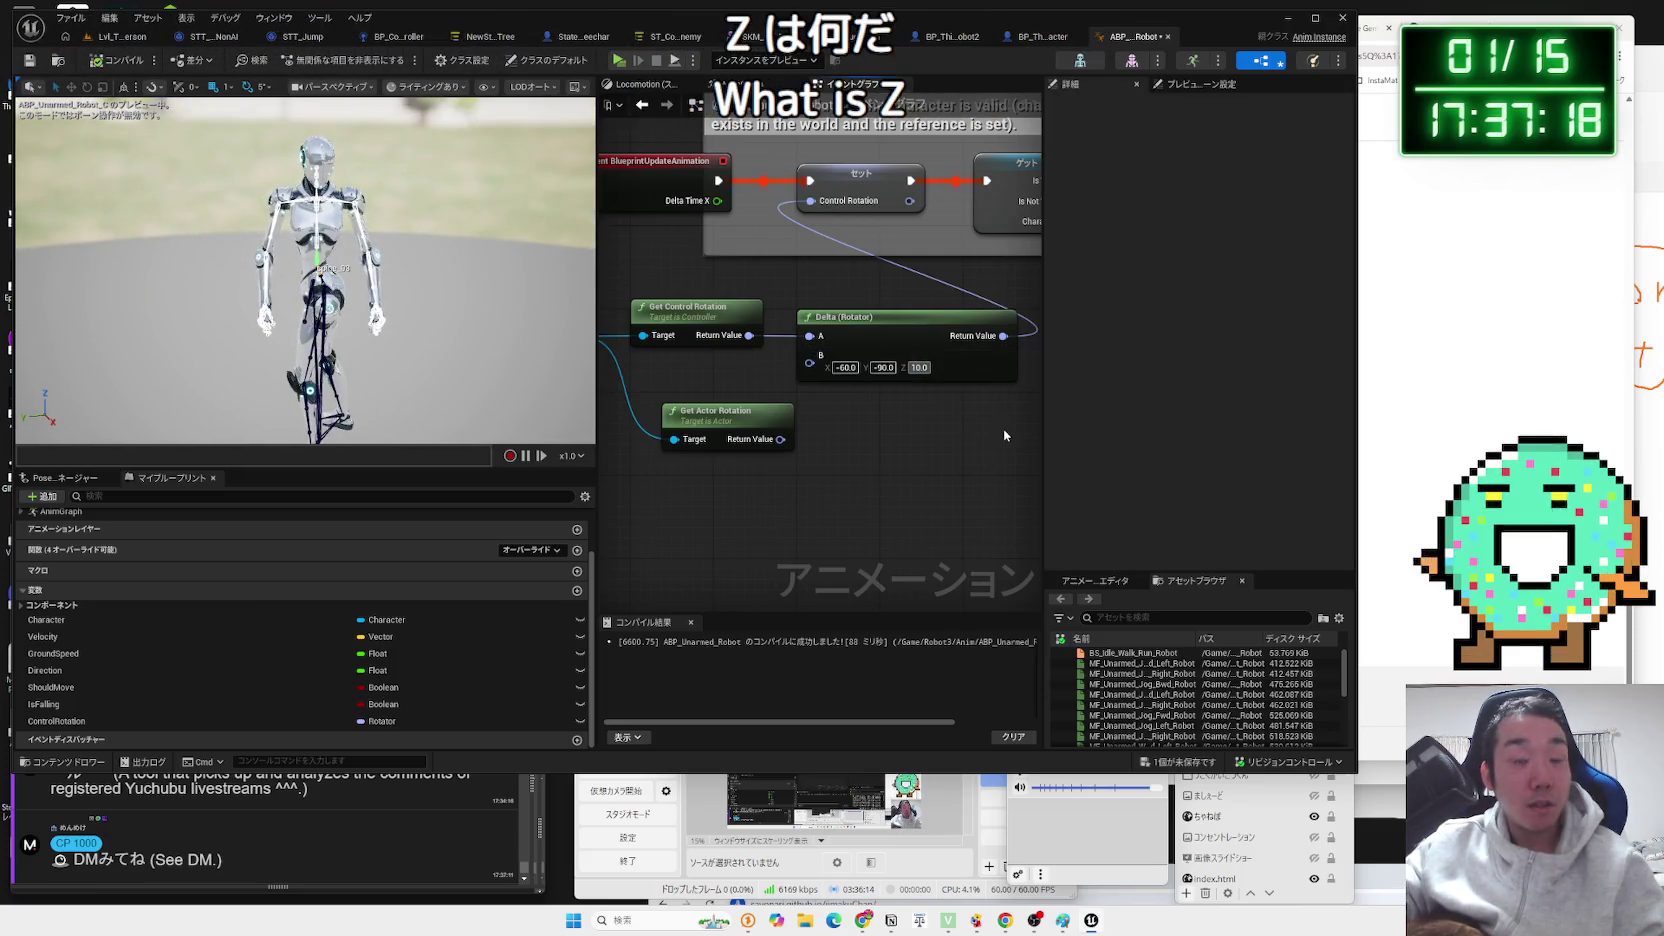
type("40")
key("Return")
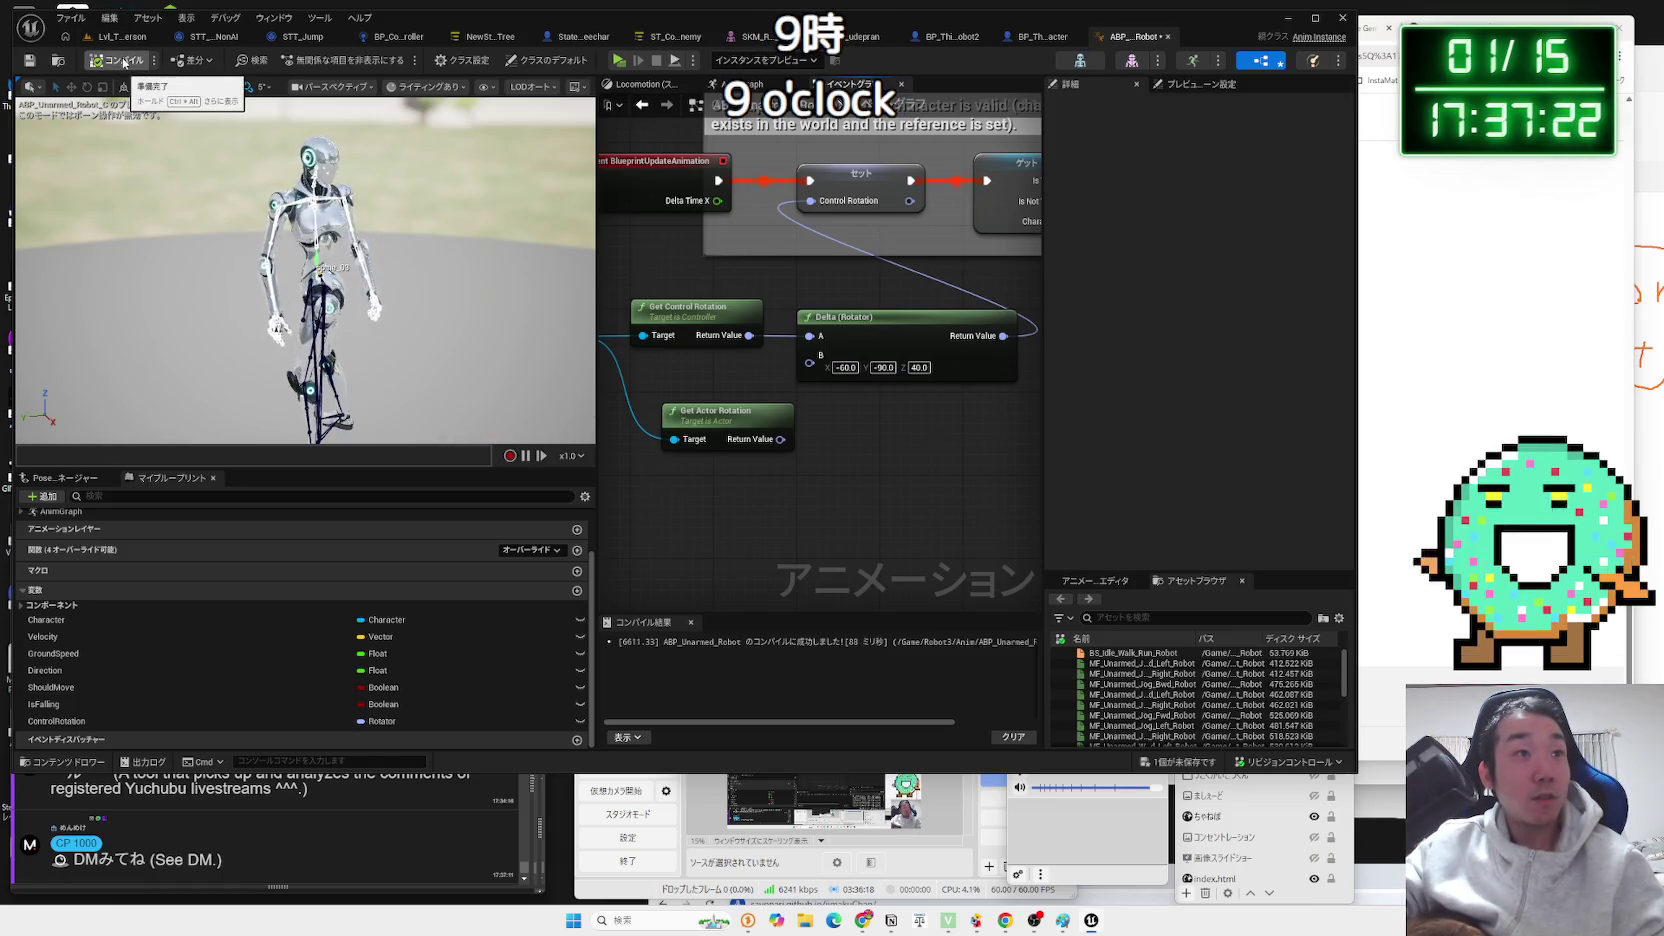
mouse_move(300, 250)
left_mouse_down()
mouse_move(380, 210)
mouse_move(369, 287)
left_mouse_up()
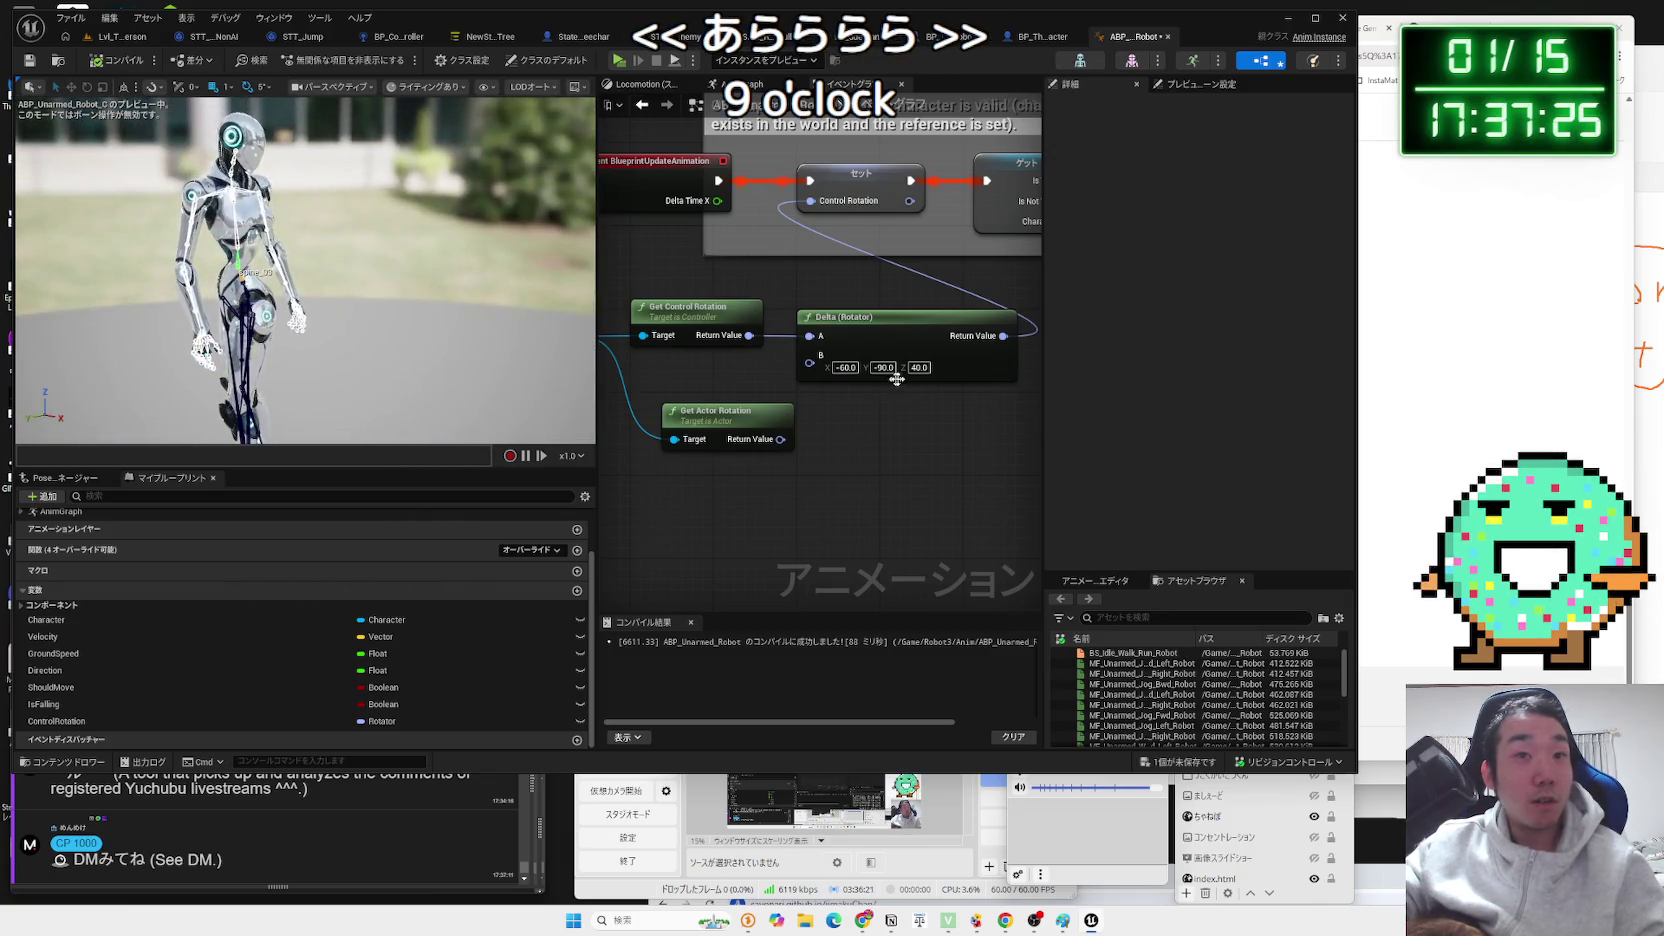
Reset the Delta Z offset and the B offset's first value to 0.
left_click(915, 368)
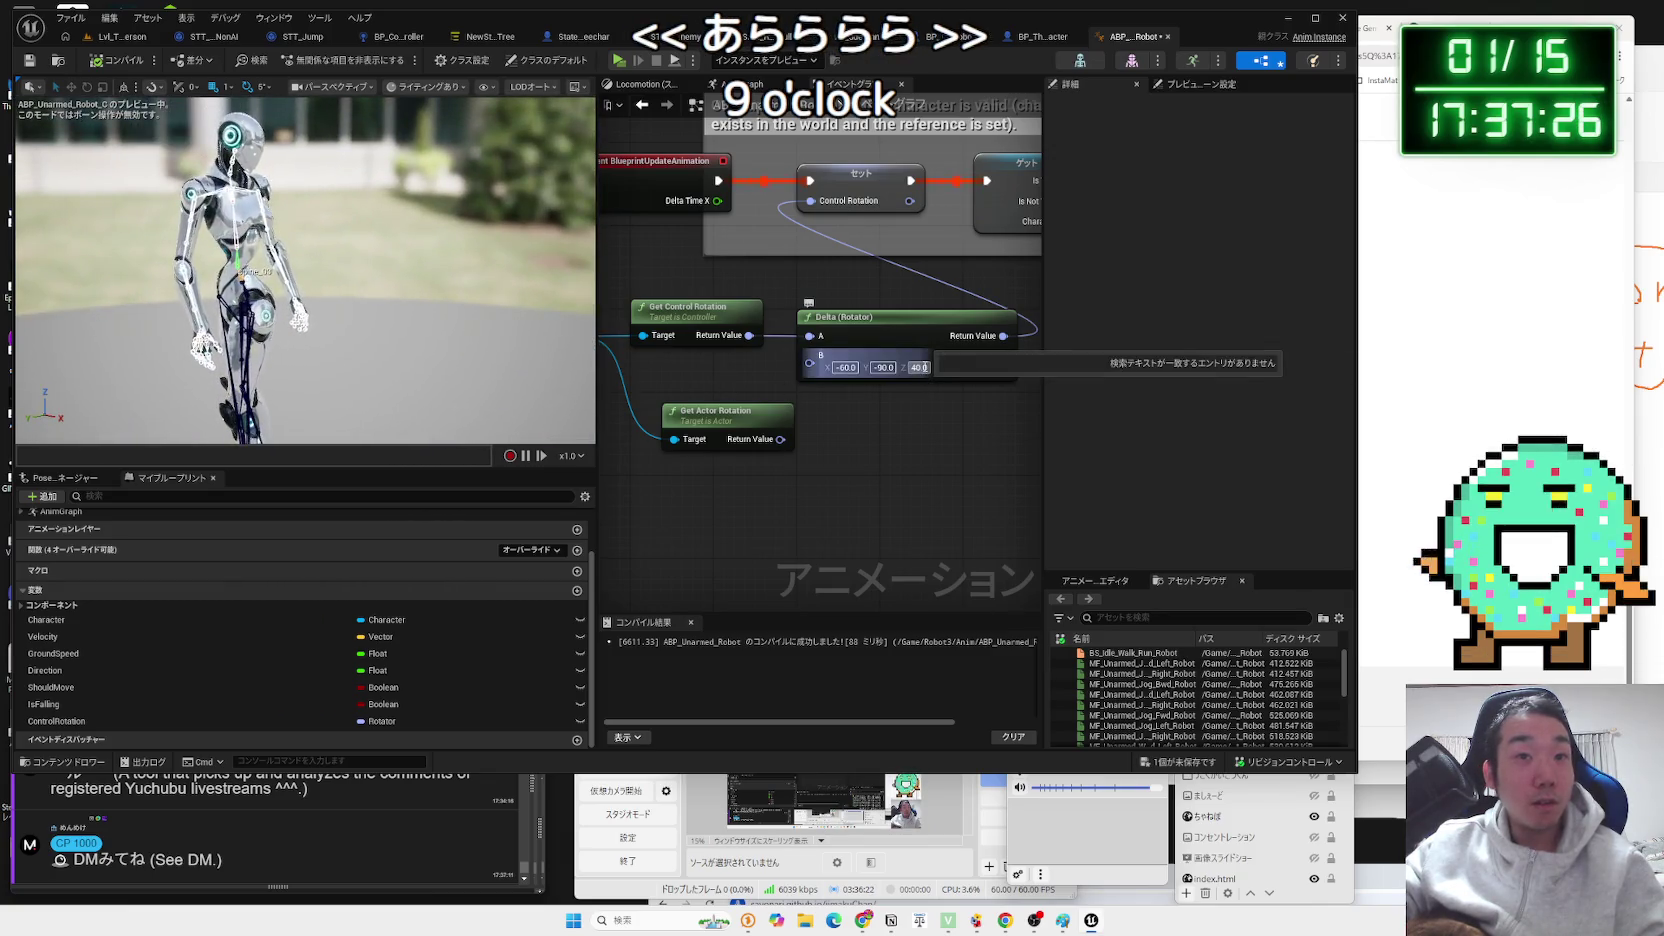
key("BackSpace")
key("Return")
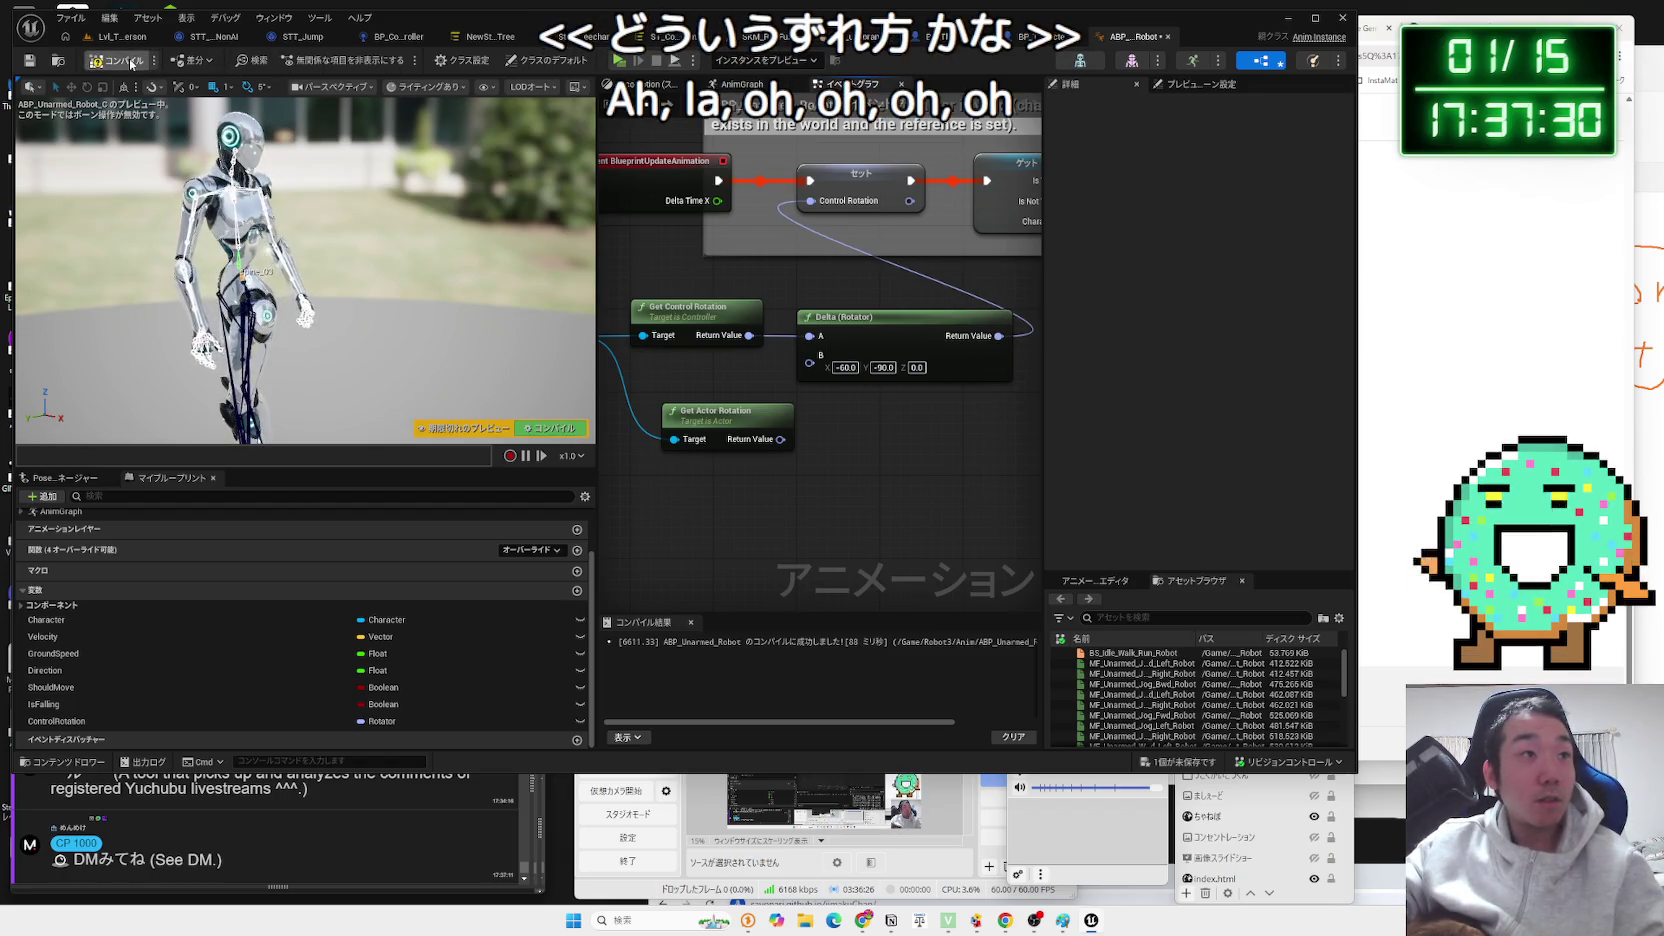
left_click(845, 367)
key("BackSpace")
key("Return")
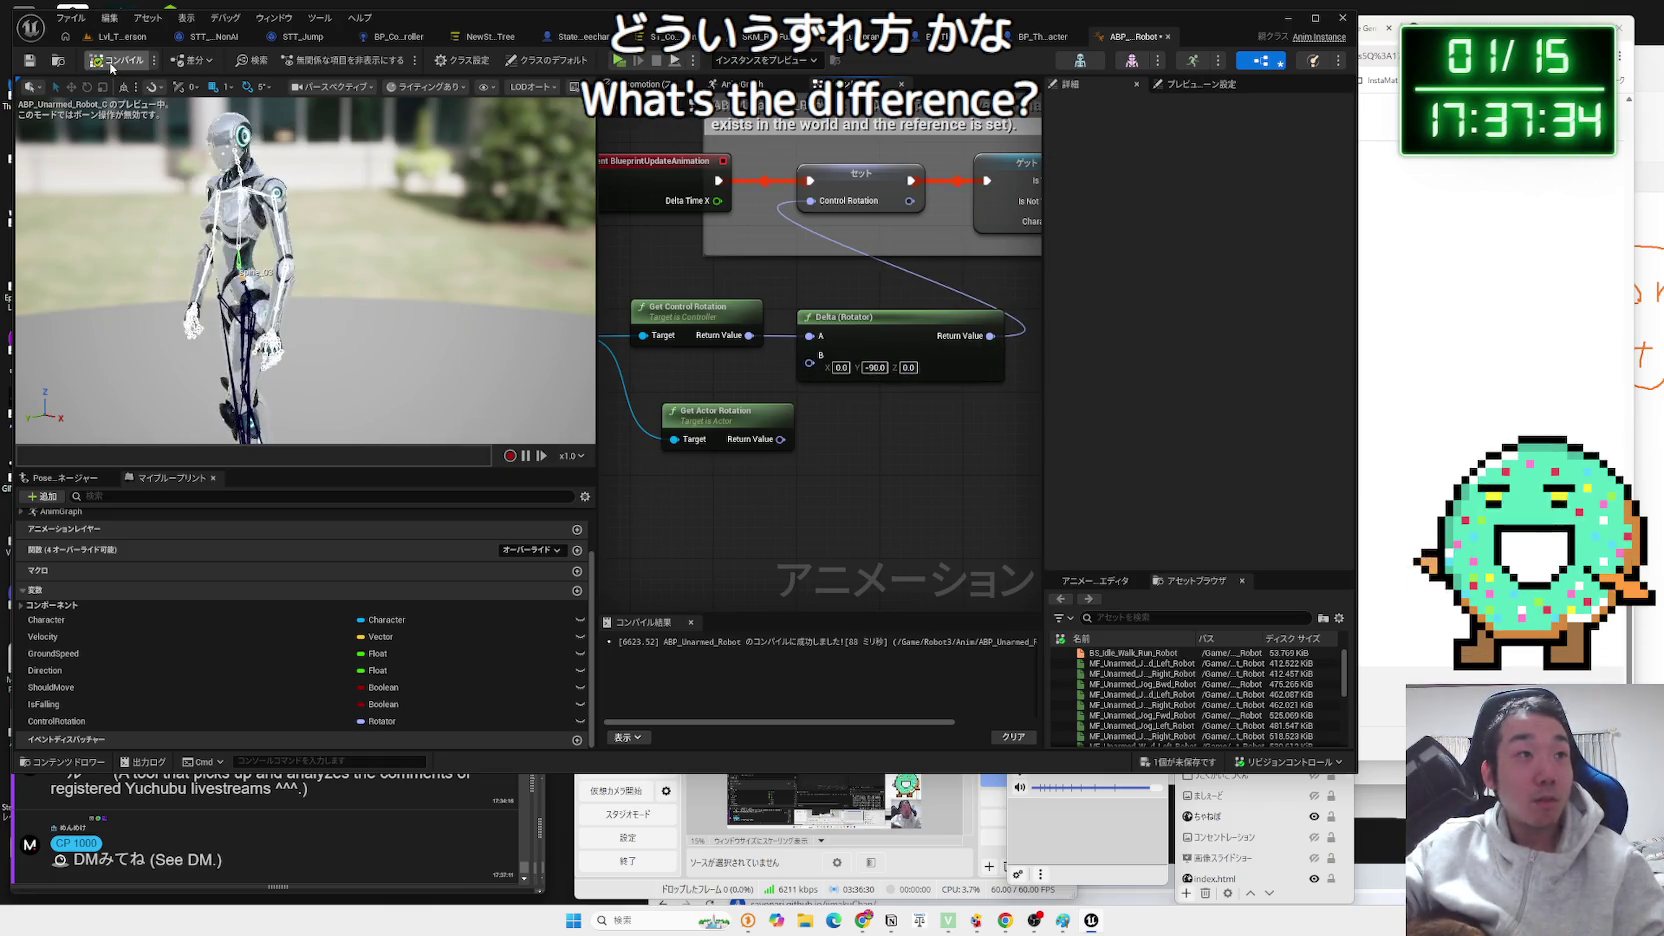
Orbit the preview to the robot's front and start a play test of Lvl_ThirdPerson.
left_click_drag(470, 280, 400, 272)
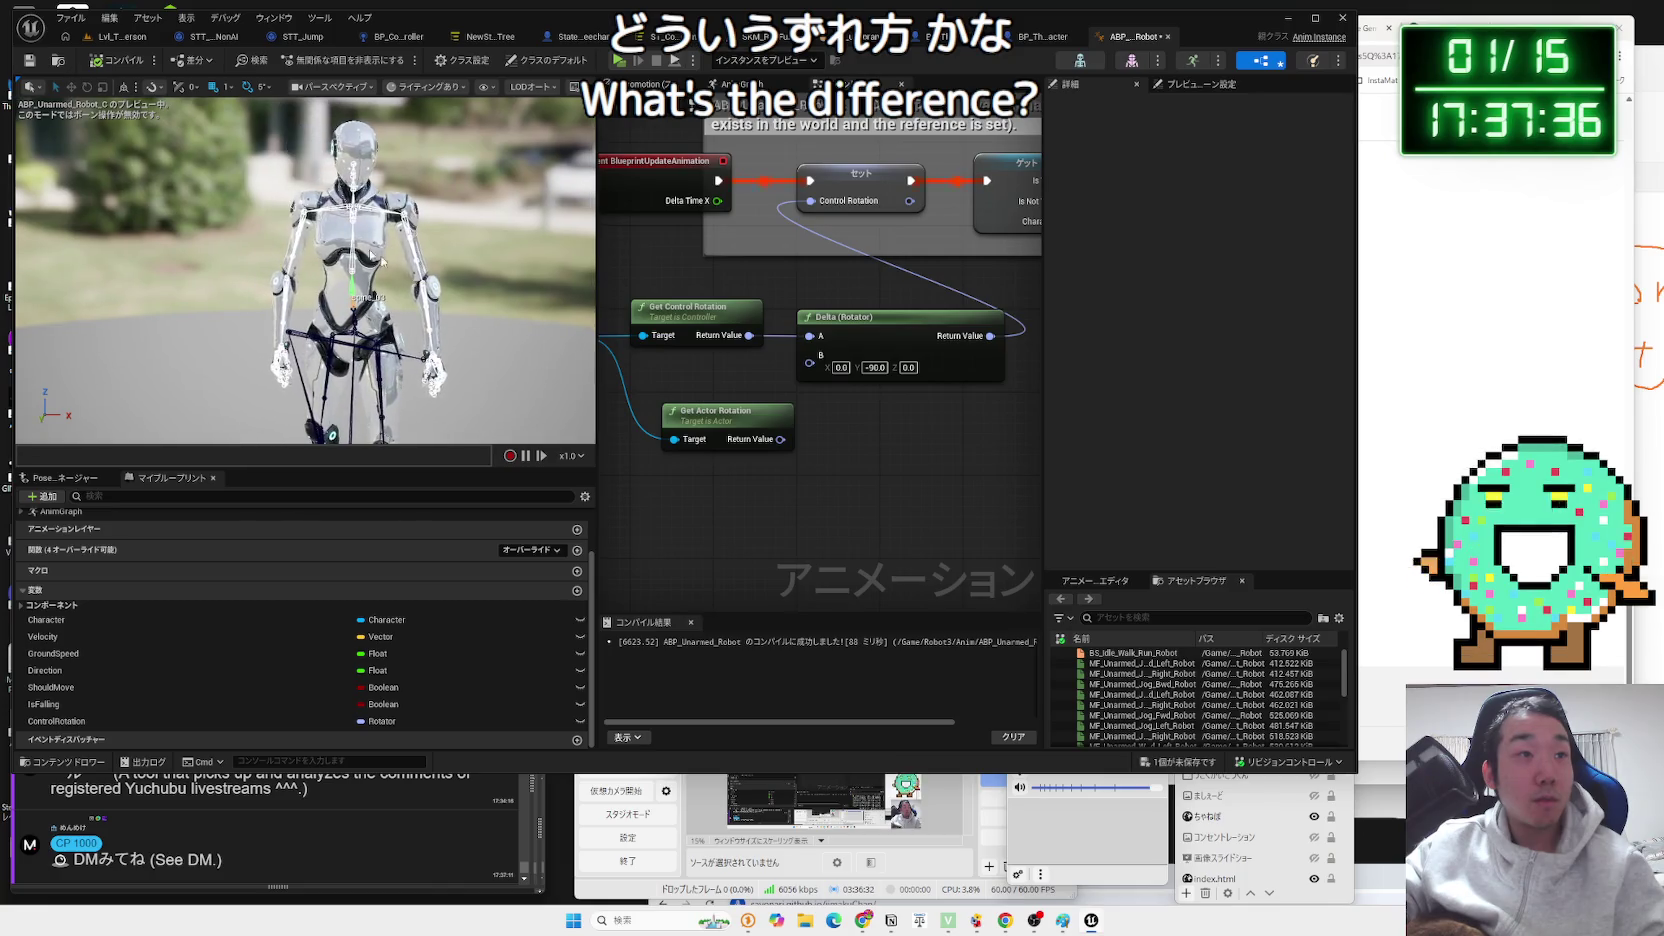
left_click(120, 36)
left_click(316, 62)
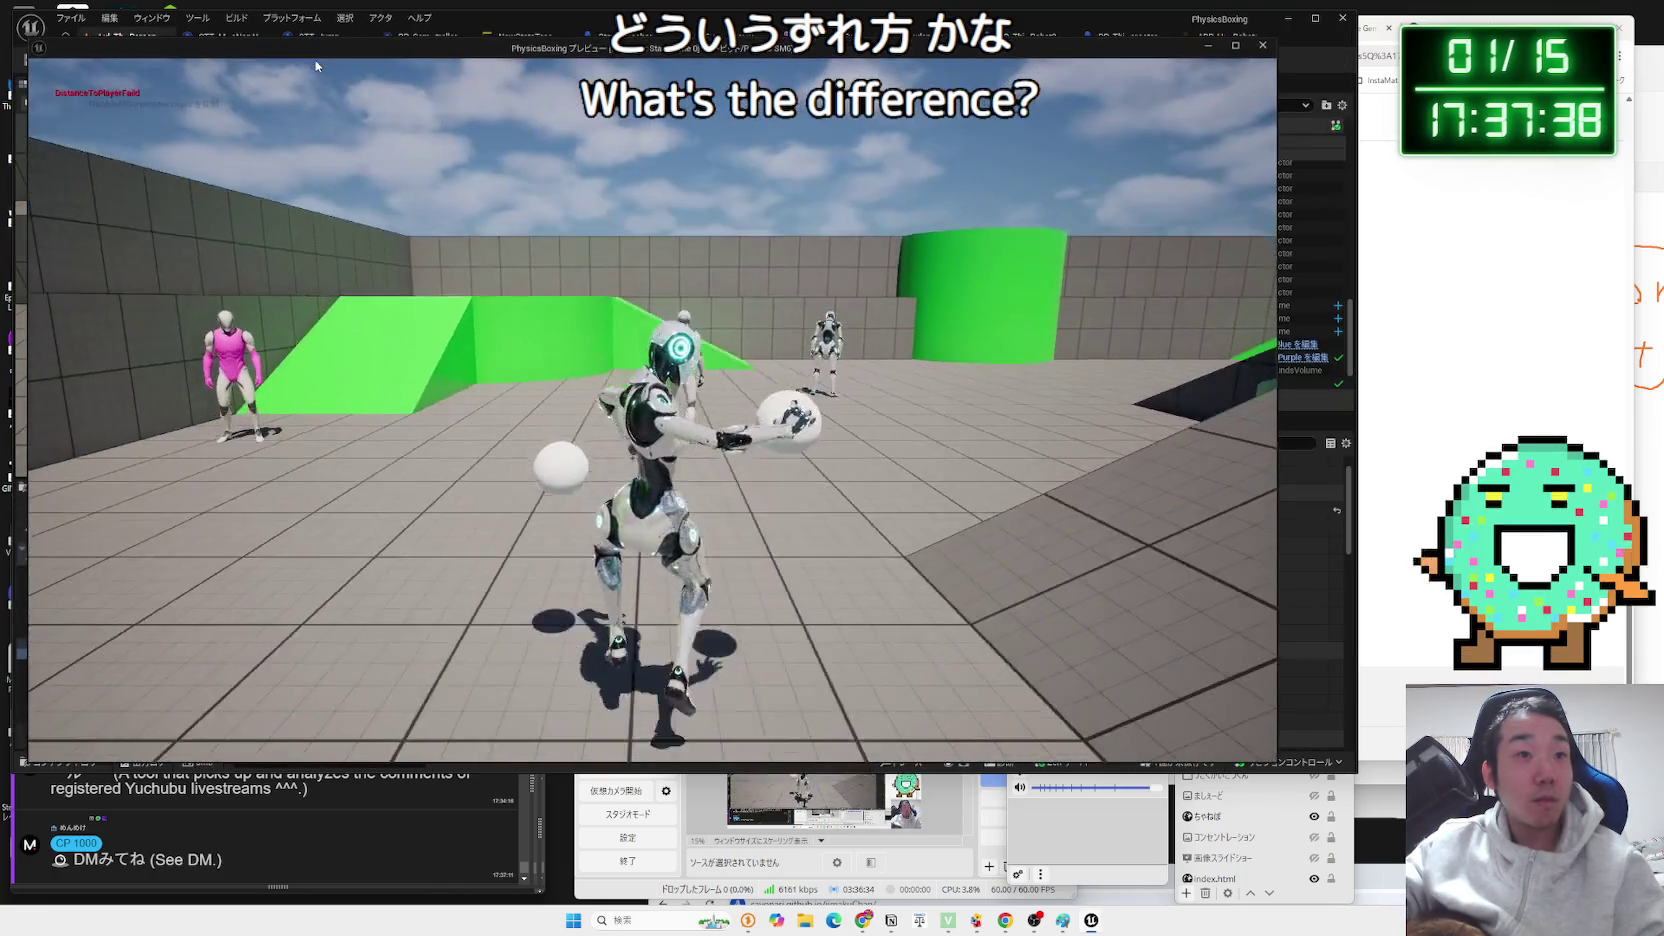
Run the play test once more, stop it, return to ABP_Unarmed_Robot, and bring the browser forward.
key("Escape")
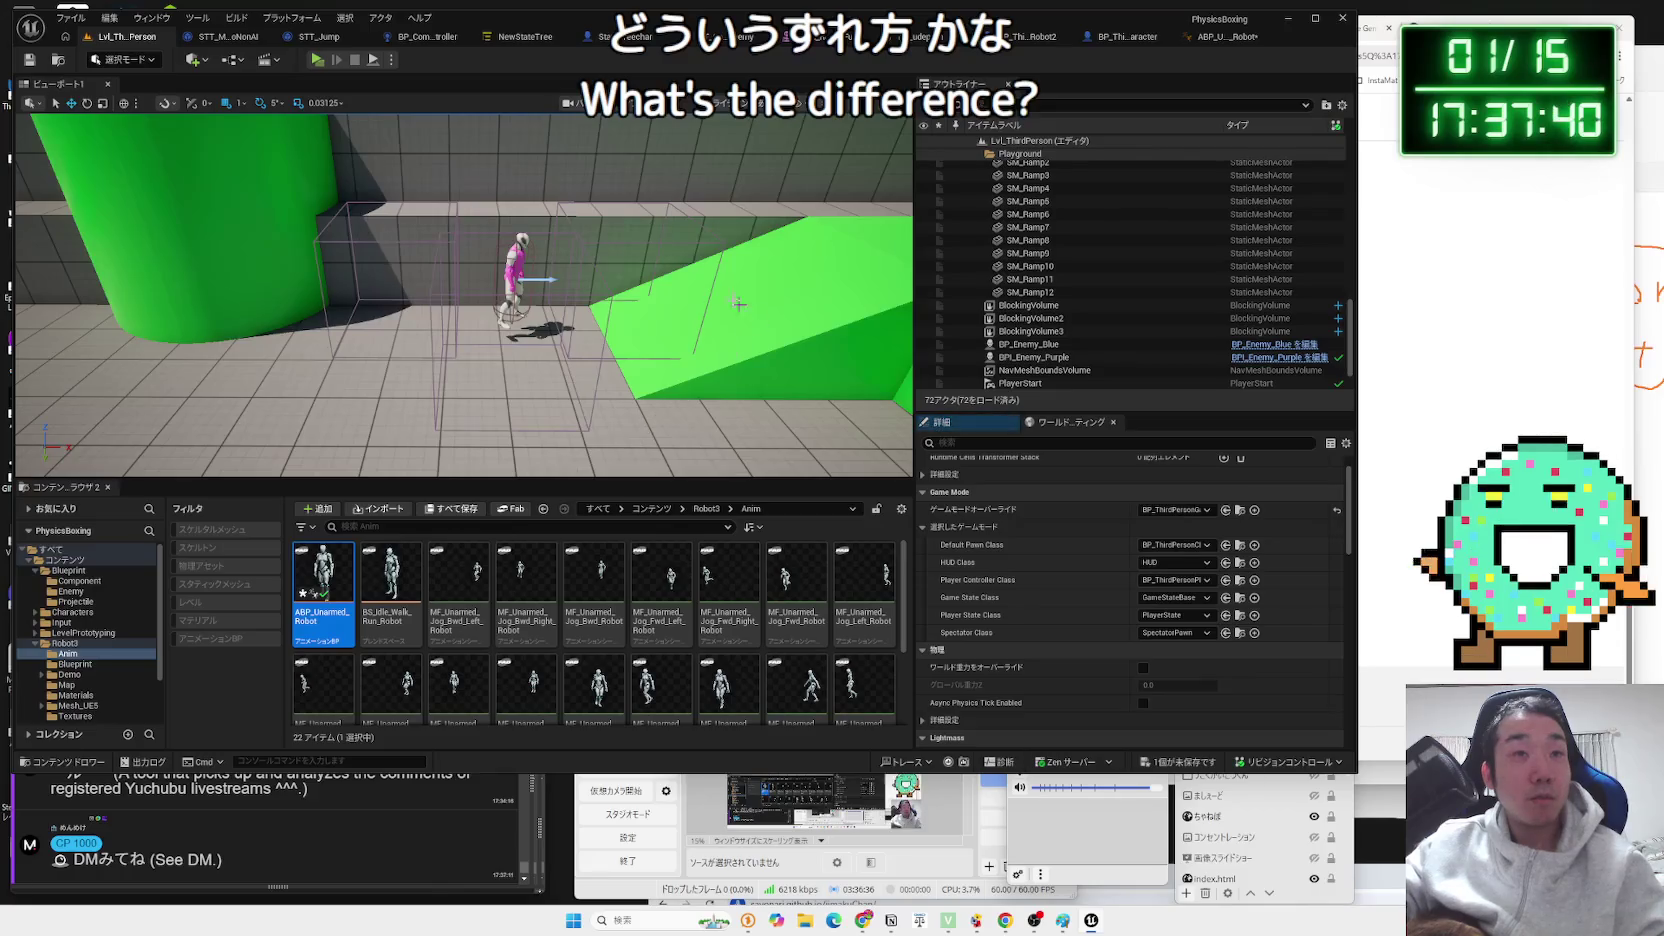
left_click(318, 62)
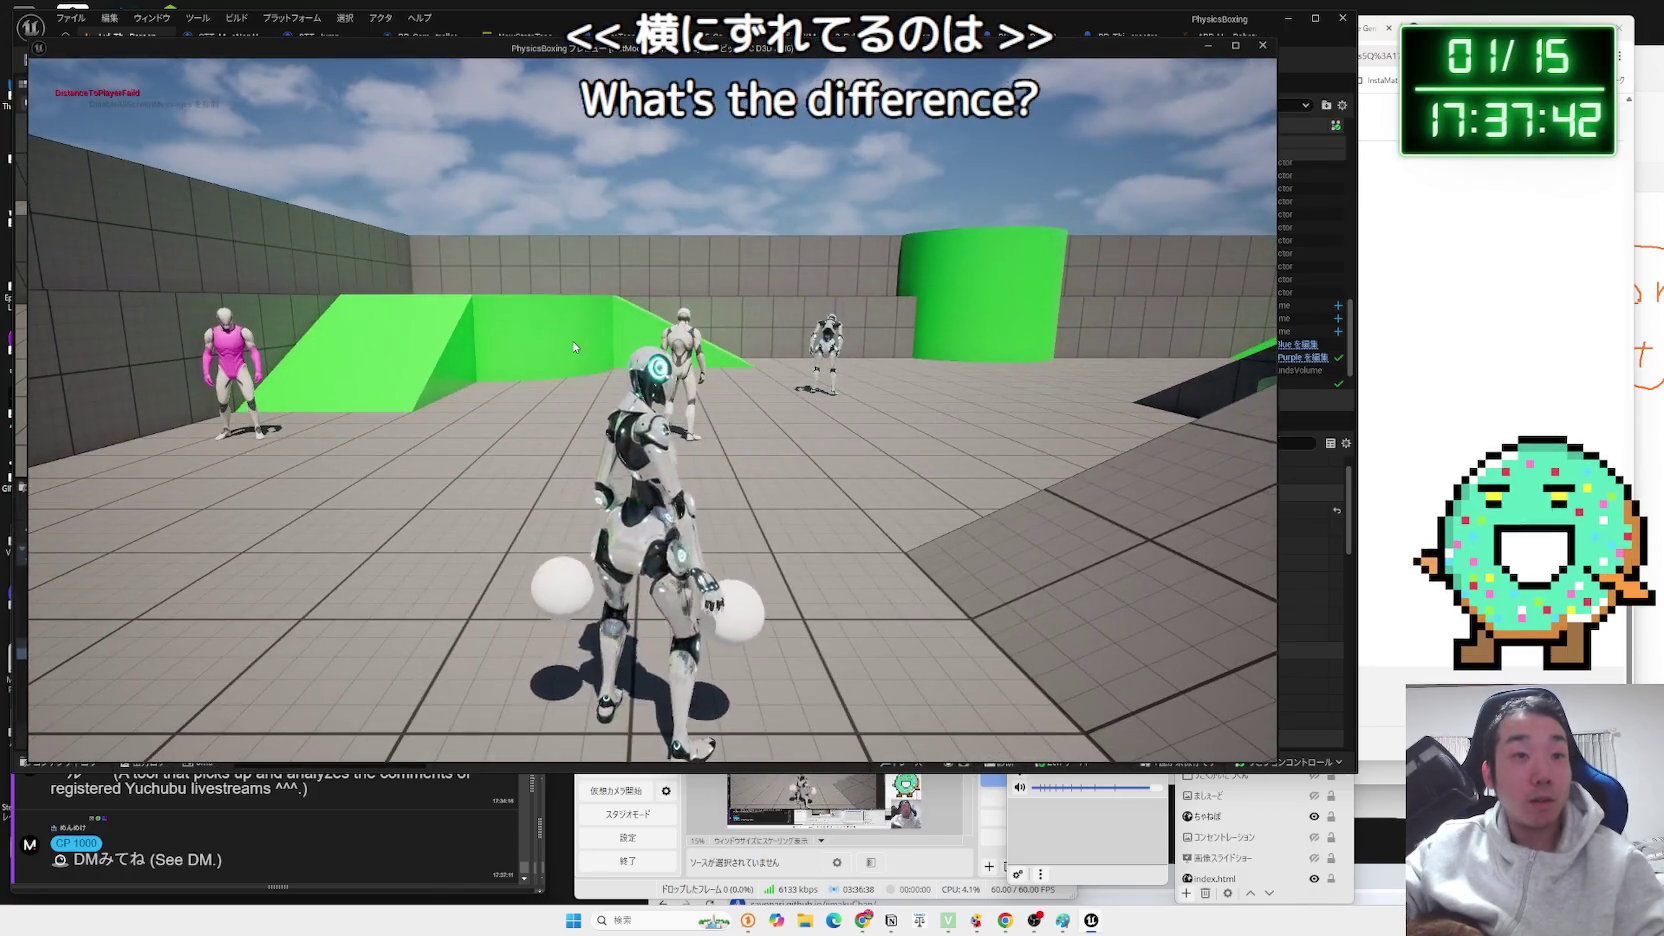
key("Escape")
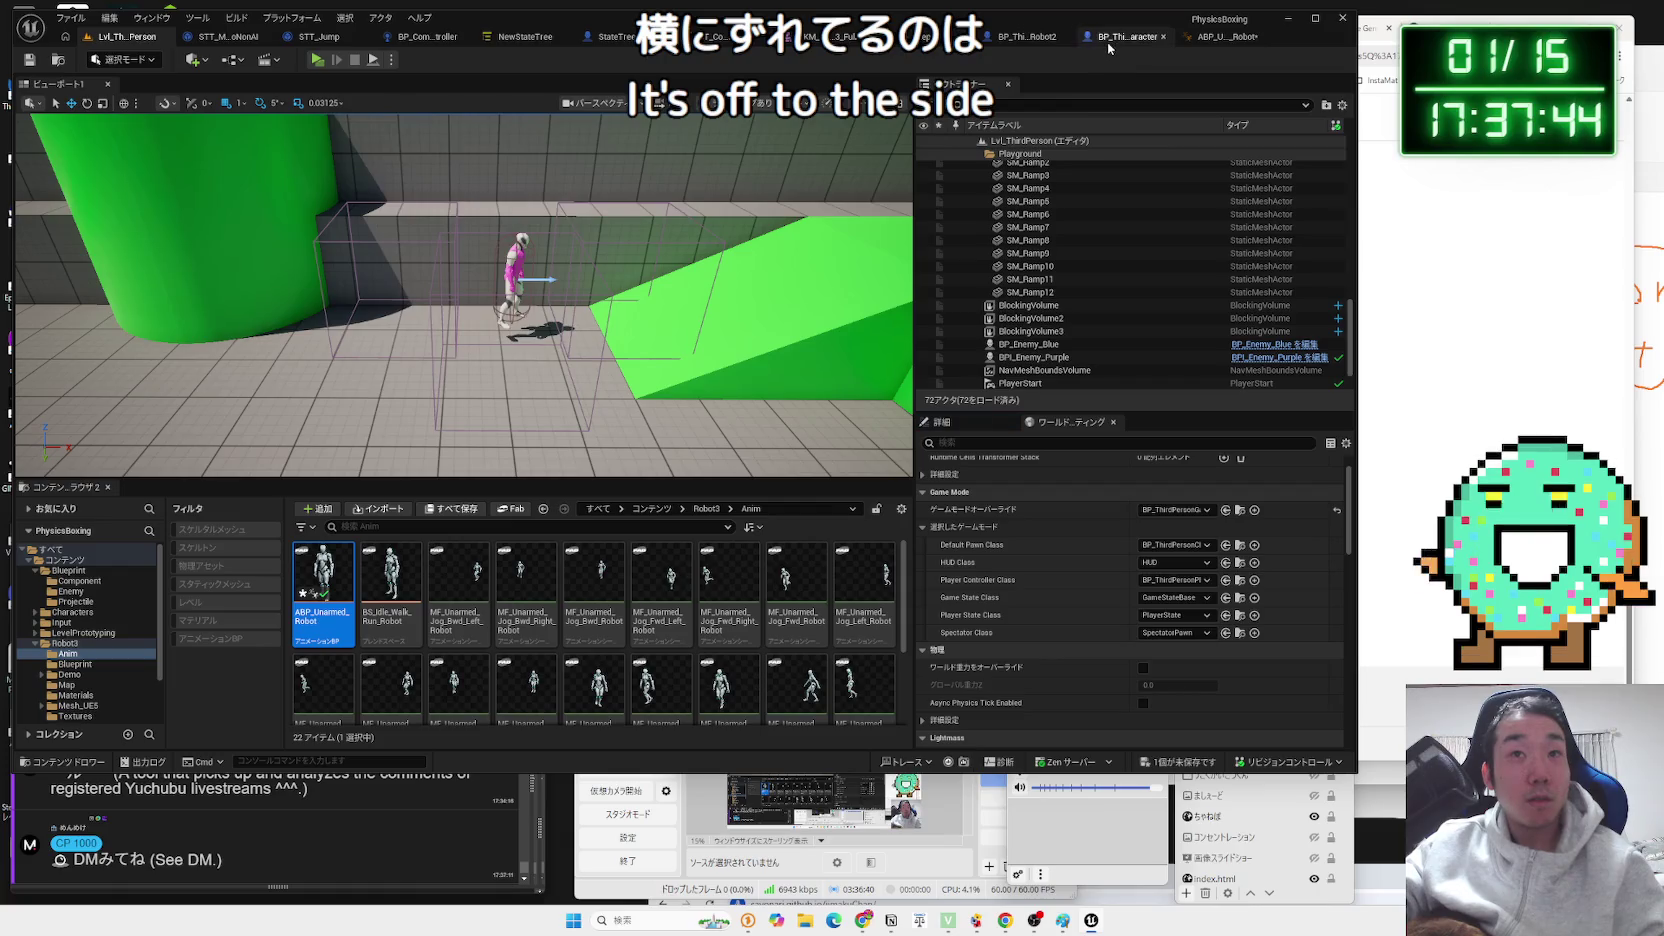
left_click(1204, 40)
left_click(1457, 162)
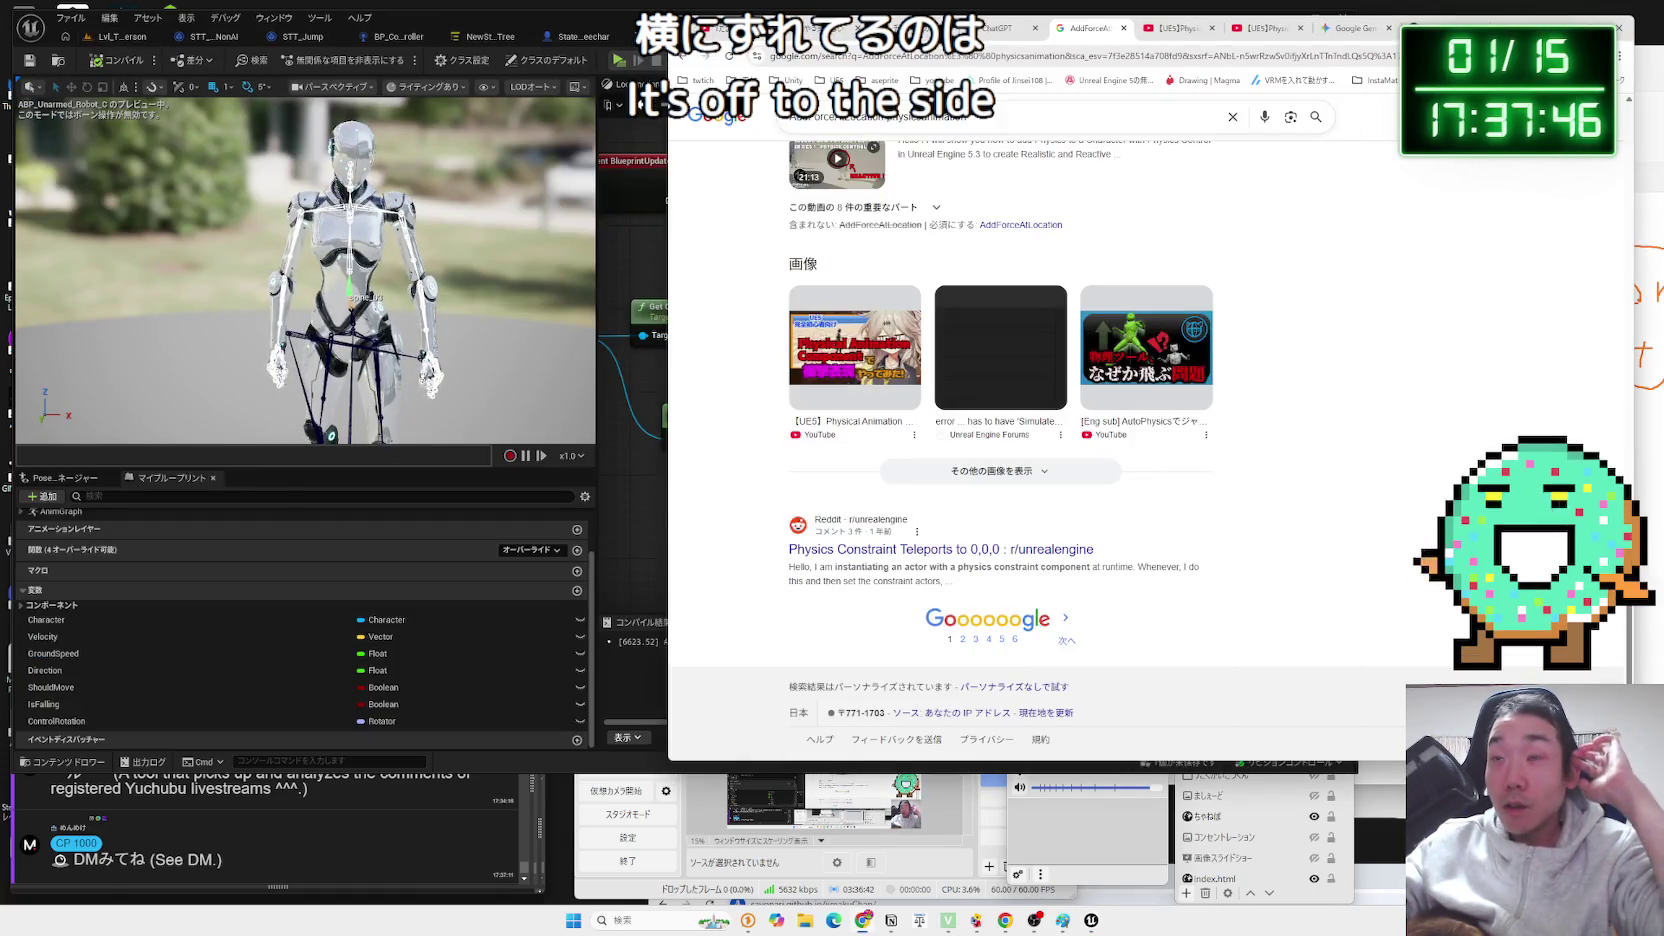
Open a new browser tab and bring the OBS window to the front.
key("ctrl+t")
left_click(962, 818)
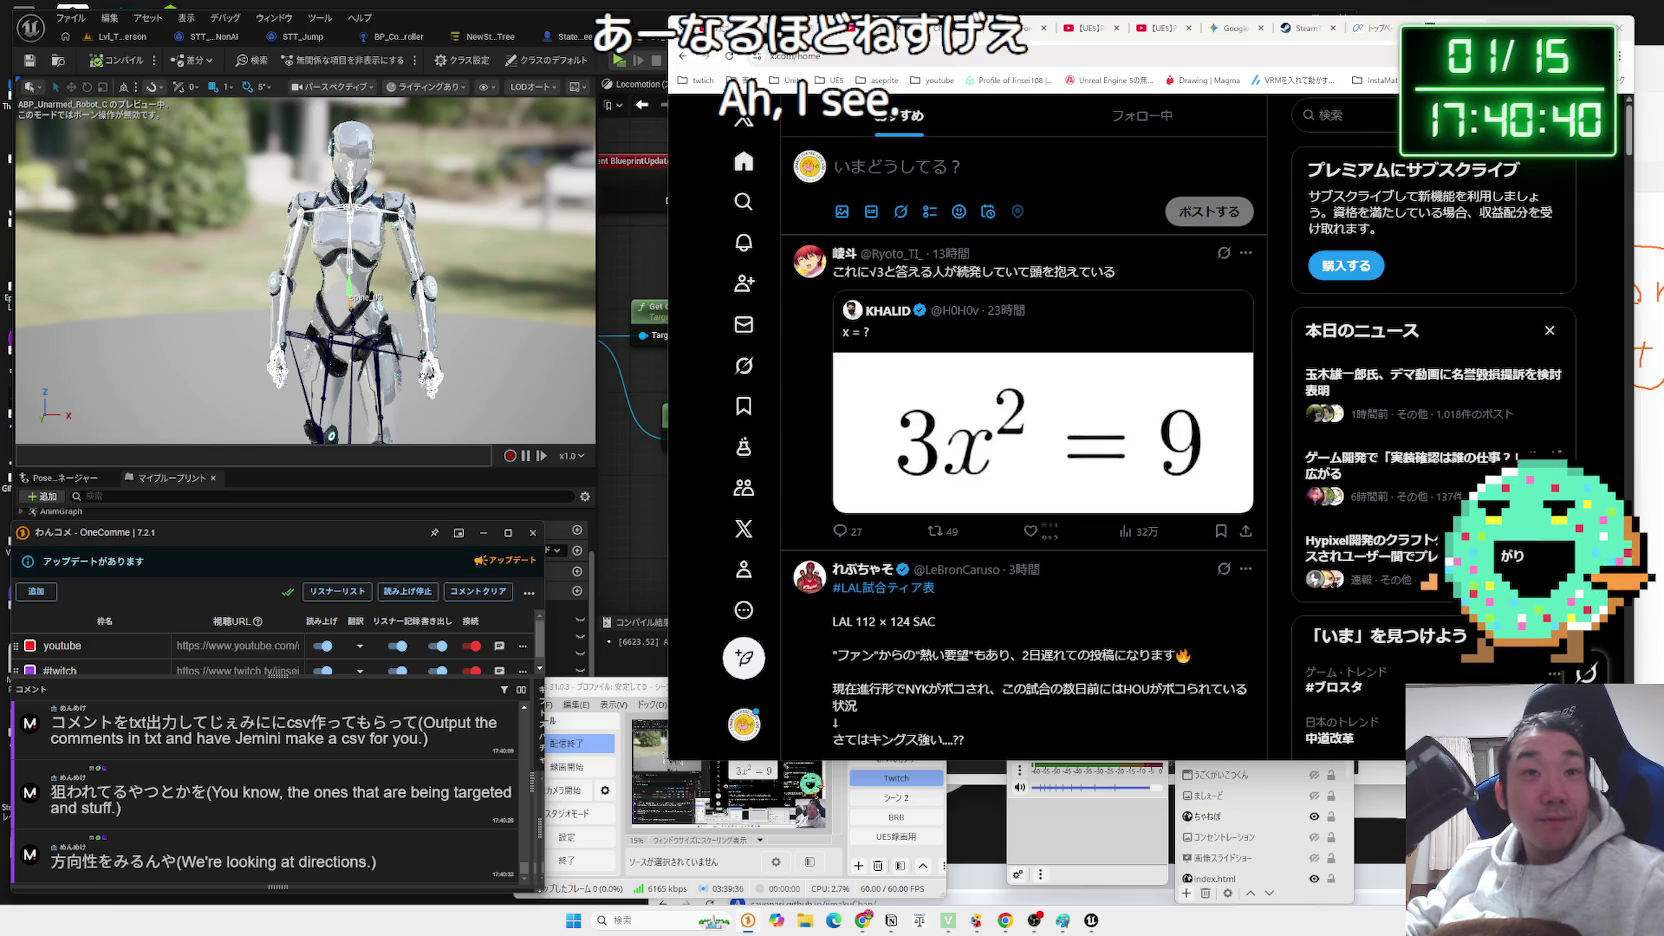
Clear all recent searches on X.
left_click(1340, 114)
left_click(1545, 152)
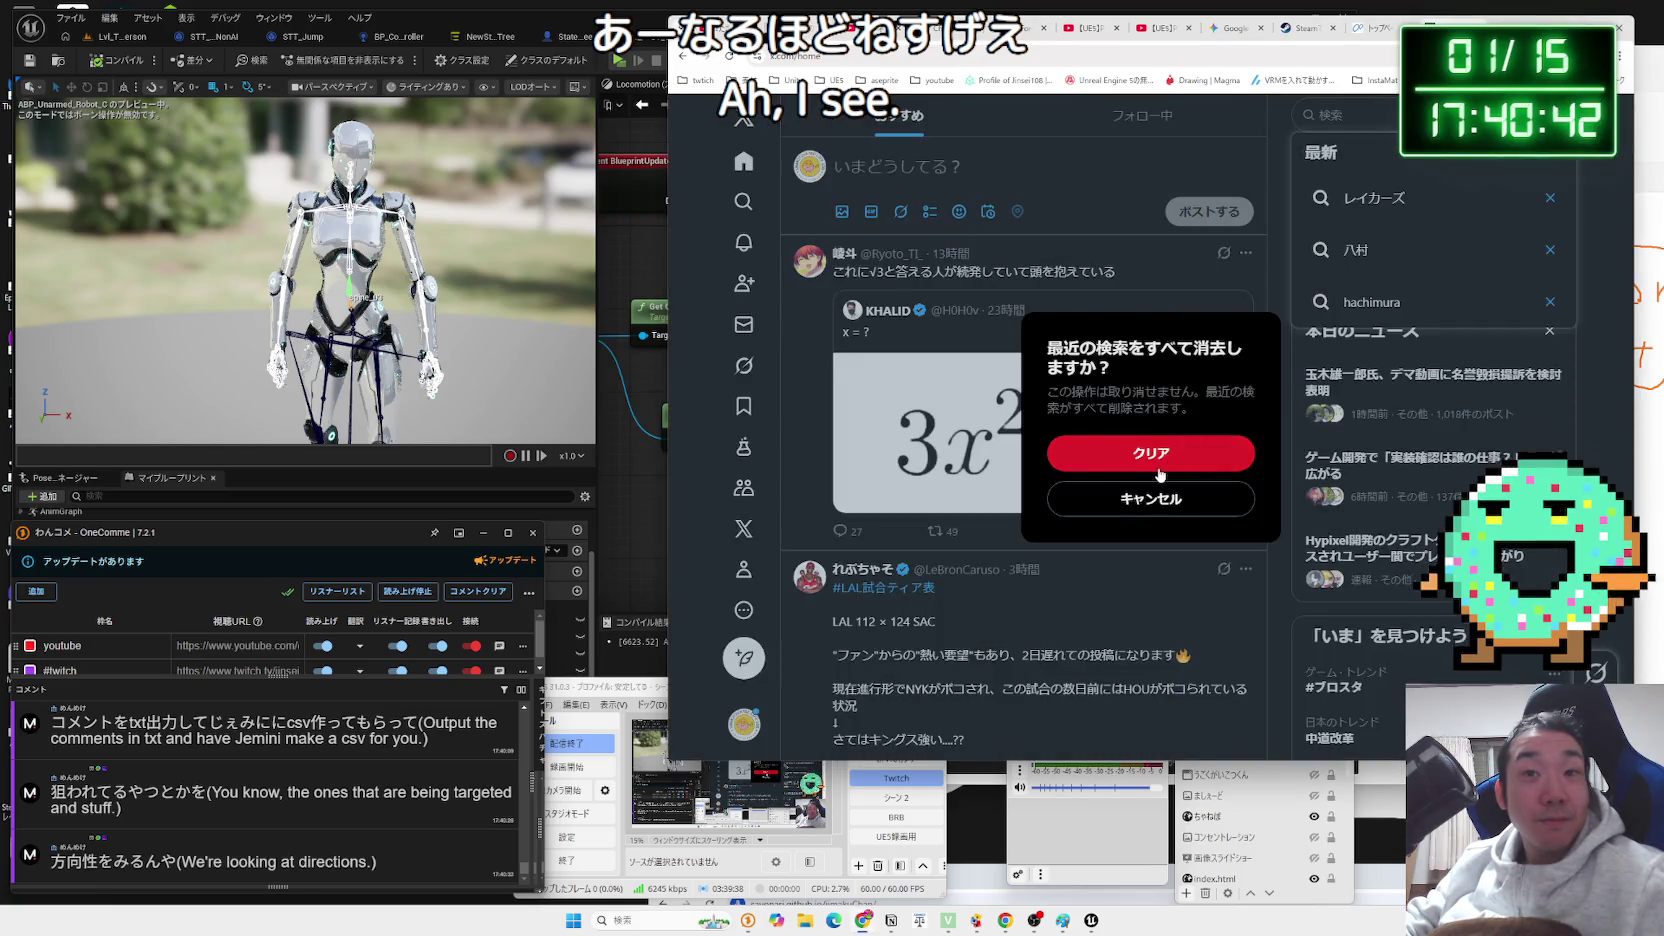
left_click(1159, 470)
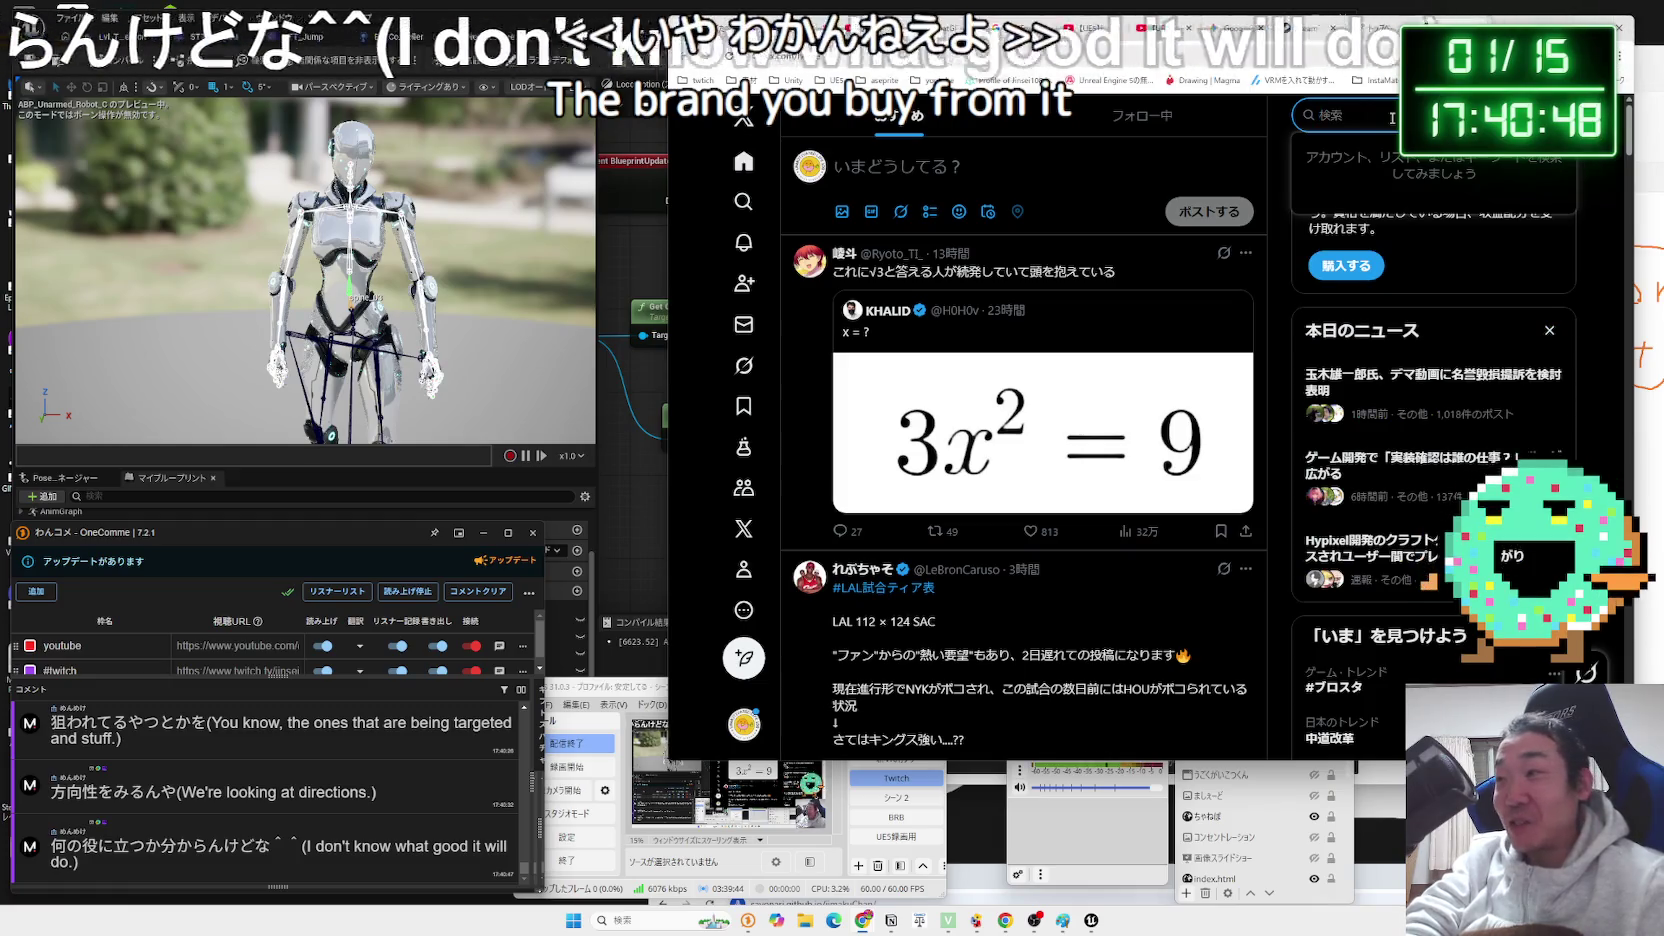
type("さ")
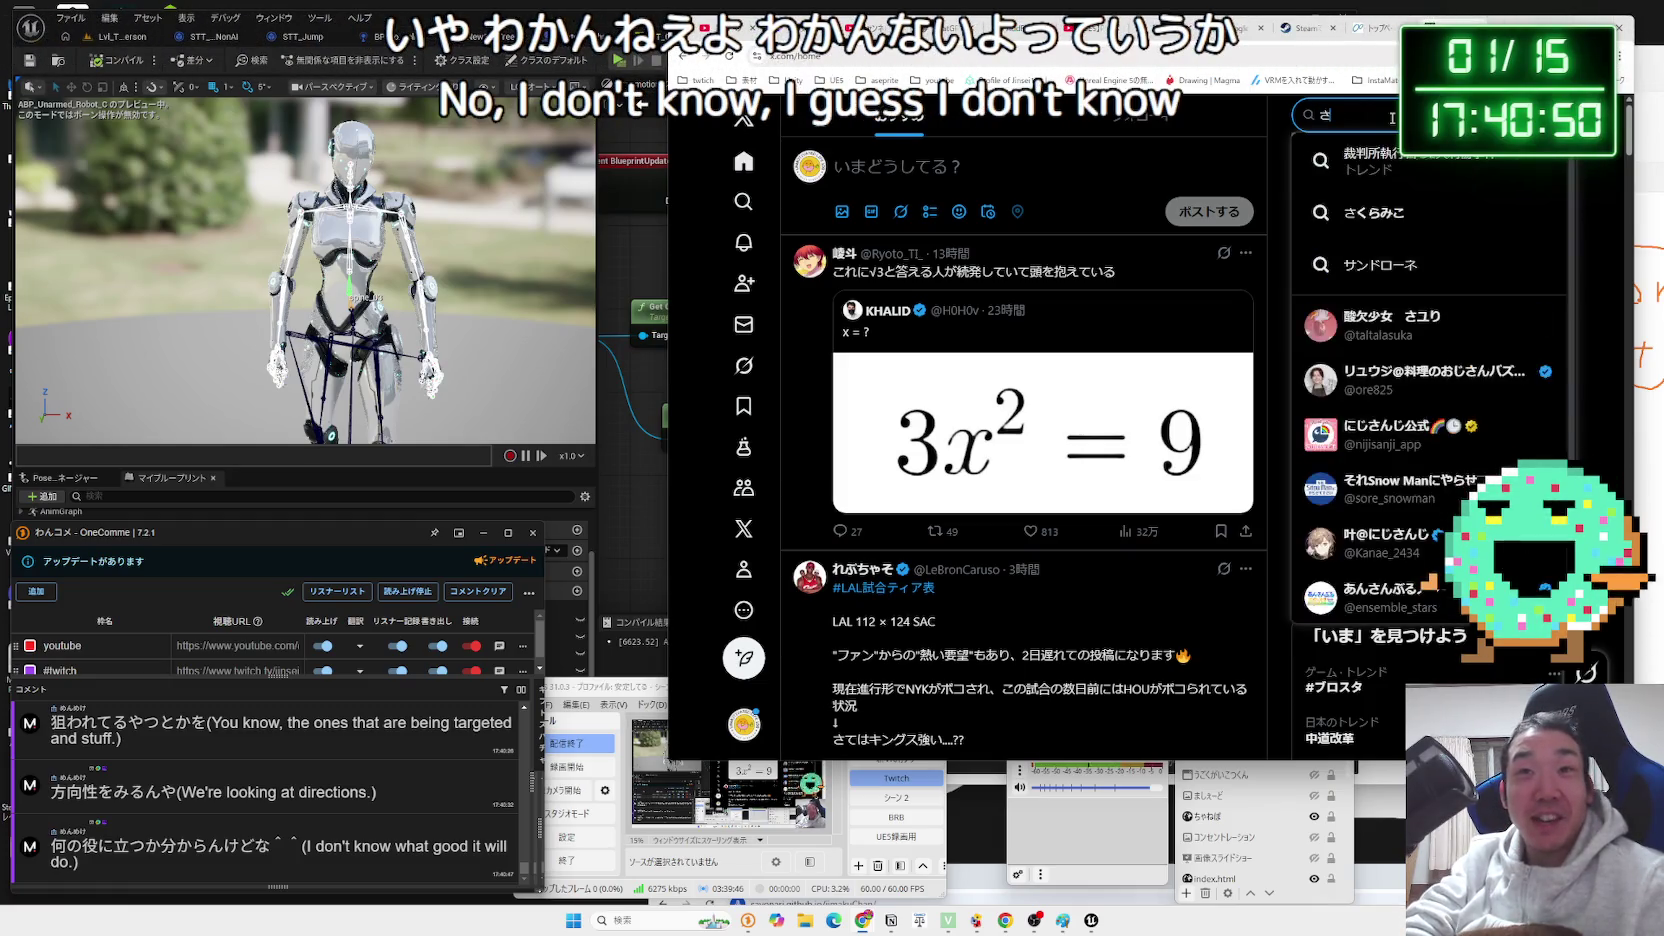
key("BackSpace")
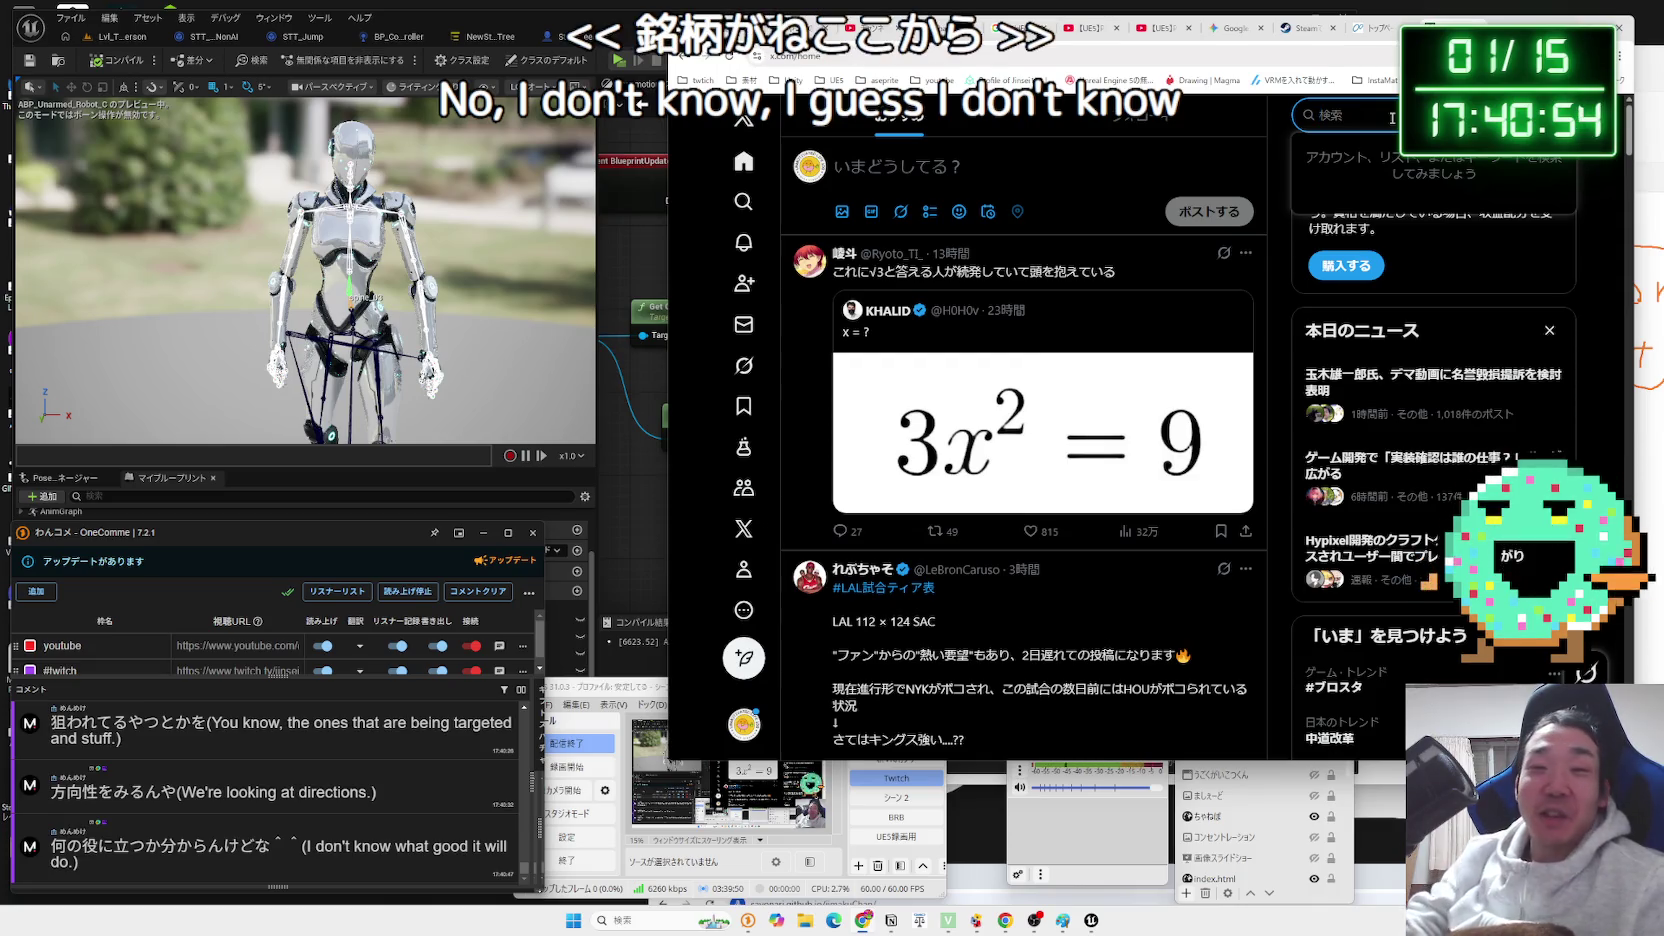
Return to the browser and open a new Google tab with わんこめ typed in the search box.
left_click_drag(668, 688, 700, 690)
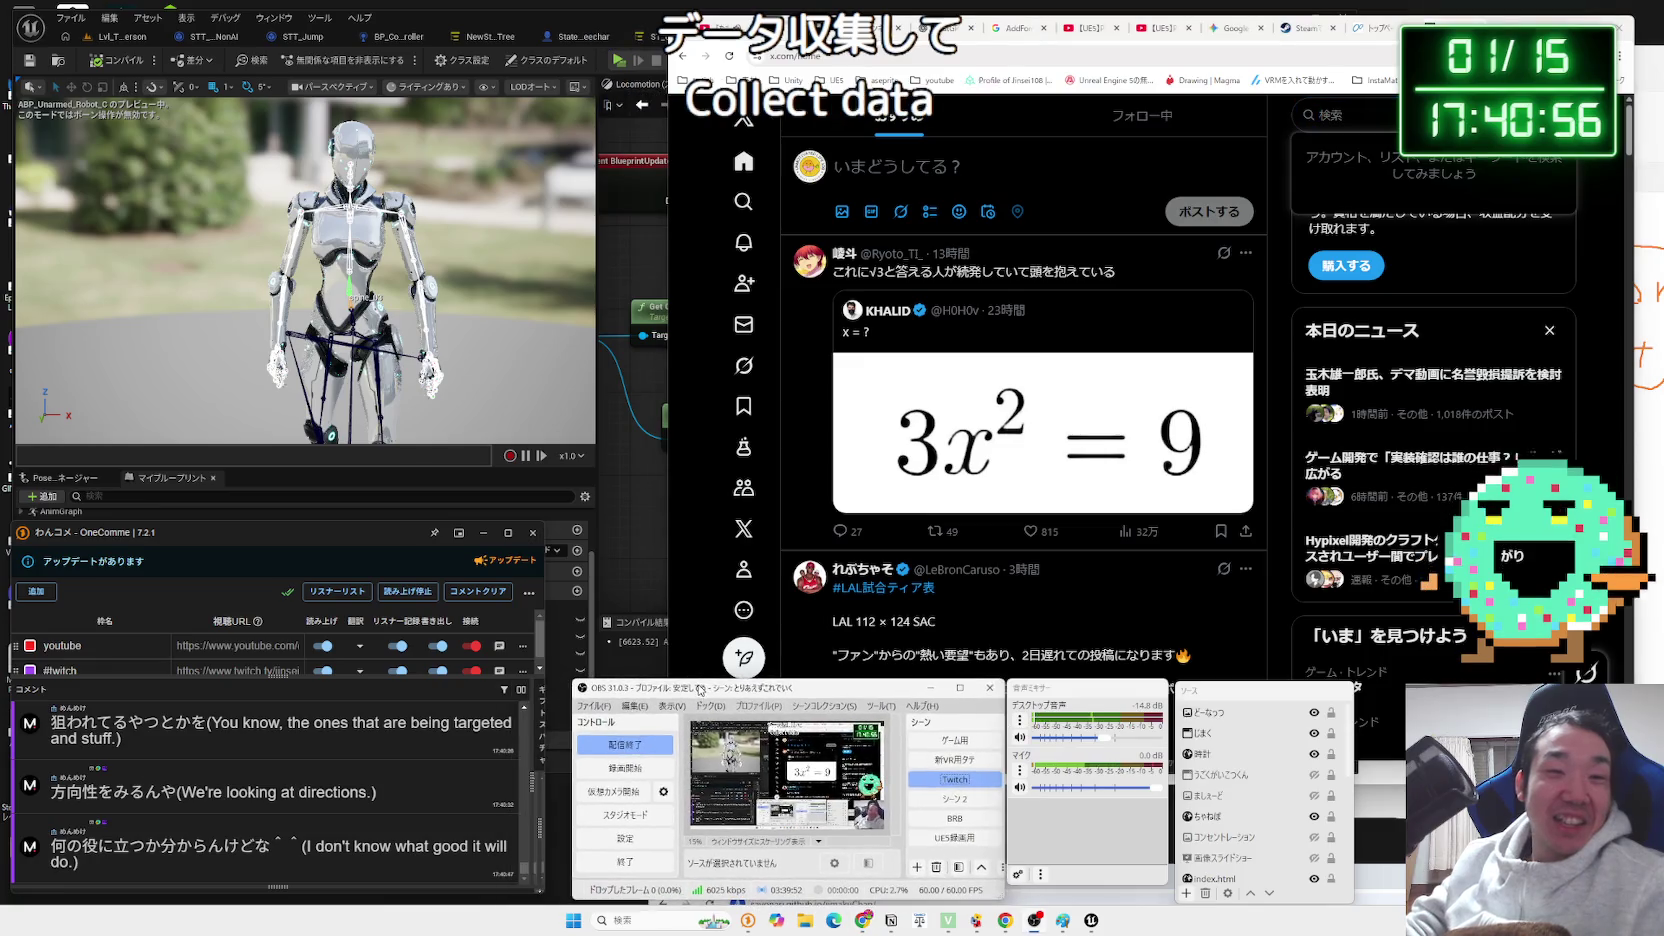
left_click(1289, 458)
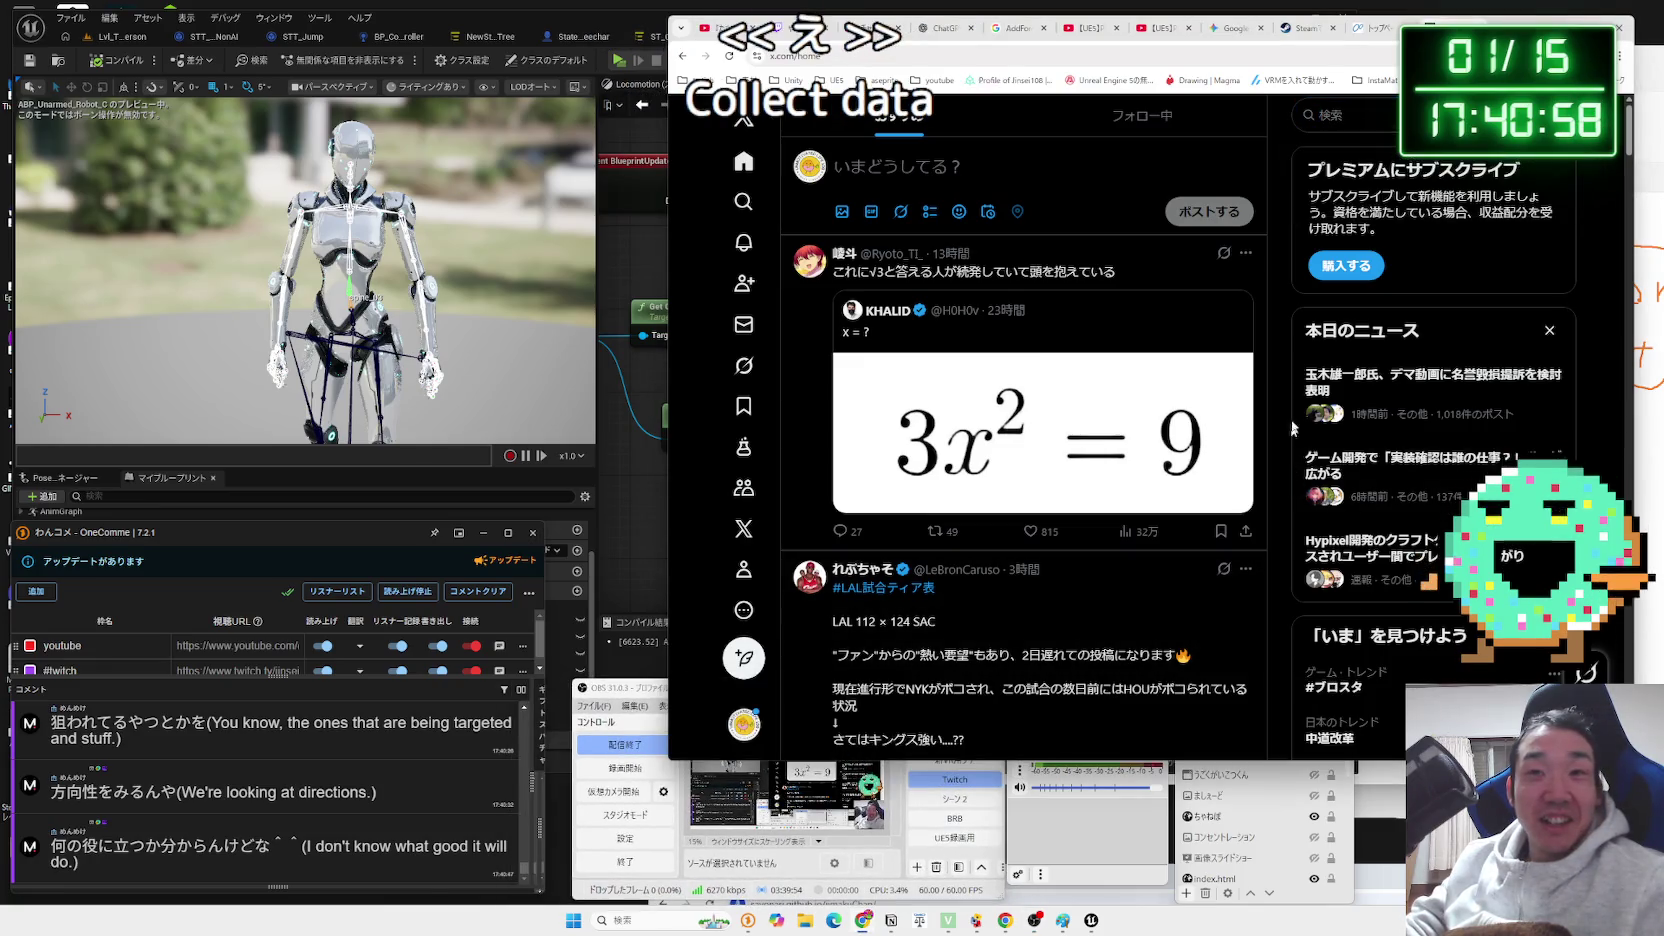
left_click(1386, 124)
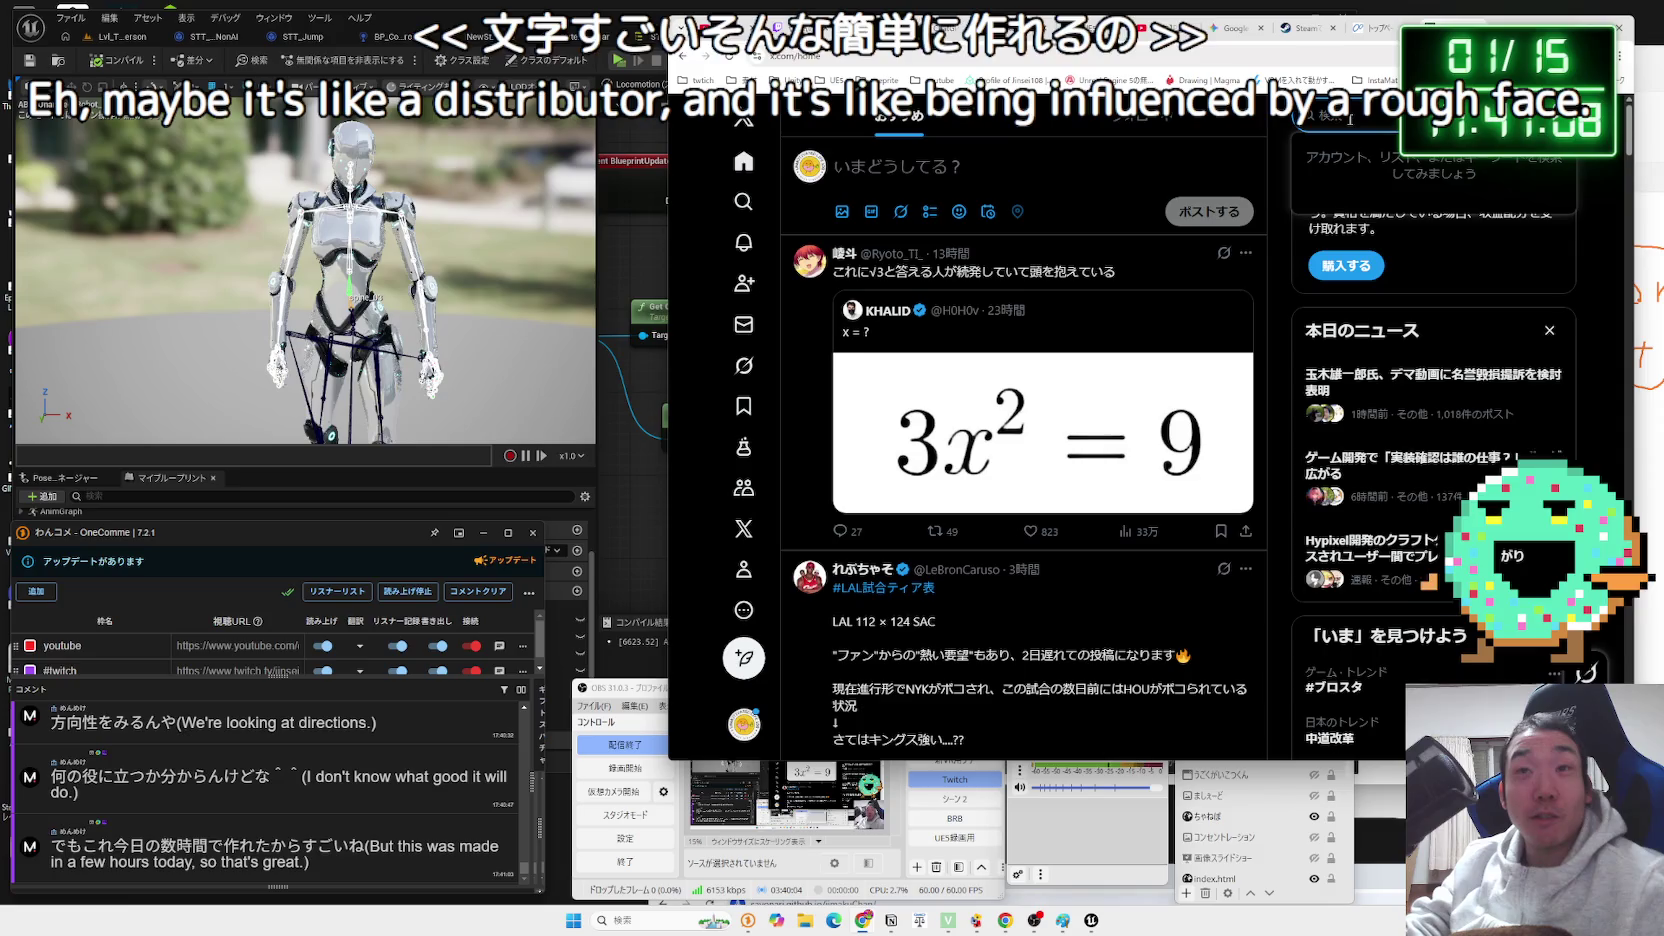
left_click(762, 55)
key("Return")
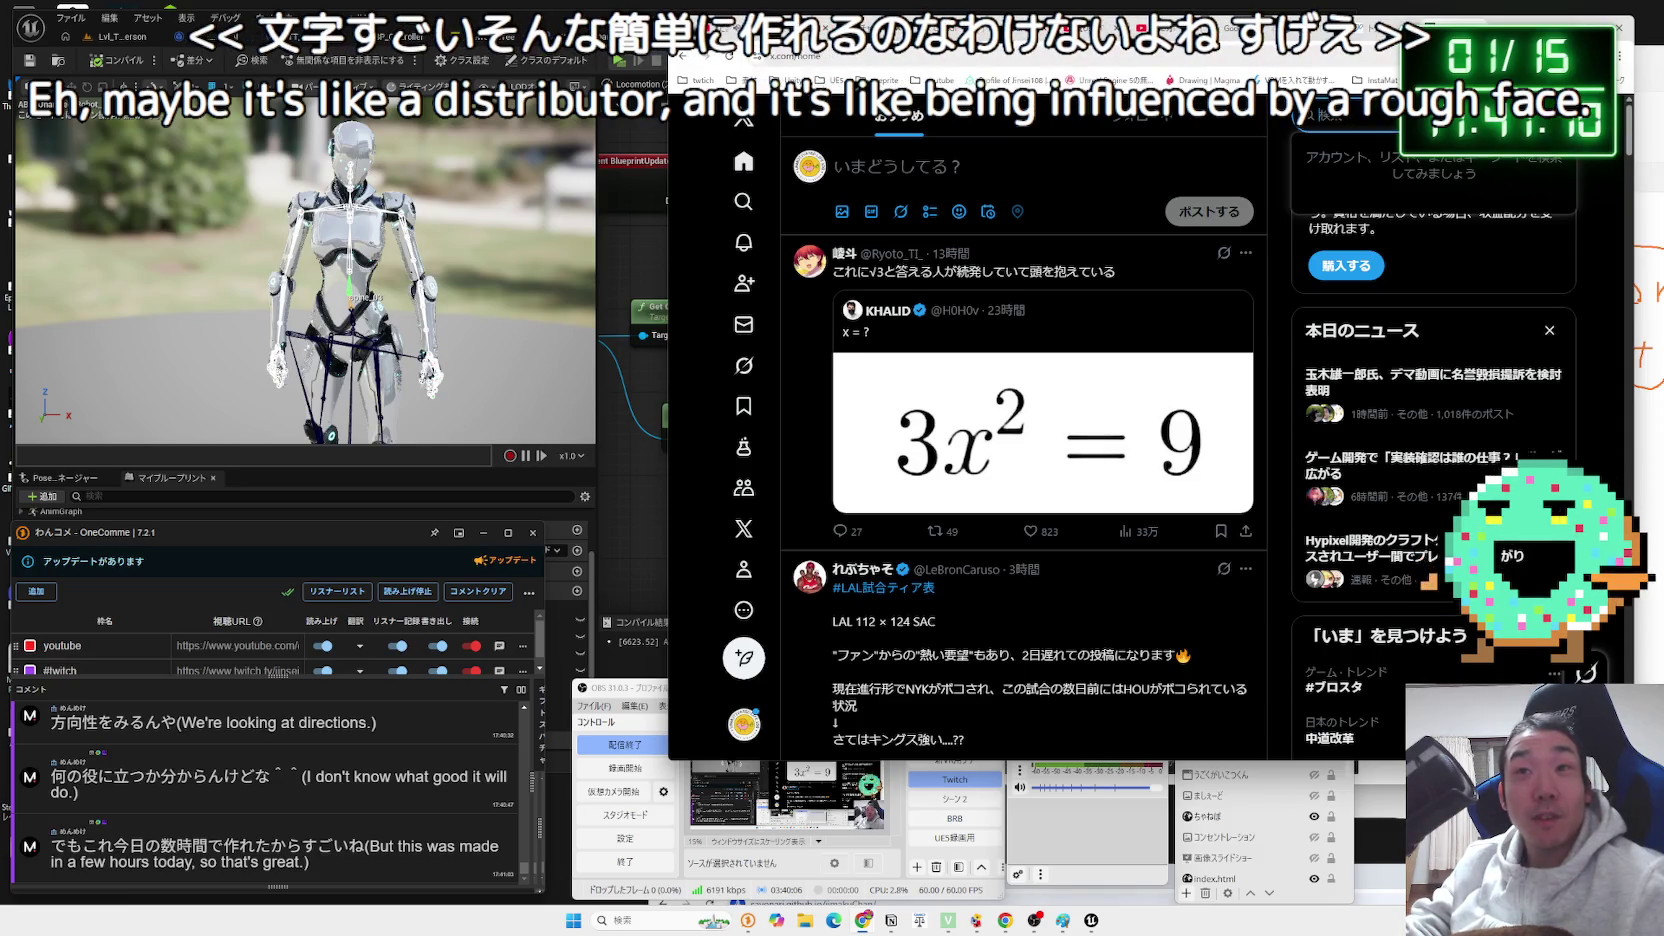
key("ctrl+t")
type("わんこめ")
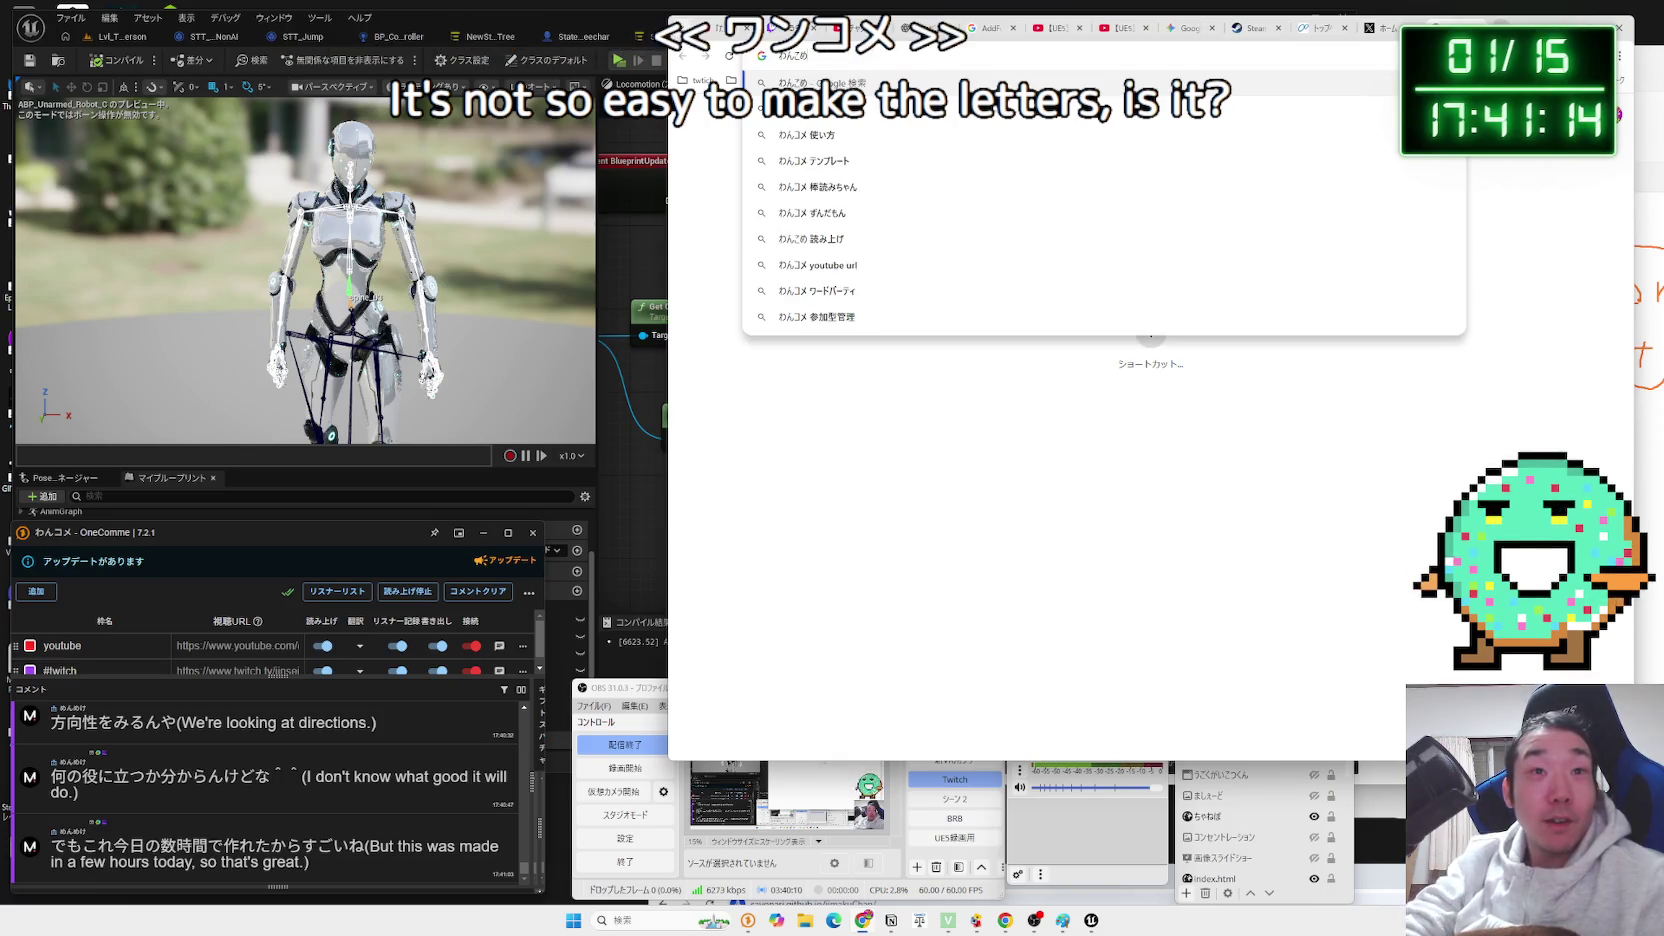
Search Google for わんこめ, open the onecomme.com homepage, and scroll through it.
key("Return")
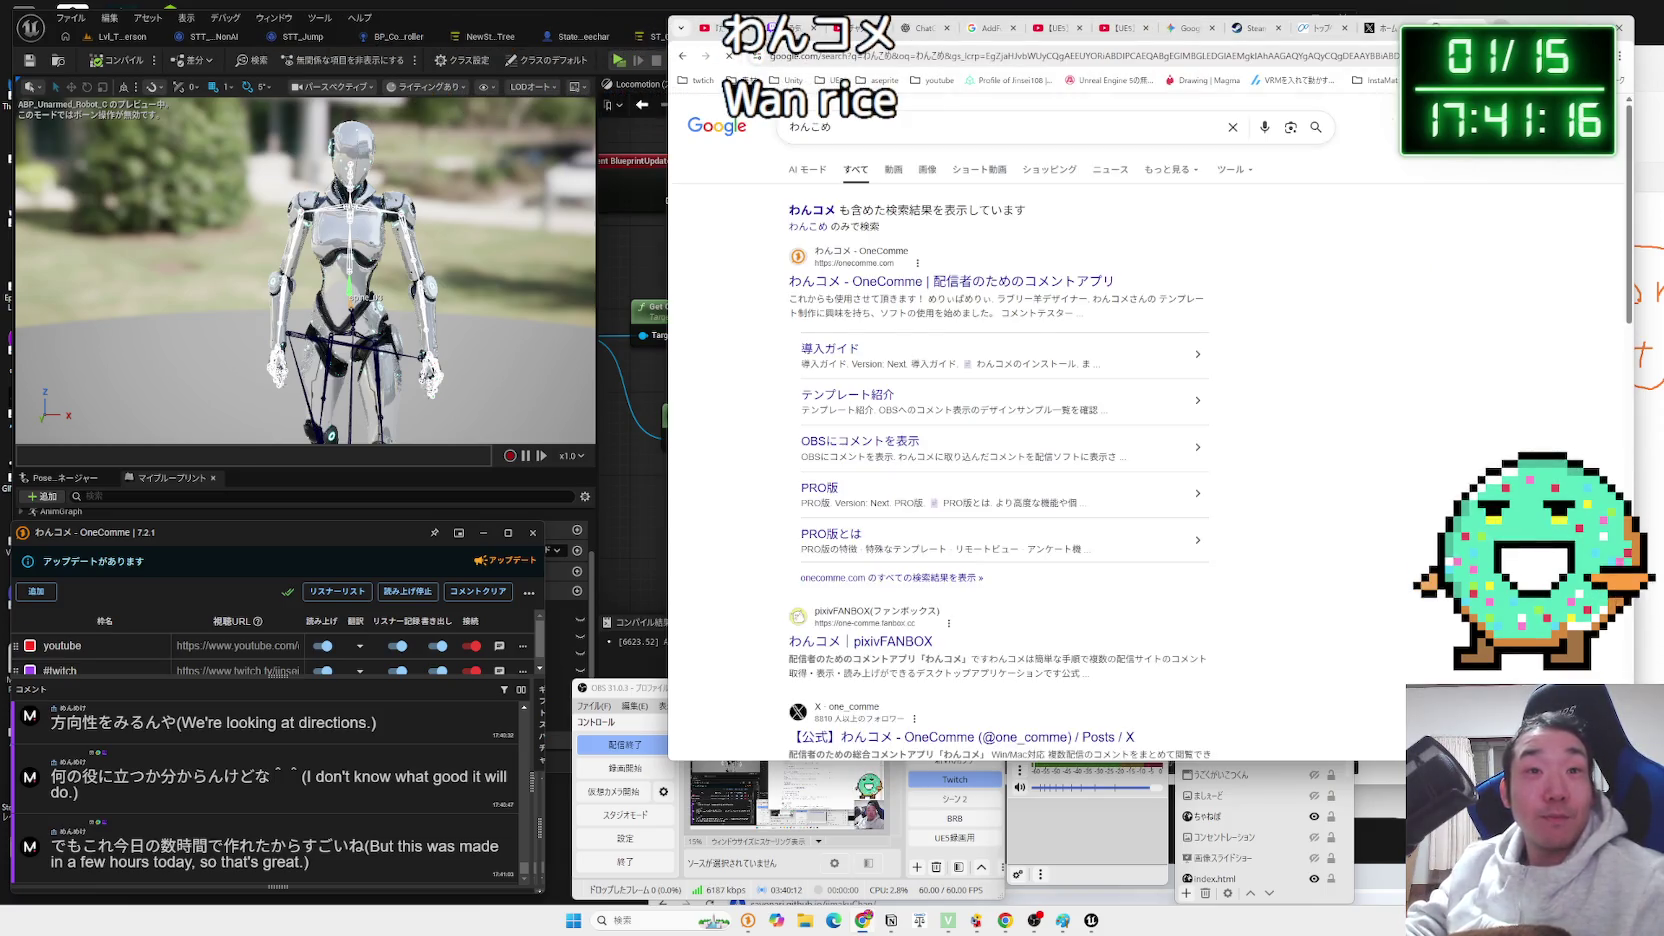
left_click(972, 283)
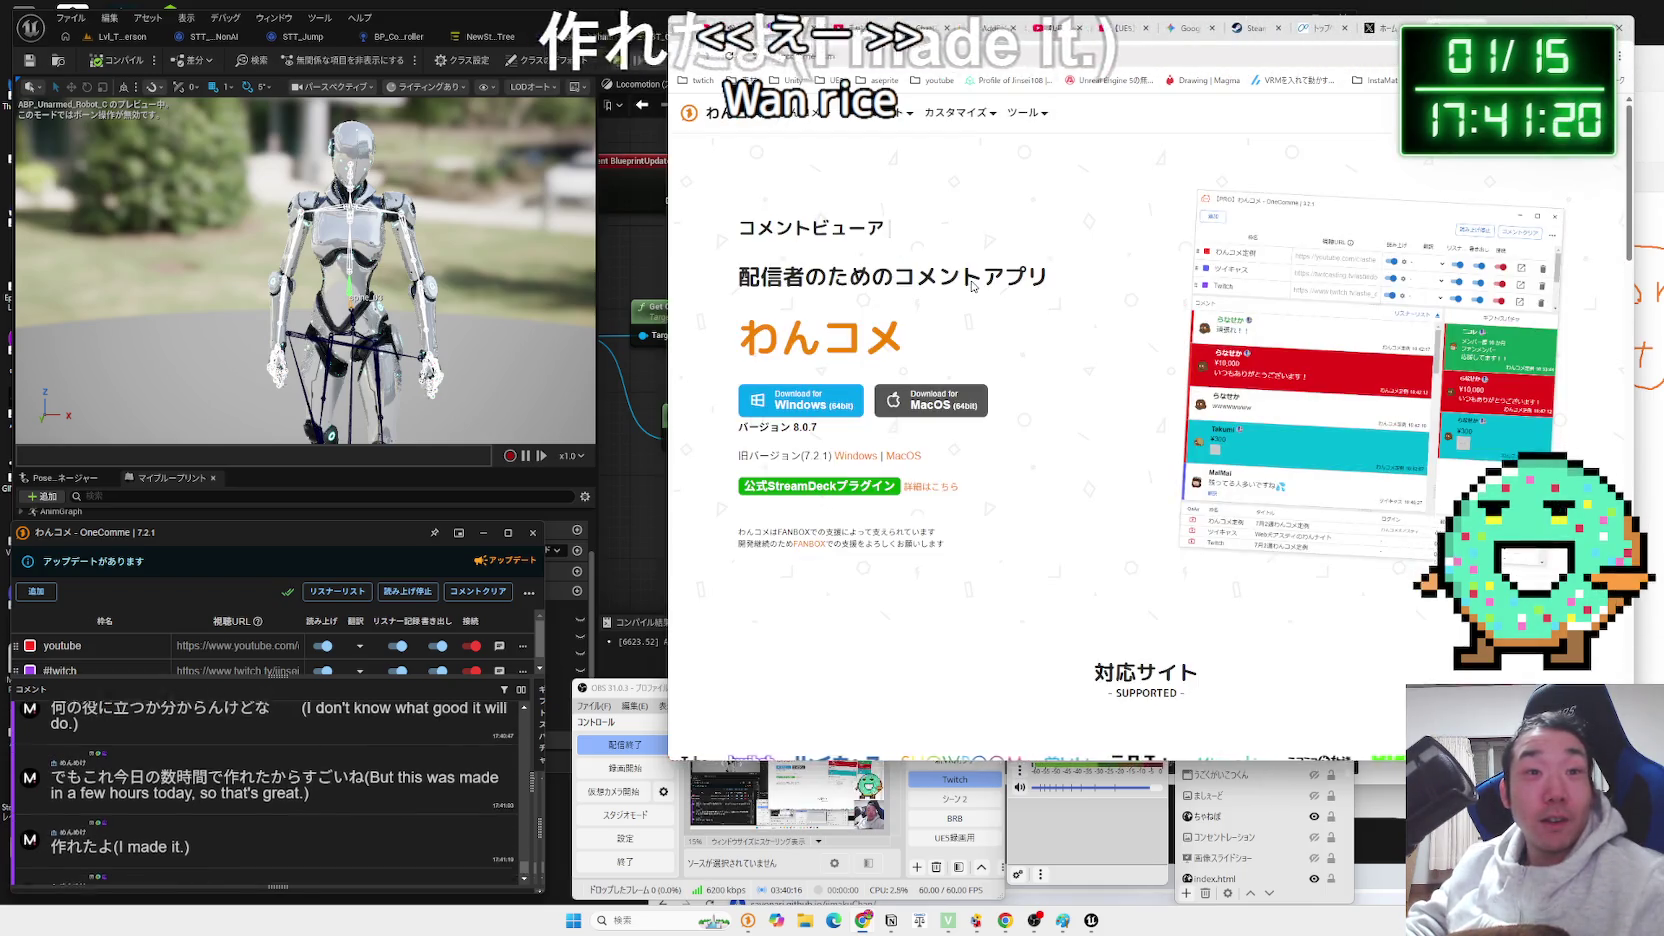
scroll(972, 285, "down", 10)
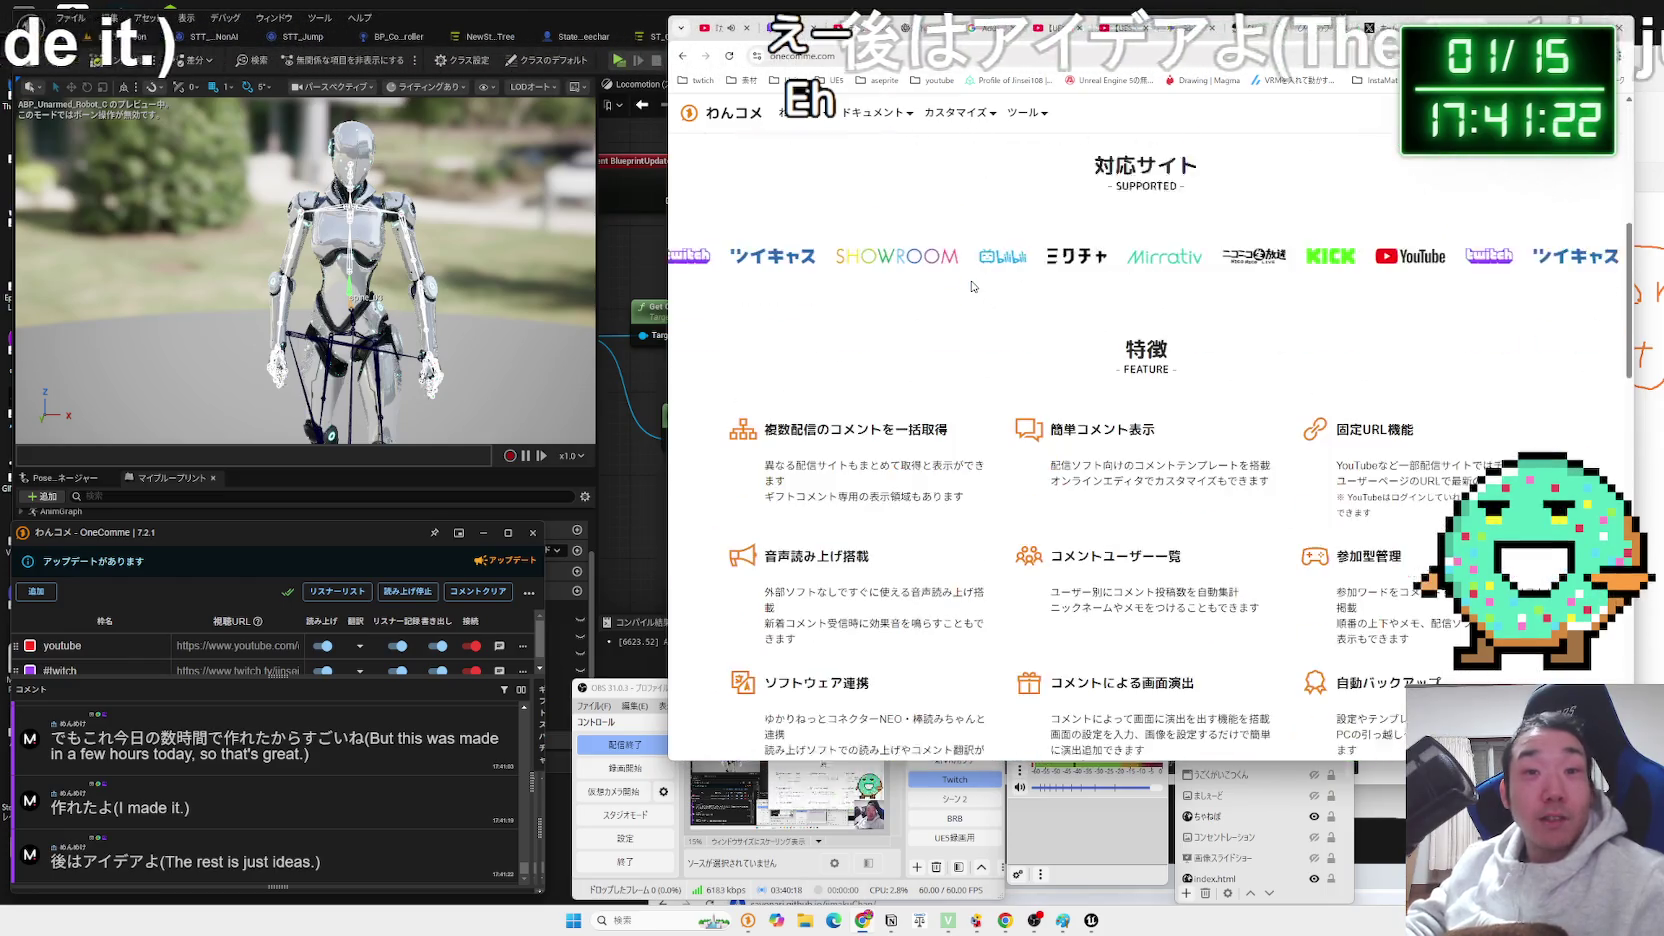
scroll(972, 285, "down", 10)
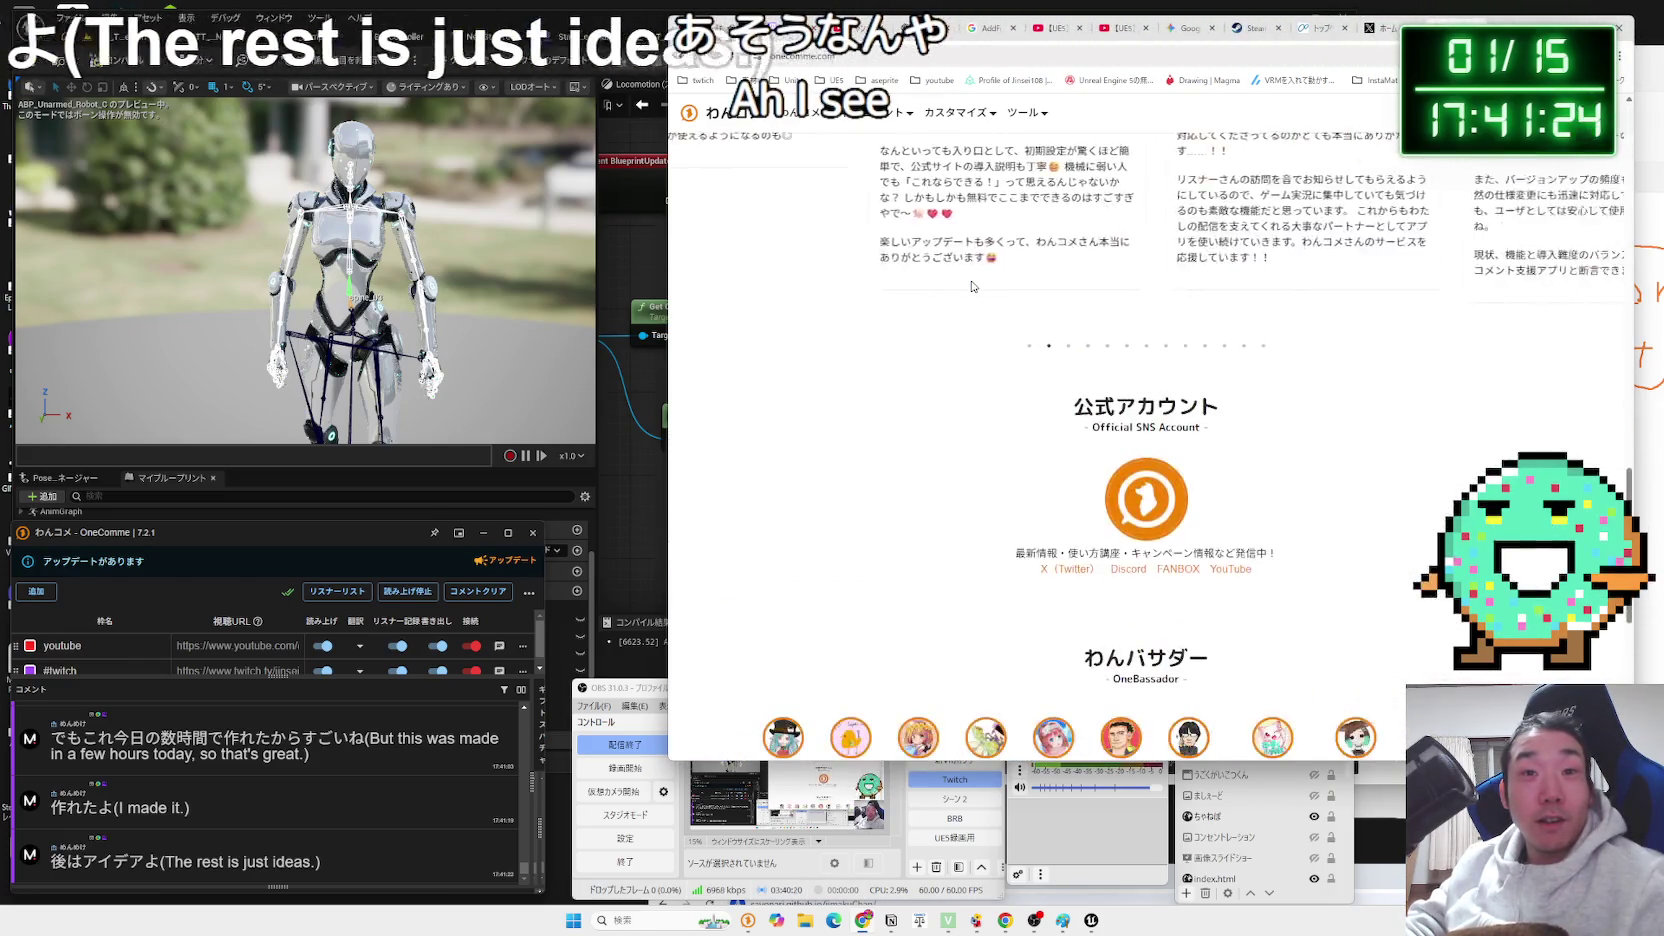
scroll(972, 288, "down", 3)
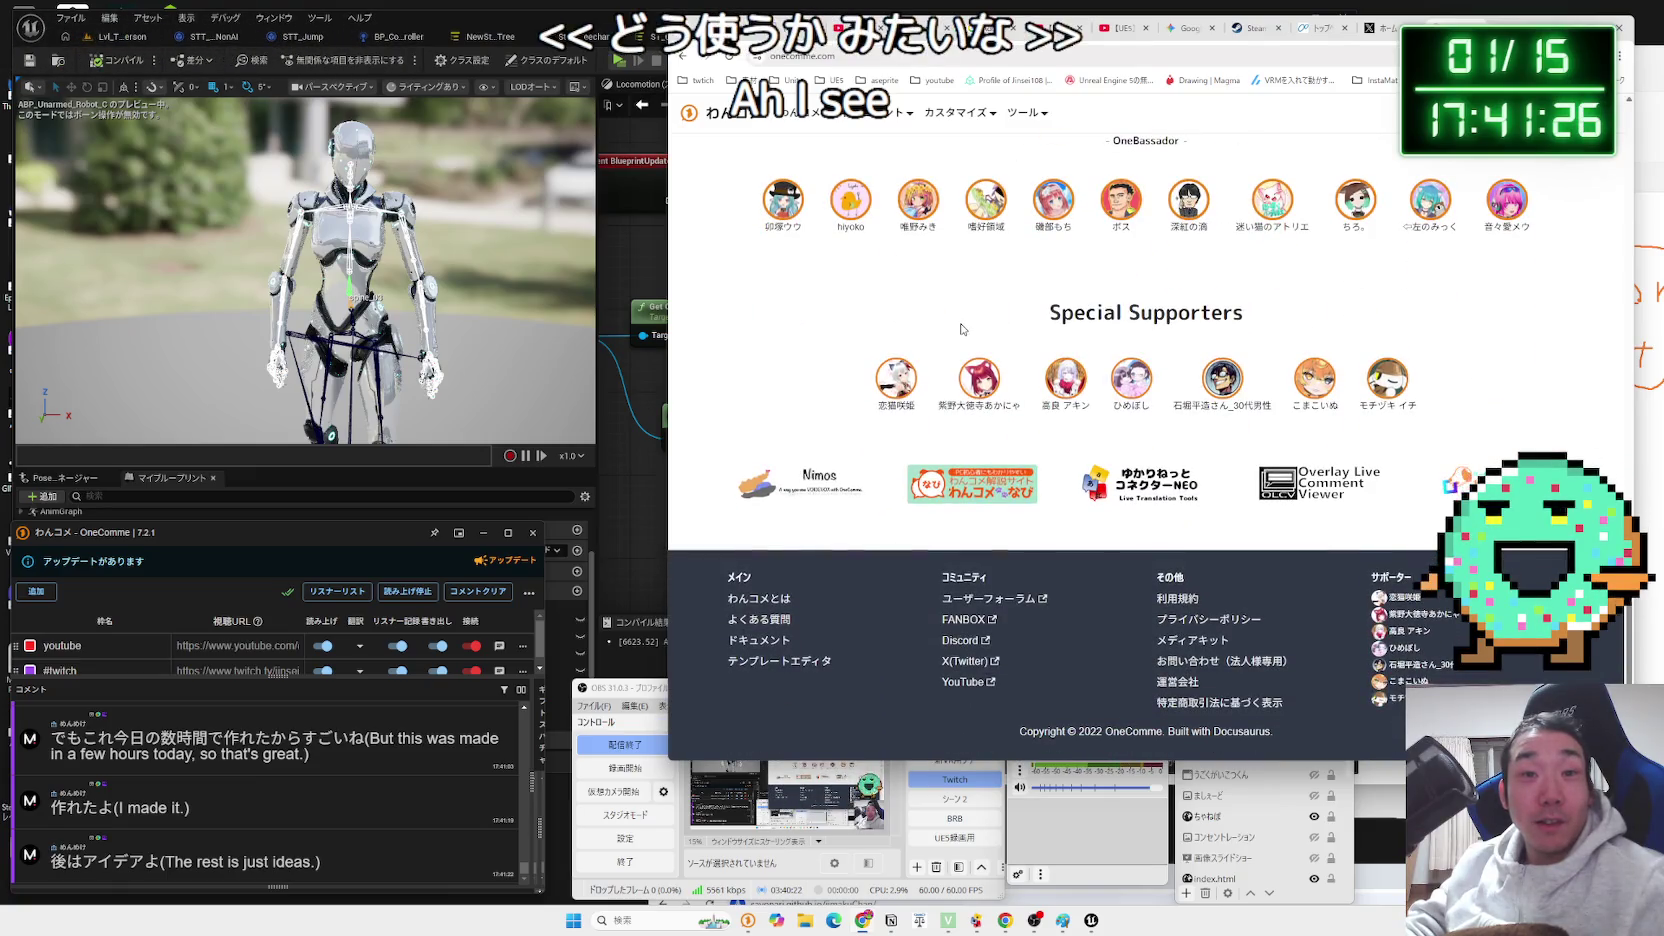
scroll(965, 329, "up", 10)
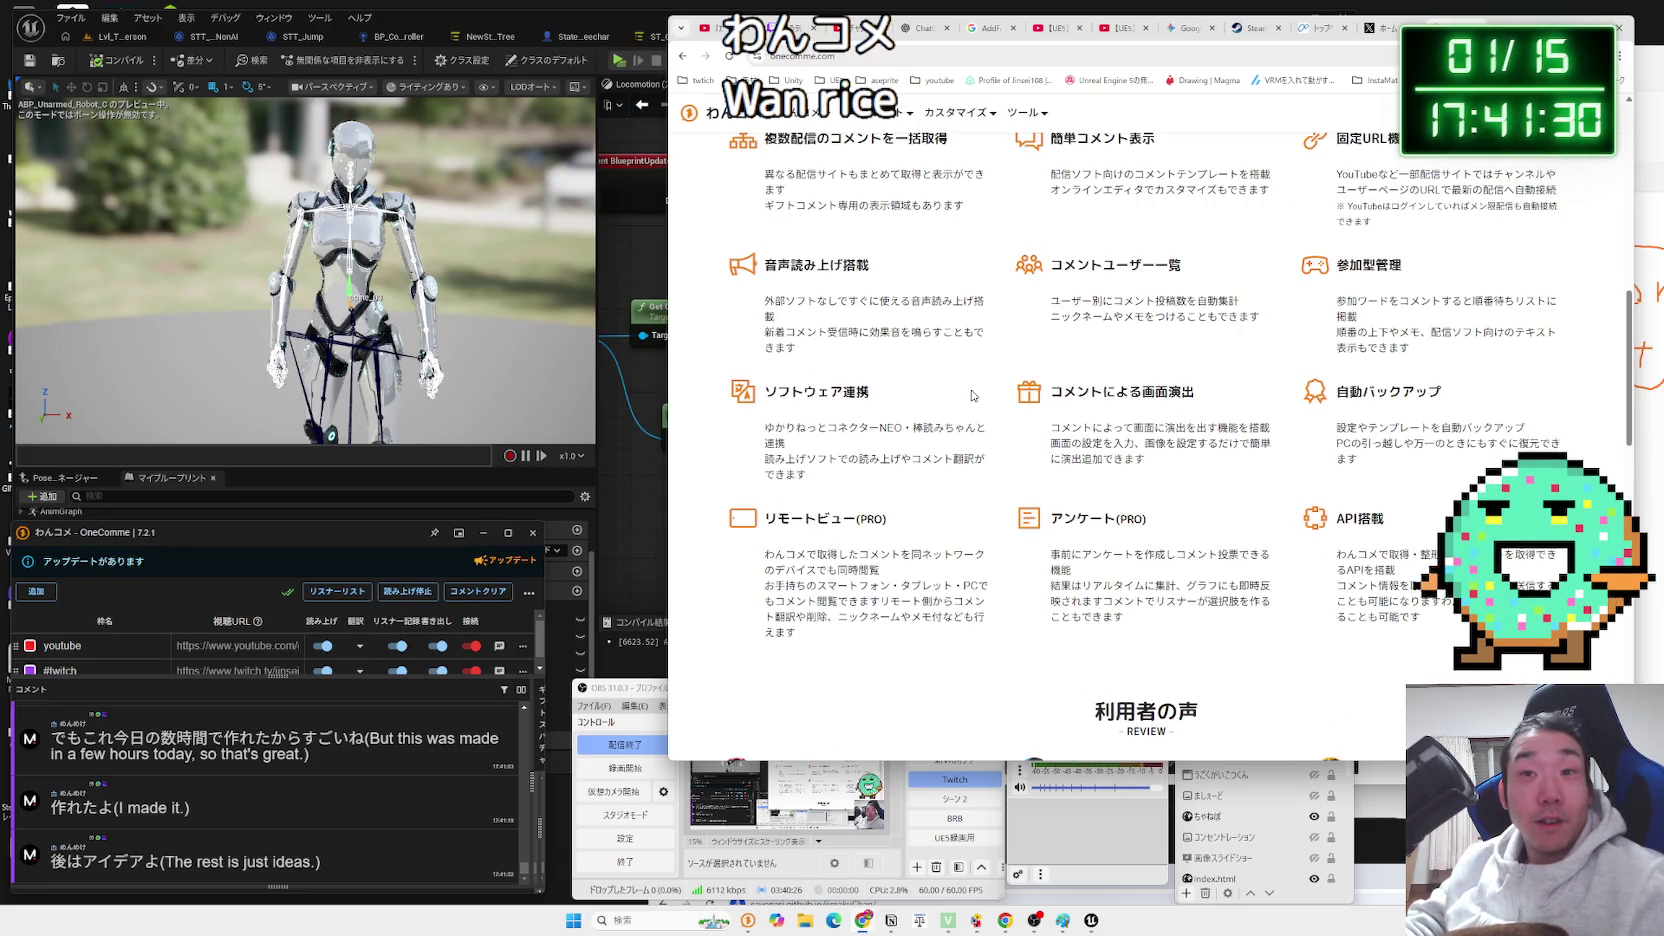
scroll(958, 425, "up", 1)
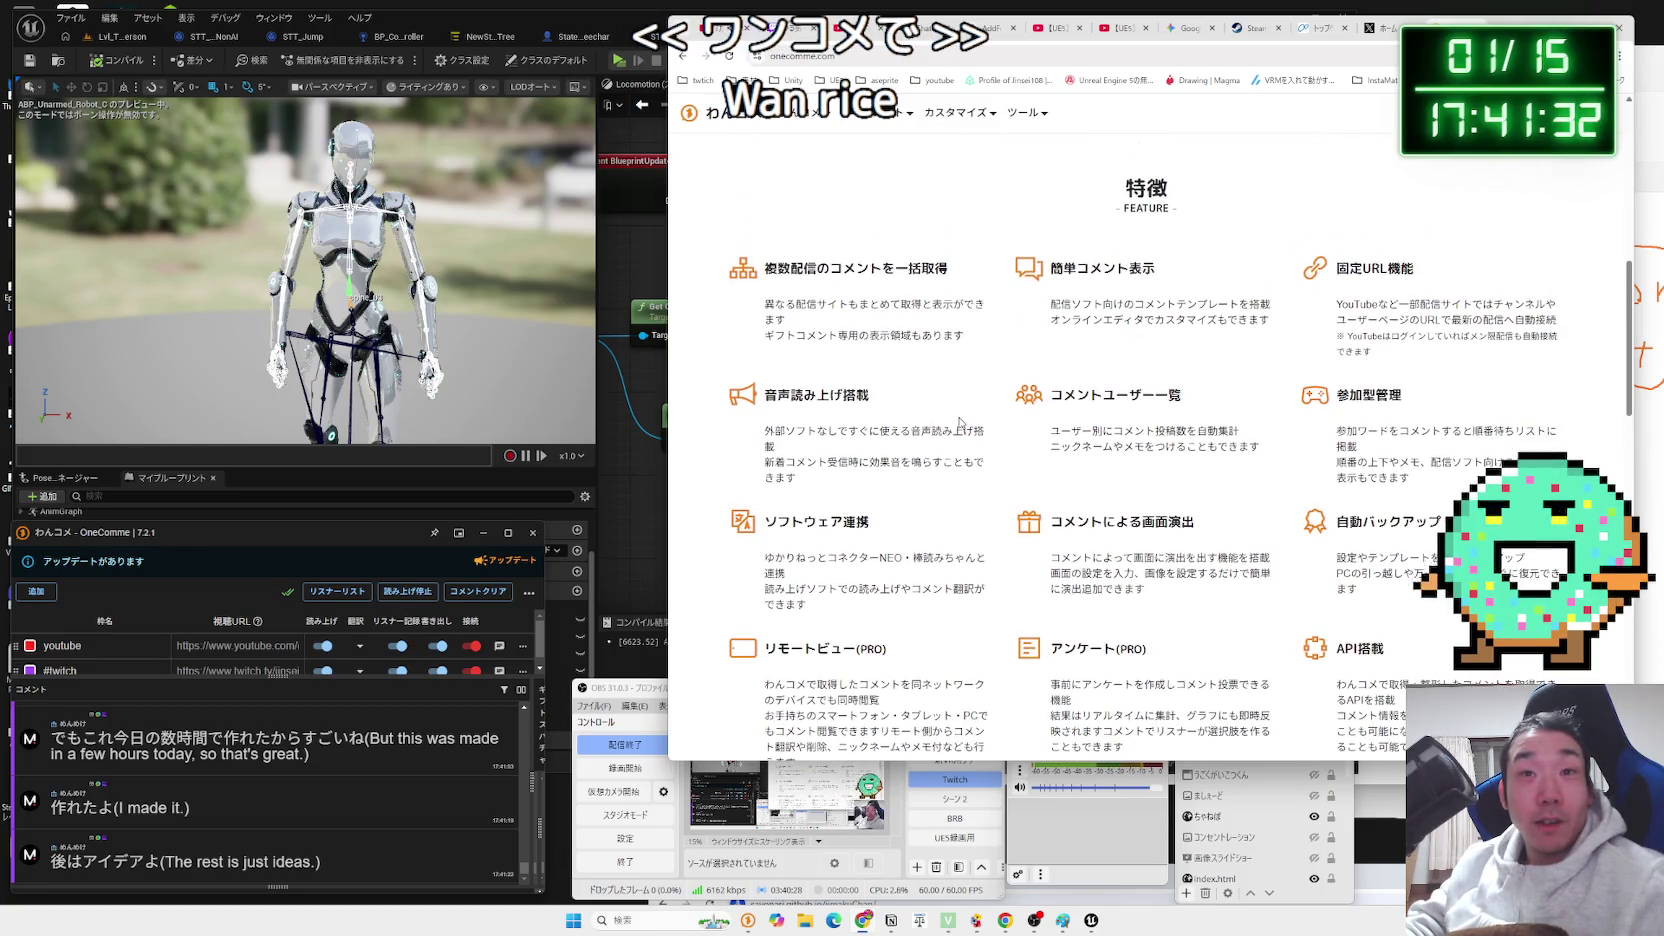
scroll(962, 411, "down", 2)
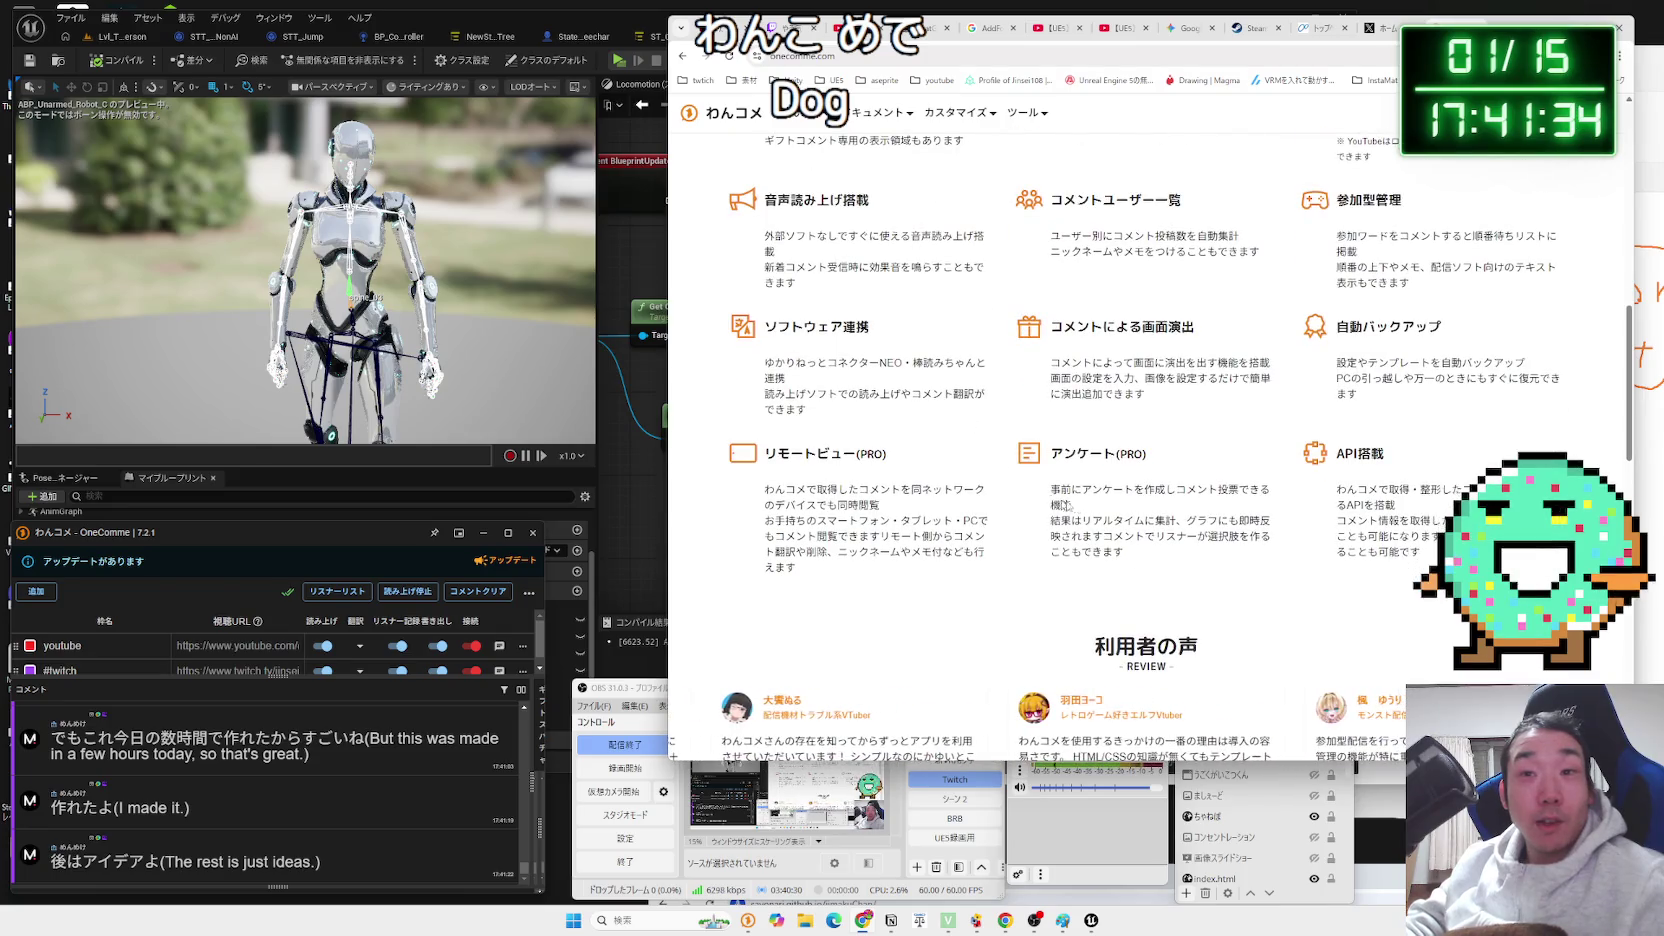
Select the アンケート and API搭載 feature descriptions, go back to the results, then switch to the X tab.
triple_click(1077, 505)
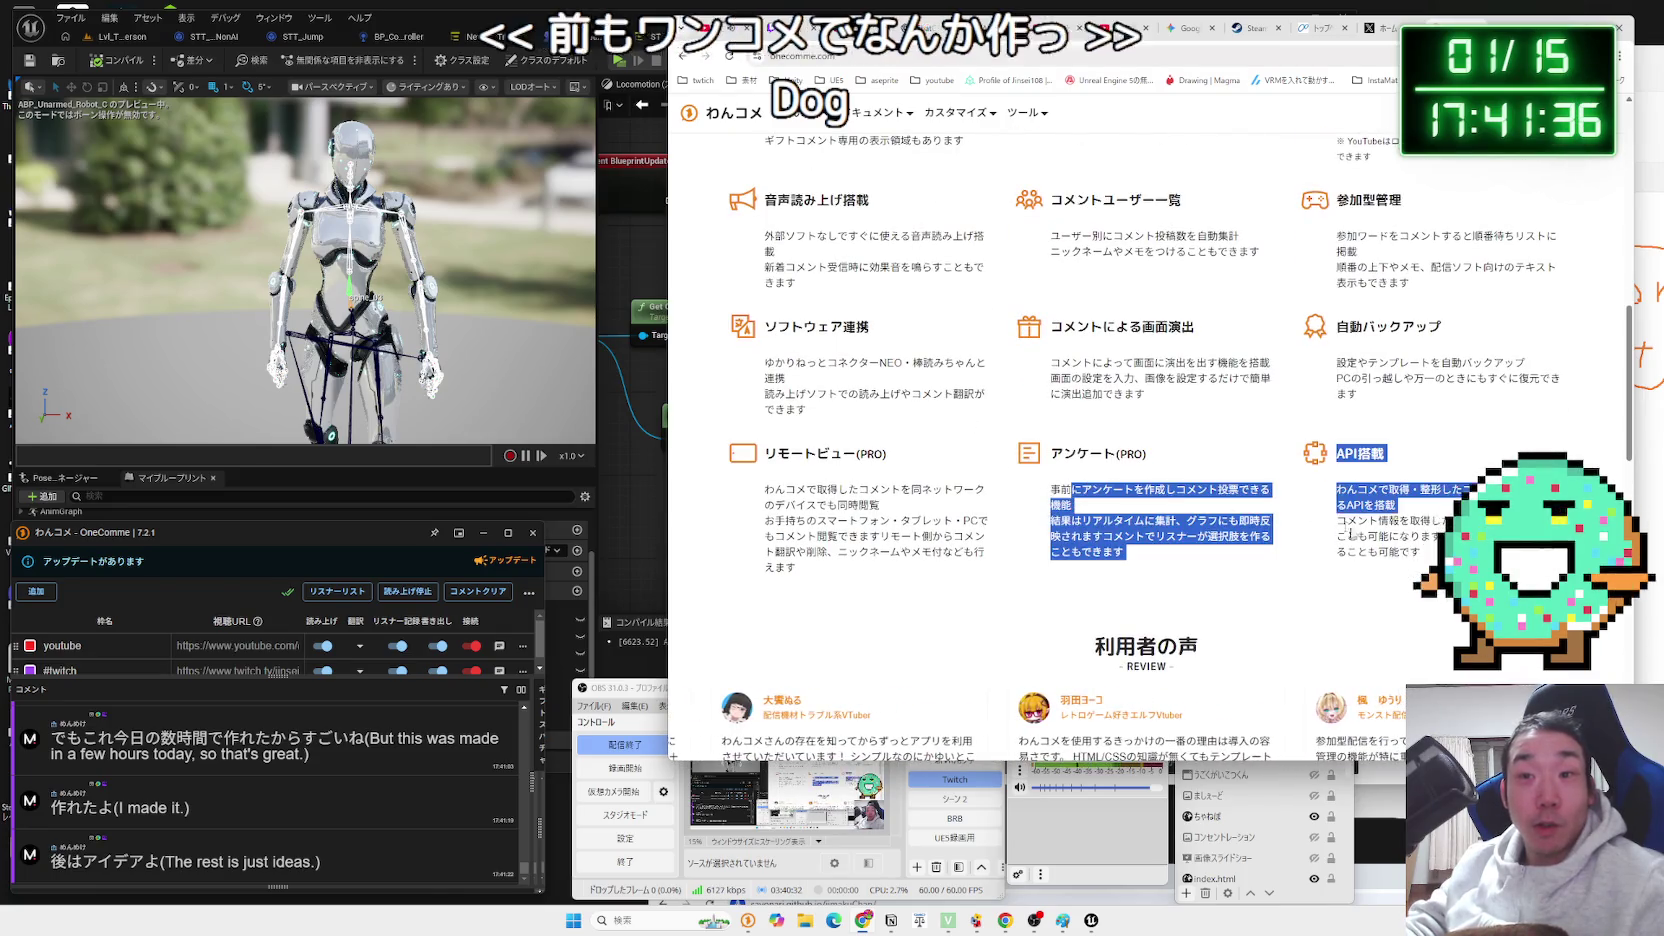
left_click(1077, 505)
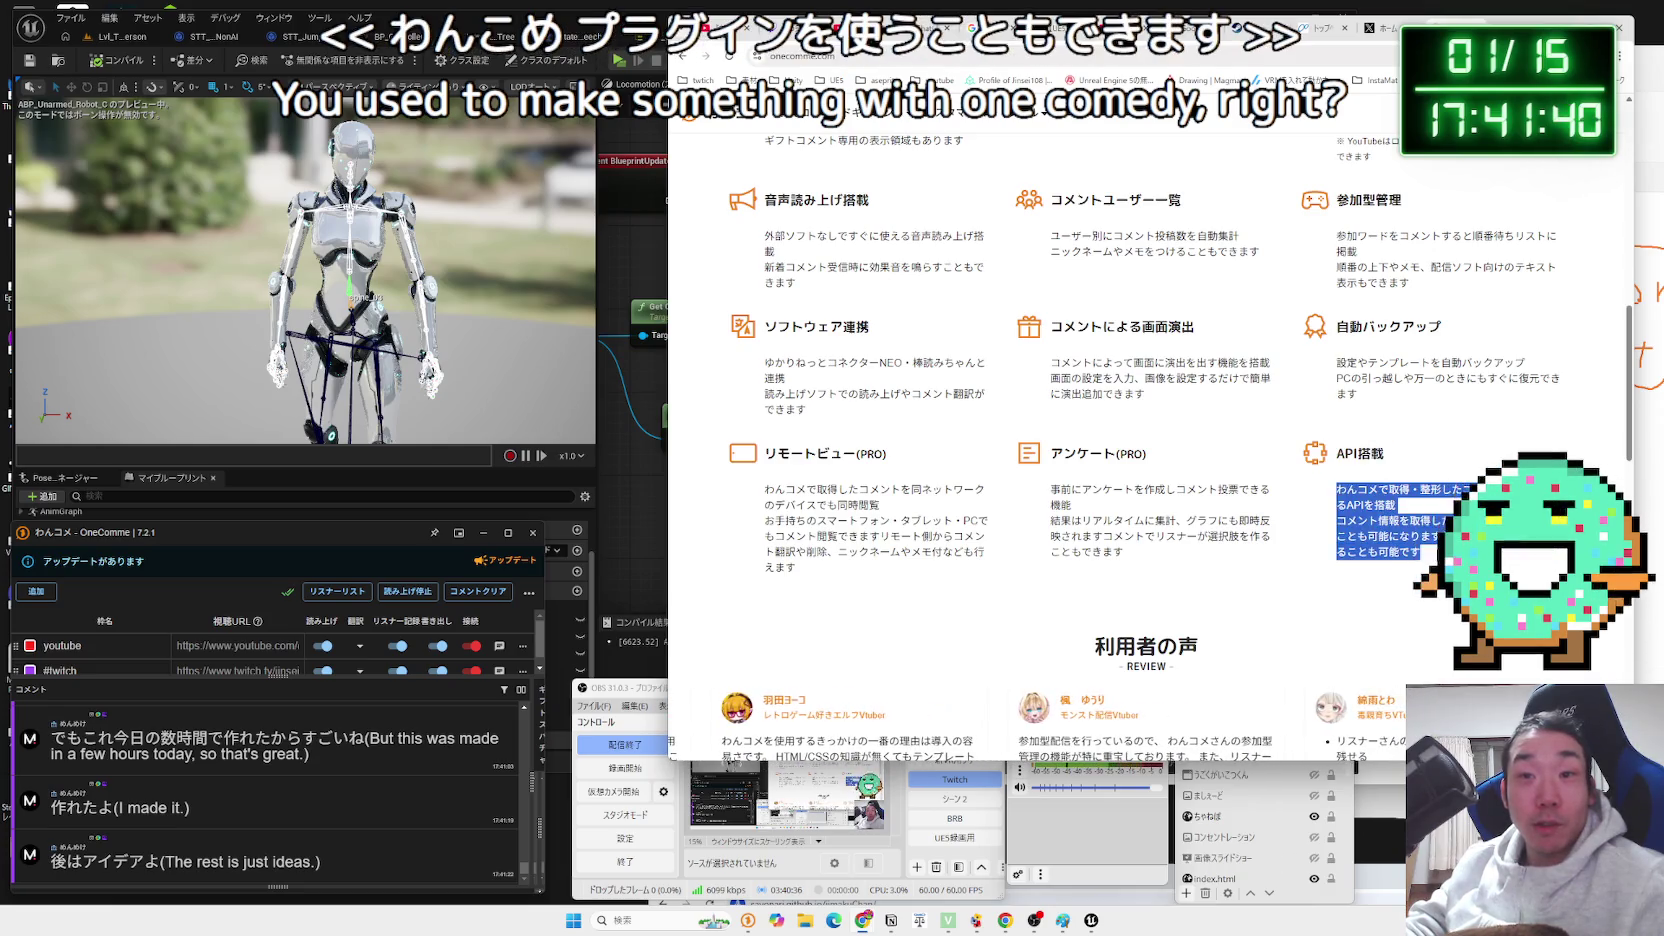
left_click(1338, 505)
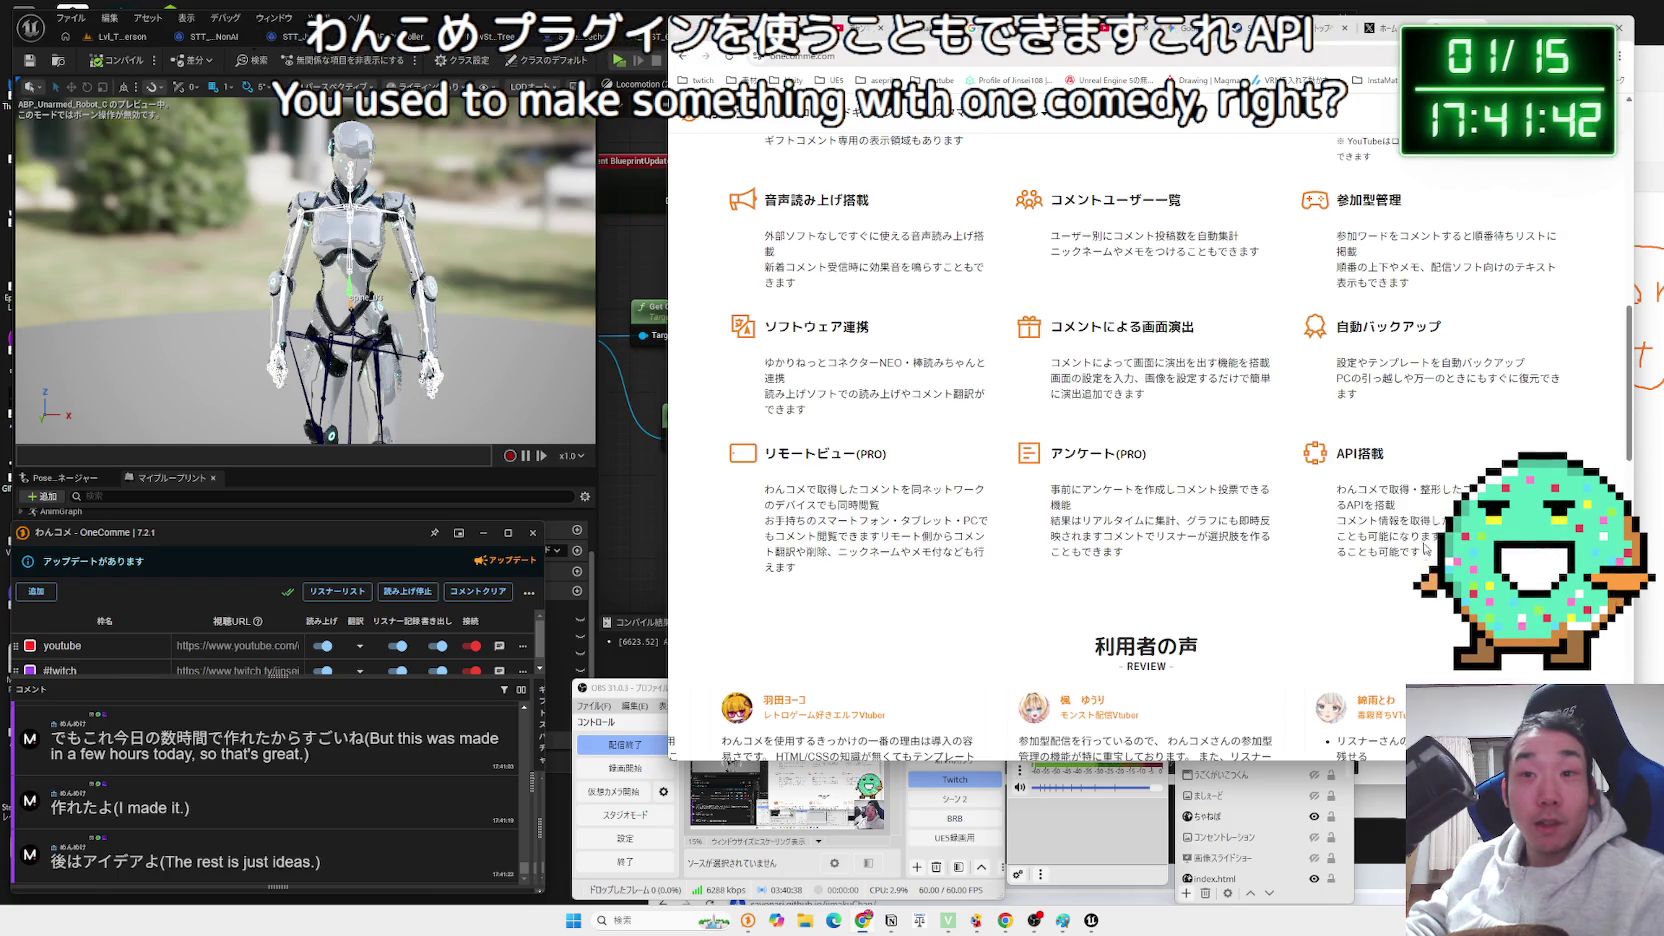
key("alt+Left")
left_click(937, 137)
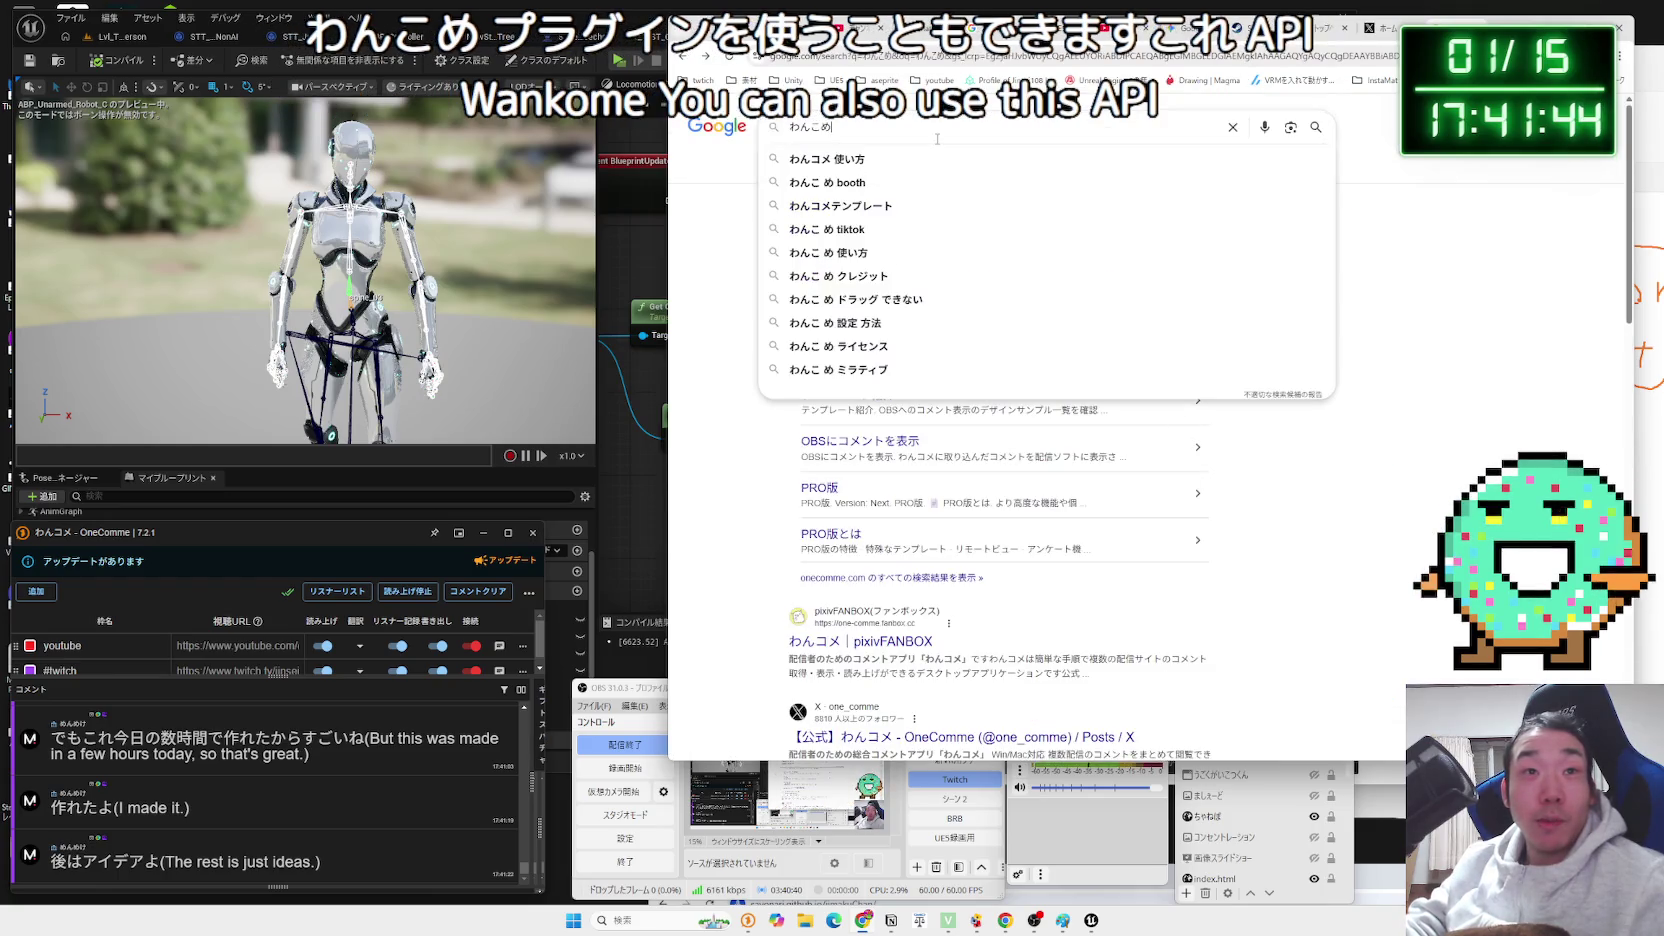
left_click(1379, 257)
scroll(1152, 330, "down", 4)
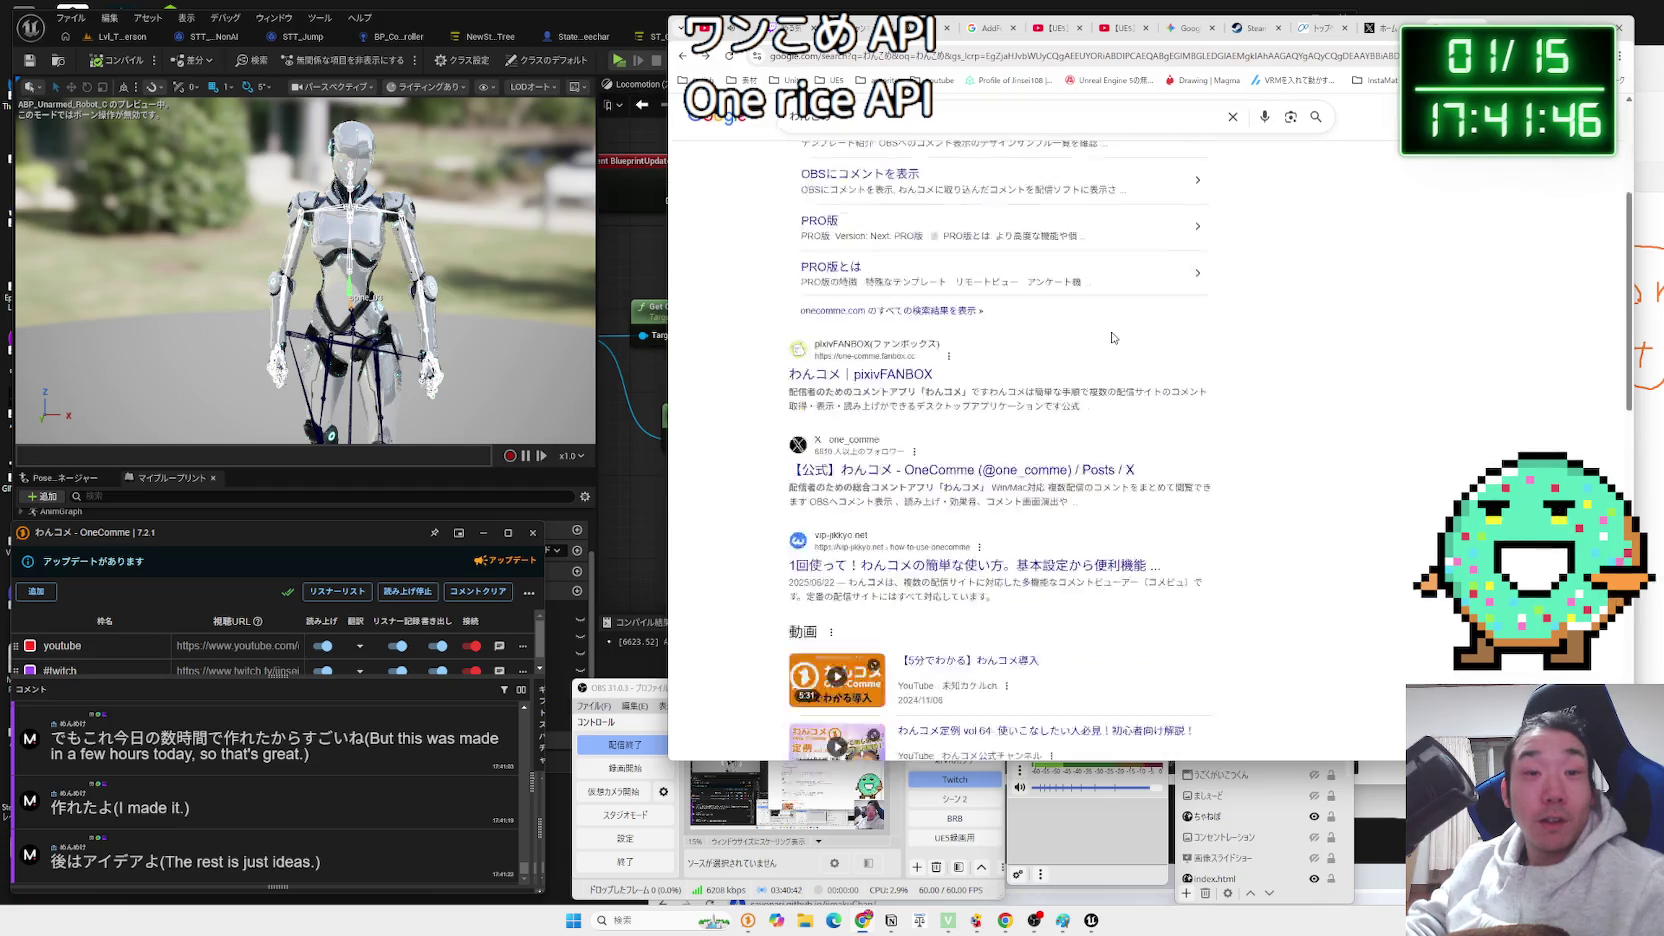
key("ctrl+9")
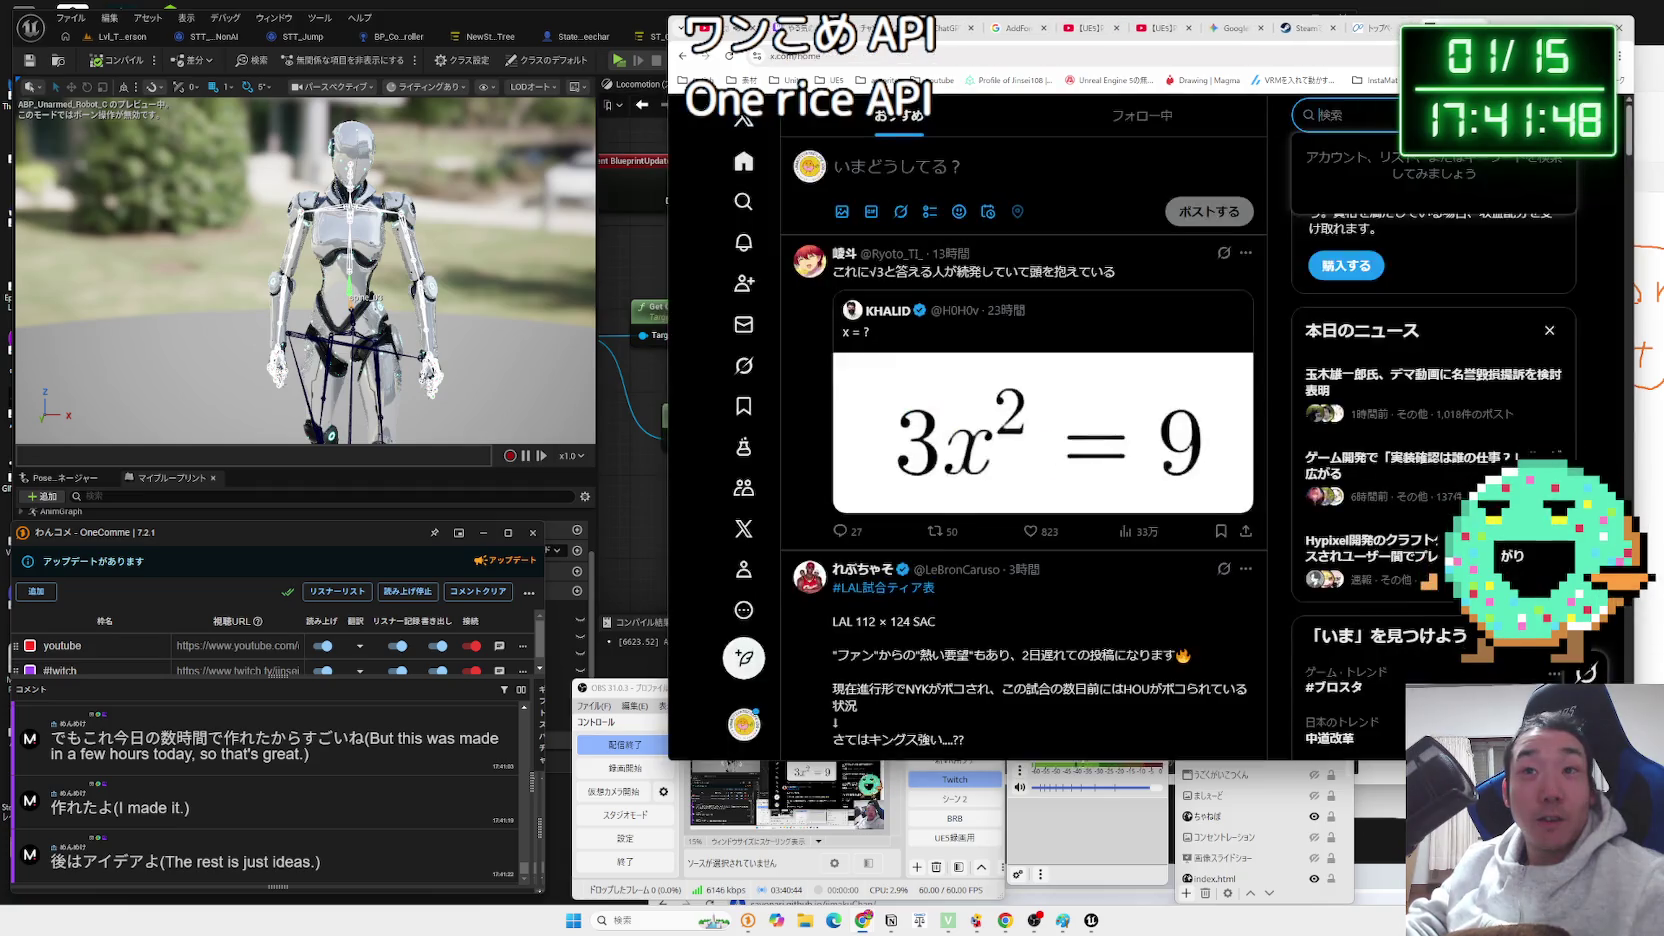
Search X for ドカント7 and scroll the top results.
type("どかんto")
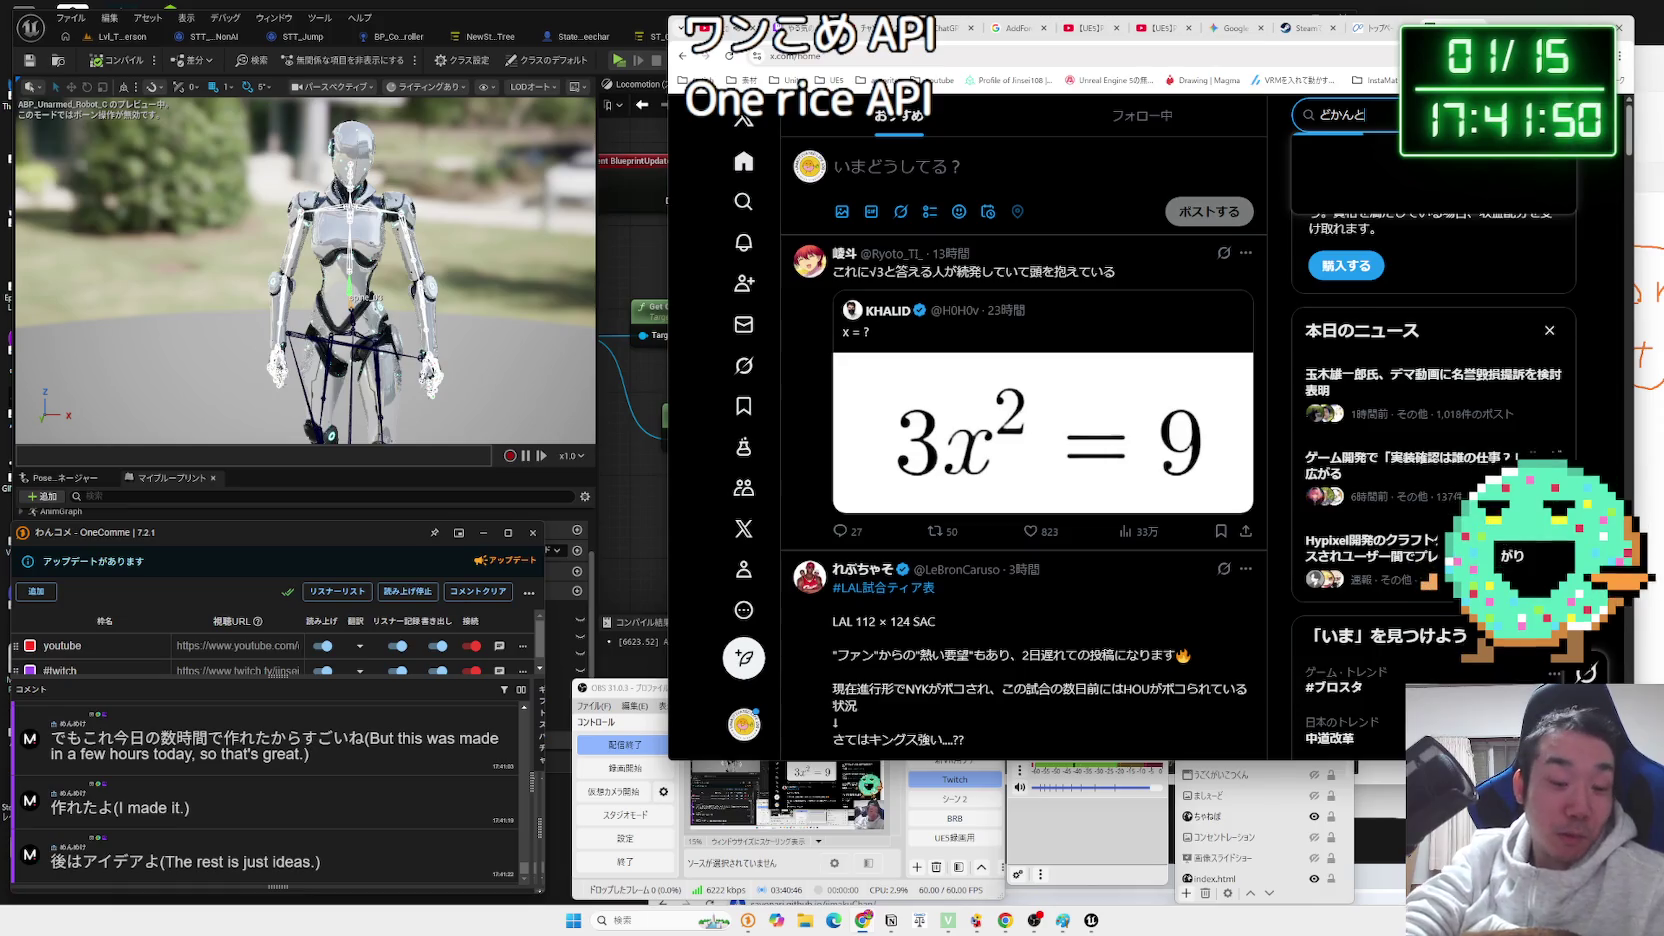
key("F7")
type("7")
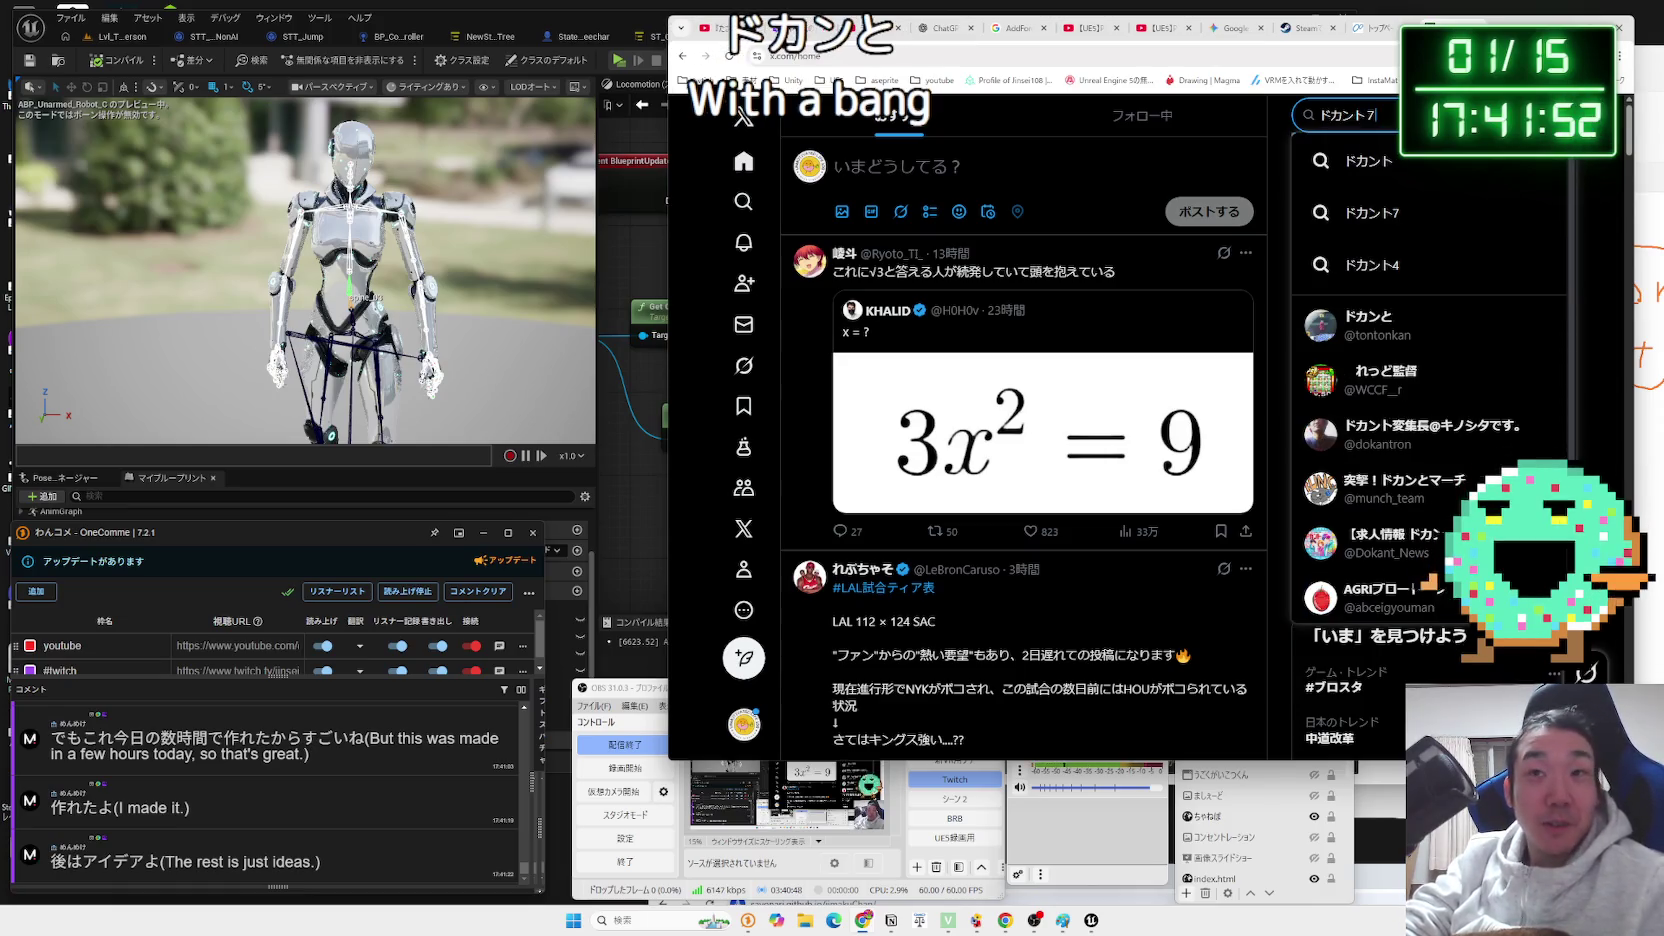
key("Return")
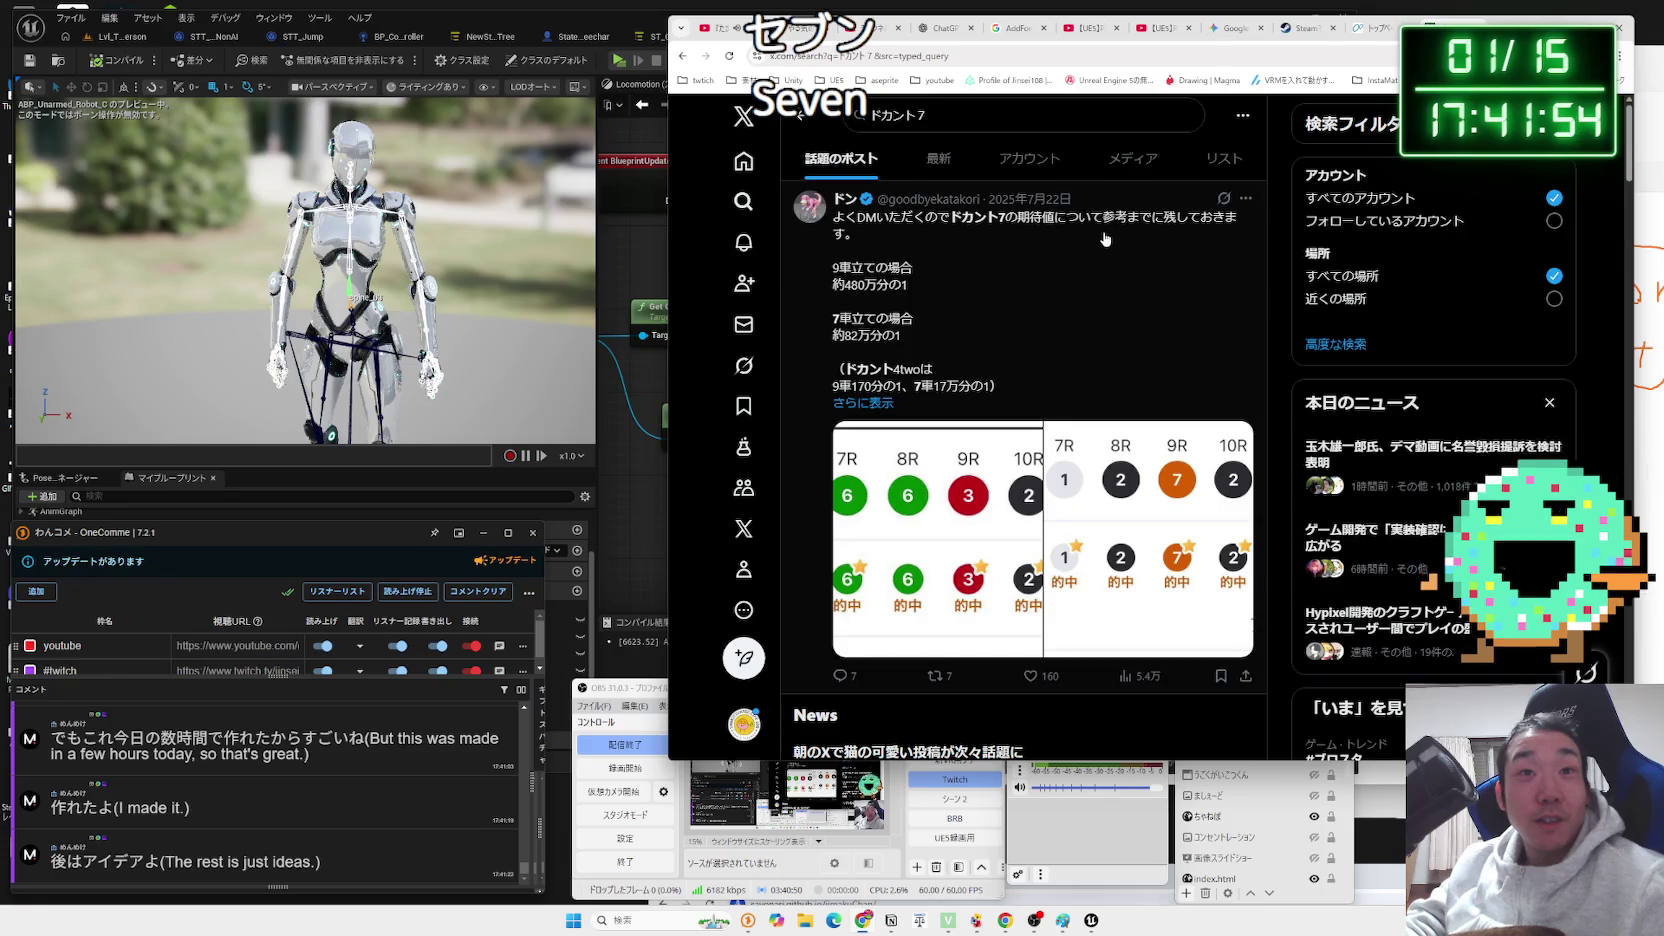
scroll(985, 320, "down", 5)
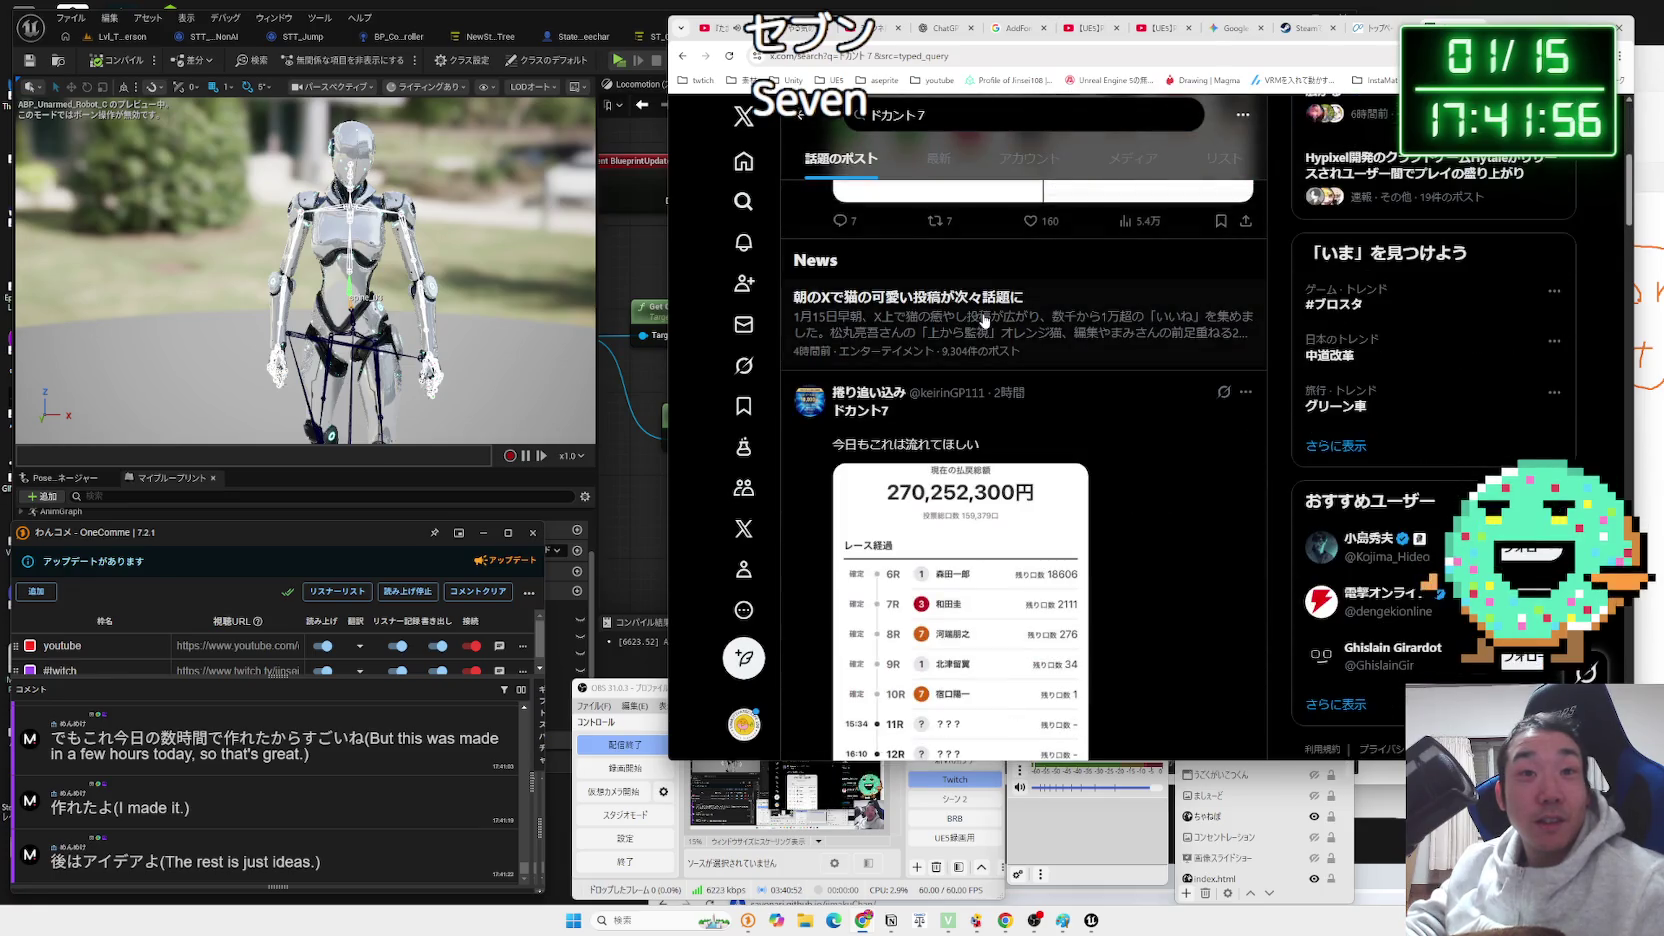
scroll(985, 320, "down", 2)
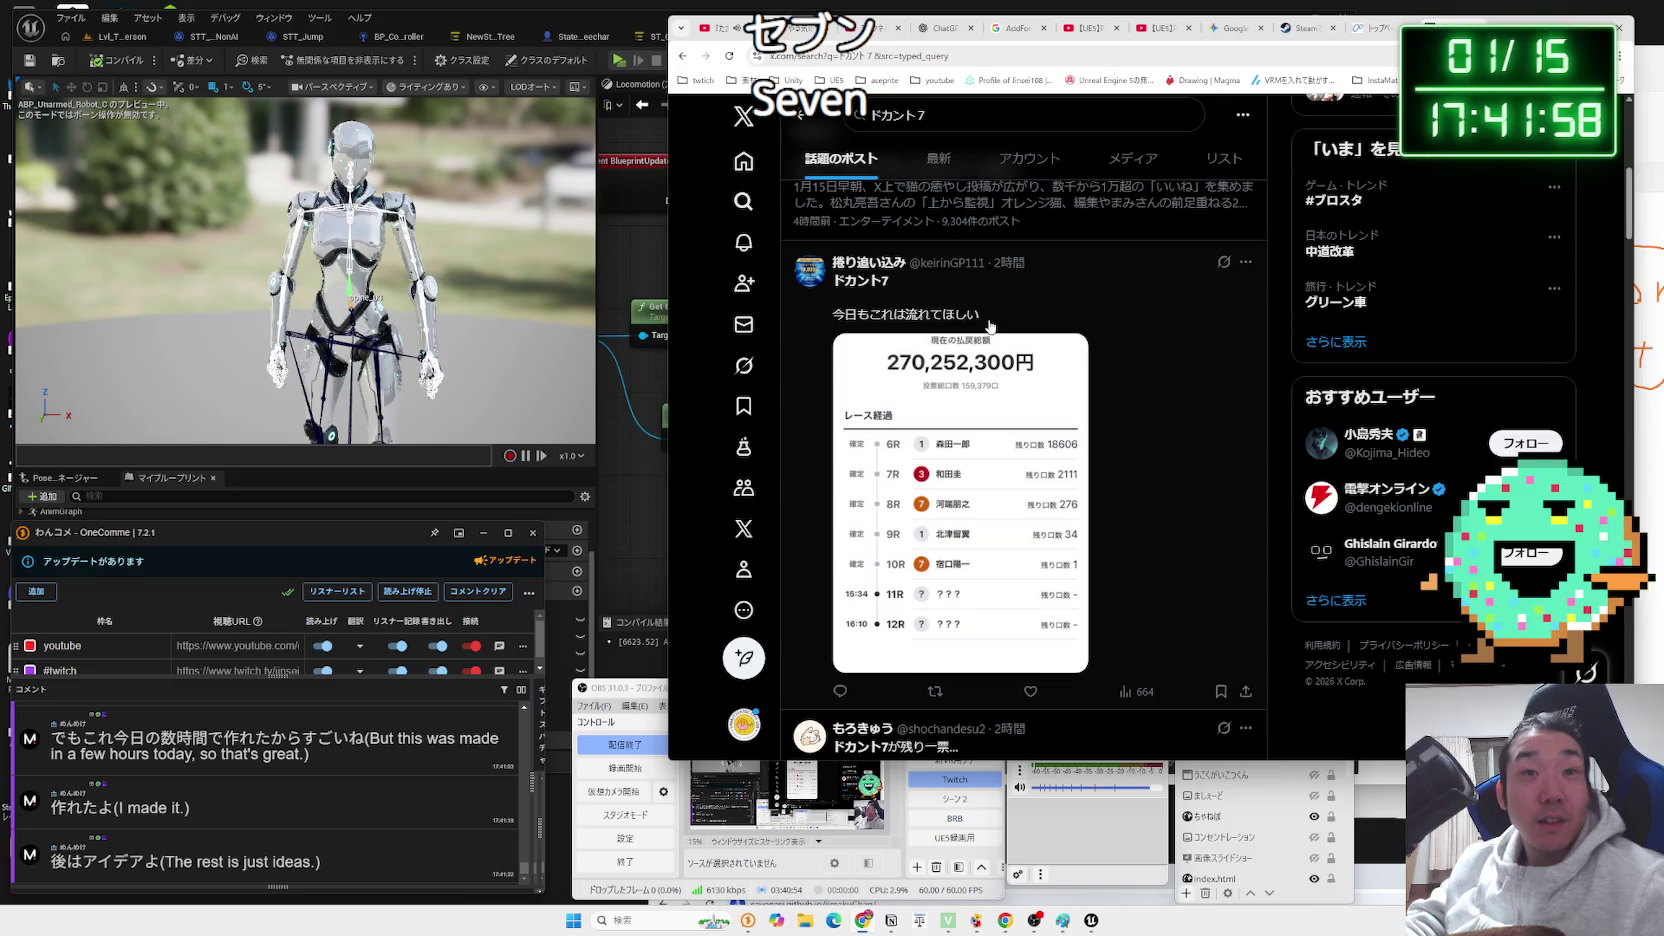
Switch to the 最新 tab, open the second post and return, then move to the KEIRIN.JP tab.
left_click(946, 158)
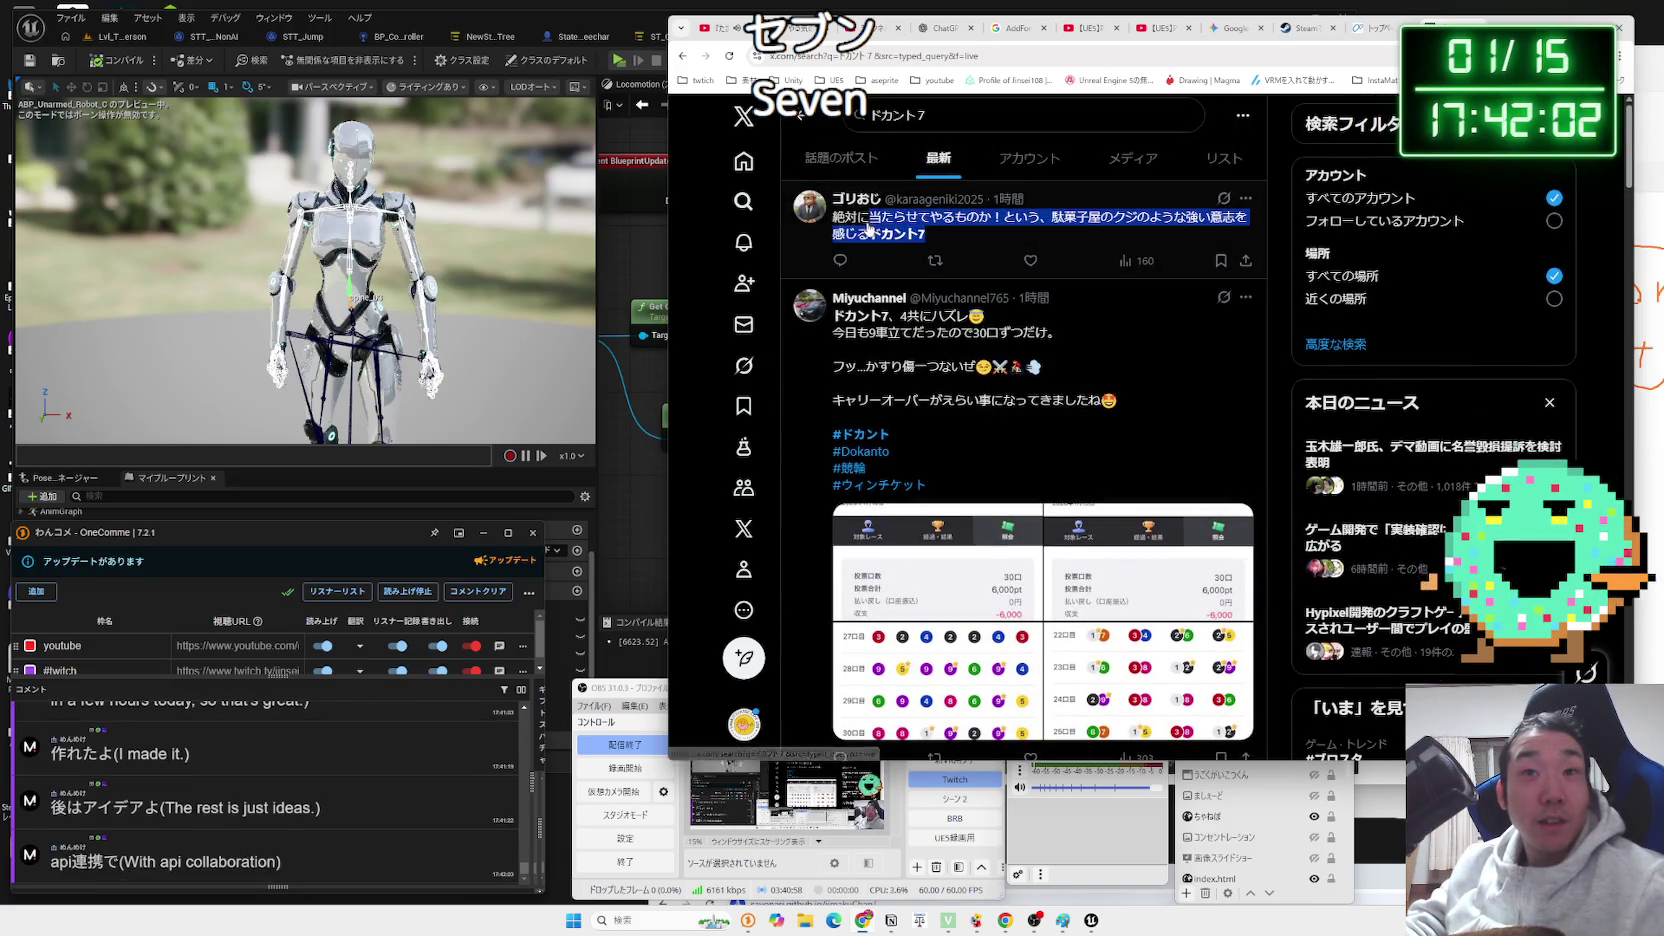
left_click_drag(857, 332, 1030, 335)
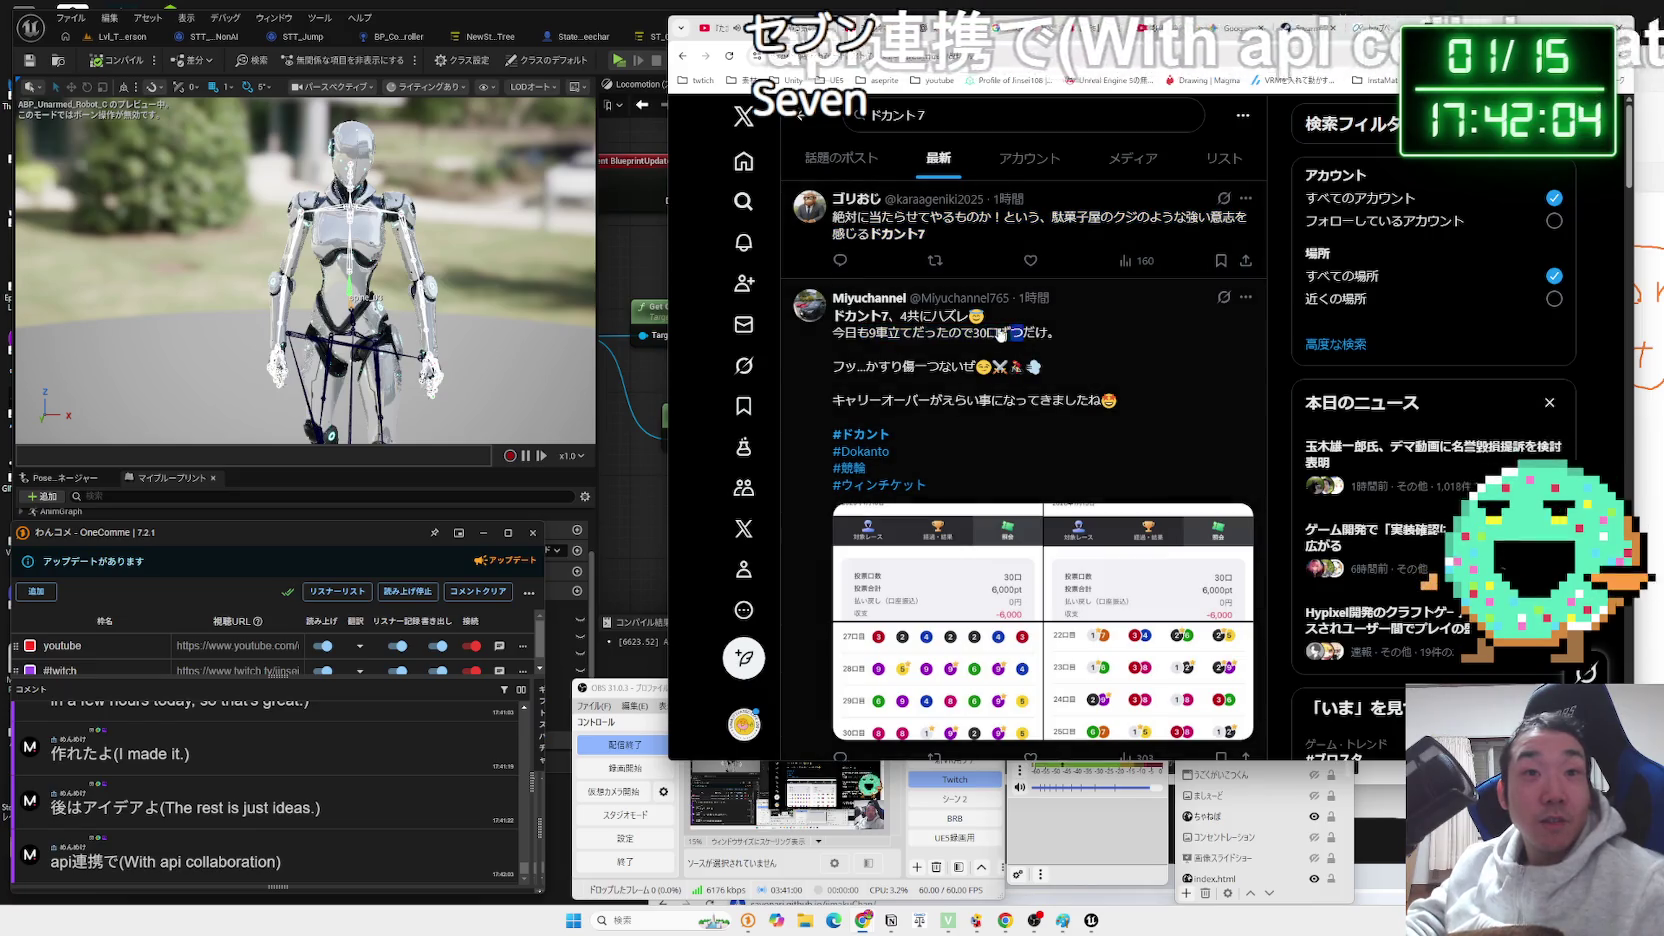
left_click(994, 317)
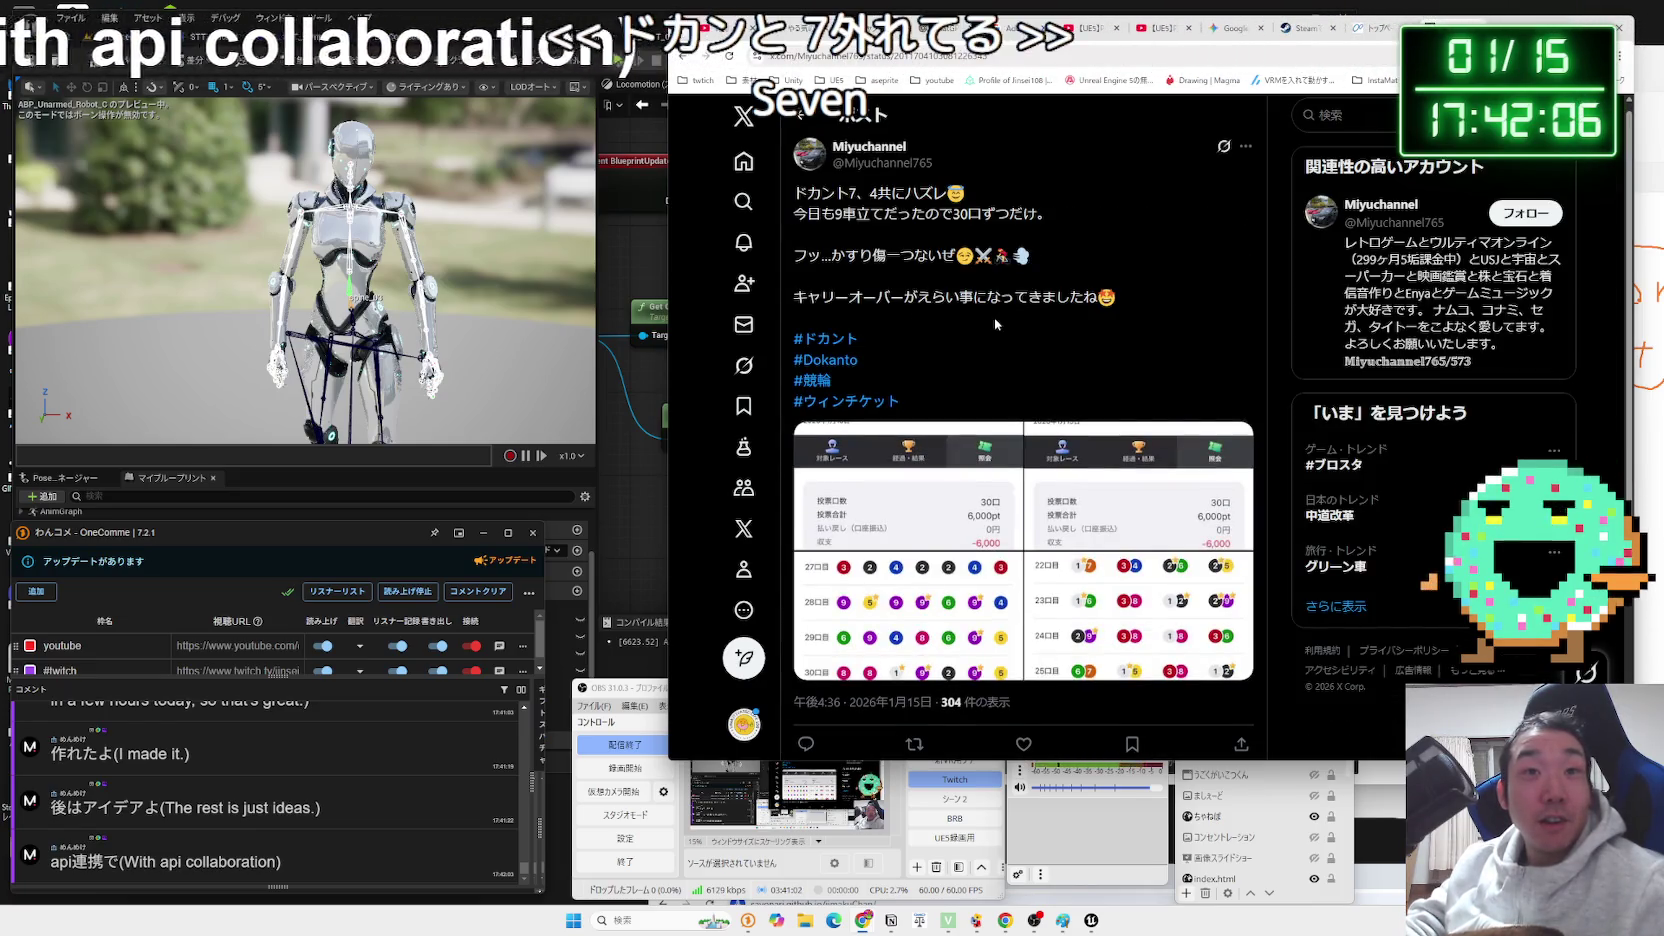
key("alt+Left")
scroll(996, 324, "down", 8)
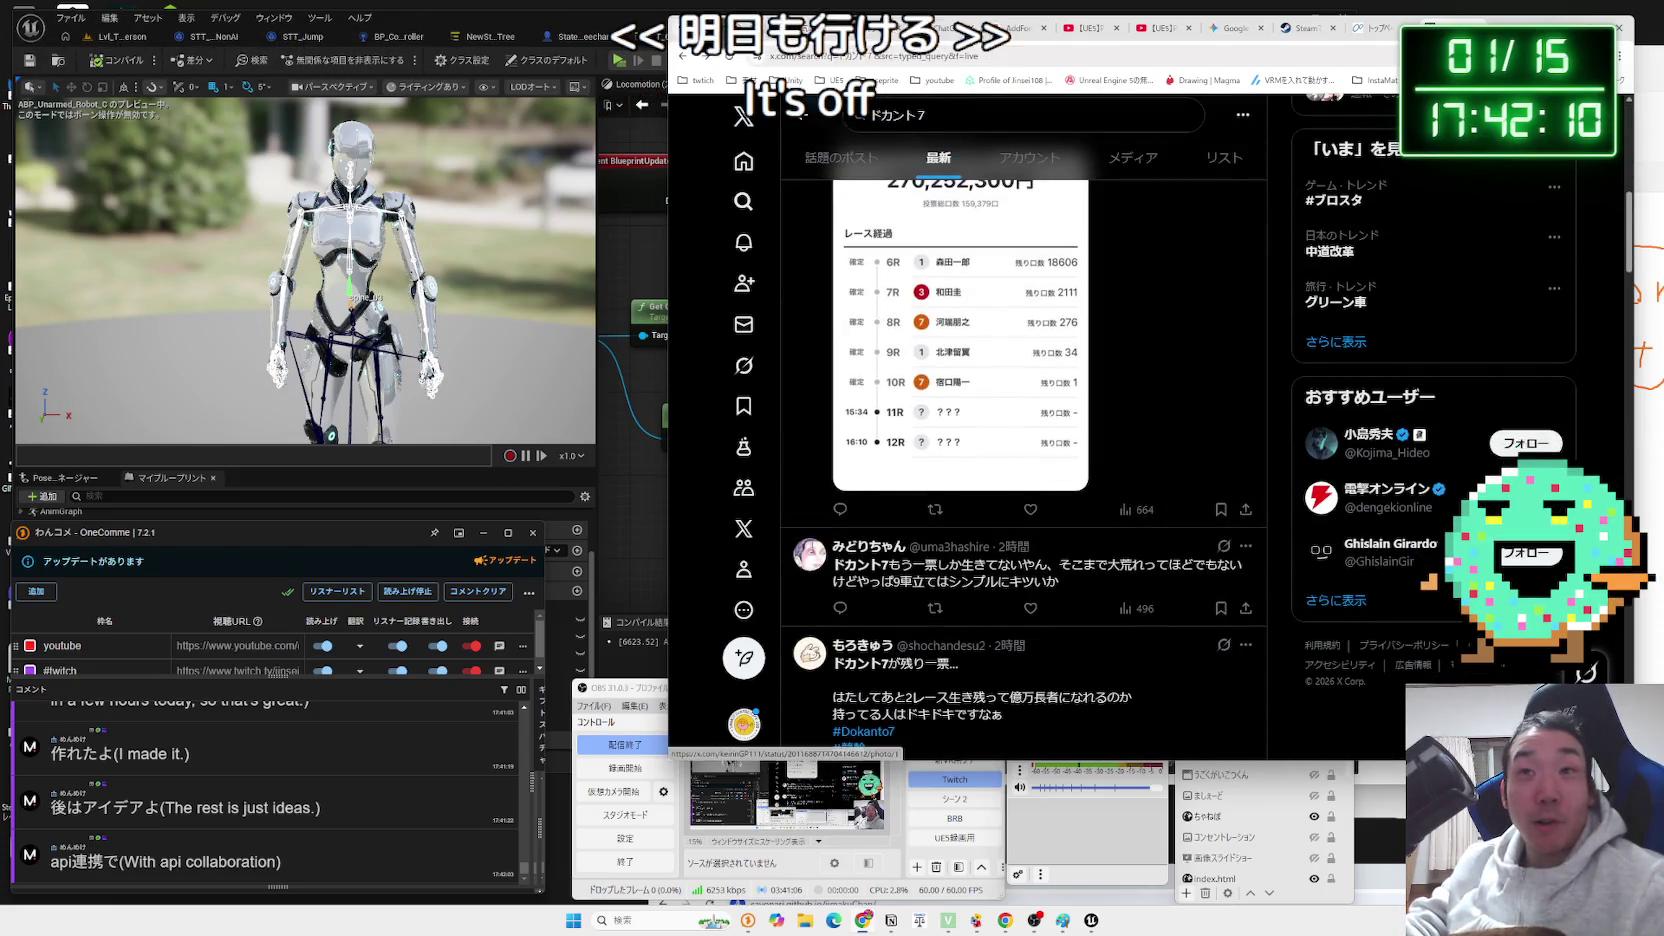
key("ctrl+9")
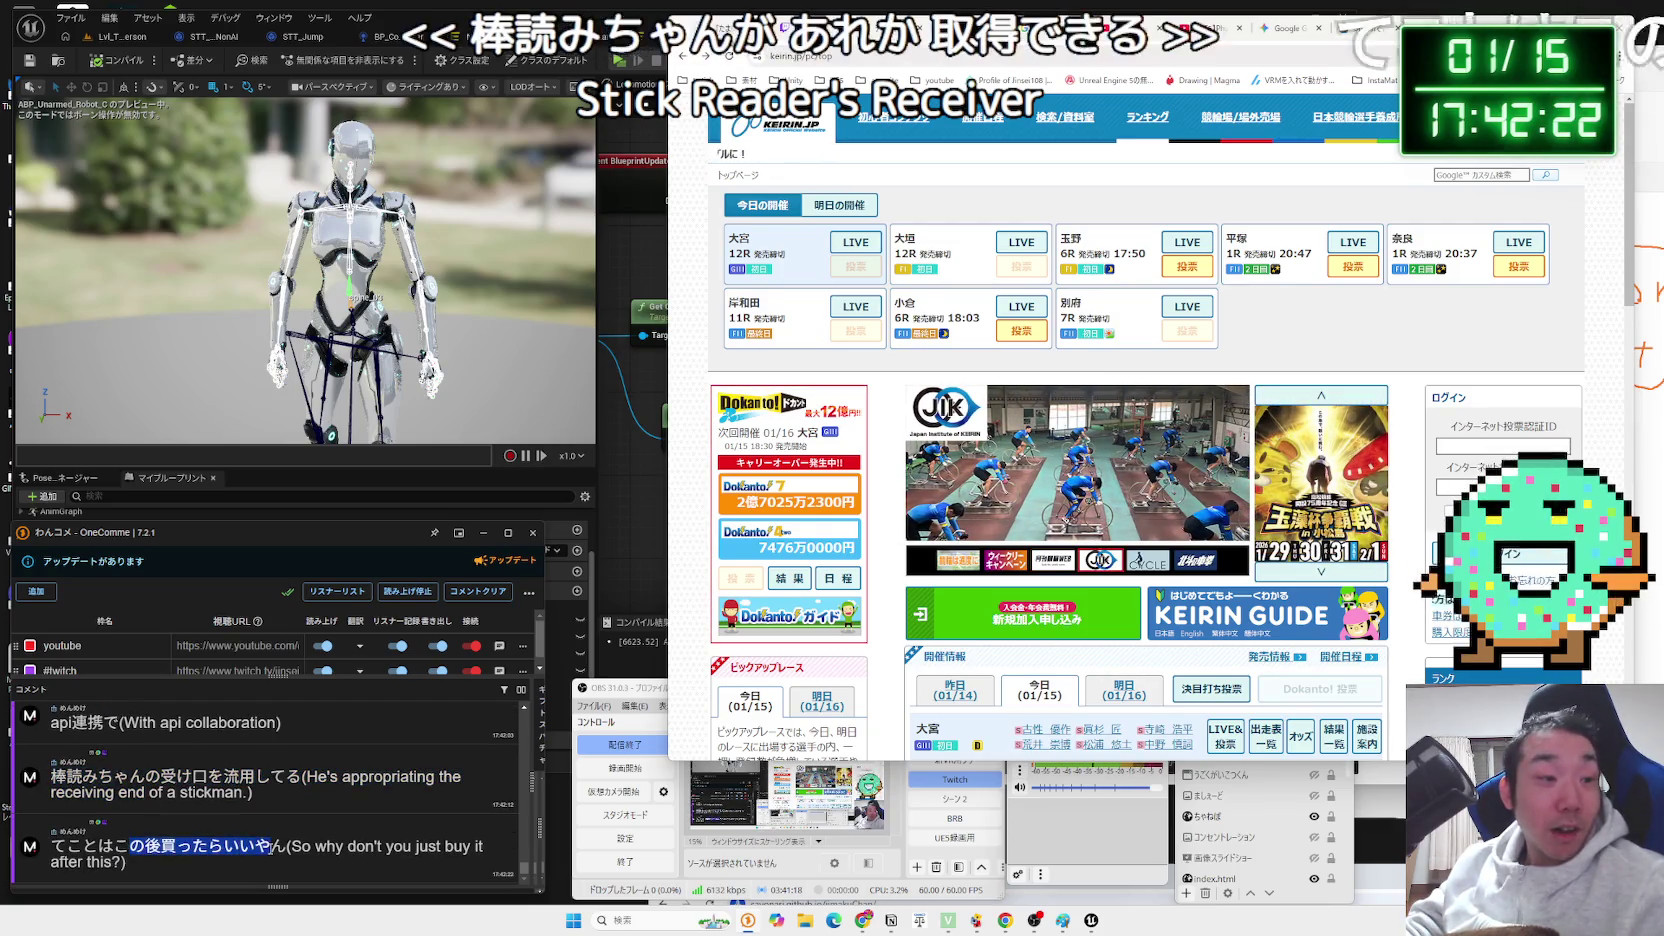
Look over the upcoming Dokanto race dates on the KEIRIN.JP top page.
left_click(725, 447)
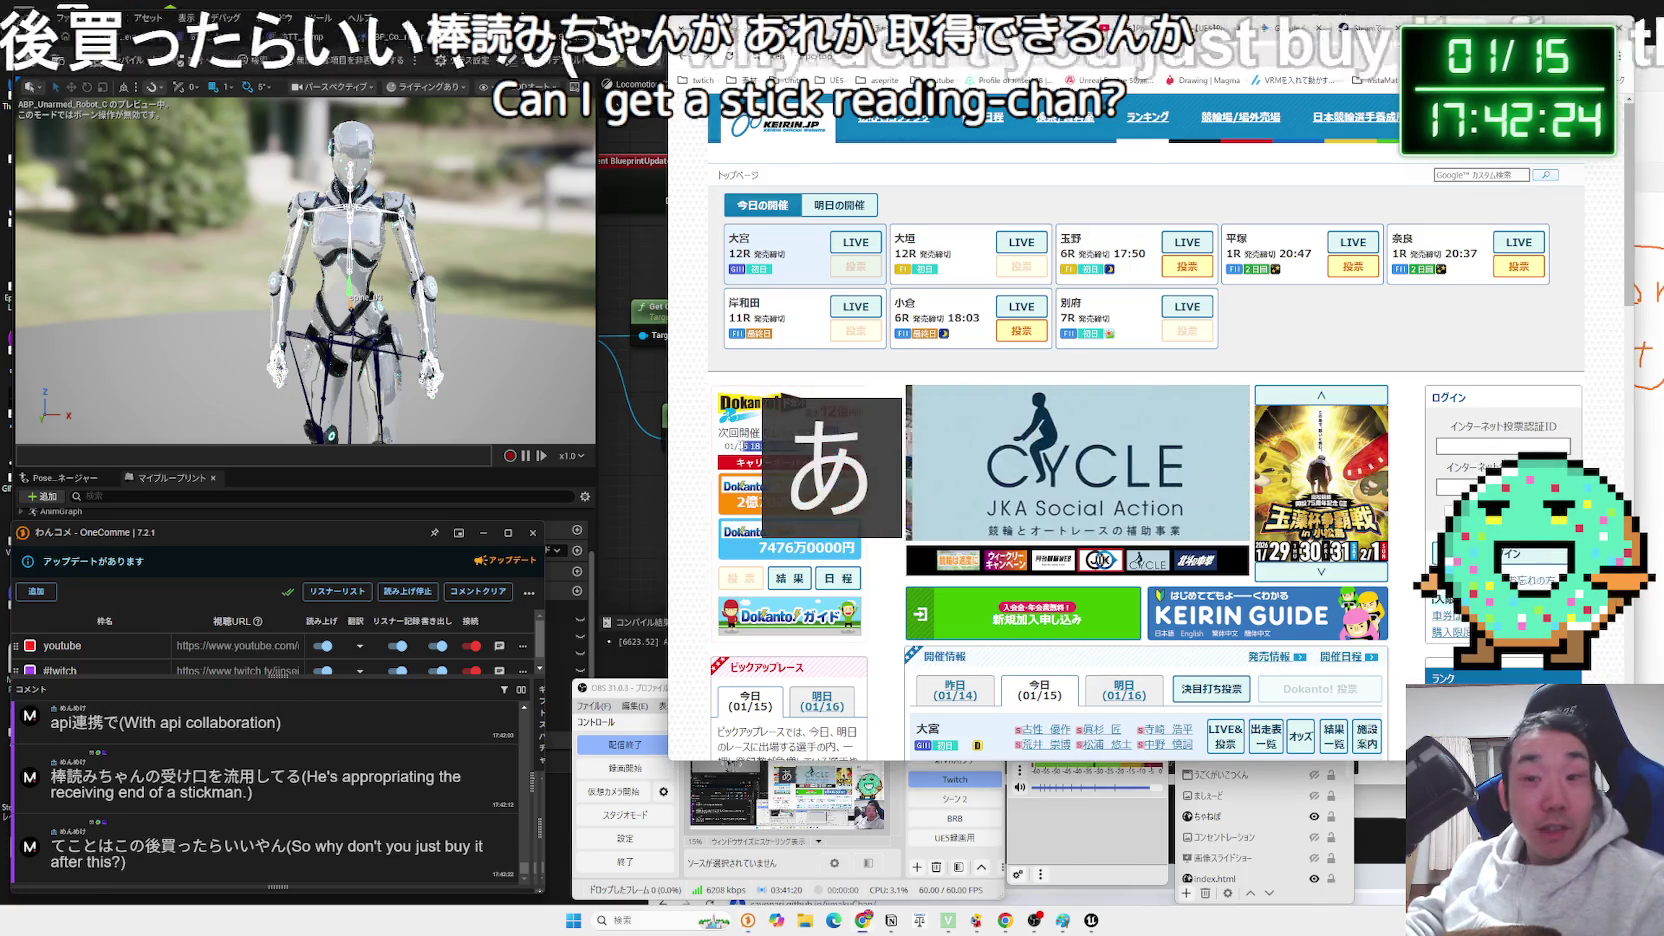
left_click(707, 485)
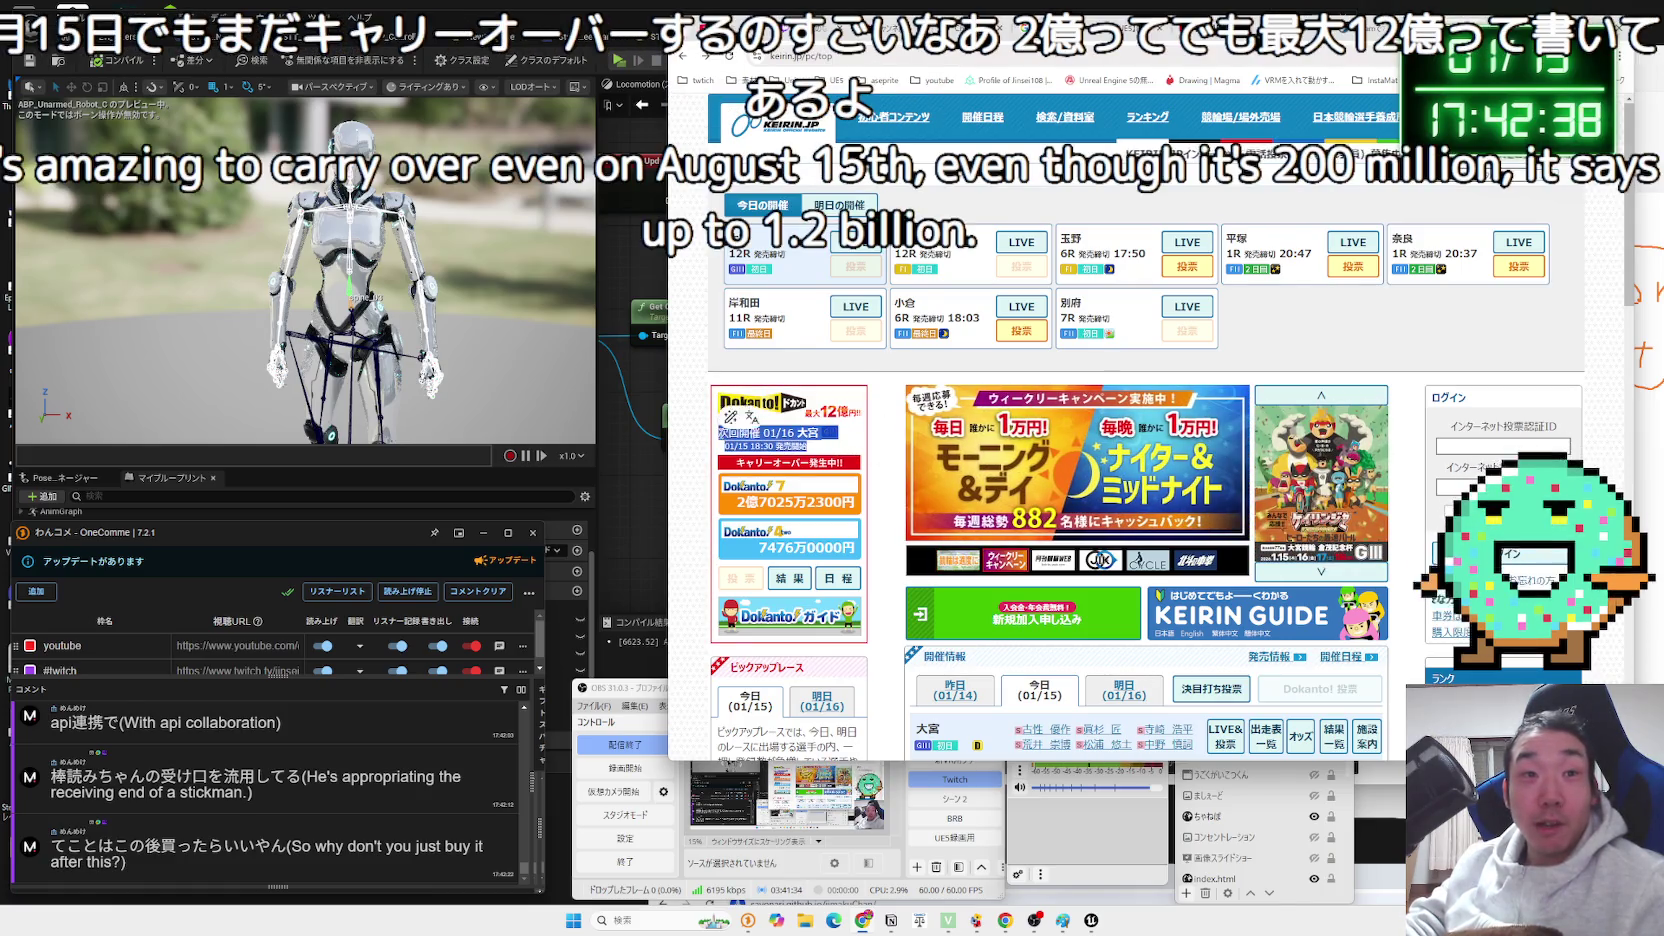
triple_click(813, 449)
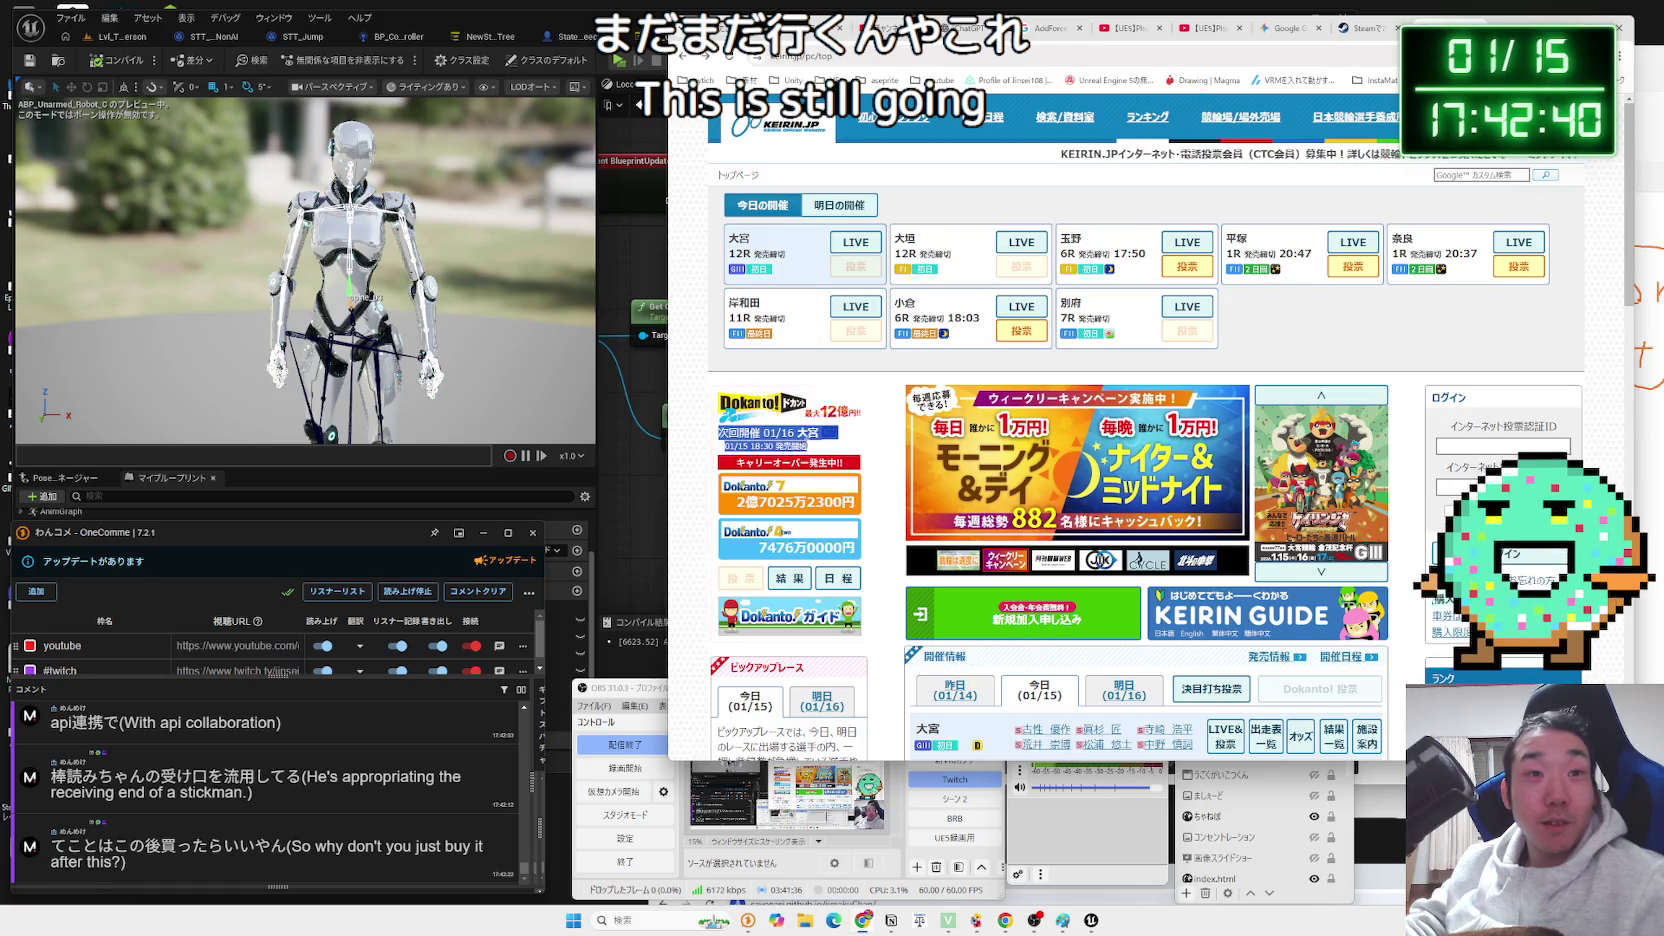
left_click(820, 451)
scroll(820, 450, "down", 3)
Open the Dokanto! January race schedule calendar and scroll through it.
left_click(852, 418)
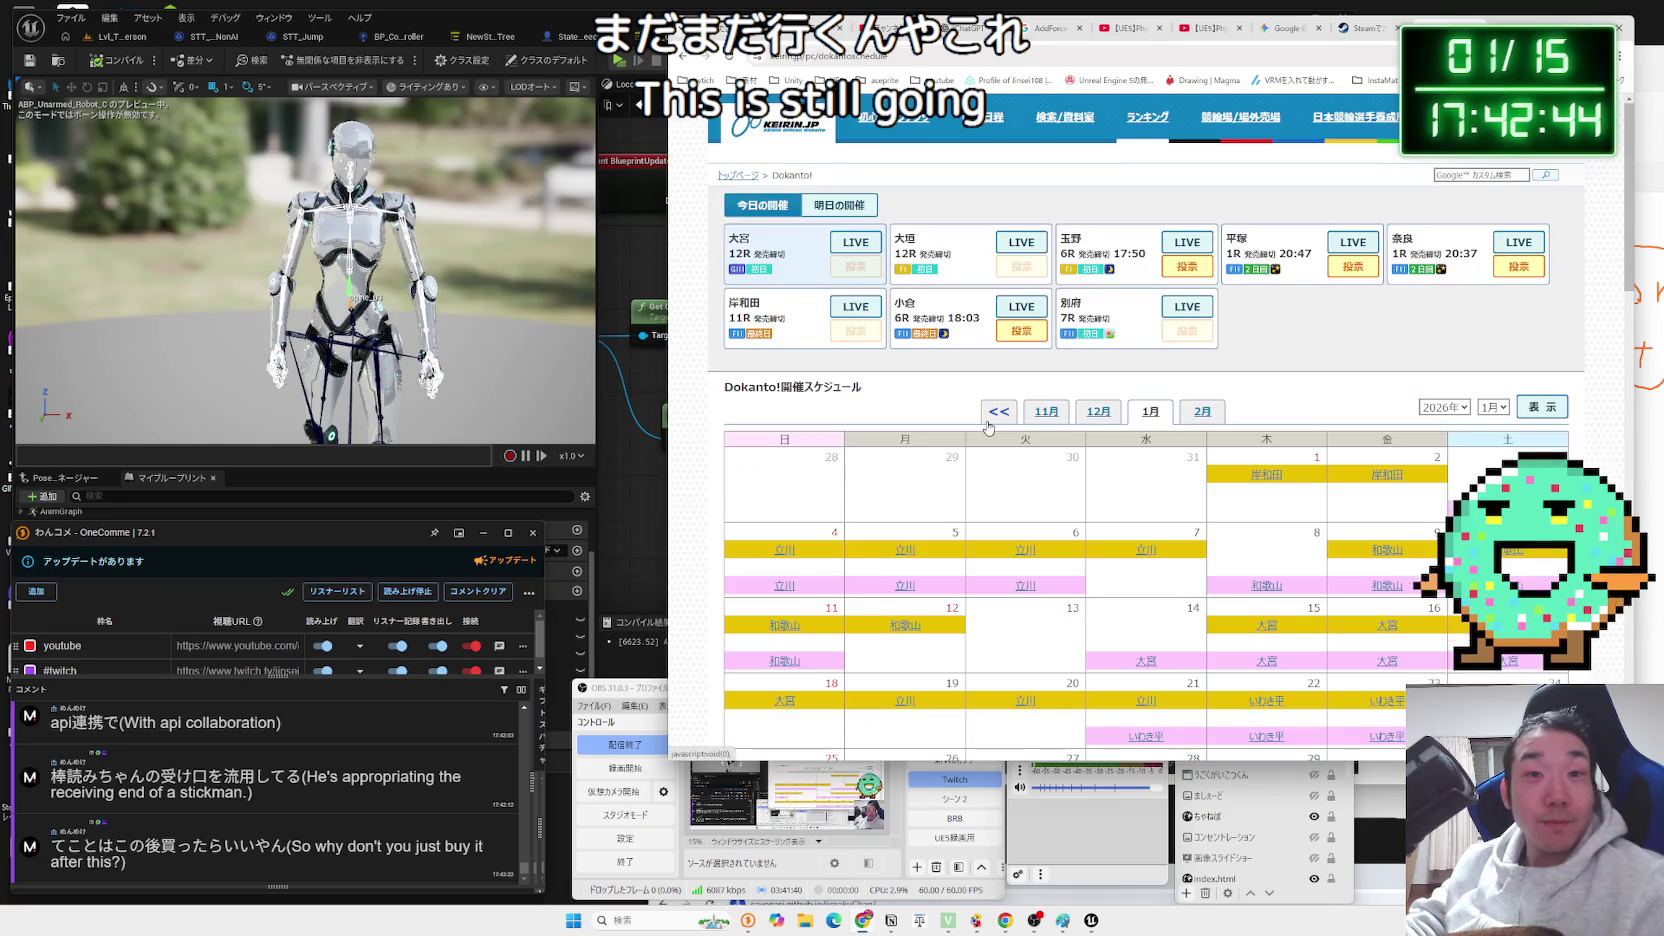
scroll(913, 418, "down", 3)
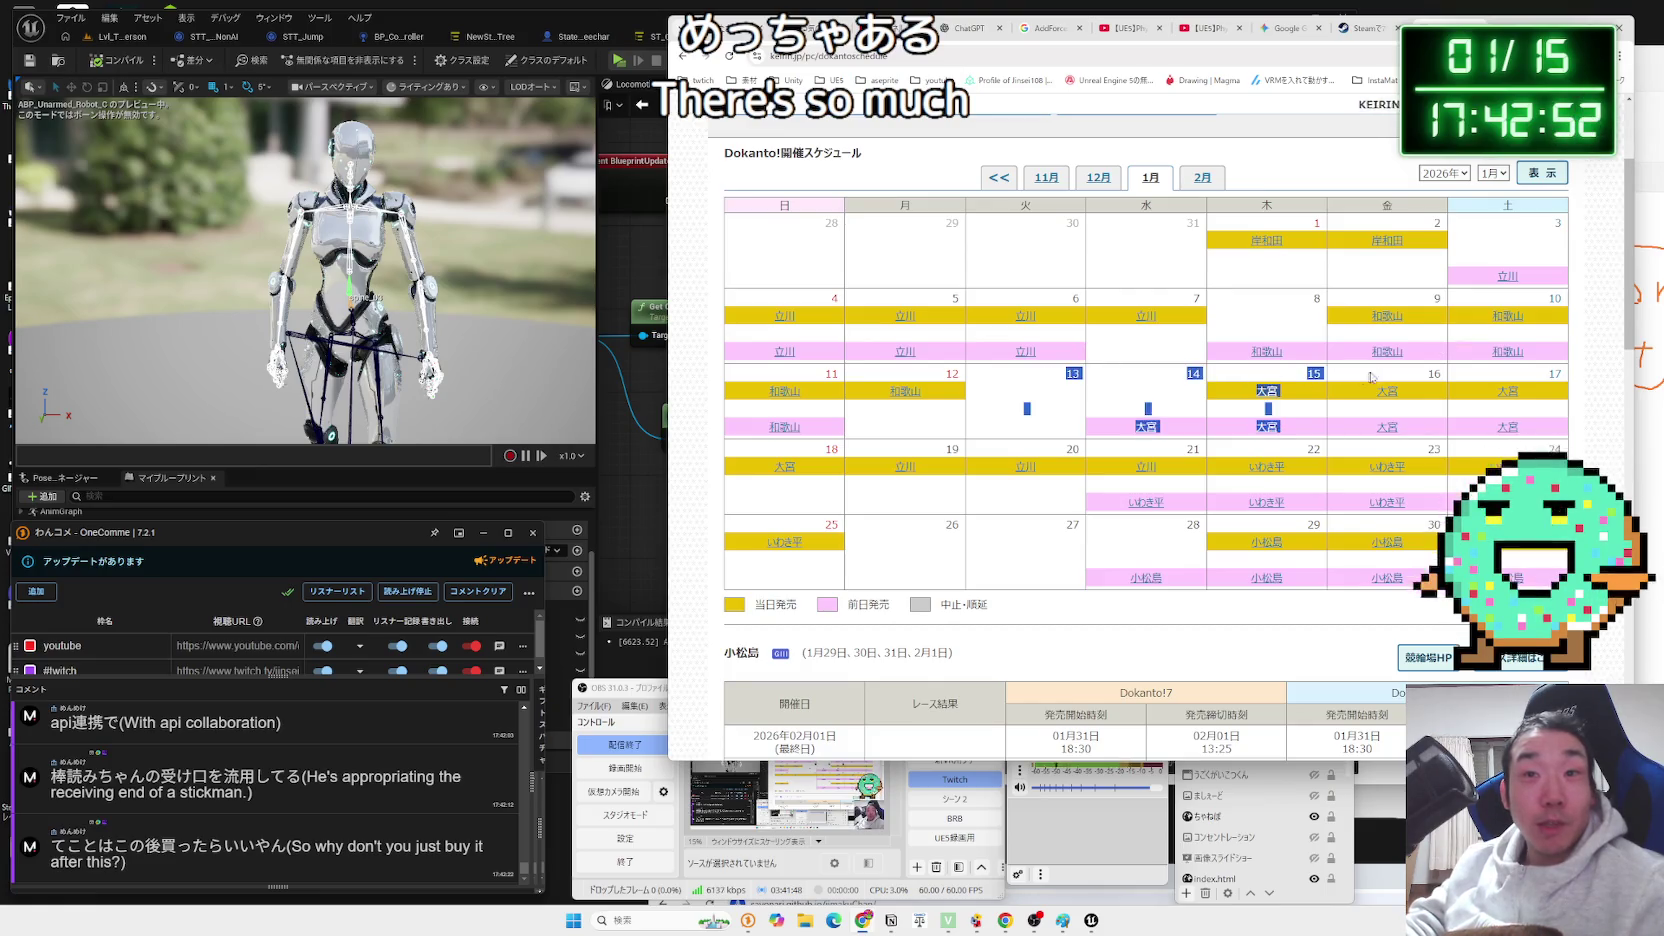
left_click(1234, 369)
scroll(1150, 375, "up", 5)
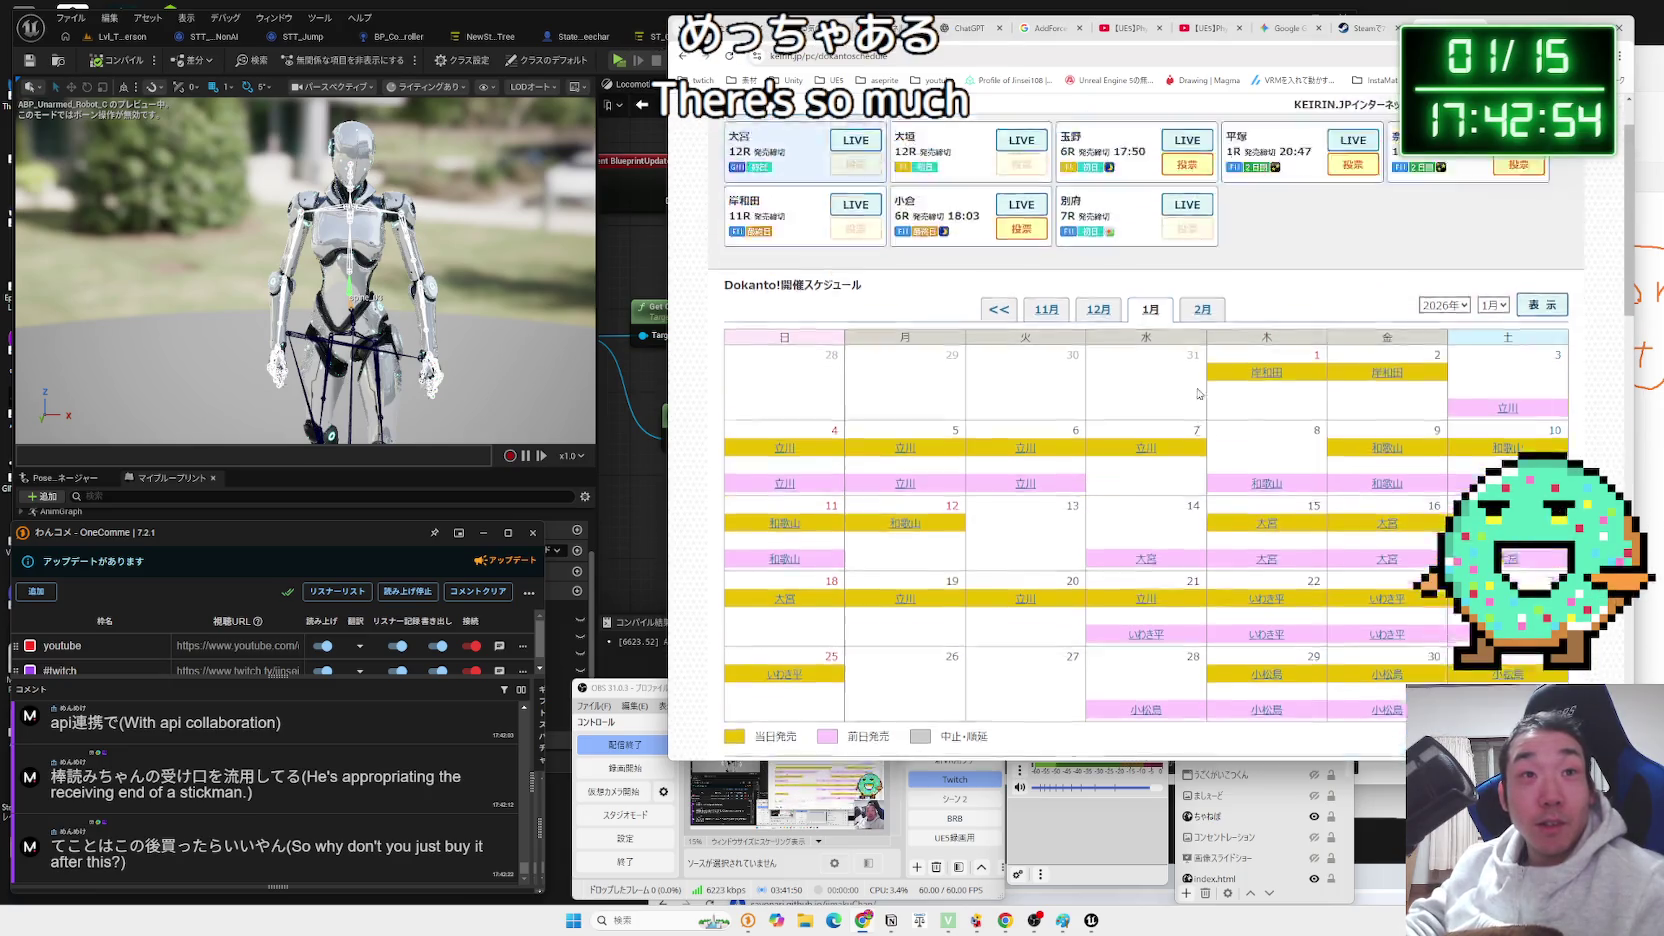
scroll(1100, 377, "down", 8)
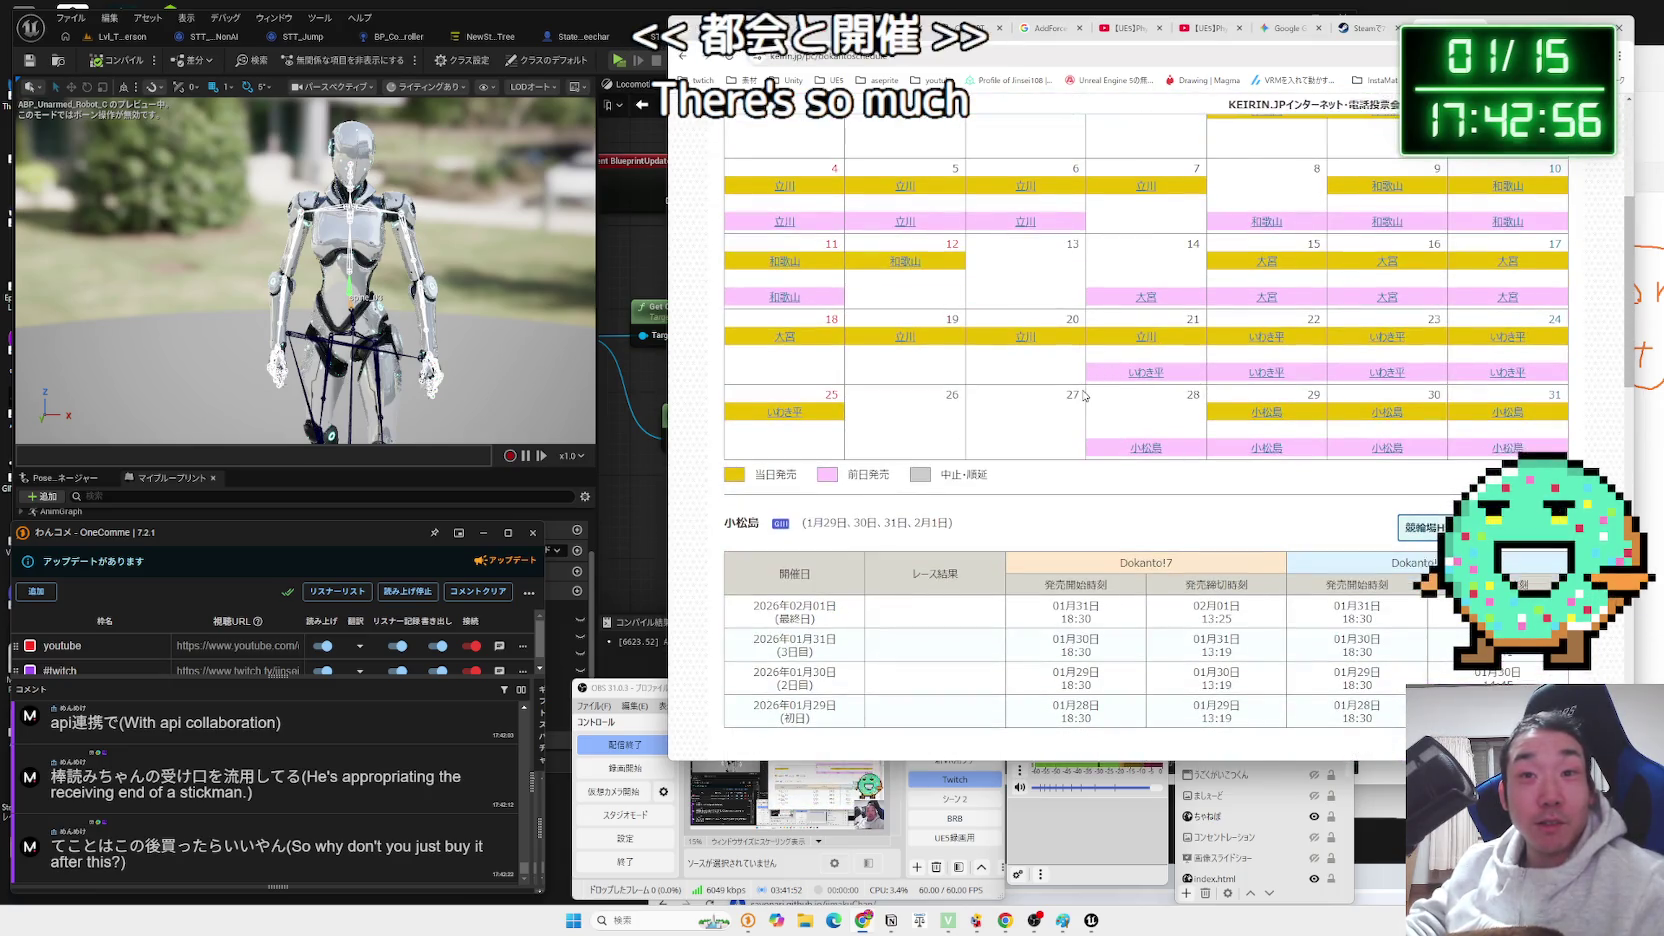
scroll(1095, 385, "up", 1)
Return to the KEIRIN.JP top page, then start a new tab search with どかんと.
key("alt+Left")
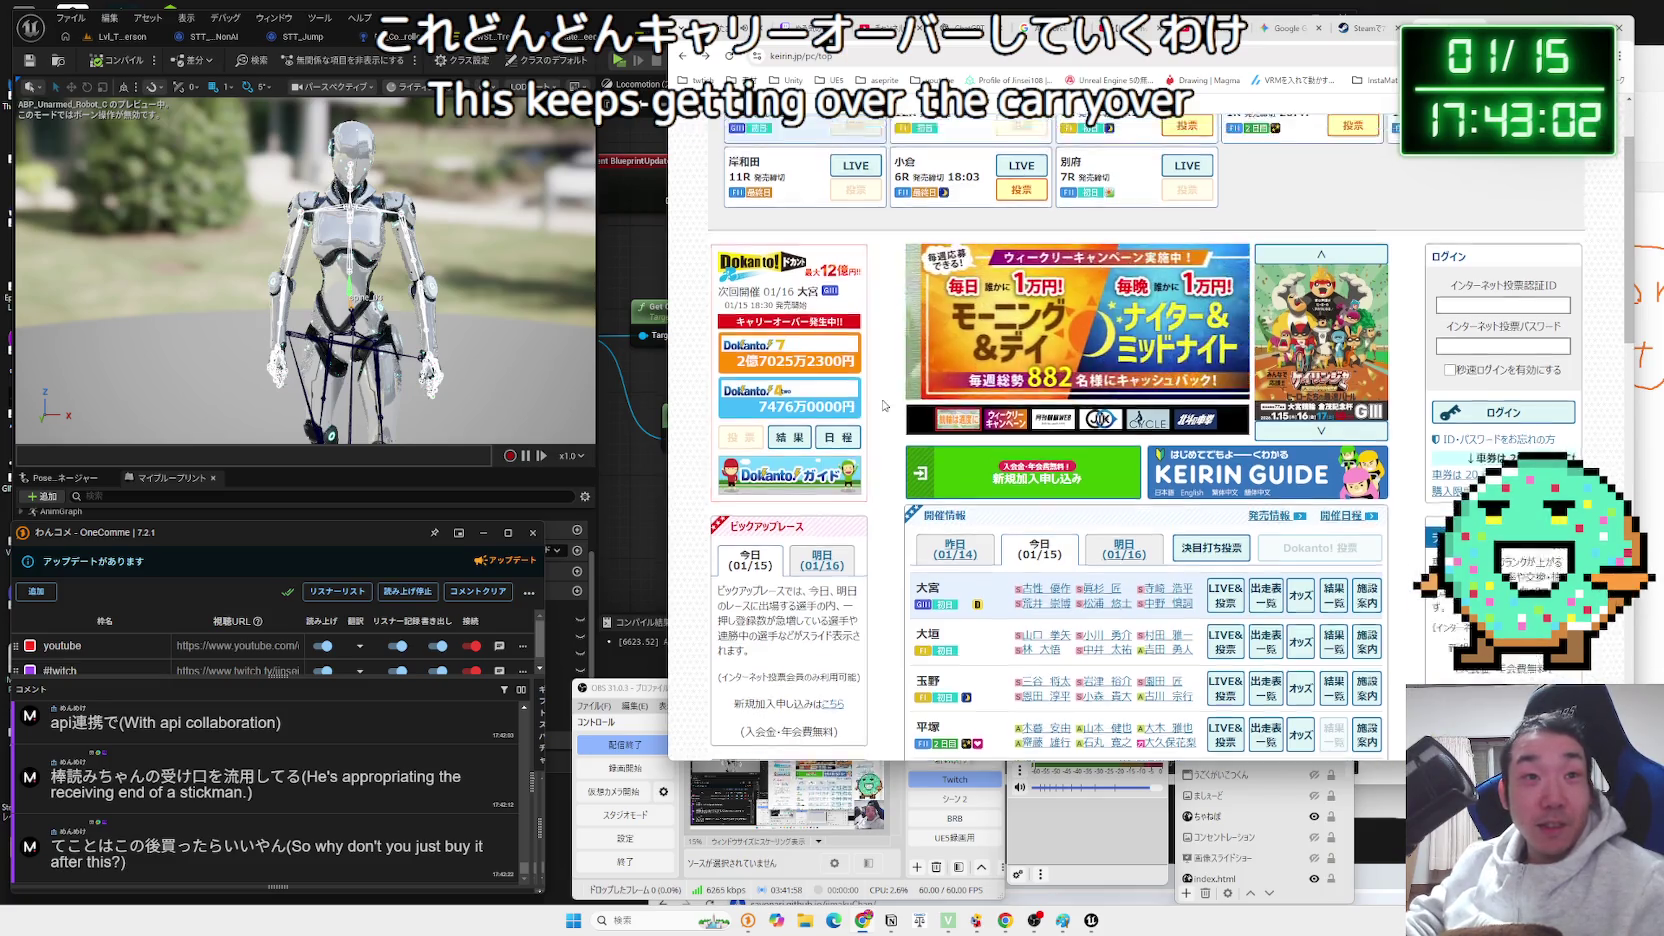
key("ctrl+t")
type("どかんと")
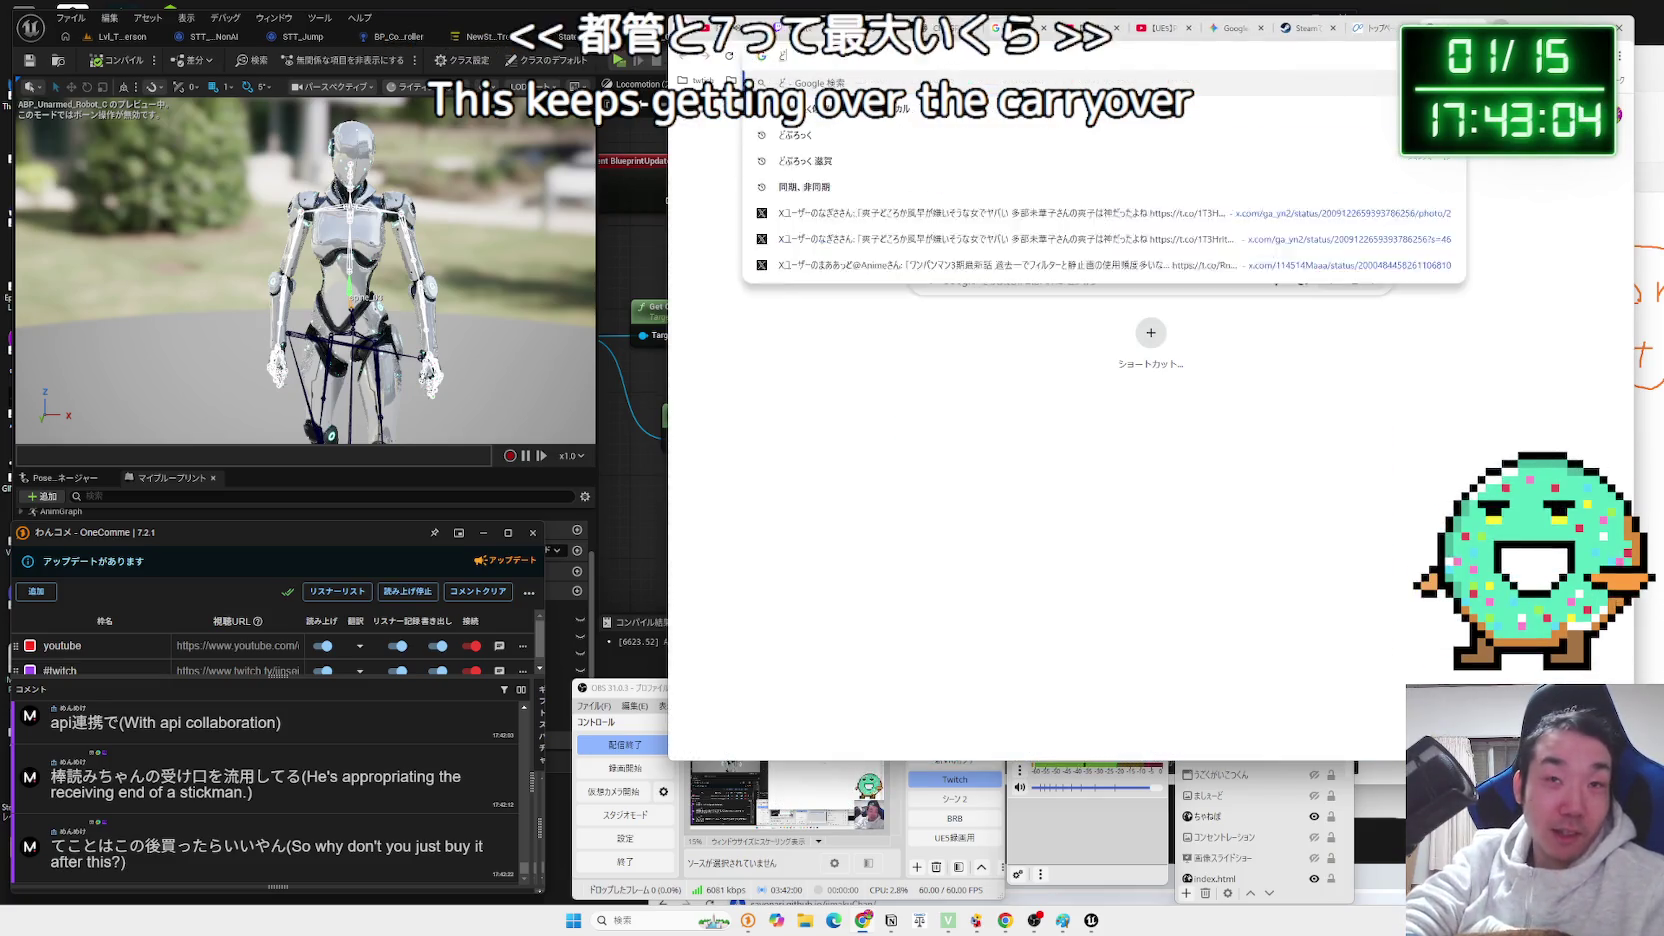
Search Google for ドカント7 最大, then refine the query to ドカント7 過去最高.
key("space")
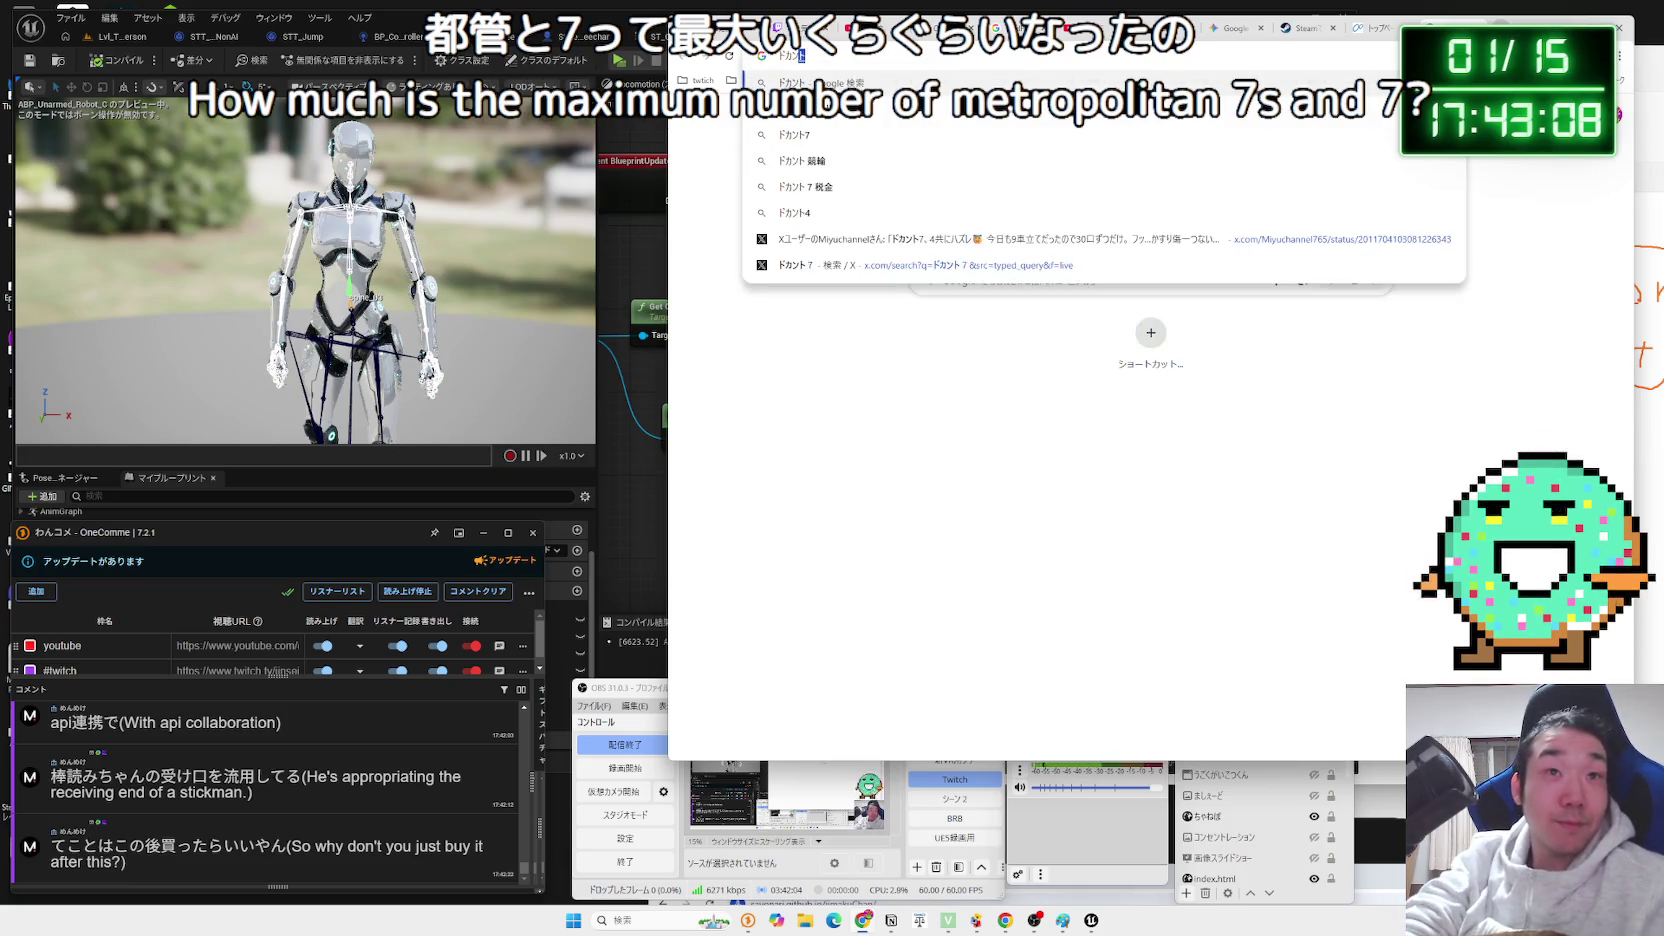
type("7 最大")
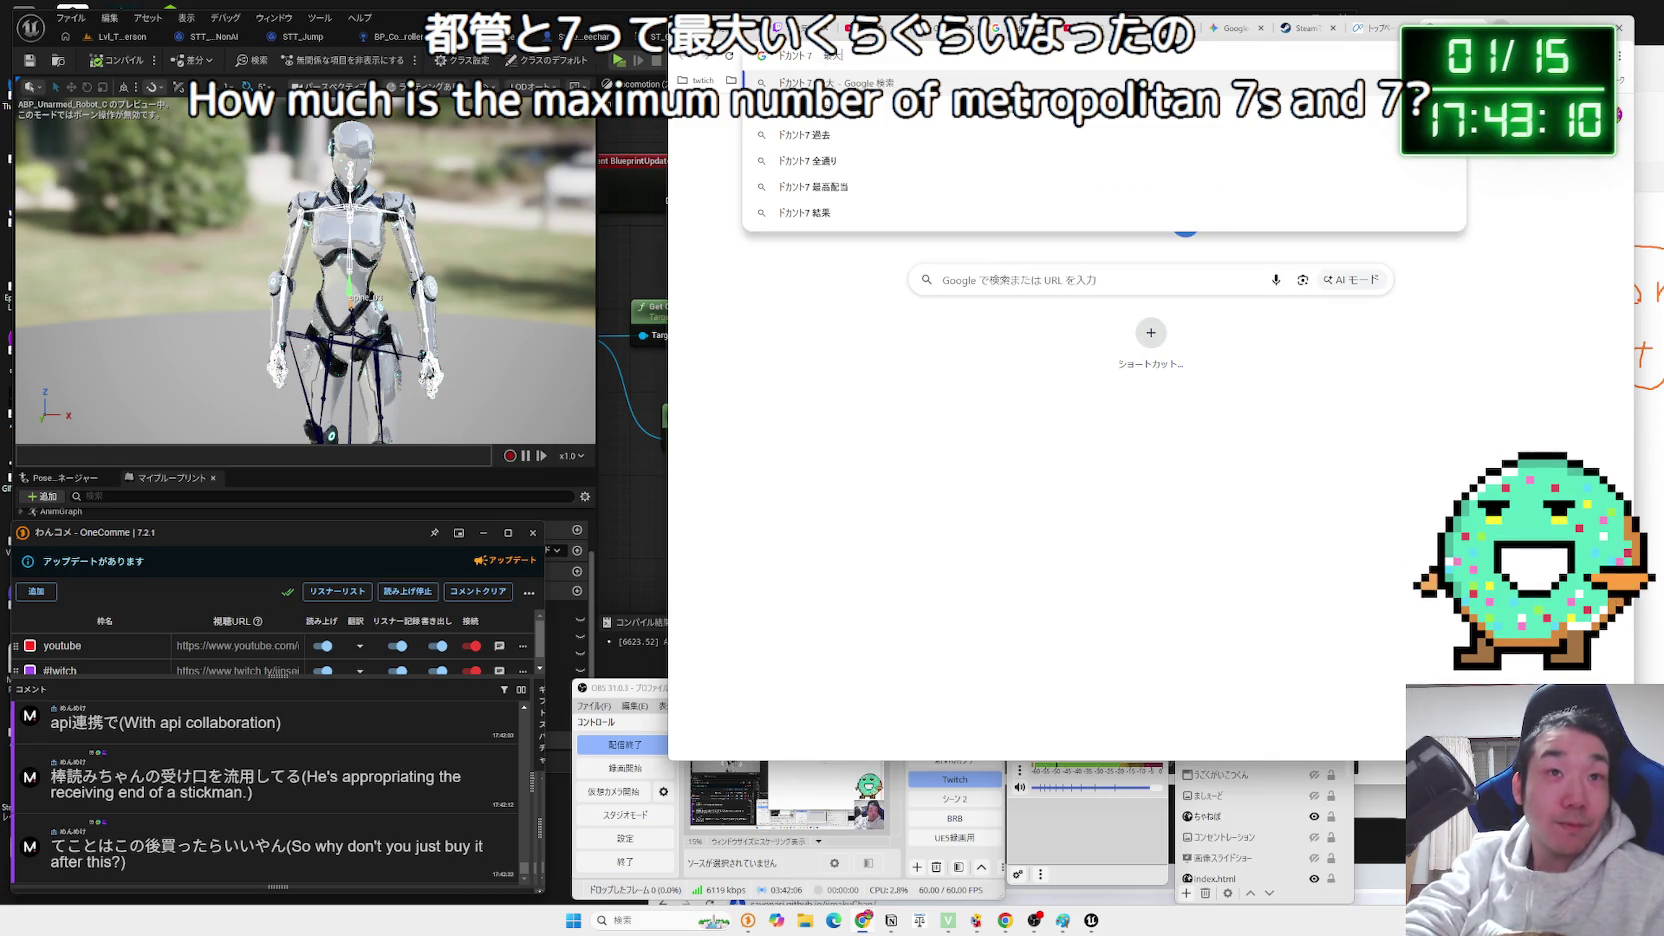
key("Return")
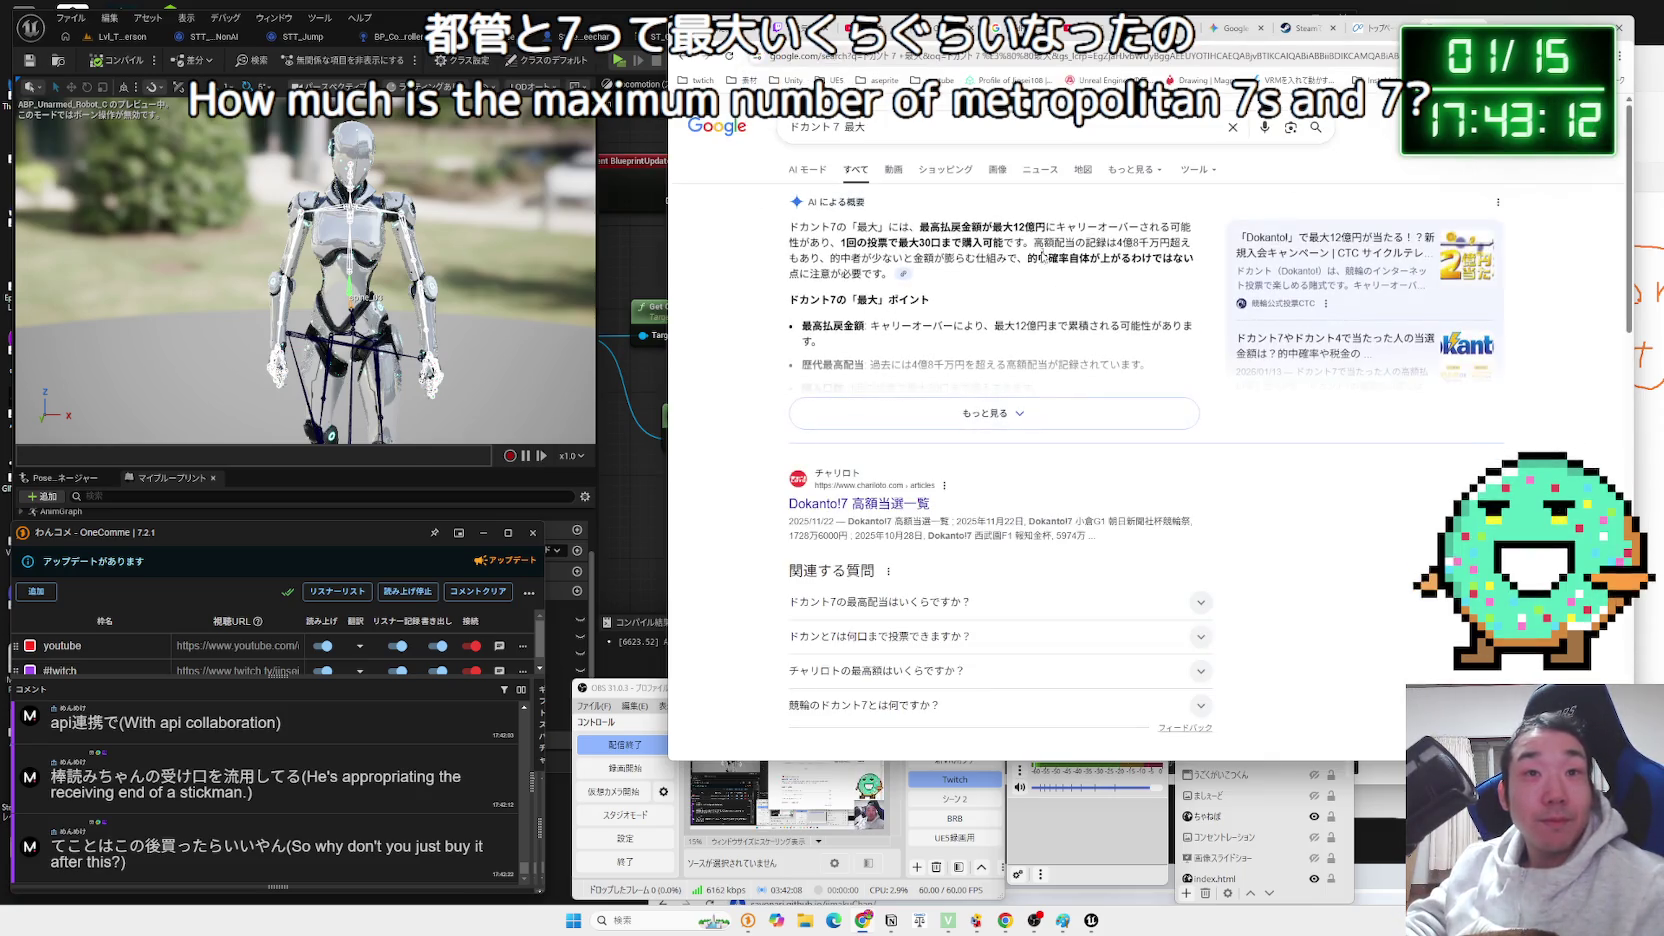
left_click(955, 137)
key("BackSpace")
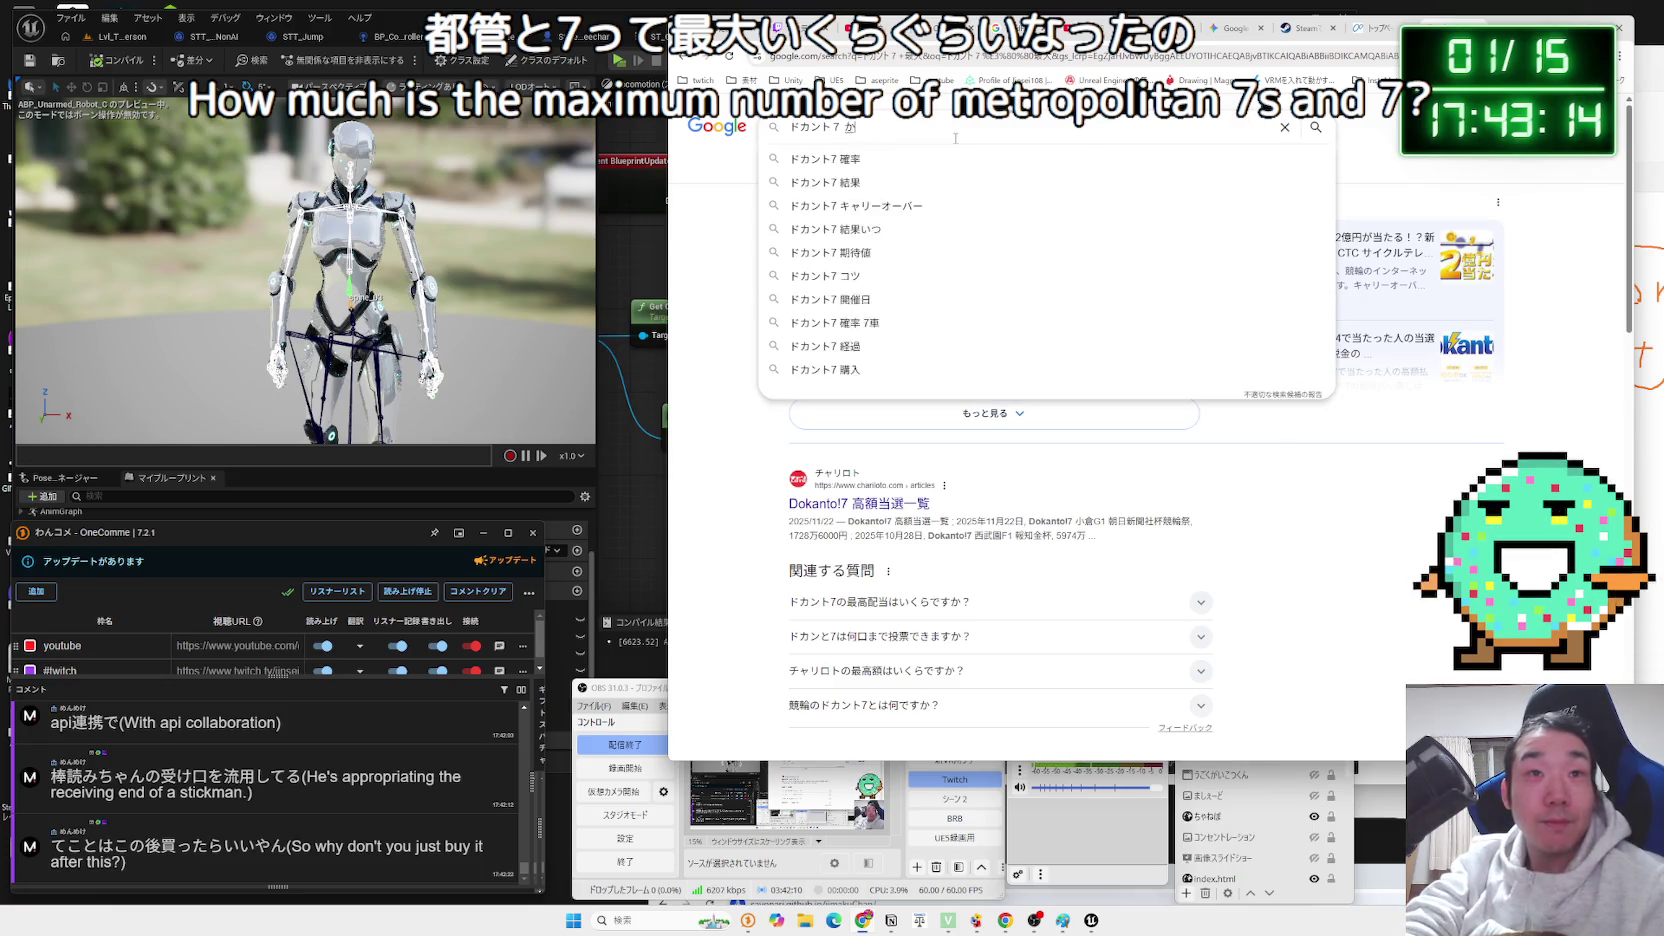
type("かこさいこ")
key("Return")
key("Return")
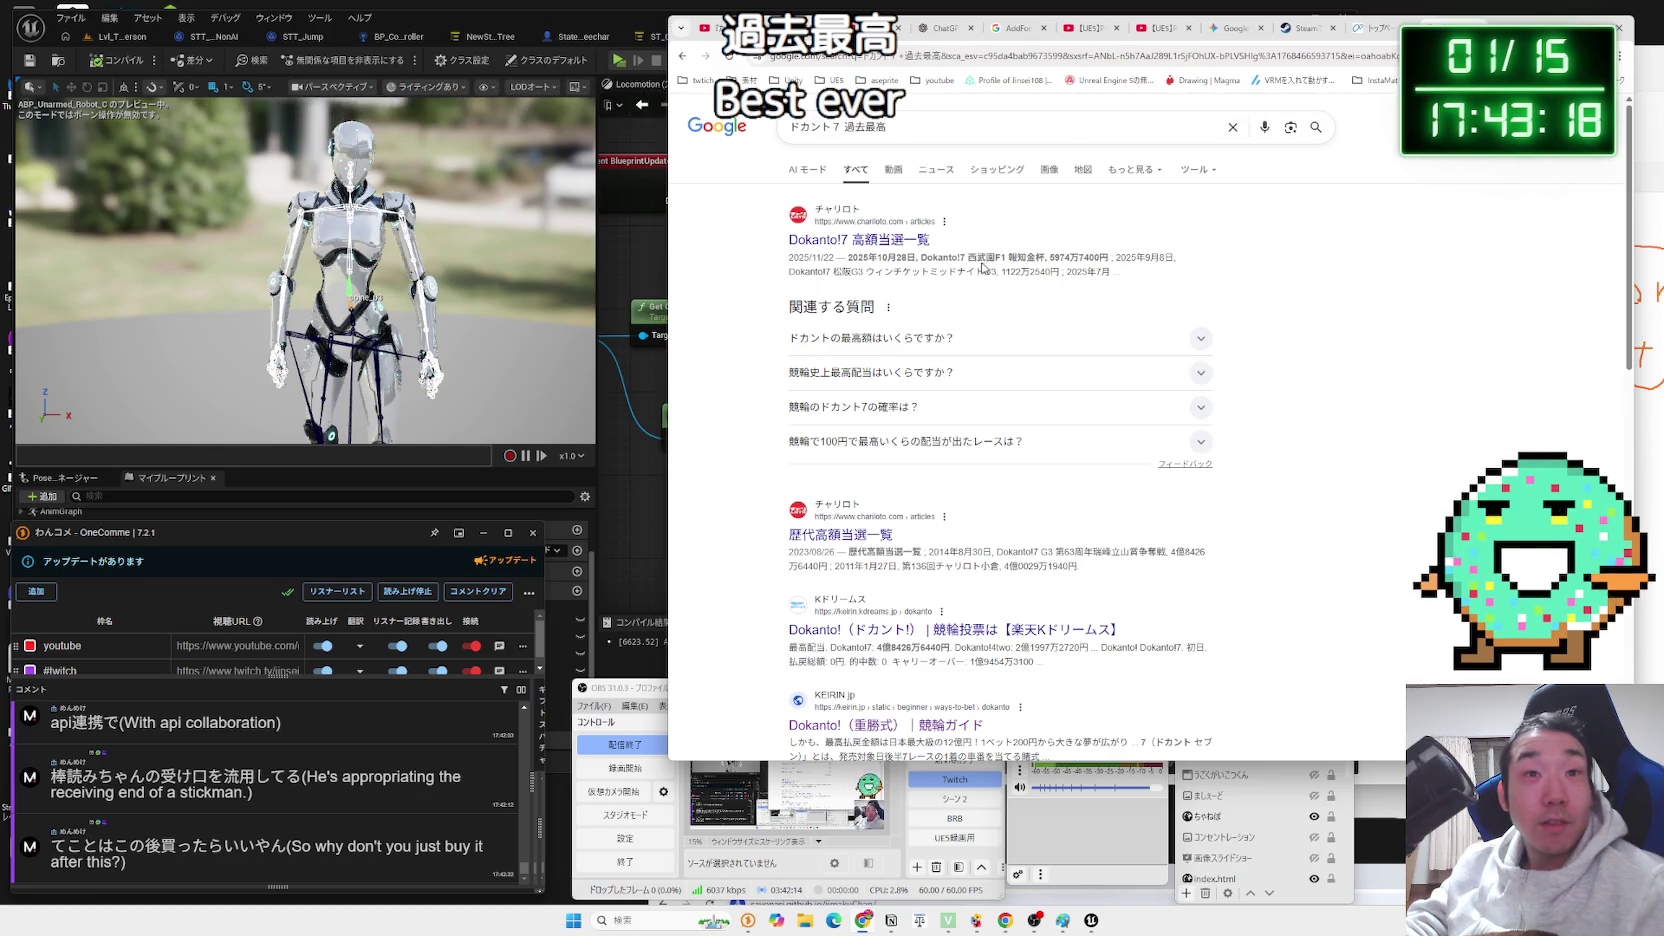
Open chariloto's Dokanto!7 高額当選一覧 and scroll past the 2025年10月28日 payout row.
left_click(985, 268)
left_click(906, 243)
scroll(1118, 342, "down", 3)
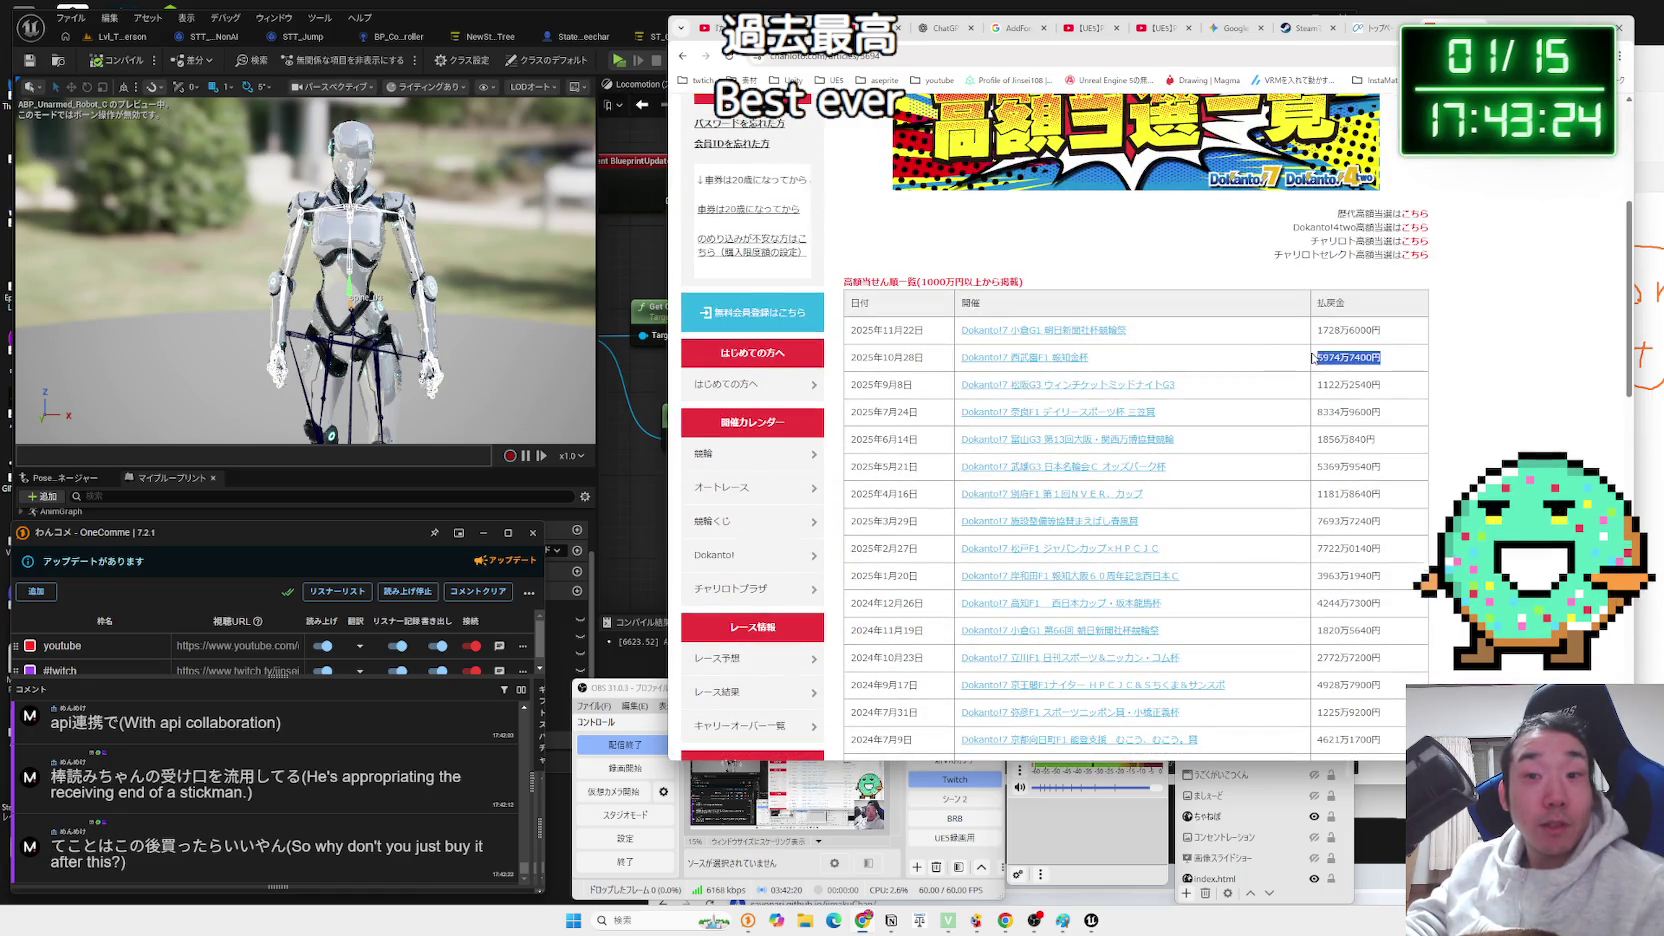
left_click_drag(1313, 357, 856, 357)
left_click(856, 357)
scroll(1282, 360, "down", 5)
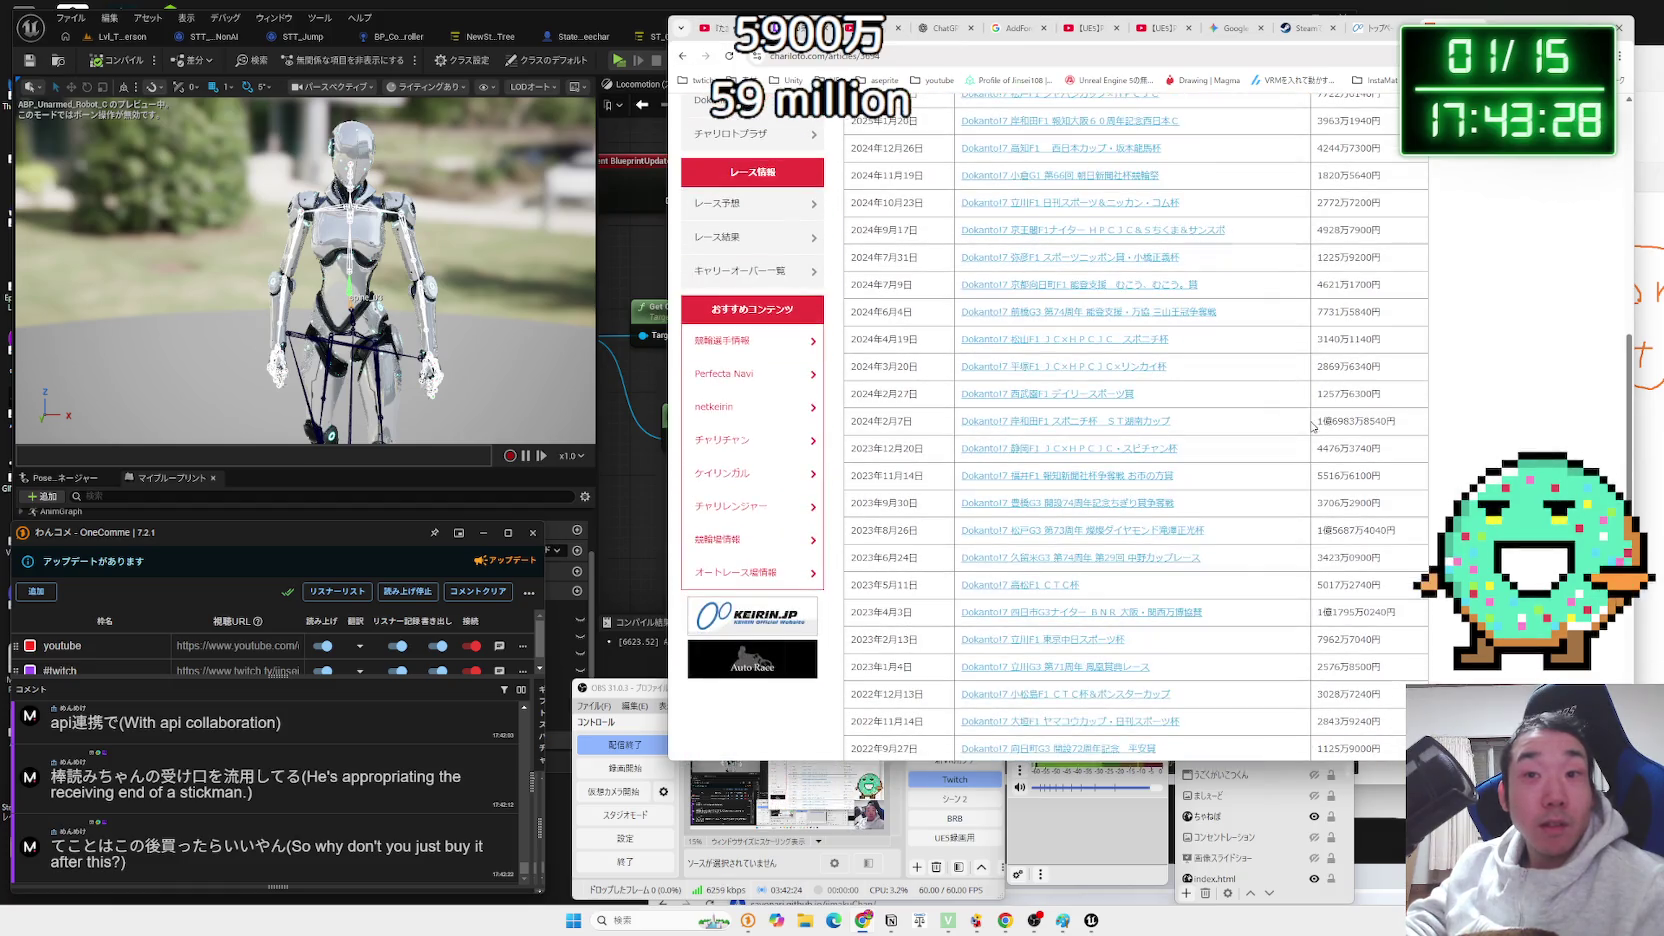
scroll(1313, 425, "down", 2)
scroll(1313, 410, "down", 3)
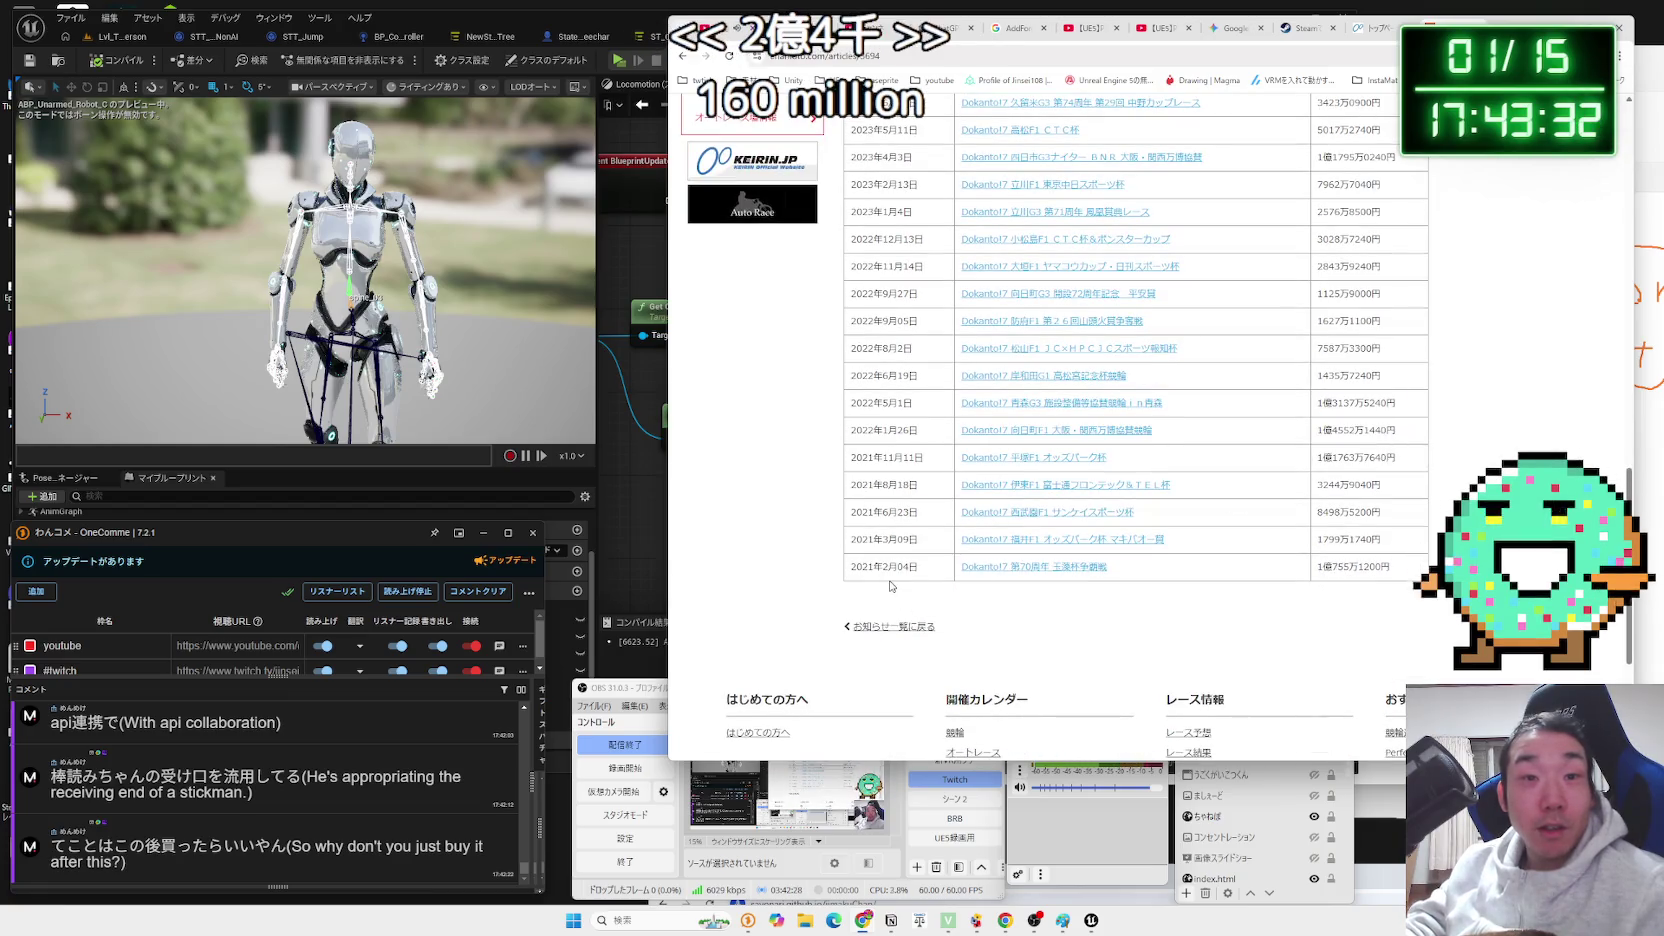
Review the 2021 payout rows, then switch the stream to the full-screen webcam scene.
mouse_move(871, 568)
left_mouse_down()
mouse_move(960, 540)
mouse_move(962, 490)
left_mouse_up()
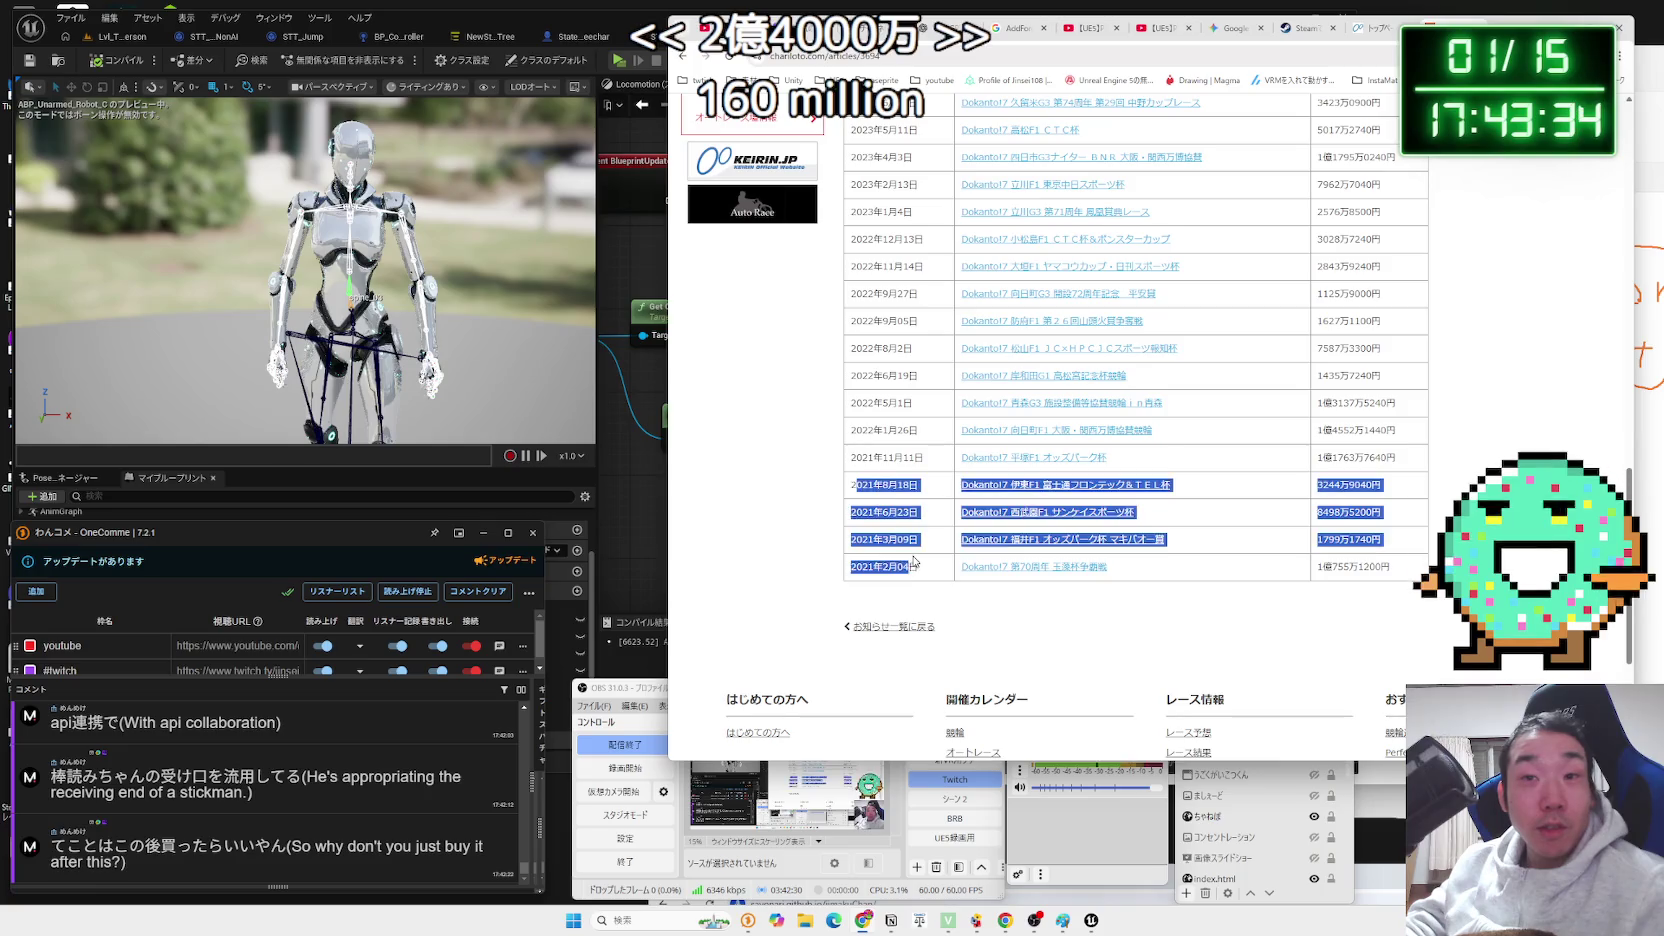
left_click(968, 557)
scroll(1355, 543, "up", 4)
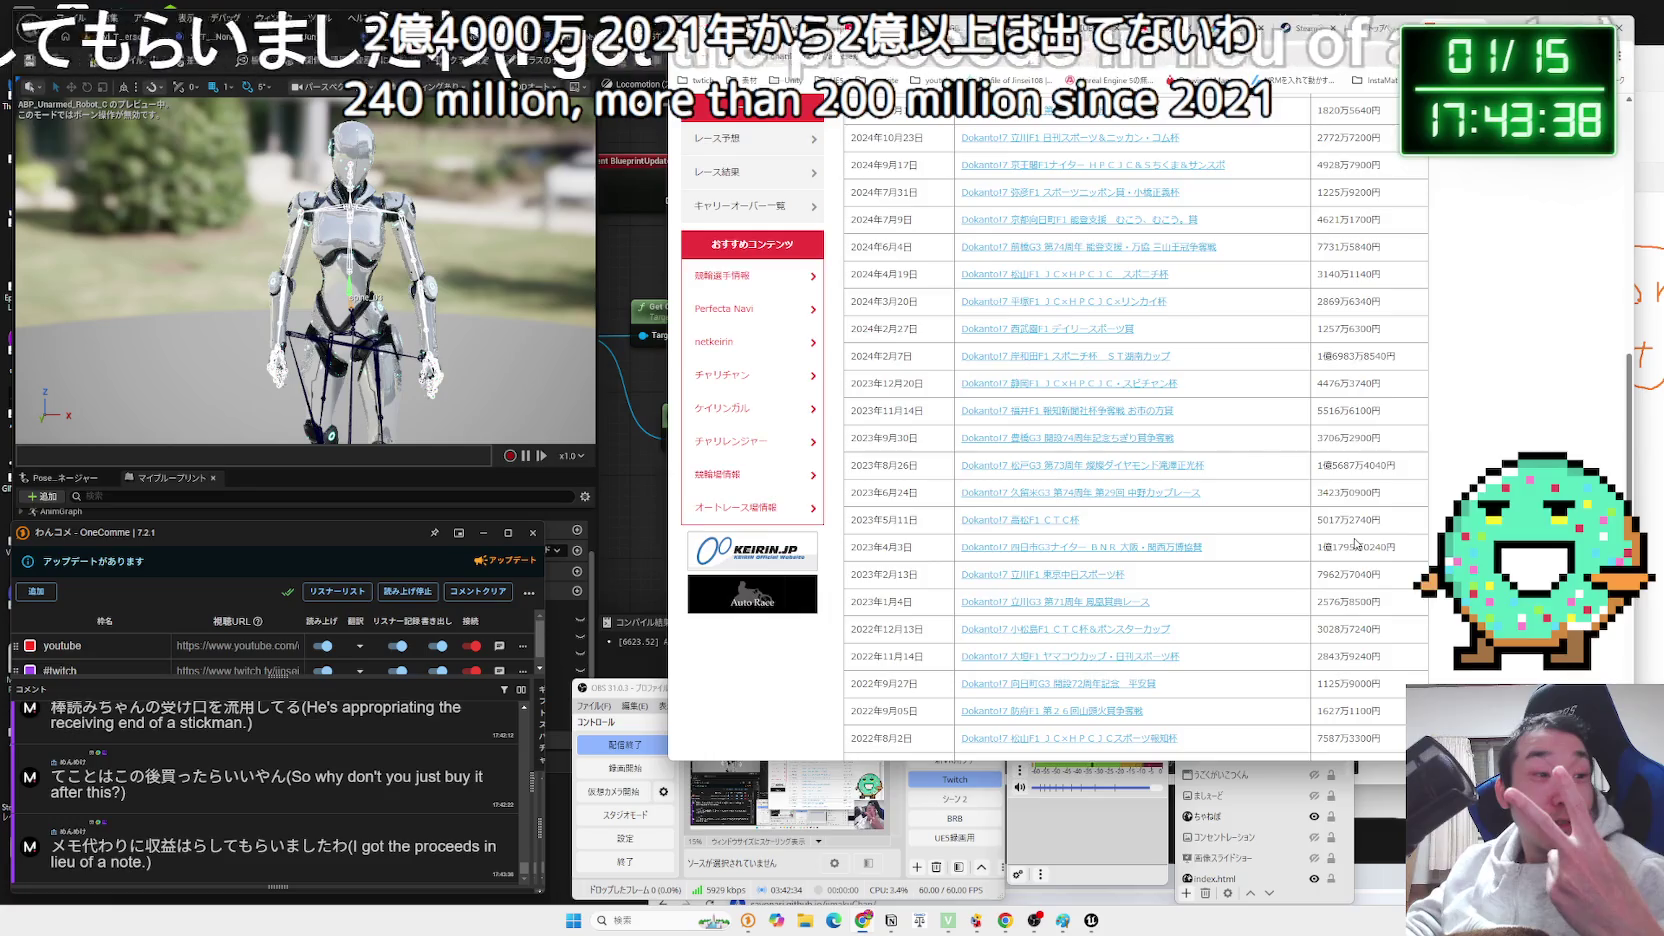
scroll(1356, 543, "up", 1)
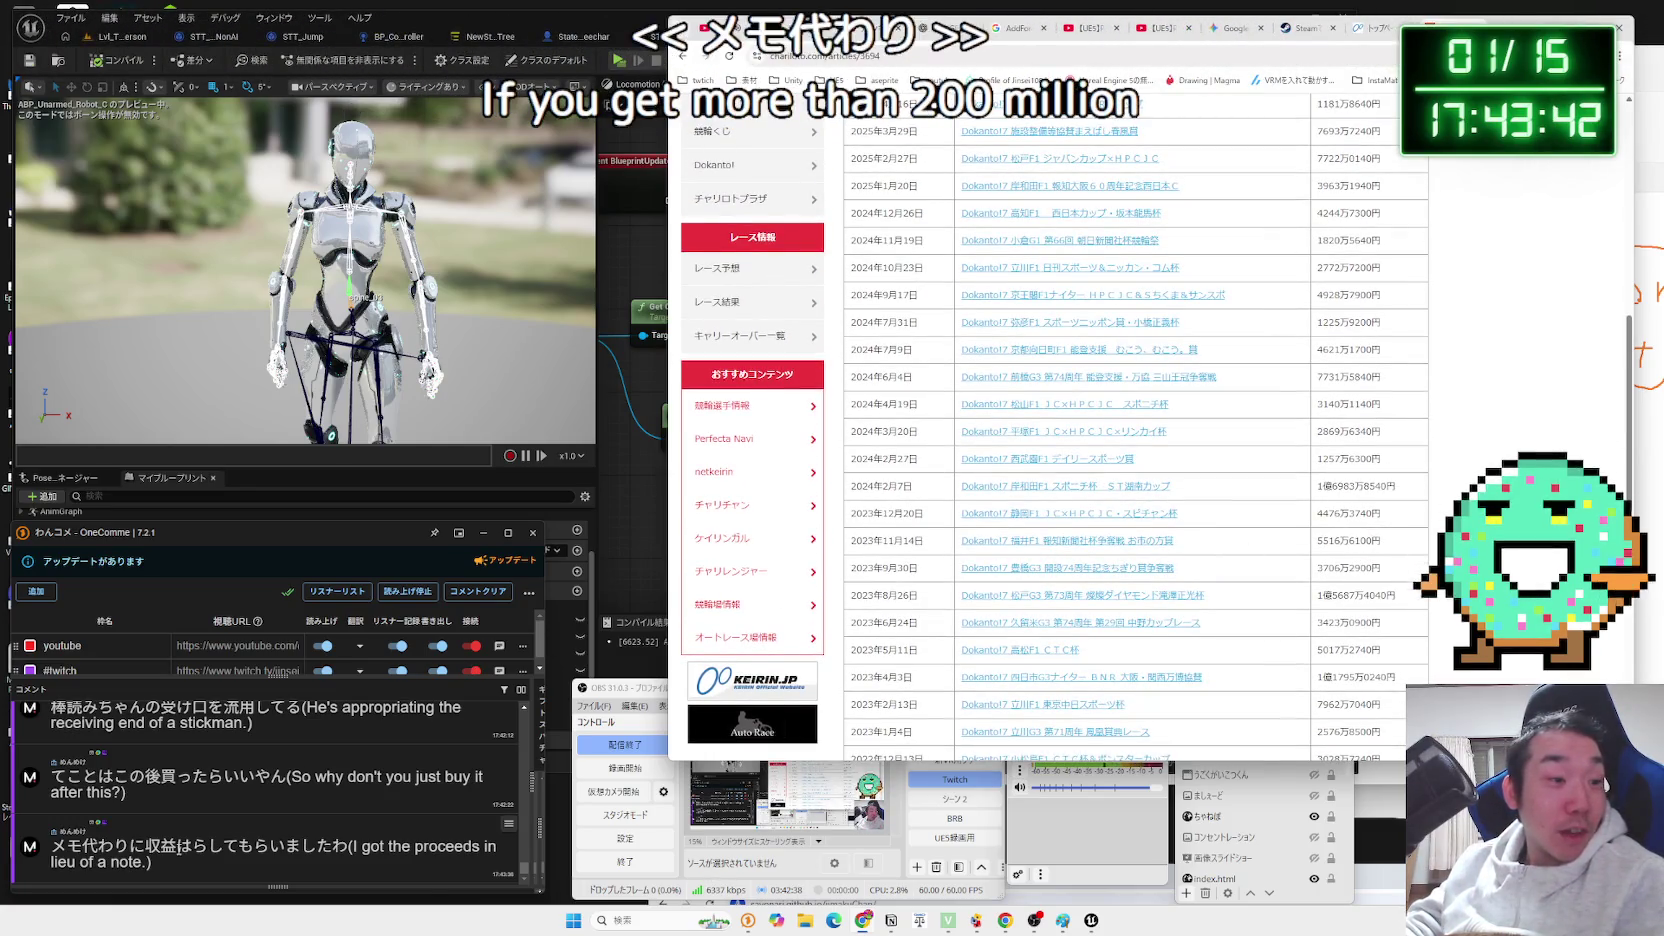
left_click_drag(178, 846, 350, 847)
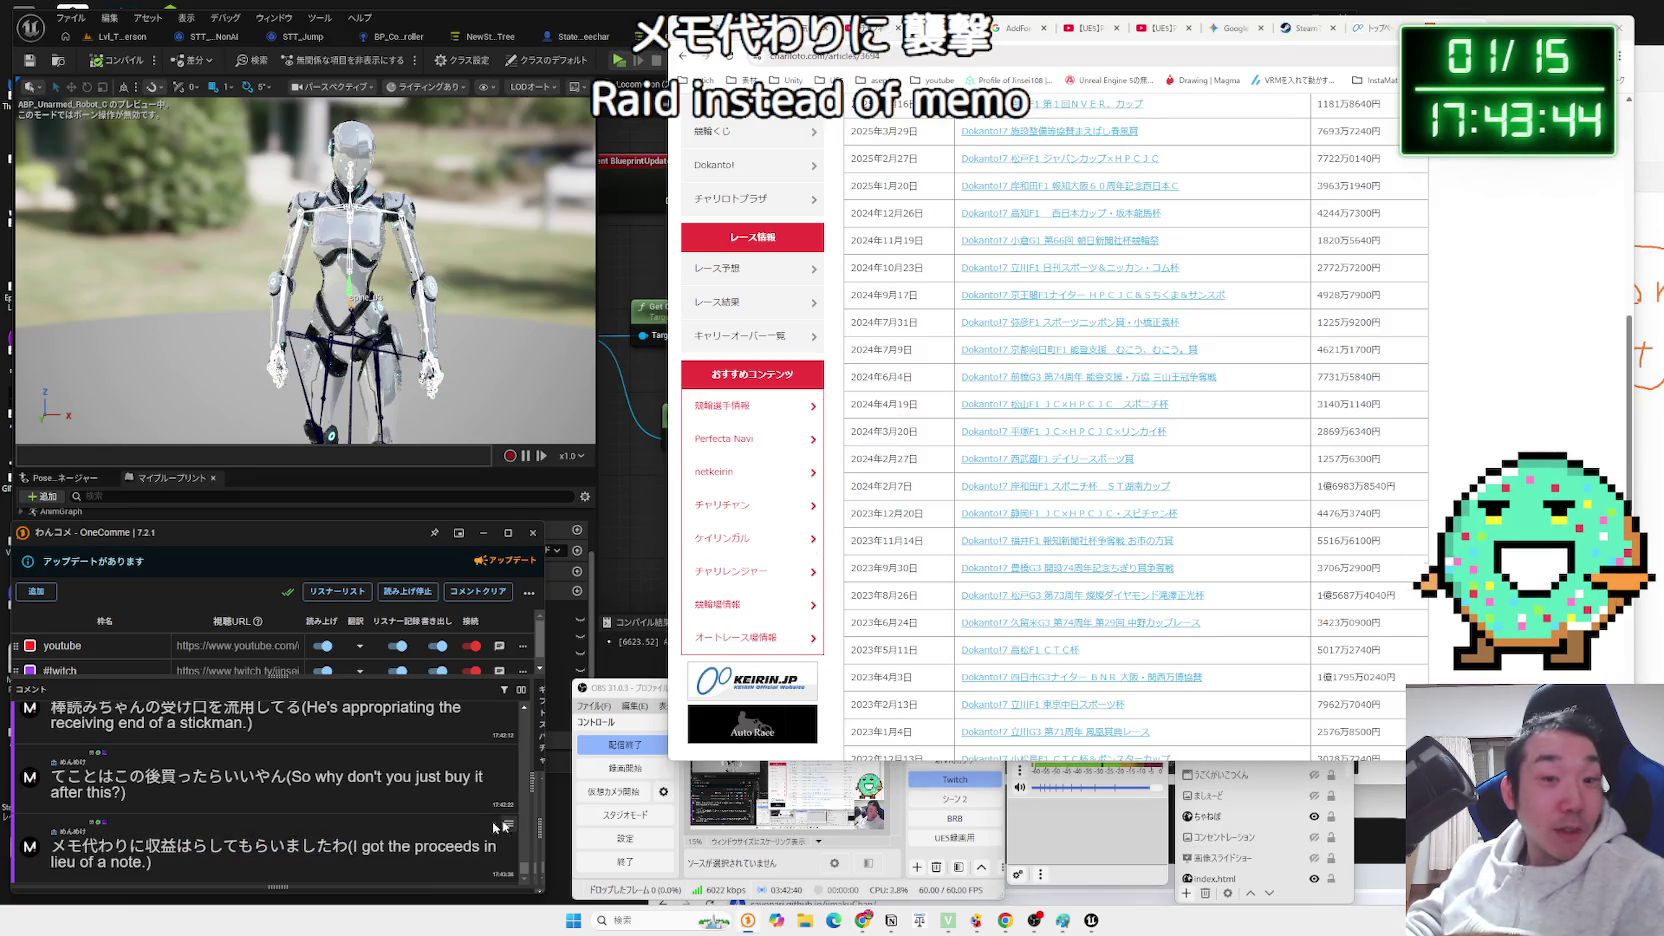
left_click(960, 799)
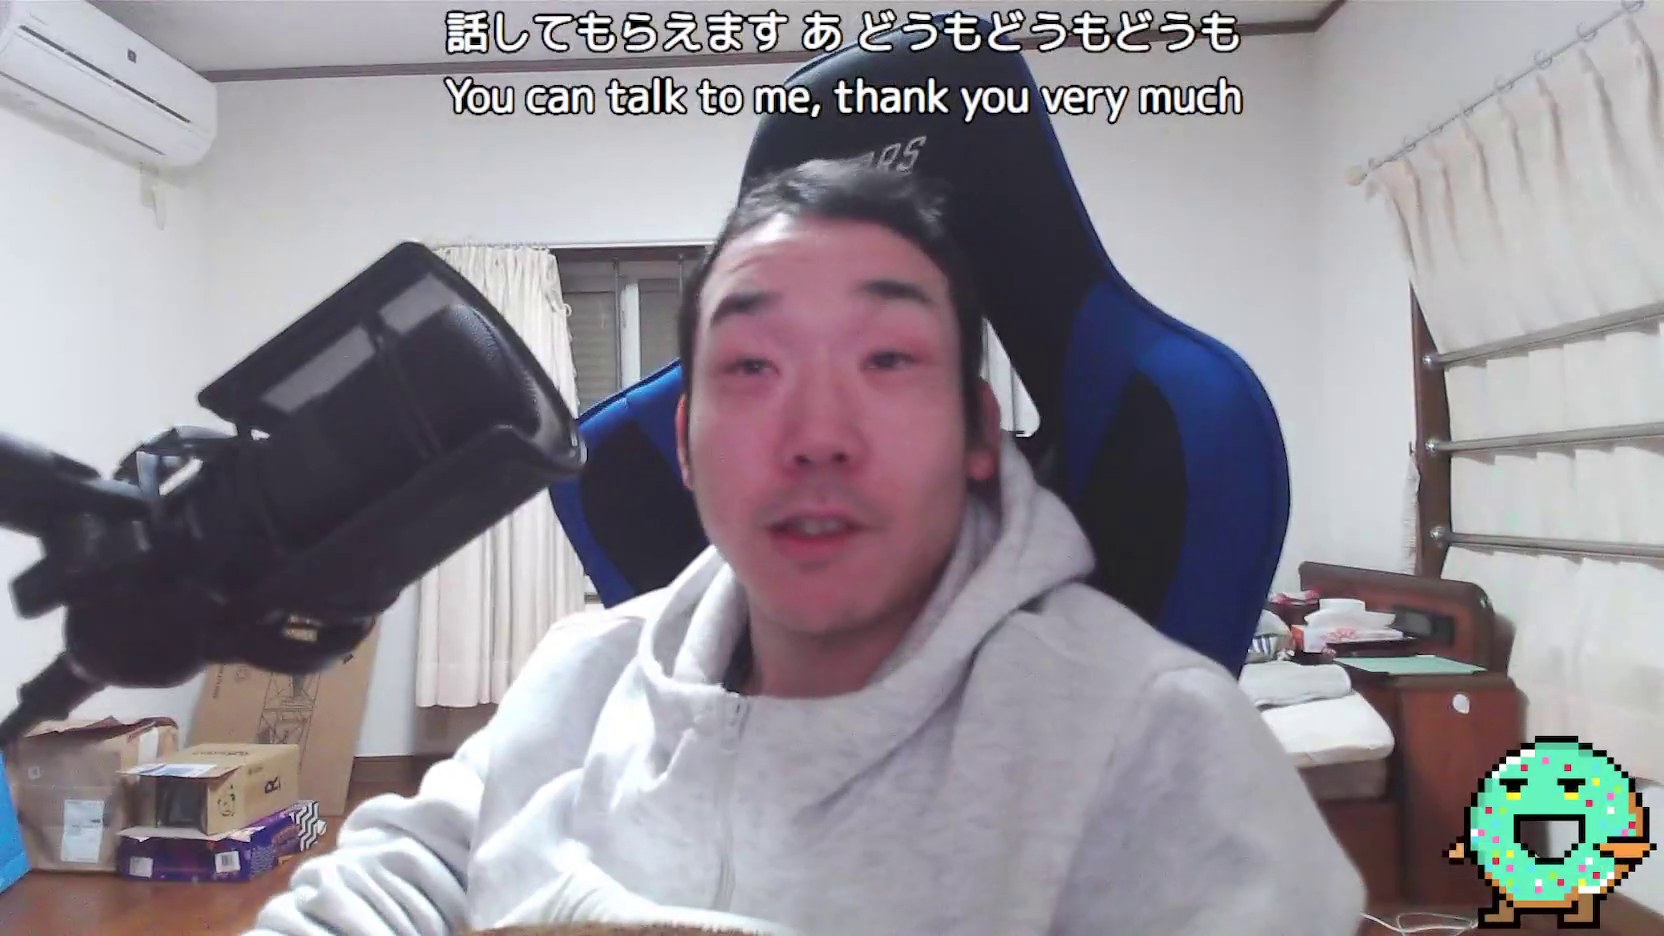
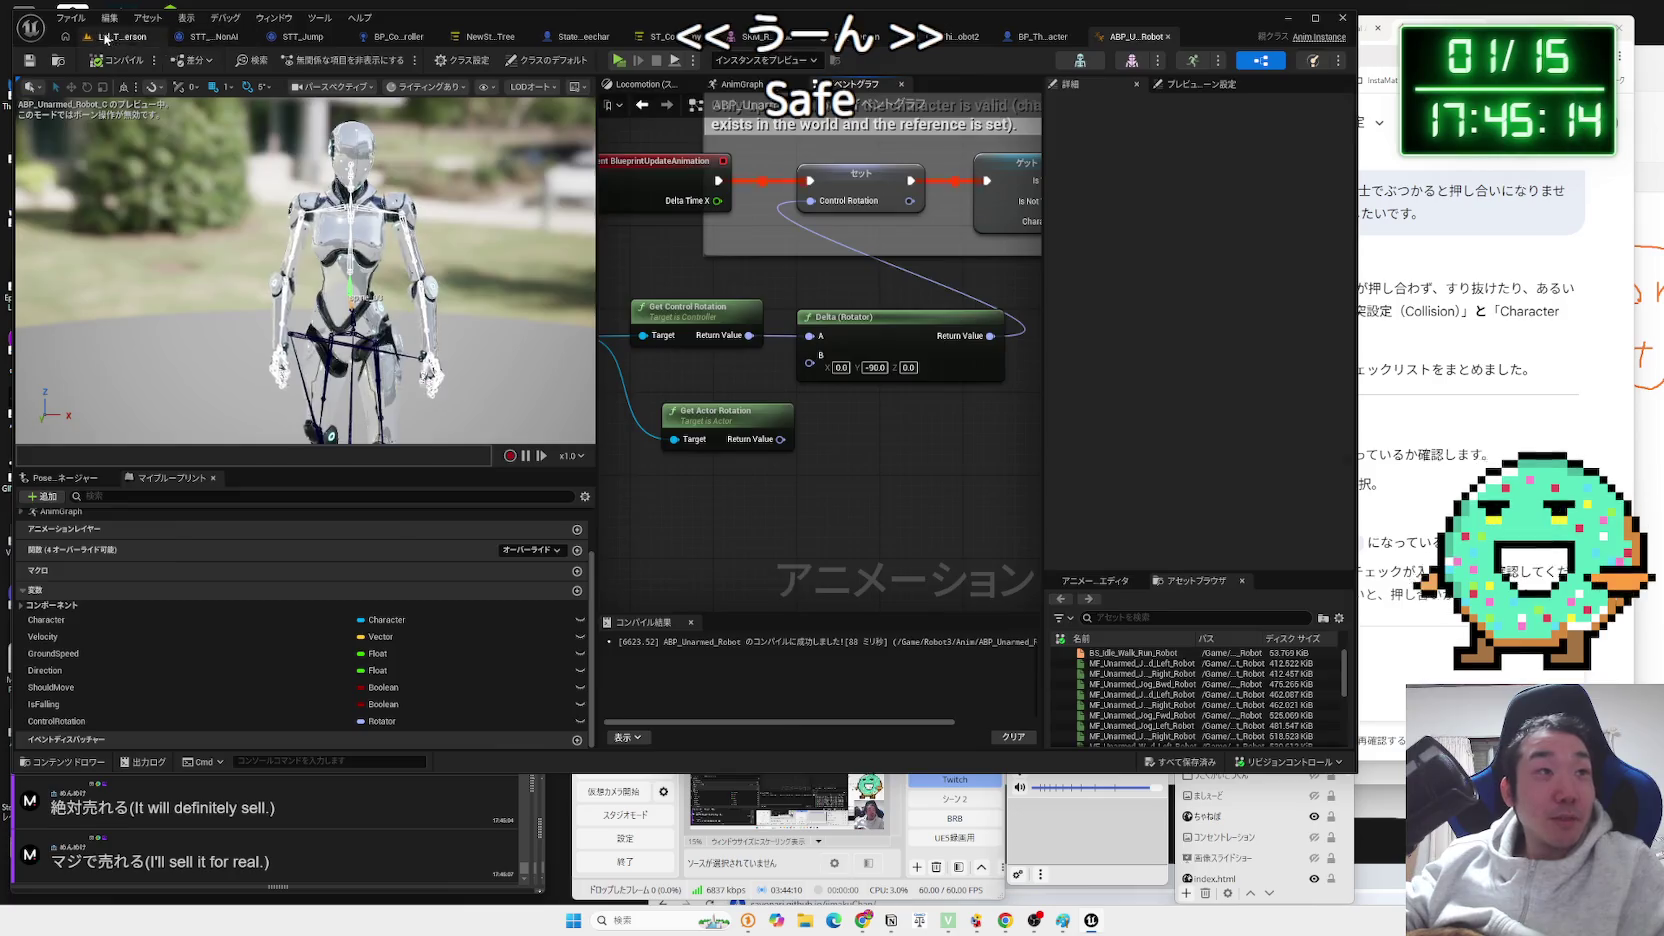
Play-test the boxing robots, then return to ABP_Unarmed_Robot's Delta (Rotator) Y field.
left_click(105, 38)
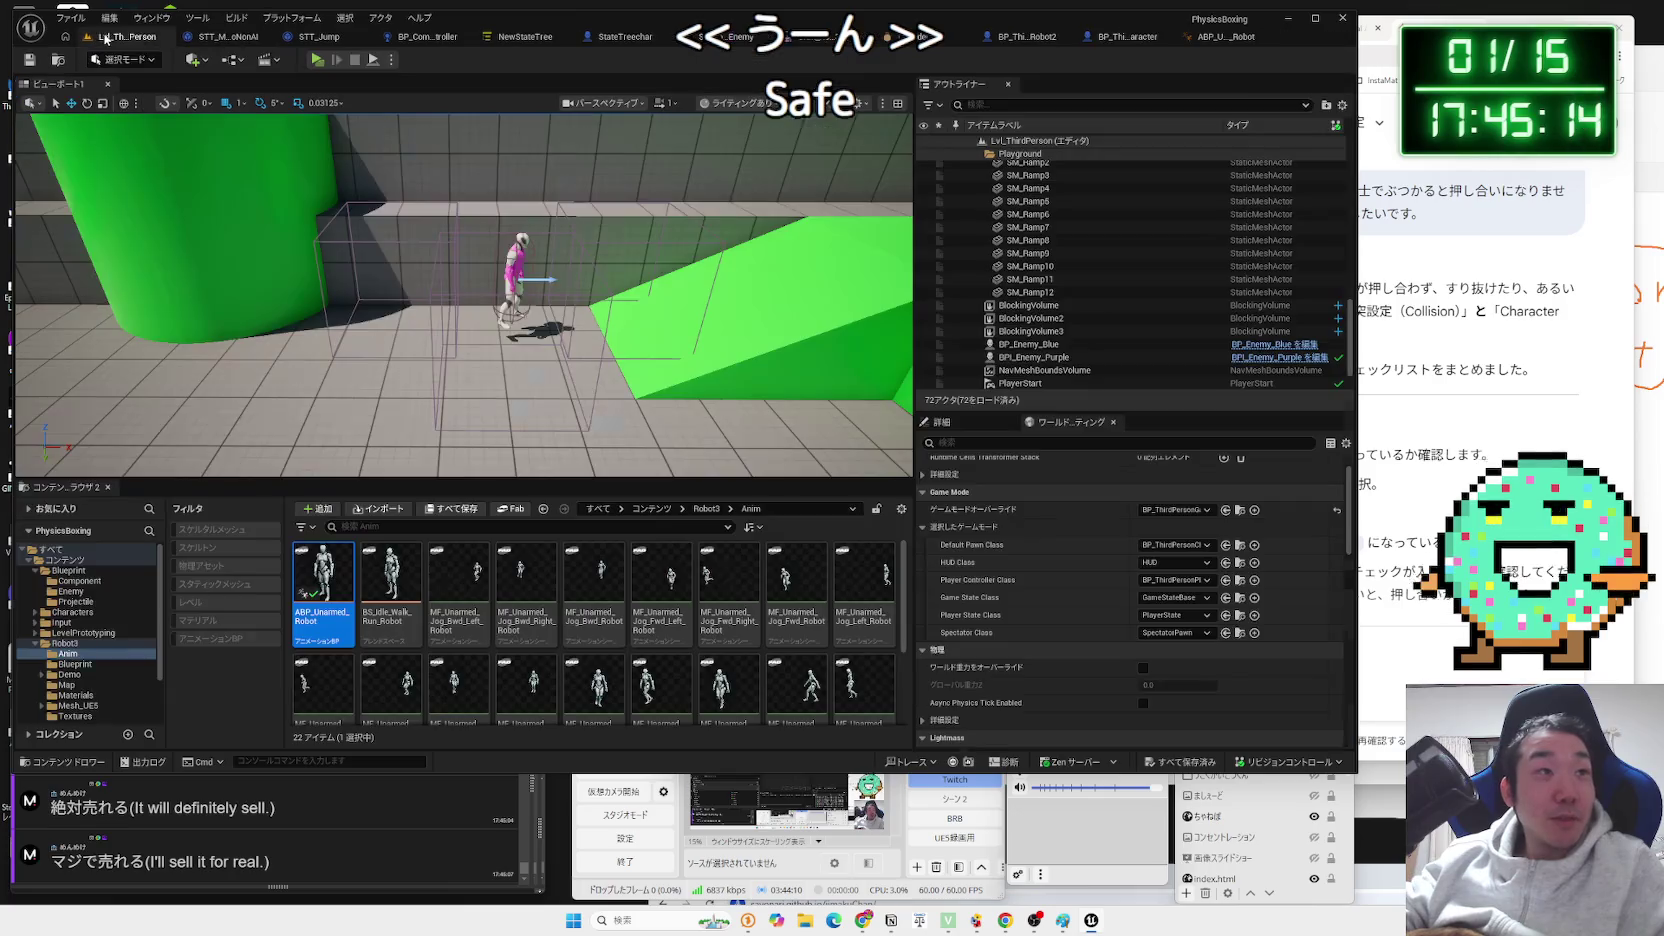
left_click(381, 114)
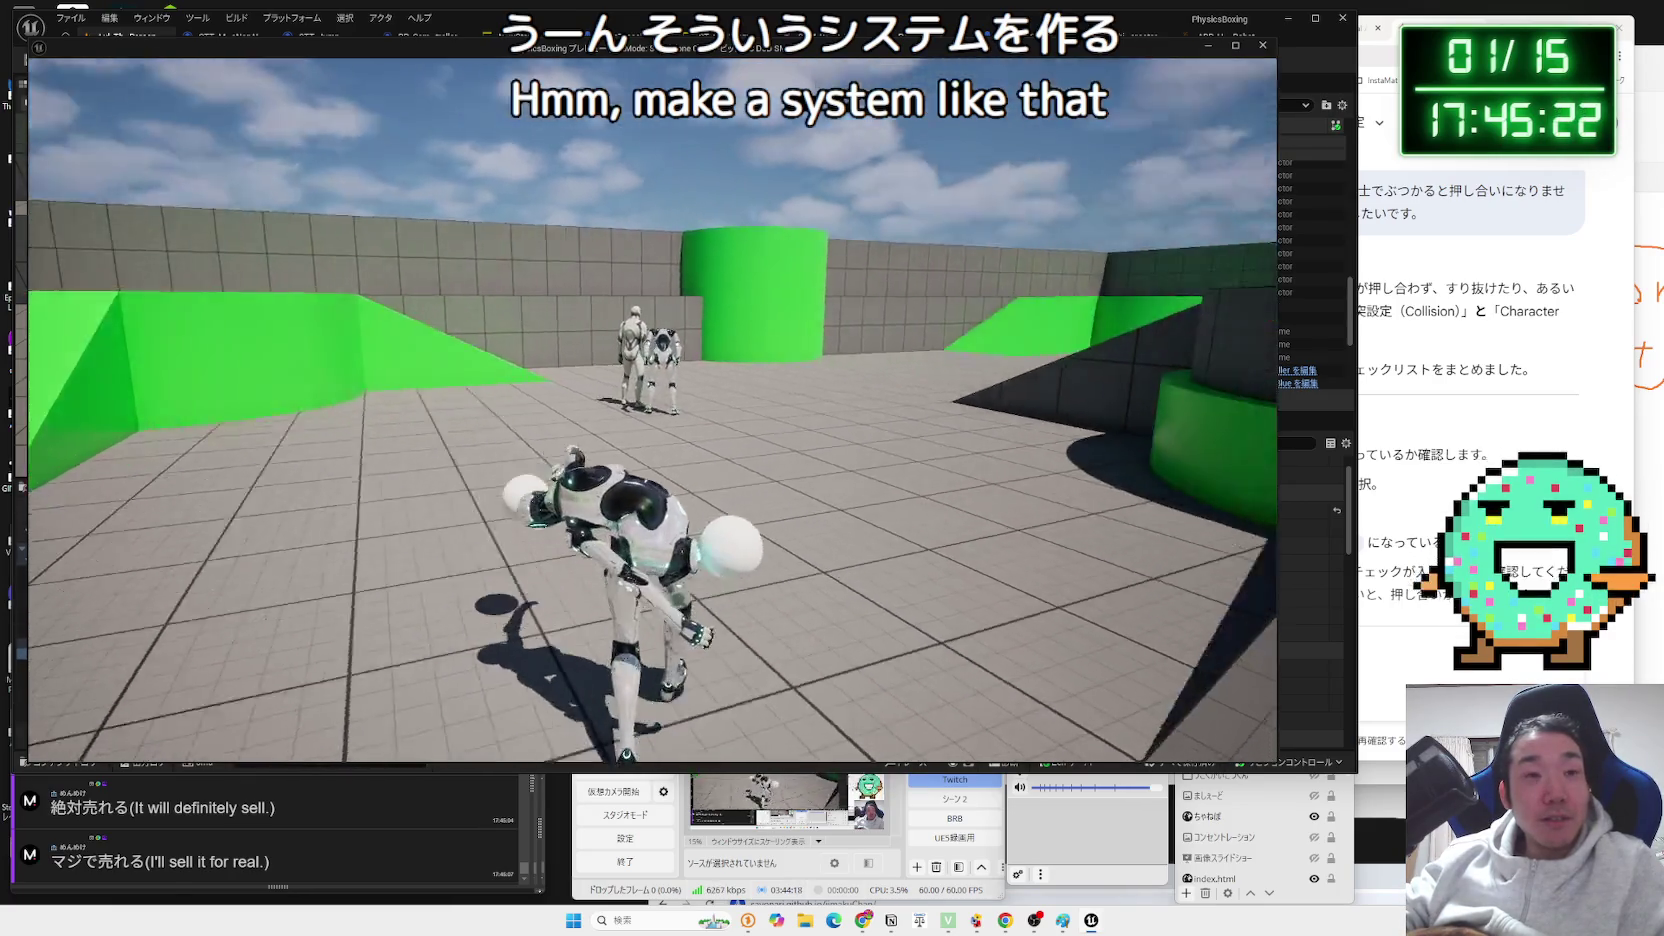
key("Escape")
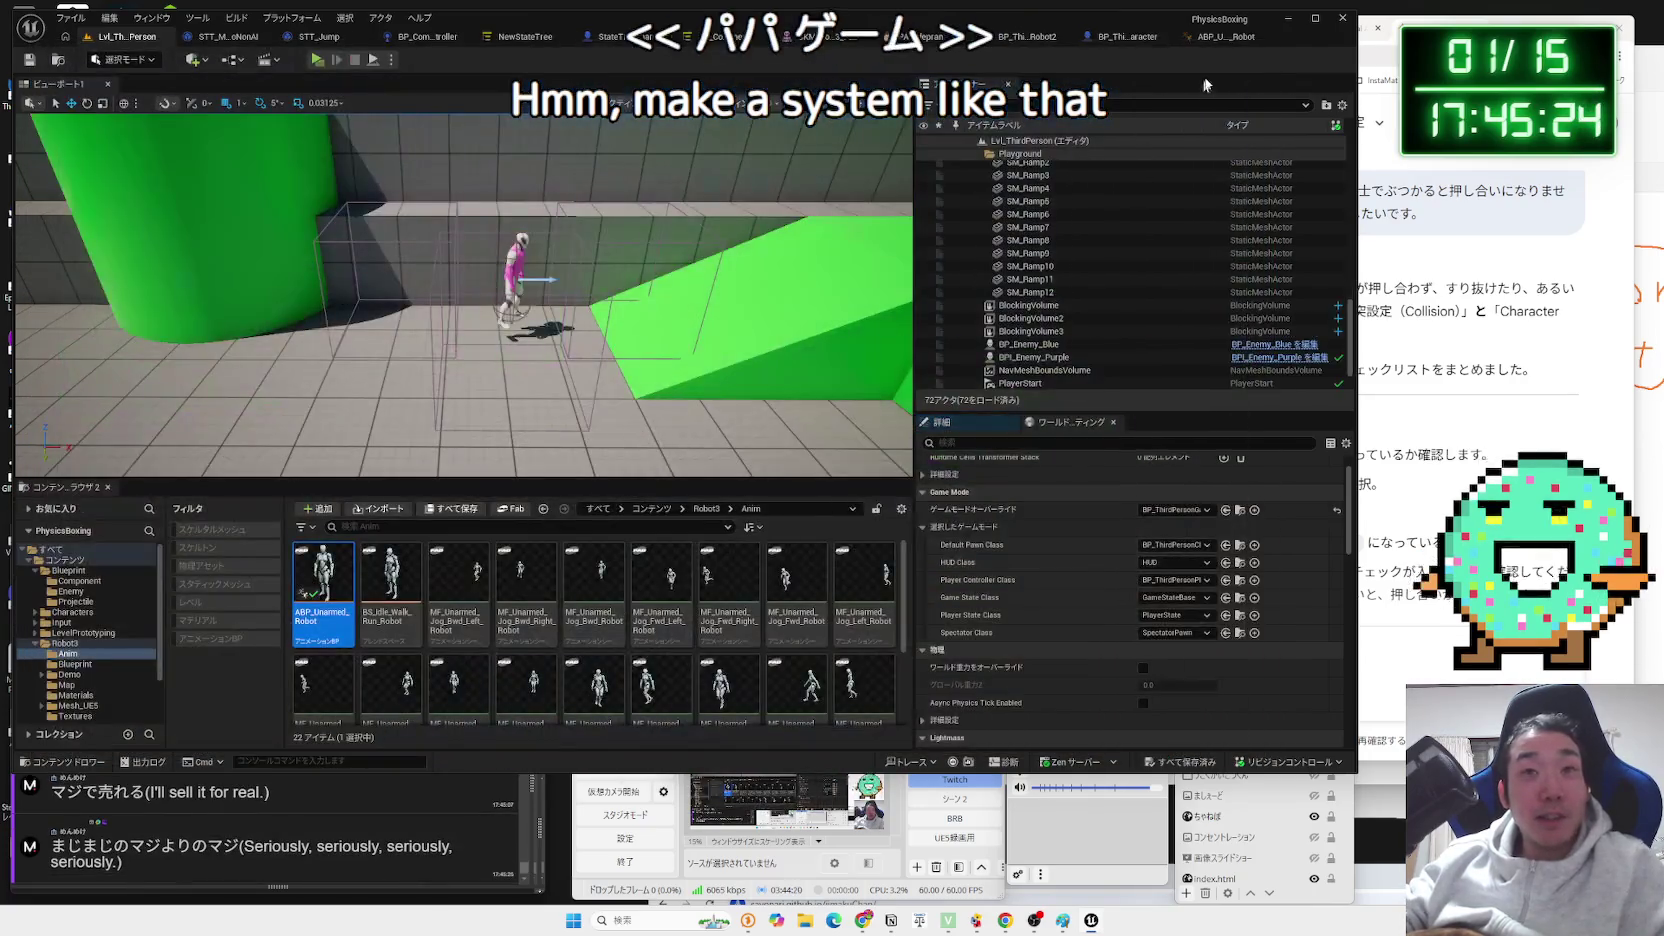
left_click(1213, 36)
left_click(898, 355)
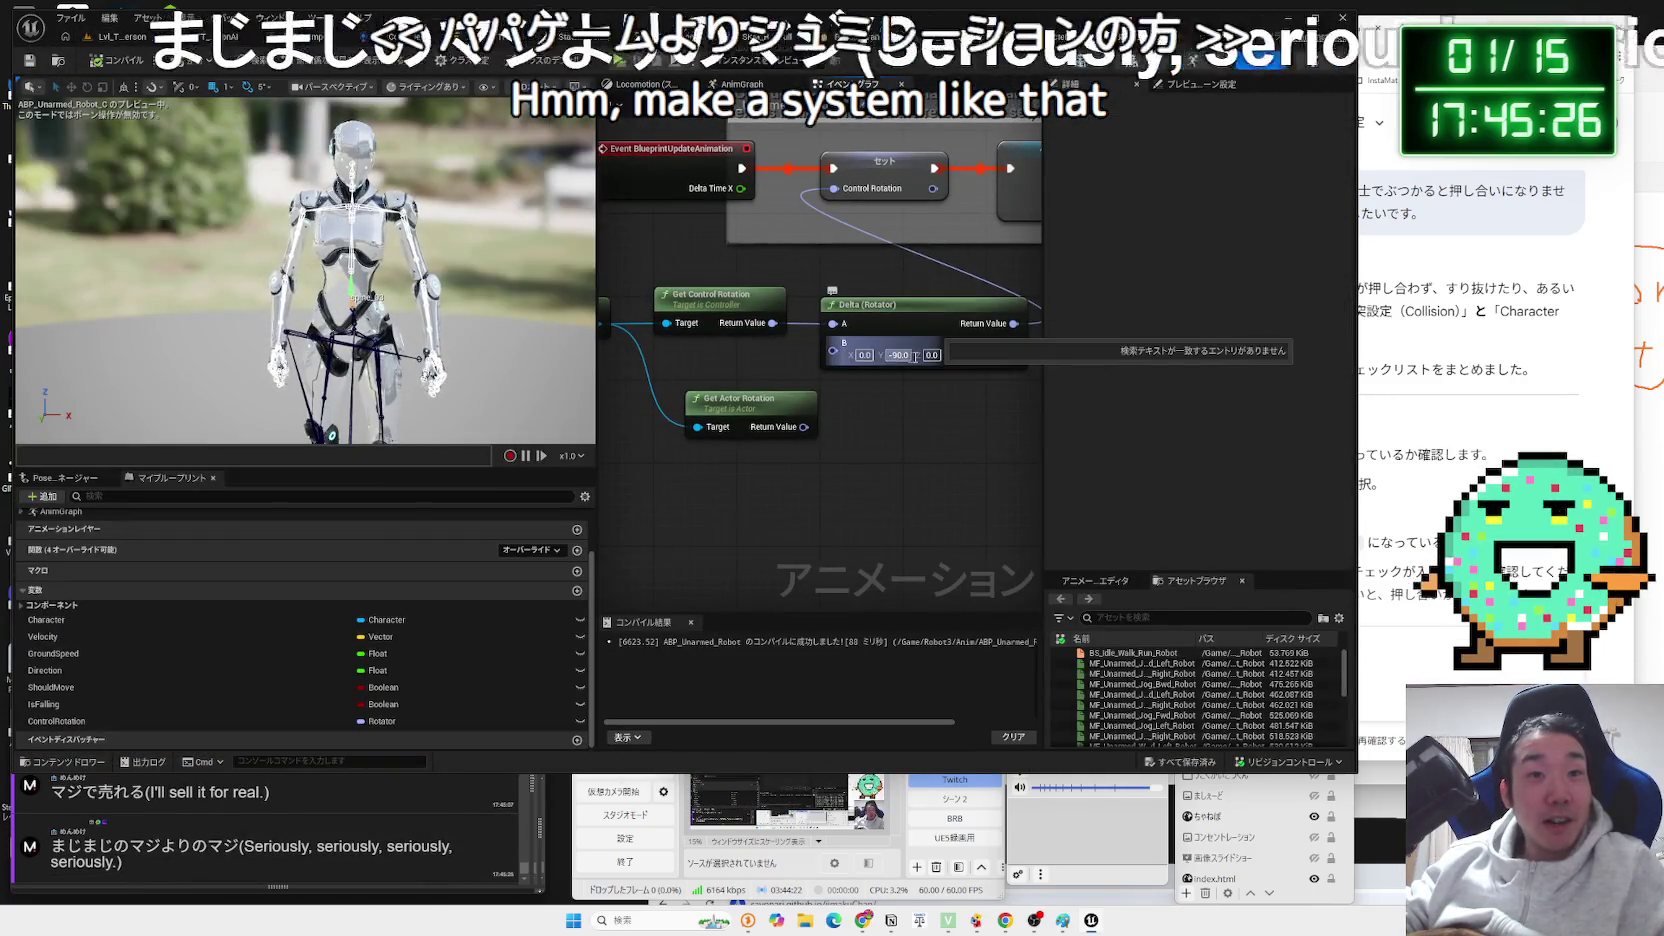
Commit the Delta (Rotator) Y value and run a quick play test of the level.
left_click(979, 431)
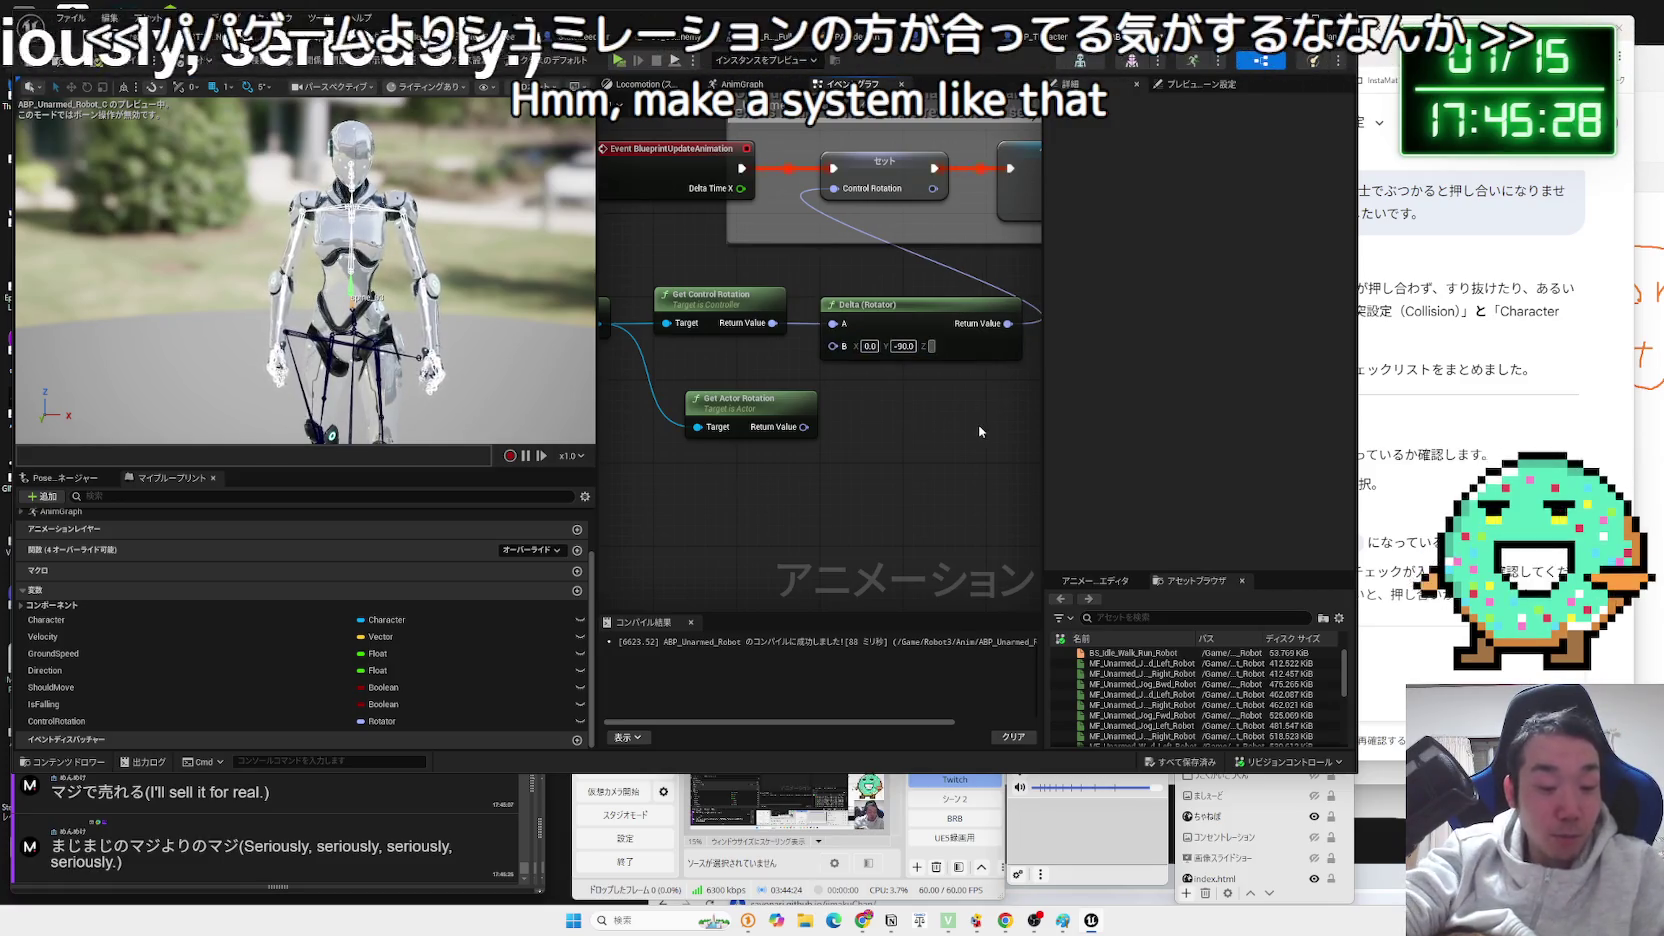
key("Tab")
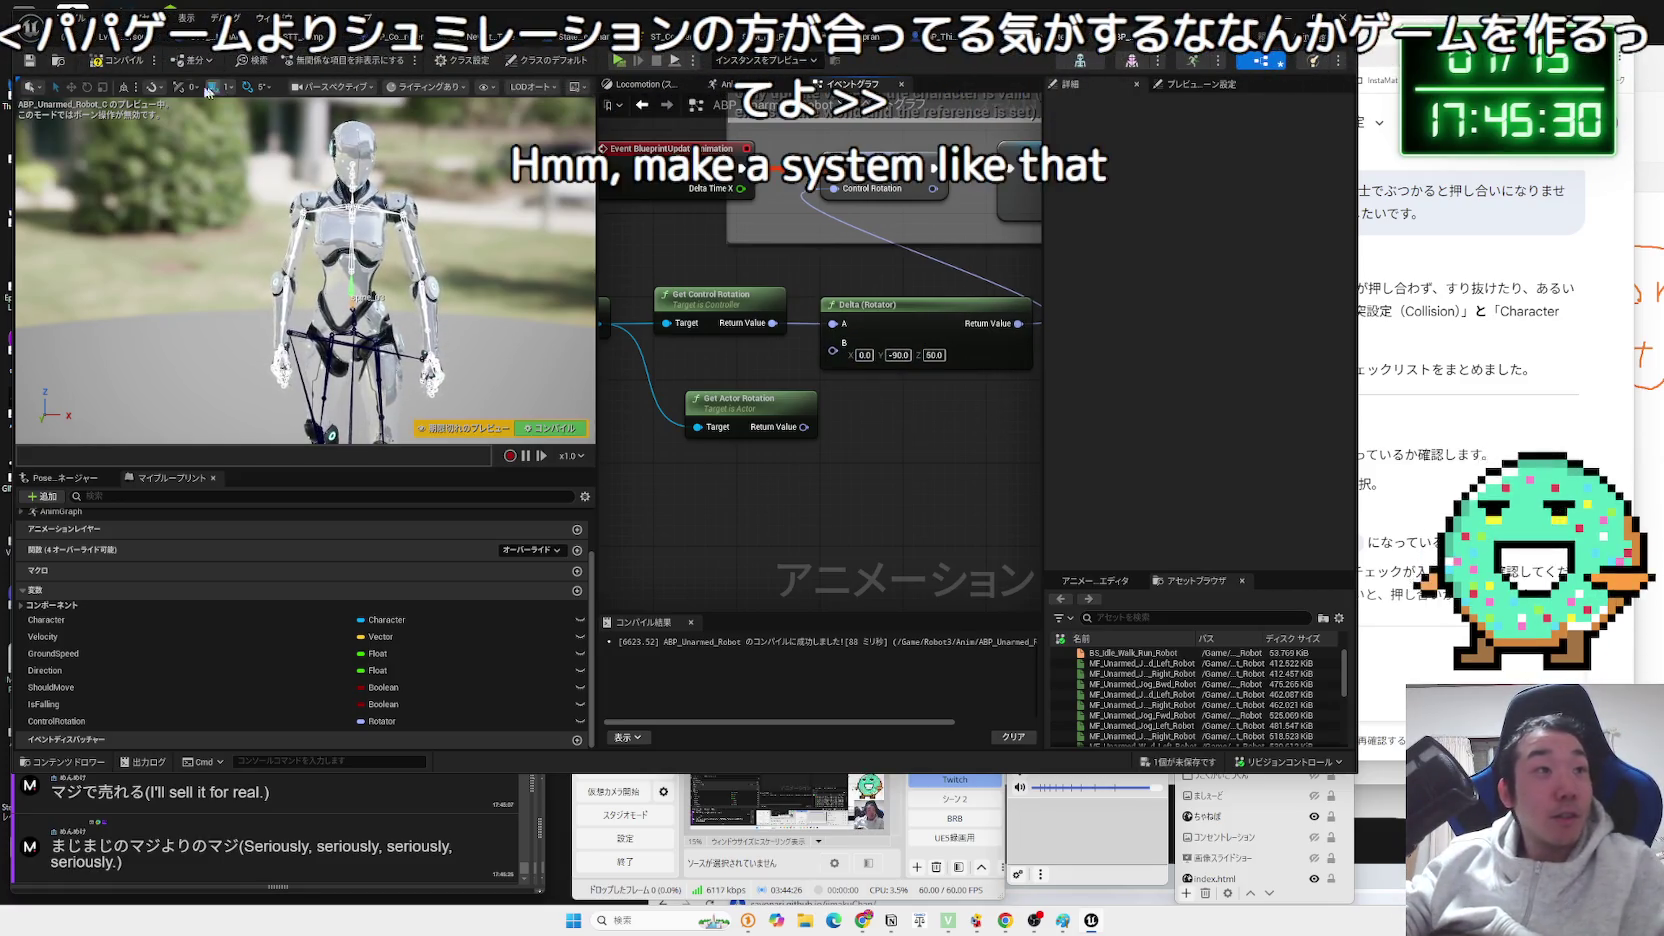
left_click(110, 38)
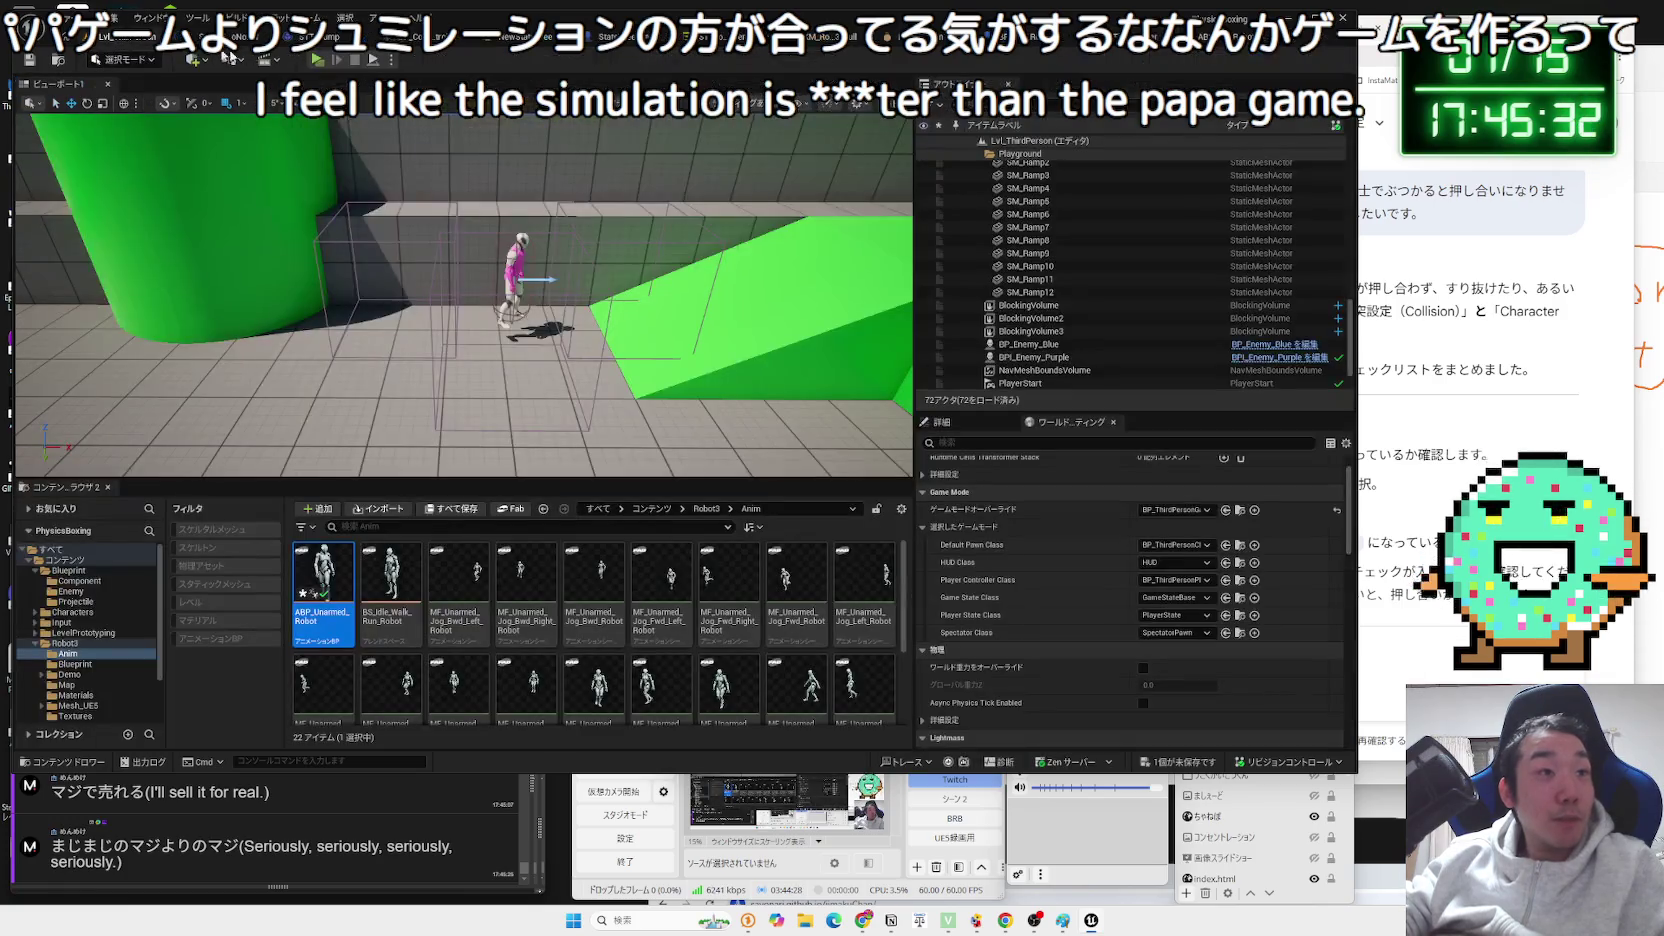
left_click(315, 60)
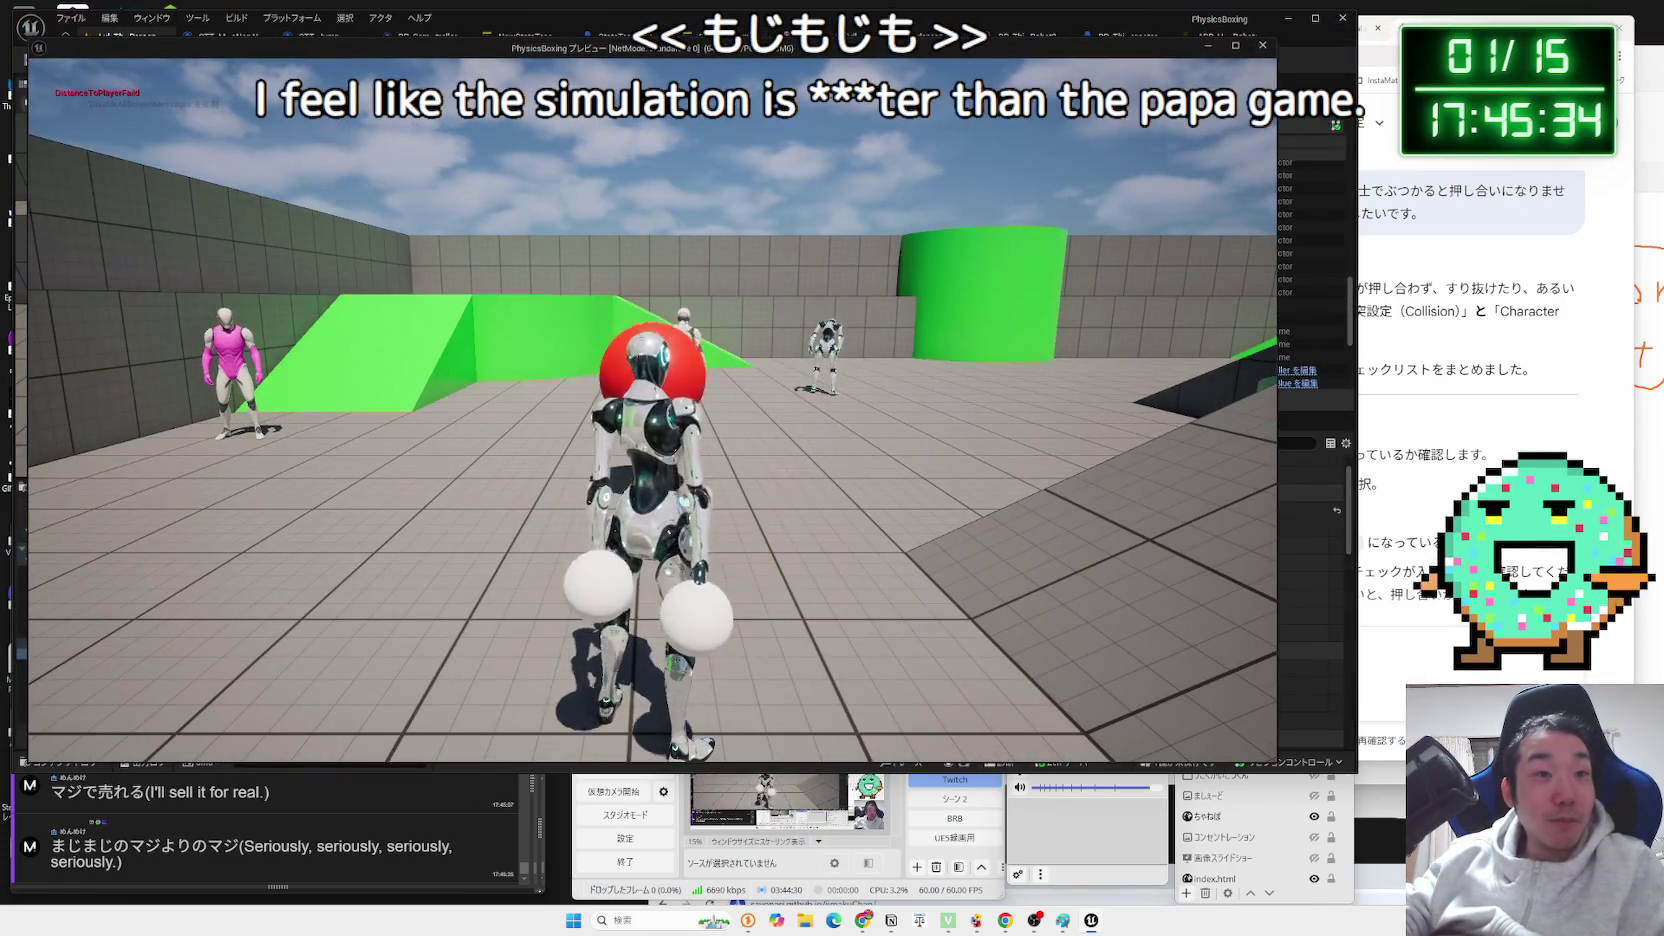
key("Escape")
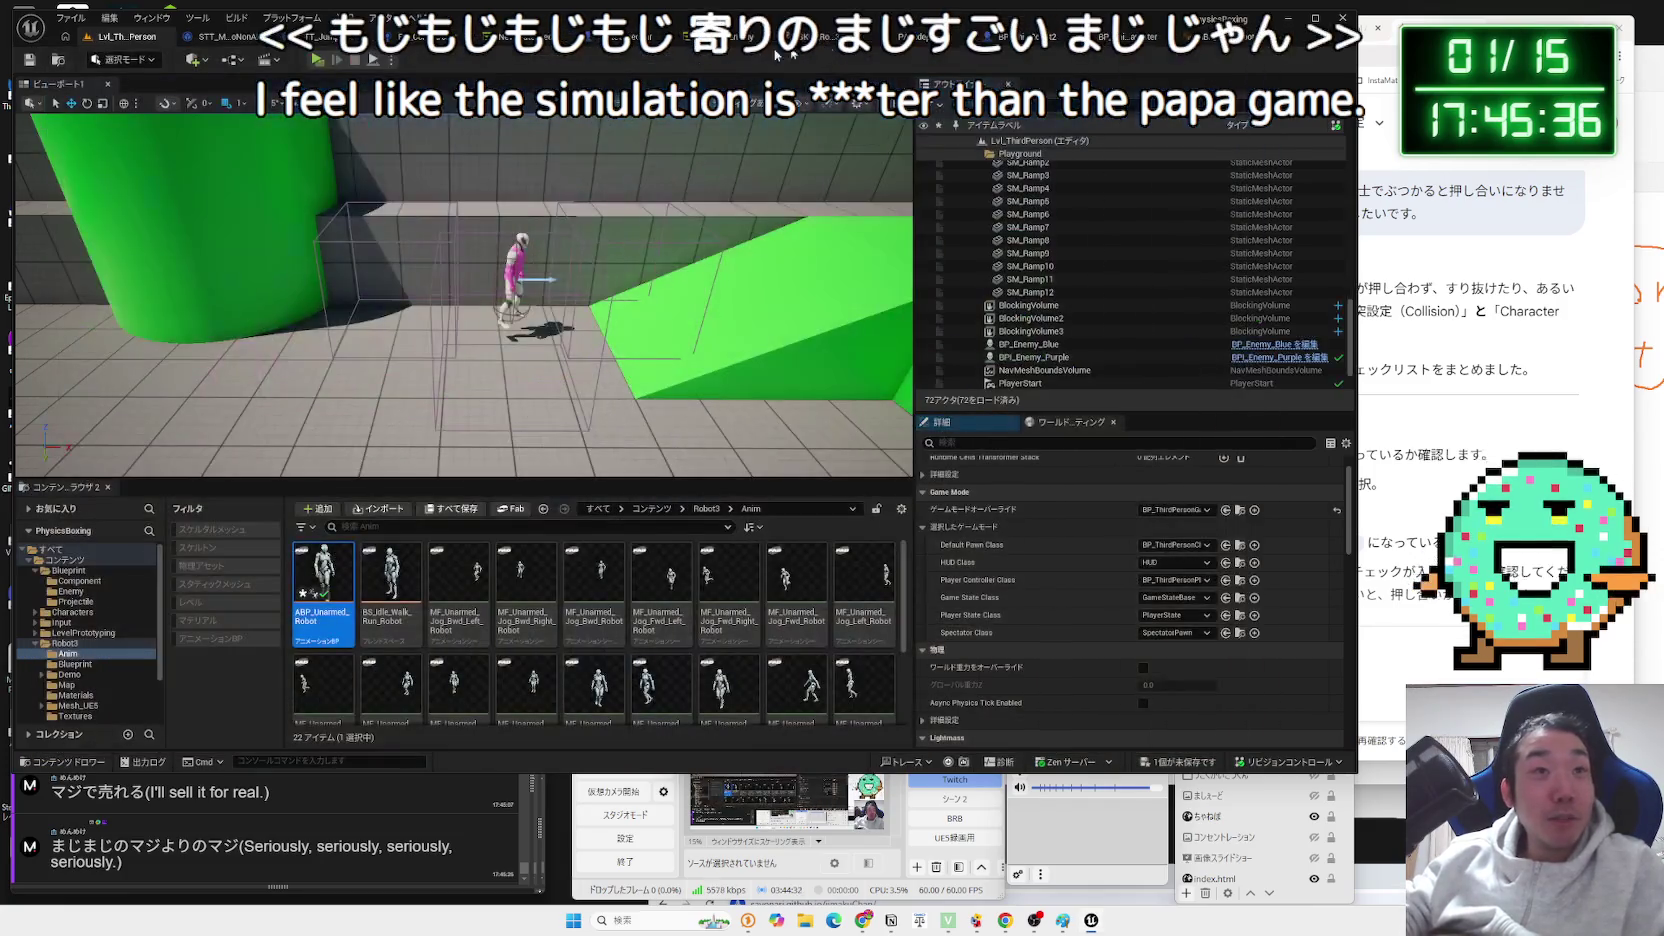
Set Delta (Rotator) B Z to 80, compile and save the blueprint, and play-test the robots.
key("ctrl+Tab")
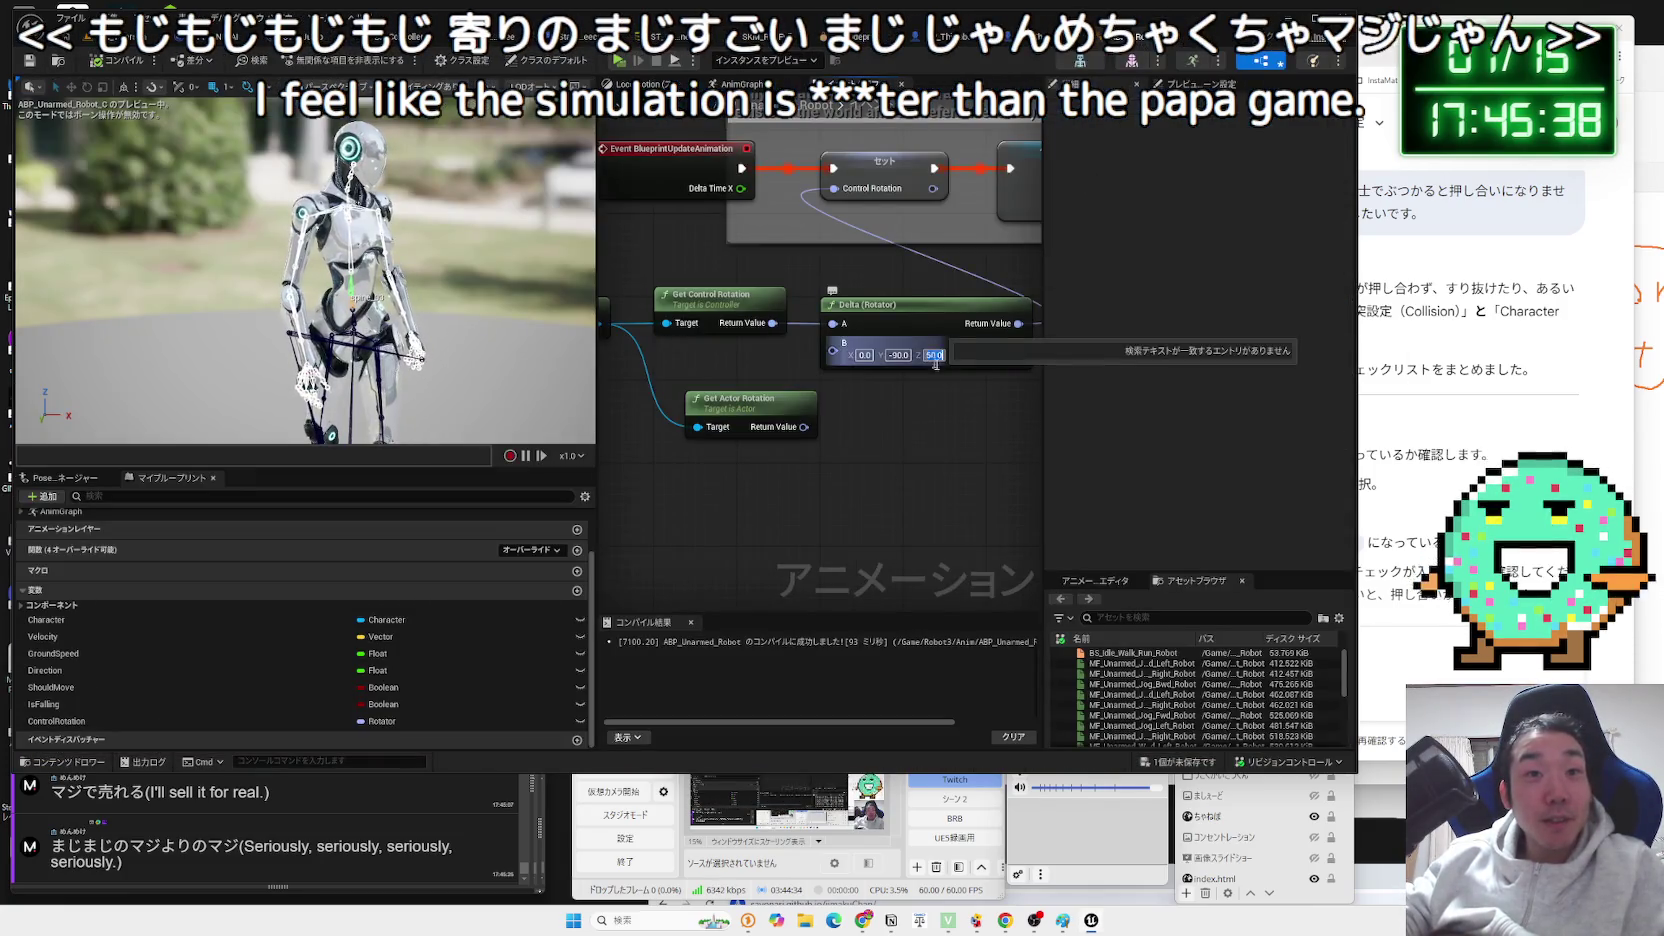
key("BackSpace")
type("80")
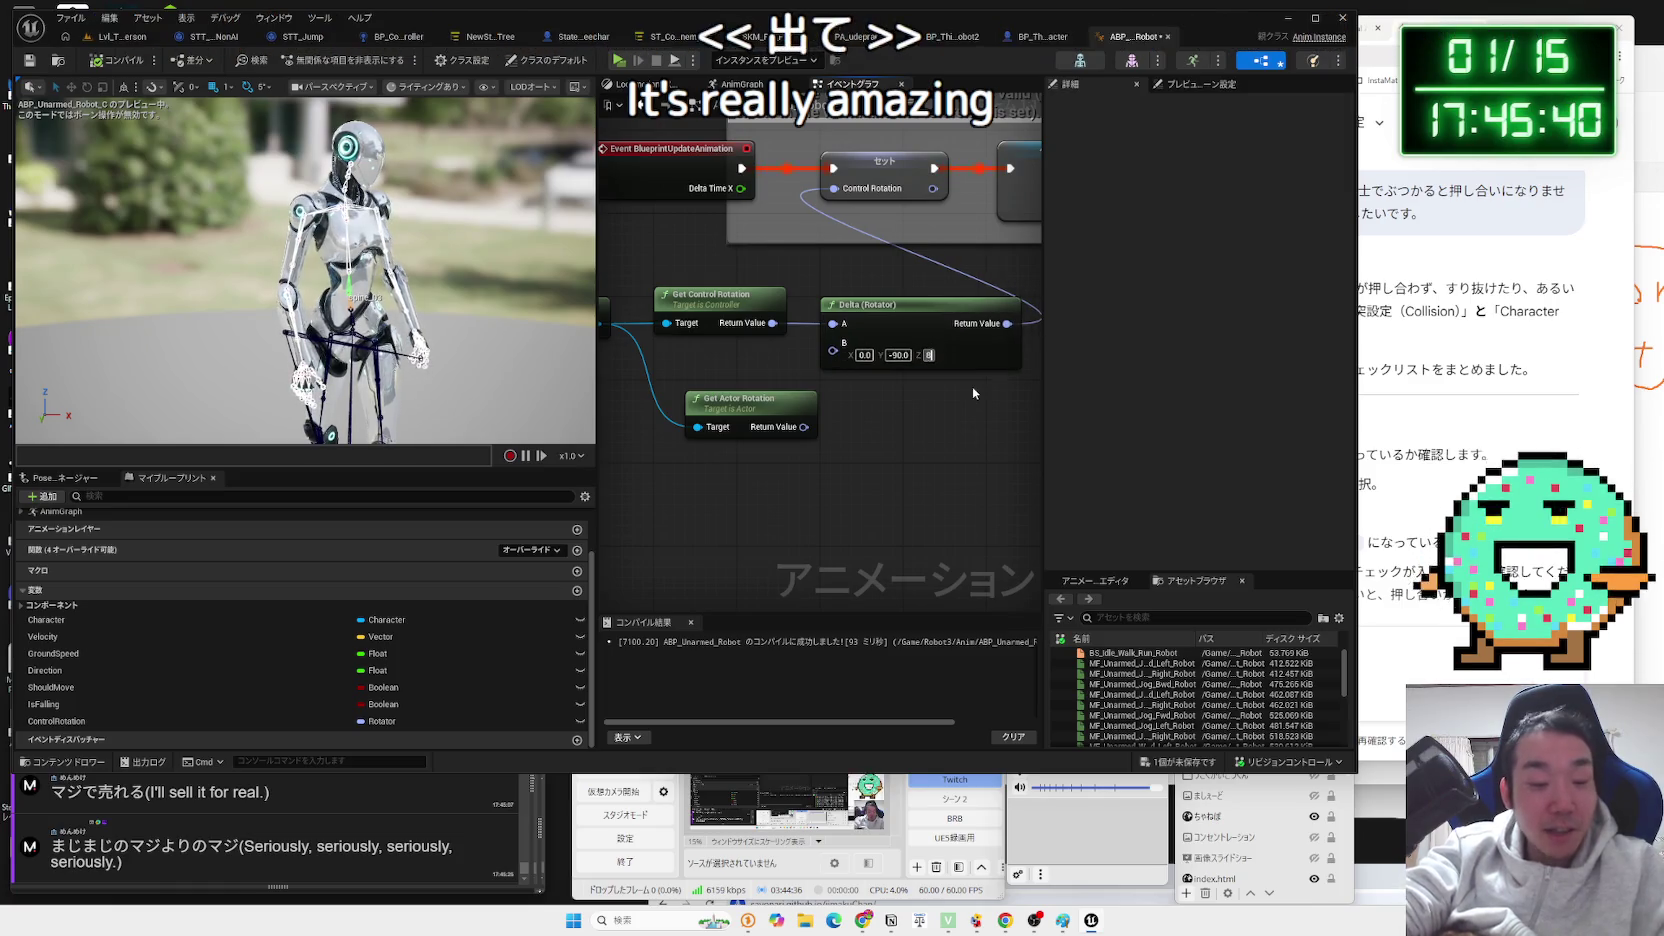
key("Return")
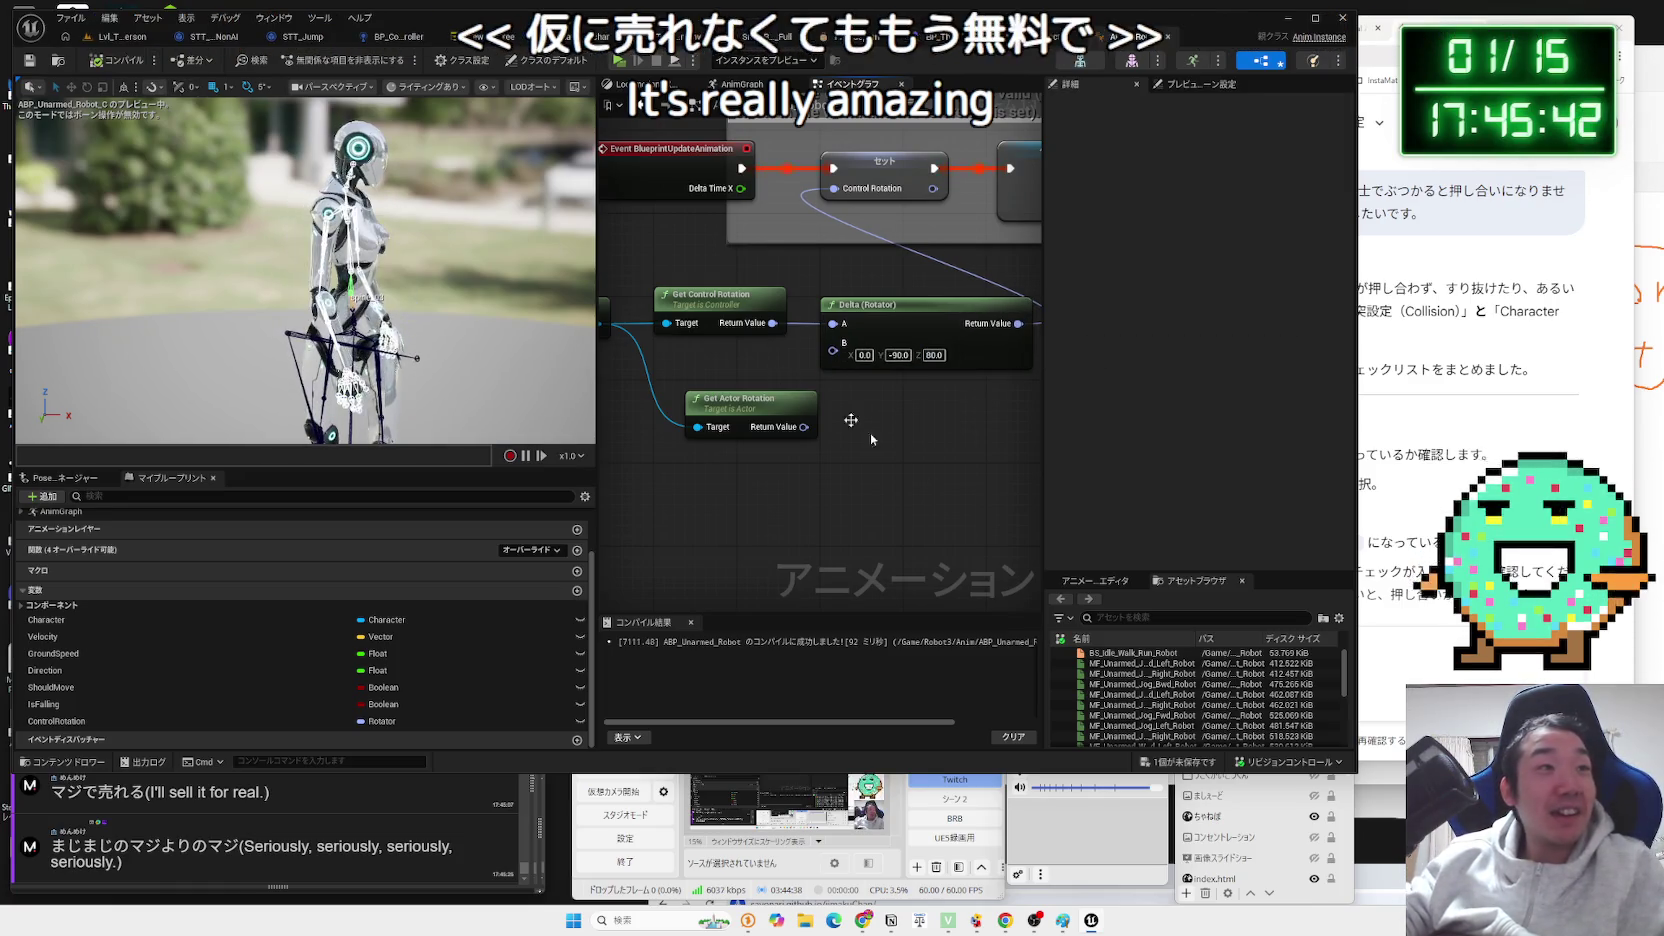
left_click(1197, 765)
left_click(928, 594)
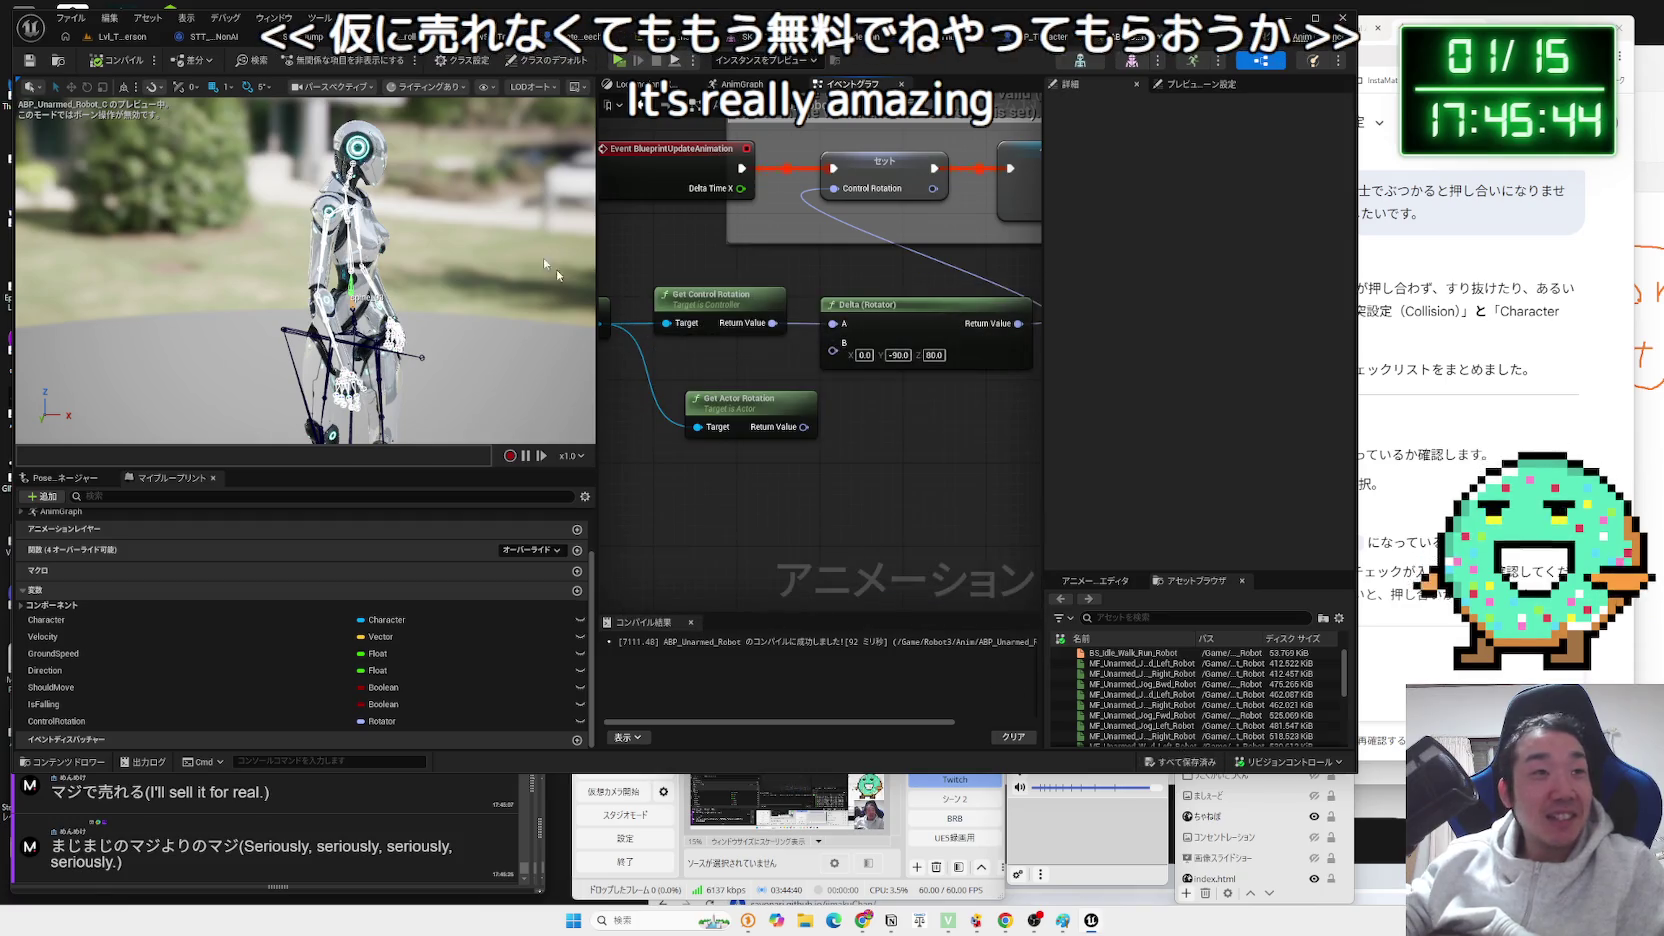
left_click(118, 36)
left_click(318, 61)
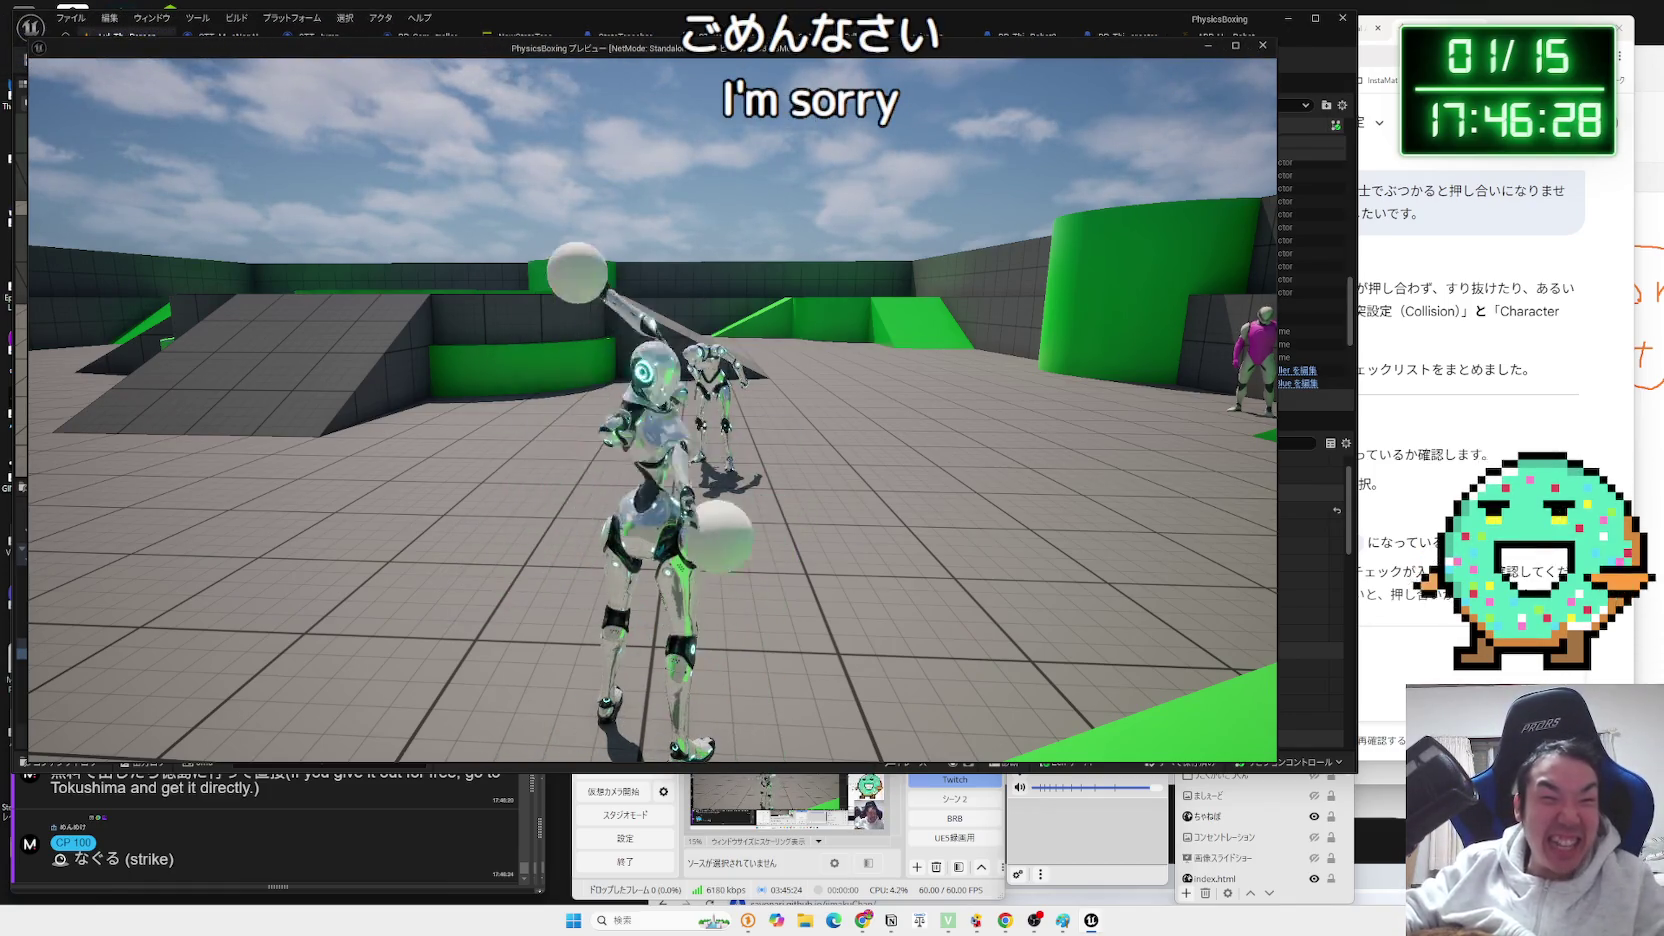
Stop the test, run a second PhysicsBoxing play test, and return to ABP_Unarmed_Robot.
key("Escape")
left_click(277, 856)
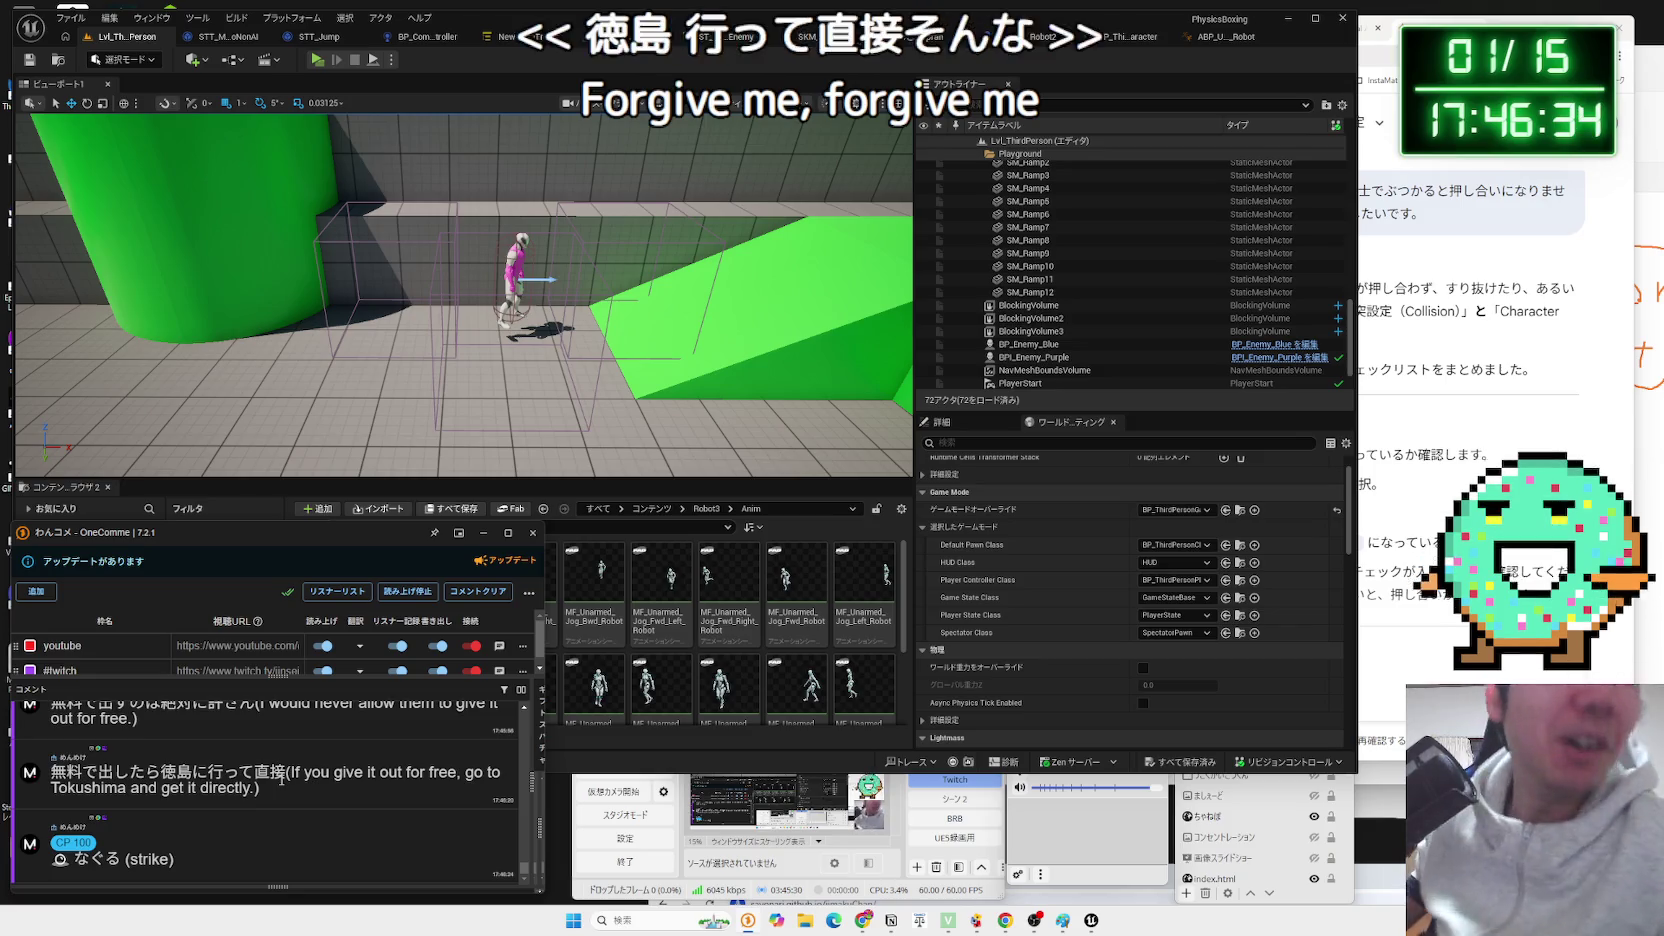
left_click(317, 59)
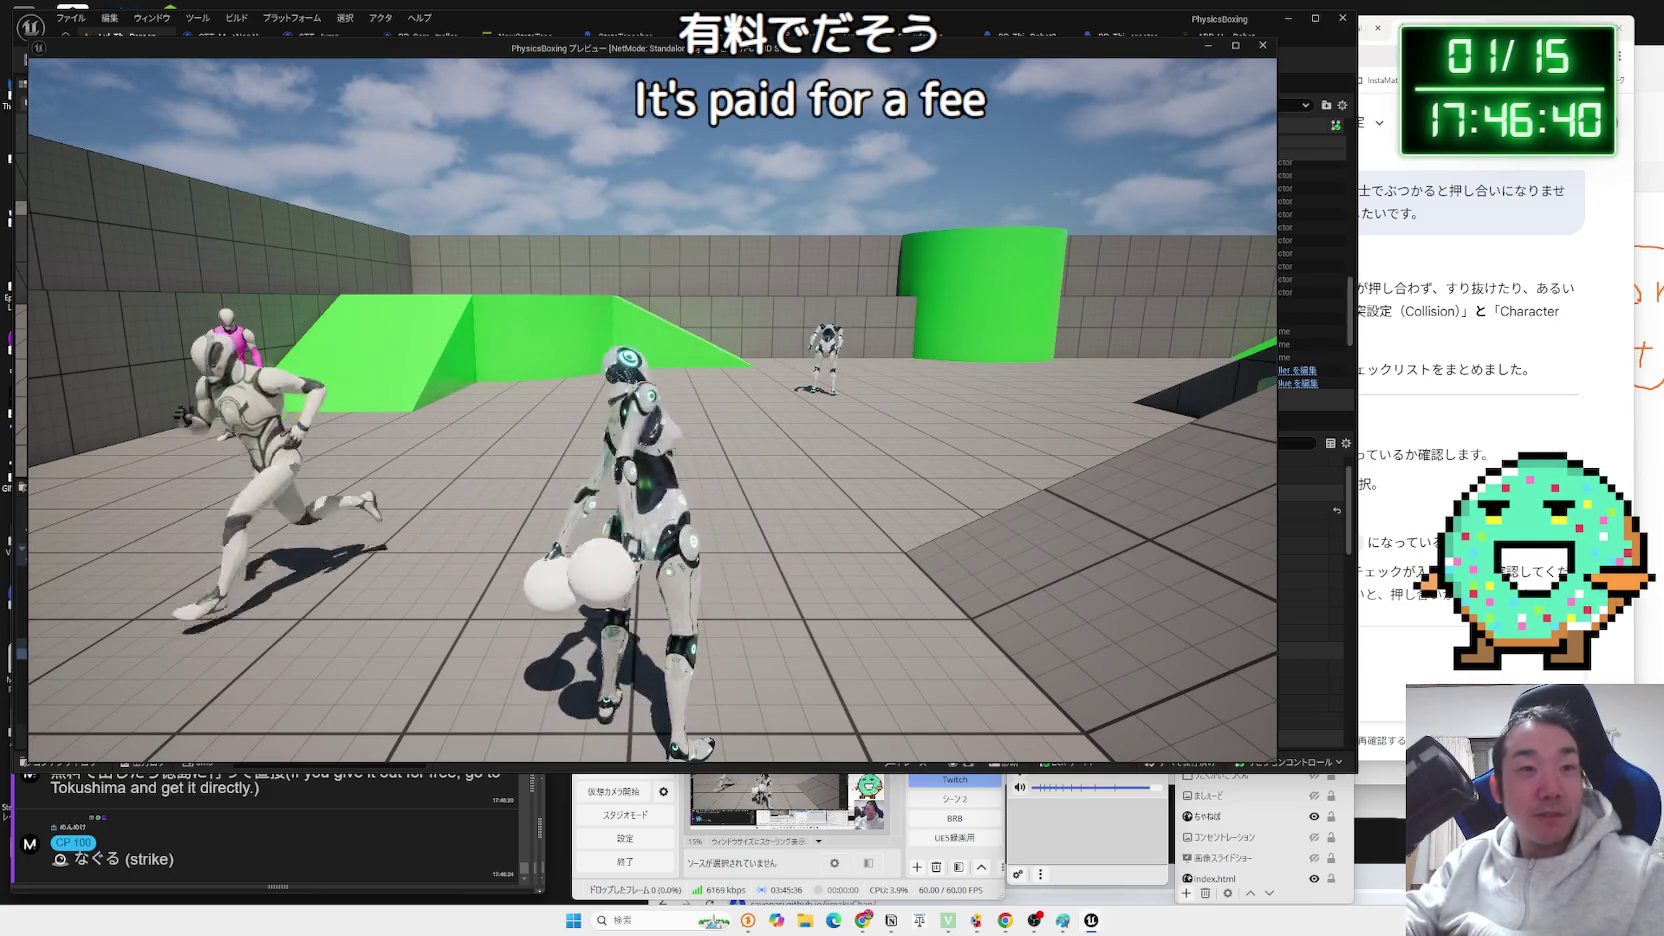
key("Escape")
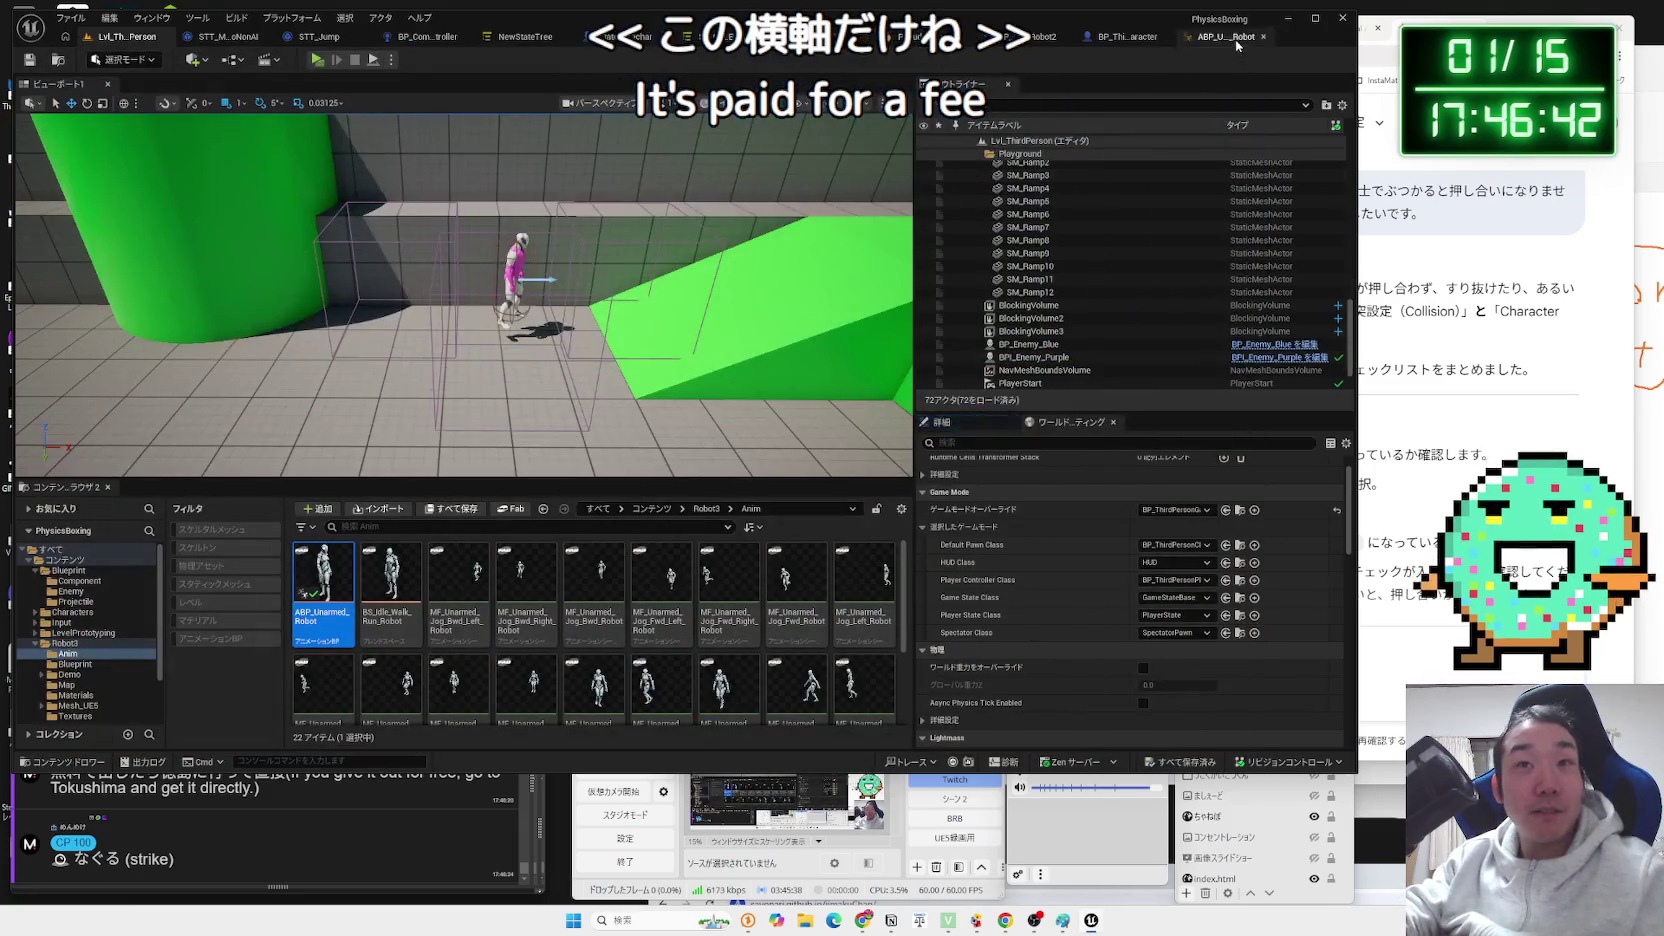
left_click(1235, 39)
Set the Delta (Rotator) B offset to Z 0 and X -70.
type("0")
key("Tab")
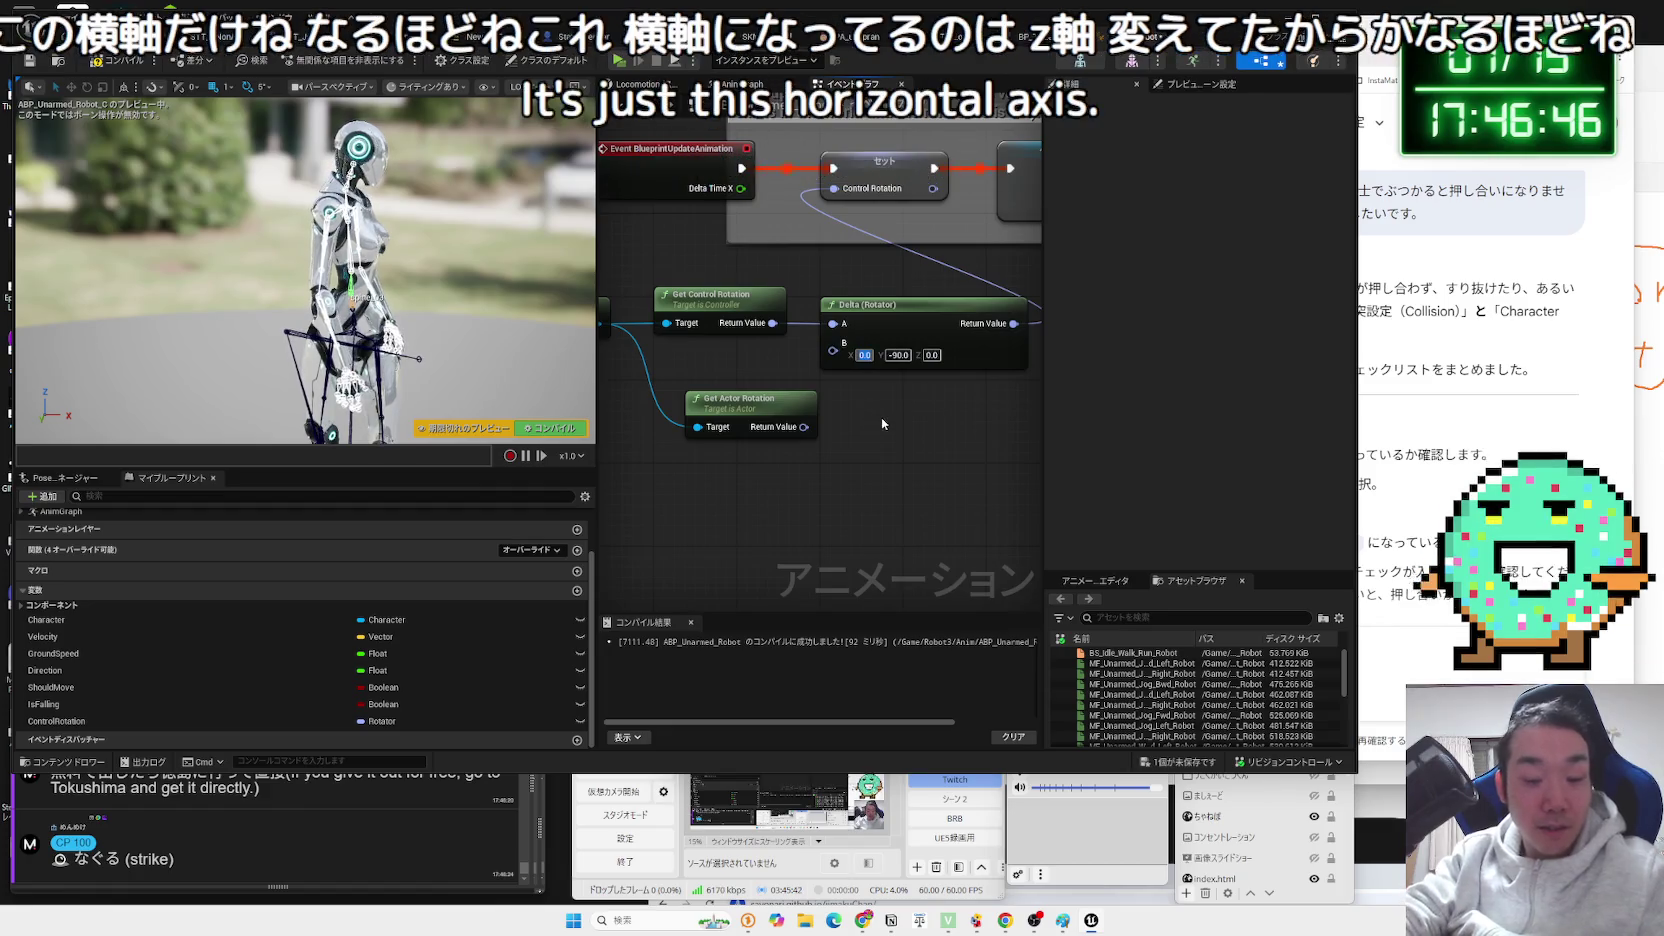
type("-80")
key("BackSpace")
key("BackSpace")
type("70")
key("Return")
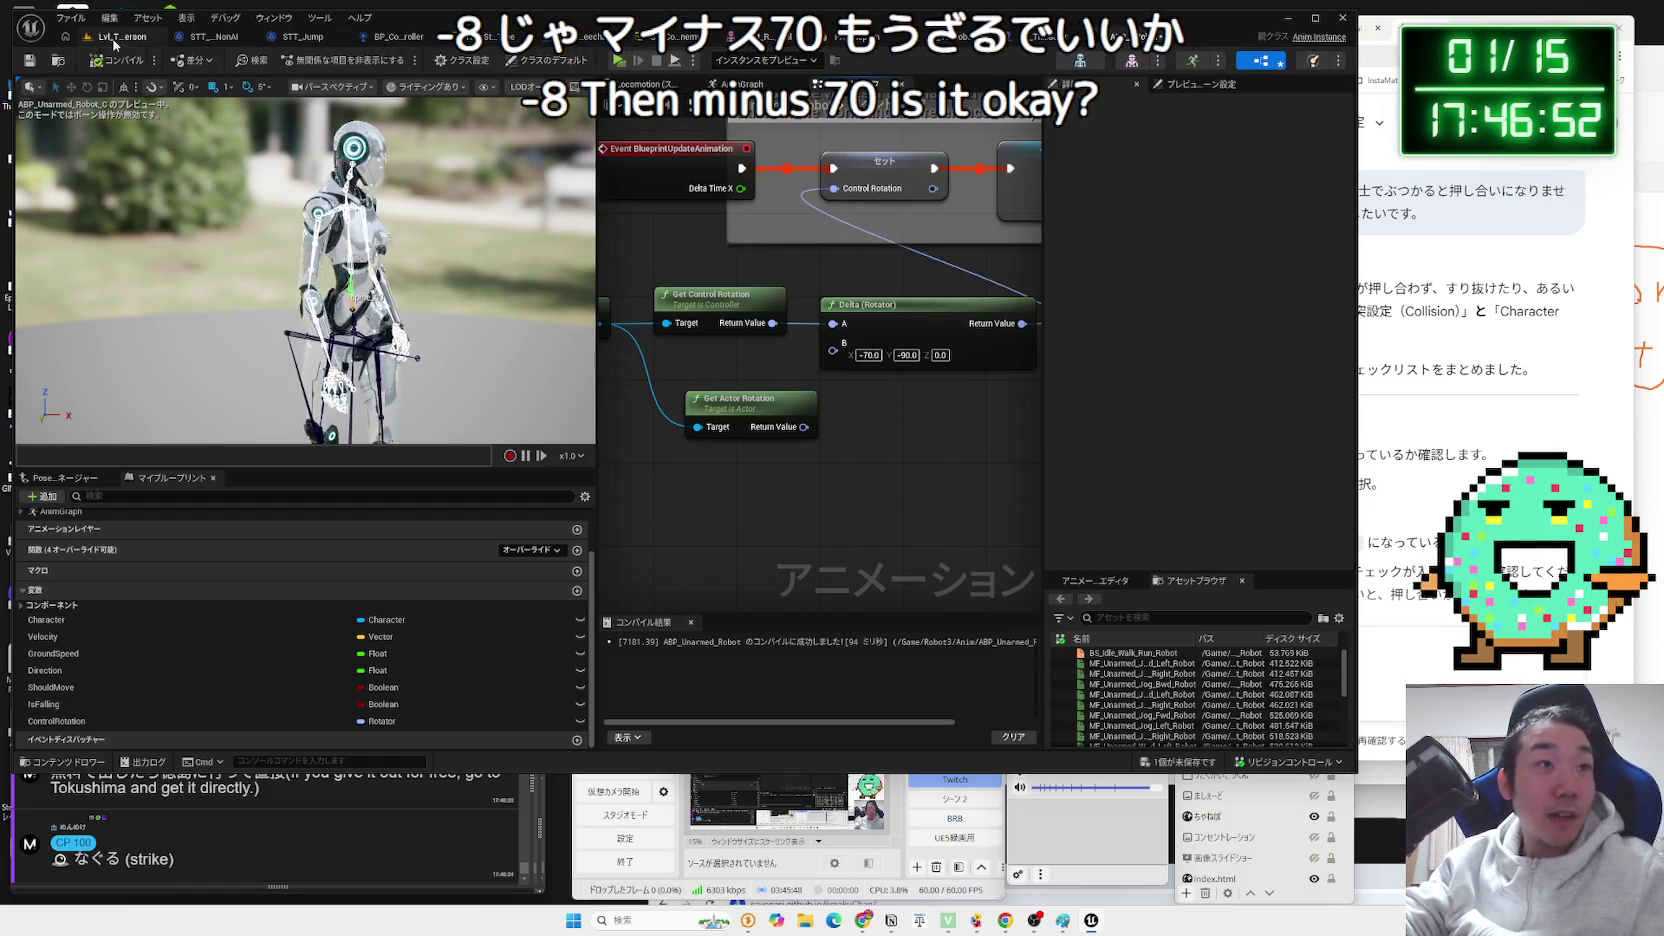
Play-test the robots with the new -70 X rotation offset in the level.
left_click(116, 38)
left_click(319, 59)
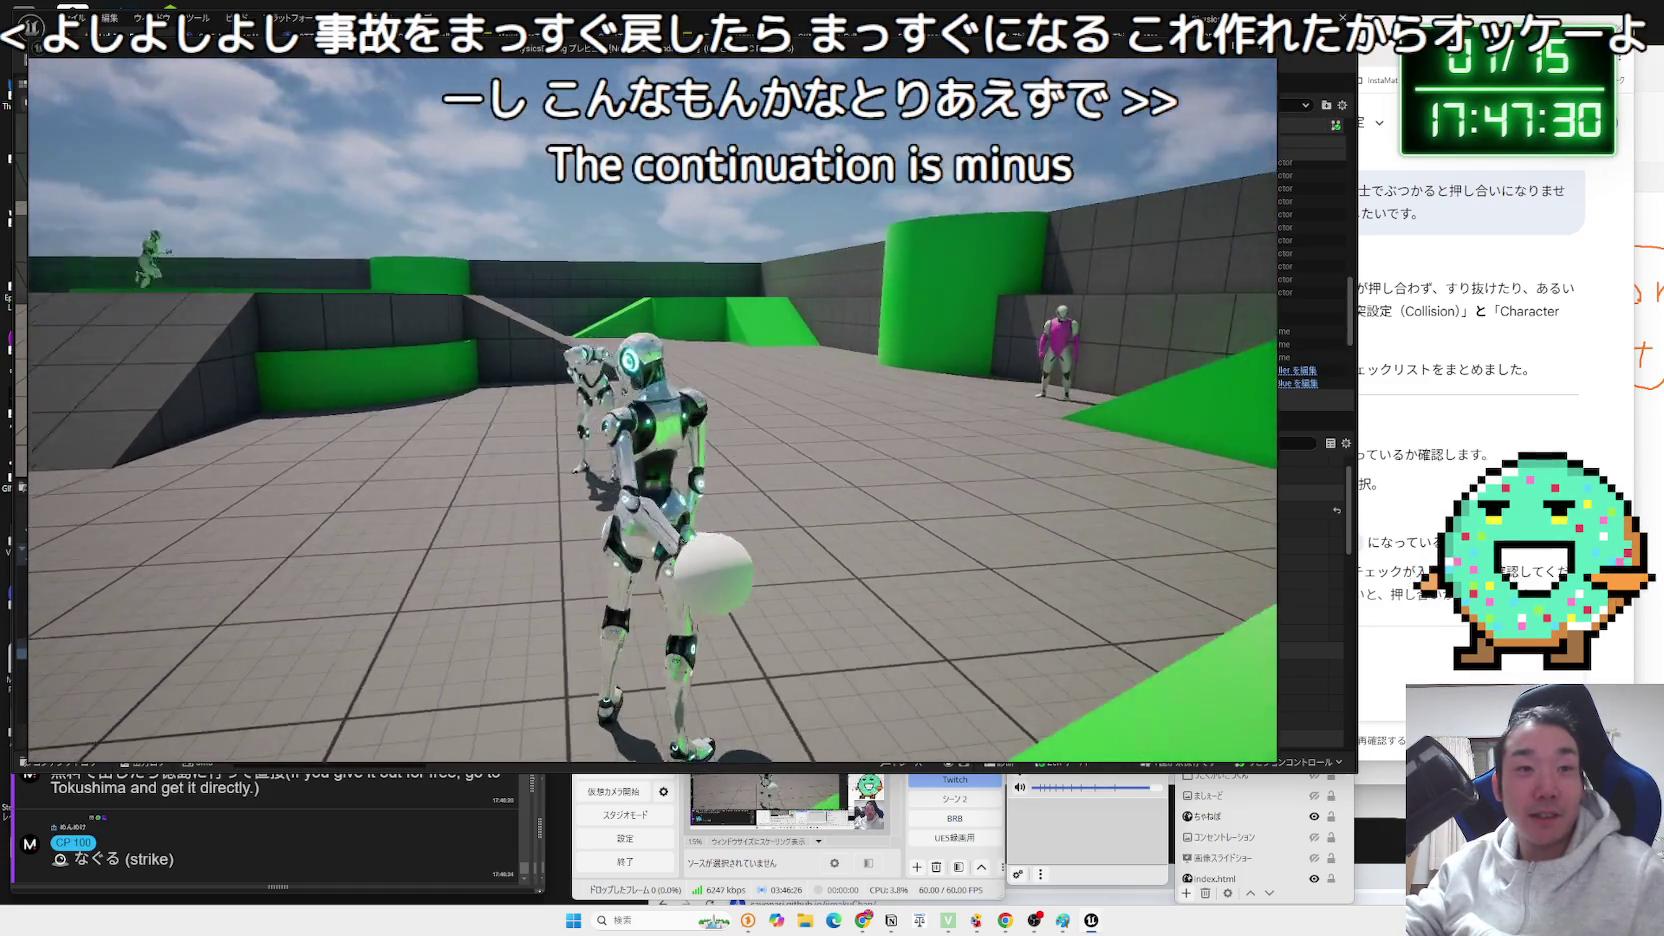
key("Escape")
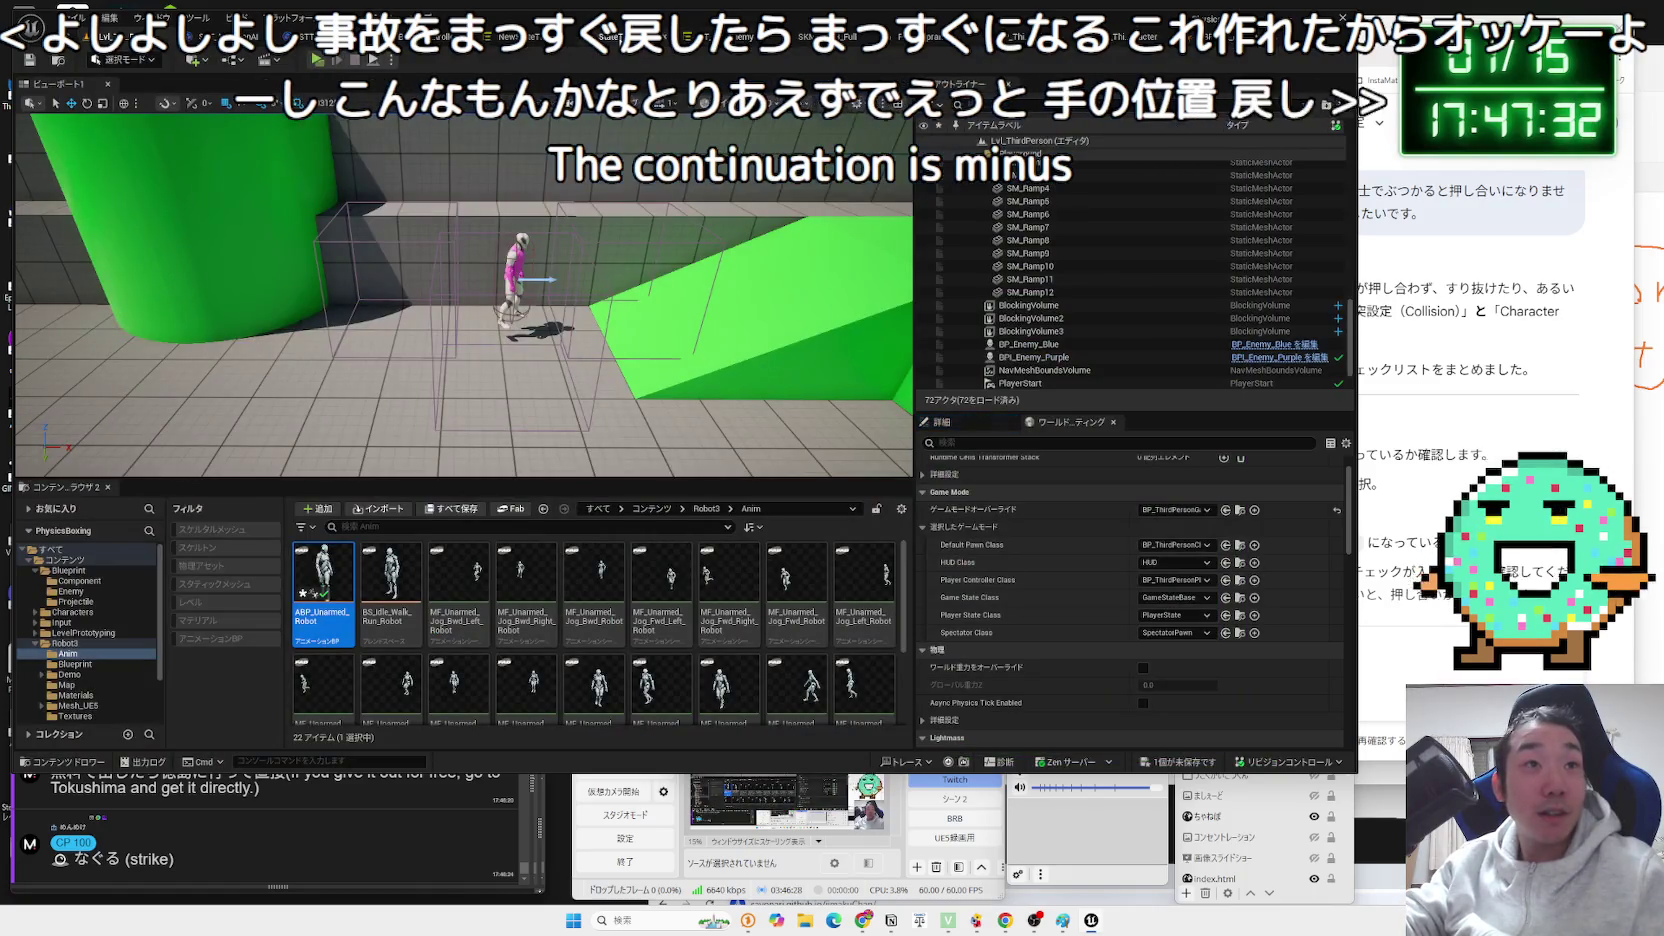
Inspect RightGlove and LeftGlove sphere placement on Robot2, then play the PhysicsBoxing arena.
left_click(1028, 38)
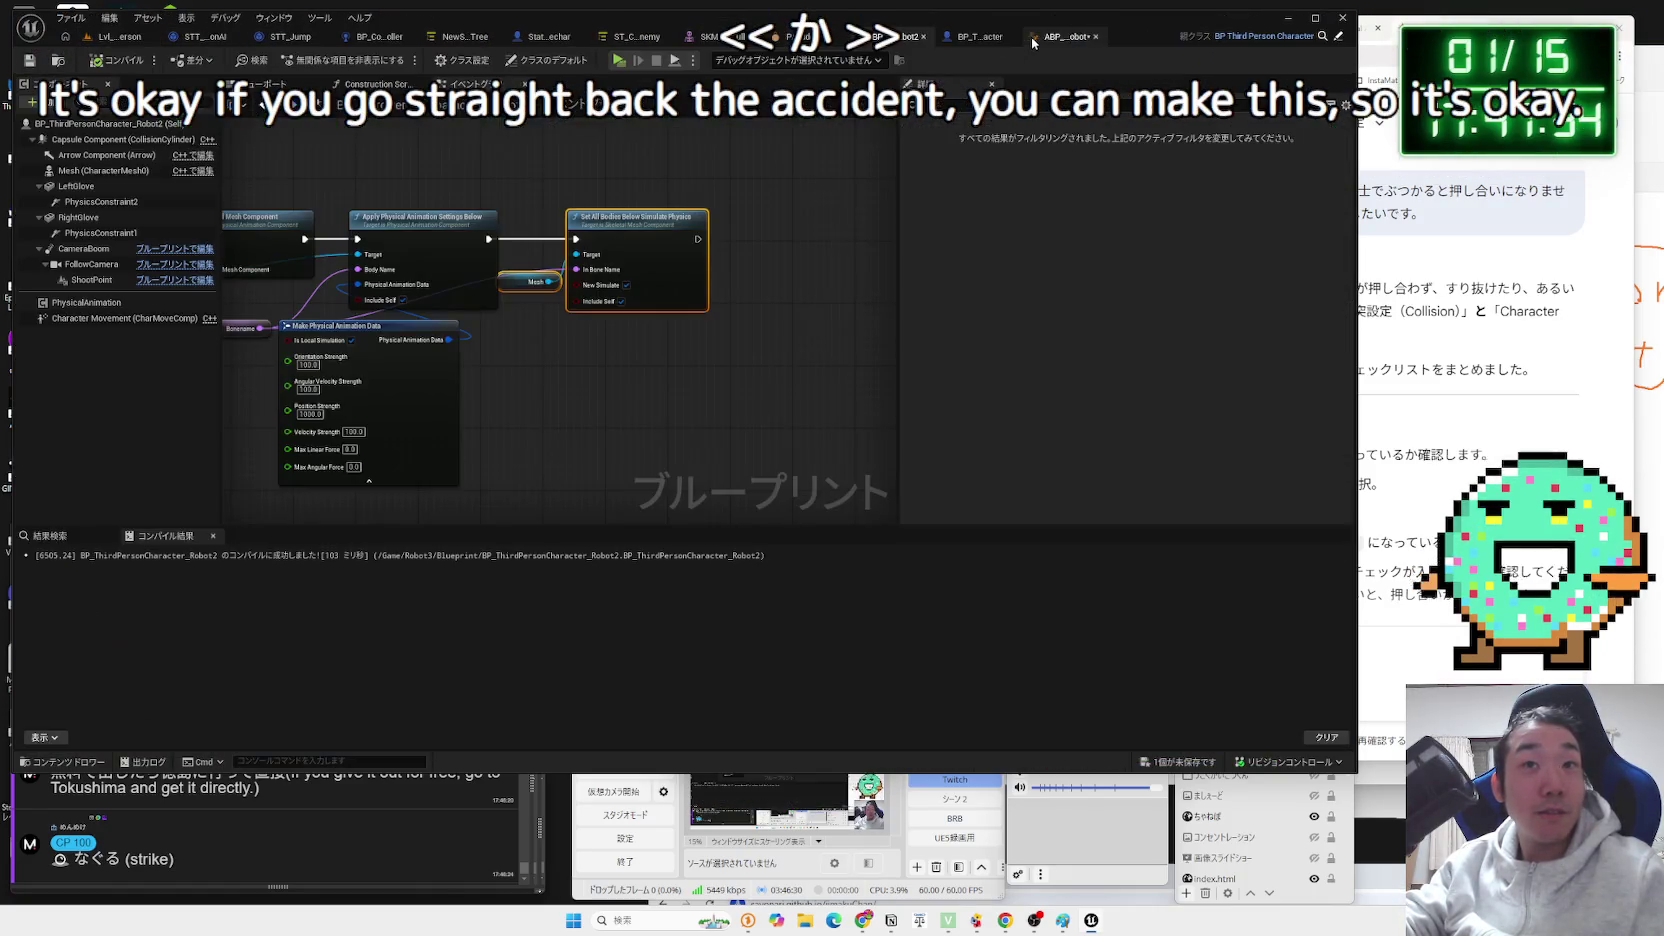
left_click(265, 84)
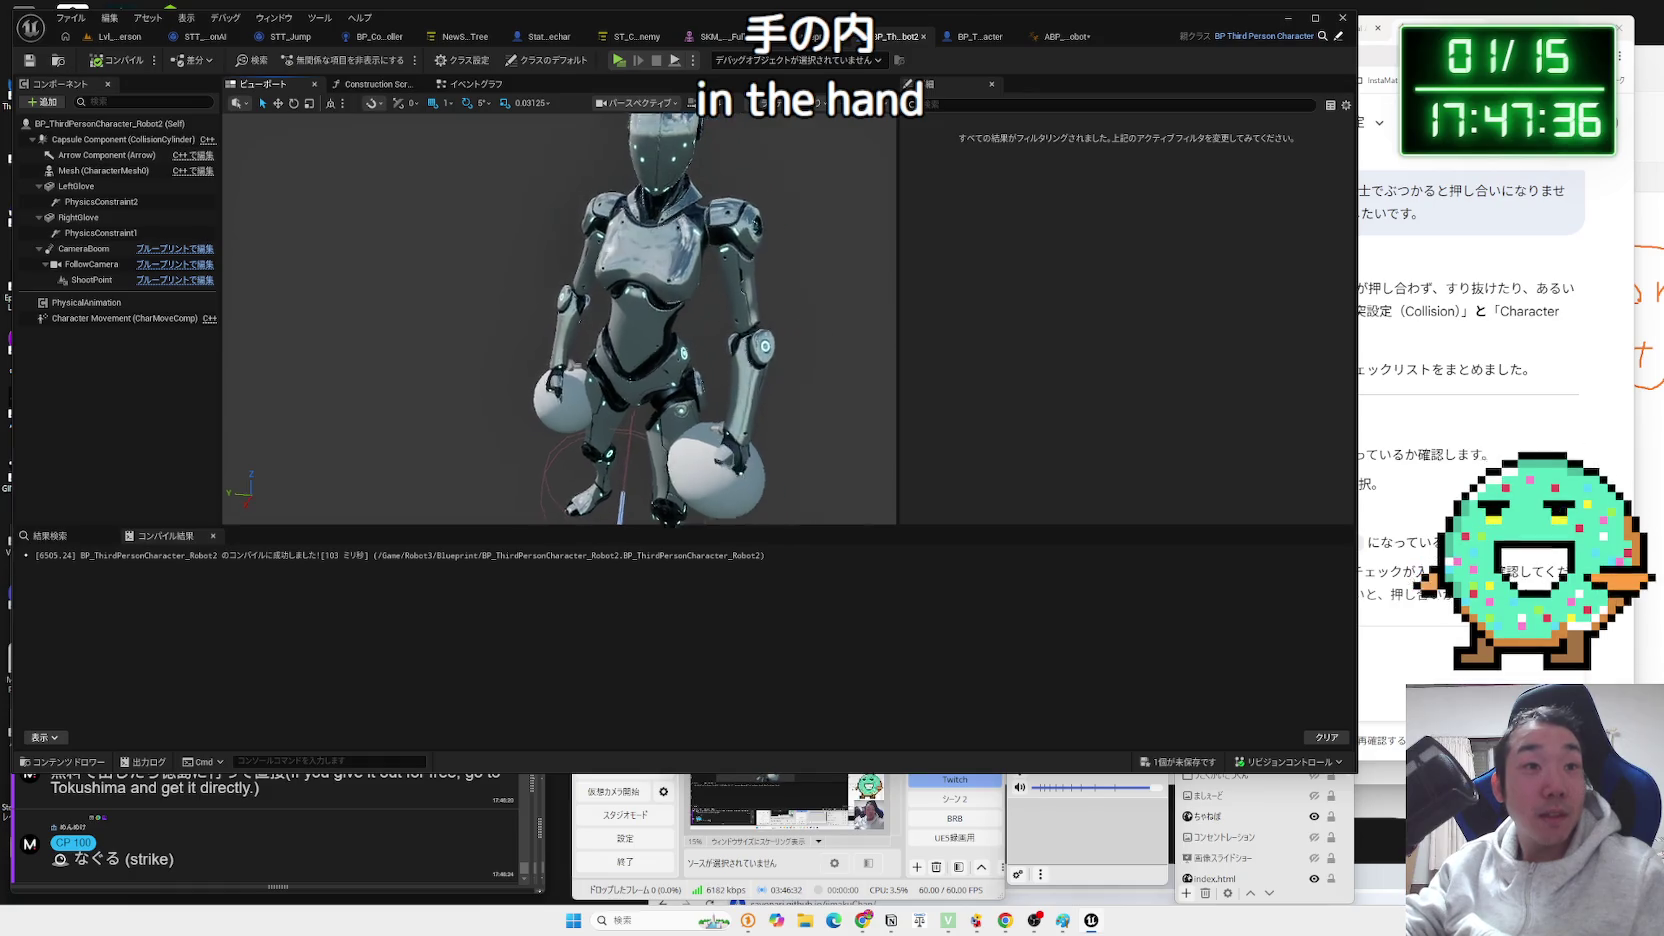
left_click(495, 437)
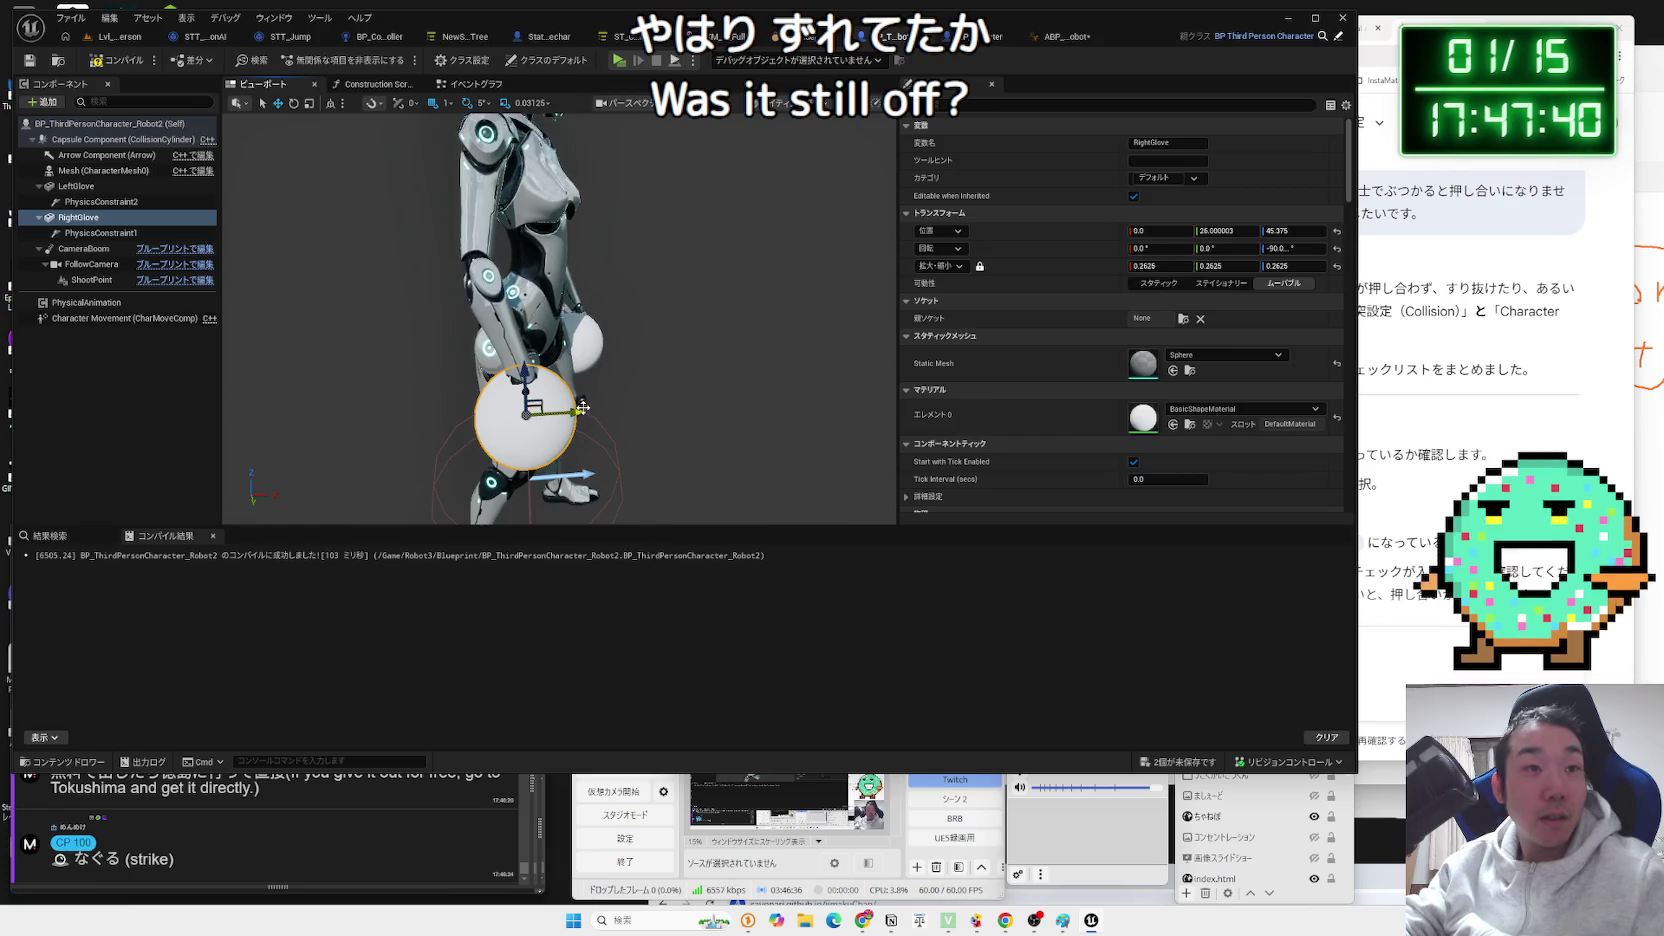
left_click_drag(520, 390, 440, 390)
left_click(481, 375)
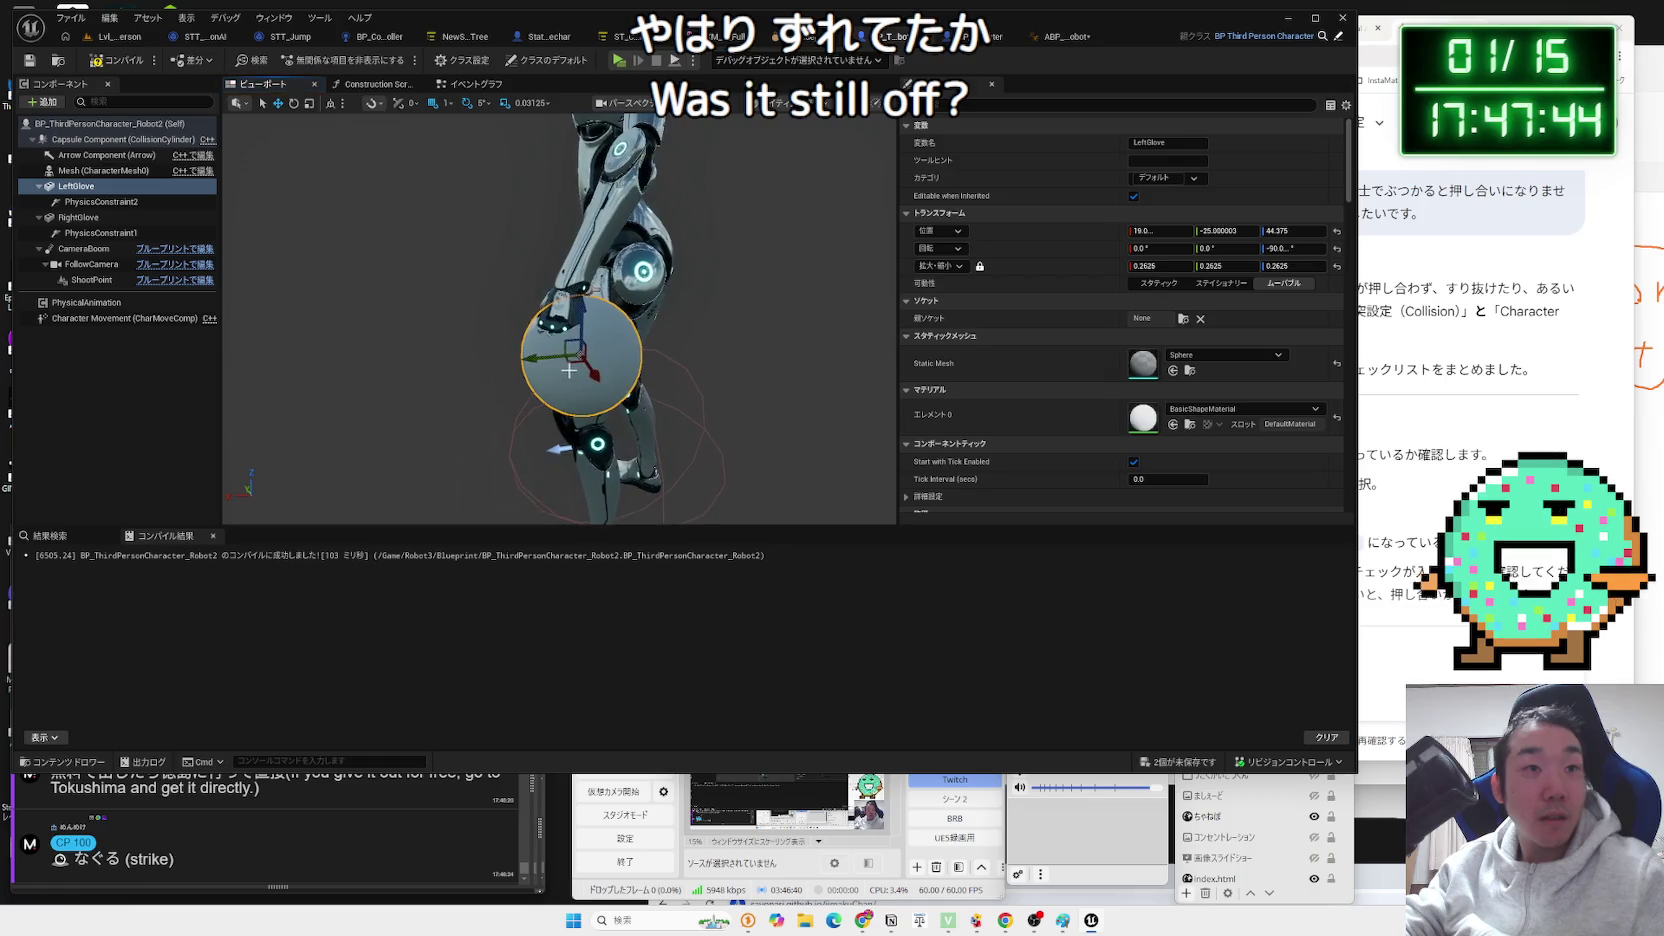
left_click(116, 36)
left_click(316, 61)
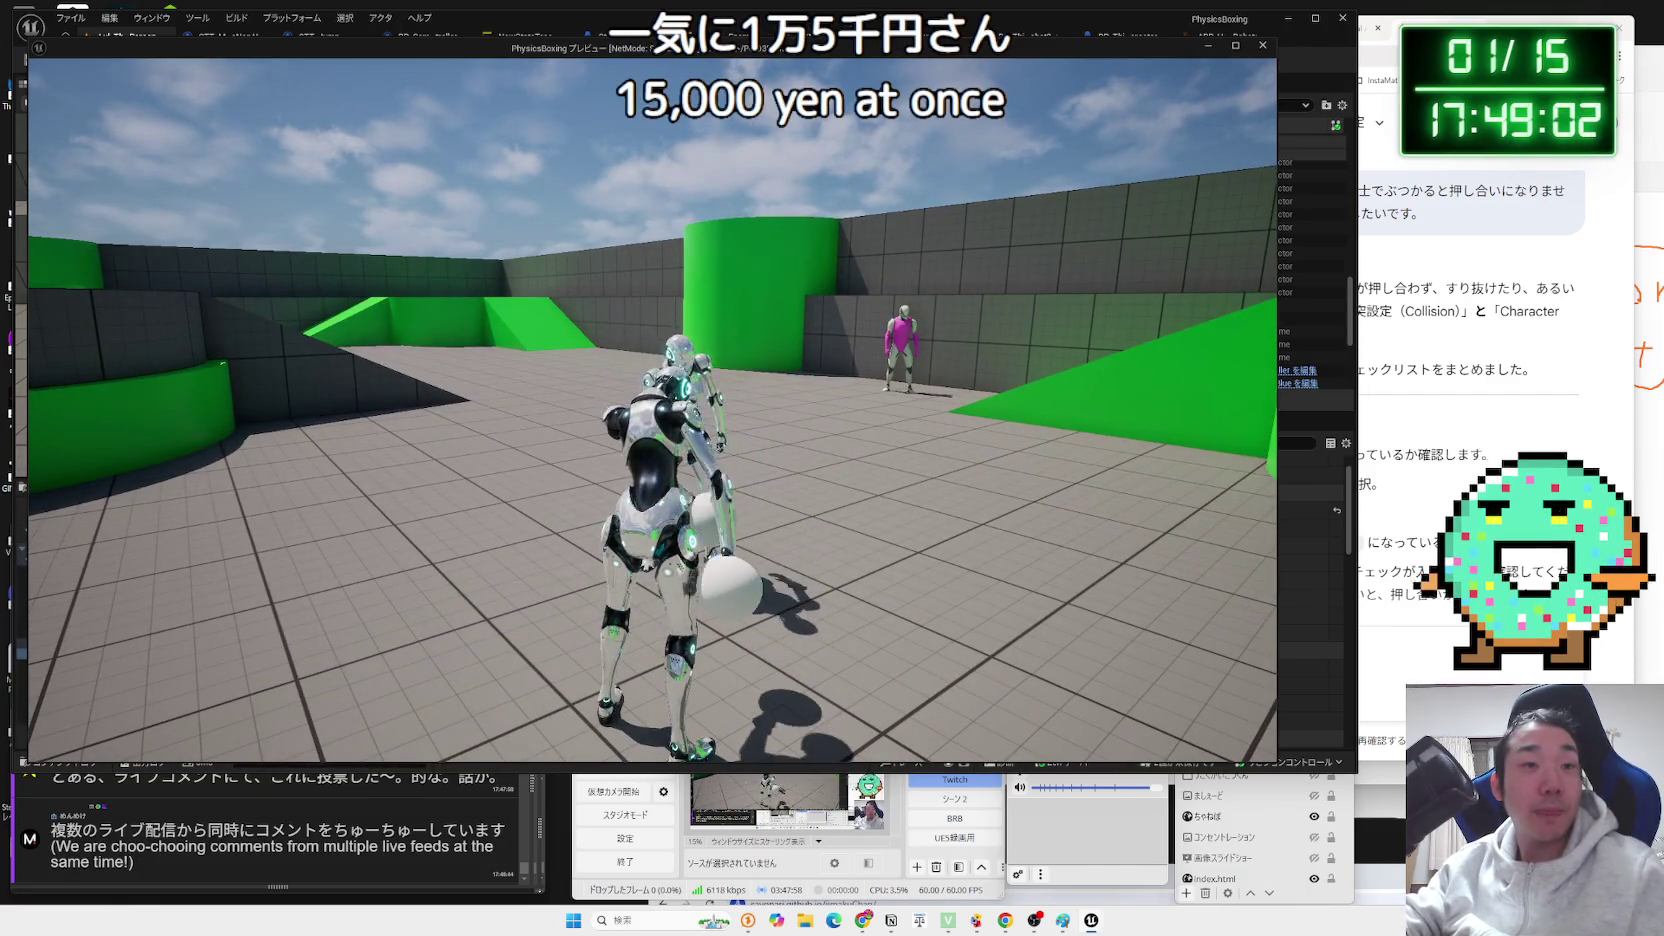
Stop the game and save all unsaved assets.
key("Escape")
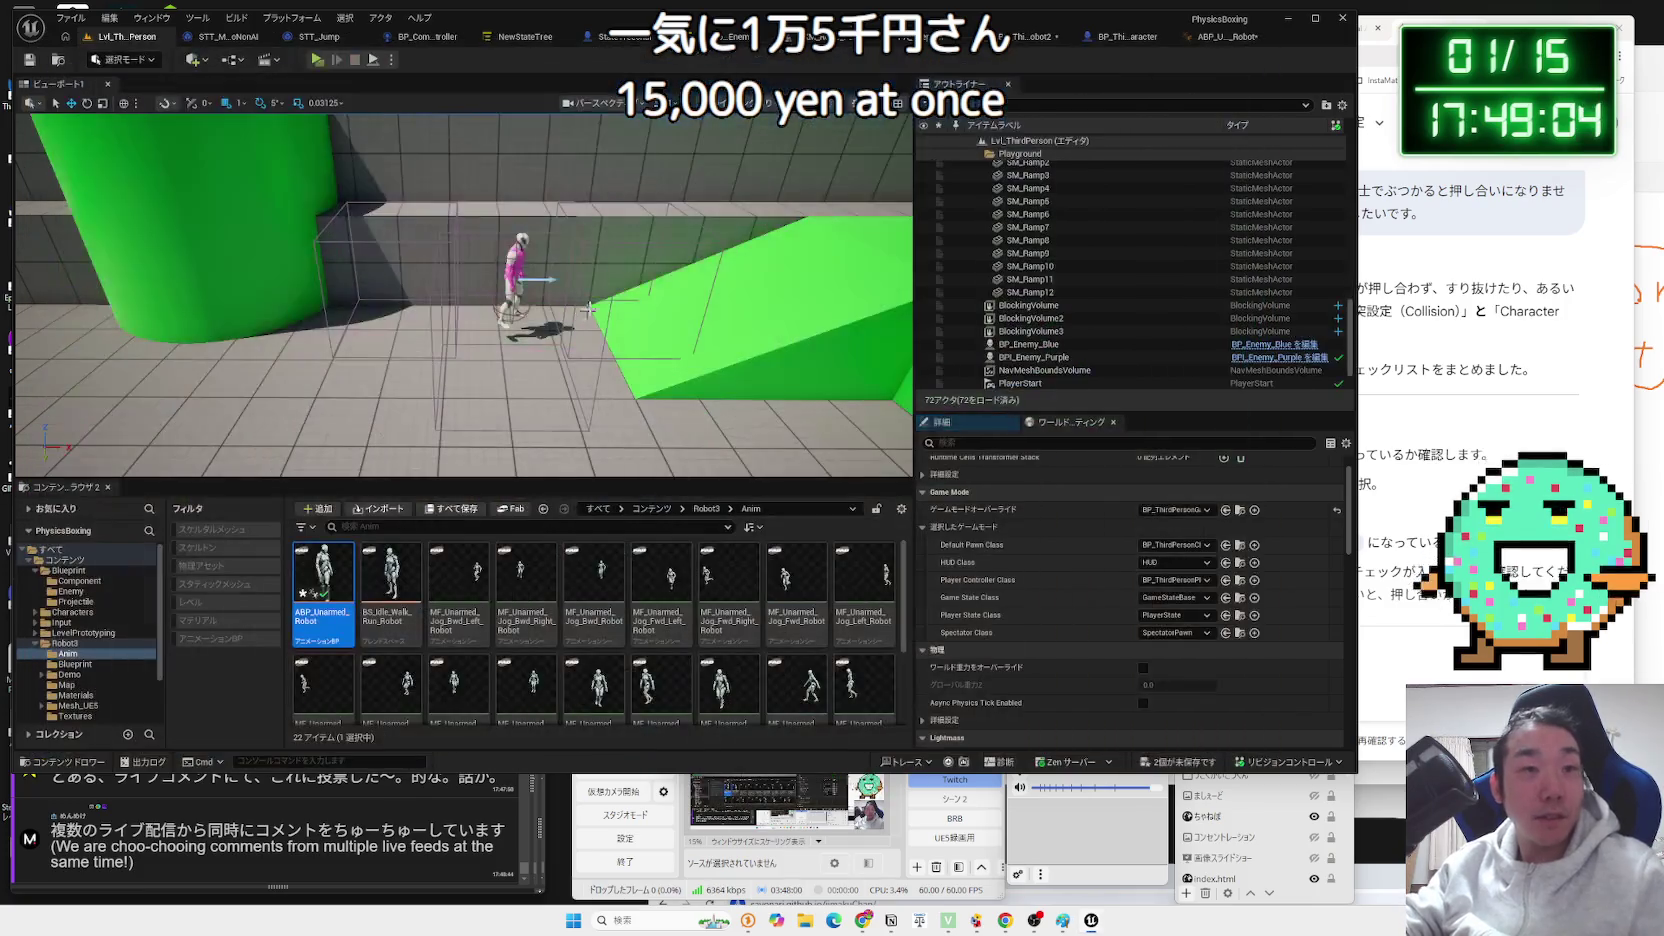
key("ctrl+shift+s")
left_click(921, 610)
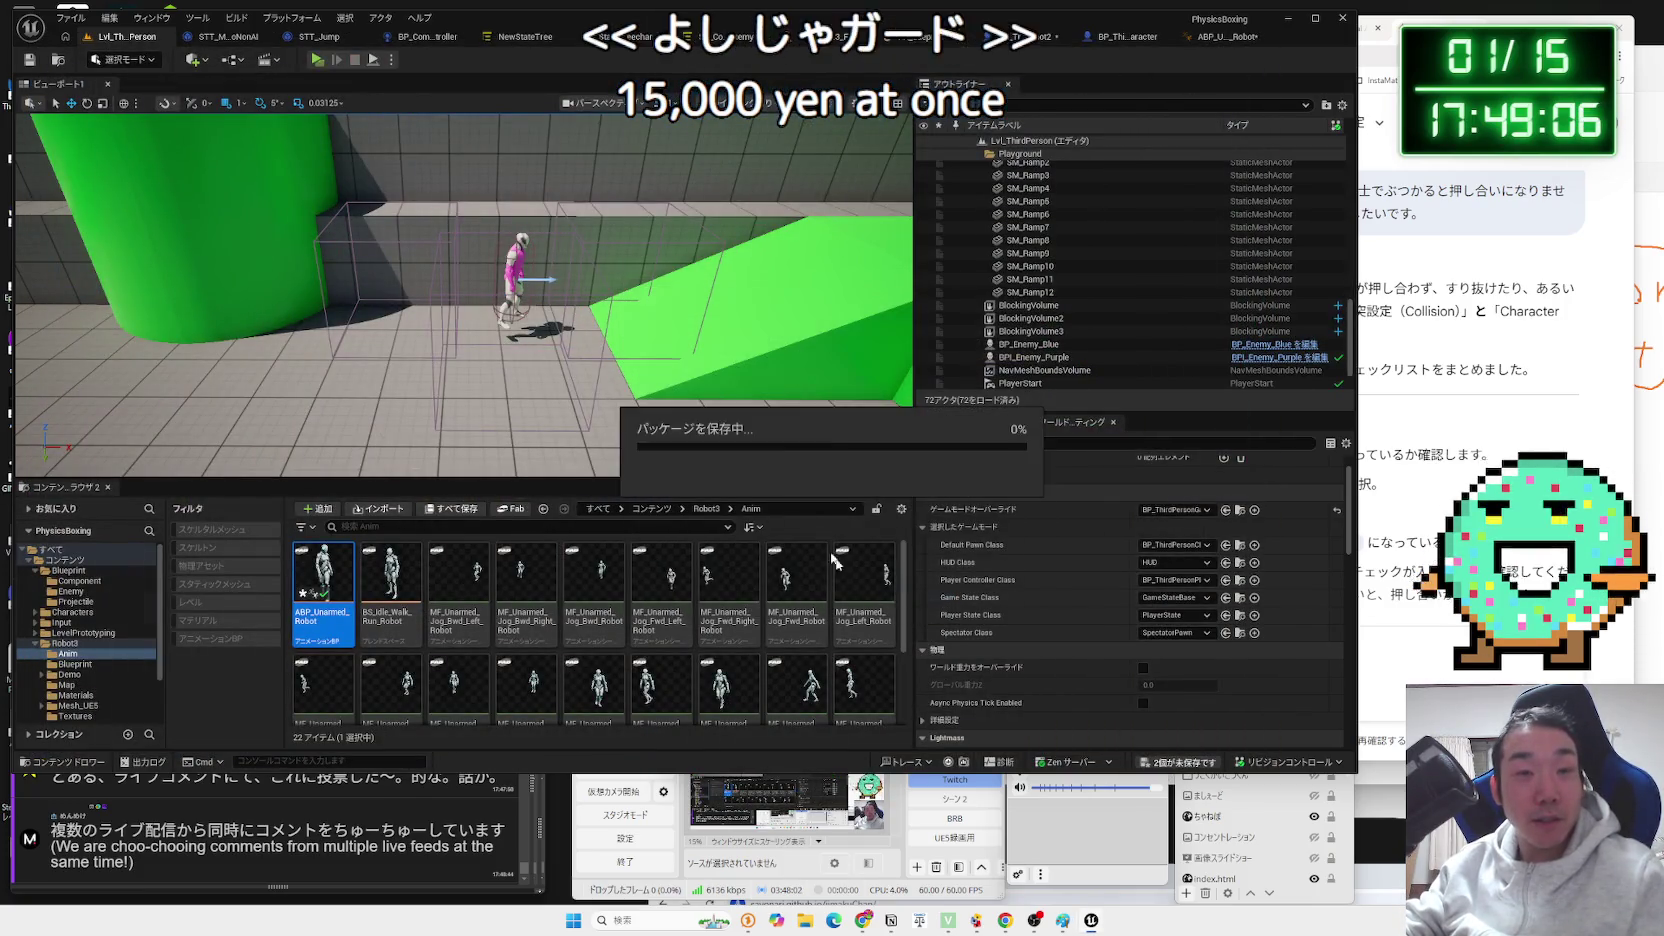
Review the Robot2 character preview, its physics asset and the ST_CombatEnemy state tree.
left_click(1120, 46)
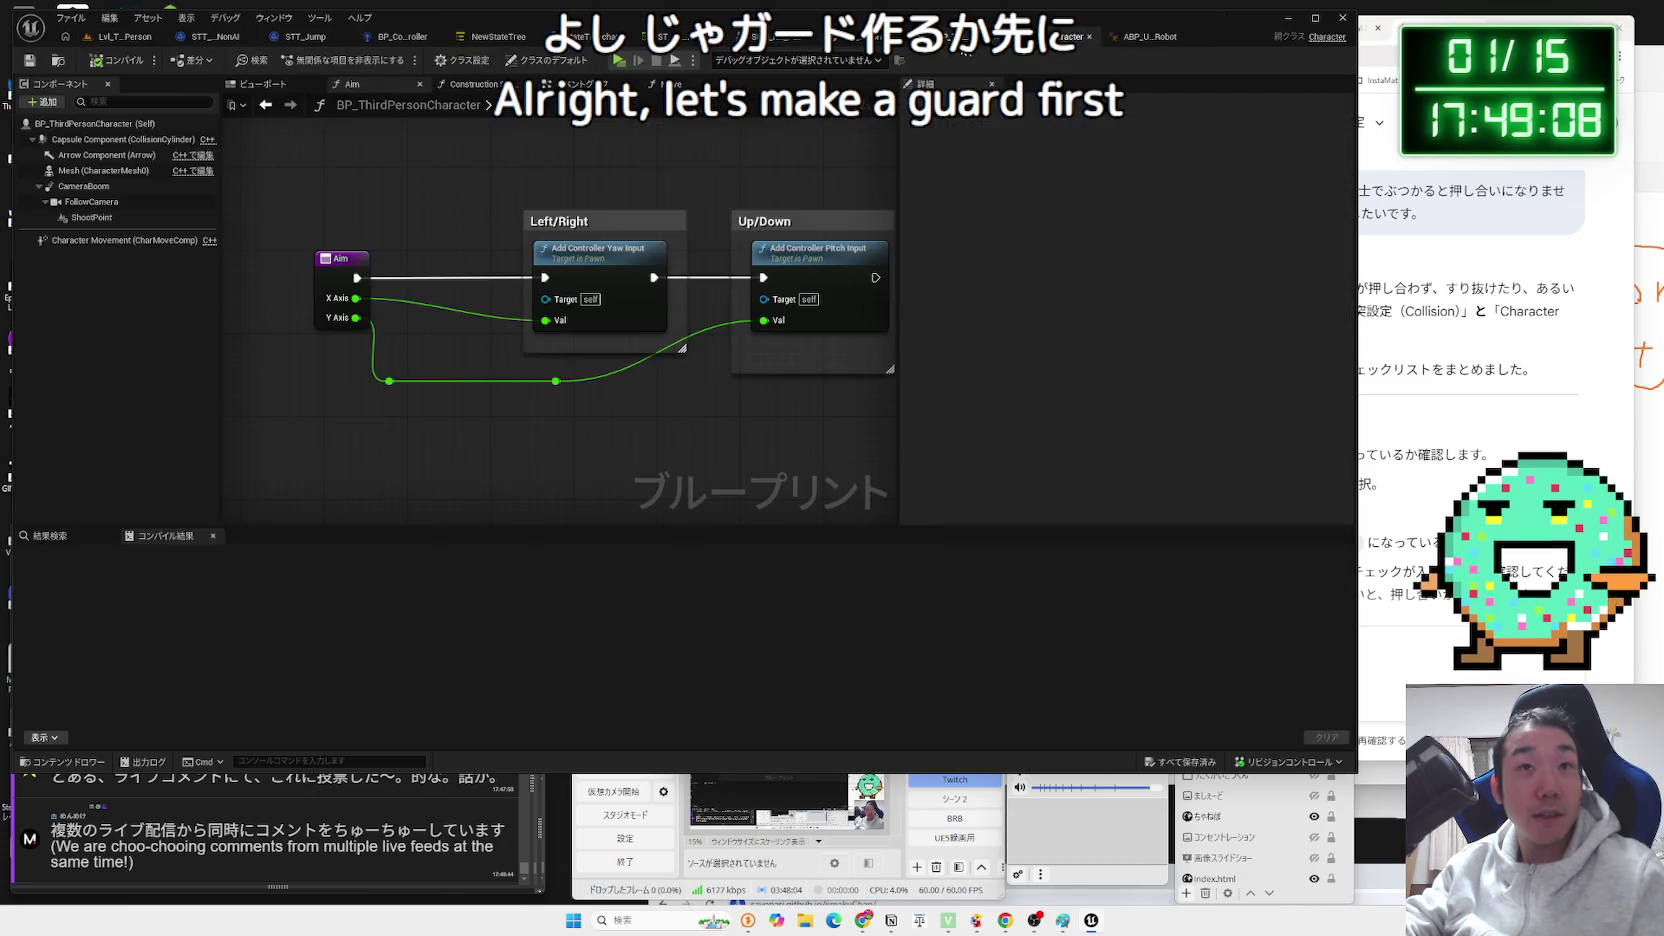
left_click(977, 45)
left_click_drag(723, 198, 723, 198)
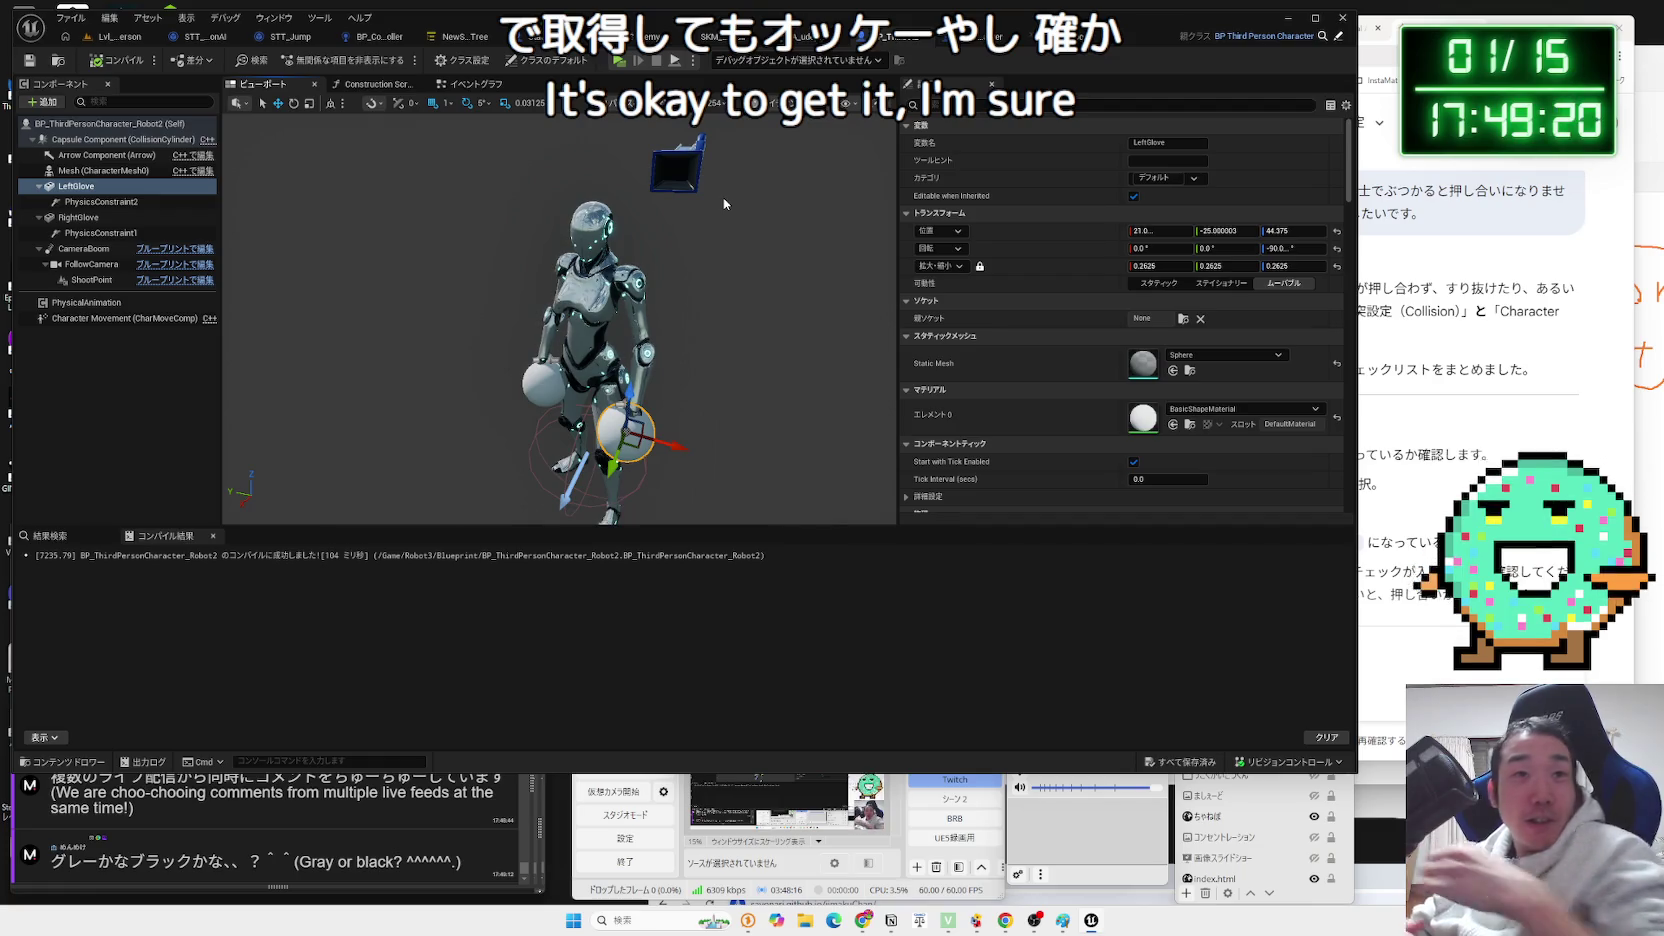
left_click(814, 38)
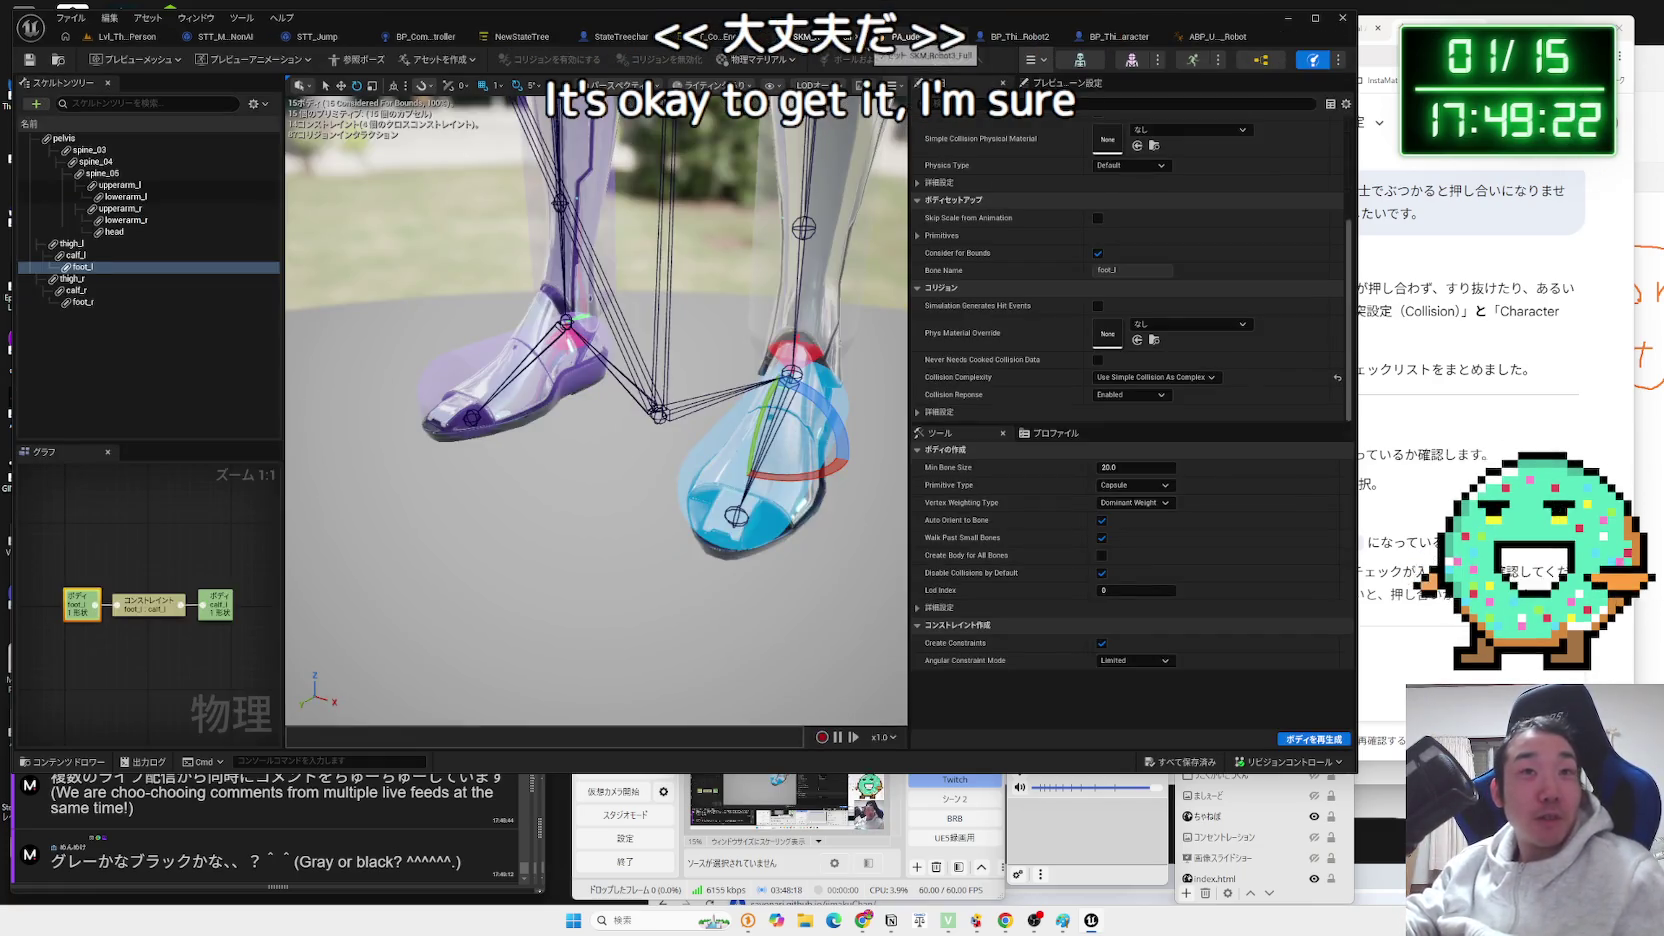
left_click(706, 36)
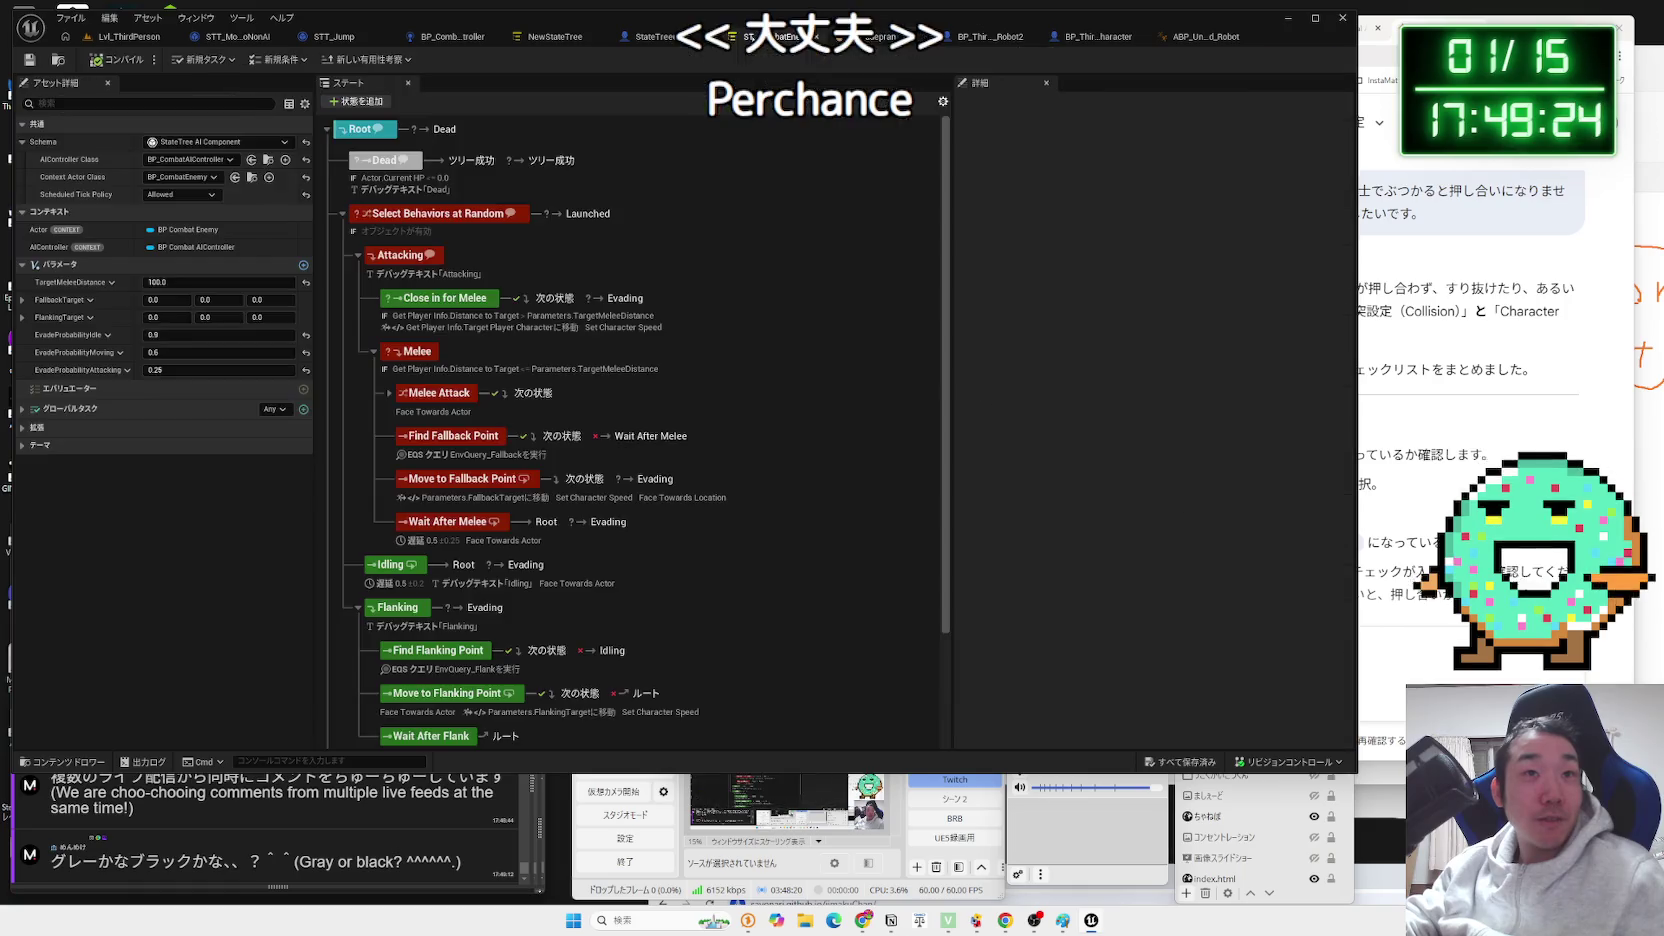
left_click(880, 38)
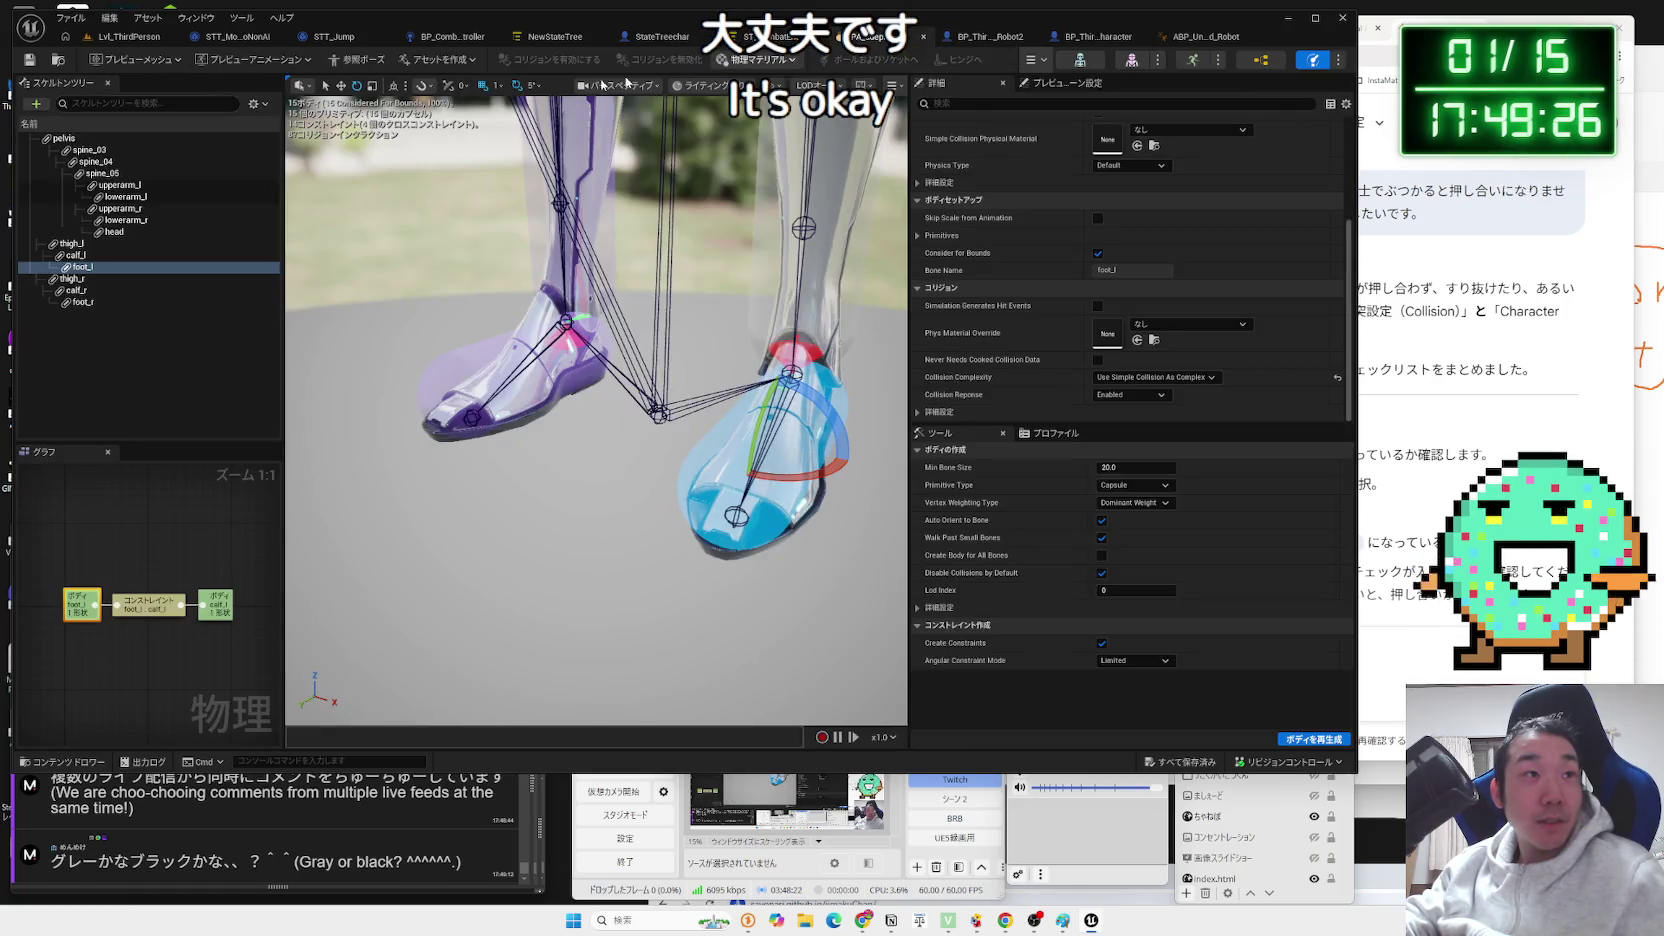
Look through the Aim graph, ABP_Unarmed_Robot and the Robot3 folder contents.
left_click(1074, 38)
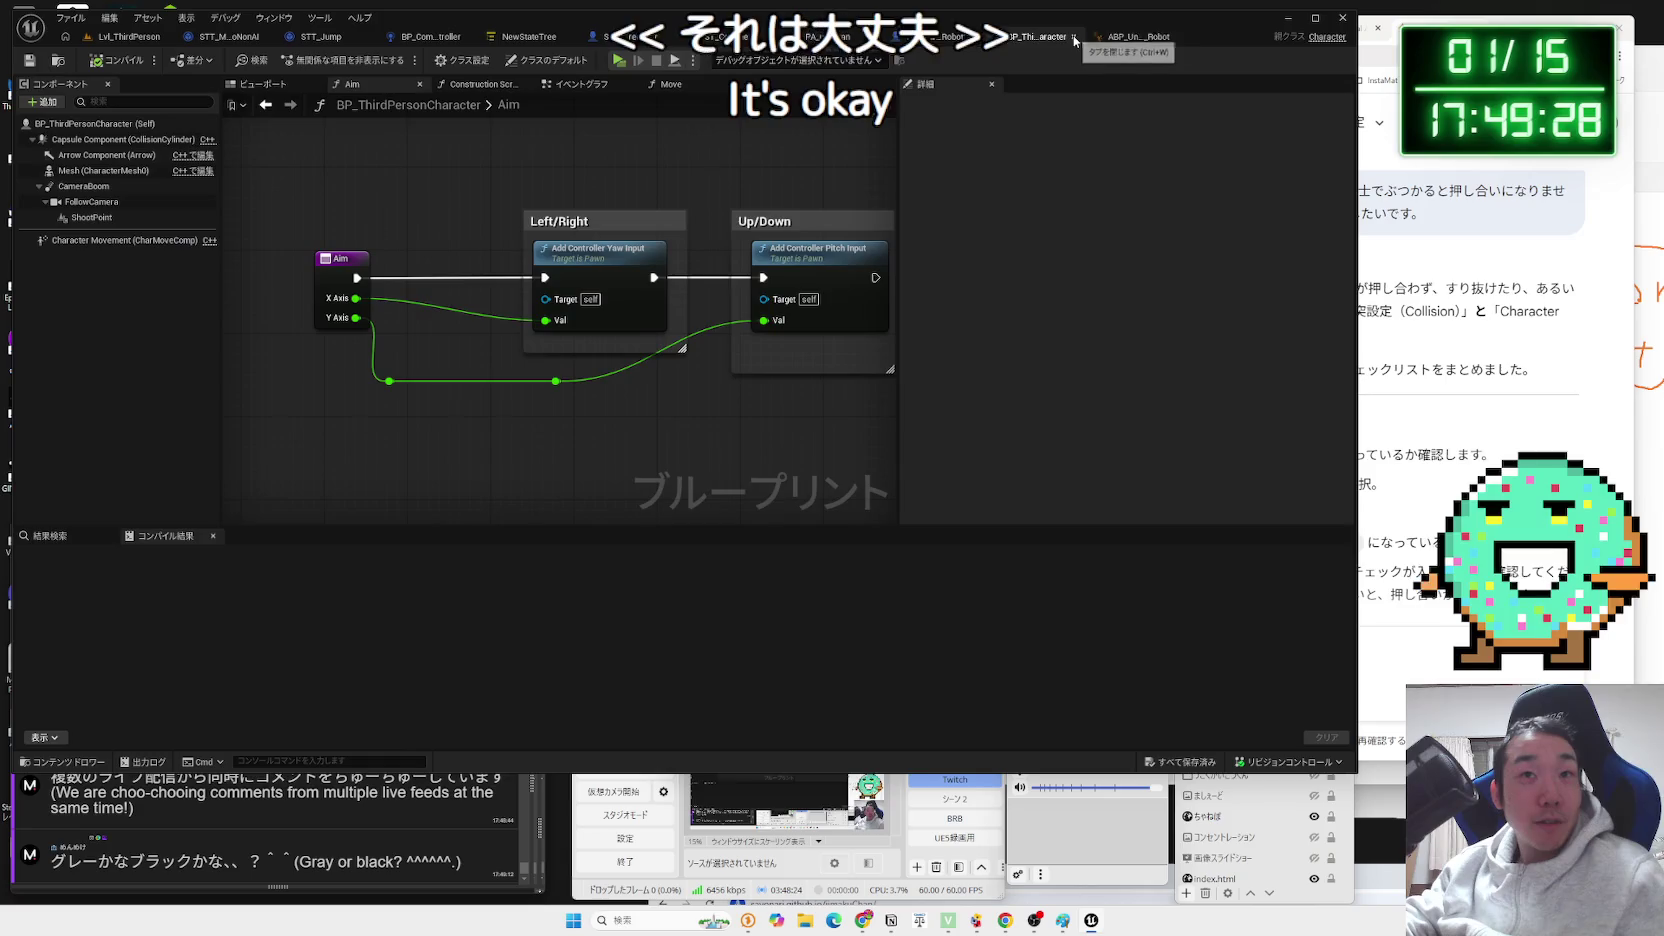
left_click(1132, 37)
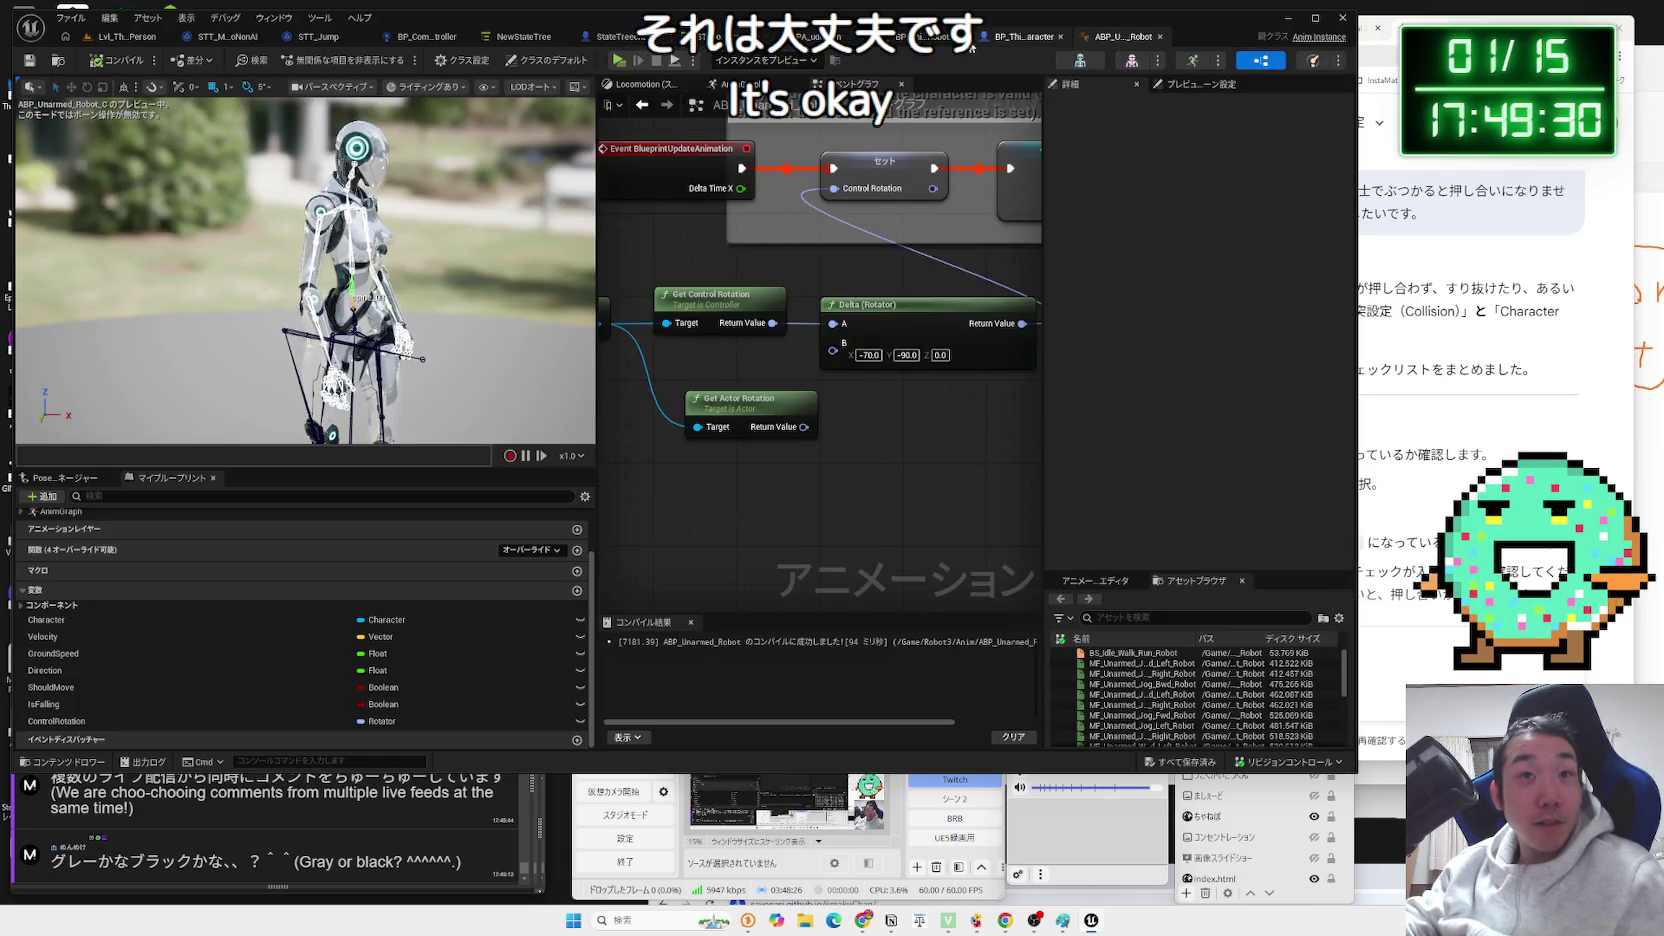
left_click(922, 44)
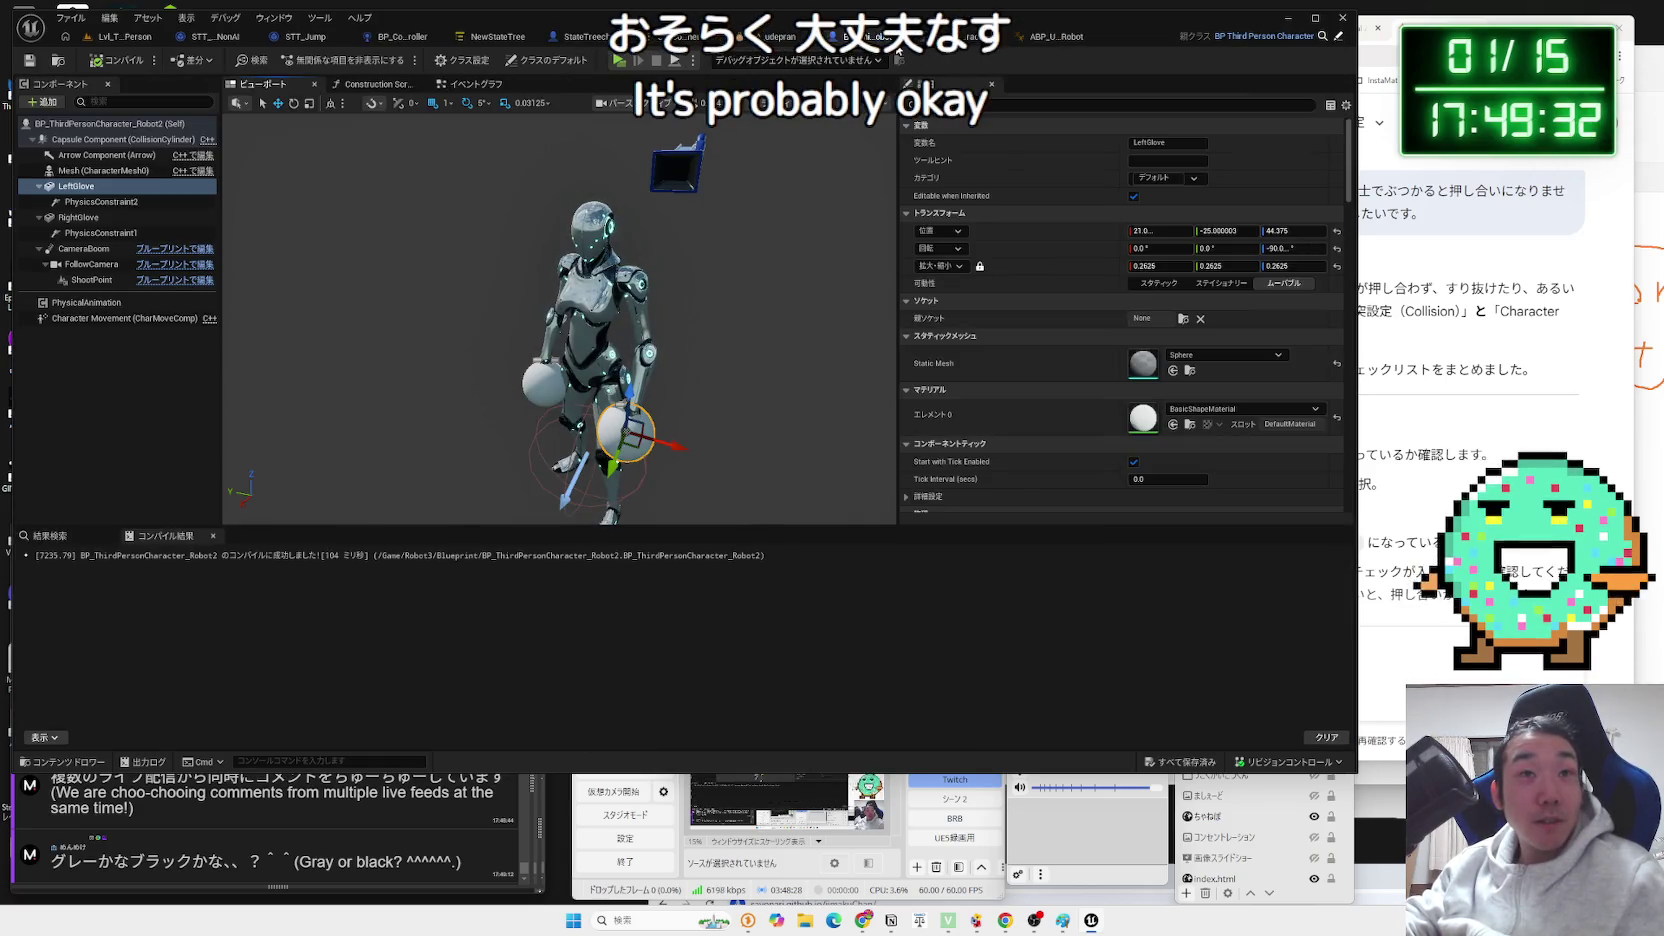
left_click(958, 44)
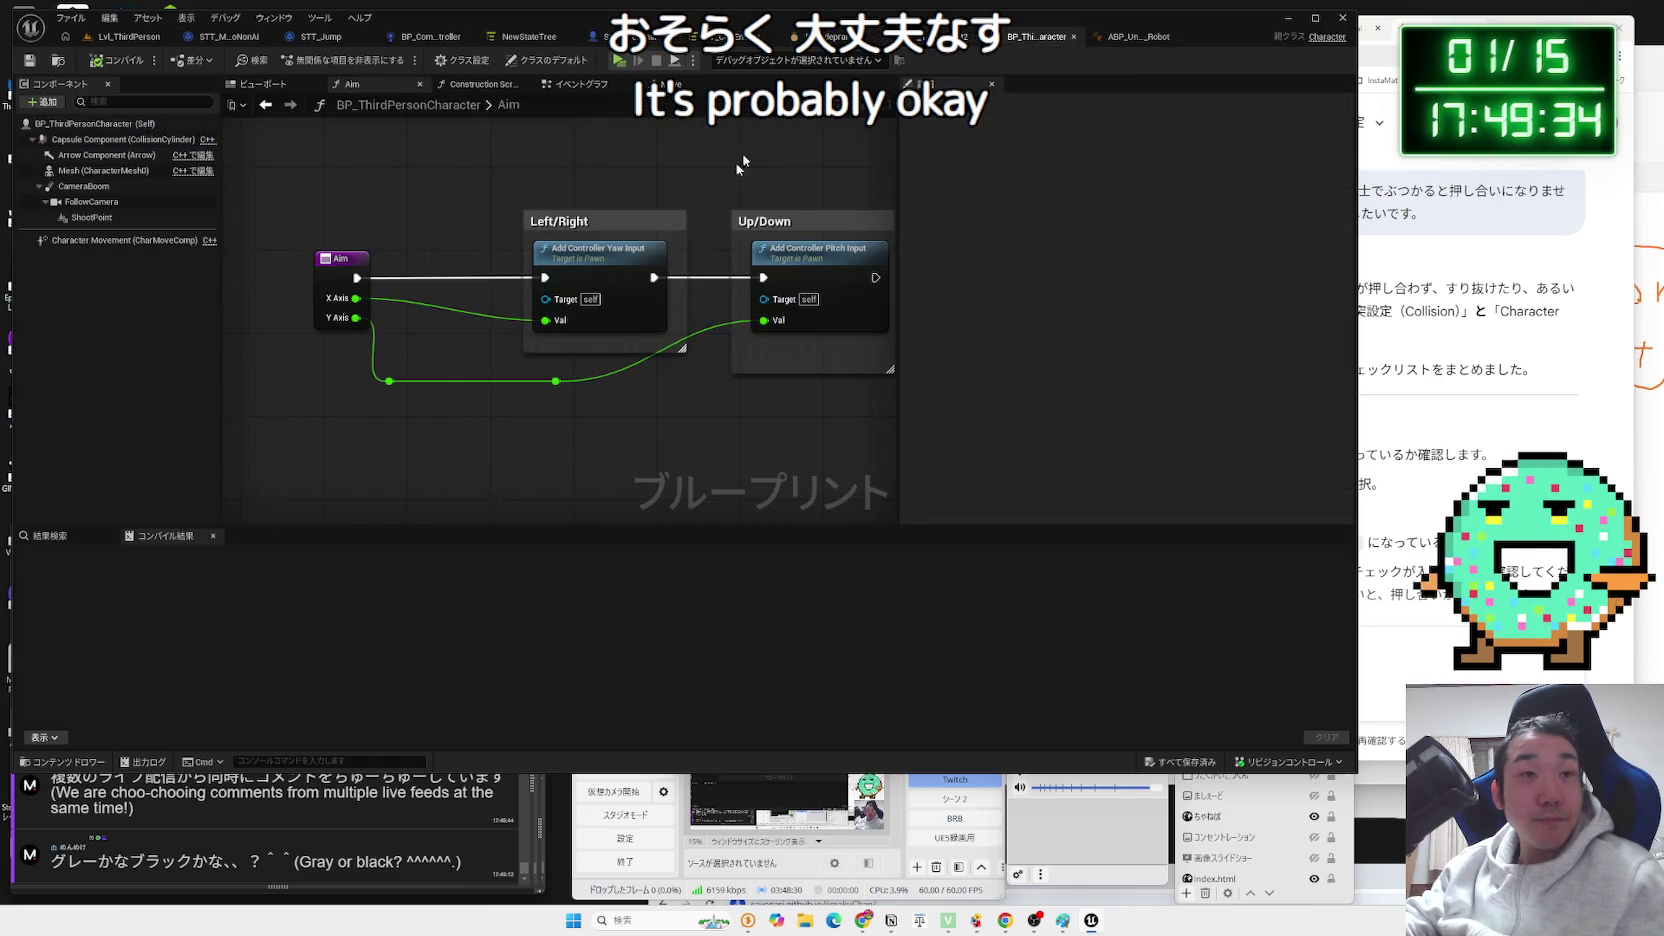
left_click(129, 36)
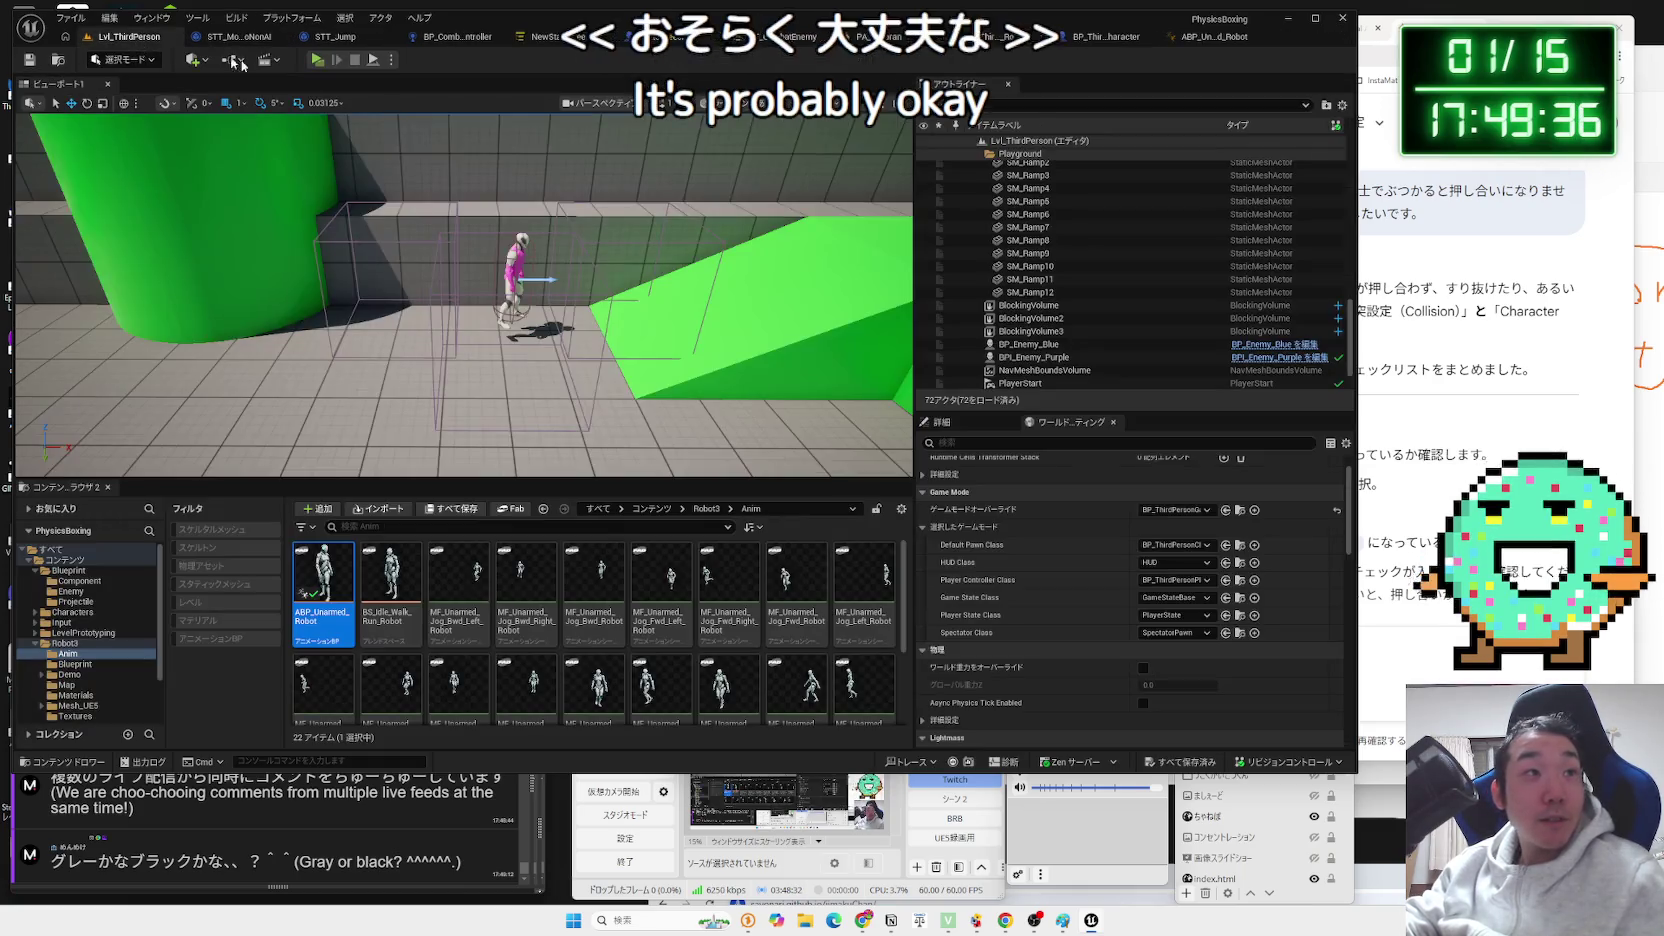
left_click(39, 646)
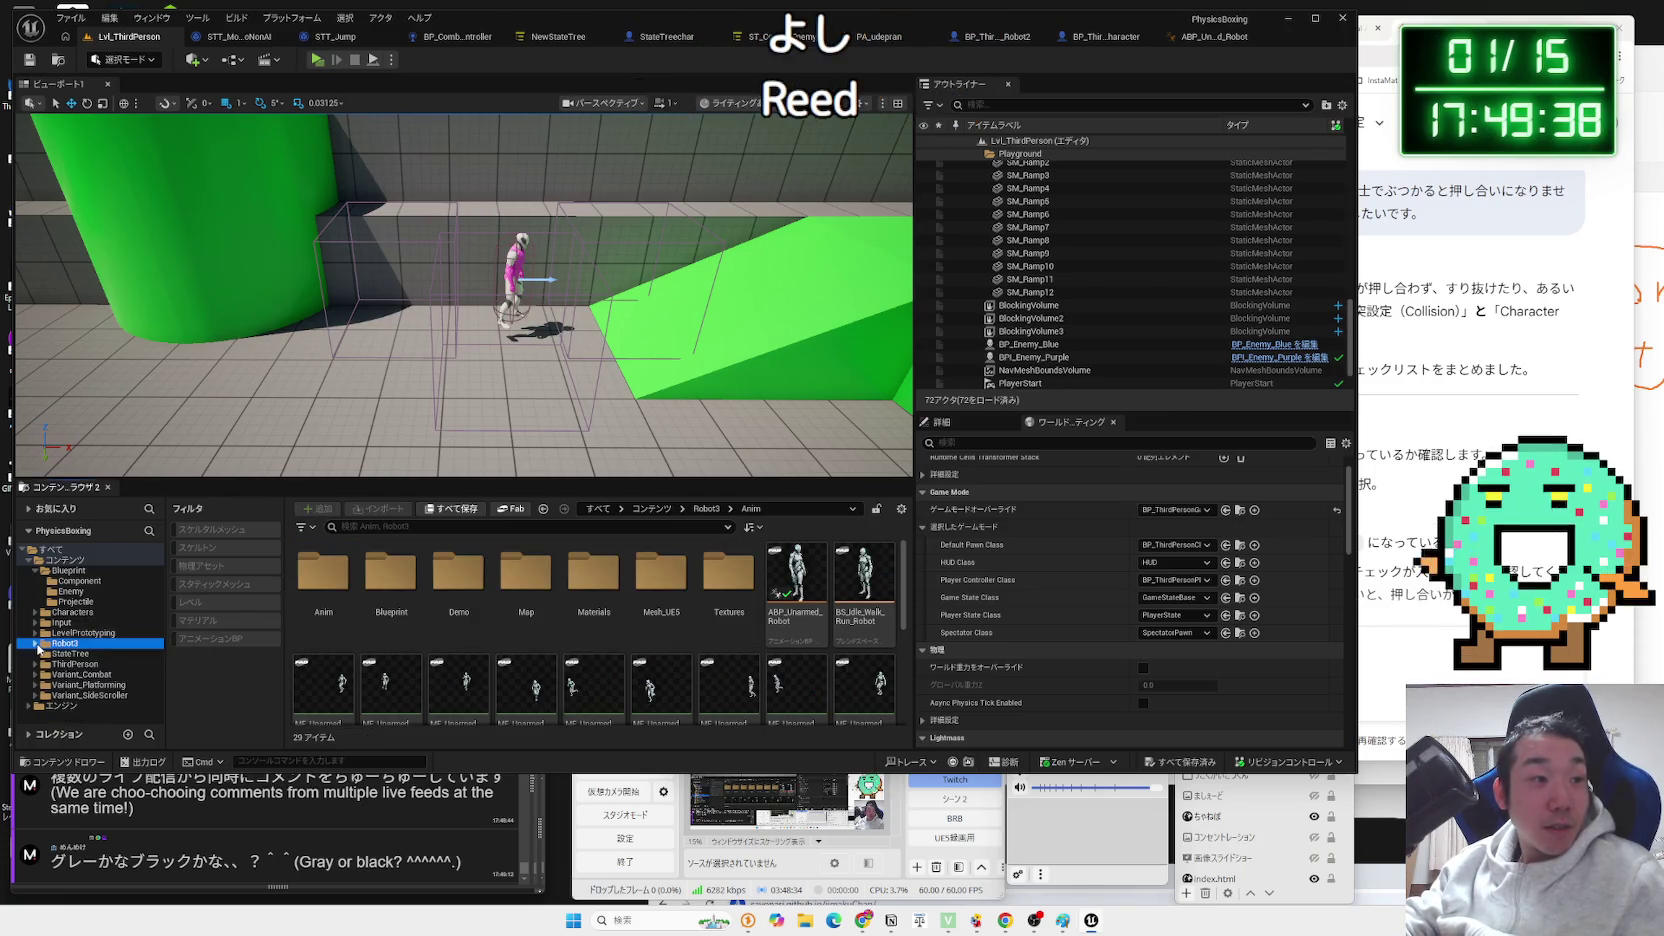
left_click(988, 37)
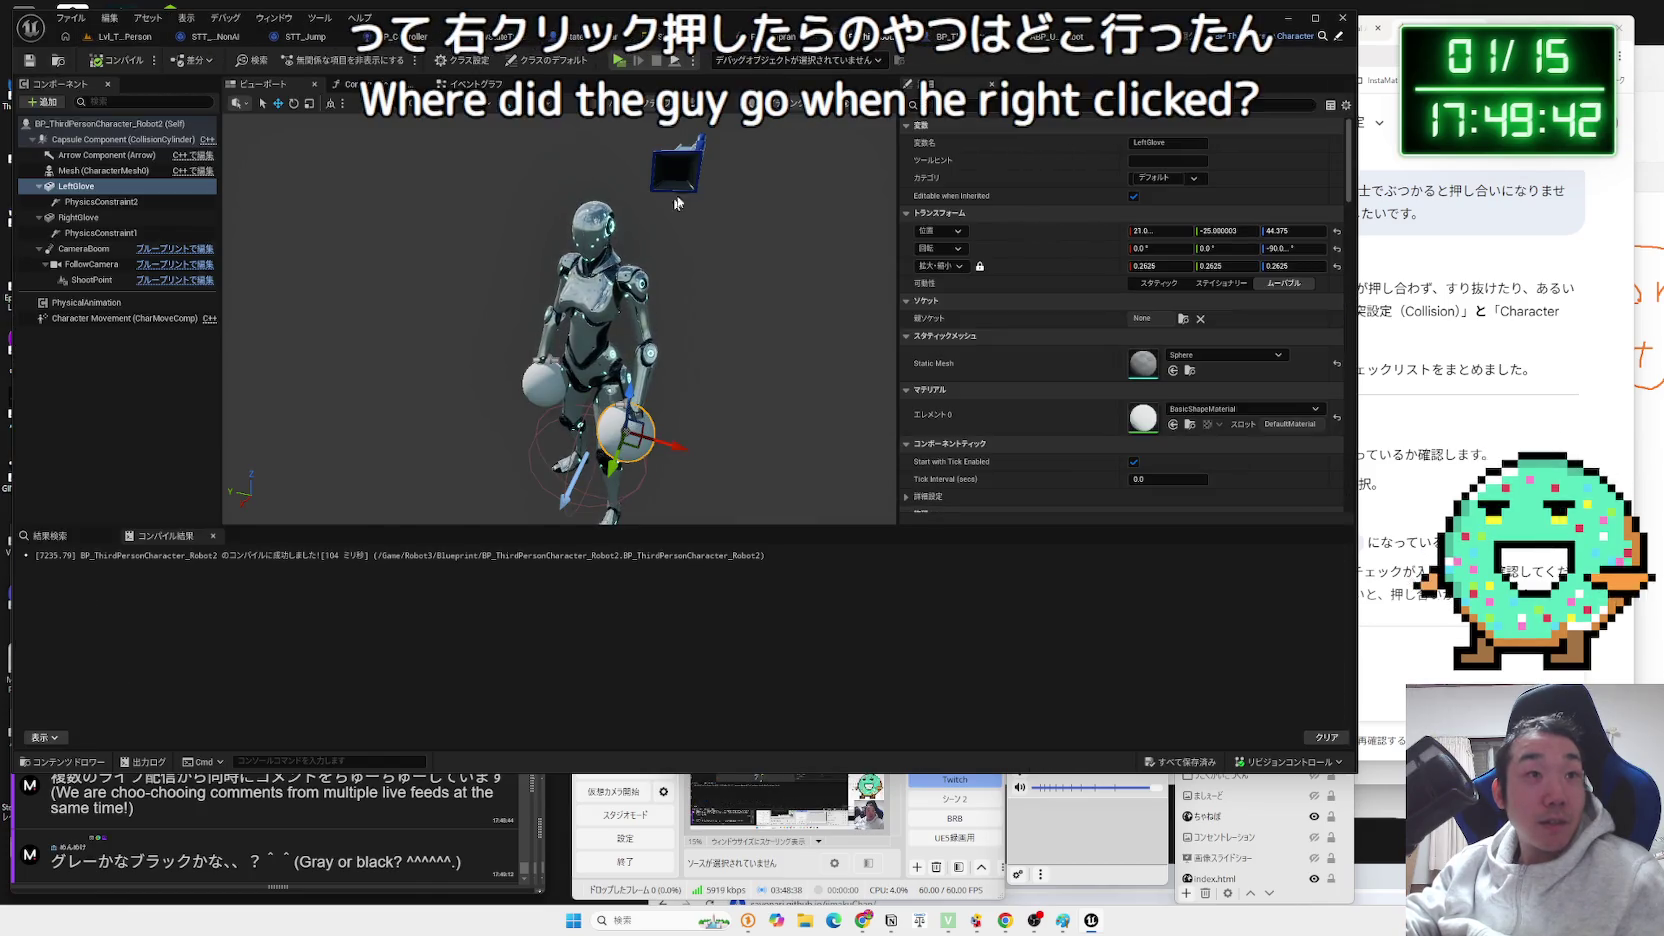
left_click(945, 37)
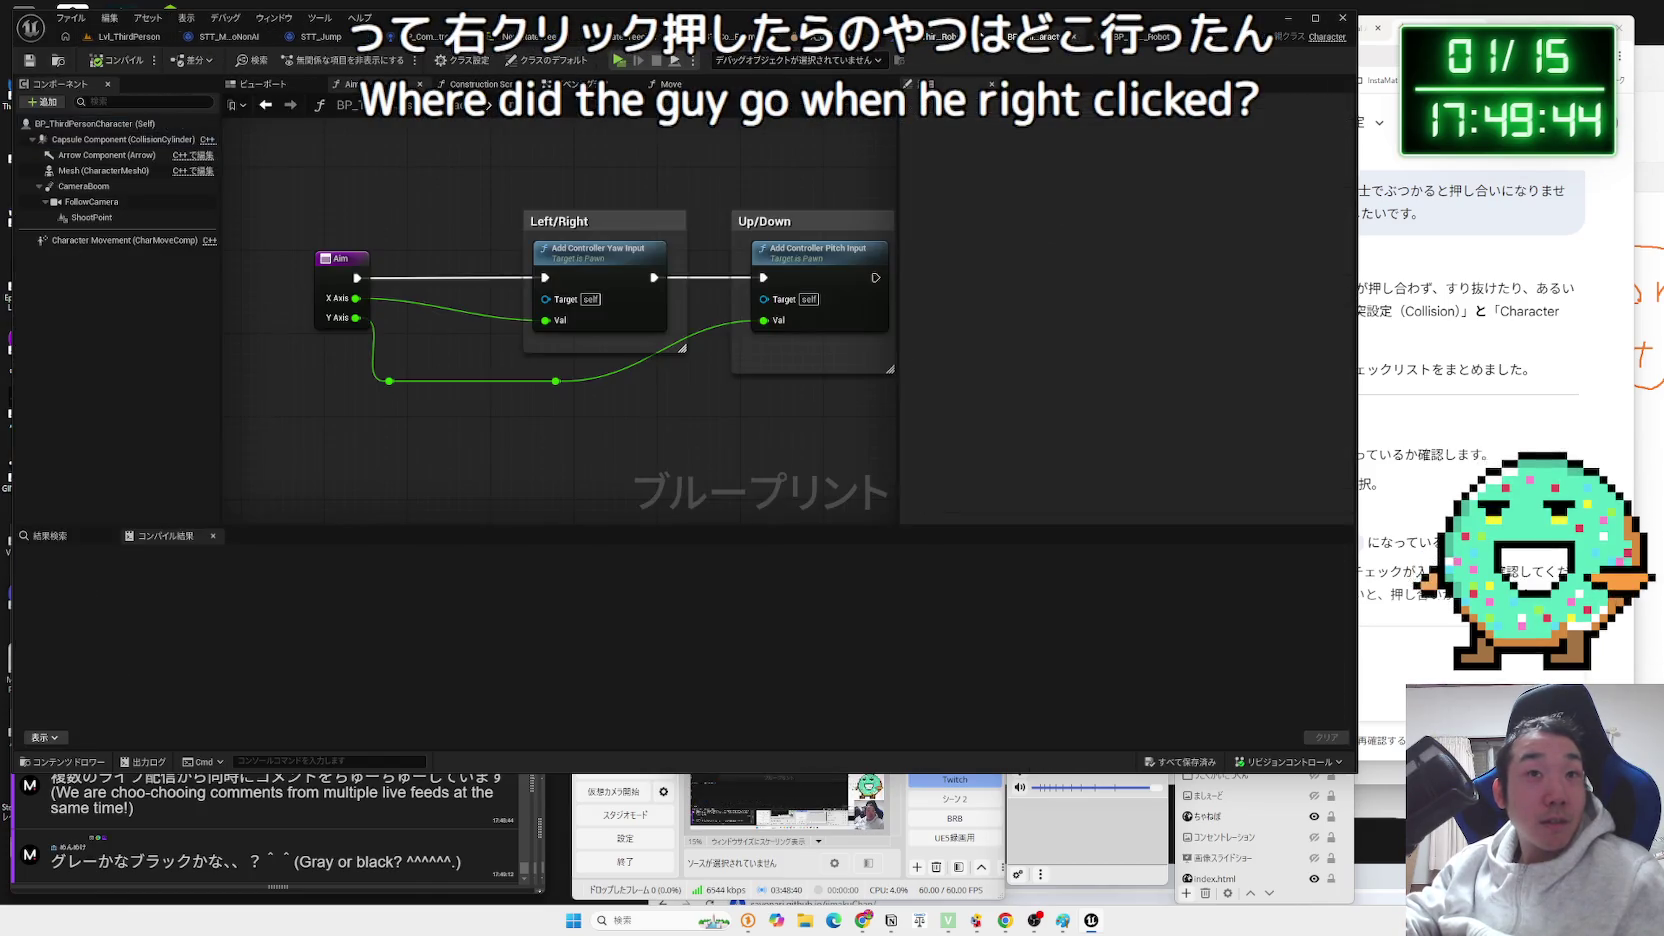
Review BP_ThirdPersonCharacter's event graph camera, movement and control rotation input nodes.
left_click(482, 85)
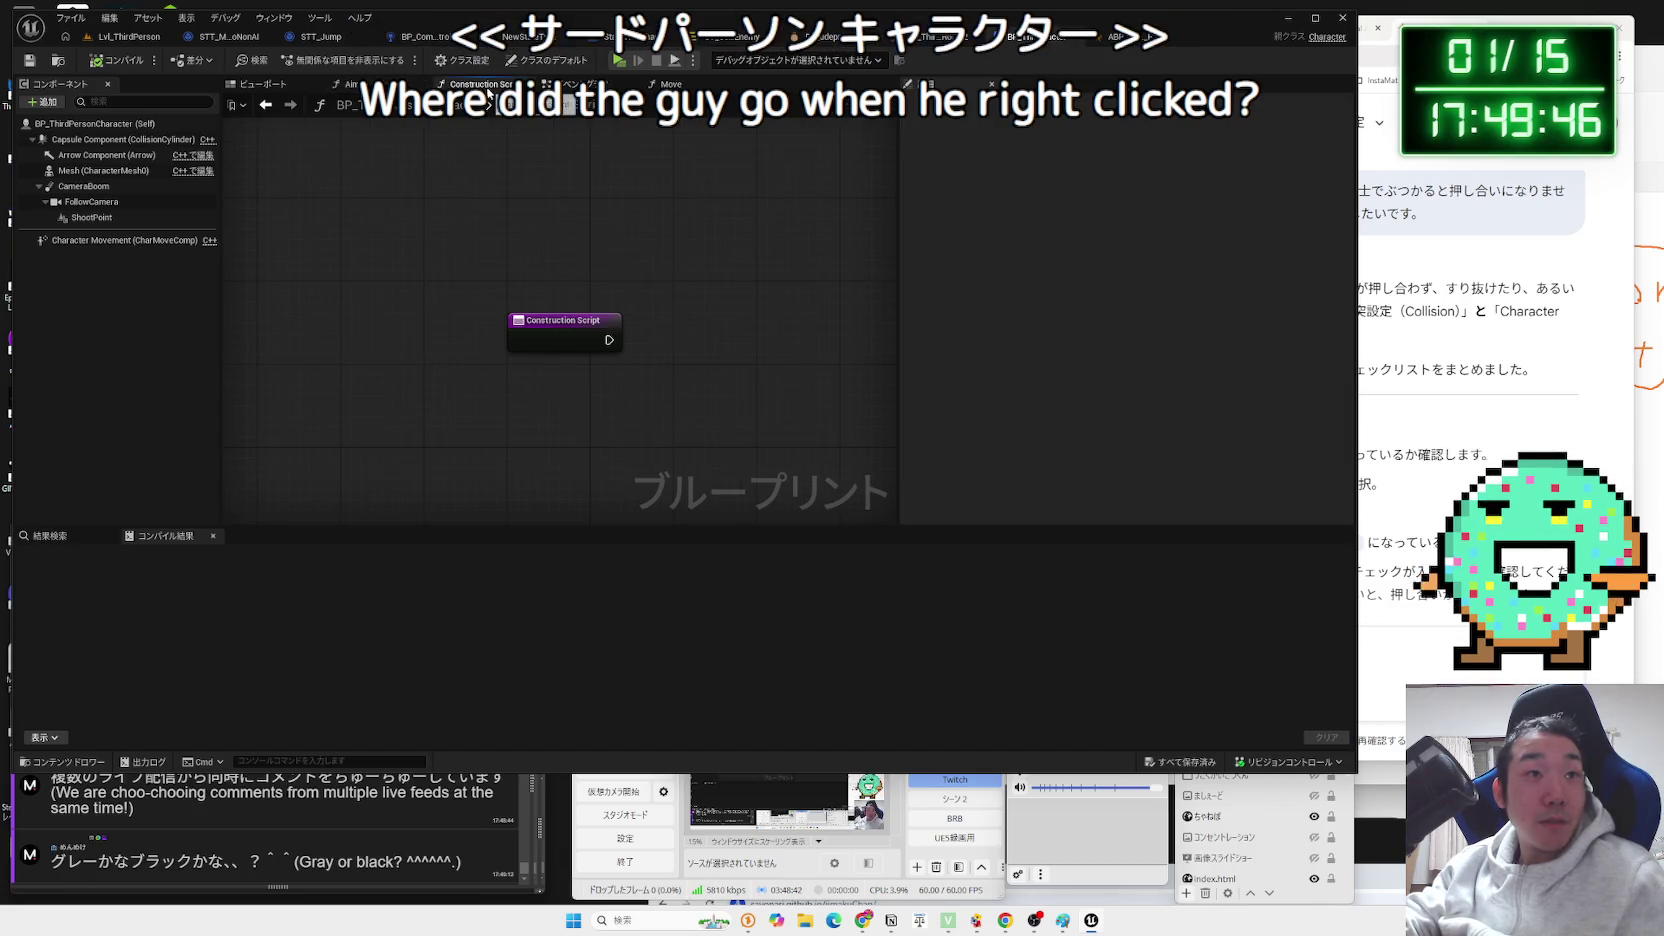
left_click(580, 84)
scroll(600, 377, "up", 5)
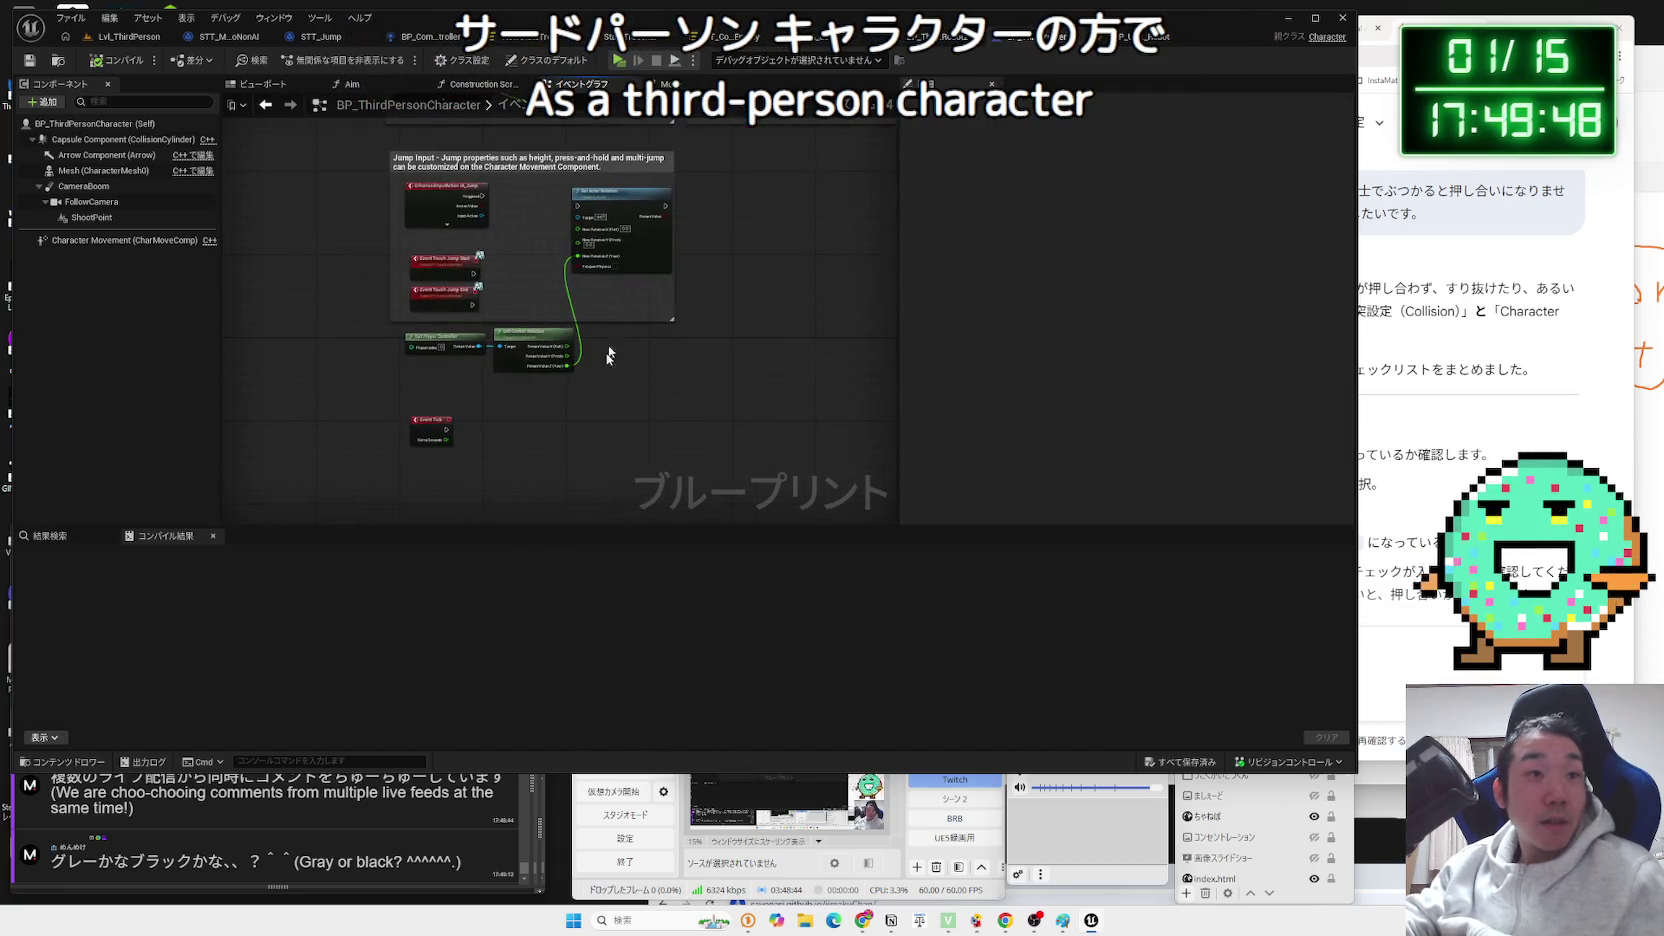
scroll(658, 444, "down", 3)
left_click_drag(658, 444, 525, 499)
scroll(533, 493, "up", 3)
mouse_move(560, 420)
left_mouse_down()
mouse_move(549, 359)
mouse_move(668, 354)
mouse_move(650, 422)
left_mouse_up()
scroll(667, 356, "up", 1)
left_click(945, 36)
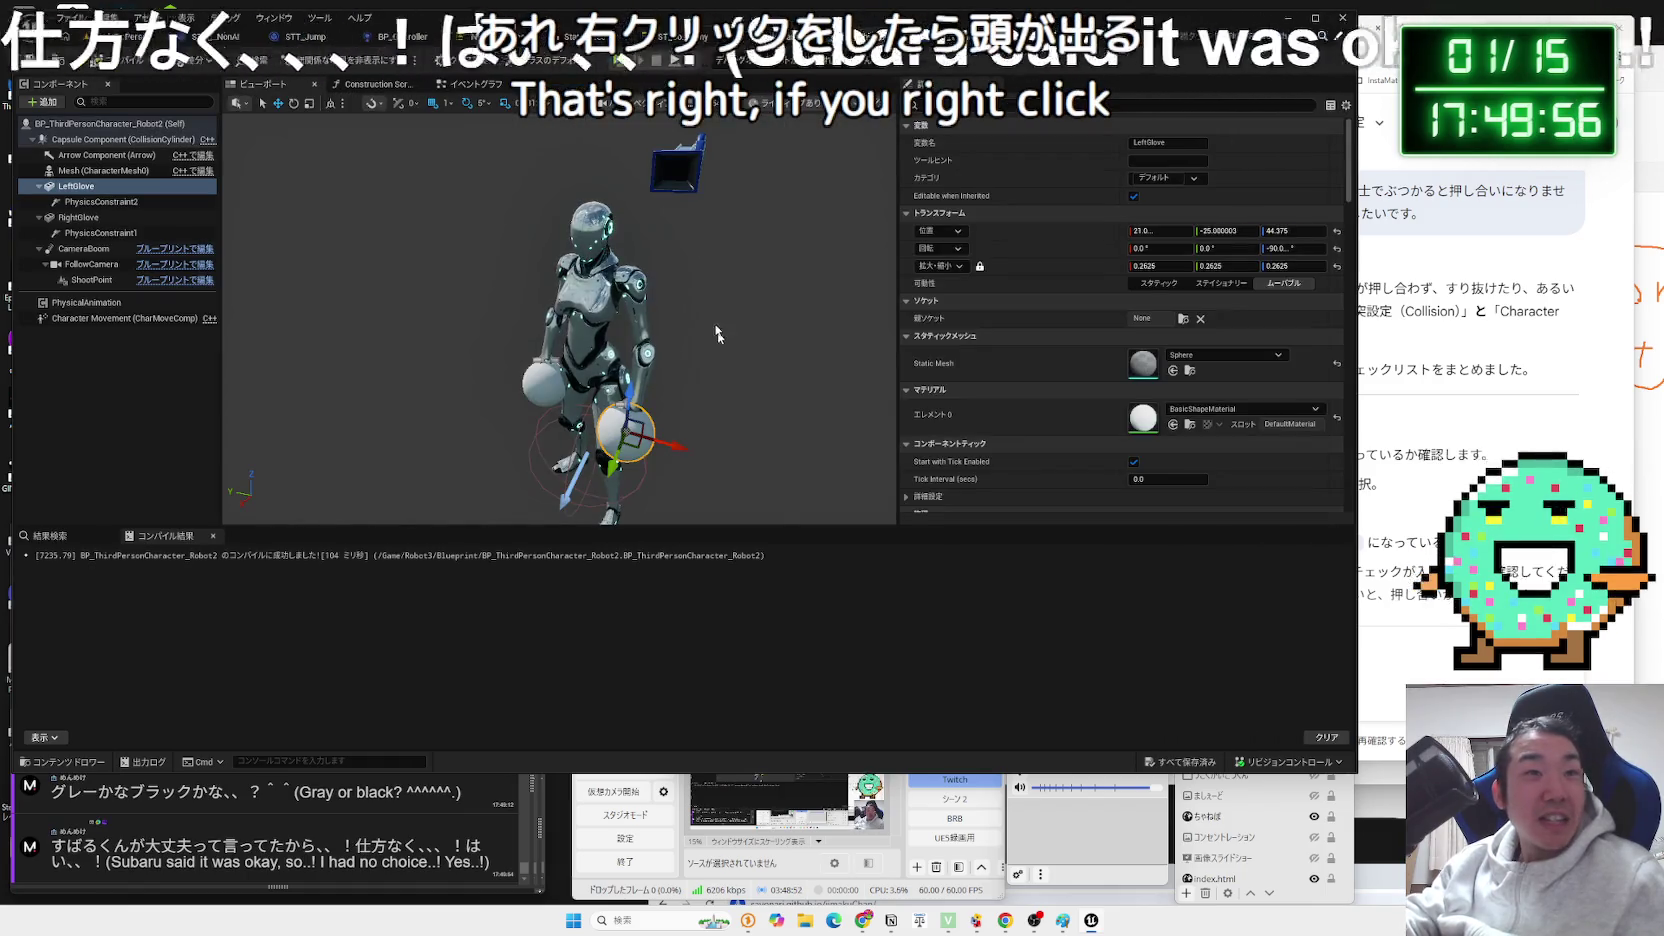
left_click(470, 83)
scroll(792, 400, "up", 1)
scroll(792, 400, "down", 2)
left_click_drag(794, 400, 768, 270)
scroll(768, 270, "up", 4)
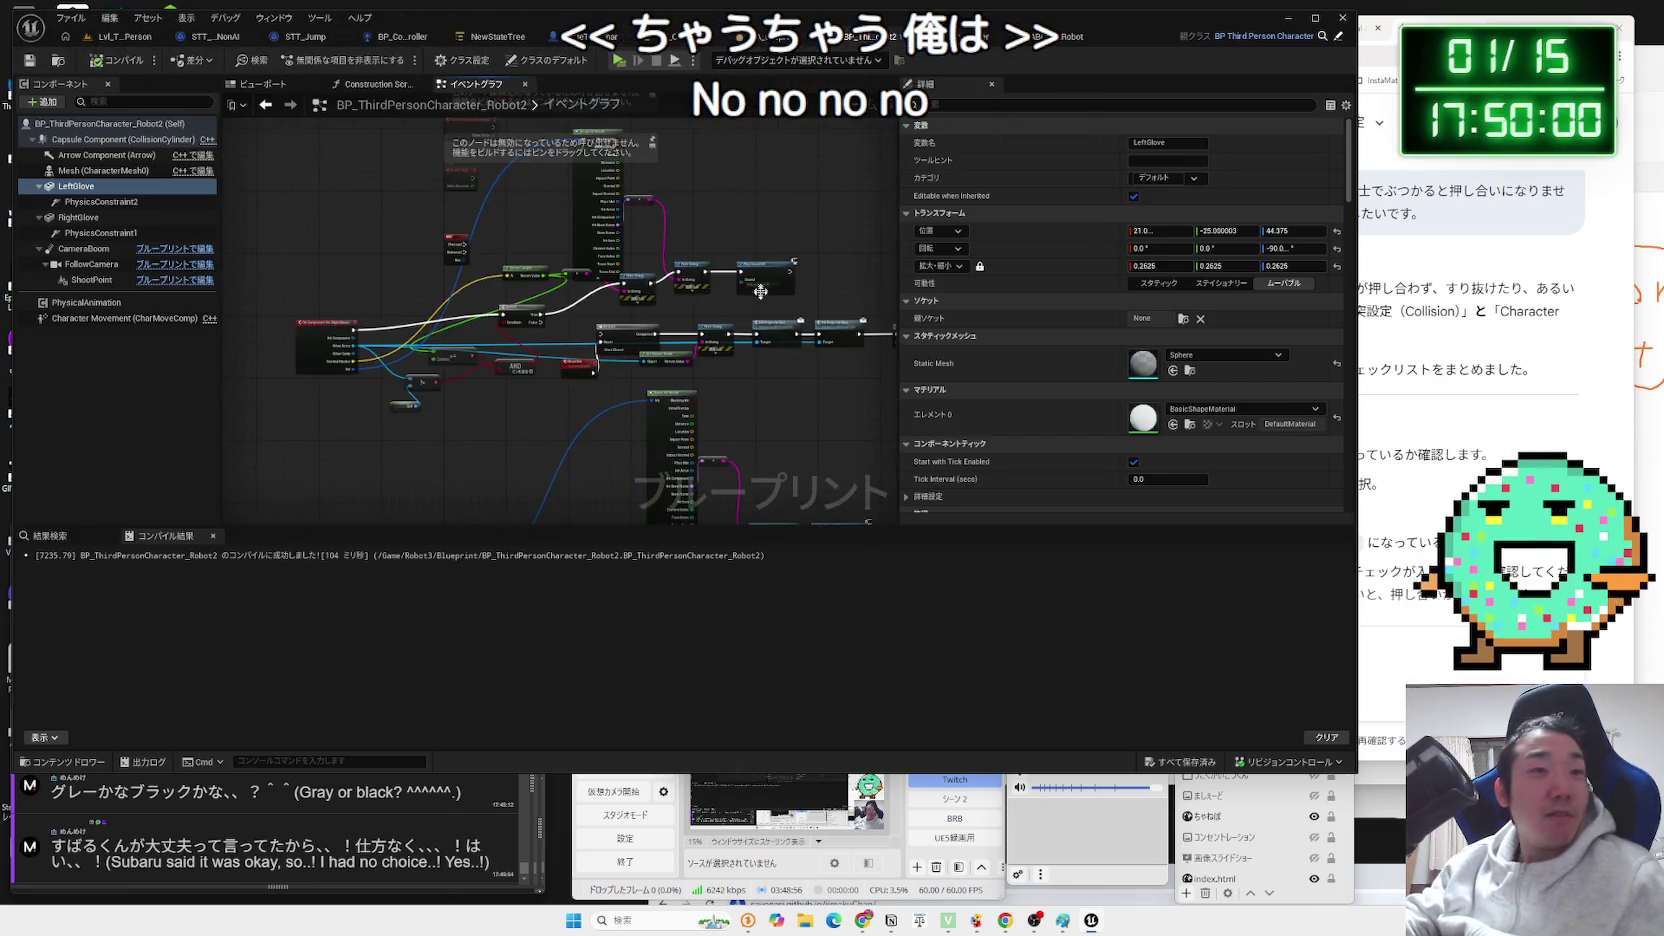
scroll(790, 257, "down", 3)
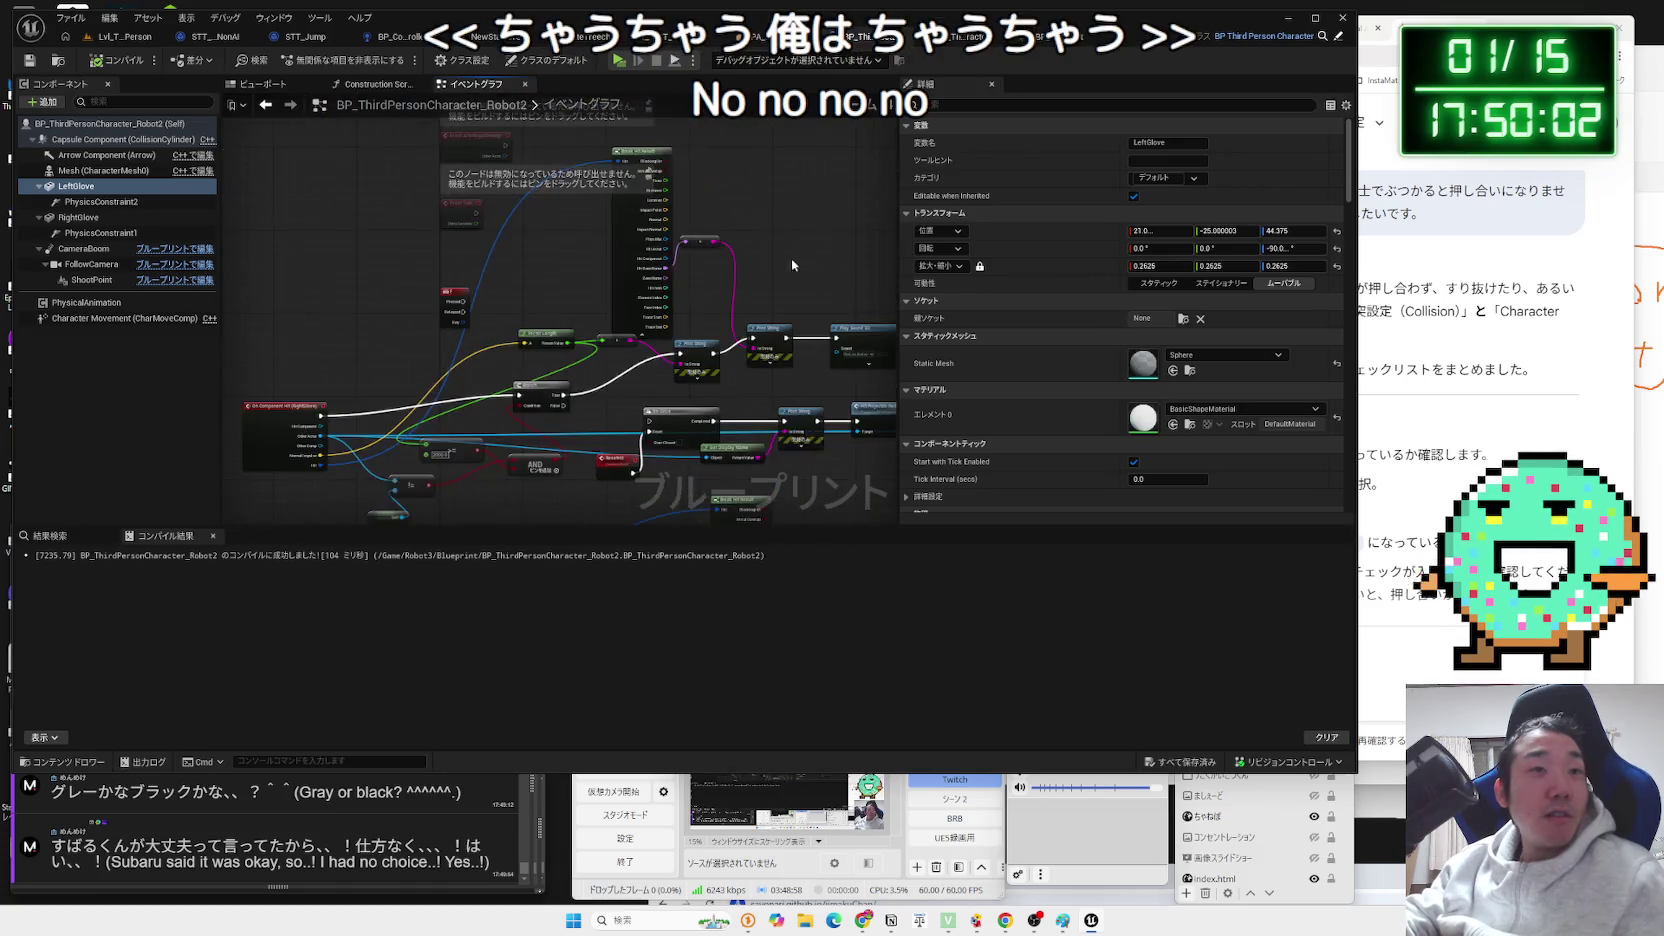
left_click_drag(790, 257, 716, 452)
scroll(716, 452, "up", 3)
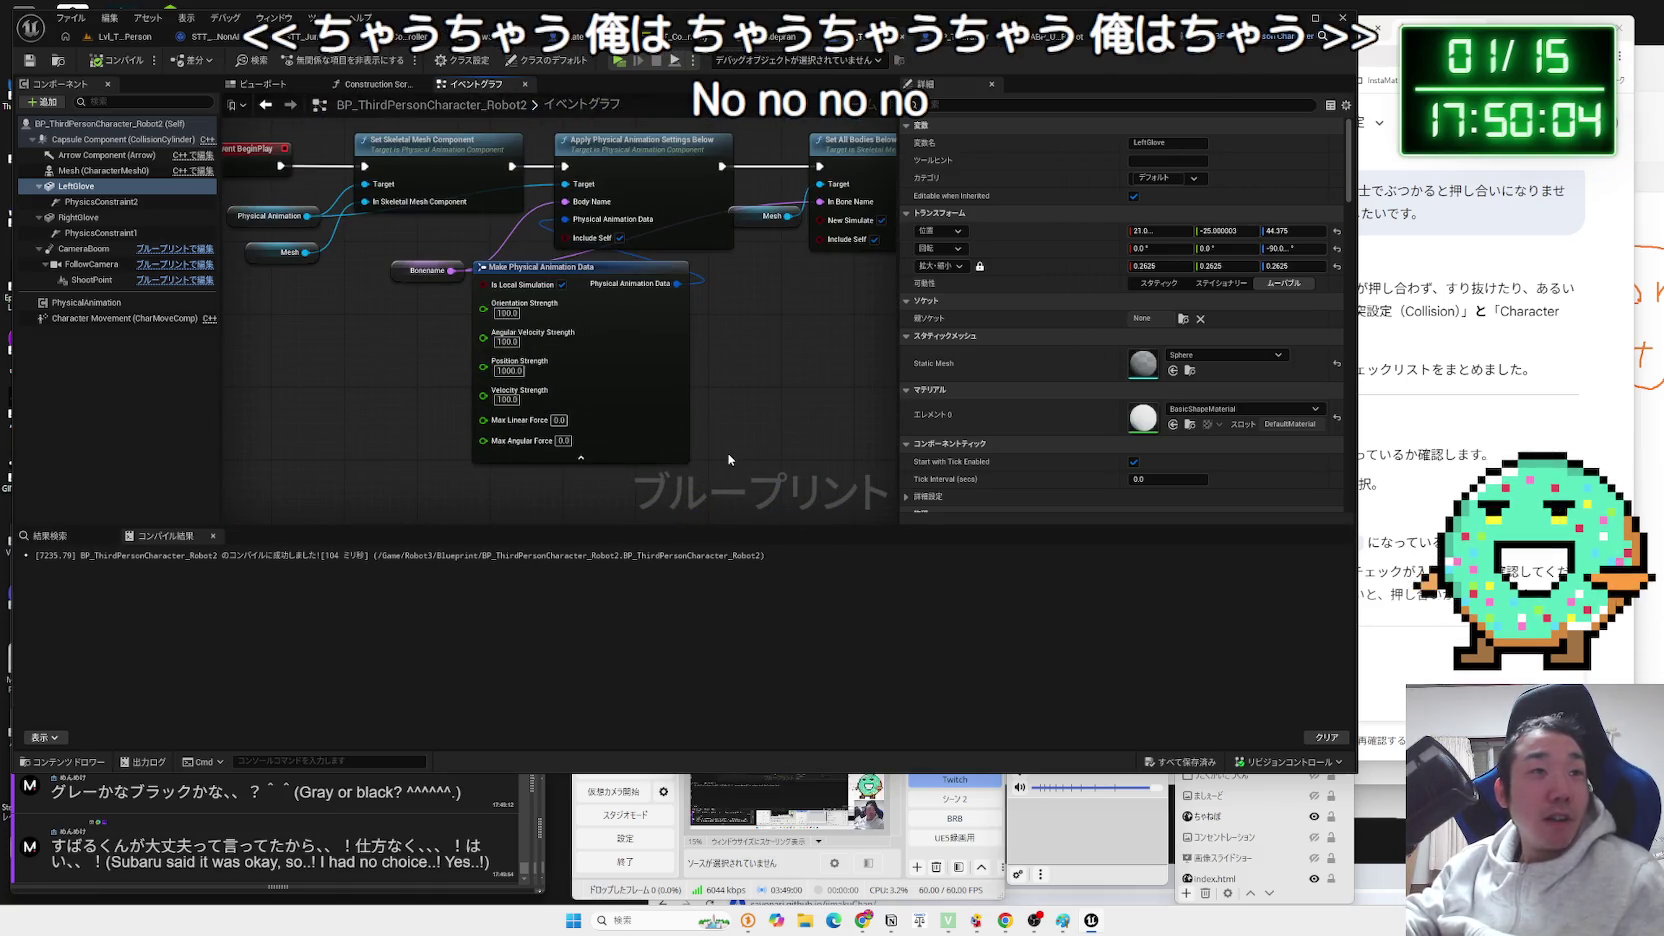
scroll(731, 452, "down", 2)
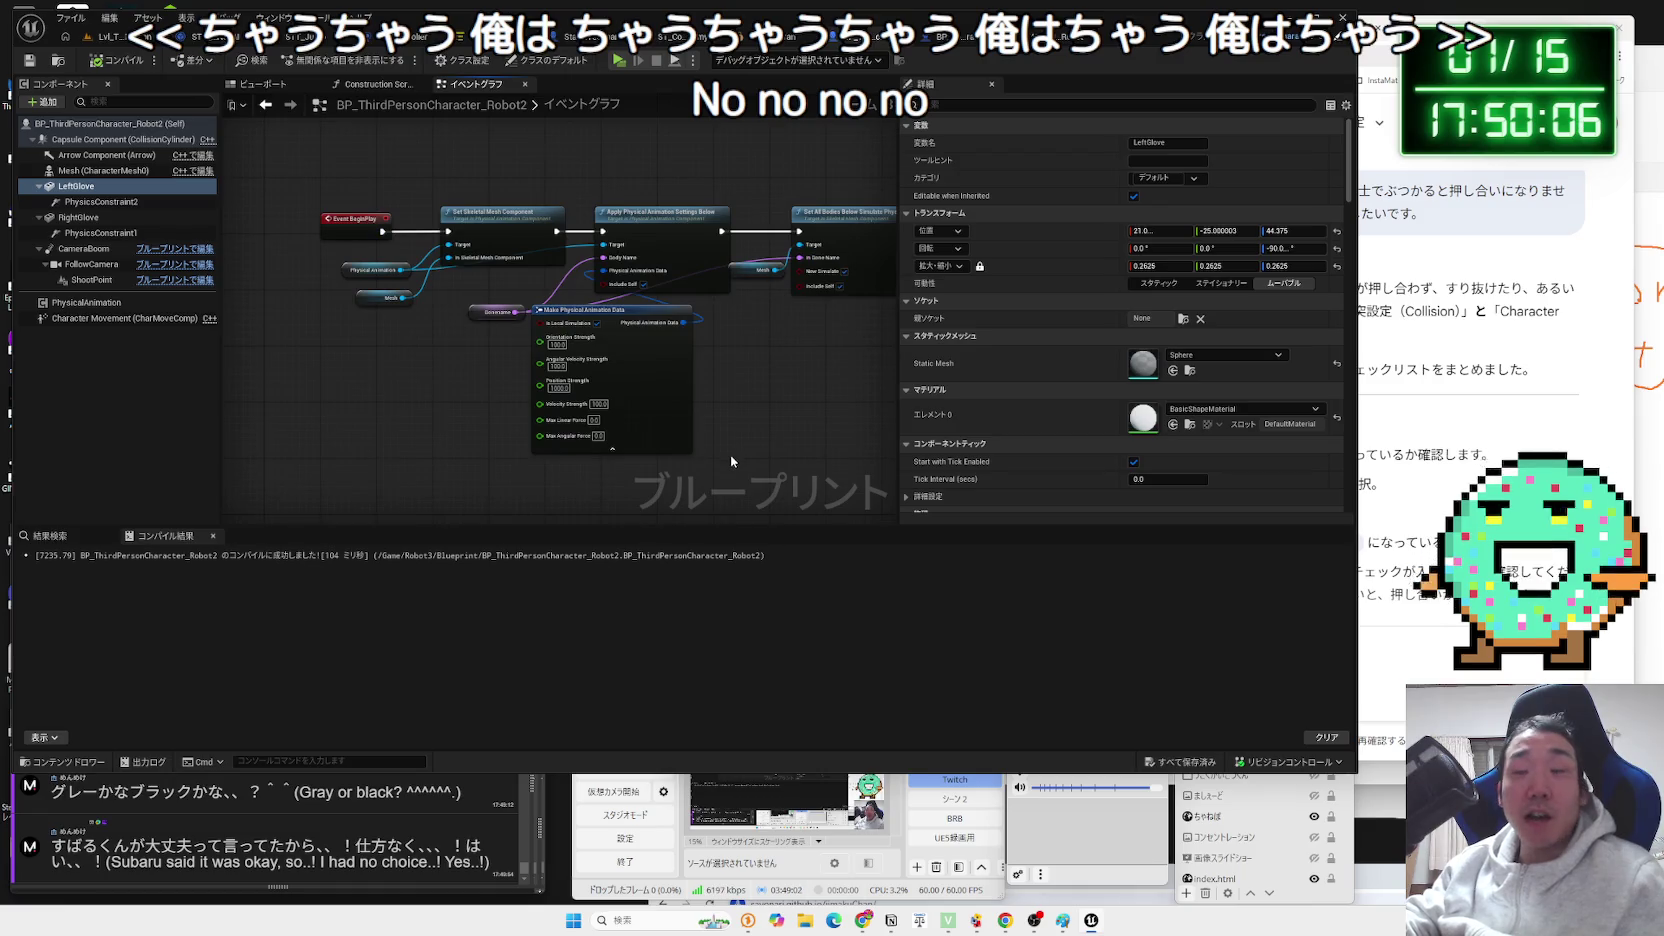
scroll(800, 400, "up", 2)
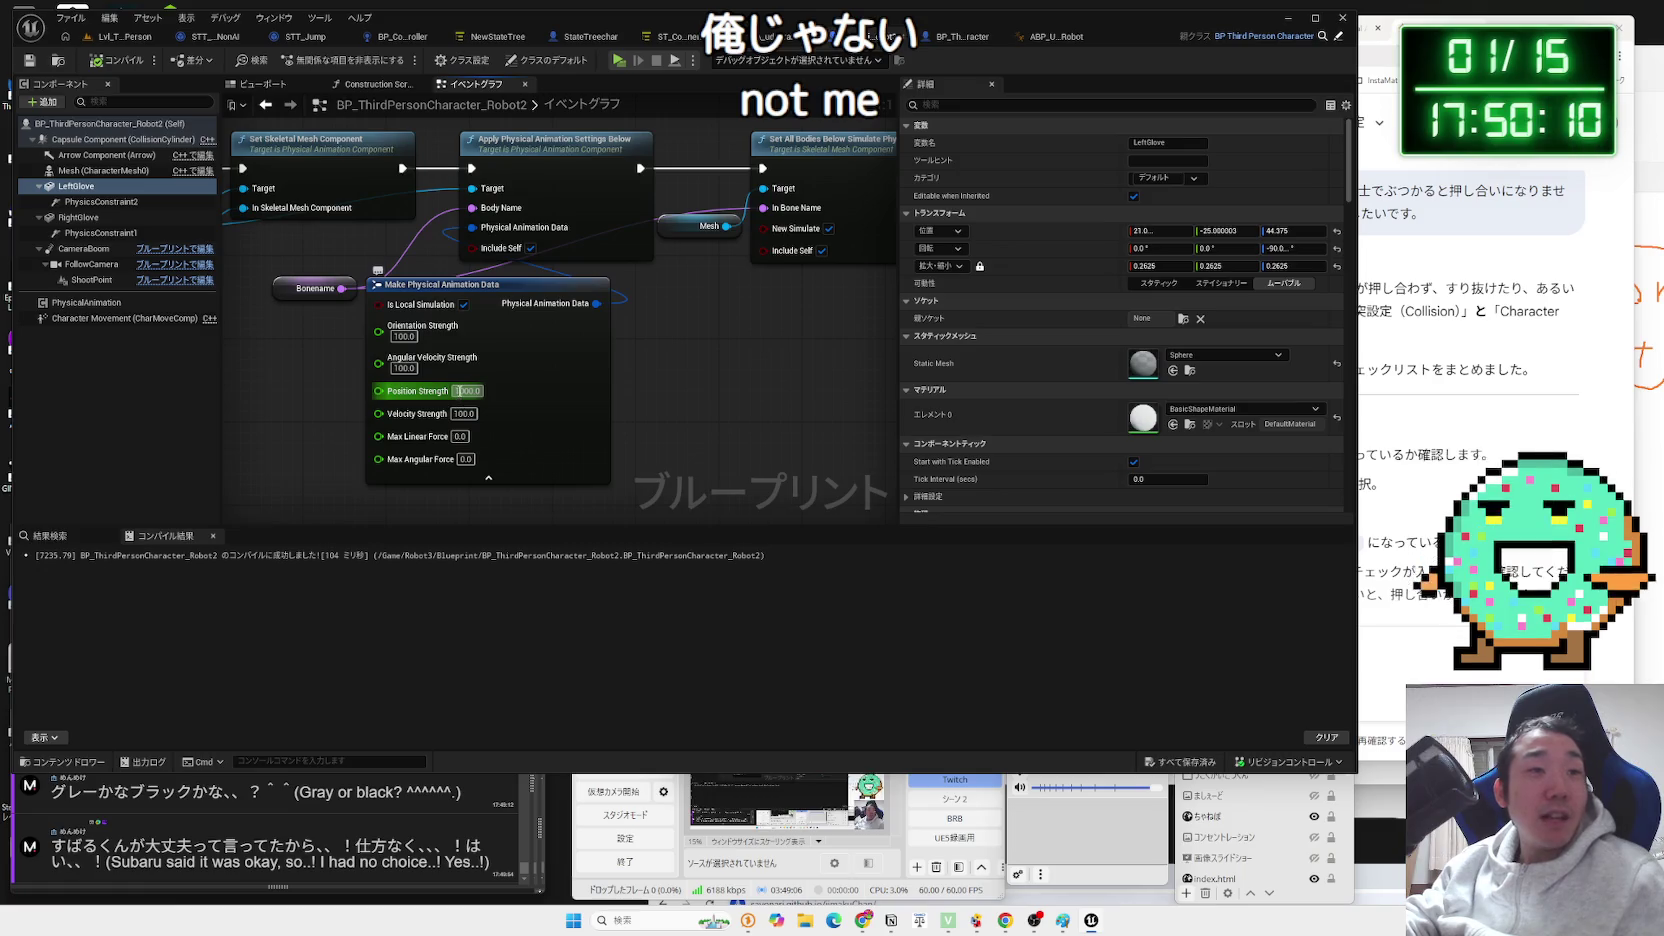
left_click(1055, 36)
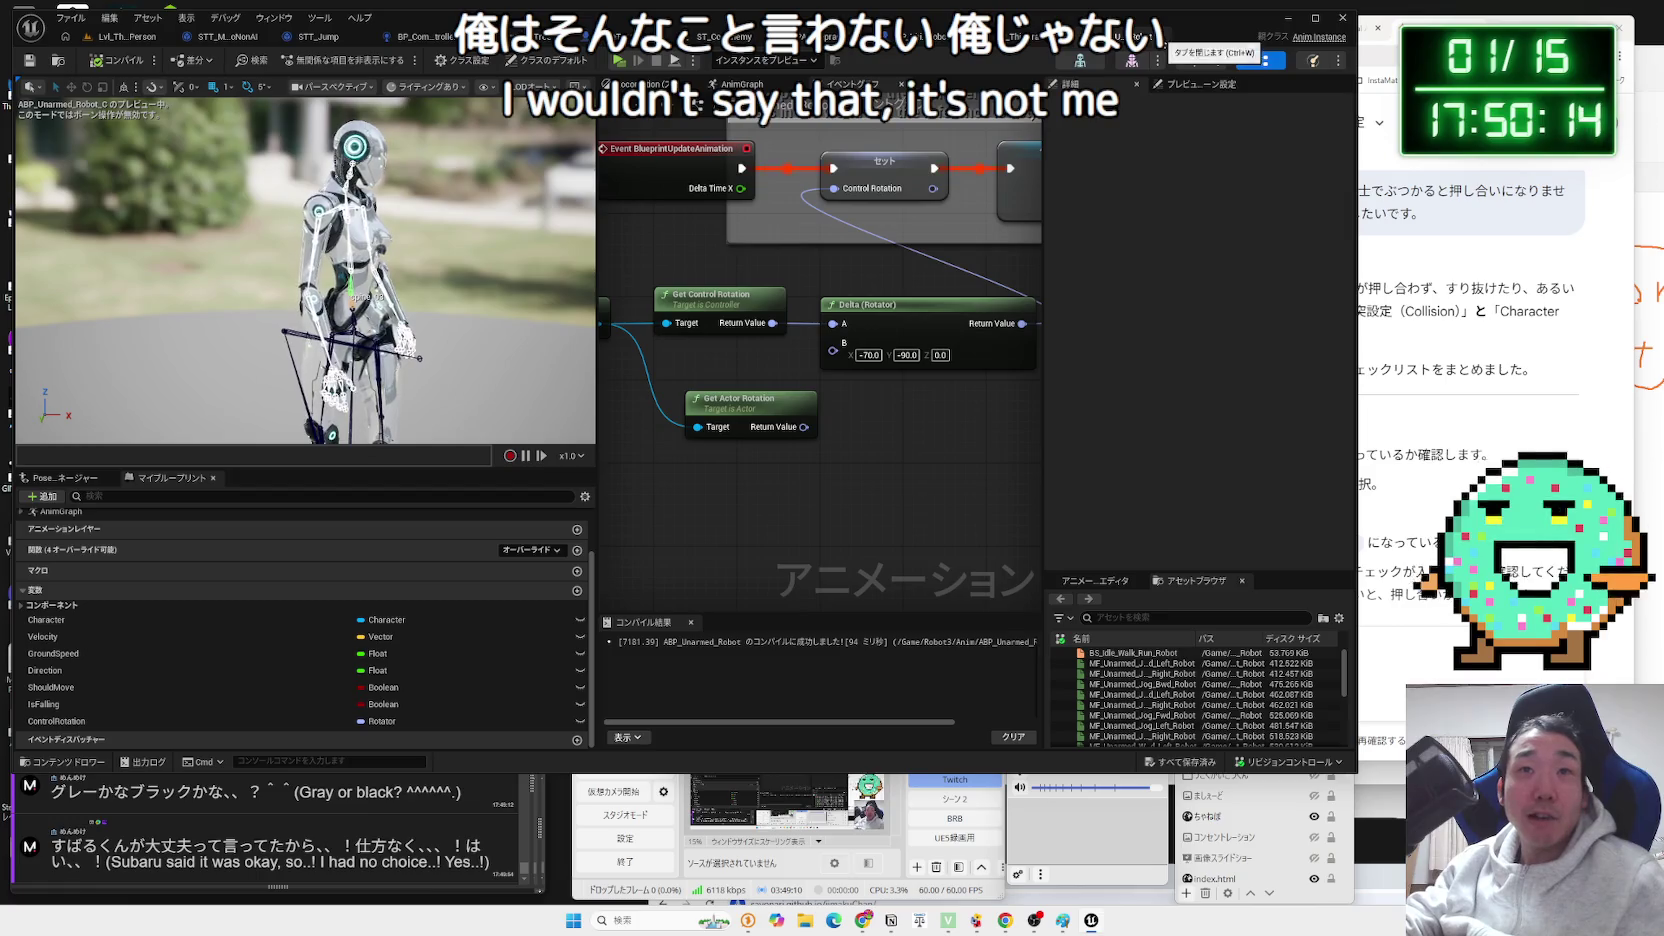
left_click(1163, 36)
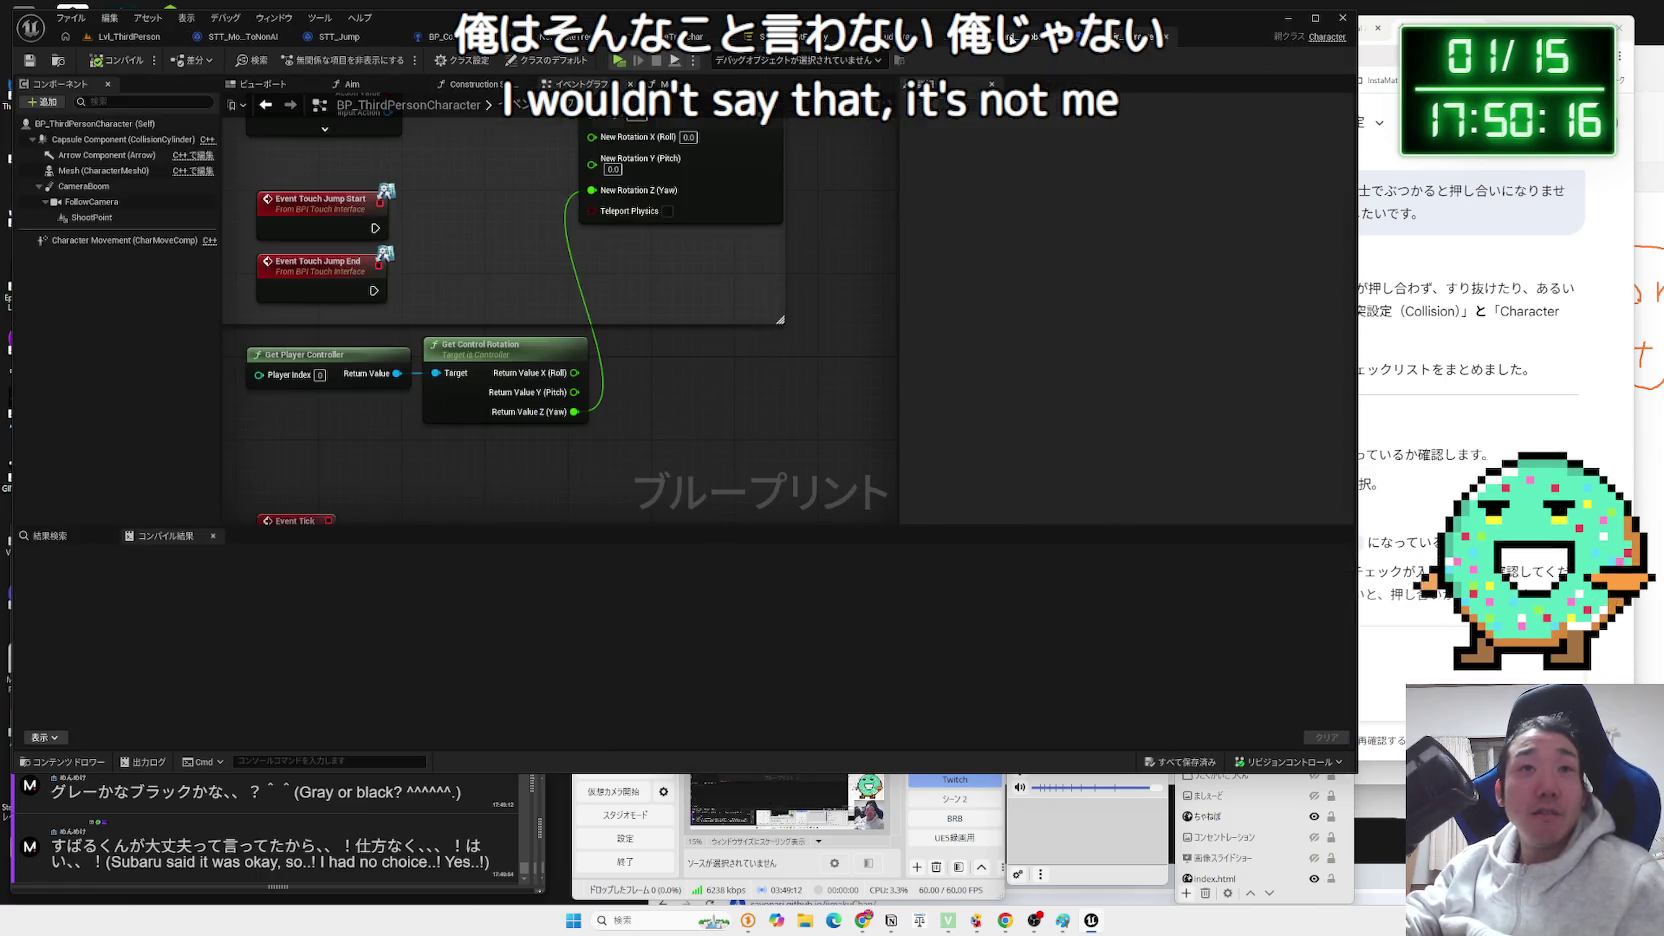
left_click(925, 36)
left_click(1044, 40)
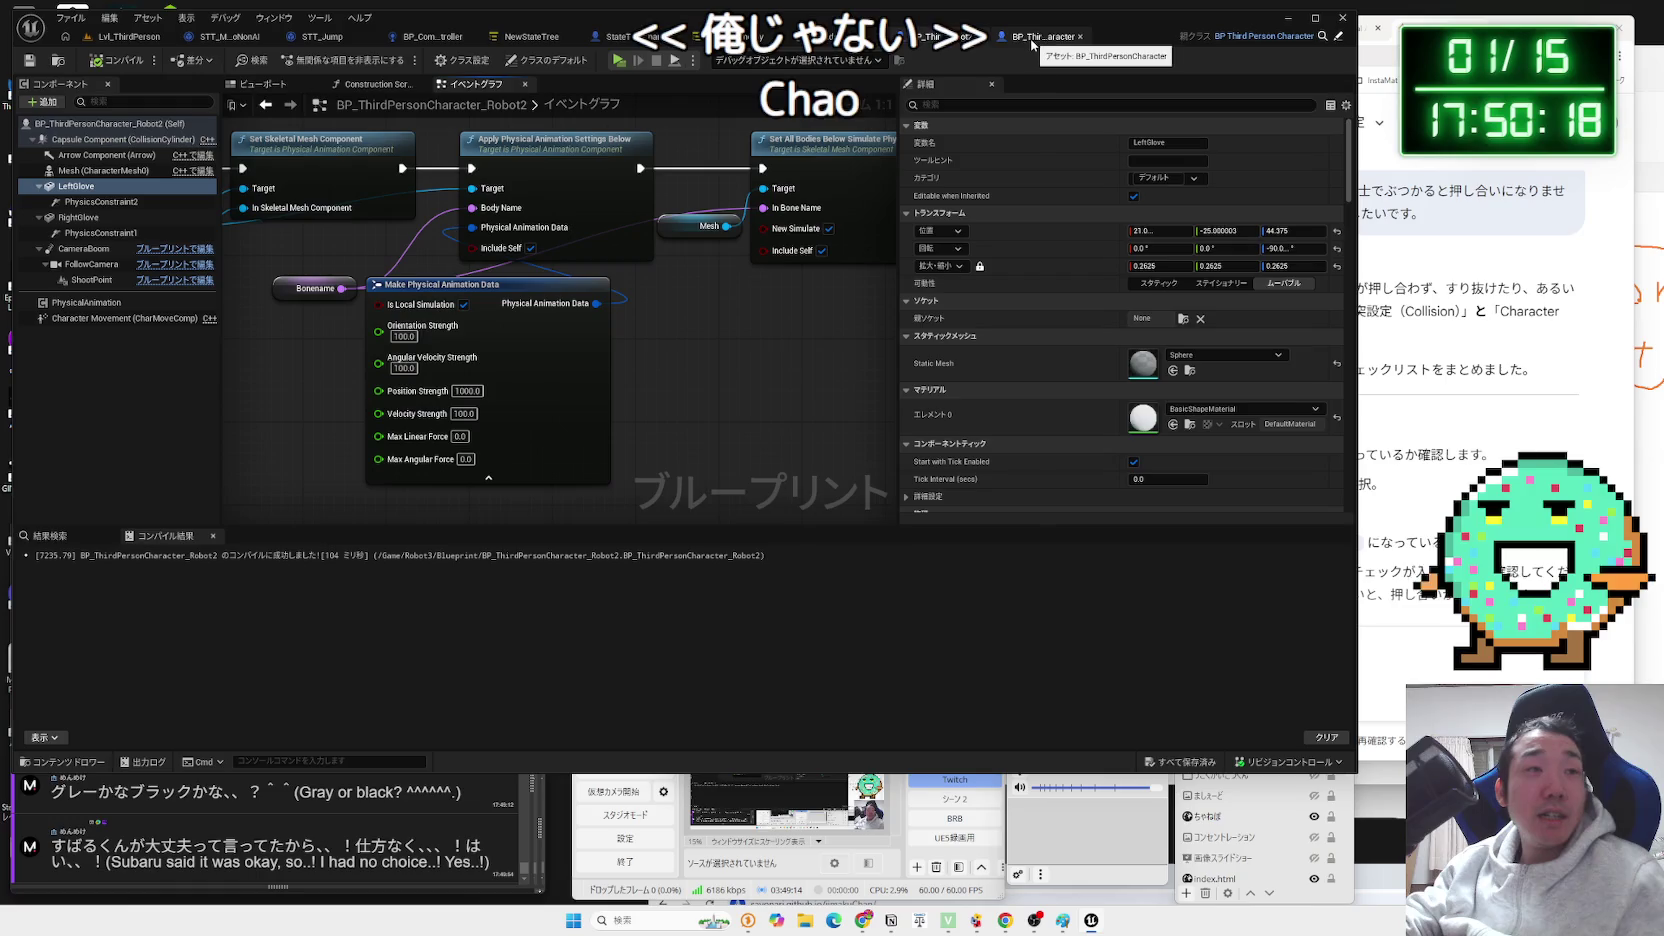
left_click(125, 38)
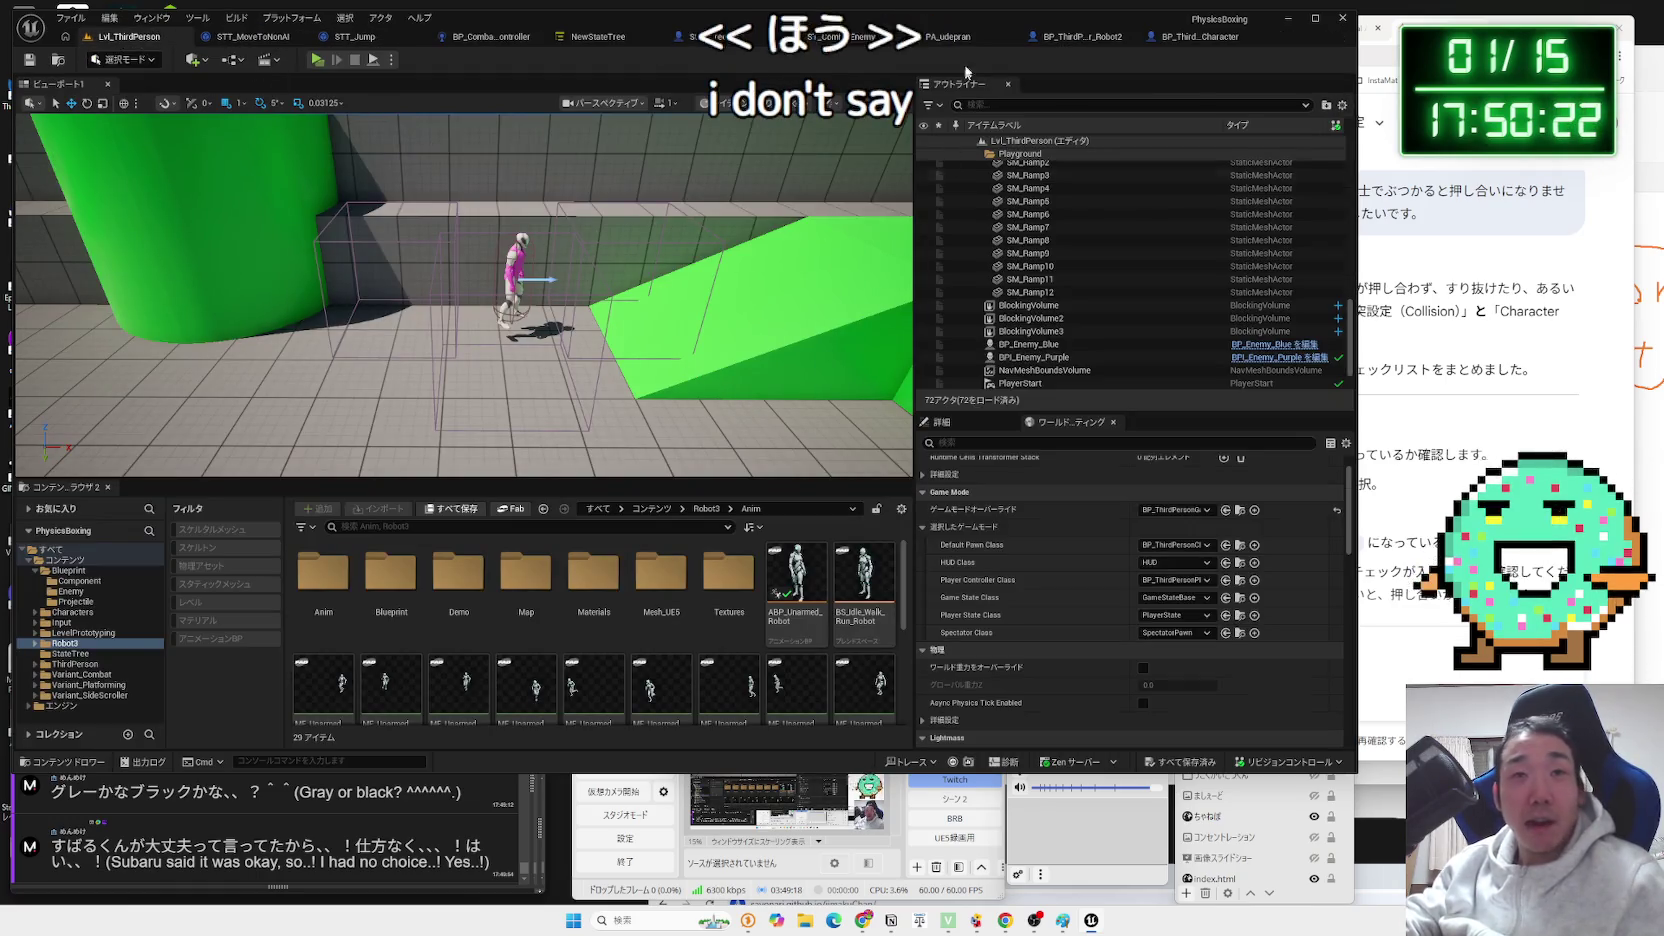
left_click(977, 41)
left_click(1050, 46)
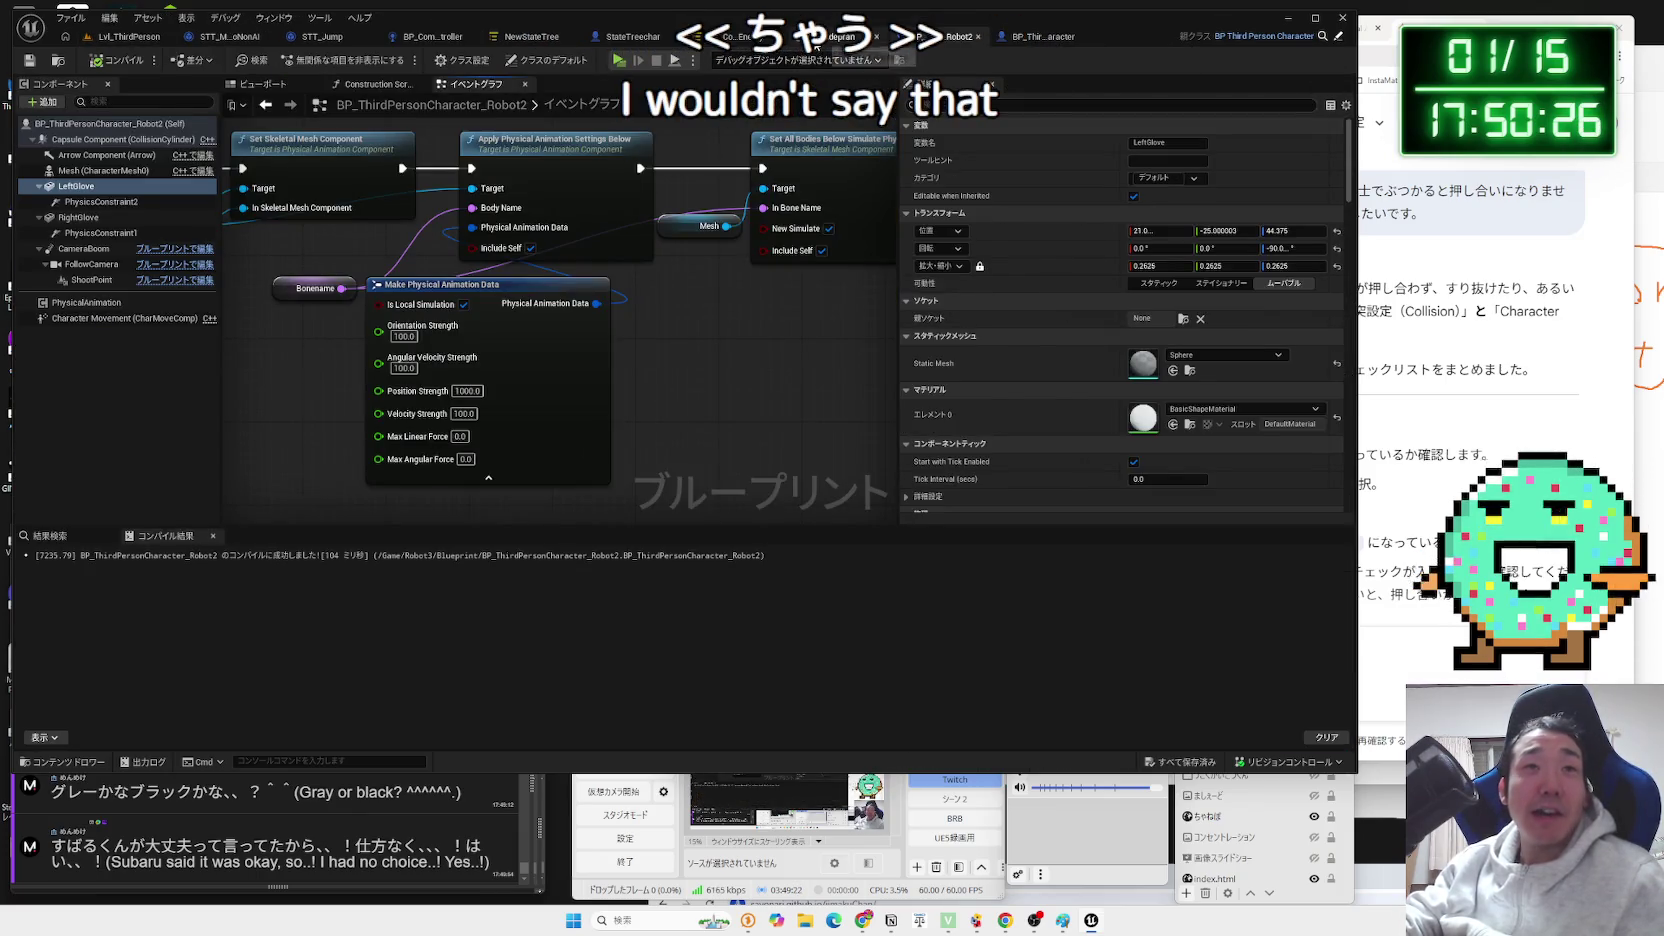
left_click(818, 40)
left_click(1068, 38)
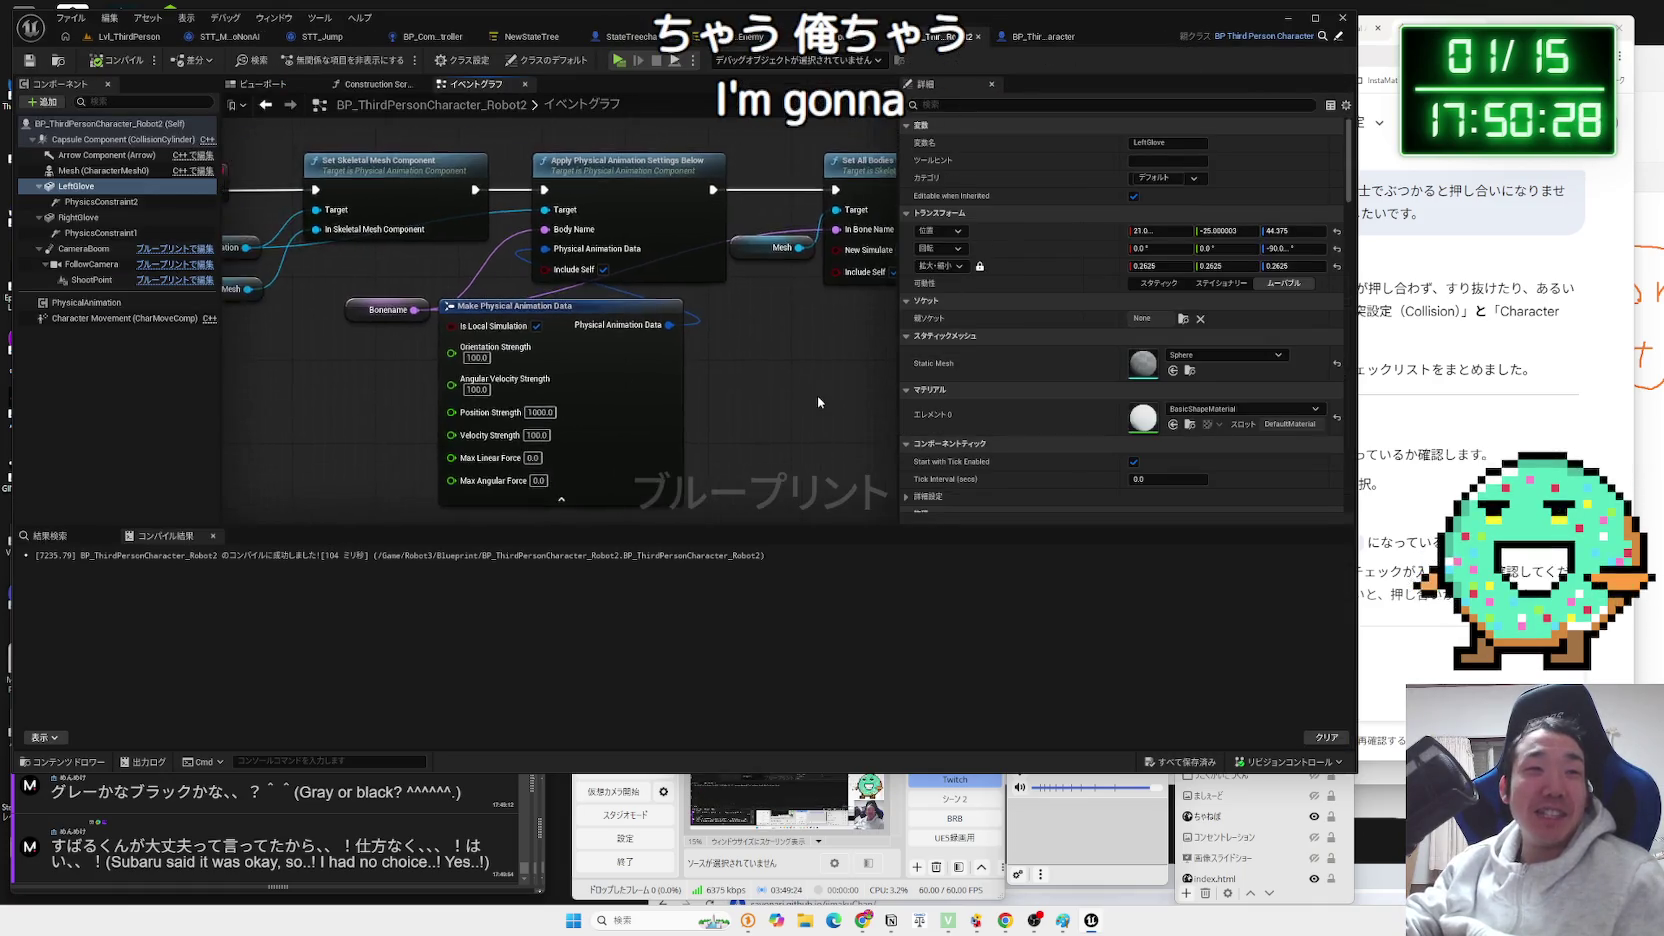
scroll(816, 395, "down", 3)
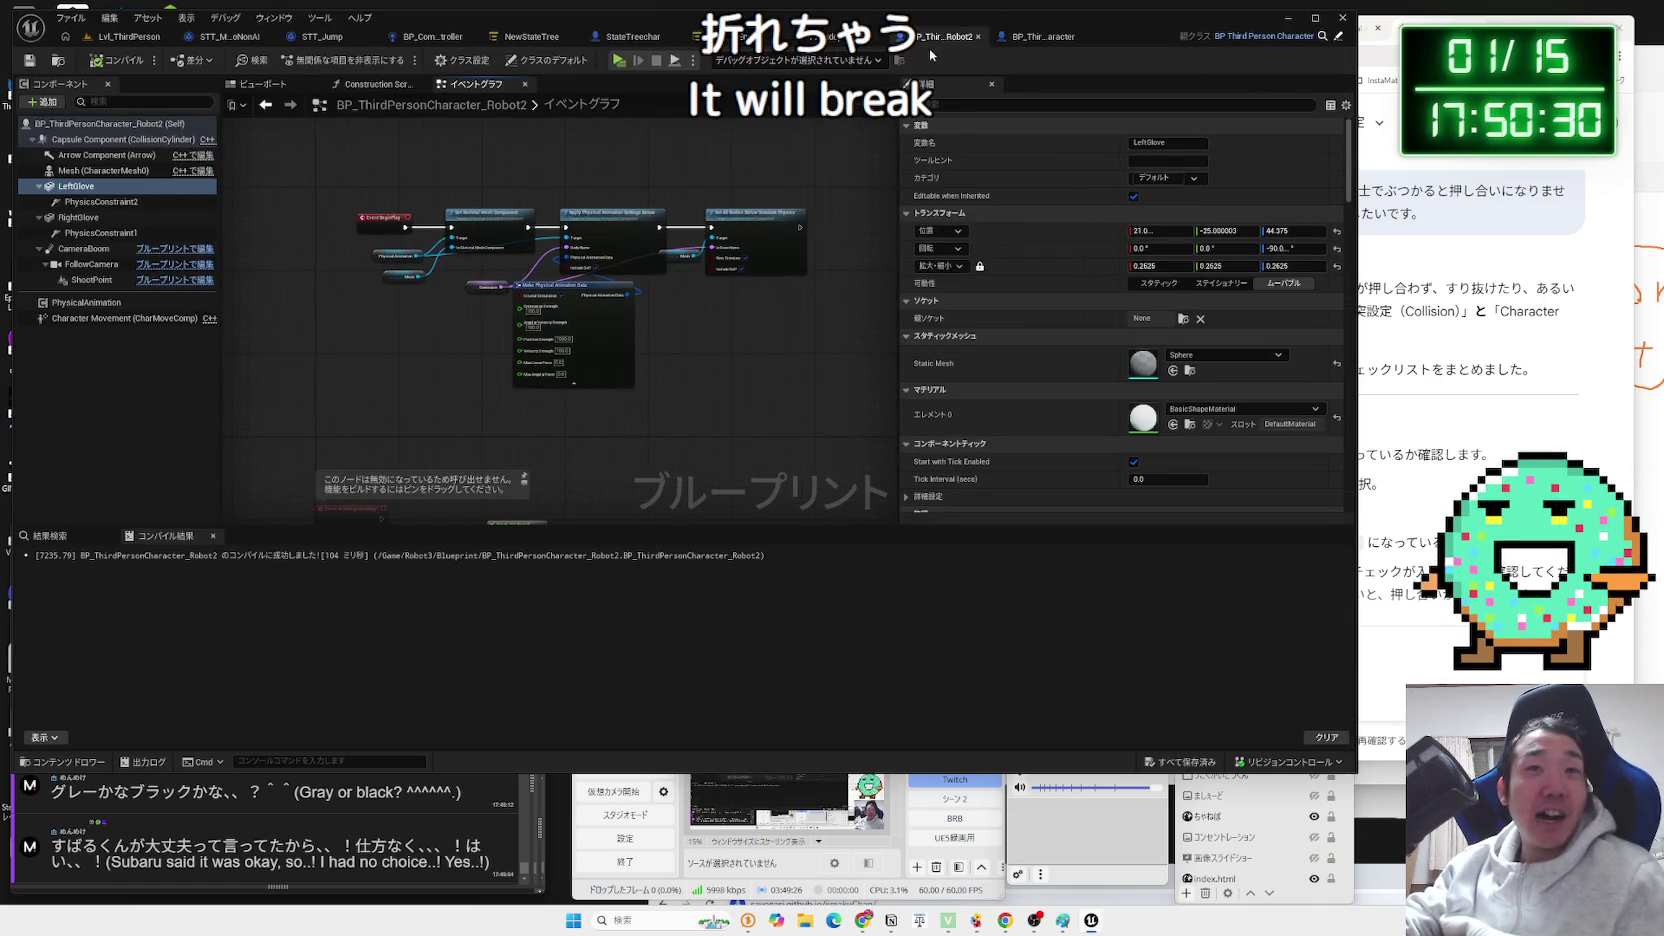
left_click(306, 86)
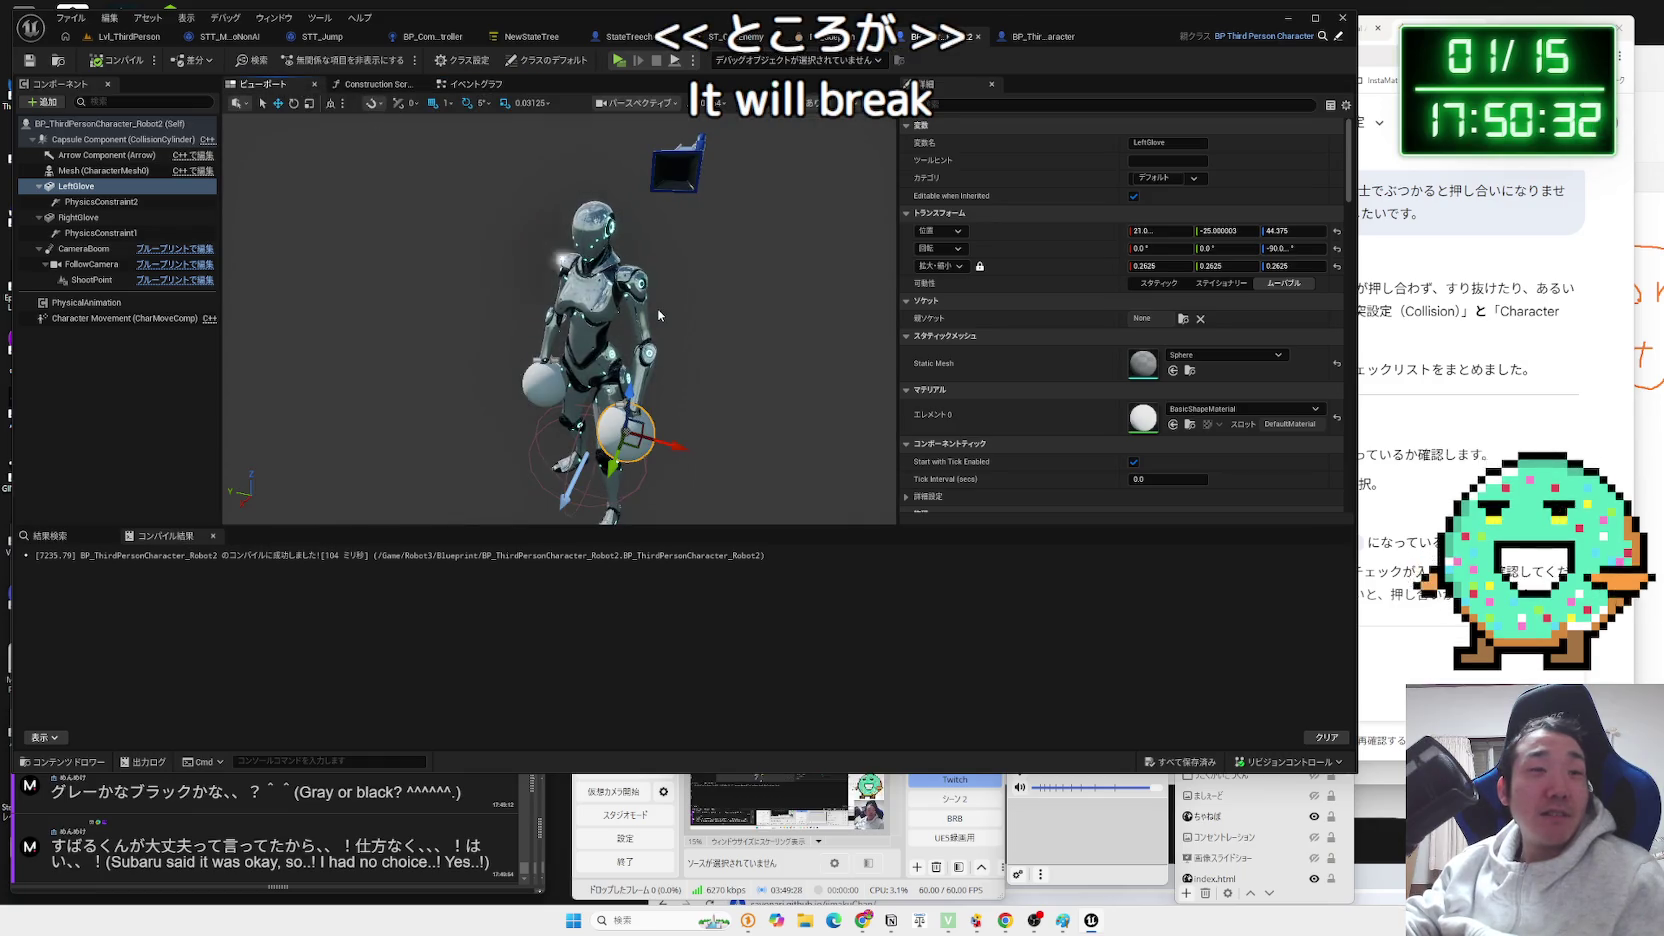
Select the Mesh (CharacterMesh0) component to inspect the robot's skeletal mesh.
left_click(567, 348)
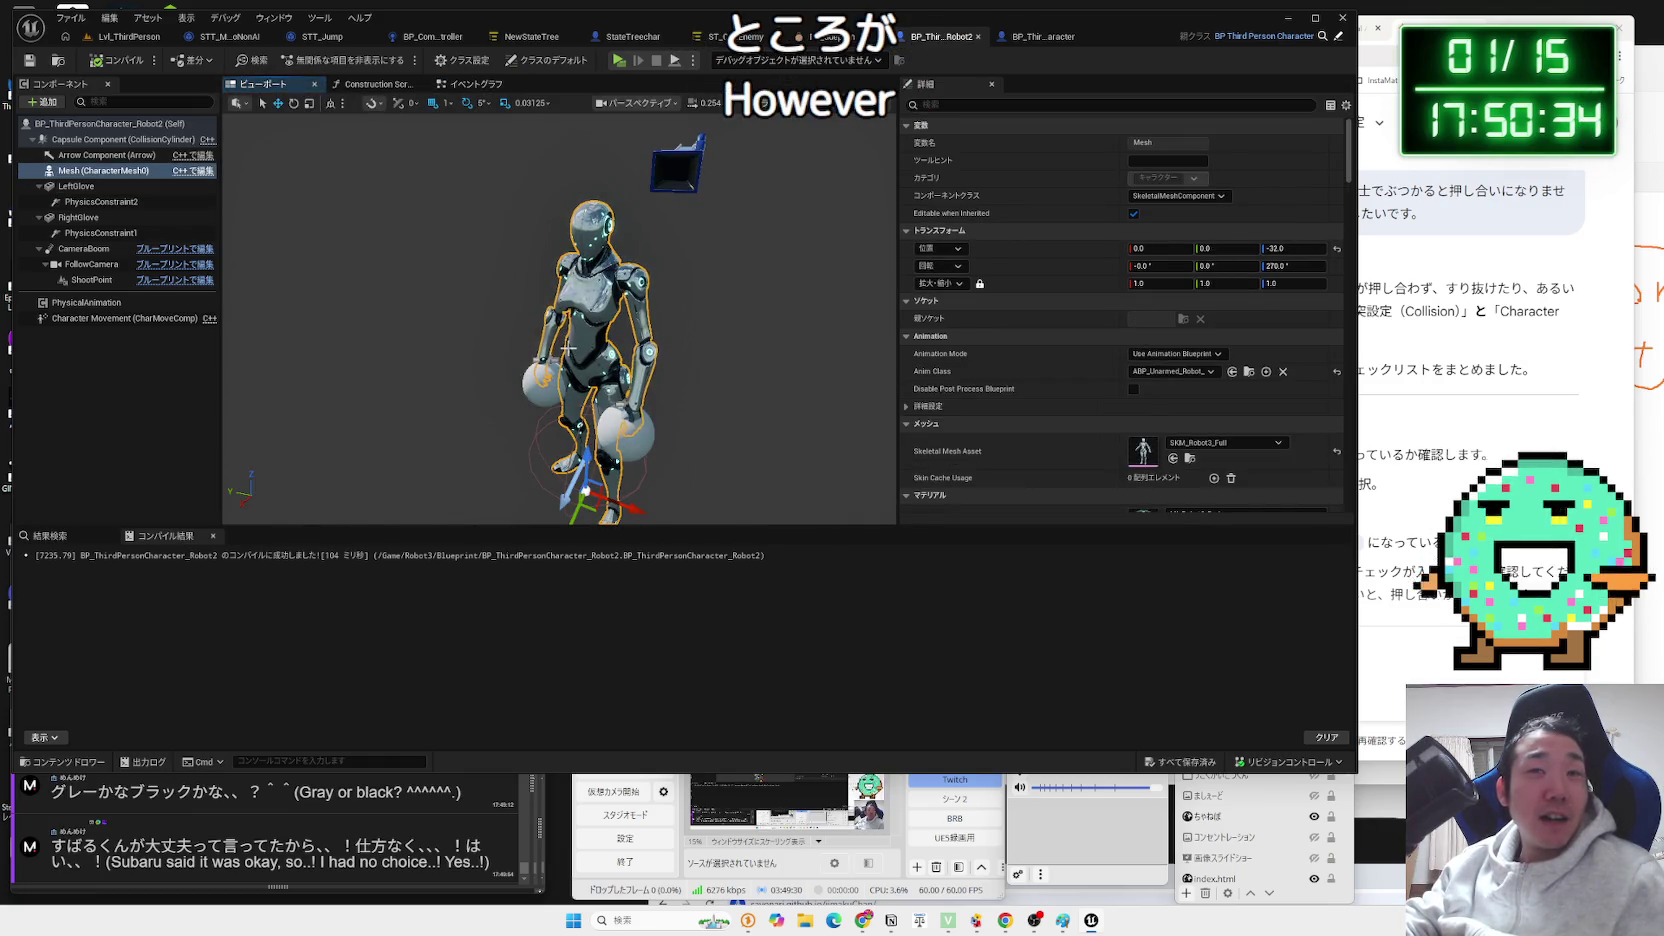
left_click(770, 346)
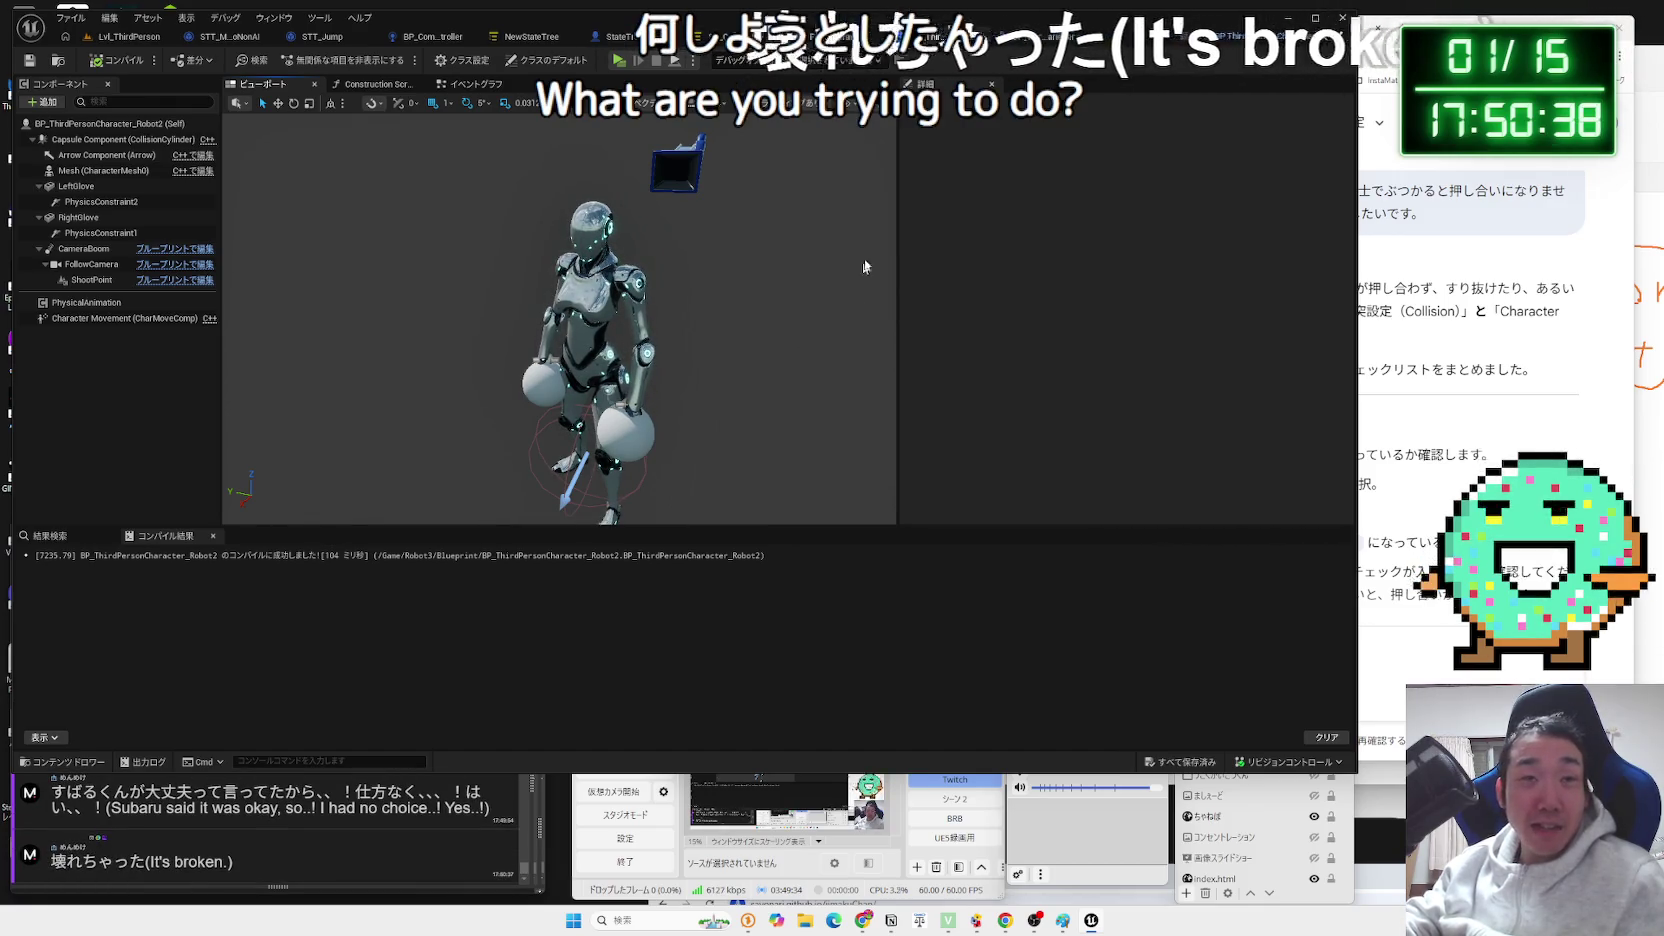
left_click(607, 313)
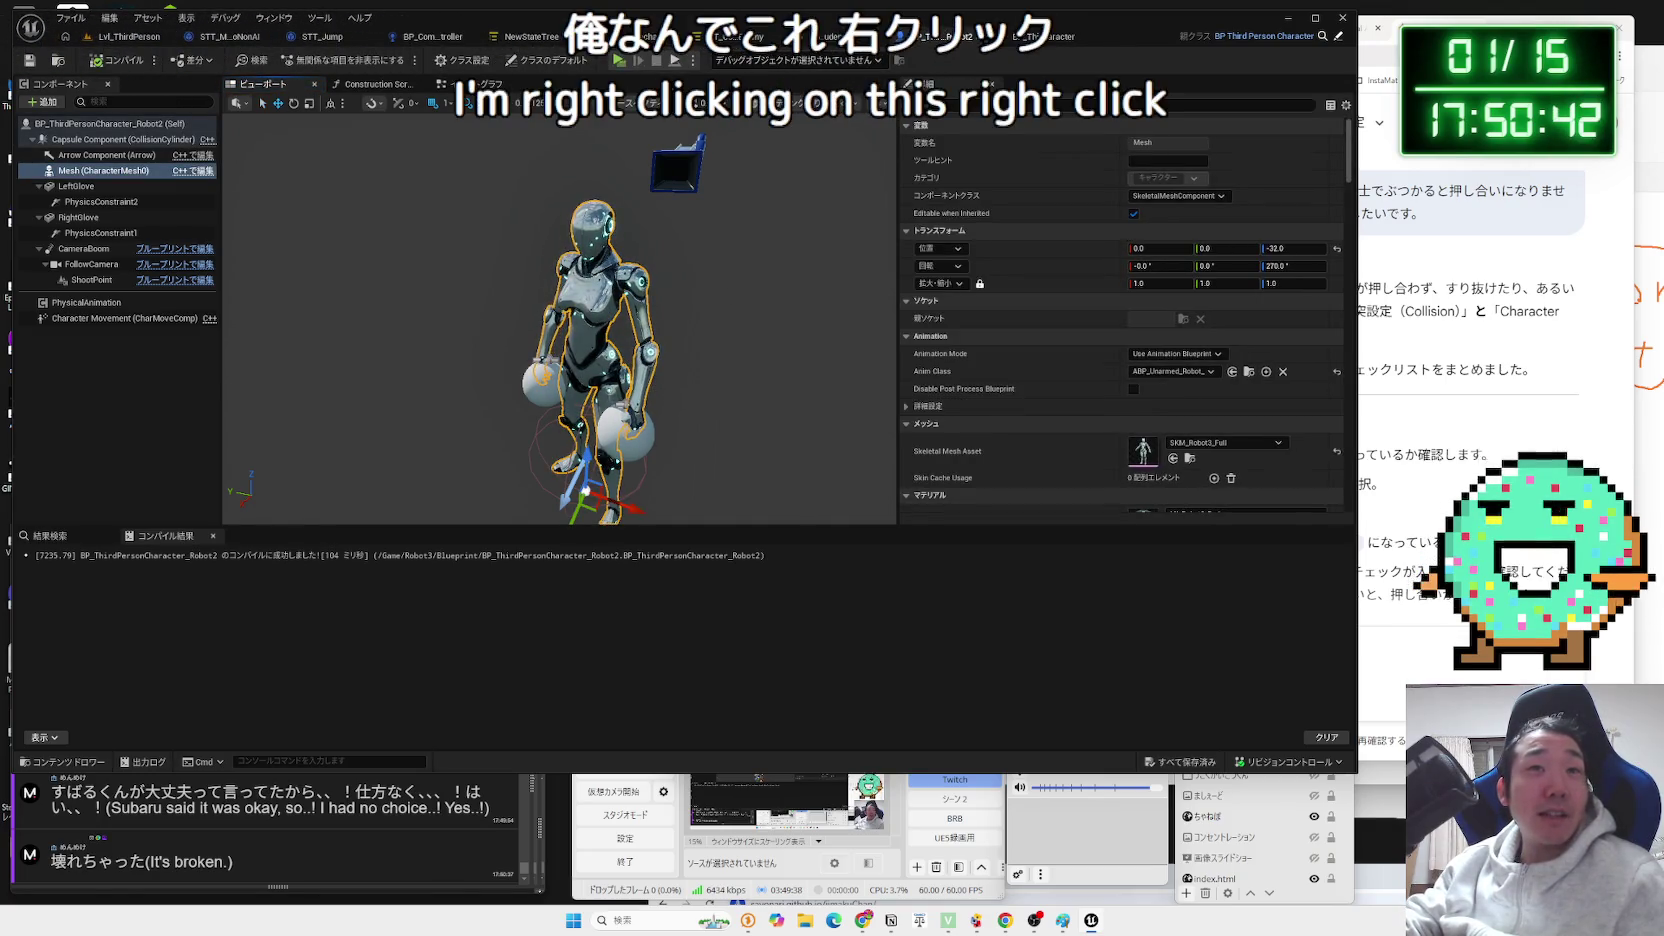
Scroll BP_ThirdPersonCharacter's event graph to the mouse-button nodes spawning red and blue projectiles.
left_click(1047, 44)
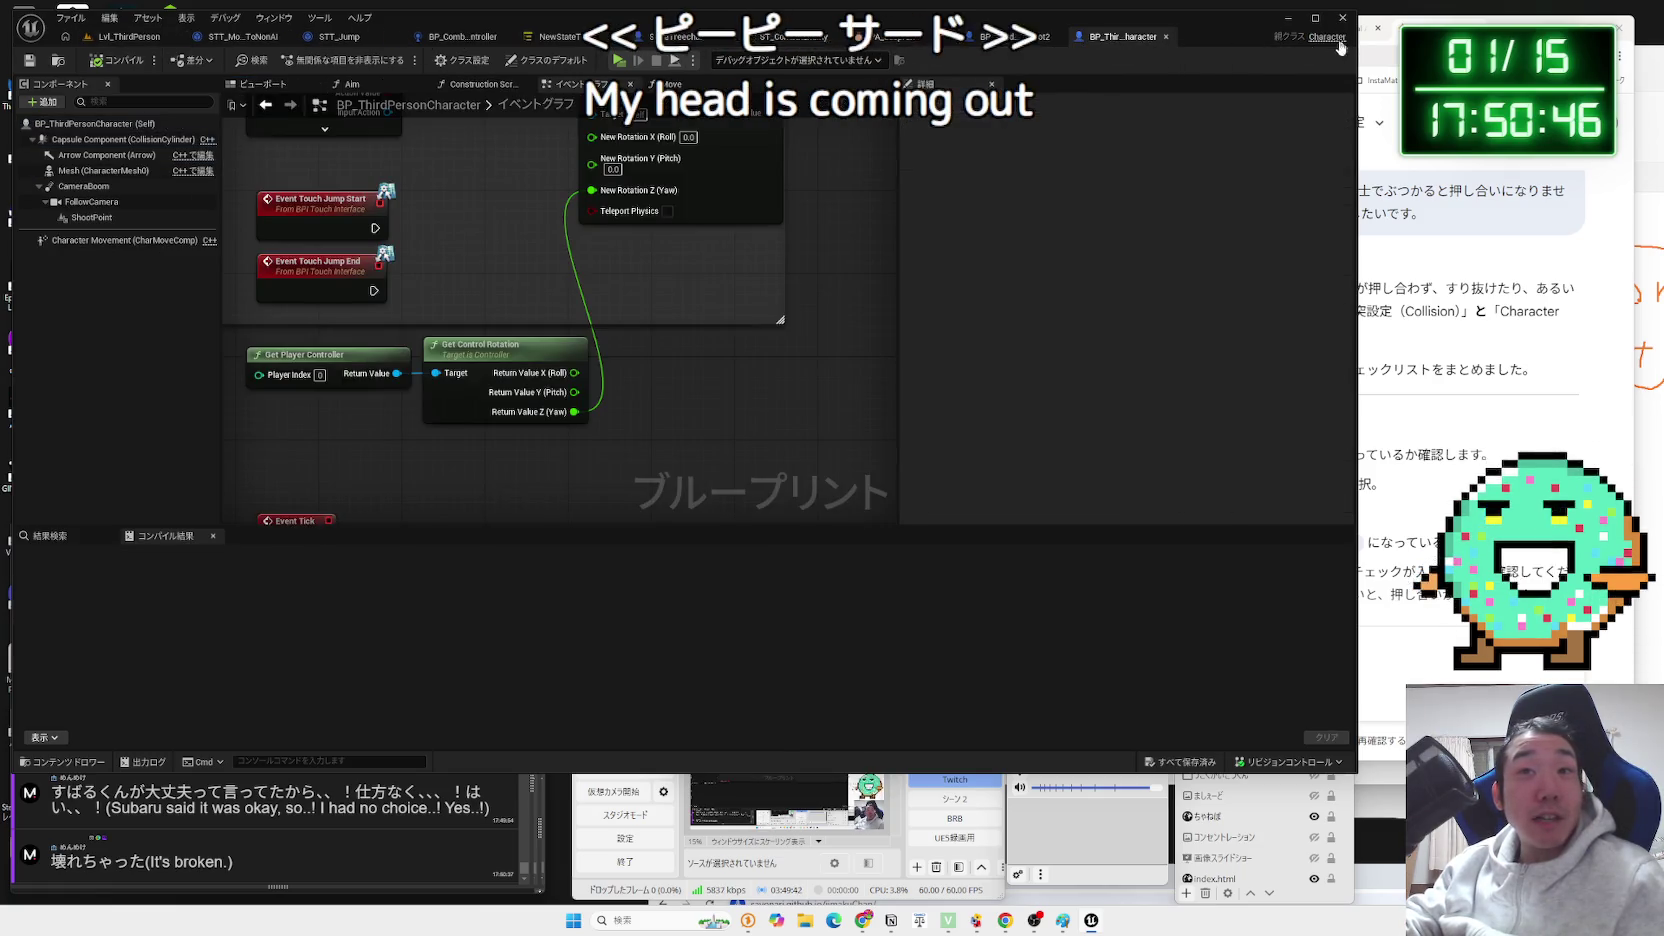
scroll(677, 462, "down", 5)
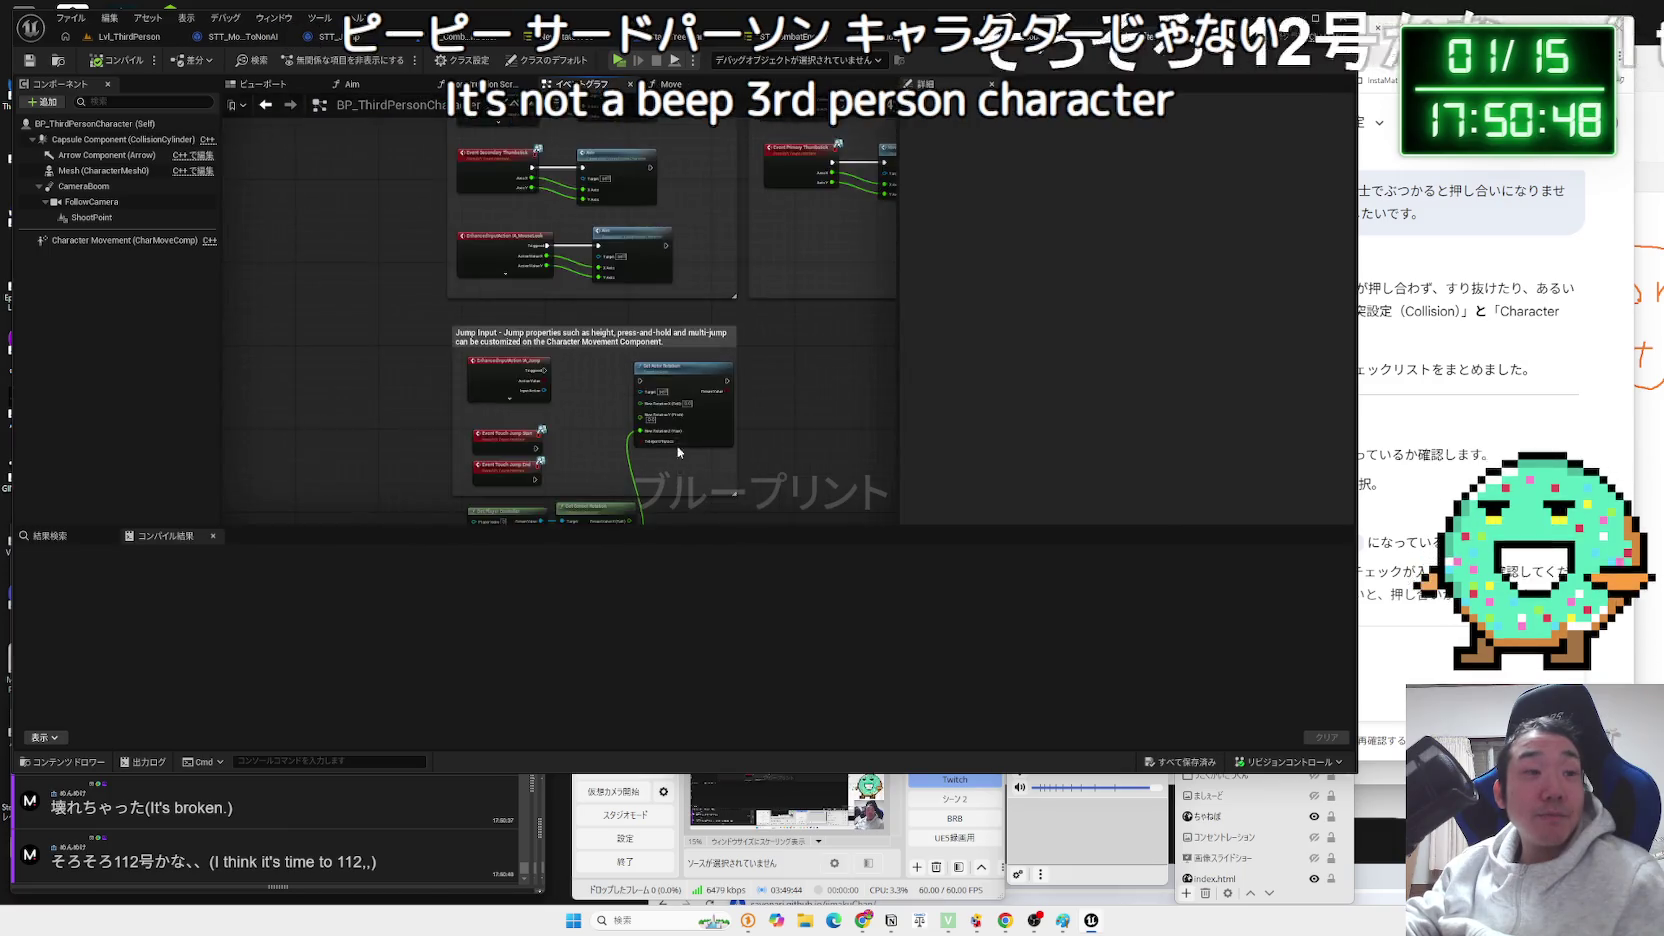
scroll(668, 260, "up", 5)
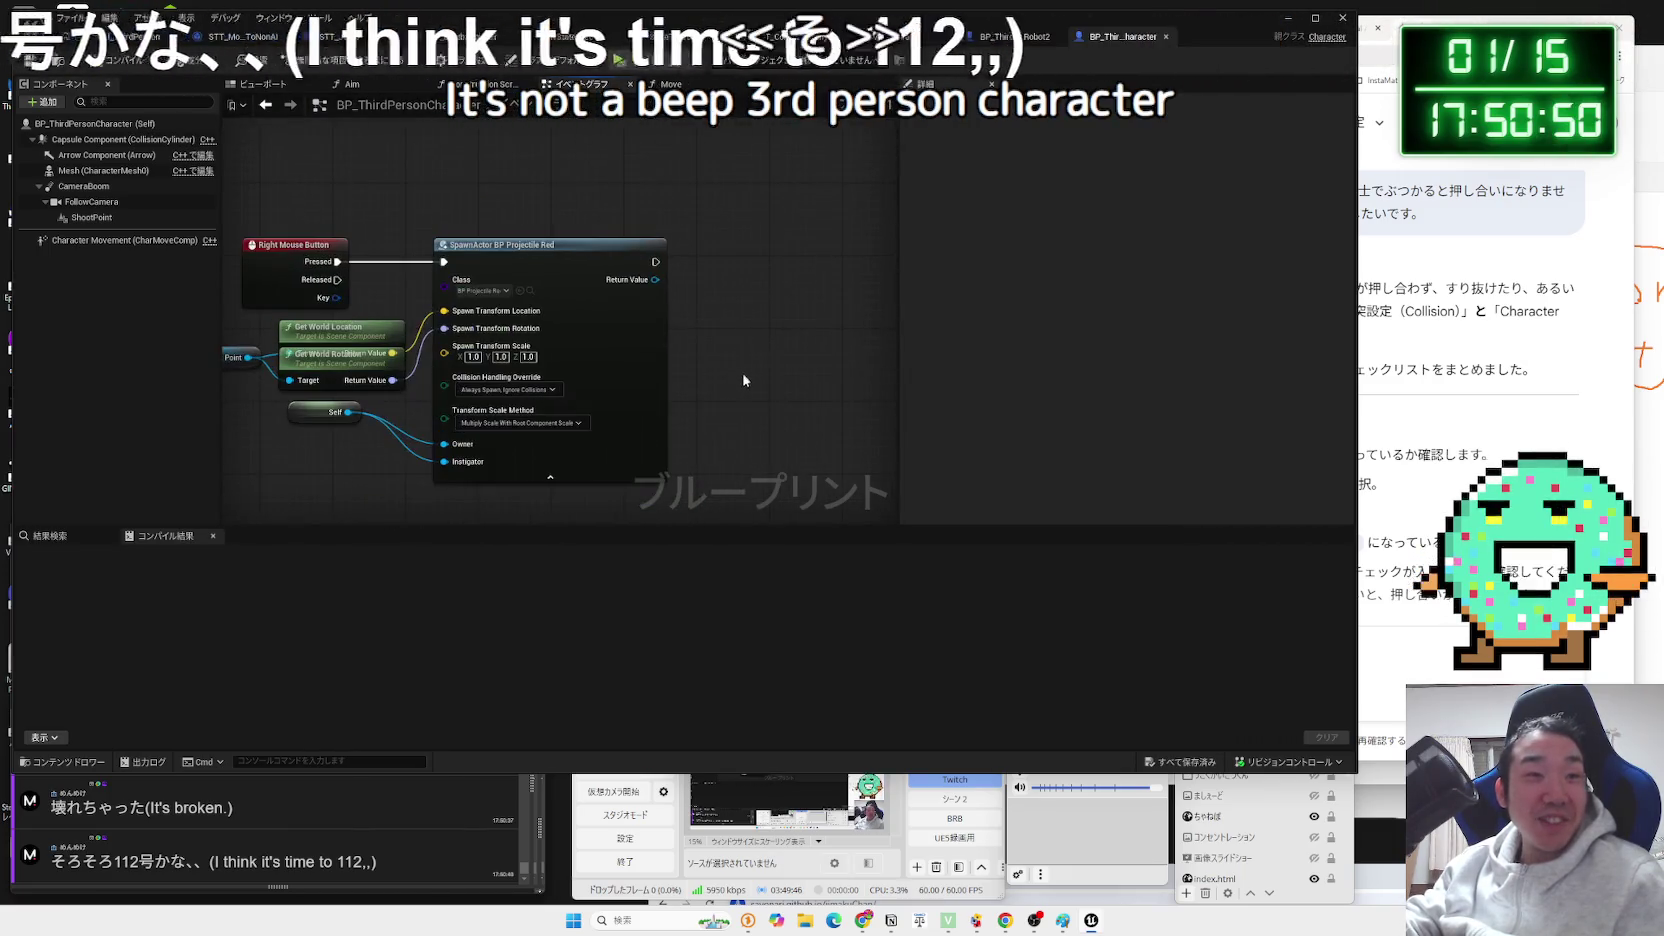
scroll(736, 411, "down", 1)
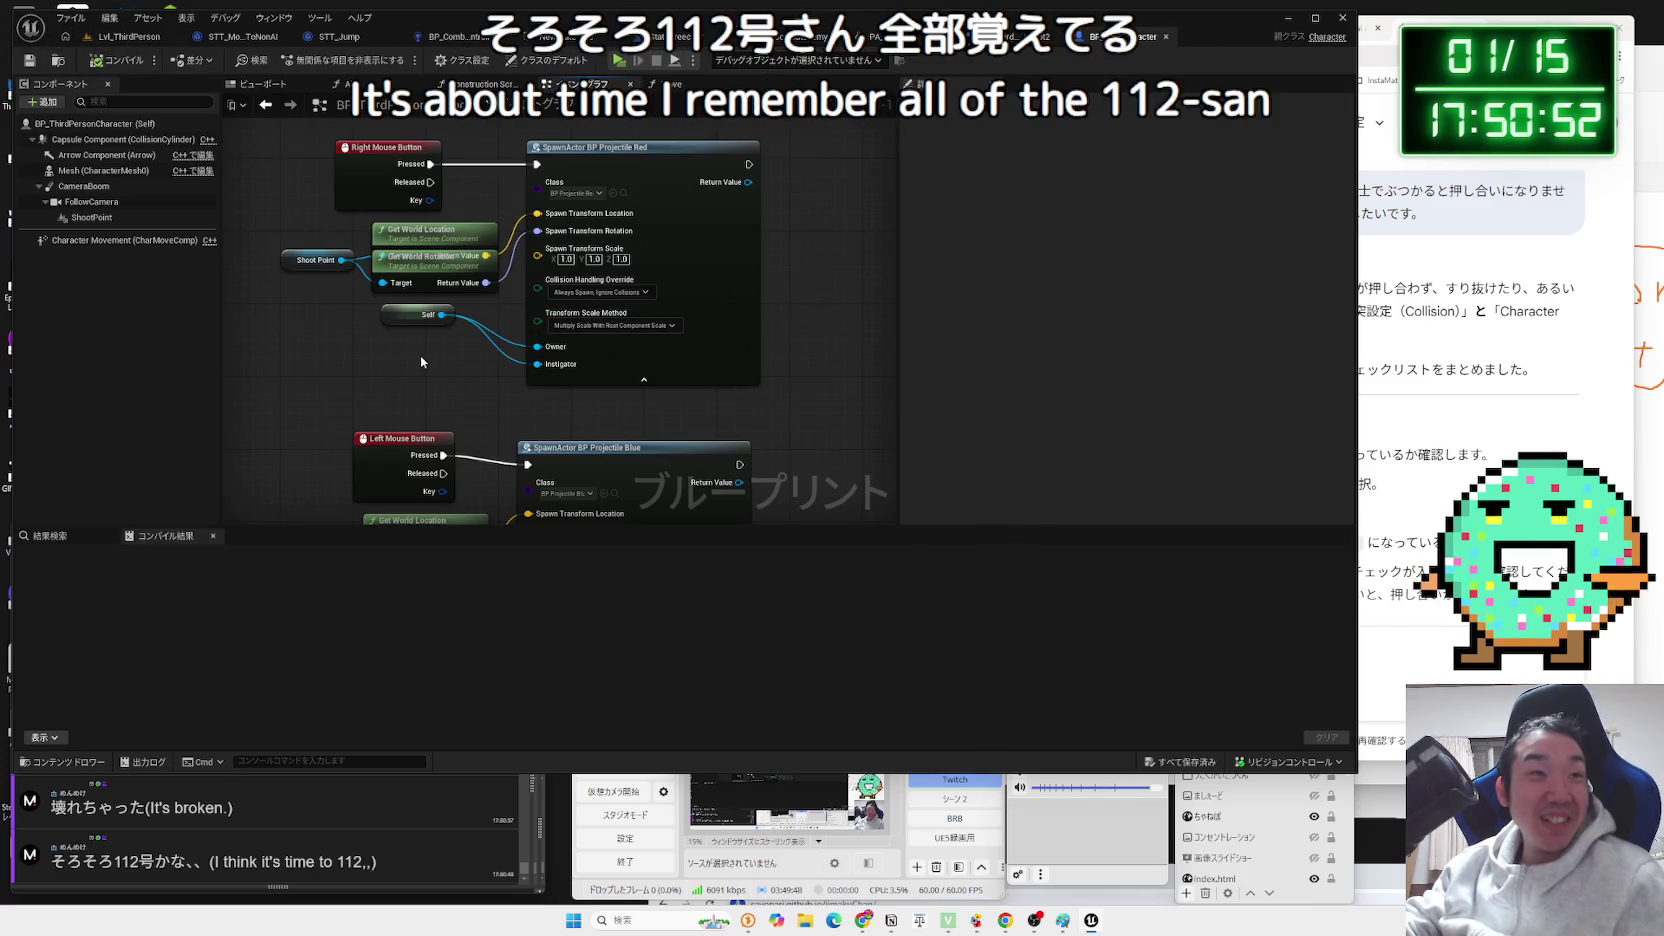
scroll(589, 349, "down", 1)
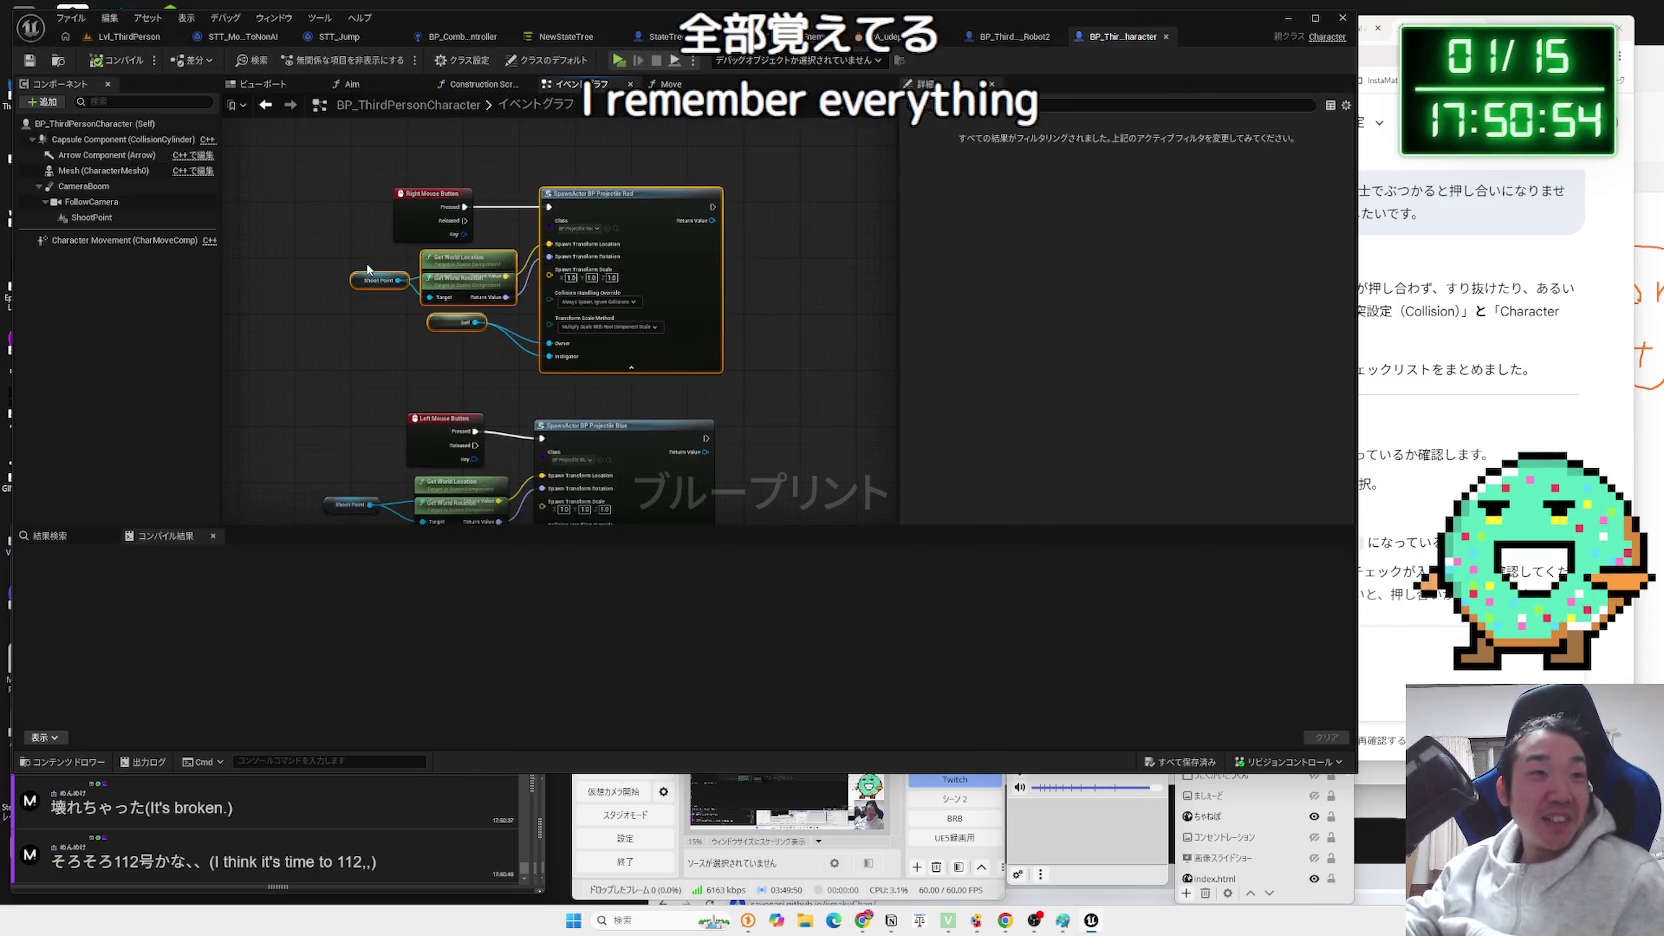